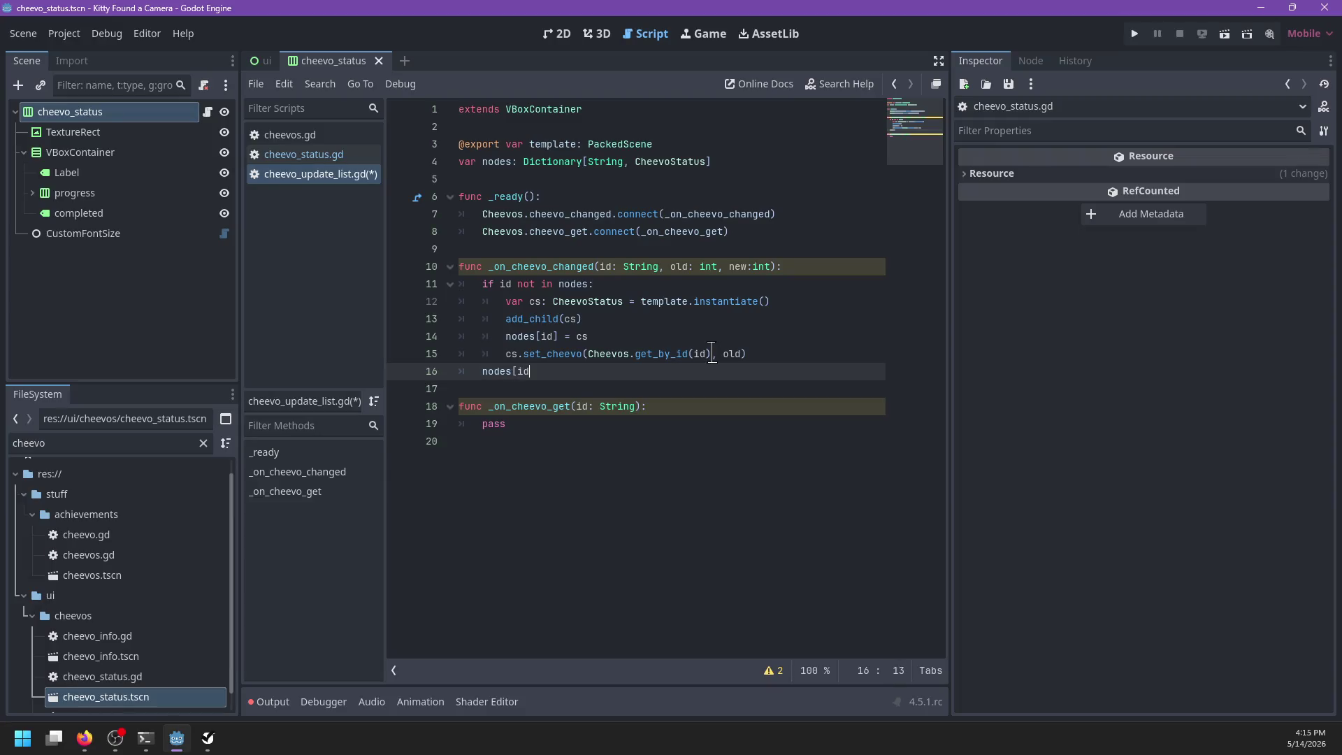
Step: Complete line 16 as nodes[id].update_cheevo(new) and save the script
{"action": "type", "text": "].upd"}
{"action": "key", "text": "Return"}
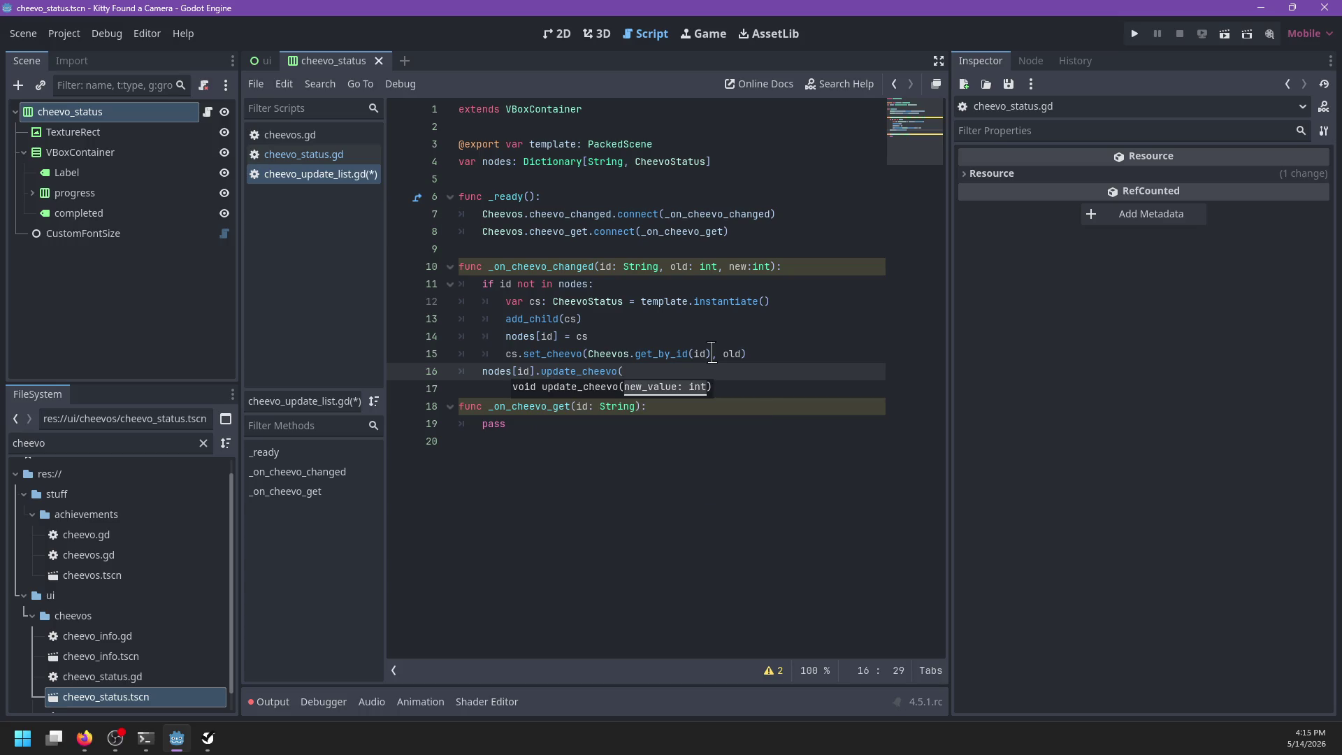
{"action": "type", "text": "new)"}
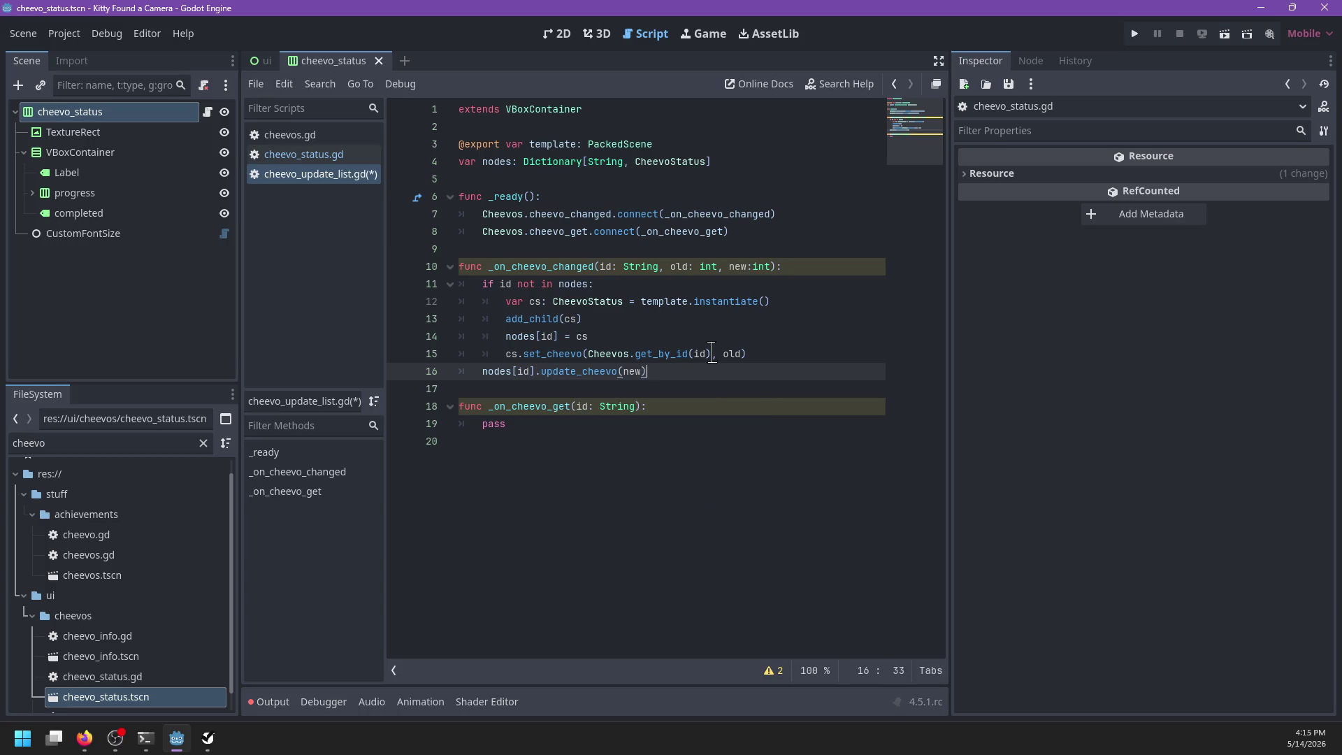
{"action": "key", "text": "ctrl+s"}
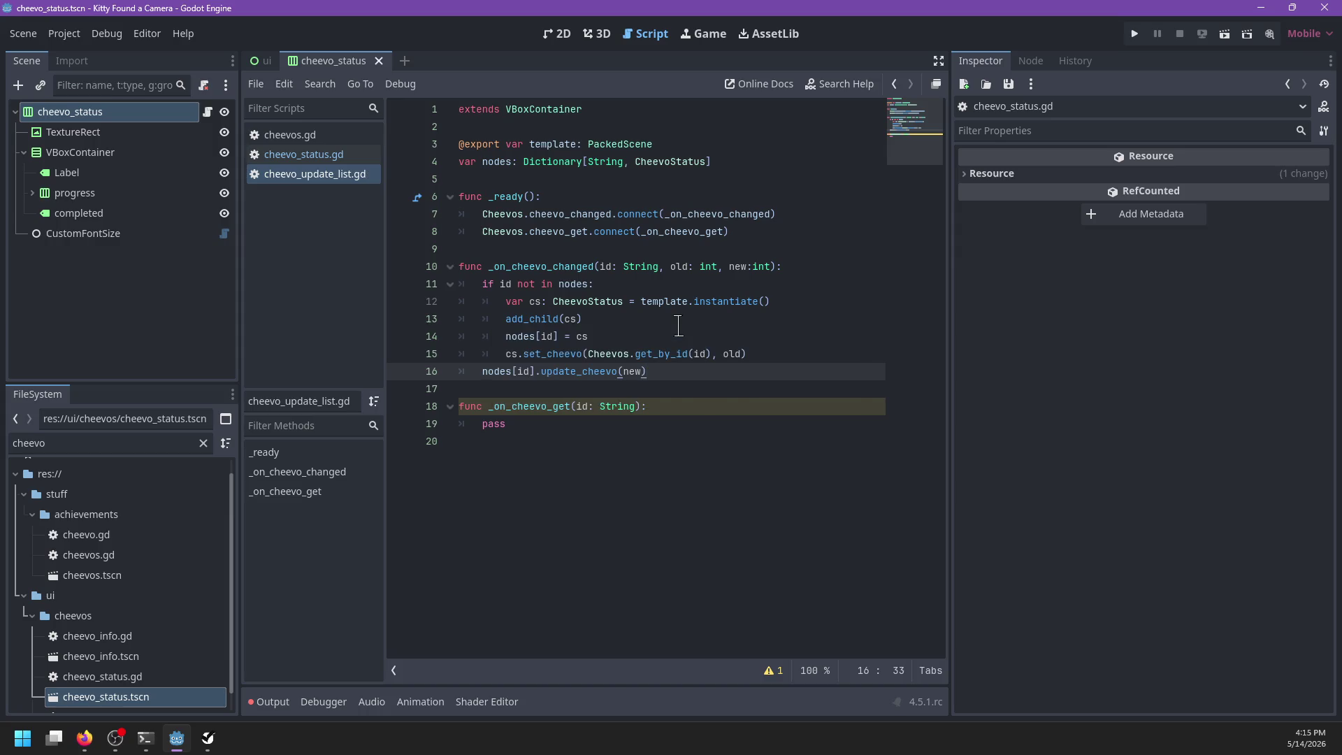
Step: Open a new blank line after line 15 and bring up code completion
{"action": "left_click", "coordinate": [584, 319]}
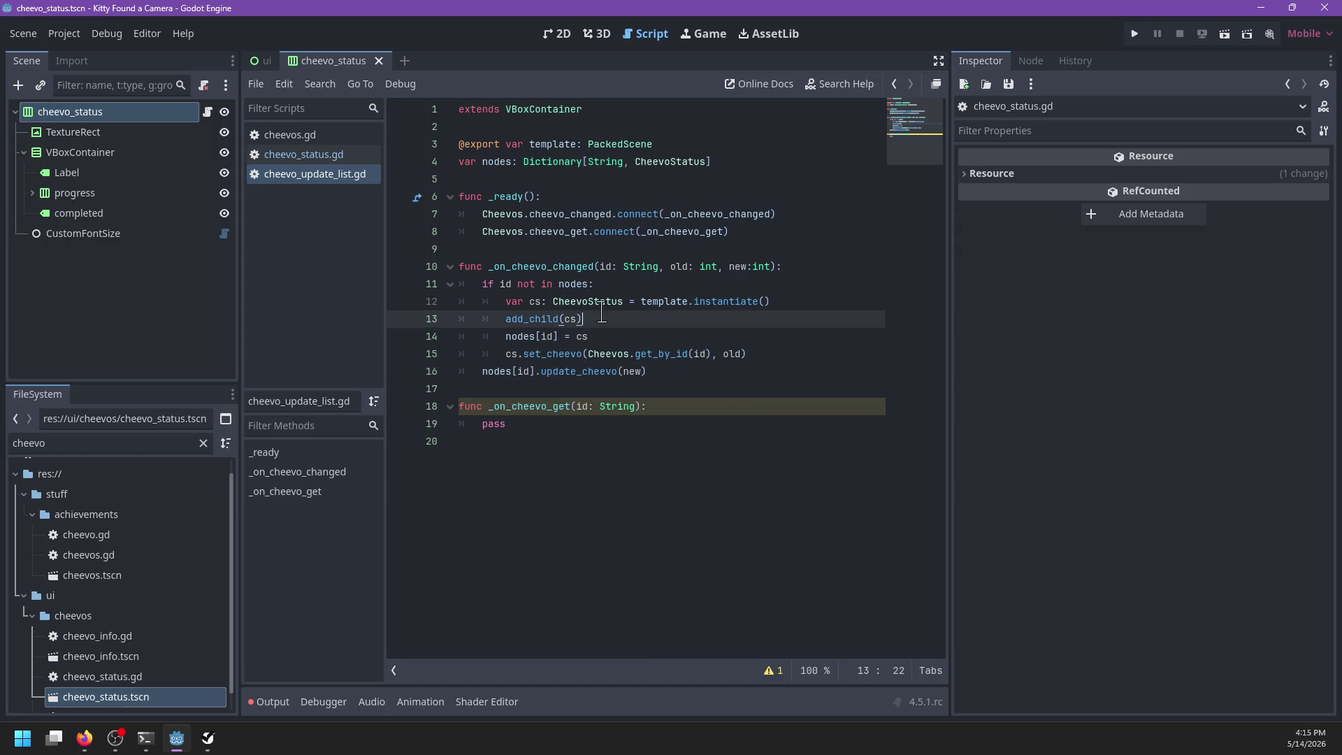
{"action": "left_click", "coordinate": [813, 305], "text": "shift"}
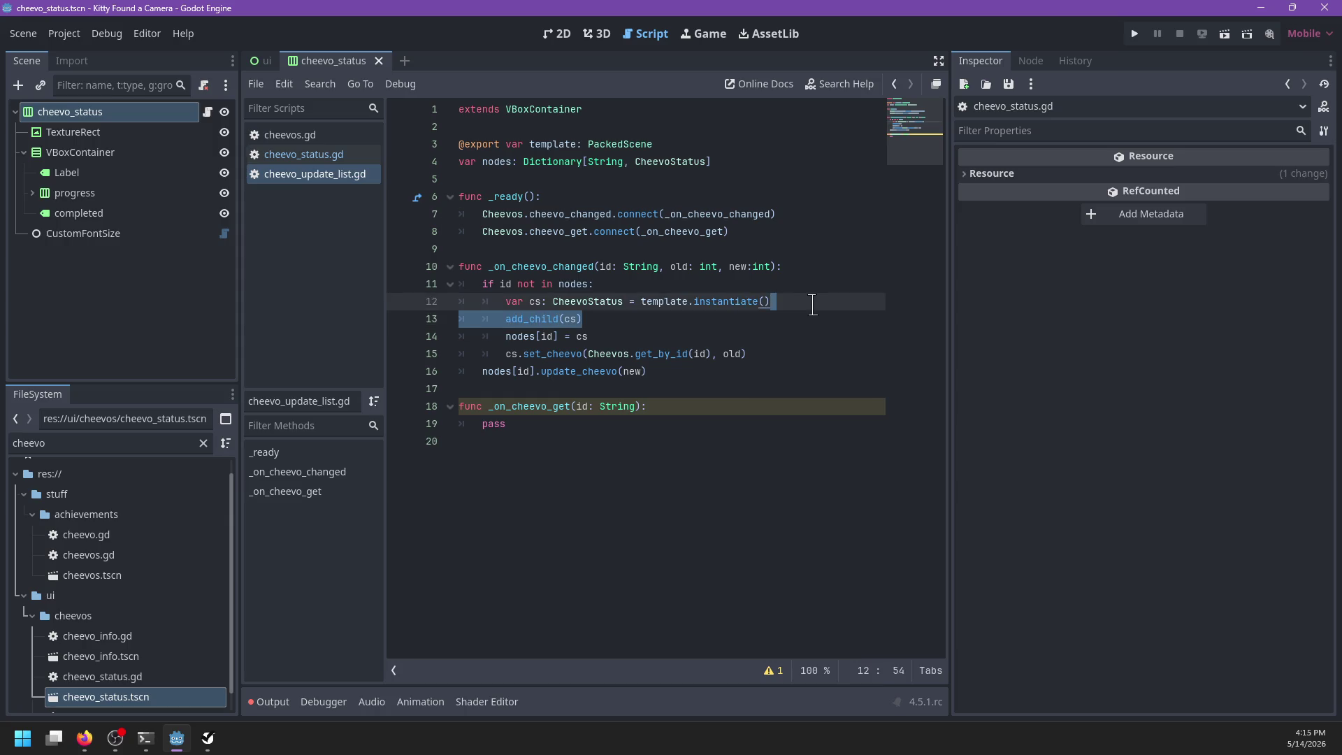
{"action": "left_click", "coordinate": [787, 348]}
{"action": "key", "text": "Return"}
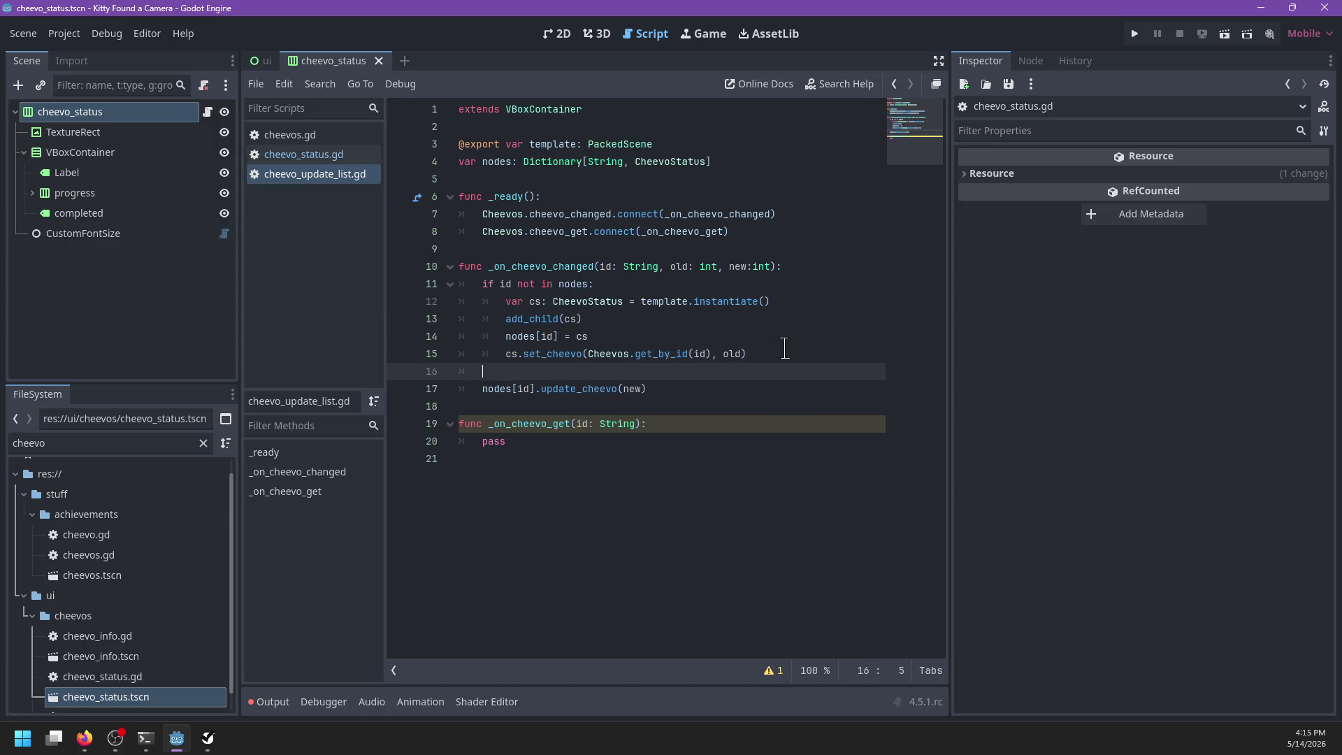
{"action": "key", "text": "ctrl+space"}
Step: Write the condition 'elif not nodes[id].is_inside_tree():'
{"action": "key", "text": "Escape"}
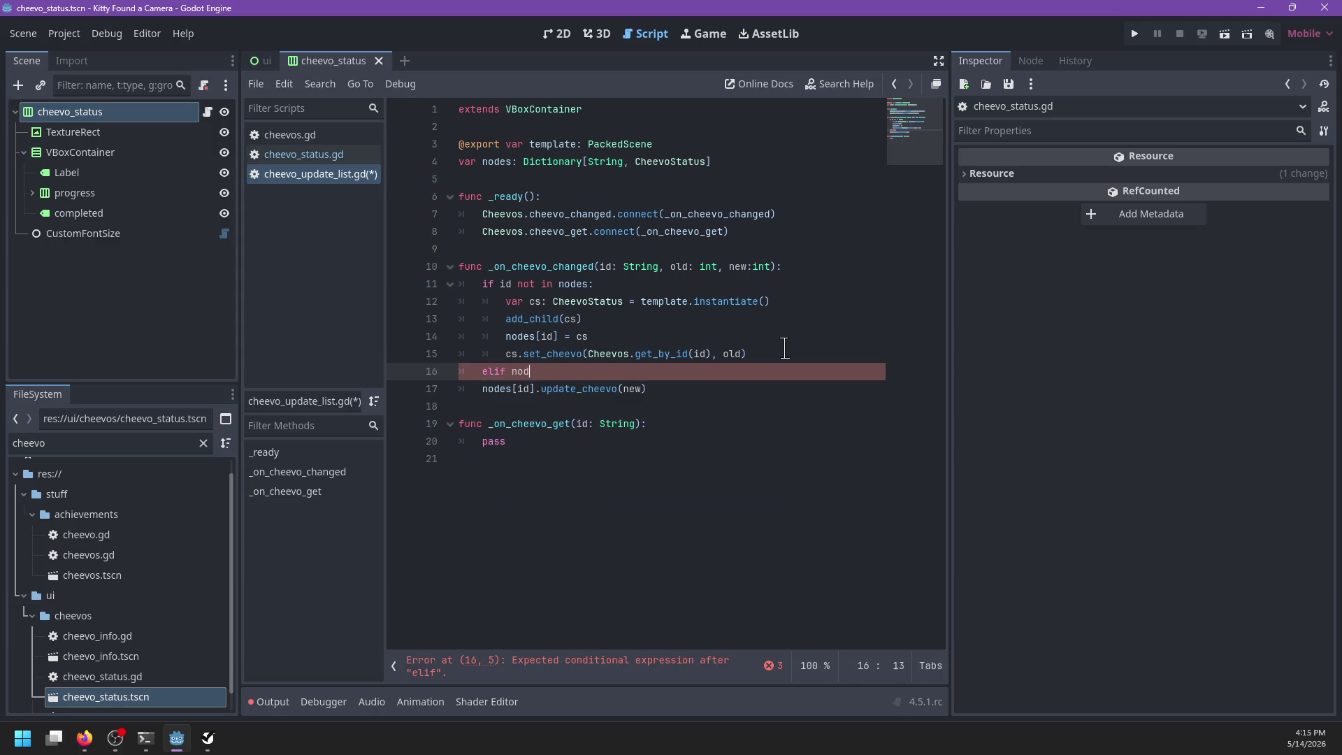
{"action": "key", "text": "BackSpace"}
{"action": "type", "text": "d]"}
{"action": "key", "text": "Left"}
{"action": "key", "text": "Left"}
{"action": "key", "text": "Left"}
{"action": "type", "text": "!"}
{"action": "key", "text": "End"}
{"action": "type", "text": "."}
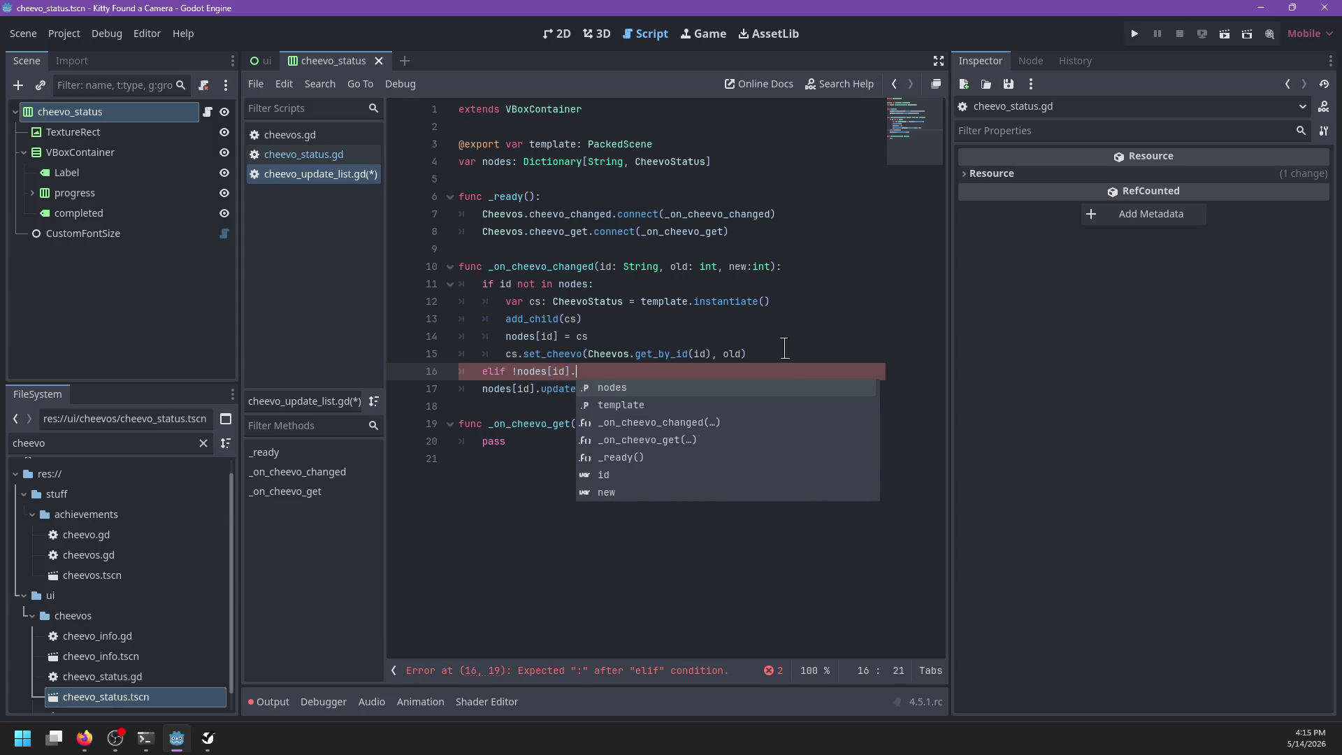
{"action": "type", "text": "is_in"}
{"action": "key", "text": "Return"}
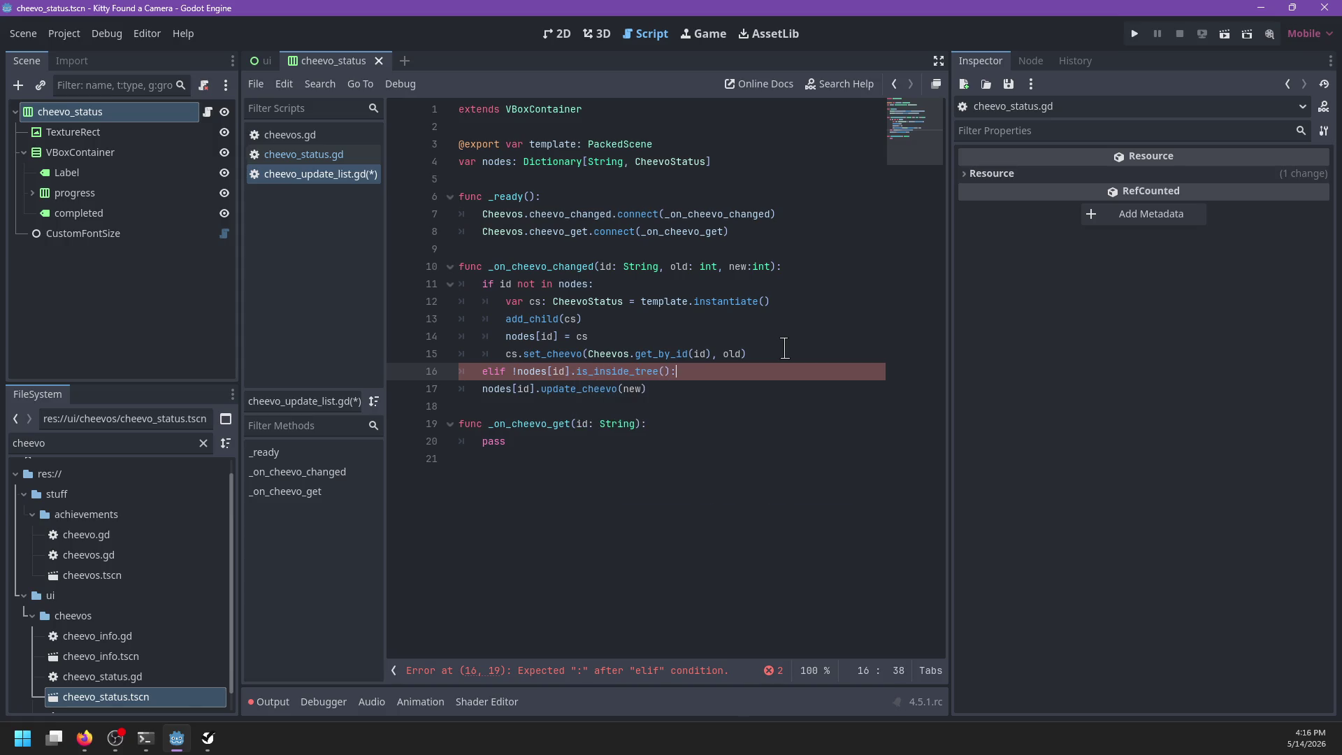
{"action": "key", "text": "Home"}
{"action": "key", "text": "Right"}
{"action": "key", "text": "Right"}
{"action": "key", "text": "Right"}
{"action": "key", "text": "BackSpace"}
{"action": "type", "text": "not"}
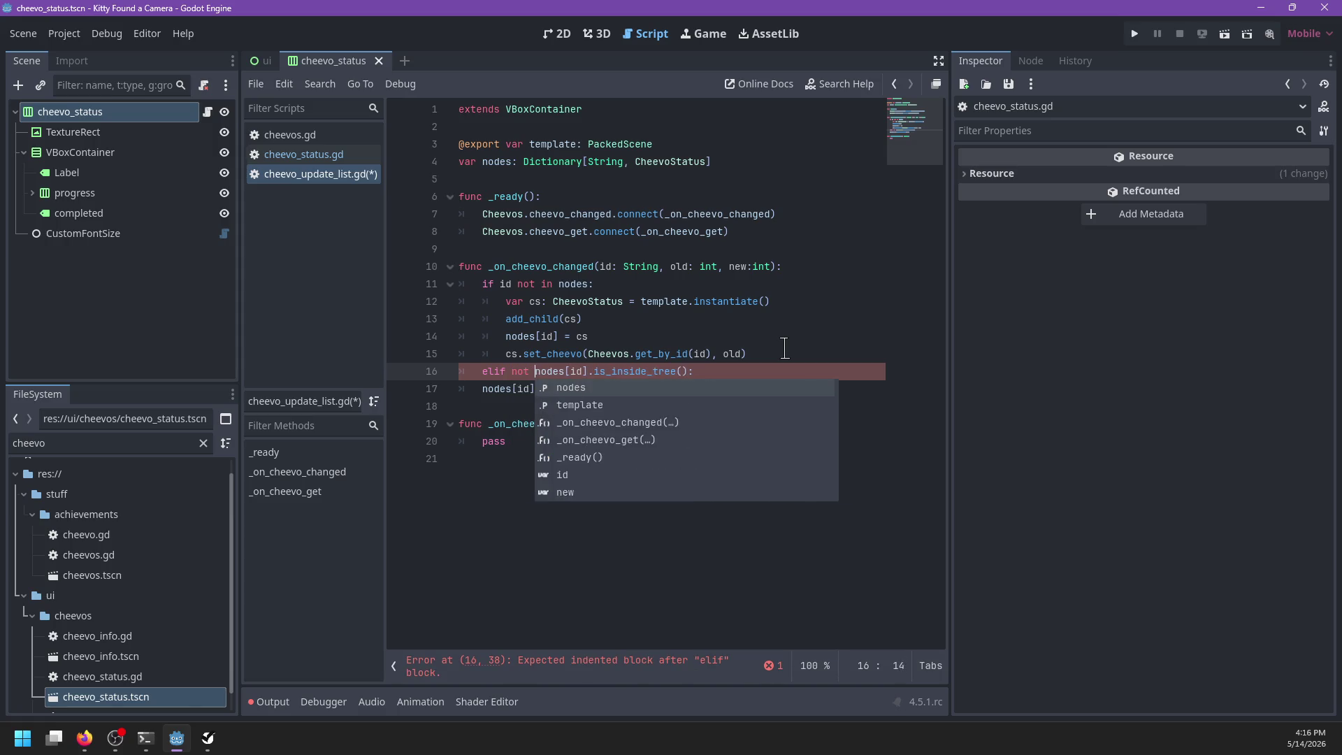
{"action": "key", "text": "End"}
Step: Add add_child(nodes[id]) under the elif, save, set a line 11 breakpoint, and run
{"action": "key", "text": "Return"}
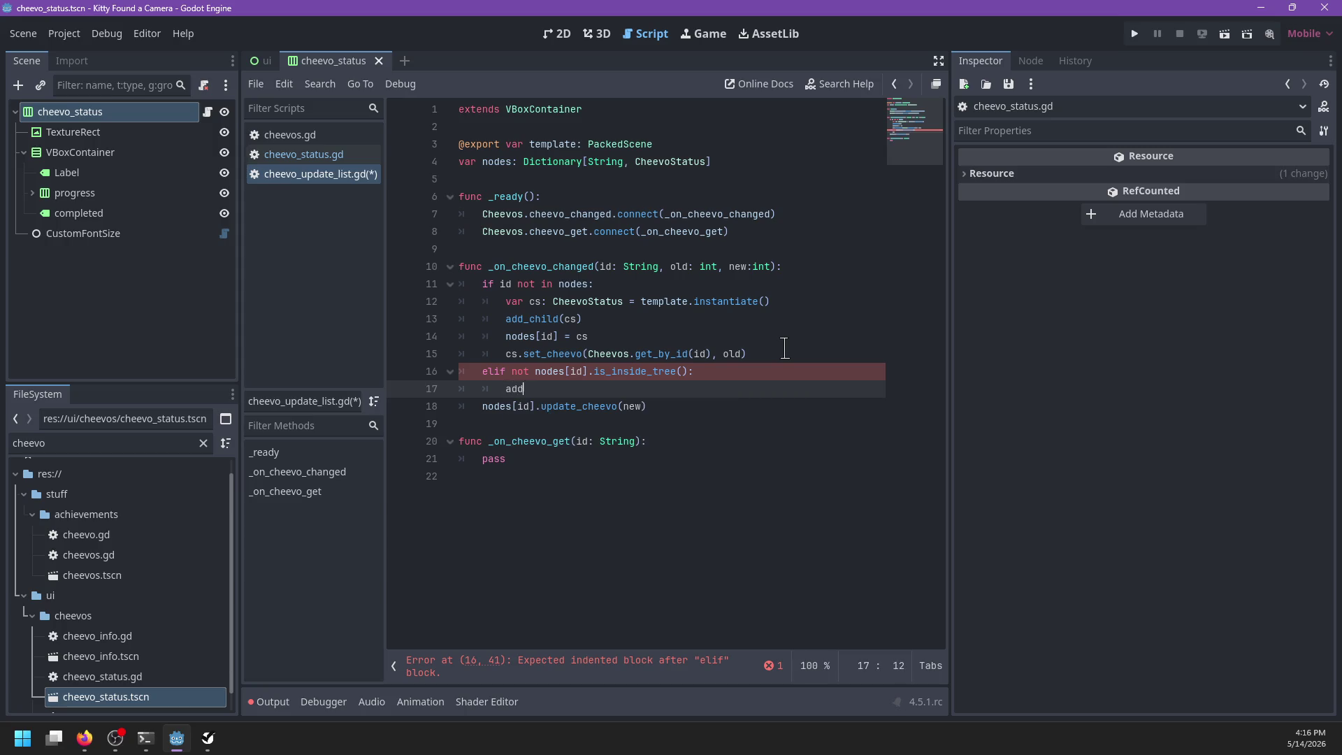
{"action": "type", "text": "_chi"}
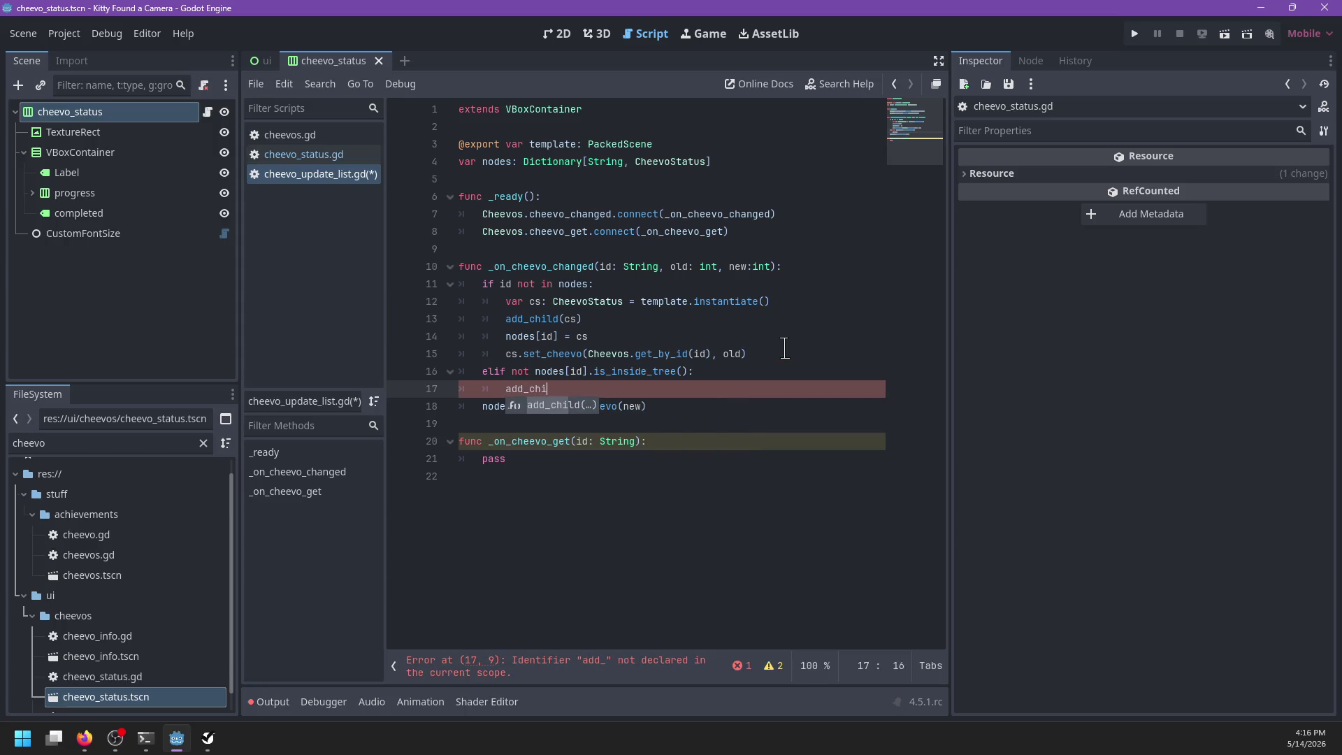
{"action": "type", "text": "ld(nodes[id"}
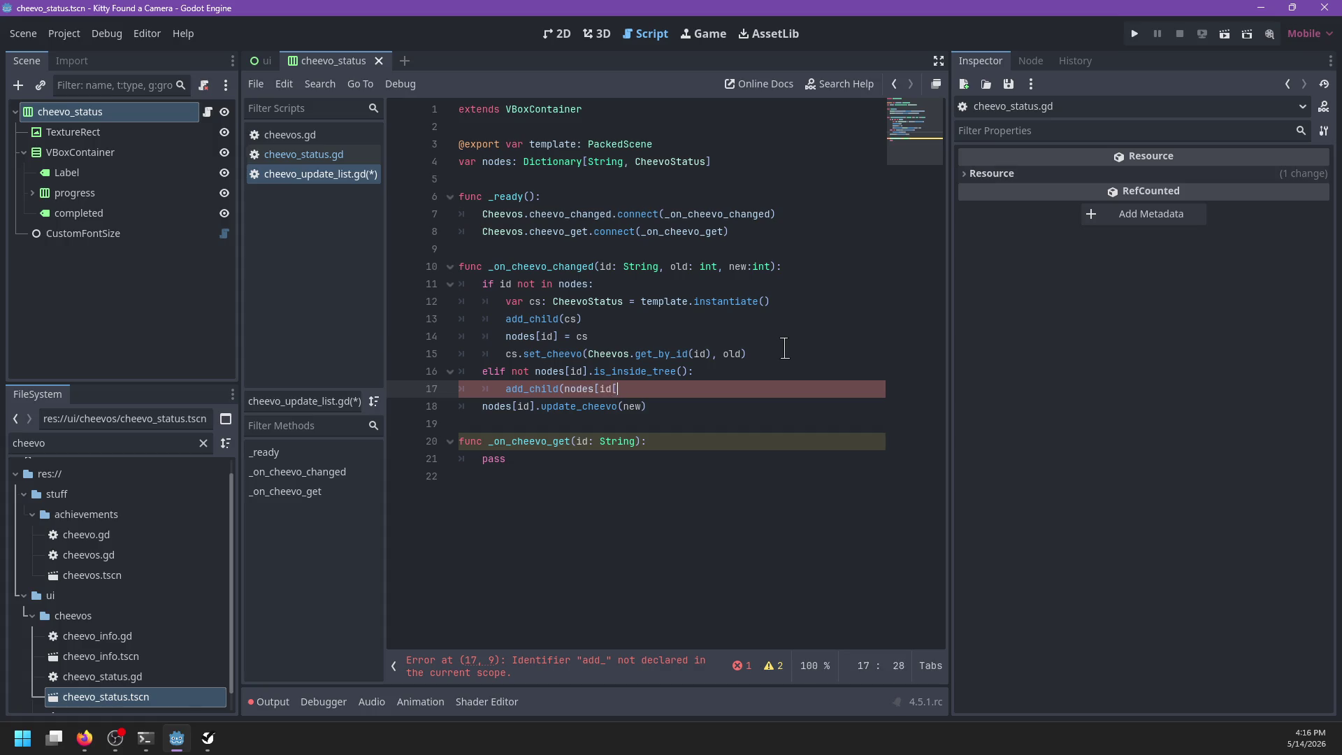
{"action": "type", "text": ")"}
{"action": "key", "text": "ctrl+s"}
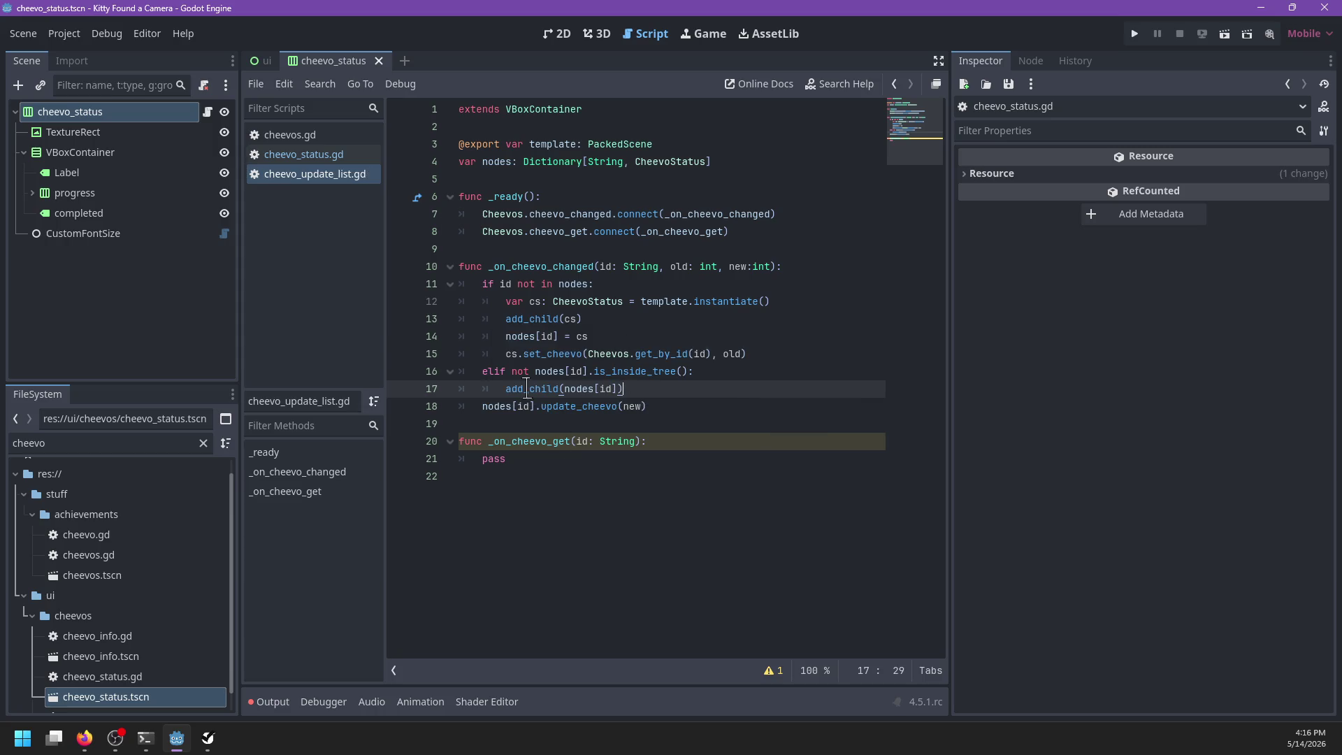
{"action": "left_click", "coordinate": [399, 284]}
{"action": "key", "text": "F5"}
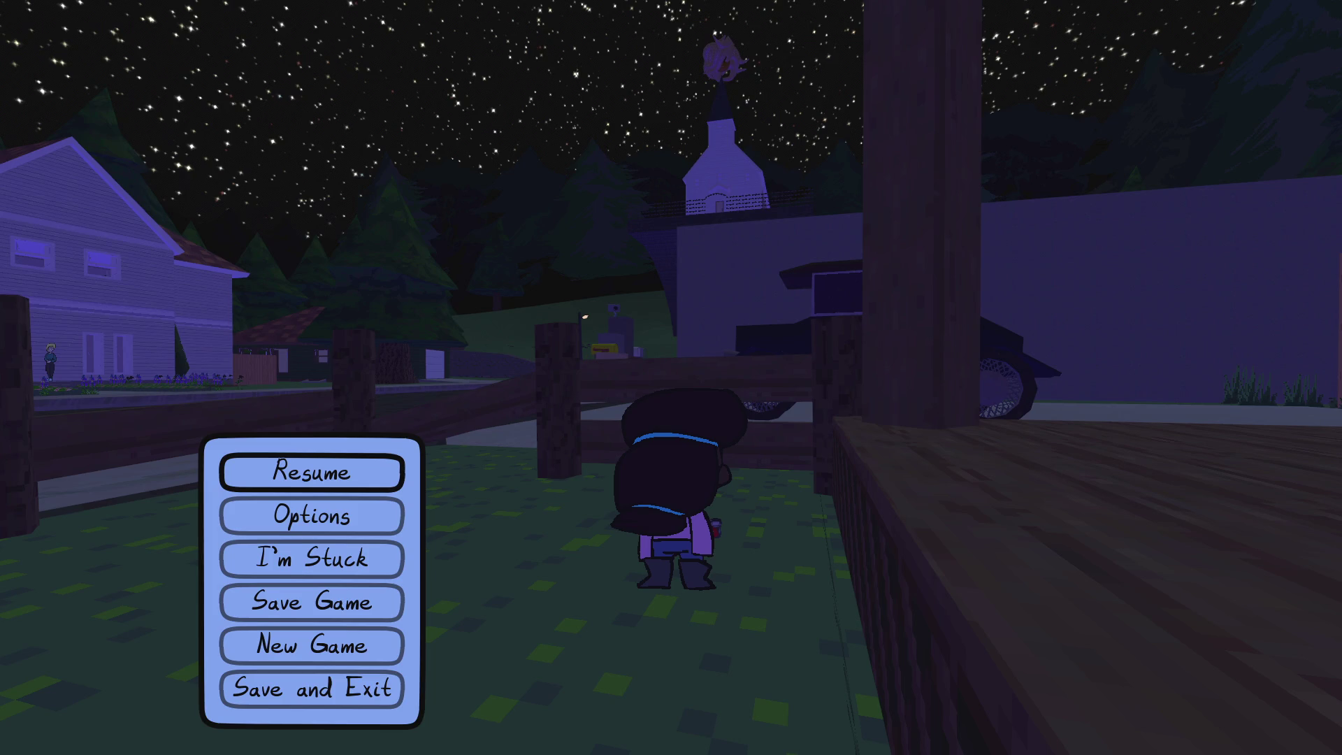
Step: Resume the game and walk through the fence gap along the wall
{"action": "left_click", "coordinate": [354, 472]}
{"action": "key", "text": "w"}
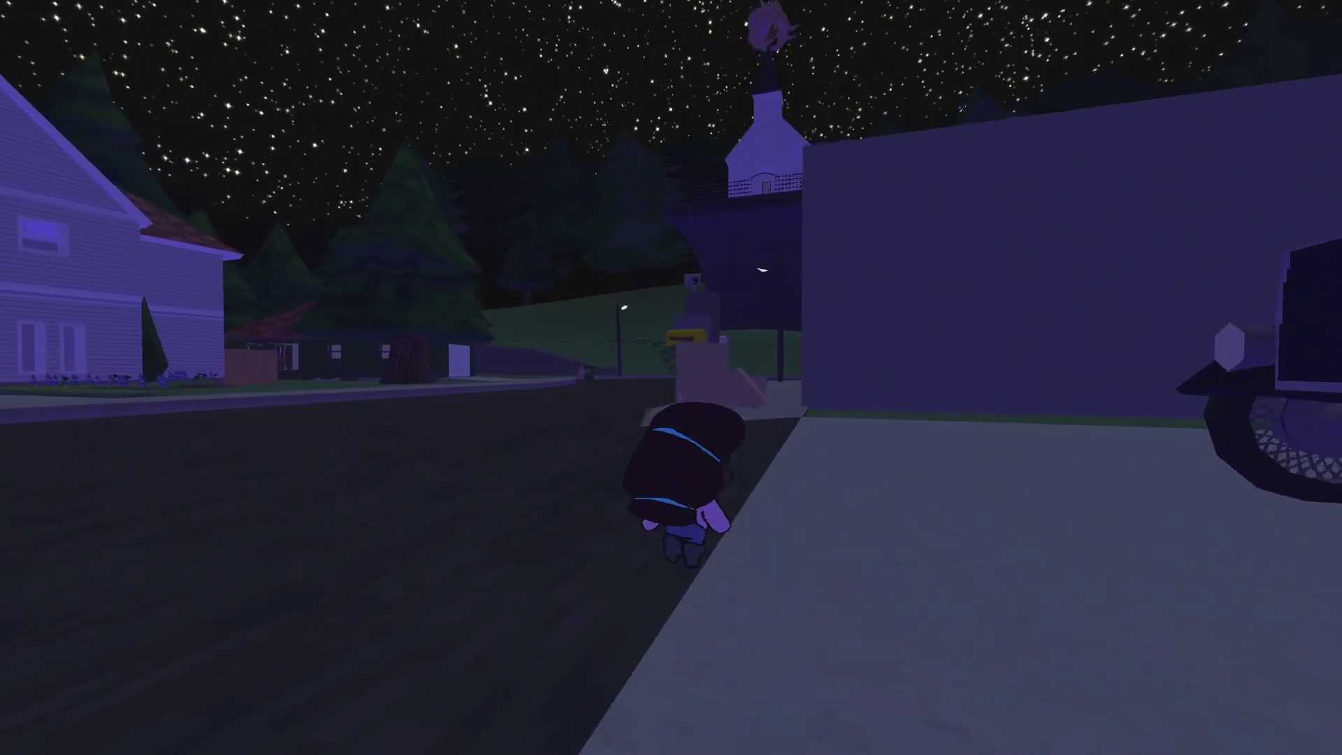
{"action": "key", "text": "w"}
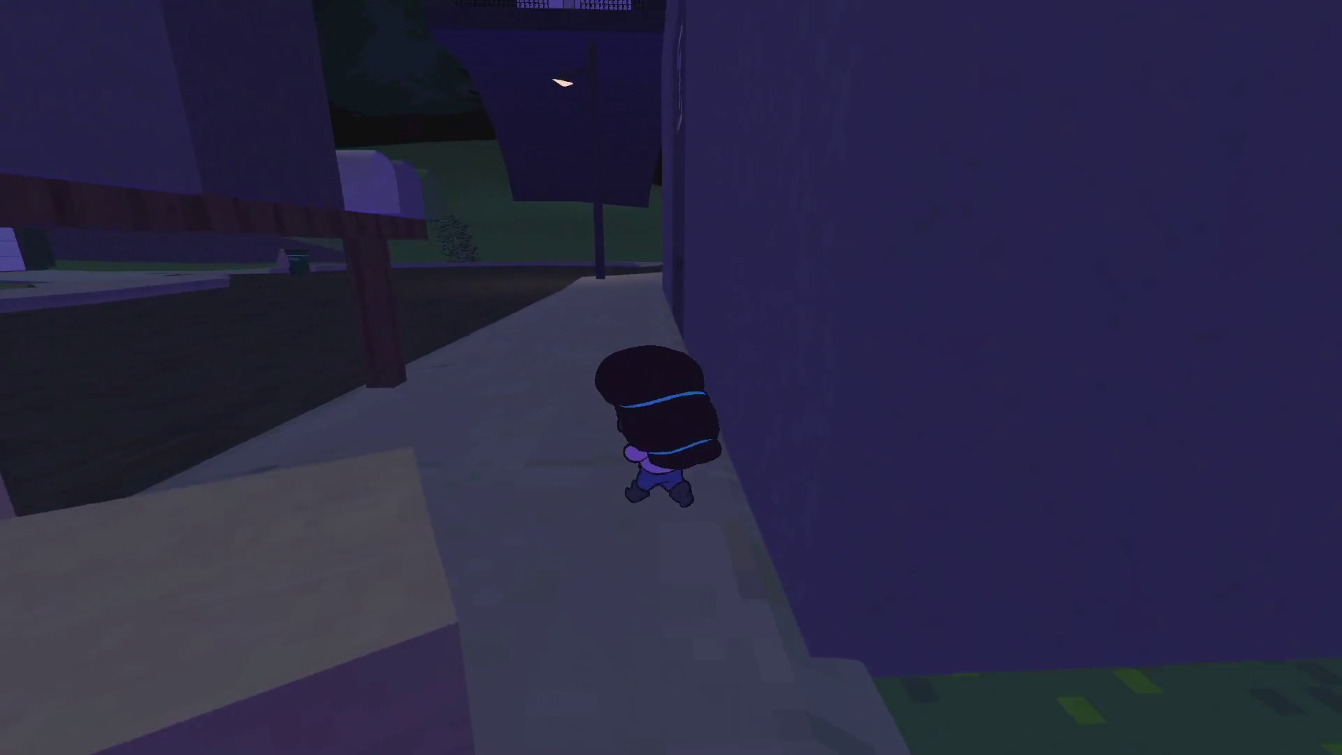
{"action": "key", "text": "w"}
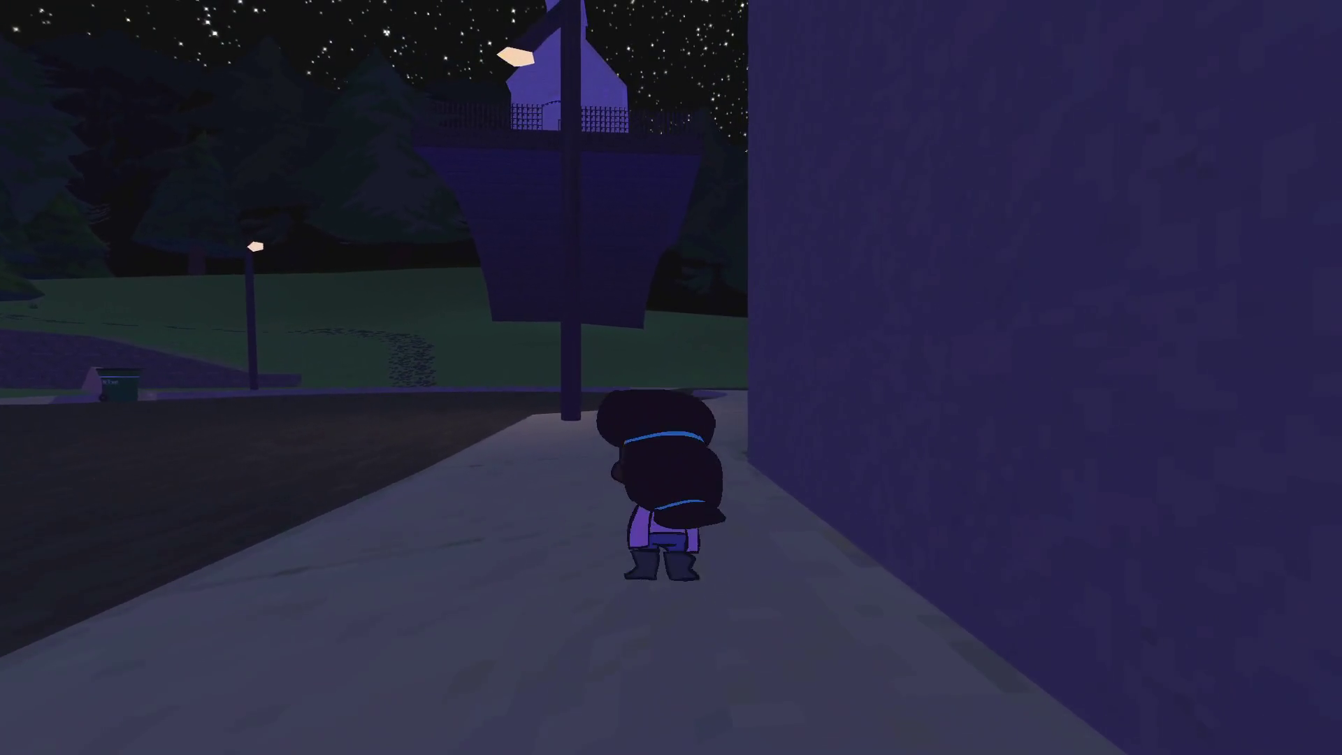
Step: Lower the Master Audio volume to 0.75, keep Music at 1.00, and apply
{"action": "key", "text": "Escape"}
{"action": "key", "text": "Down"}
{"action": "key", "text": "Return"}
{"action": "key", "text": "Left"}
{"action": "key", "text": "Left"}
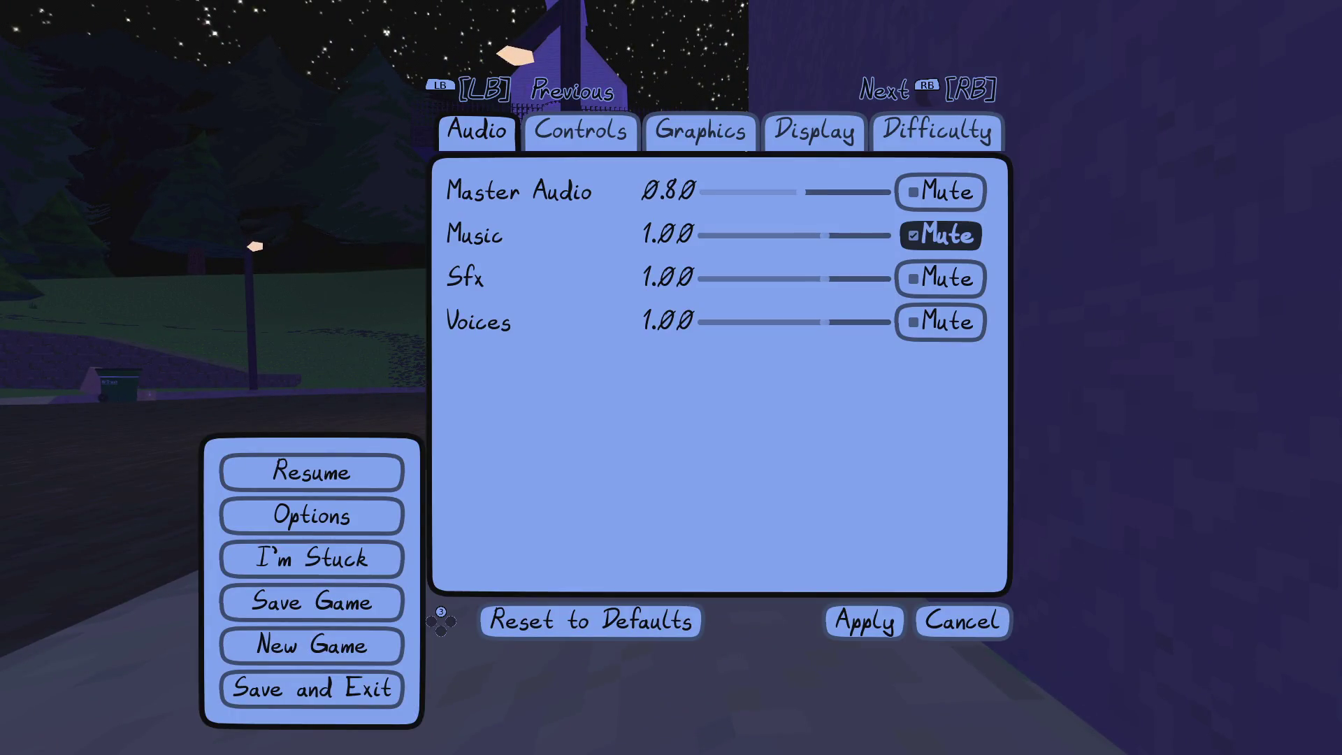
{"action": "key", "text": "Down"}
{"action": "key", "text": "Down"}
{"action": "key", "text": "Down"}
{"action": "key", "text": "Up"}
{"action": "key", "text": "Up"}
{"action": "key", "text": "Up"}
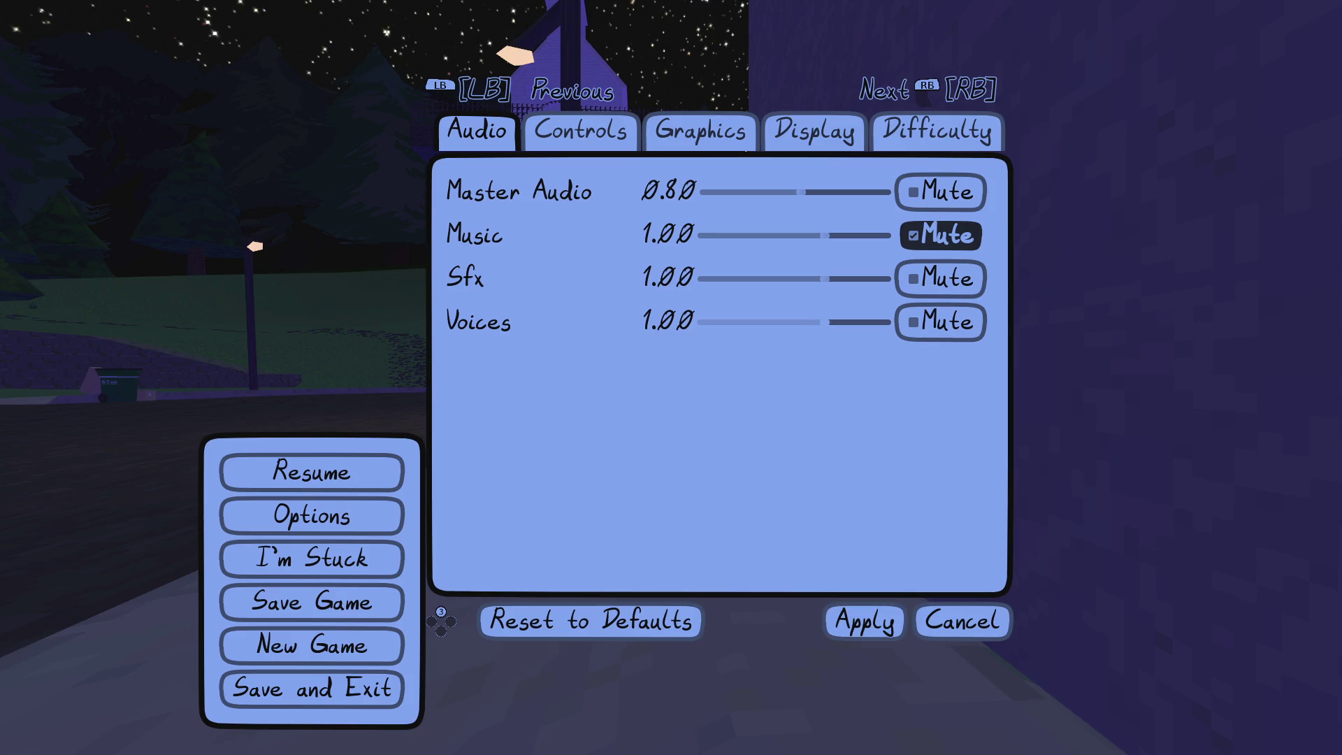
{"action": "key", "text": "Left"}
{"action": "key", "text": "Right"}
{"action": "key", "text": "Up"}
{"action": "key", "text": "Left"}
{"action": "key", "text": "Down"}
{"action": "key", "text": "Down"}
{"action": "key", "text": "Down"}
{"action": "key", "text": "Down"}
{"action": "key", "text": "Return"}
{"action": "key", "text": "Escape"}
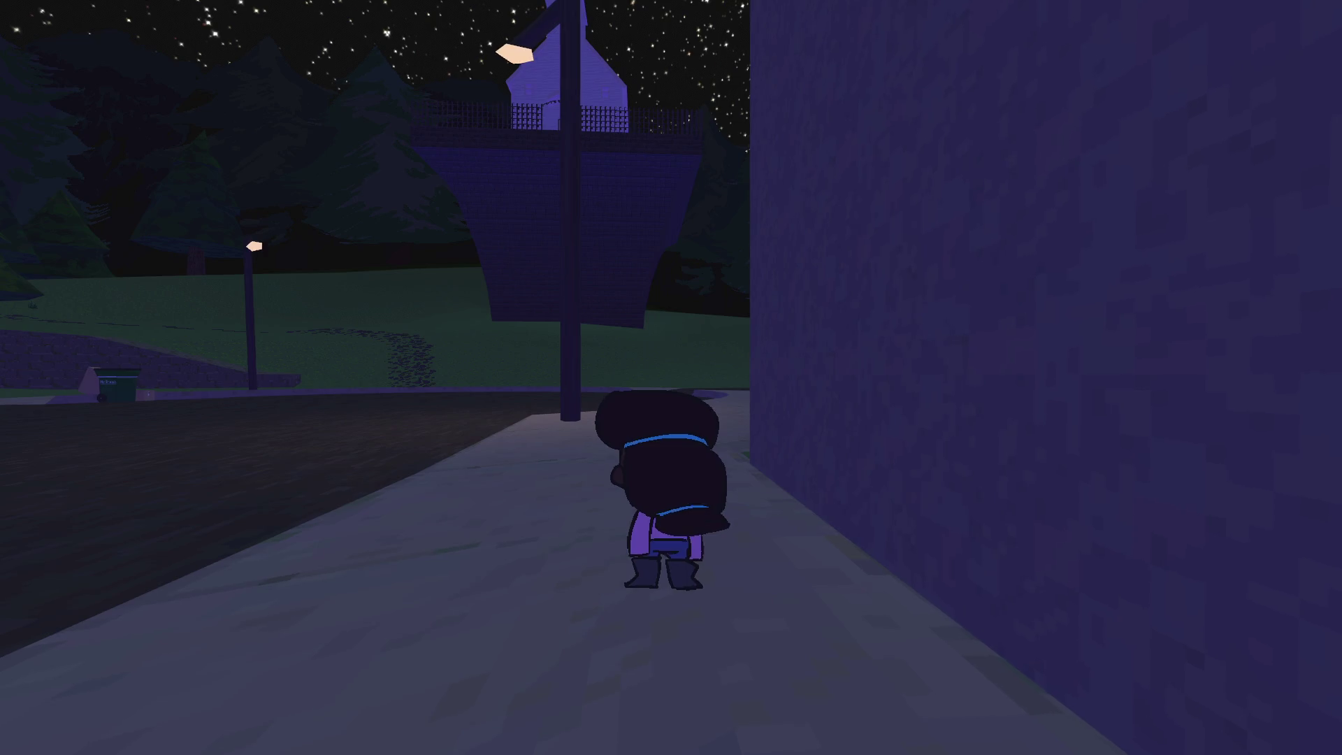
Step: Resume play and walk past the house toward the forest clearing
{"action": "key", "text": "Escape"}
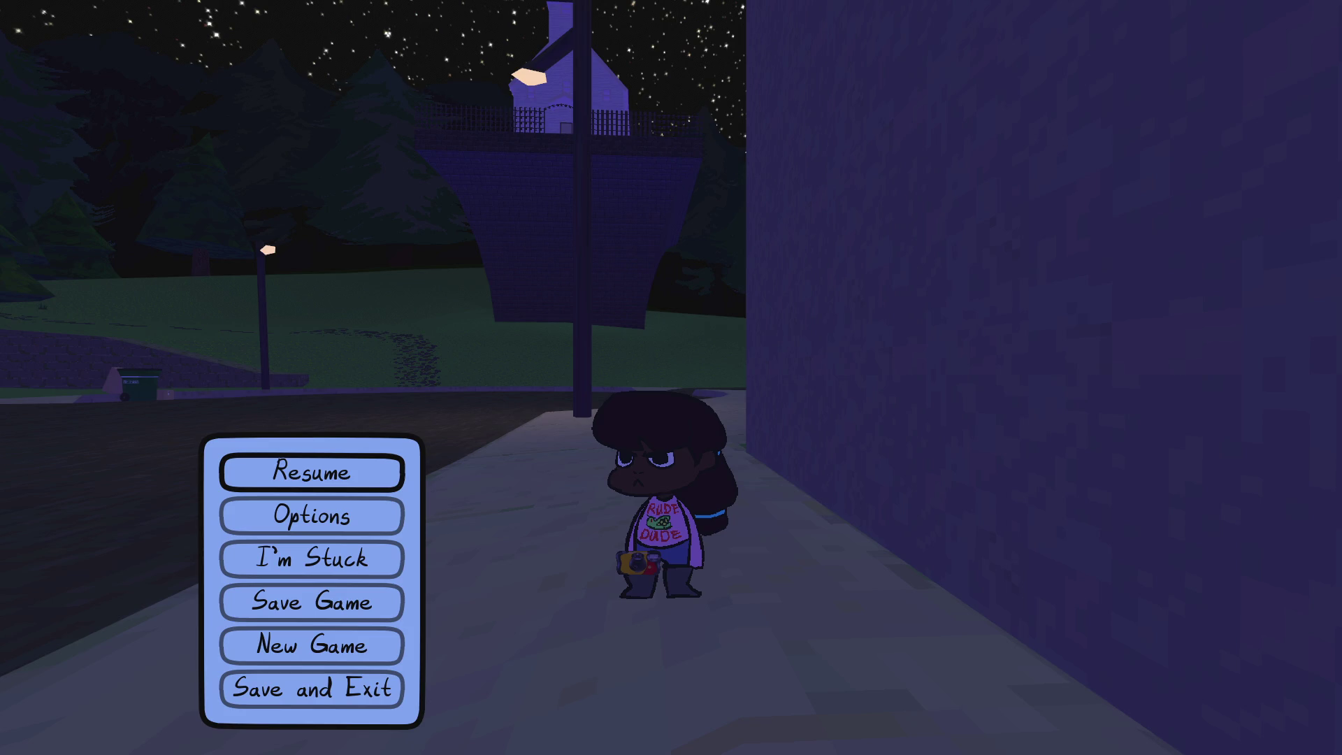
{"action": "left_click", "coordinate": [383, 466]}
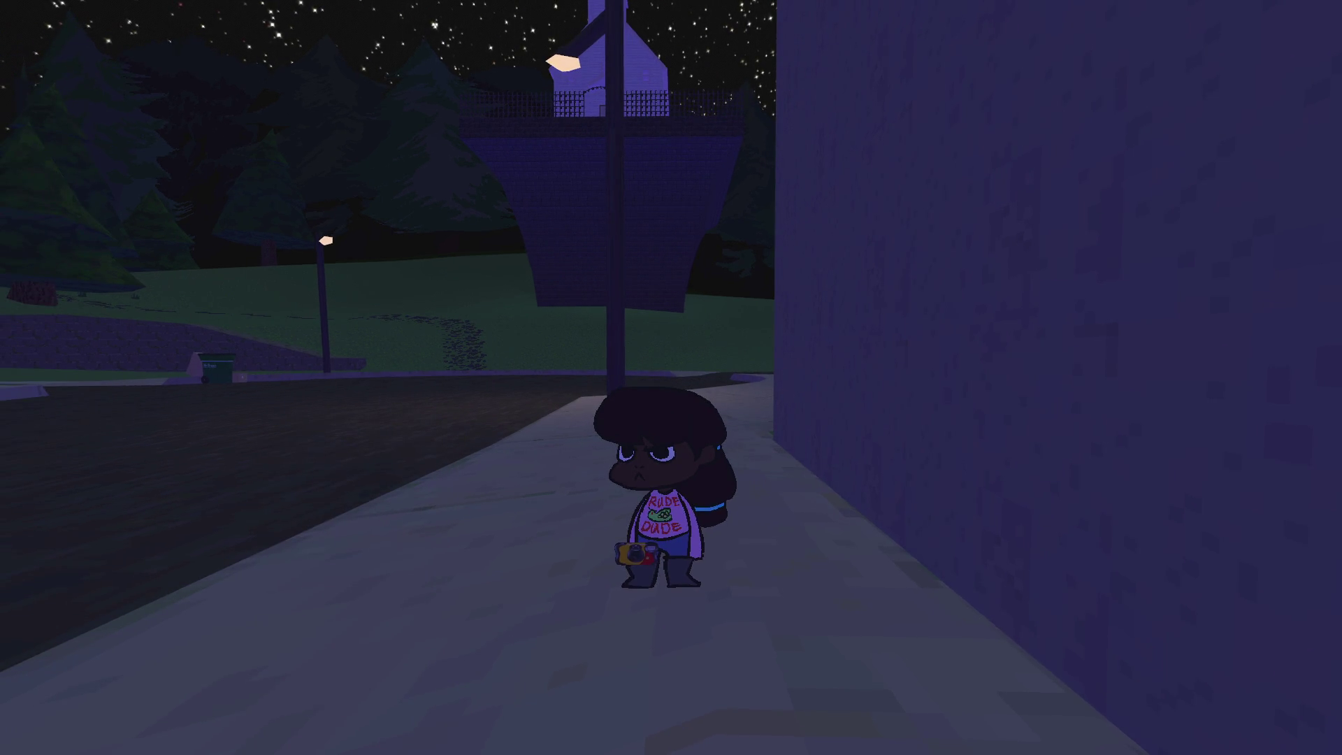
{"action": "key", "text": "w"}
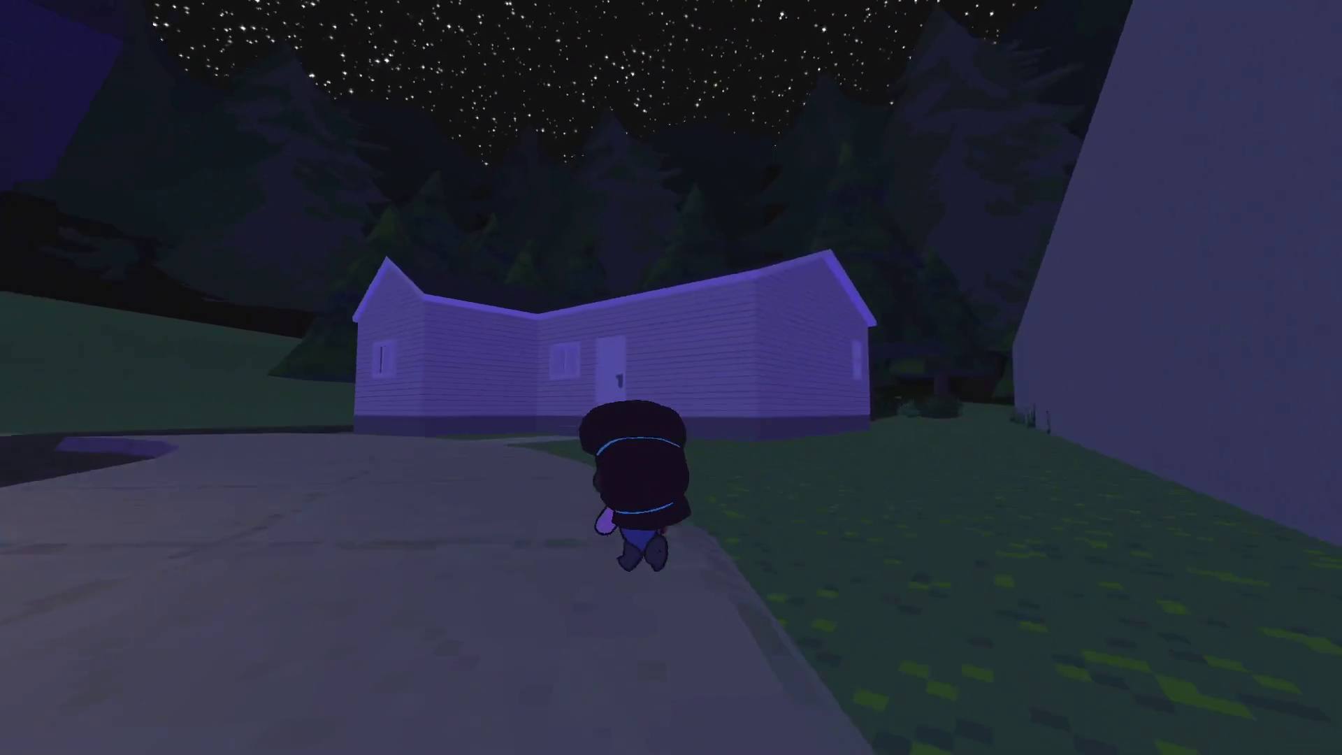
{"action": "key", "text": "c"}
{"action": "scroll", "coordinate": [672, 378], "scroll_direction": "down", "scroll_amount": 3}
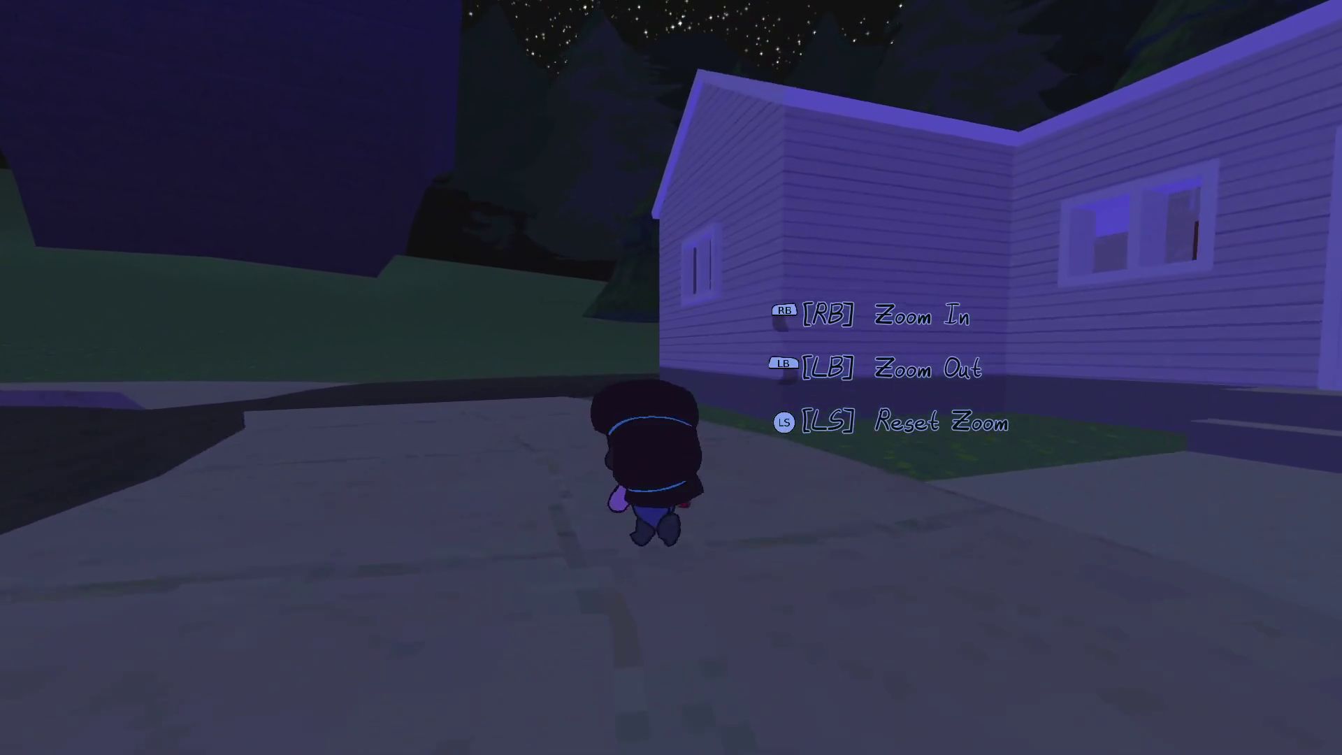
{"action": "key", "text": "w"}
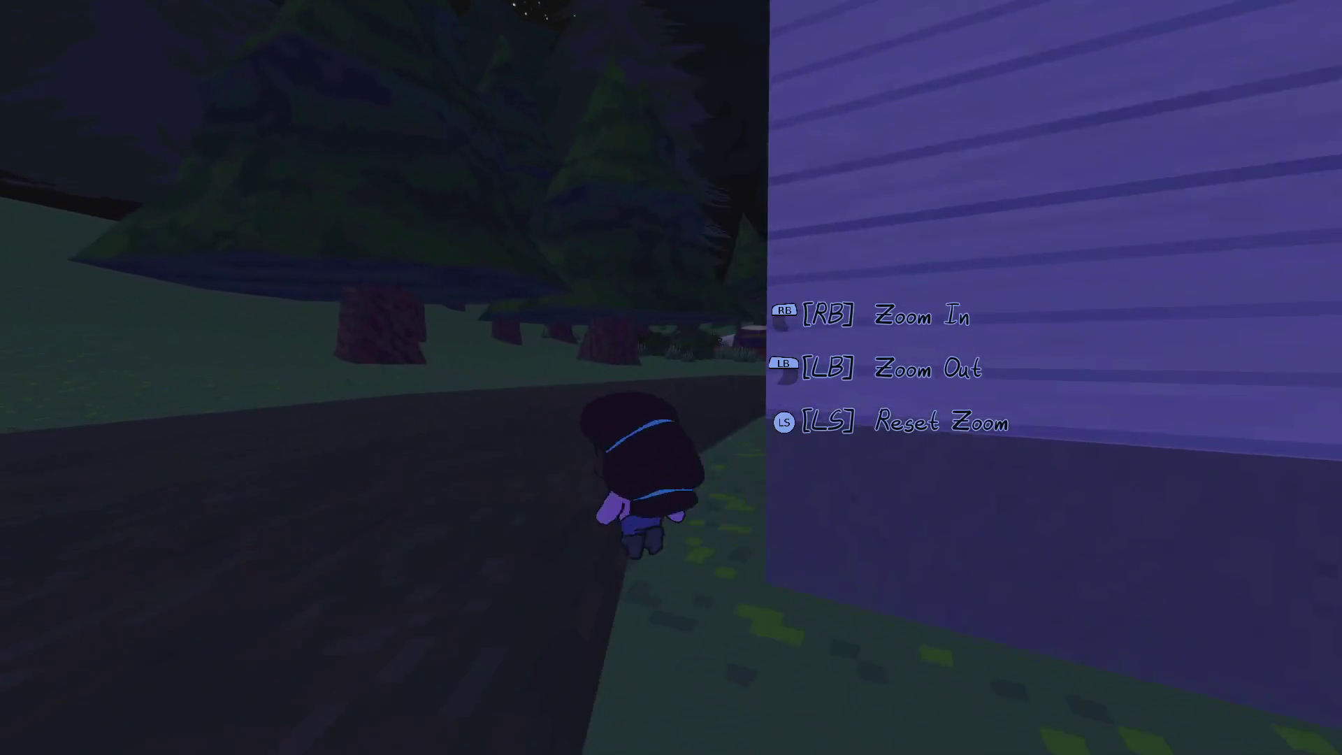
{"action": "key", "text": "w"}
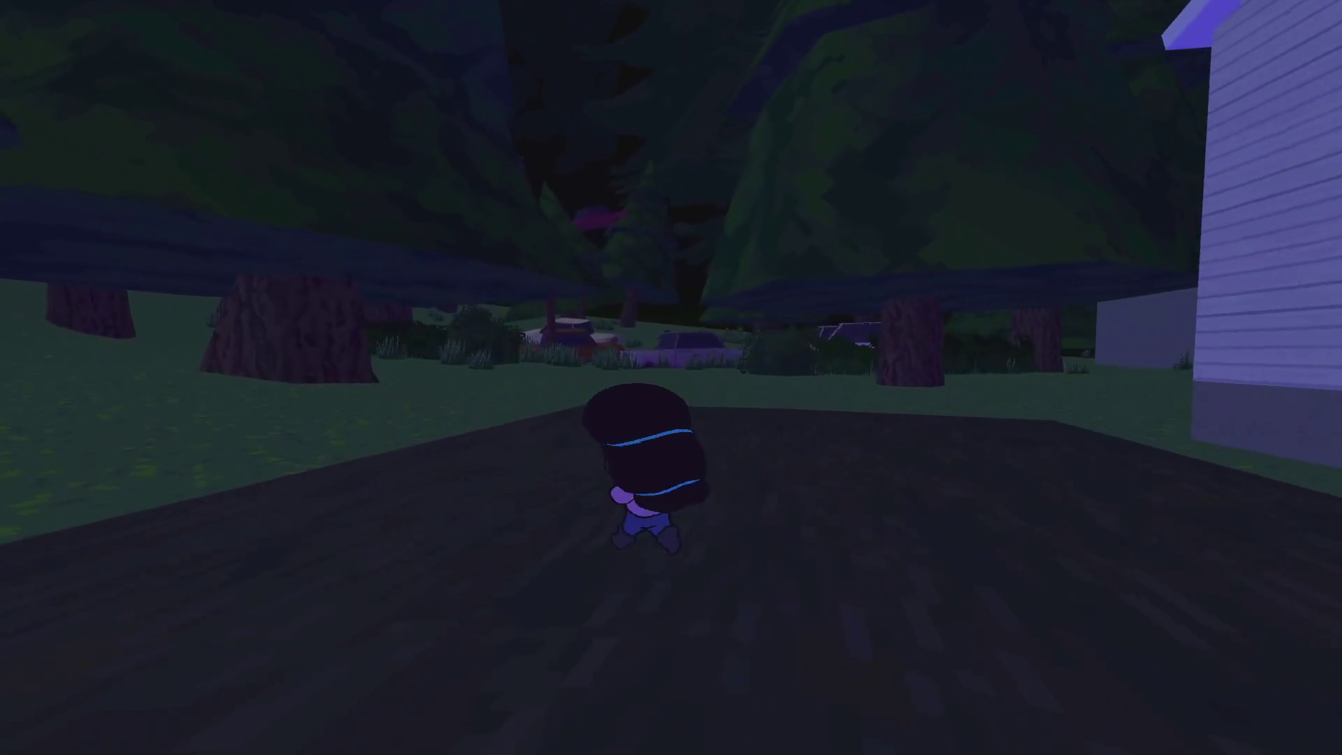
{"action": "key", "text": "Tab"}
{"action": "key", "text": "Tab"}
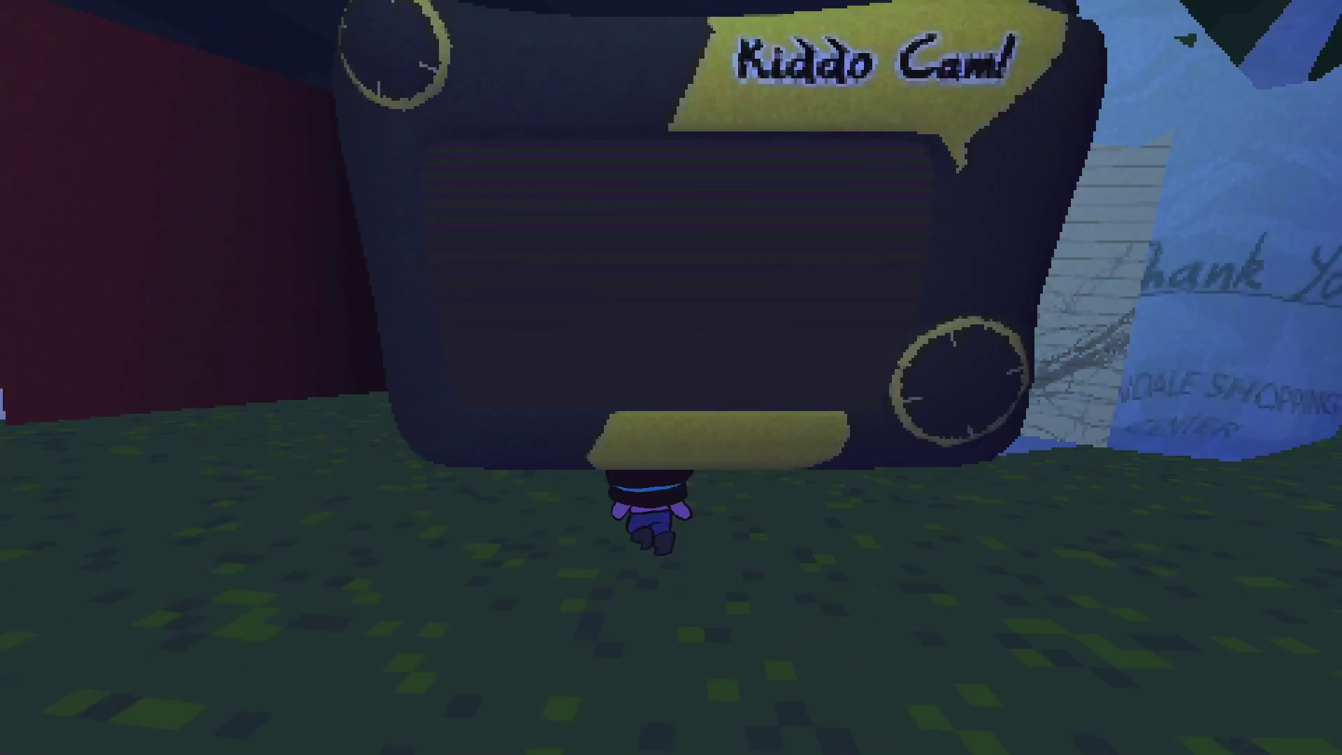
{"action": "key", "text": "w"}
Step: Photograph the dirty futon with Pal and Bunny, then switch back to the editor
{"action": "key", "text": "c"}
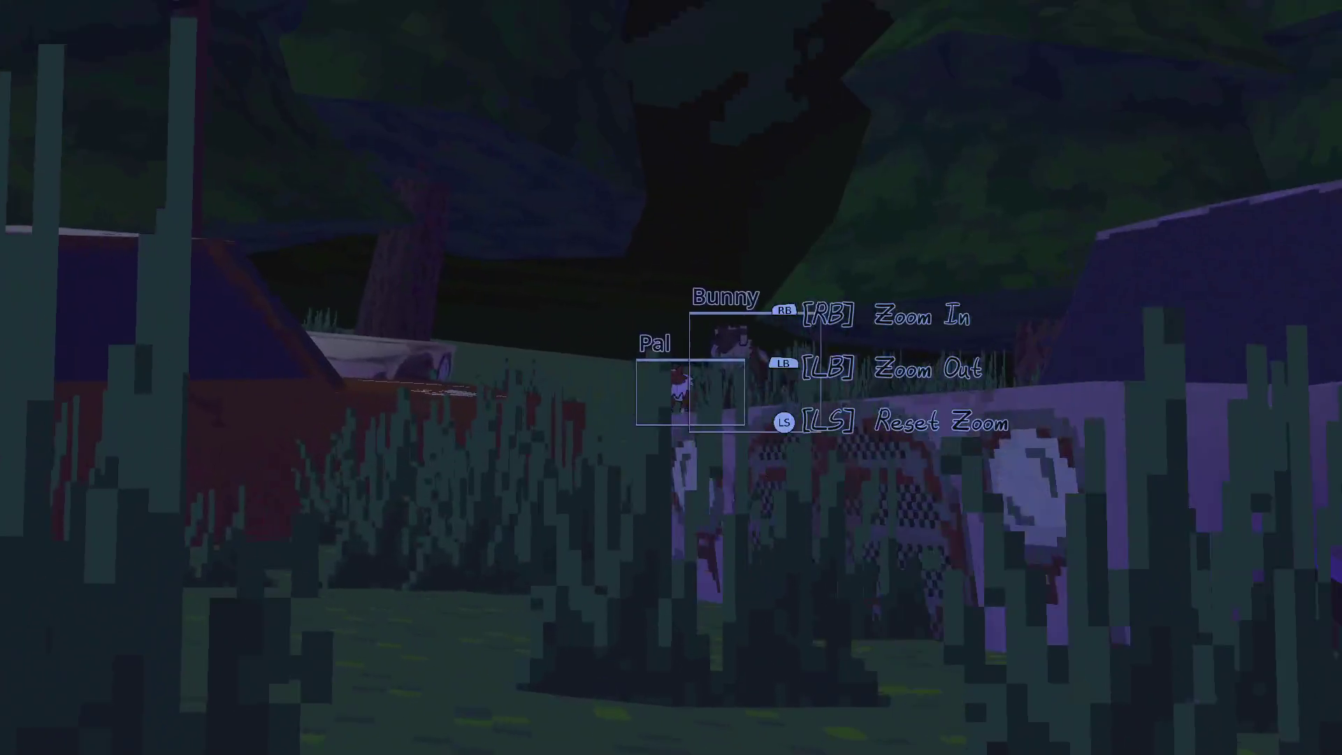
{"action": "key", "text": "space"}
{"action": "key", "text": "w"}
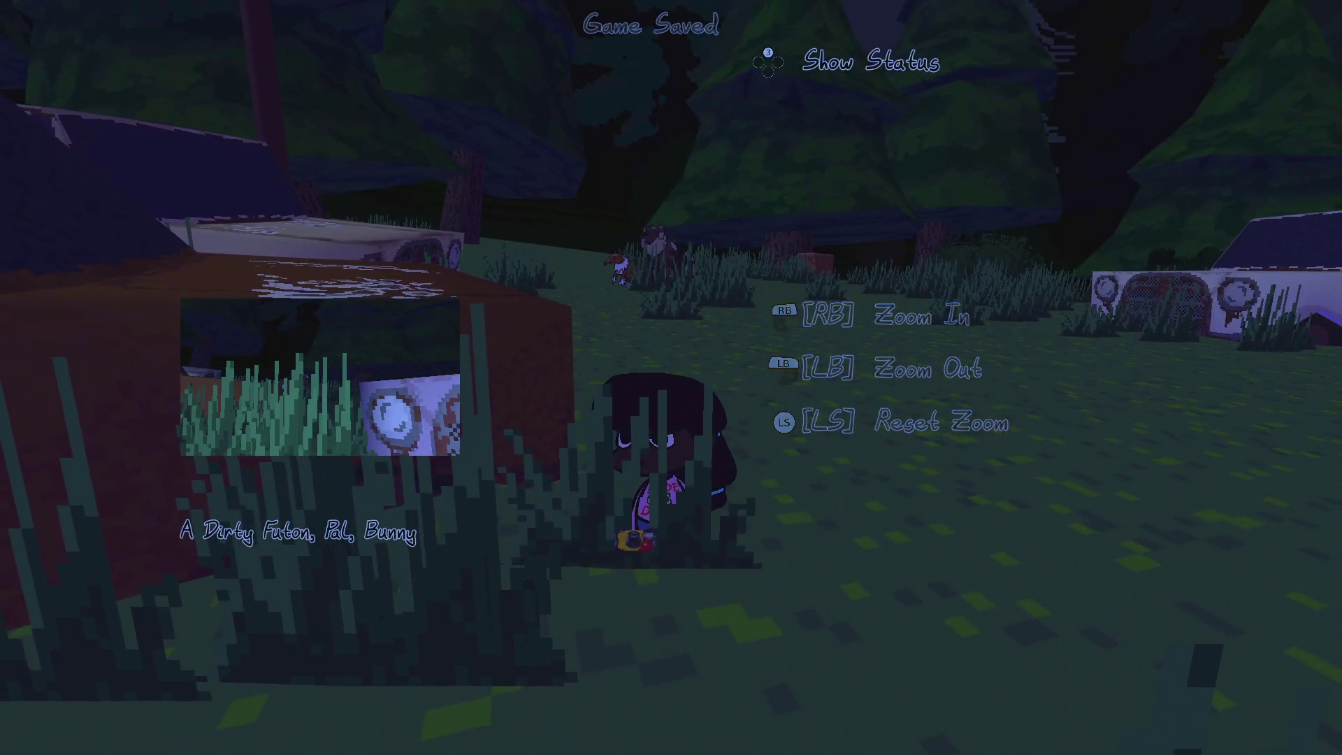
{"action": "key", "text": "s"}
{"action": "key", "text": "alt+Tab"}
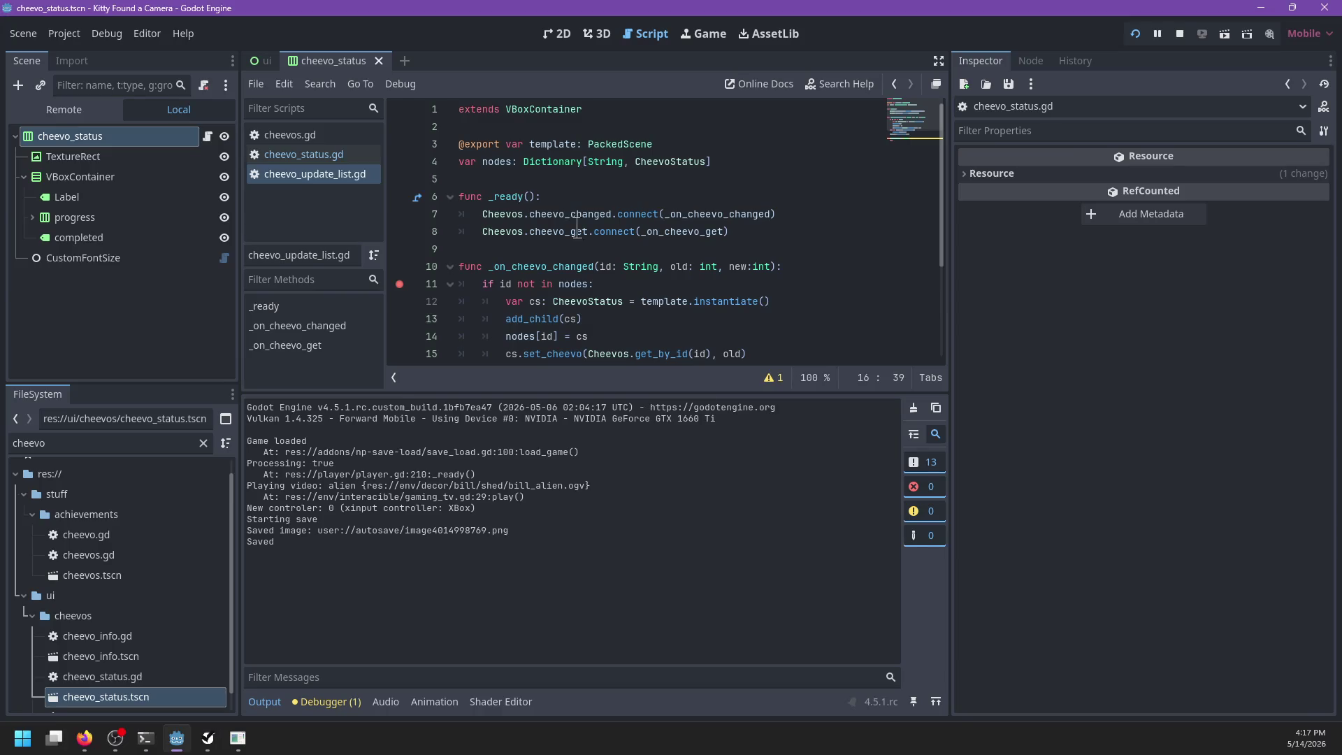
Step: Stop the game, check the Debugger errors, and open the ui scene in the 3D view
{"action": "left_click", "coordinate": [1180, 33]}
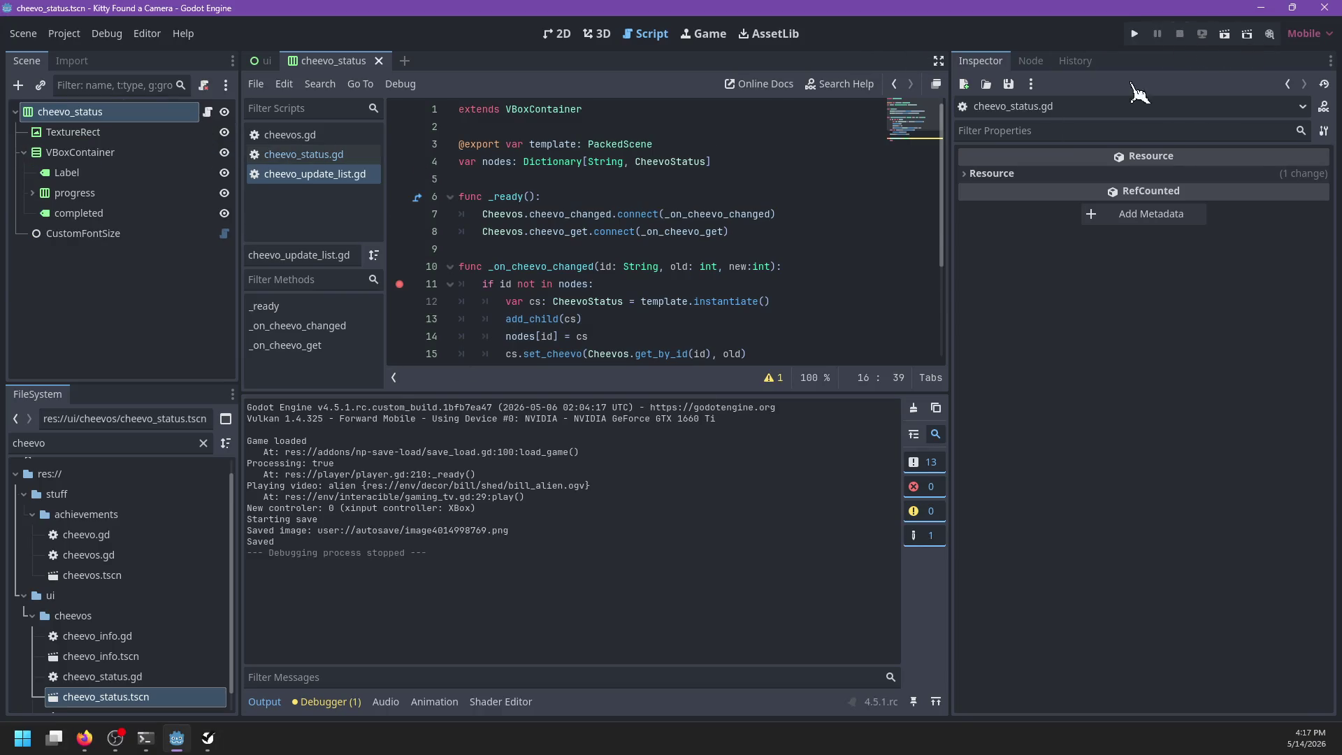
{"action": "left_click", "coordinate": [322, 702]}
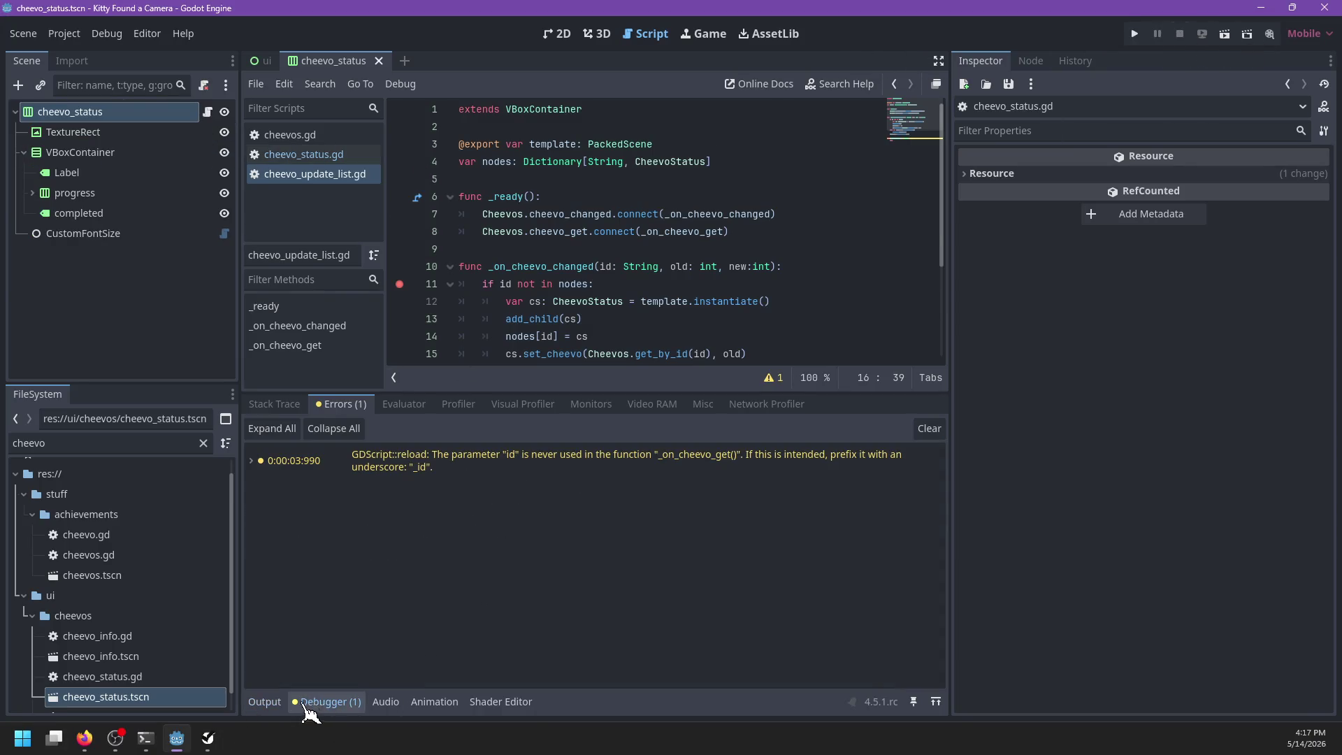
{"action": "left_click", "coordinate": [264, 703]}
{"action": "left_click", "coordinate": [802, 232]}
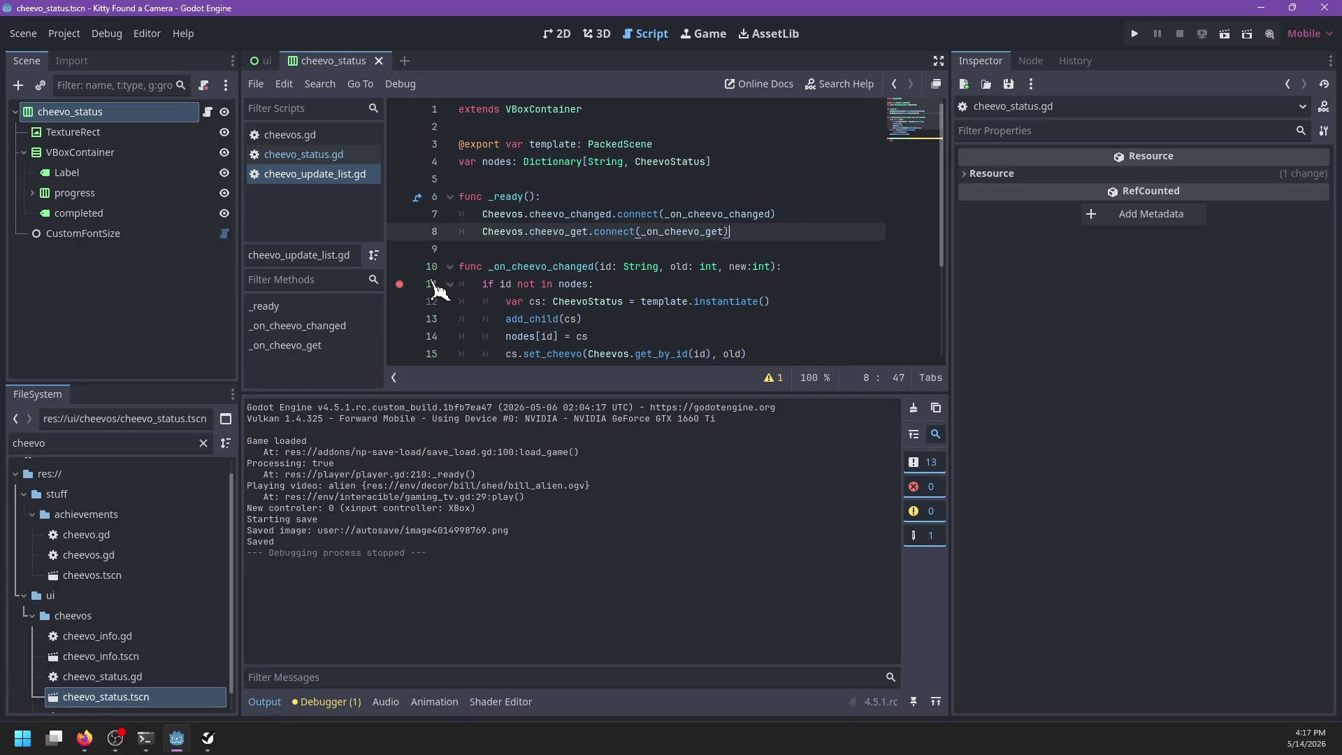
{"action": "left_click", "coordinate": [268, 63]}
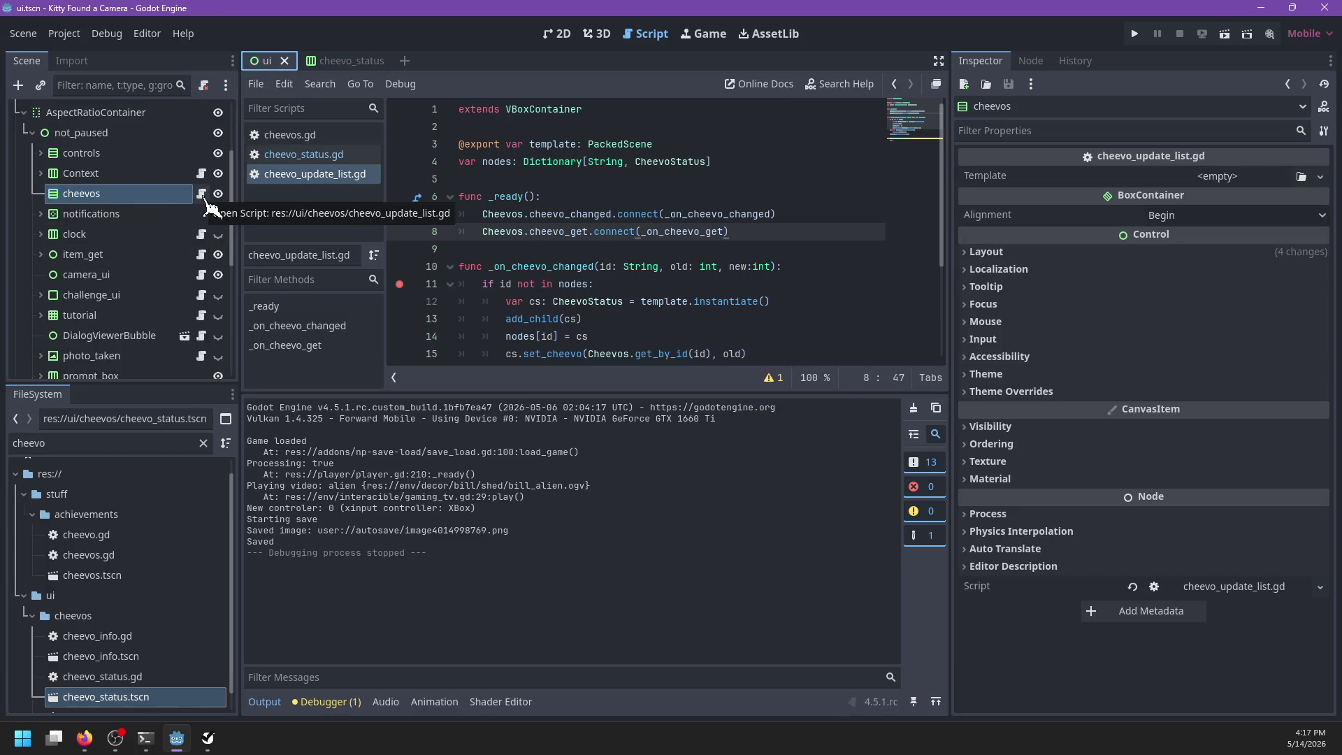
{"action": "left_click", "coordinate": [600, 35]}
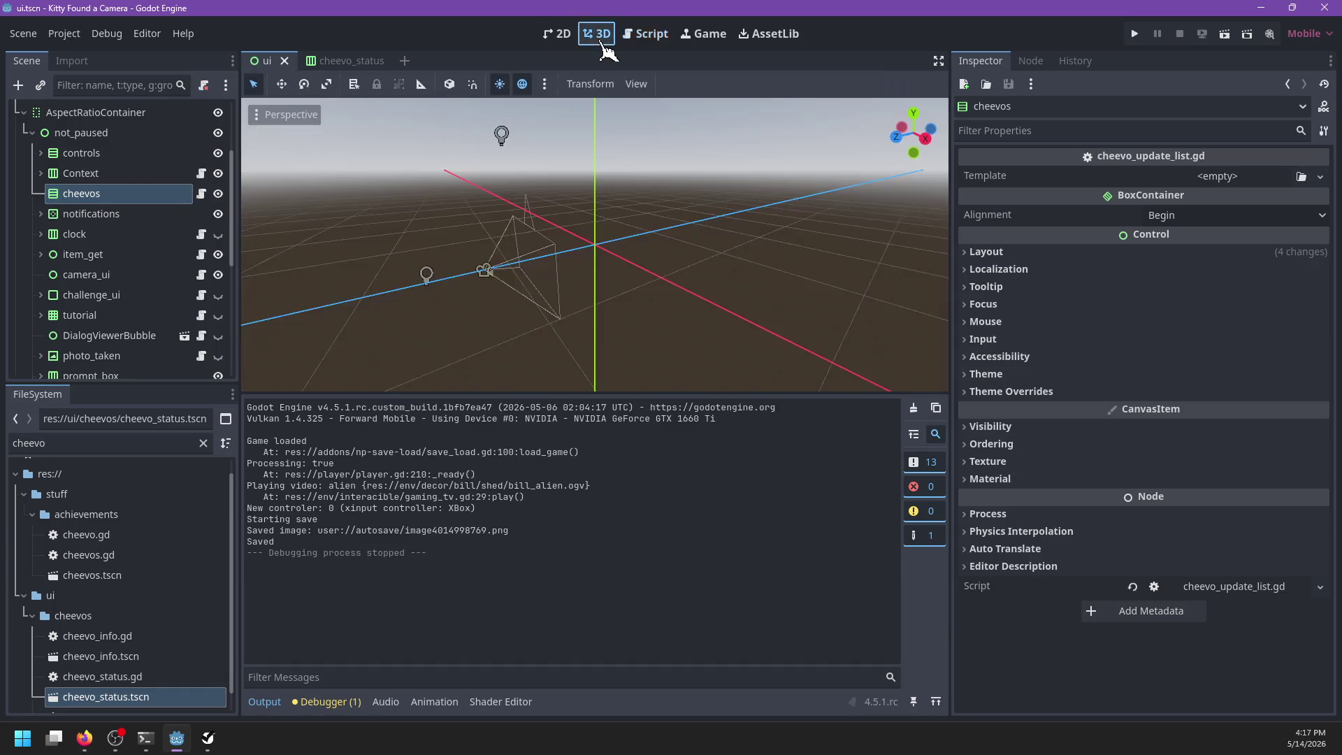
Step: Assign cheevo_status.tscn as the cheevos template, save, and stretch the cheevos box much taller
{"action": "mouse_move", "coordinate": [119, 697]}
{"action": "left_mouse_down"}
{"action": "mouse_move", "coordinate": [615, 561]}
{"action": "mouse_move", "coordinate": [1229, 188]}
{"action": "left_mouse_up"}
{"action": "key", "text": "ctrl+s"}
{"action": "left_click", "coordinate": [558, 33]}
{"action": "scroll", "coordinate": [578, 290], "scroll_direction": "down", "scroll_amount": 3}
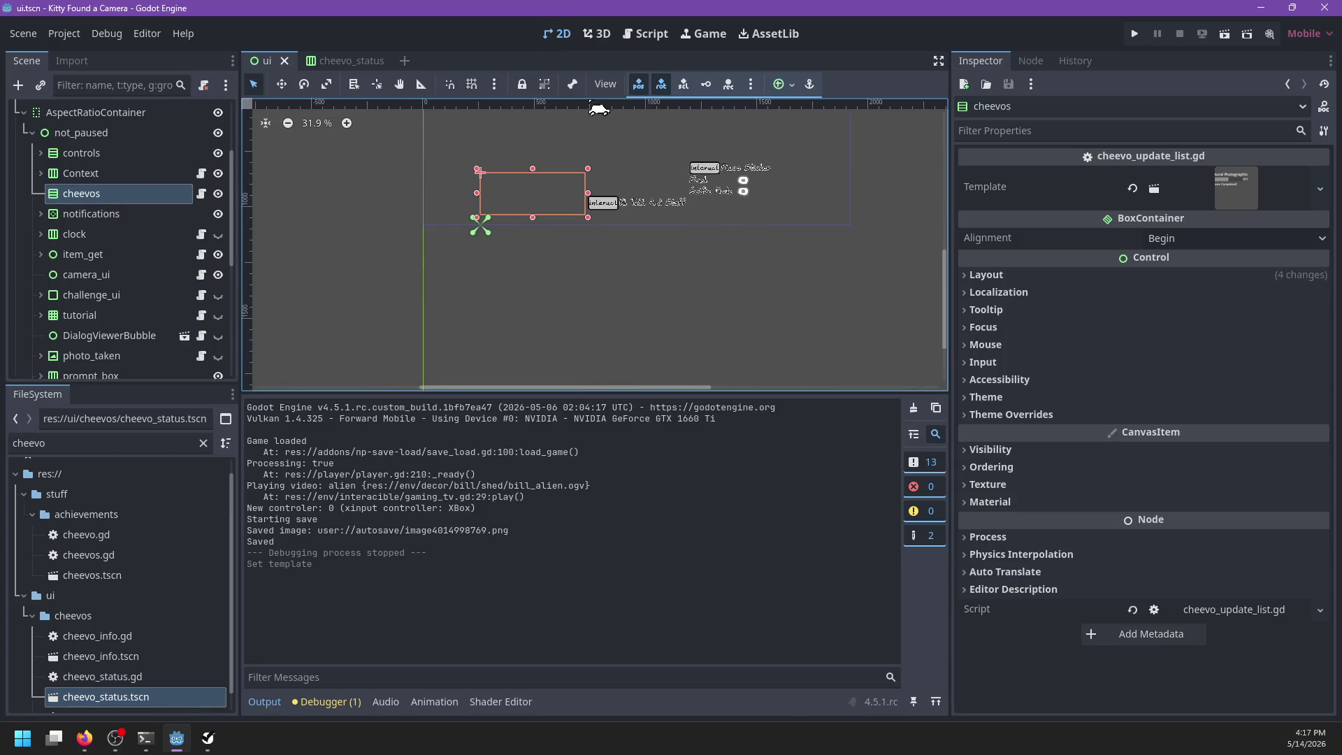
{"action": "mouse_move", "coordinate": [539, 233]}
{"action": "left_mouse_down"}
{"action": "mouse_move", "coordinate": [535, 290]}
{"action": "mouse_move", "coordinate": [515, 171]}
{"action": "left_mouse_up"}
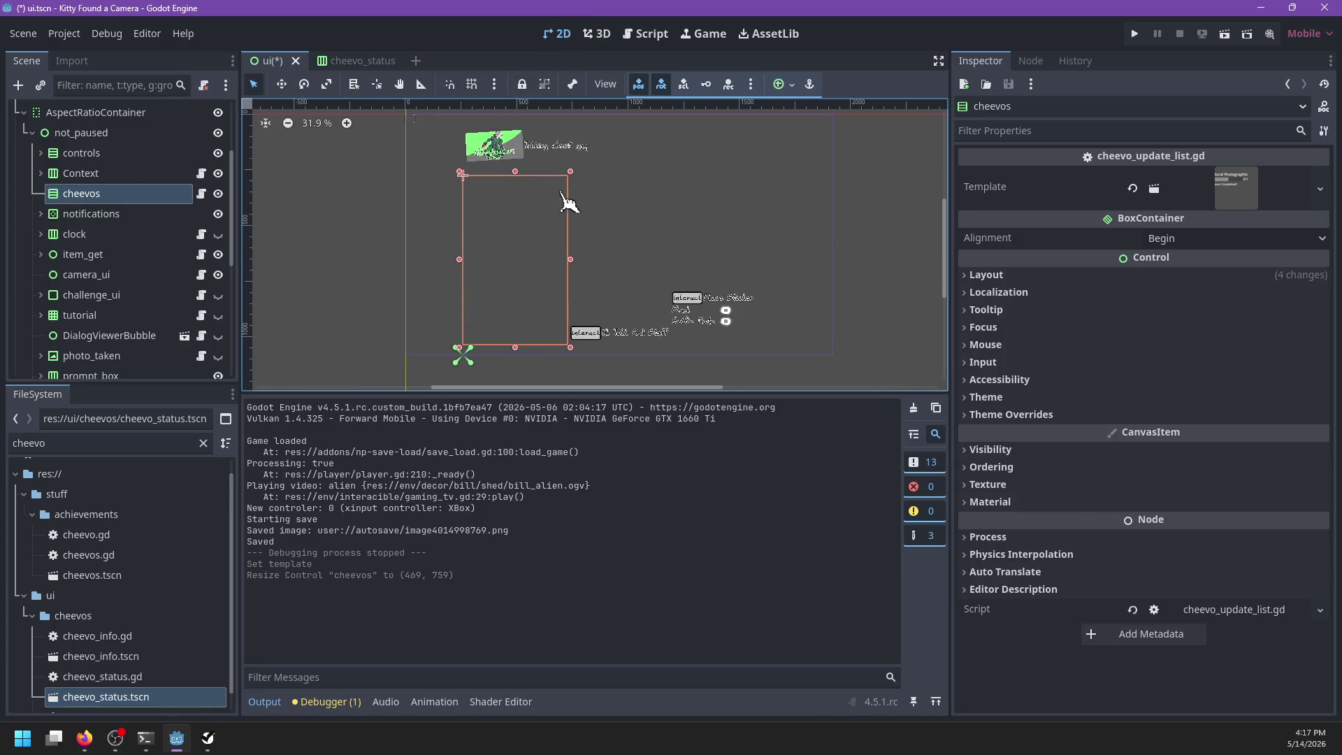
Step: Set cheevos Mouse Filter to Ignore and recursive mouse behaviour to Disabled, then save
{"action": "left_click", "coordinate": [1004, 344]}
{"action": "left_click", "coordinate": [1194, 389]}
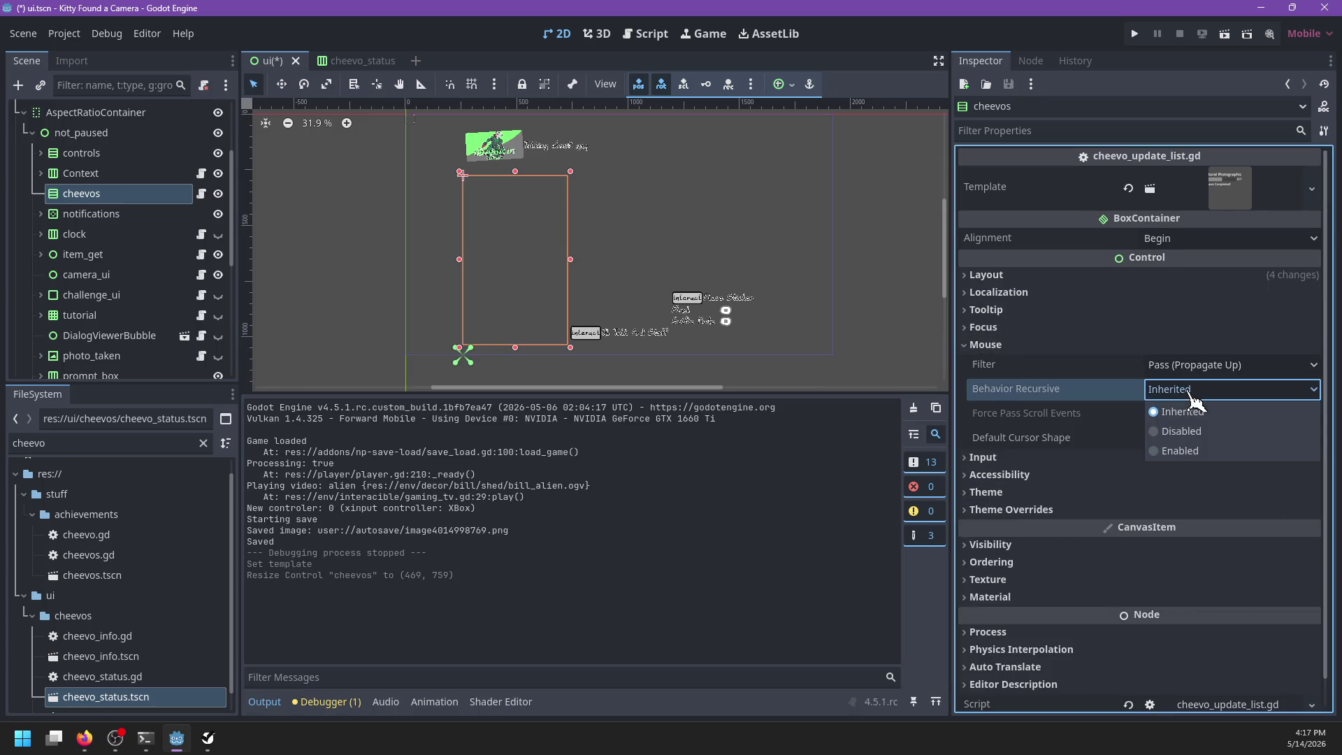
{"action": "left_click", "coordinate": [1187, 433]}
{"action": "left_click", "coordinate": [1189, 364]}
{"action": "left_click", "coordinate": [1175, 429]}
{"action": "key", "text": "ctrl+s"}
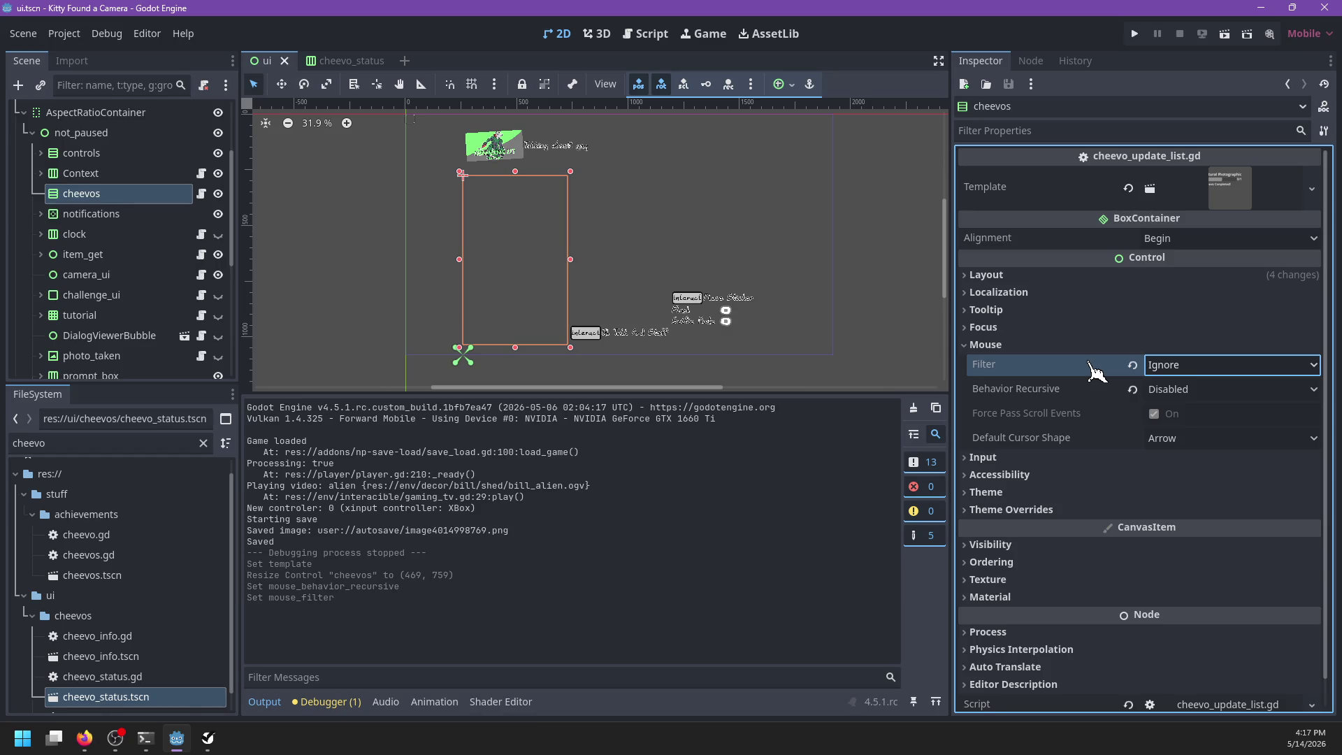
Step: Set the cheevos recursive focus behaviour to Disabled and save the ui scene
{"action": "left_click", "coordinate": [1010, 327]}
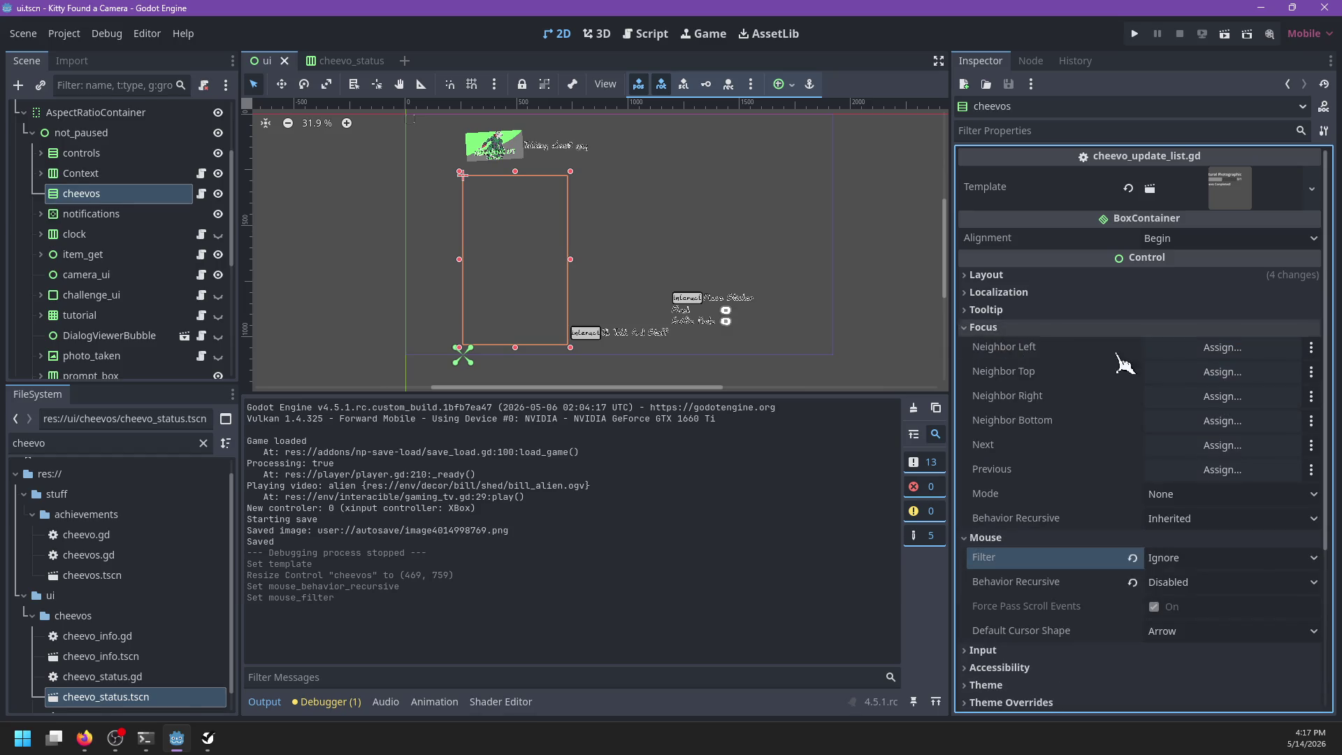
{"action": "left_click", "coordinate": [1171, 521]}
{"action": "left_click", "coordinate": [1182, 562]}
{"action": "key", "text": "ctrl+s"}
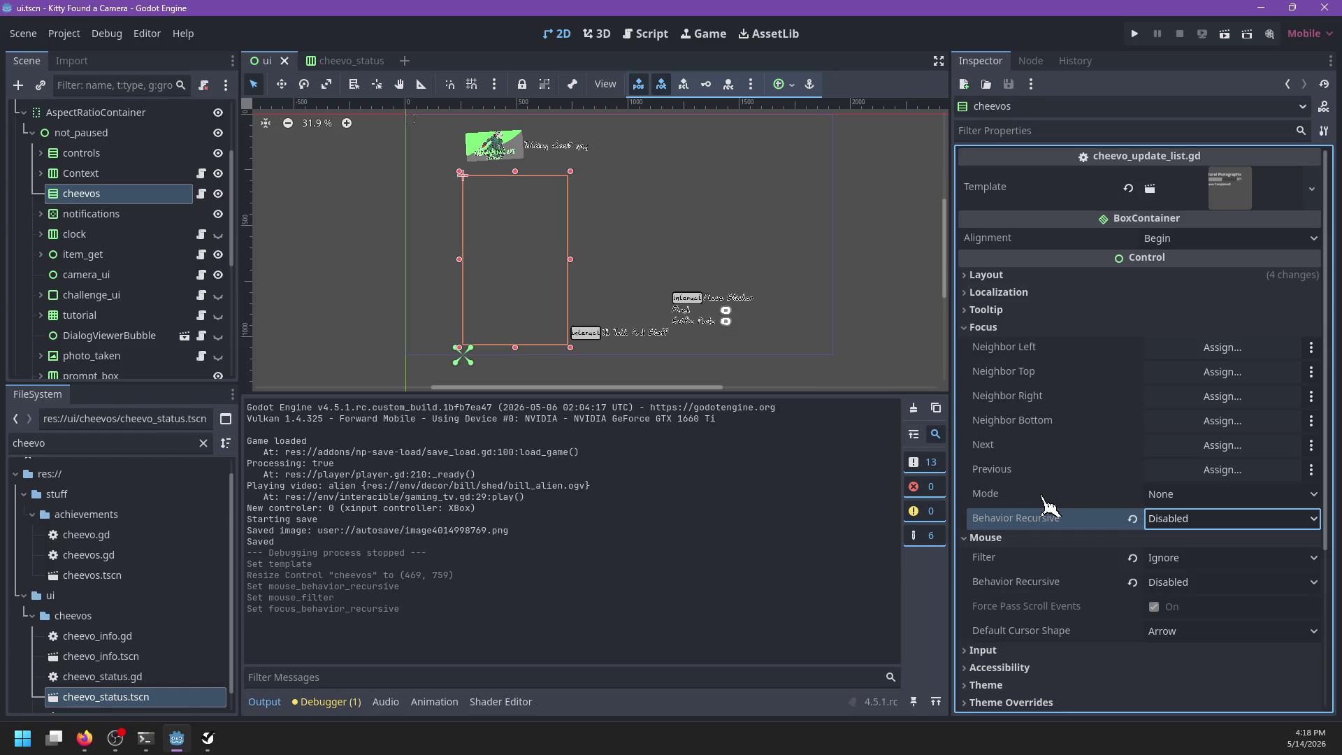
Step: Open cheevo_update_list.gd and select the _on_cheevo_changed function name
{"action": "left_click", "coordinate": [645, 35]}
{"action": "scroll", "coordinate": [679, 269], "scroll_direction": "down", "scroll_amount": 2}
{"action": "scroll", "coordinate": [679, 269], "scroll_direction": "up", "scroll_amount": 2}
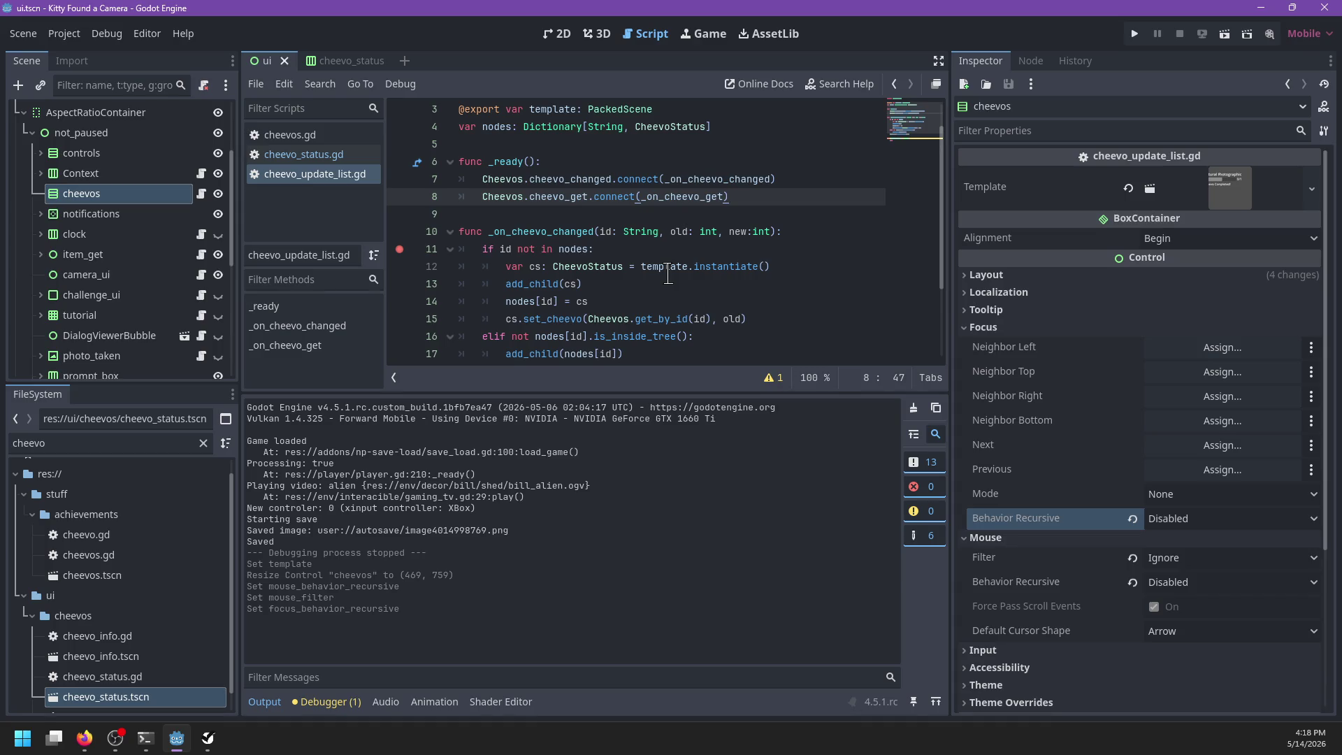
{"action": "double_click", "coordinate": [556, 237]}
{"action": "scroll", "coordinate": [705, 275], "scroll_direction": "up", "scroll_amount": 1}
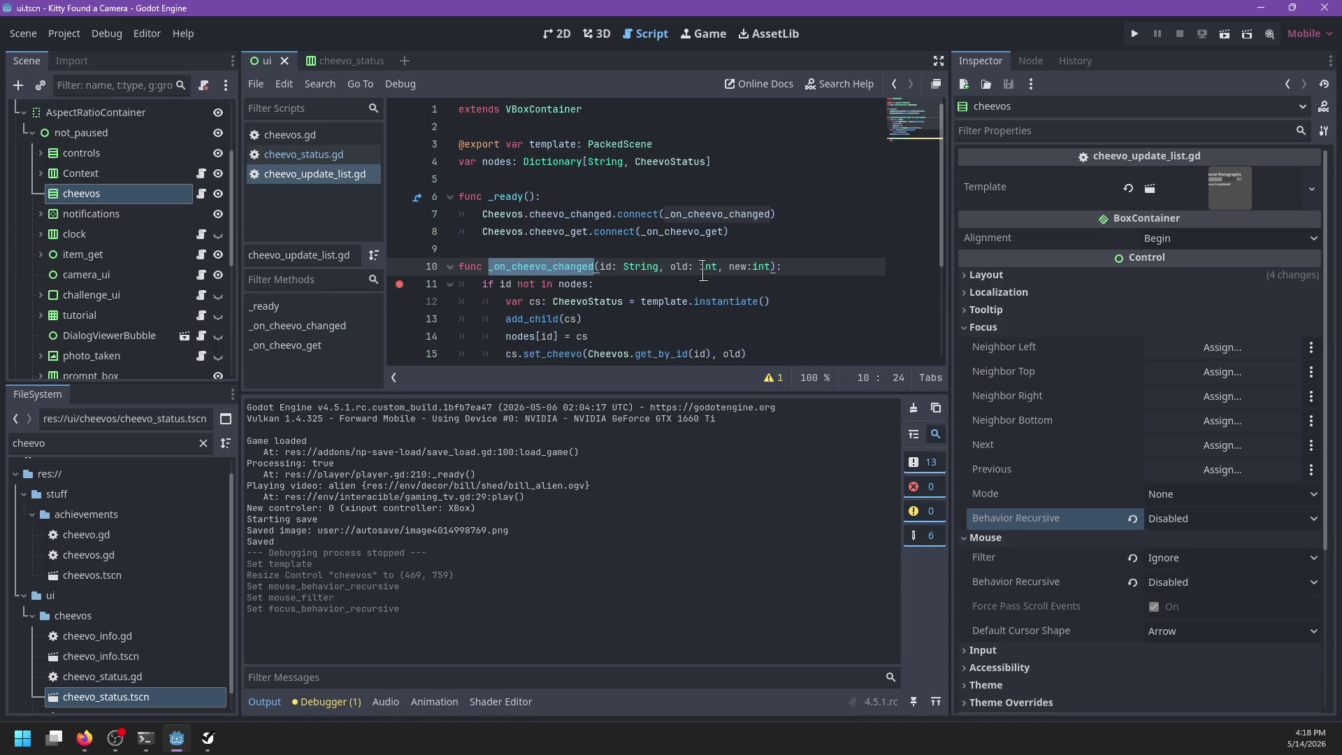
Step: Breakpoint the cheevo_changed emit line and change > to >= on line 41, then save
{"action": "left_click", "coordinate": [601, 215], "text": "ctrl"}
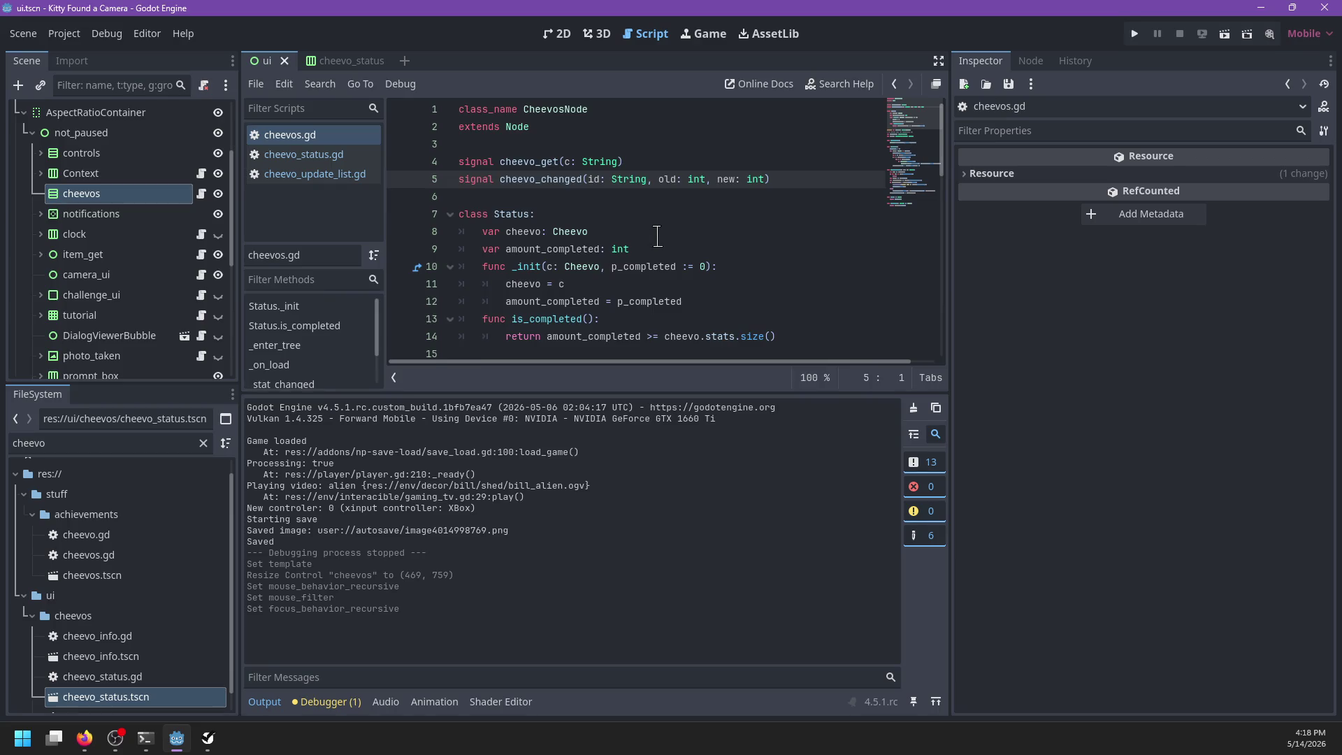
{"action": "scroll", "coordinate": [657, 236], "scroll_direction": "down", "scroll_amount": 6}
{"action": "scroll", "coordinate": [657, 235], "scroll_direction": "down", "scroll_amount": 6}
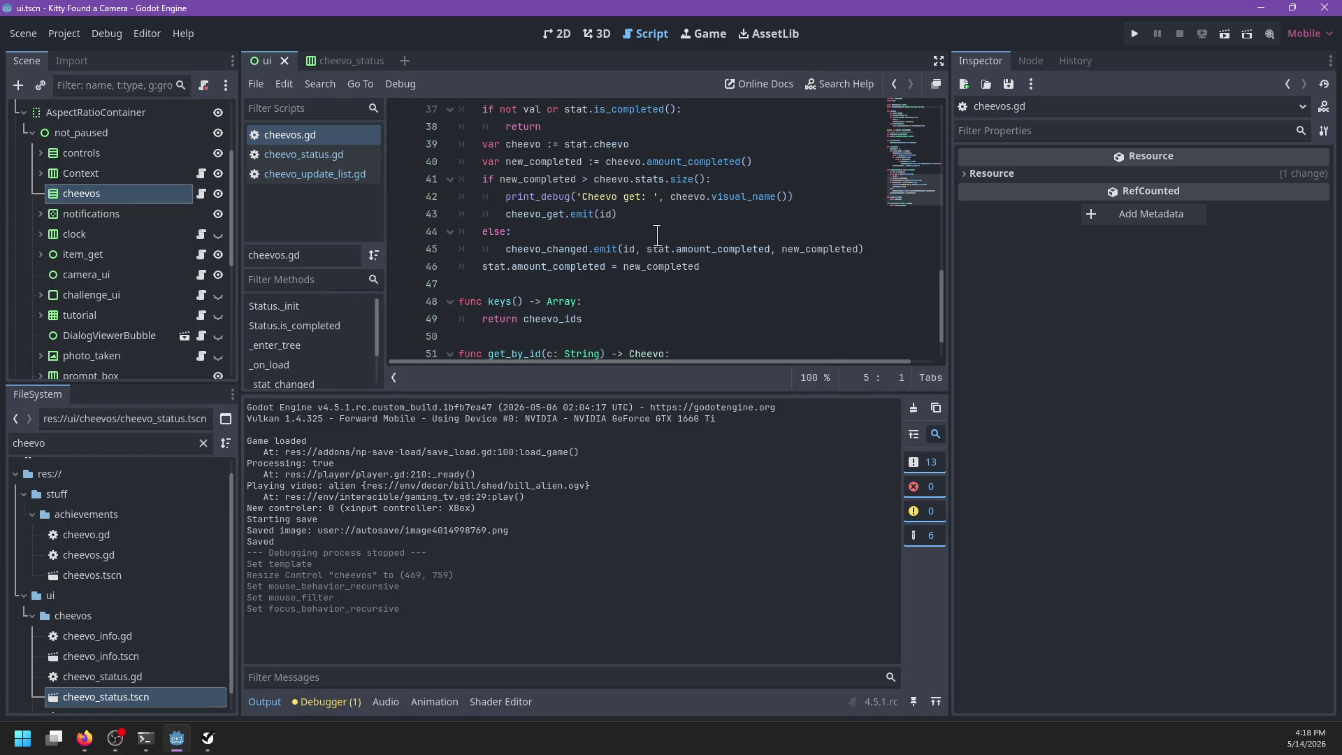
{"action": "left_click", "coordinate": [399, 249]}
{"action": "left_click", "coordinate": [577, 234]}
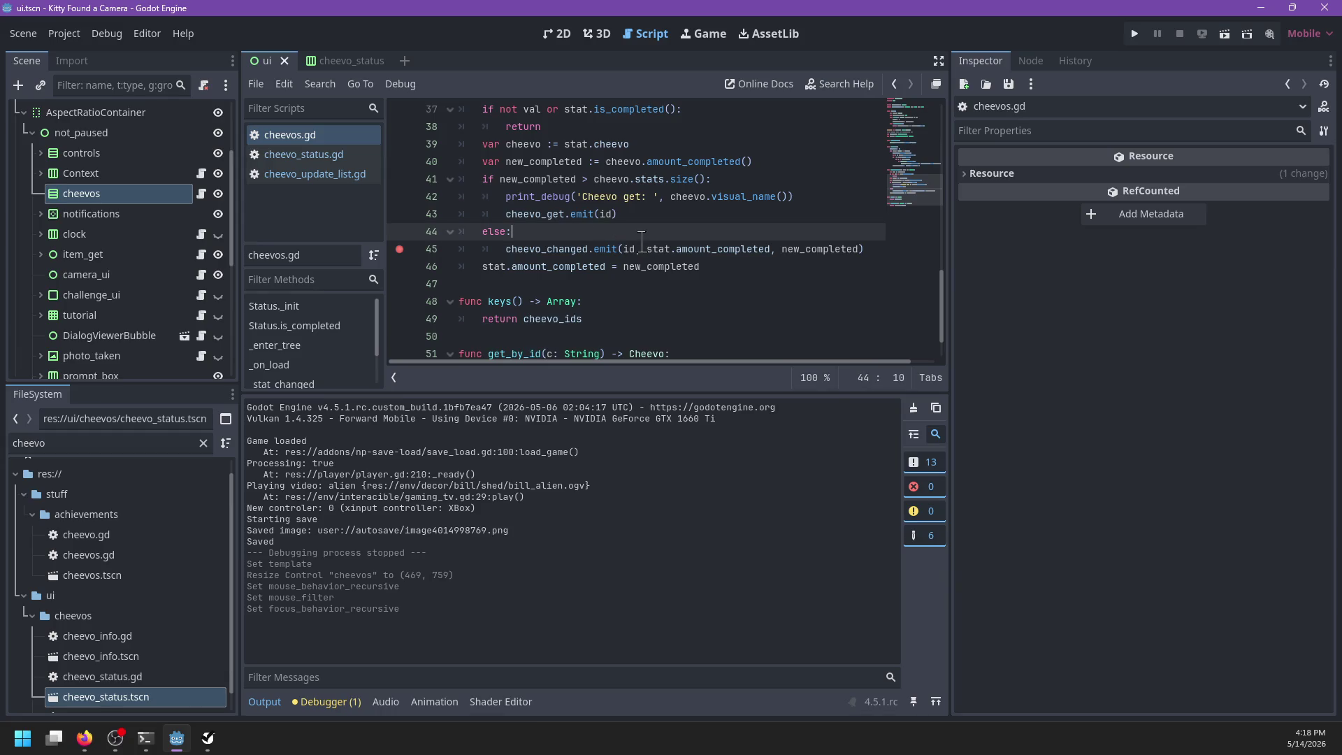
{"action": "left_click", "coordinate": [593, 182]}
{"action": "type", "text": "="}
{"action": "key", "text": "ctrl+s"}
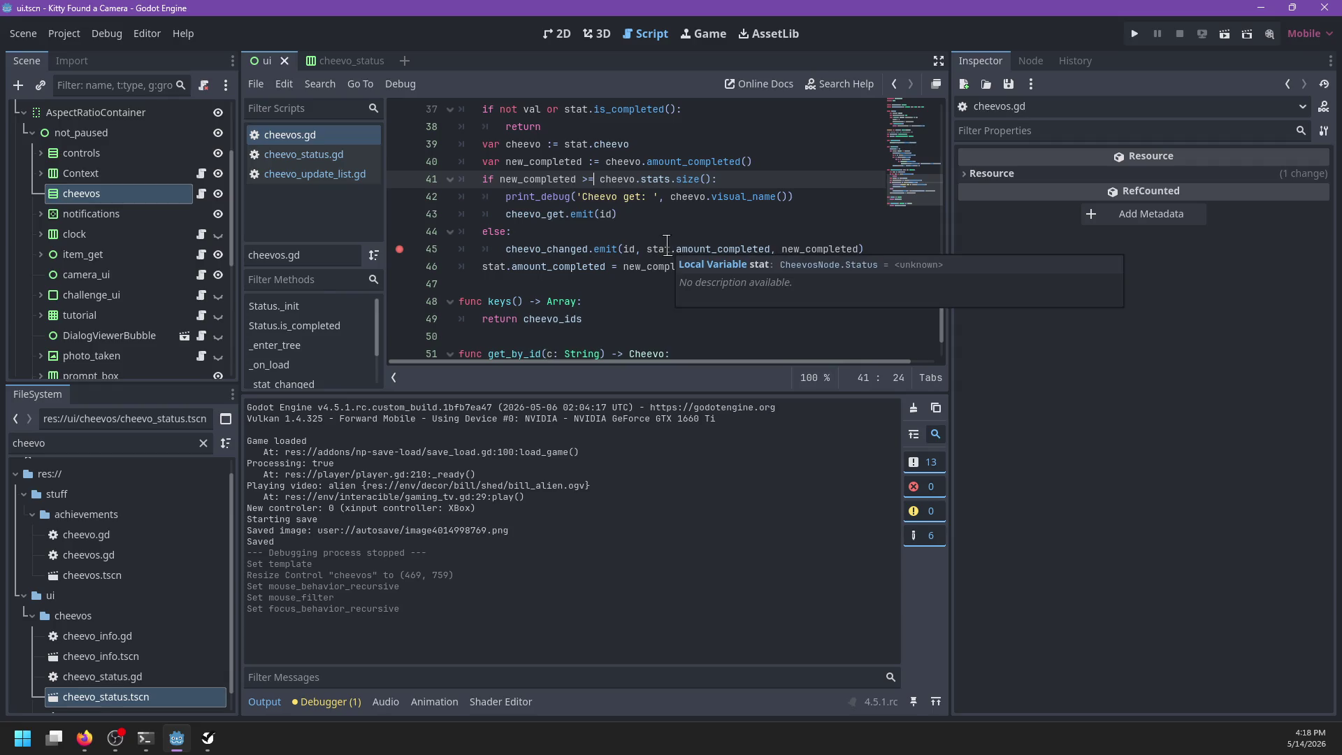
Step: Rewrite else as 'elif new_completed != stat.amount_completed:', save, and launch the game
{"action": "left_click", "coordinate": [635, 224]}
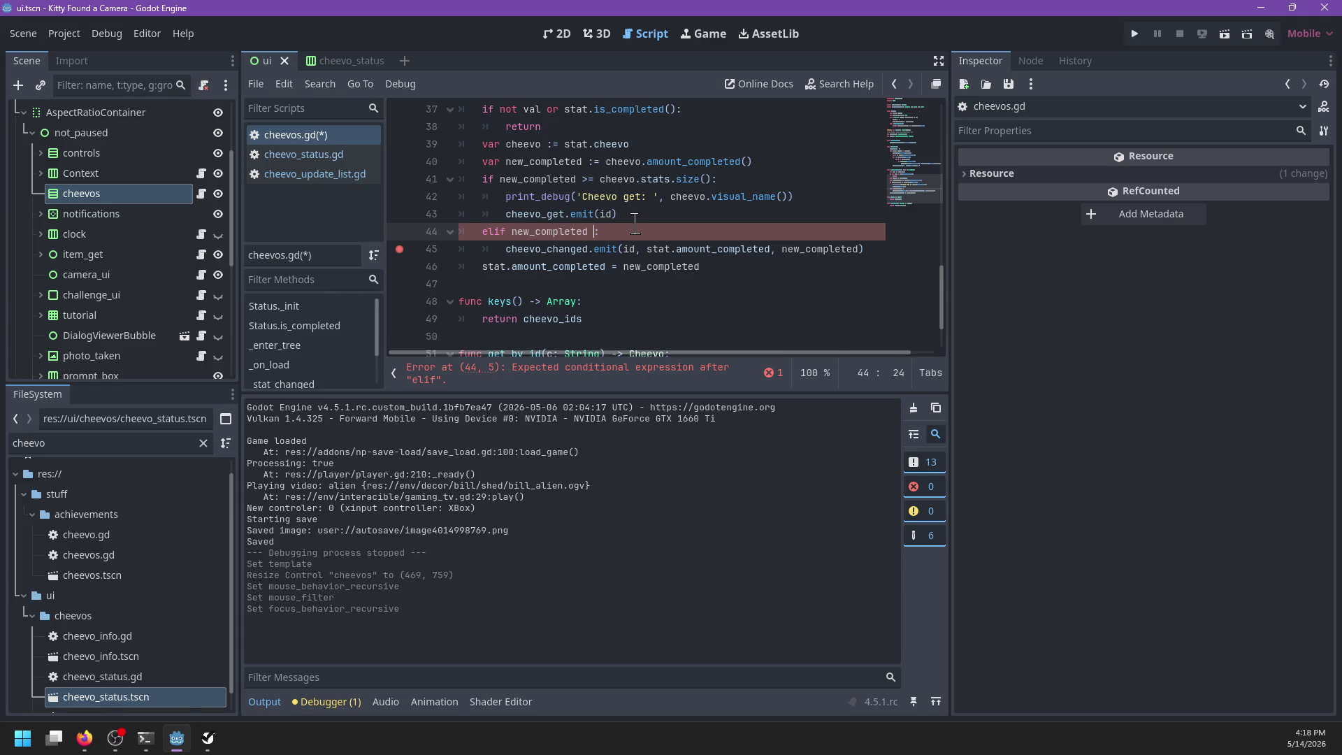
{"action": "type", "text": "!= stat"}
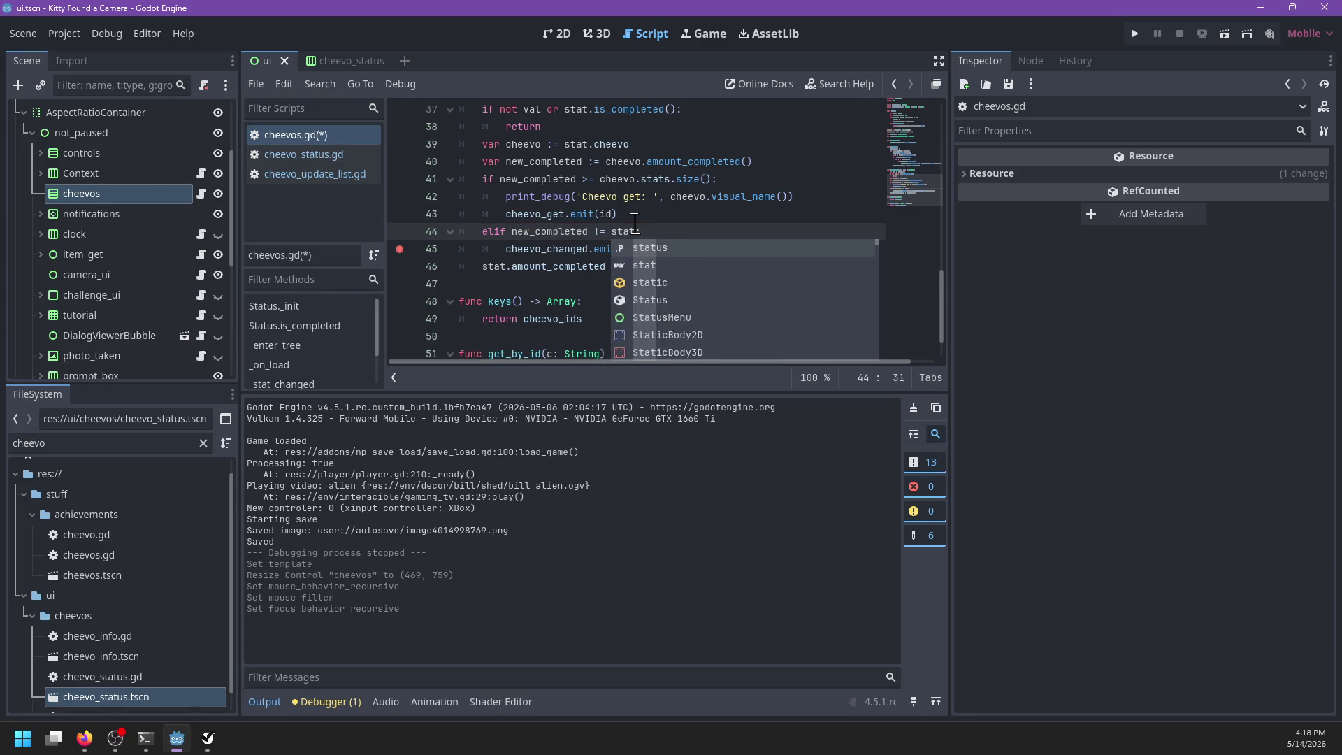
{"action": "type", "text": ".amount_completed:"}
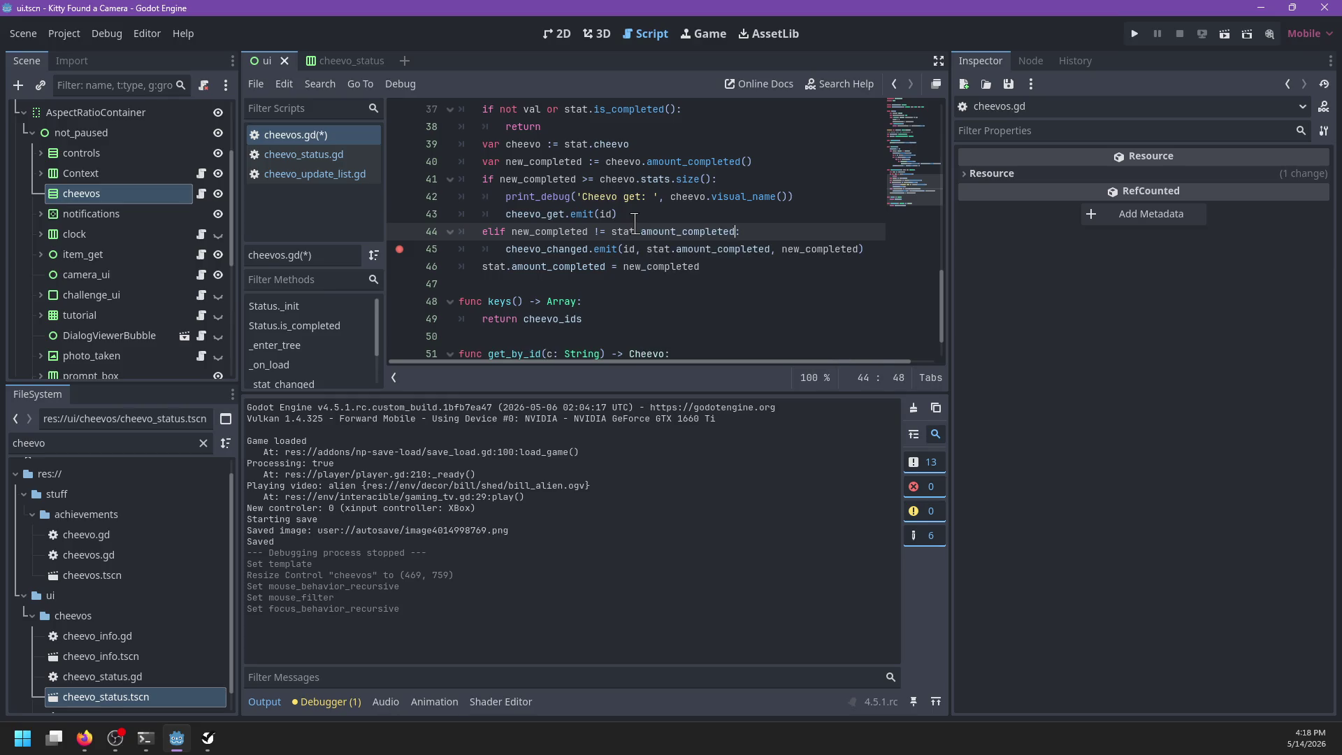
{"action": "key", "text": "ctrl+s"}
{"action": "left_click", "coordinate": [670, 198]}
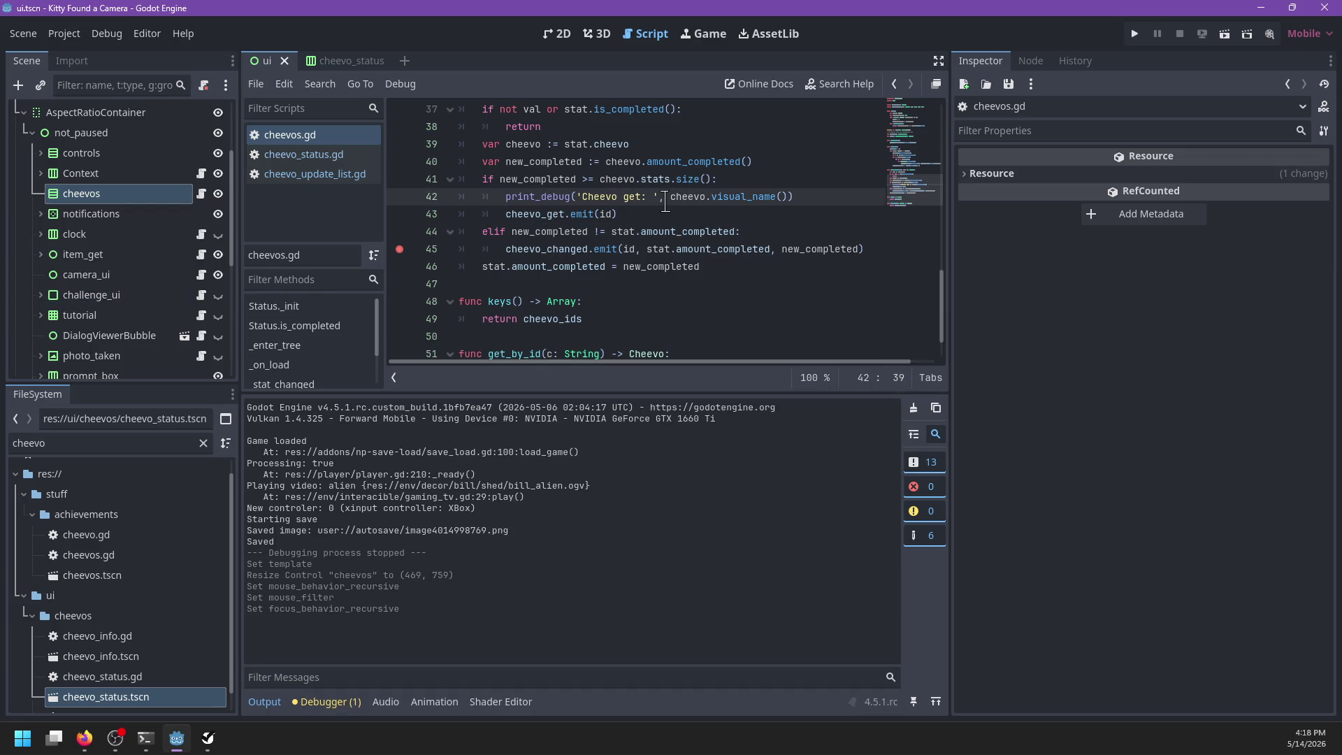
{"action": "key", "text": "F5"}
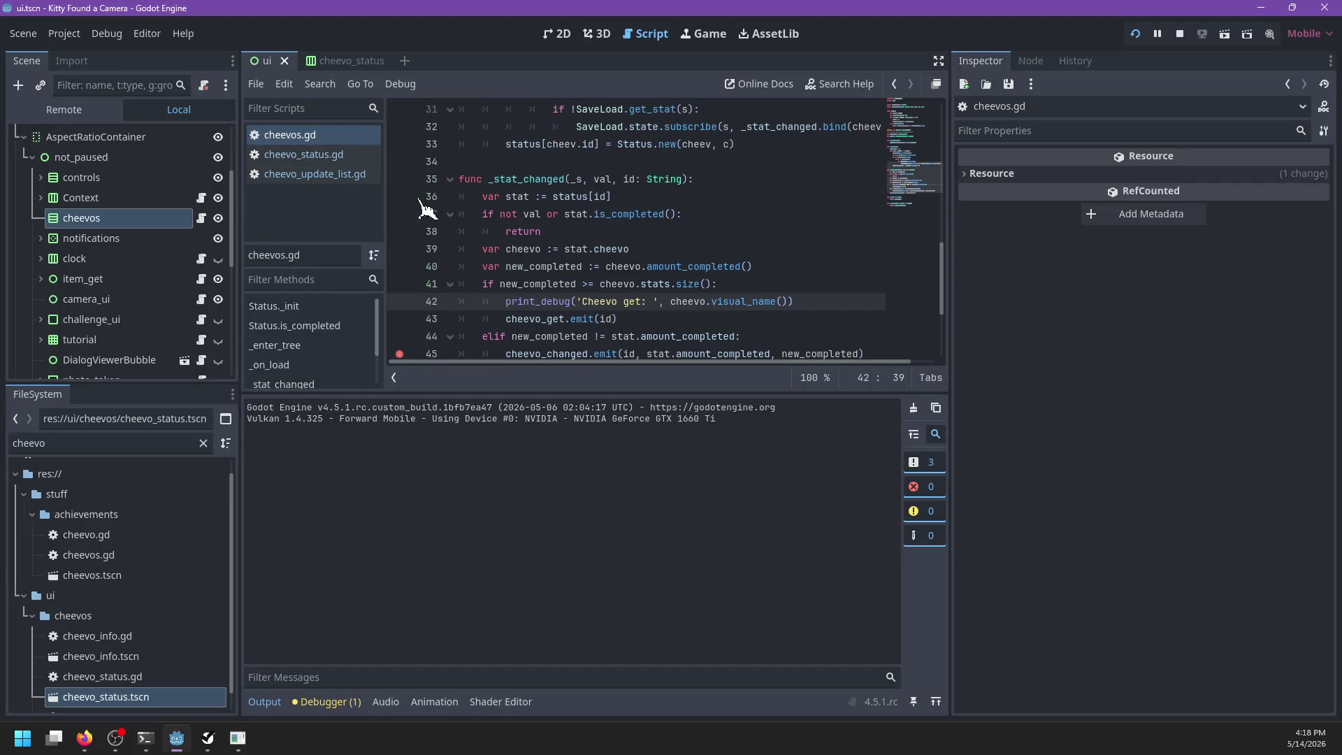
Step: Breakpoint line 36 in _stat_changed, photograph the futon and wardrobe, and view the gallery
{"action": "left_click", "coordinate": [400, 198]}
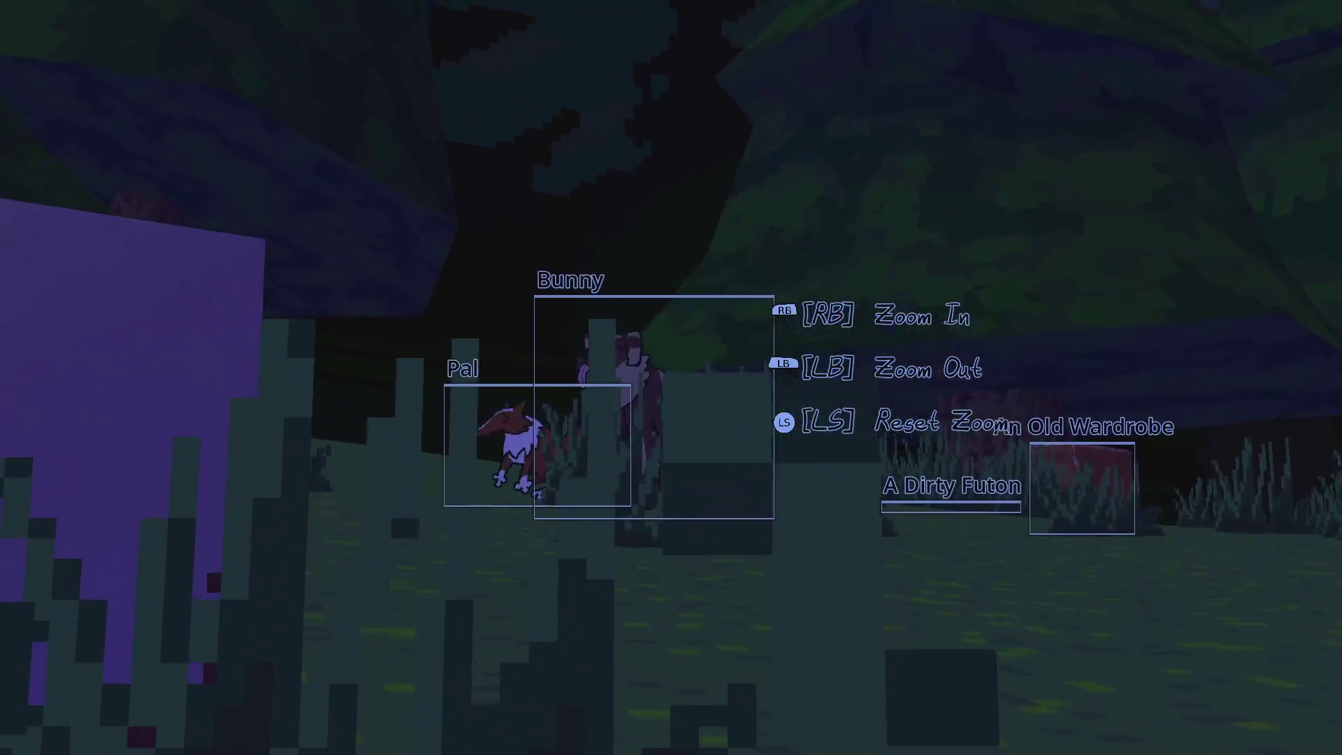
{"action": "left_click", "coordinate": [402, 502]}
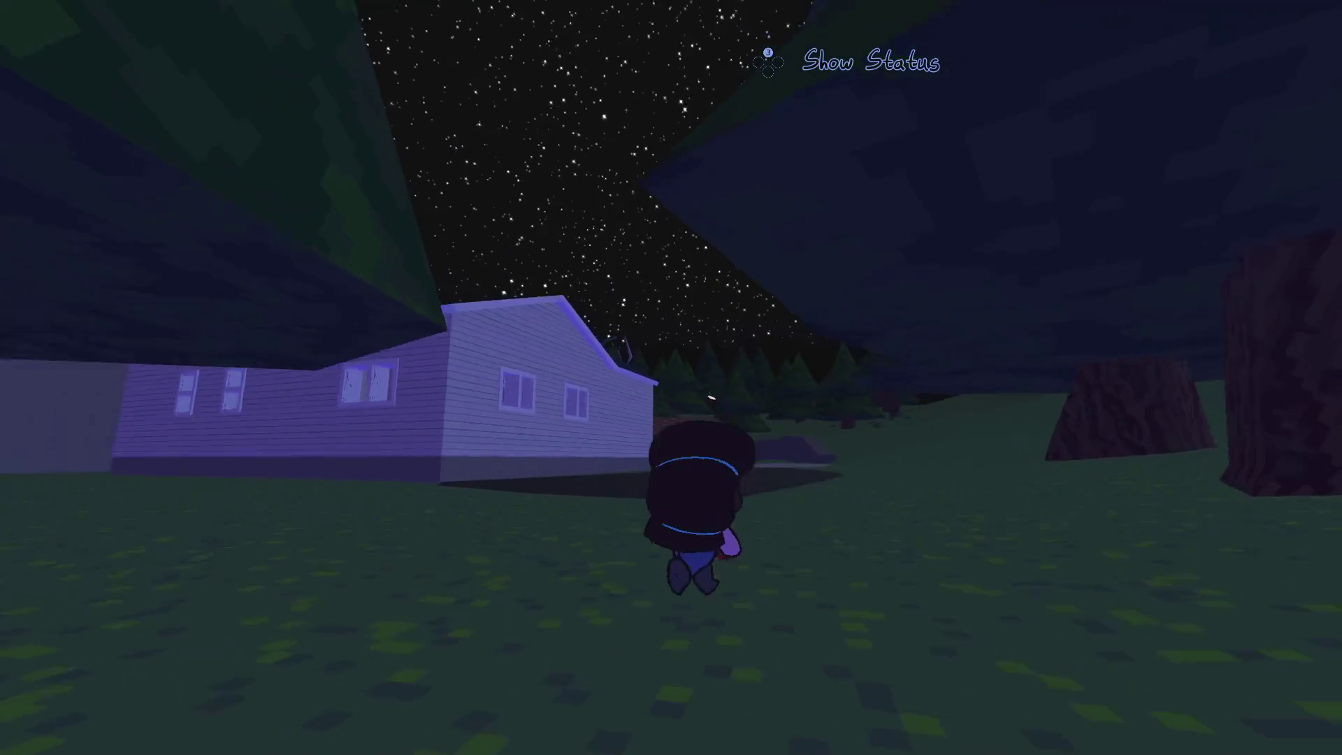
{"action": "key", "text": "Tab"}
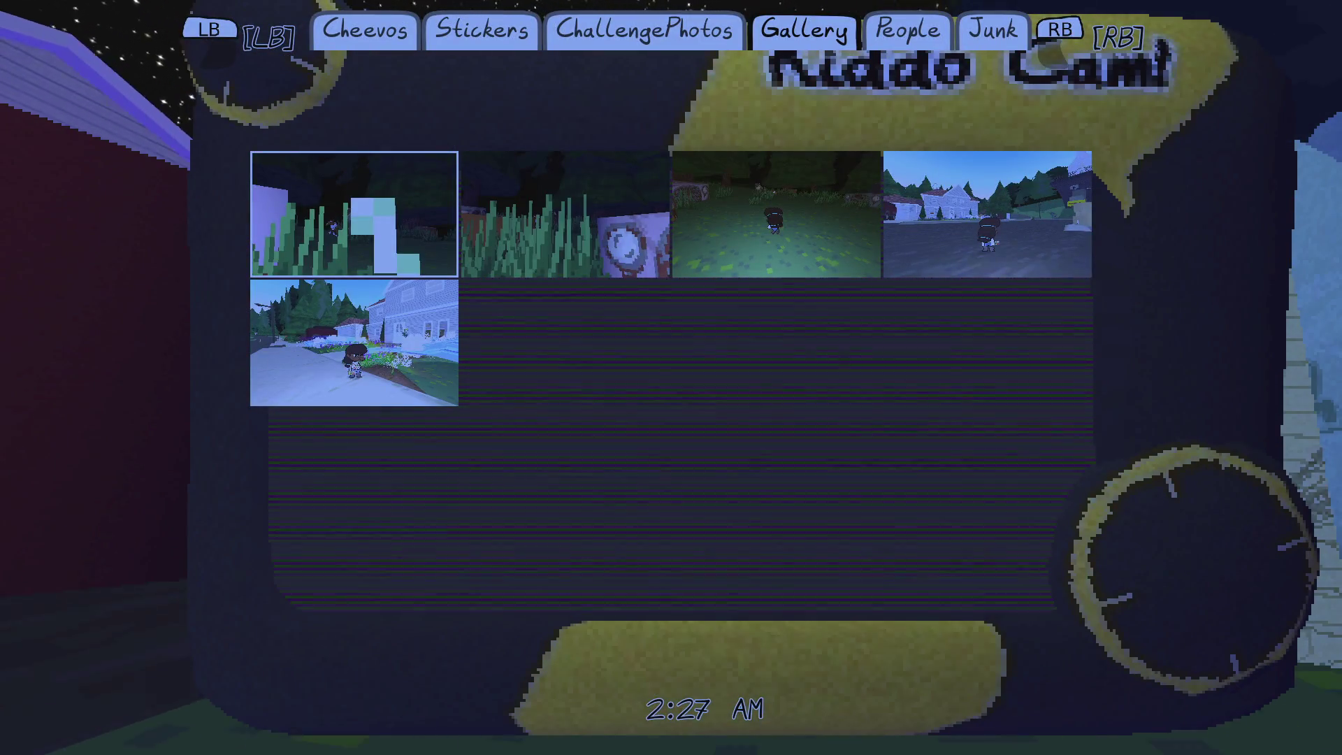
{"action": "key", "text": "Tab"}
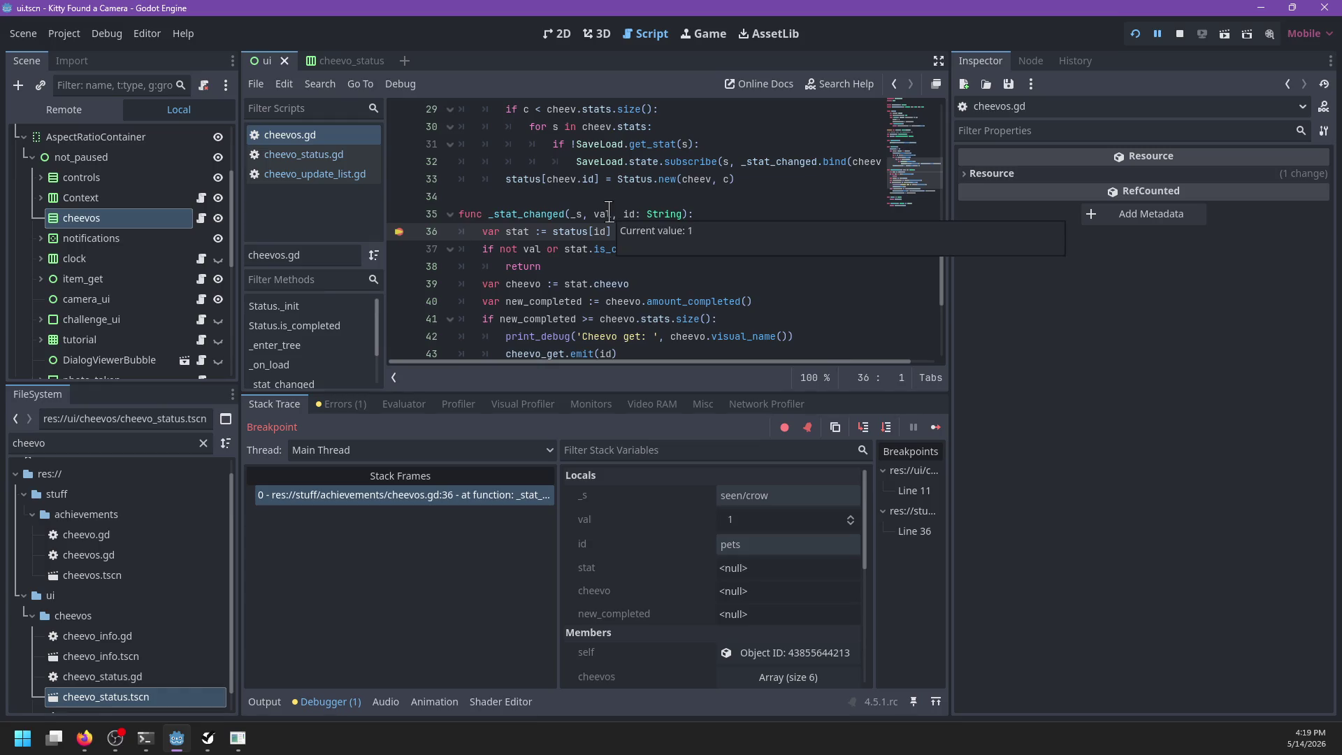
Step: Step through _stat_changed with F10 to the cheevo_changed emit
{"action": "key", "text": "F10"}
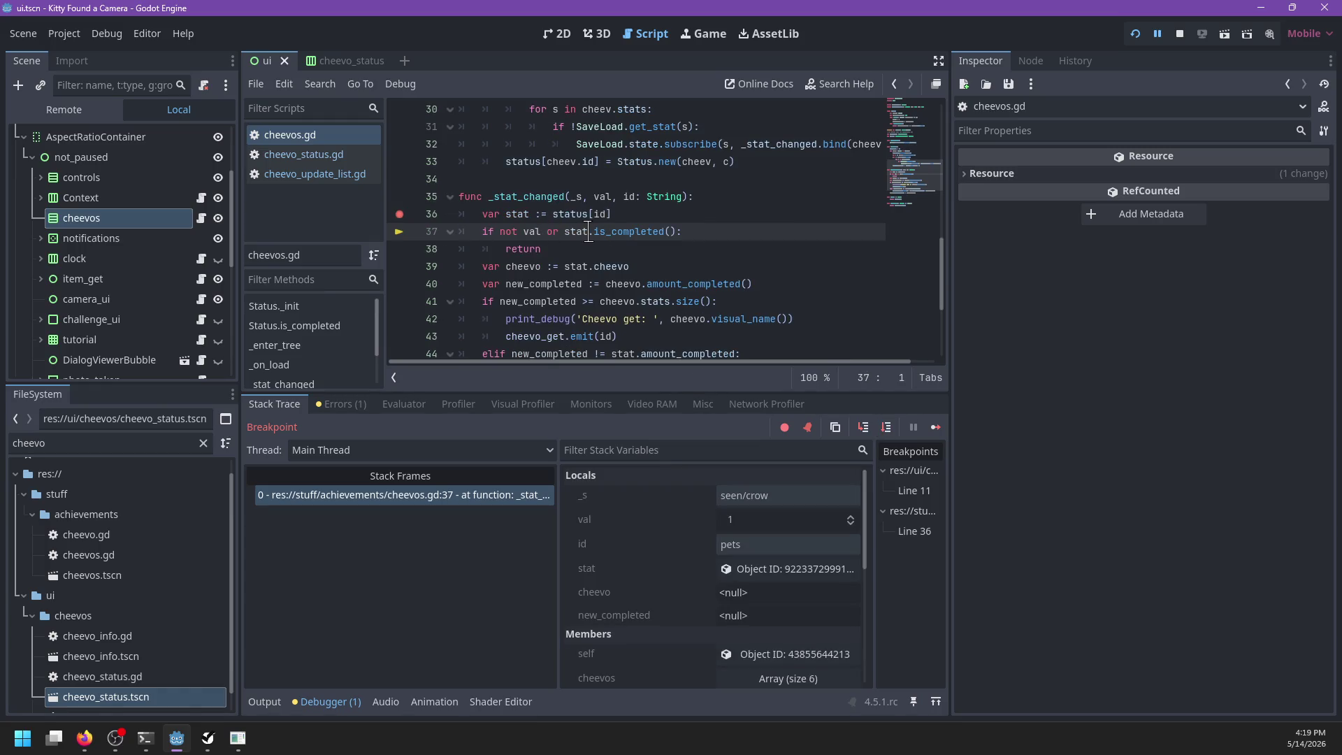
{"action": "key", "text": "F10"}
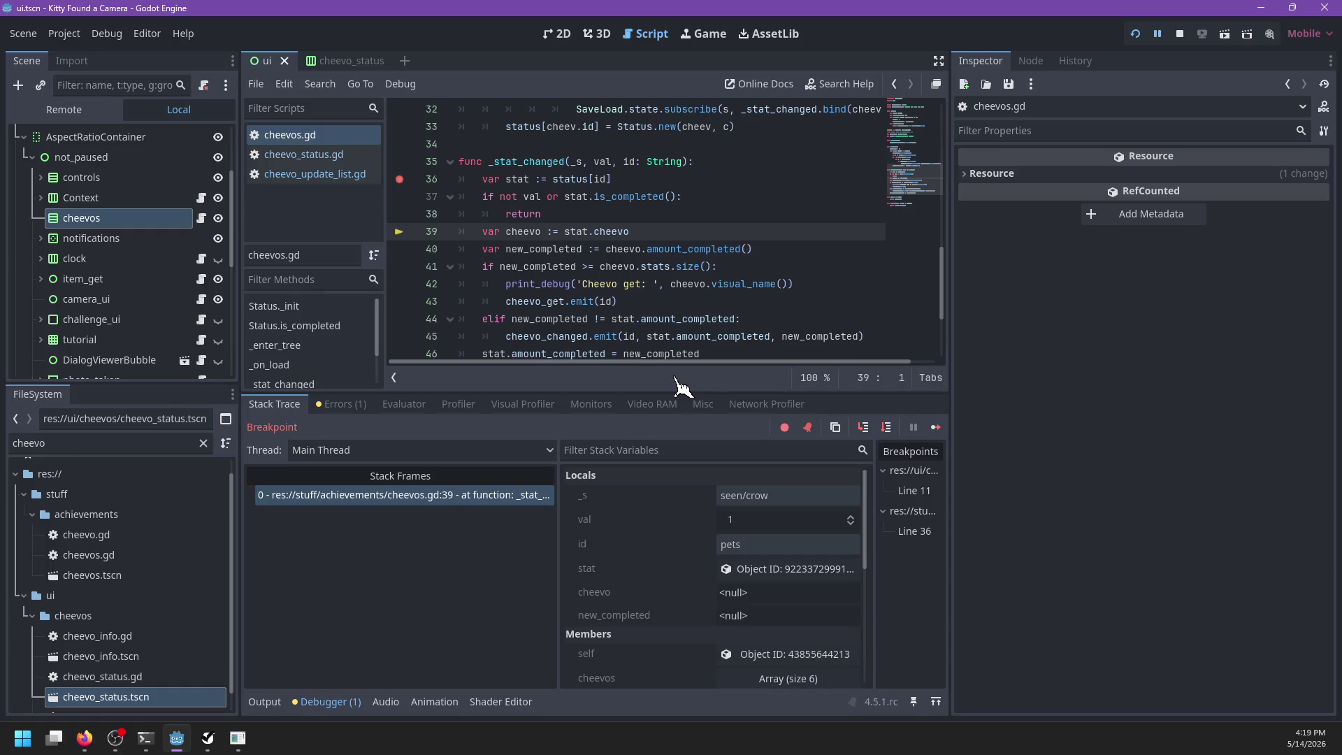
{"action": "key", "text": "F10"}
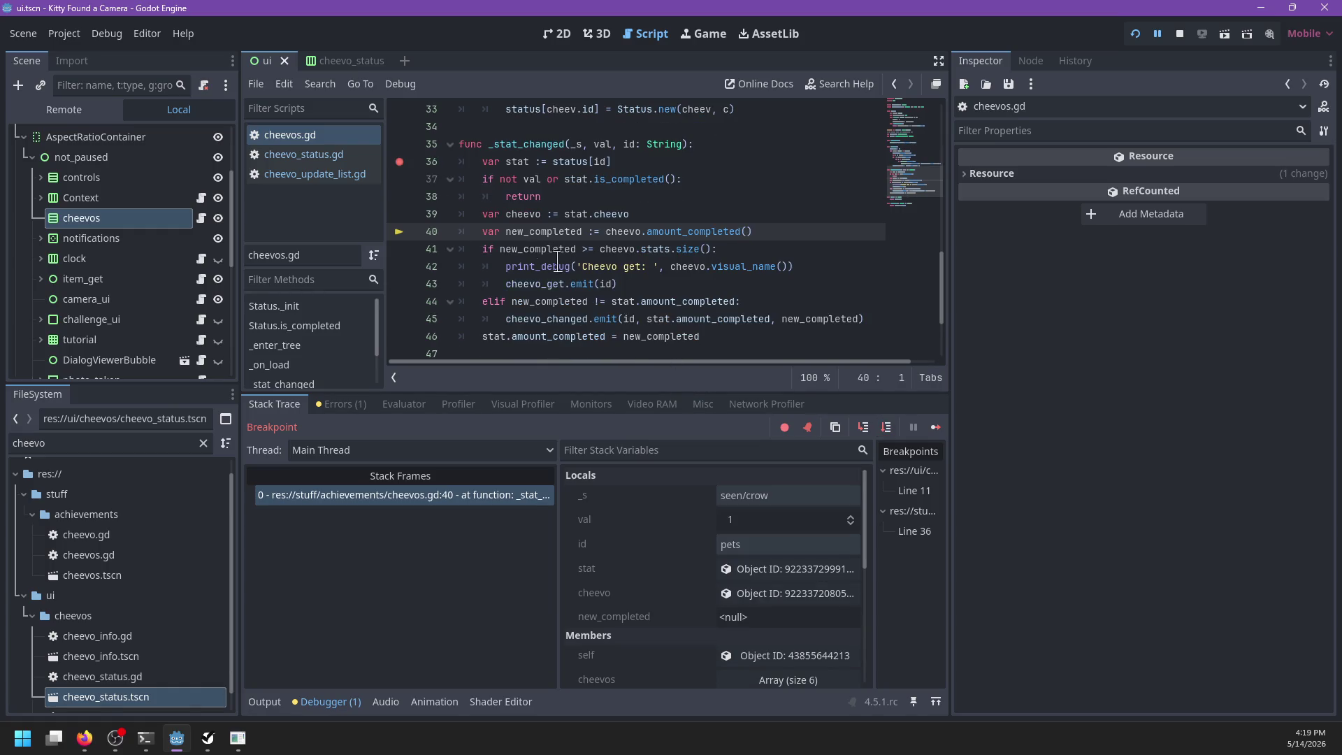
{"action": "mouse_move", "coordinate": [511, 215]}
{"action": "key", "text": "F10"}
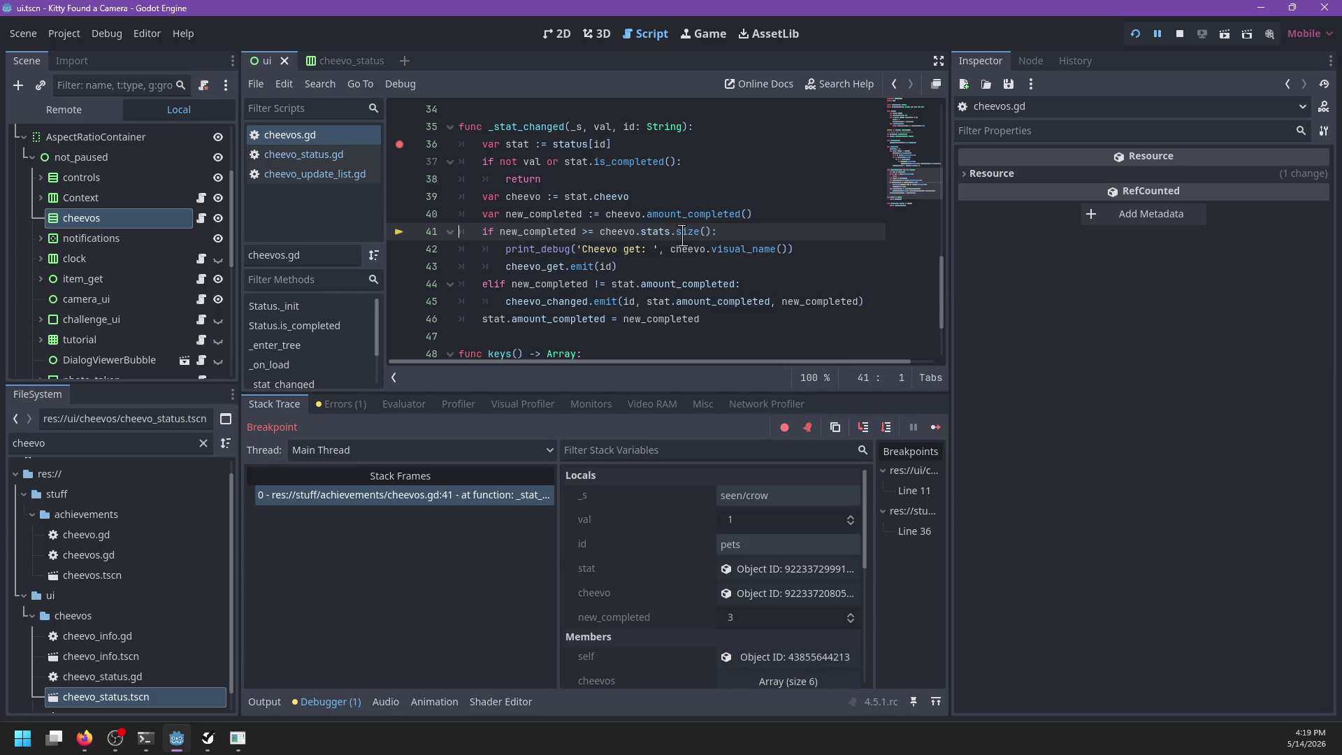
{"action": "key", "text": "F10"}
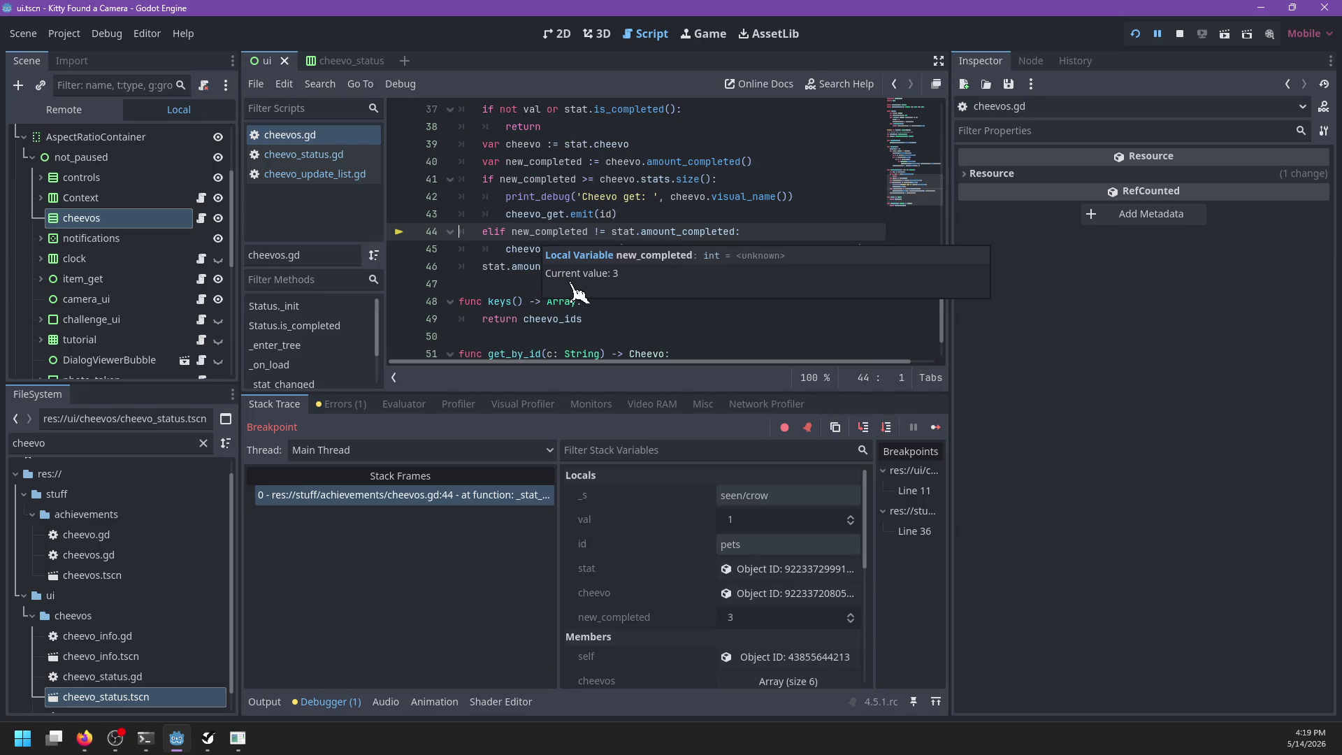
{"action": "key", "text": "F10"}
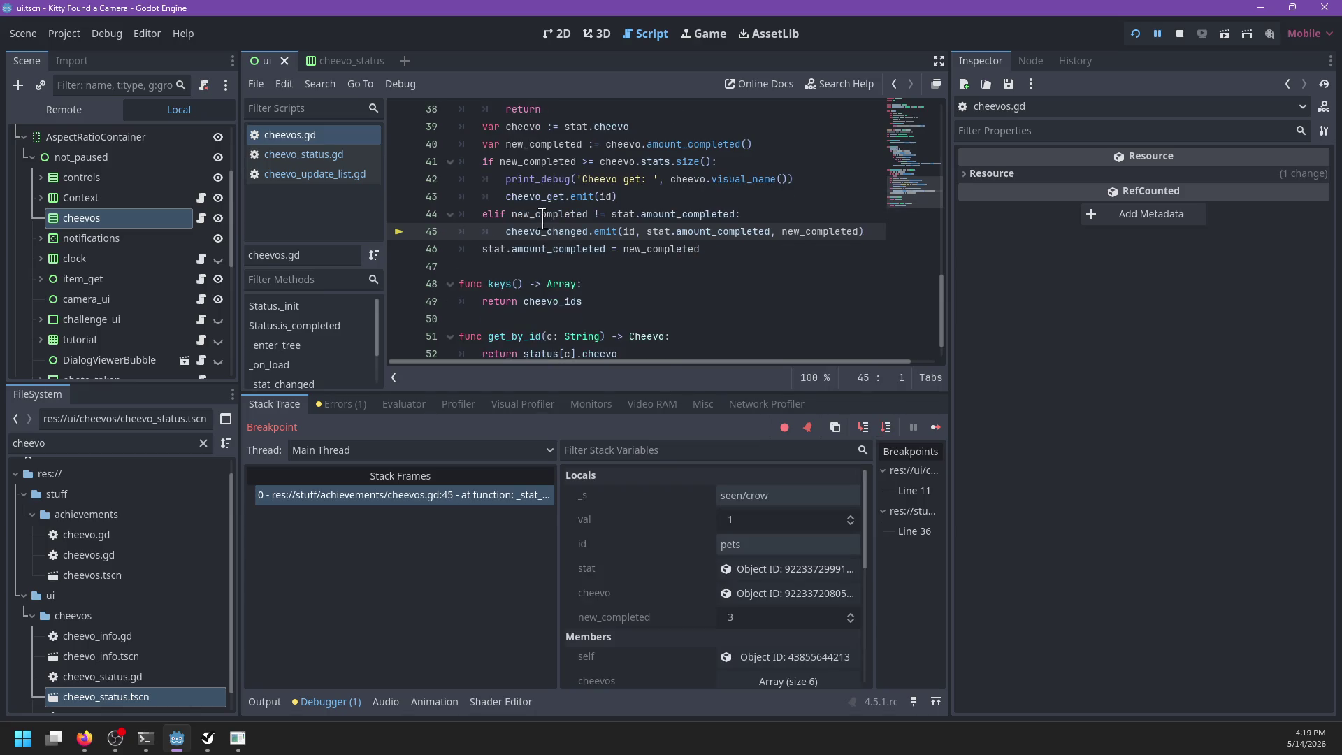
Step: Step through _on_cheevo_changed: instantiate the popup, add it, set its achievement, call update_cheevo
{"action": "key", "text": "F10"}
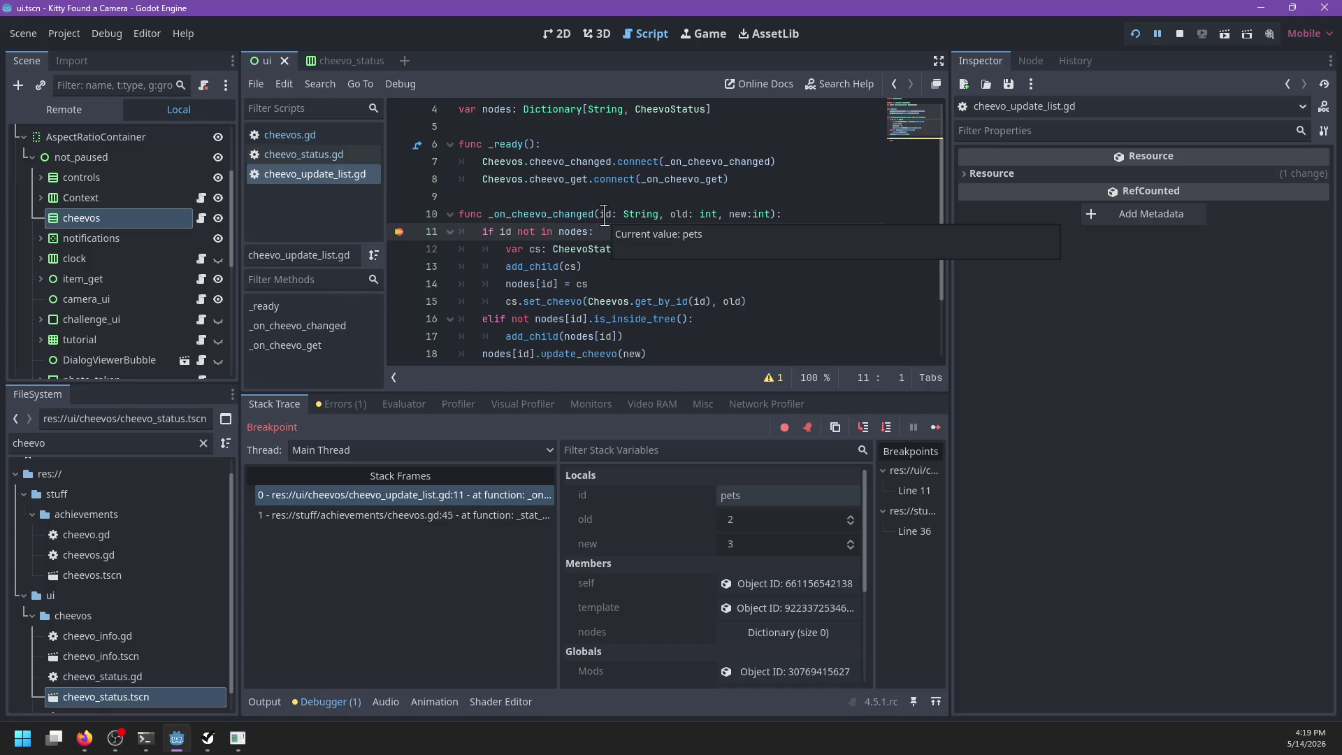
{"action": "mouse_move", "coordinate": [743, 210]}
{"action": "key", "text": "F10"}
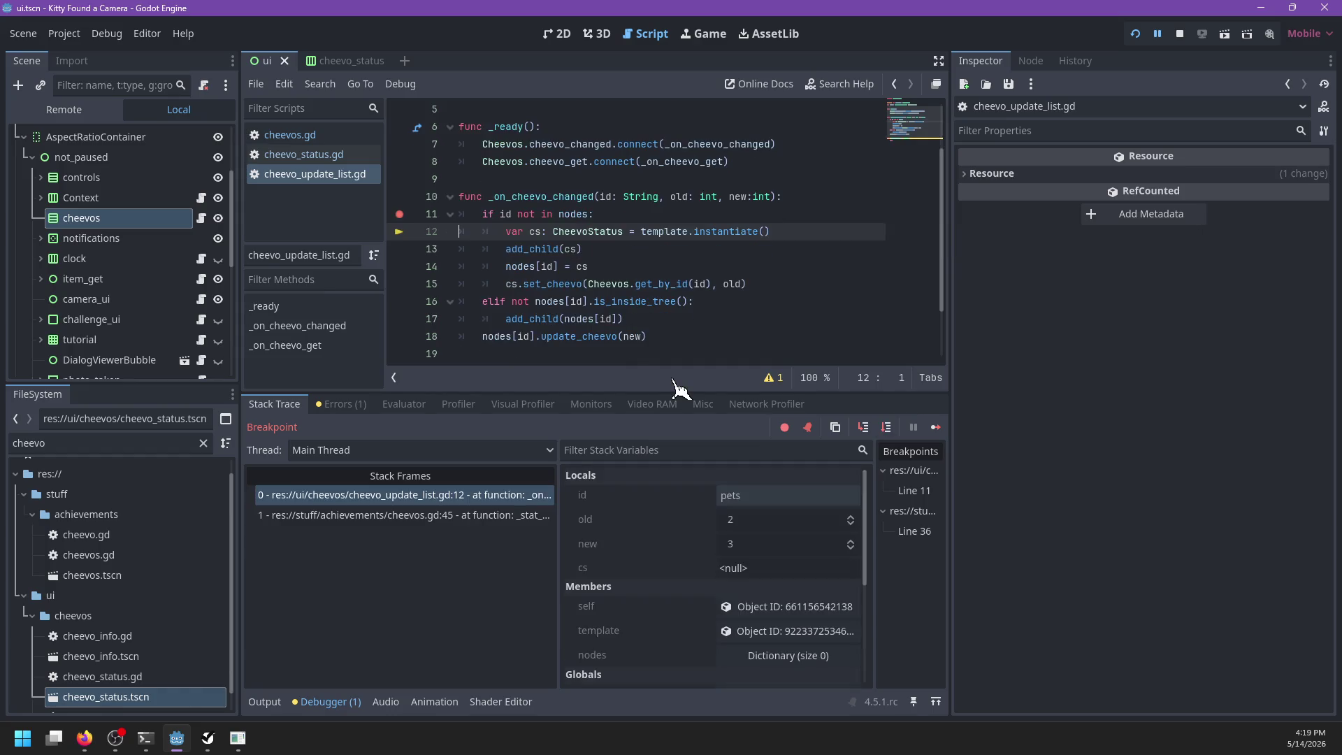
{"action": "key", "text": "F10"}
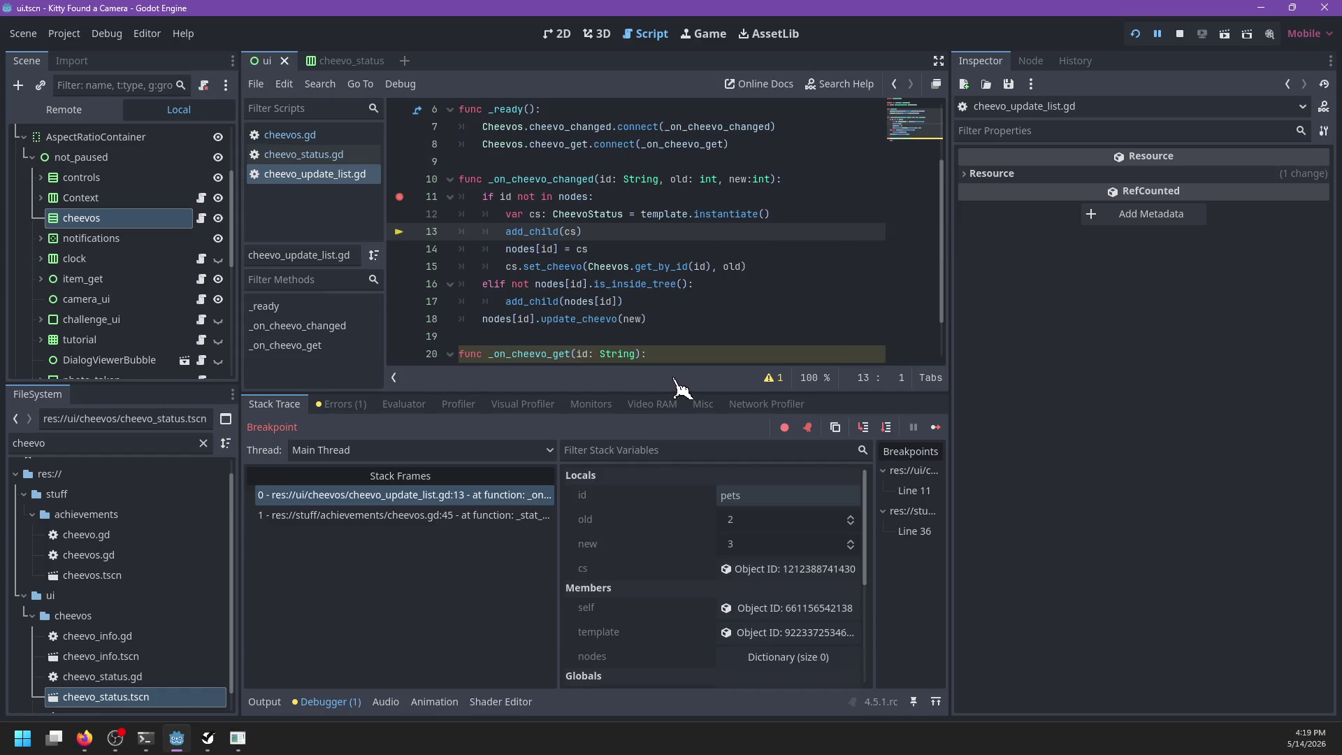
{"action": "key", "text": "F10"}
{"action": "key", "text": "F10"}
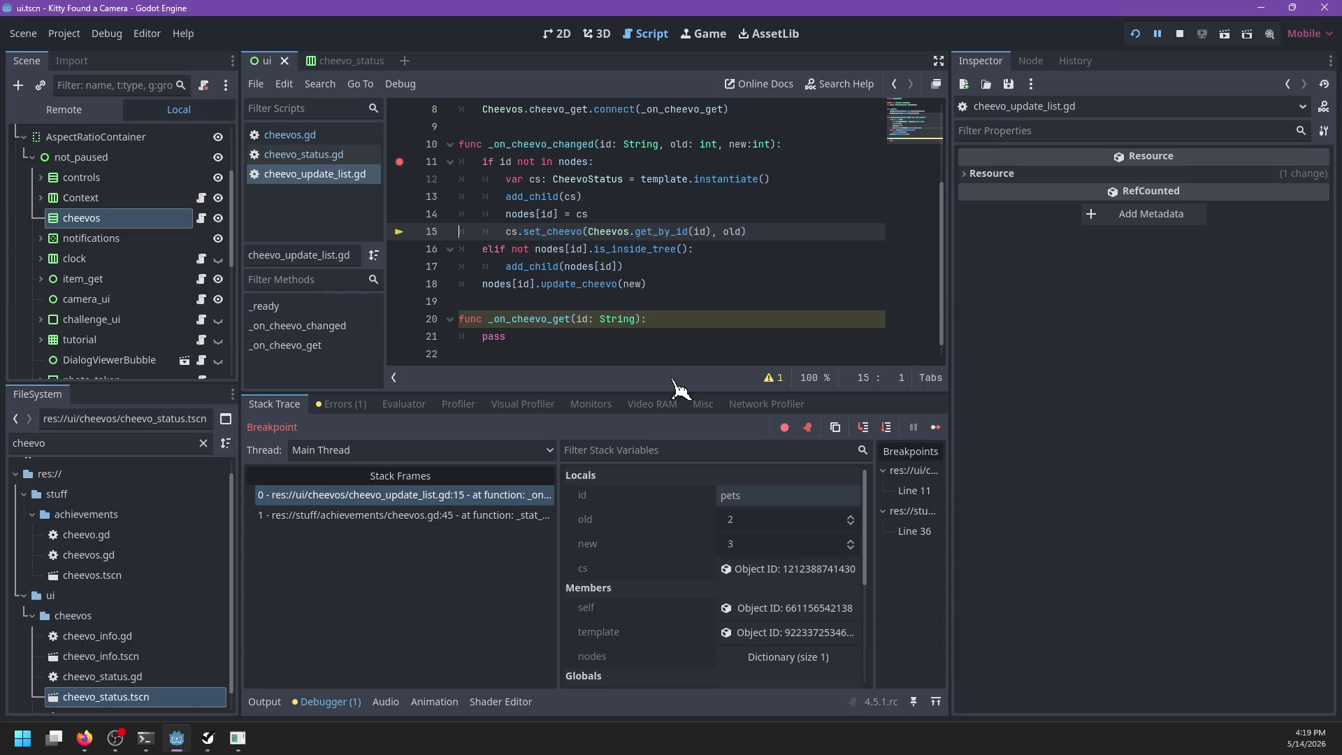
{"action": "key", "text": "F10"}
Step: Remove the breakpoints on lines 11 and 36, resume the game, and select the cheevos node
{"action": "left_click", "coordinate": [400, 144]}
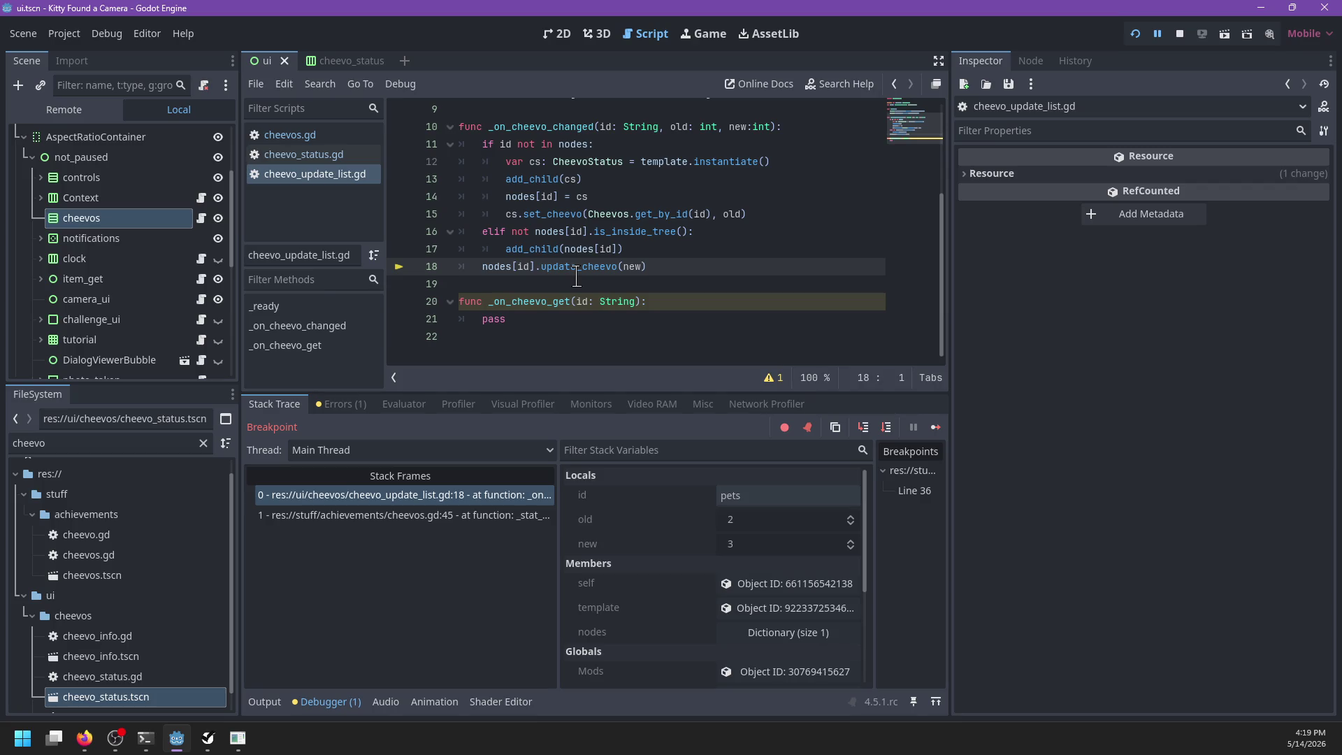
{"action": "key", "text": "F12"}
{"action": "left_click", "coordinate": [401, 231]}
{"action": "key", "text": "F12"}
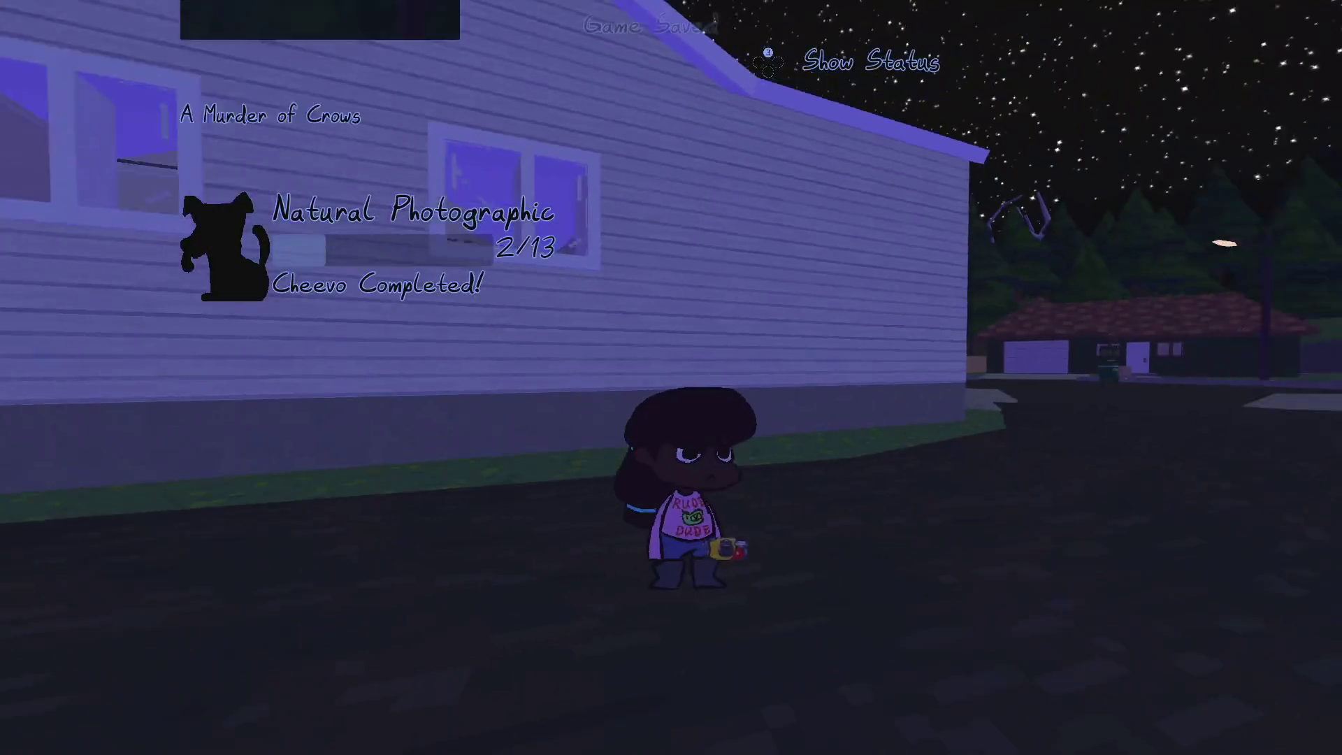
{"action": "key", "text": "alt+Tab"}
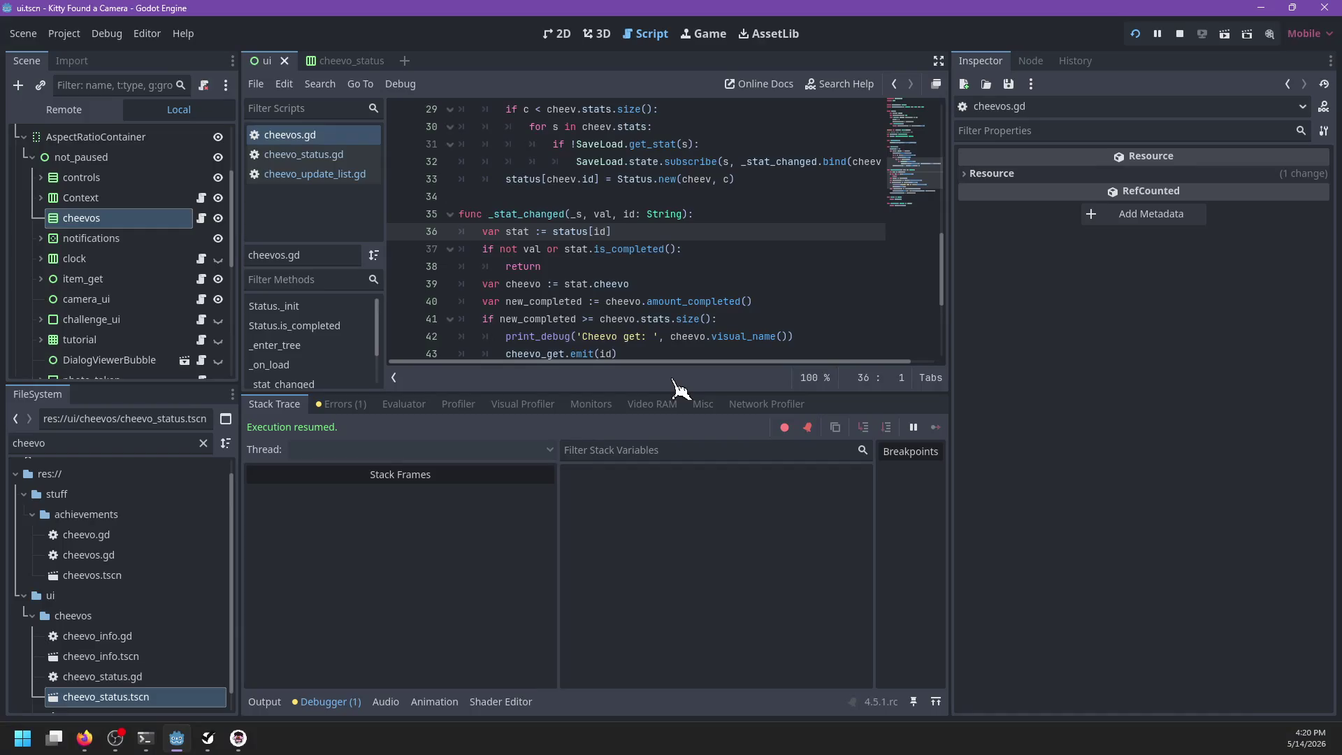
{"action": "left_click", "coordinate": [91, 220]}
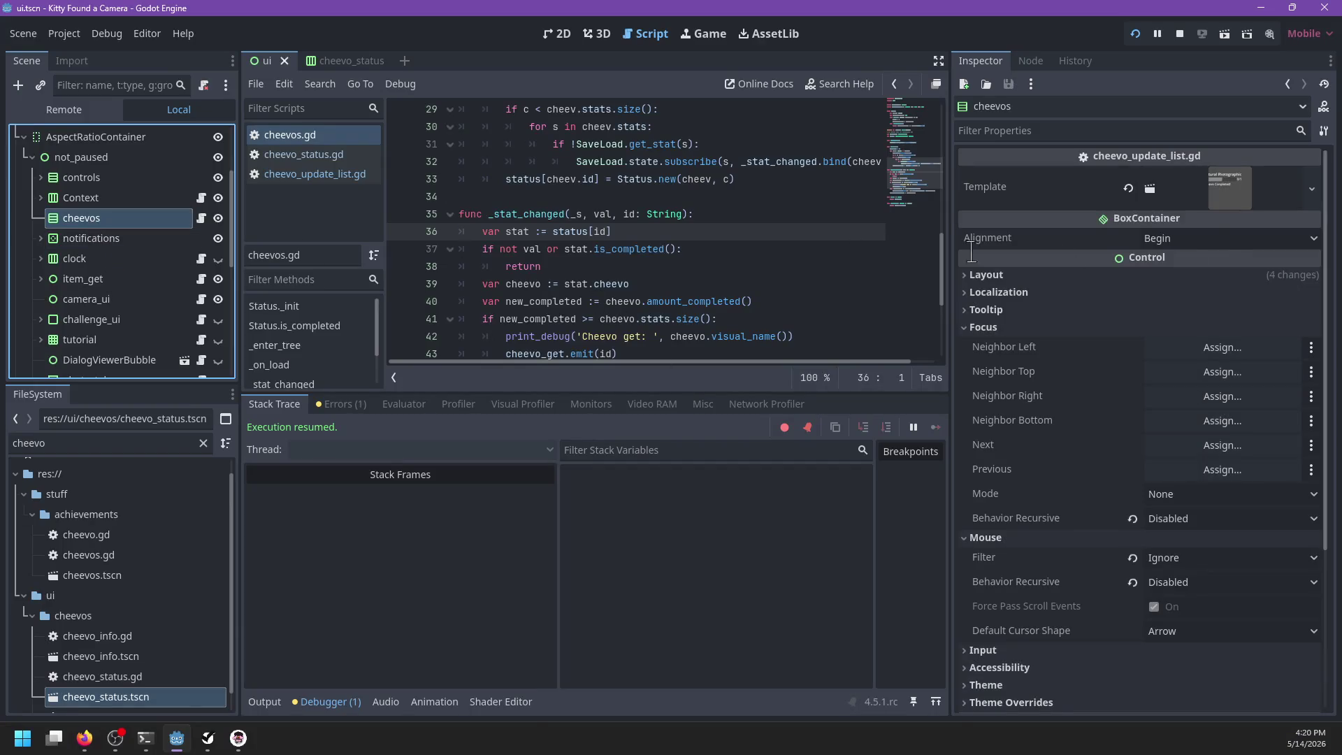
Step: Set the cheevos BoxContainer Alignment to End, save, then stop and relaunch the game
{"action": "left_click", "coordinate": [1154, 238]}
{"action": "left_click", "coordinate": [1200, 301]}
{"action": "key", "text": "ctrl+s"}
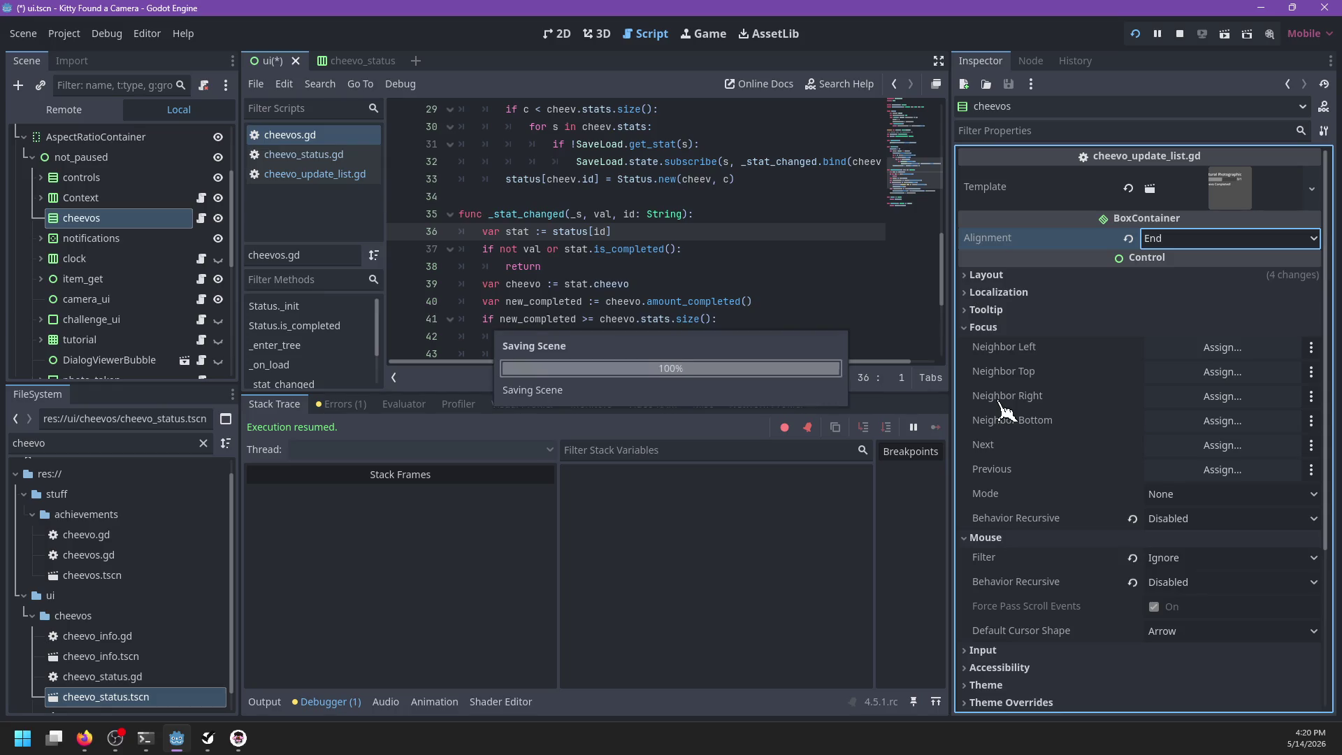
{"action": "key", "text": "F8"}
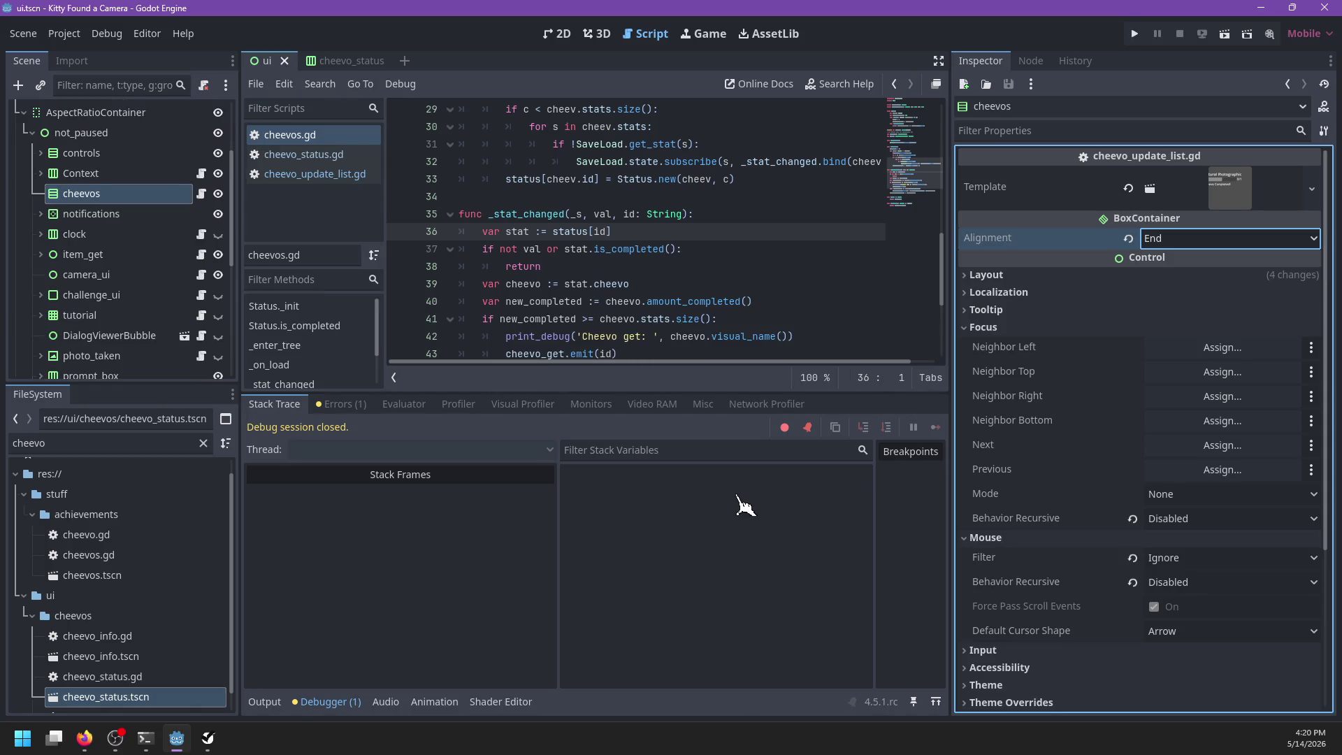
{"action": "key", "text": "F5"}
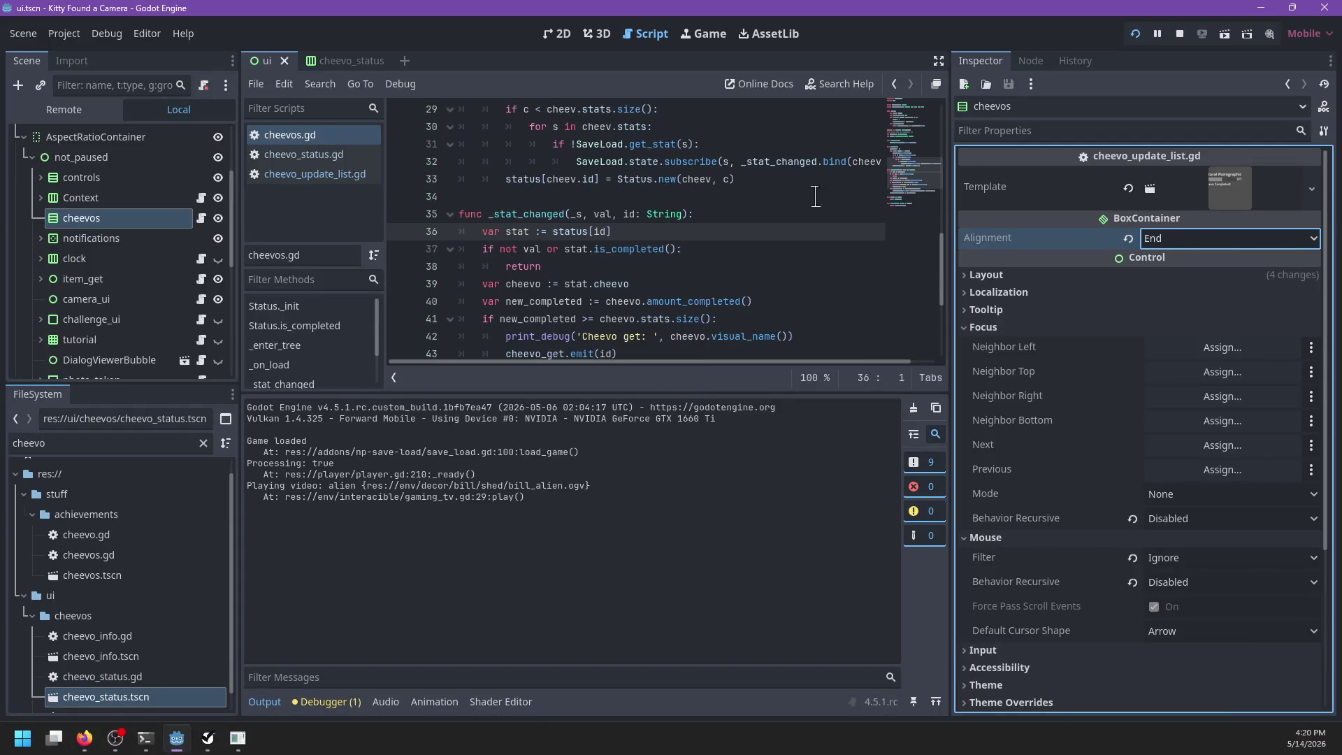
{"action": "scroll", "coordinate": [815, 196], "scroll_direction": "down", "scroll_amount": 4}
Step: Stop the running game and move between cheevos.gd, cheevo_update_list.gd and cheevo_status.gd
{"action": "left_click", "coordinate": [720, 215]}
{"action": "scroll", "coordinate": [773, 227], "scroll_direction": "up", "scroll_amount": 3}
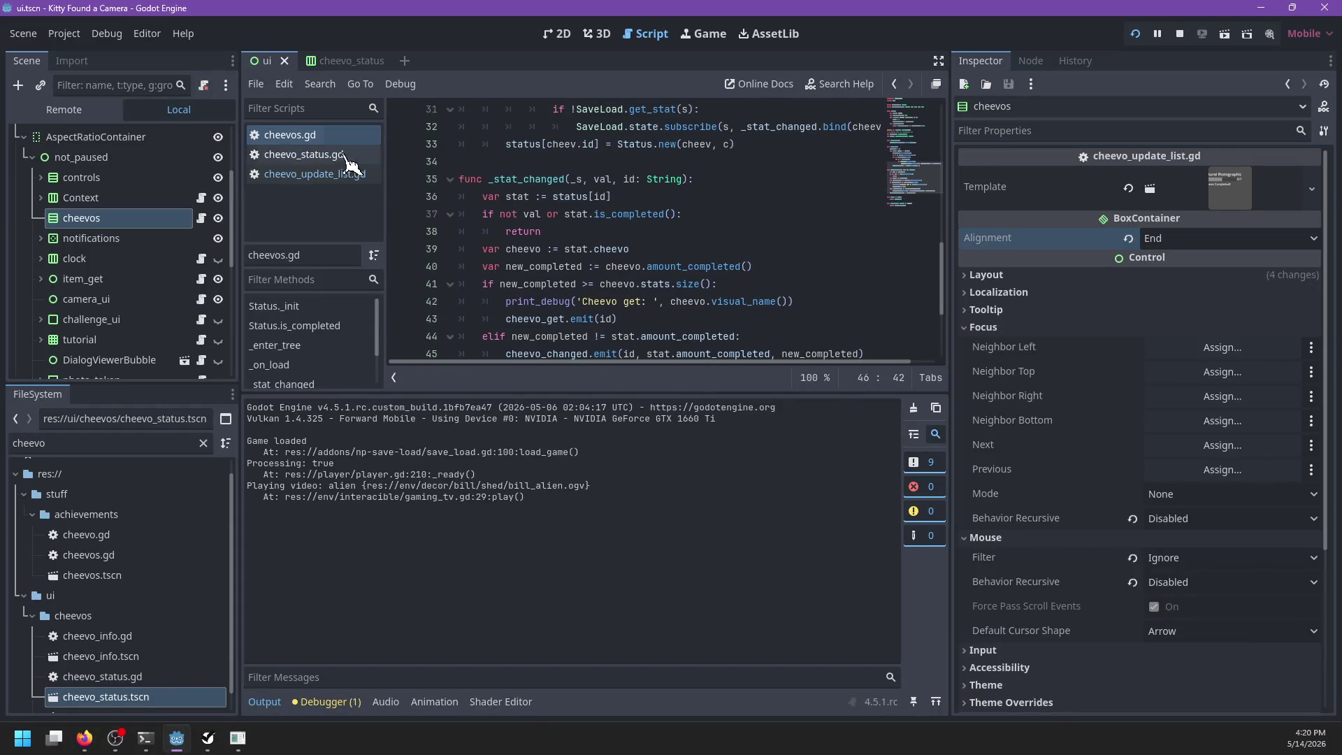
{"action": "left_click", "coordinate": [348, 174]}
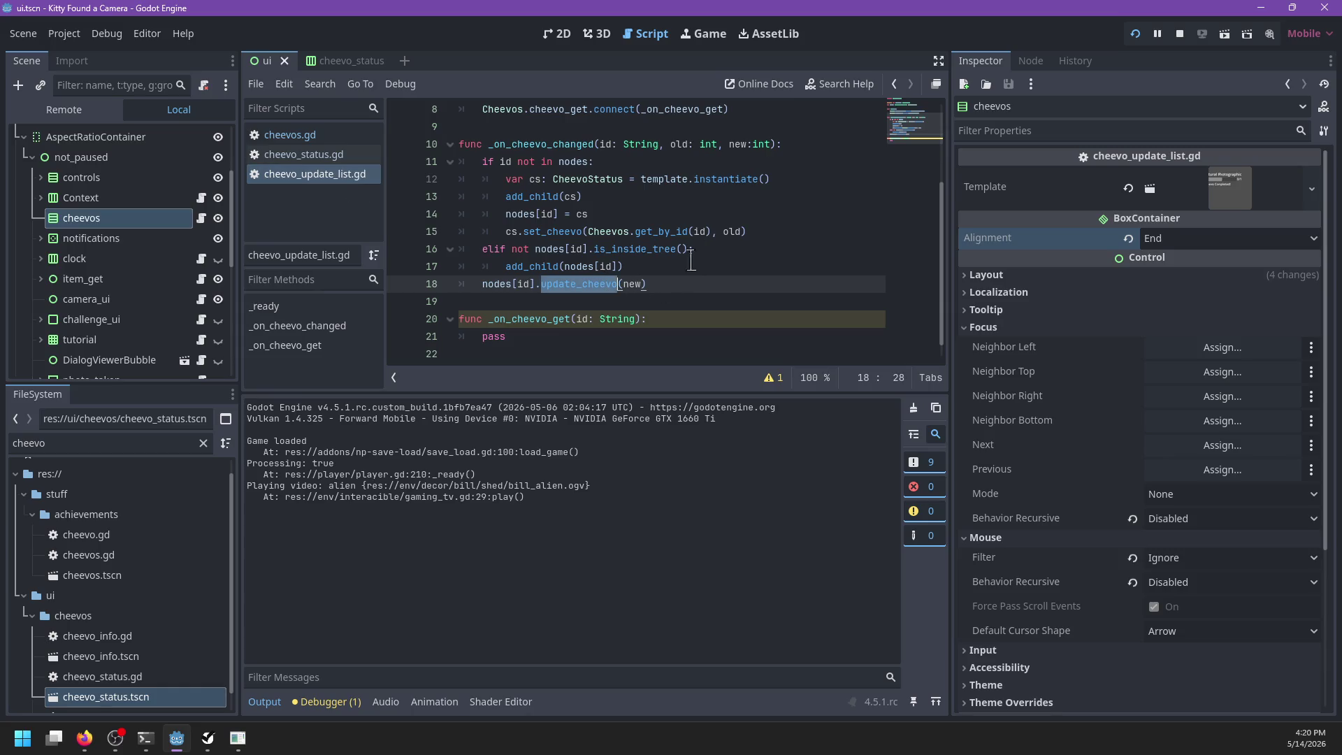
{"action": "left_click", "coordinate": [328, 155]}
{"action": "left_click", "coordinate": [1181, 34]}
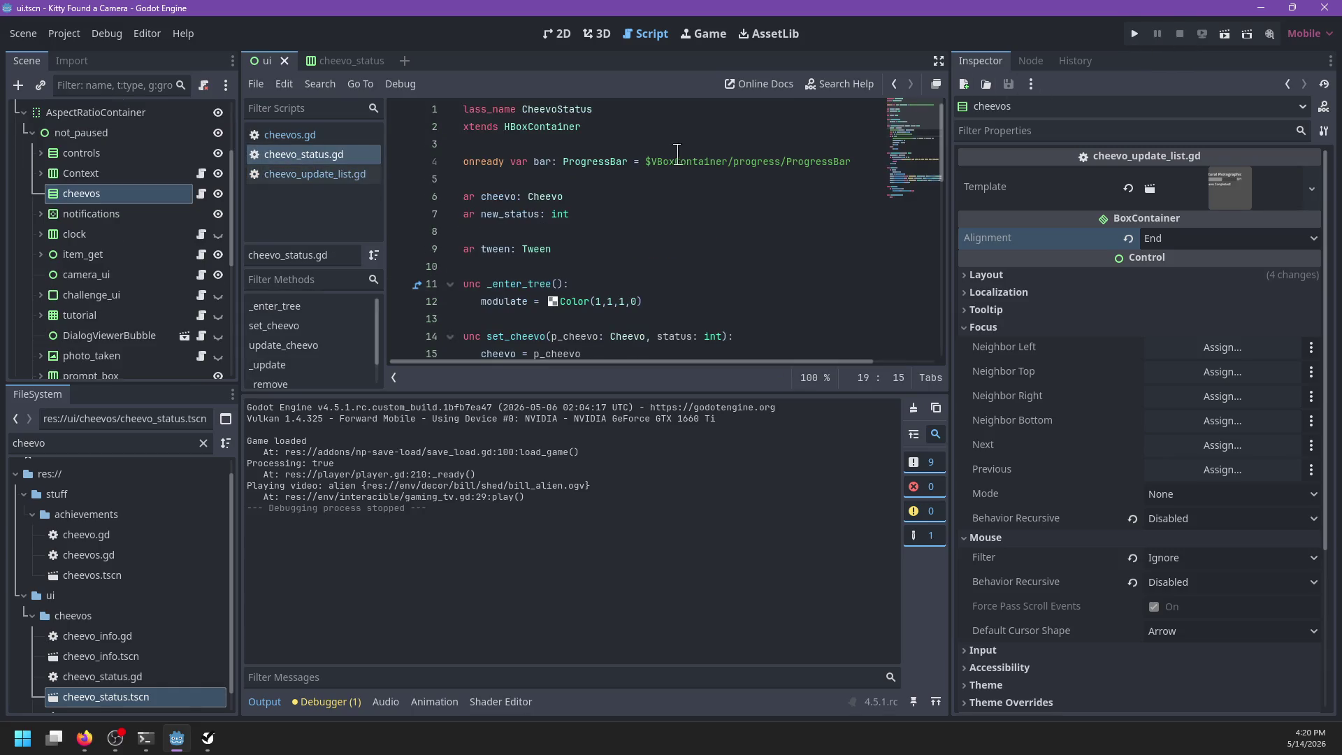
{"action": "left_click", "coordinate": [315, 136]}
{"action": "left_click", "coordinate": [351, 174]}
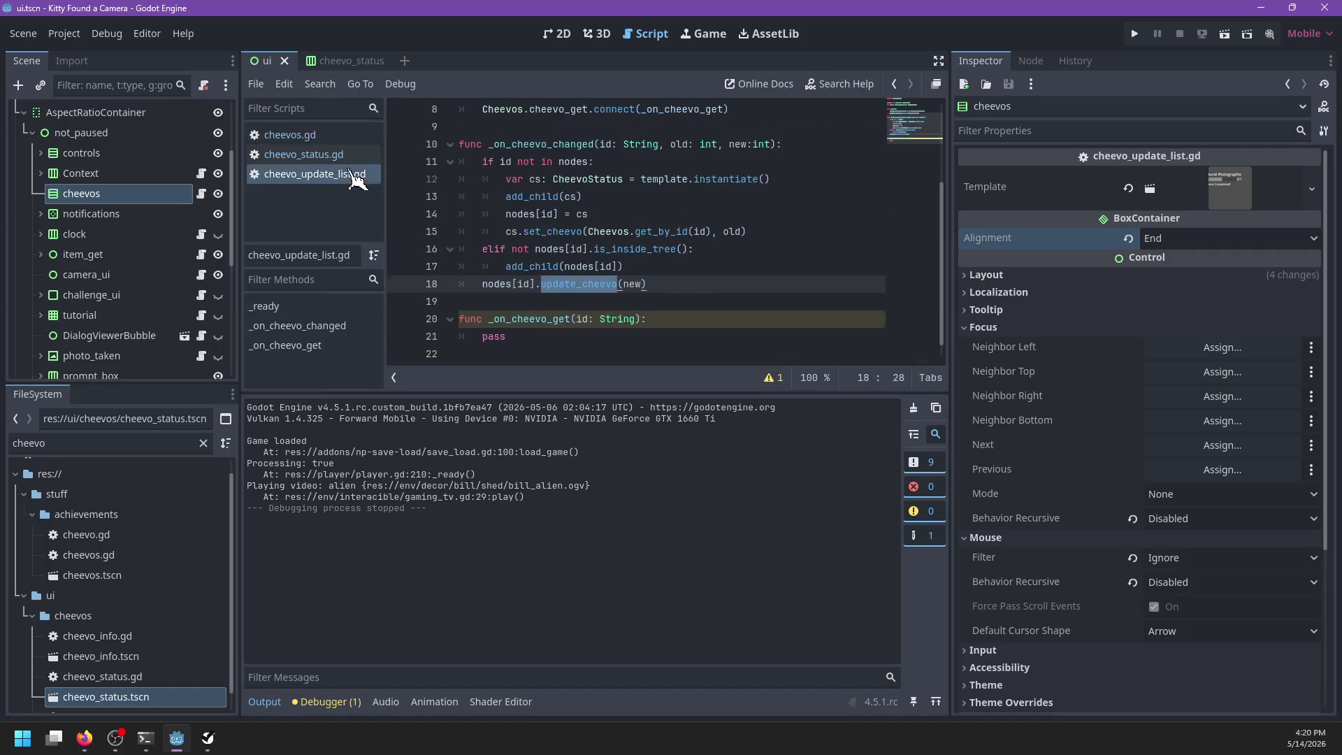
{"action": "left_click", "coordinate": [700, 299]}
{"action": "scroll", "coordinate": [594, 276], "scroll_direction": "up", "scroll_amount": 3}
{"action": "left_click", "coordinate": [304, 154]}
{"action": "scroll", "coordinate": [674, 299], "scroll_direction": "down", "scroll_amount": 7}
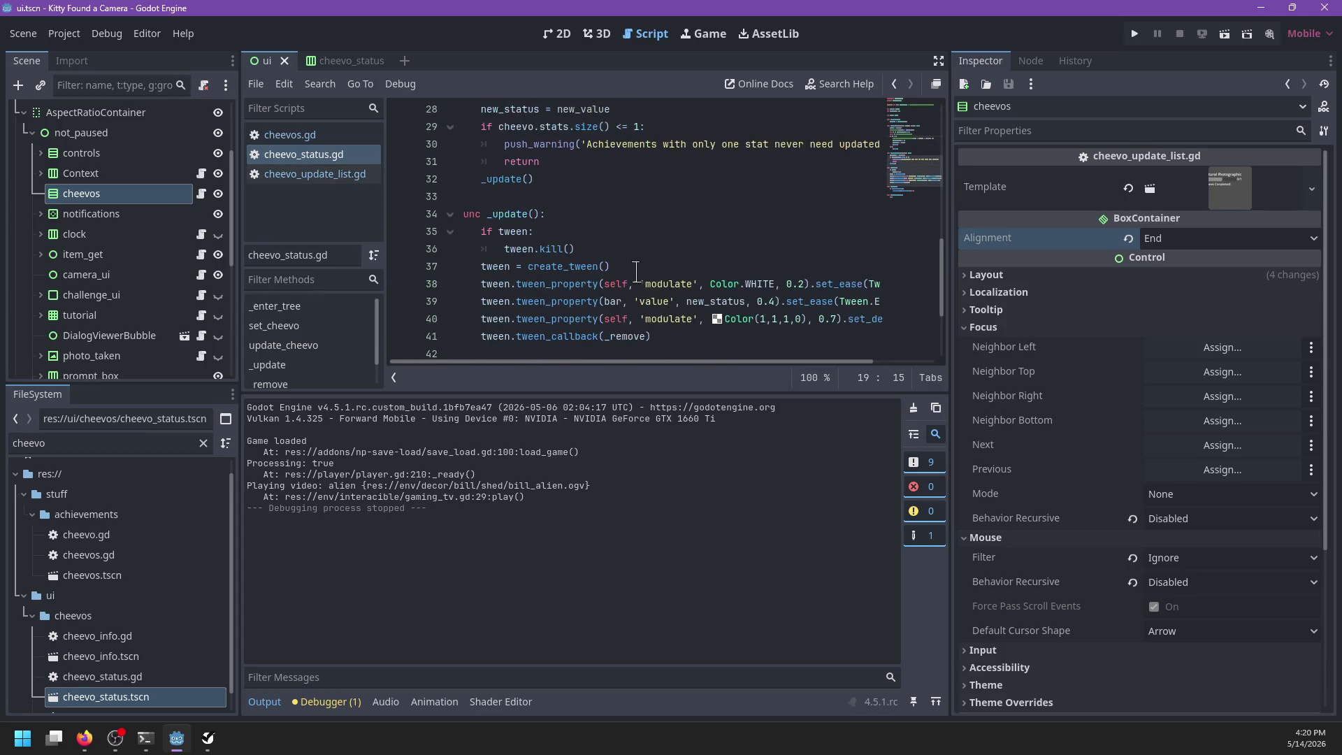
Step: Rename the last tween callback to _complete_update and start a new line in that function
{"action": "double_click", "coordinate": [627, 197]}
{"action": "type", "text": "_complete_upd"}
{"action": "key", "text": "End"}
{"action": "key", "text": "Down"}
{"action": "key", "text": "Down"}
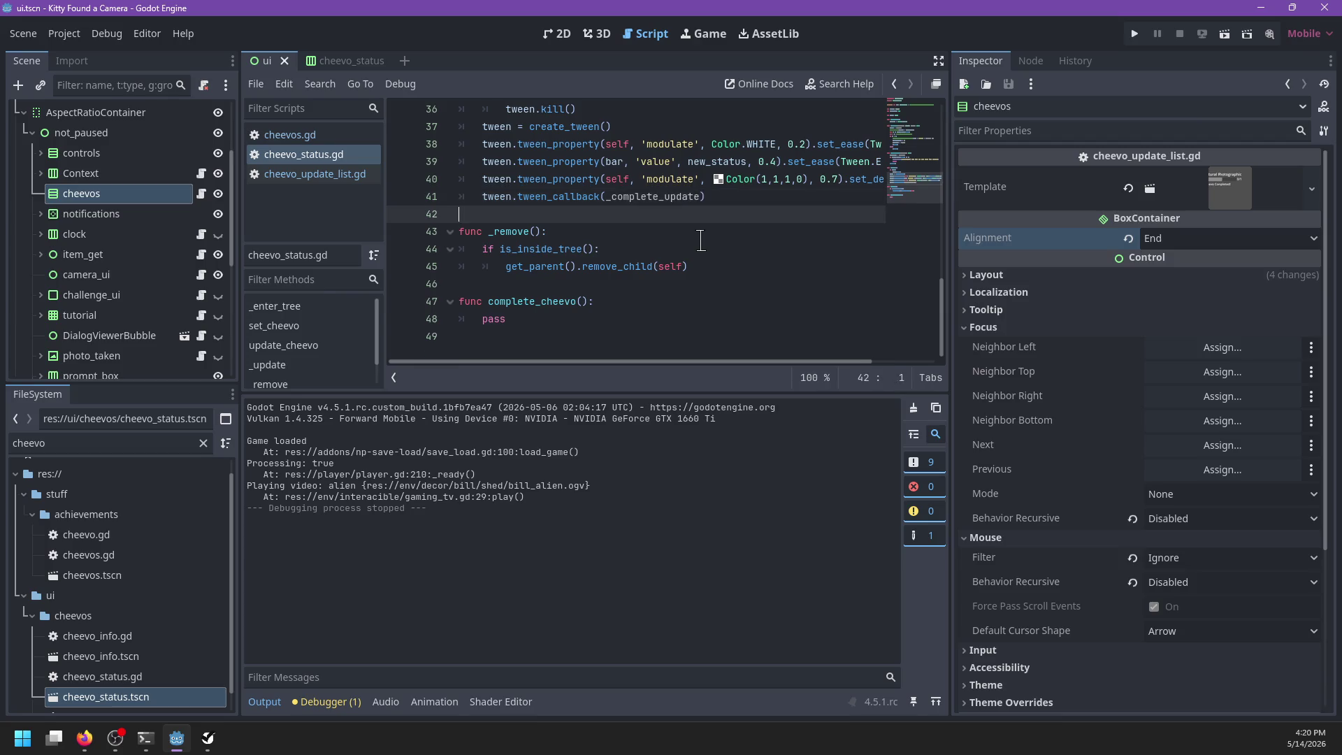
{"action": "key", "text": "Return"}
Step: Write a label-text statement using the progress Label node path, new_status and cheevo
{"action": "type", "text": "$"}
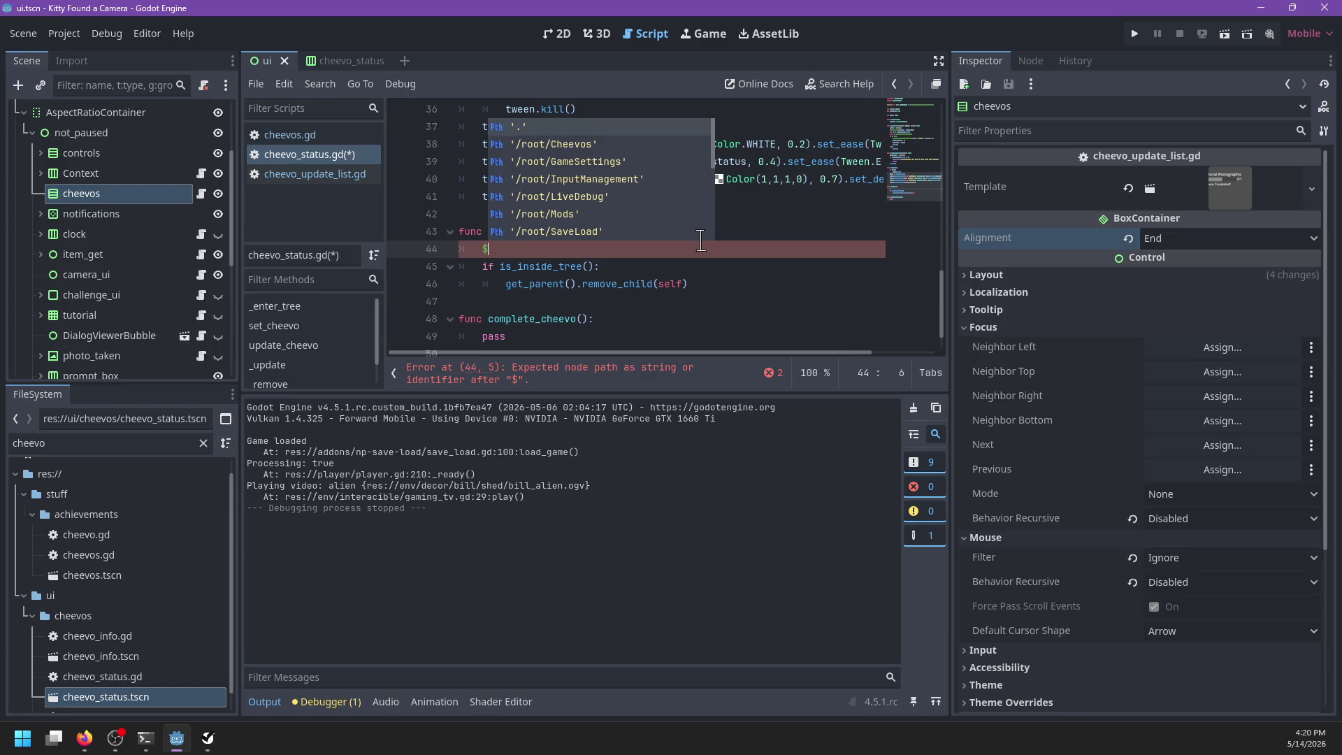
{"action": "type", "text": "VBoxCo"}
{"action": "key", "text": "Down"}
{"action": "key", "text": "Return"}
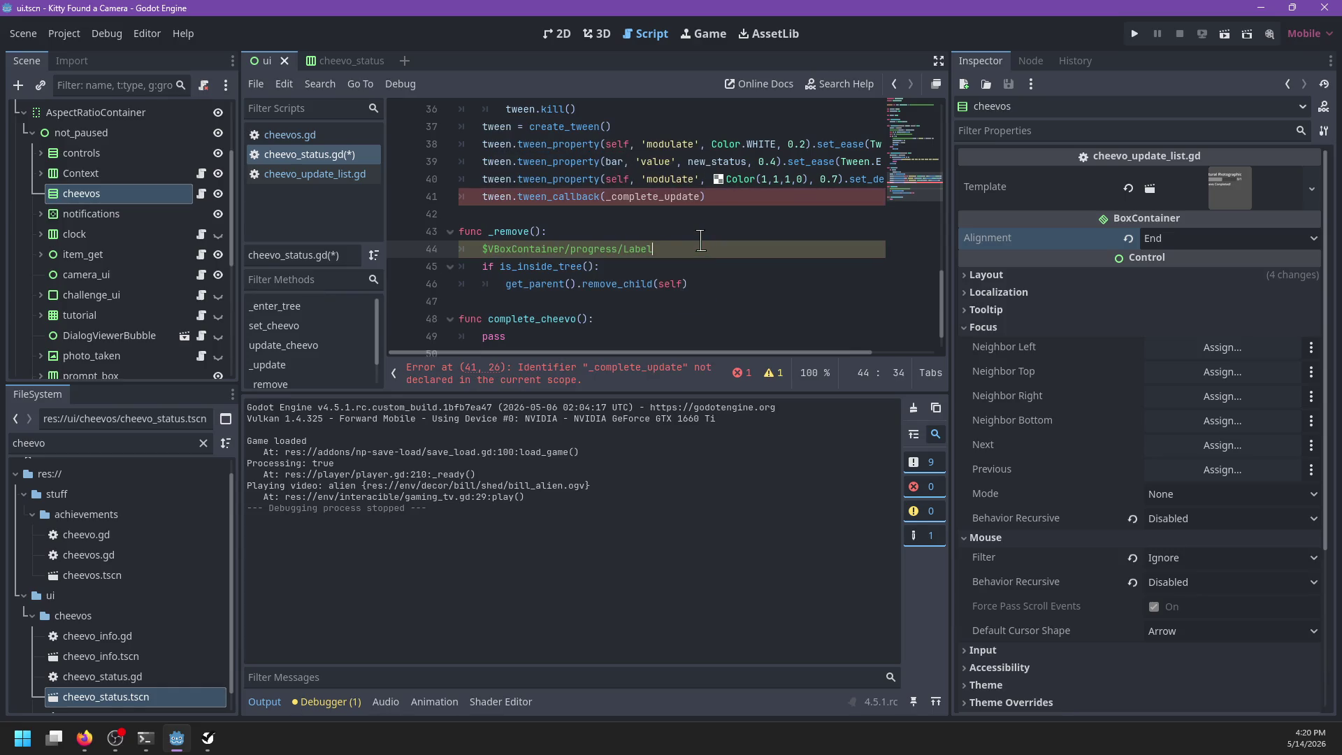
{"action": "type", "text": "\""}
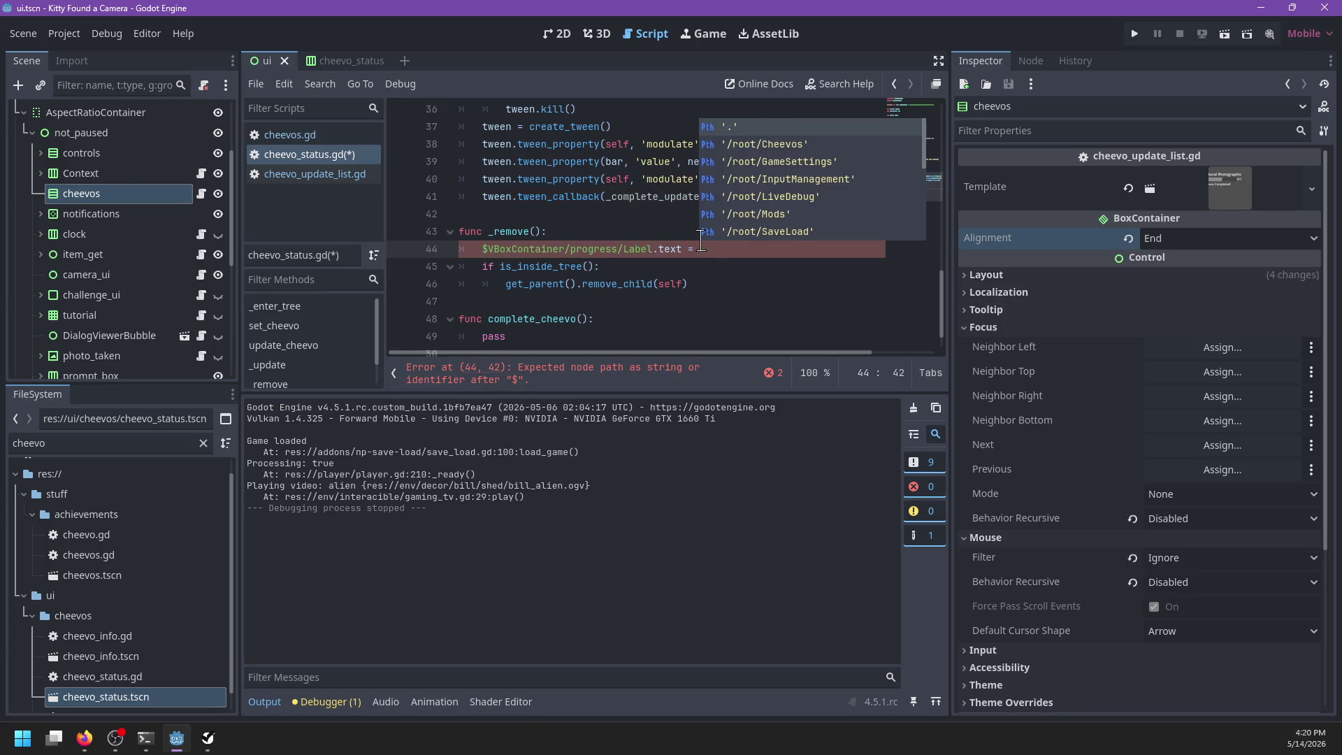
{"action": "key", "text": "Escape"}
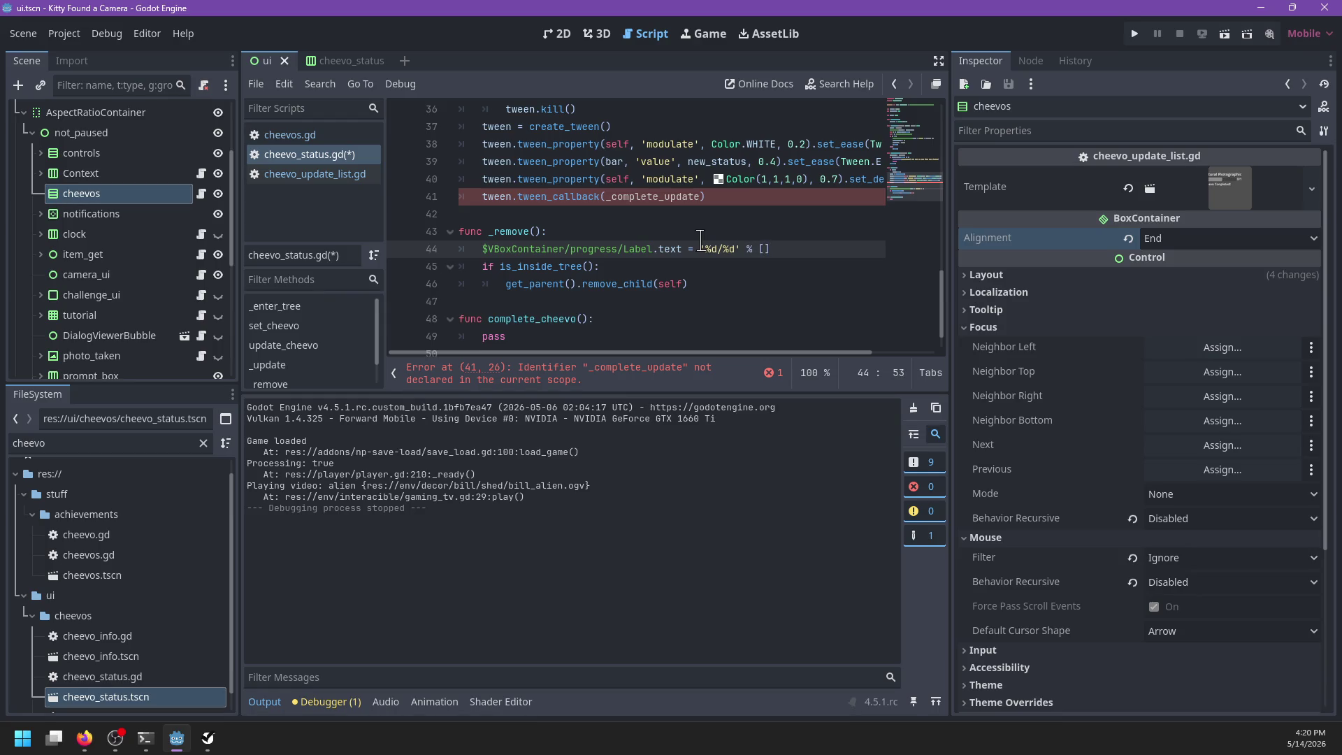
{"action": "scroll", "coordinate": [700, 239], "scroll_direction": "up", "scroll_amount": 12}
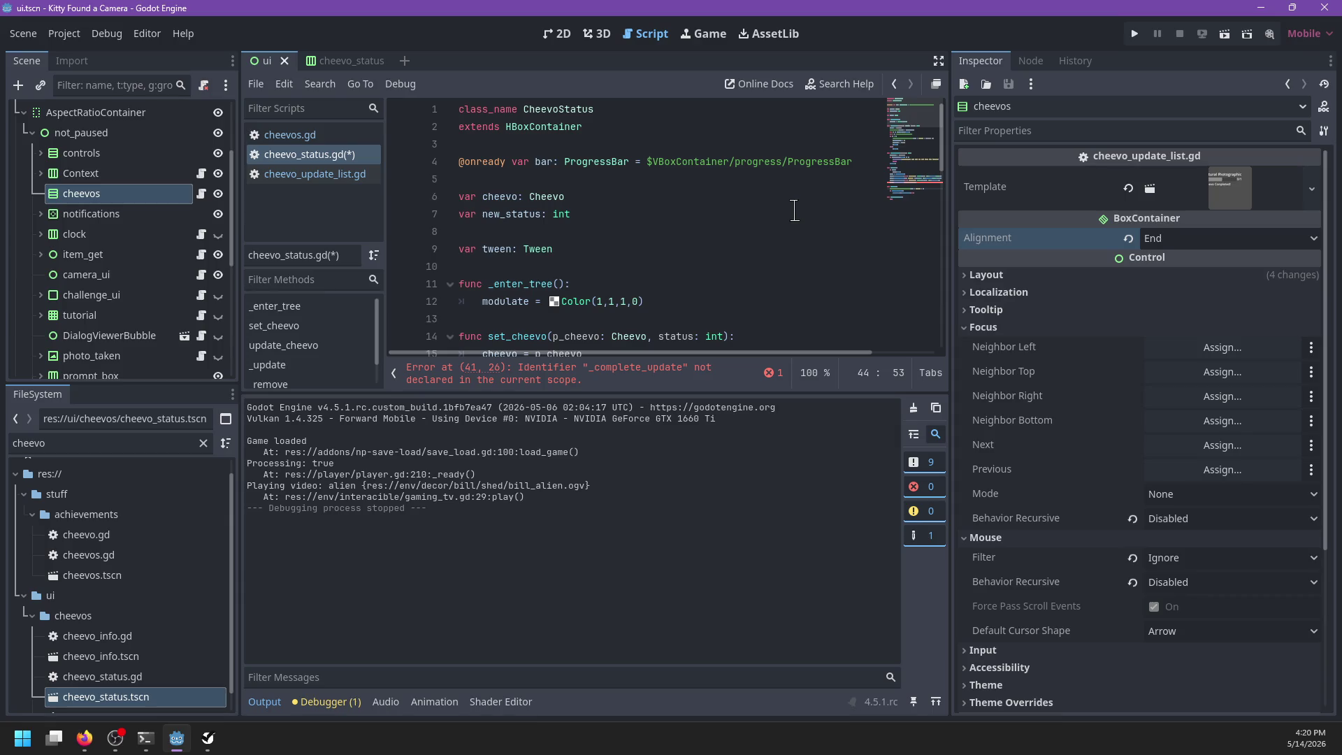
{"action": "scroll", "coordinate": [790, 212], "scroll_direction": "down", "scroll_amount": 2}
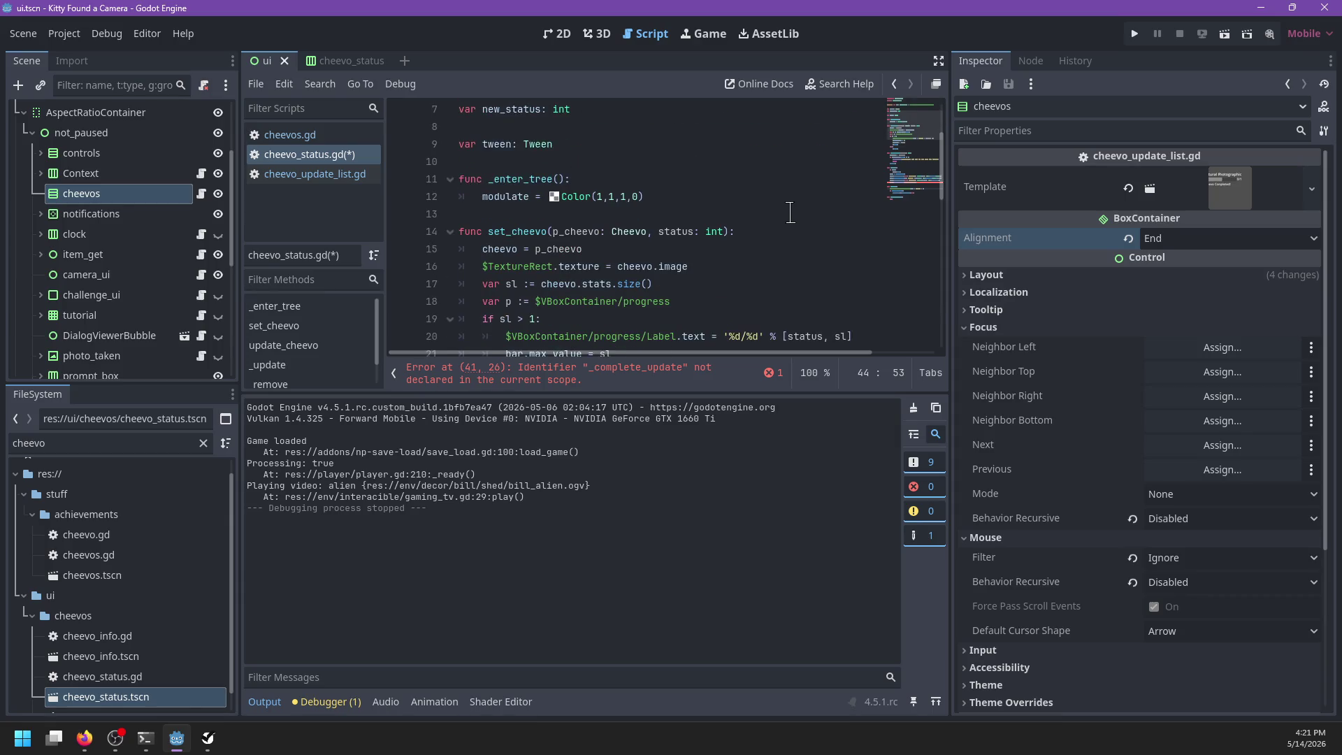
{"action": "type", "text": "new_status, "}
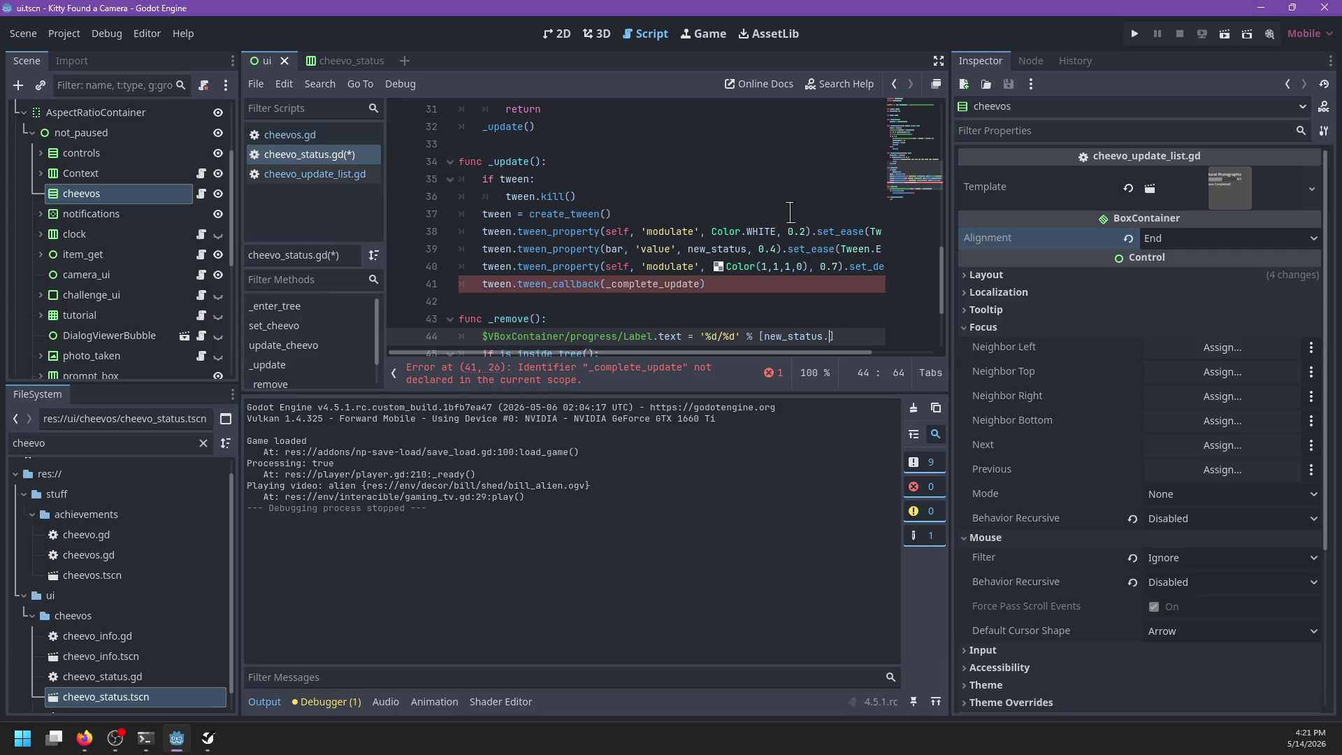
{"action": "type", "text": "cheevo"}
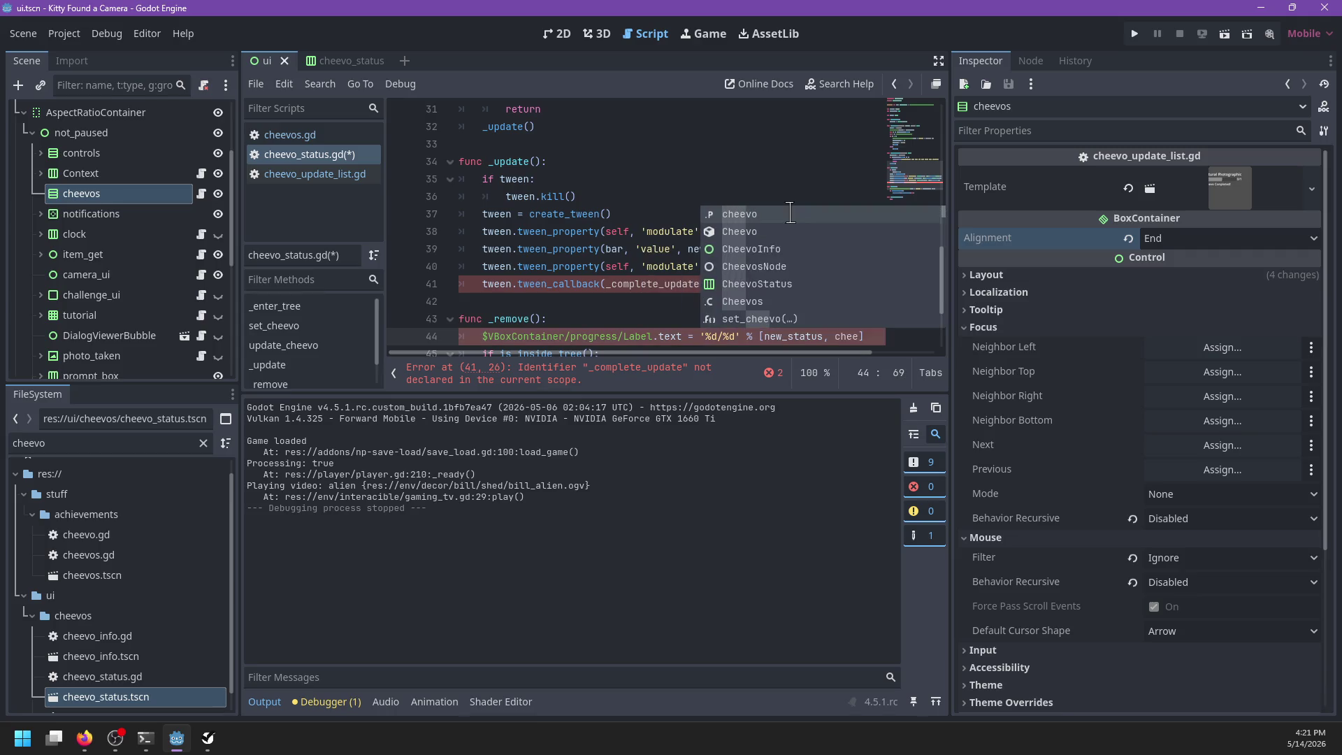
{"action": "type", "text": "."}
{"action": "key", "text": "Escape"}
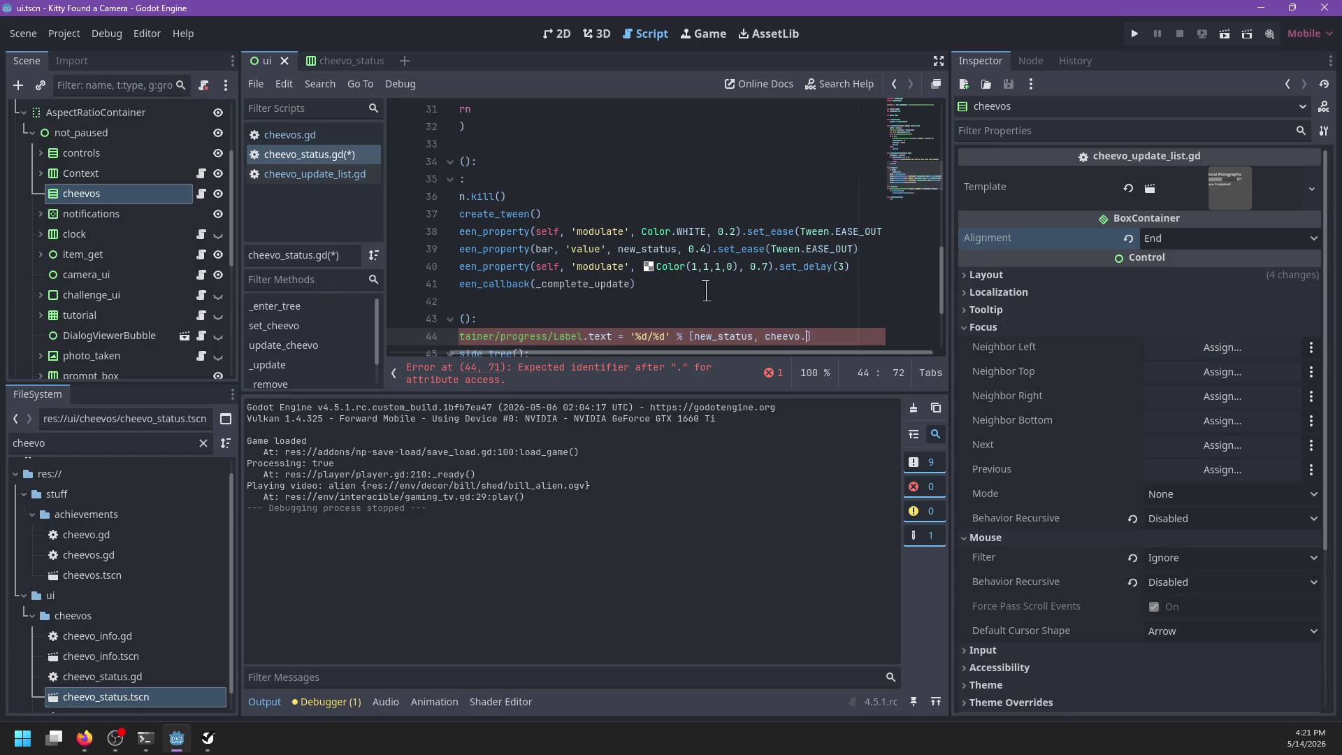
{"action": "scroll", "coordinate": [701, 293], "scroll_direction": "down", "scroll_amount": 1}
Step: Try adding a line below the bar tween, then undo the misplaced blank line
{"action": "left_click", "coordinate": [612, 217]}
{"action": "key", "text": "End"}
{"action": "key", "text": "Return"}
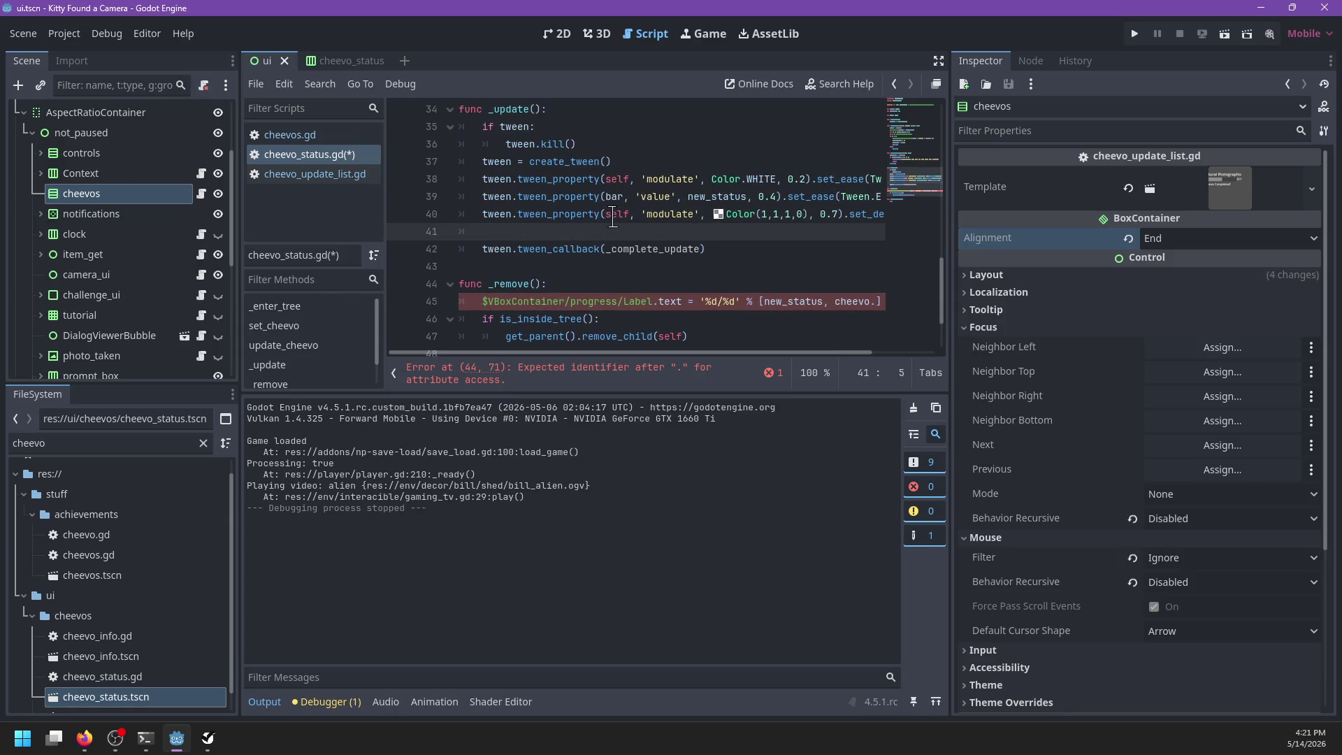
{"action": "key", "text": "ctrl+space"}
{"action": "key", "text": "Escape"}
{"action": "key", "text": "ctrl+z"}
Step: Add tween.tween_callback(_update_text) after the bar tween line in _update
{"action": "left_click", "coordinate": [621, 218]}
{"action": "left_click", "coordinate": [600, 200]}
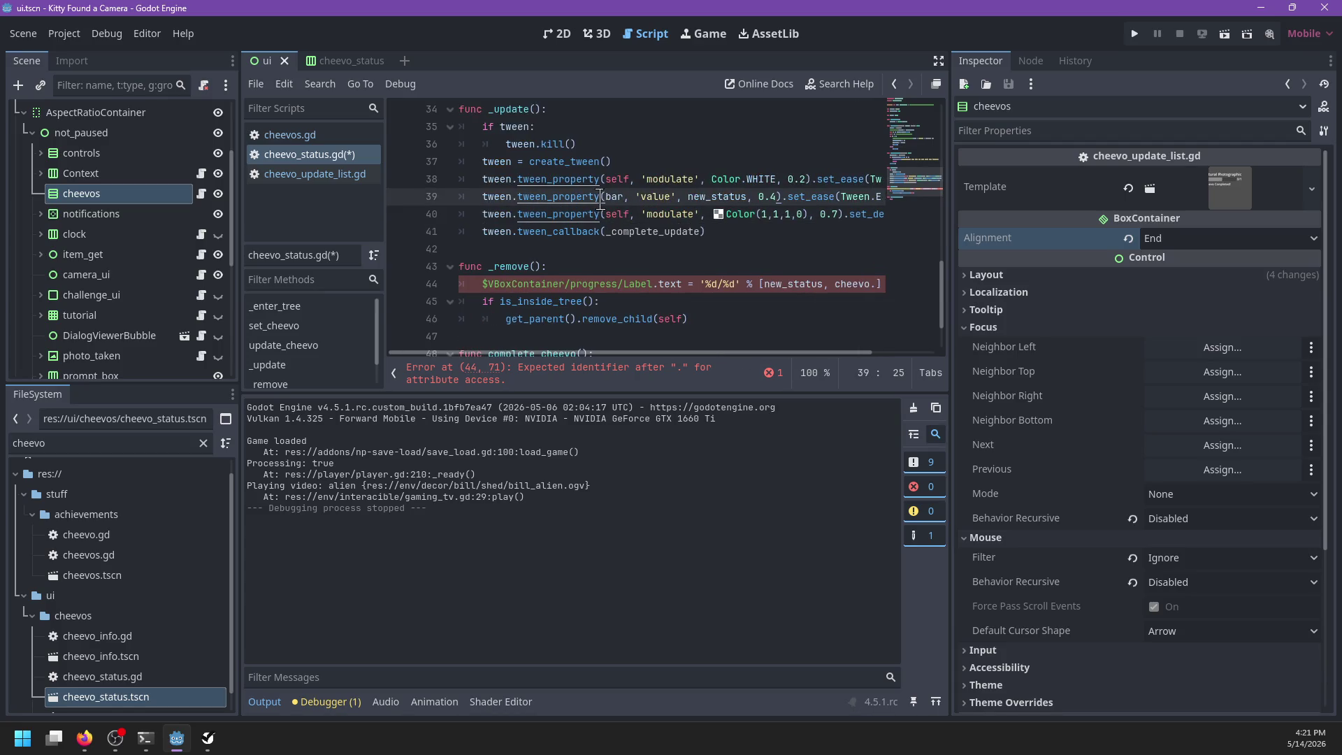
{"action": "key", "text": "End"}
{"action": "key", "text": "Return"}
{"action": "type", "text": "tween.t"}
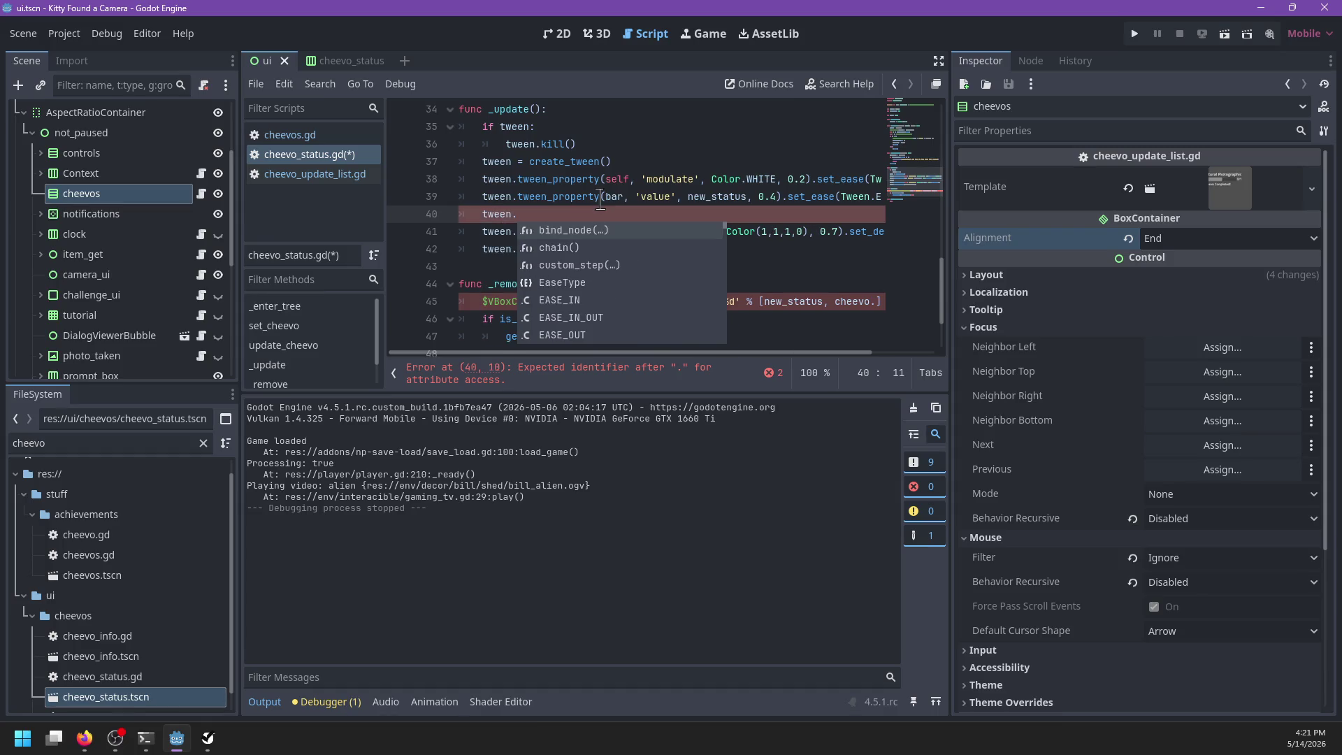
{"action": "type", "text": "wee"}
{"action": "key", "text": "Return"}
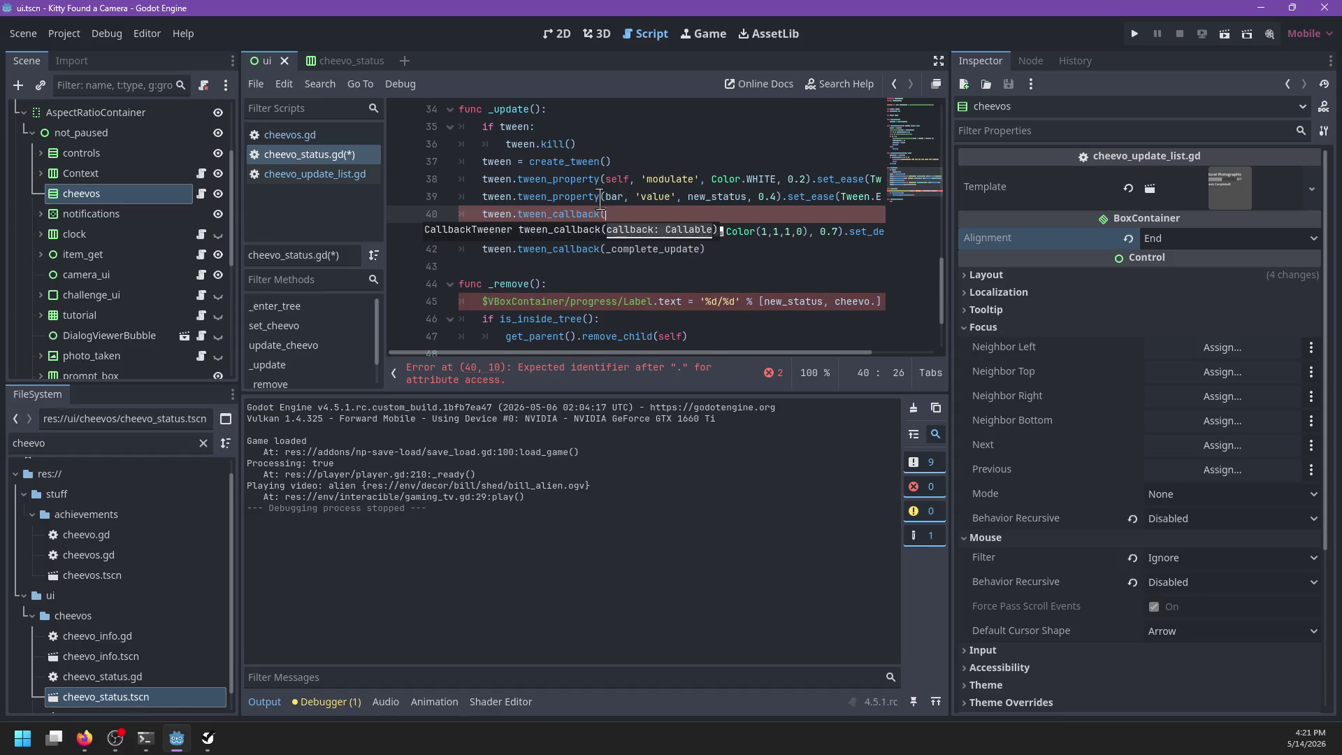
{"action": "type", "text": "_upda"}
{"action": "type", "text": "te_text"}
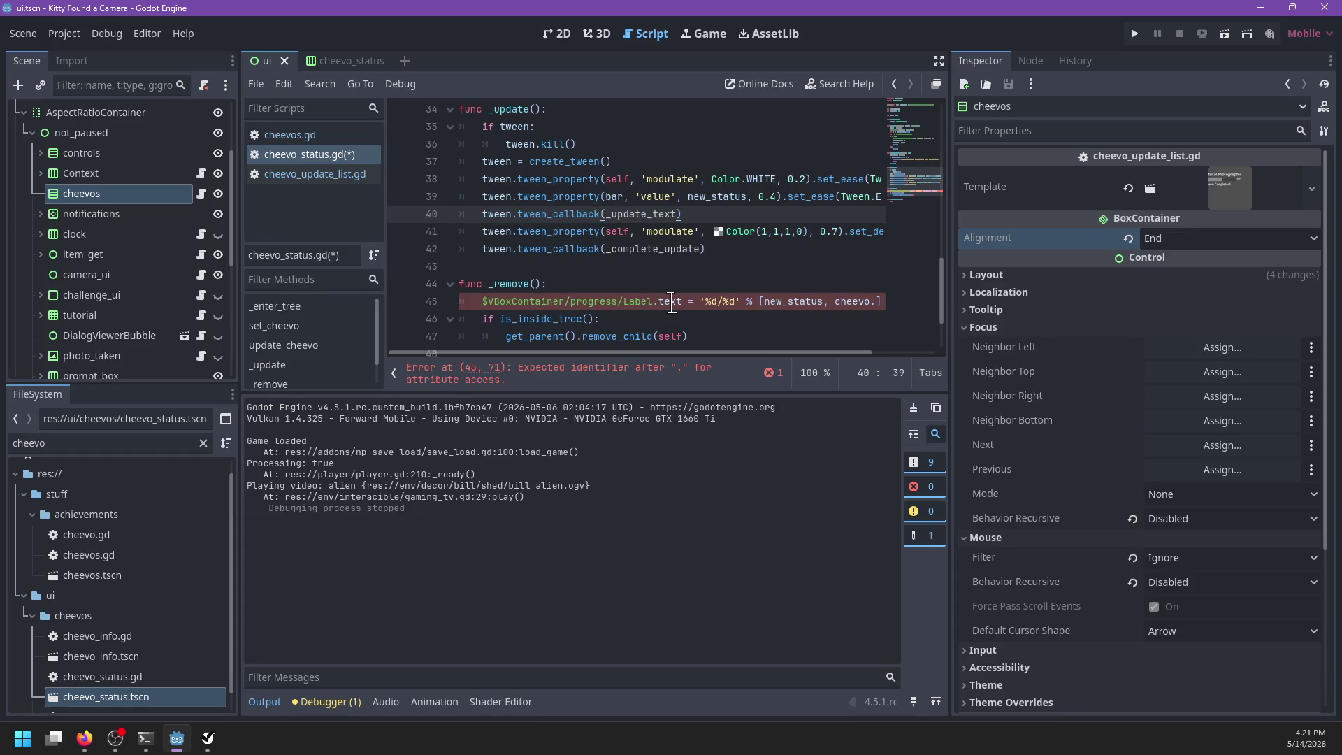
Step: Move the label-text line into a new func _update_text() and rename the final callback to _remove
{"action": "left_click", "coordinate": [672, 303]}
{"action": "key", "text": "ctrl+shift+k"}
{"action": "left_click", "coordinate": [611, 262]}
{"action": "key", "text": "Return"}
{"action": "key", "text": "Return"}
{"action": "type", "text": "func _update_"}
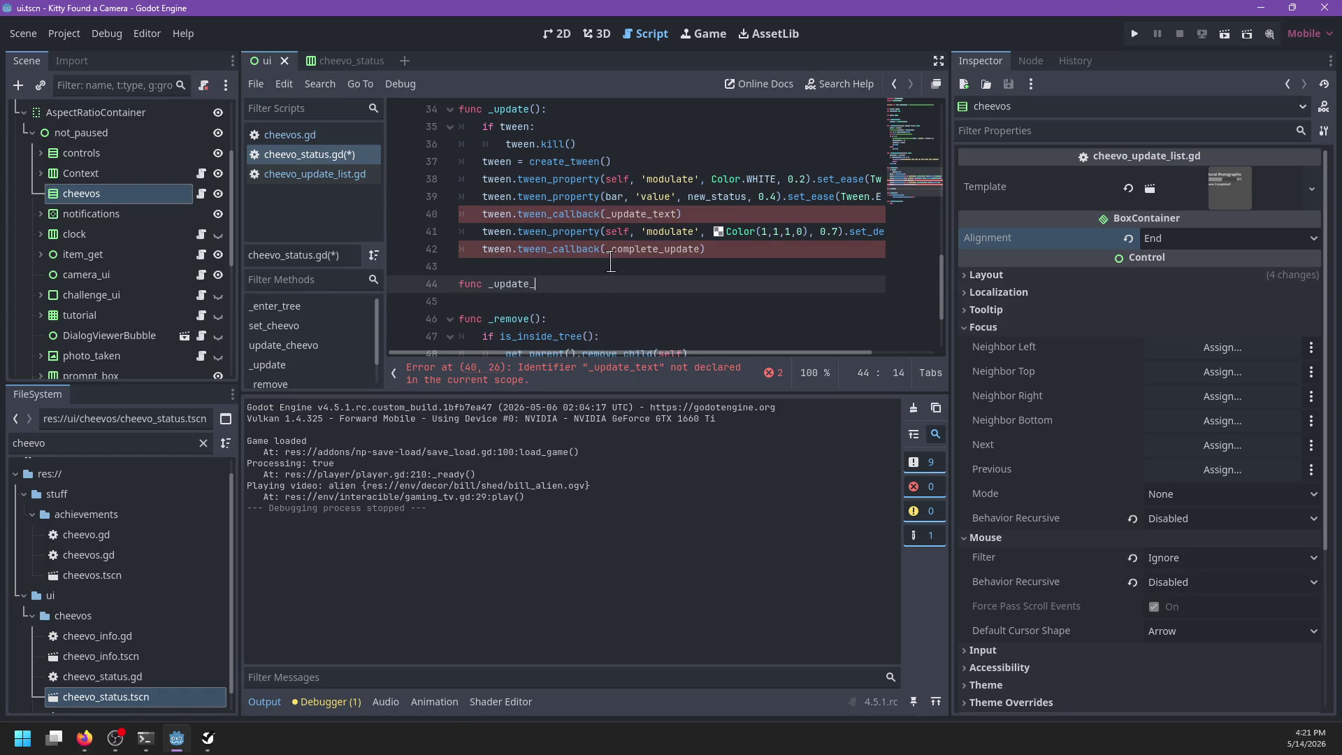
{"action": "key", "text": "Return"}
{"action": "key", "text": "ctrl+v"}
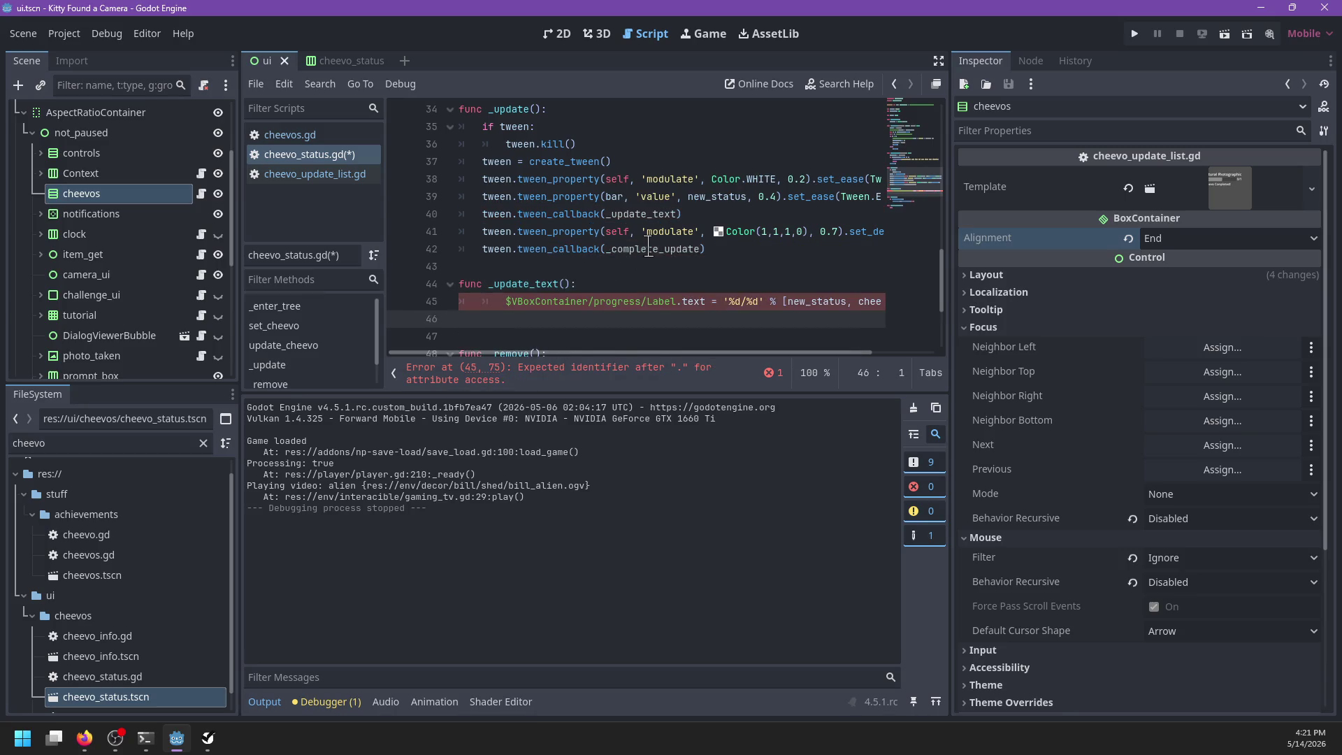
{"action": "double_click", "coordinate": [649, 249]}
{"action": "type", "text": "_remov"}
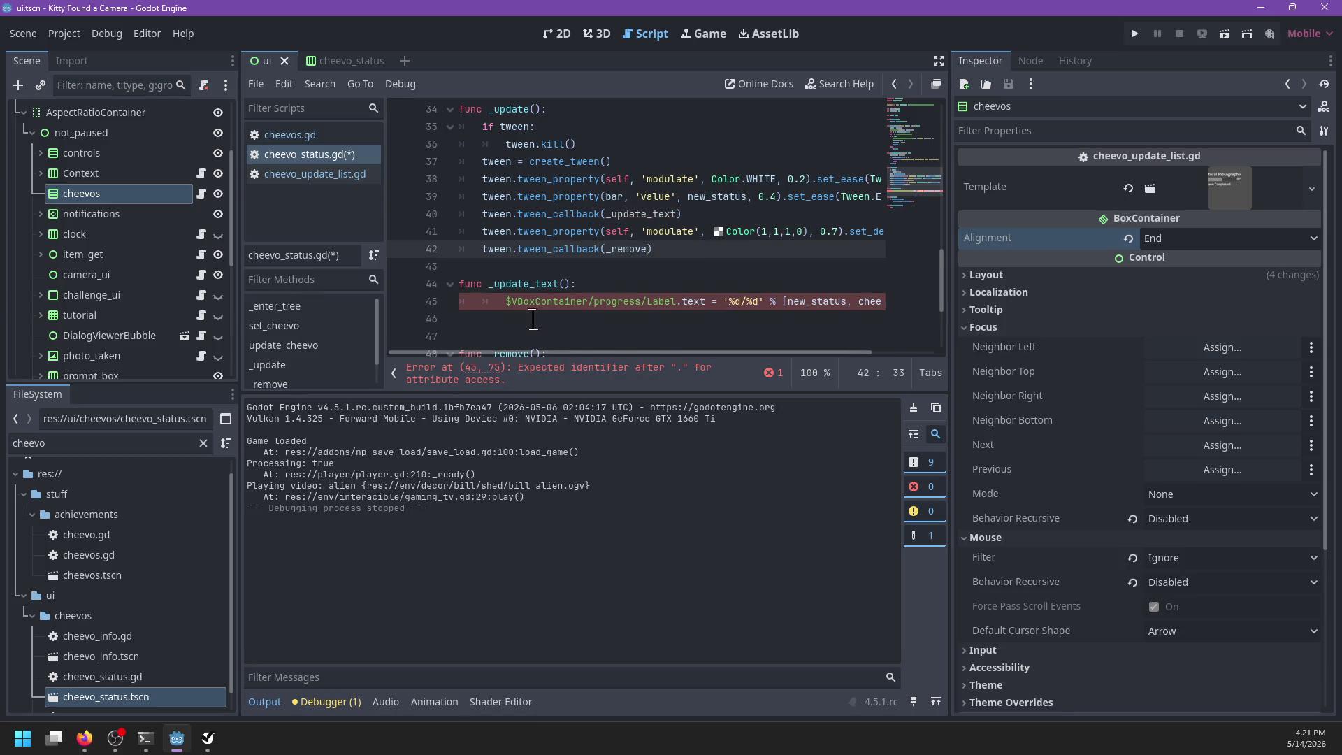
{"action": "left_click", "coordinate": [498, 302]}
{"action": "key", "text": "End"}
{"action": "scroll", "coordinate": [547, 309], "scroll_direction": "up", "scroll_amount": 2}
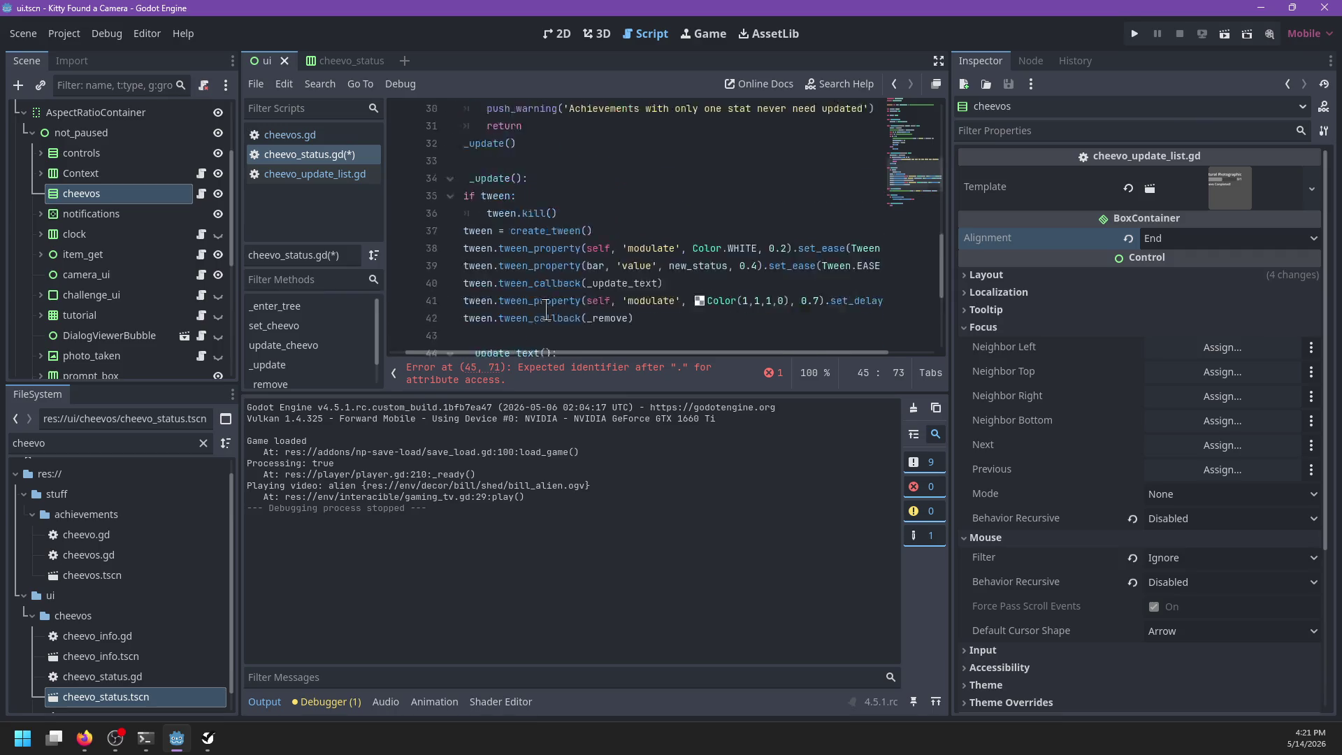
Step: Replace set_cheevo's label statement with _update_text(), use cheevo.states.size() on line 45, and save
{"action": "scroll", "coordinate": [548, 309], "scroll_direction": "up", "scroll_amount": 5}
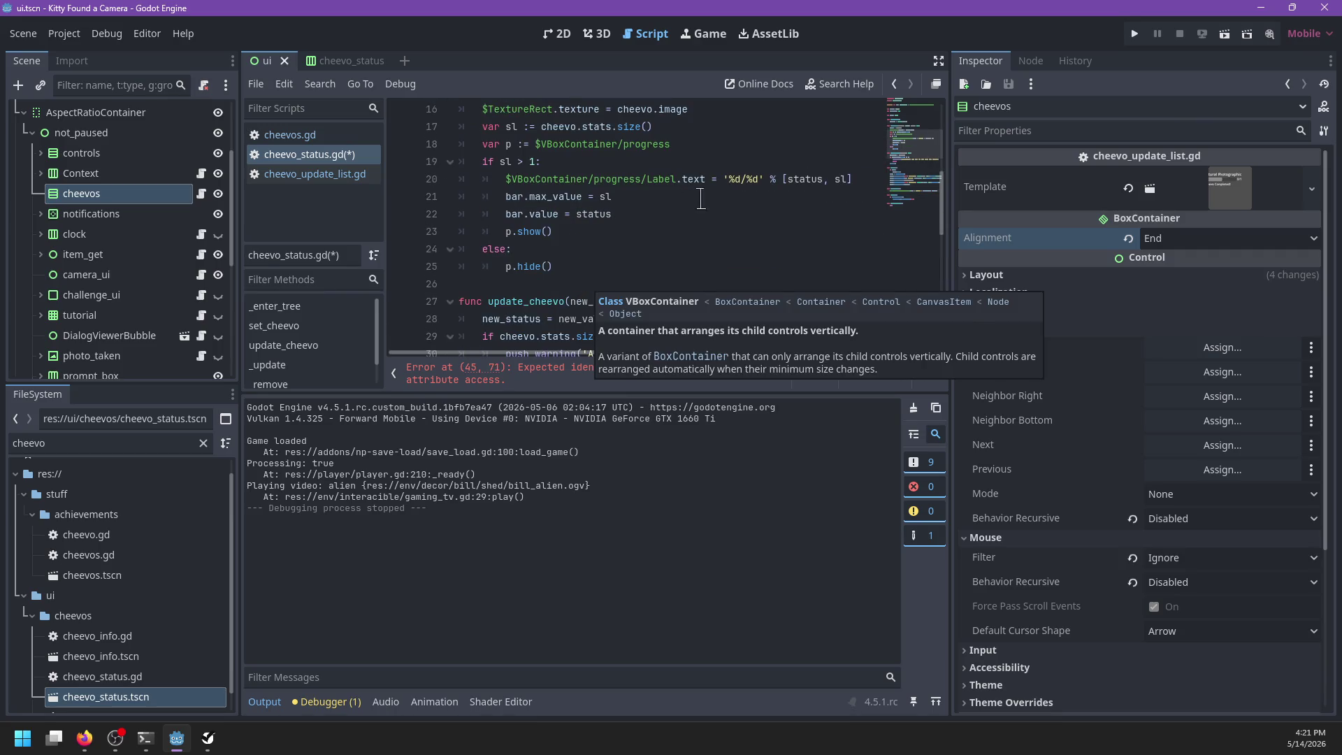
{"action": "left_click_drag", "start_coordinate": [854, 179], "coordinate": [504, 173]}
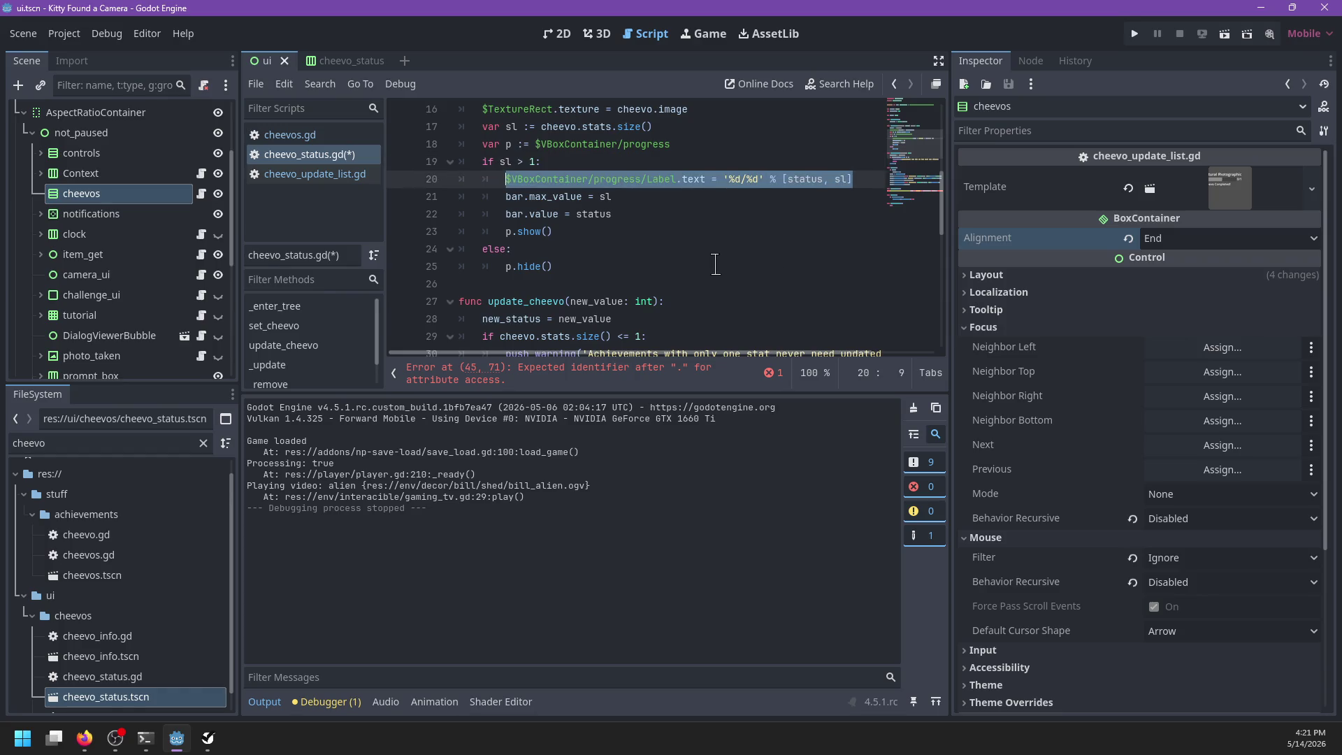
{"action": "key", "text": "Delete"}
{"action": "type", "text": "_update_text"}
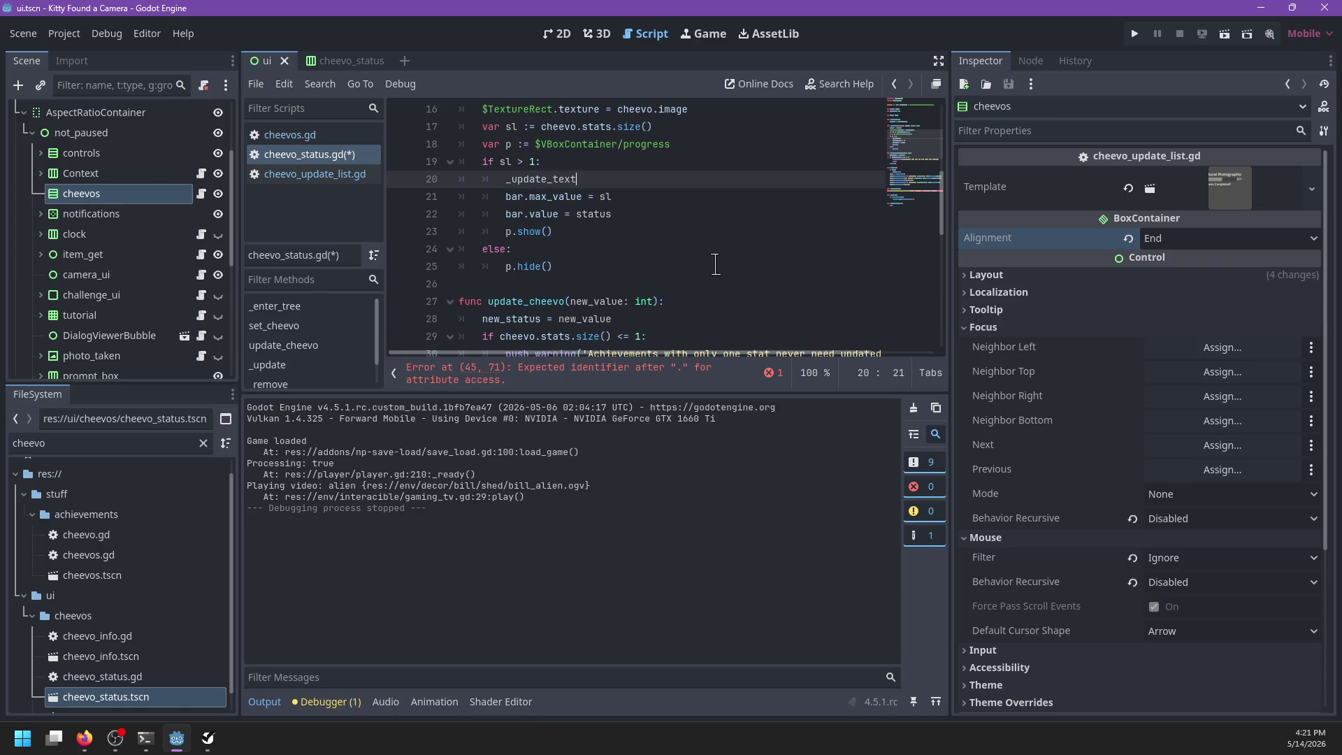
{"action": "type", "text": "()"}
{"action": "scroll", "coordinate": [682, 256], "scroll_direction": "down", "scroll_amount": 8}
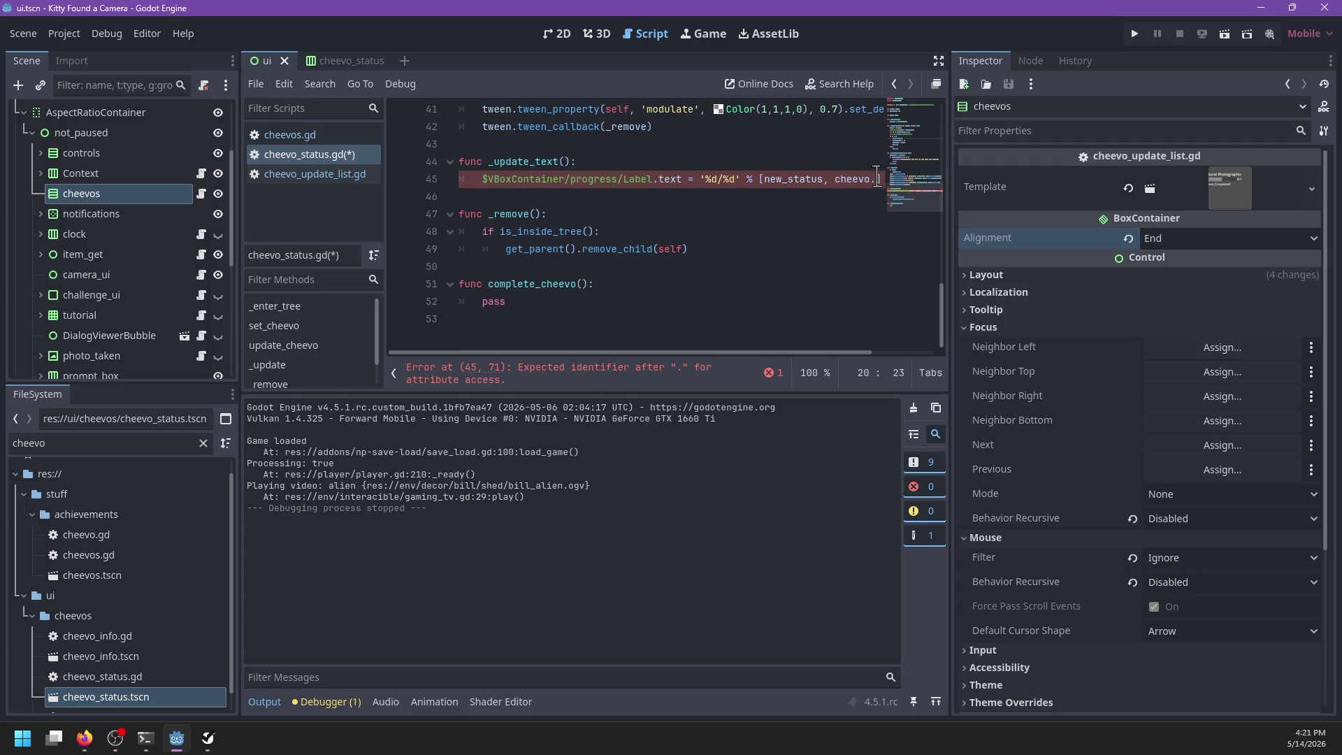
{"action": "left_click", "coordinate": [878, 179]}
{"action": "type", "text": "tates.siz"}
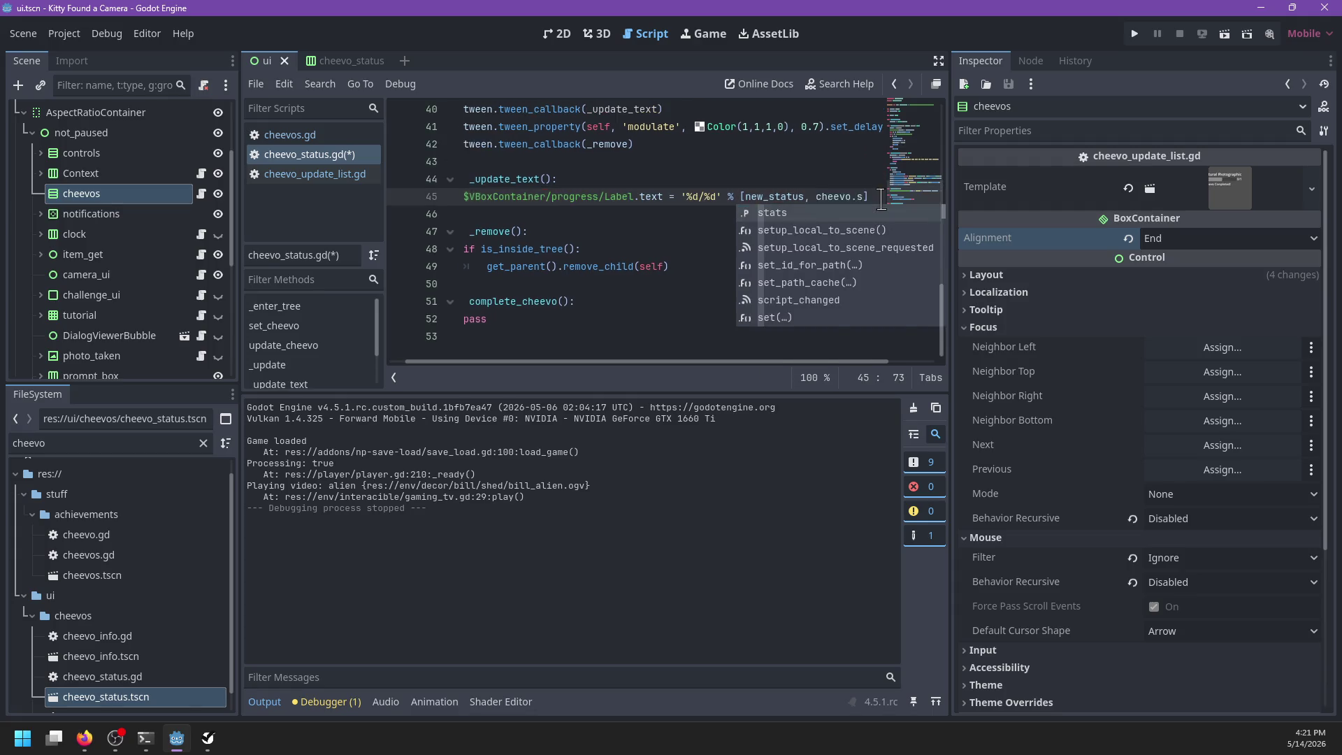
{"action": "type", "text": "e()"}
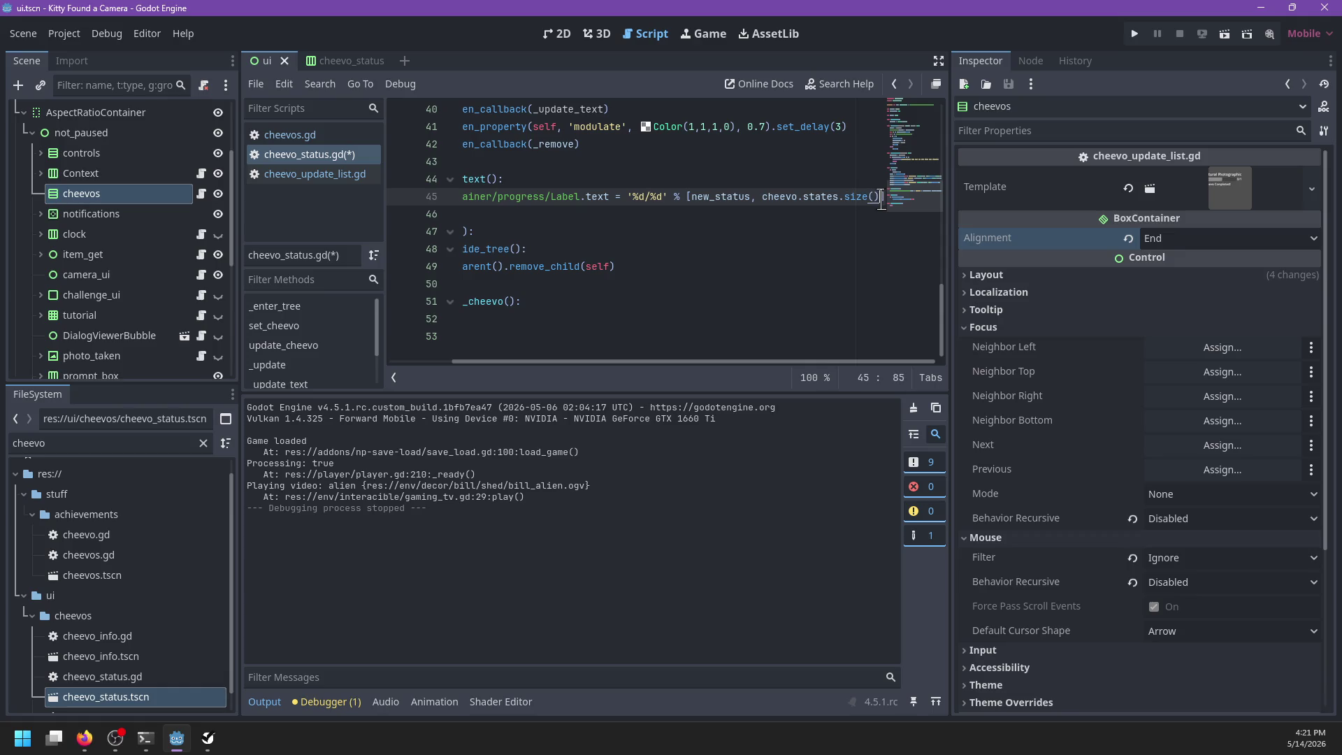
{"action": "scroll", "coordinate": [699, 231], "scroll_direction": "left", "scroll_amount": 3}
{"action": "key", "text": "ctrl+s"}
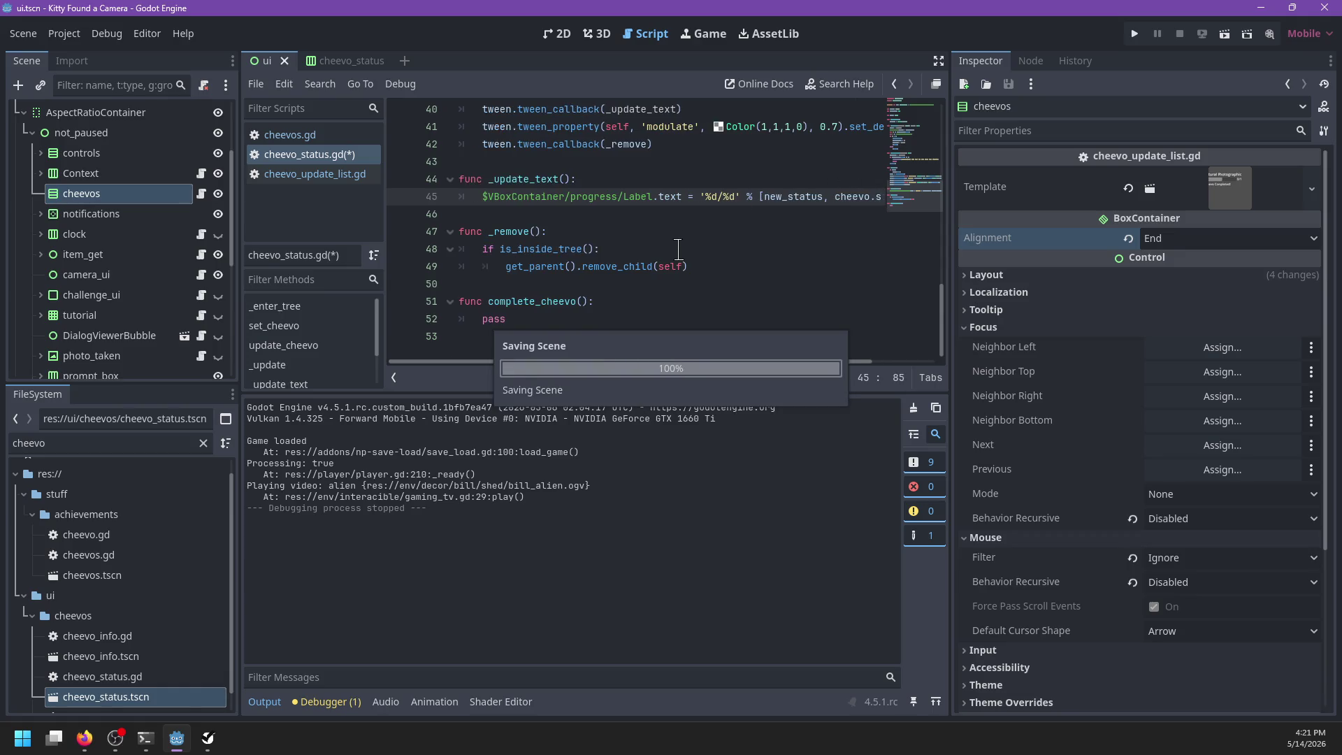
Step: Review the sl variable and _update_text declaration, then run the game with F5
{"action": "scroll", "coordinate": [644, 248], "scroll_direction": "up", "scroll_amount": 10}
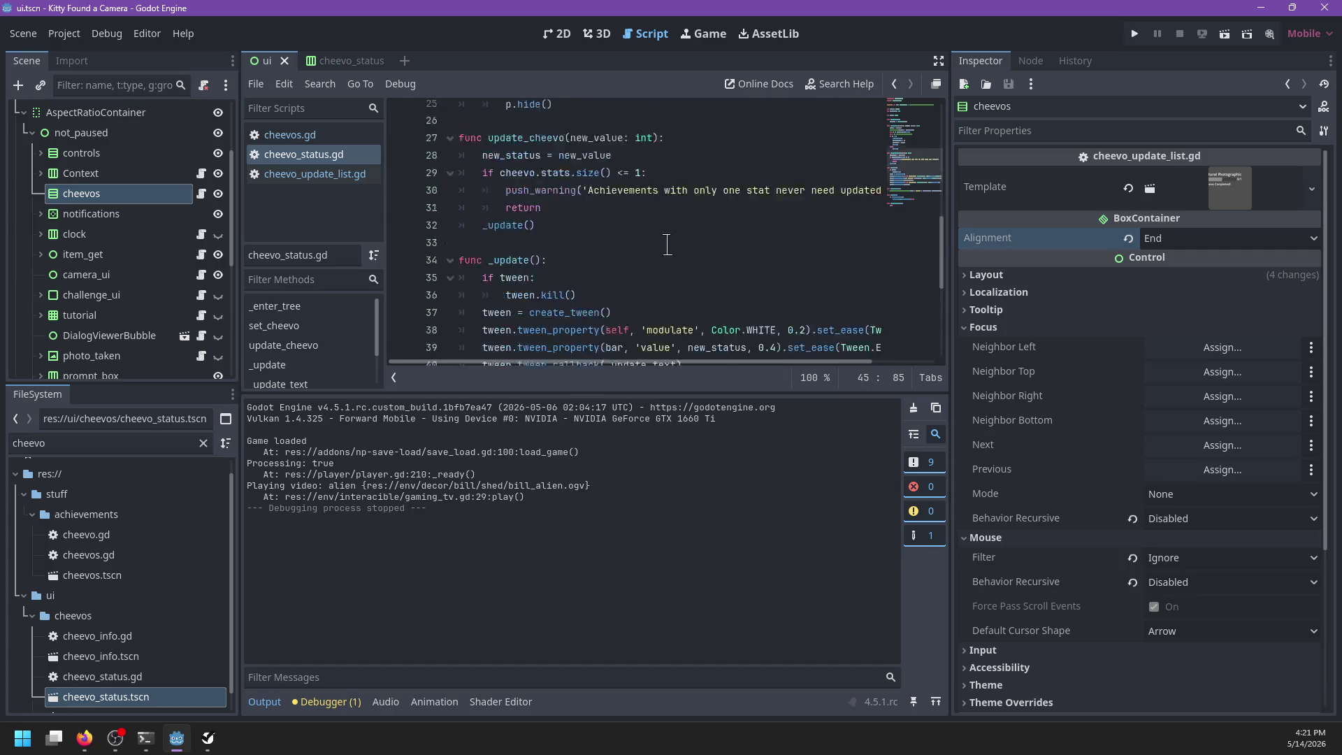
{"action": "double_click", "coordinate": [605, 302]}
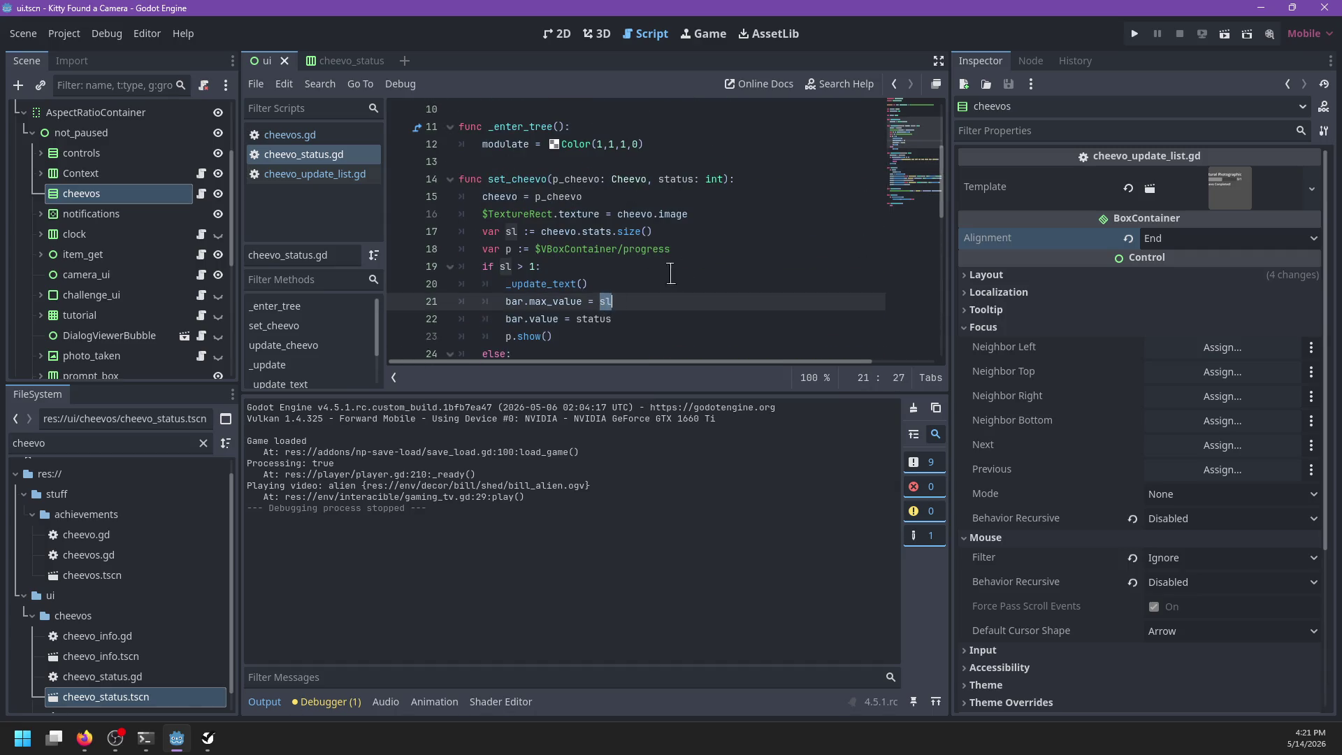
{"action": "scroll", "coordinate": [508, 210], "scroll_direction": "down", "scroll_amount": 1}
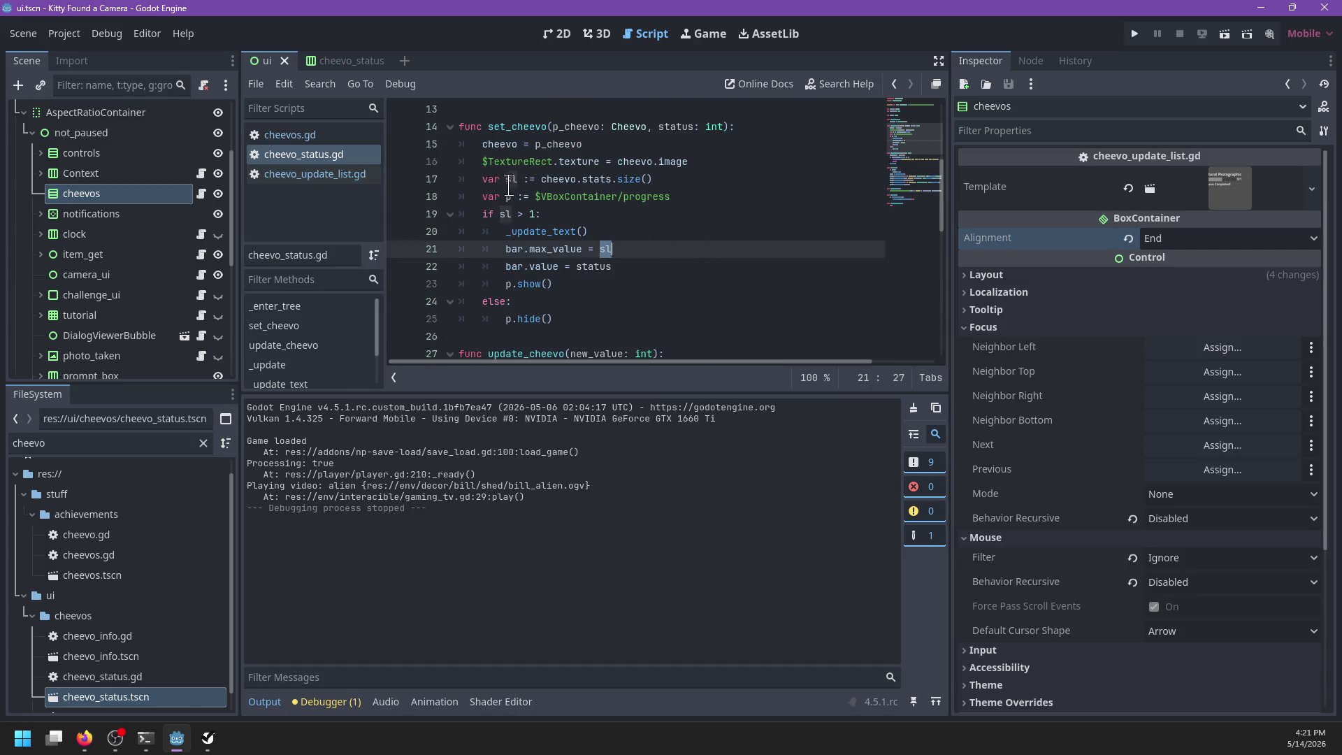
{"action": "scroll", "coordinate": [748, 242], "scroll_direction": "down", "scroll_amount": 9}
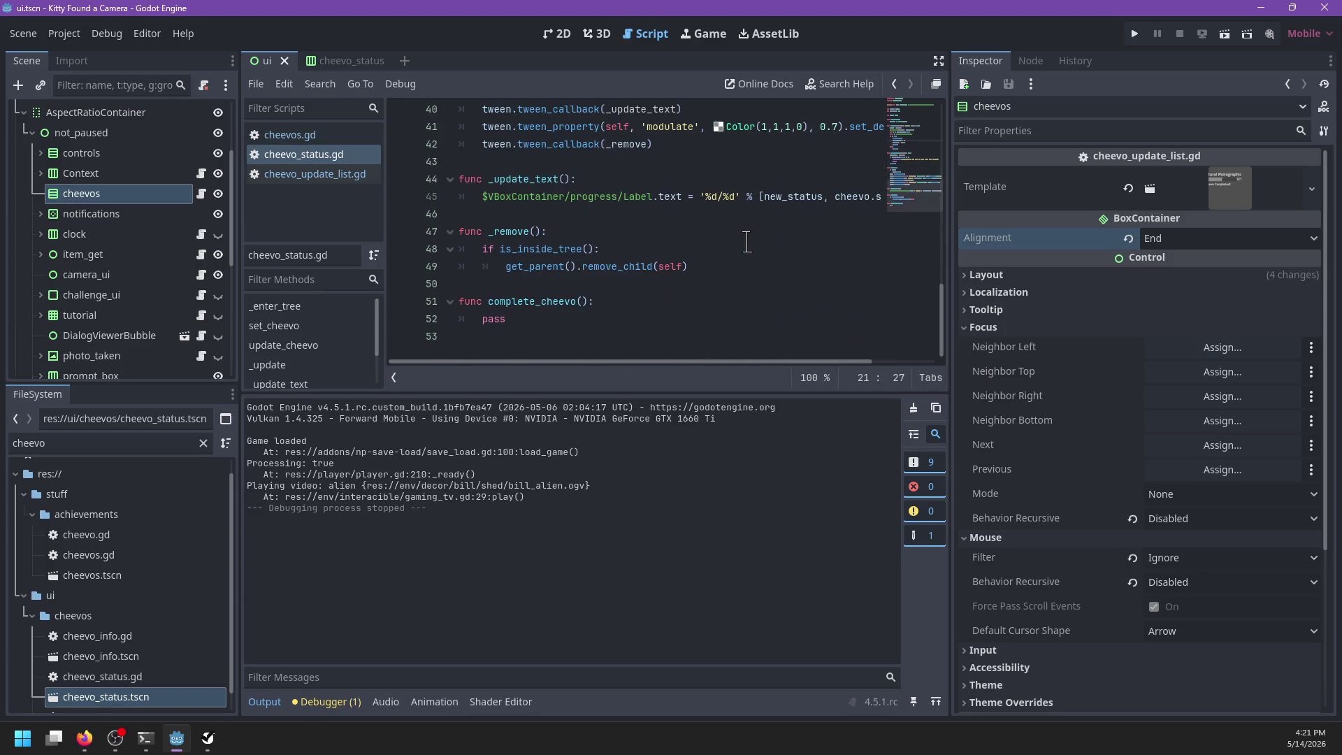
{"action": "scroll", "coordinate": [747, 242], "scroll_direction": "up", "scroll_amount": 2}
{"action": "scroll", "coordinate": [678, 264], "scroll_direction": "right", "scroll_amount": 2}
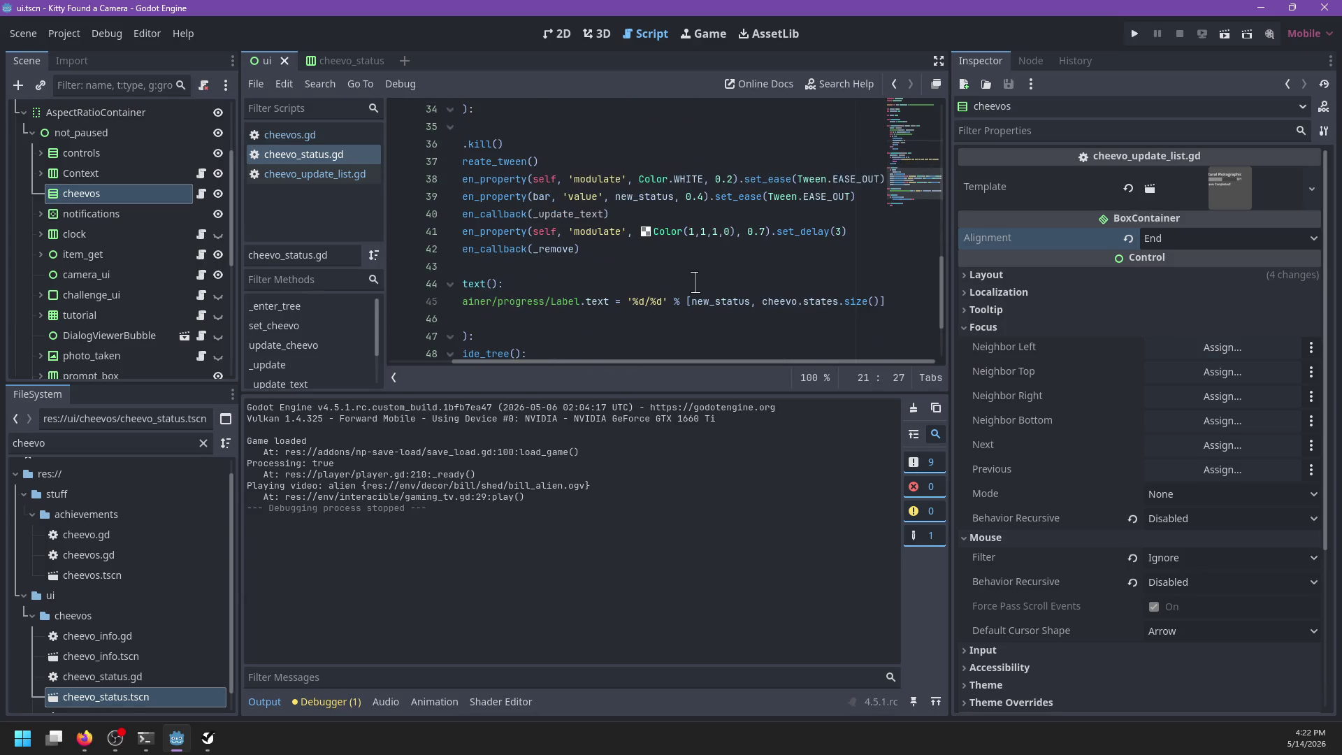
{"action": "left_click", "coordinate": [694, 284]}
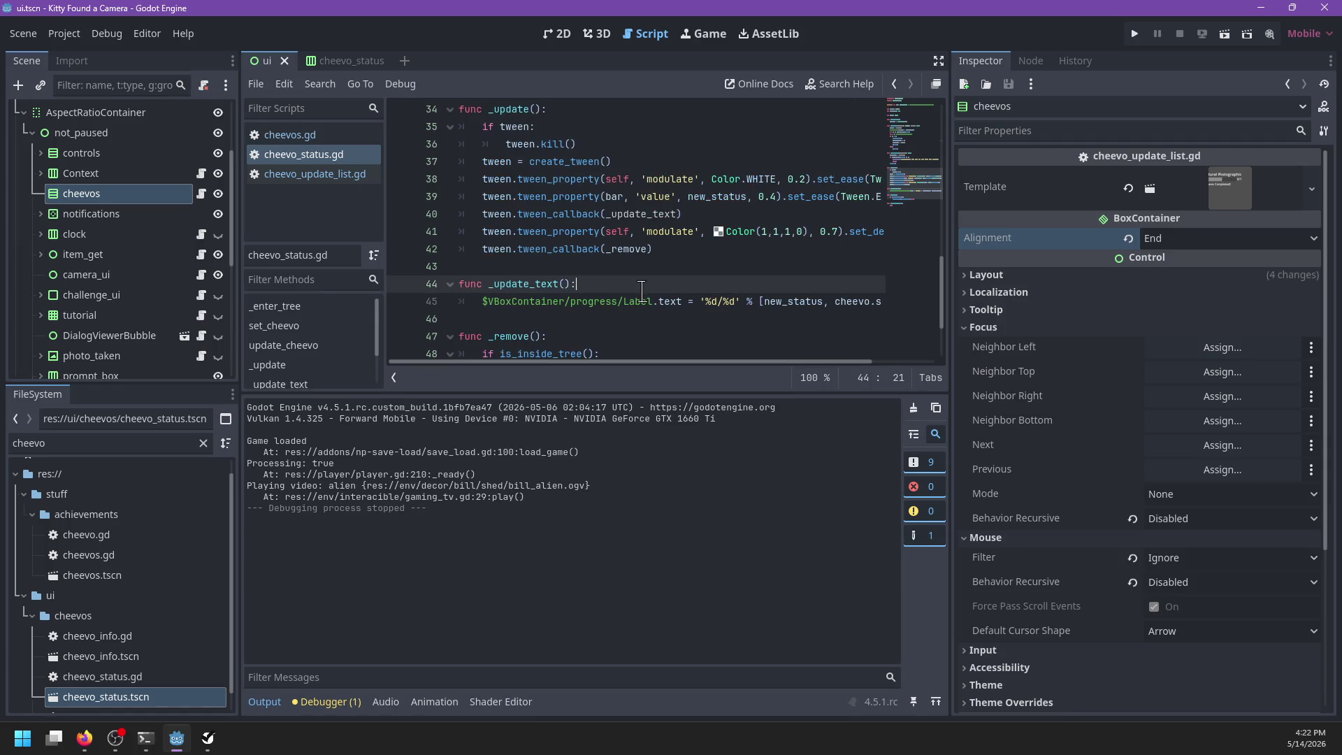
{"action": "key", "text": "F5"}
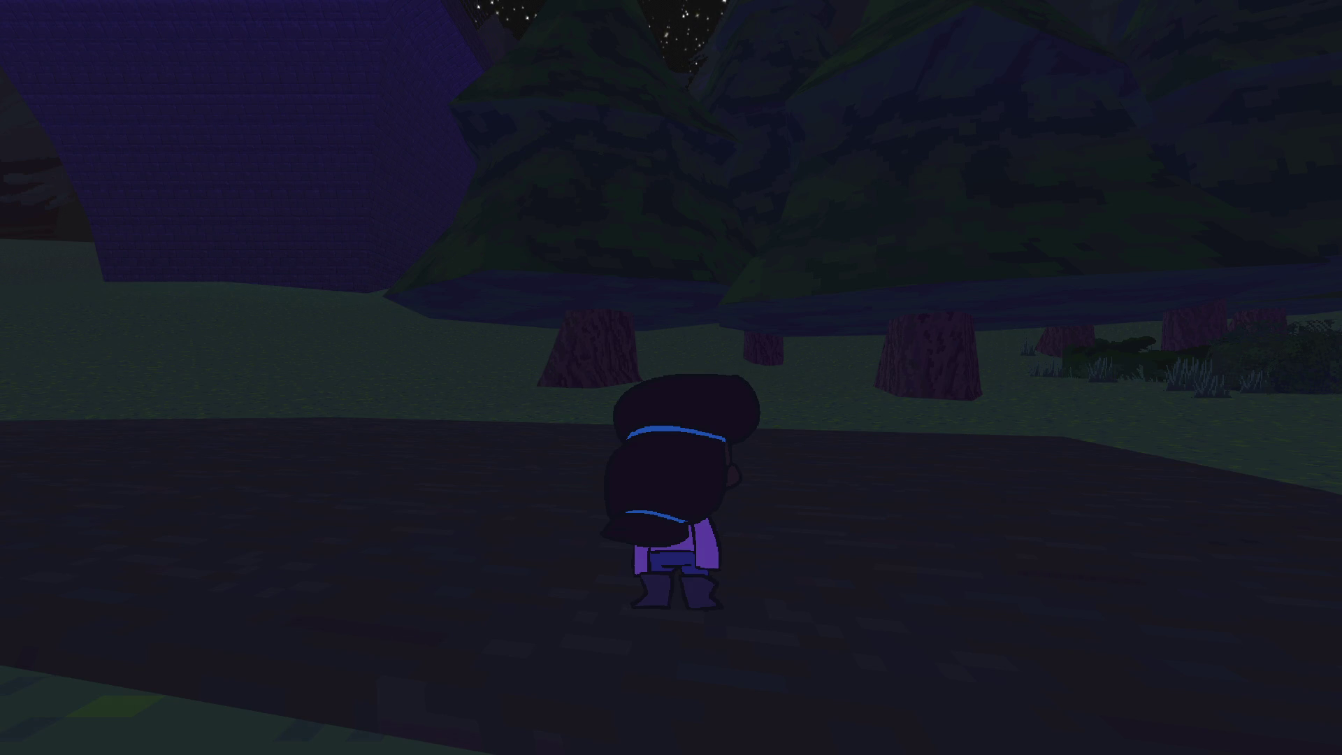
Step: Choose New Game from the pause menu, advance the intro dialogue, and run toward the camera
{"action": "key", "text": "Escape"}
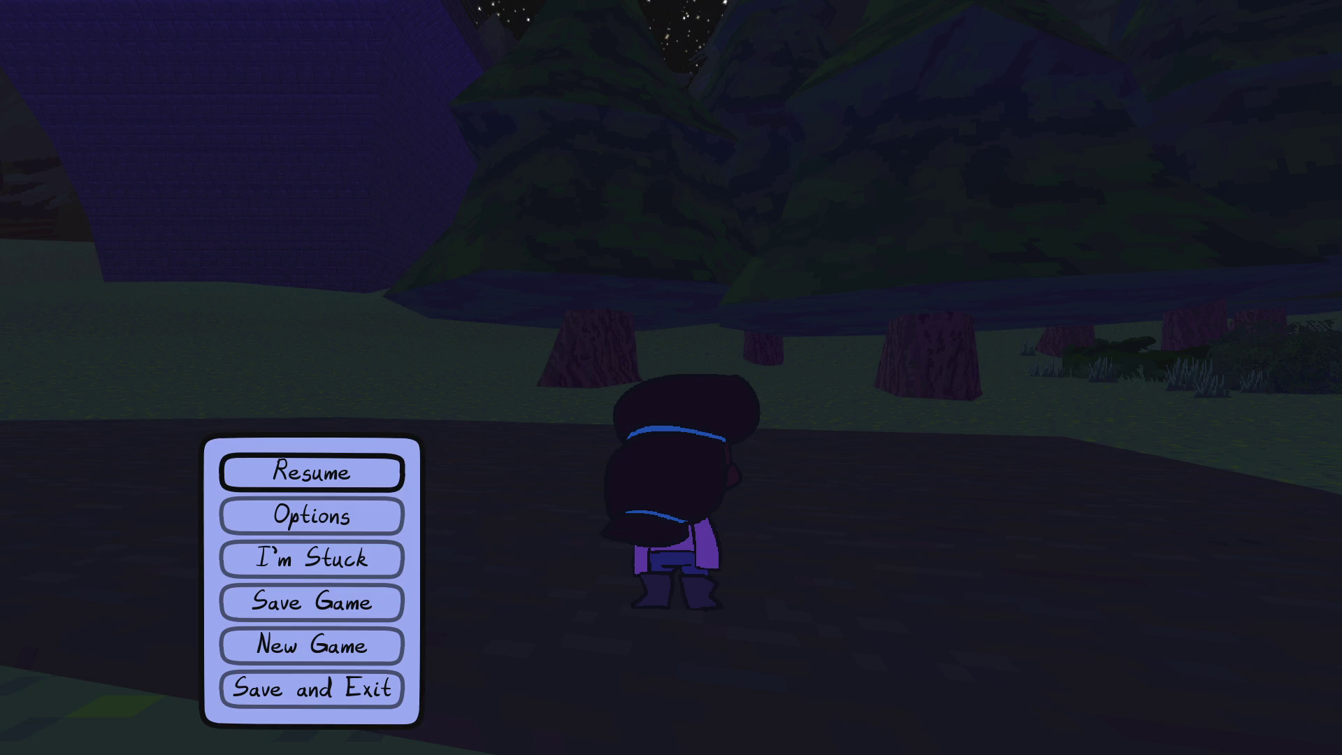
{"action": "key", "text": "Down"}
{"action": "key", "text": "Down"}
{"action": "key", "text": "Down"}
{"action": "key", "text": "Return"}
{"action": "key", "text": "Return"}
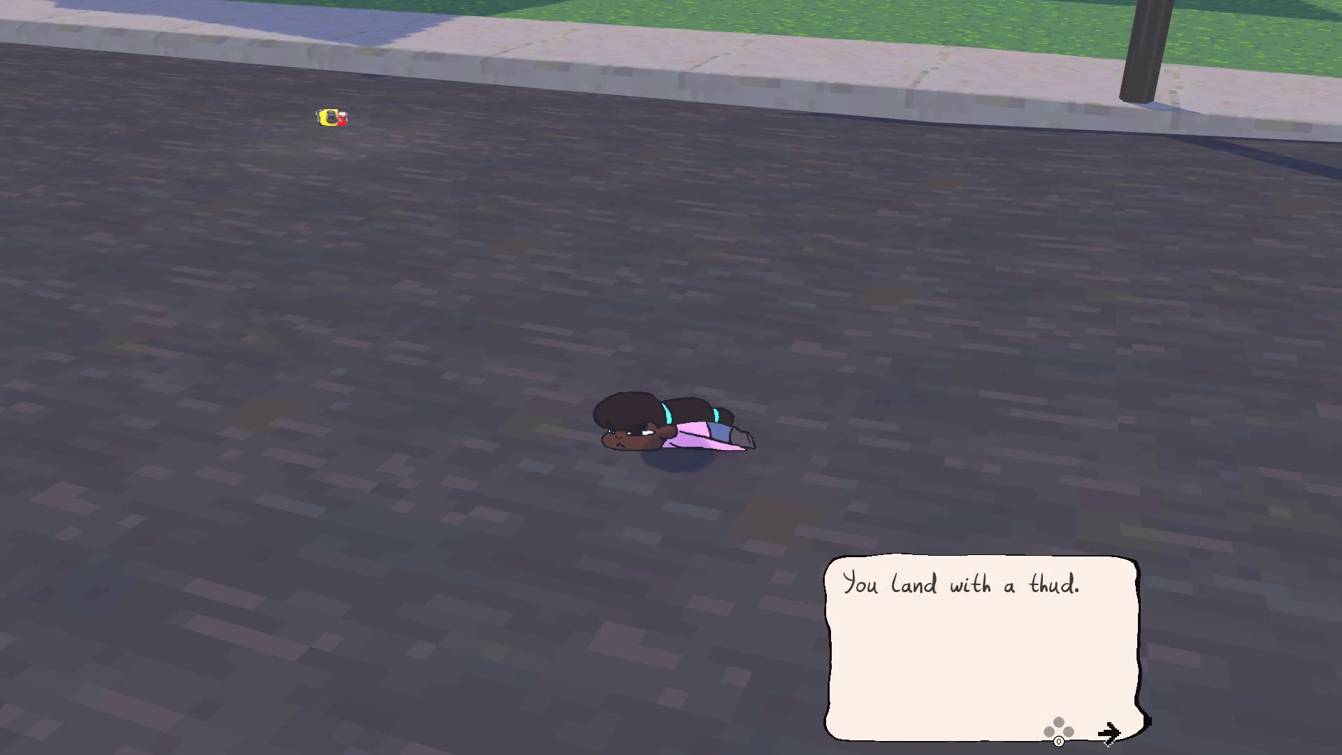
{"action": "key", "text": "Return"}
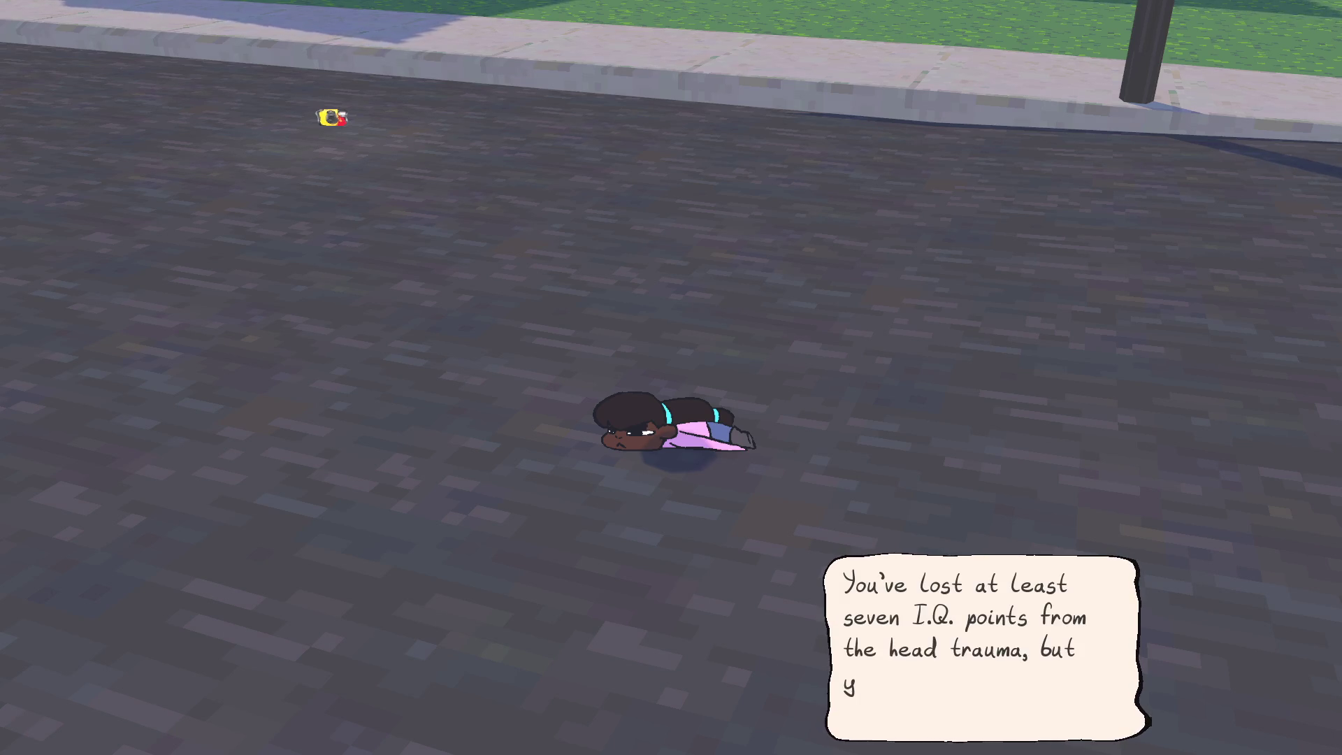
{"action": "key", "text": "Return"}
{"action": "key", "text": "Return"}
{"action": "key", "text": "Return"}
{"action": "key", "text": "Return"}
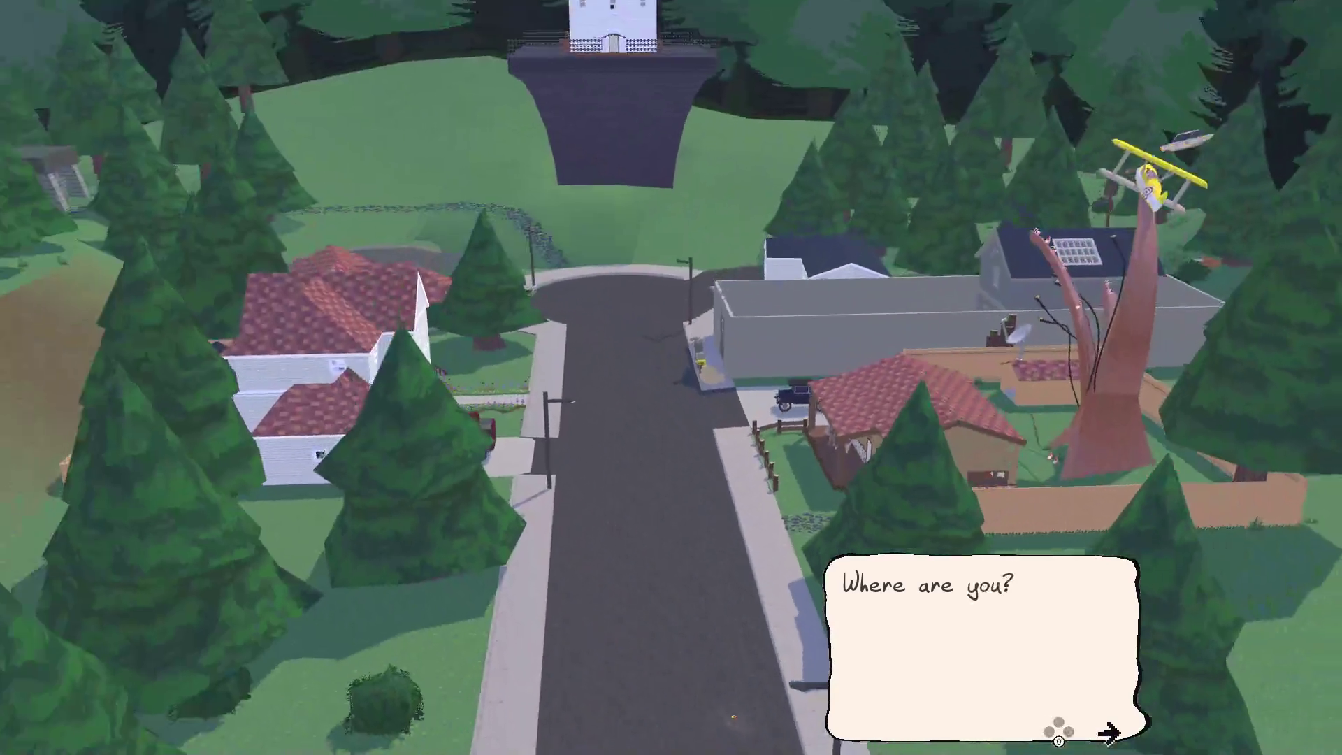
{"action": "key", "text": "Return"}
{"action": "key", "text": "Return"}
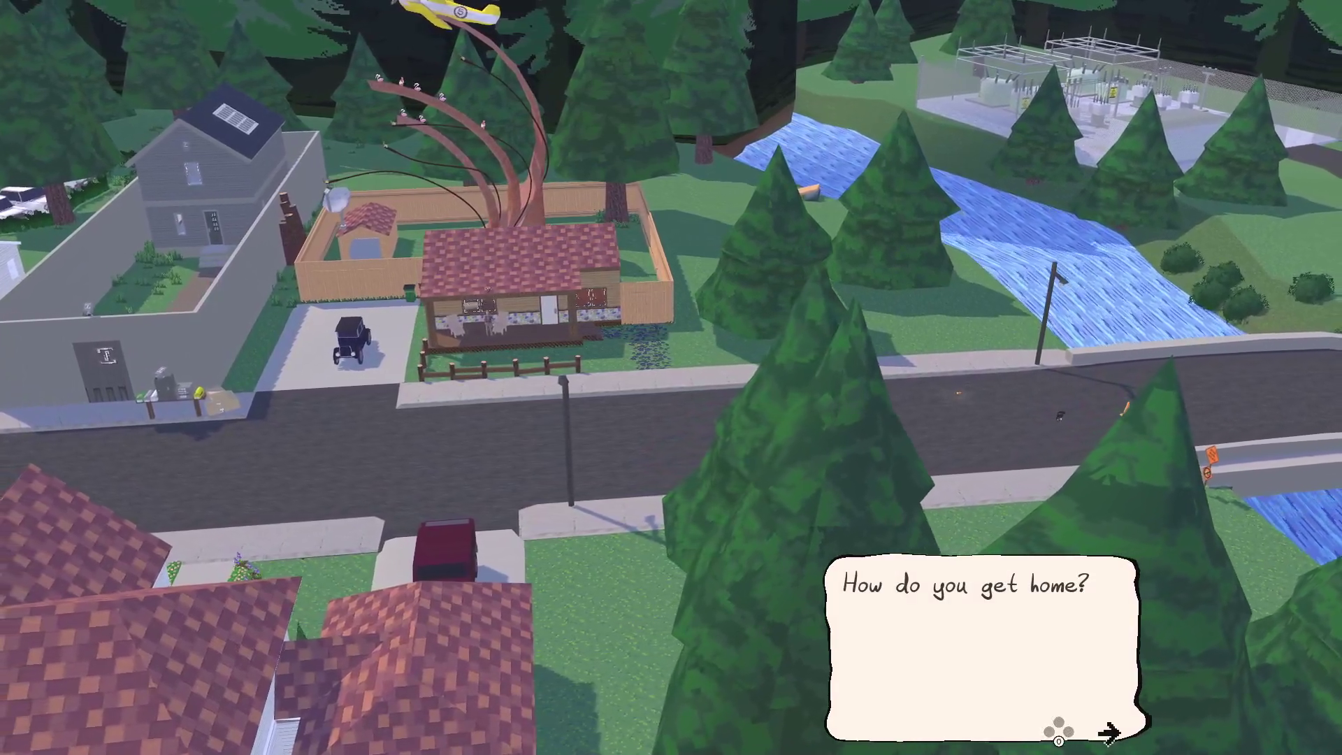
{"action": "key", "text": "Return"}
{"action": "key", "text": "Return"}
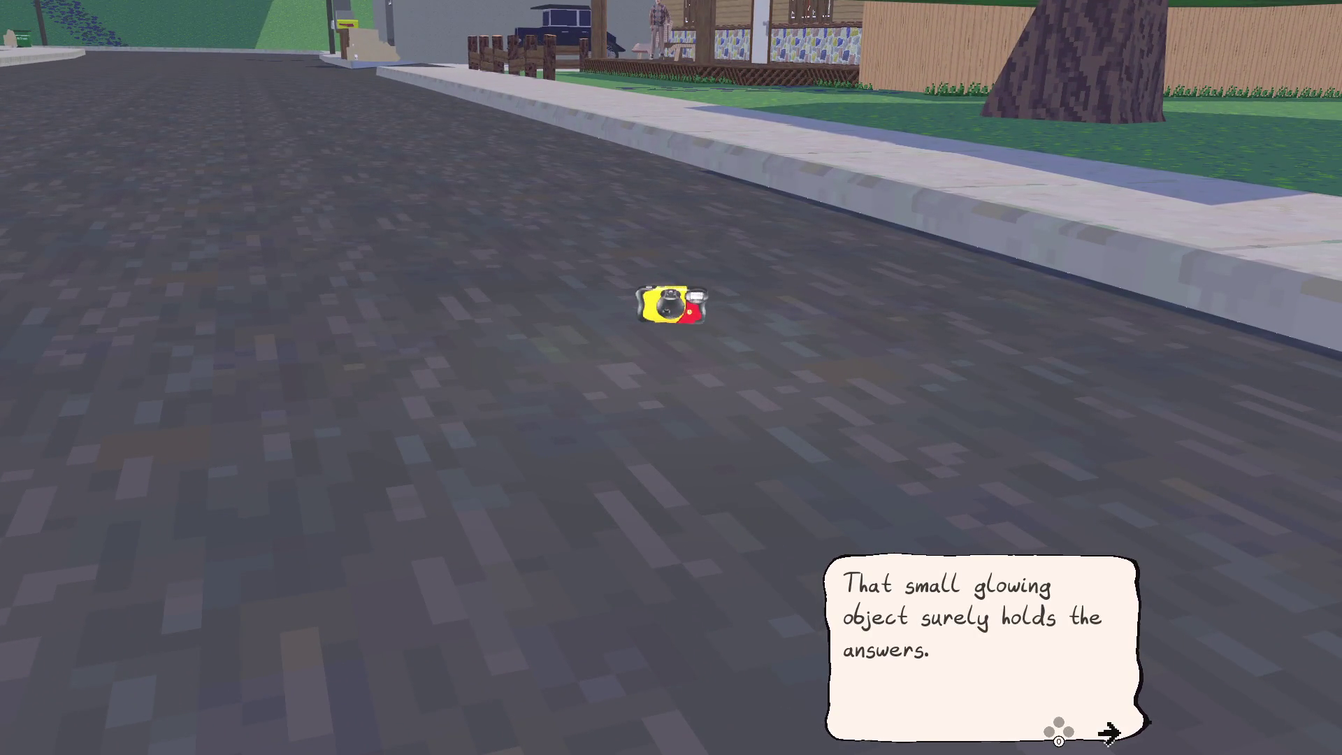
{"action": "key", "text": "Return"}
{"action": "key", "text": "w"}
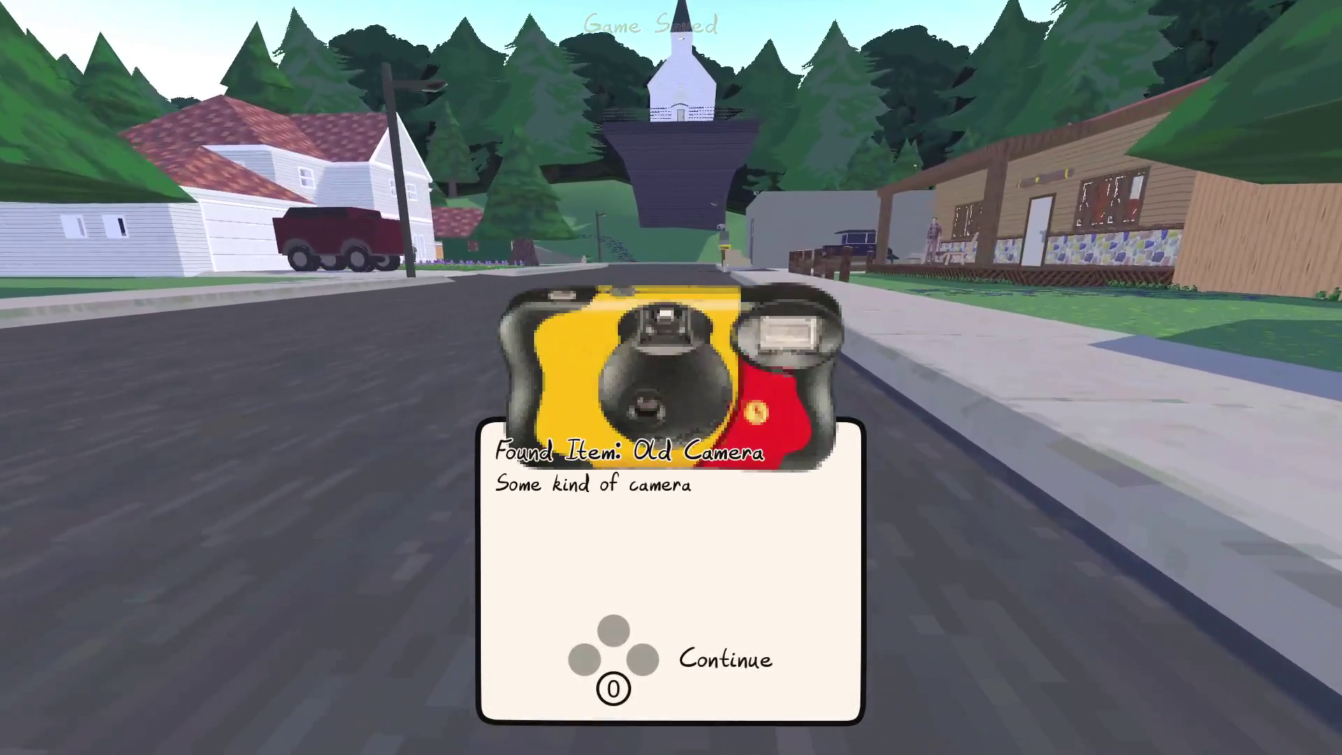
Step: Dismiss the found-item popup, run past the white house, raise the camera, and zoom on the goldfinch
{"action": "key", "text": "Return"}
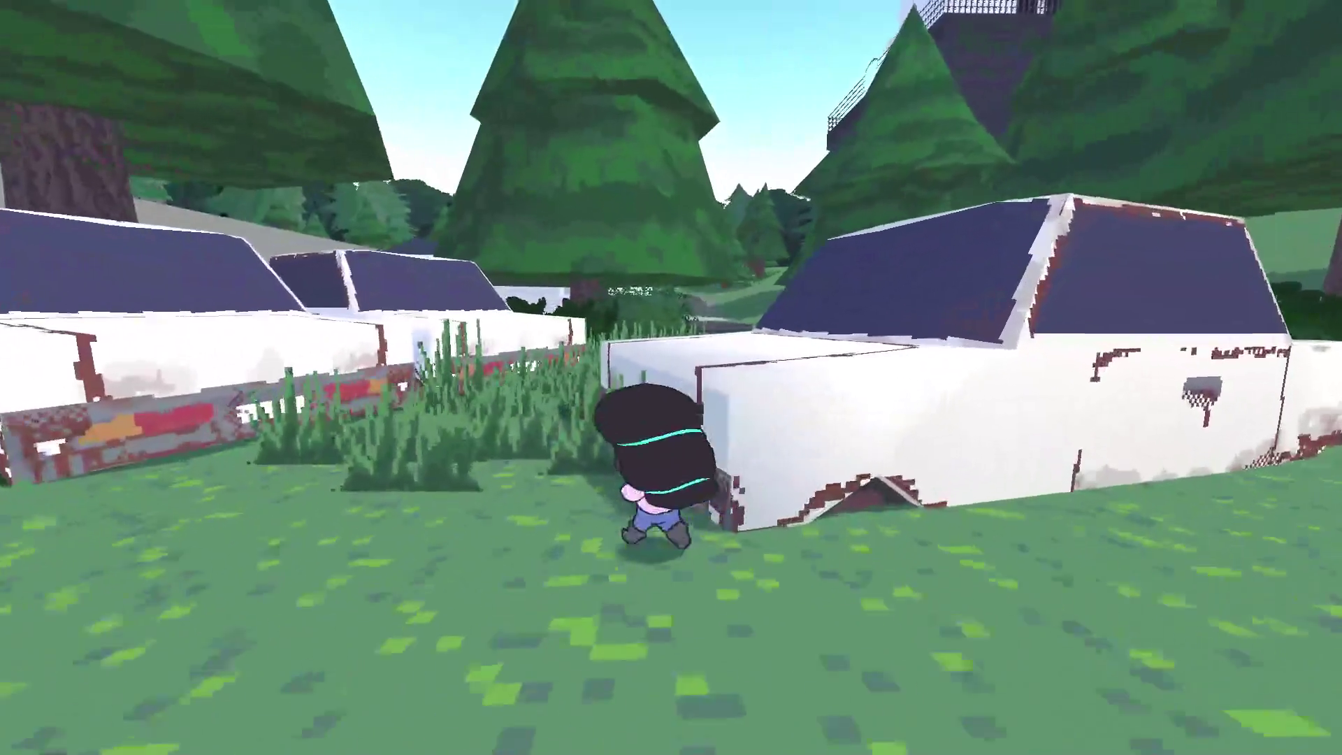
{"action": "key", "text": "w"}
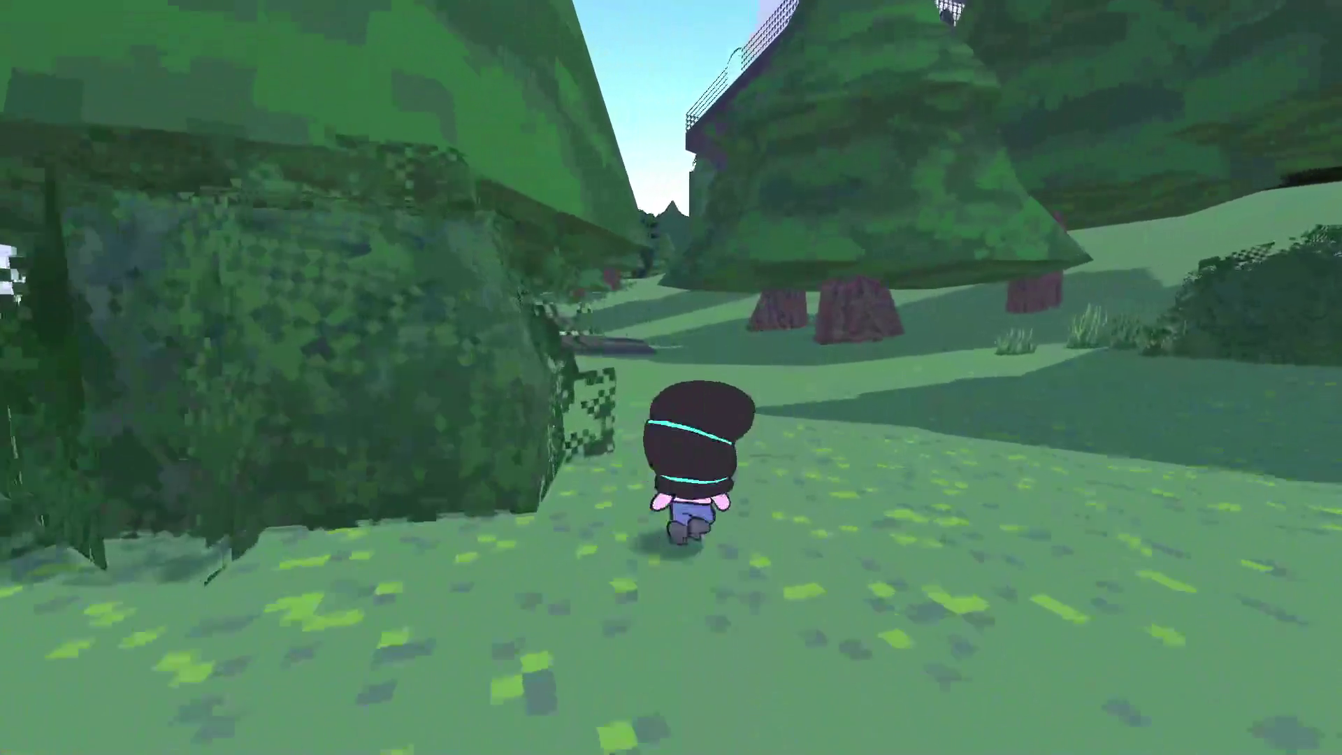
{"action": "key", "text": "w"}
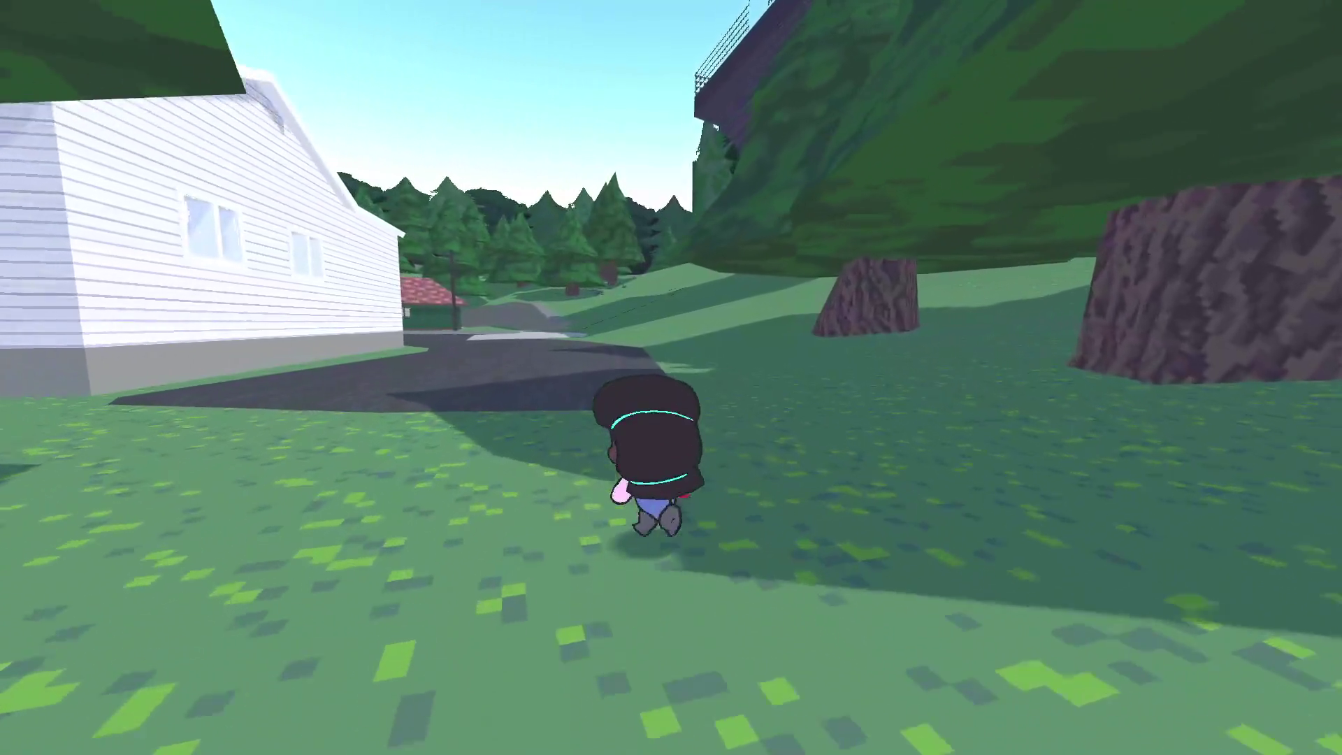
{"action": "key", "text": "w"}
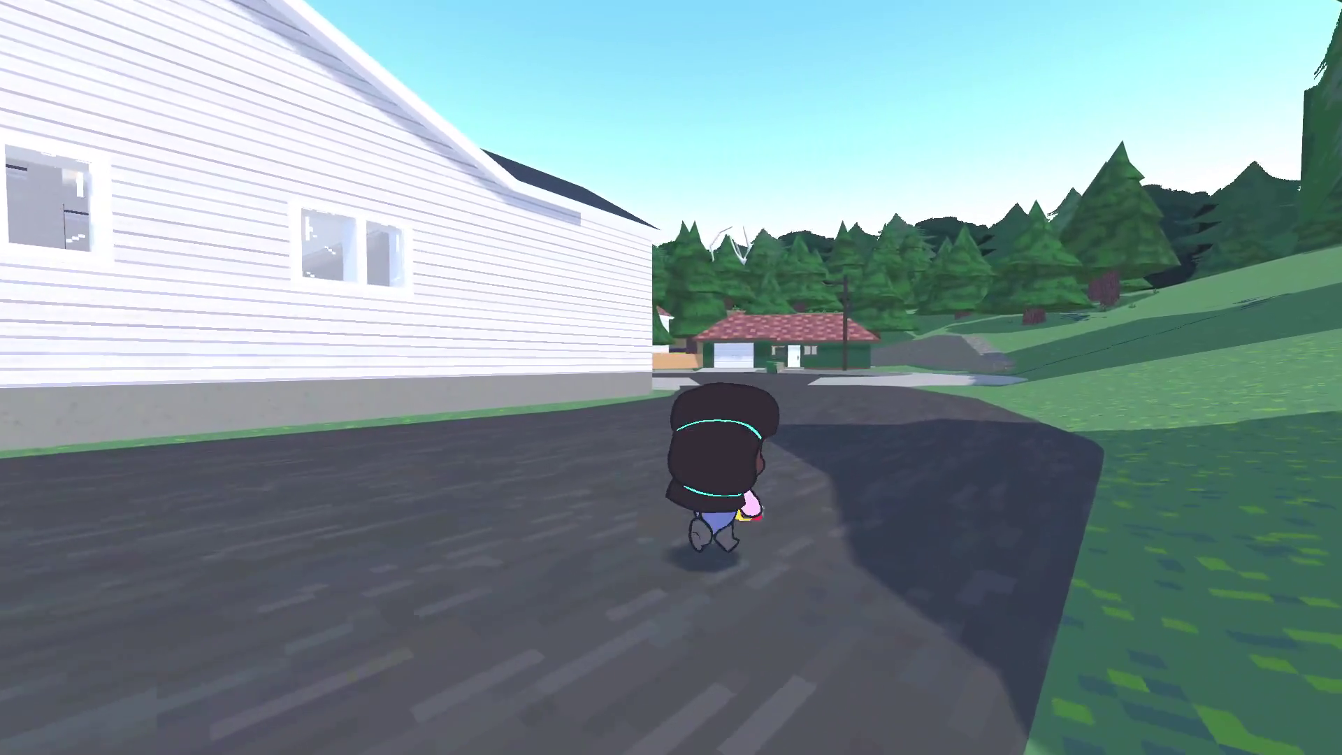
{"action": "key", "text": "w"}
{"action": "key", "text": "c"}
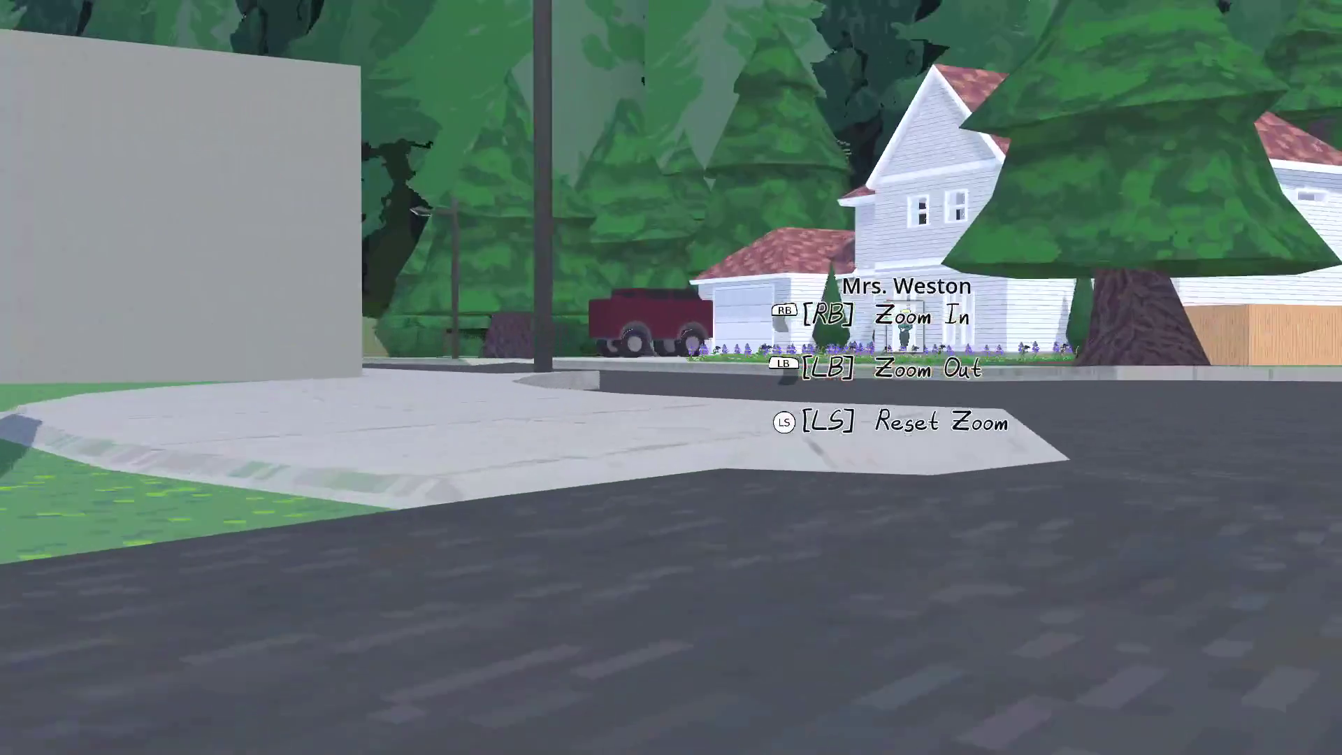
{"action": "key", "text": "a"}
{"action": "key", "text": "d"}
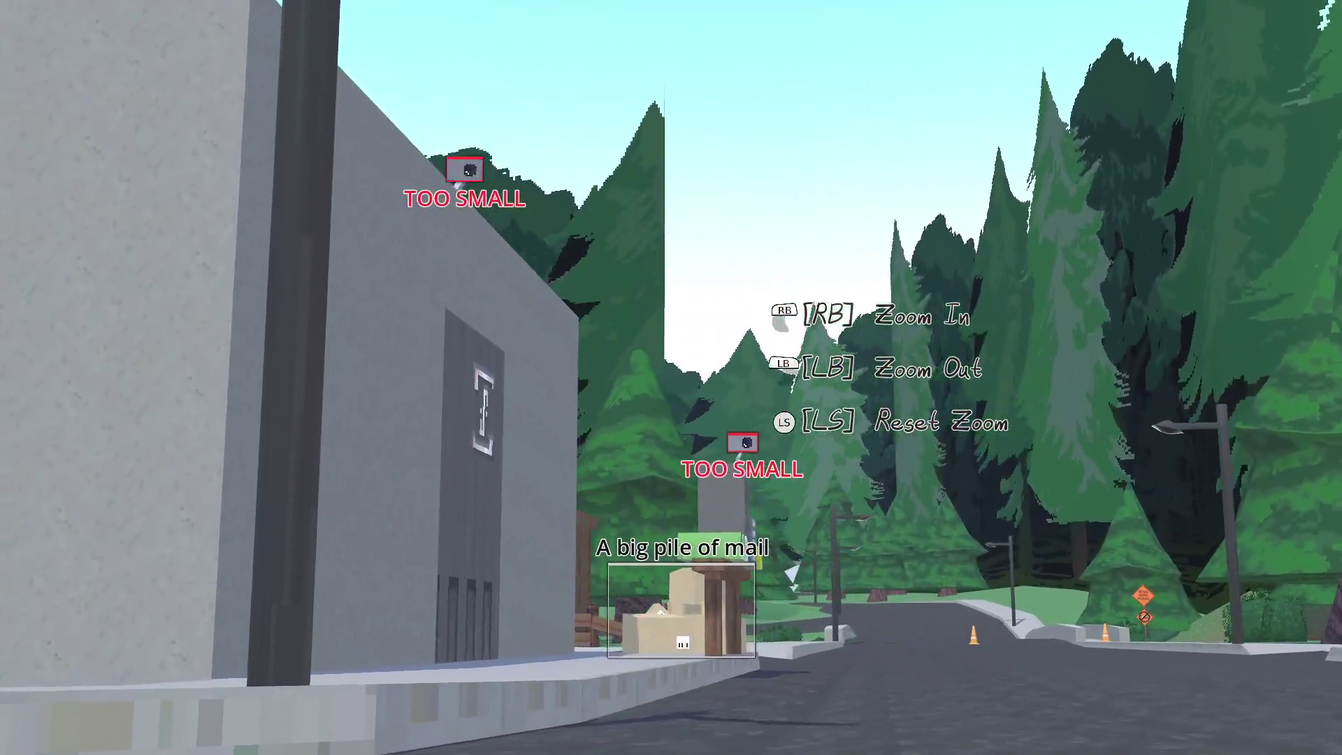
{"action": "scroll", "coordinate": [671, 377], "scroll_direction": "up", "scroll_amount": 5}
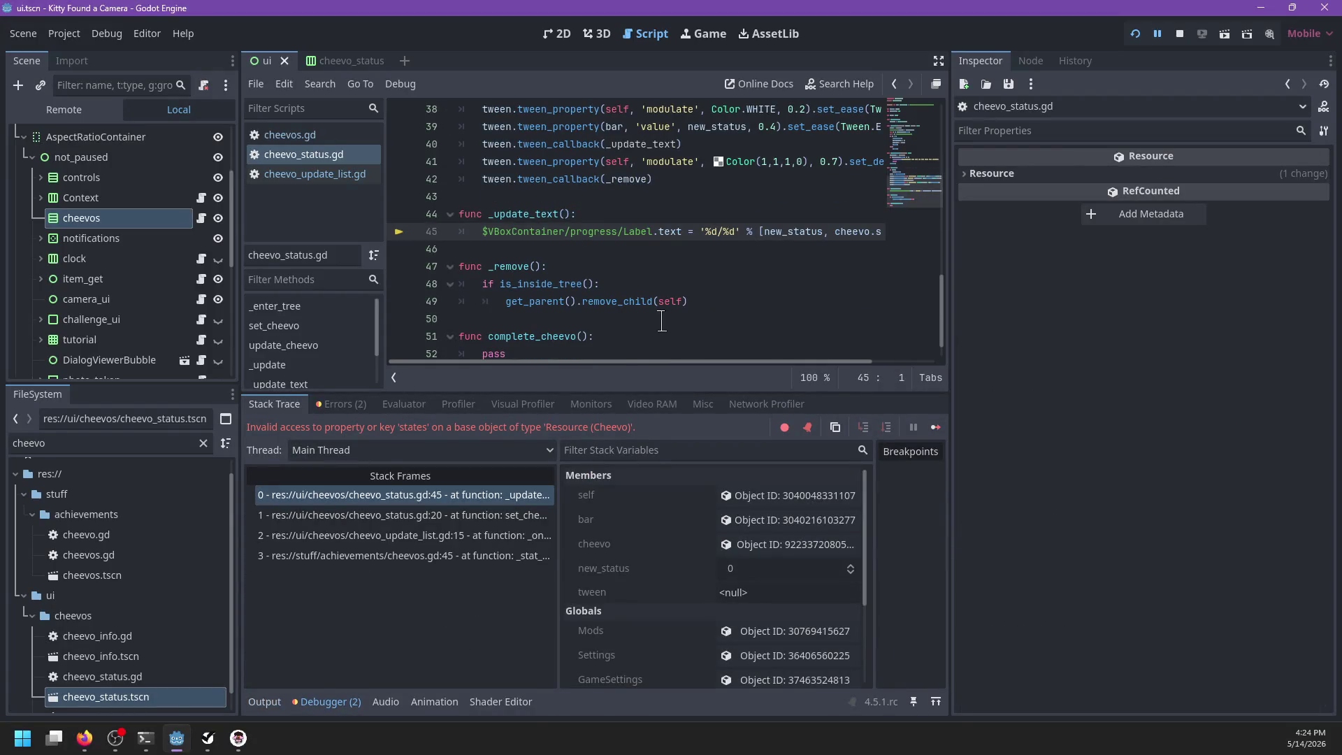
Step: Change cheevo.states to cheevo.stats on line 45 and save the script
{"action": "mouse_move", "coordinate": [612, 362]}
{"action": "left_mouse_down"}
{"action": "mouse_move", "coordinate": [737, 369]}
{"action": "mouse_move", "coordinate": [605, 366]}
{"action": "left_mouse_up"}
{"action": "scroll", "coordinate": [699, 252], "scroll_direction": "right", "scroll_amount": 3}
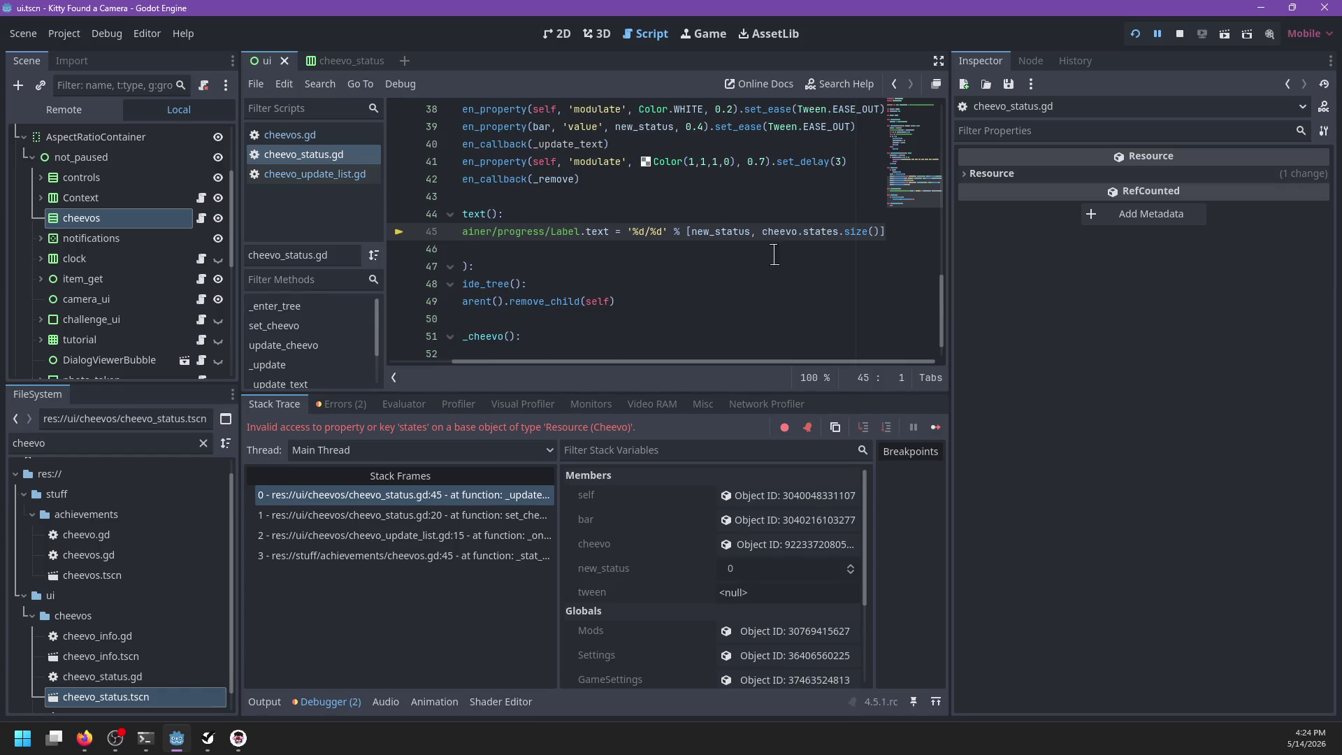
{"action": "left_click", "coordinate": [831, 233]}
{"action": "key", "text": "BackSpace"}
{"action": "scroll", "coordinate": [702, 285], "scroll_direction": "up", "scroll_amount": 10}
{"action": "scroll", "coordinate": [702, 284], "scroll_direction": "down", "scroll_amount": 2}
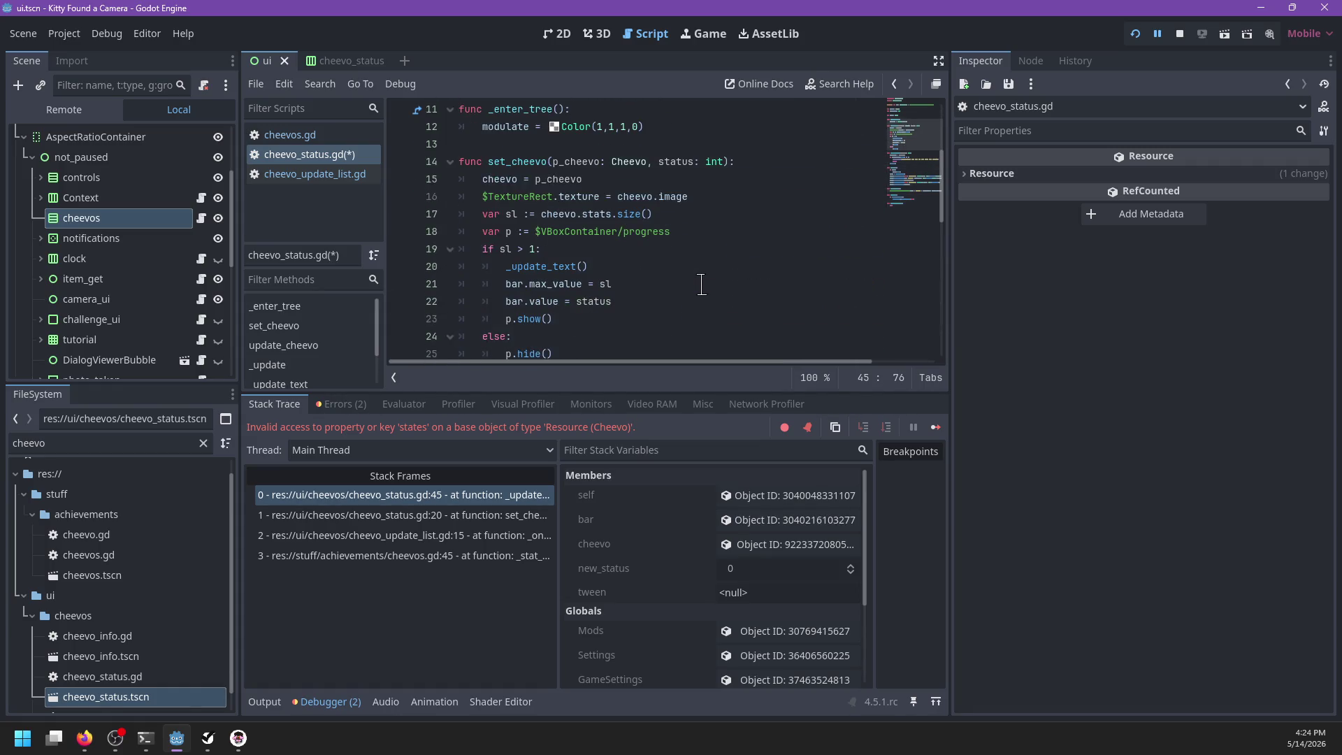
{"action": "key", "text": "ctrl+s"}
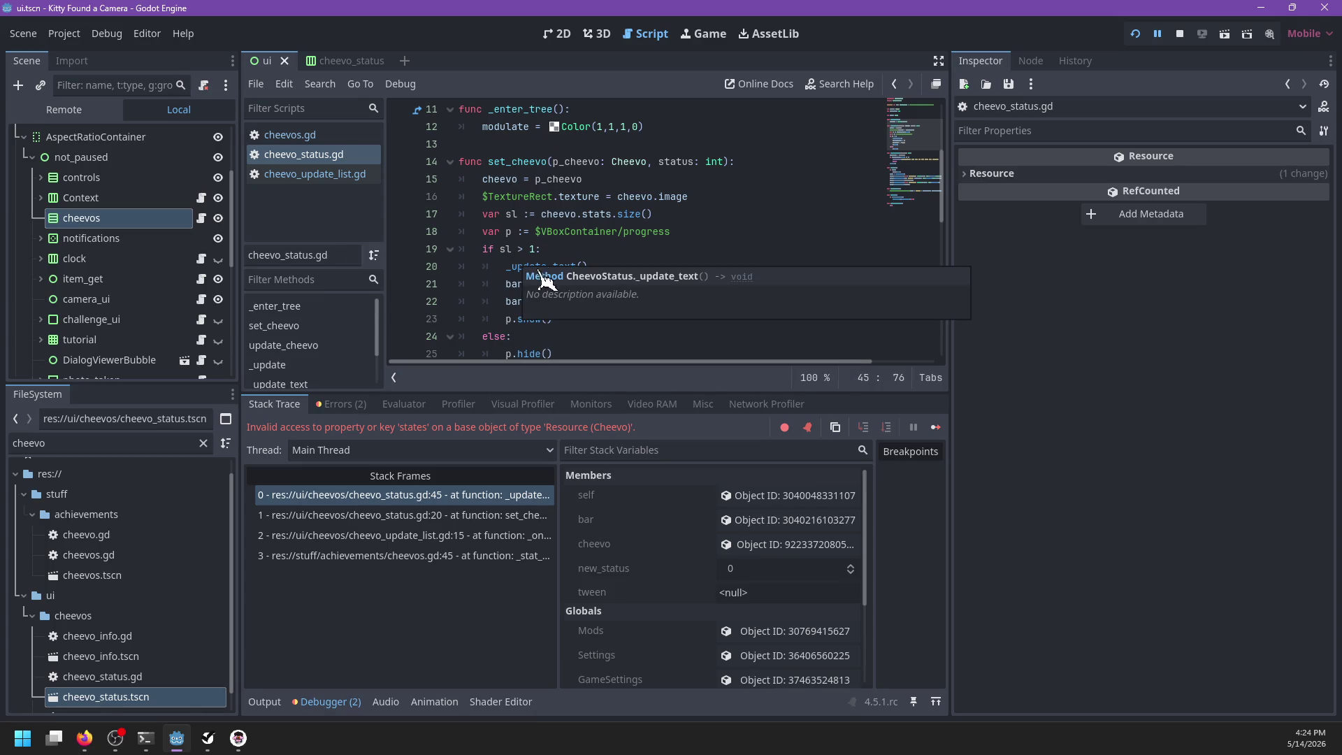
Step: Inspect the sl > 1 check in the script
{"action": "left_click", "coordinate": [585, 242]}
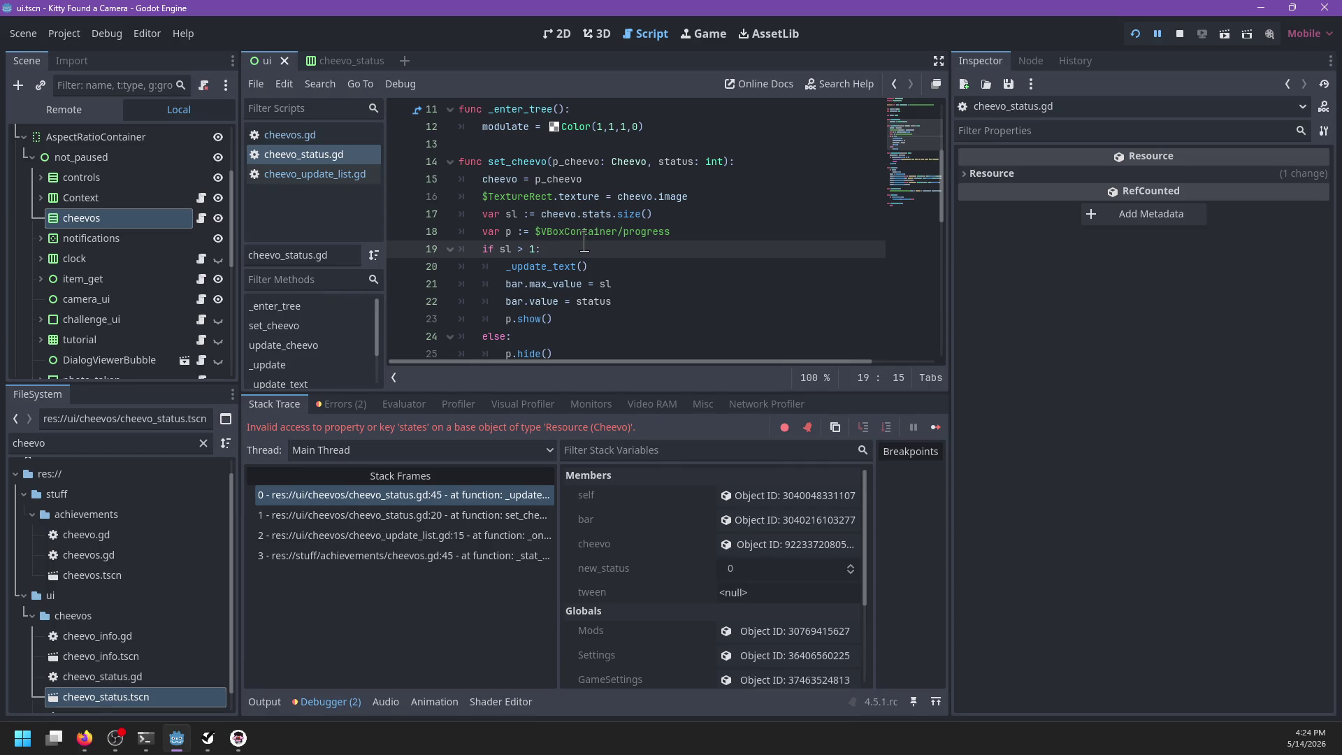
{"action": "scroll", "coordinate": [585, 244], "scroll_direction": "down", "scroll_amount": 9}
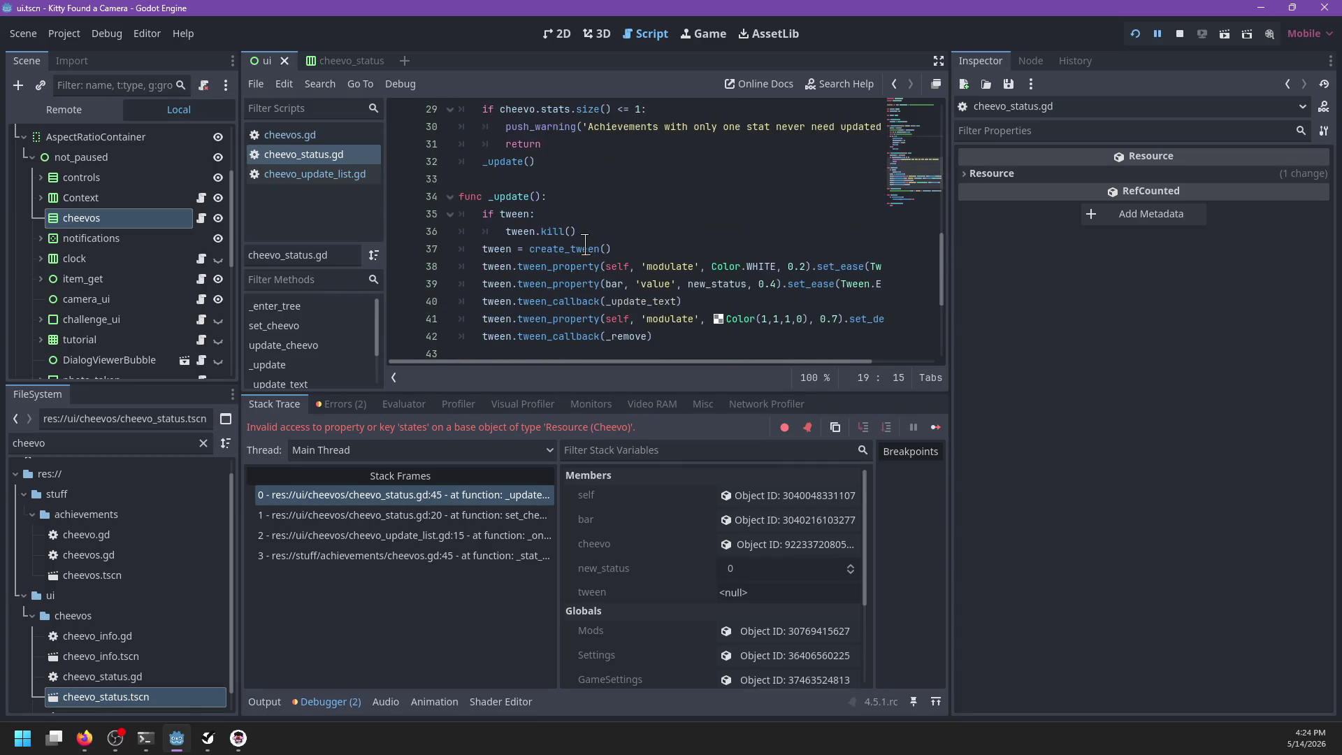
{"action": "scroll", "coordinate": [585, 246], "scroll_direction": "up", "scroll_amount": 3}
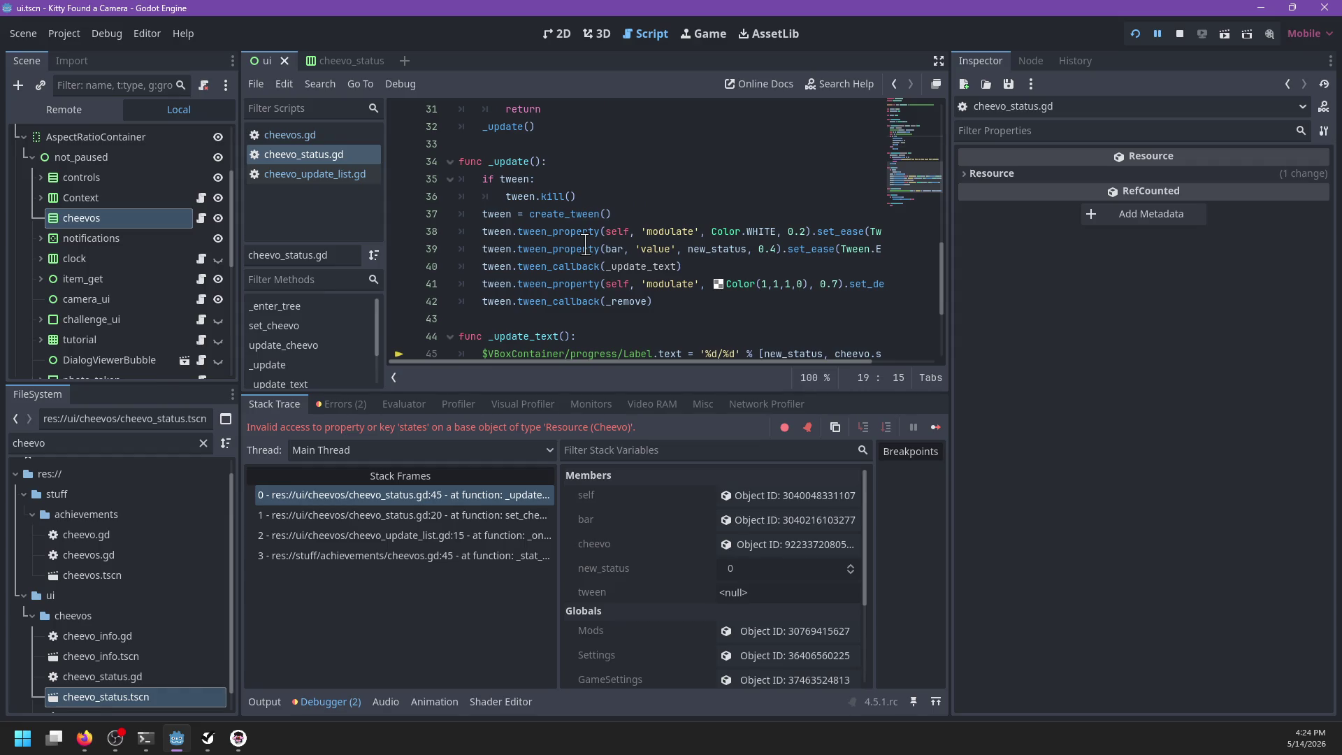
{"action": "scroll", "coordinate": [585, 245], "scroll_direction": "up", "scroll_amount": 2}
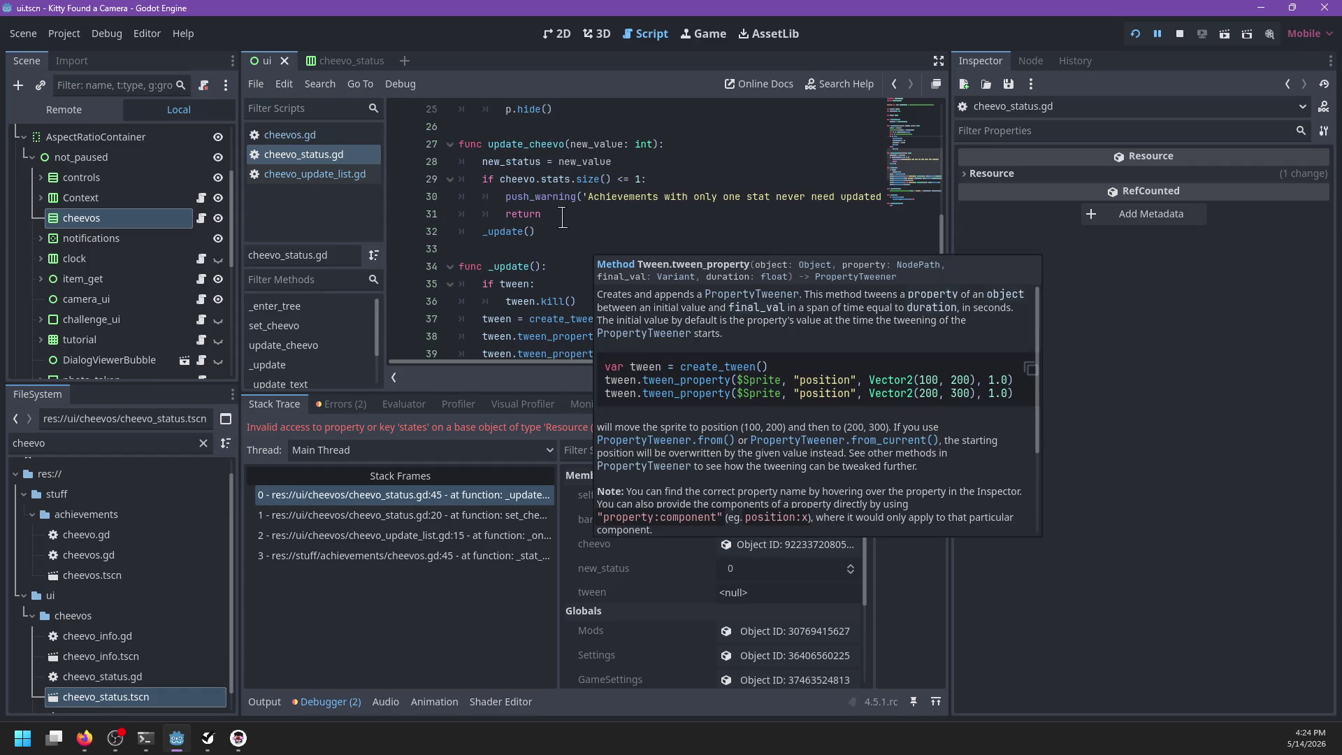
Step: Flip line 29's size() <= 1 check into a greater-than comparison
{"action": "left_click", "coordinate": [560, 220]}
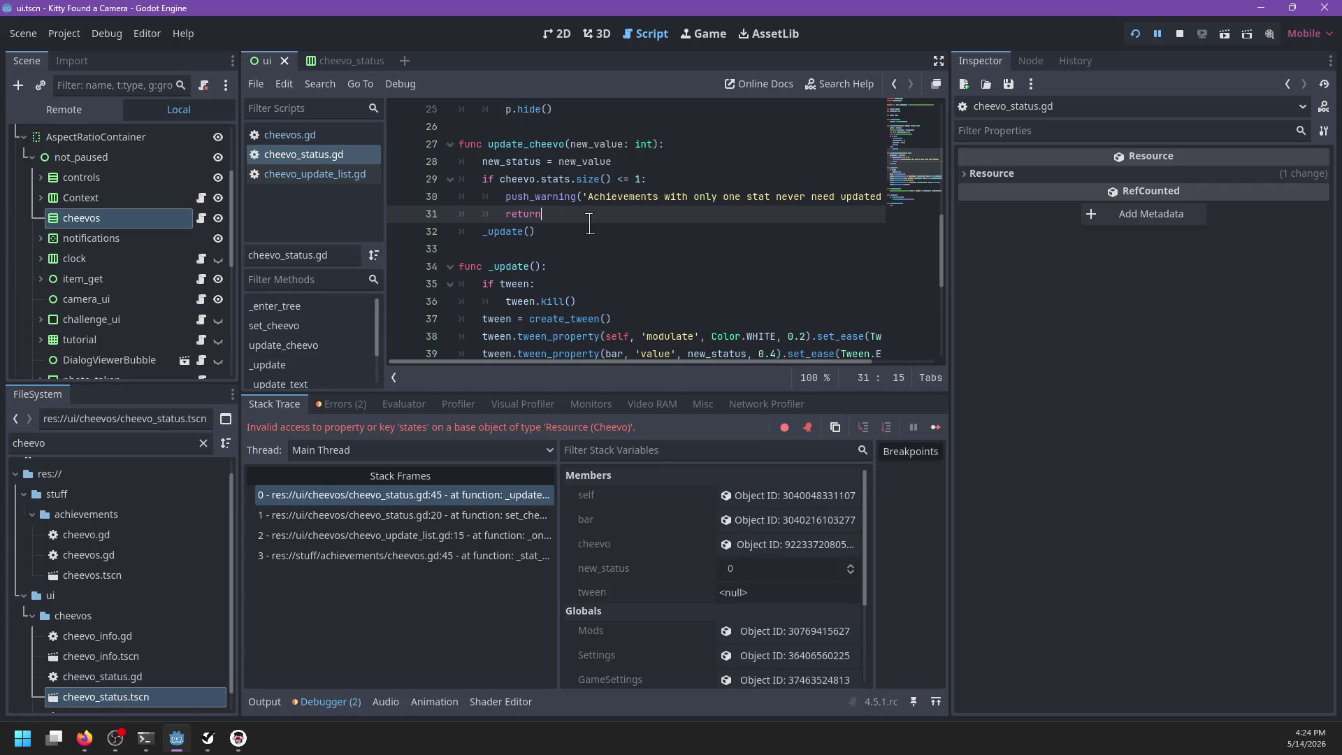
{"action": "key", "text": "Up"}
{"action": "key", "text": "Up"}
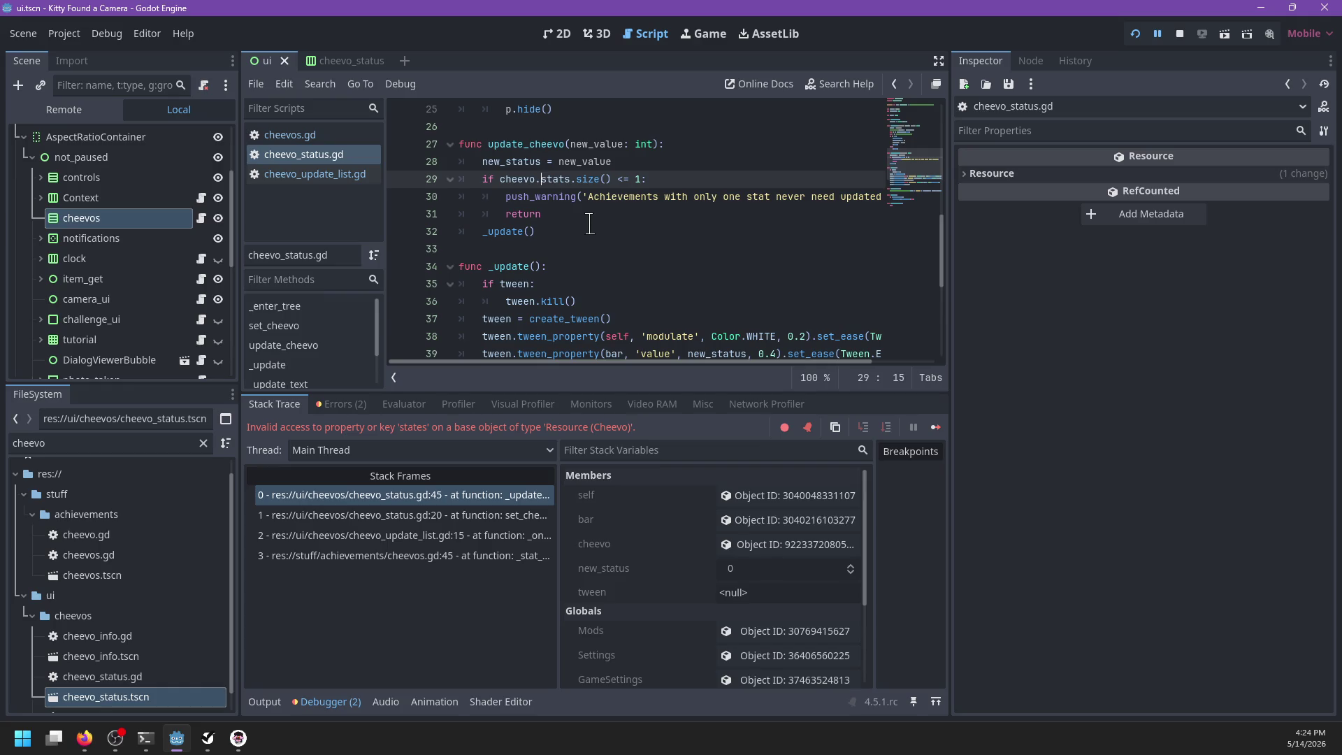
{"action": "key", "text": "ctrl+shift+Left"}
{"action": "key", "text": "ctrl+shift+Left"}
{"action": "key", "text": "ctrl+shift+Left"}
{"action": "key", "text": "Right"}
{"action": "key", "text": "BackSpace"}
{"action": "key", "text": "BackSpace"}
{"action": "key", "text": "BackSpace"}
Step: Put _update() under the if, move push_warning into an else branch, and delete return
{"action": "left_click", "coordinate": [575, 232]}
{"action": "key", "text": "alt+Up"}
{"action": "key", "text": "alt+Up"}
{"action": "key", "text": "Home"}
{"action": "key", "text": "Tab"}
{"action": "key", "text": "End"}
{"action": "key", "text": "Return"}
{"action": "type", "text": "lse:"}
{"action": "key", "text": "Down"}
{"action": "key", "text": "Down"}
{"action": "key", "text": "End"}
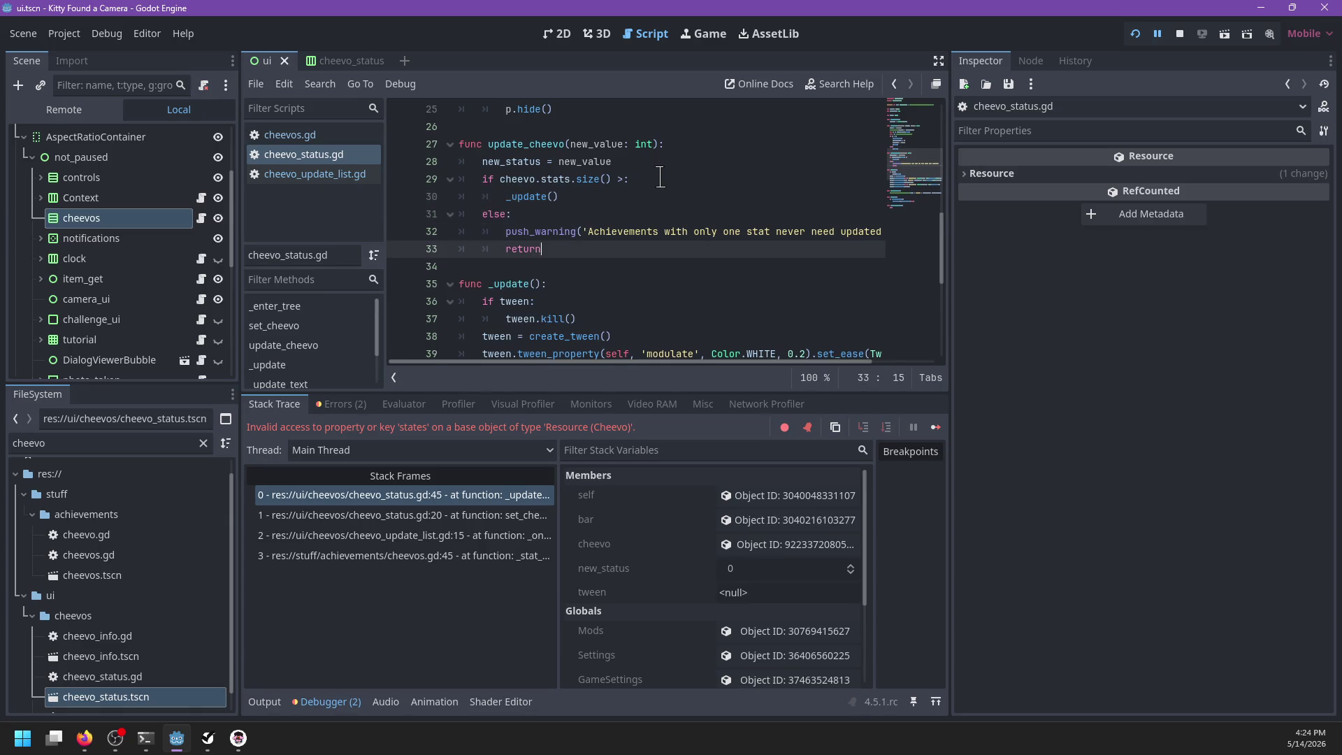
{"action": "key", "text": "BackSpace"}
{"action": "key", "text": "BackSpace"}
{"action": "key", "text": "BackSpace"}
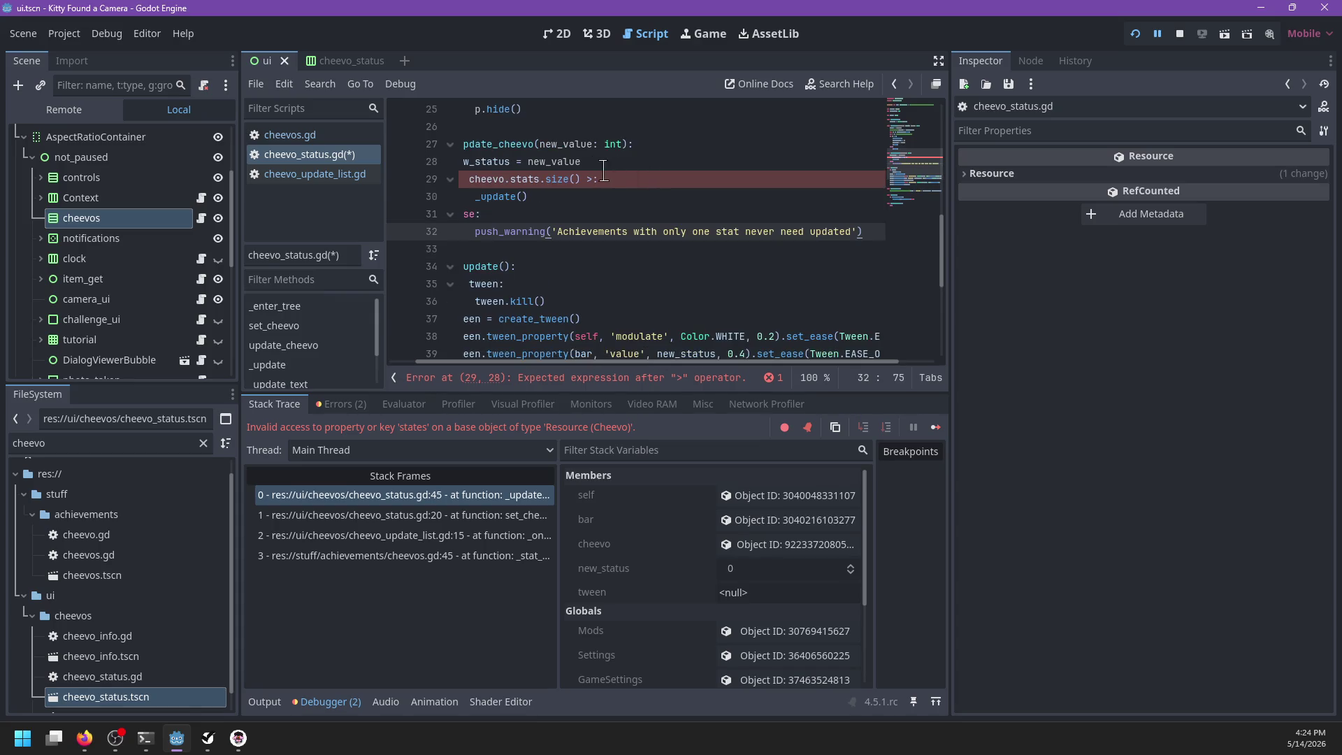
Step: Complete the condition as cheevo.stats.size() > 1, save, and relaunch the game with F5
{"action": "left_click", "coordinate": [595, 179]}
{"action": "type", "text": "1"}
{"action": "key", "text": "ctrl+s"}
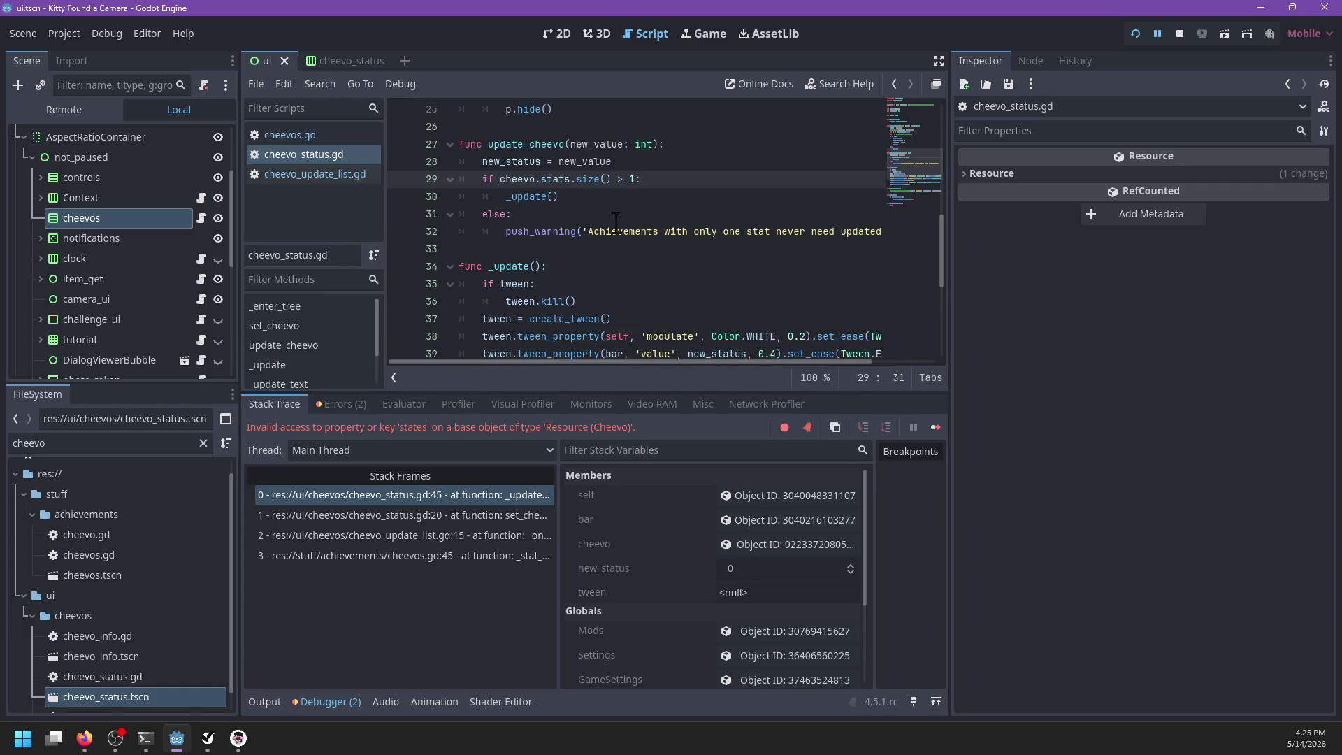
{"action": "scroll", "coordinate": [615, 222], "scroll_direction": "down", "scroll_amount": 3}
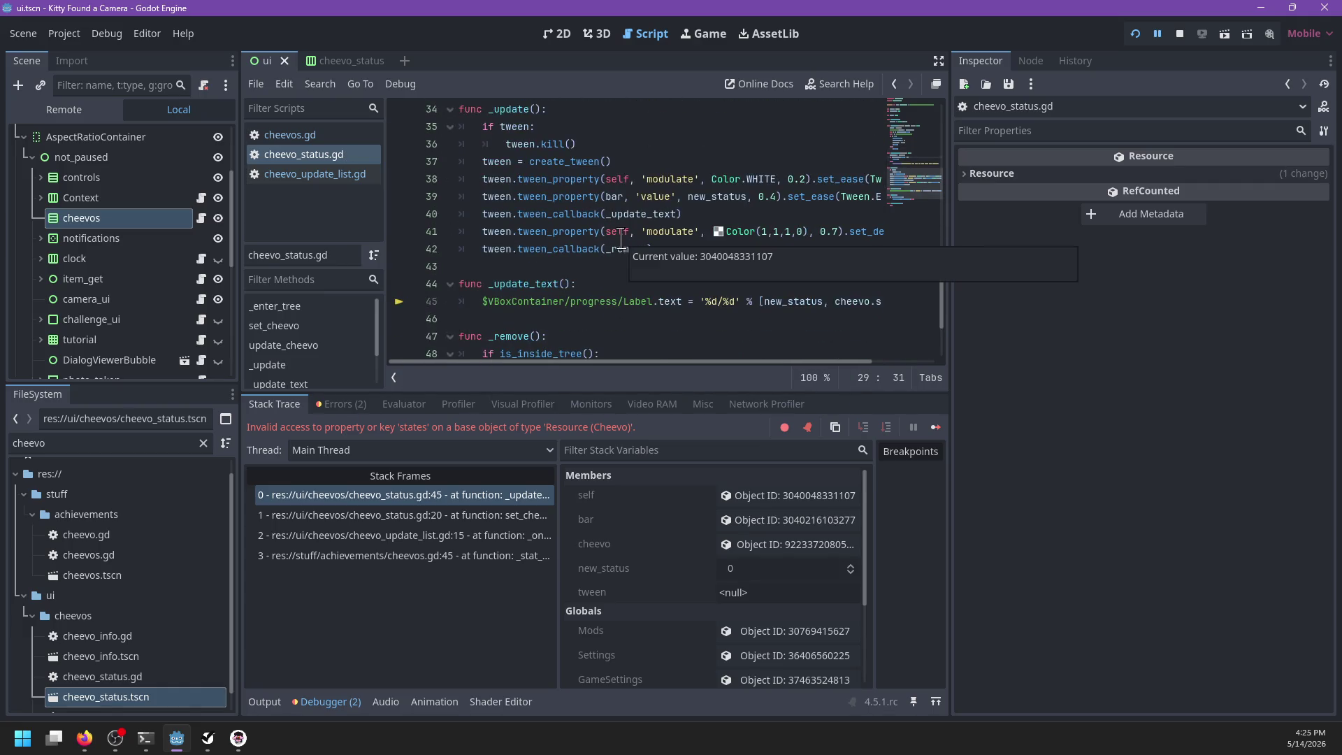
{"action": "key", "text": "F5"}
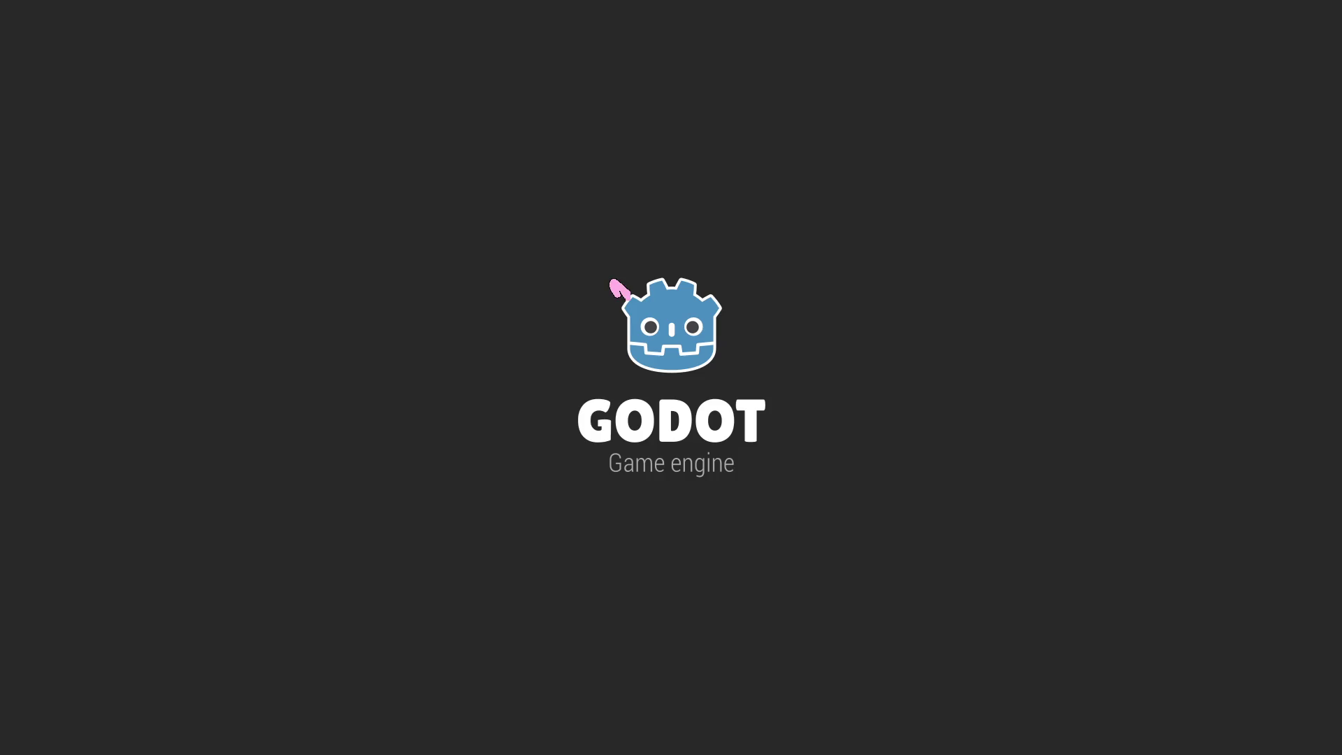
{"action": "left_click", "coordinate": [329, 181]}
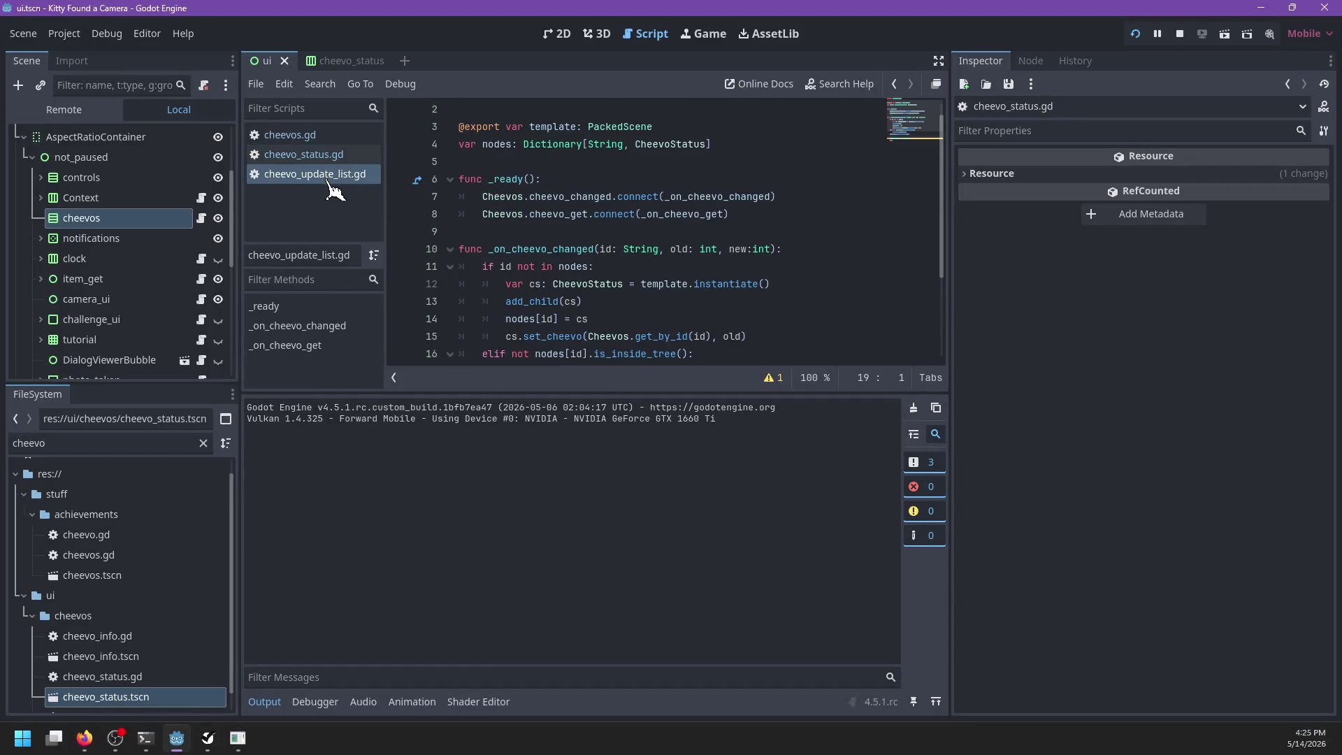
{"action": "scroll", "coordinate": [626, 249], "scroll_direction": "down", "scroll_amount": 1}
{"action": "left_click", "coordinate": [1180, 34]}
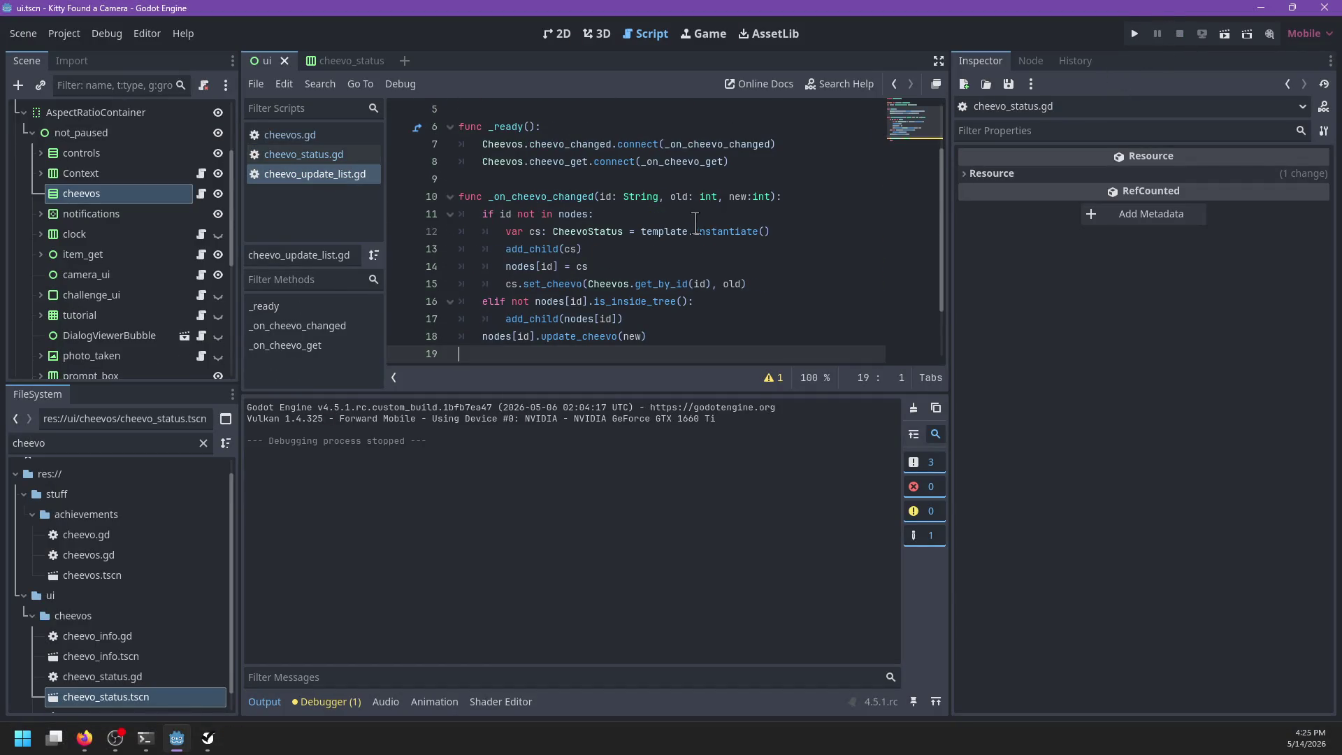
{"action": "left_click", "coordinate": [696, 231]}
{"action": "left_click", "coordinate": [641, 216]}
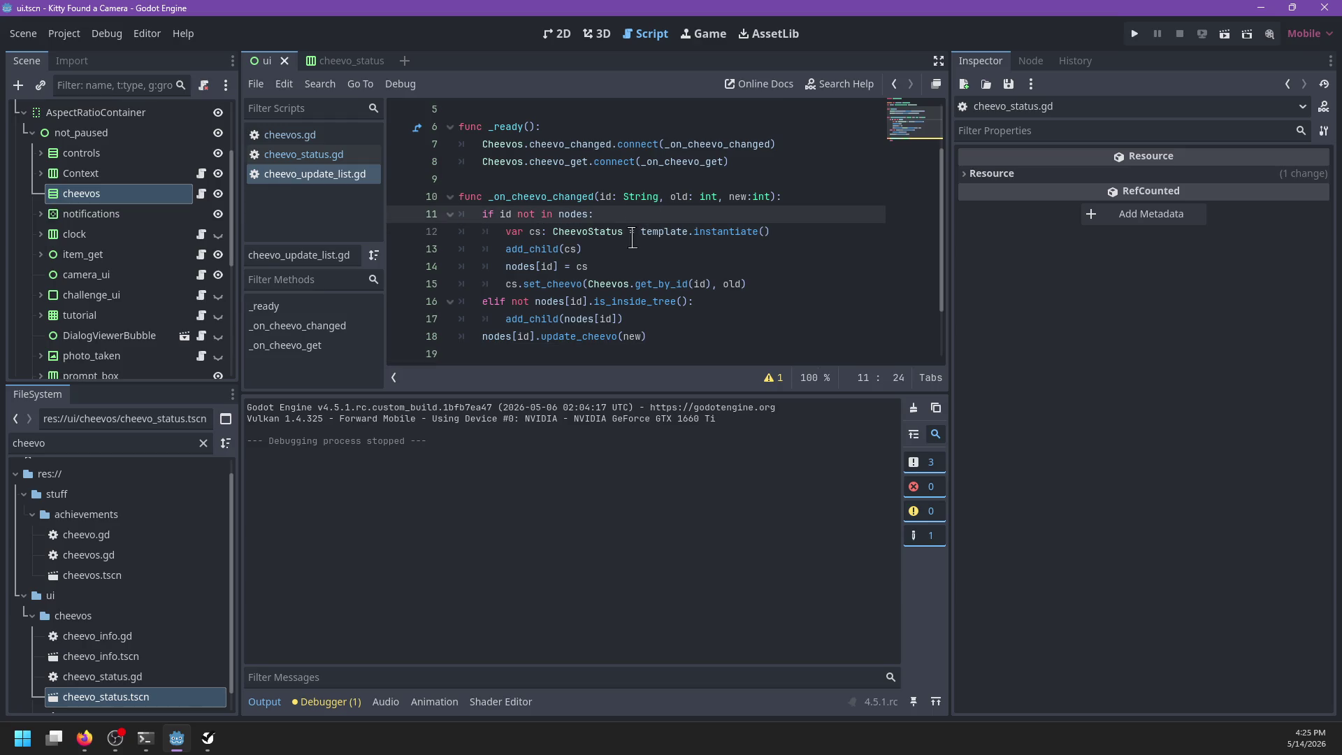
{"action": "scroll", "coordinate": [633, 240], "scroll_direction": "up", "scroll_amount": 2}
{"action": "double_click", "coordinate": [704, 214]}
{"action": "scroll", "coordinate": [704, 214], "scroll_direction": "down", "scroll_amount": 1}
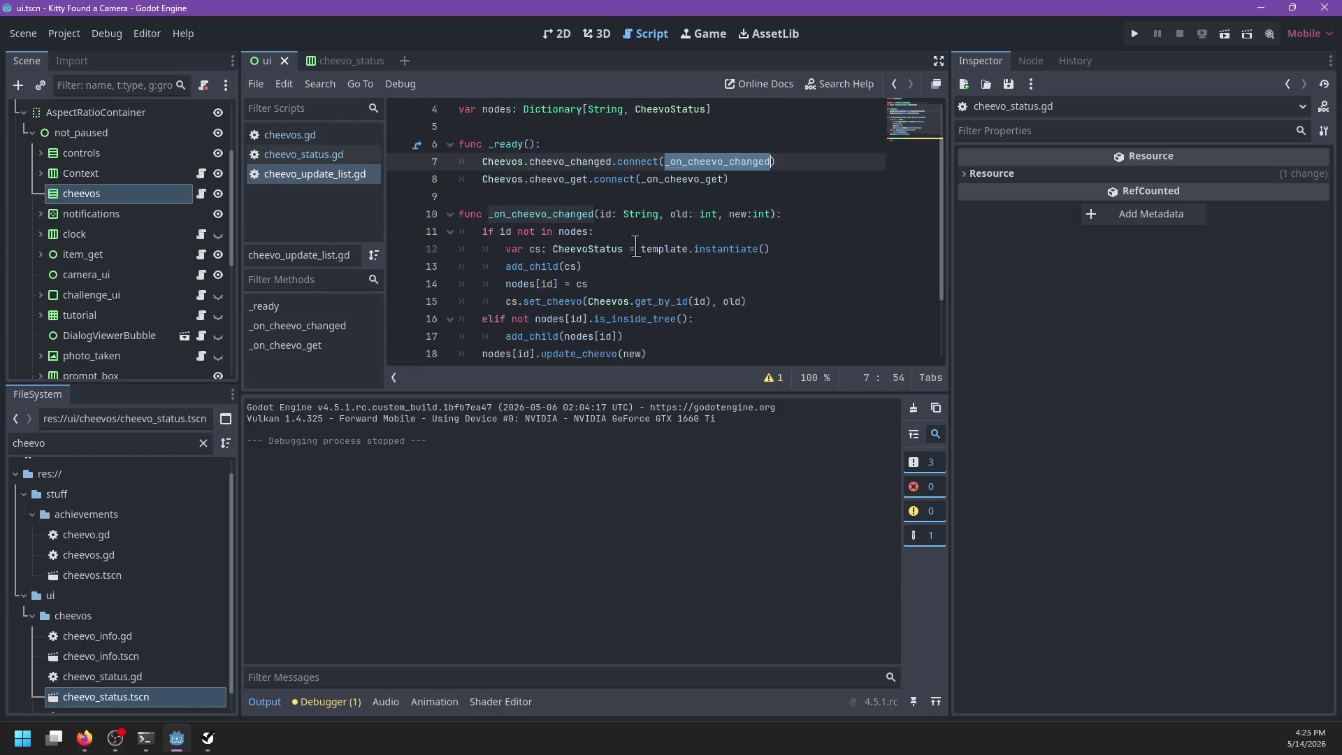
{"action": "scroll", "coordinate": [635, 245], "scroll_direction": "down", "scroll_amount": 1}
{"action": "left_click", "coordinate": [504, 181]}
{"action": "double_click", "coordinate": [569, 179]}
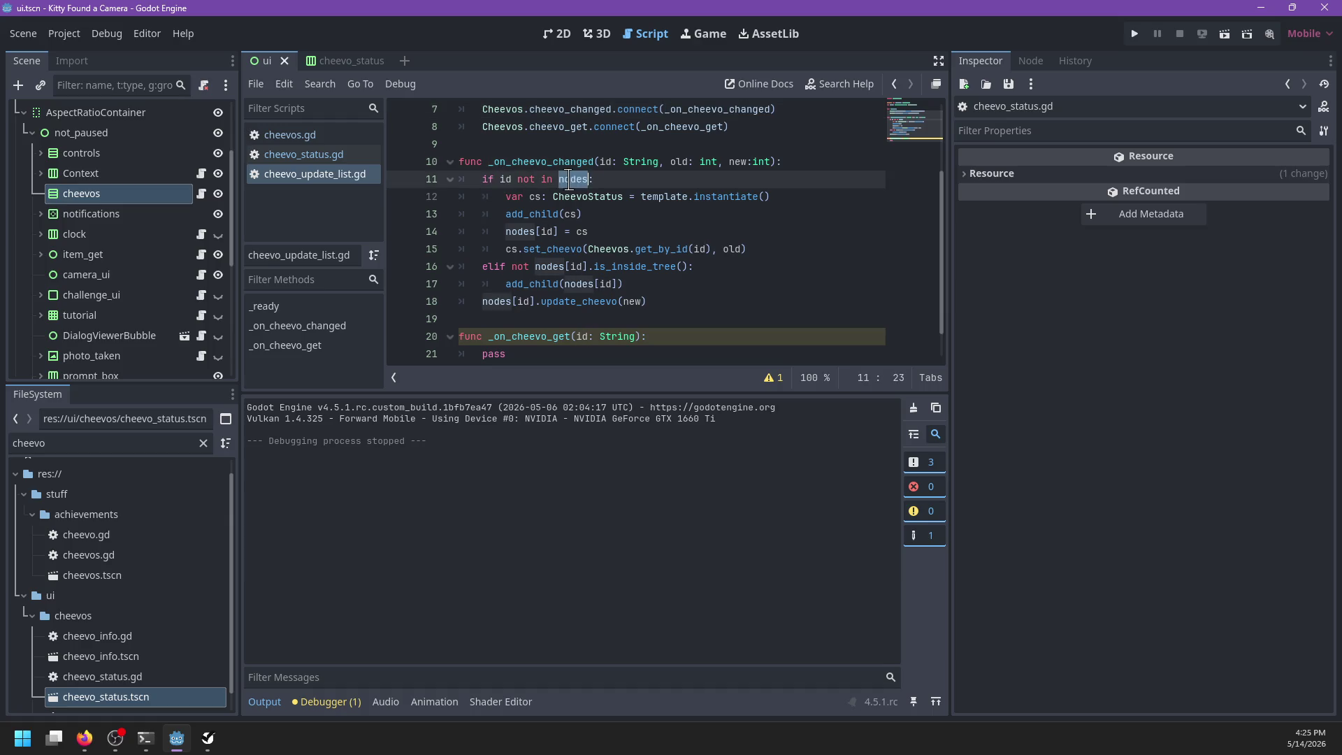
{"action": "left_click", "coordinate": [523, 197]}
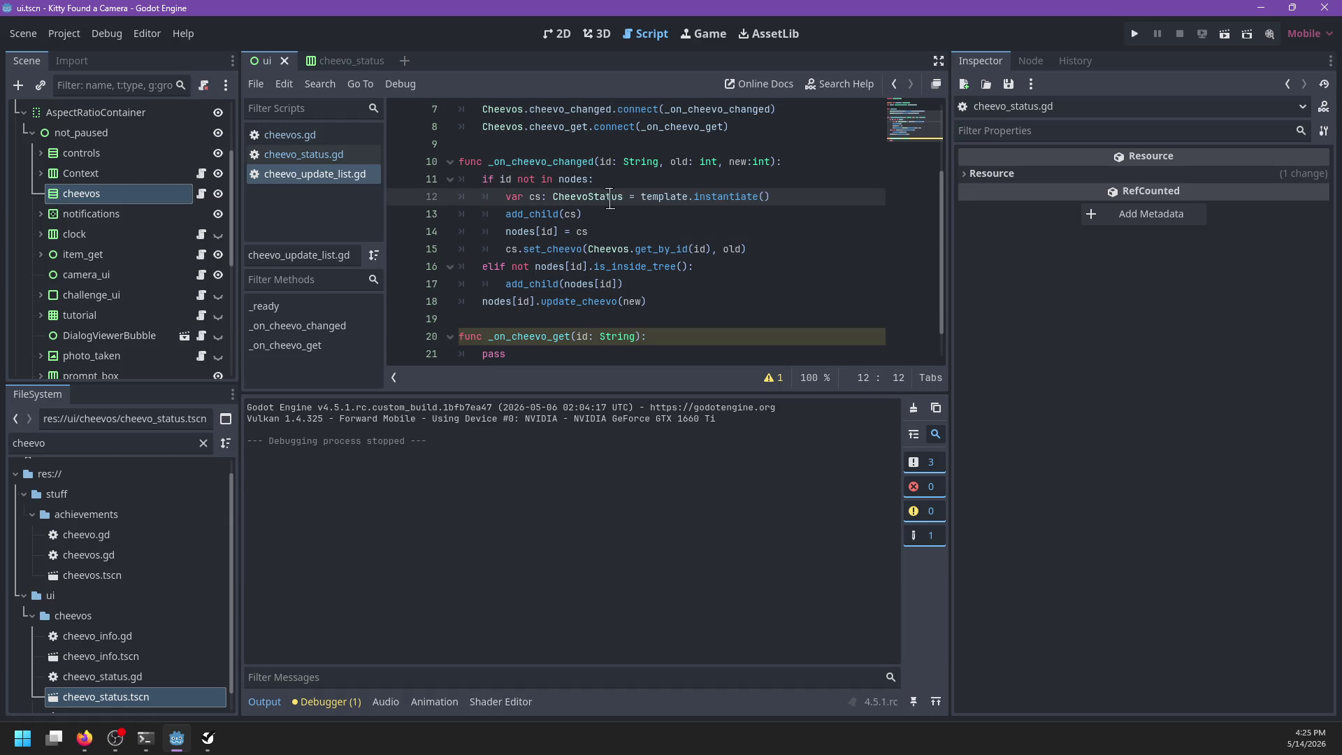
{"action": "double_click", "coordinate": [711, 197]}
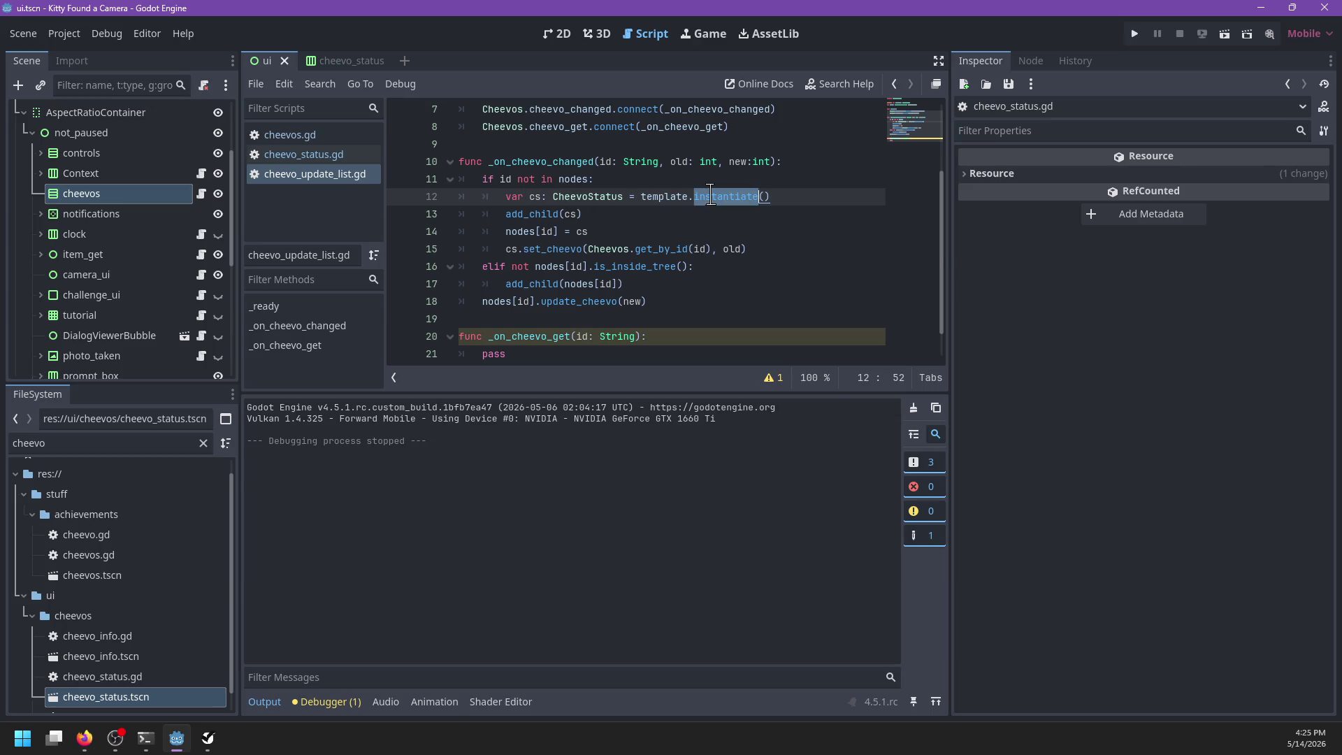
{"action": "double_click", "coordinate": [526, 215]}
{"action": "mouse_move", "coordinate": [526, 218]}
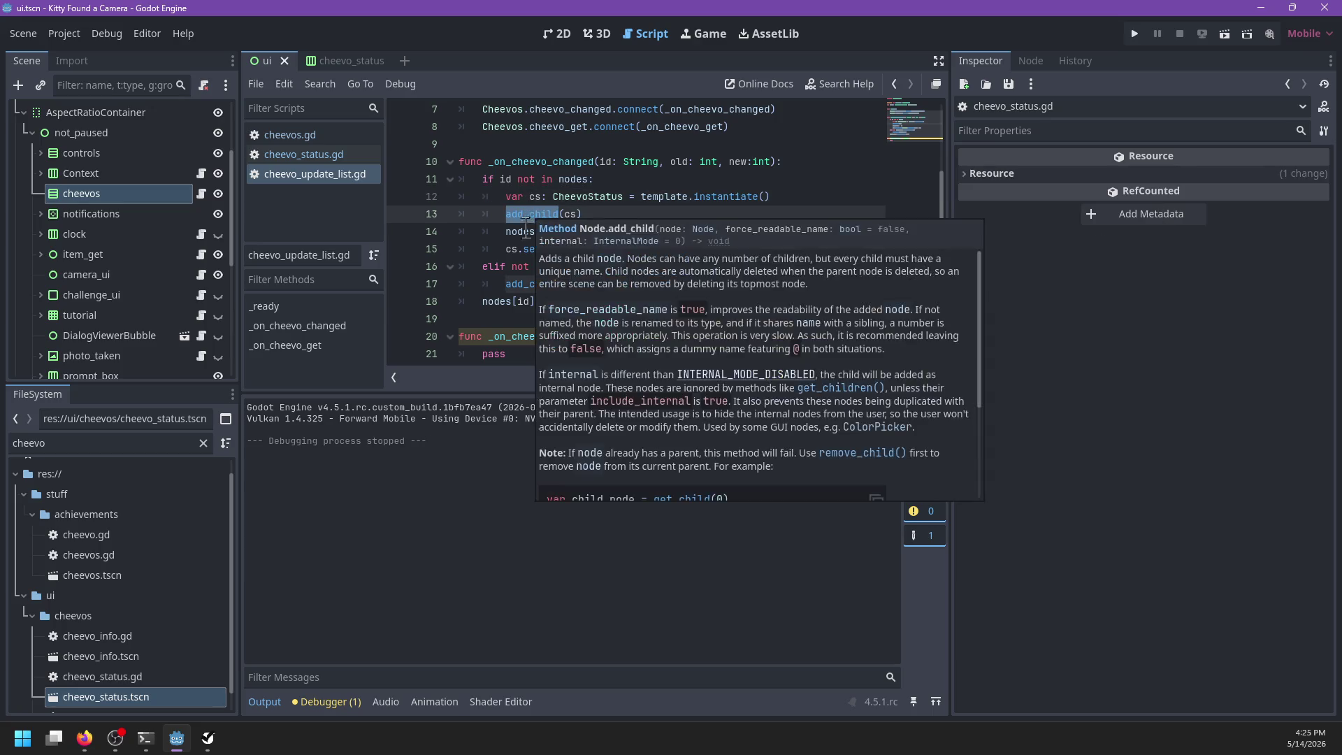
{"action": "left_click_drag", "start_coordinate": [506, 232], "coordinate": [614, 233]}
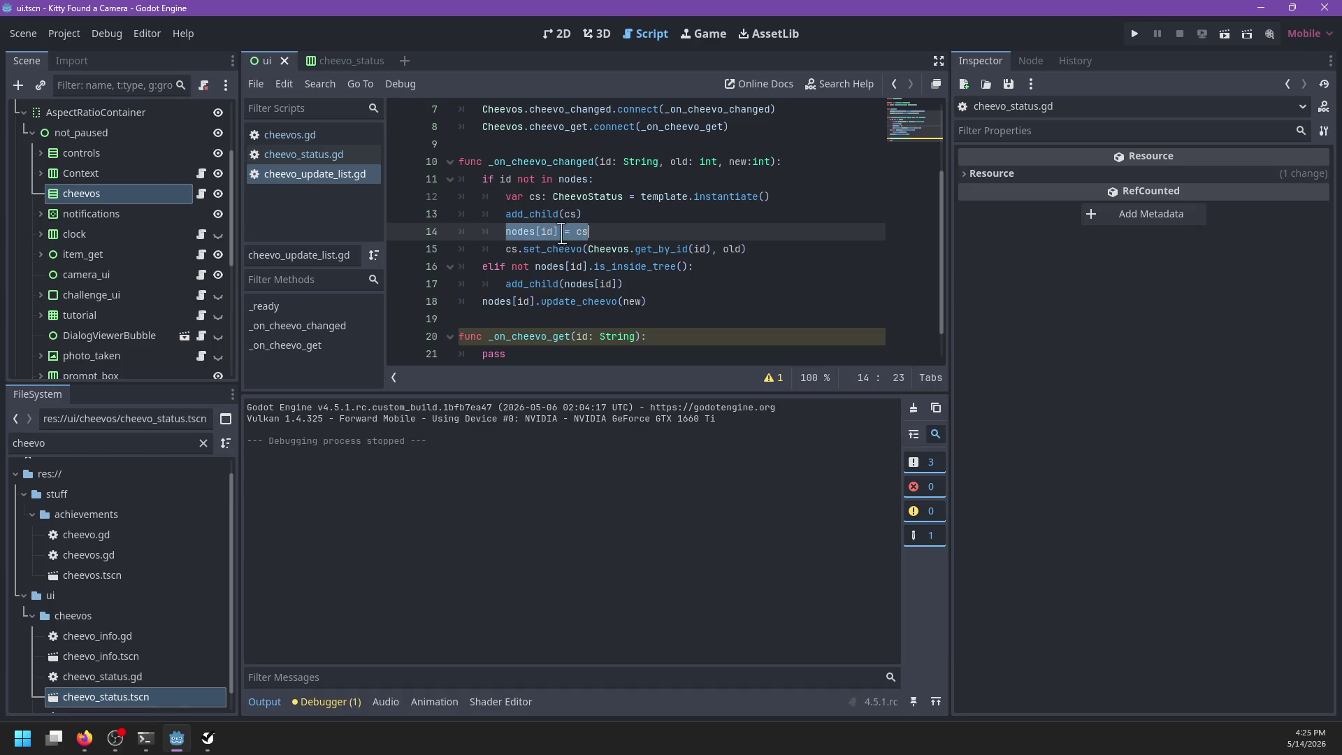
{"action": "left_click", "coordinate": [606, 214]}
{"action": "left_click_drag", "start_coordinate": [506, 248], "coordinate": [559, 249]}
{"action": "left_click_drag", "start_coordinate": [653, 256], "coordinate": [793, 253]}
{"action": "double_click", "coordinate": [654, 249]}
{"action": "double_click", "coordinate": [727, 249]}
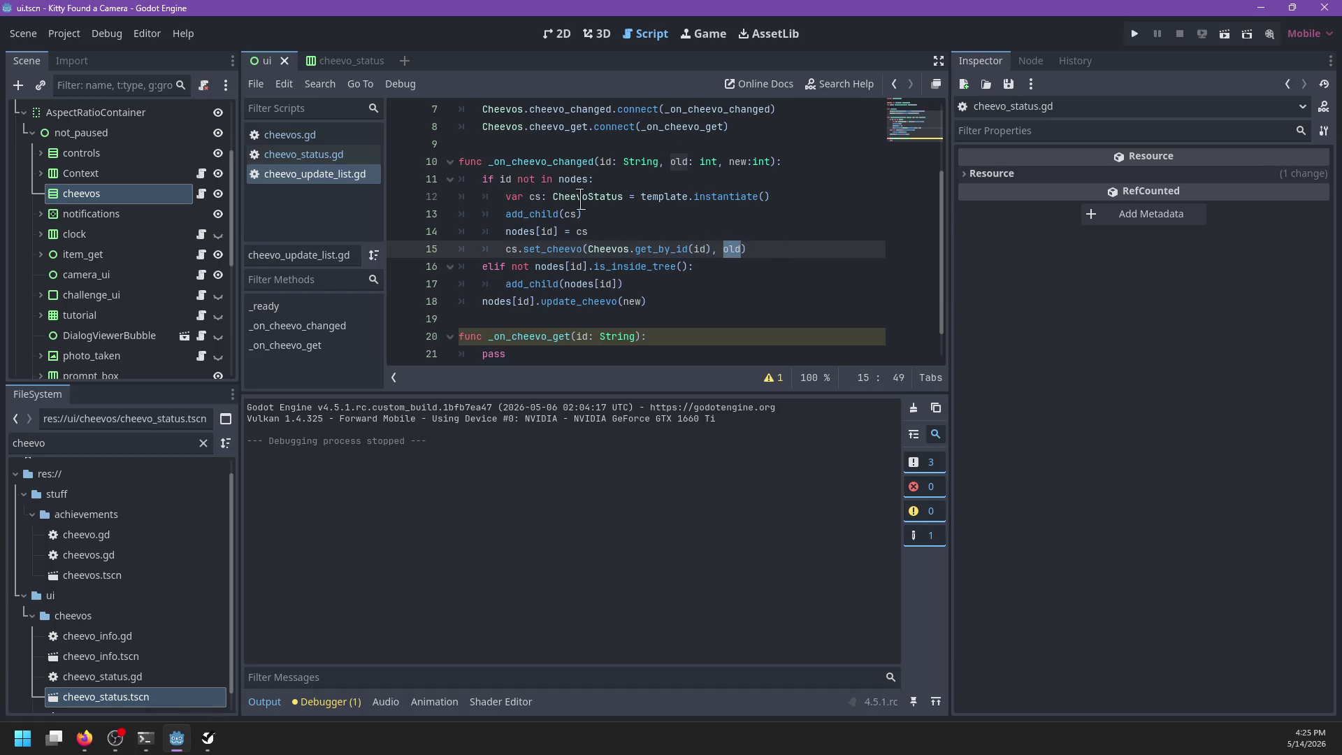
{"action": "left_click", "coordinate": [489, 266]}
{"action": "double_click", "coordinate": [519, 266]}
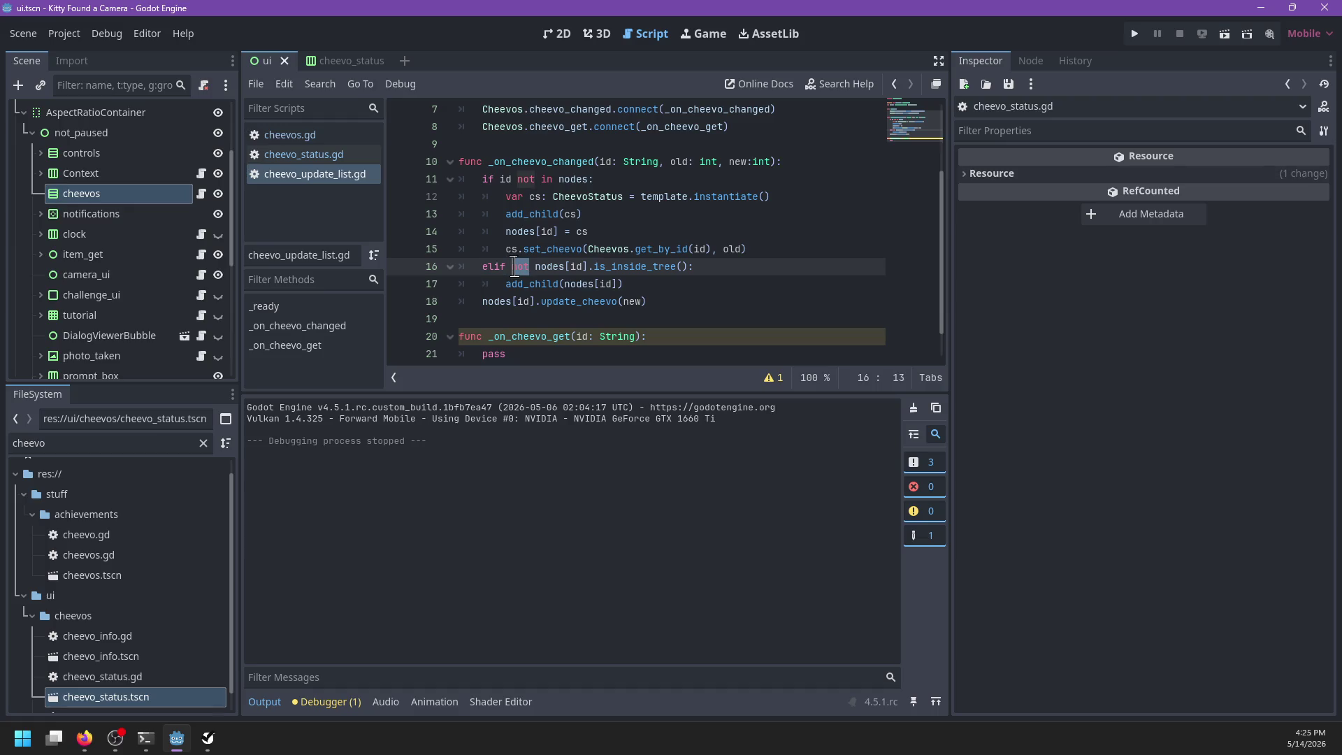
{"action": "left_click", "coordinate": [553, 266]}
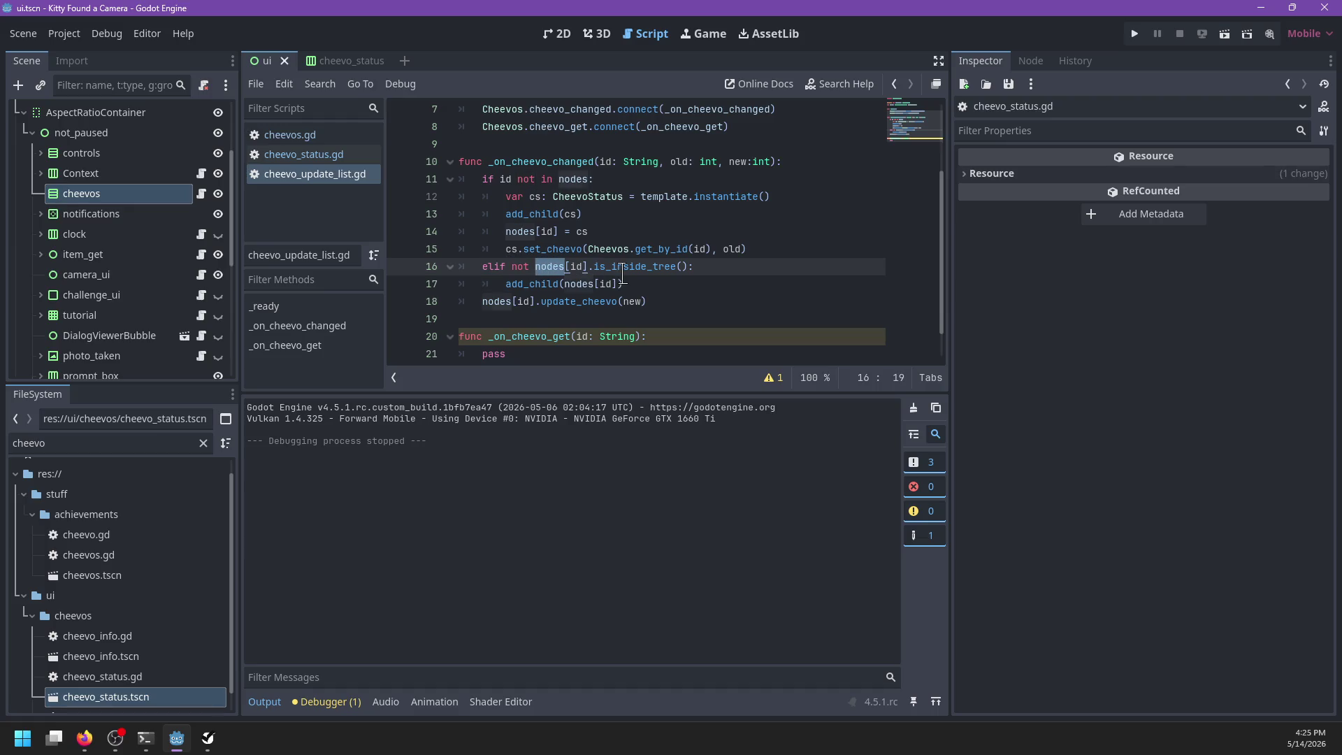
{"action": "double_click", "coordinate": [623, 270]}
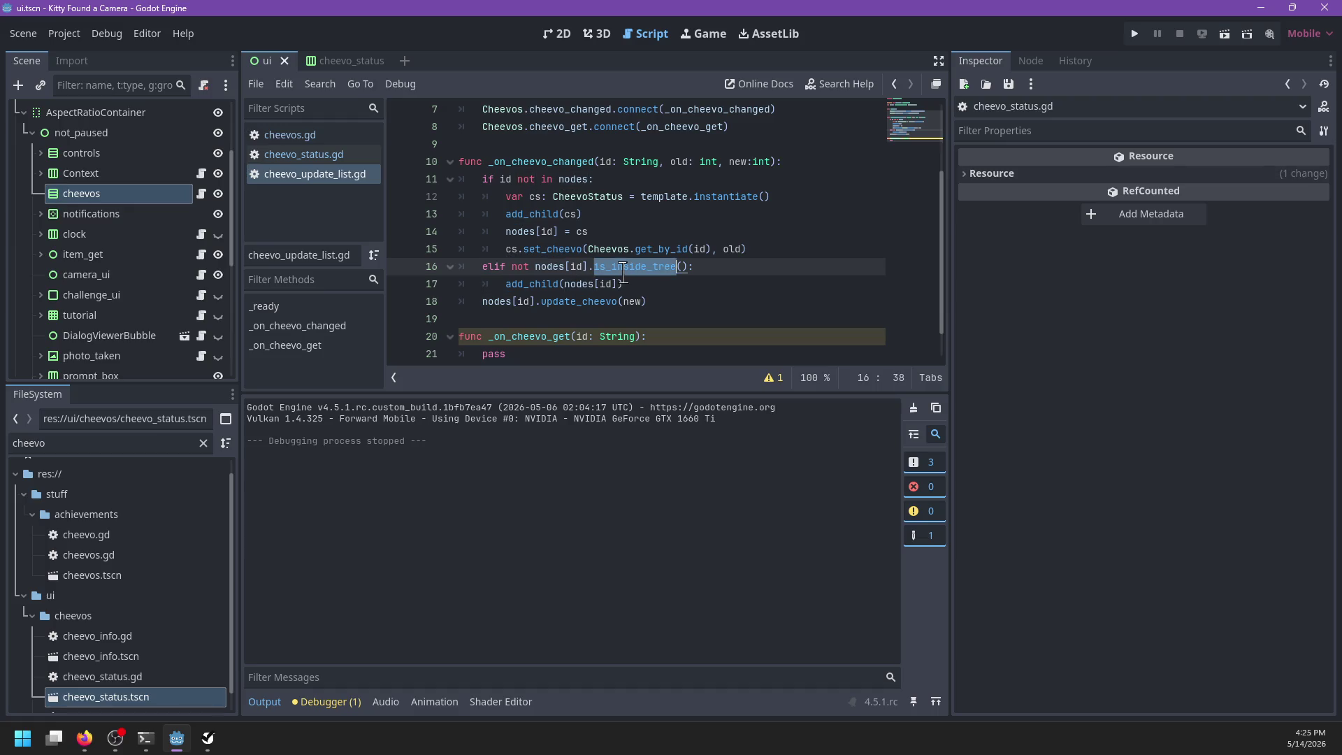
{"action": "left_click", "coordinate": [584, 267]}
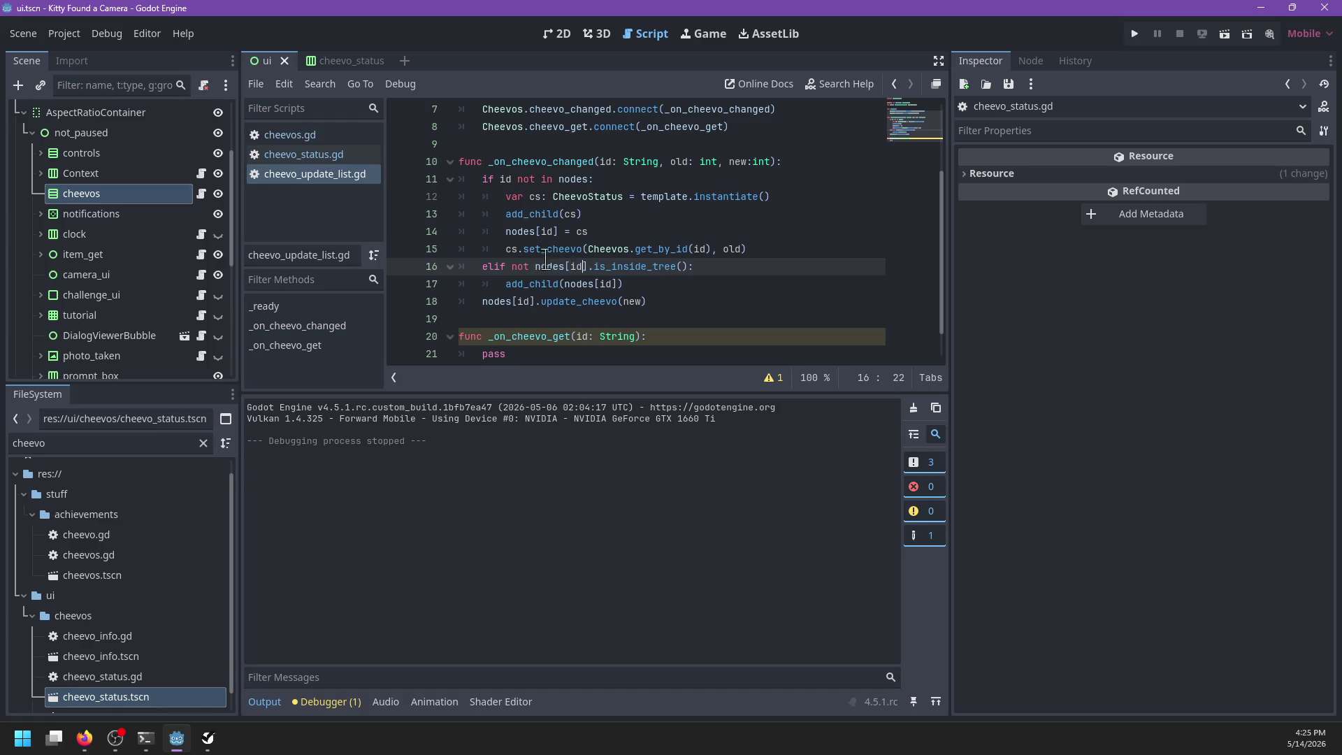
{"action": "double_click", "coordinate": [635, 267]}
{"action": "left_click", "coordinate": [527, 284]}
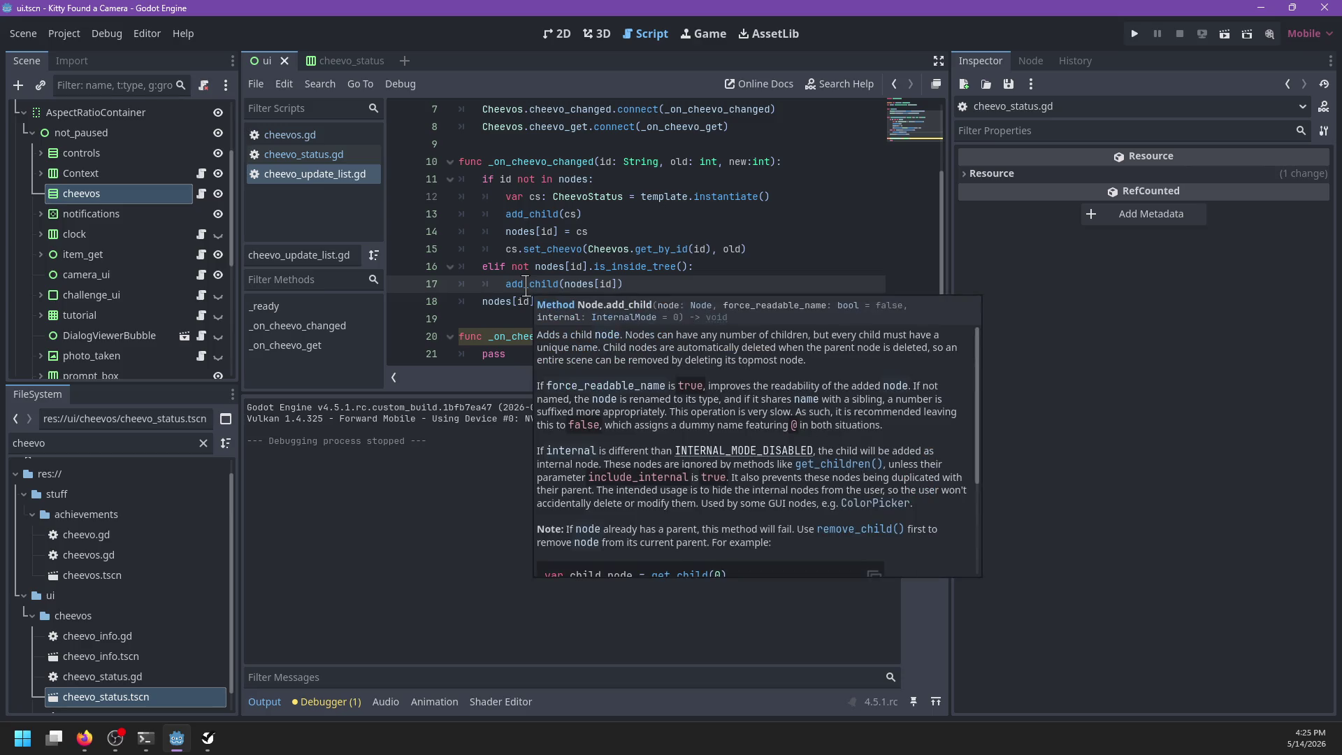
{"action": "left_click", "coordinate": [657, 279]}
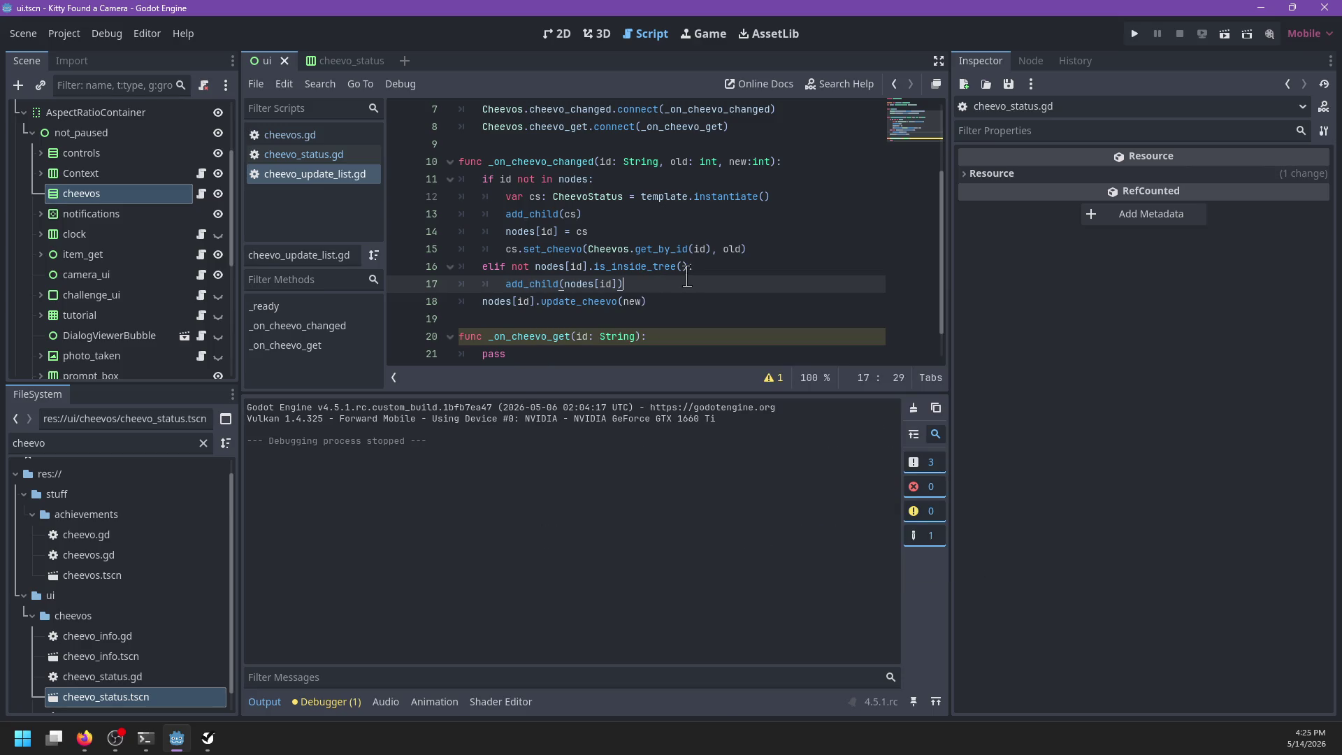
Step: Add then remove a 'var cs: CheevoStatus' line and save the update-list script
{"action": "left_click", "coordinate": [807, 165]}
{"action": "key", "text": "Return"}
{"action": "type", "text": "var cs:"}
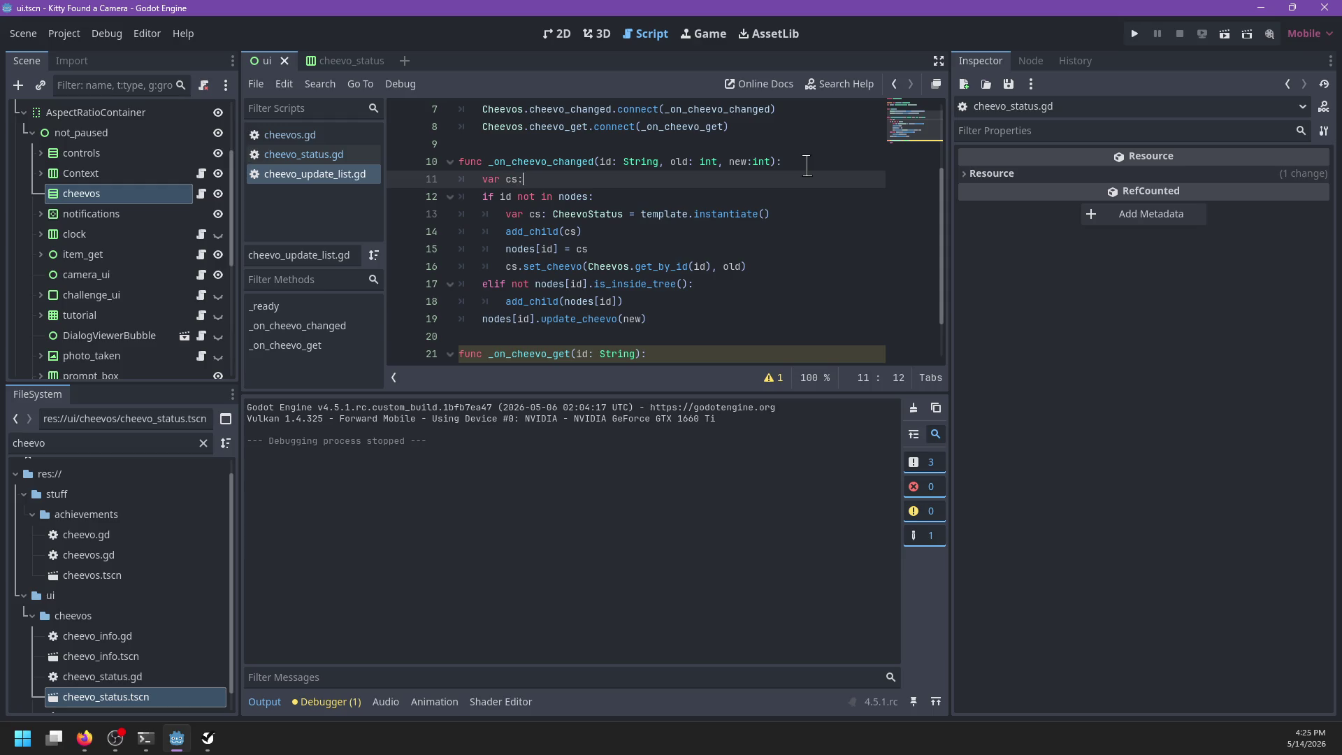
{"action": "type", "text": " CheevoStatus"}
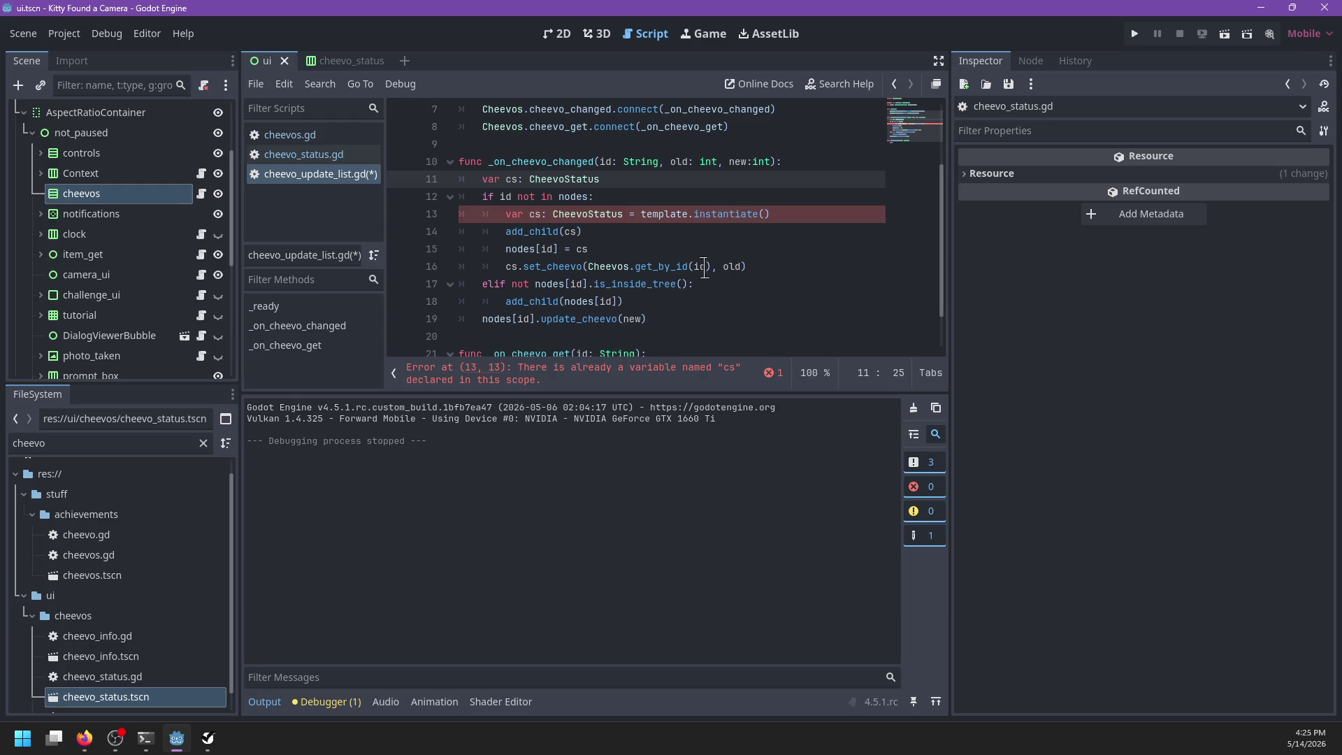
{"action": "mouse_move", "coordinate": [672, 272]}
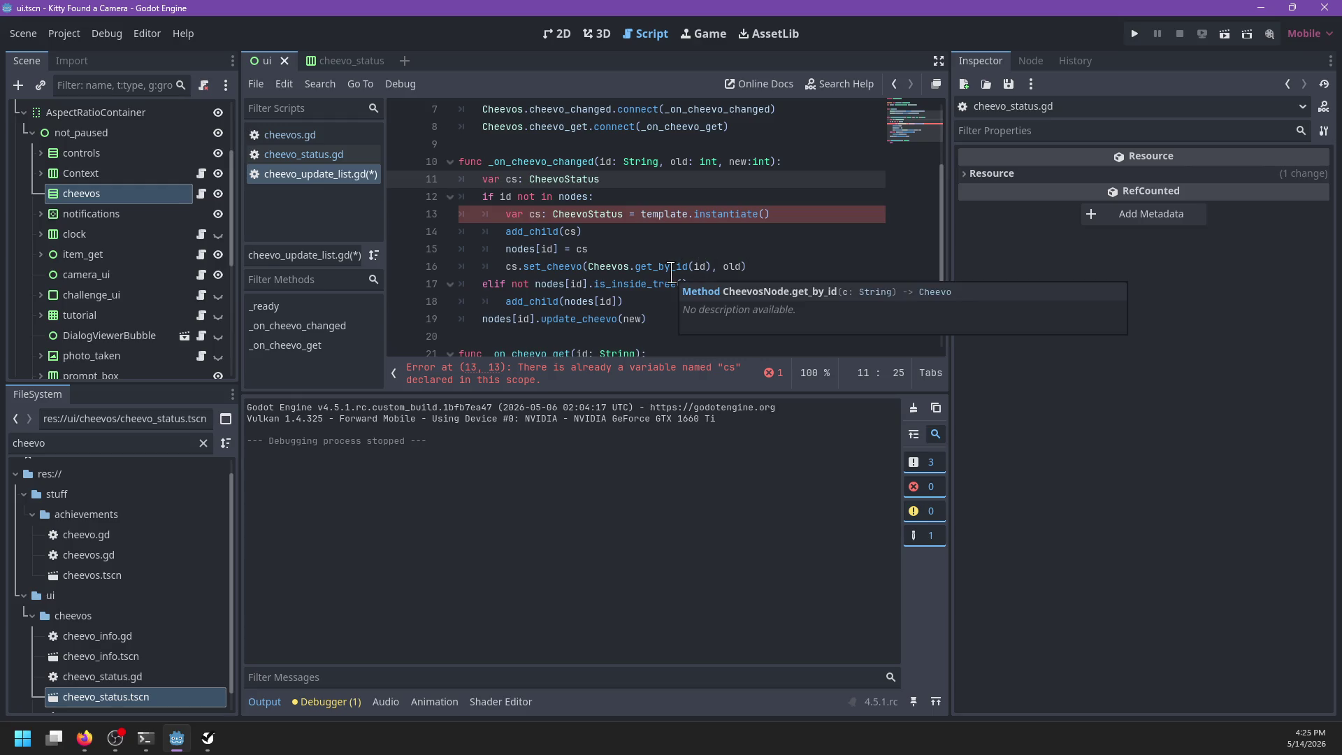
{"action": "key", "text": "BackSpace"}
{"action": "key", "text": "BackSpace"}
{"action": "key", "text": "BackSpace"}
{"action": "key", "text": "ctrl+s"}
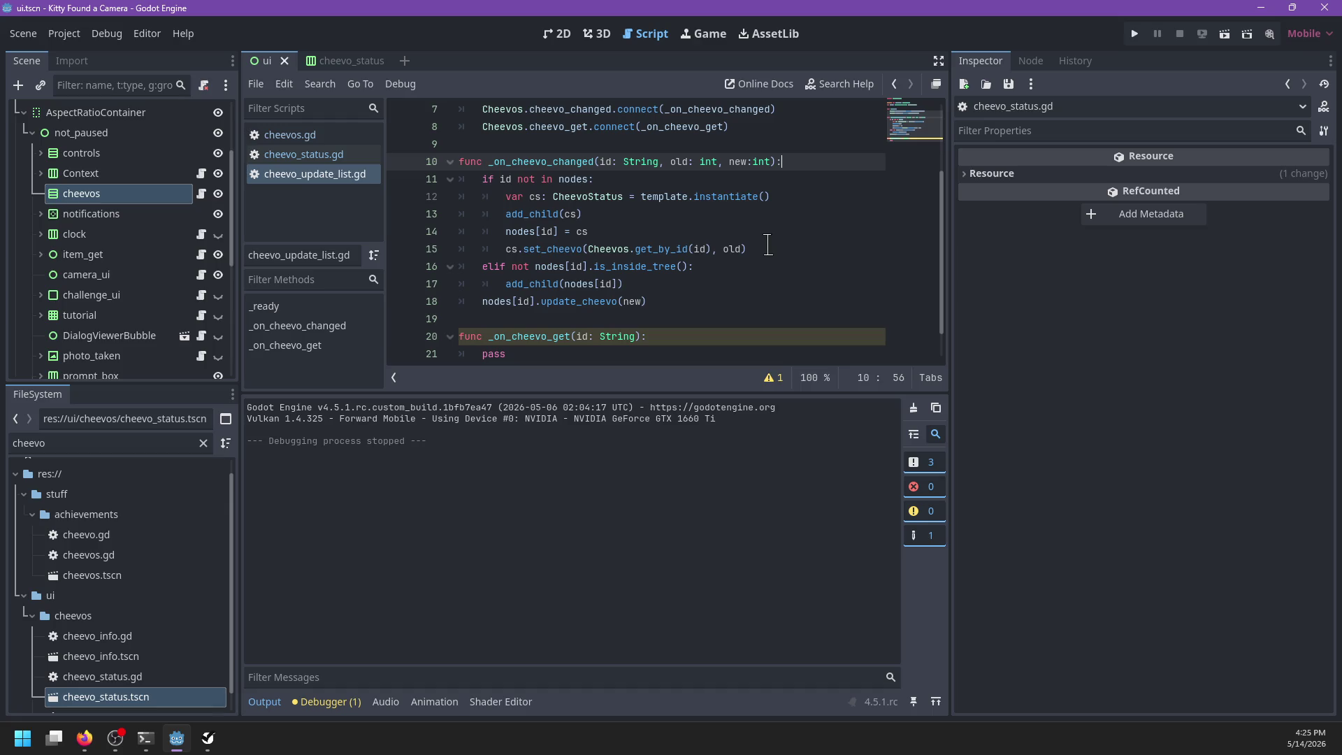
Step: Inspect the add_child nodes[id] call and the update_cheevo documentation
{"action": "left_click", "coordinate": [546, 284]}
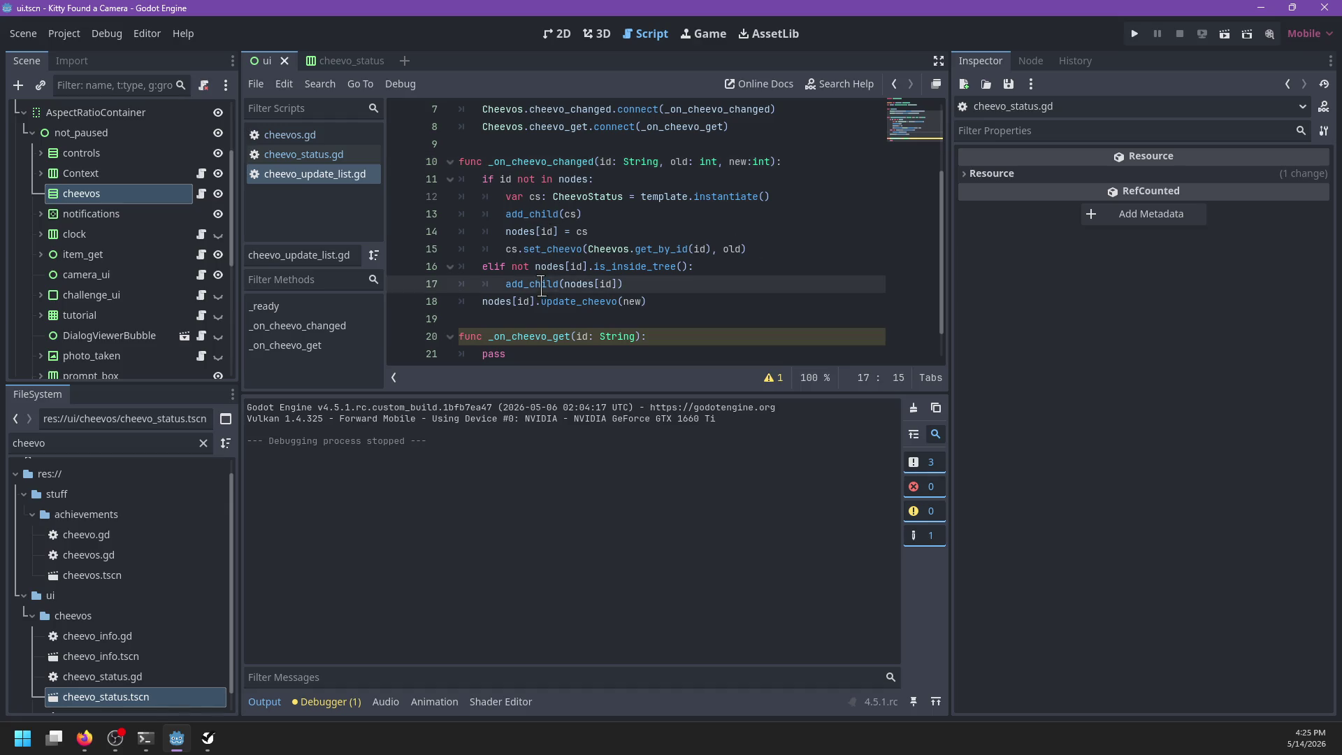
{"action": "double_click", "coordinate": [581, 283]}
{"action": "left_click_drag", "start_coordinate": [616, 284], "coordinate": [567, 286]}
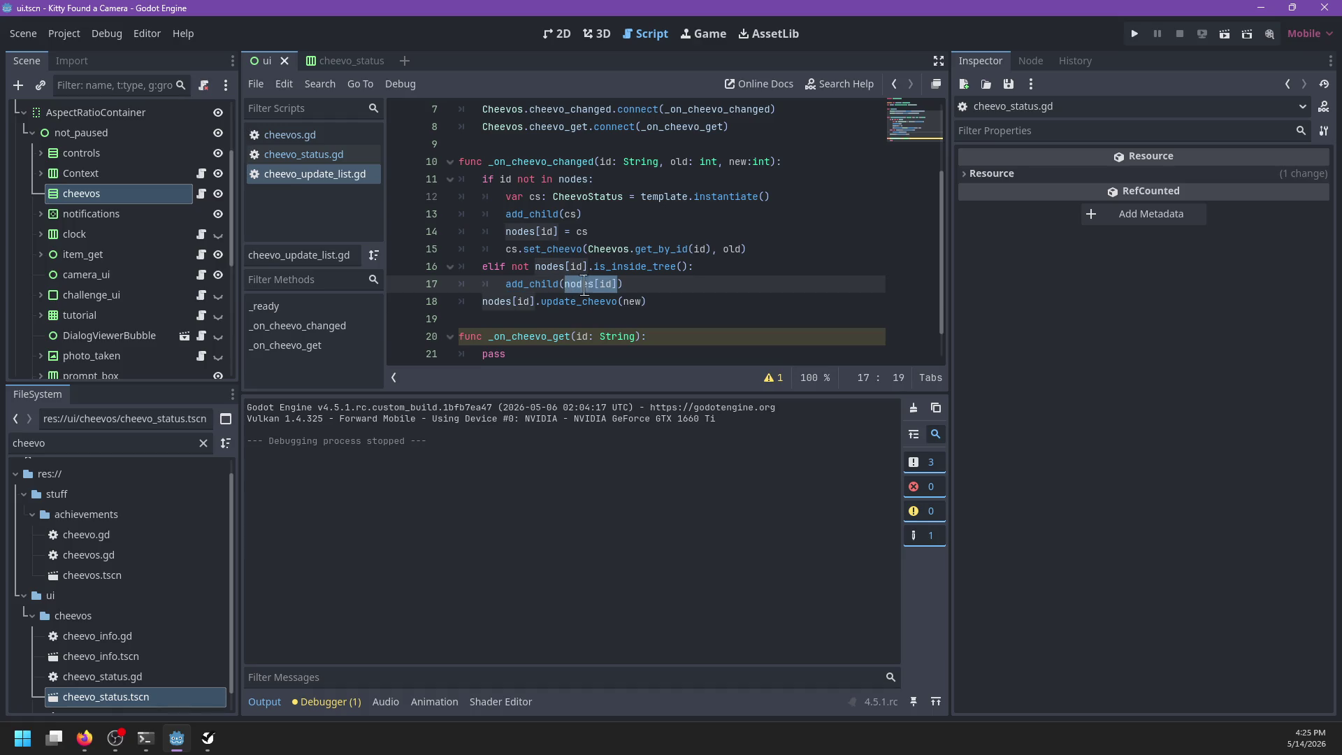
{"action": "left_click", "coordinate": [635, 283]}
{"action": "double_click", "coordinate": [497, 303]}
{"action": "double_click", "coordinate": [552, 302]}
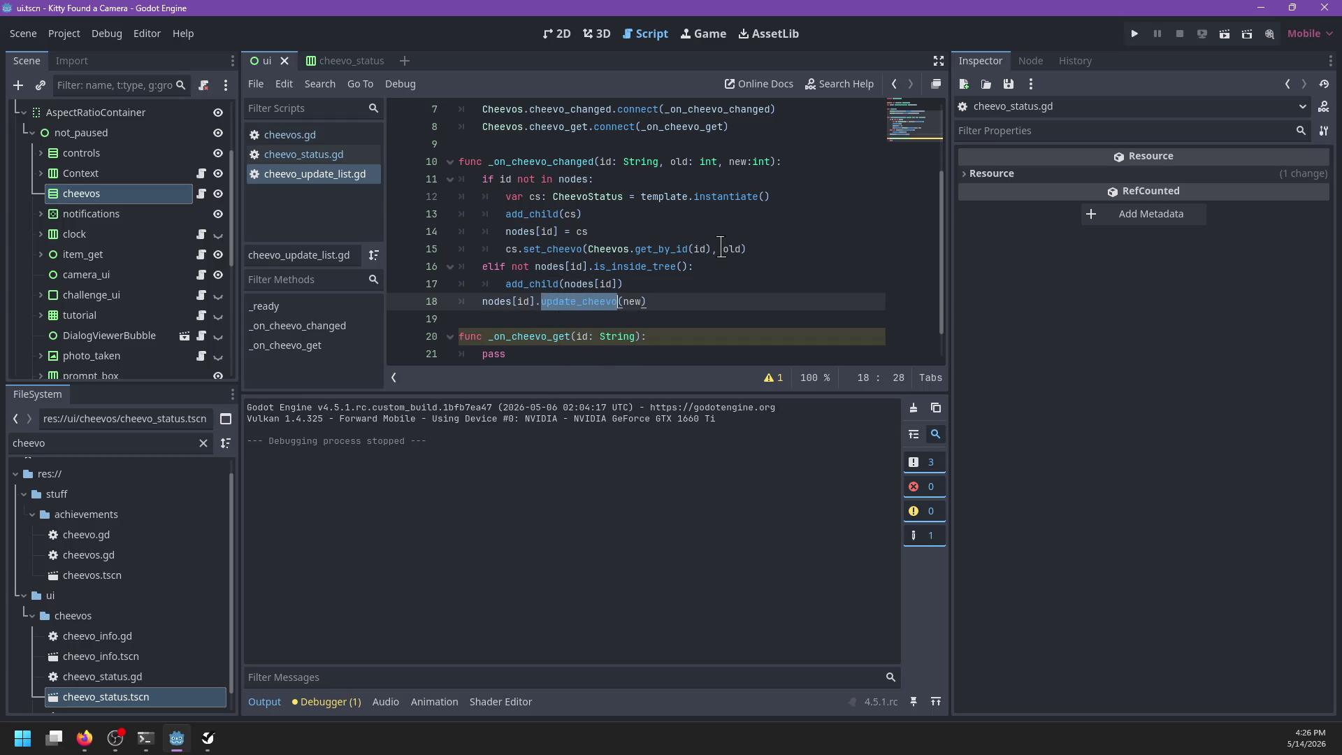
{"action": "mouse_move", "coordinate": [721, 250]}
{"action": "scroll", "coordinate": [680, 275], "scroll_direction": "down", "scroll_amount": 1}
{"action": "scroll", "coordinate": [681, 275], "scroll_direction": "up", "scroll_amount": 1}
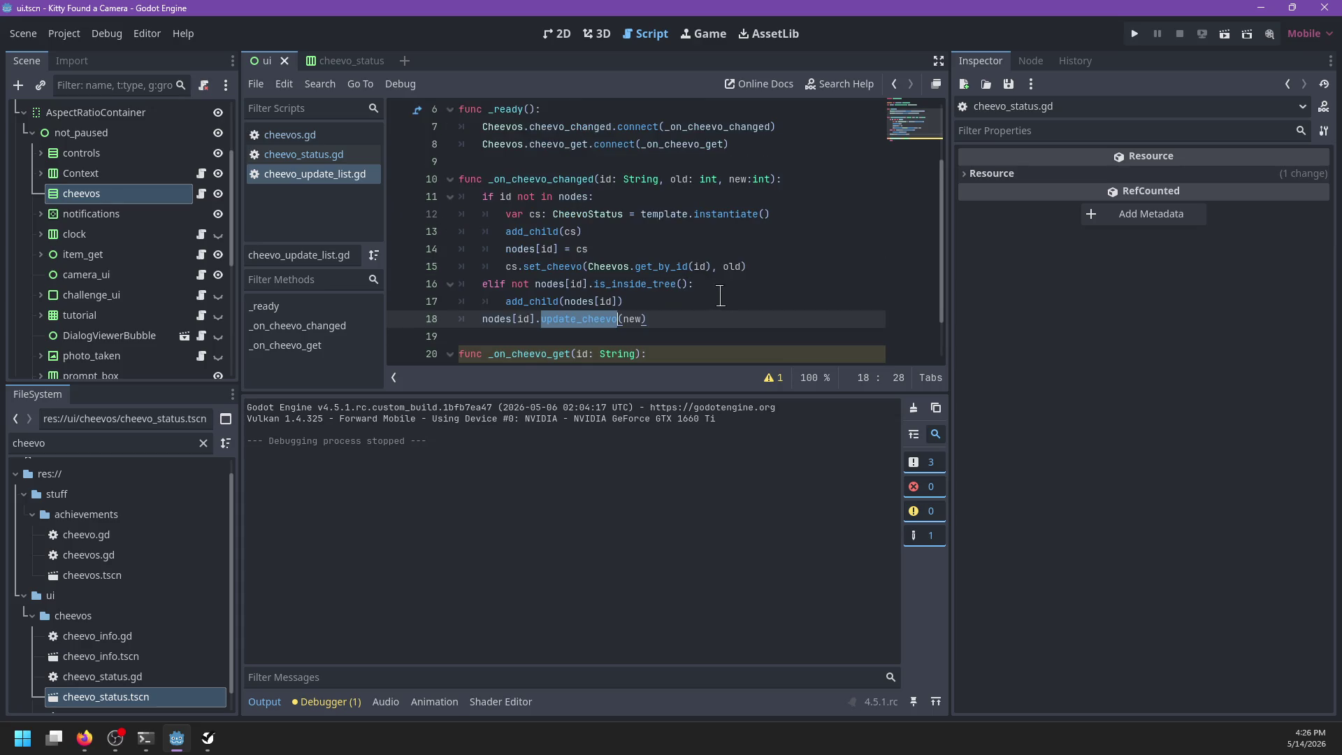
Step: Set a breakpoint on line 11's 'if id not in nodes' check and launch the game
{"action": "left_click", "coordinate": [400, 196]}
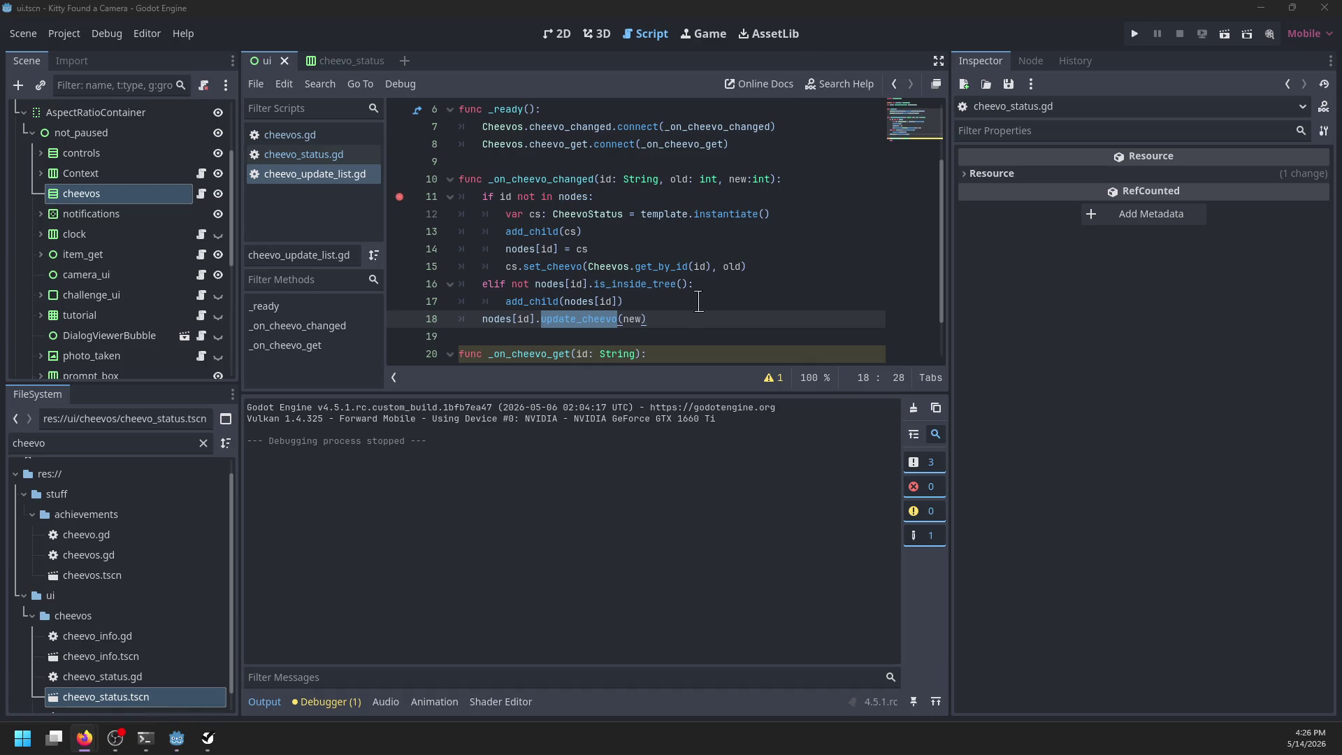
{"action": "left_click", "coordinate": [749, 198]}
{"action": "key", "text": "F5"}
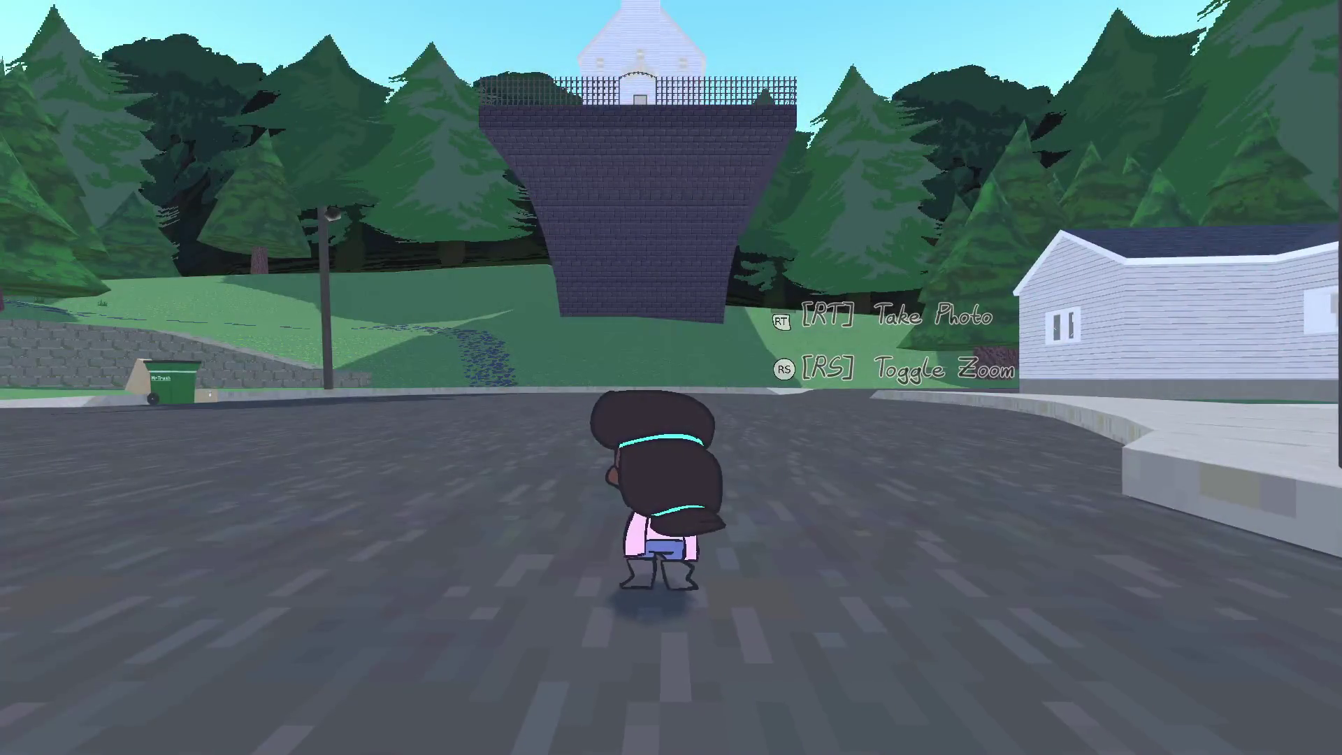
Step: Start a fresh run via New Game from the in-game pause menu
{"action": "key", "text": "w"}
{"action": "key", "text": "Escape"}
{"action": "key", "text": "Down"}
{"action": "key", "text": "Down"}
{"action": "key", "text": "Down"}
{"action": "key", "text": "Return"}
{"action": "key", "text": "Return"}
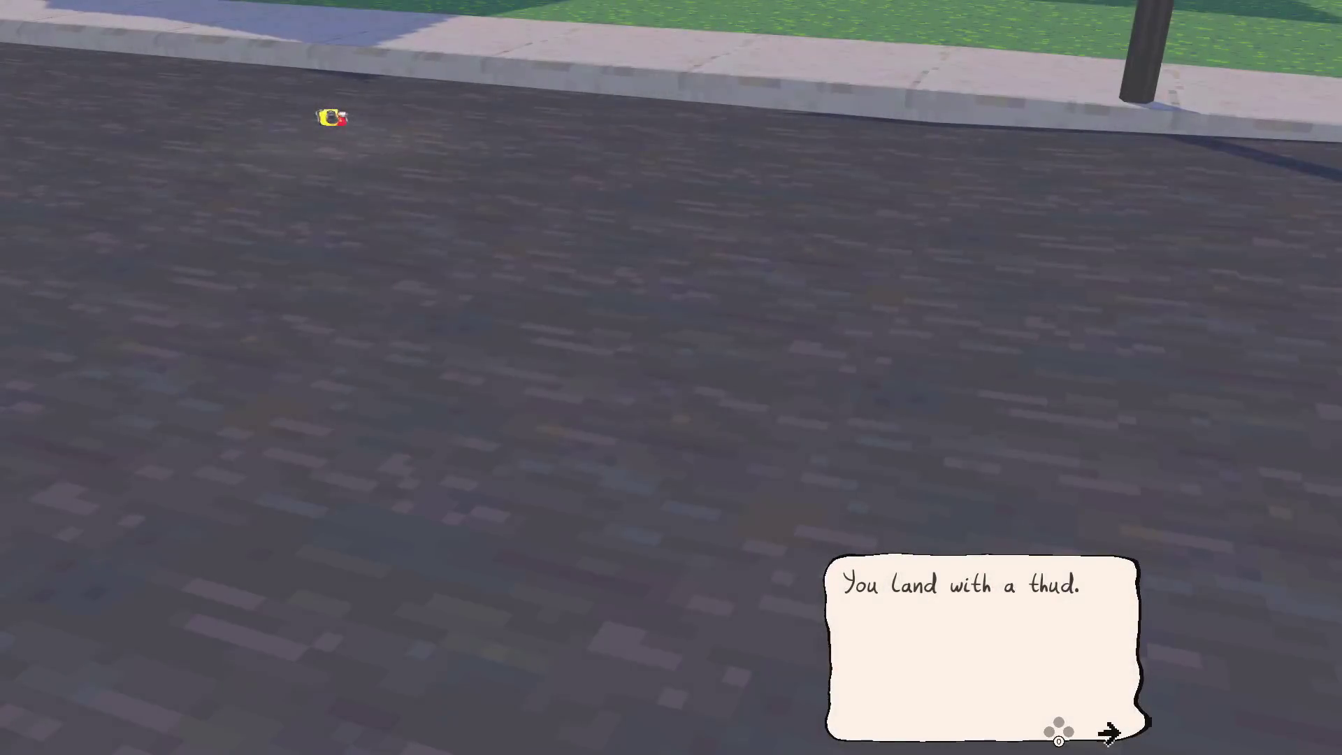
Step: Skip the intro, dismiss the Old Camera found dialog, and photograph the goldfinch
{"action": "key", "text": "Return"}
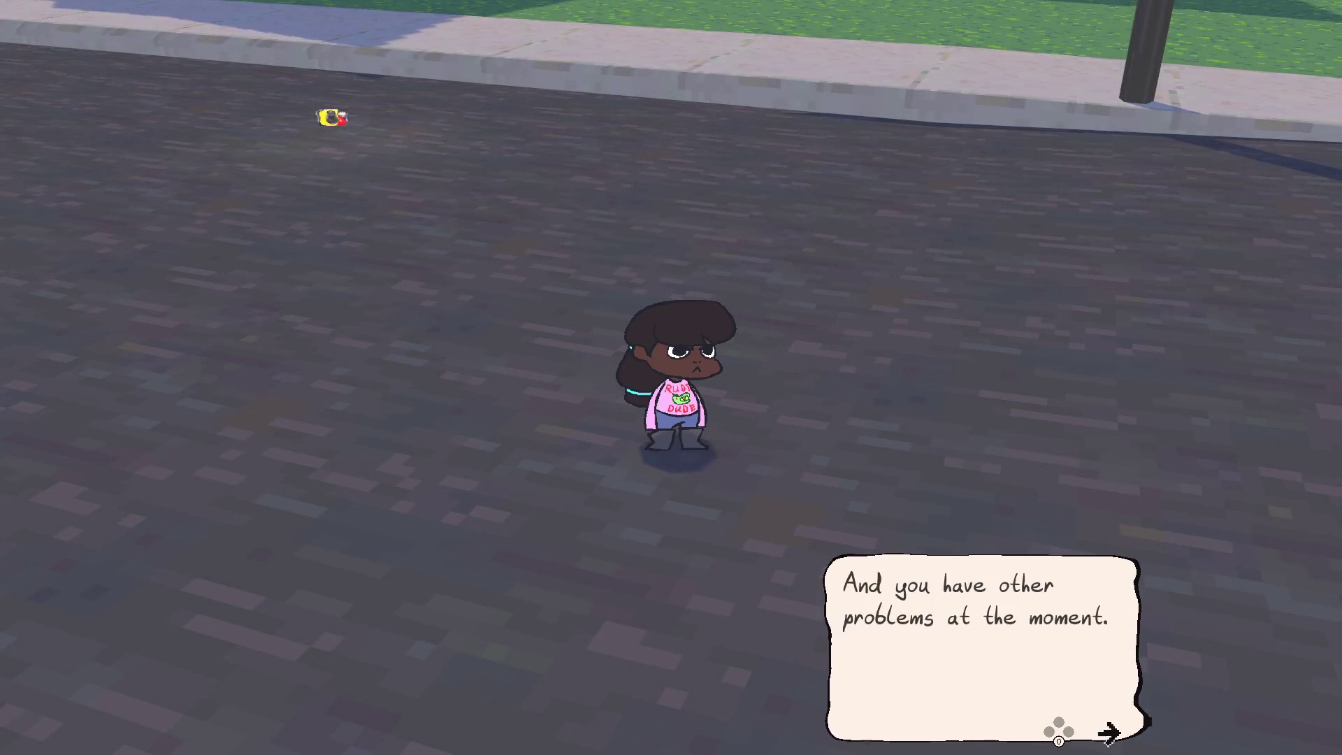
{"action": "key", "text": "Return"}
{"action": "key", "text": "Return"}
{"action": "key", "text": "Return"}
{"action": "key", "text": "w"}
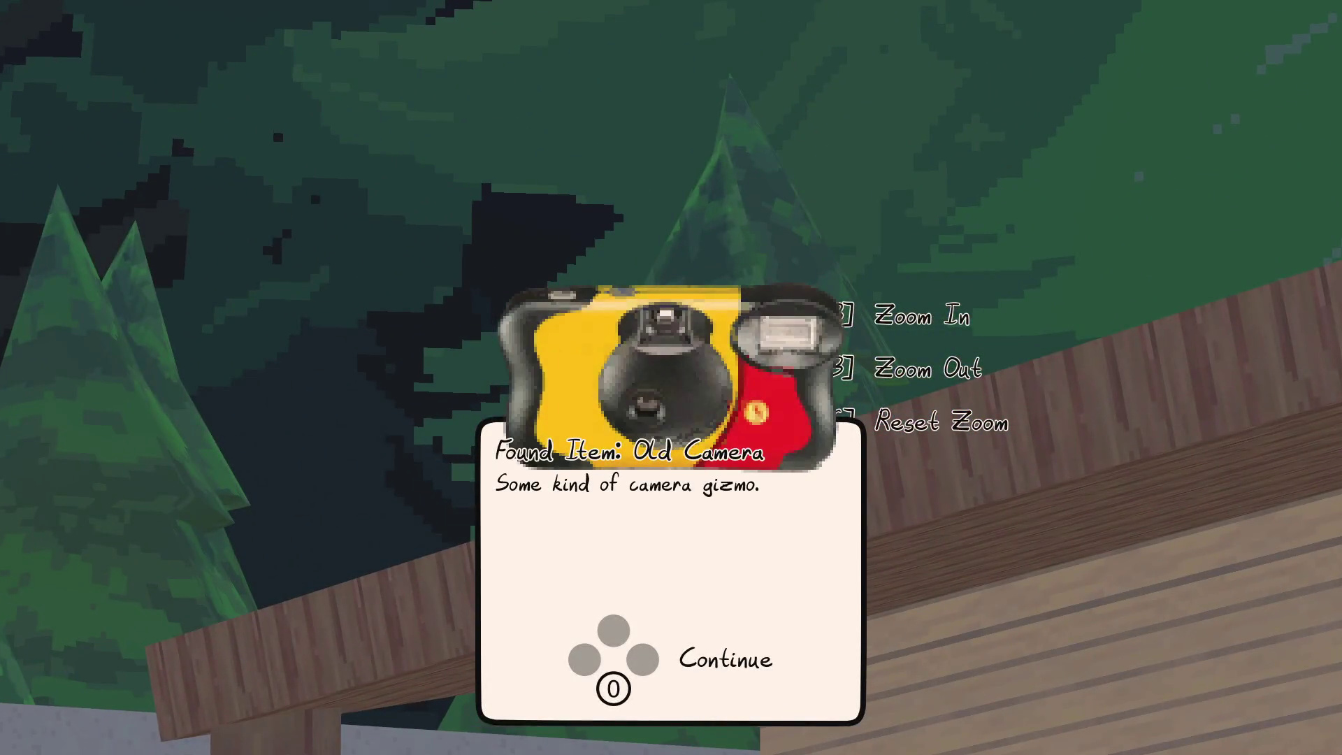
{"action": "key", "text": "Return"}
{"action": "key", "text": "space"}
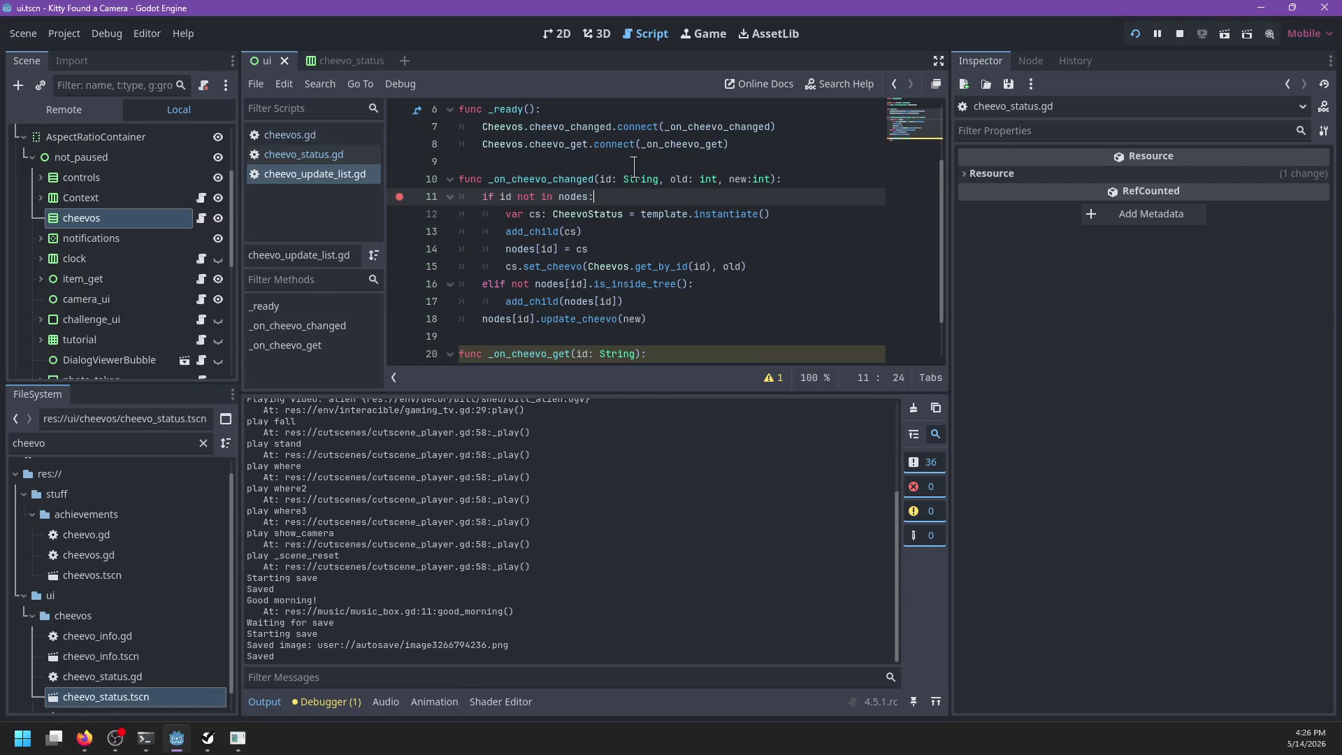
Step: Open the cheevos.gd script in the script editor
{"action": "left_click", "coordinate": [334, 155]}
{"action": "scroll", "coordinate": [615, 209], "scroll_direction": "down", "scroll_amount": 5}
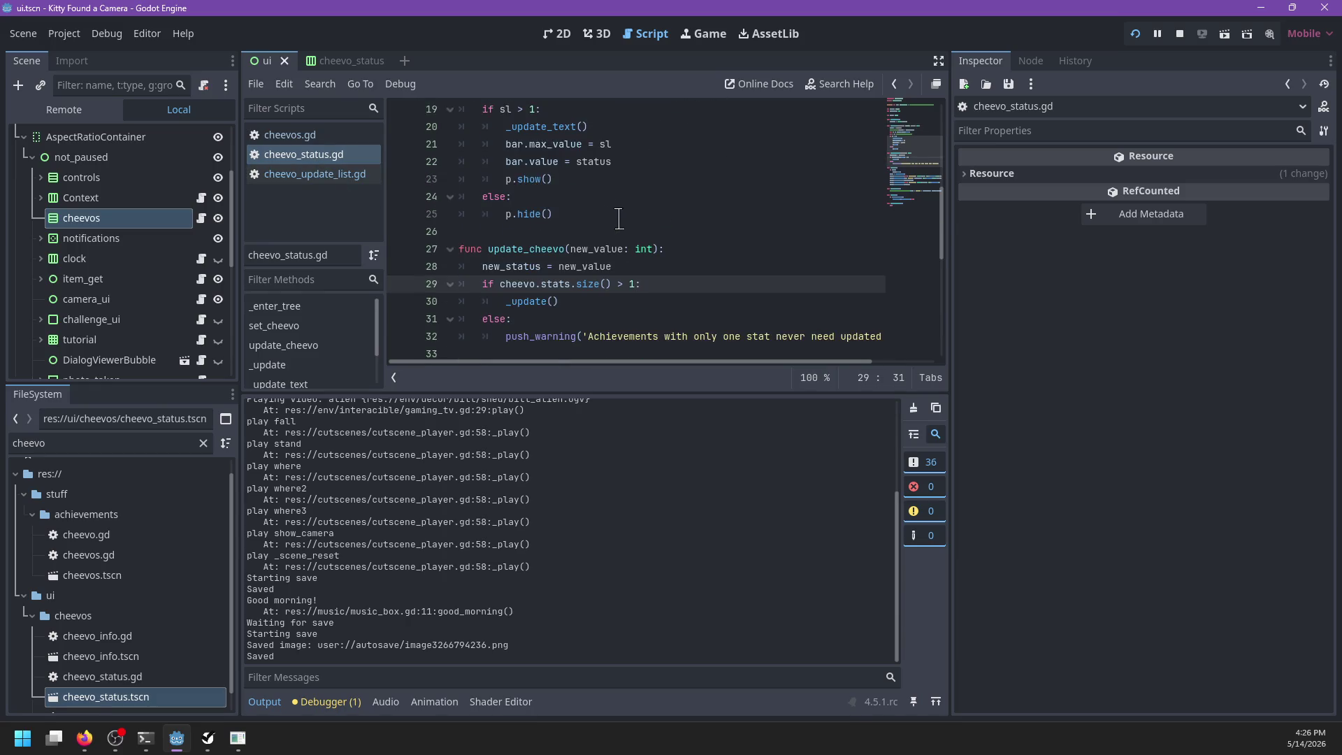
{"action": "left_click", "coordinate": [329, 135]}
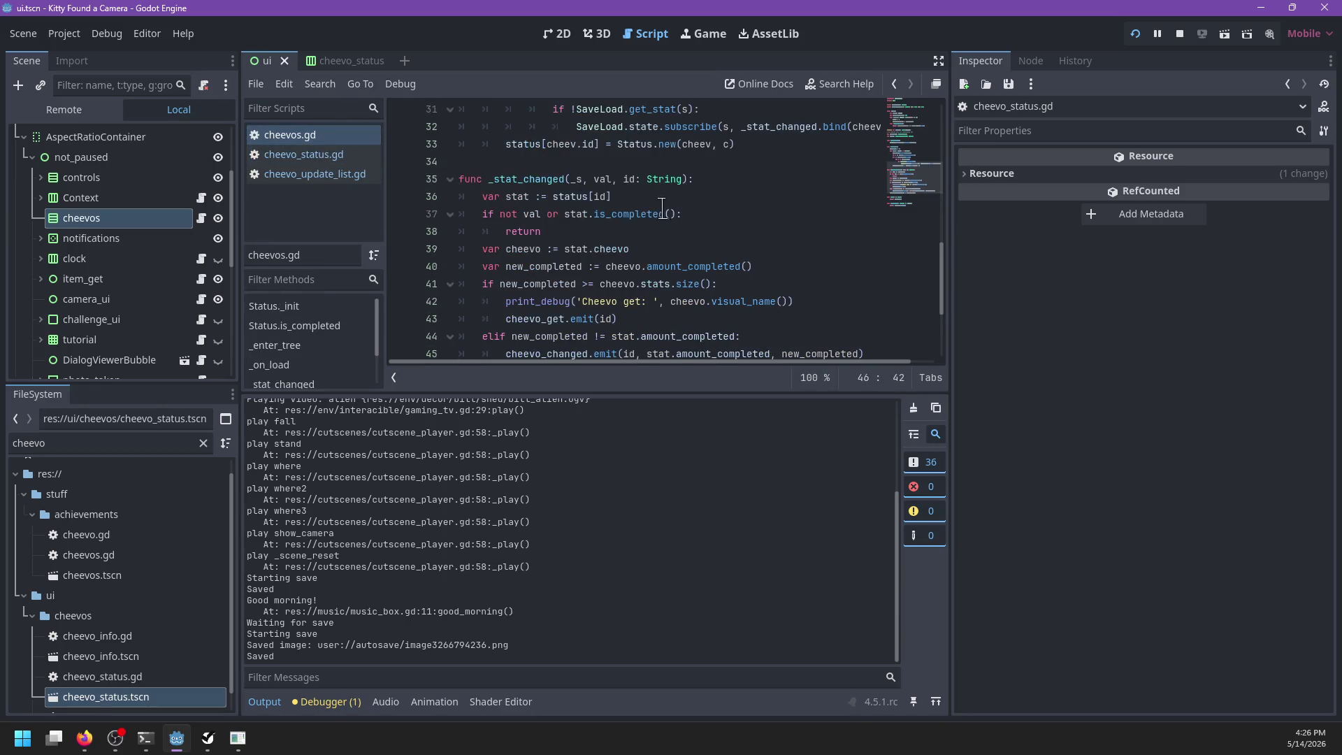
Step: Resume the paused run and start a New Game from the pause menu
{"action": "key", "text": "F12"}
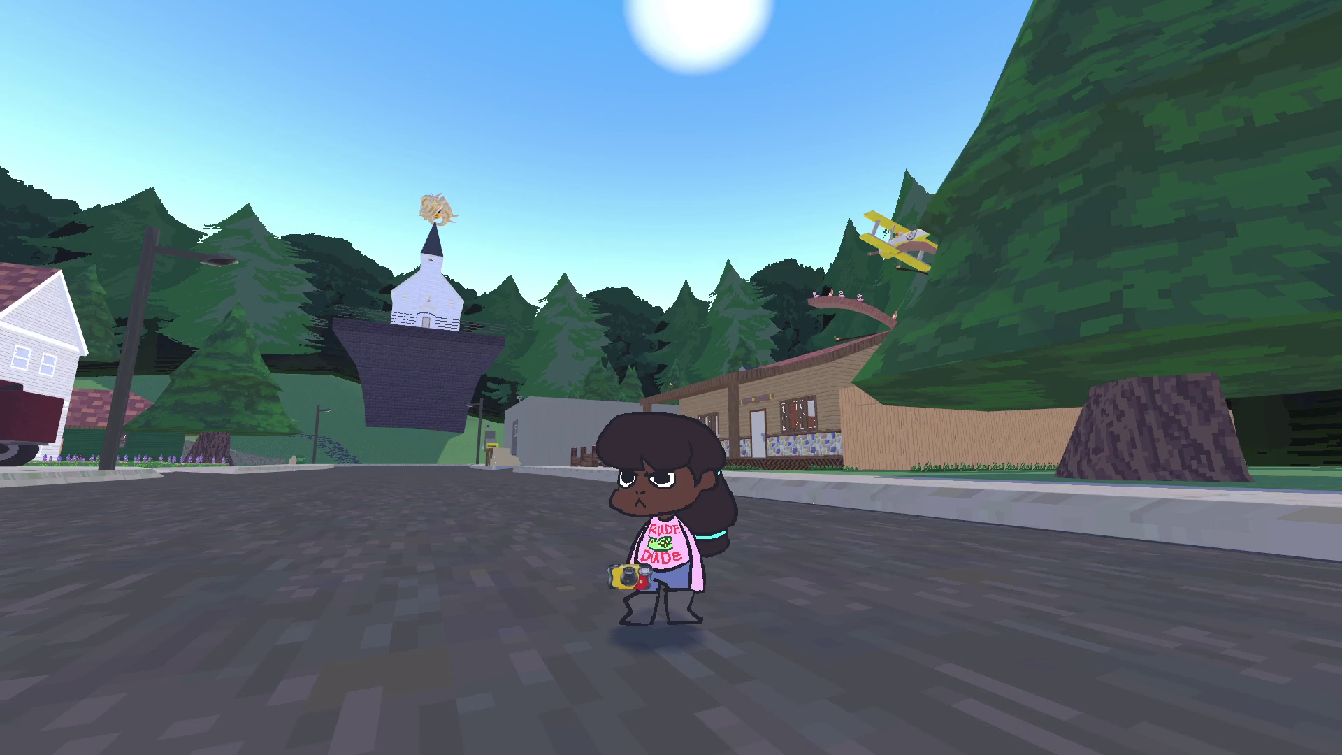
{"action": "key", "text": "Escape"}
{"action": "key", "text": "Down"}
{"action": "key", "text": "Down"}
{"action": "key", "text": "Down"}
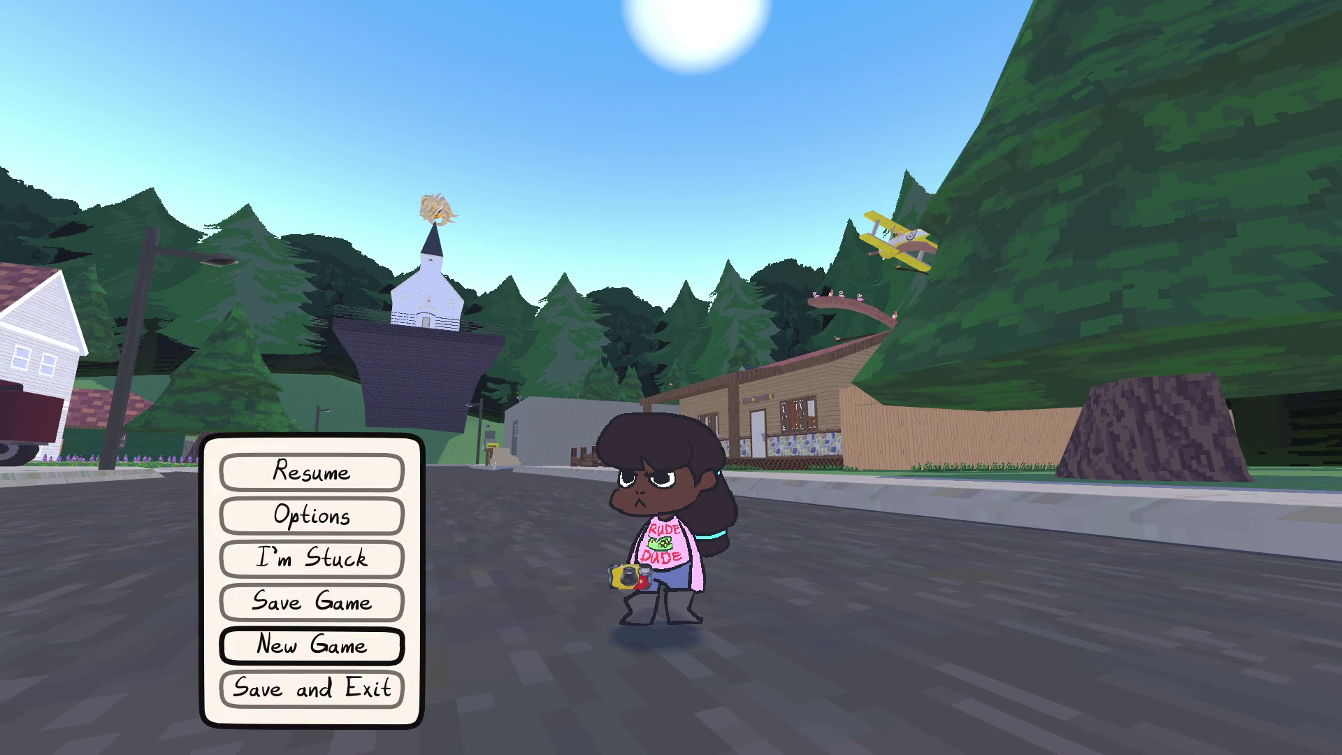
{"action": "key", "text": "Return"}
Step: Locate the status dictionary and the cheevo_ids = [] line in _on_load
{"action": "key", "text": "F8"}
{"action": "scroll", "coordinate": [663, 271], "scroll_direction": "up", "scroll_amount": 10}
{"action": "scroll", "coordinate": [664, 270], "scroll_direction": "down", "scroll_amount": 2}
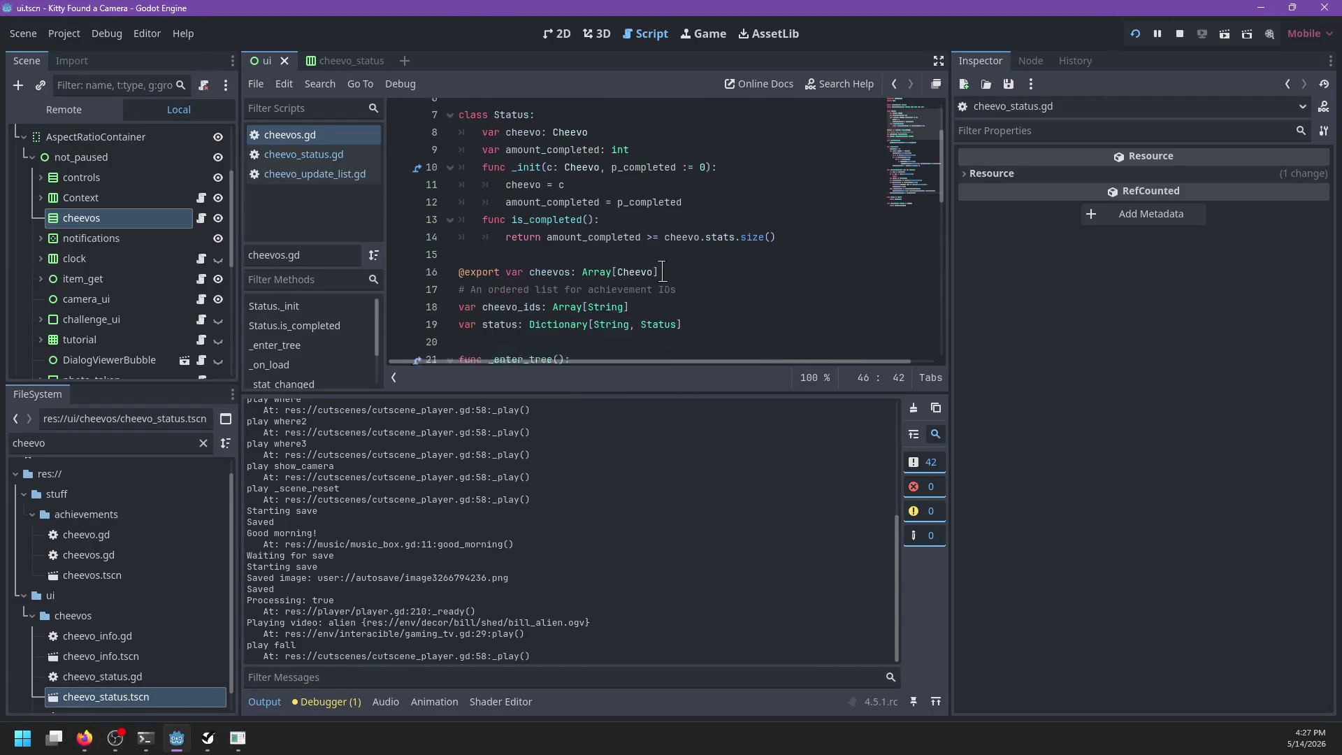
{"action": "scroll", "coordinate": [521, 304], "scroll_direction": "down", "scroll_amount": 1}
{"action": "double_click", "coordinate": [502, 267]}
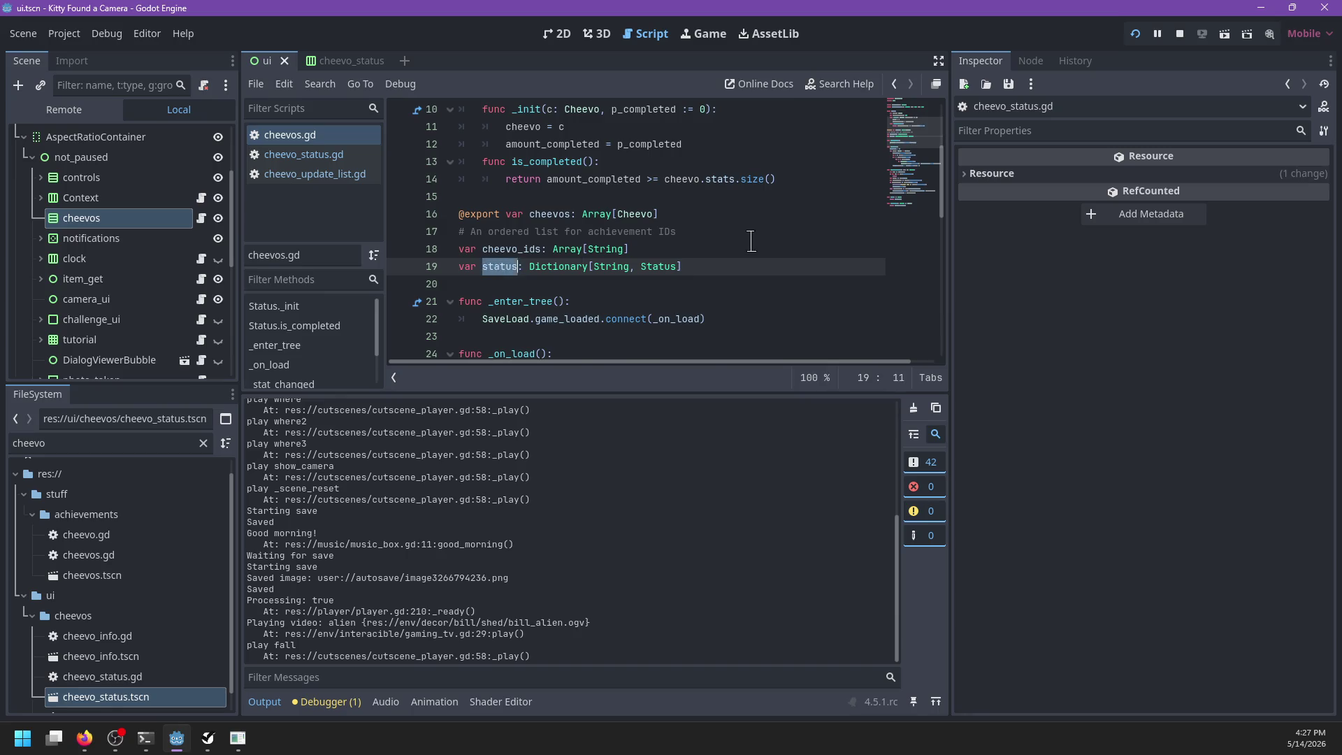
{"action": "scroll", "coordinate": [755, 243], "scroll_direction": "down", "scroll_amount": 3}
{"action": "scroll", "coordinate": [743, 252], "scroll_direction": "down", "scroll_amount": 1}
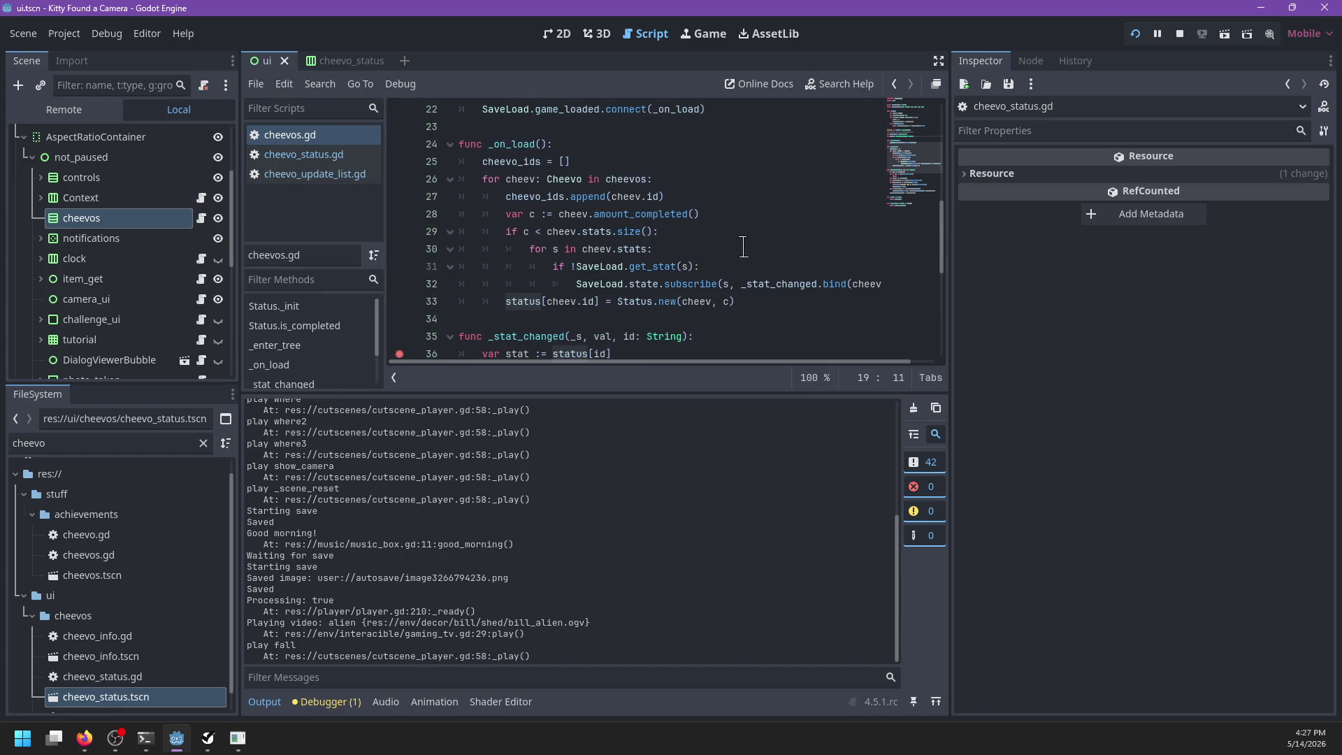
{"action": "left_click", "coordinate": [573, 160]}
Step: Add status.clear() after cheevo_ids = [], save, and rerun the game
{"action": "key", "text": "Return"}
{"action": "type", "text": "staut"}
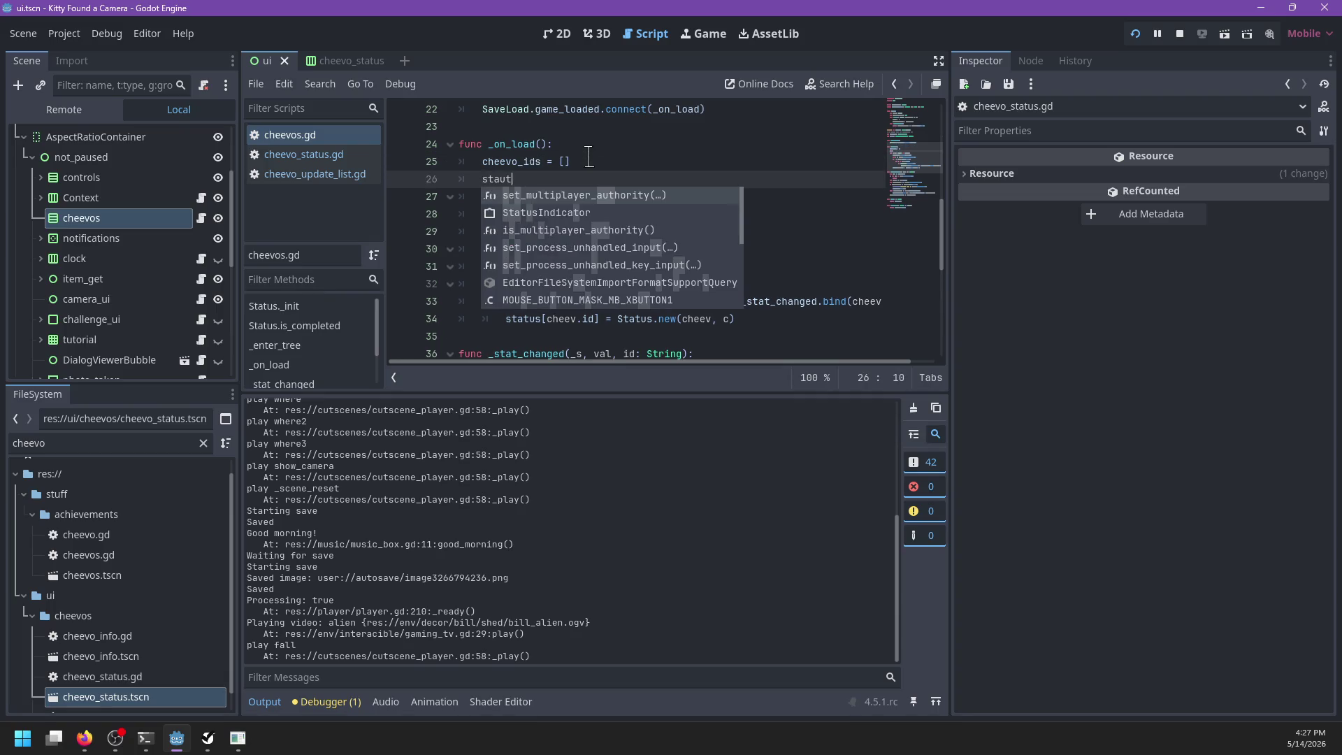
{"action": "key", "text": "BackSpace"}
{"action": "type", "text": "tus.clear"}
{"action": "key", "text": "Return"}
{"action": "key", "text": "ctrl+s"}
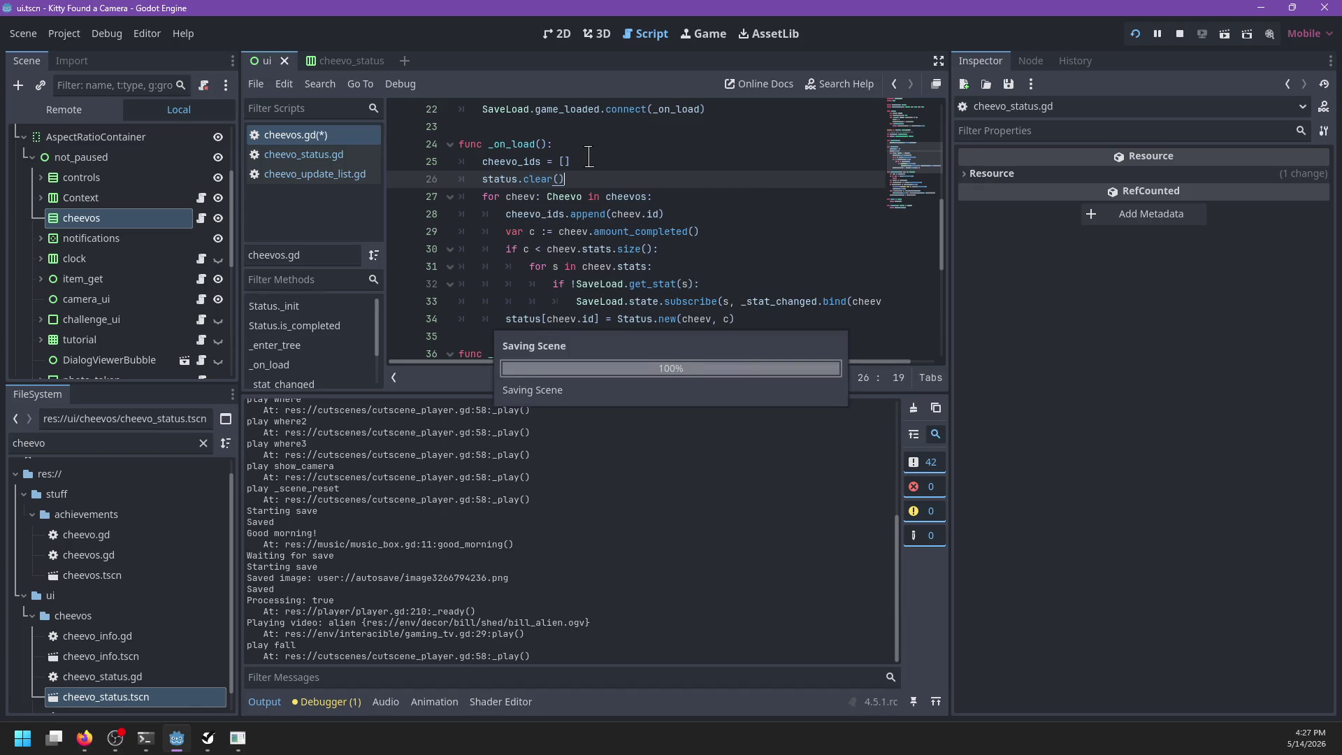
{"action": "key", "text": "space"}
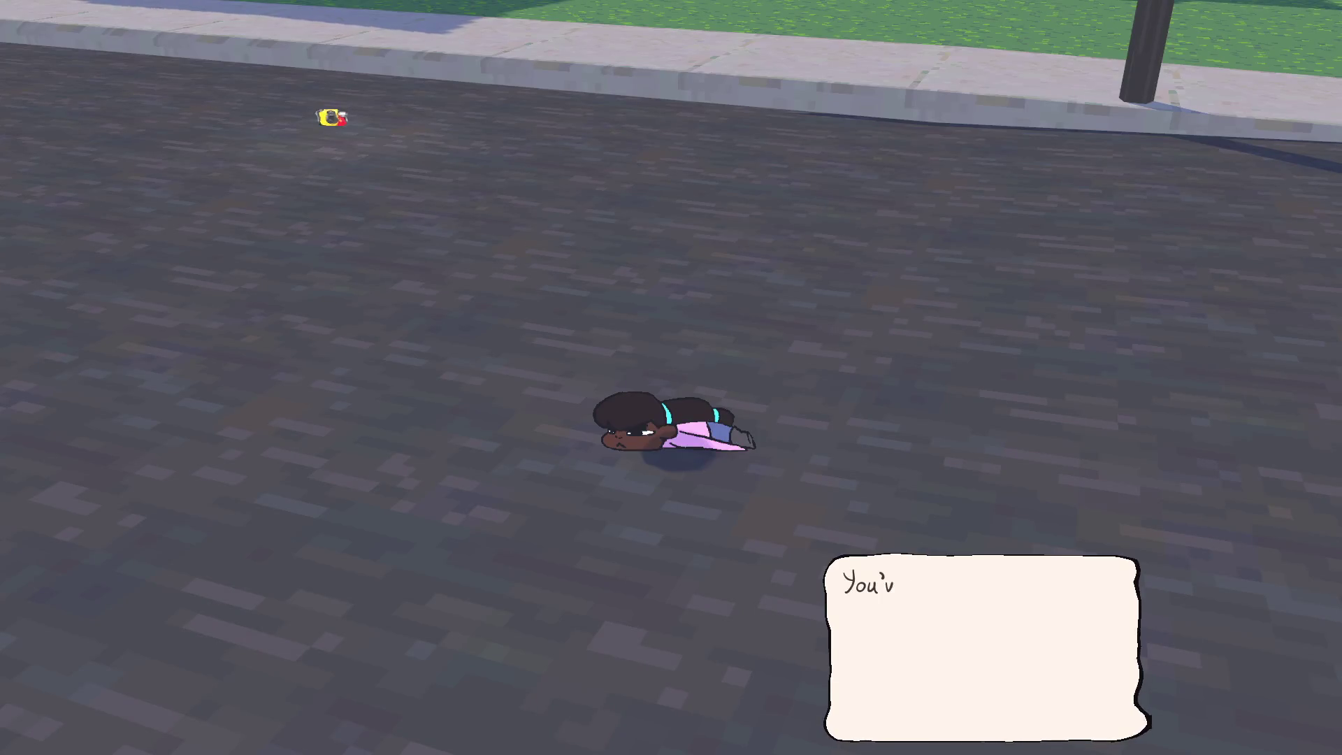
Step: Skip the intro, pick up the Old Camera, dismiss the found-item dialog, and return to the editor
{"action": "key", "text": "space"}
{"action": "key", "text": "space"}
{"action": "key", "text": "space"}
{"action": "key", "text": "space"}
{"action": "key", "text": "space"}
{"action": "key", "text": "space"}
{"action": "key", "text": "w"}
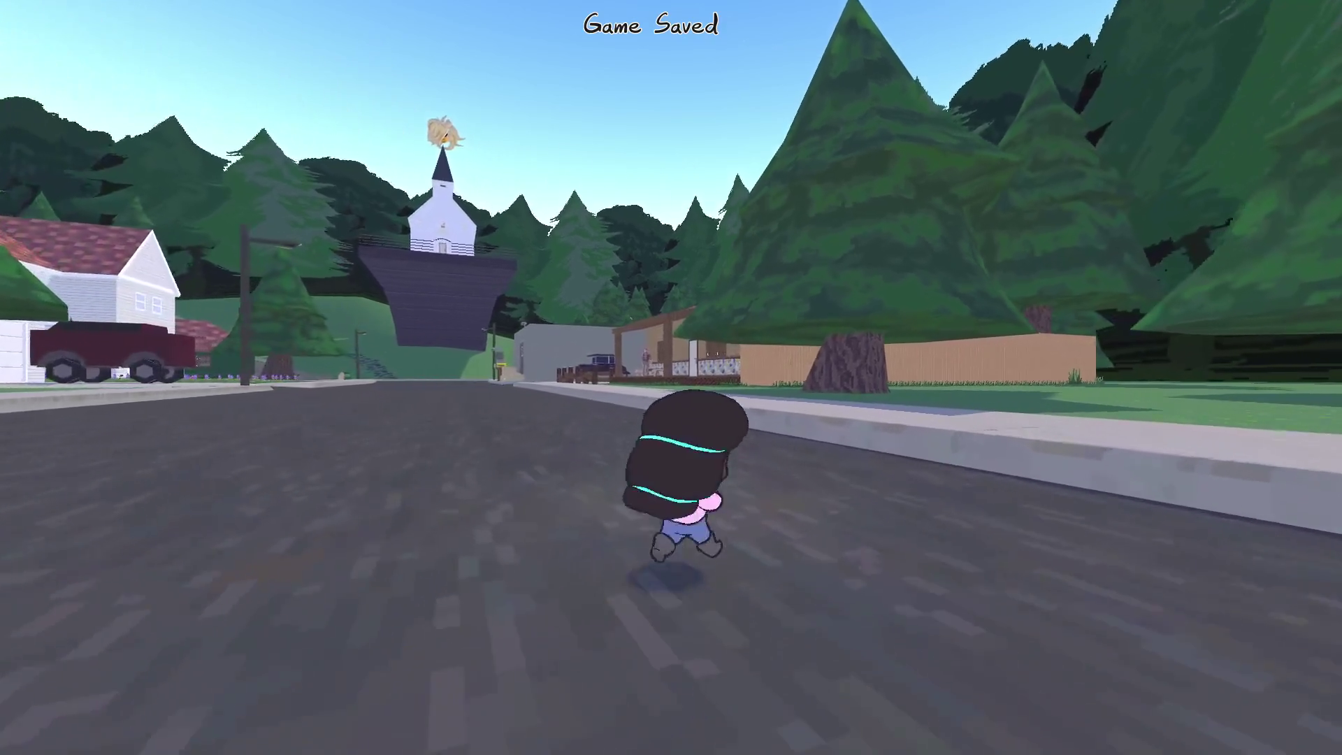
{"action": "key", "text": "e"}
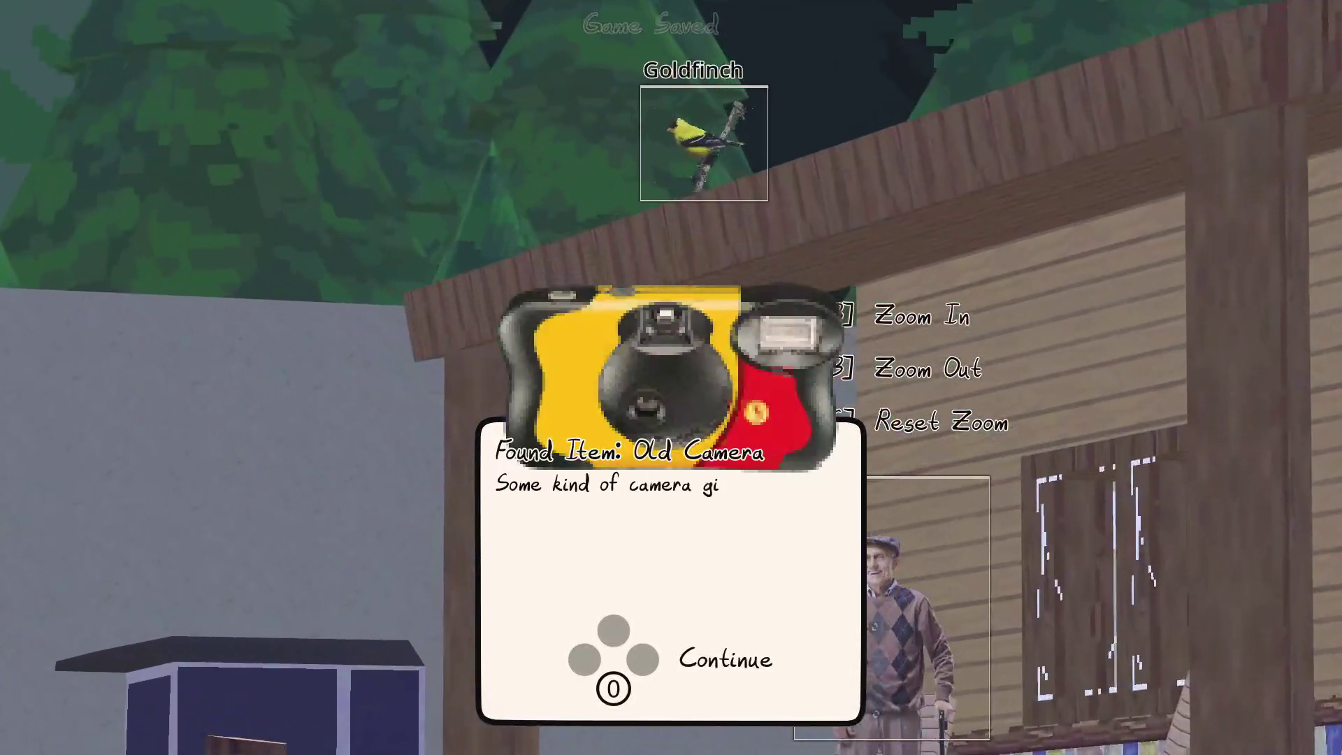
{"action": "key", "text": "space"}
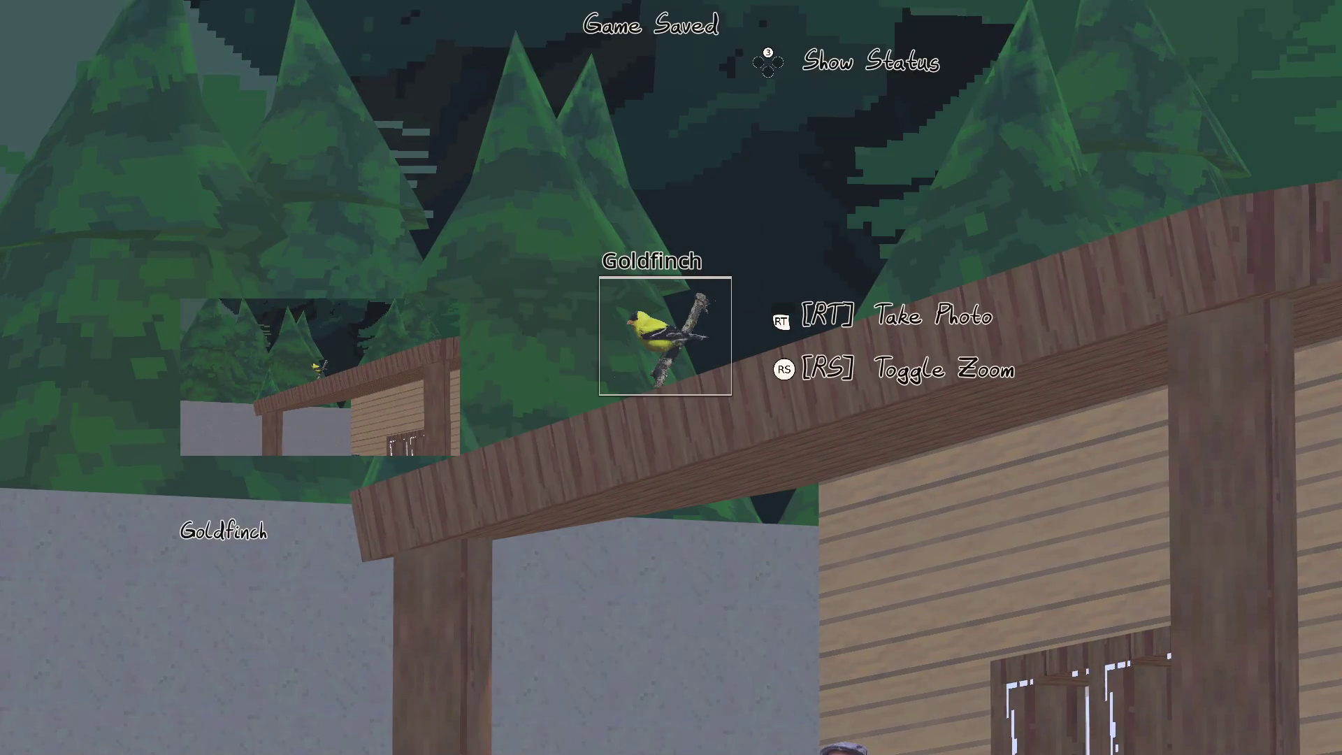
{"action": "key", "text": "F8"}
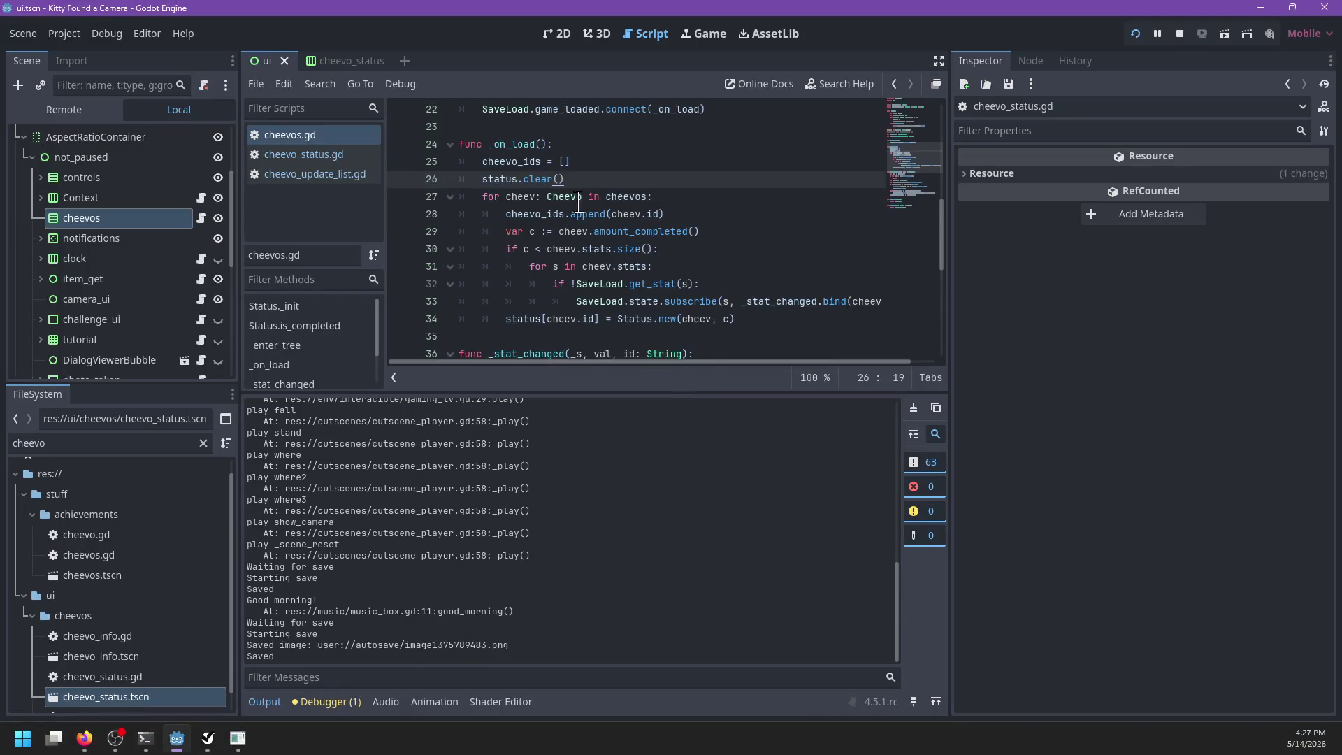
Step: Check the _stat_changed breakpoint on line 37 of cheevos.gd
{"action": "scroll", "coordinate": [579, 206], "scroll_direction": "down", "scroll_amount": 3}
{"action": "double_click", "coordinate": [514, 197]}
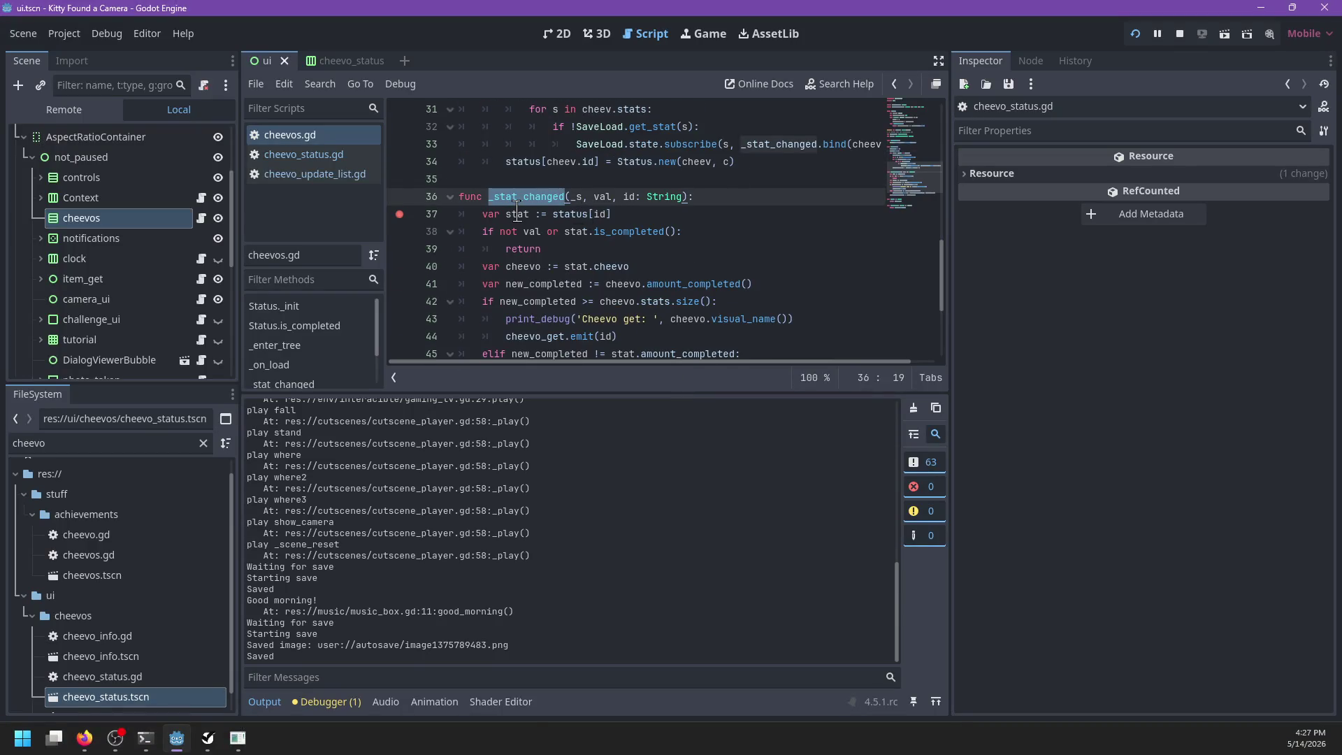
{"action": "left_click", "coordinate": [683, 210]}
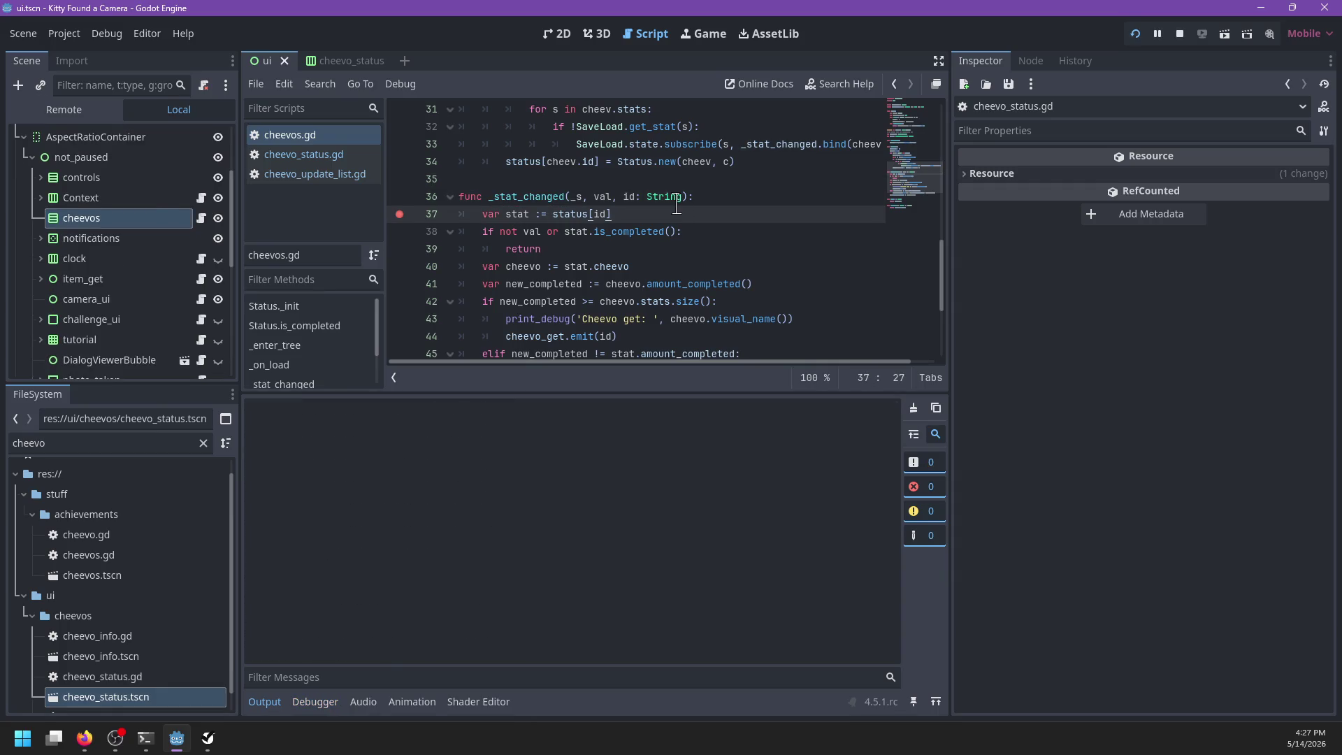
{"action": "mouse_move", "coordinate": [677, 206]}
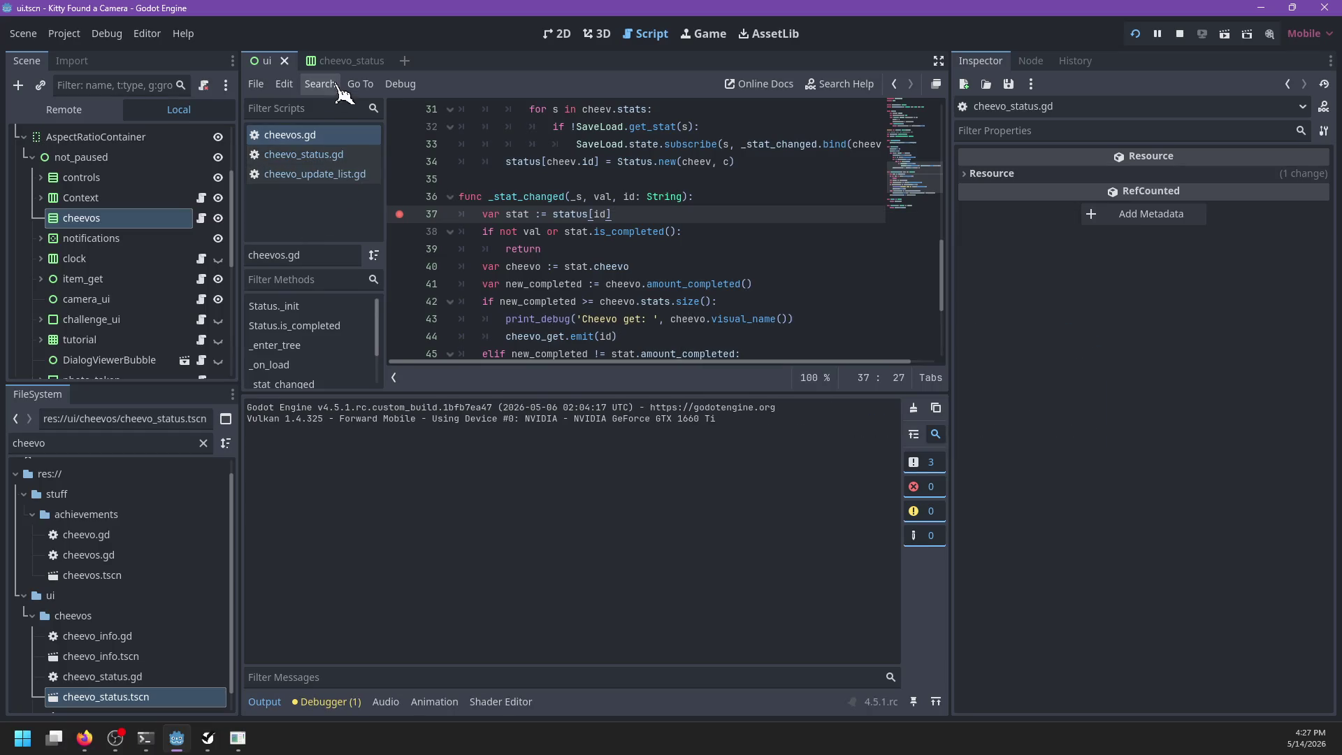
Step: Filter the FileSystem dock for 'cheevos' and open cheevos.tscn
{"action": "double_click", "coordinate": [131, 443]}
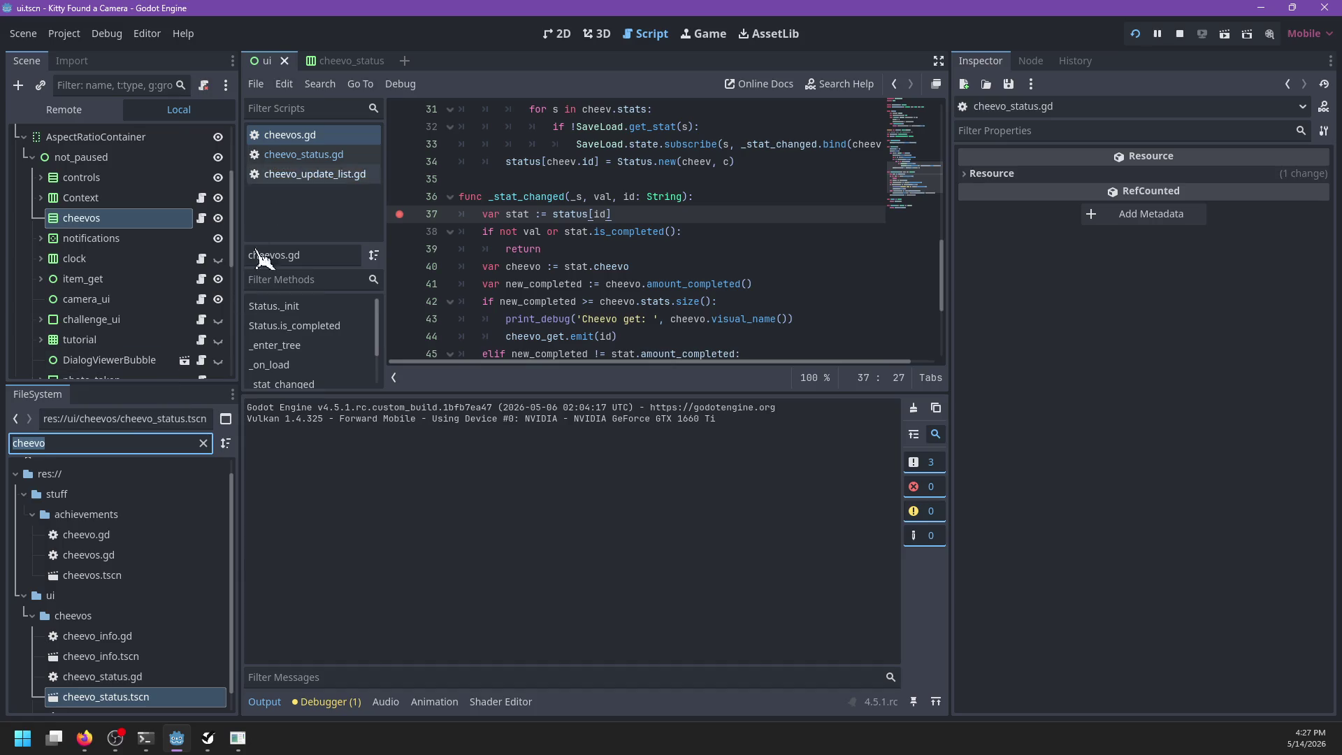
{"action": "type", "text": "cheevos"}
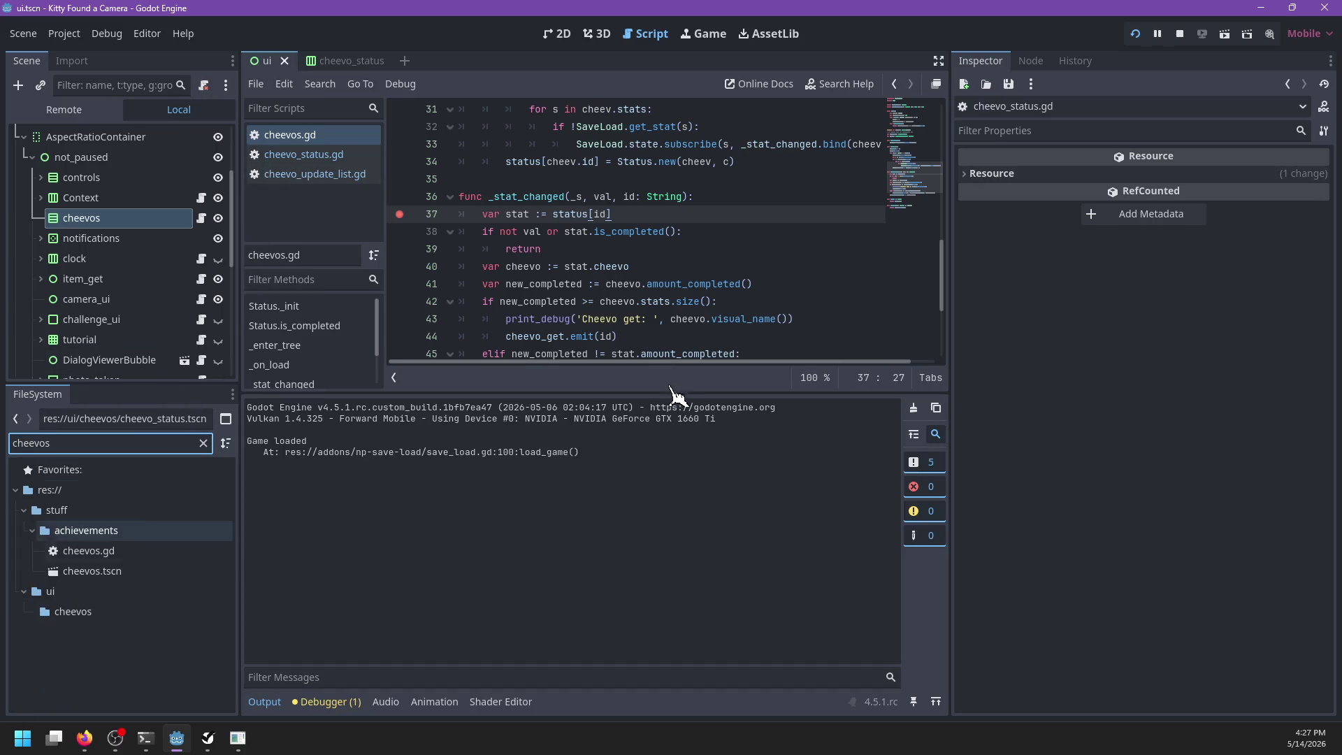
{"action": "left_click", "coordinate": [97, 572]}
{"action": "double_click", "coordinate": [97, 572]}
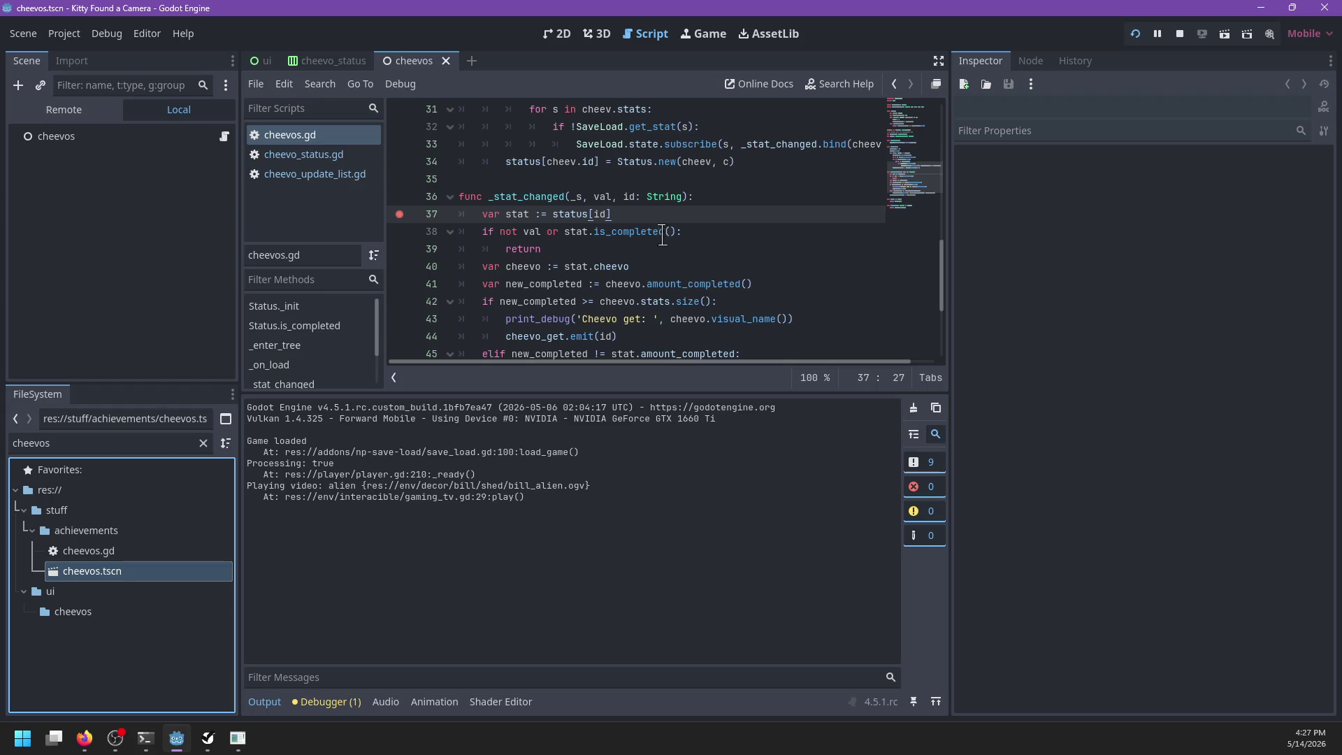
Step: Expand Cheevos, element 0 and its Stats array in the Inspector, then return to the game
{"action": "left_click", "coordinate": [1154, 177]}
{"action": "left_click", "coordinate": [1216, 230]}
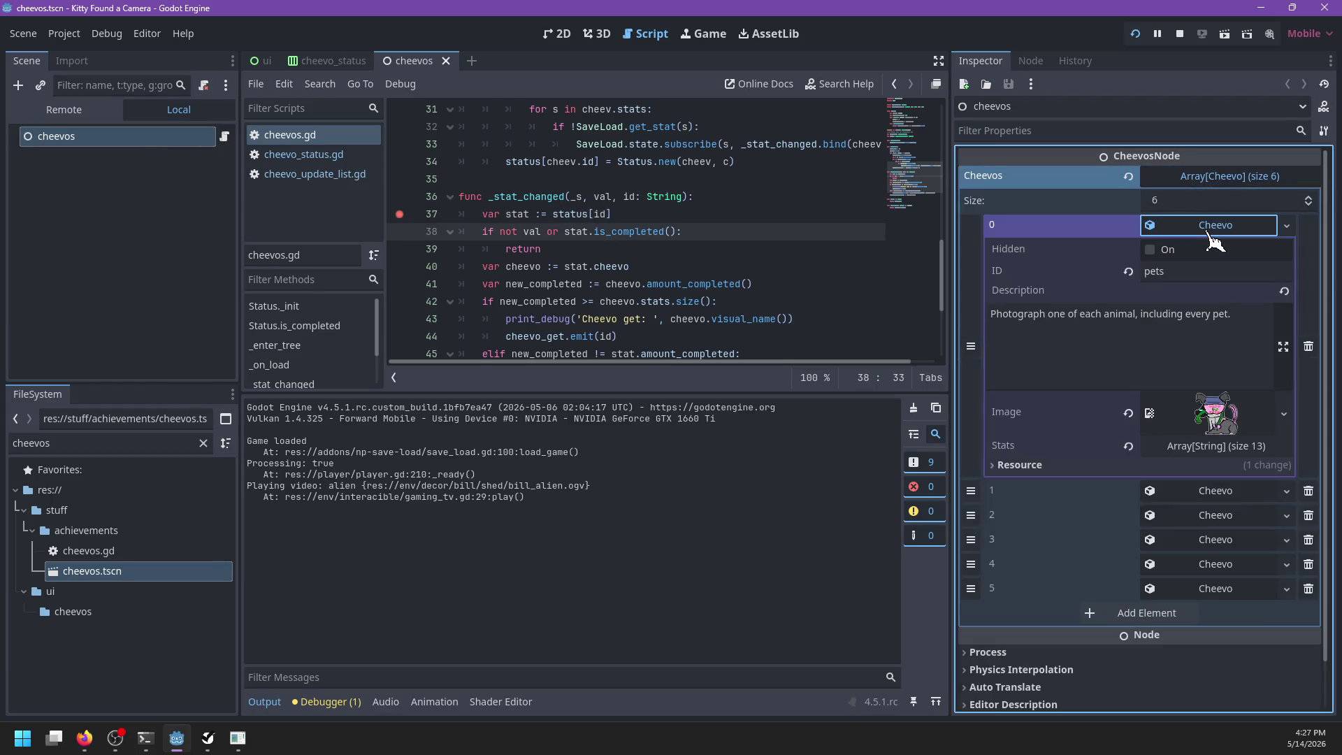
{"action": "left_click", "coordinate": [1192, 449]}
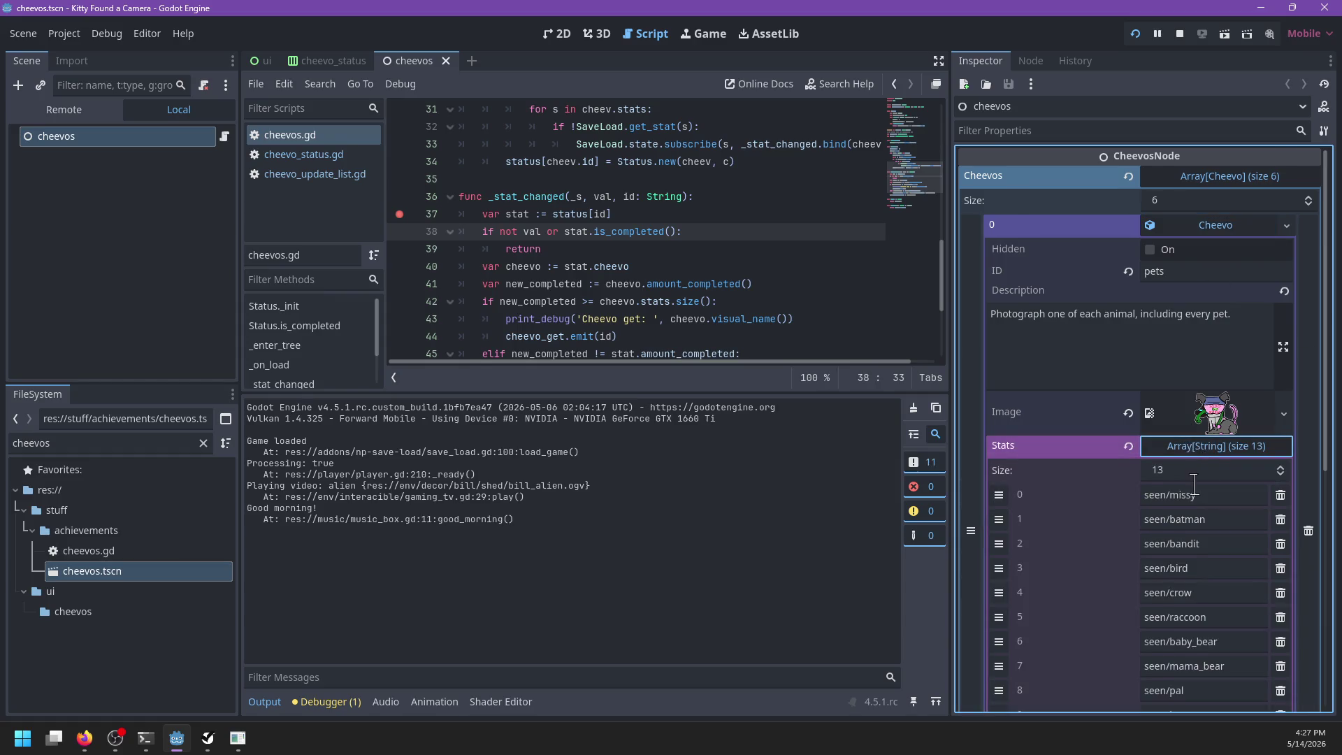
{"action": "scroll", "coordinate": [1204, 503], "scroll_direction": "down", "scroll_amount": 2}
{"action": "key", "text": "alt+Tab"}
Step: Photograph the goldfinch and old man, then keep running
{"action": "key", "text": "e"}
{"action": "scroll", "coordinate": [672, 377], "scroll_direction": "up", "scroll_amount": 5}
{"action": "key", "text": "e"}
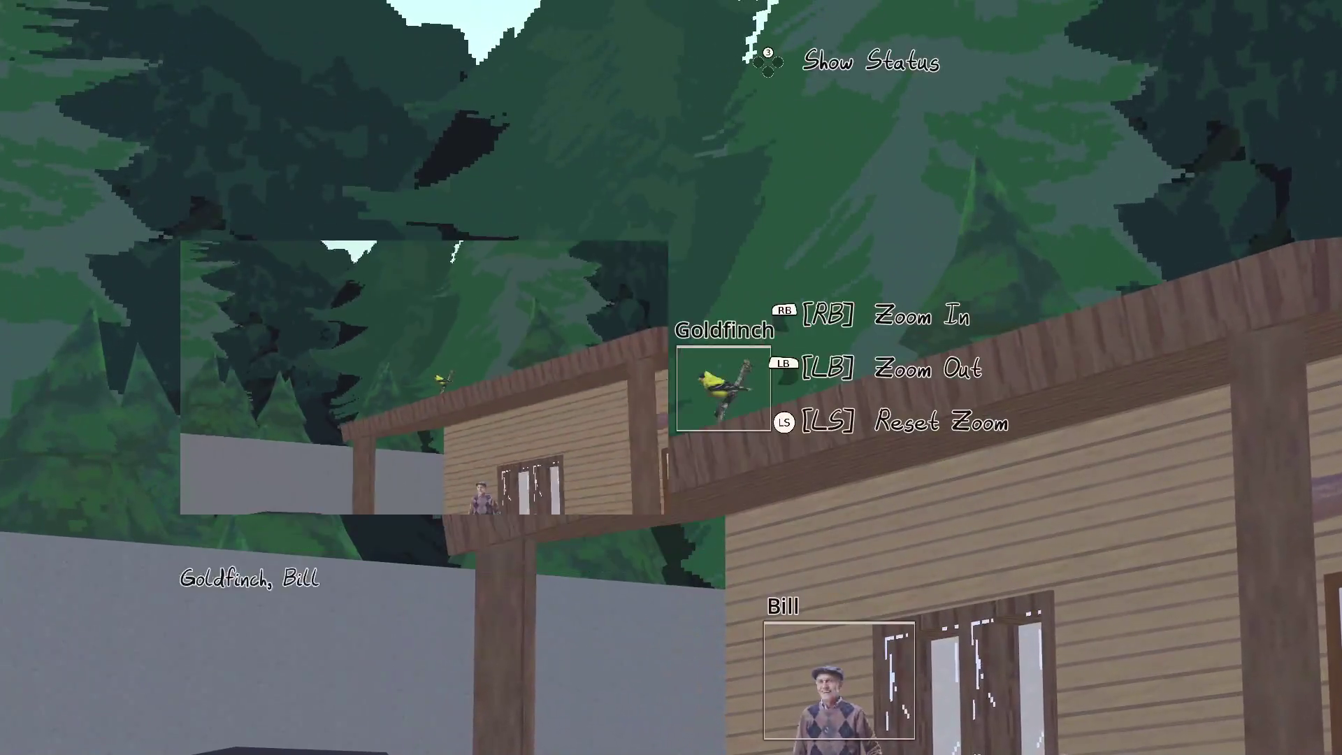
{"action": "key", "text": "w"}
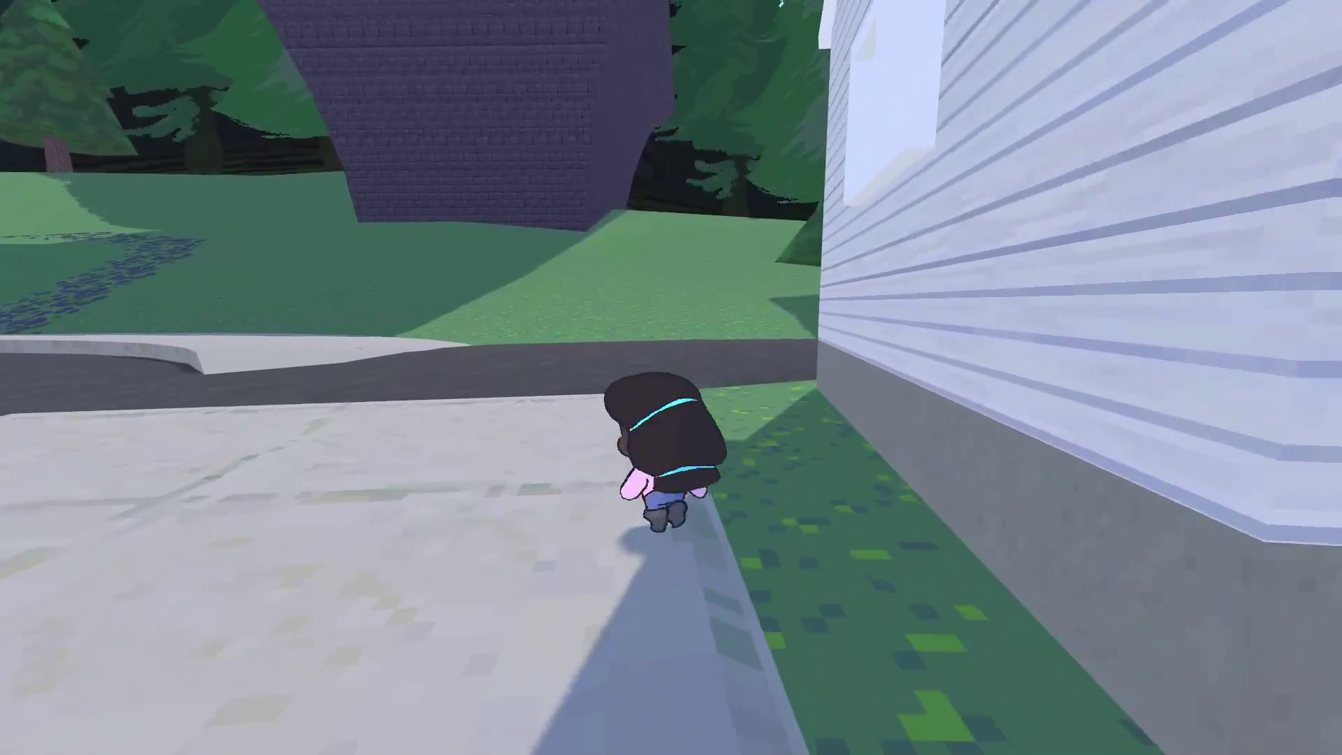
Step: Photograph the crows on the wire in first-person camera view to hit the breakpoint
{"action": "key", "text": "c"}
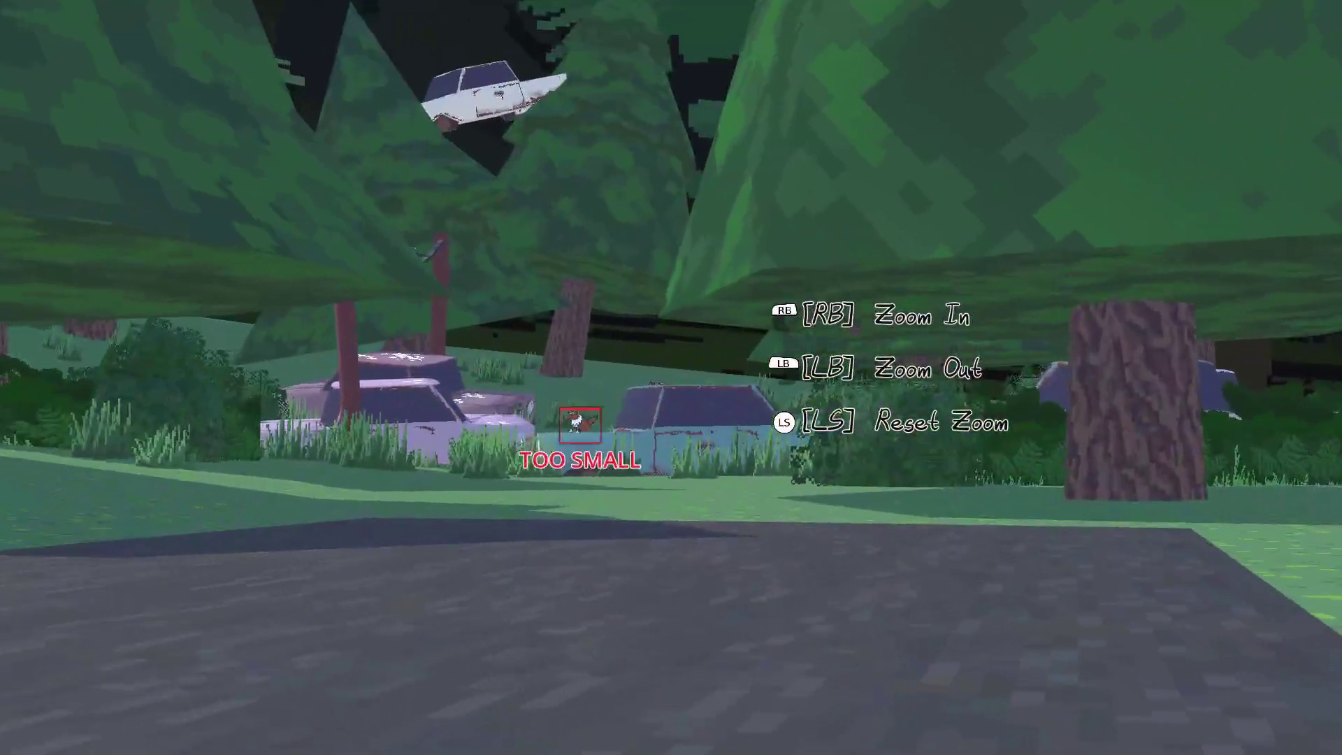
{"action": "scroll", "coordinate": [672, 378], "scroll_direction": "up", "scroll_amount": 5}
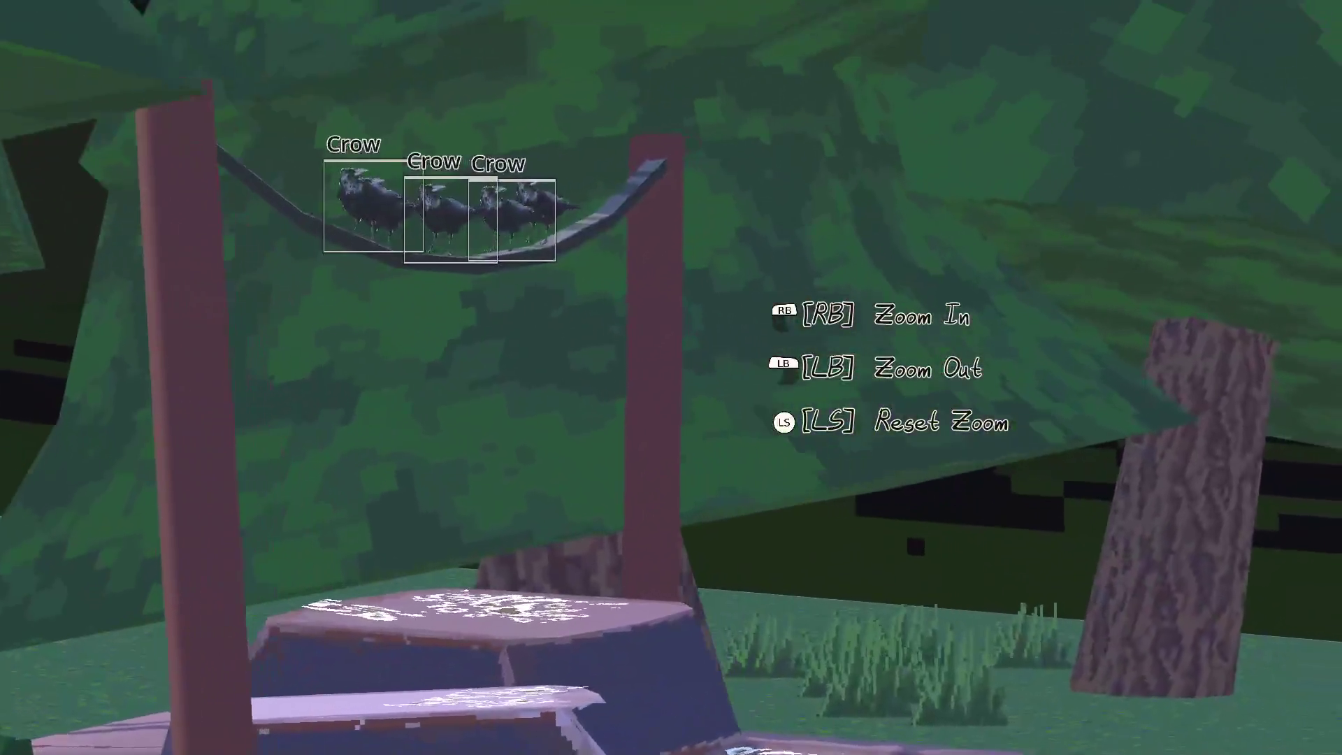
{"action": "left_click", "coordinate": [671, 377]}
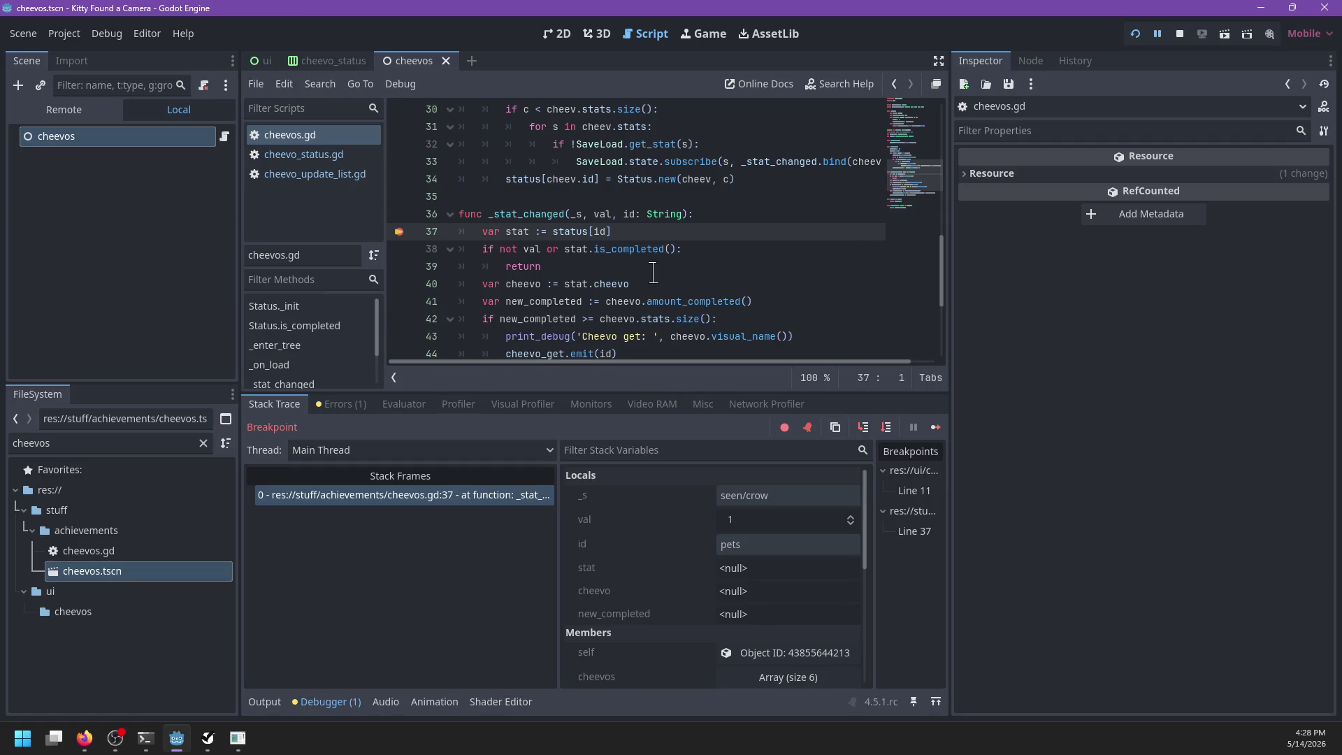
Step: Filter the FileSystem dock for 'world' and open world.tscn
{"action": "double_click", "coordinate": [139, 438]}
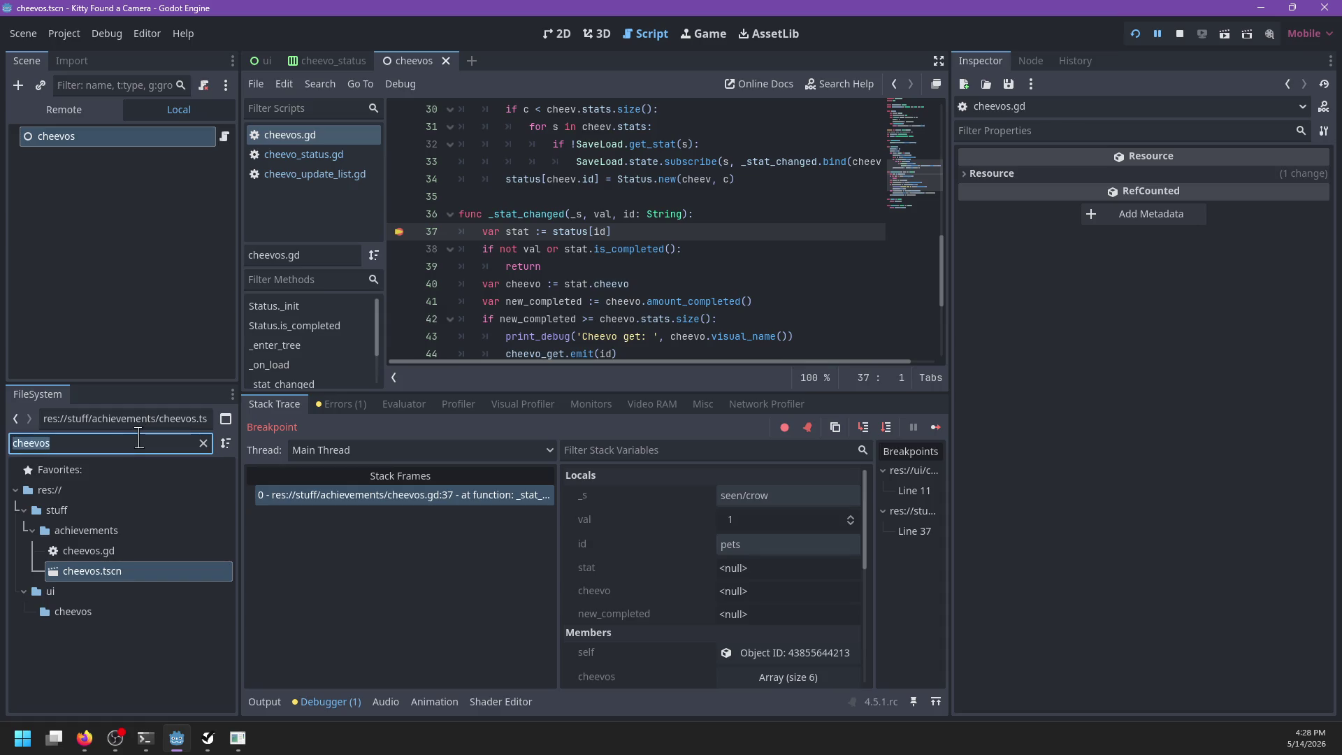
{"action": "type", "text": "world"}
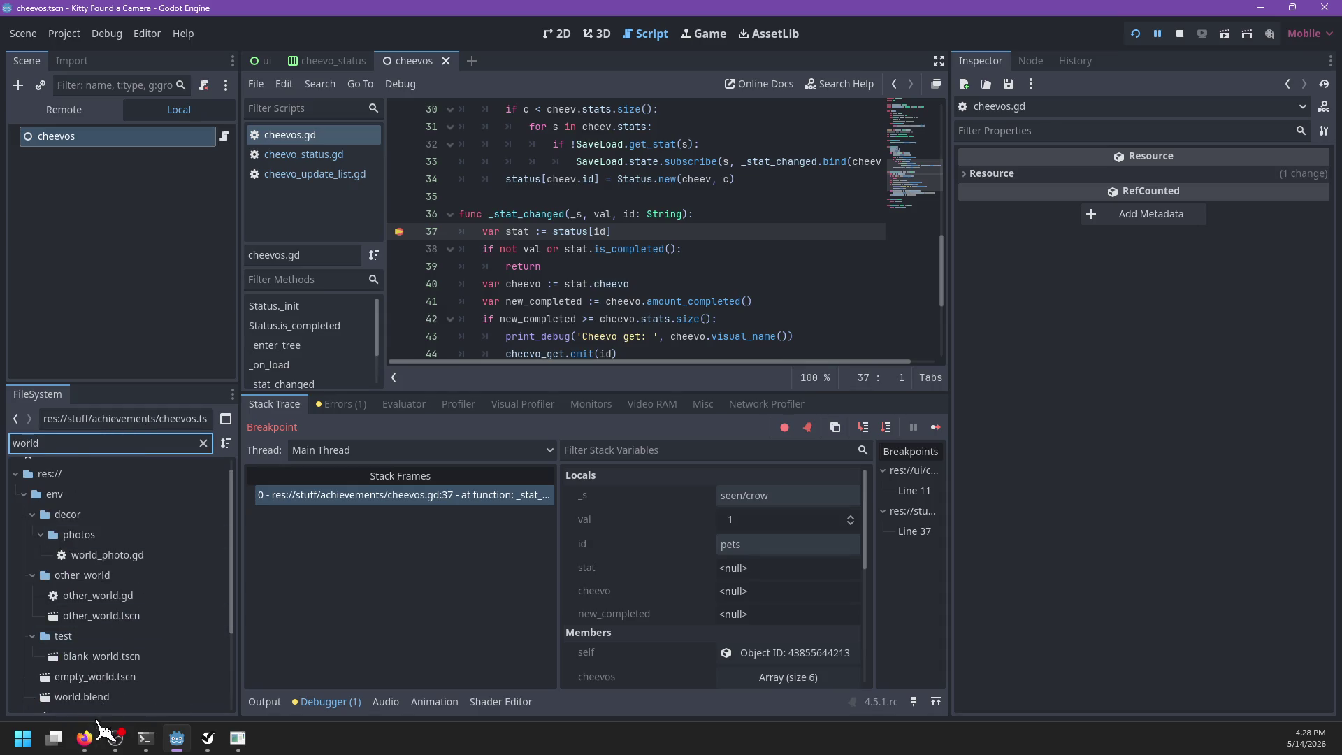
{"action": "scroll", "coordinate": [111, 629], "scroll_direction": "down", "scroll_amount": 3}
{"action": "left_click", "coordinate": [112, 617]}
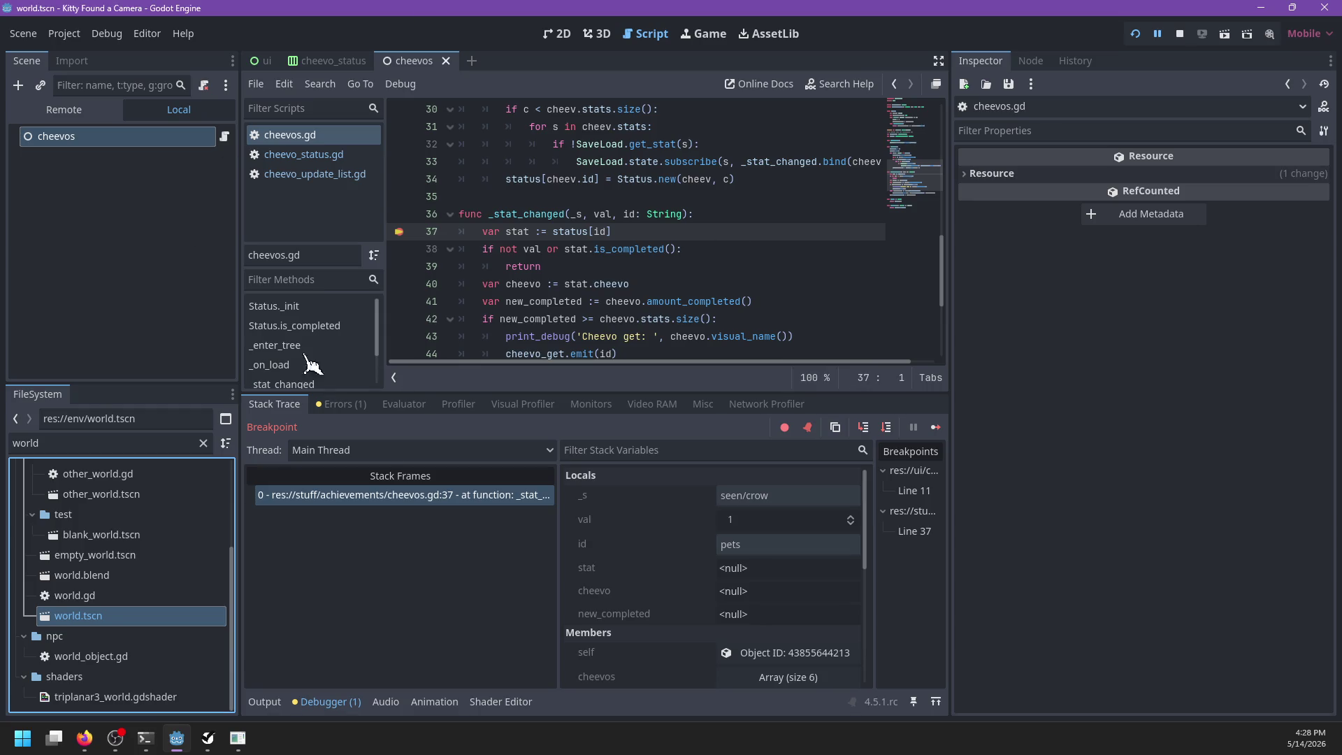
Step: Return to the cheevos scene tab and step to line 38 of _stat_changed
{"action": "left_click", "coordinate": [414, 61]}
{"action": "left_click", "coordinate": [729, 244]}
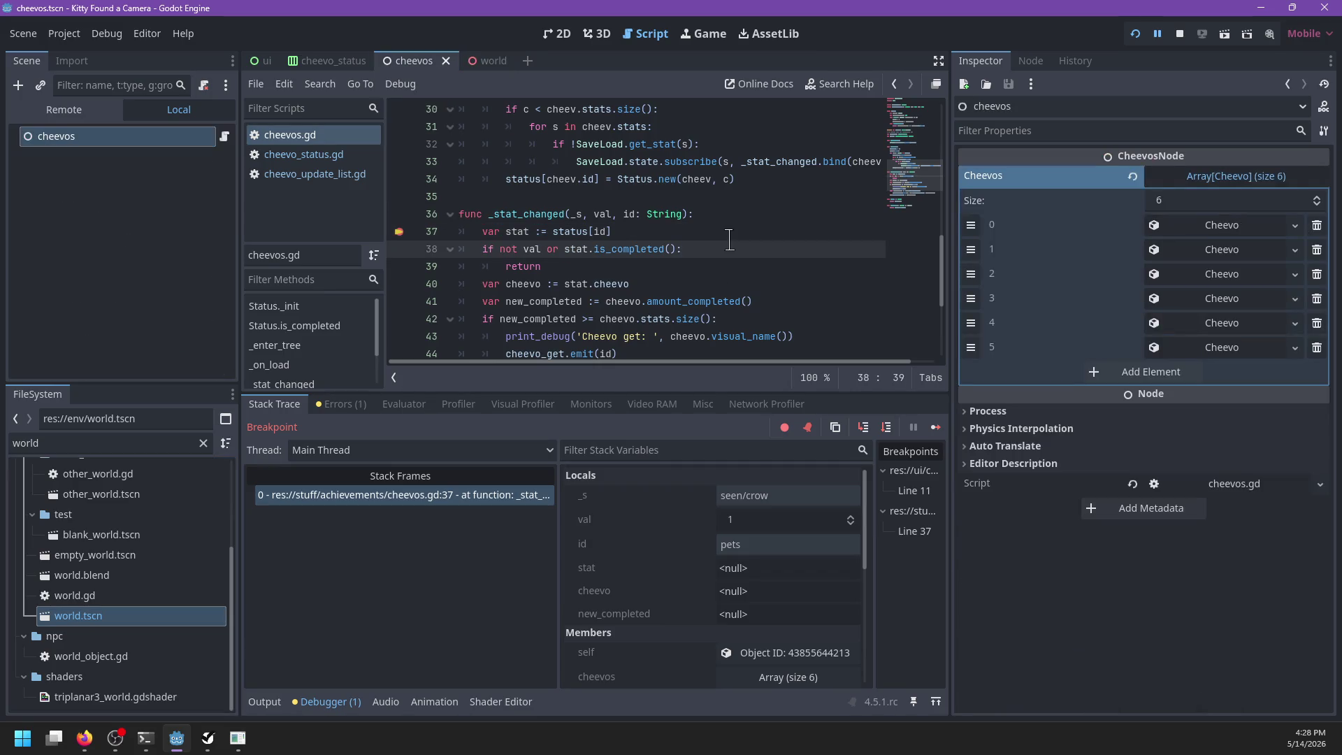
{"action": "key", "text": "F10"}
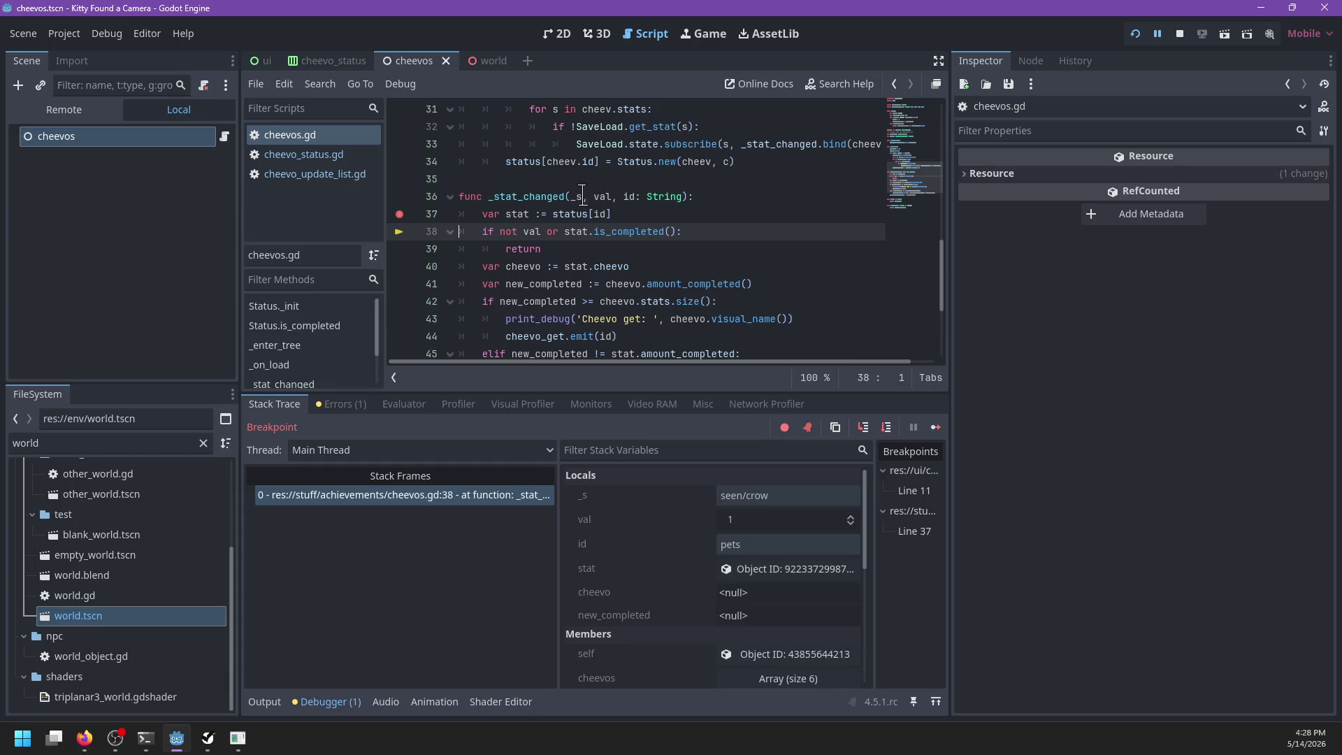
Step: Step over past new_completed and the completion check to the cheevo_changed emit on line 46
{"action": "mouse_move", "coordinate": [578, 193]}
{"action": "key", "text": "F10"}
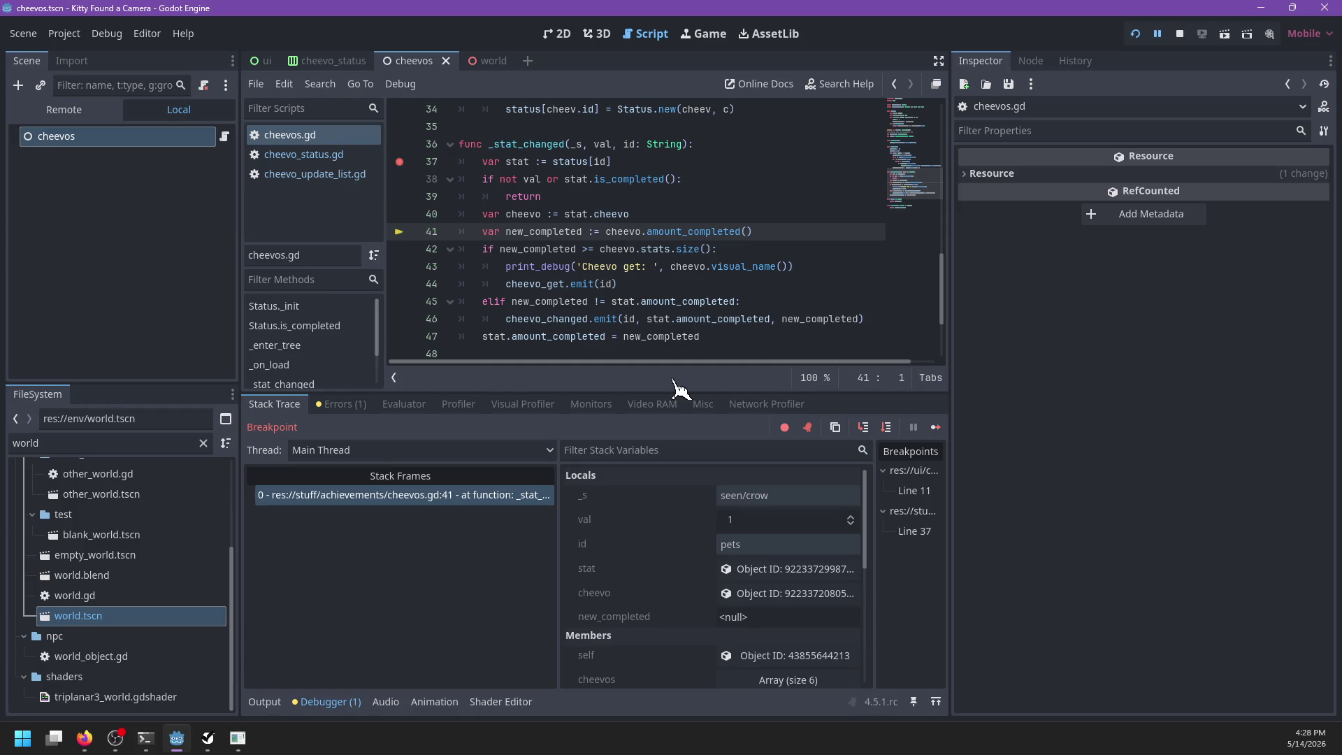
{"action": "scroll", "coordinate": [679, 252], "scroll_direction": "up", "scroll_amount": 5}
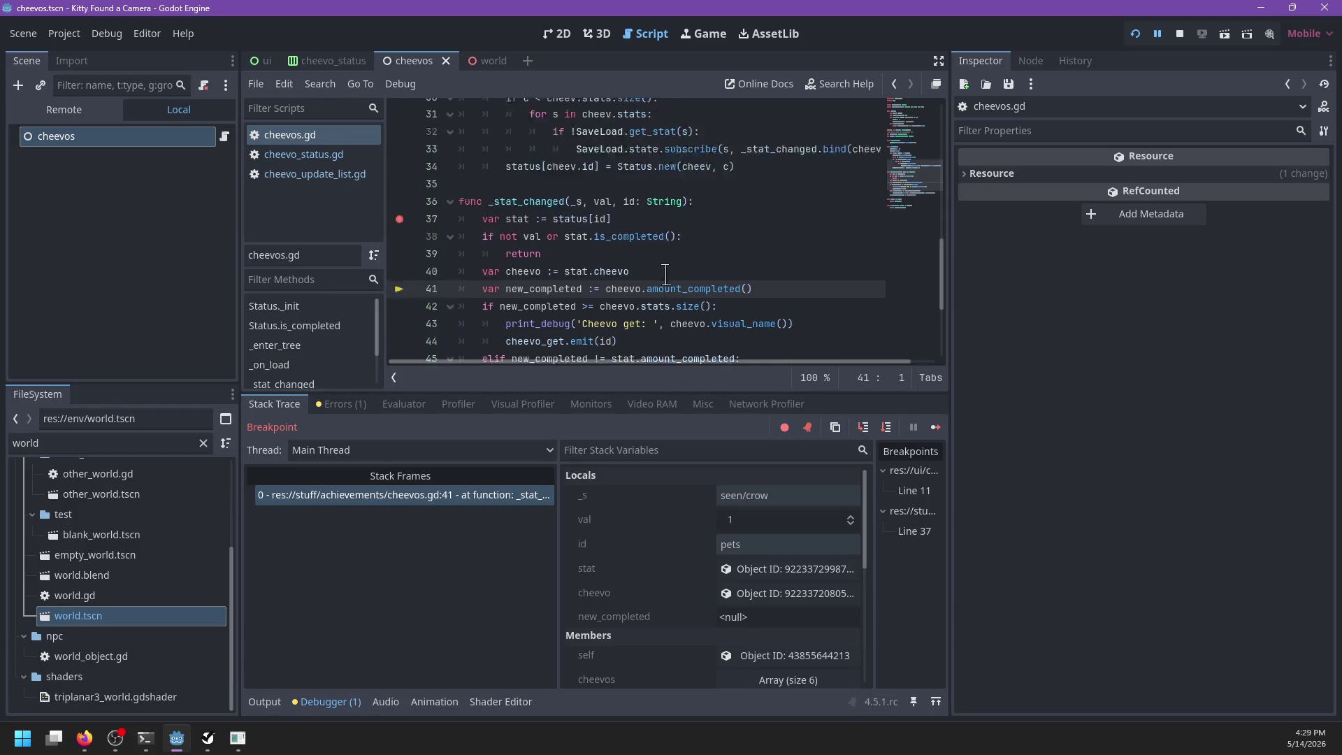
{"action": "scroll", "coordinate": [678, 252], "scroll_direction": "down", "scroll_amount": 3}
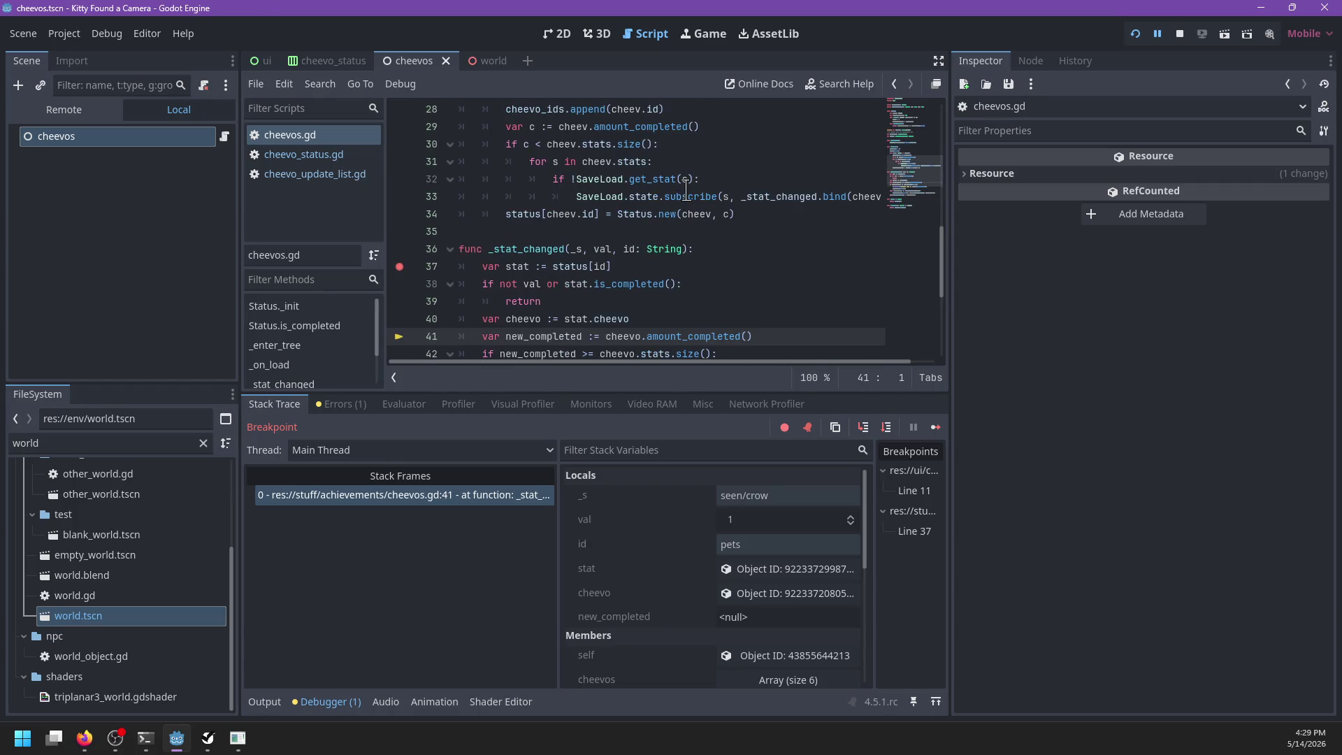
{"action": "mouse_move", "coordinate": [686, 188]}
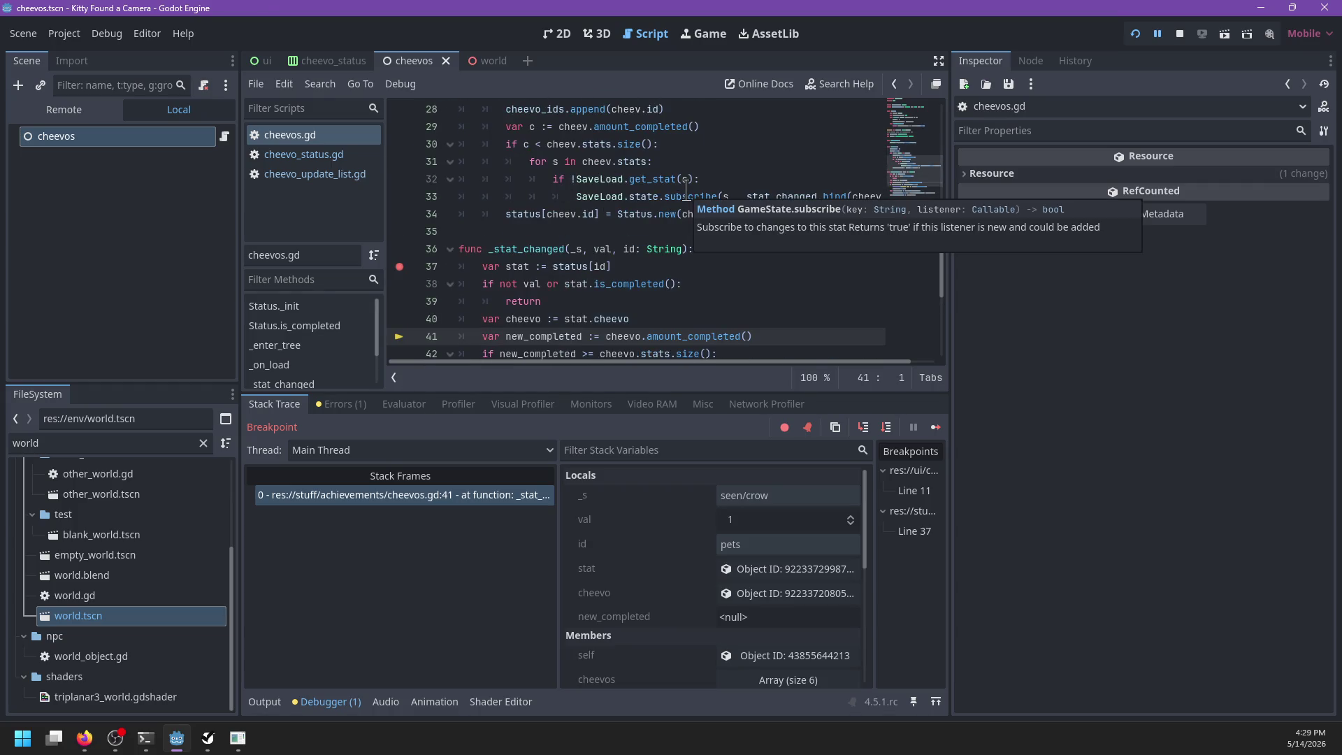
{"action": "mouse_move", "coordinate": [628, 241]}
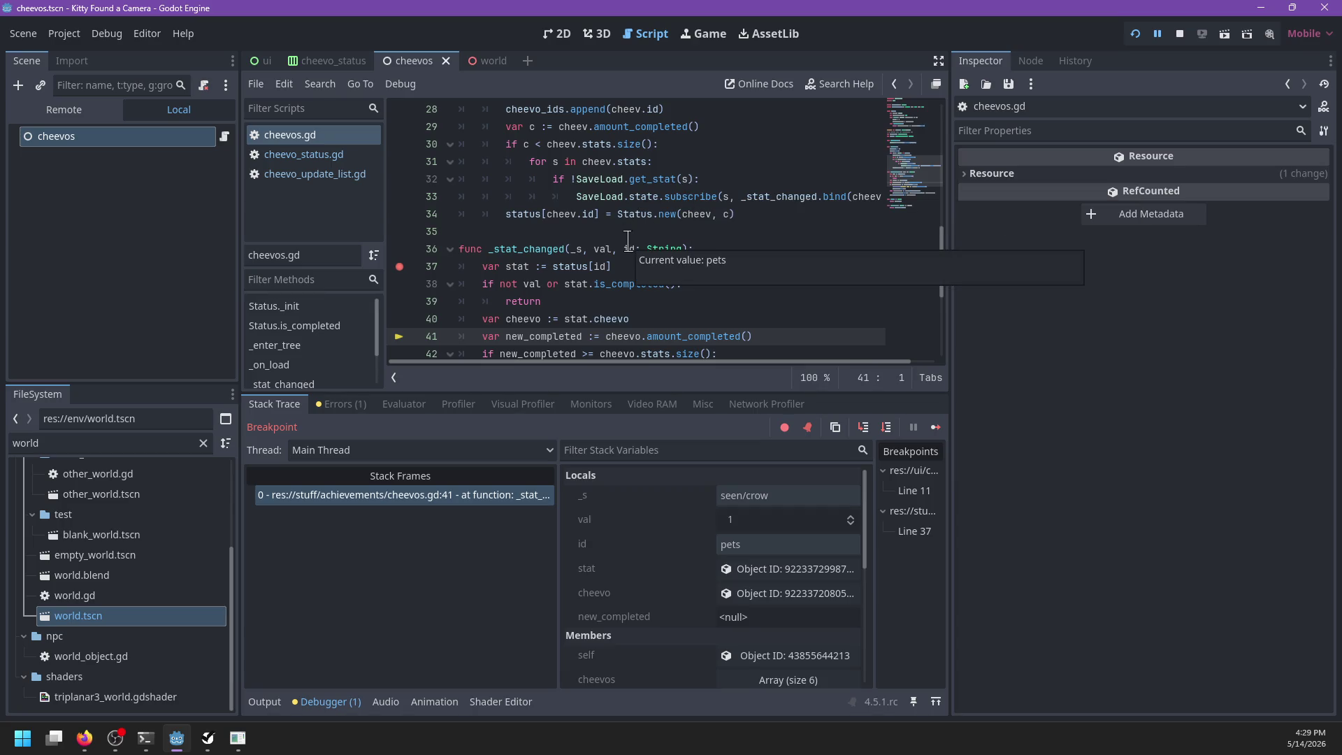
{"action": "key", "text": "F10"}
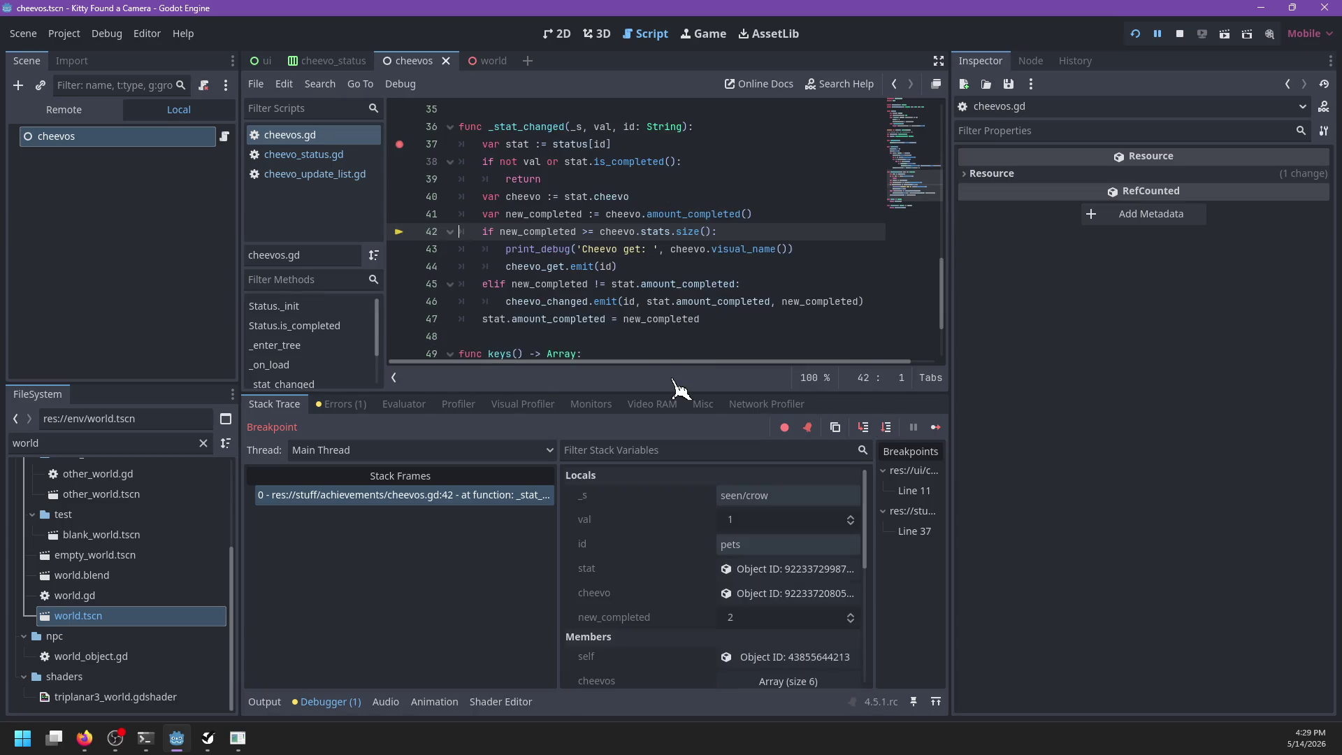
{"action": "key", "text": "F10"}
{"action": "key", "text": "F10"}
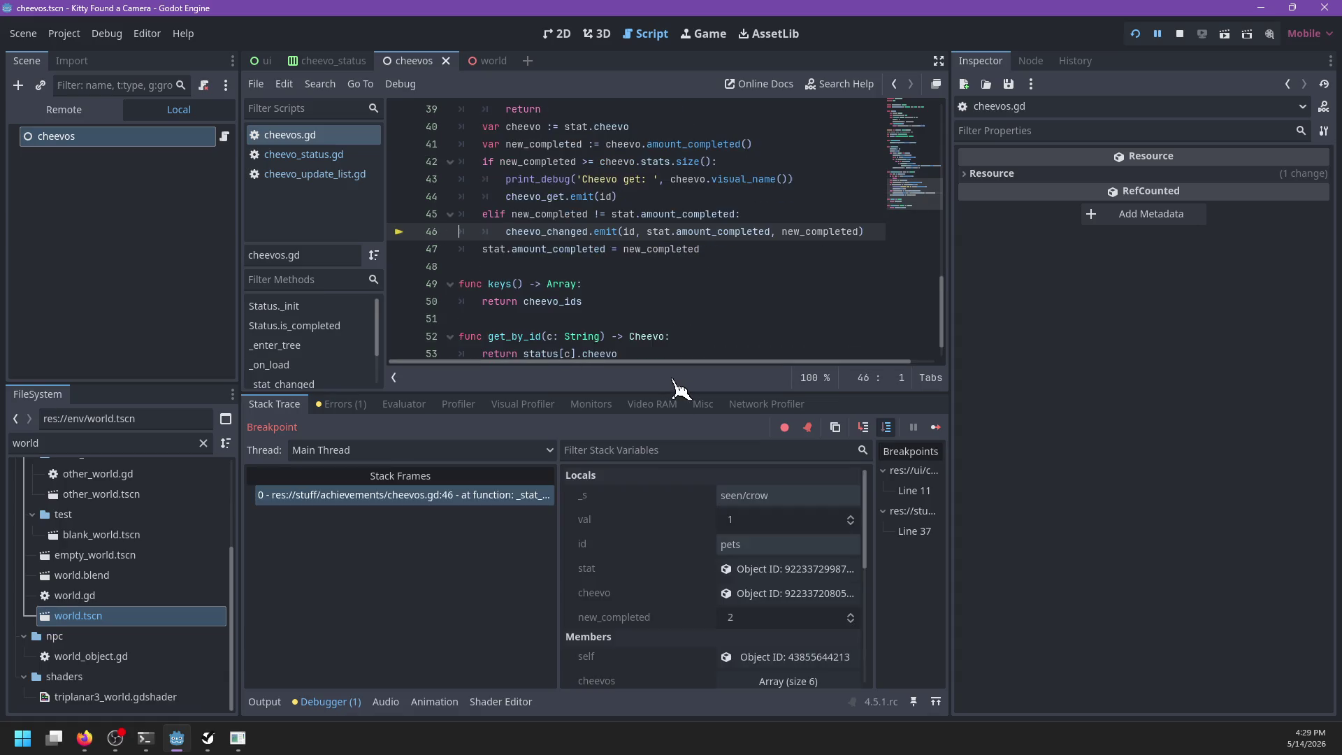
{"action": "key", "text": "F10"}
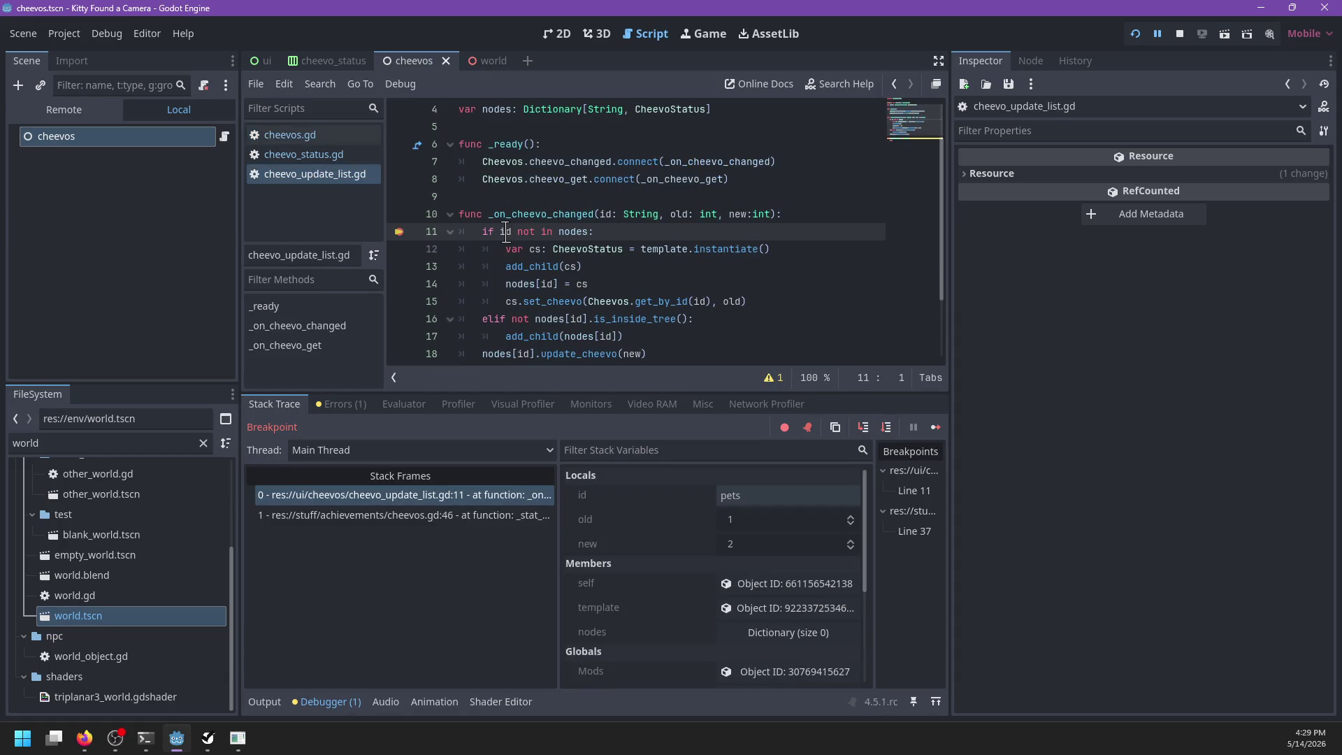
Step: Step into get_by_id and set_cheevo, through the stat count to showing the progress bar
{"action": "key", "text": "F10"}
{"action": "key", "text": "F10"}
{"action": "key", "text": "F10"}
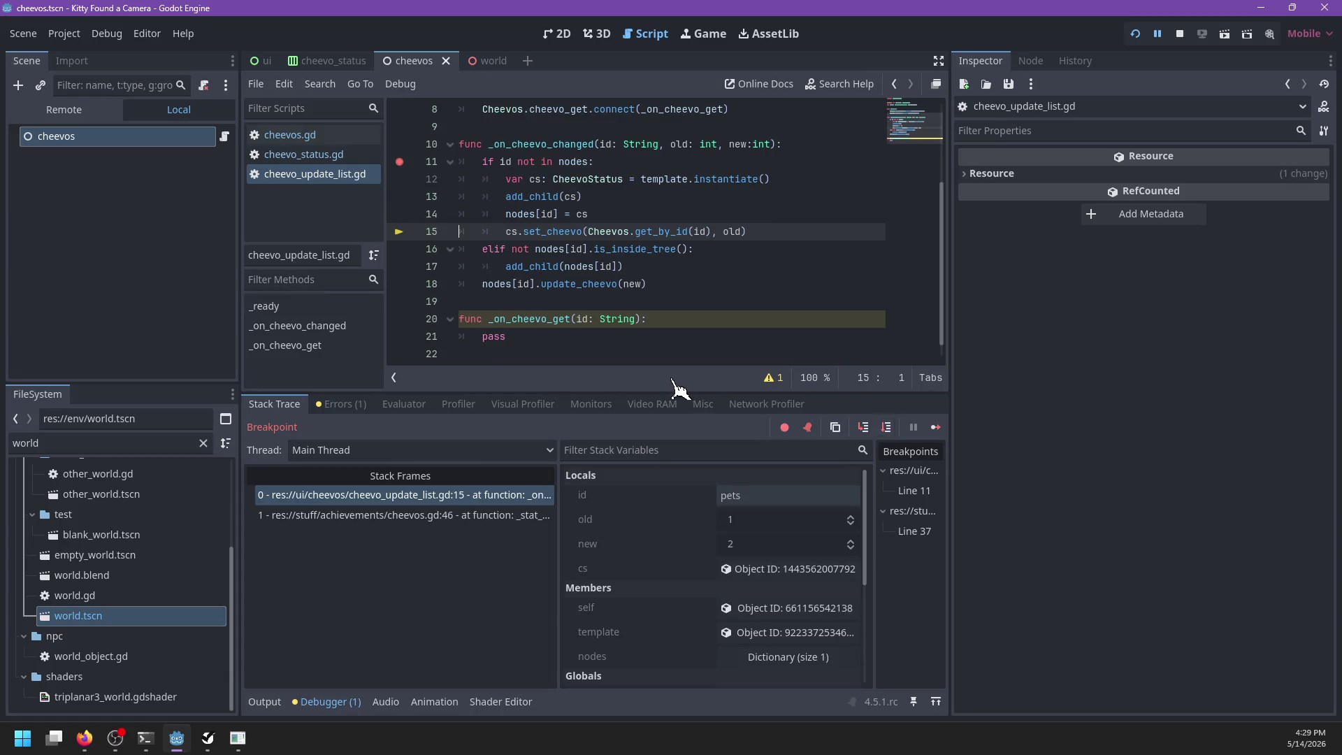
{"action": "key", "text": "F11"}
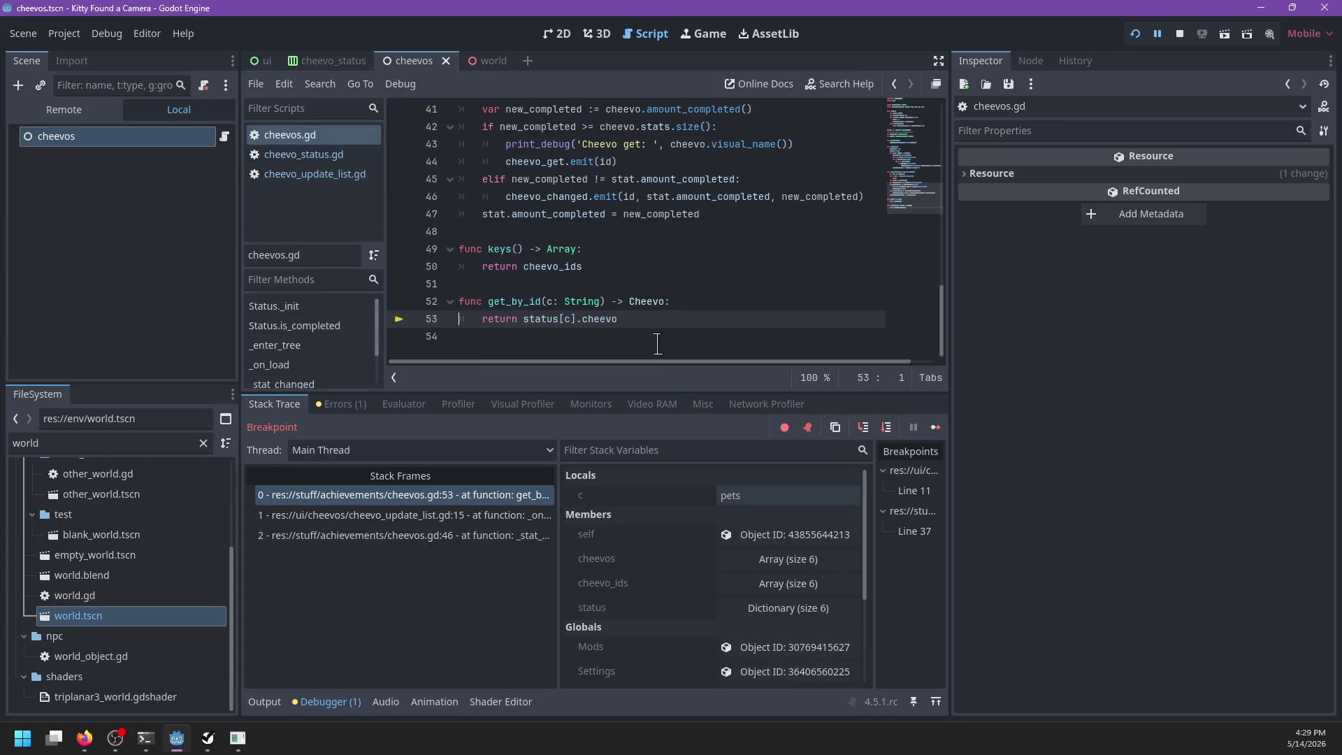
{"action": "key", "text": "F11"}
{"action": "key", "text": "F11"}
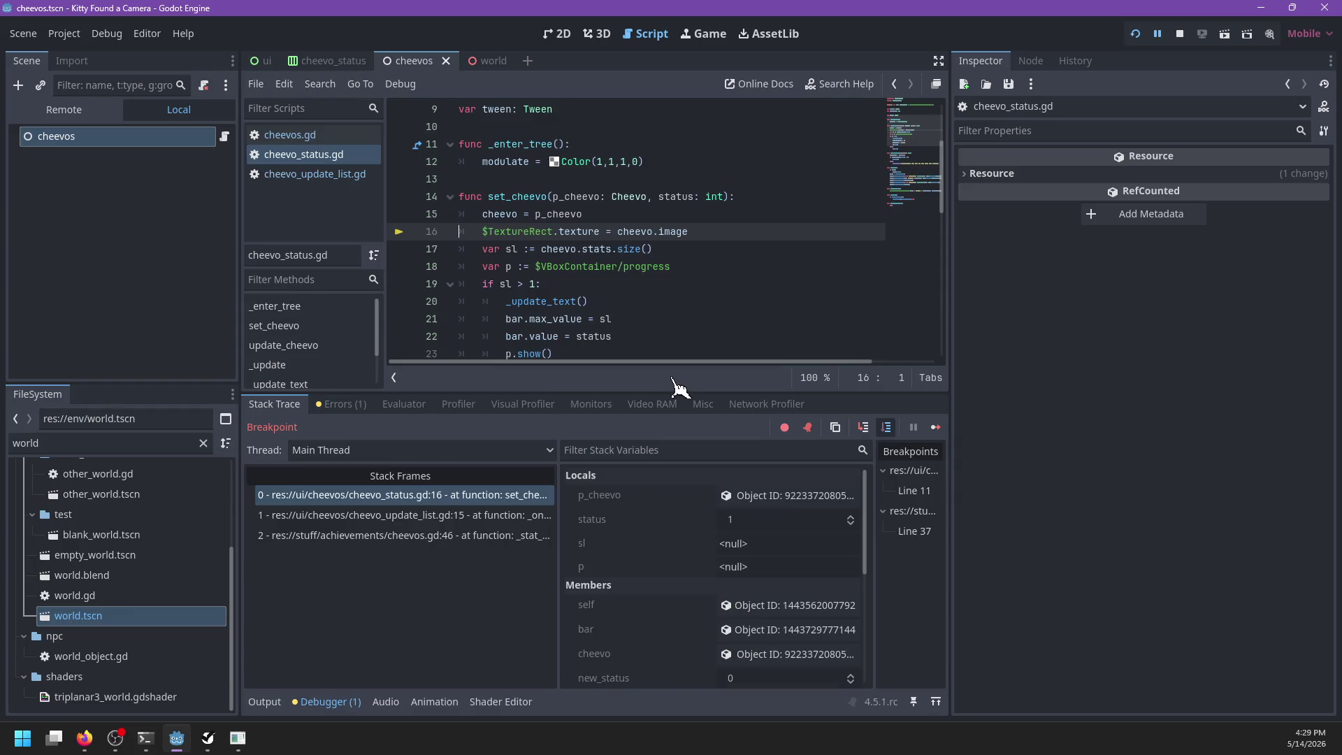
{"action": "key", "text": "F11"}
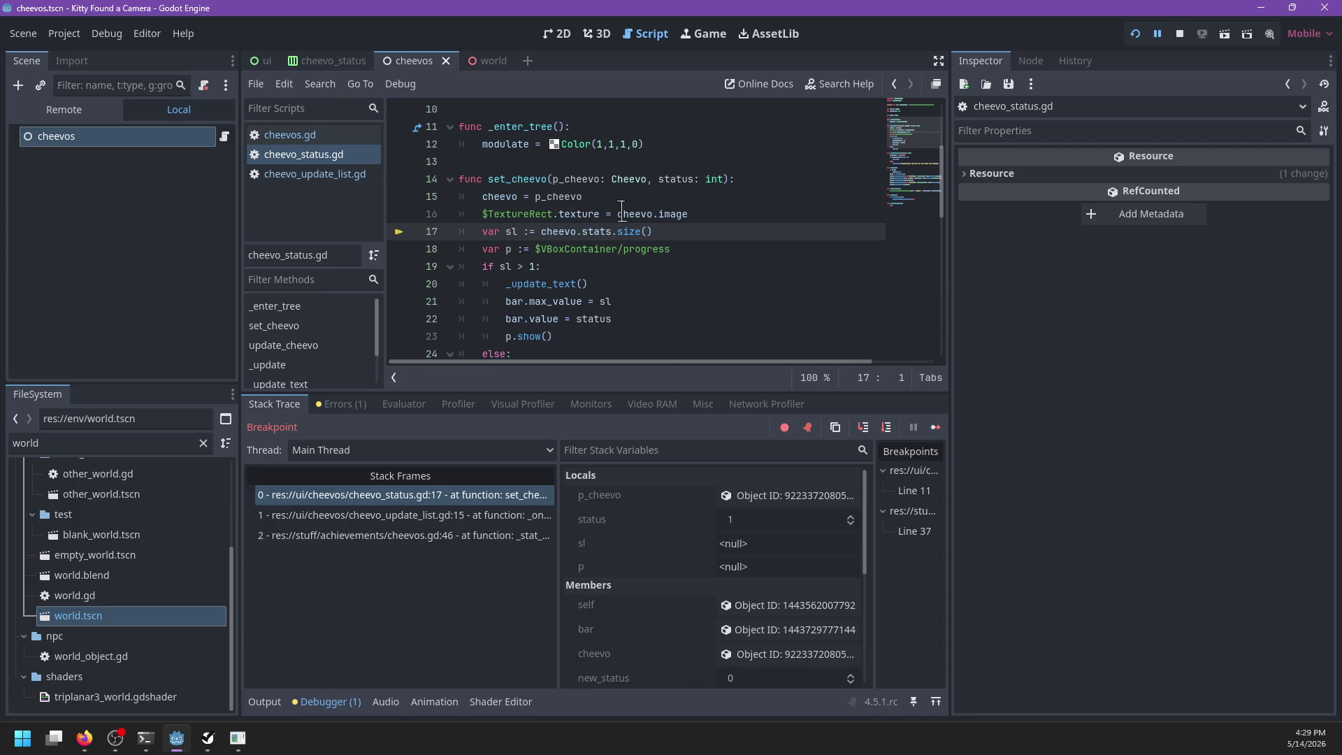
{"action": "mouse_move", "coordinate": [670, 213]}
{"action": "key", "text": "F11"}
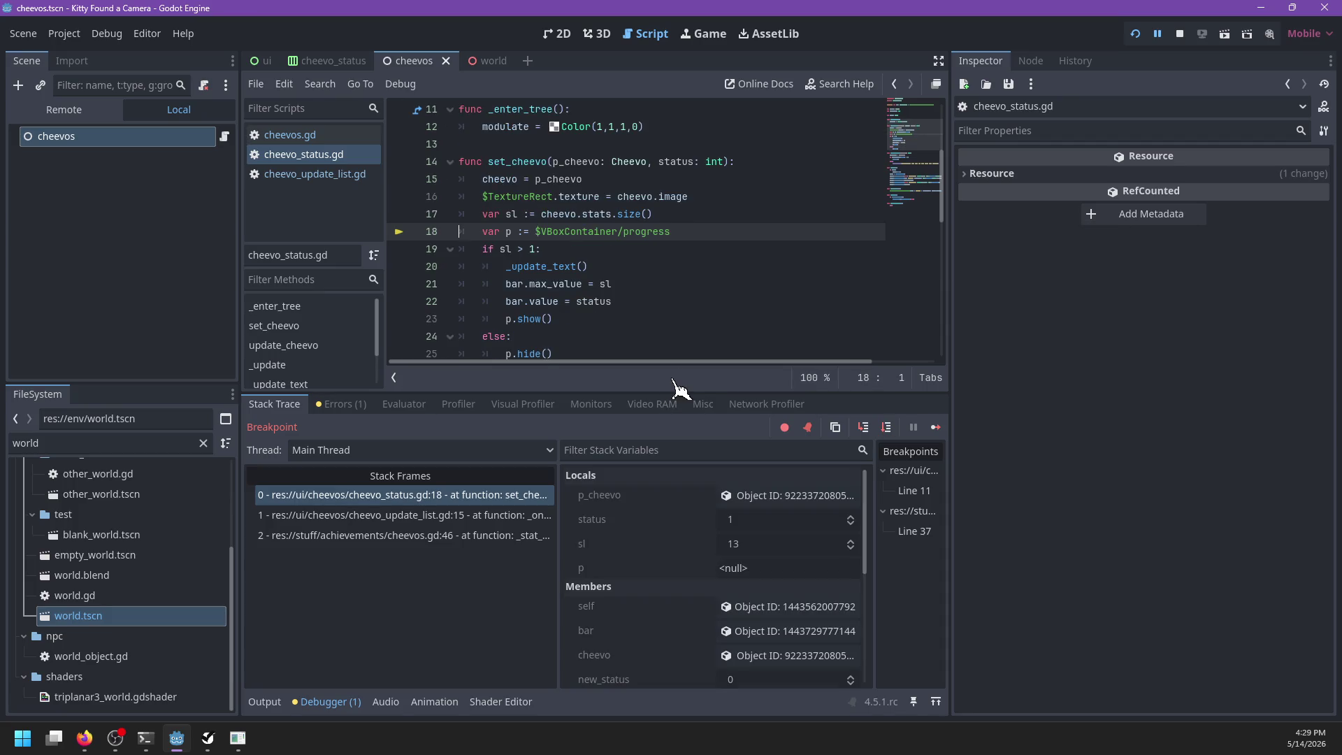
{"action": "mouse_move", "coordinate": [510, 214]}
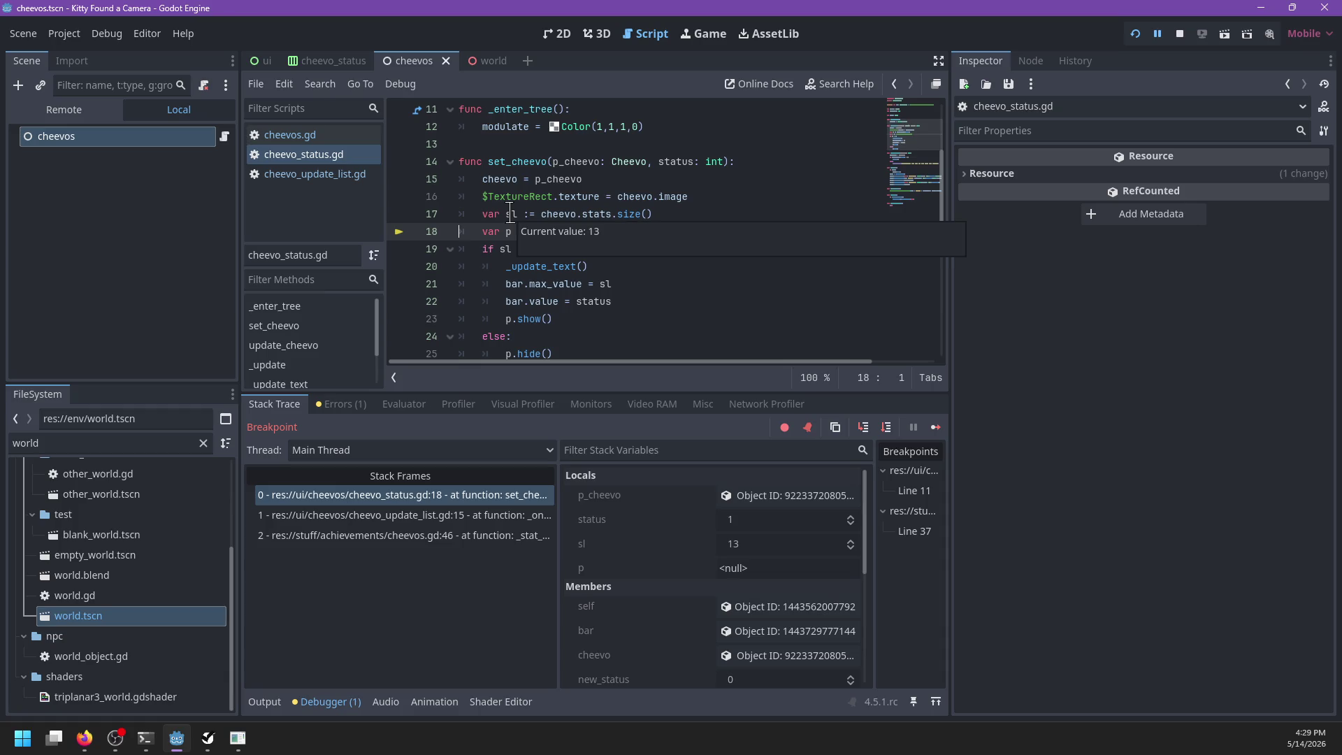
{"action": "key", "text": "F11"}
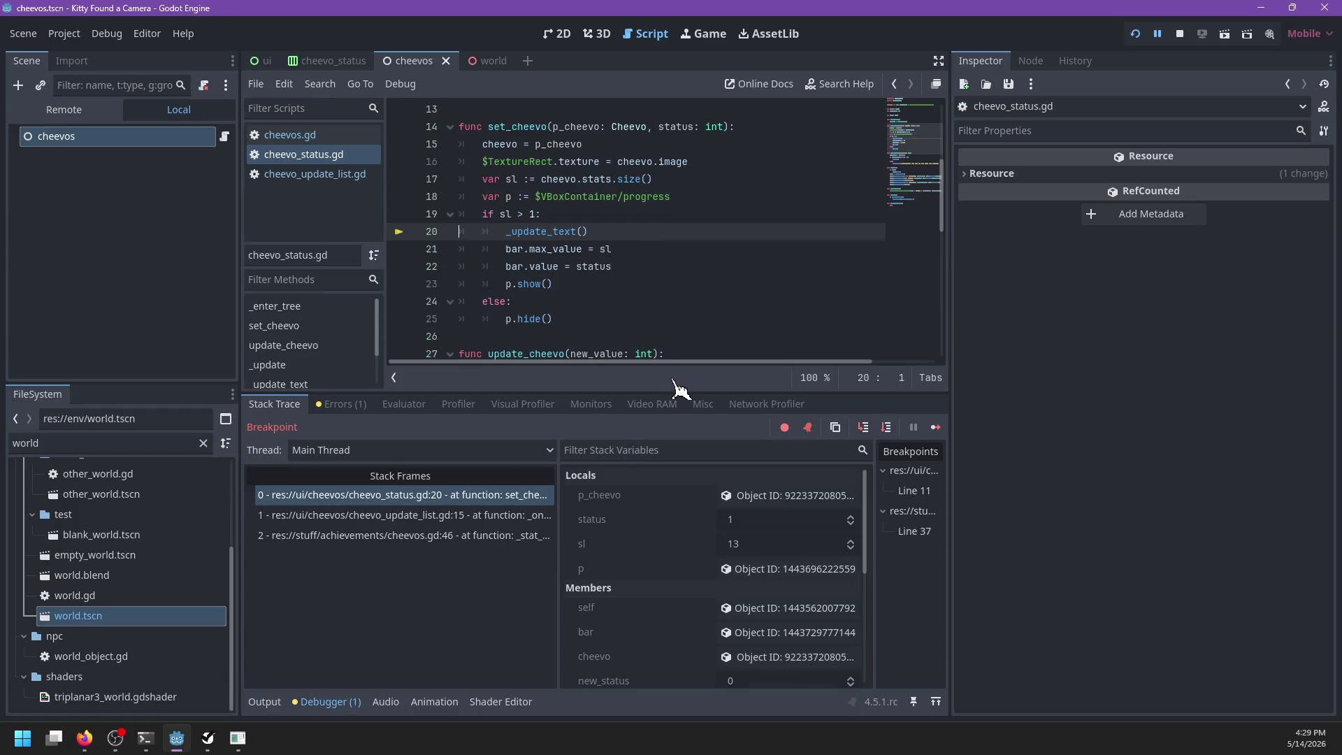
{"action": "key", "text": "F10"}
{"action": "key", "text": "F10"}
{"action": "key", "text": "F10"}
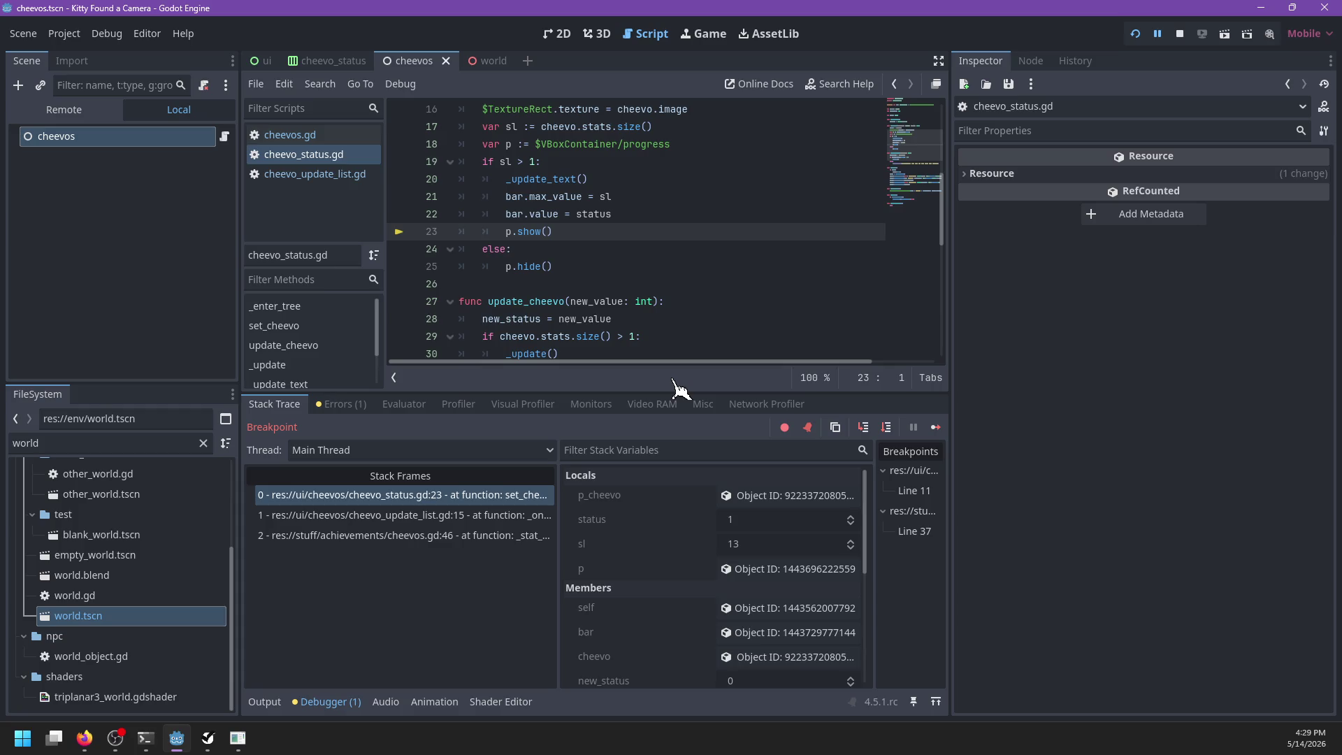
{"action": "key", "text": "F10"}
{"action": "key", "text": "F10"}
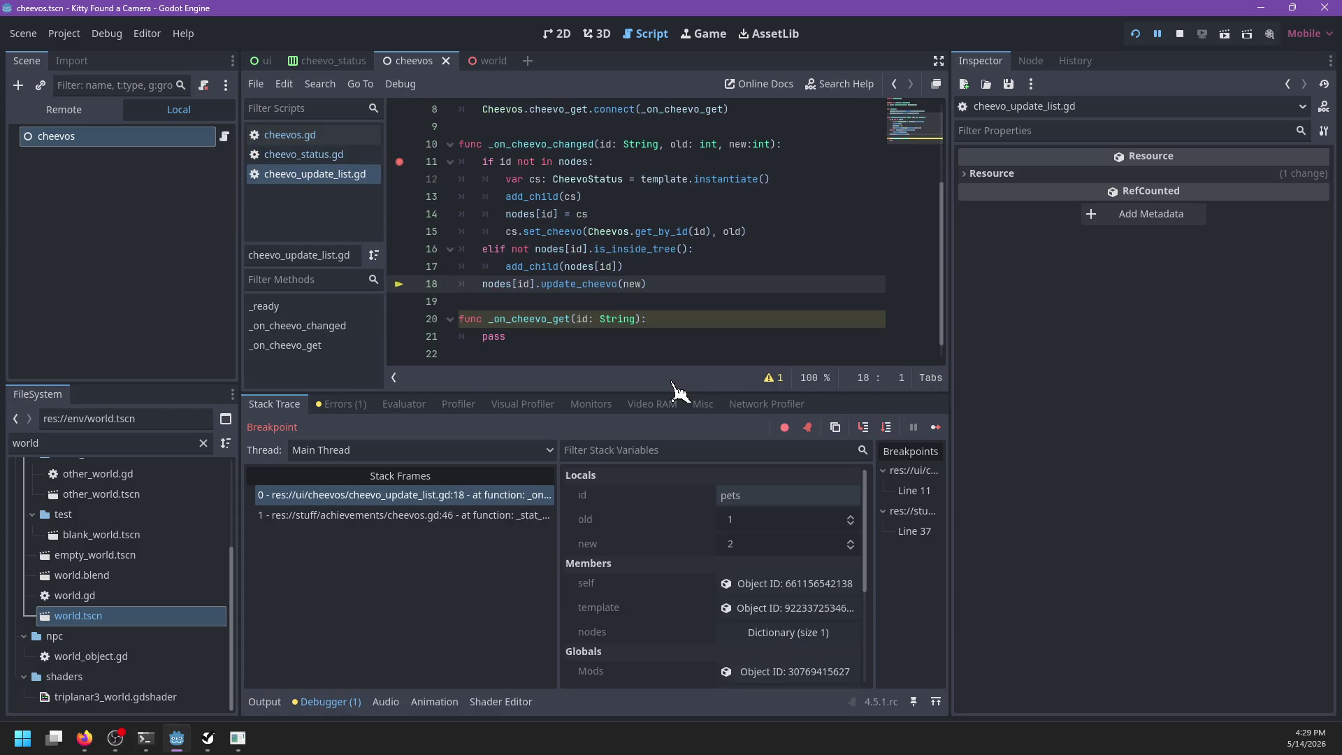
Step: Step into update_cheevo and _update past the tween creation, back to the stat handler
{"action": "key", "text": "F11"}
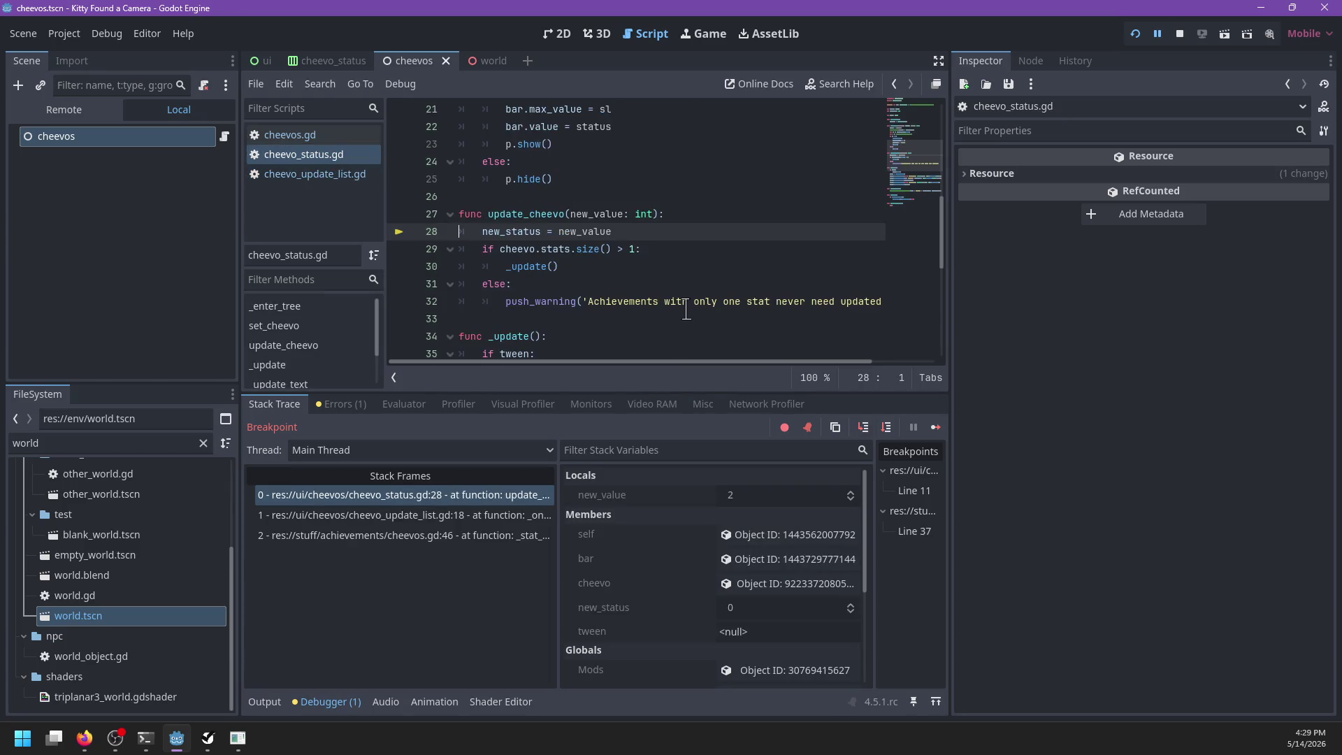
{"action": "key", "text": "F10"}
{"action": "key", "text": "F10"}
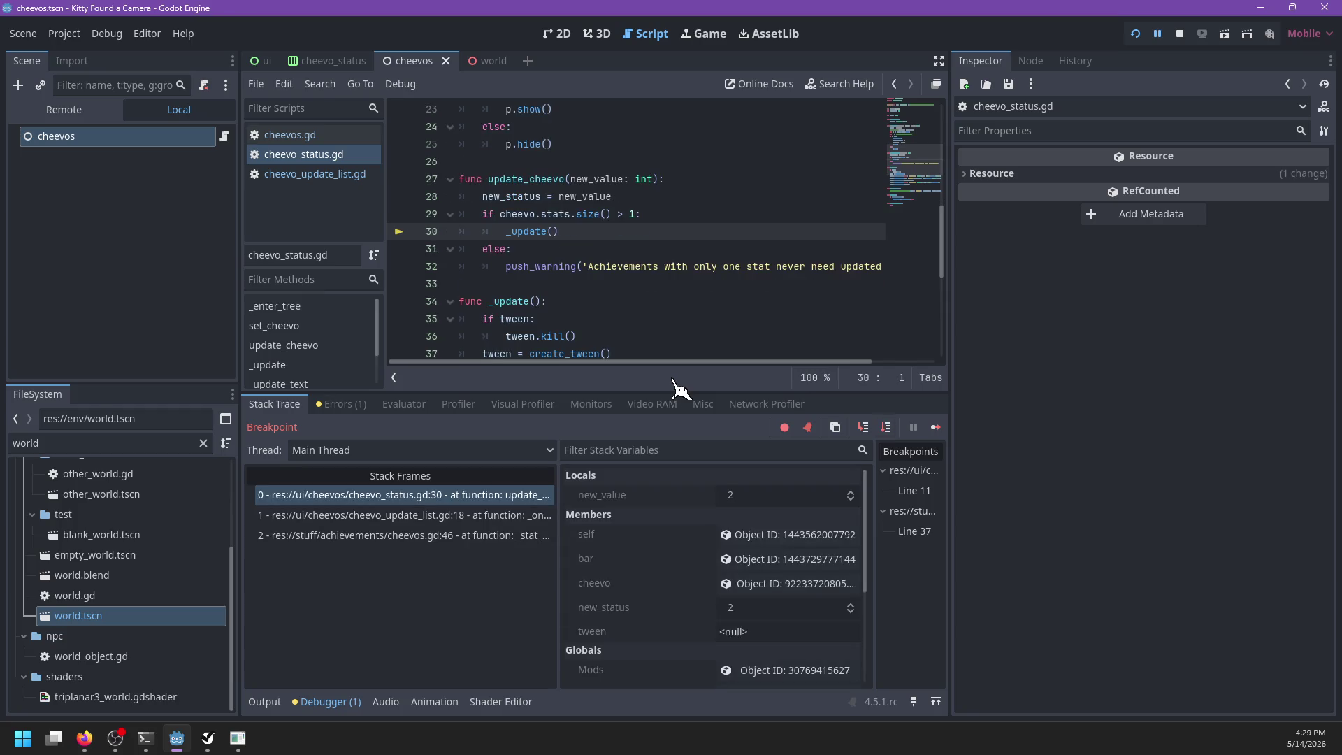
{"action": "key", "text": "F11"}
{"action": "key", "text": "F10"}
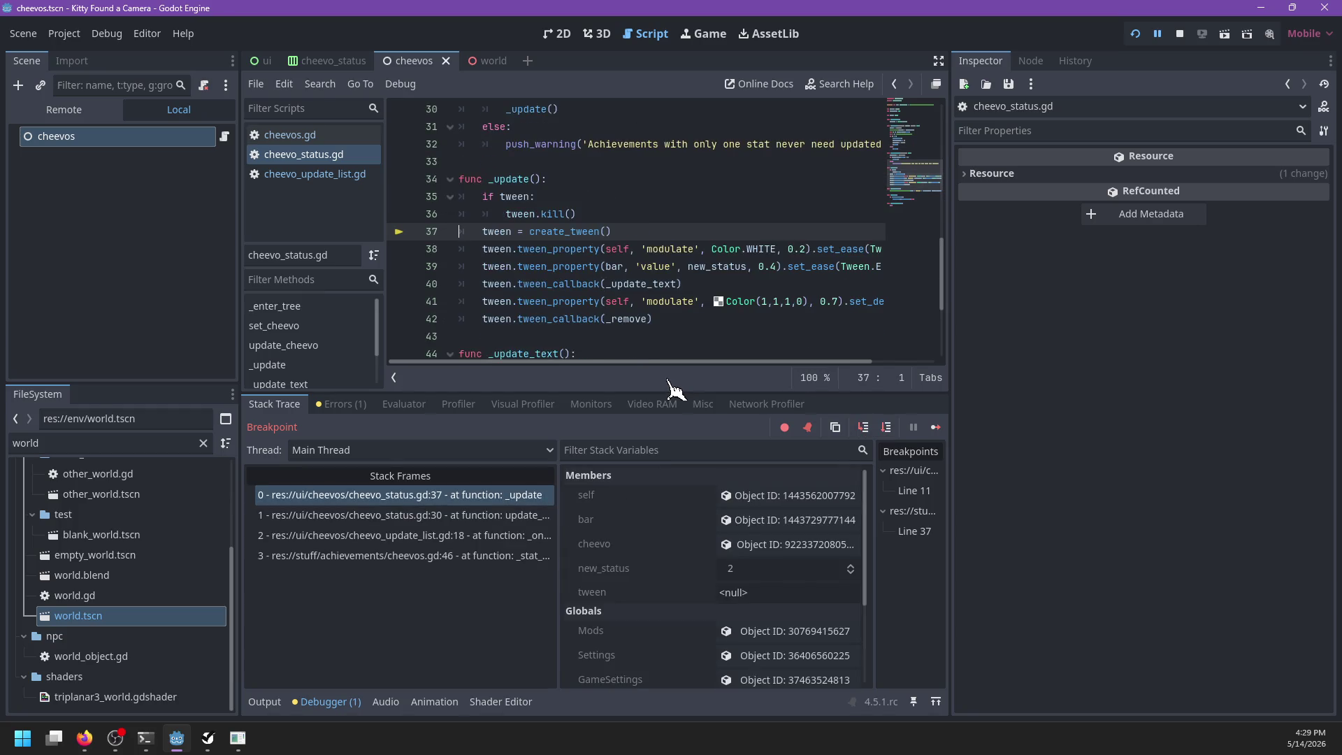
{"action": "key", "text": "F10"}
{"action": "key", "text": "F10"}
{"action": "key", "text": "F10"}
{"action": "key", "text": "F10"}
{"action": "key", "text": "F10"}
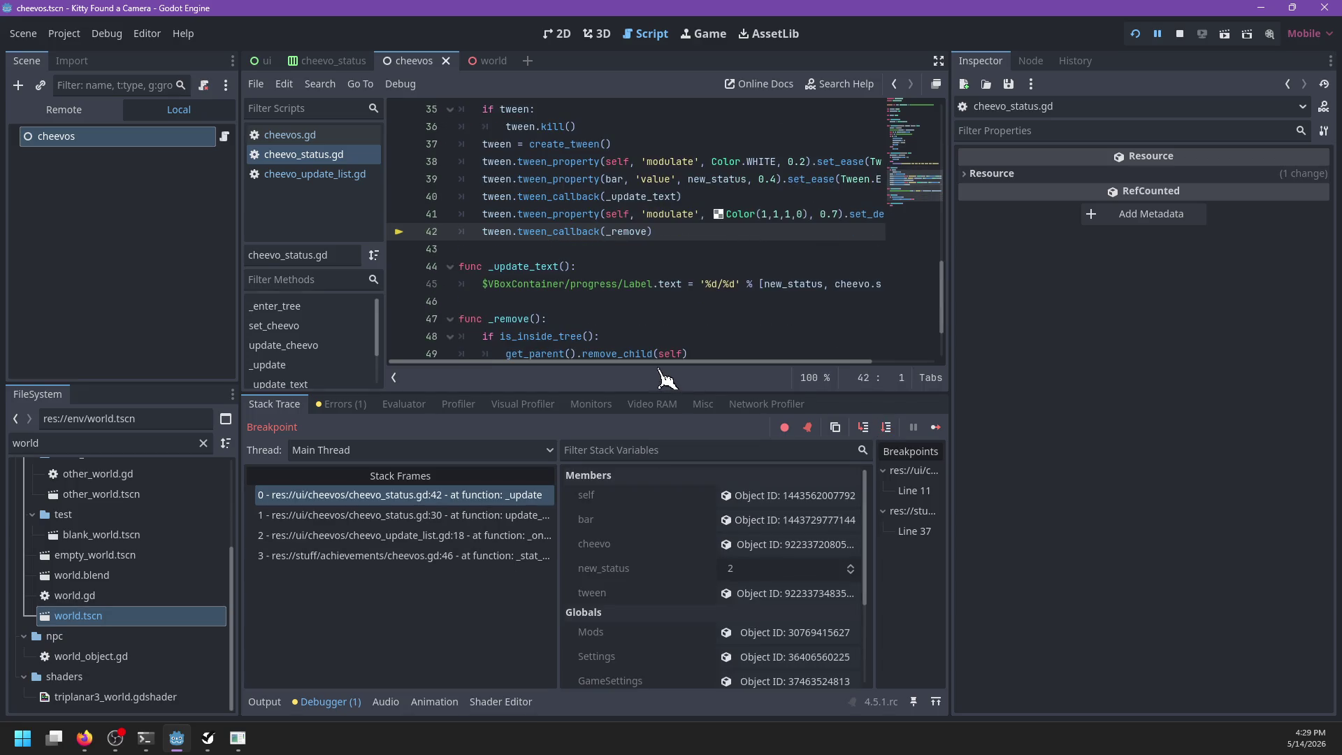
{"action": "key", "text": "F10"}
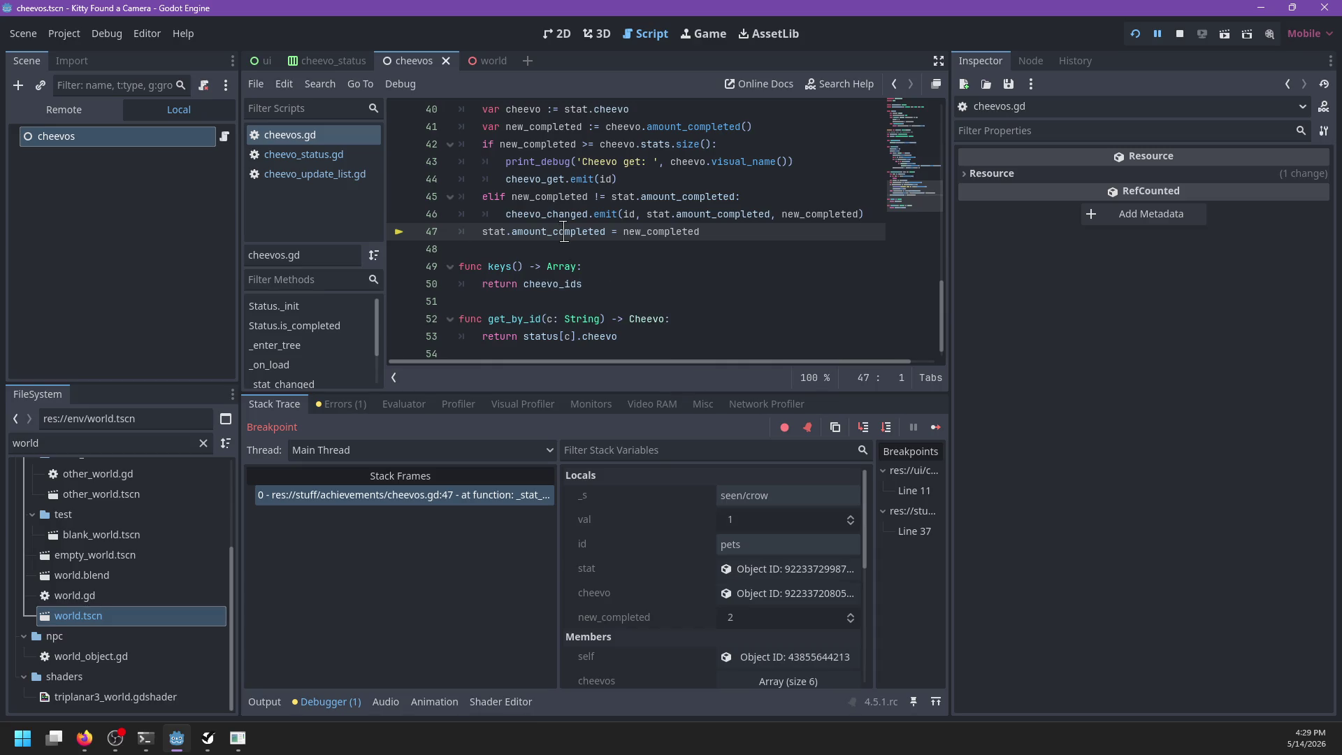
Step: Continue to the next breakpoint hit and step down to the elif branch
{"action": "key", "text": "F12"}
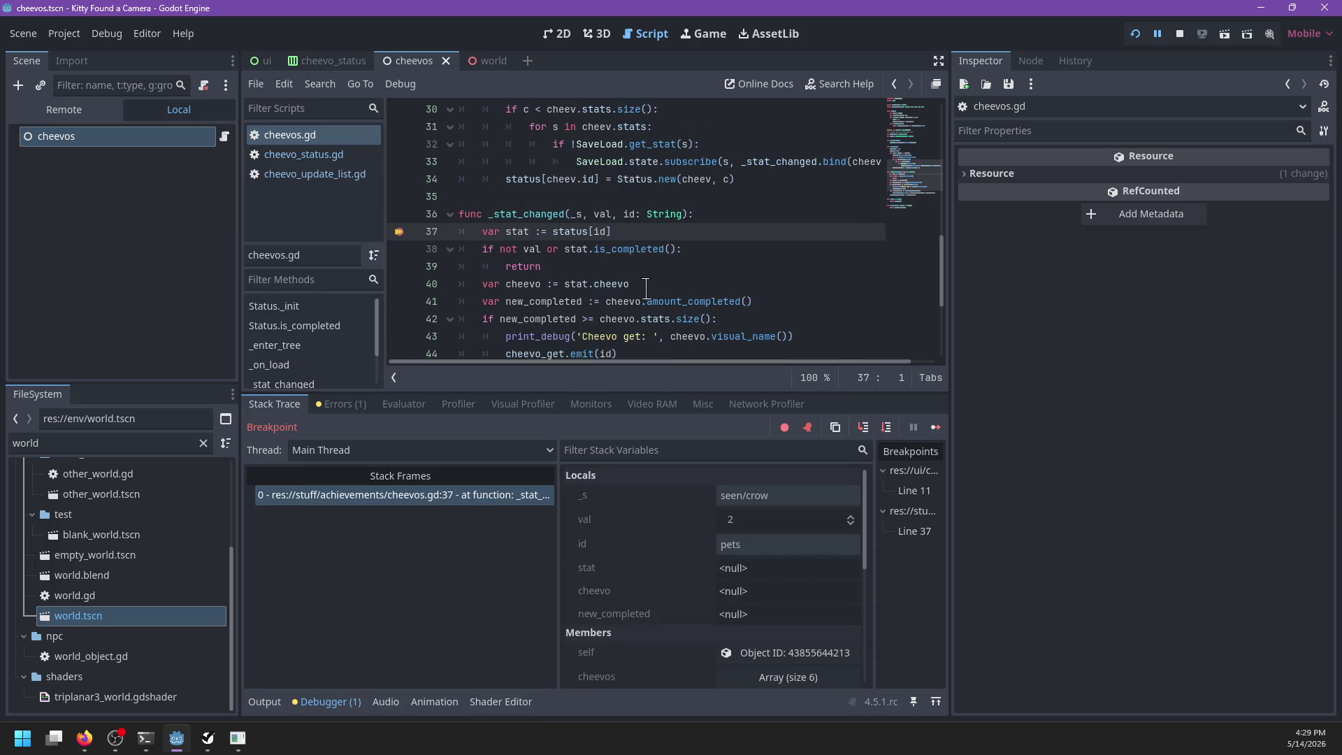
{"action": "scroll", "coordinate": [652, 280], "scroll_direction": "down", "scroll_amount": 1}
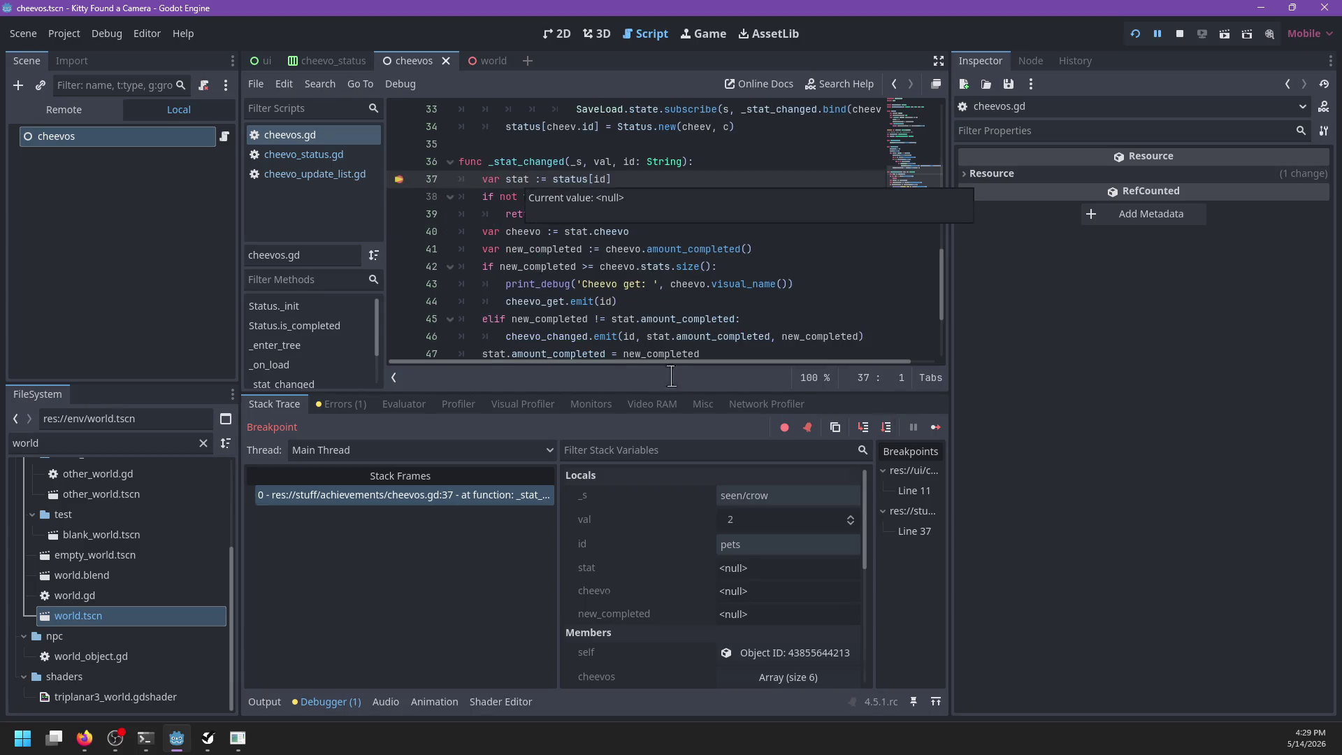
{"action": "key", "text": "F10"}
{"action": "key", "text": "F10"}
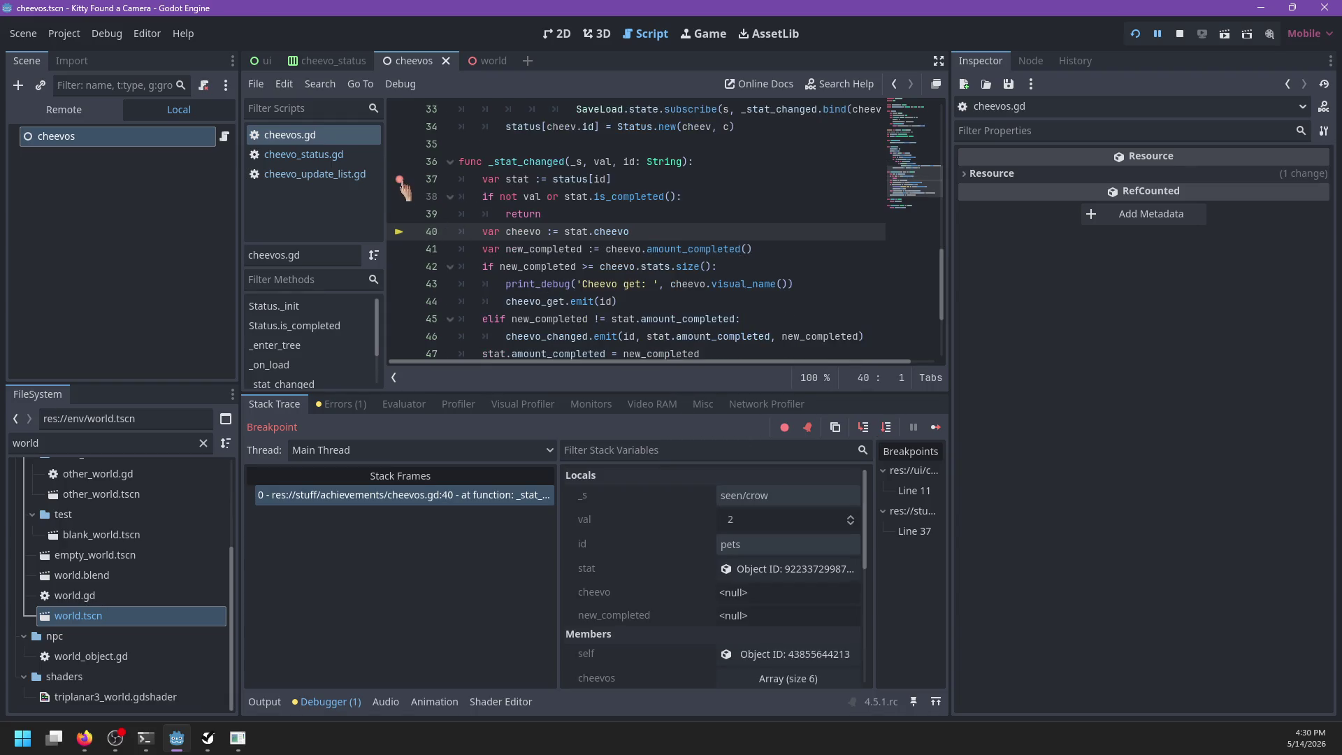
{"action": "mouse_move", "coordinate": [577, 158]}
{"action": "key", "text": "F10"}
{"action": "key", "text": "F10"}
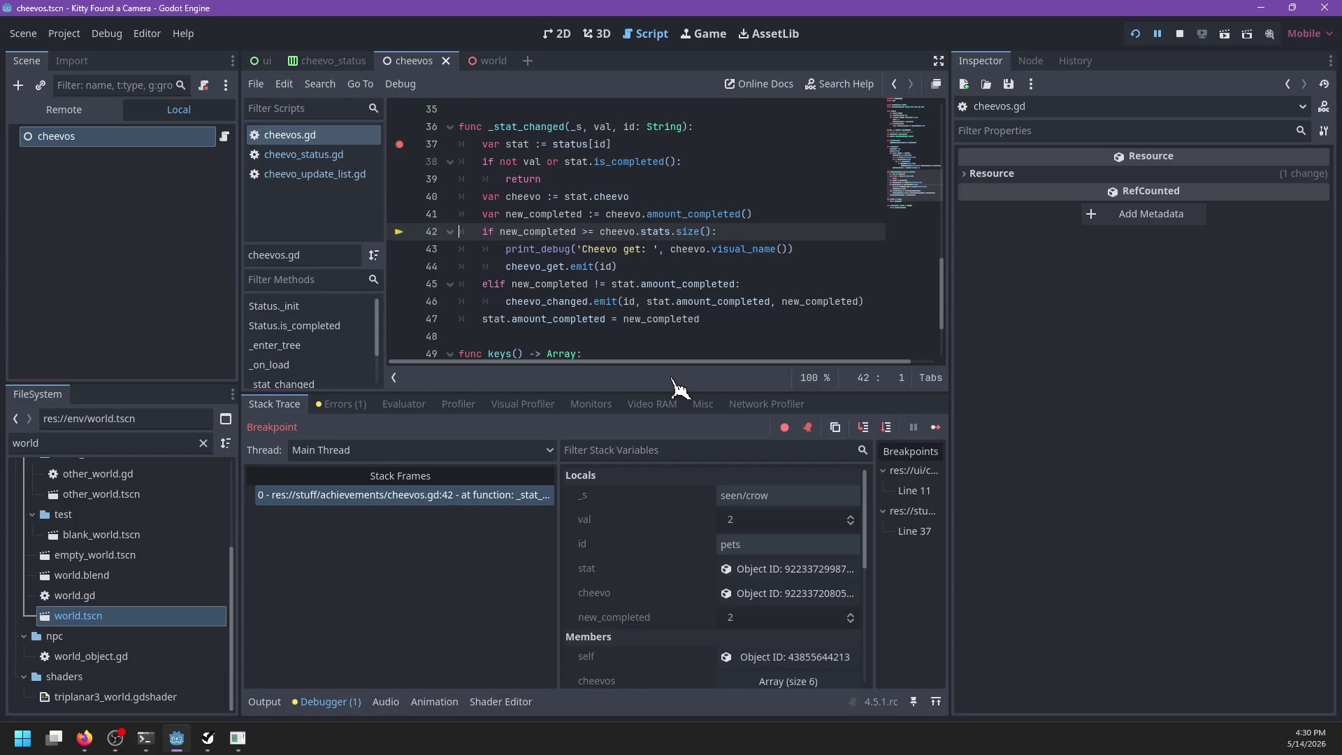
{"action": "key", "text": "F10"}
{"action": "key", "text": "F10"}
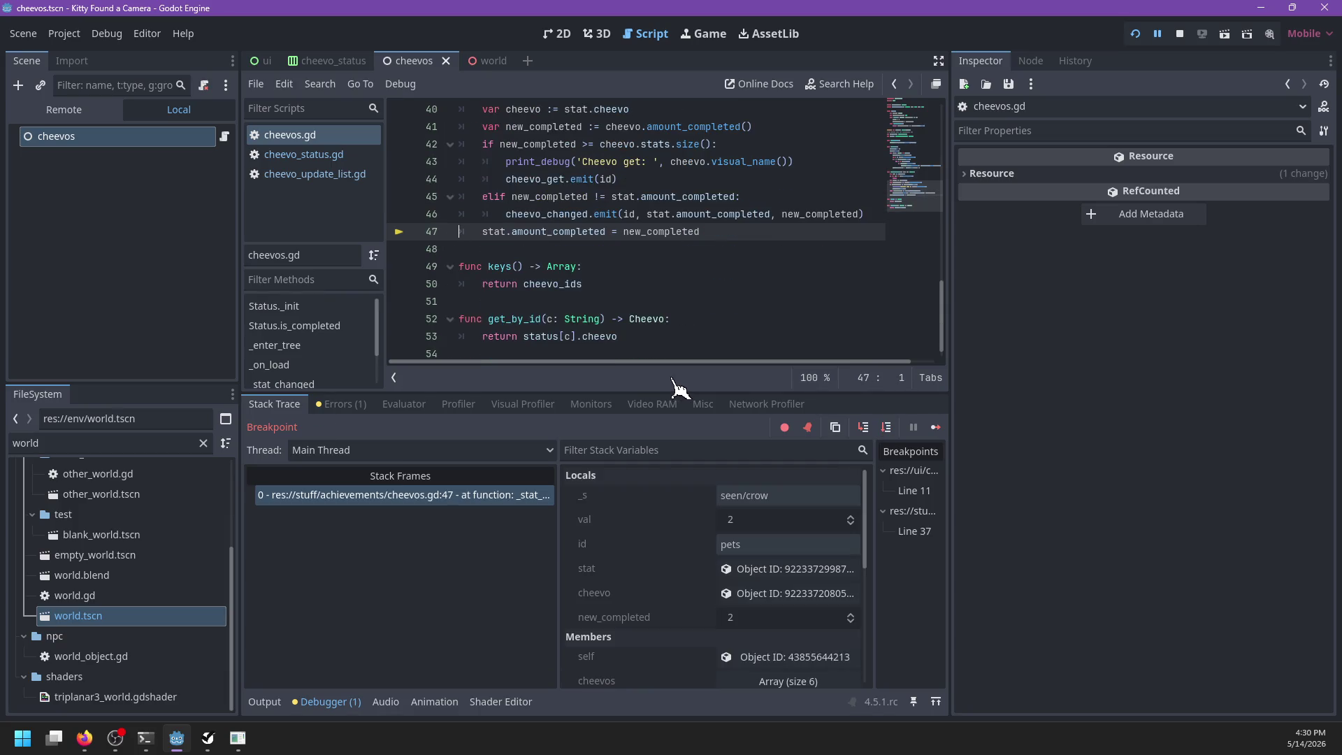
Step: Remove the line 37 breakpoint and resume the game
{"action": "scroll", "coordinate": [563, 224], "scroll_direction": "up", "scroll_amount": 2}
{"action": "left_click", "coordinate": [399, 161]}
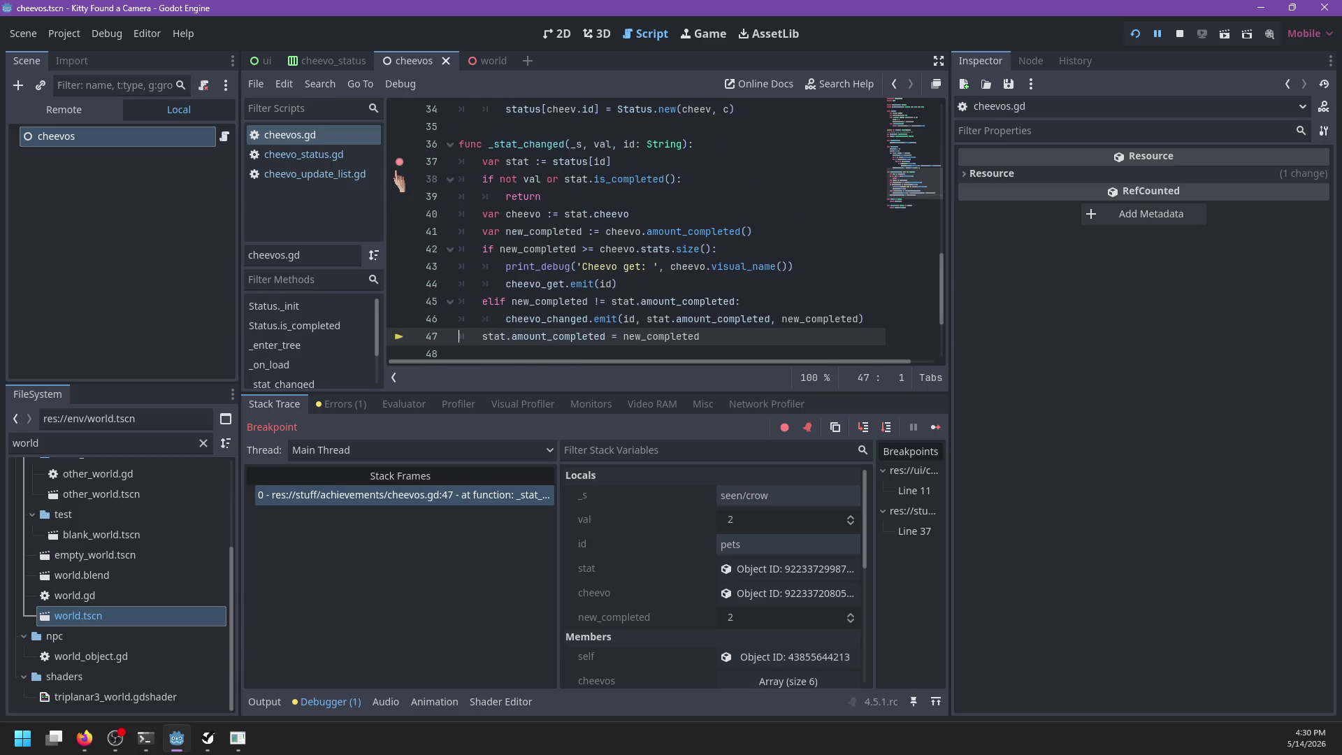
{"action": "left_click_drag", "start_coordinate": [399, 180], "coordinate": [419, 162]}
{"action": "key", "text": "F12"}
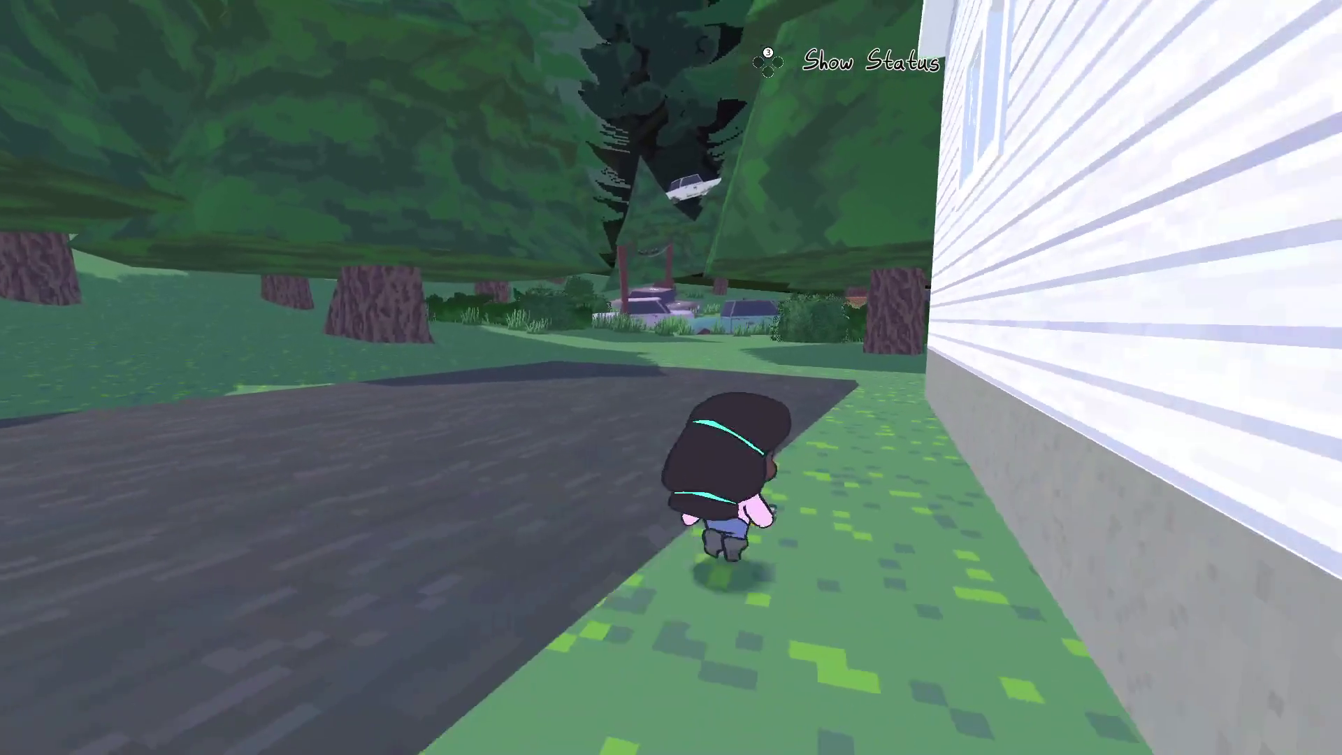
Step: Reset the game through I'm Stuck and confirm starting a new game
{"action": "key", "text": "Escape"}
{"action": "key", "text": "Down"}
{"action": "key", "text": "Down"}
{"action": "key", "text": "Return"}
{"action": "key", "text": "Escape"}
{"action": "key", "text": "Down"}
{"action": "key", "text": "Down"}
{"action": "key", "text": "Return"}
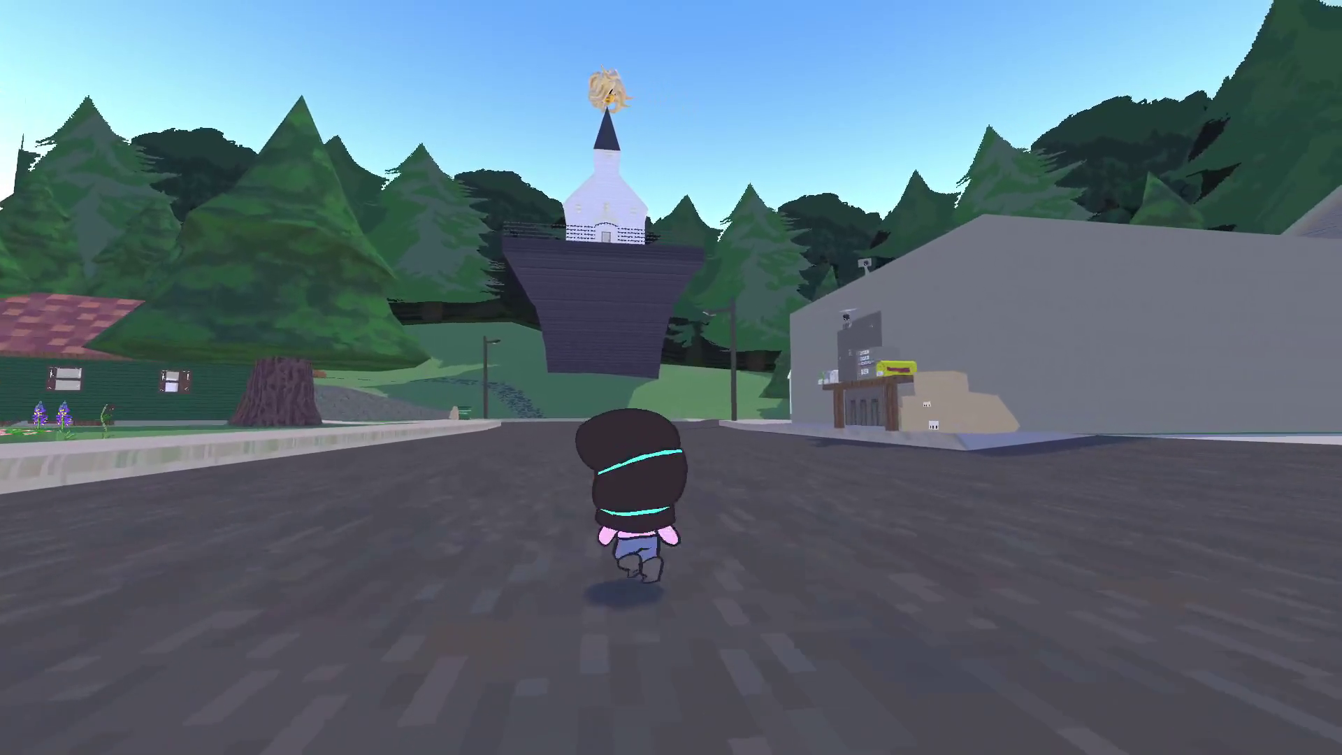
Step: Run to the house, photograph the crows on the wire, then drop the line 11 breakpoint and resume
{"action": "key", "text": "c"}
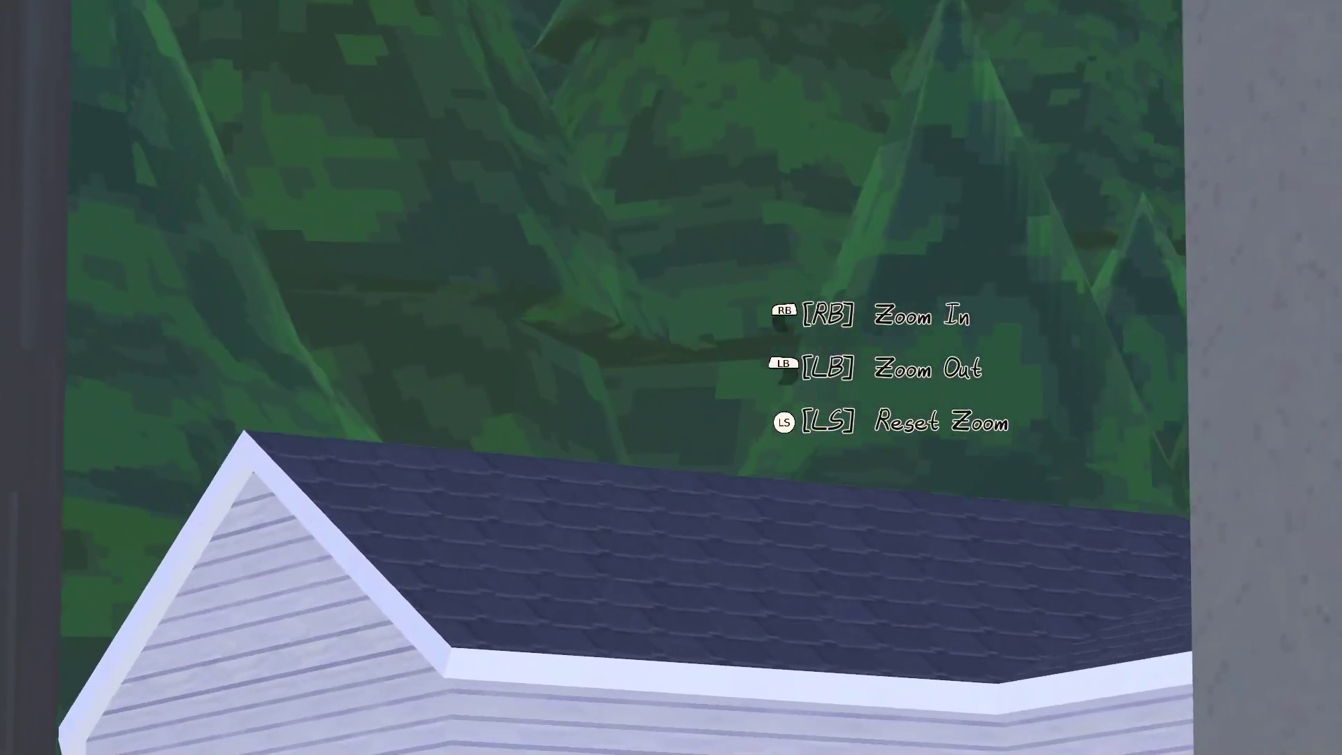
{"action": "key", "text": "w"}
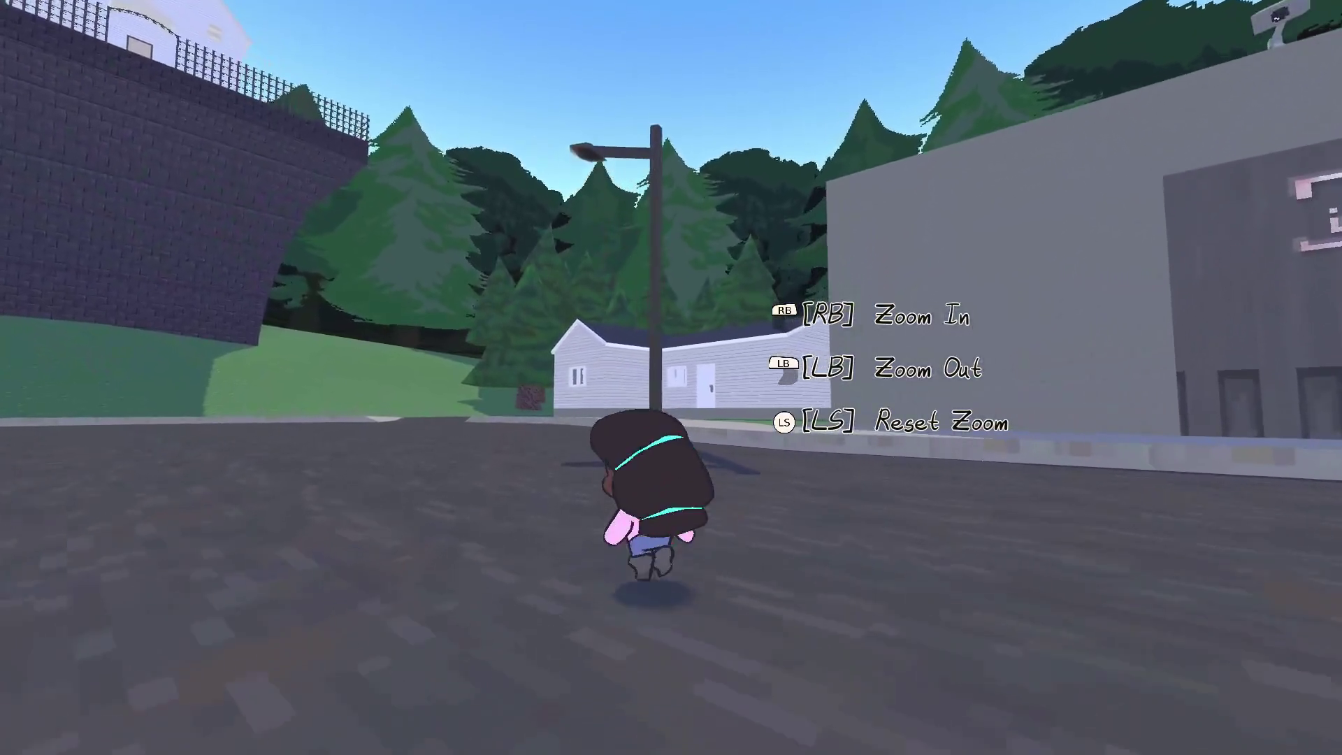
{"action": "key", "text": "a"}
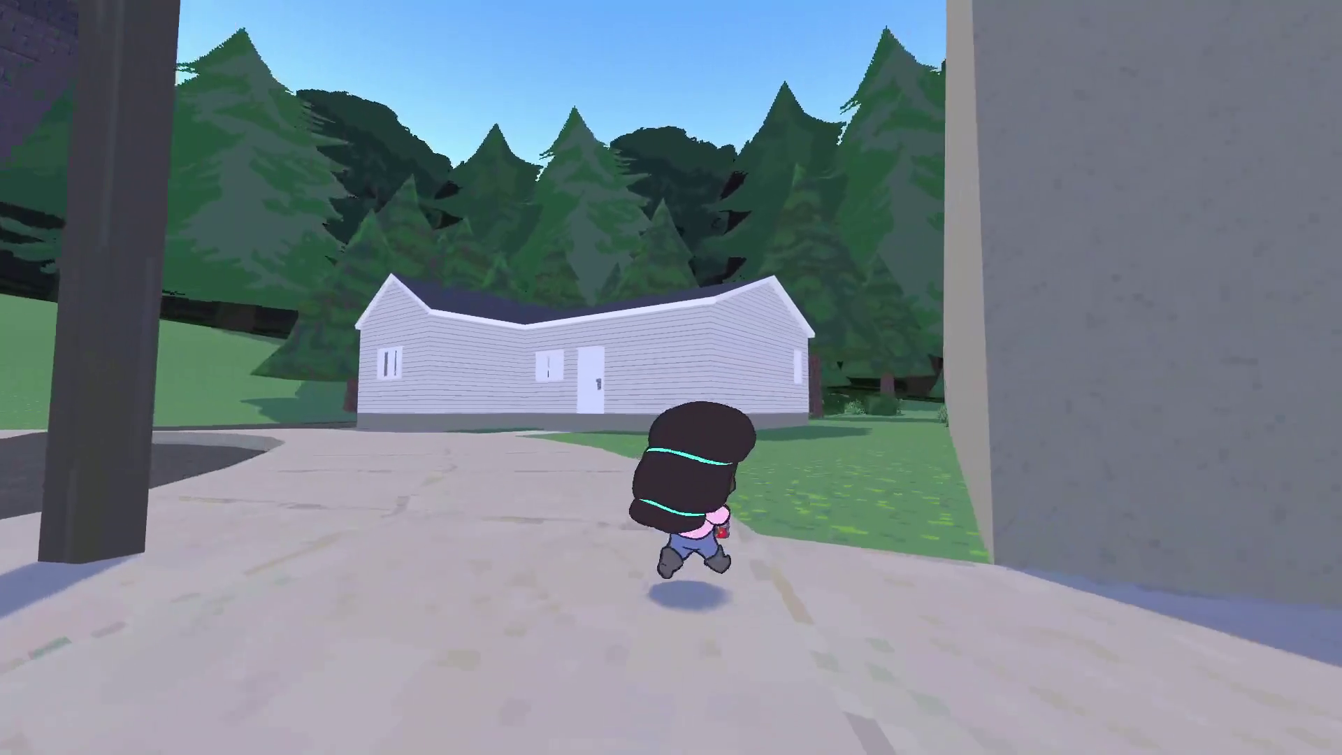
{"action": "key", "text": "w"}
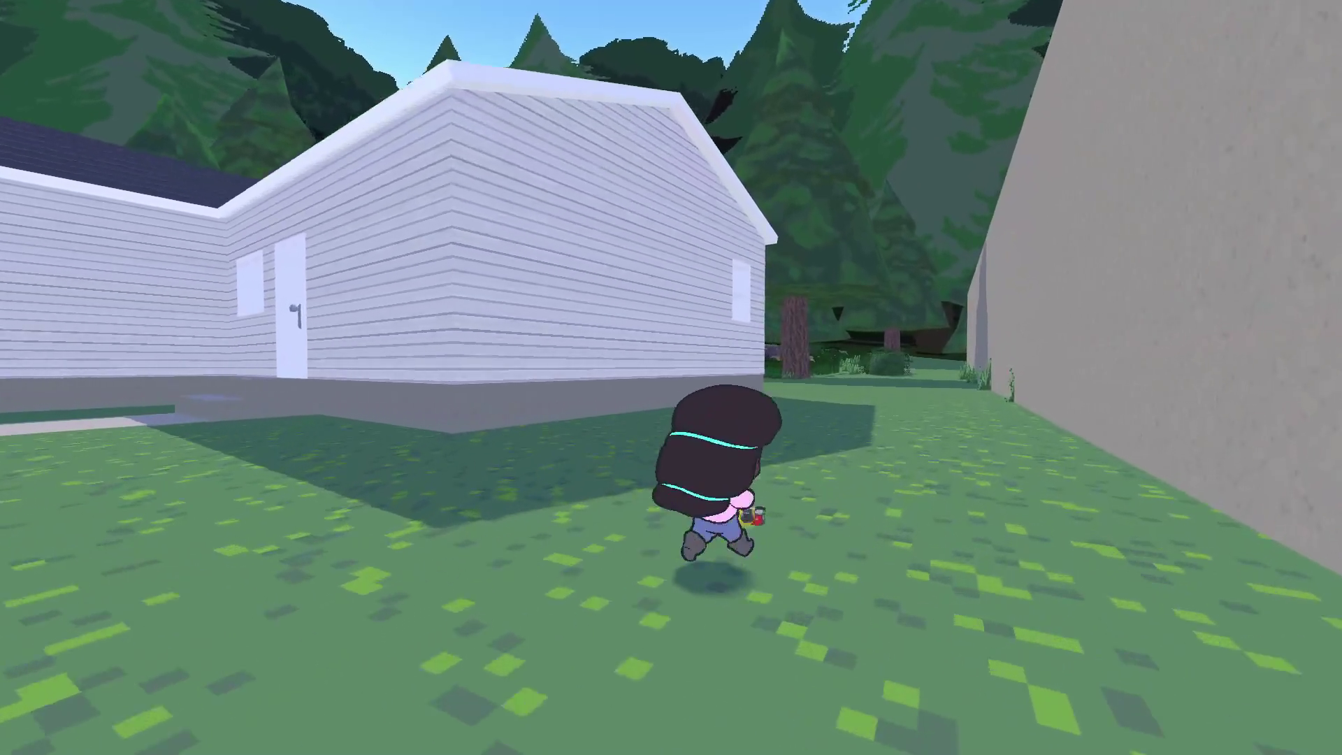
{"action": "key", "text": "c"}
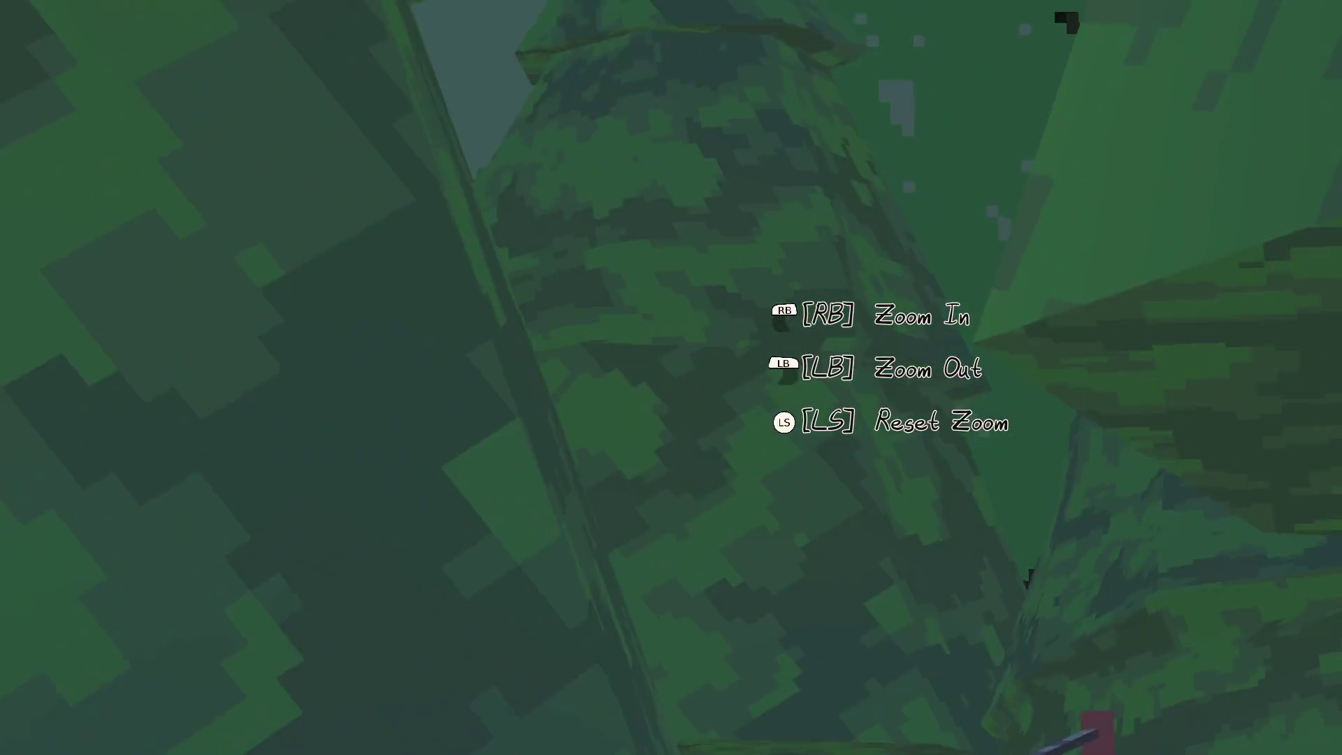
{"action": "left_click", "coordinate": [679, 388]}
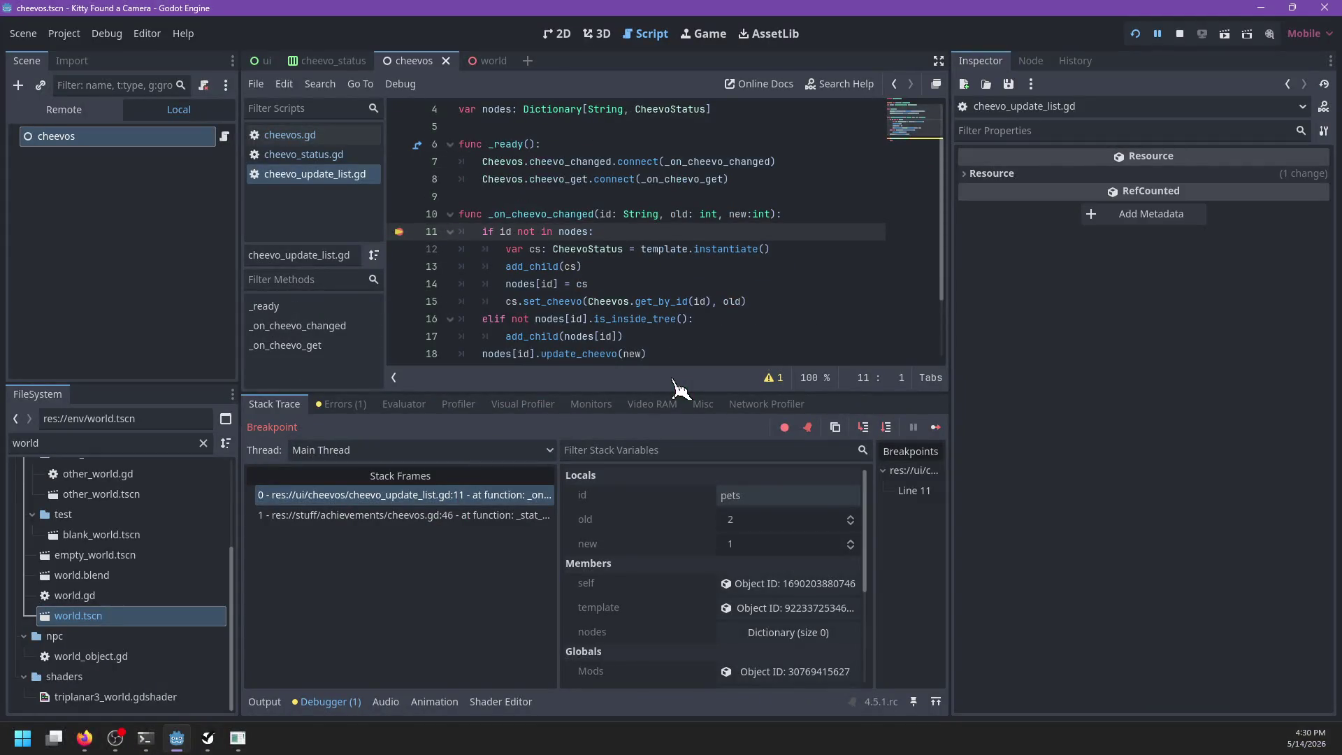
{"action": "left_click", "coordinate": [403, 231]}
{"action": "key", "text": "F12"}
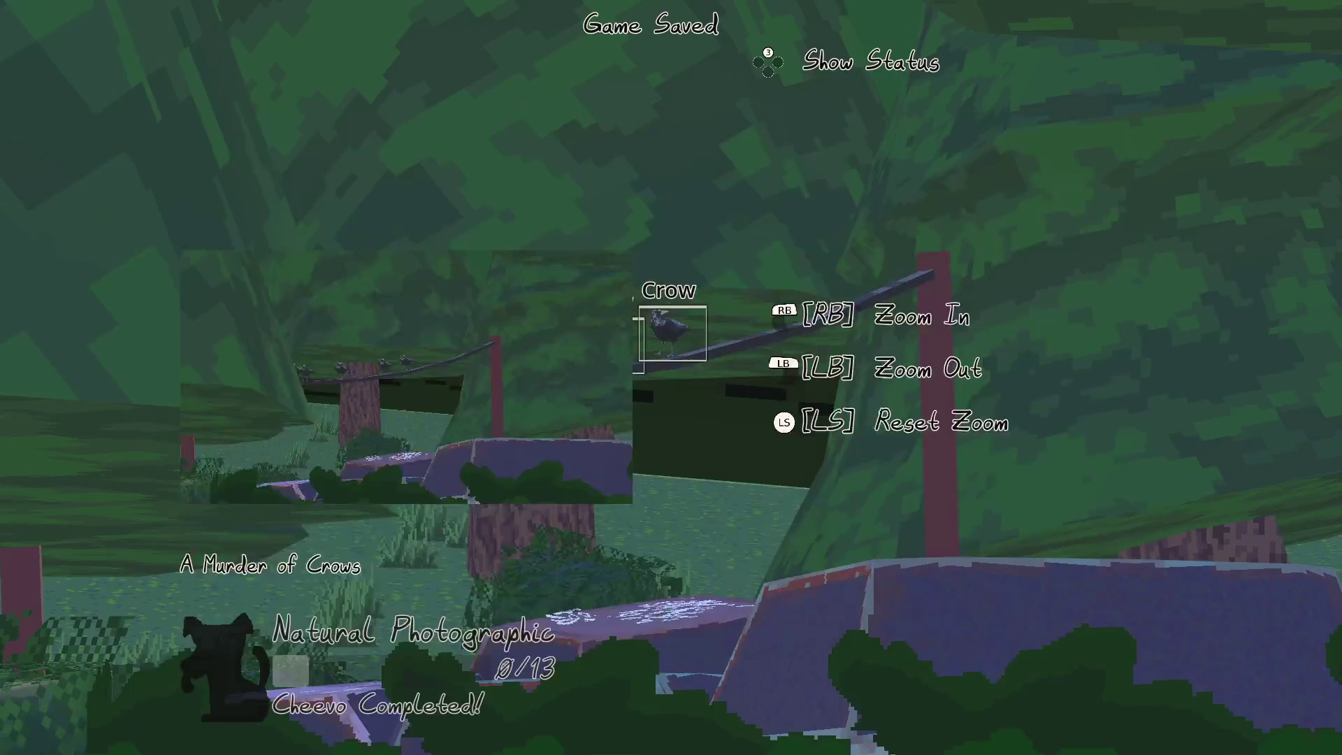
Step: Close the camera, pause the game, and switch to the cheevo_status scene in the editor
{"action": "key", "text": "c"}
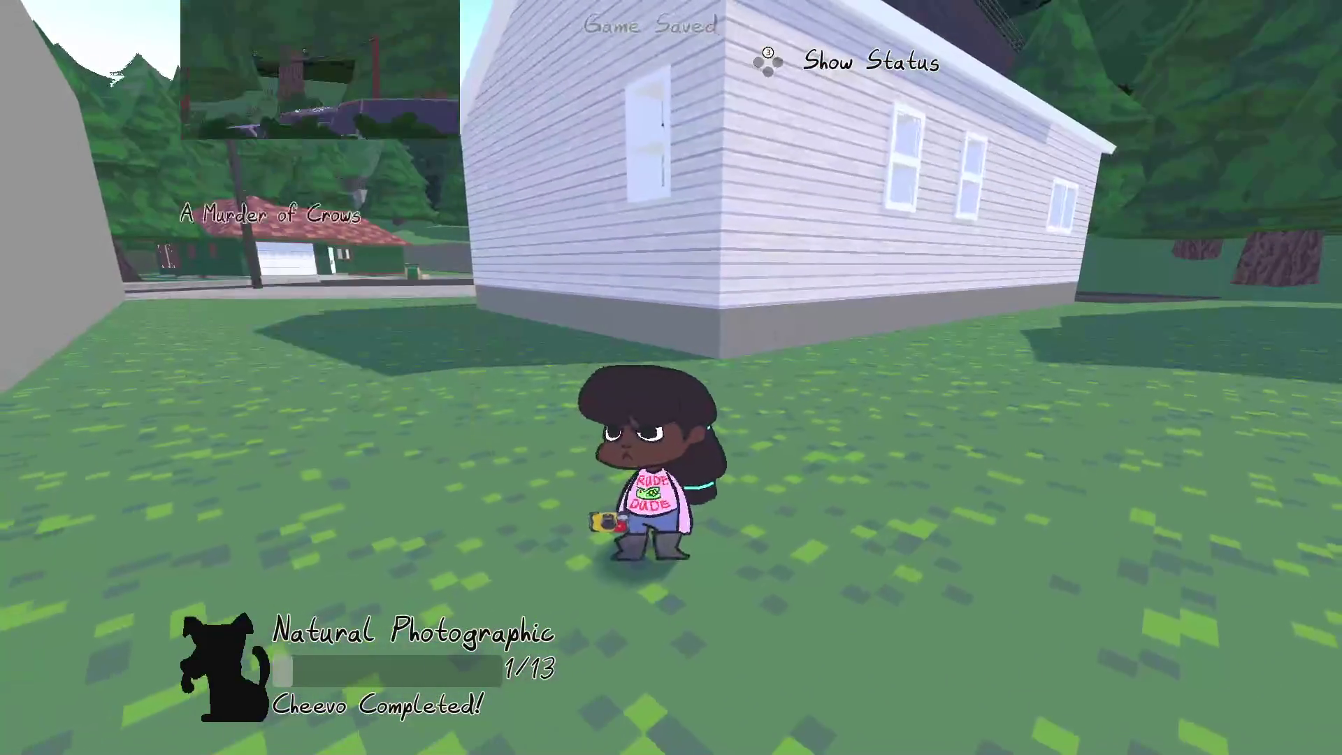
{"action": "key", "text": "Escape"}
{"action": "key", "text": "alt+Tab"}
{"action": "left_click", "coordinate": [318, 61]}
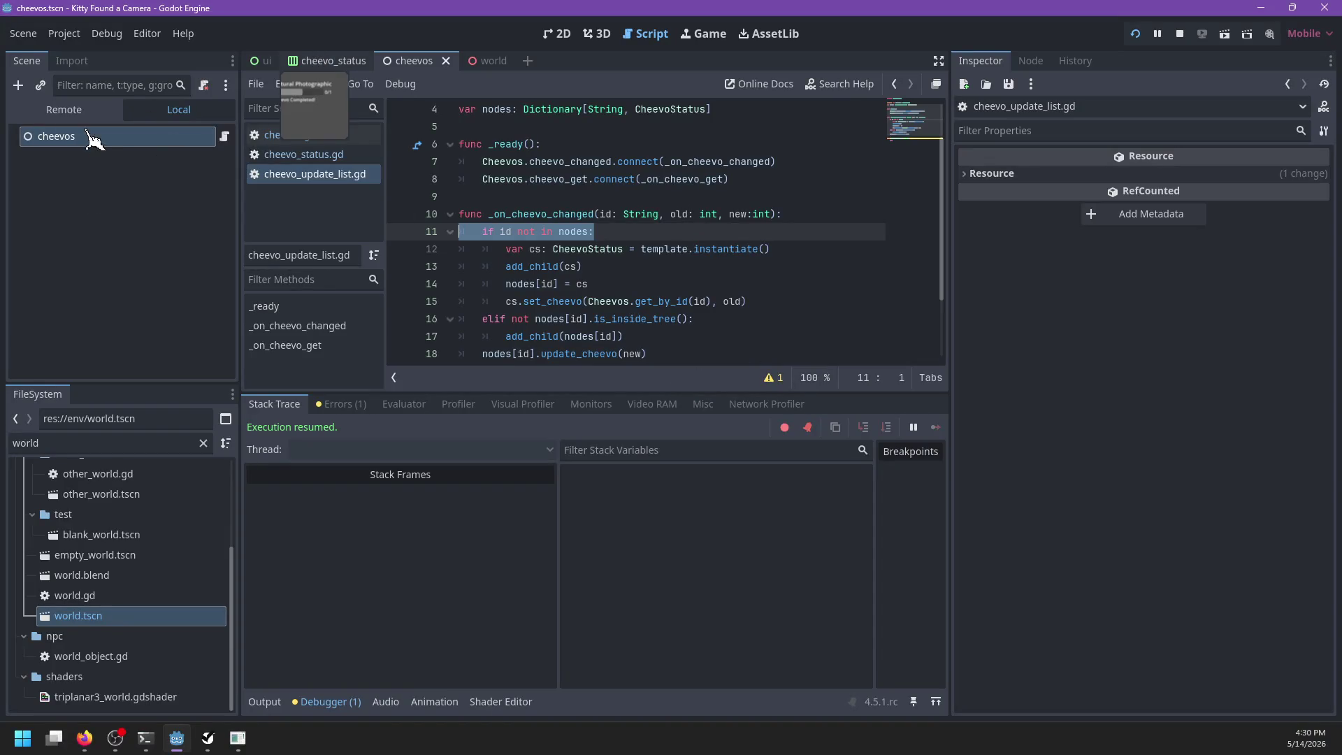
Step: Select the ProgressBar node under the progress node and look through its Layout properties
{"action": "left_click", "coordinate": [82, 219]}
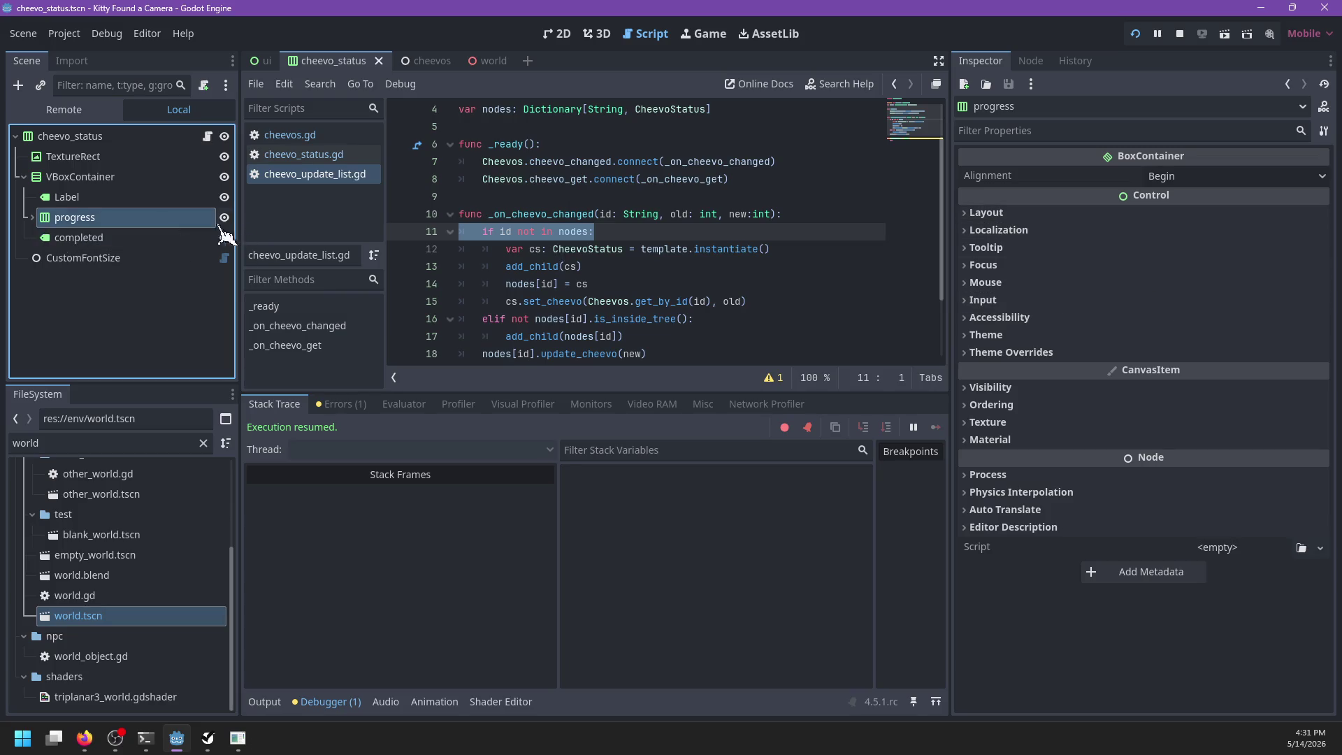
{"action": "left_click", "coordinate": [32, 218]}
{"action": "left_click", "coordinate": [88, 238]}
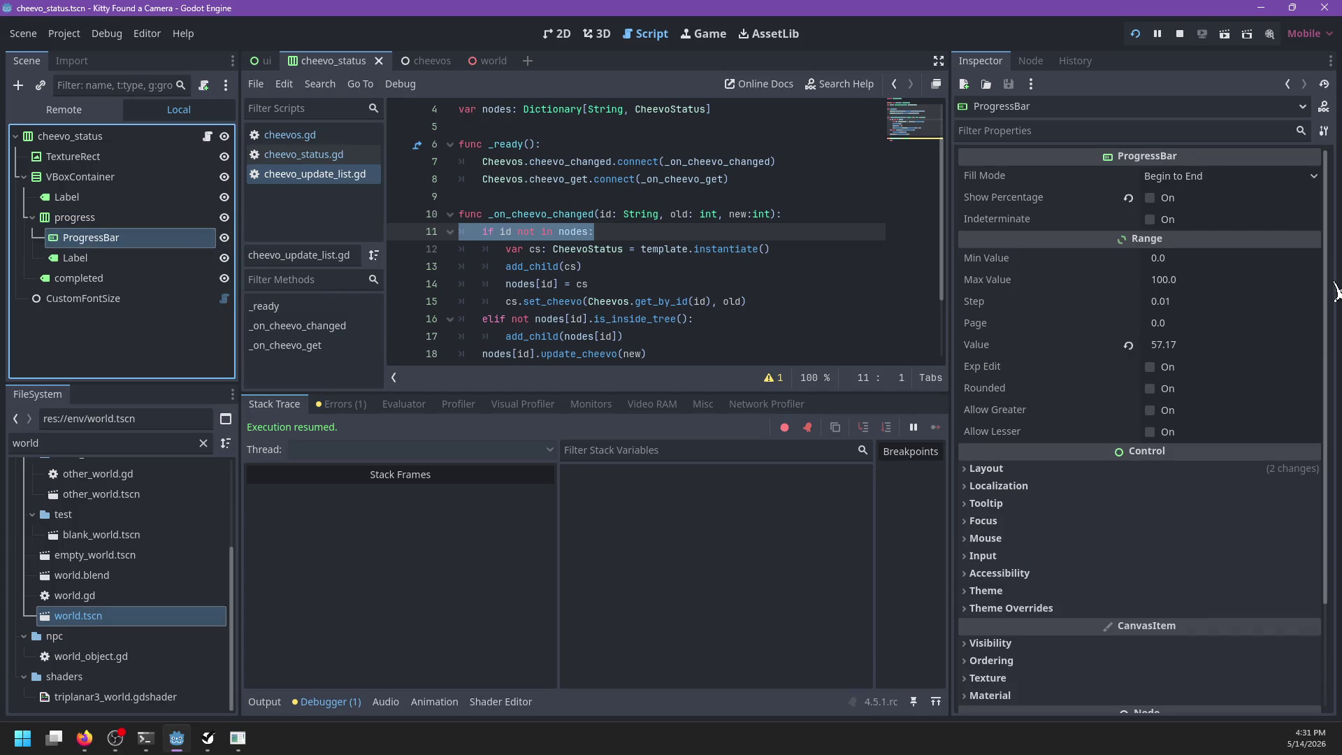
{"action": "scroll", "coordinate": [1024, 412], "scroll_direction": "down", "scroll_amount": 2}
{"action": "left_click", "coordinate": [1007, 400]}
{"action": "left_click", "coordinate": [1009, 404]}
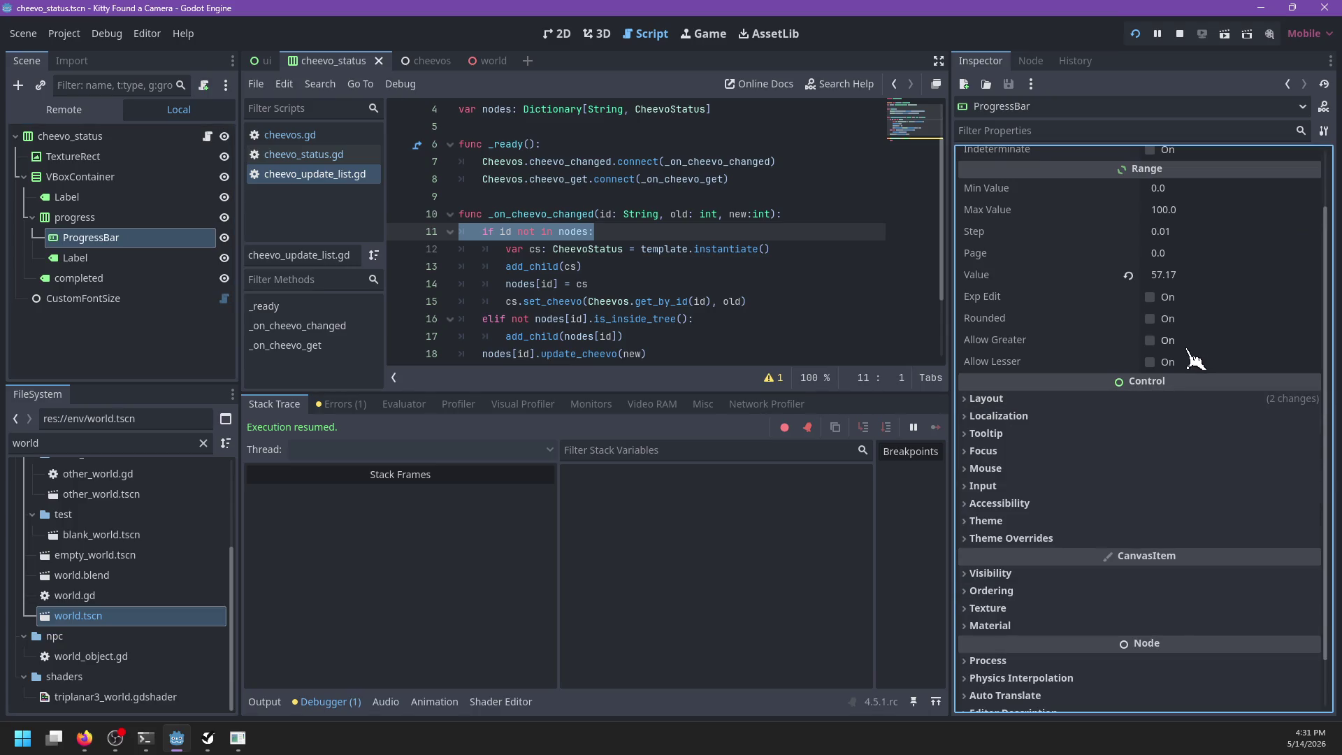
{"action": "scroll", "coordinate": [1112, 360], "scroll_direction": "up", "scroll_amount": 2}
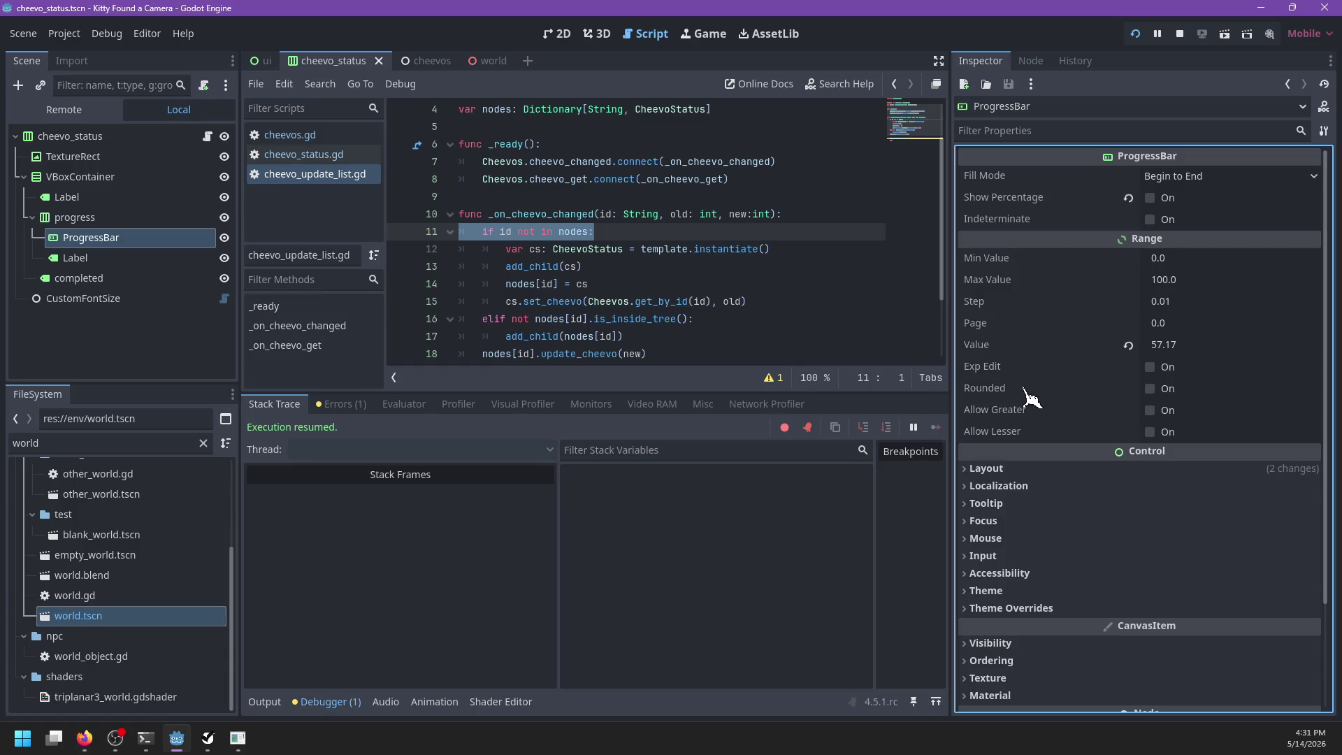
{"action": "scroll", "coordinate": [1040, 381], "scroll_direction": "down", "scroll_amount": 3}
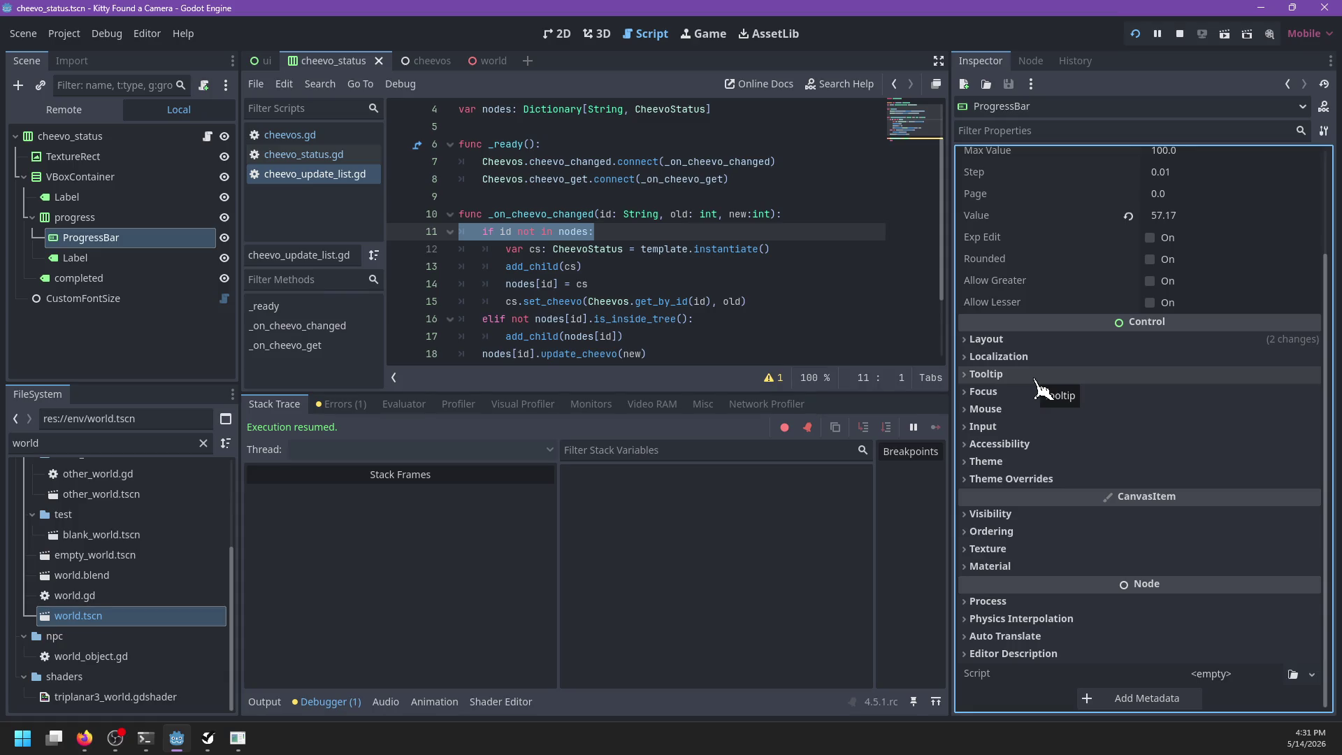
{"action": "left_click", "coordinate": [993, 343]}
{"action": "left_click", "coordinate": [993, 342]}
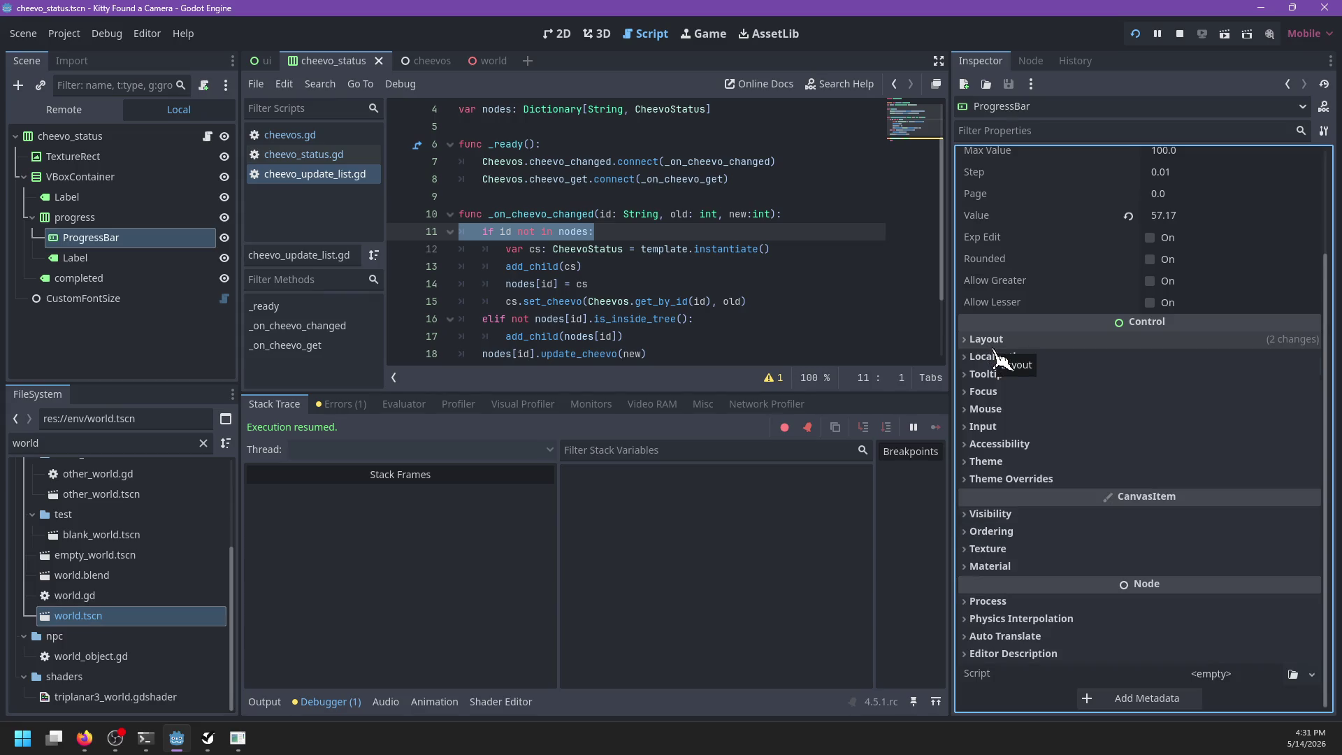
{"action": "scroll", "coordinate": [1186, 301], "scroll_direction": "up", "scroll_amount": 3}
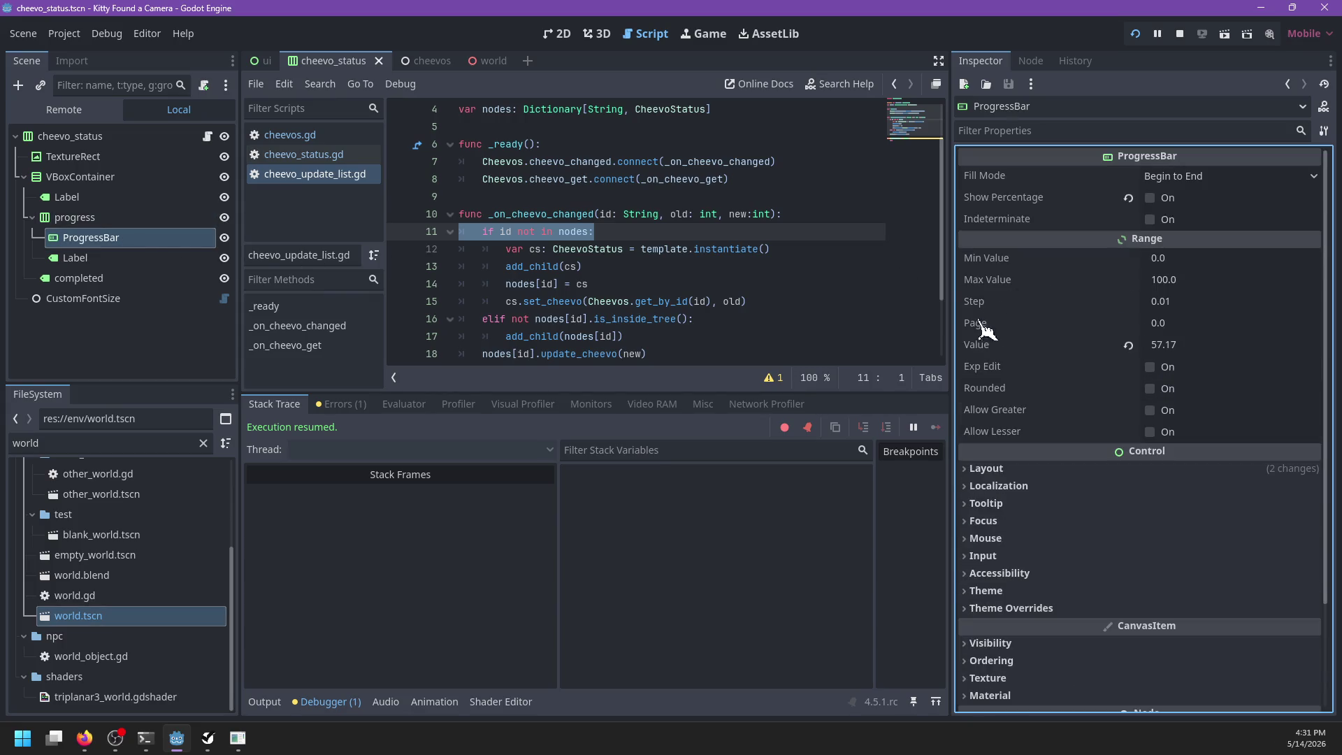
Step: Change the ProgressBar's Value from 57.17 to 0 and save the scene
{"action": "left_click", "coordinate": [1204, 342]}
{"action": "type", "text": "0"}
{"action": "key", "text": "Return"}
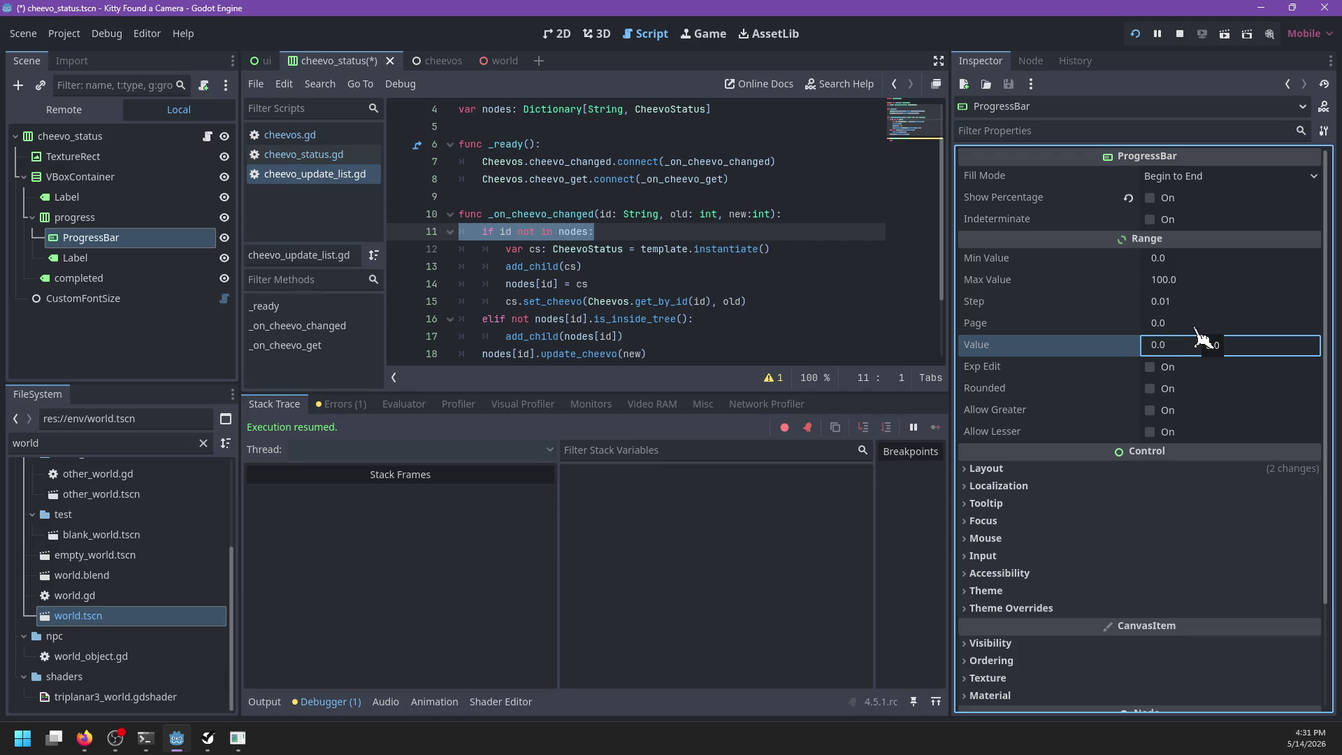
{"action": "key", "text": "ctrl+s"}
Step: Run the game to test the popup, pause it, then open the cheevos.gd script
{"action": "key", "text": "Return"}
{"action": "key", "text": "w"}
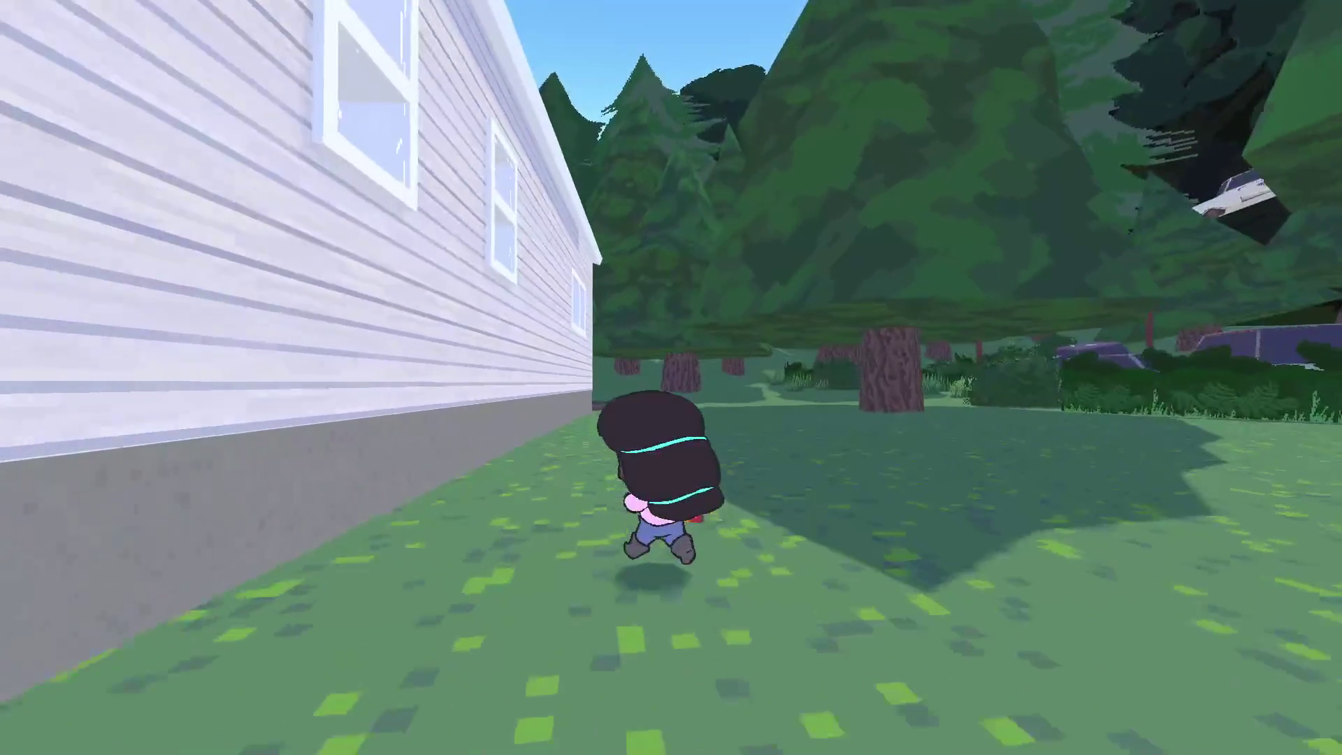
{"action": "key", "text": "s"}
{"action": "key", "text": "Escape"}
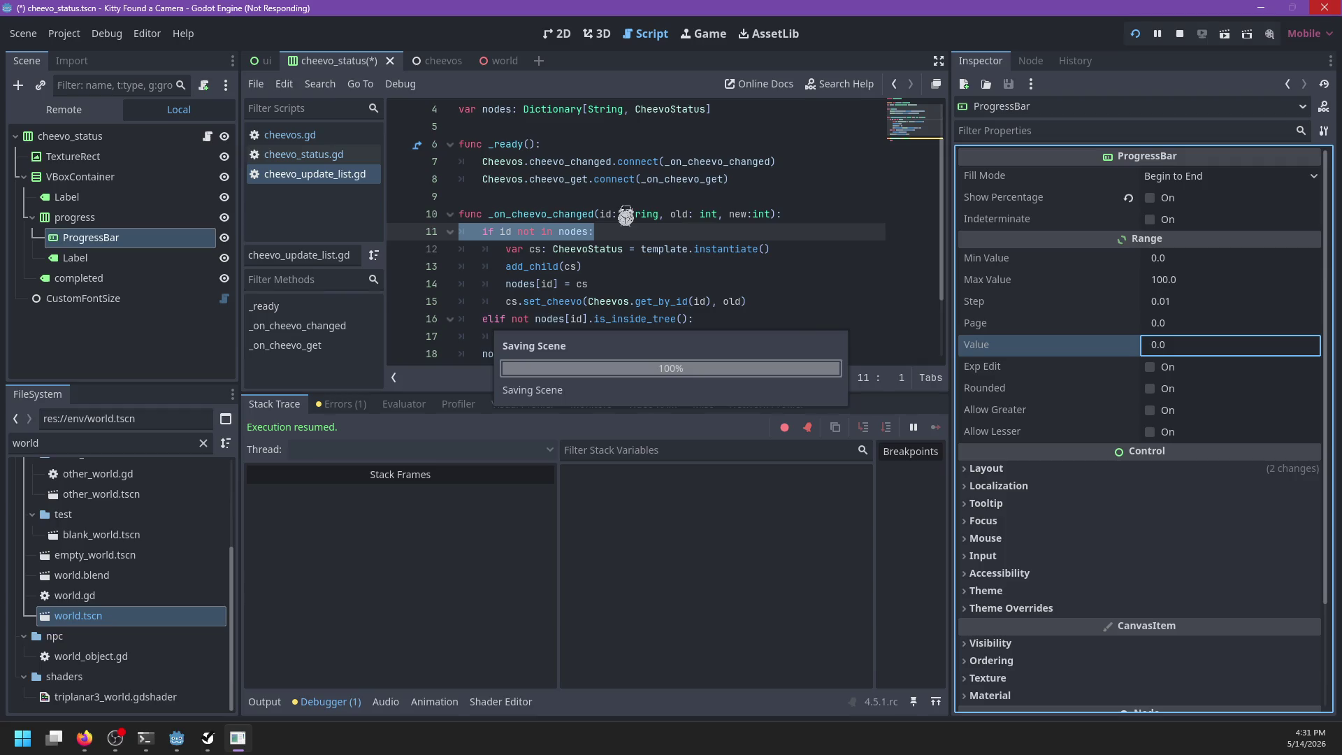
{"action": "left_click", "coordinate": [290, 135]}
{"action": "scroll", "coordinate": [693, 246], "scroll_direction": "down", "scroll_amount": 2}
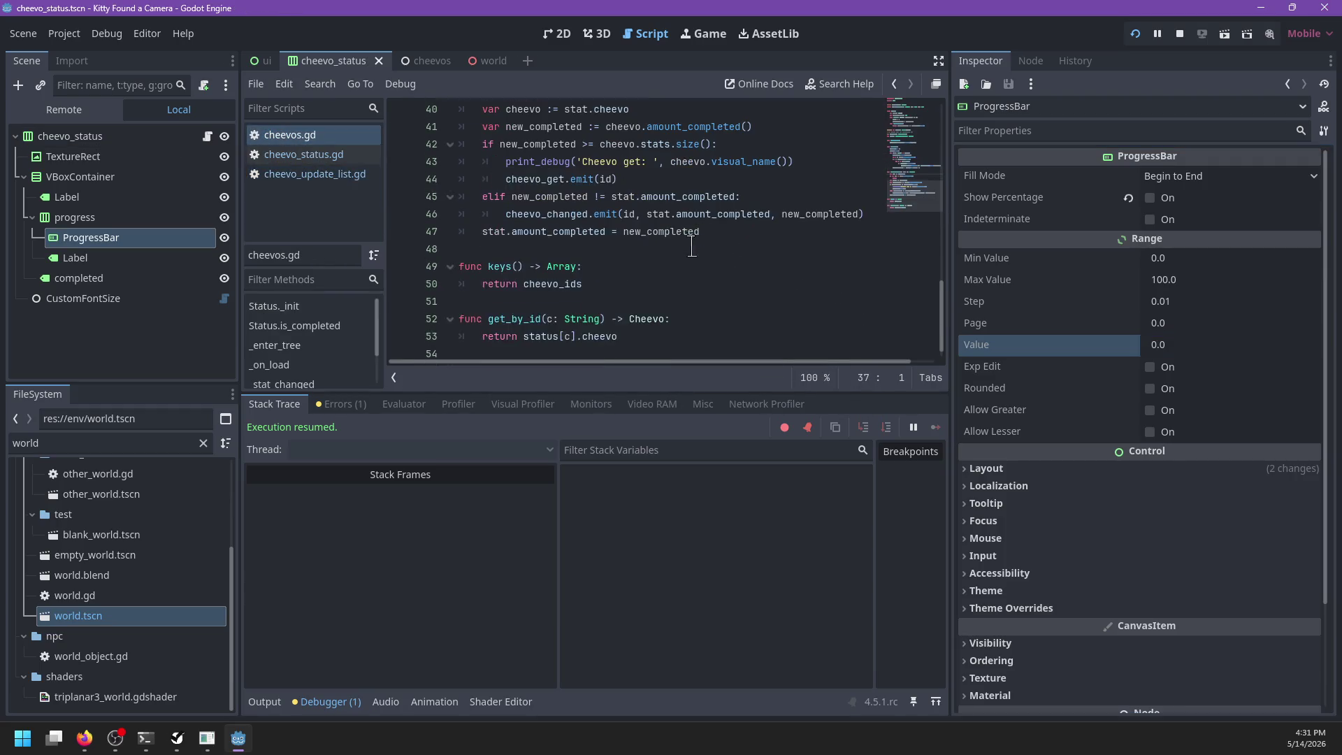
Step: In cheevo_status.gd, append .set_delay(1) to the progress bar value tween
{"action": "left_click", "coordinate": [328, 155]}
{"action": "left_click", "coordinate": [691, 205]}
{"action": "scroll", "coordinate": [691, 209], "scroll_direction": "up", "scroll_amount": 1}
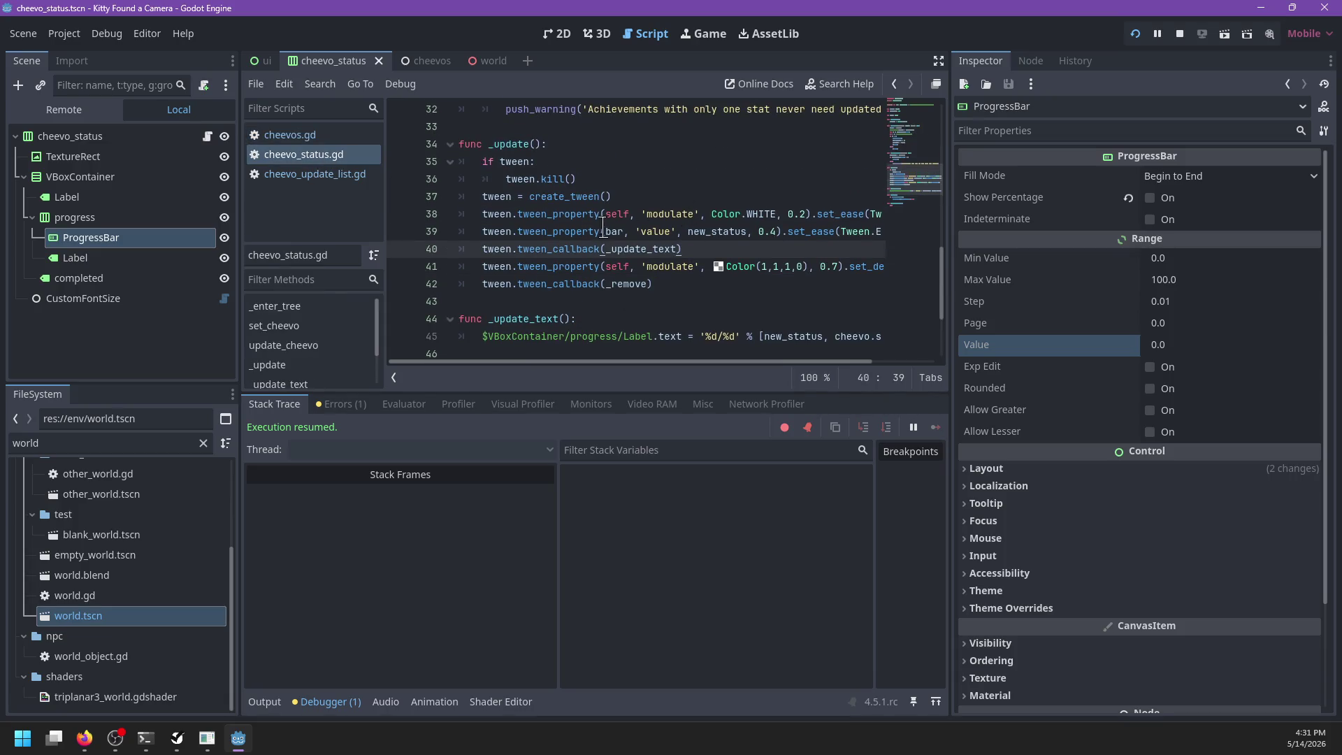
{"action": "scroll", "coordinate": [598, 230], "scroll_direction": "right", "scroll_amount": 3}
{"action": "left_click", "coordinate": [861, 231]}
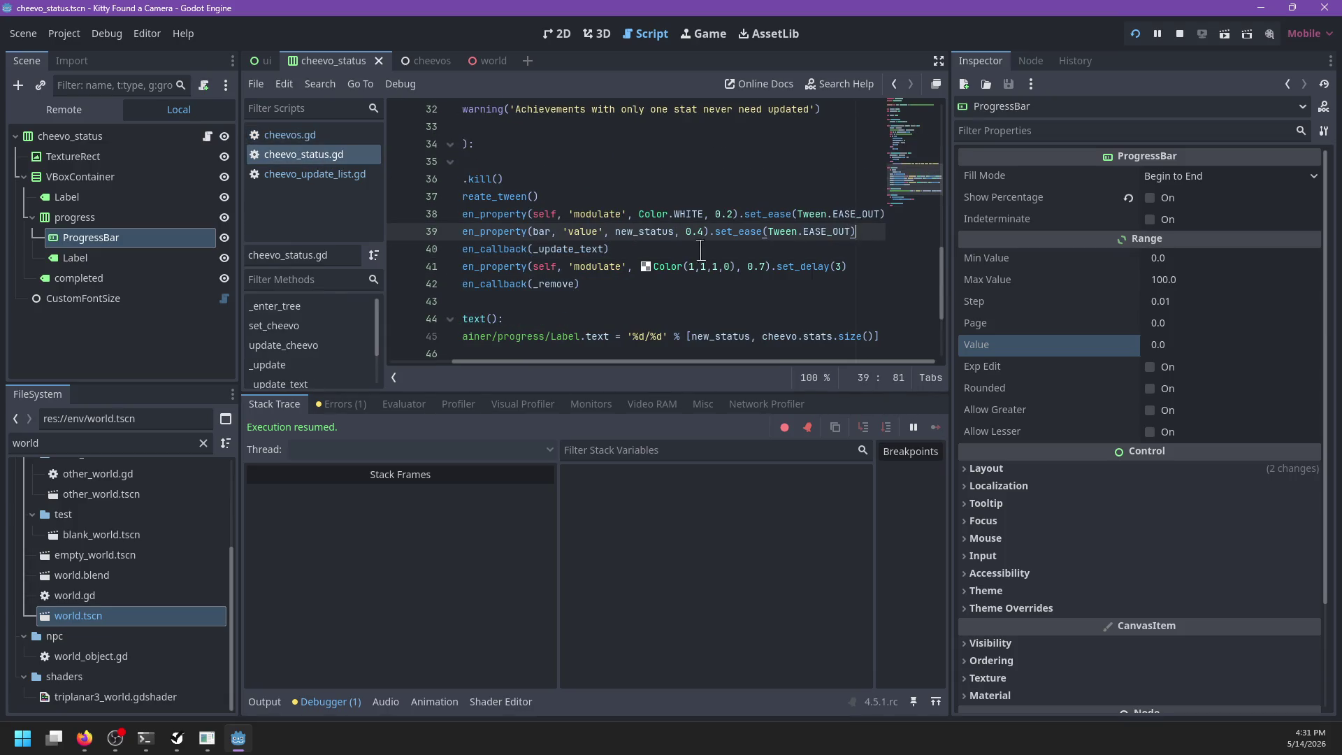
{"action": "type", "text": ".set_delay(1"}
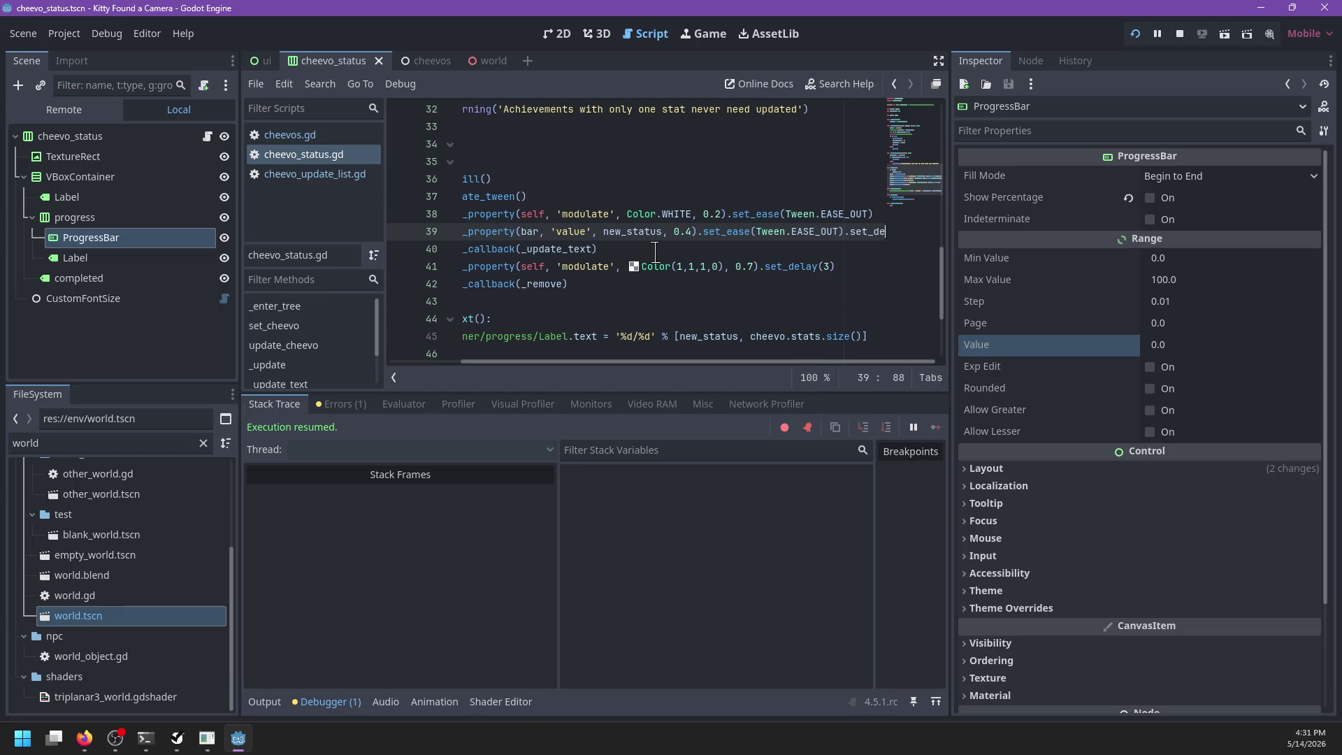
{"action": "type", "text": ")"}
{"action": "scroll", "coordinate": [650, 244], "scroll_direction": "left", "scroll_amount": 5}
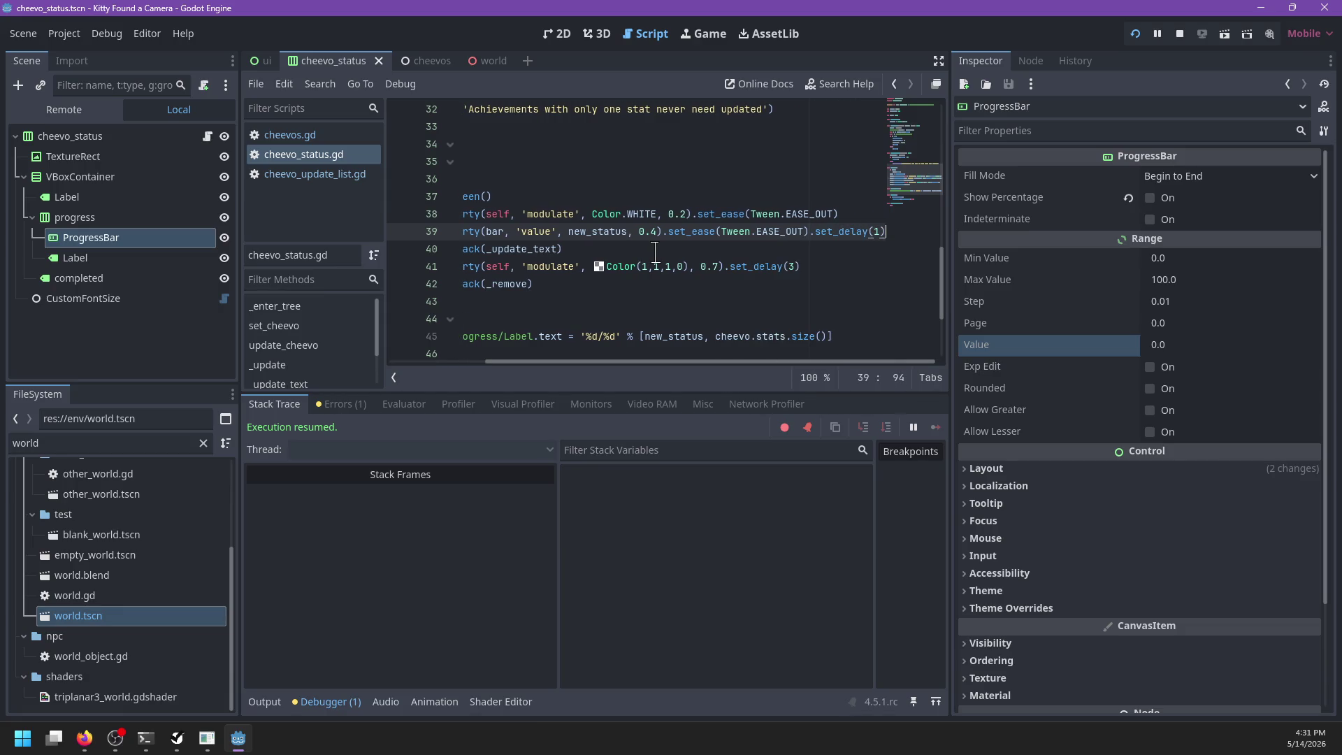
{"action": "scroll", "coordinate": [619, 243], "scroll_direction": "right", "scroll_amount": 3}
{"action": "scroll", "coordinate": [618, 246], "scroll_direction": "left", "scroll_amount": 3}
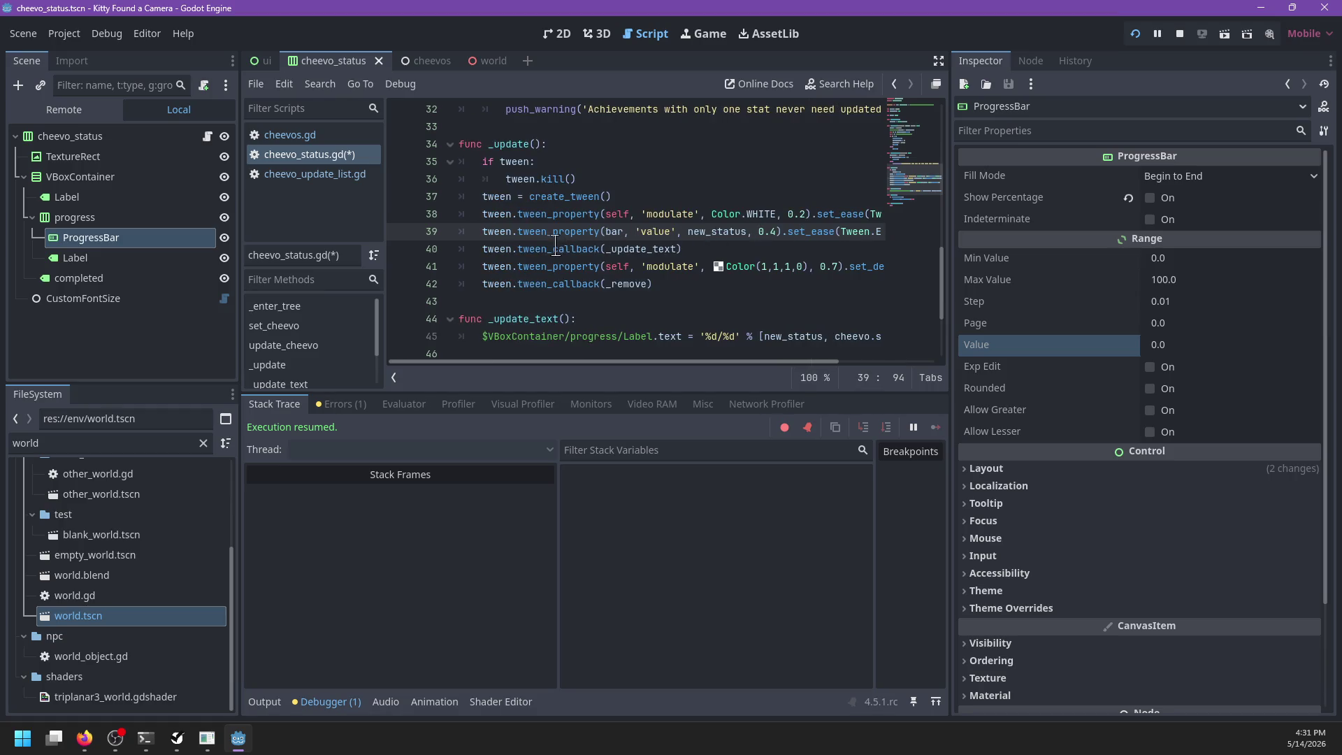
{"action": "scroll", "coordinate": [689, 253], "scroll_direction": "right", "scroll_amount": 3}
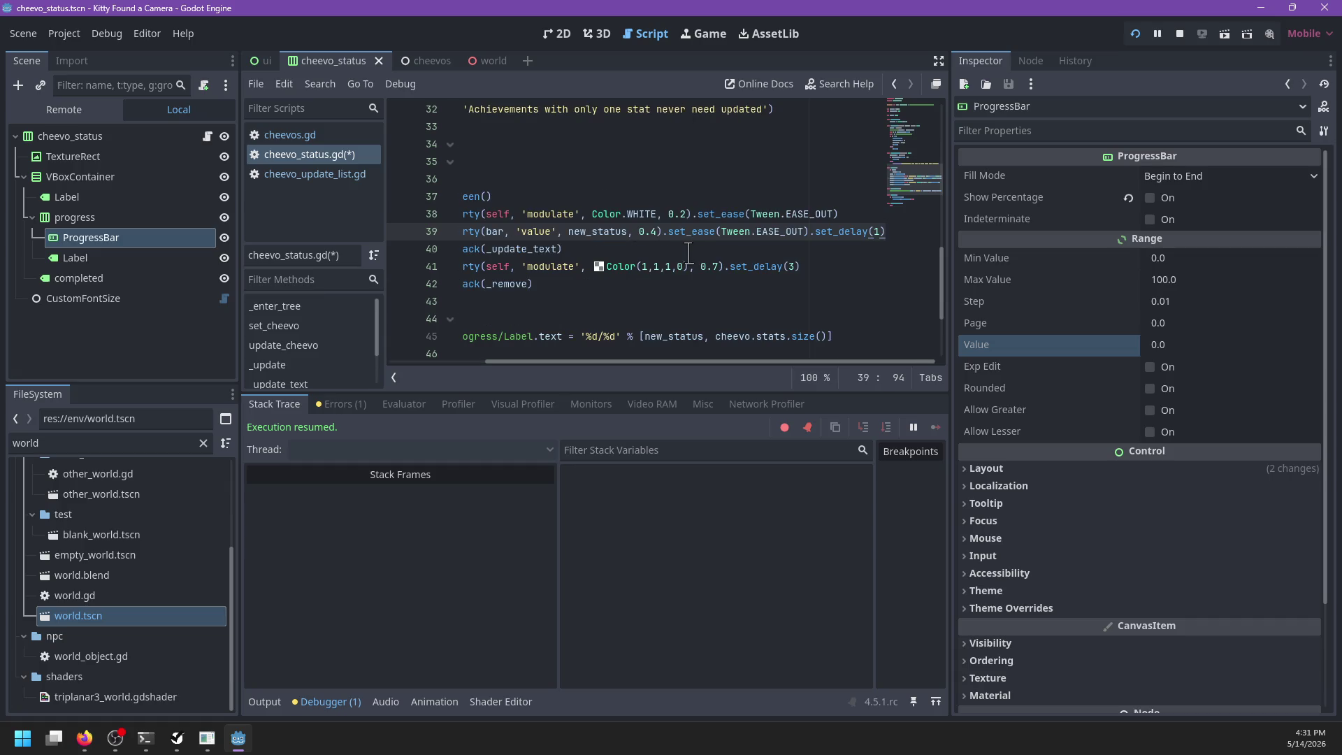
Step: Change the fade-out tween from 0.7 to 1.5 with set_delay(4), and save the script
{"action": "left_click", "coordinate": [812, 269]}
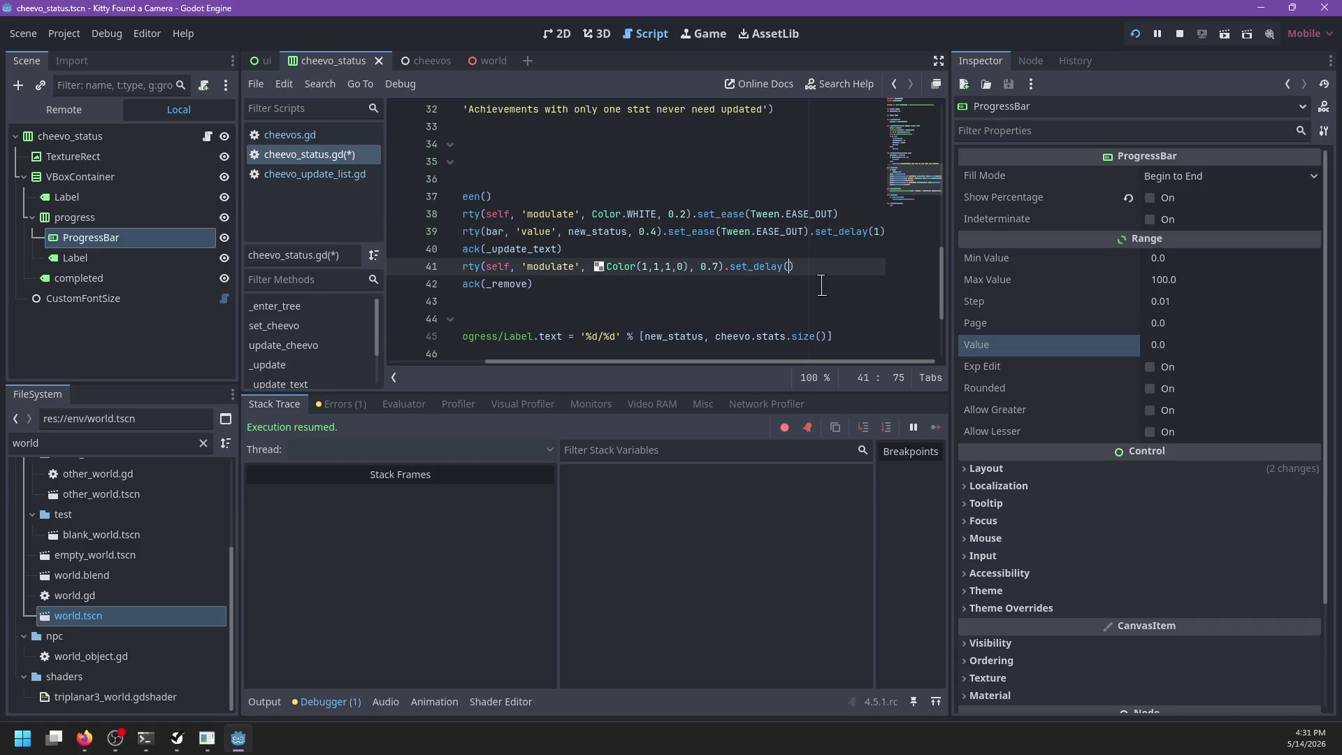
{"action": "type", "text": "5"}
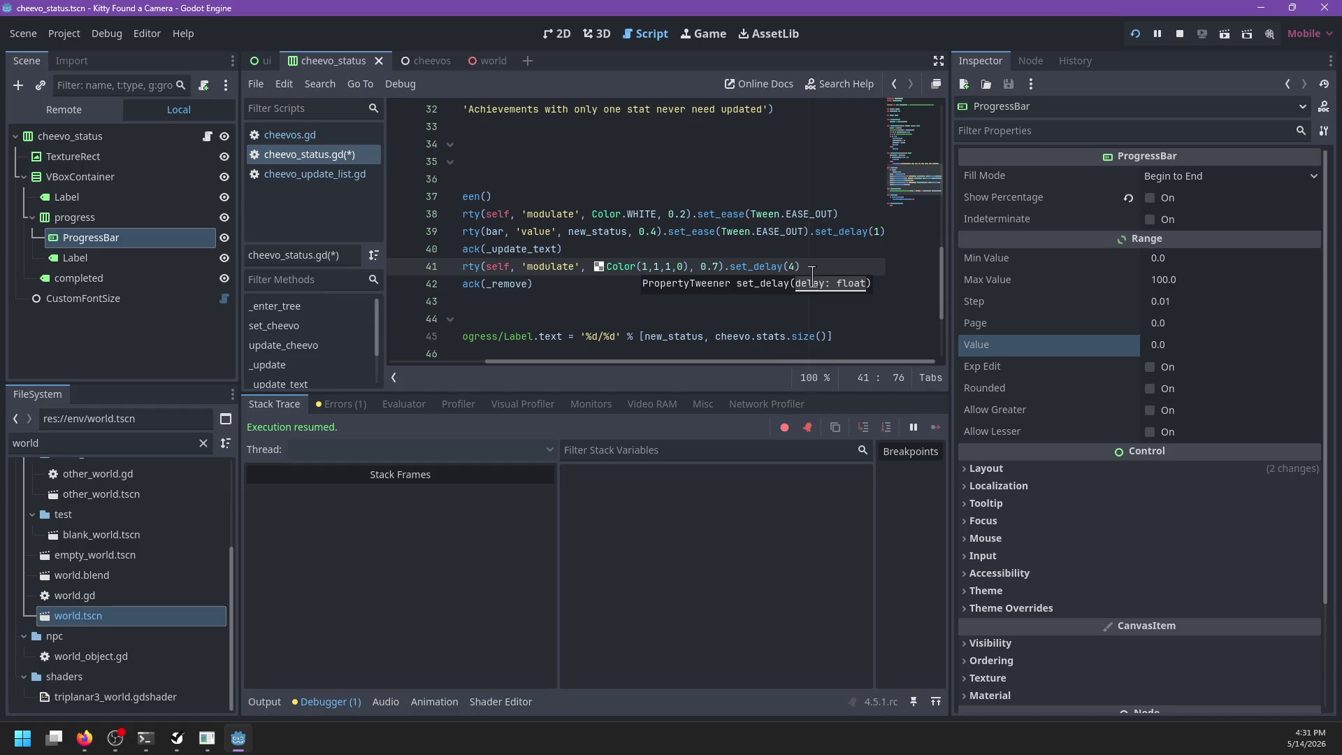
{"action": "left_click", "coordinate": [715, 266]}
{"action": "key", "text": "BackSpace"}
{"action": "key", "text": "BackSpace"}
{"action": "type", "text": "1."}
{"action": "key", "text": "Delete"}
{"action": "type", "text": "5"}
{"action": "left_click", "coordinate": [685, 249]}
{"action": "scroll", "coordinate": [664, 269], "scroll_direction": "up", "scroll_amount": 1}
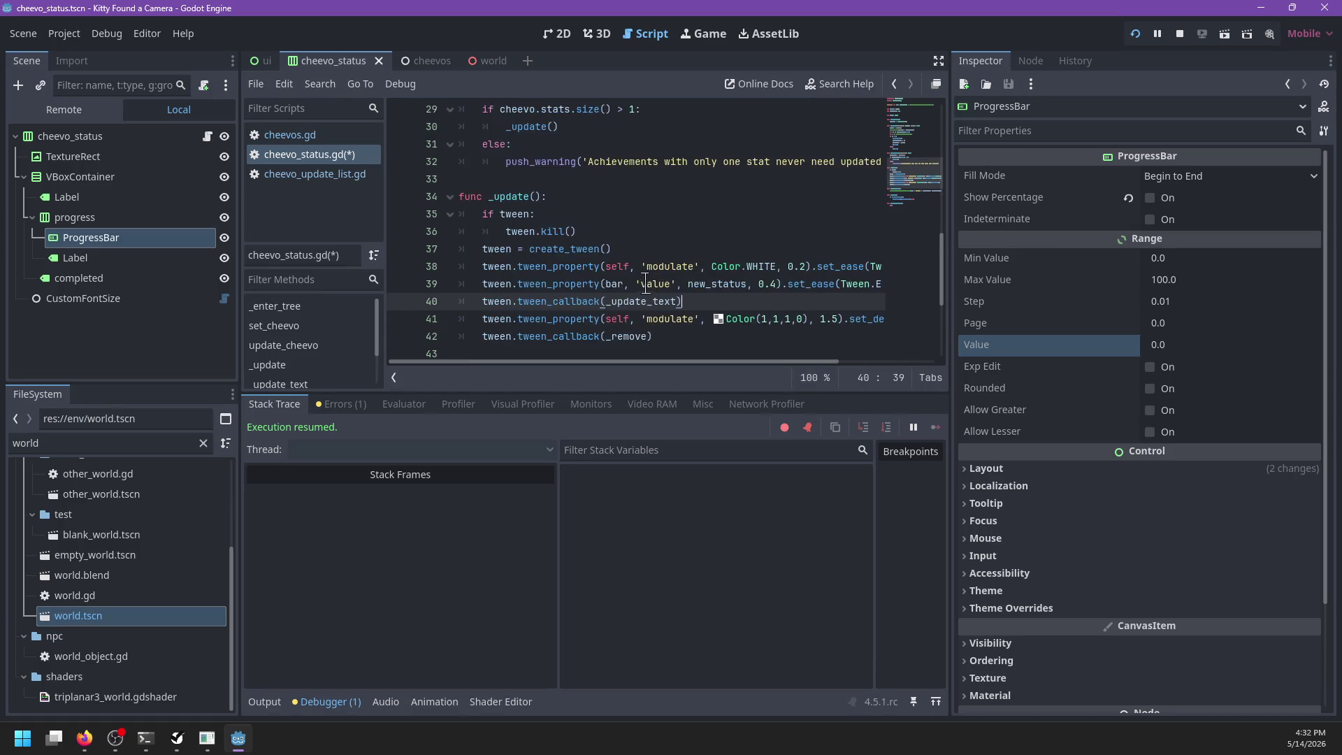
{"action": "scroll", "coordinate": [648, 283], "scroll_direction": "down", "scroll_amount": 1}
{"action": "key", "text": "ctrl+s"}
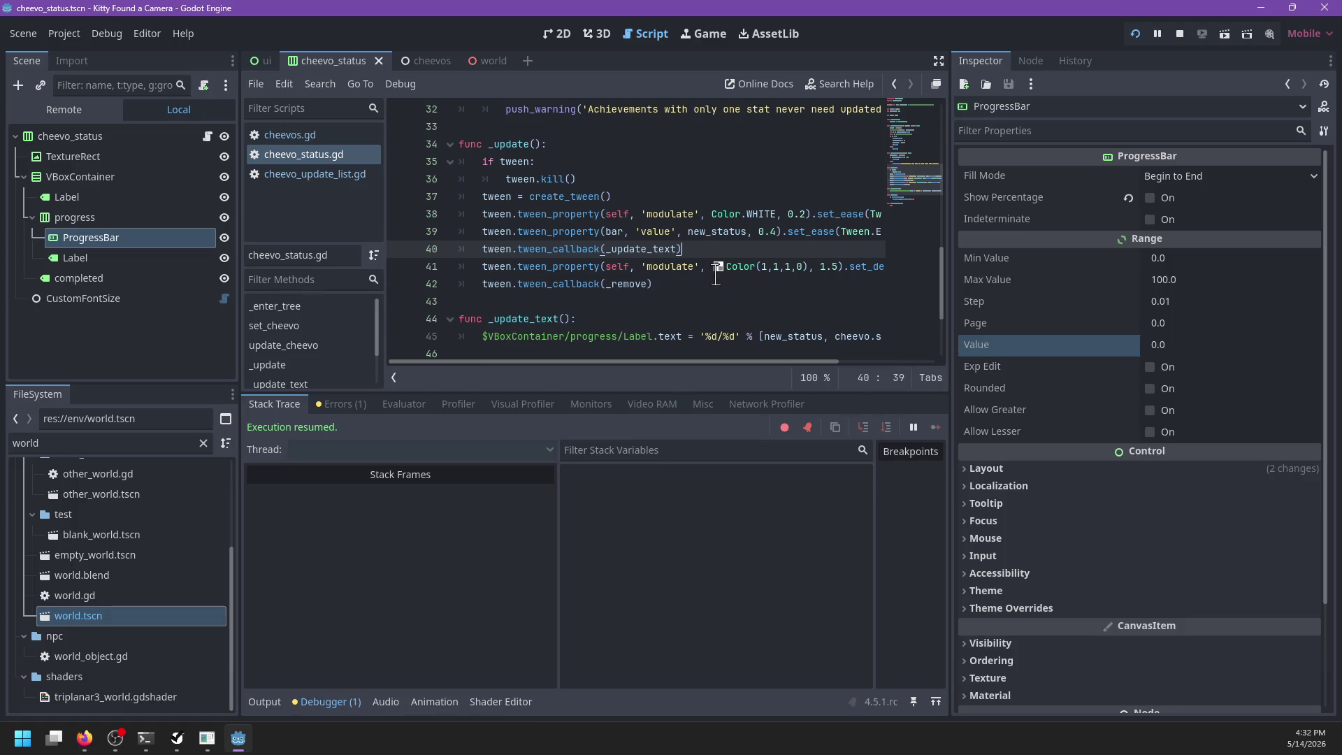
{"action": "key", "text": "alt+Tab"}
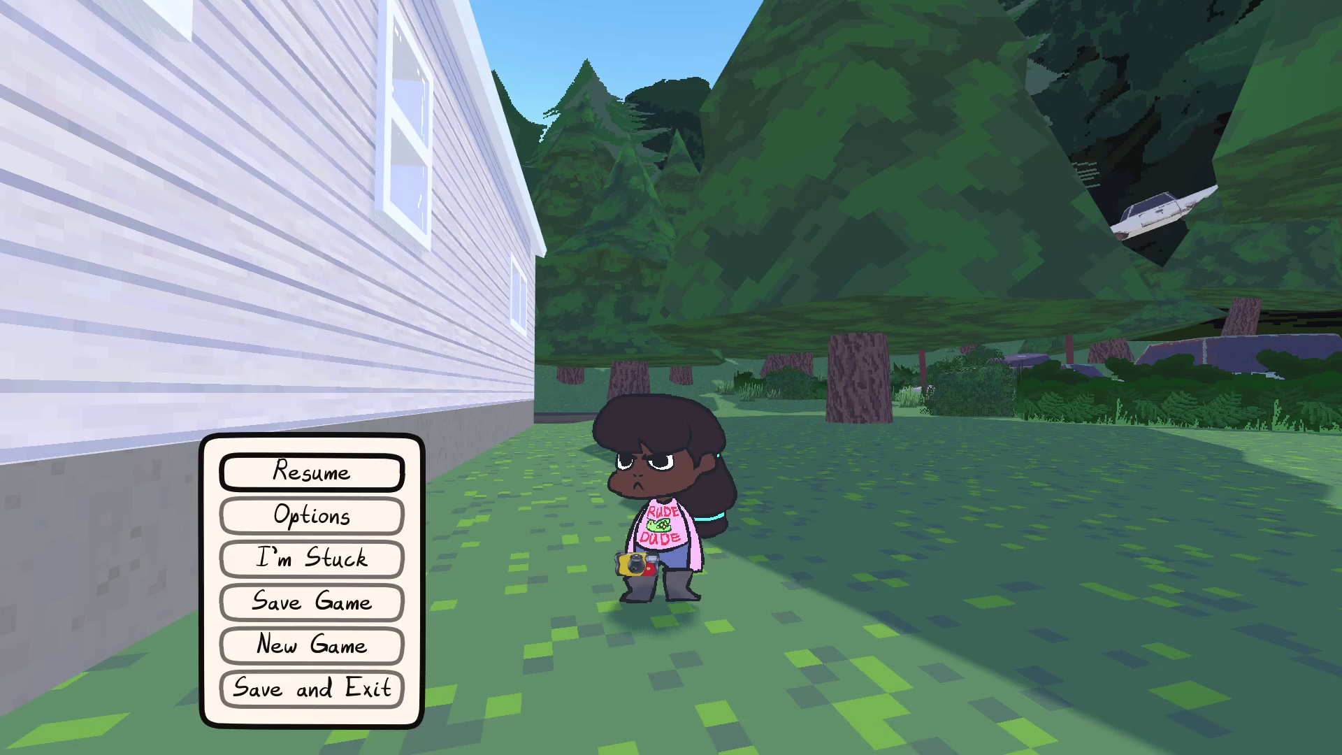
Step: Resume the game, walk forward, and raise the photo camera tilted toward the old cars
{"action": "key", "text": "alt+Tab"}
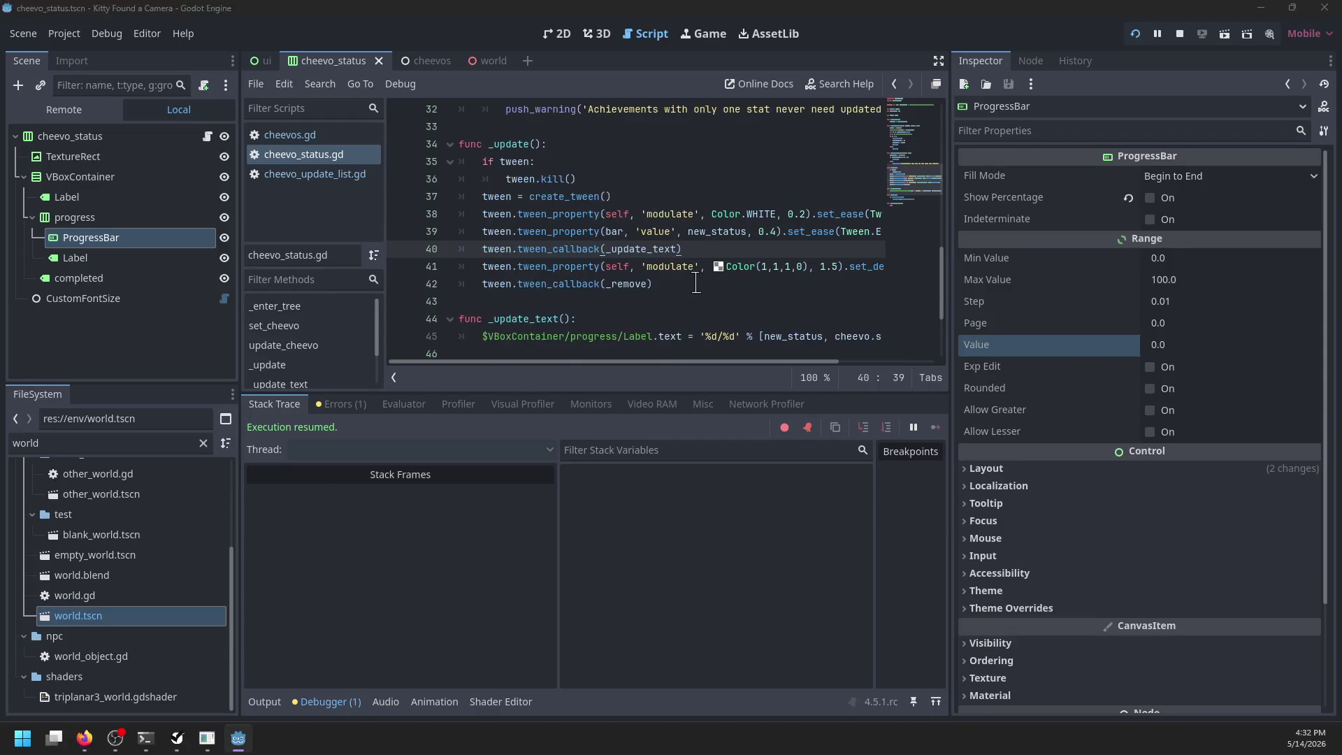
{"action": "key", "text": "alt+Tab"}
{"action": "key", "text": "Escape"}
{"action": "key", "text": "w"}
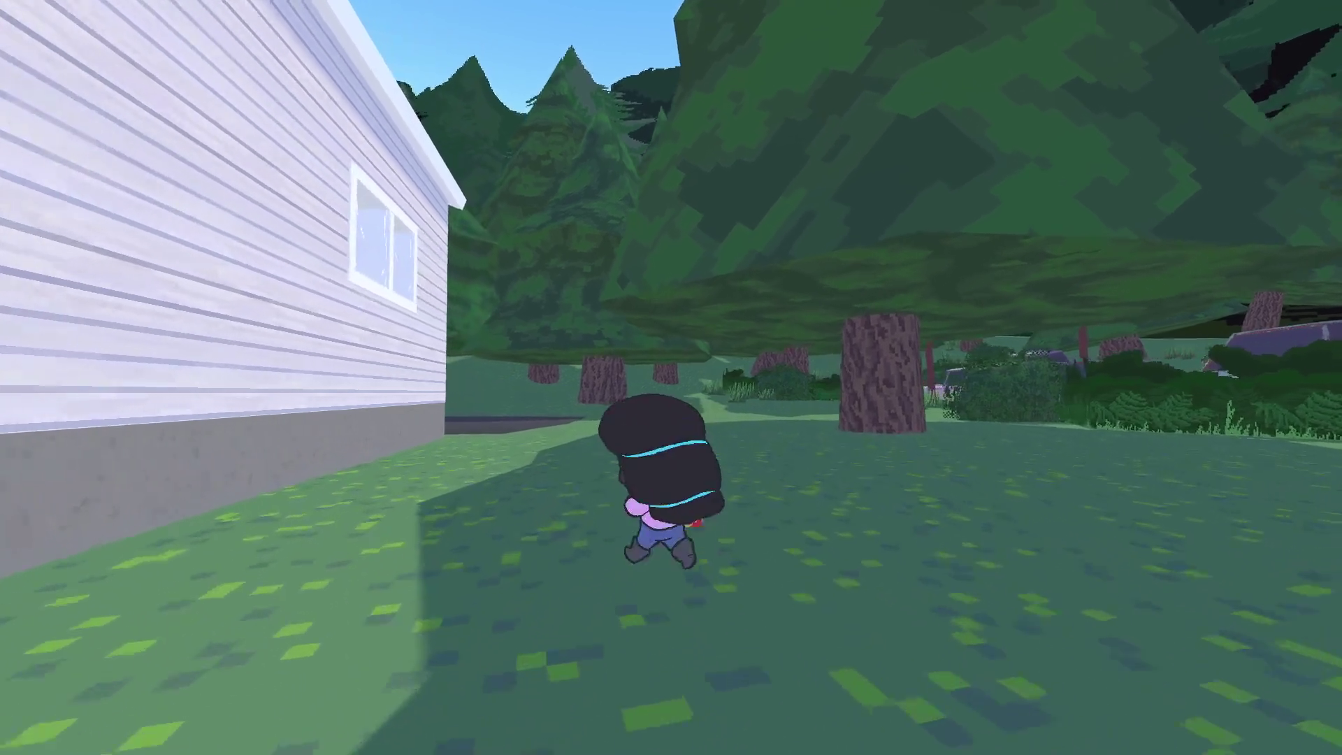
{"action": "key", "text": "c"}
{"action": "key", "text": "w"}
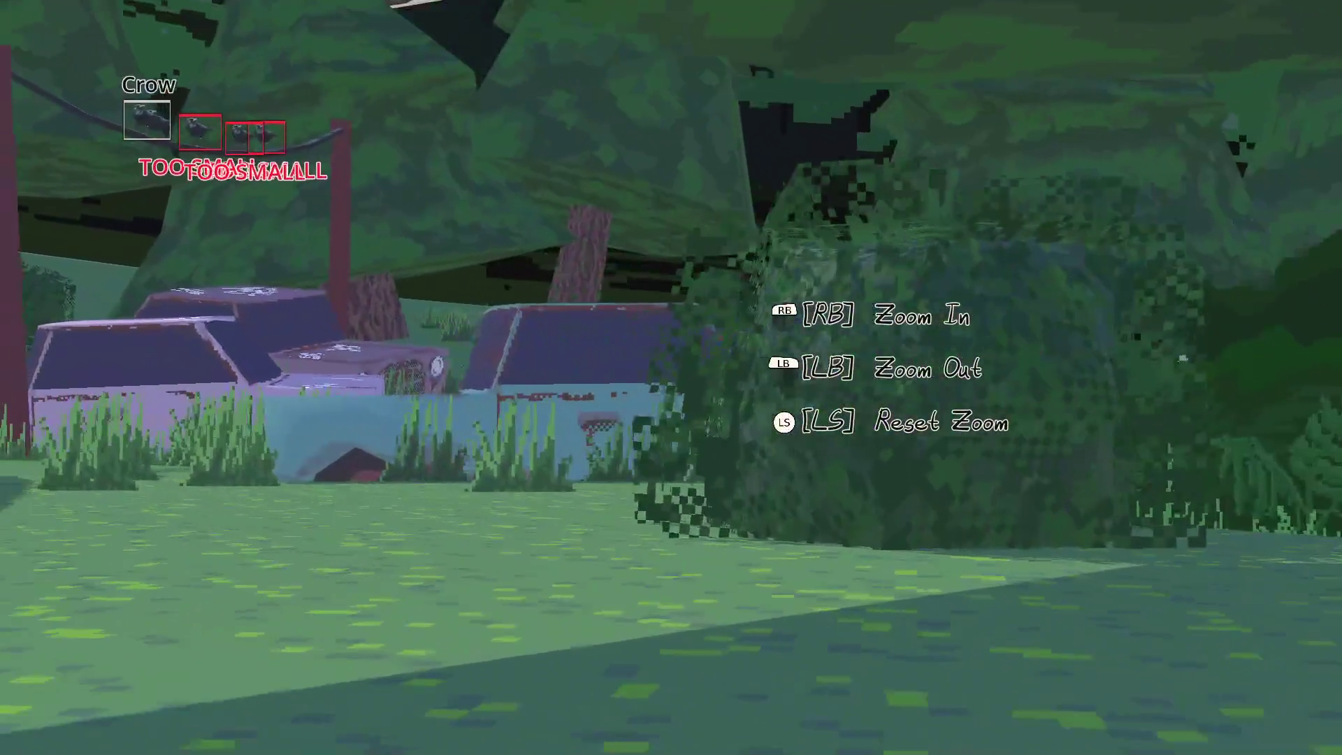
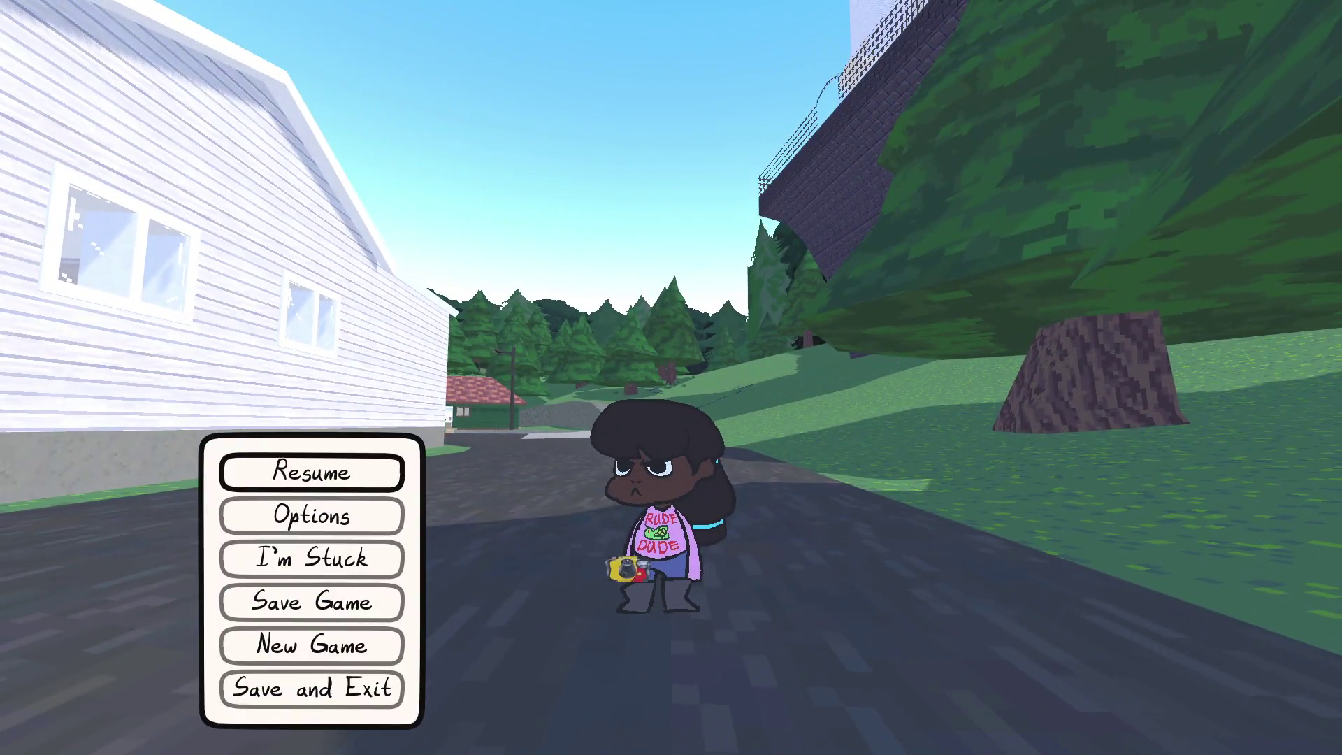
Step: Back in the game, run the character past the red-roofed house and down the side street to the mailbox cabin
{"action": "key", "text": "alt+Tab"}
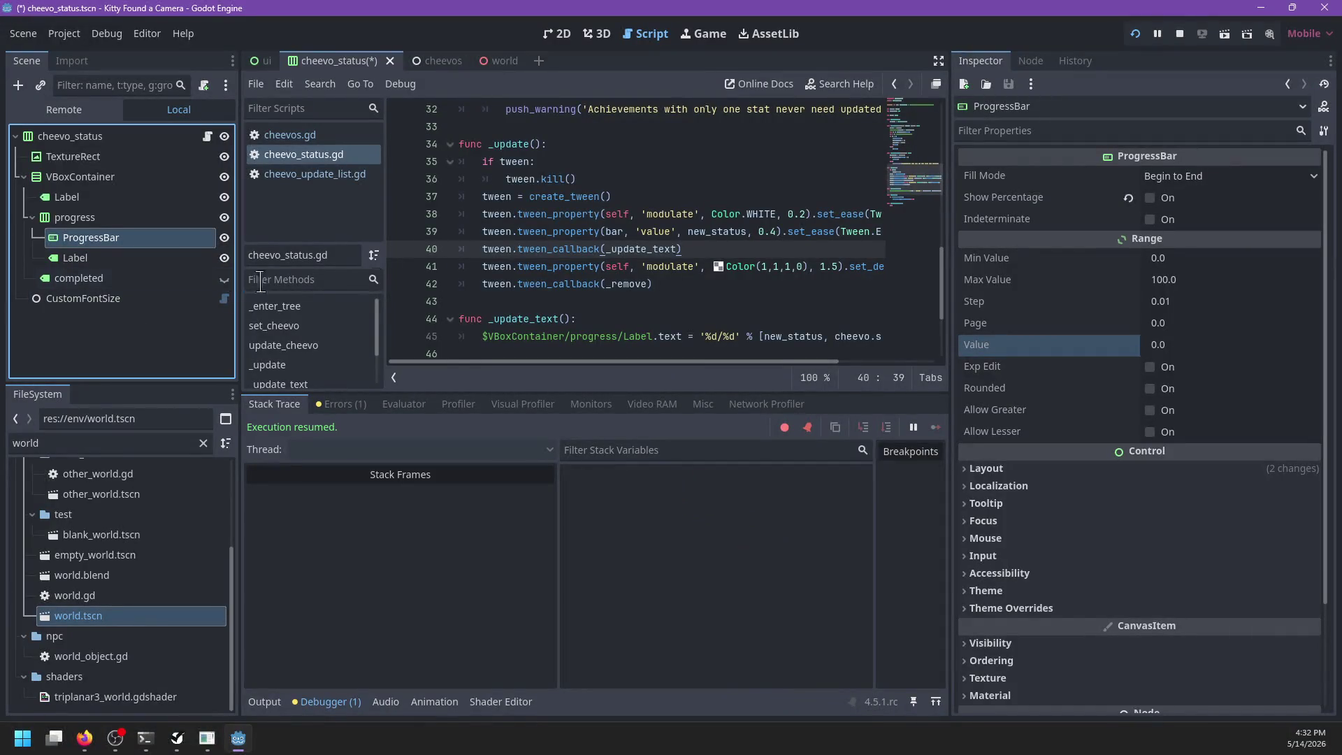
{"action": "key", "text": "alt+Tab"}
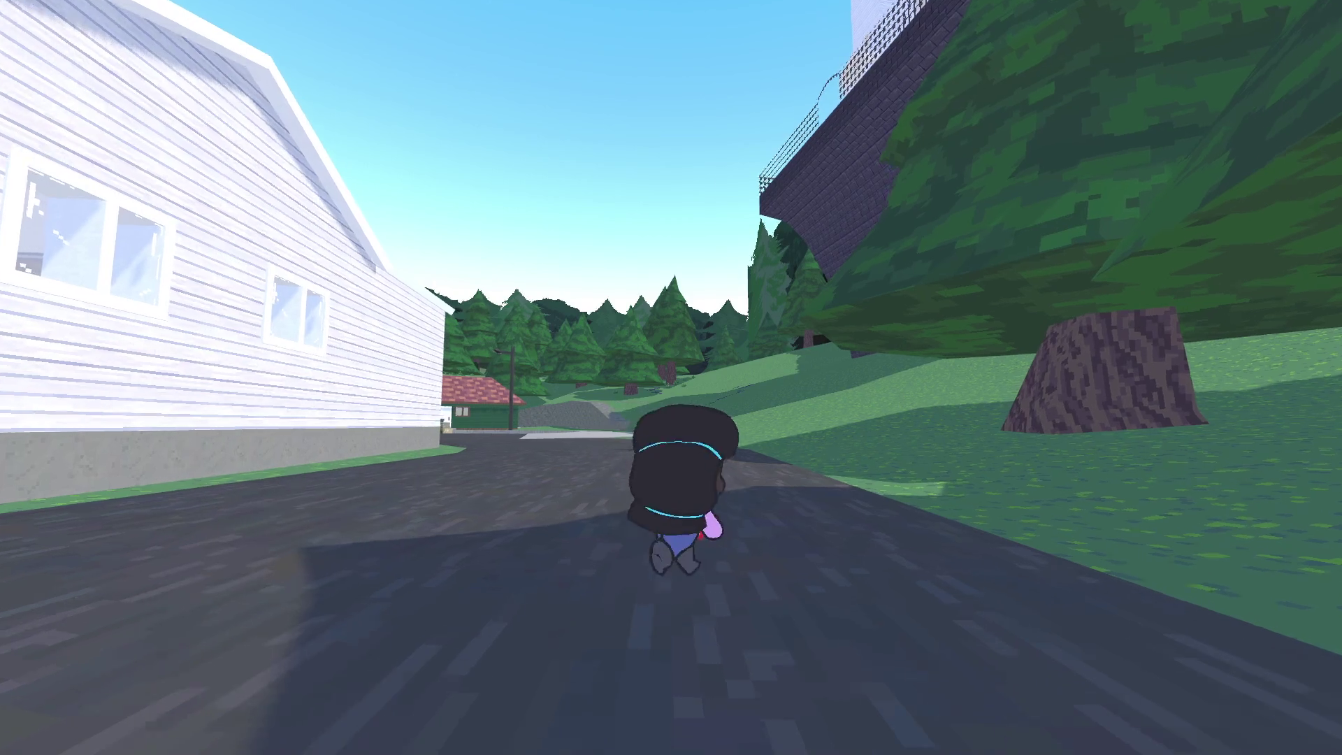
{"action": "key", "text": "w"}
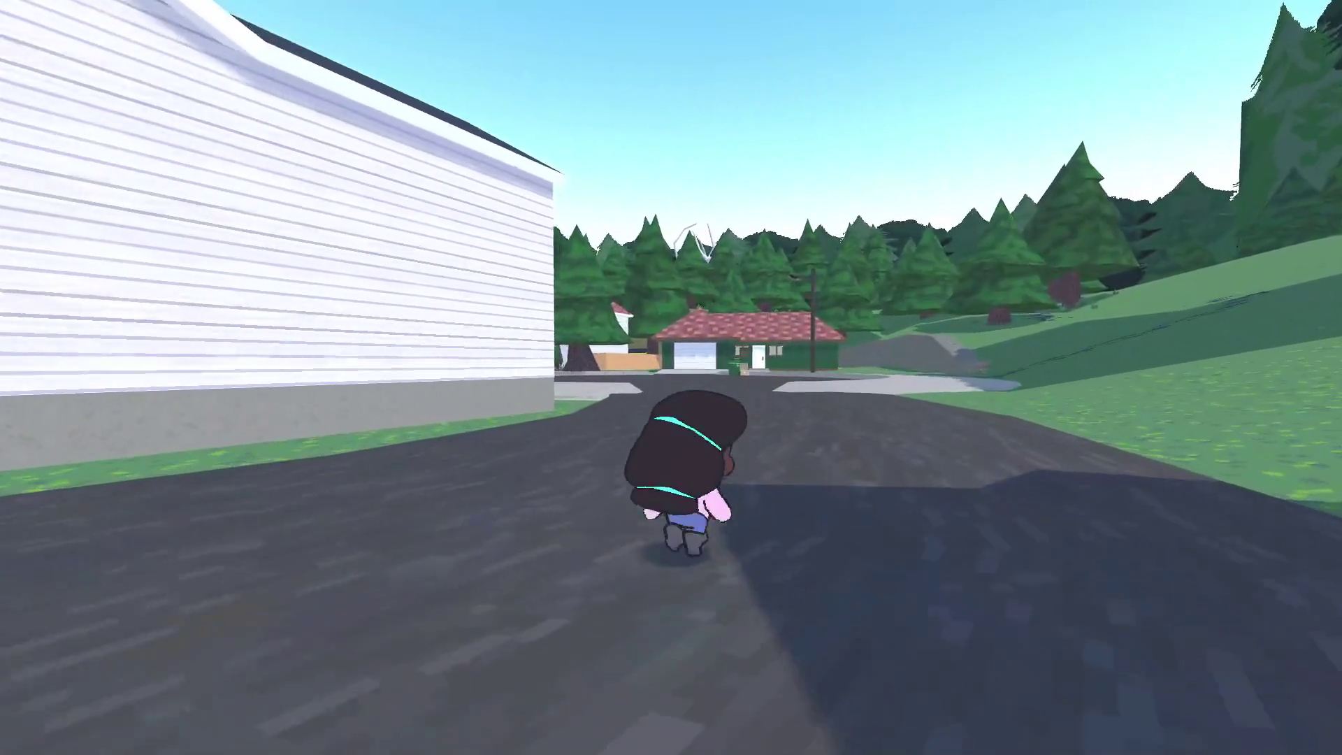
{"action": "key", "text": "w"}
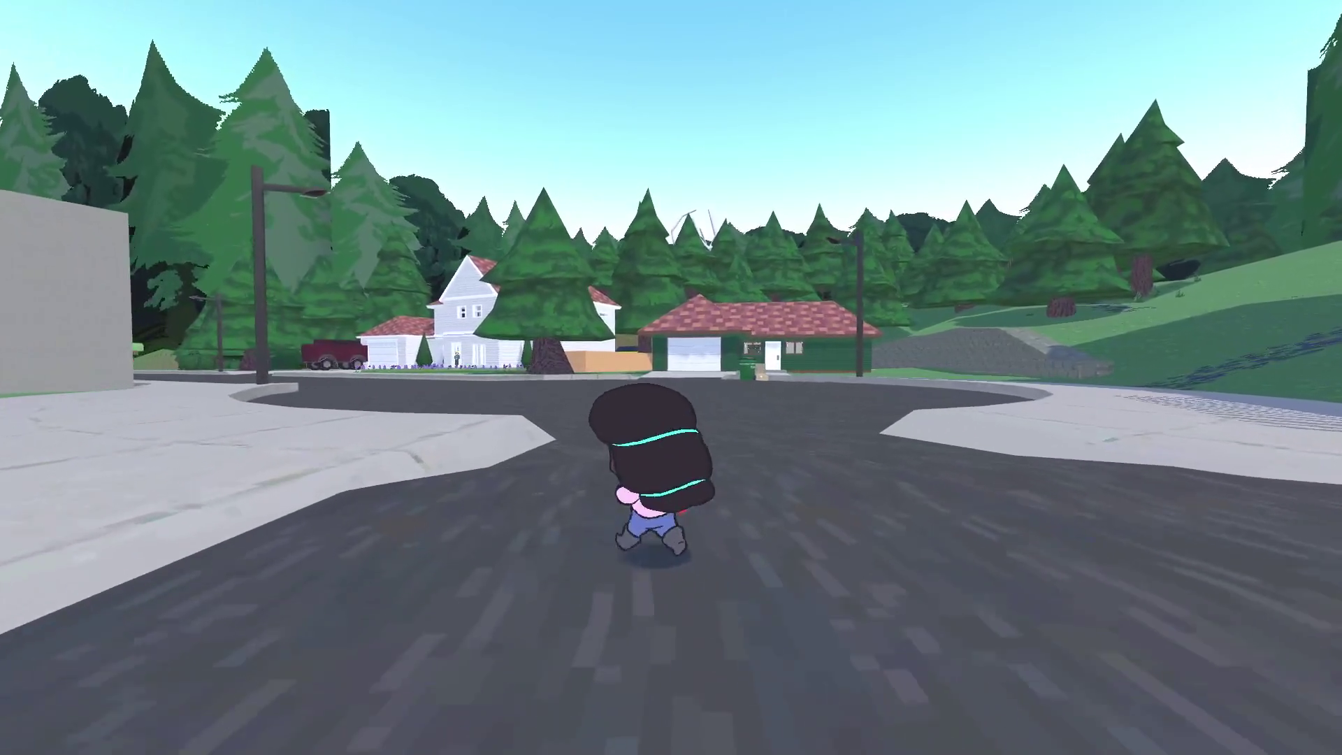
{"action": "key", "text": "a"}
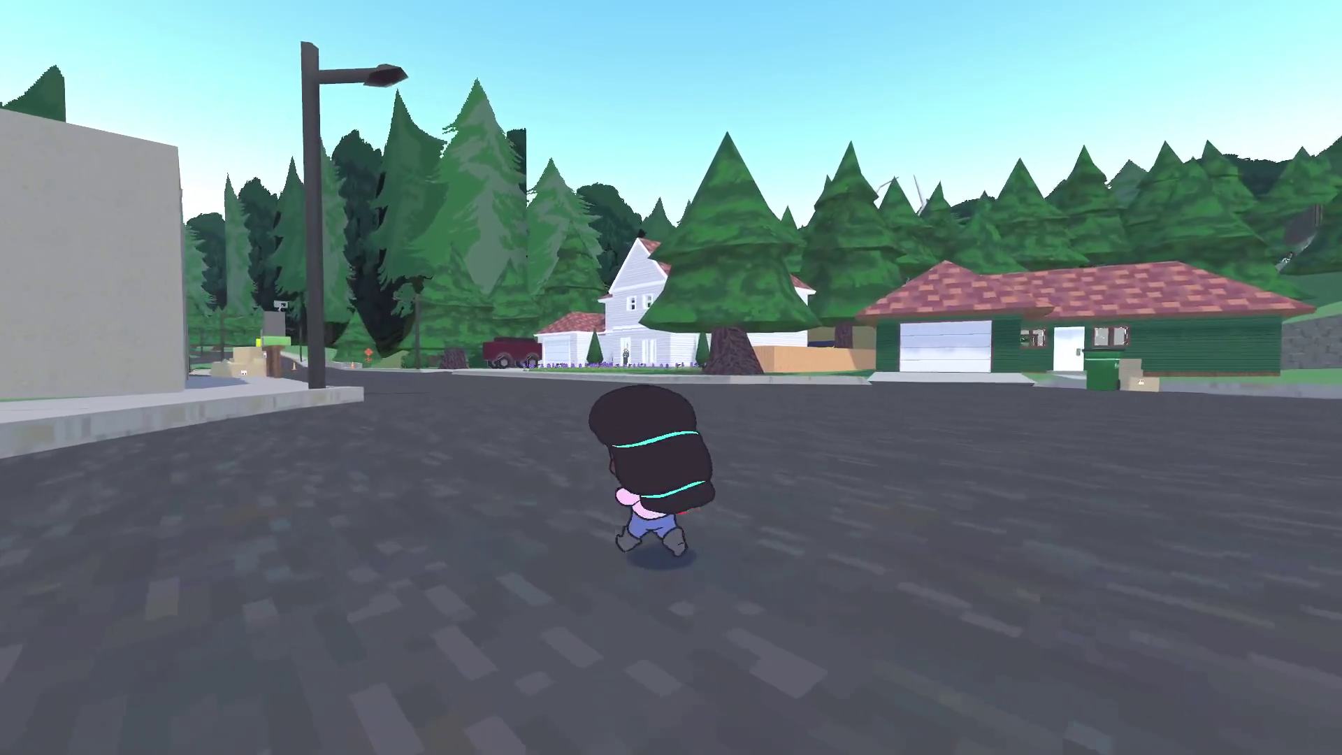
{"action": "key", "text": "w"}
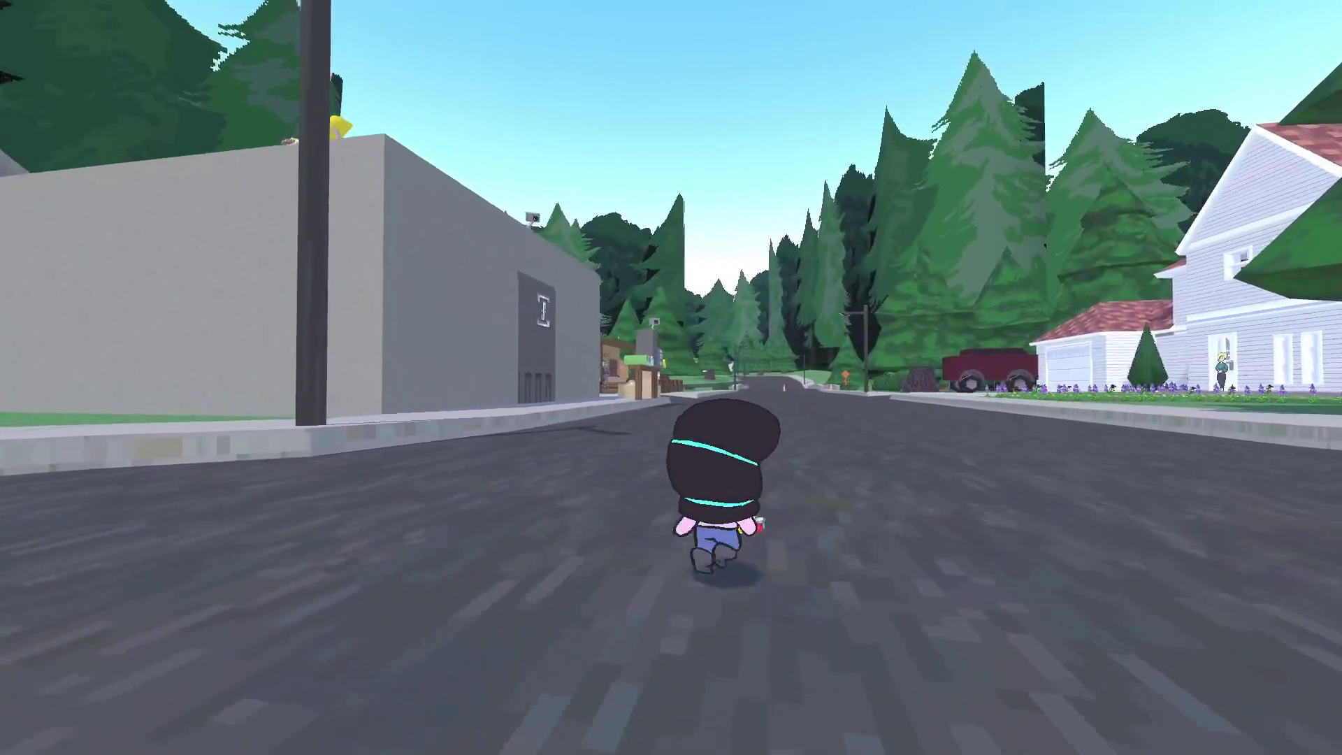
Step: Photograph the goldfinch and Bill at the cabin, then pause and return to Godot
{"action": "key", "text": "c"}
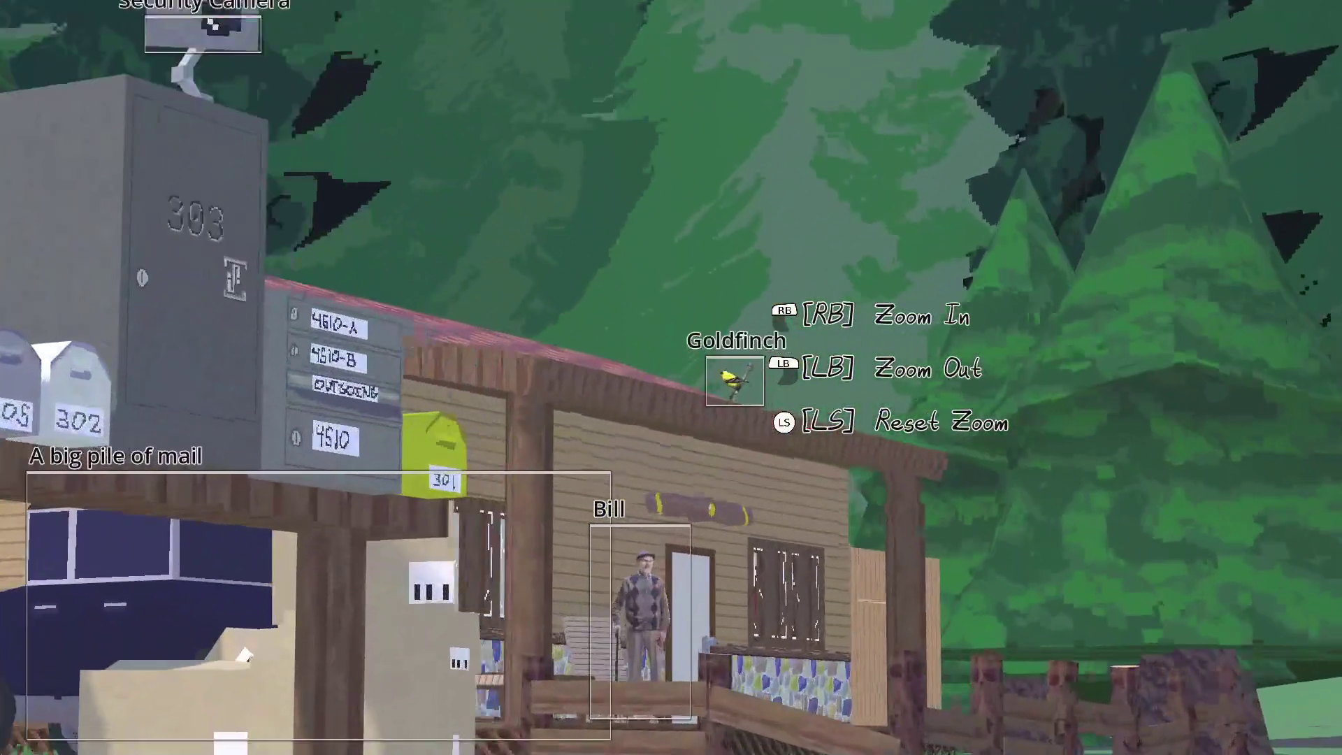
{"action": "scroll", "coordinate": [671, 378], "scroll_direction": "down", "scroll_amount": 3}
{"action": "key", "text": "space"}
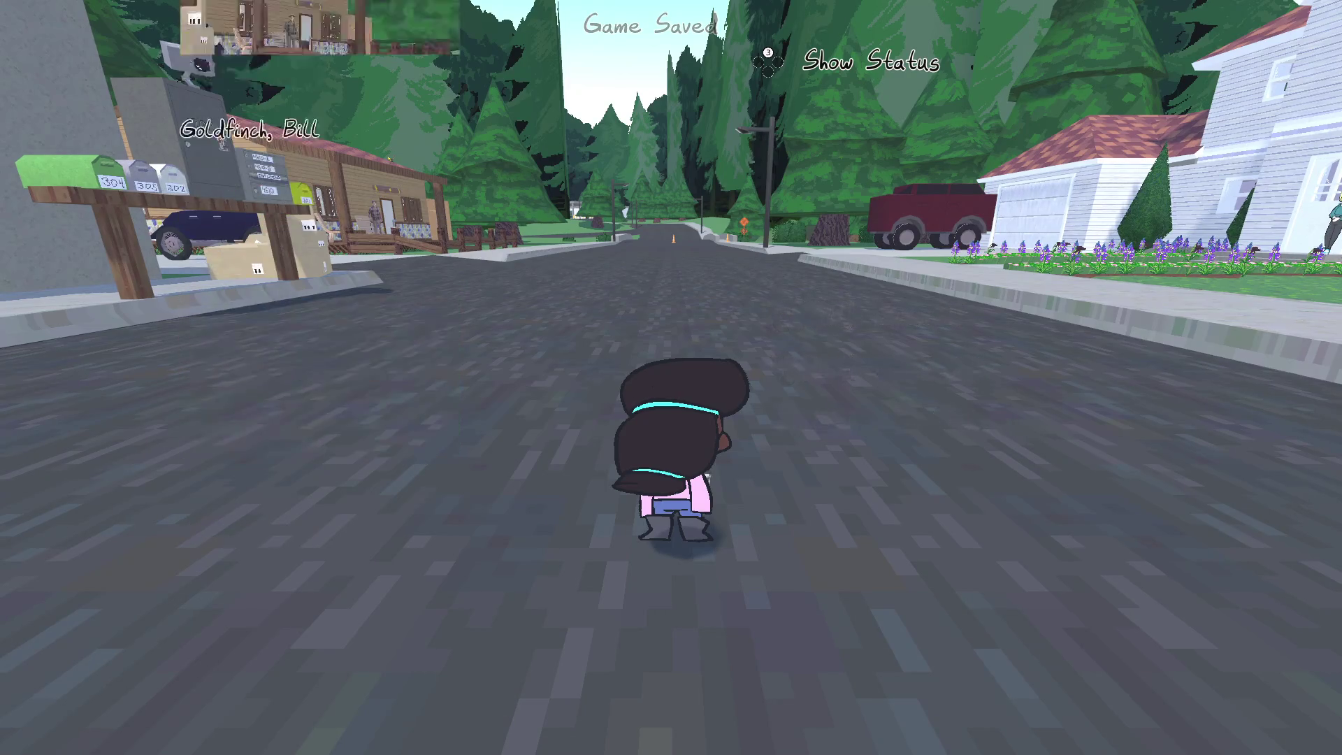
{"action": "key", "text": "Escape"}
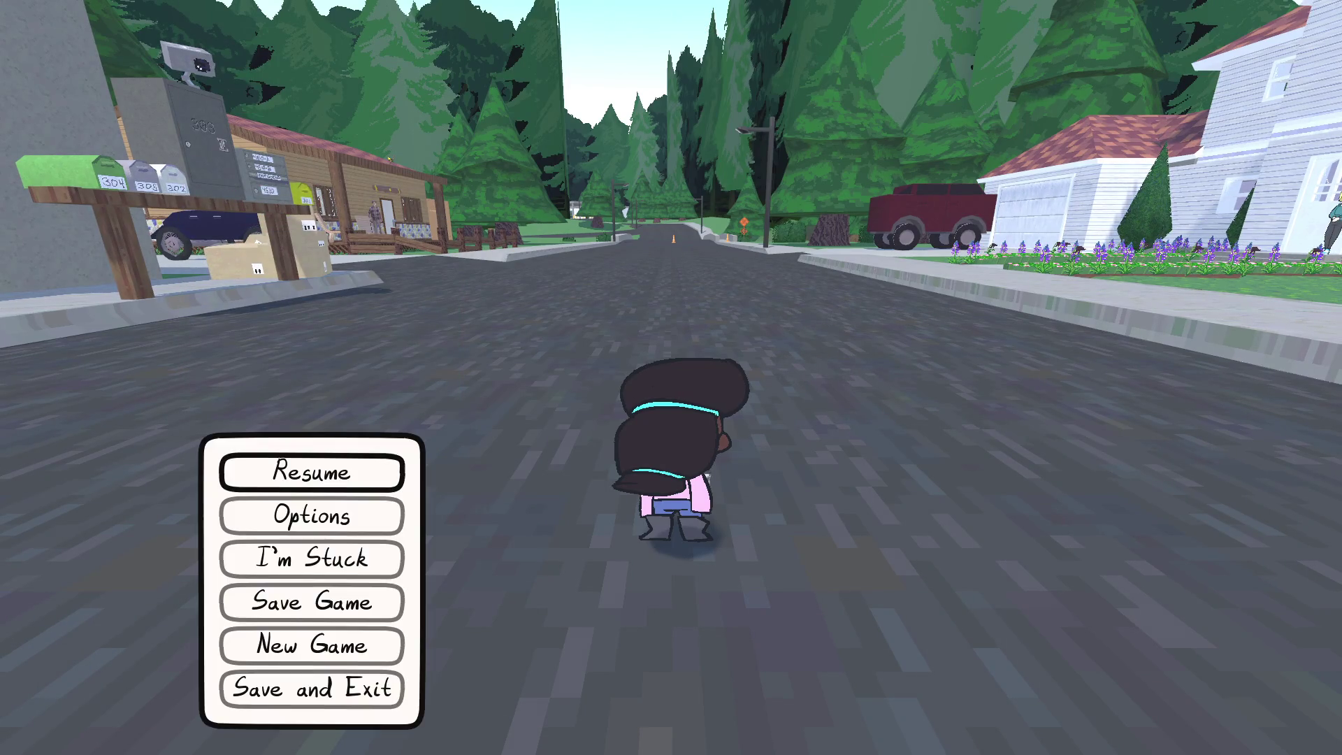
{"action": "key", "text": "alt+Tab"}
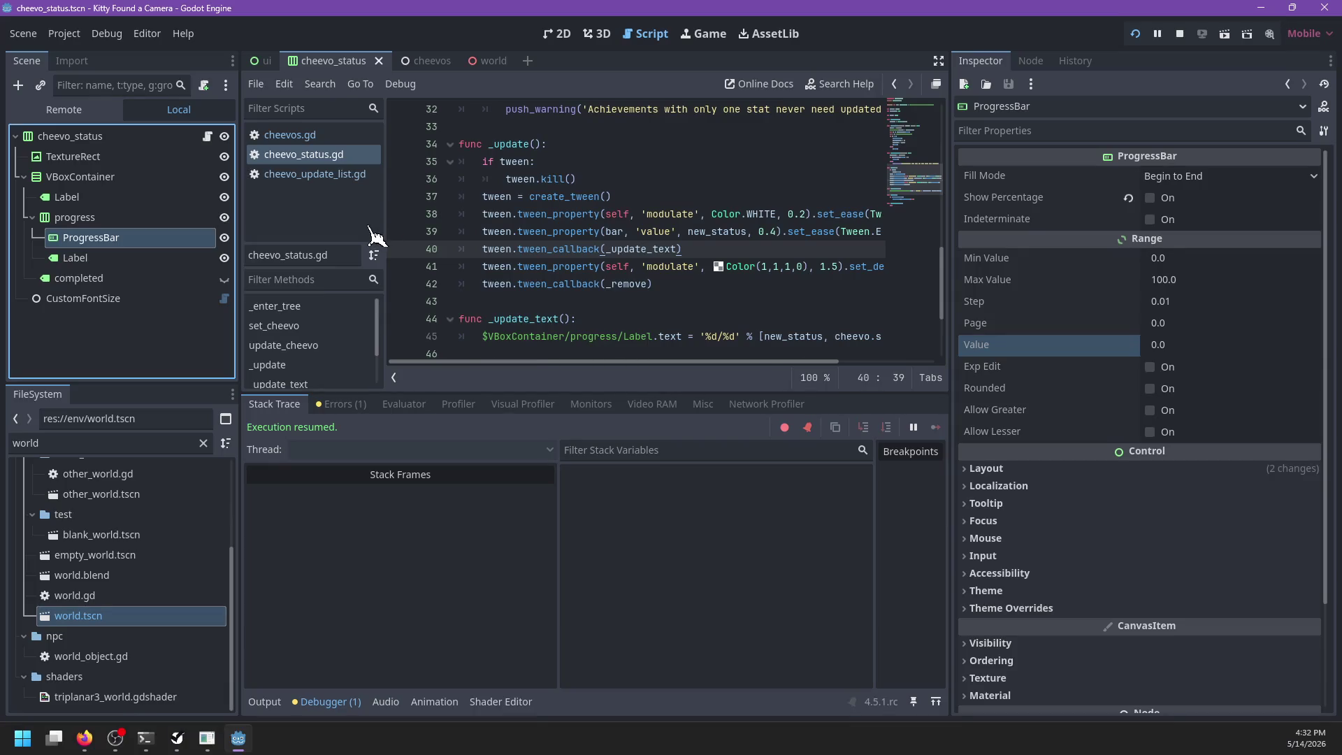
Step: Resume the paused game from its pause menu and return to the editor
{"action": "key", "text": "Up"}
{"action": "key", "text": "Up"}
{"action": "key", "text": "Up"}
{"action": "scroll", "coordinate": [517, 238], "scroll_direction": "up", "scroll_amount": 2}
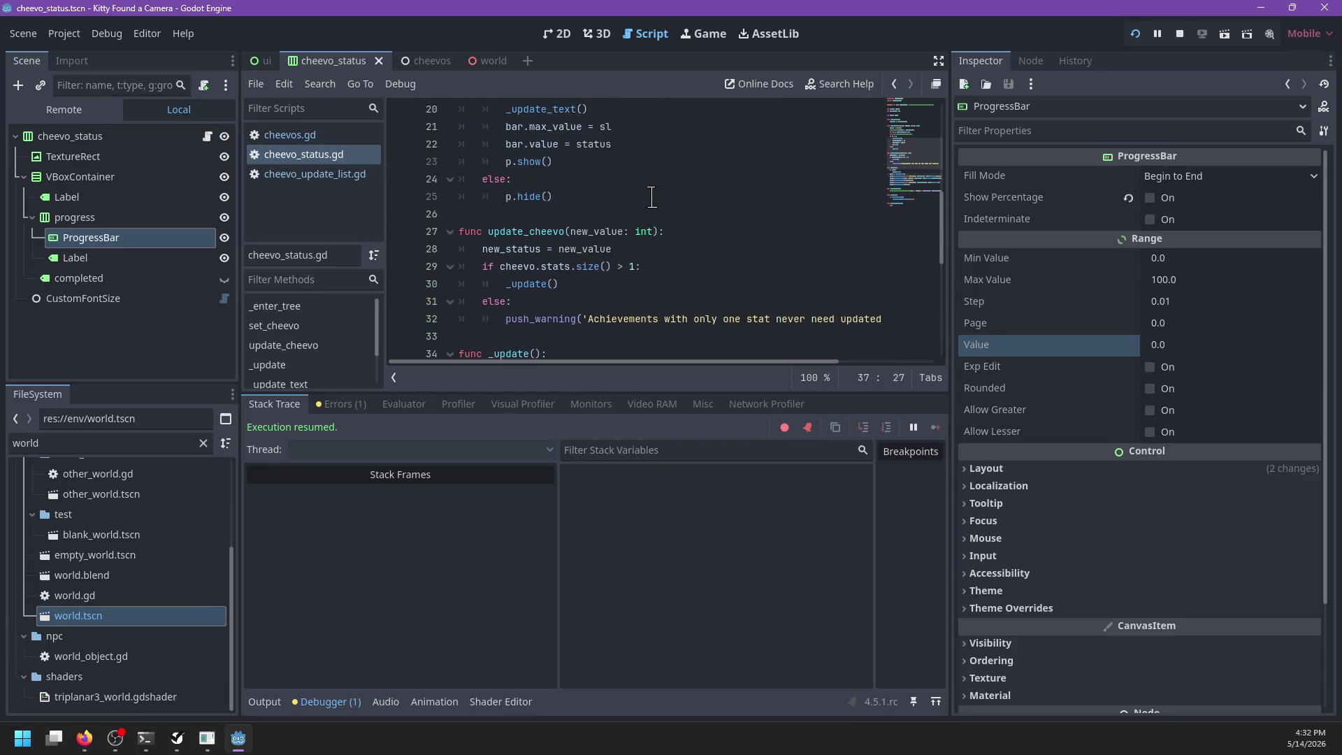
{"action": "scroll", "coordinate": [516, 238], "scroll_direction": "down", "scroll_amount": 1}
{"action": "key", "text": "alt+Tab"}
{"action": "key", "text": "Return"}
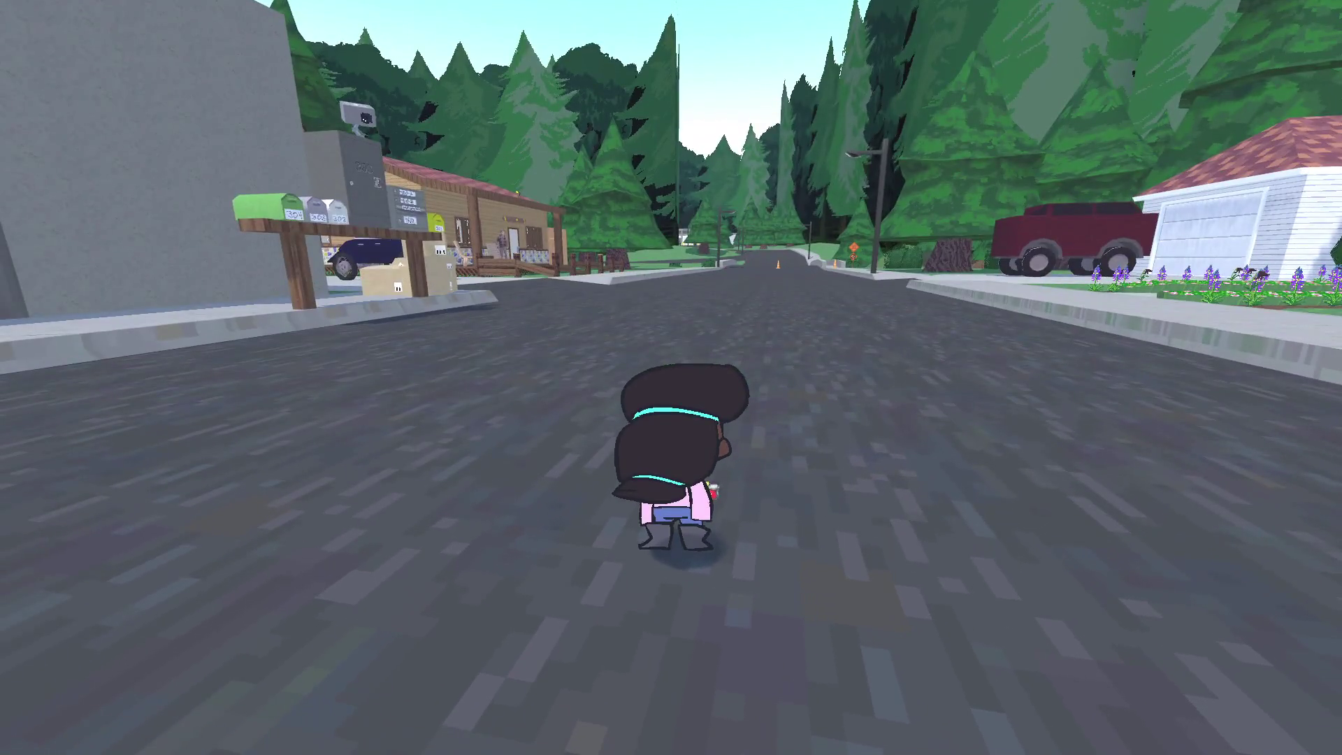
{"action": "key", "text": "alt+Tab"}
Step: Open debug.gd via the FileSystem filter 'debug', set enabled to true and save
{"action": "triple_click", "coordinate": [142, 443]}
{"action": "type", "text": "debug"}
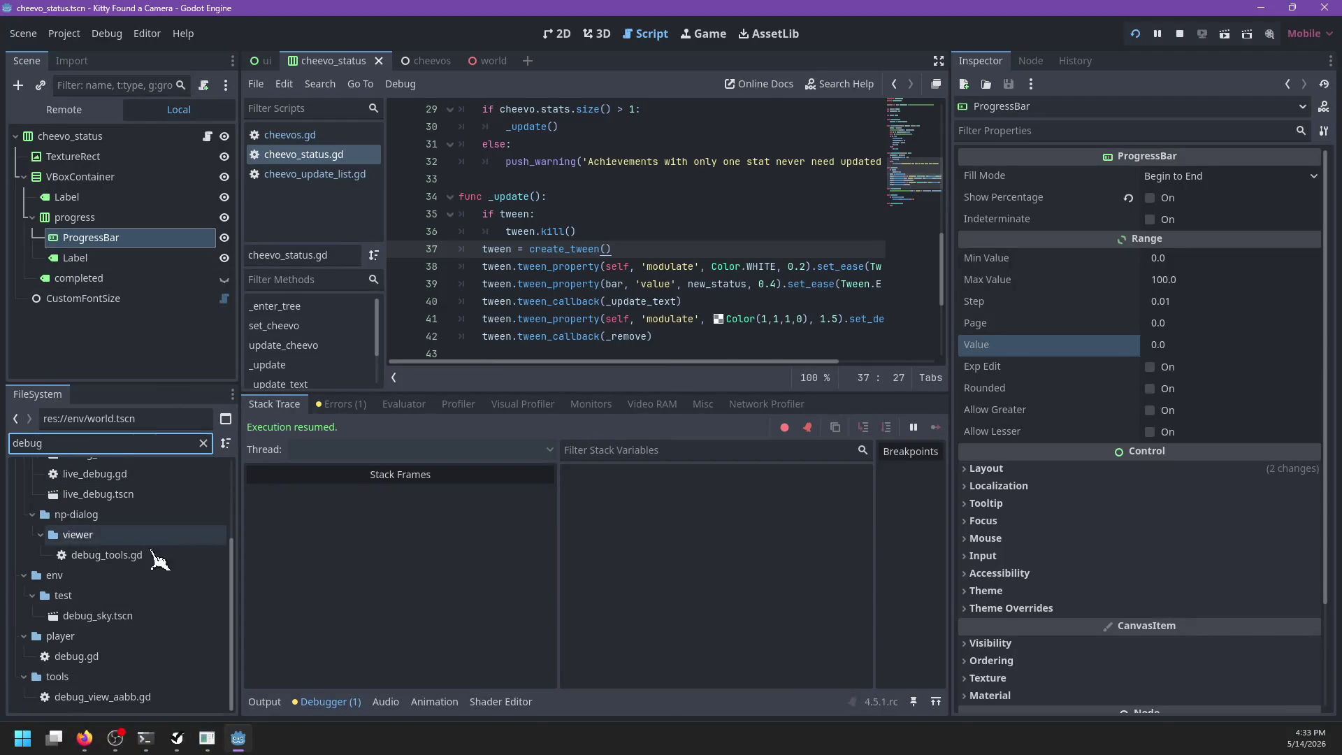
{"action": "double_click", "coordinate": [133, 657]}
{"action": "key", "text": "ctrl+BackSpace"}
{"action": "type", "text": "true"}
{"action": "key", "text": "ctrl+s"}
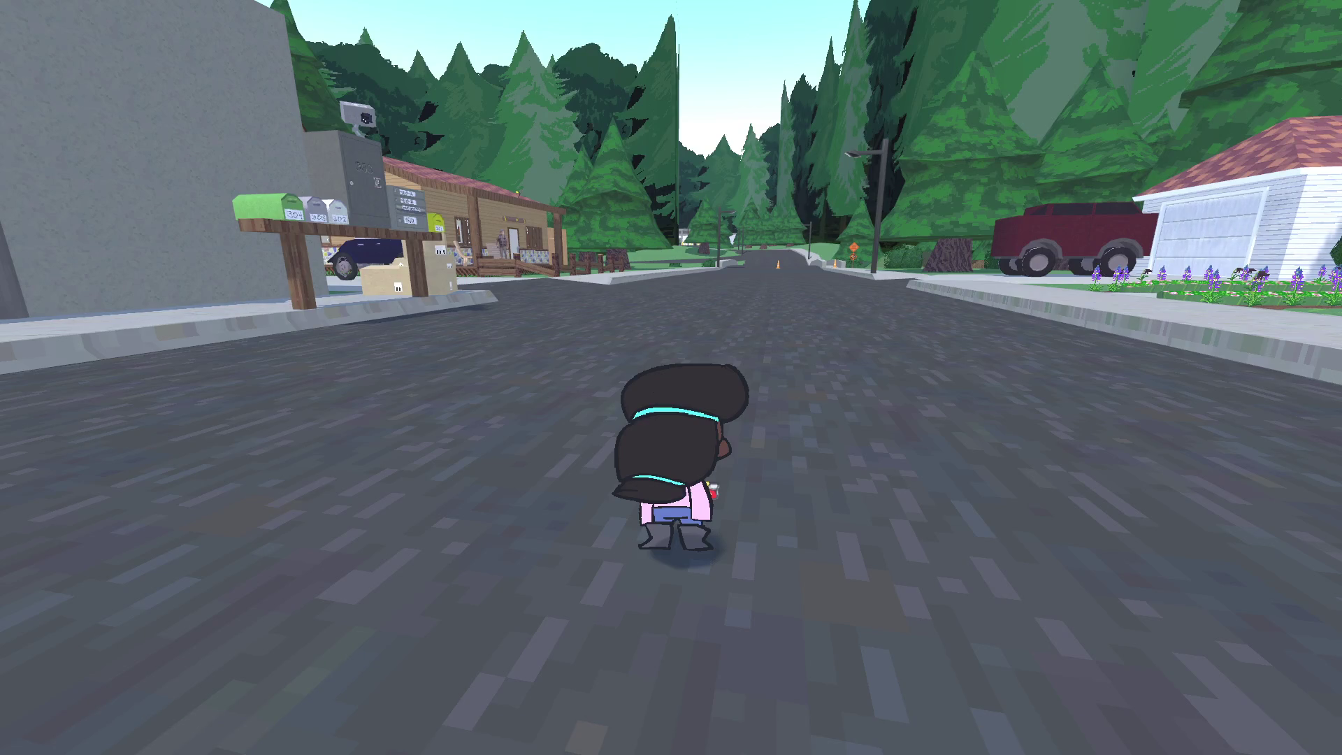
Step: Make line 3 'const enabled := true', relaunch the game and show the Live Debug console
{"action": "key", "text": "alt+F4"}
{"action": "key", "text": "ctrl+BackSpace"}
{"action": "key", "text": "ctrl+BackSpace"}
{"action": "key", "text": "ctrl+BackSpace"}
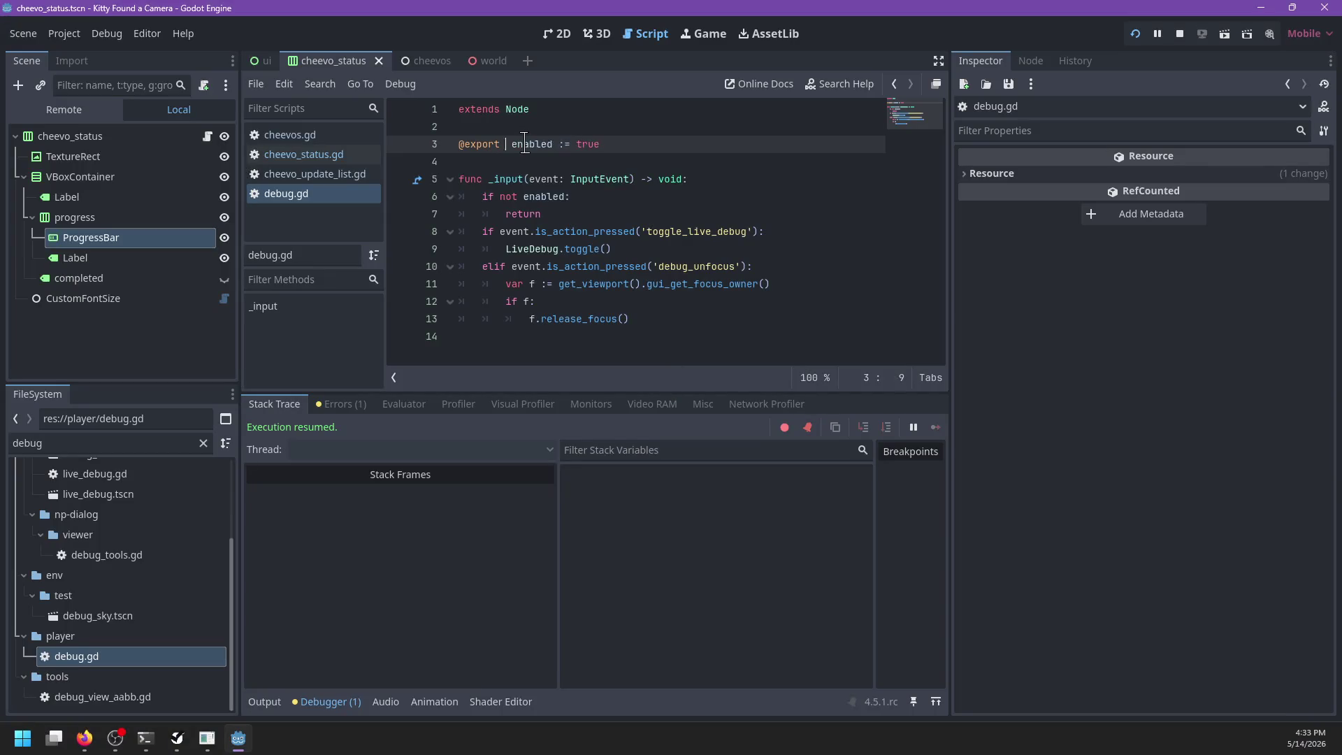
{"action": "type", "text": "const"}
{"action": "key", "text": "F5"}
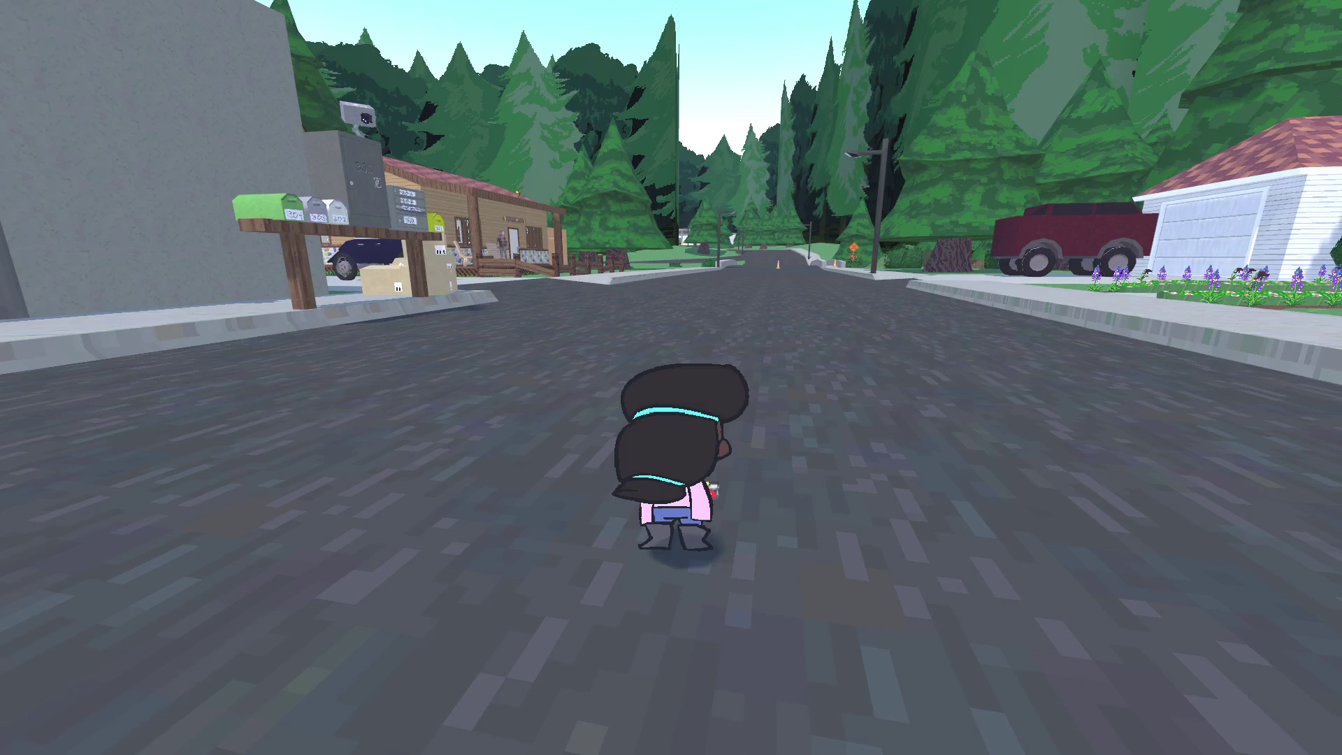
{"action": "key", "text": "grave"}
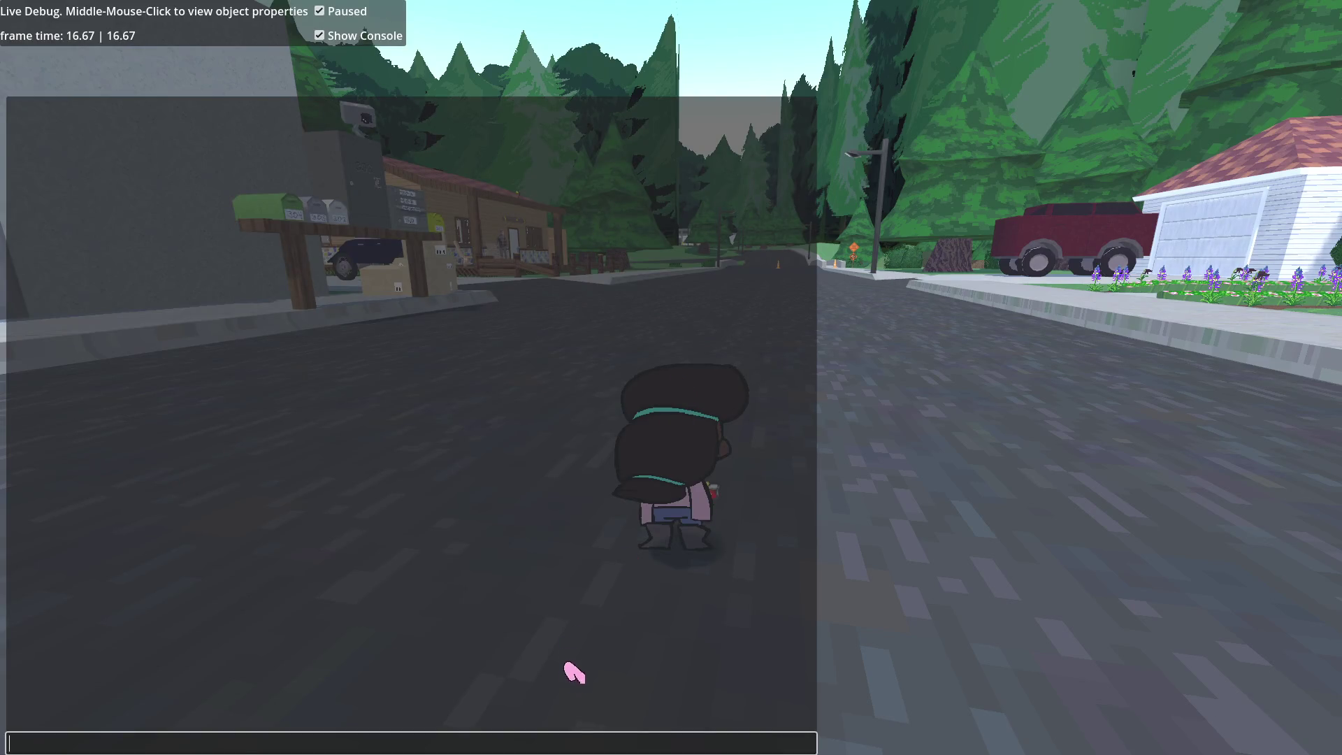
Step: Inspect SaveLoad.state.data in Live Debug, expanding the root and 'seen' counts
{"action": "type", "text": "SaveLoad.state.data"}
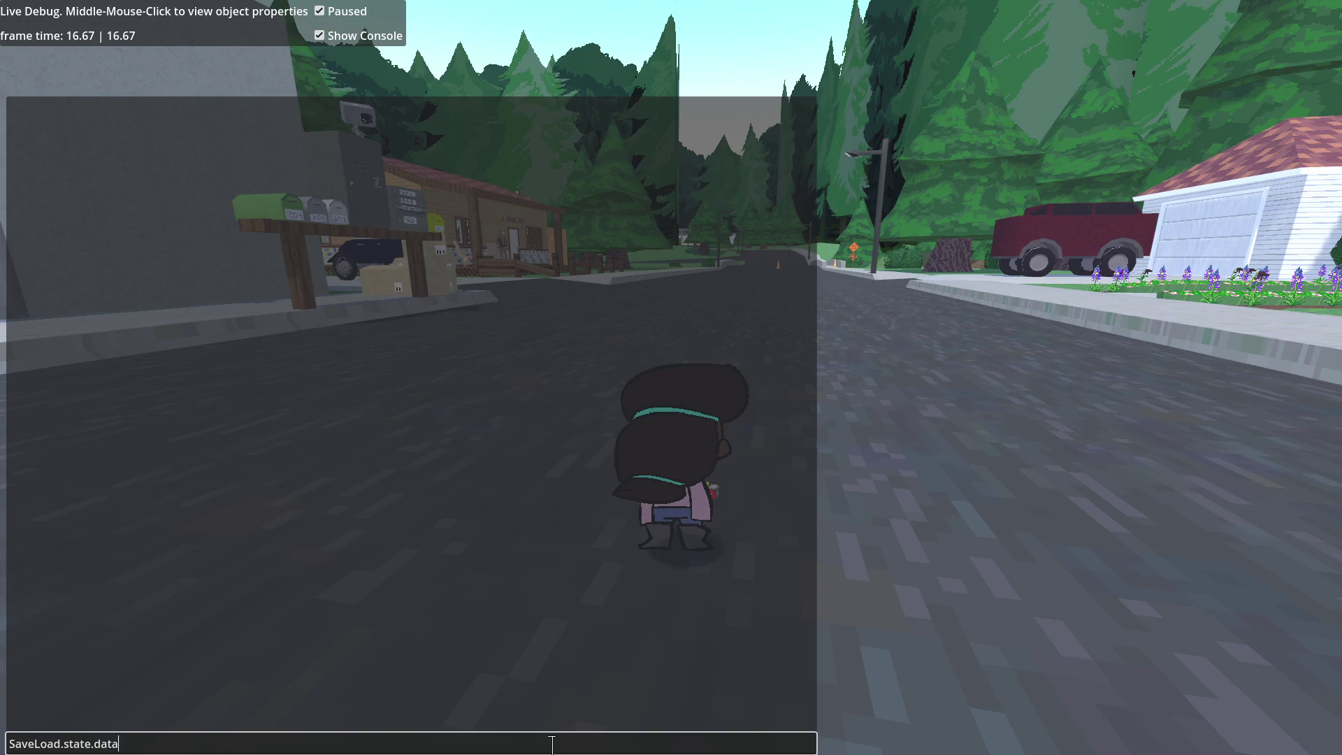
{"action": "key", "text": "Return"}
{"action": "left_click", "coordinate": [16, 112]}
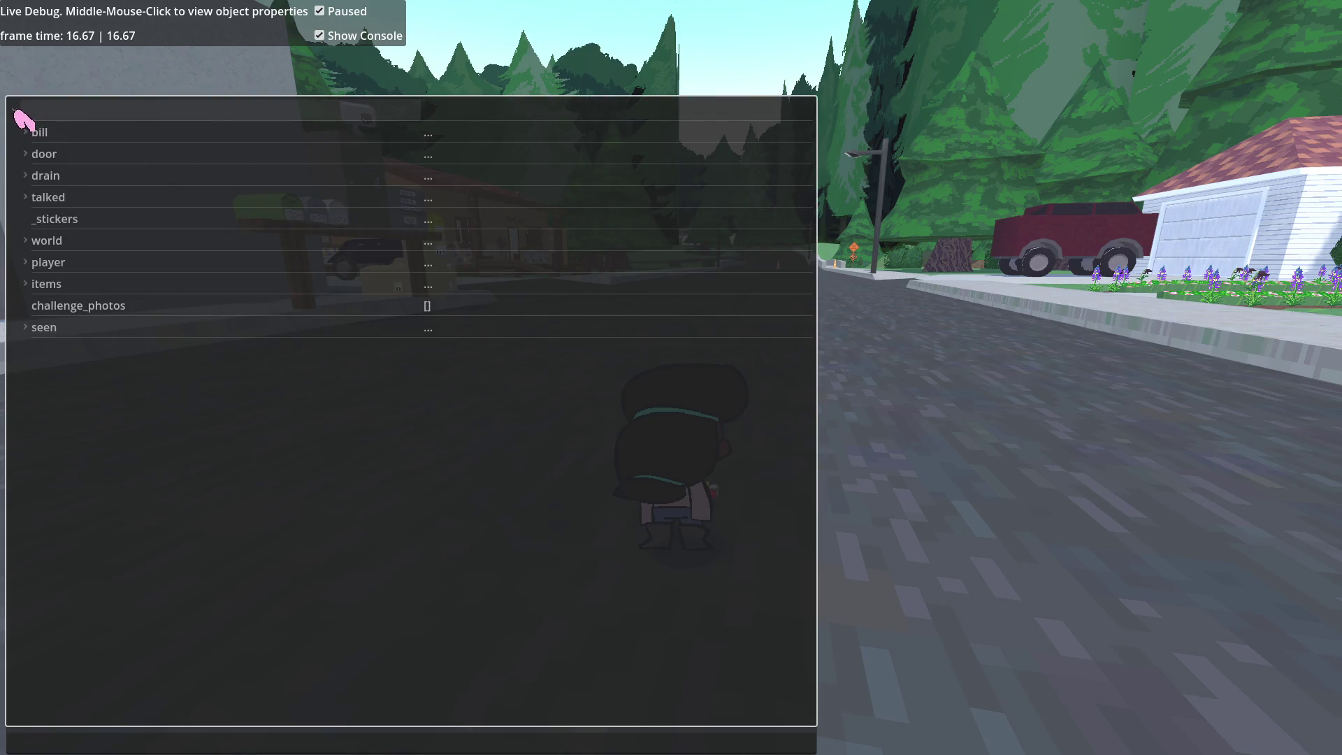
{"action": "left_click", "coordinate": [31, 328]}
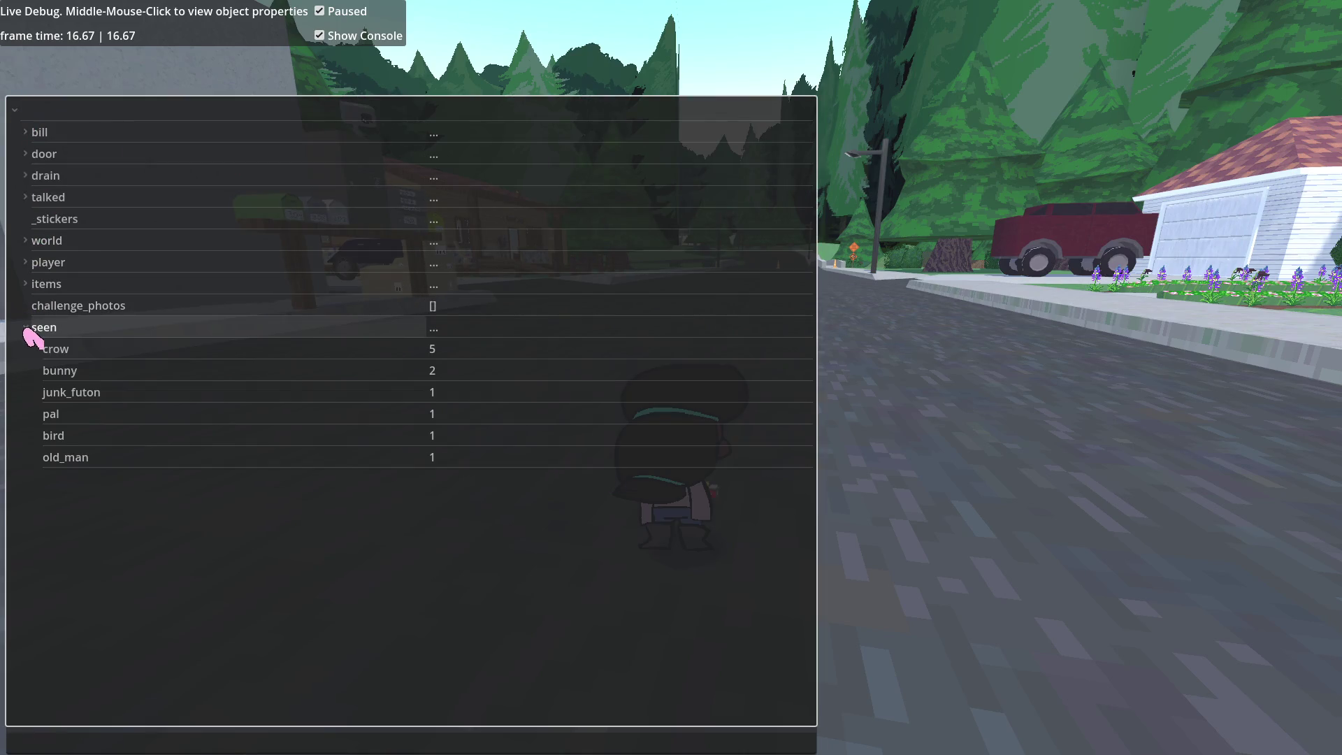
{"action": "left_click", "coordinate": [79, 435]}
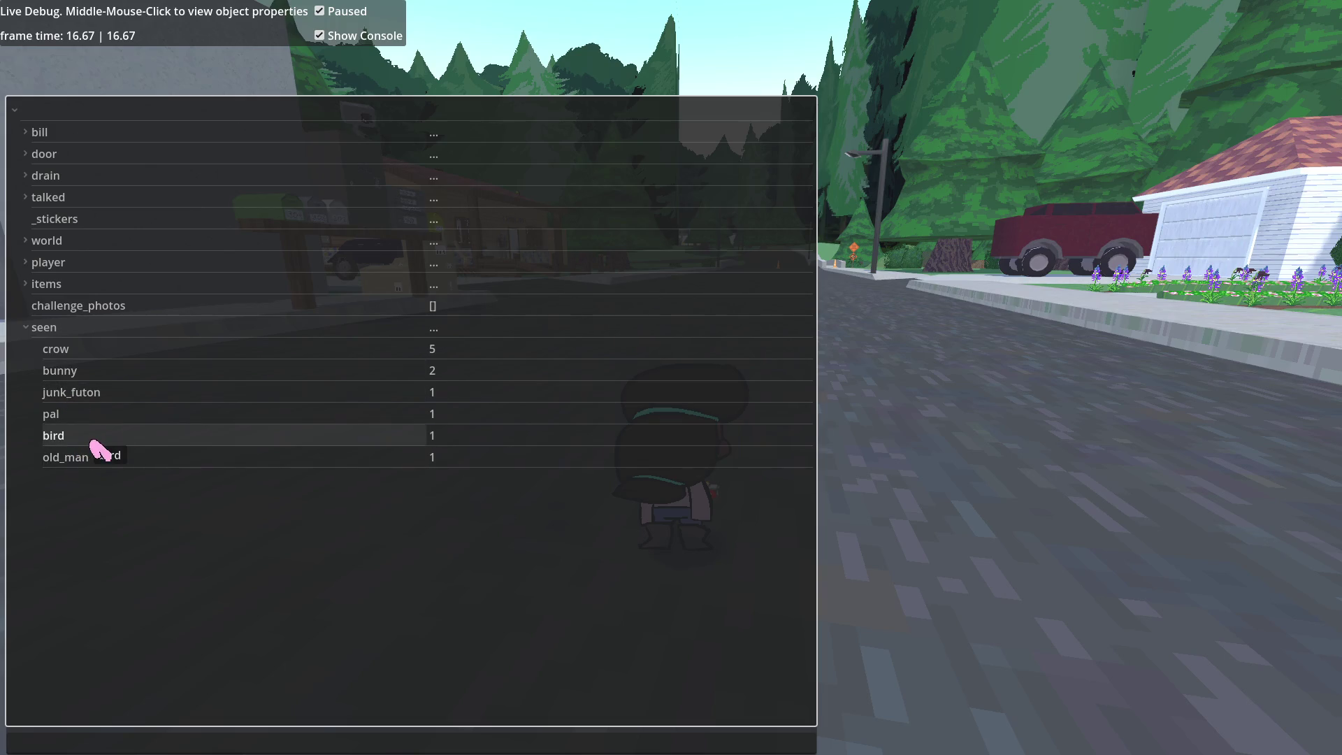
{"action": "key", "text": "Escape"}
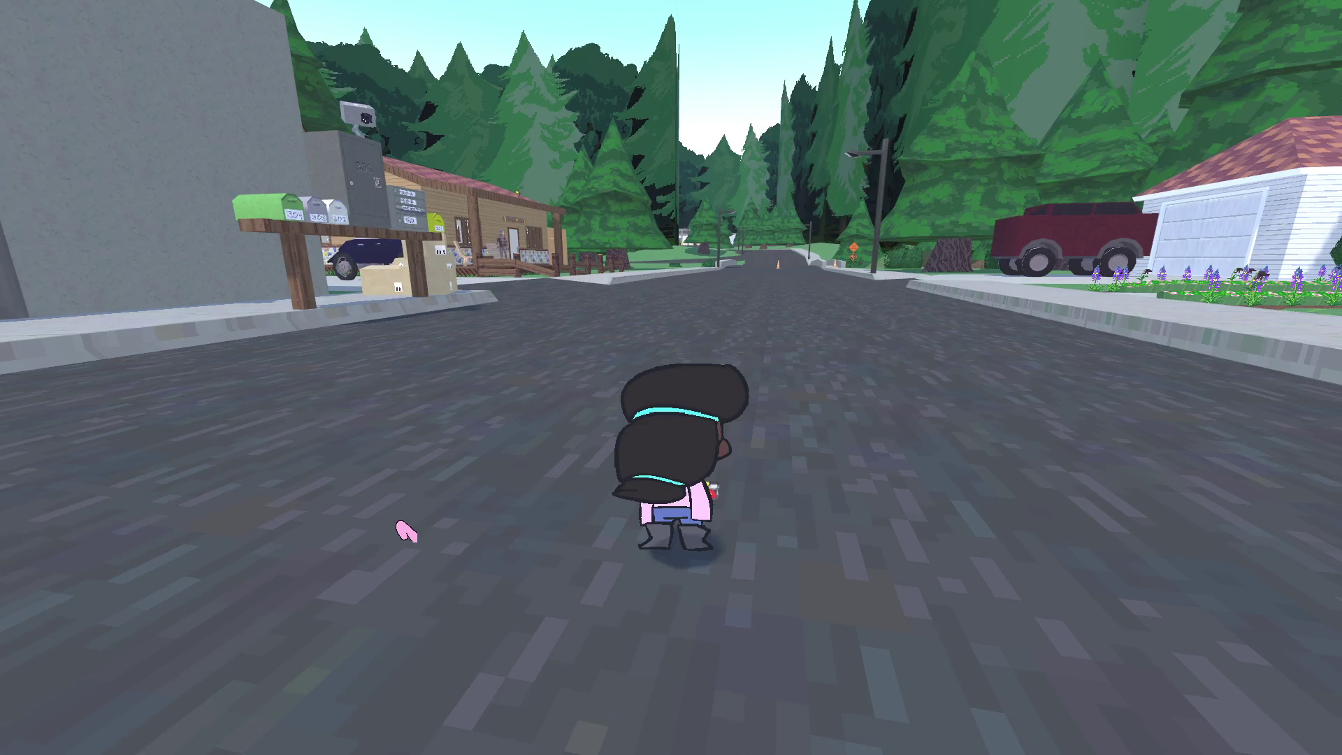
Step: Query SaveLoad.state.listeners, then subscribers, reading each error before returning to Godot
{"action": "key", "text": "grave"}
{"action": "type", "text": "SaveLoad.state.liste"}
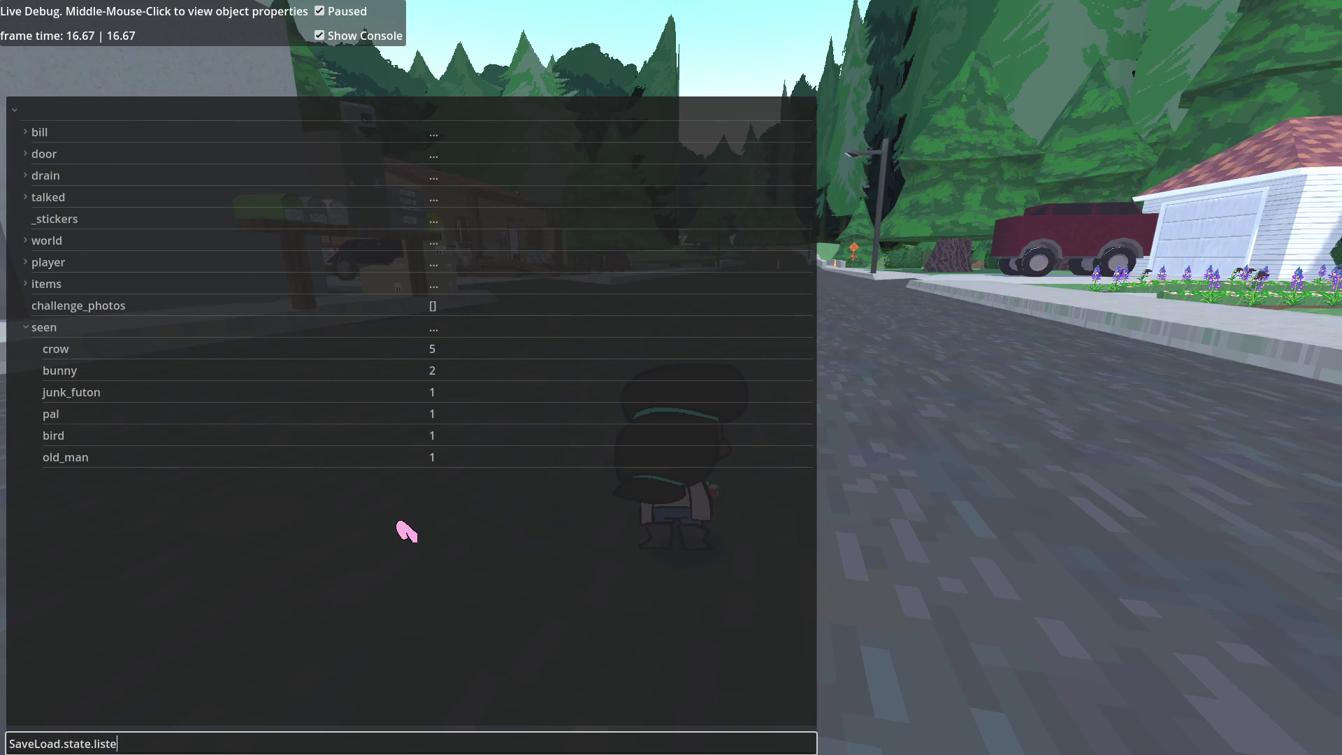
{"action": "key", "text": "Return"}
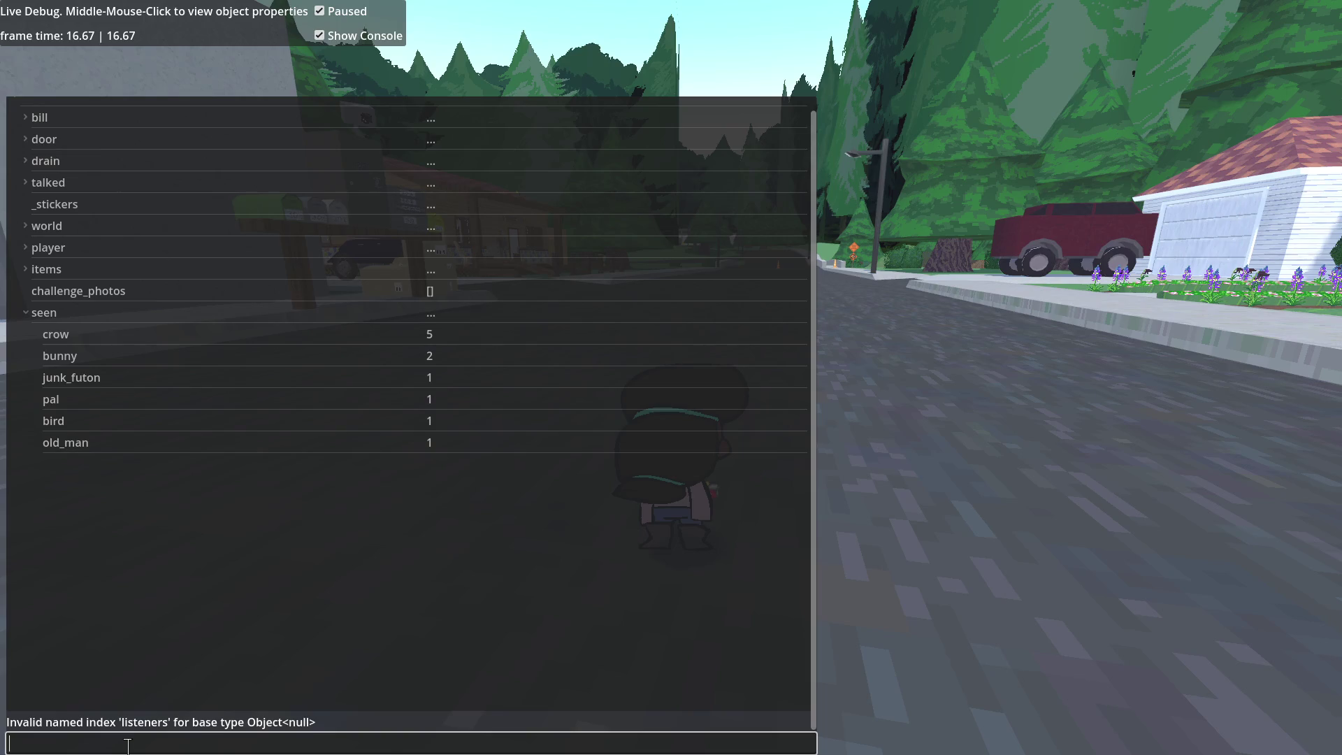
{"action": "key", "text": "Up"}
{"action": "key", "text": "ctrl+Delete"}
{"action": "key", "text": "Return"}
{"action": "key", "text": "alt+Tab"}
Step: Filter the FileSystem for 'save', open save_load.gd, then find event_bus in game_state.gd
{"action": "double_click", "coordinate": [126, 443]}
{"action": "type", "text": "savelo"}
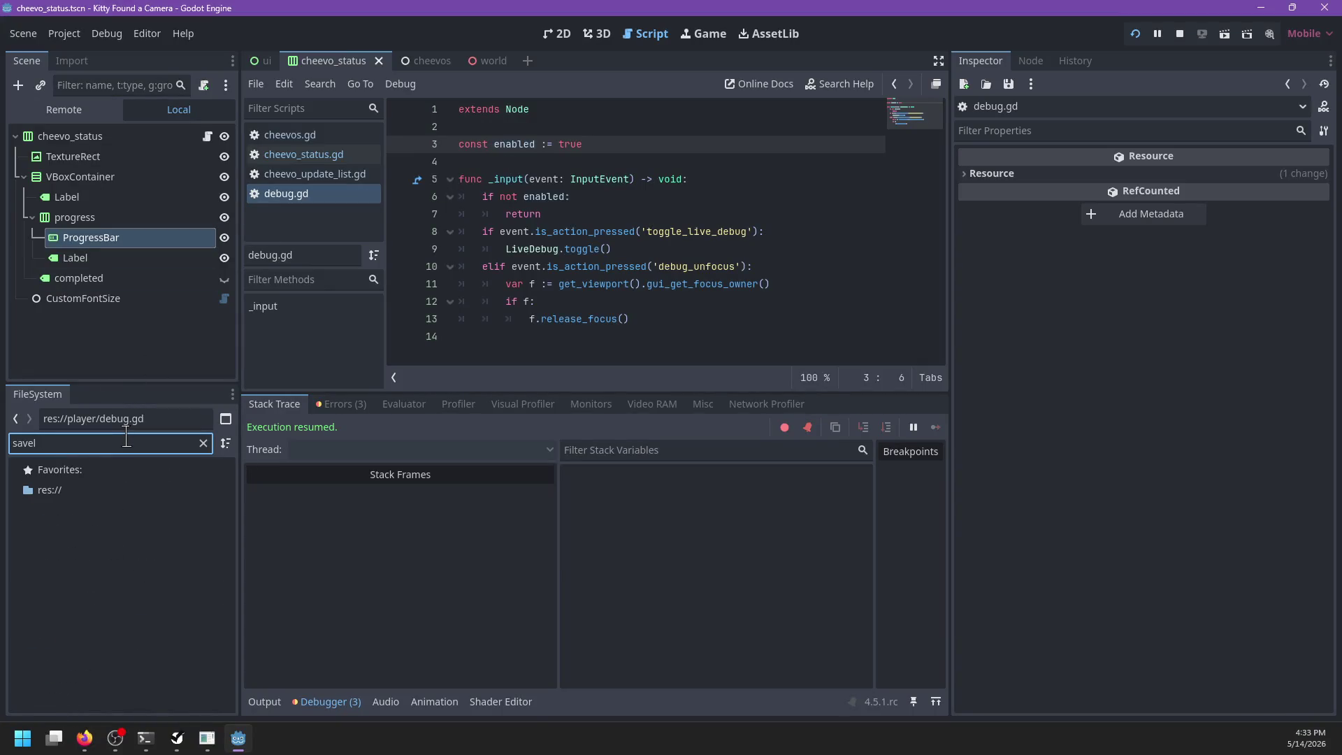
{"action": "key", "text": "BackSpace"}
{"action": "double_click", "coordinate": [144, 550]}
{"action": "scroll", "coordinate": [614, 230], "scroll_direction": "down", "scroll_amount": 3}
{"action": "left_click", "coordinate": [615, 260]}
{"action": "scroll", "coordinate": [615, 260], "scroll_direction": "up", "scroll_amount": 15}
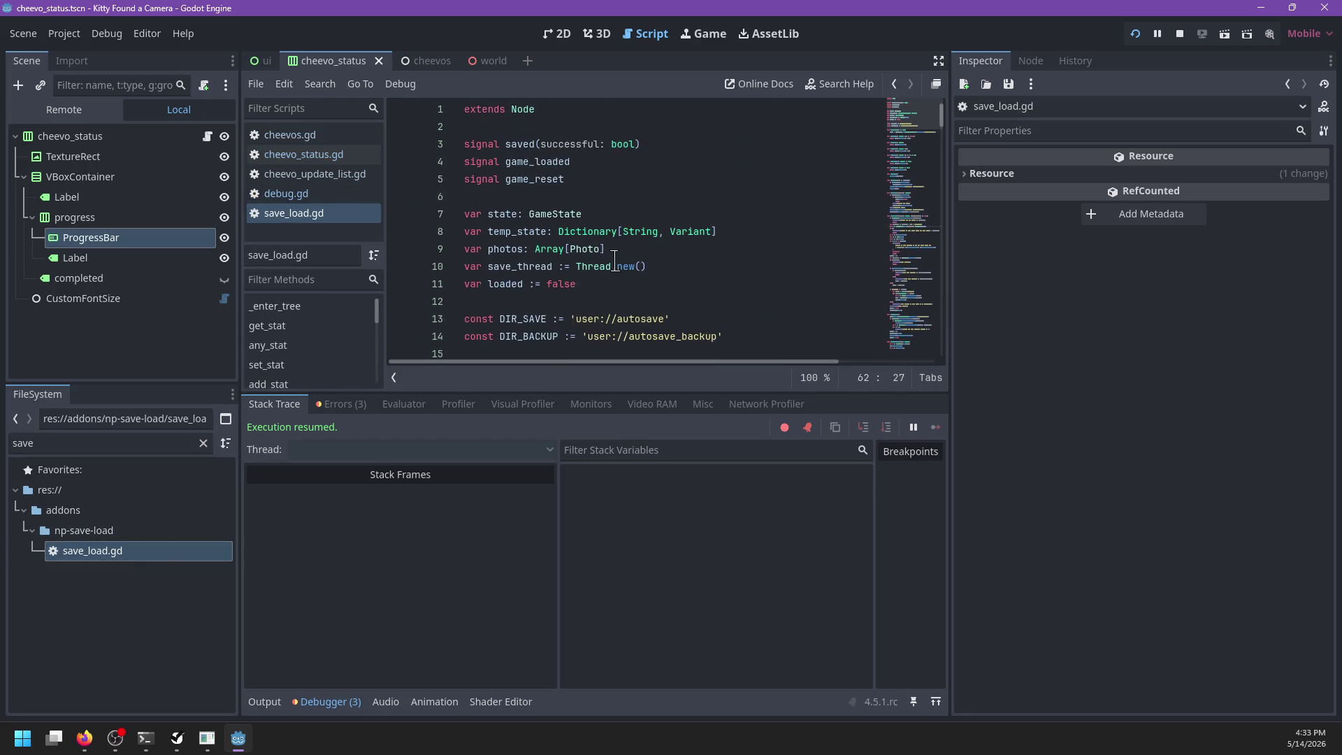
{"action": "left_click", "coordinate": [556, 214], "text": "ctrl"}
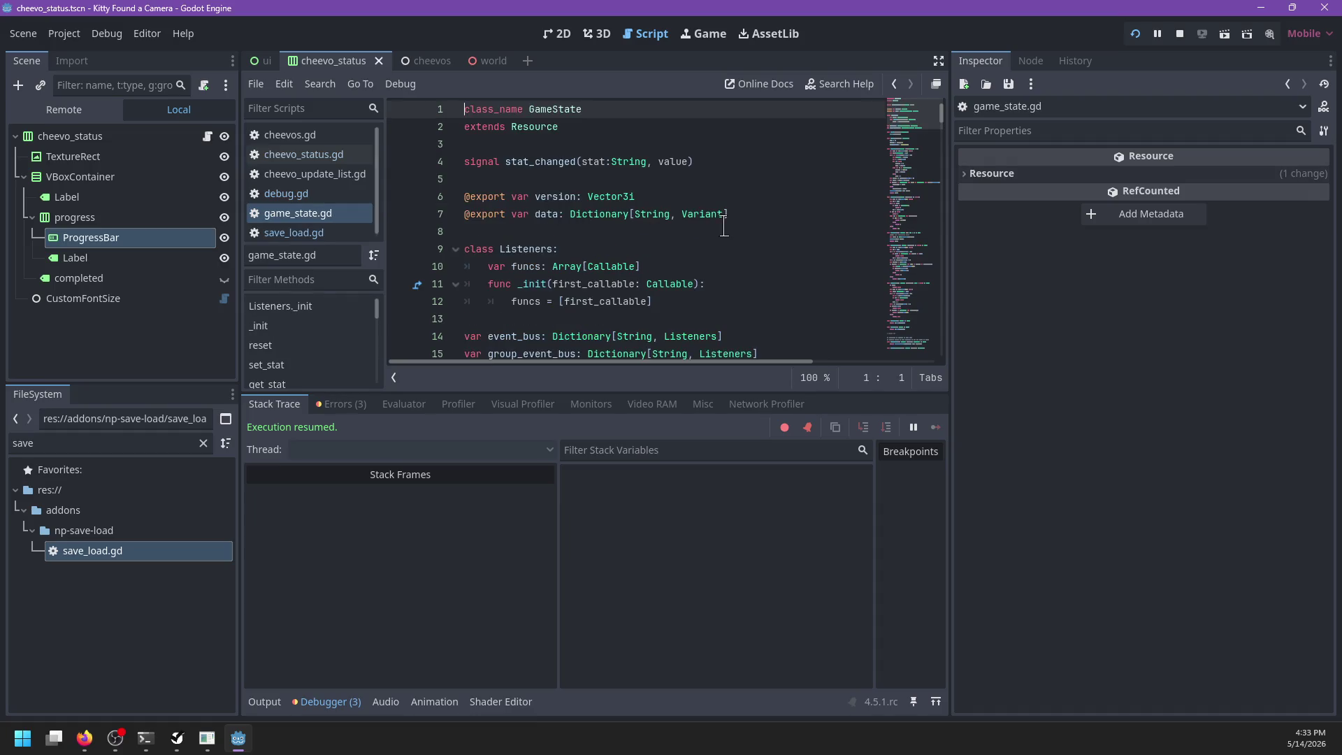
{"action": "scroll", "coordinate": [668, 231], "scroll_direction": "down", "scroll_amount": 3}
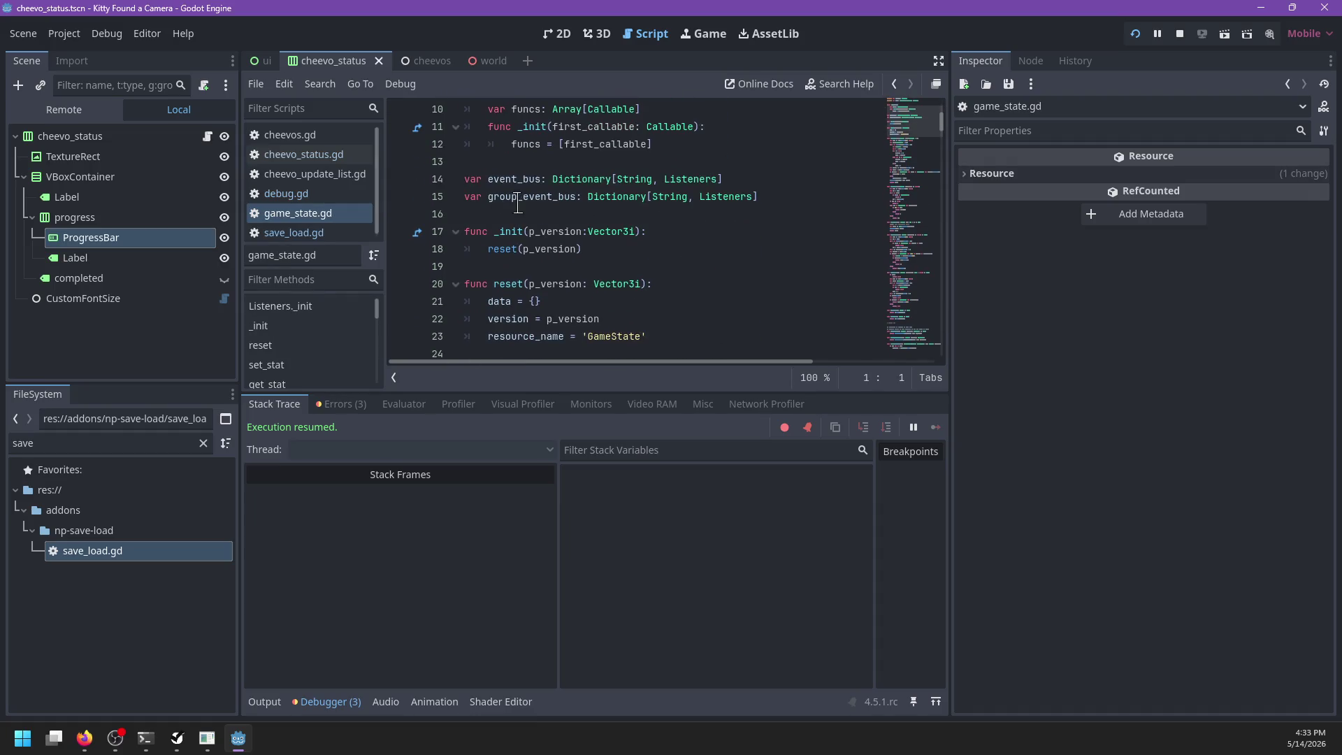
{"action": "key", "text": "alt+Tab"}
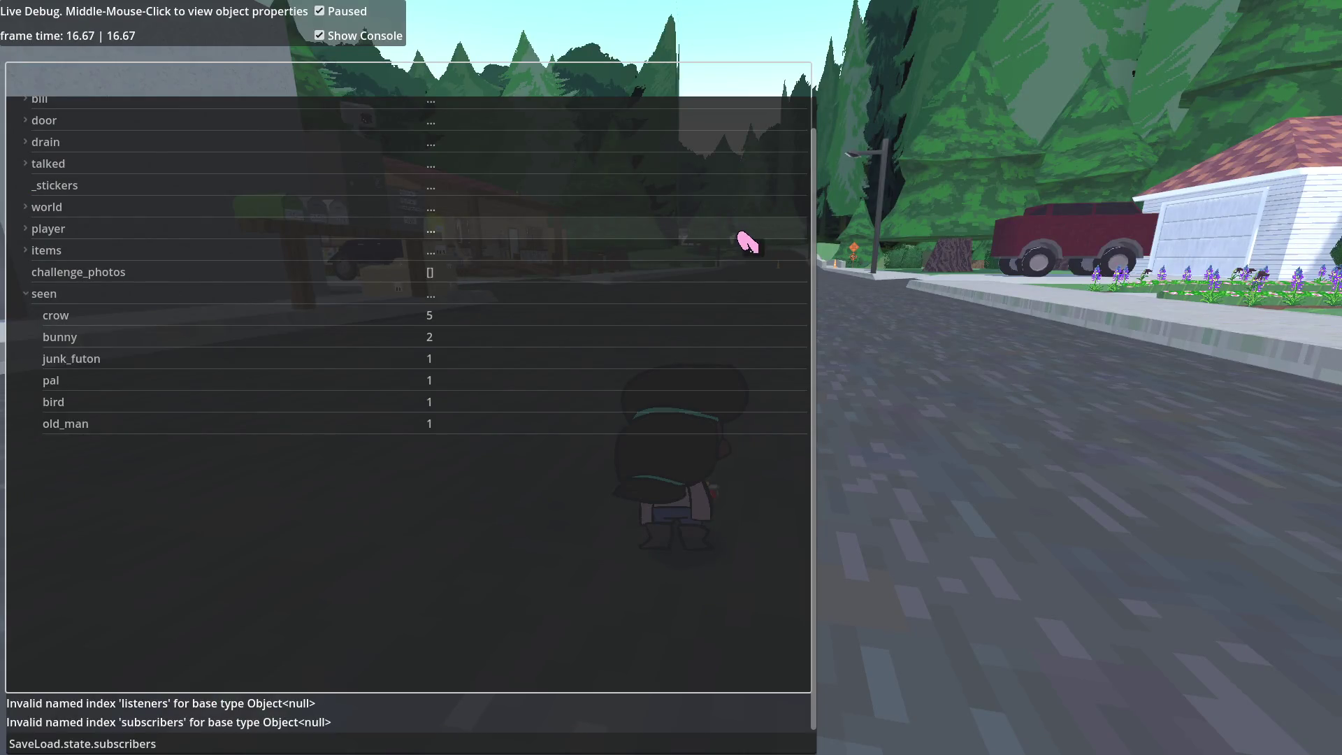
Step: Query the state's event_bus in the Live Debug console
{"action": "left_click", "coordinate": [475, 745]}
{"action": "key", "text": "ctrl+BackSpace"}
{"action": "type", "text": "event_bu"}
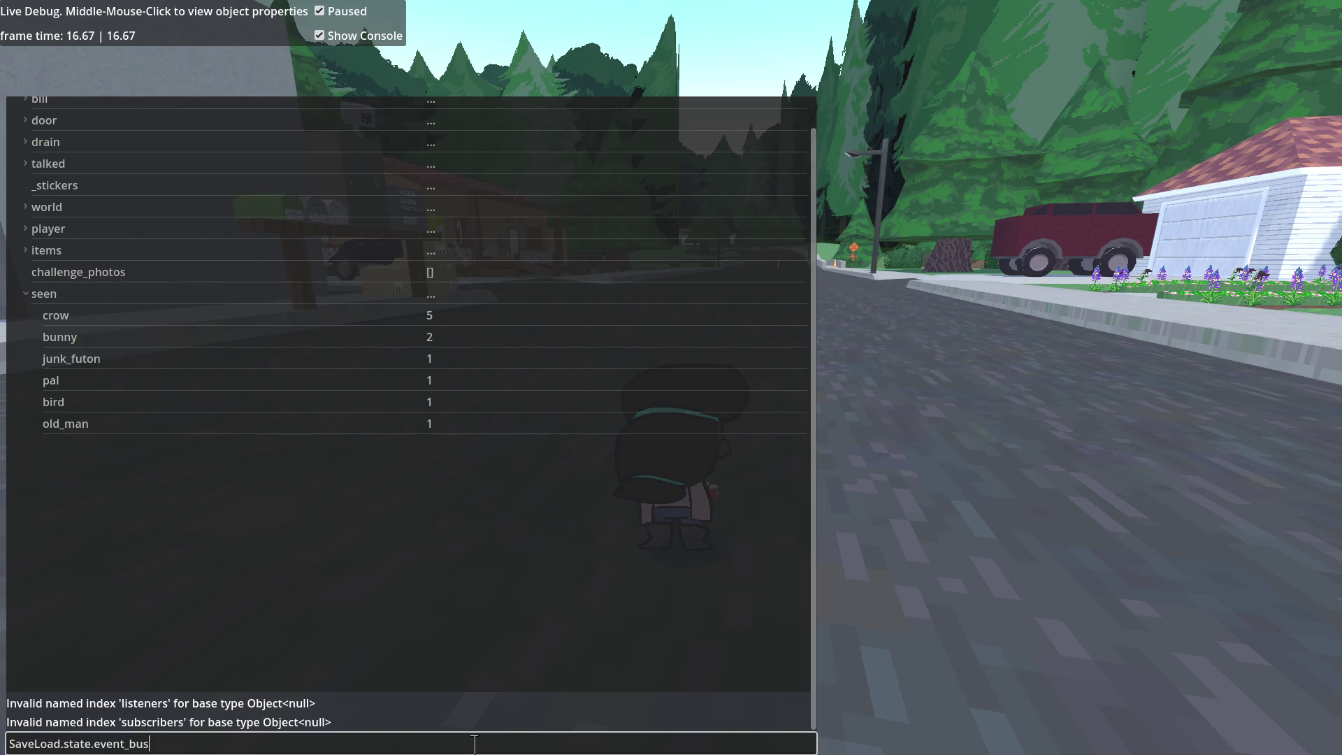
{"action": "key", "text": "Return"}
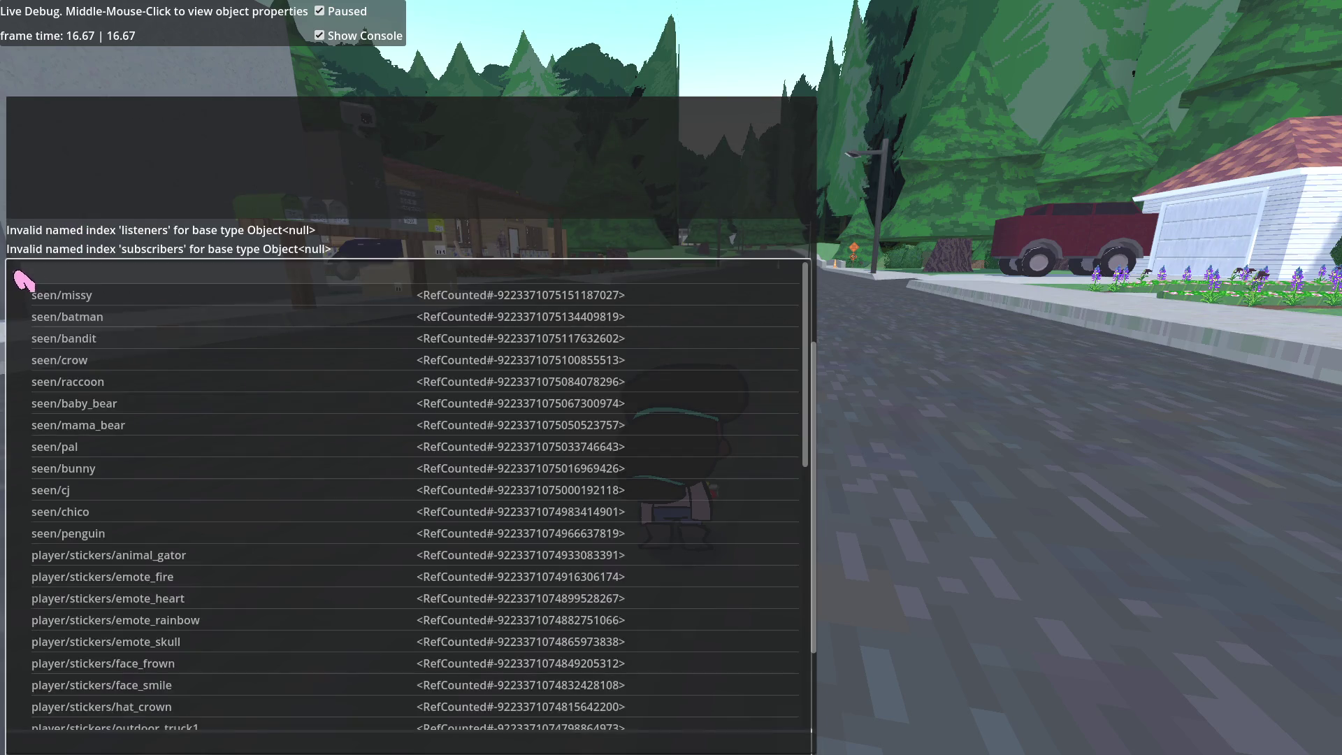
Step: Scroll through the listed state keys, seen/missy to linda/army/regret, each a RefCounted object
{"action": "scroll", "coordinate": [269, 395], "scroll_direction": "down", "scroll_amount": 5}
{"action": "scroll", "coordinate": [265, 390], "scroll_direction": "up", "scroll_amount": 6}
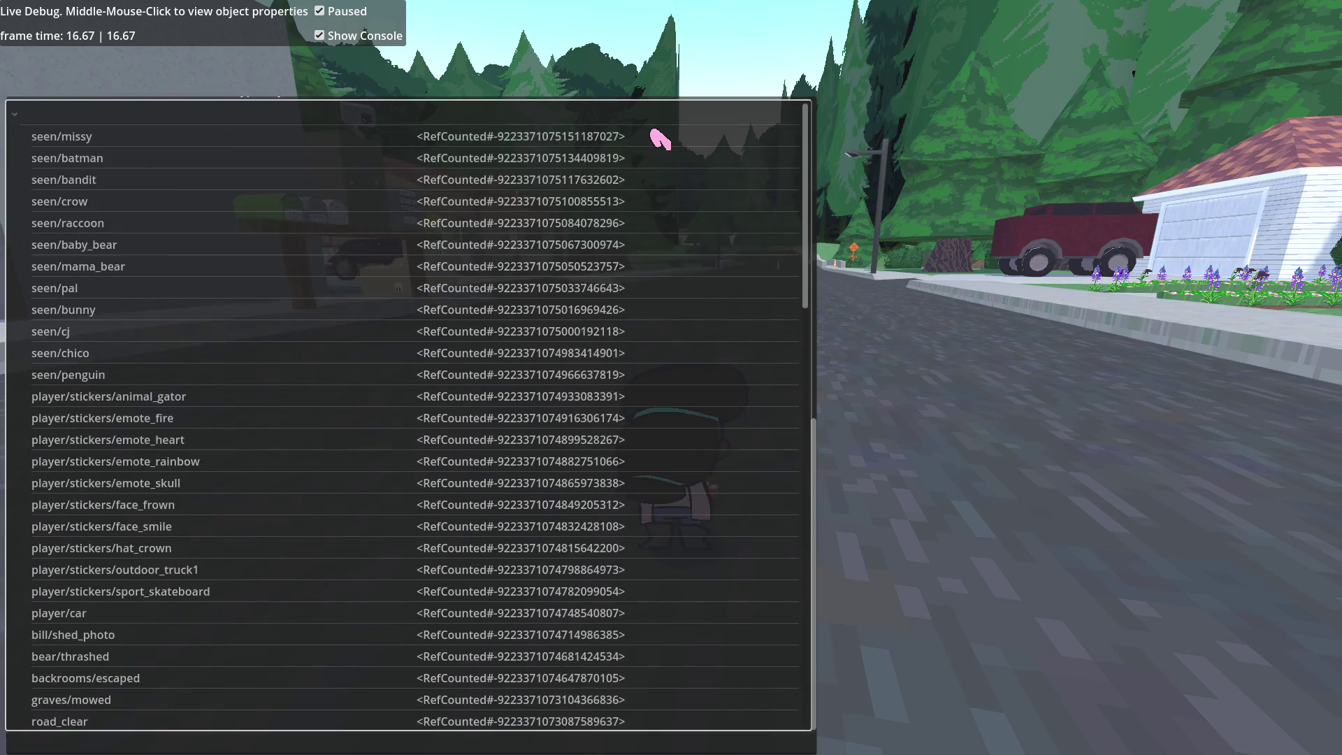
{"action": "scroll", "coordinate": [123, 266], "scroll_direction": "down", "scroll_amount": 5}
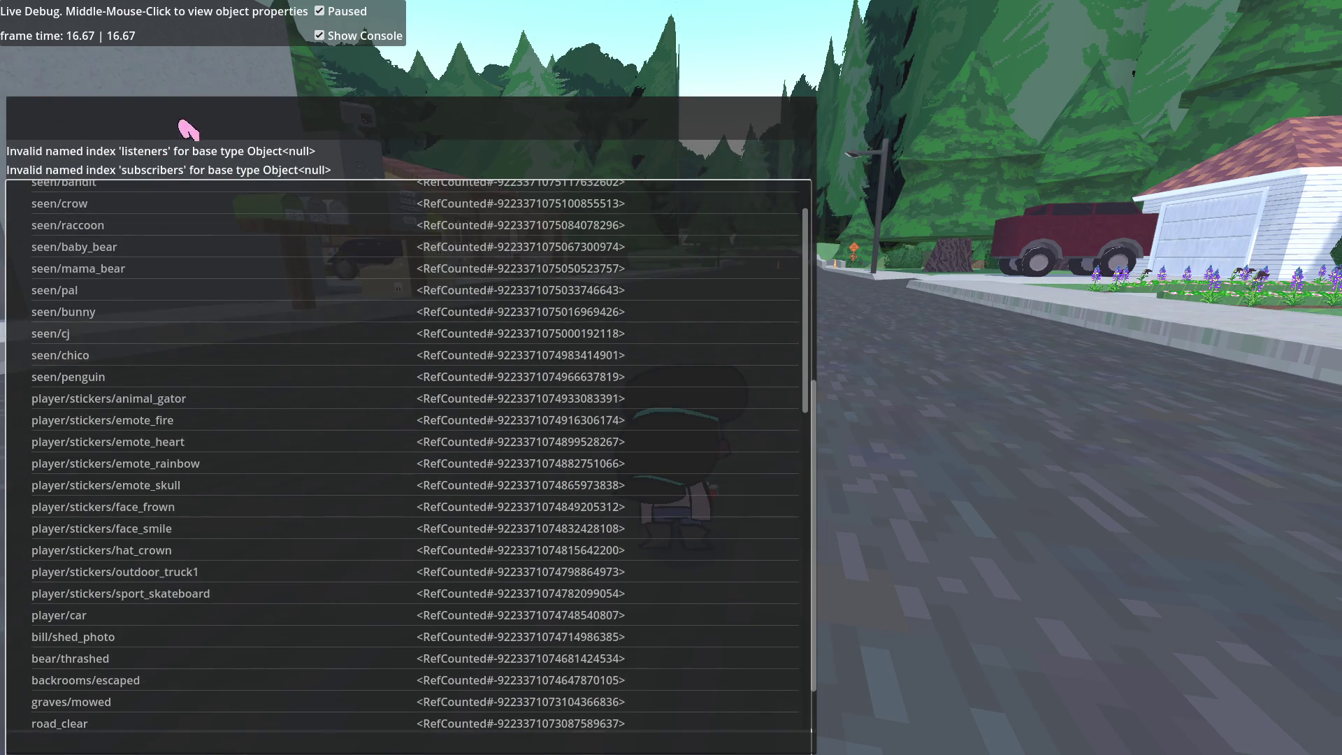
{"action": "scroll", "coordinate": [152, 370], "scroll_direction": "down", "scroll_amount": 4}
{"action": "scroll", "coordinate": [140, 433], "scroll_direction": "down", "scroll_amount": 15}
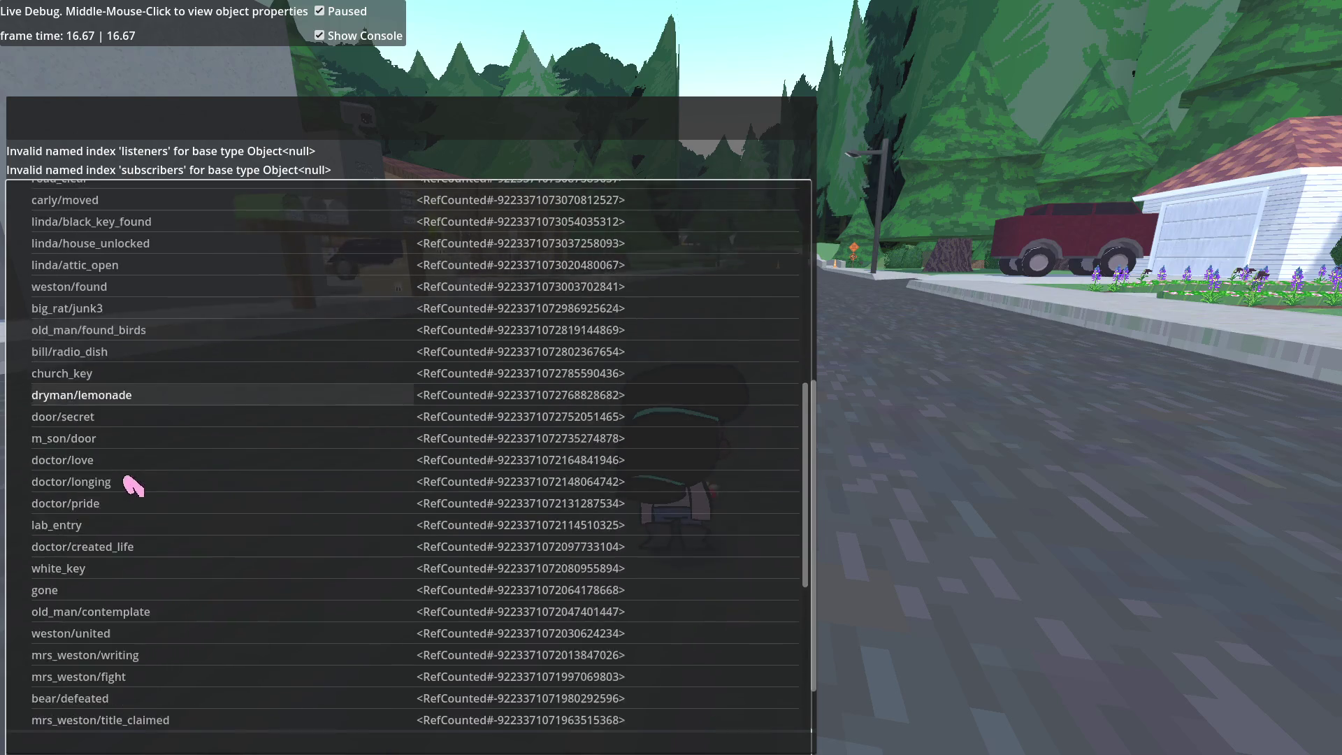
{"action": "scroll", "coordinate": [140, 491], "scroll_direction": "down", "scroll_amount": 5}
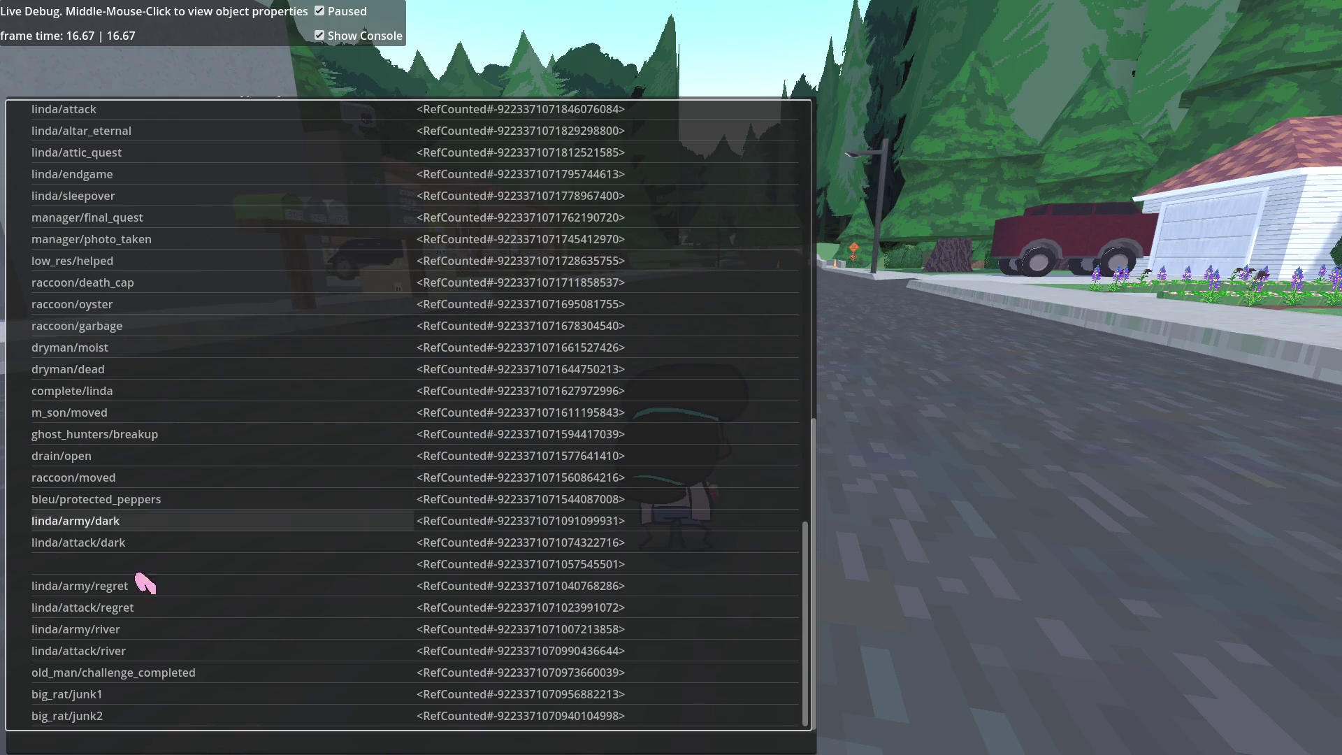
{"action": "scroll", "coordinate": [163, 532], "scroll_direction": "up", "scroll_amount": 8}
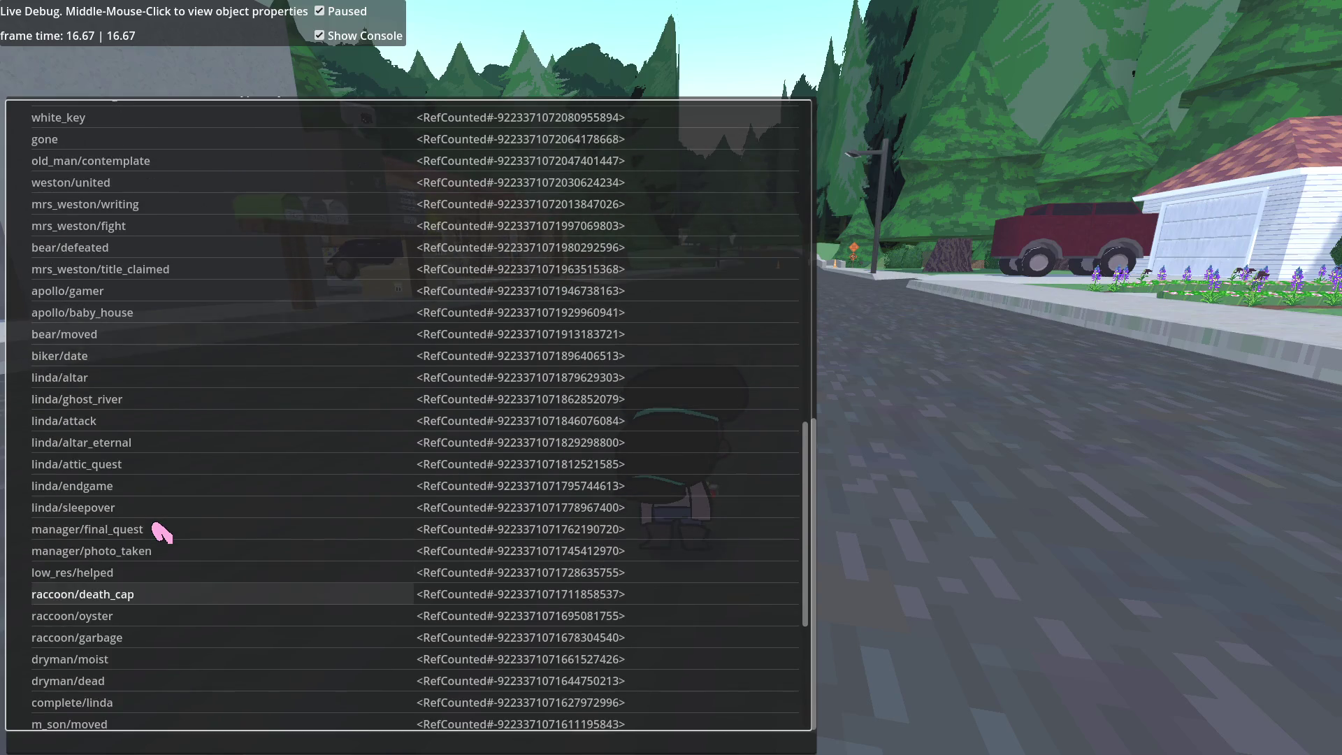
{"action": "scroll", "coordinate": [133, 398], "scroll_direction": "up", "scroll_amount": 15}
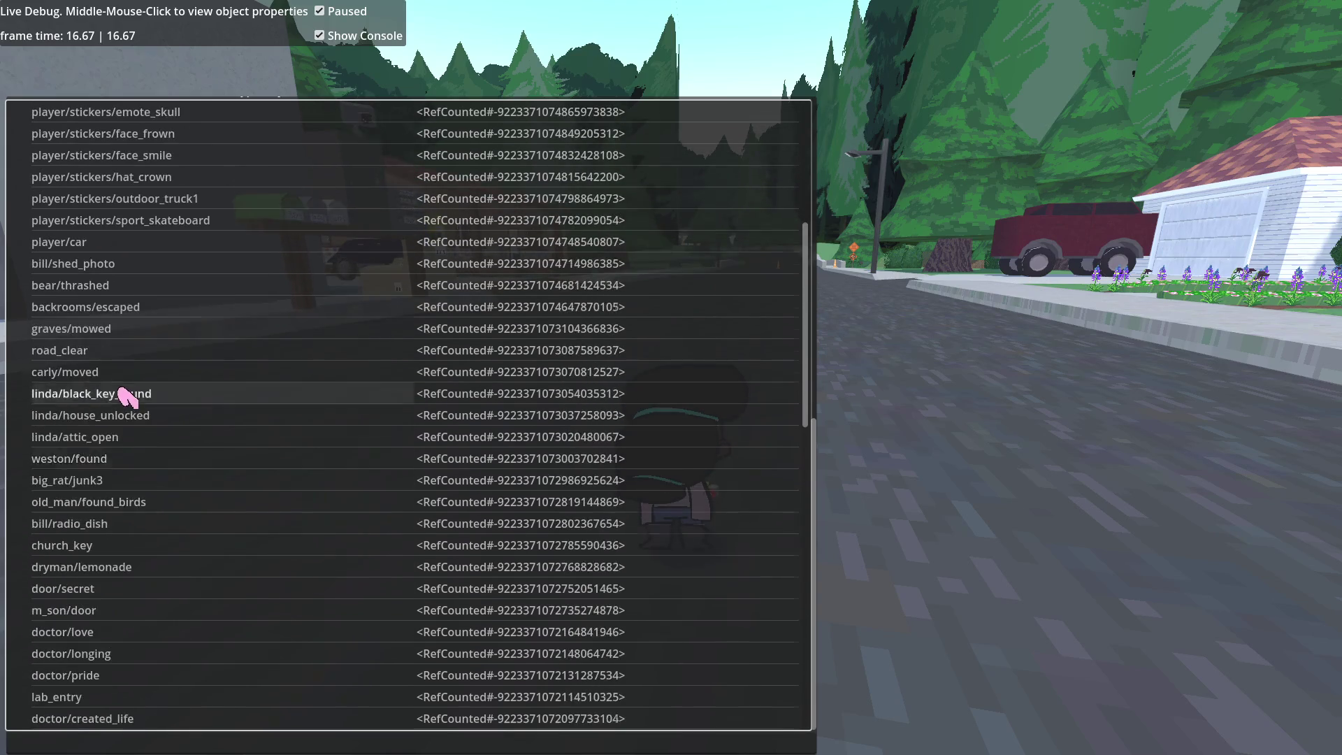
{"action": "scroll", "coordinate": [128, 397], "scroll_direction": "up", "scroll_amount": 5}
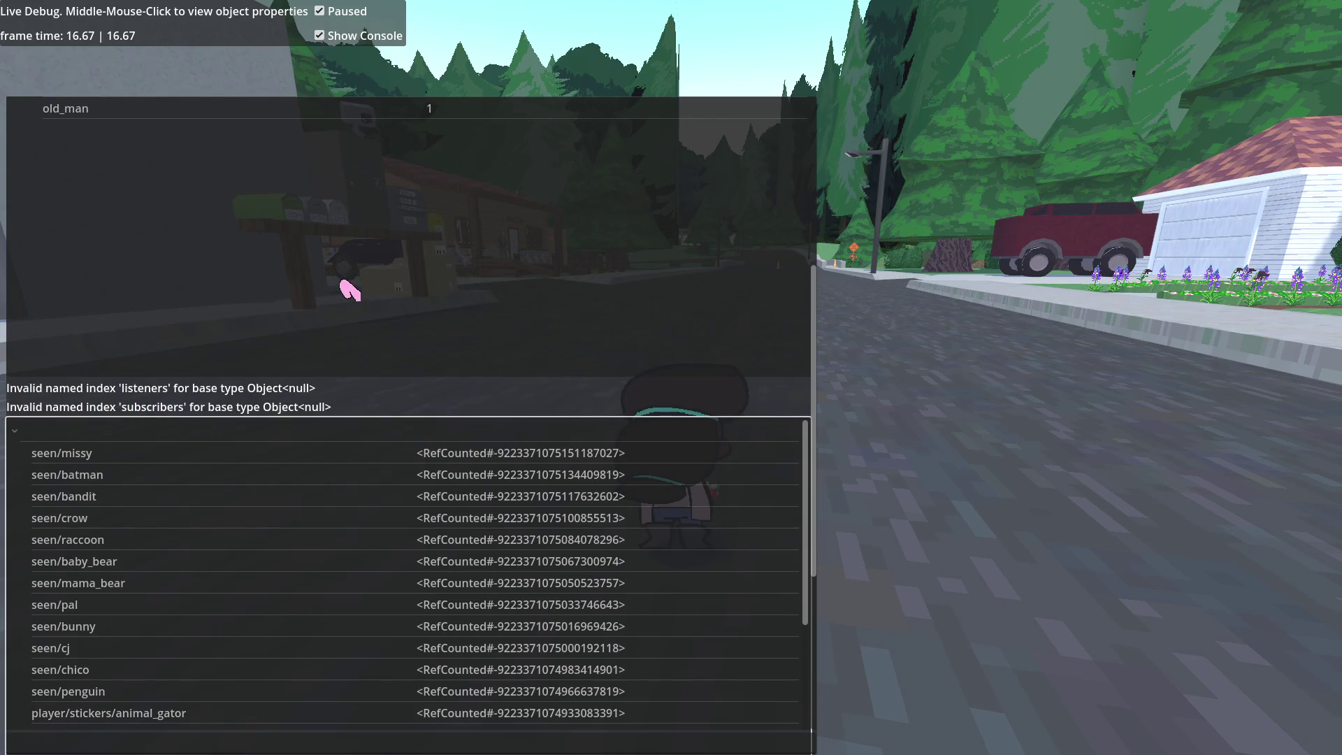
{"action": "scroll", "coordinate": [249, 501], "scroll_direction": "down", "scroll_amount": 15}
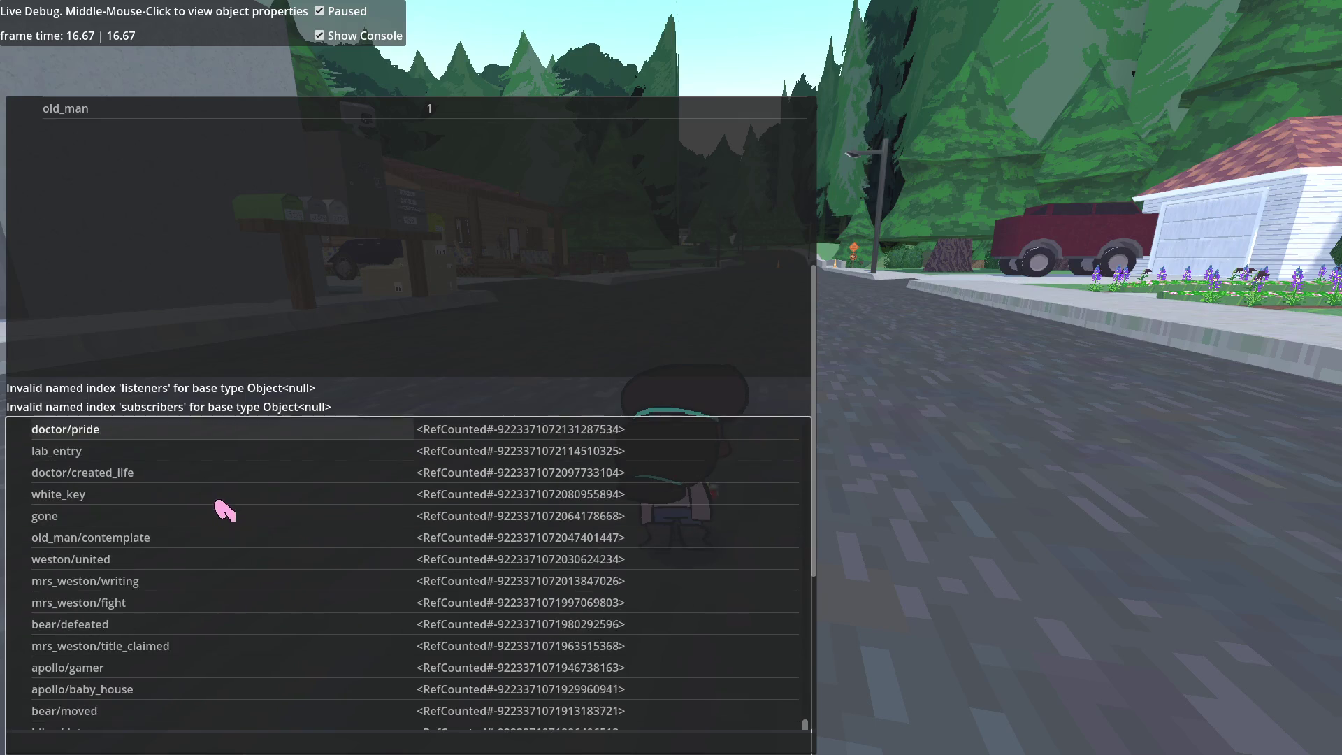
{"action": "scroll", "coordinate": [224, 510], "scroll_direction": "down", "scroll_amount": 10}
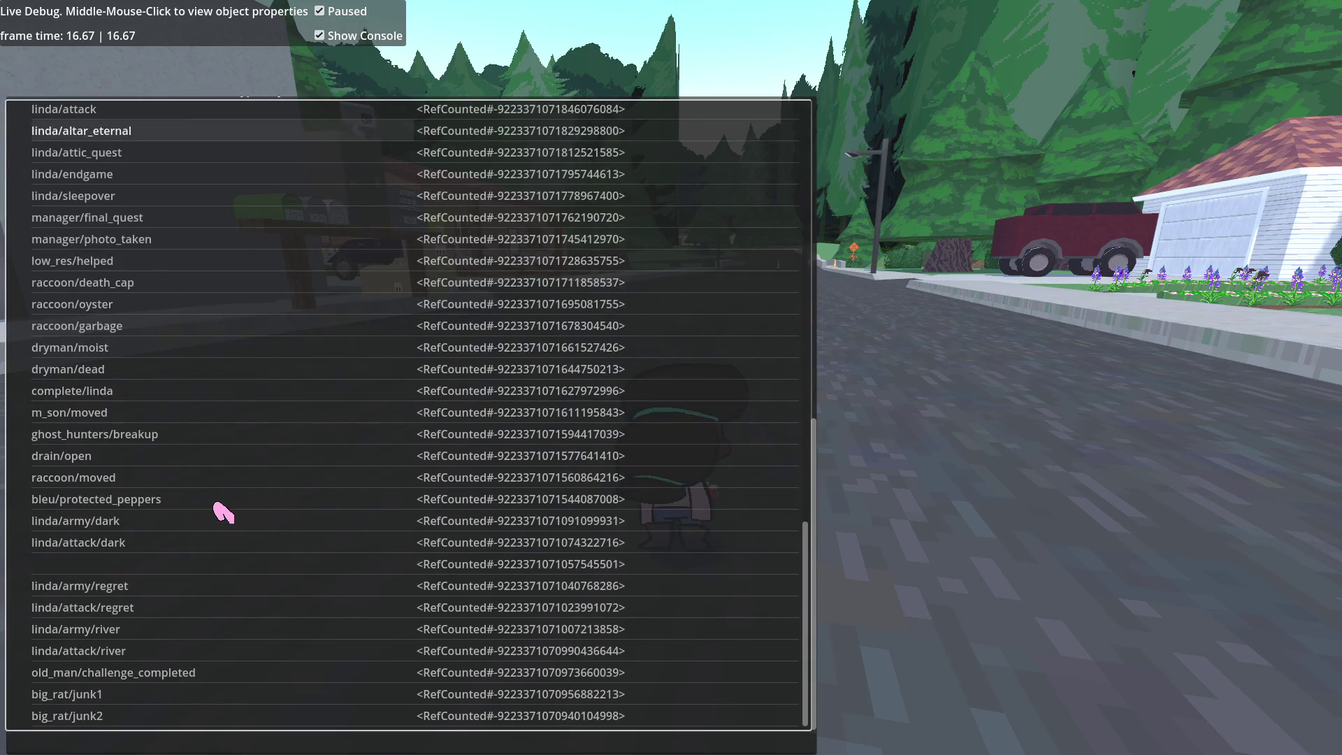
{"action": "scroll", "coordinate": [222, 512], "scroll_direction": "up", "scroll_amount": 15}
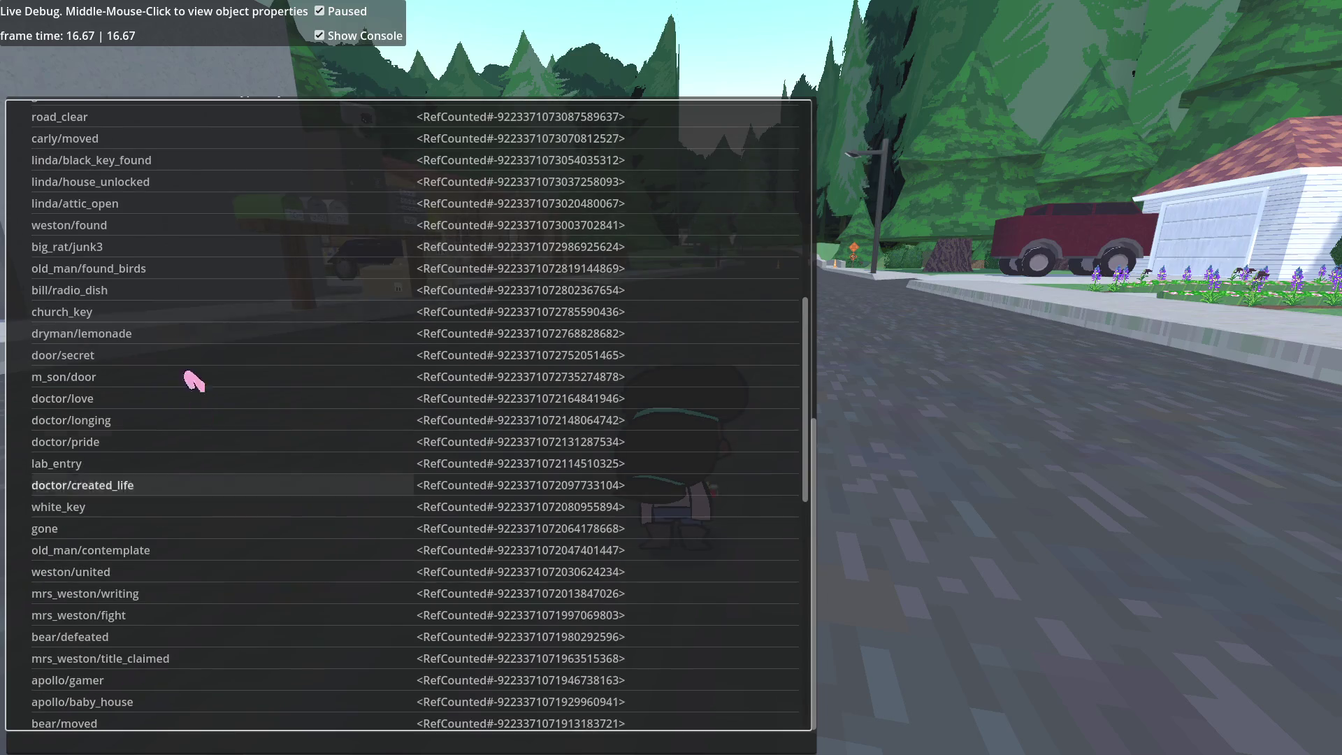
{"action": "scroll", "coordinate": [192, 266], "scroll_direction": "up", "scroll_amount": 6}
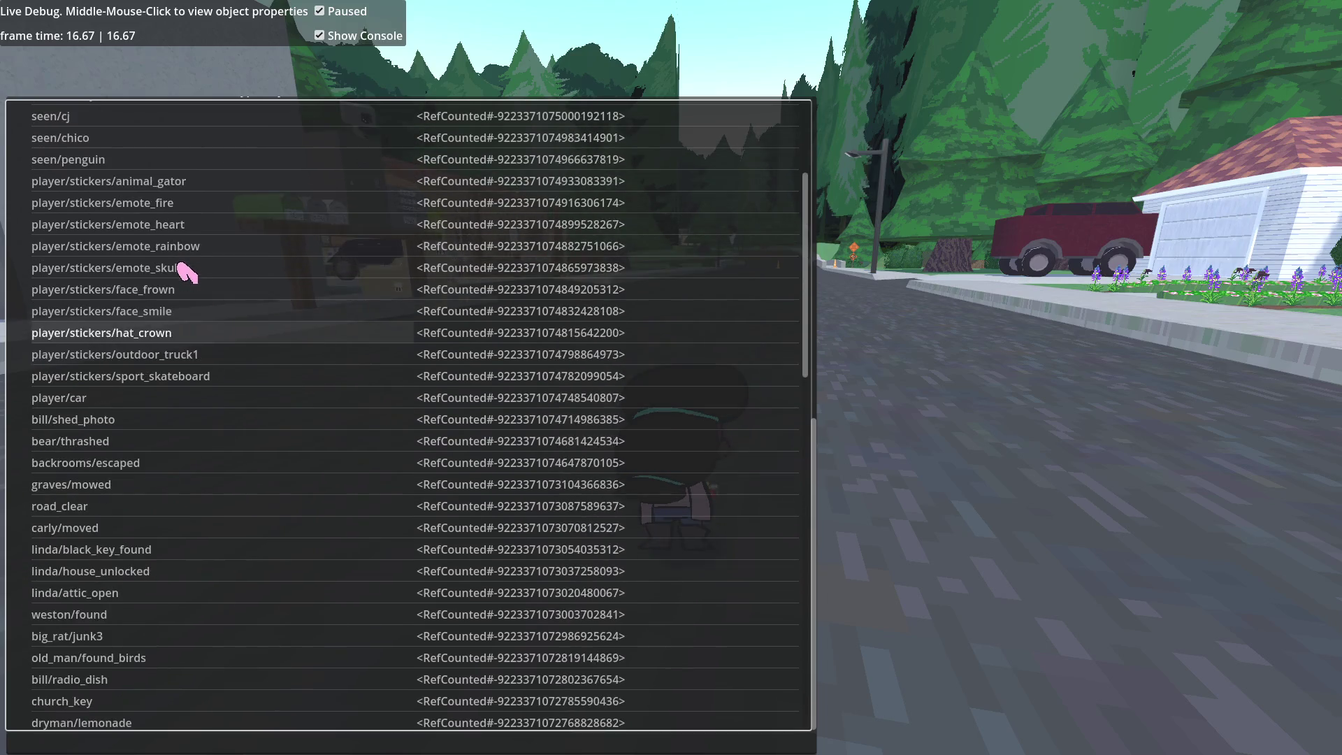
{"action": "scroll", "coordinate": [184, 269], "scroll_direction": "up", "scroll_amount": 6}
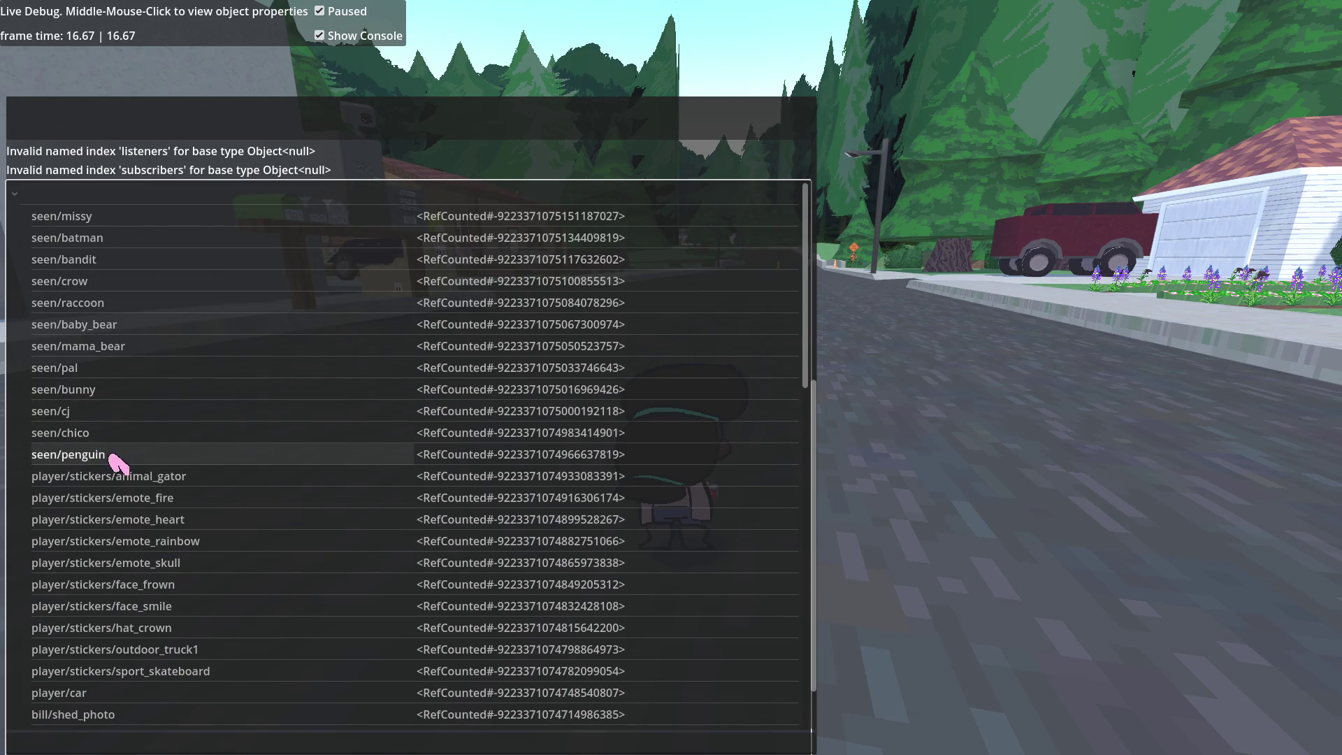
{"action": "scroll", "coordinate": [183, 430], "scroll_direction": "down", "scroll_amount": 10}
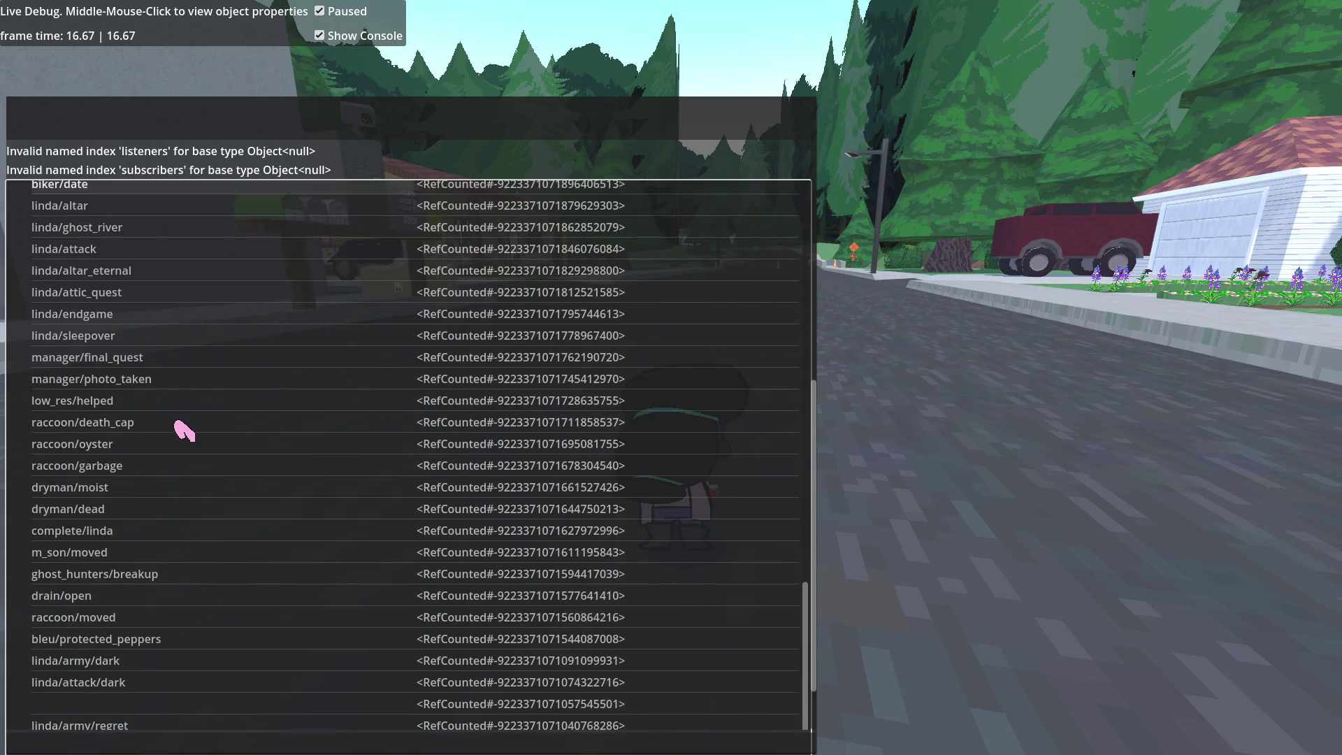
{"action": "key", "text": "alt+Tab"}
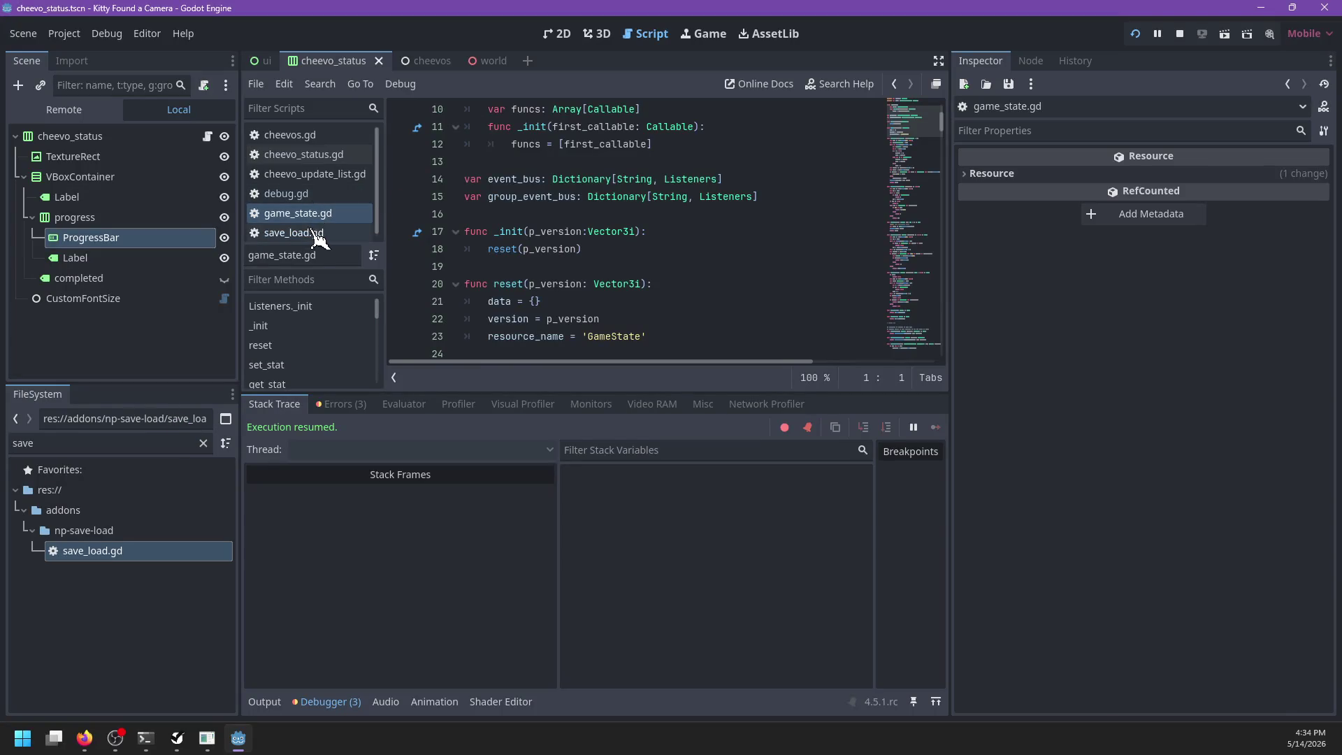
Step: Open cheevos.gd, change line 32 to 'if not SaveLoad.get_stat(s):' and save
{"action": "scroll", "coordinate": [318, 238], "scroll_direction": "down", "scroll_amount": 1}
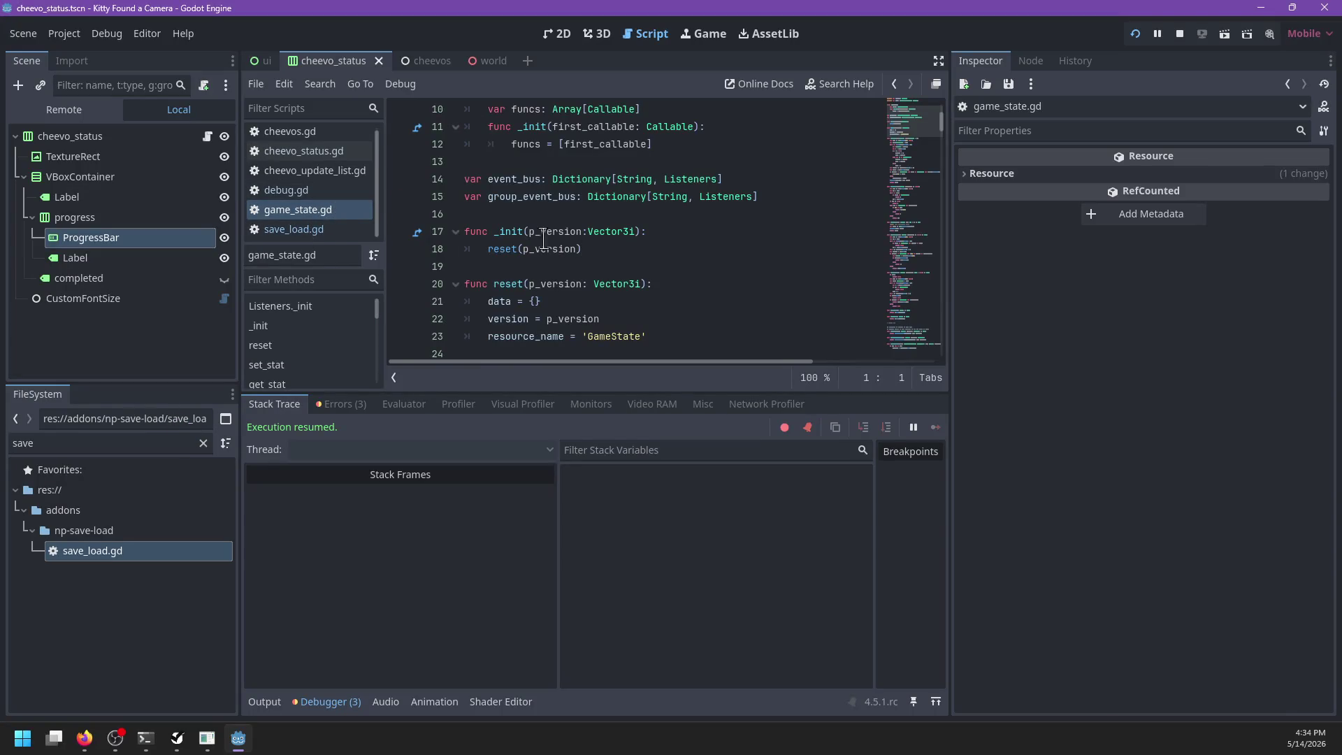
{"action": "left_click", "coordinate": [307, 133]}
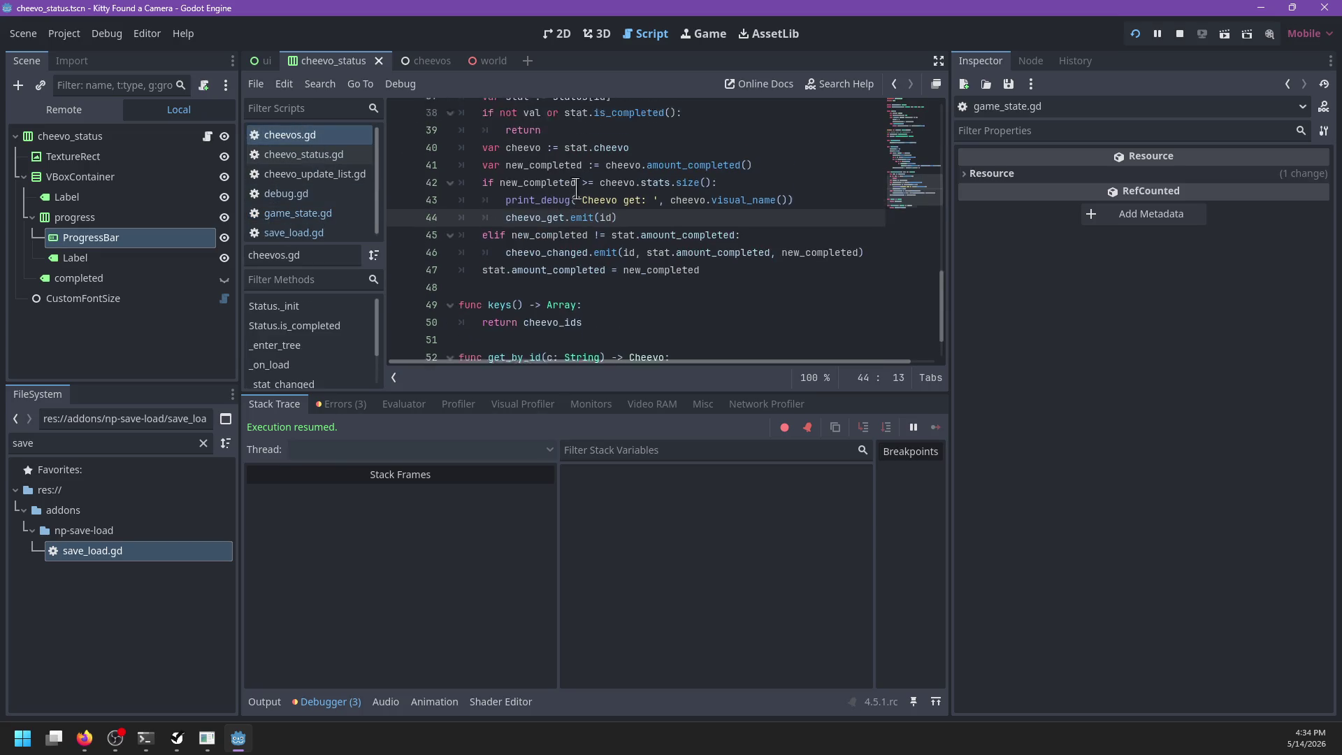
{"action": "scroll", "coordinate": [576, 190], "scroll_direction": "up", "scroll_amount": 4}
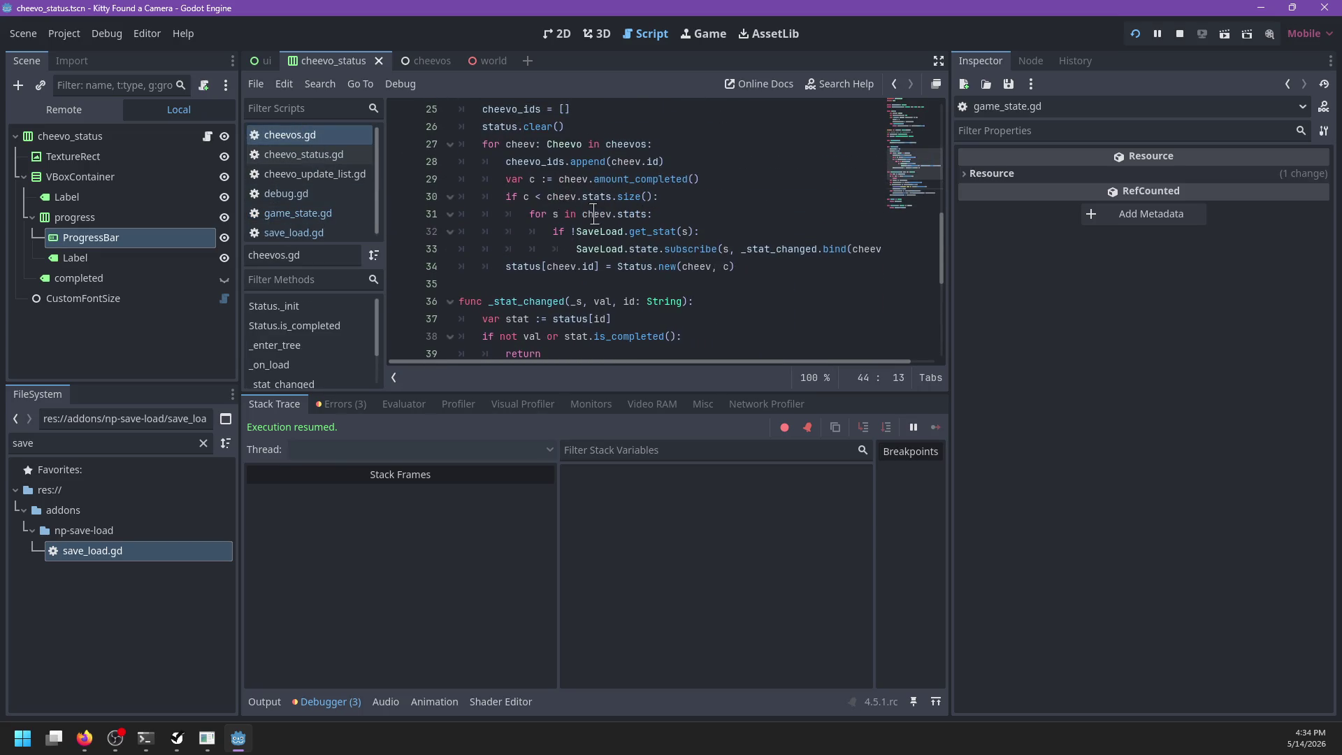
{"action": "double_click", "coordinate": [660, 231]}
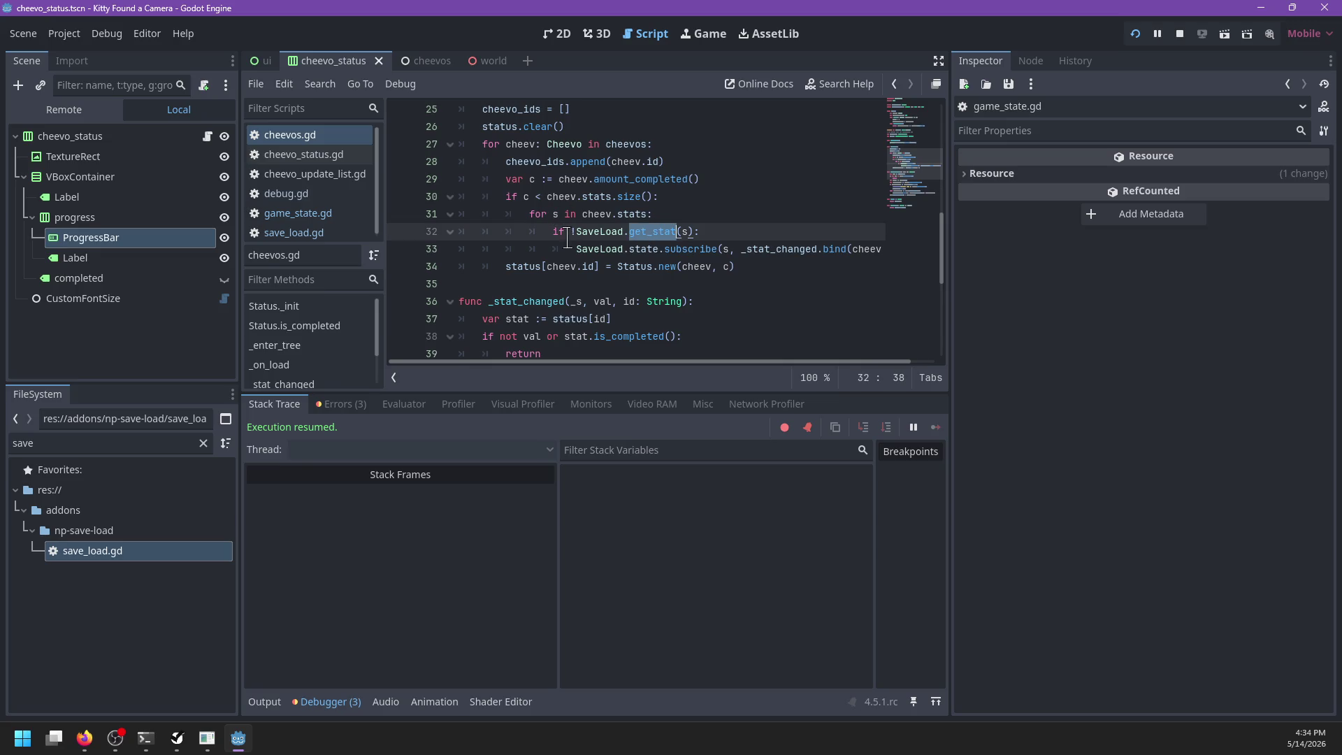
{"action": "left_click", "coordinate": [572, 232]}
{"action": "key", "text": "Delete"}
{"action": "type", "text": "not"}
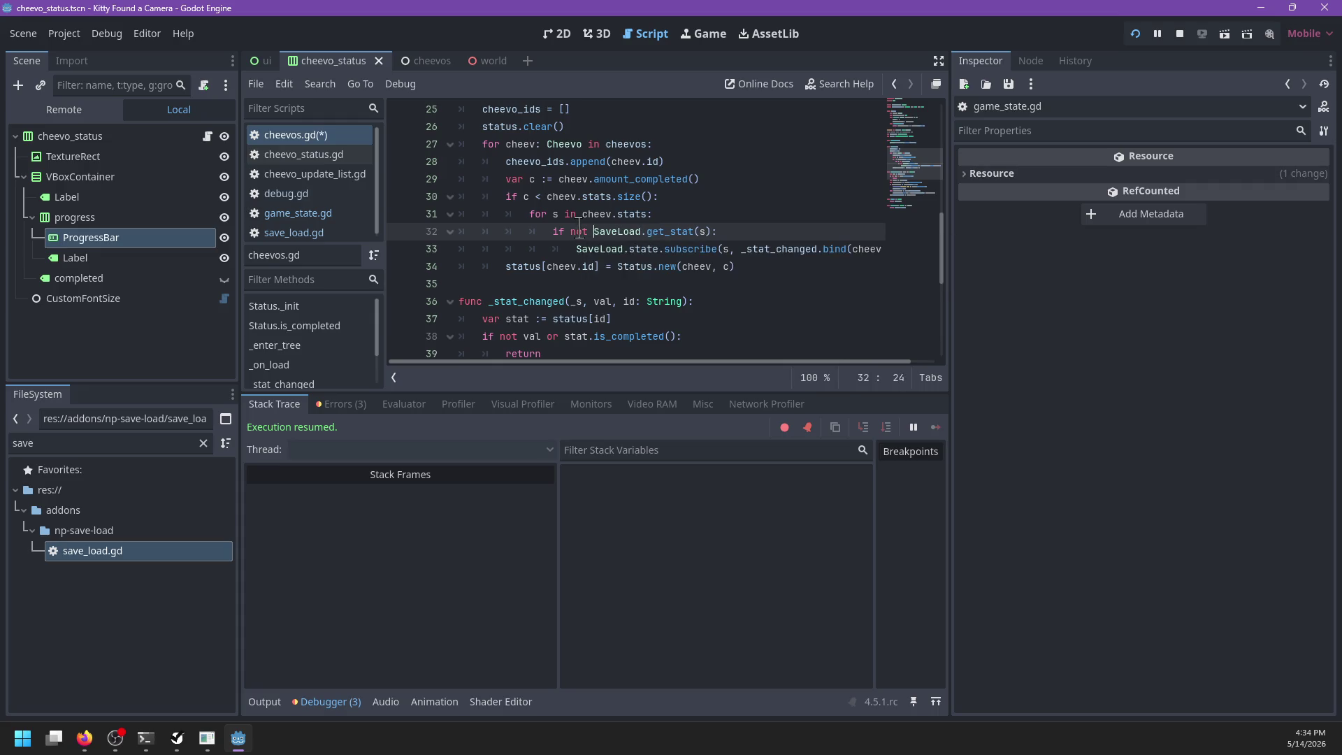
{"action": "key", "text": "ctrl+s"}
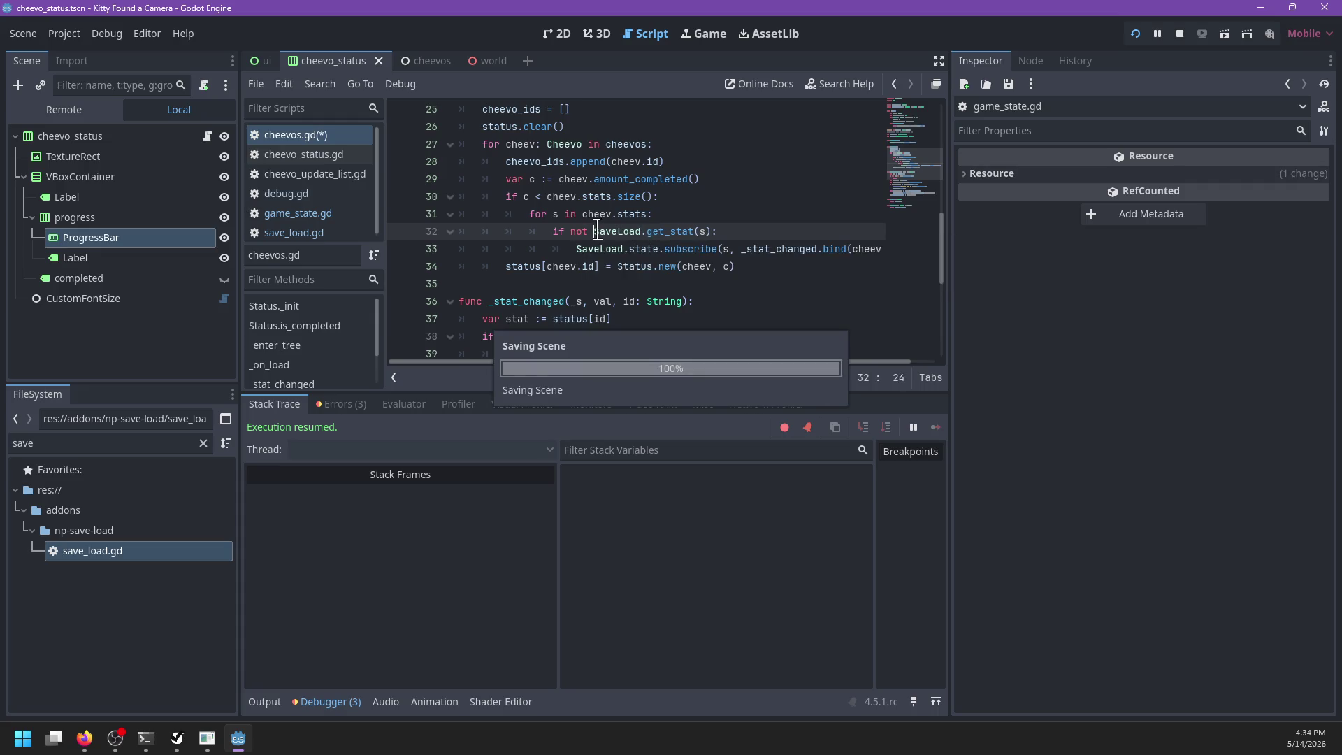
Step: Relaunch the game and let it halt at the line-33 breakpoint in _on_load
{"action": "scroll", "coordinate": [765, 267], "scroll_direction": "right", "scroll_amount": 1}
{"action": "scroll", "coordinate": [759, 266], "scroll_direction": "left", "scroll_amount": 1}
{"action": "scroll", "coordinate": [759, 266], "scroll_direction": "down", "scroll_amount": 3}
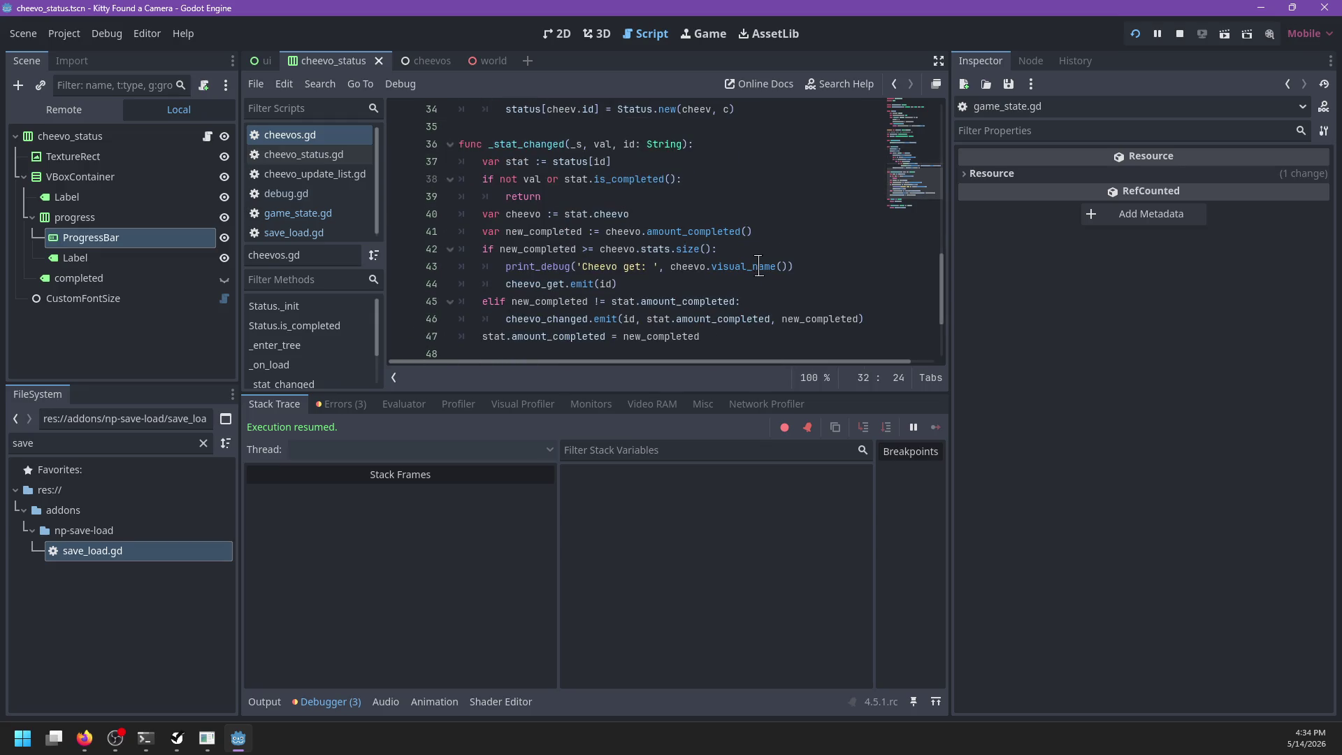
{"action": "scroll", "coordinate": [760, 266], "scroll_direction": "up", "scroll_amount": 5}
{"action": "left_click", "coordinate": [756, 264]}
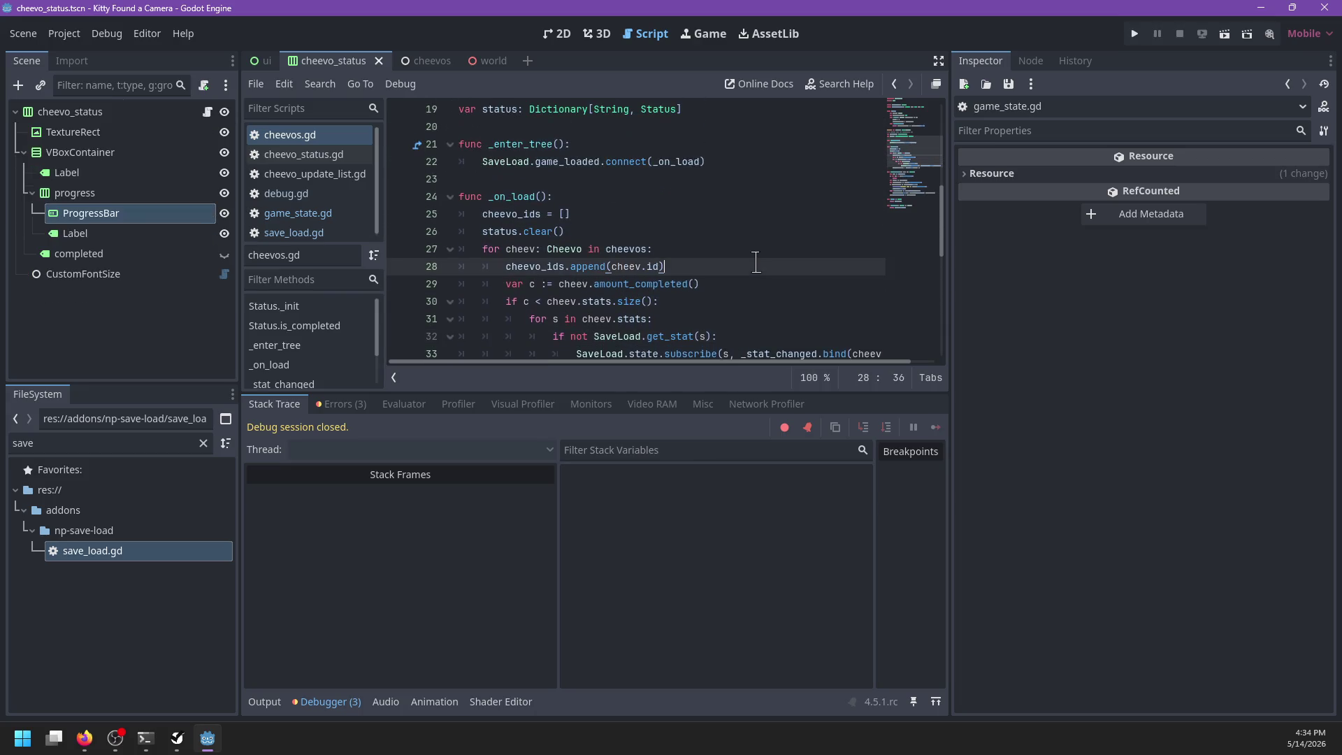
{"action": "key", "text": "F5"}
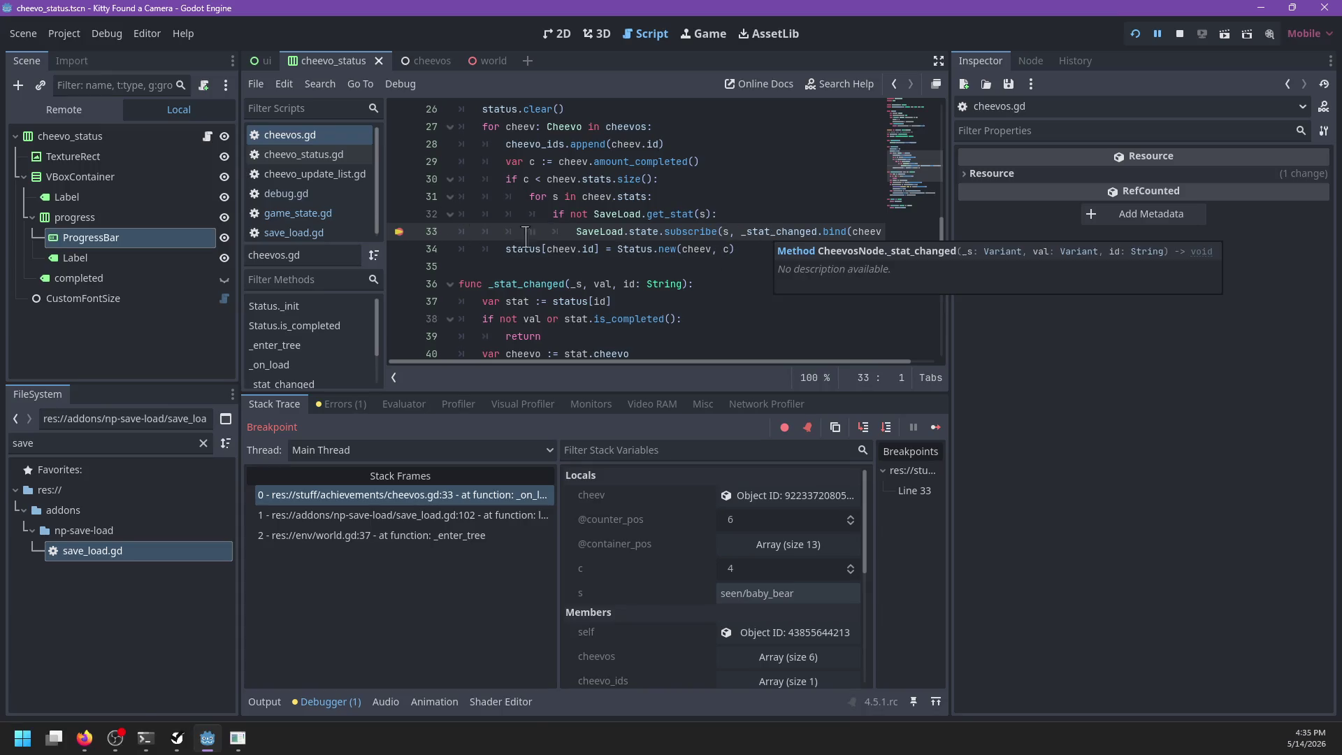
Step: Clear the line-33 breakpoint, resume, and add print('Cstat: ', s) after line 32, then save
{"action": "left_click", "coordinate": [399, 233]}
{"action": "key", "text": "F12"}
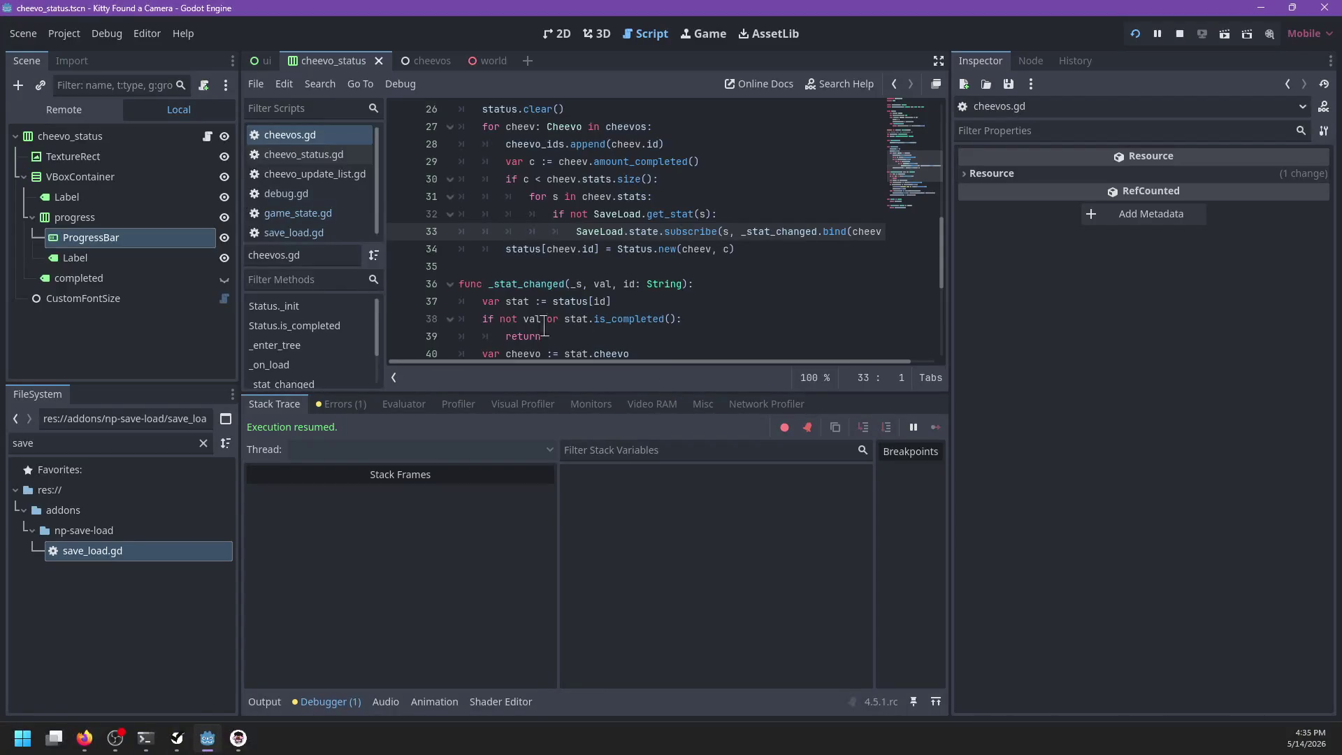
{"action": "left_click", "coordinate": [738, 214]}
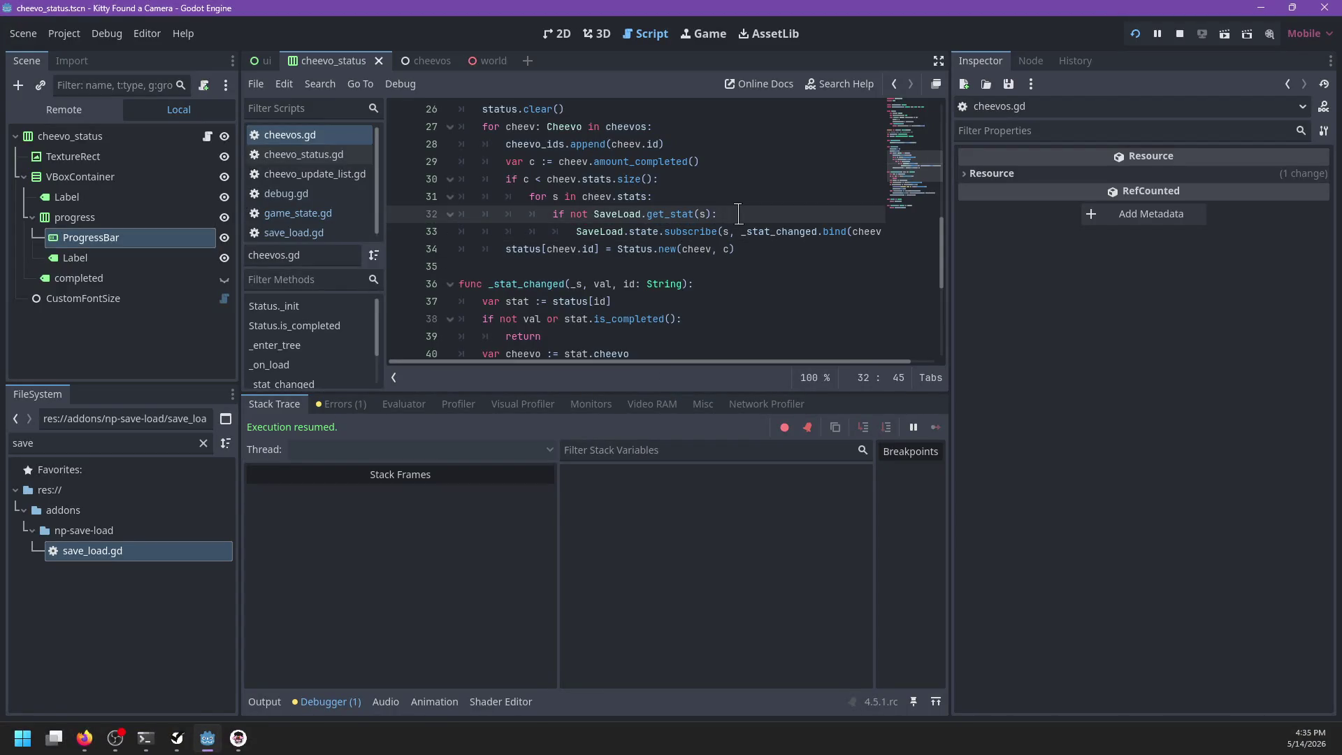
{"action": "key", "text": "Return"}
{"action": "type", "text": "print_debug('"}
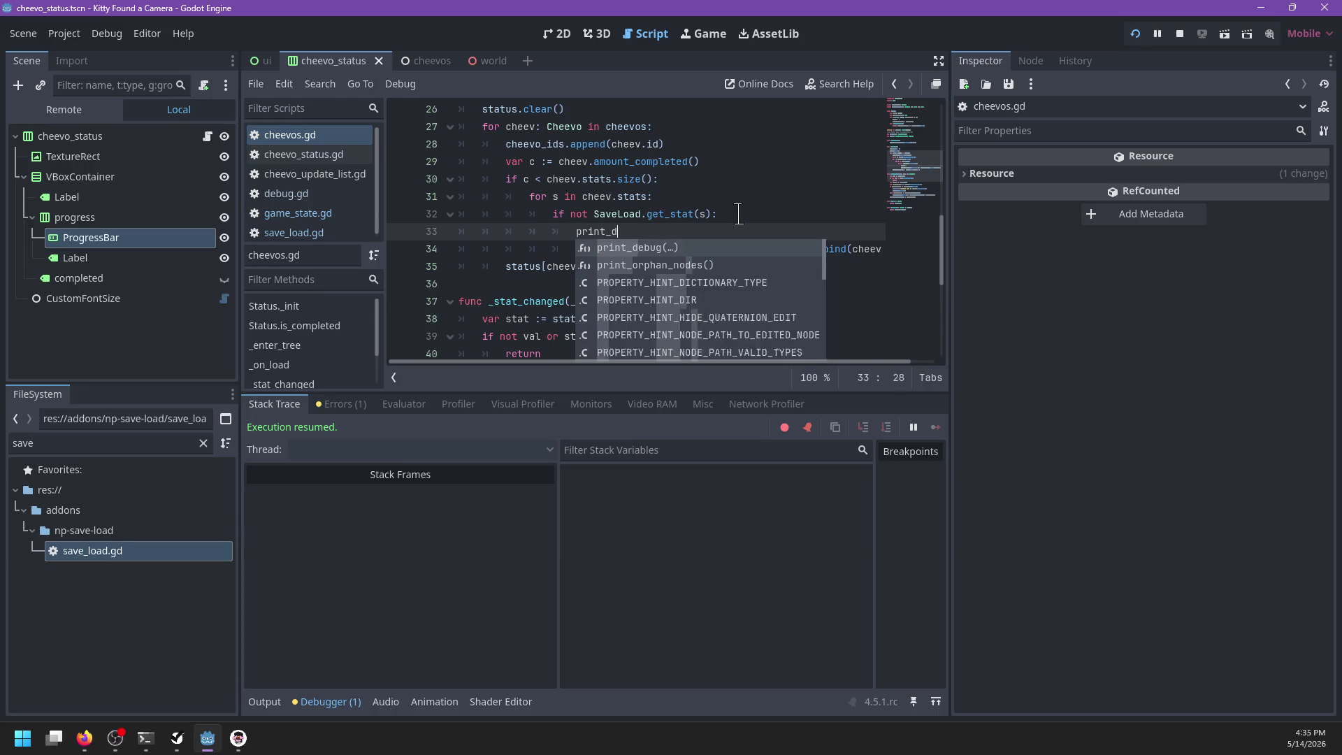
{"action": "key", "text": "ctrl+BackSpace"}
{"action": "key", "text": "ctrl+BackSpace"}
{"action": "key", "text": "ctrl+BackSpace"}
{"action": "type", "text": "'C"}
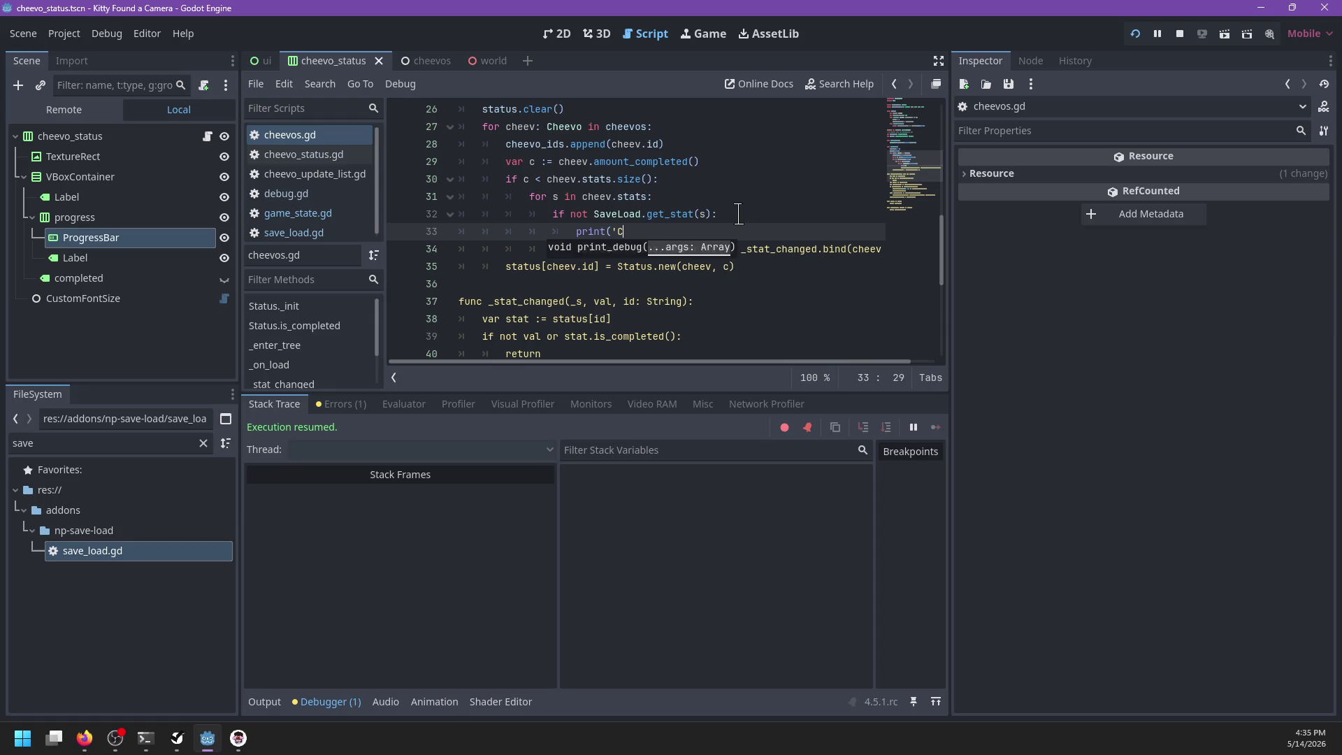
{"action": "type", "text": "stat: ',"}
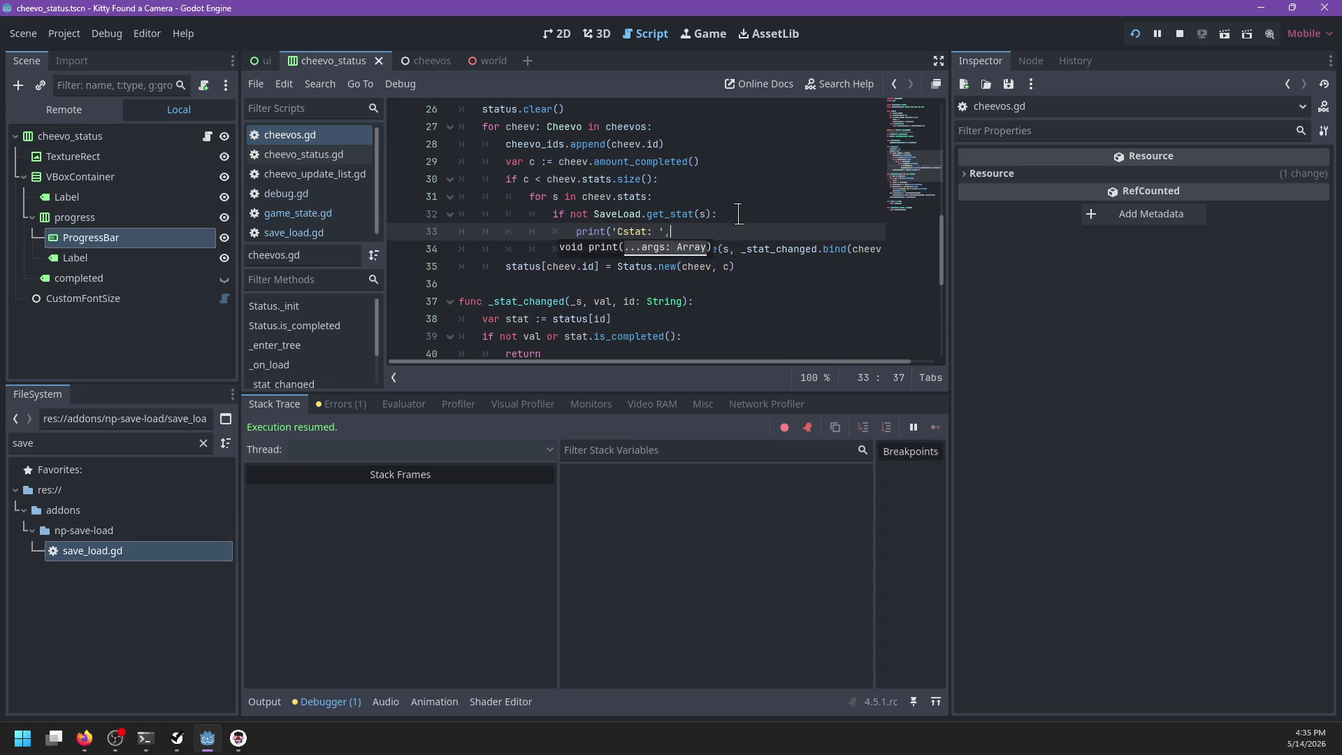
{"action": "type", "text": " s)"}
{"action": "key", "text": "ctrl+s"}
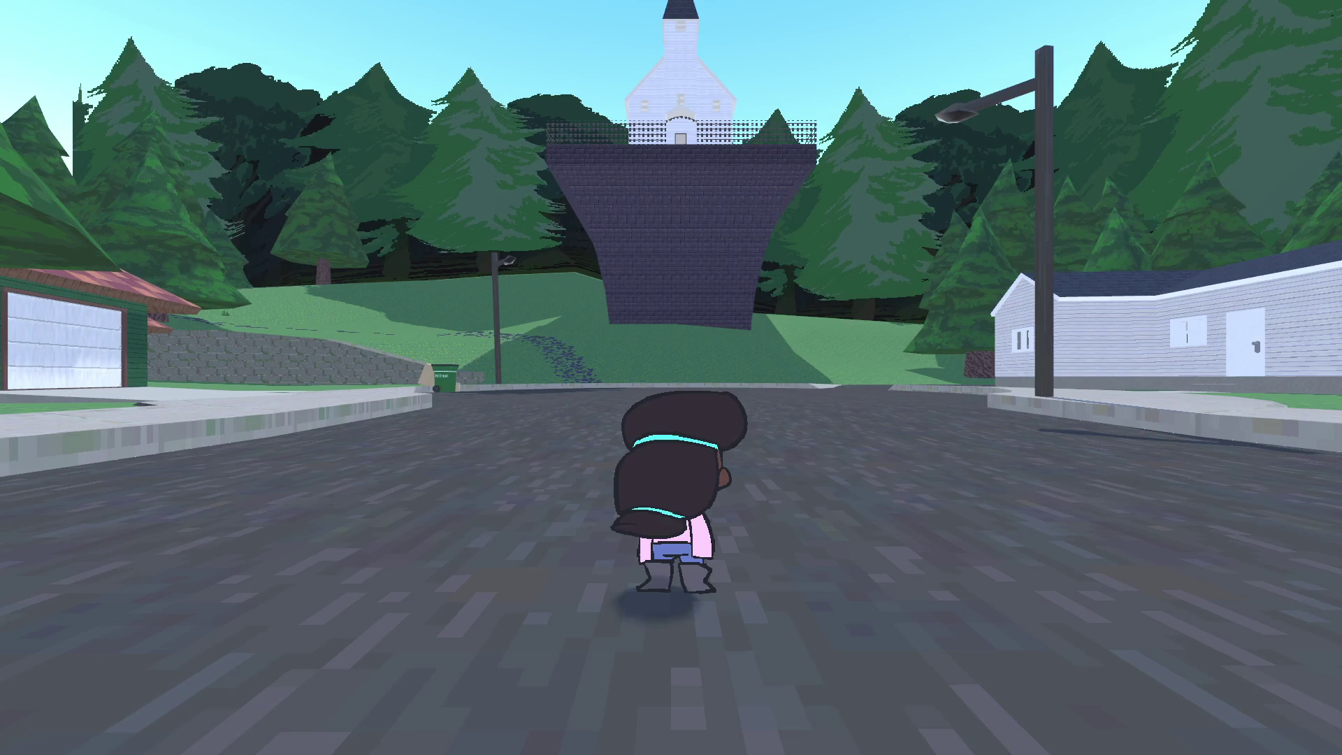
Step: Start a new game from the pause menu, confirming the progress reset
{"action": "key", "text": "Escape"}
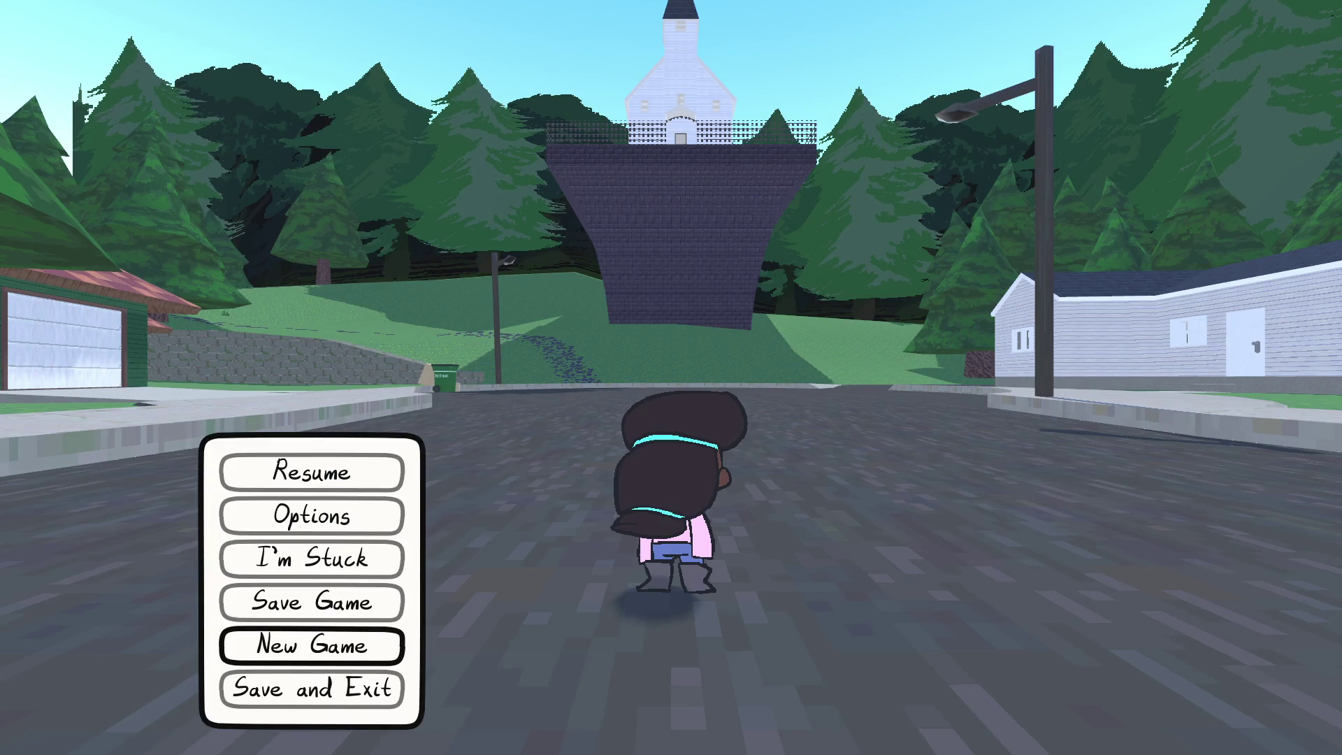
{"action": "key", "text": "Return"}
{"action": "key", "text": "Return"}
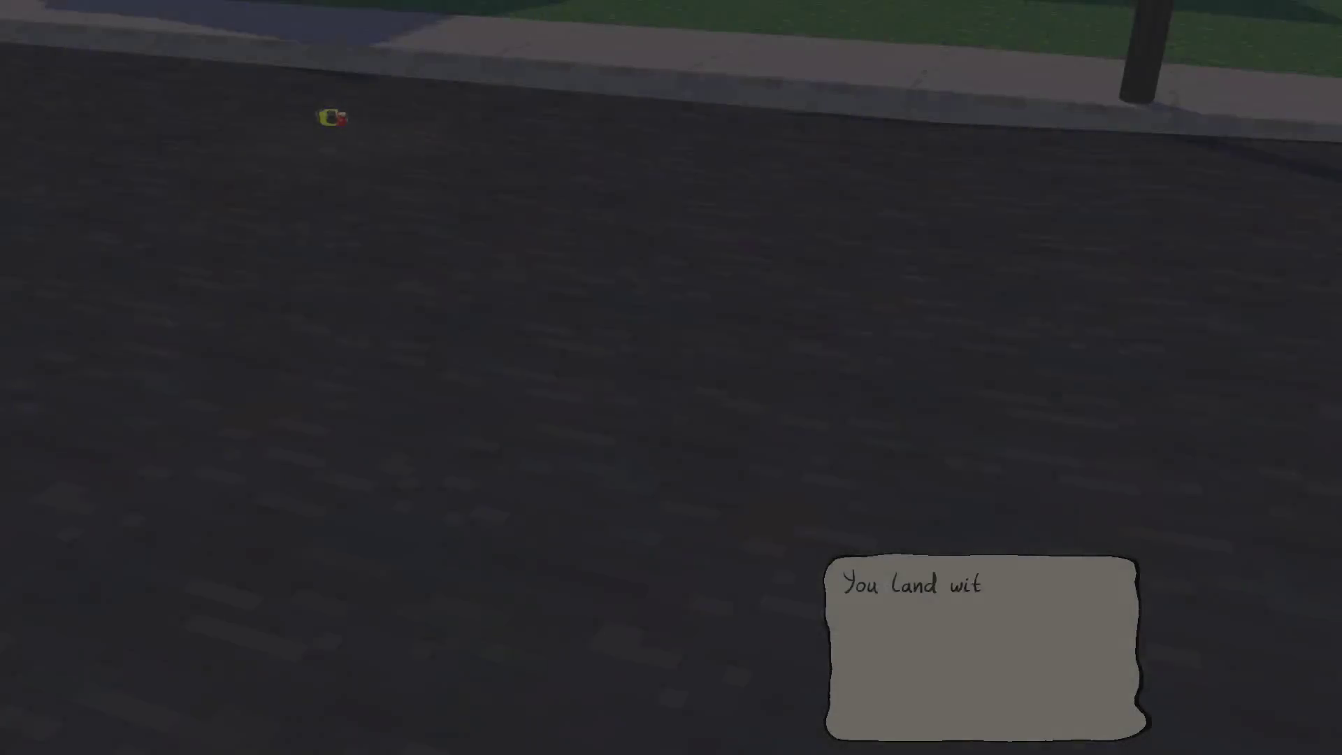
{"action": "left_click", "coordinate": [265, 702]}
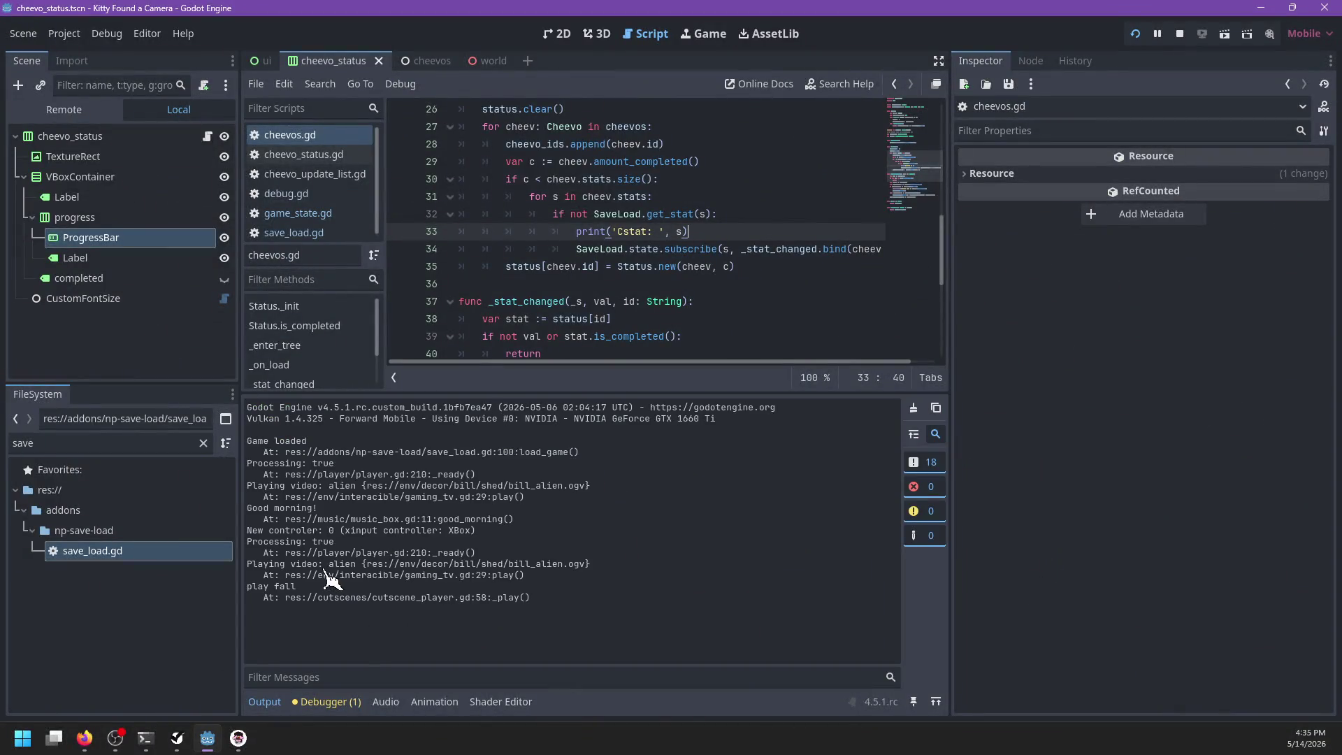
Step: Advance through the opening dialogue until the game saves, then quit back to the editor
{"action": "scroll", "coordinate": [645, 298], "scroll_direction": "up", "scroll_amount": 2}
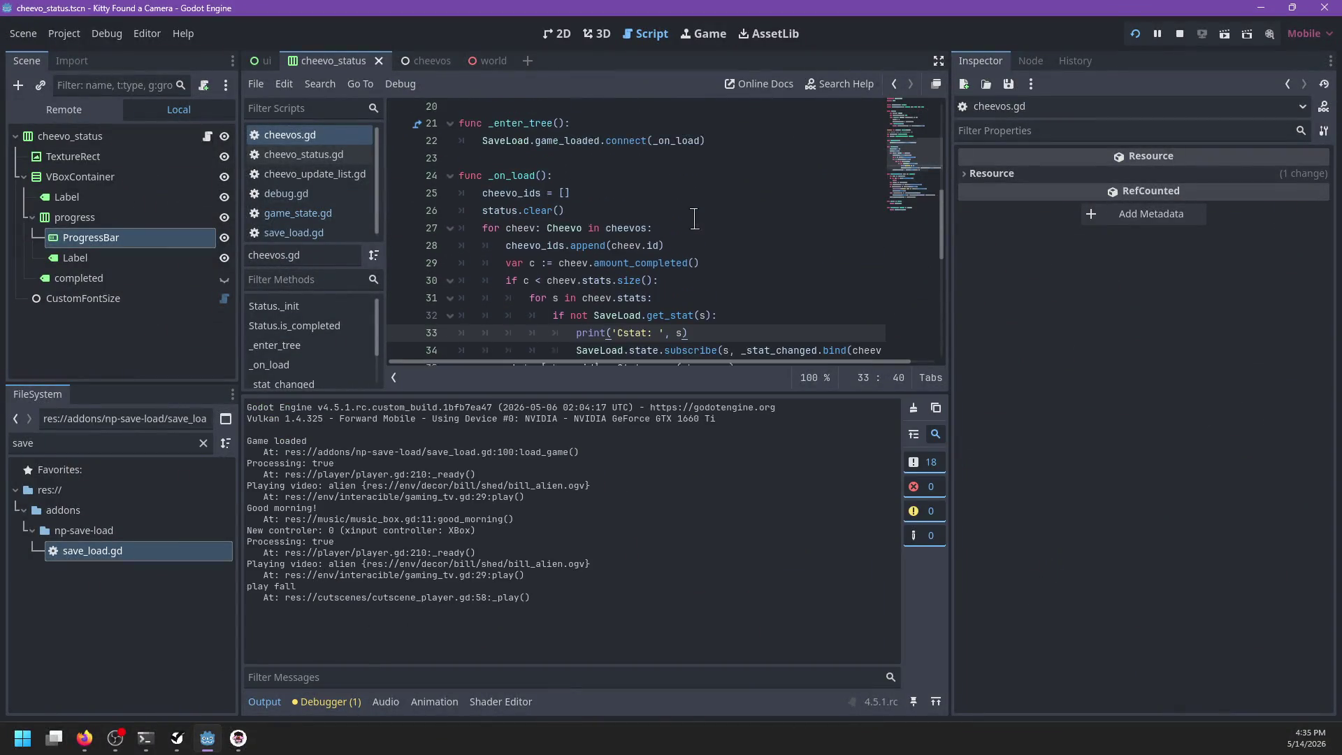
{"action": "double_click", "coordinate": [511, 179]}
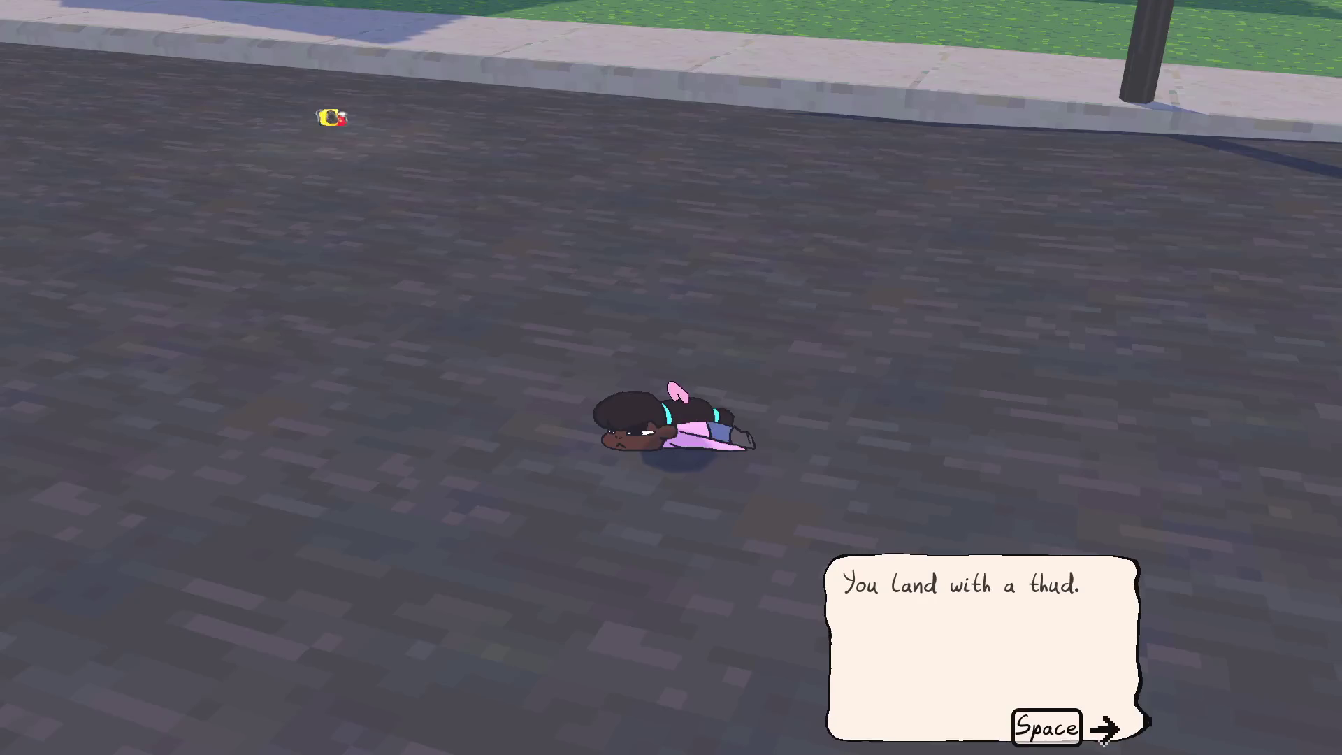
{"action": "key", "text": "space"}
{"action": "key", "text": "space"}
{"action": "key", "text": "space"}
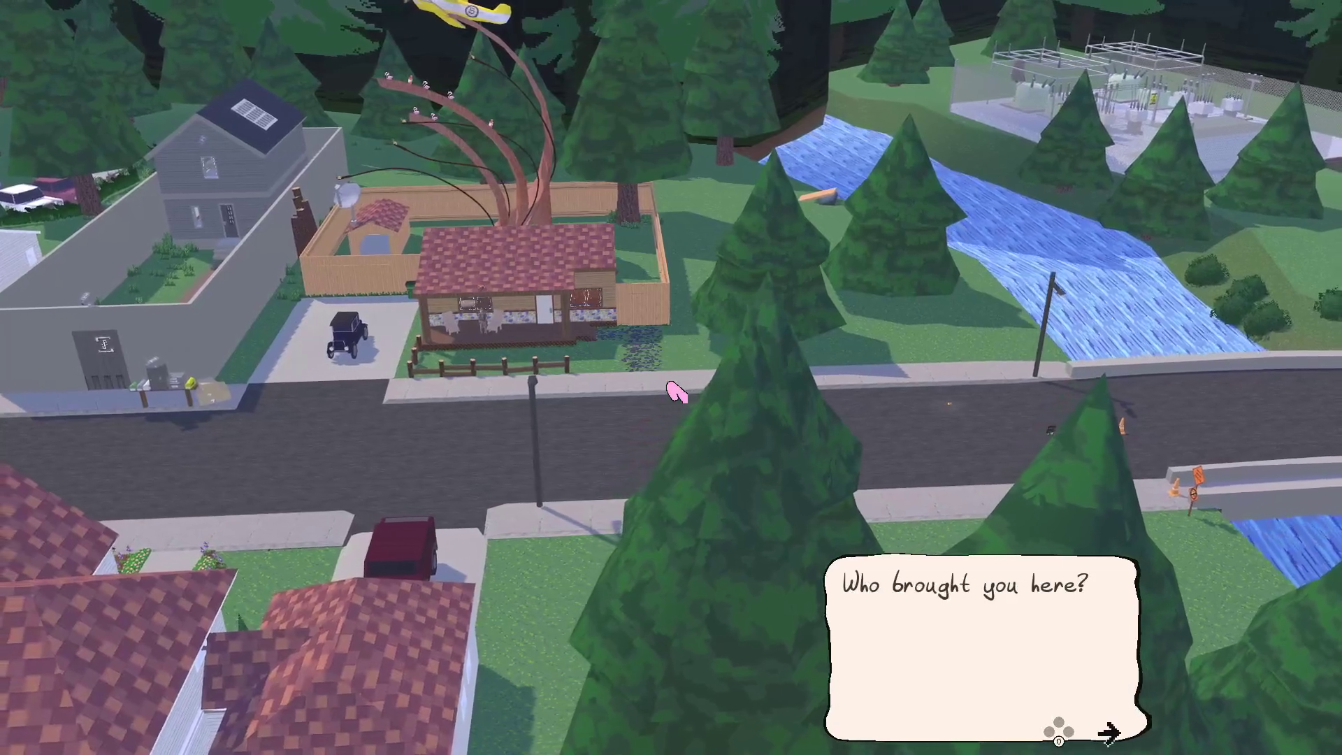
{"action": "key", "text": "space"}
{"action": "key", "text": "space"}
{"action": "key", "text": "space"}
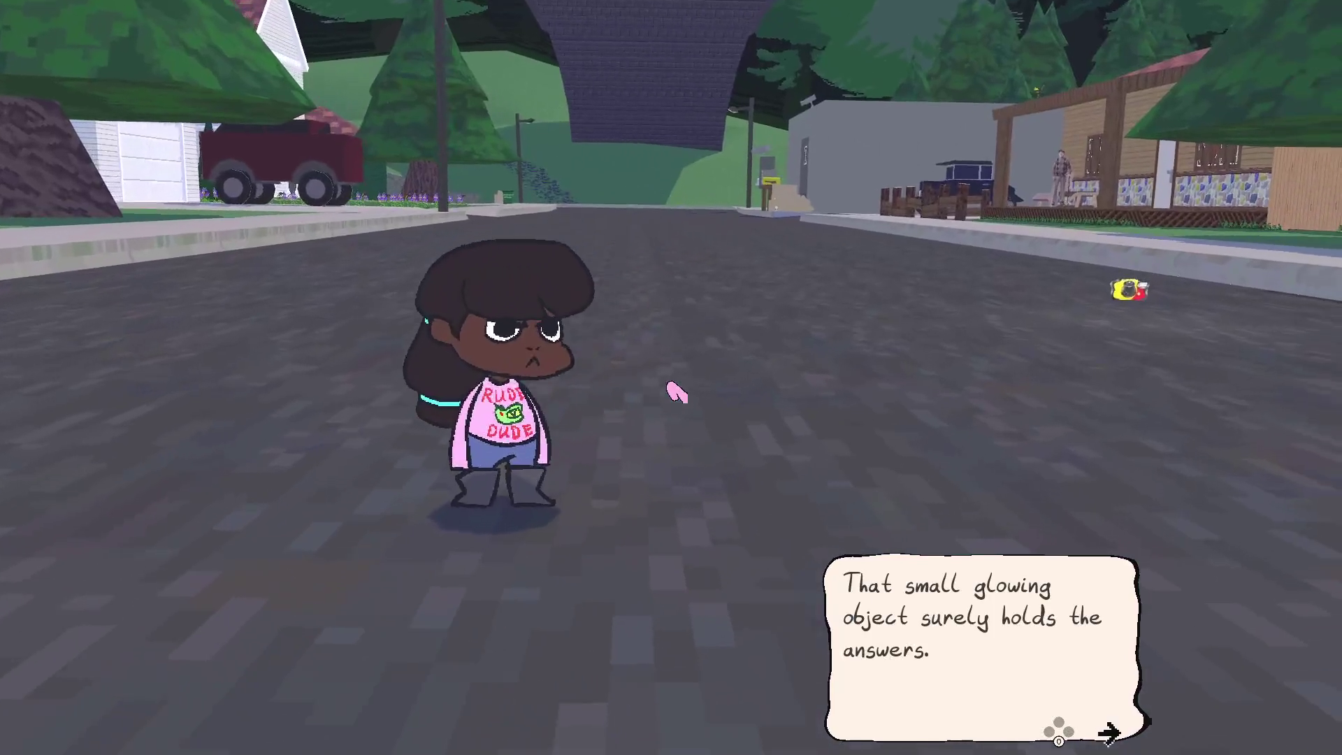
{"action": "key", "text": "space"}
{"action": "key", "text": "Escape"}
{"action": "key", "text": "F8"}
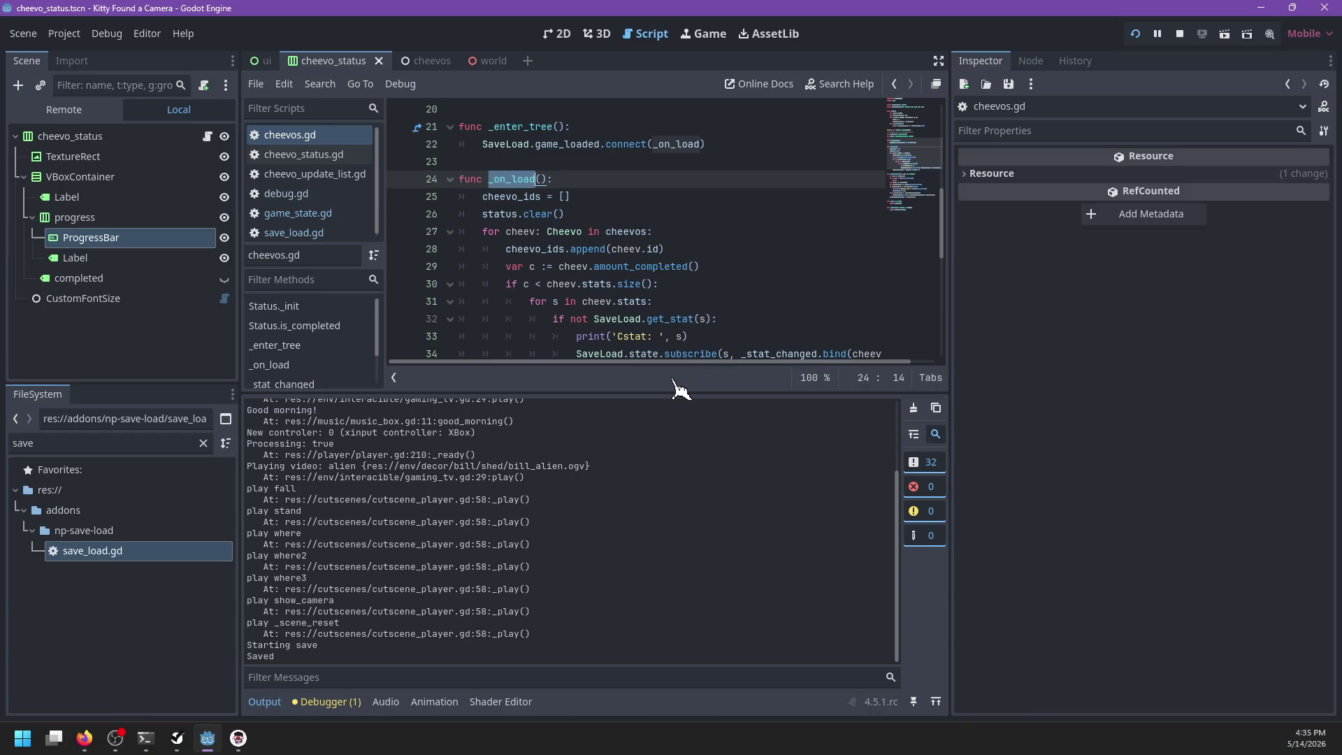
Step: Jump to game_loaded's declaration in save_load.gd and search for where it's emitted
{"action": "scroll", "coordinate": [581, 500], "scroll_direction": "up", "scroll_amount": 3}
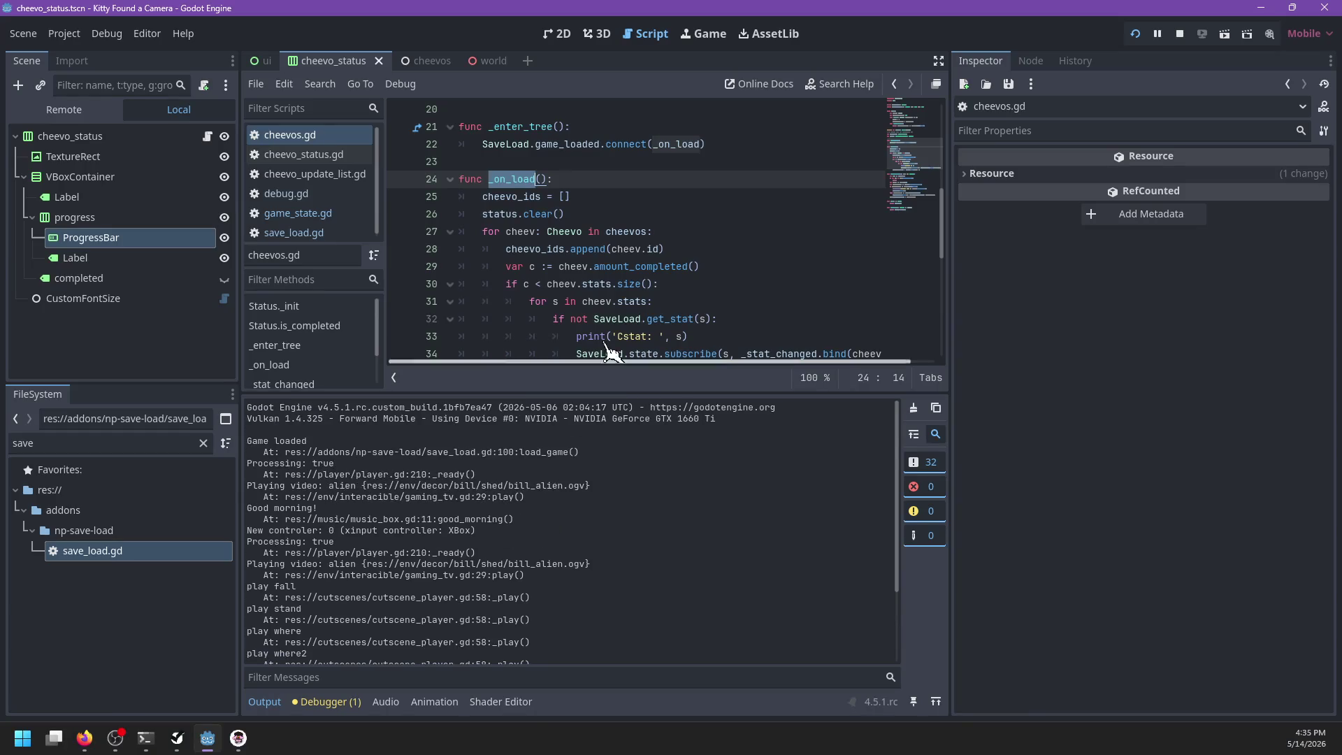
{"action": "left_click", "coordinate": [566, 144], "text": "ctrl"}
{"action": "scroll", "coordinate": [643, 224], "scroll_direction": "down", "scroll_amount": 5}
{"action": "key", "text": "ctrl+f"}
{"action": "type", "text": "g"}
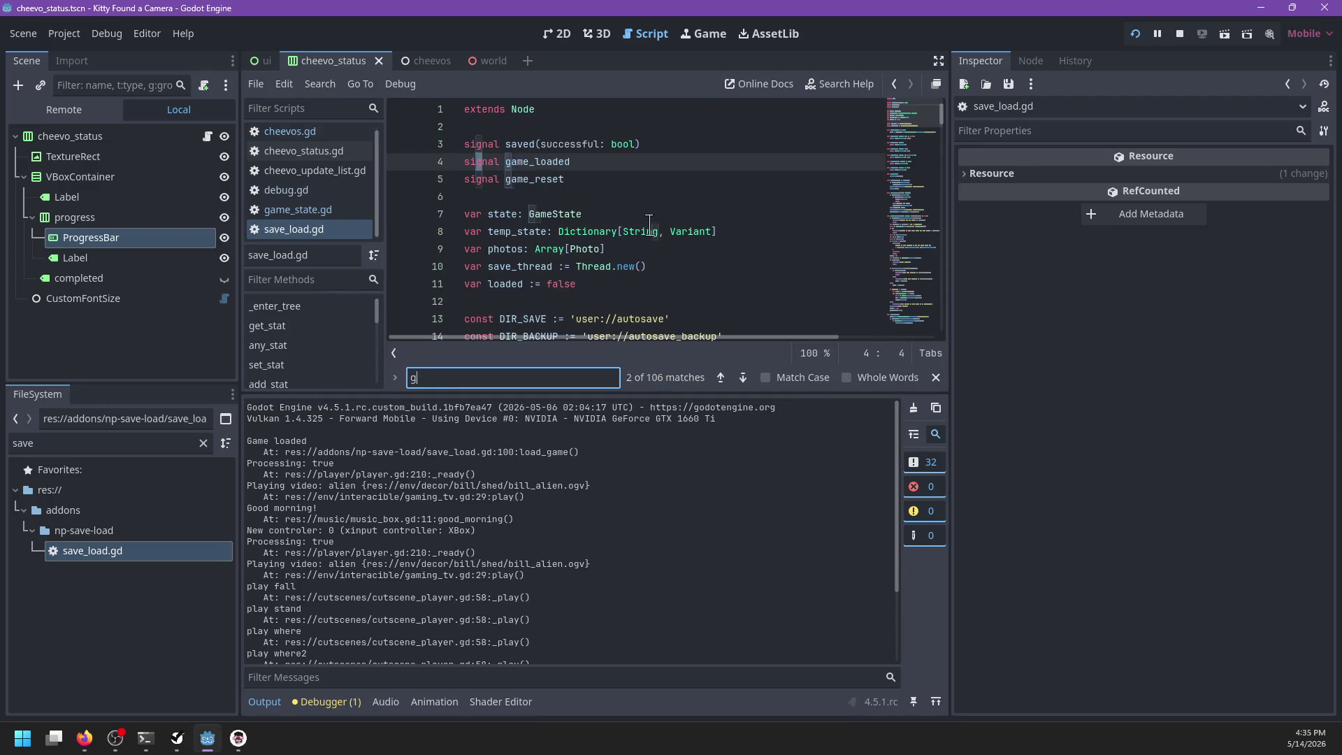
{"action": "type", "text": "ame_loaded"}
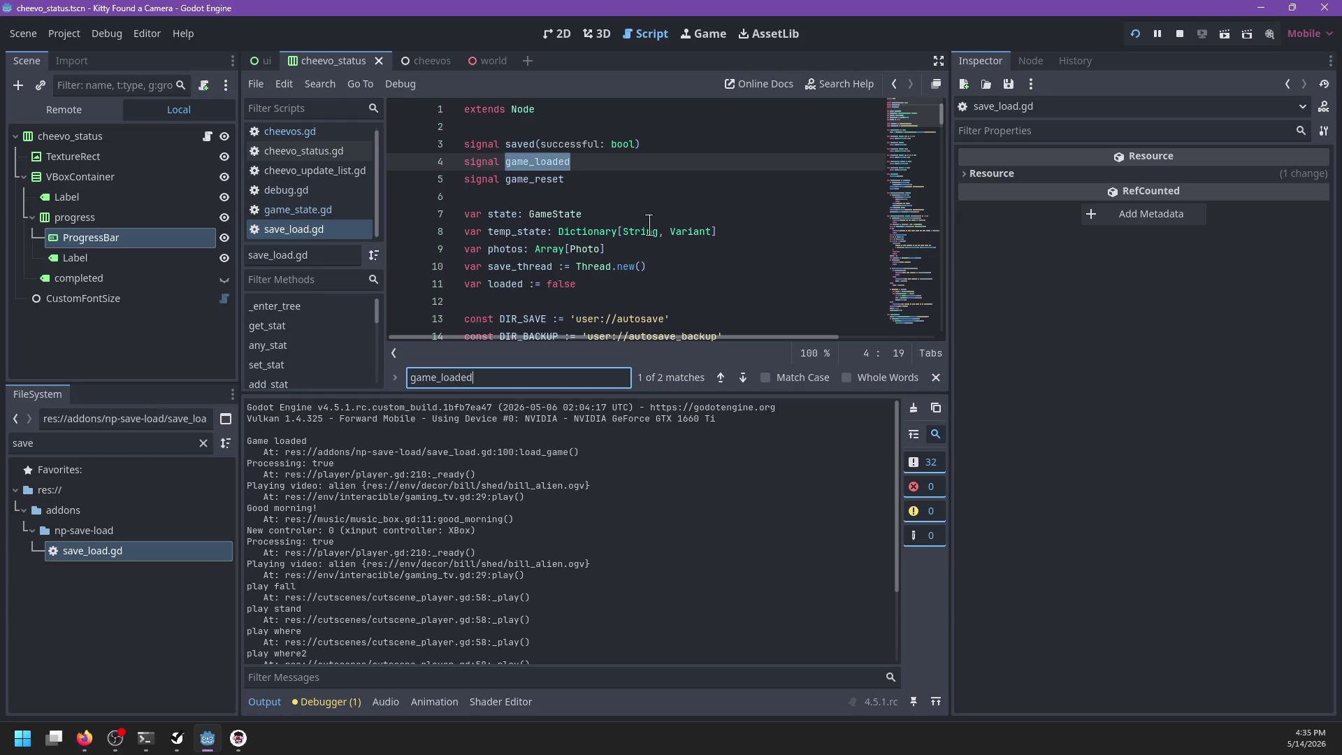
{"action": "key", "text": "Return"}
{"action": "key", "text": "Escape"}
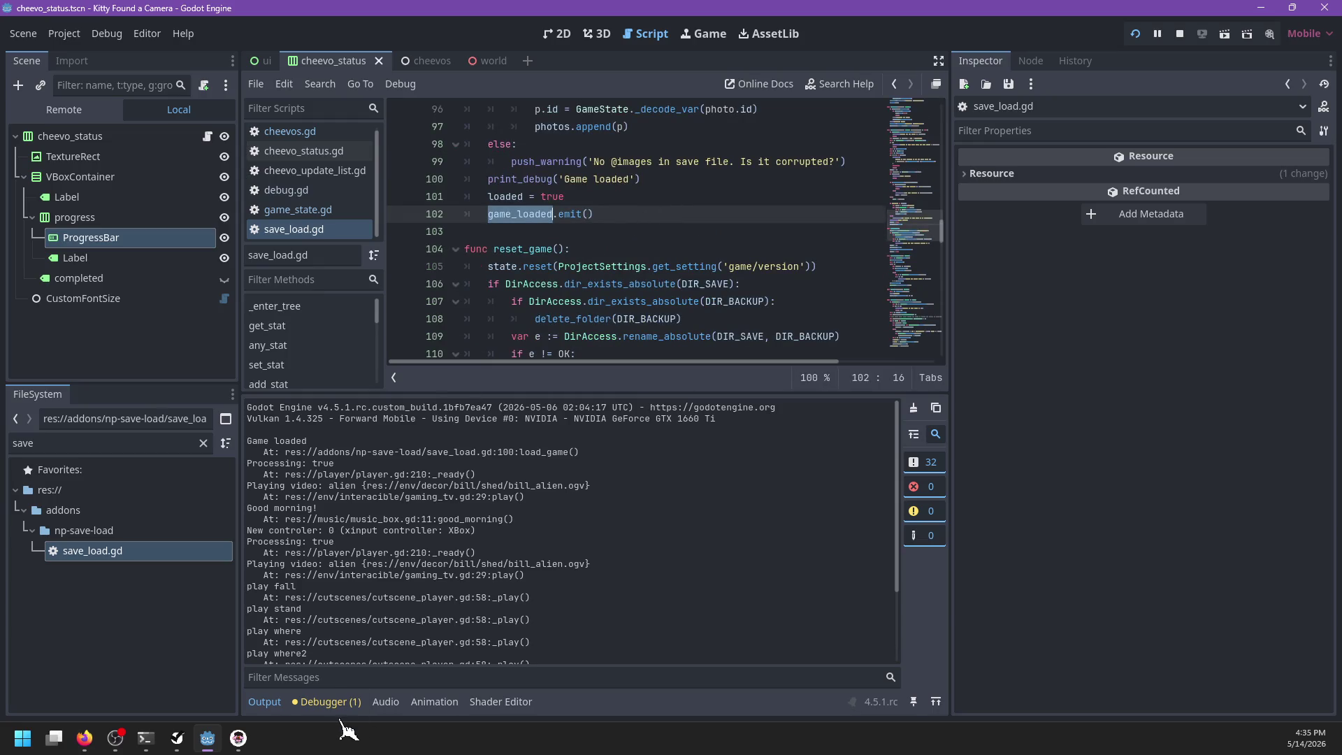
Step: Hide the output log and scroll to reset_game, placing the caret after loaded = true
{"action": "left_click", "coordinate": [264, 701]}
{"action": "scroll", "coordinate": [521, 441], "scroll_direction": "up", "scroll_amount": 20}
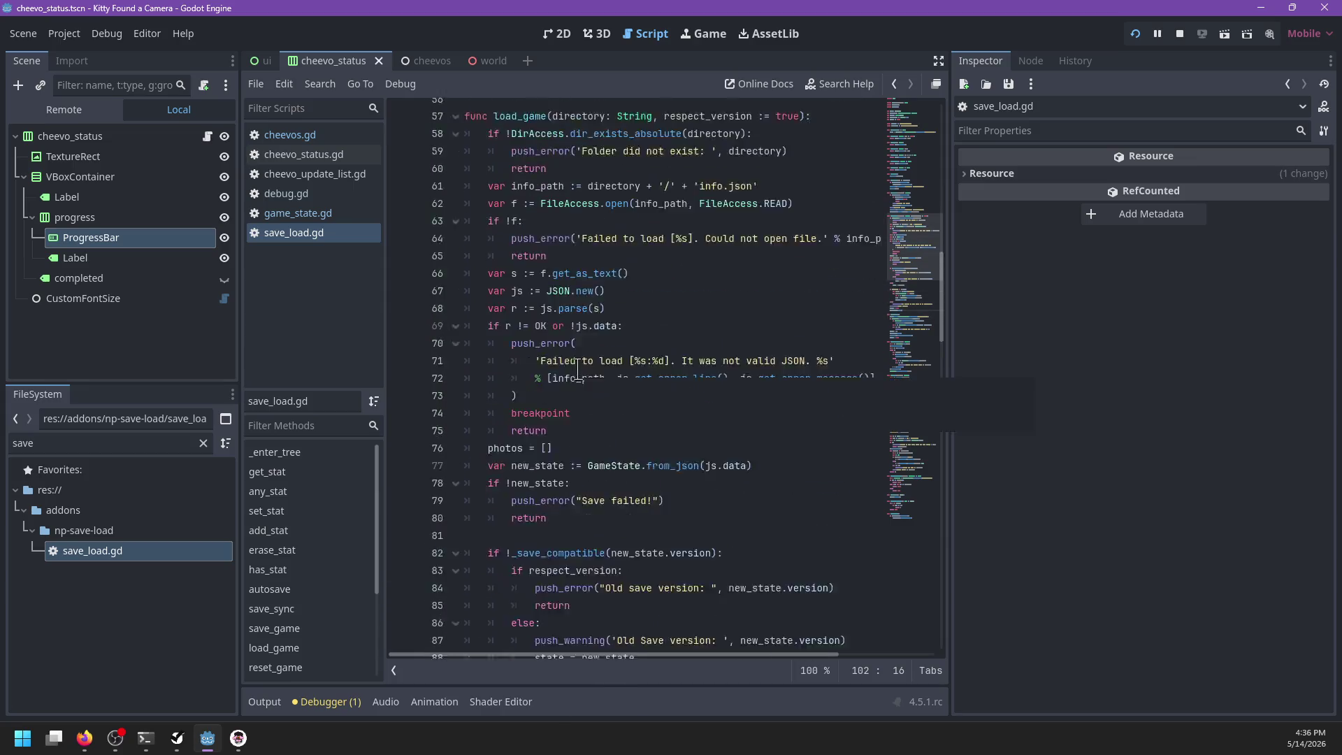
{"action": "scroll", "coordinate": [595, 374], "scroll_direction": "up", "scroll_amount": 10}
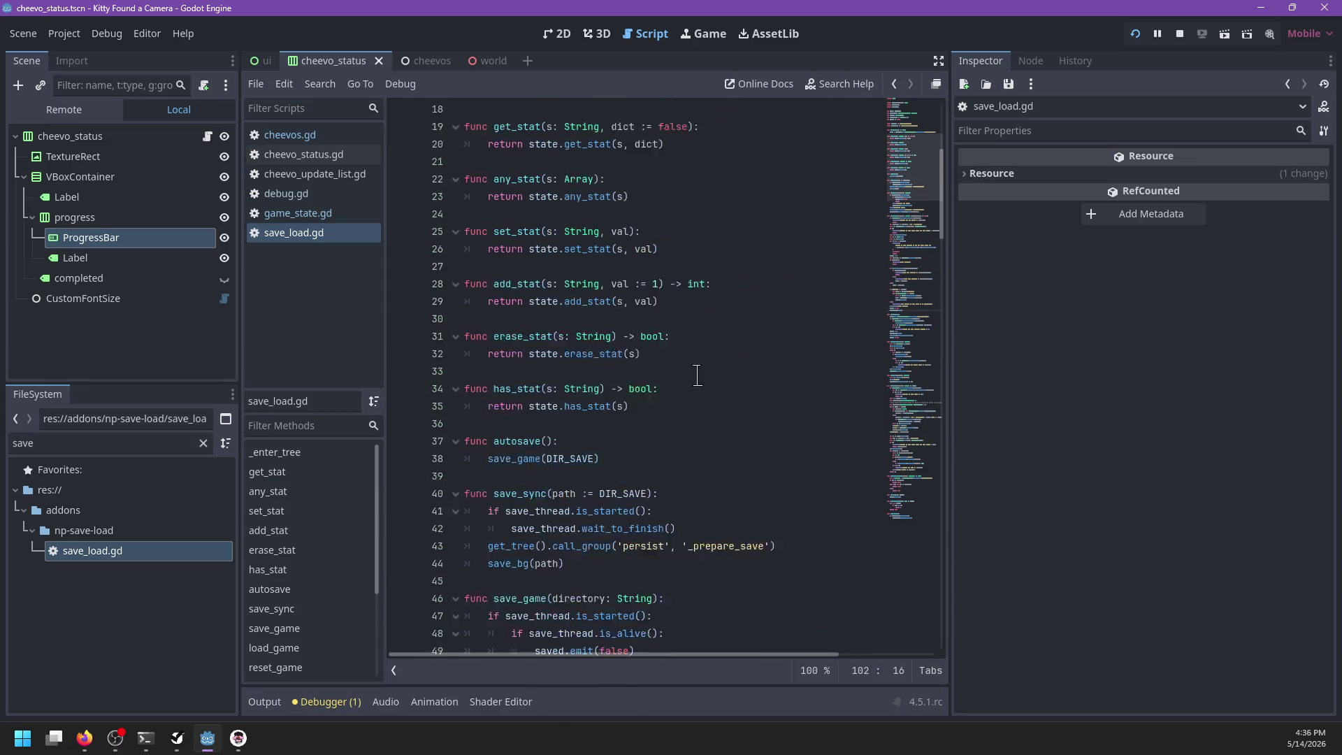
{"action": "scroll", "coordinate": [697, 375], "scroll_direction": "down", "scroll_amount": 20}
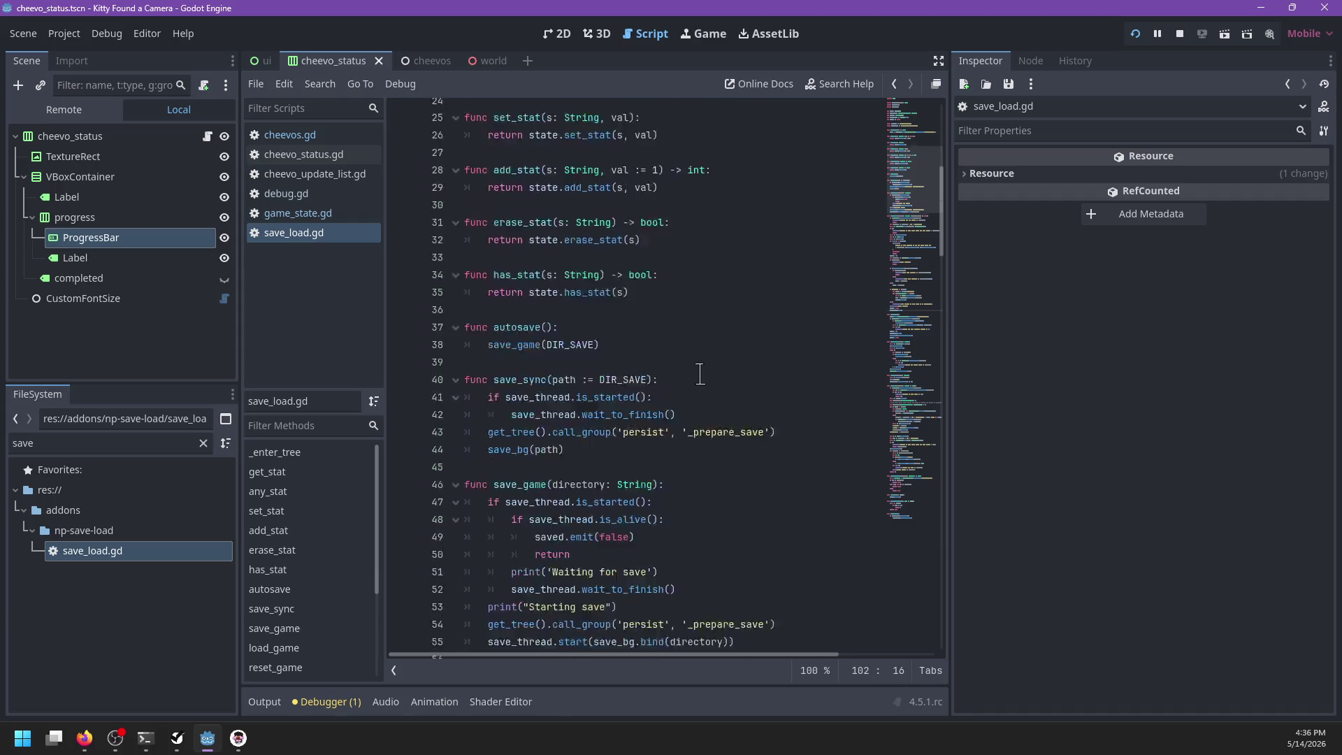
{"action": "scroll", "coordinate": [701, 374], "scroll_direction": "down", "scroll_amount": 20}
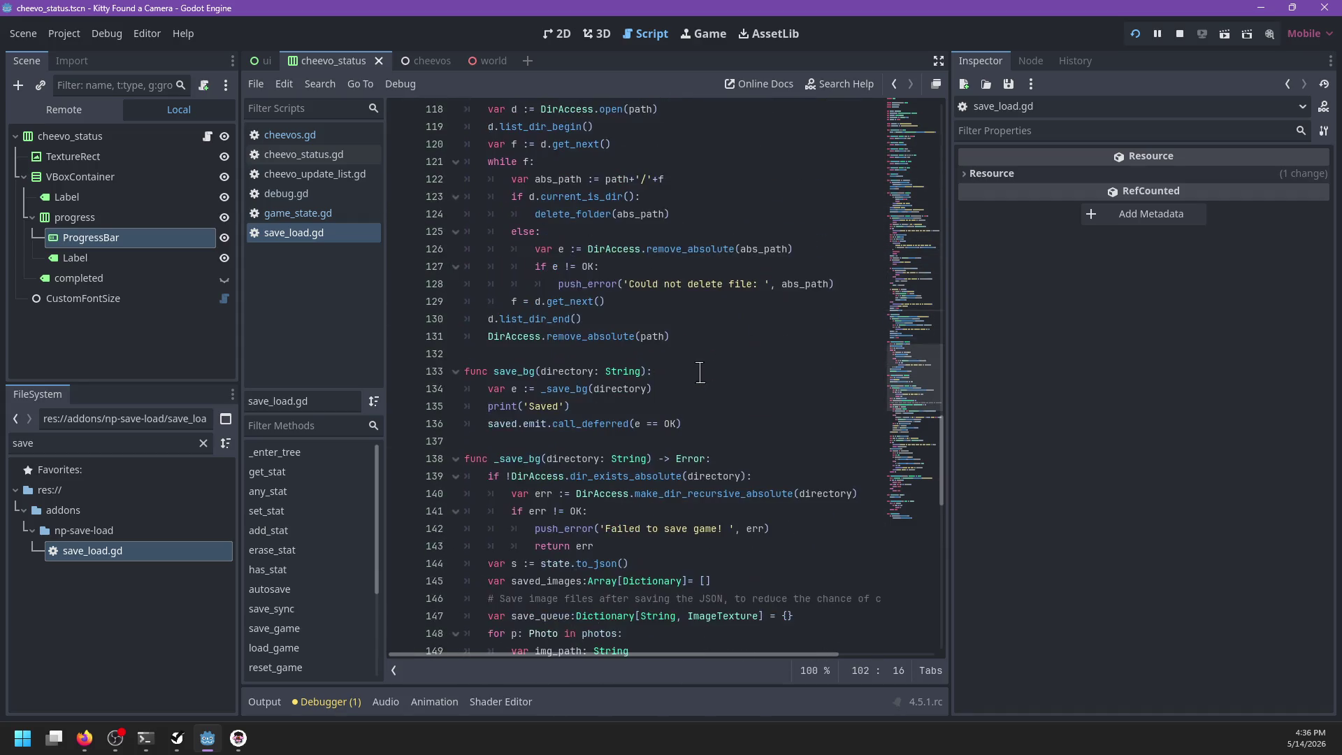
{"action": "scroll", "coordinate": [700, 372], "scroll_direction": "down", "scroll_amount": 9}
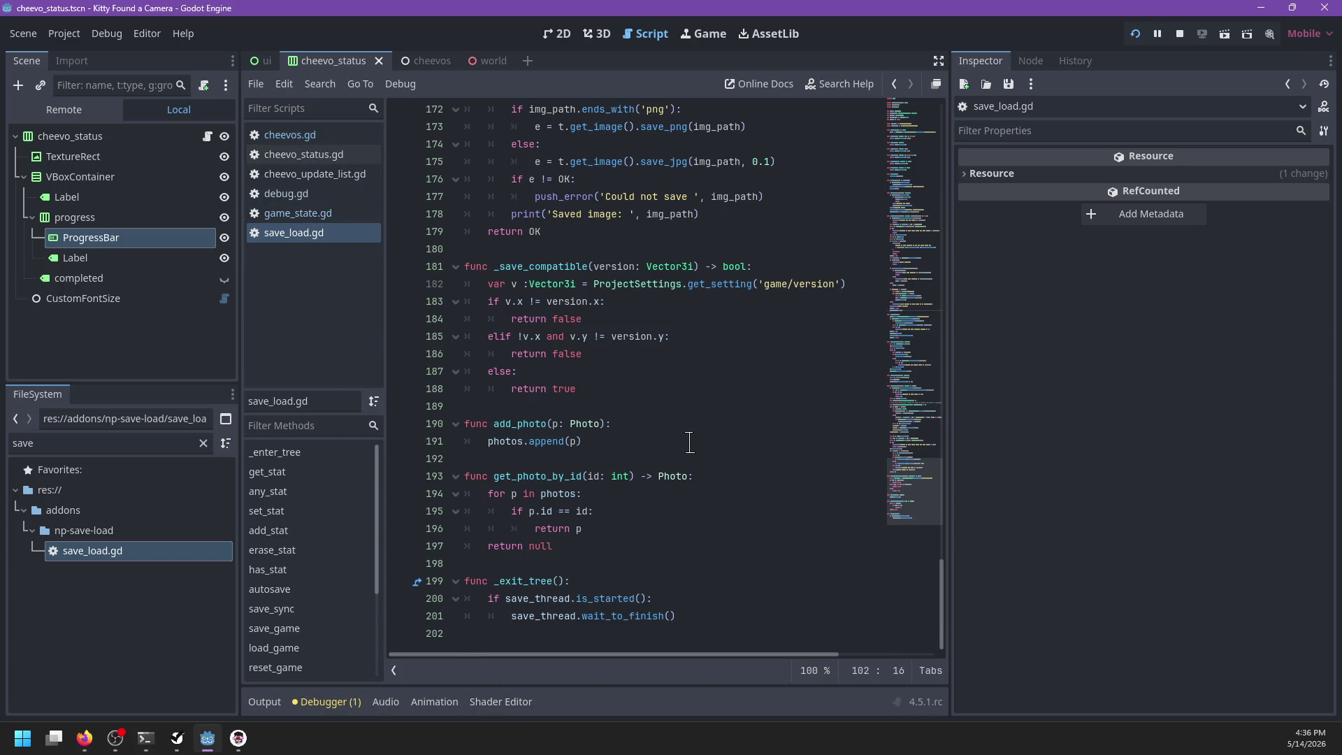
{"action": "scroll", "coordinate": [688, 447], "scroll_direction": "up", "scroll_amount": 12}
{"action": "scroll", "coordinate": [679, 480], "scroll_direction": "up", "scroll_amount": 12}
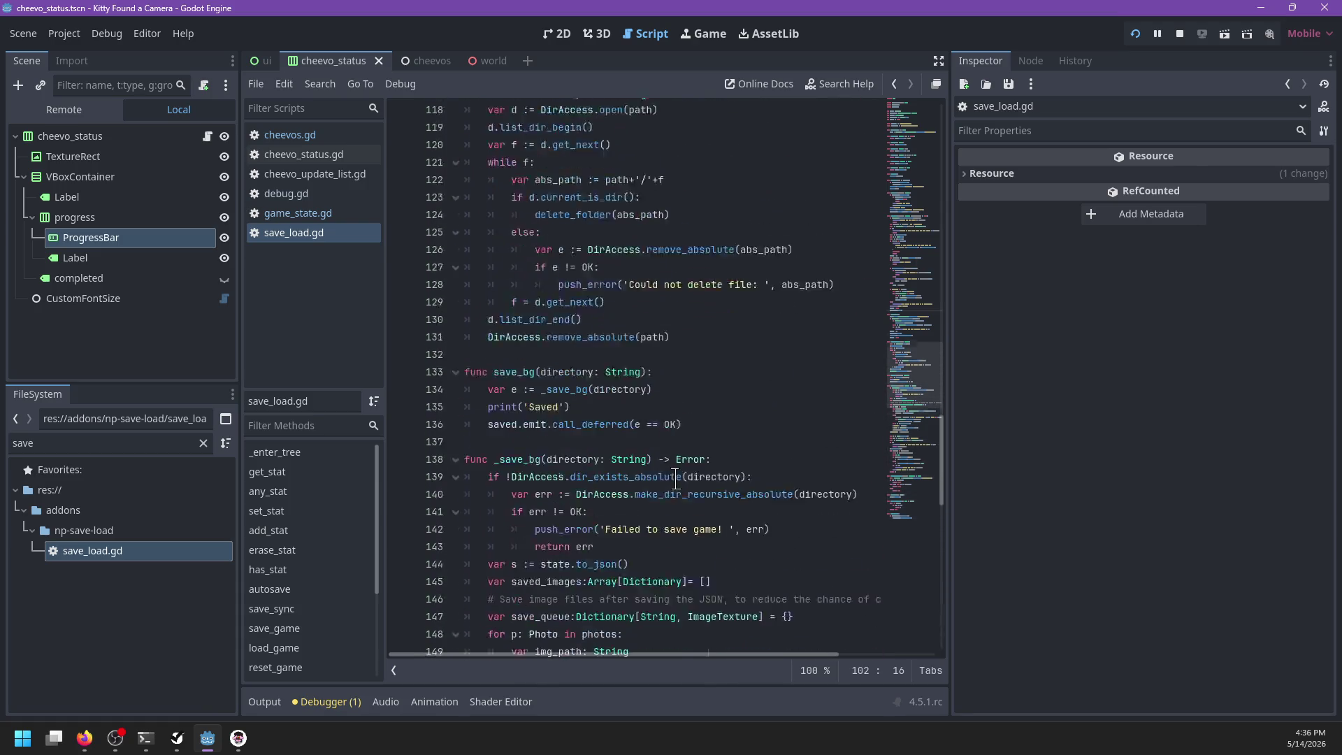
{"action": "scroll", "coordinate": [675, 480], "scroll_direction": "up", "scroll_amount": 4}
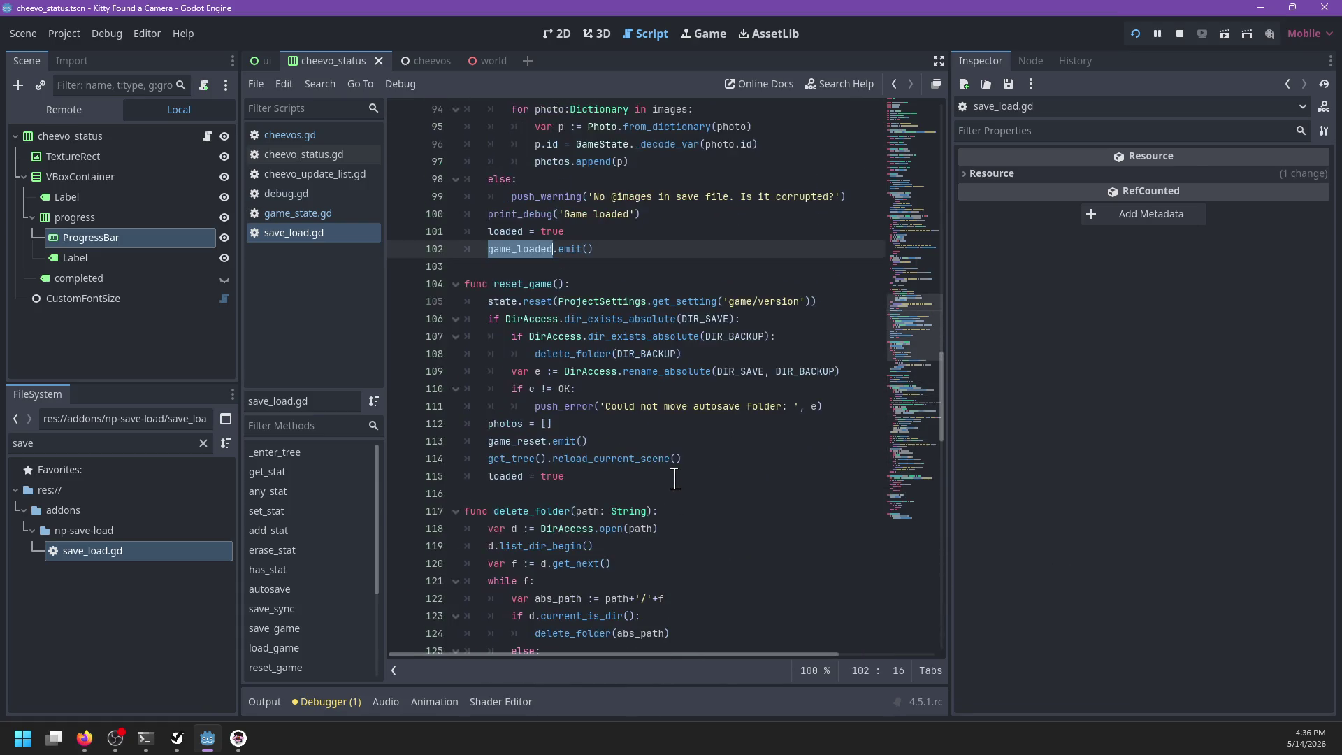
{"action": "left_click", "coordinate": [596, 578]}
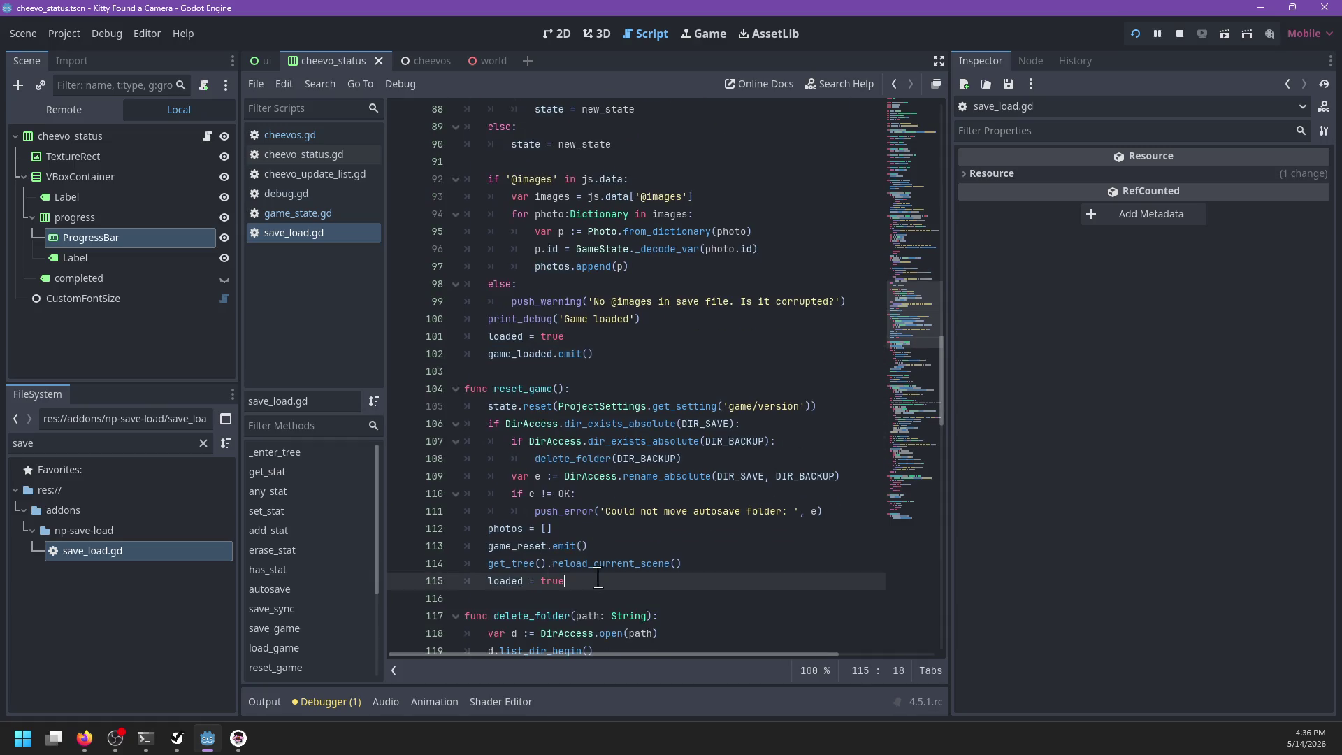
Step: Try adding game_loaded.emit() after loaded = true in reset_game, then remove it and save
{"action": "key", "text": "Return"}
{"action": "type", "text": "game_loaded.emit()"}
{"action": "key", "text": "ctrl+s"}
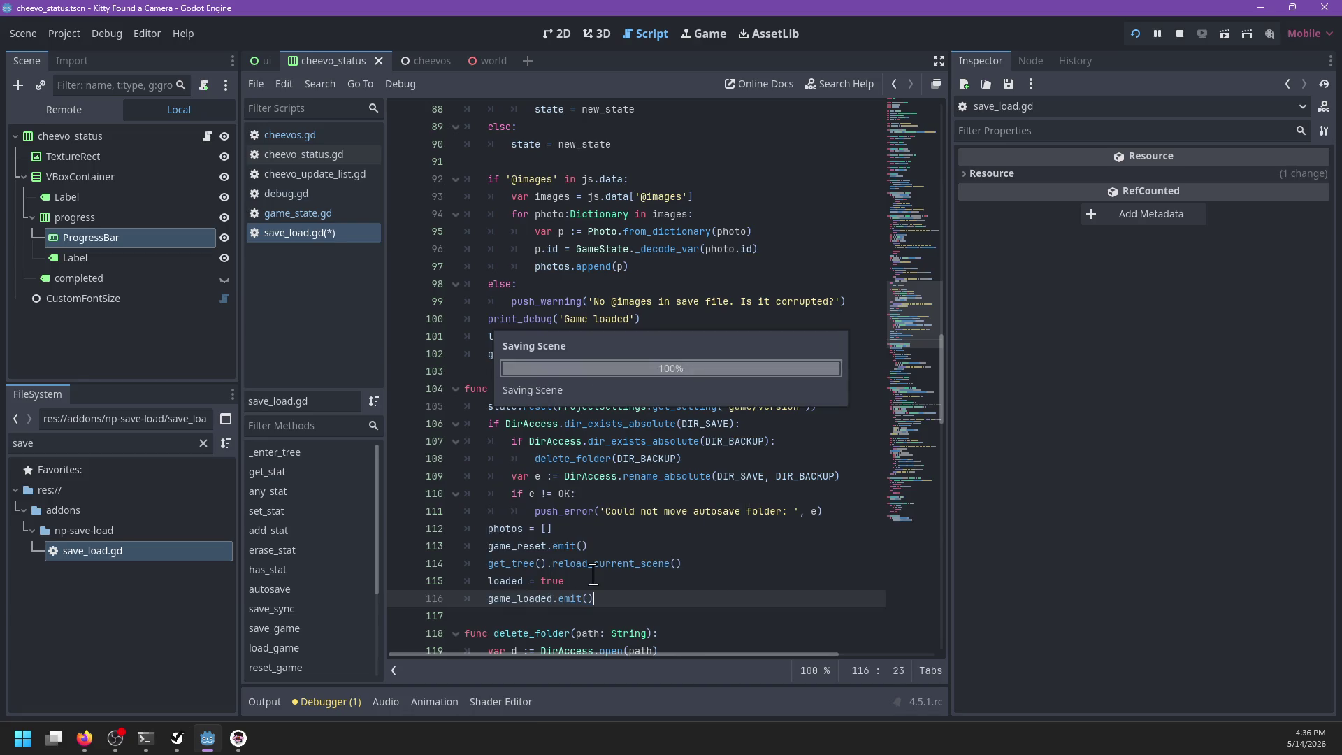
{"action": "key", "text": "shift+Up"}
{"action": "key", "text": "BackSpace"}
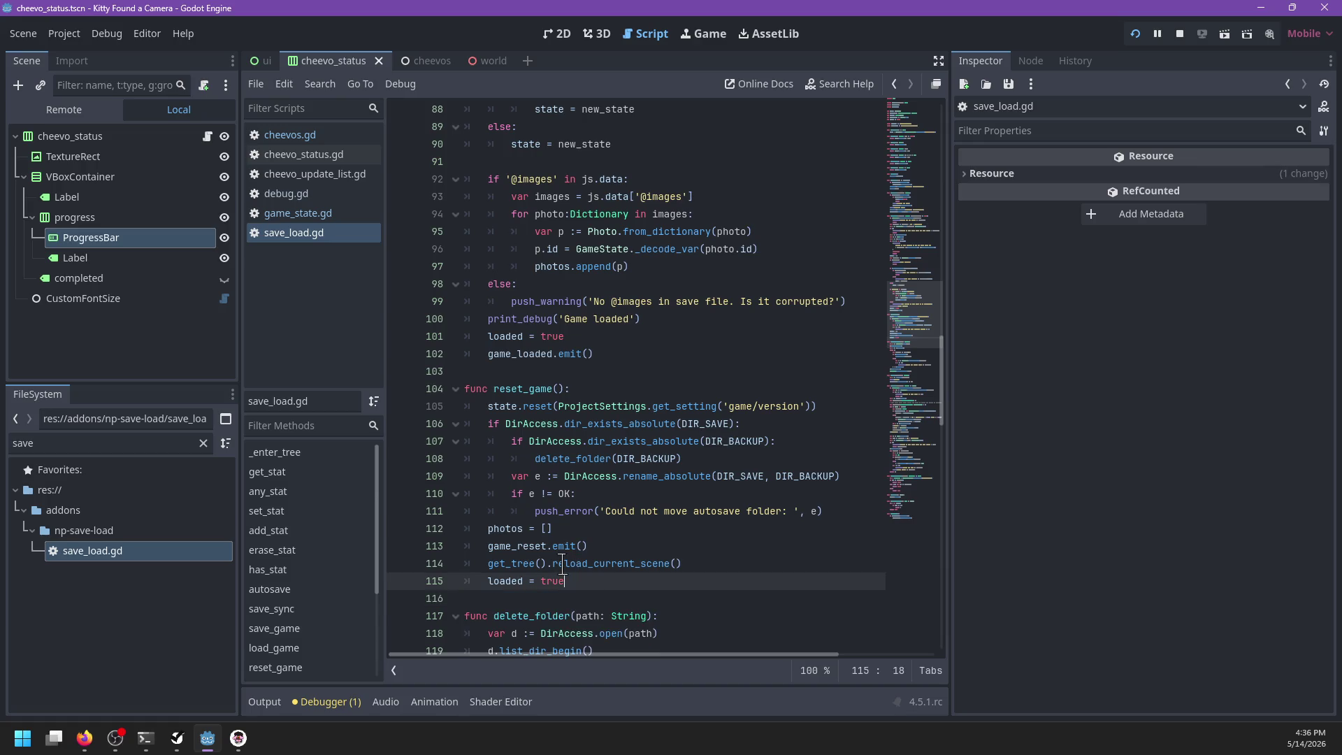
{"action": "key", "text": "ctrl+s"}
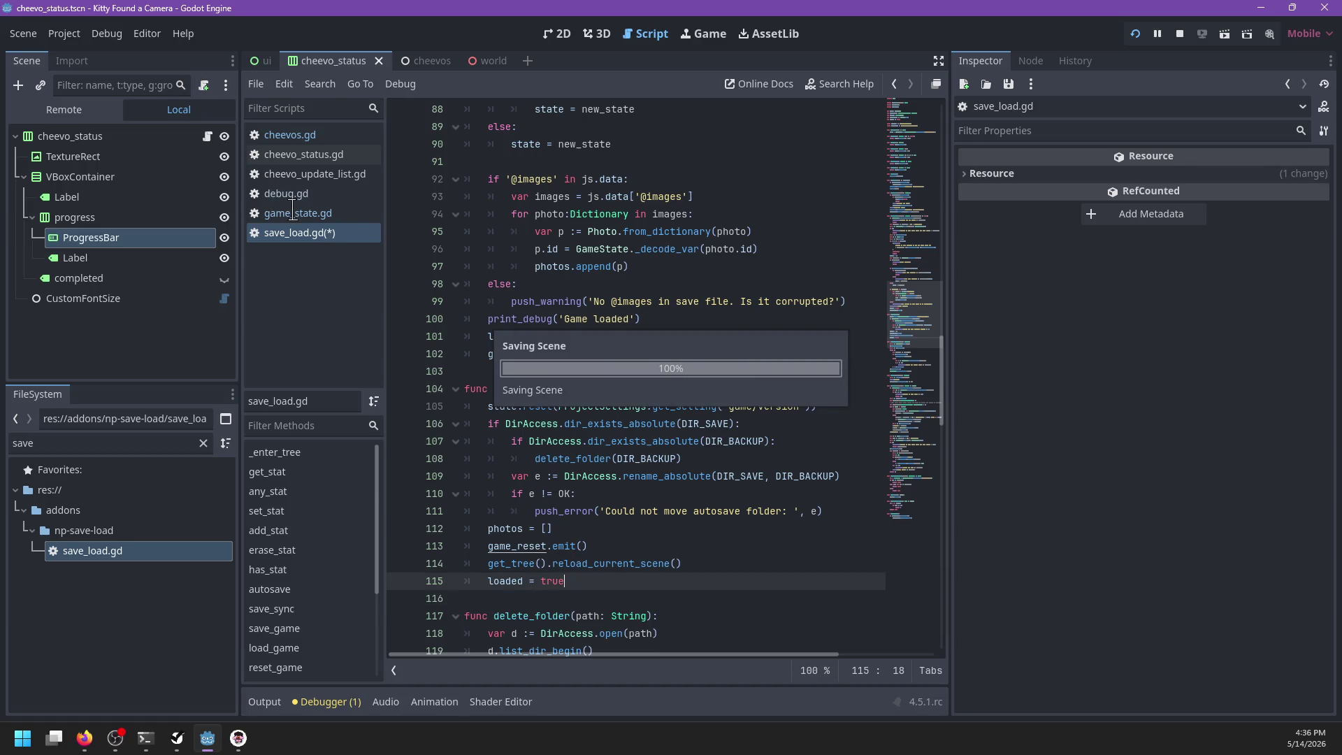
Step: In cheevos.gd, duplicate the connect line as SaveLoad.game_reset.connect(_on_load) and save
{"action": "left_click", "coordinate": [292, 212]}
{"action": "left_click", "coordinate": [311, 137]}
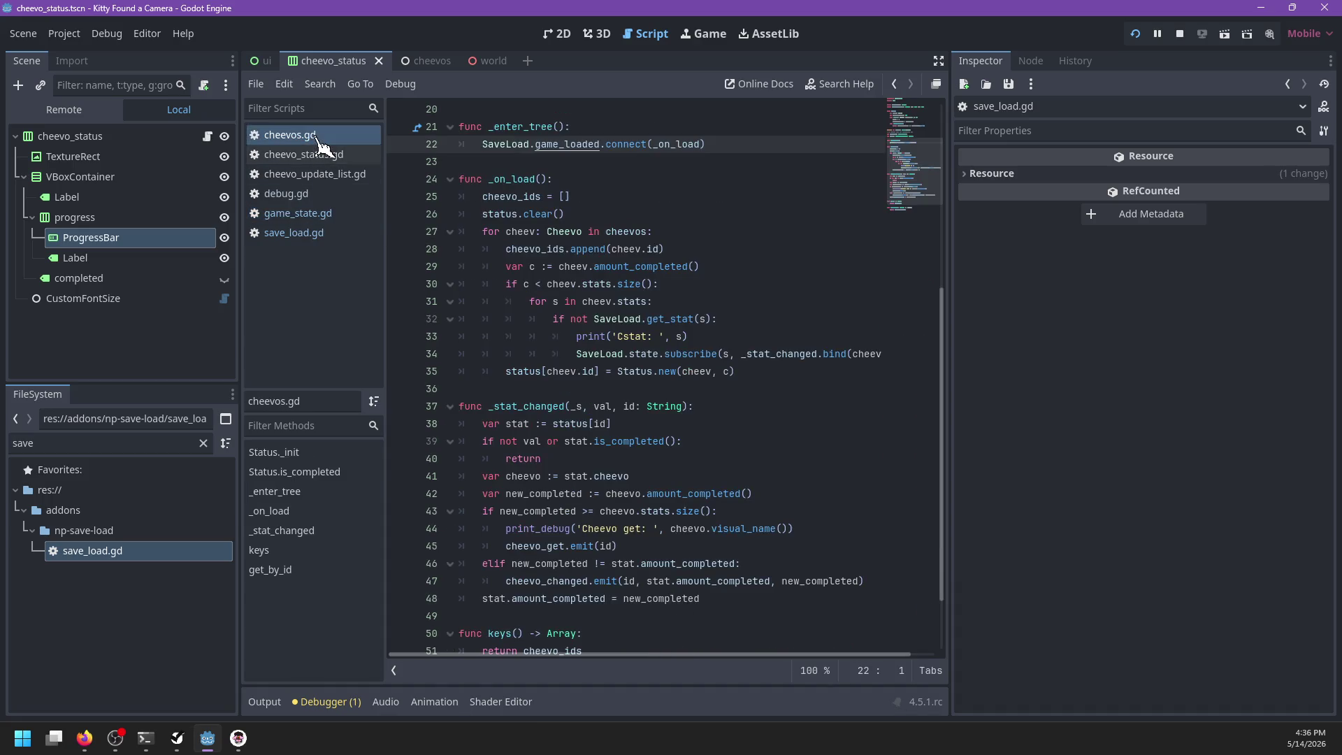
{"action": "key", "text": "ctrl+shift+d"}
{"action": "double_click", "coordinate": [567, 162]}
{"action": "type", "text": "game_reset"}
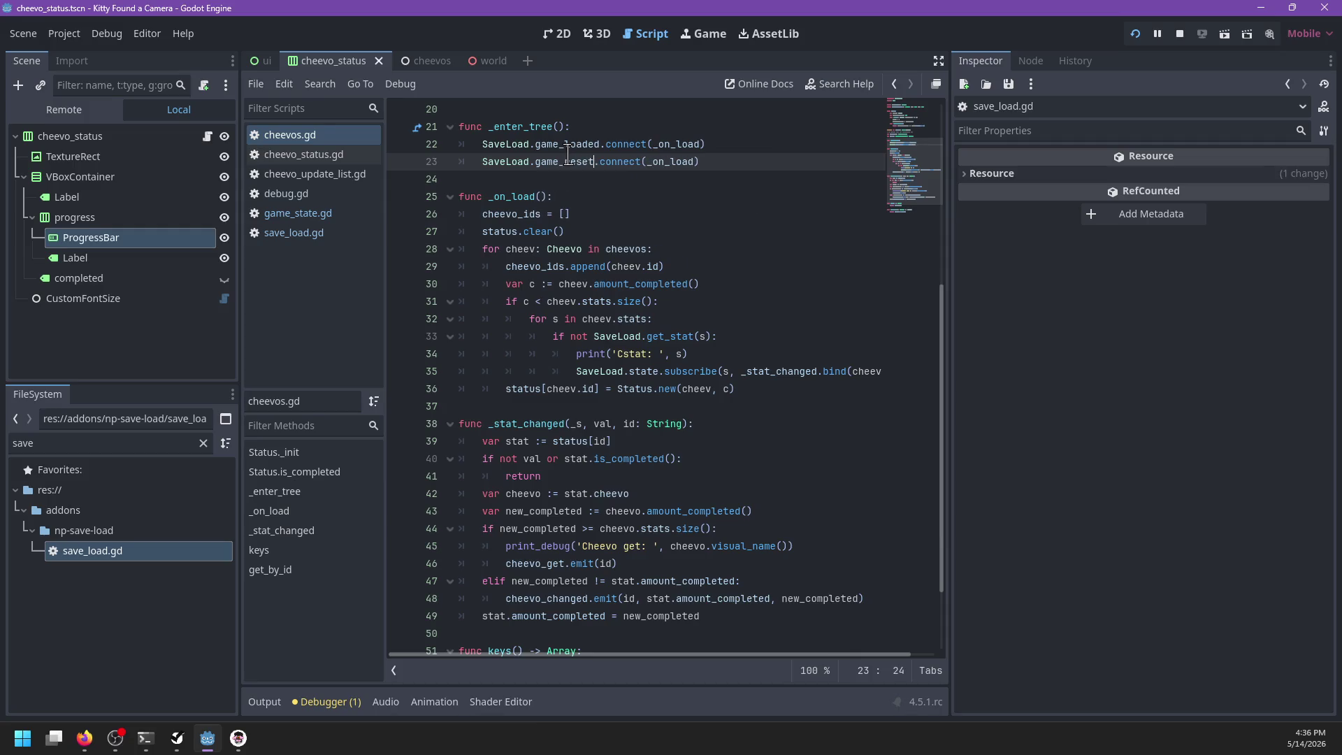
{"action": "key", "text": "ctrl+s"}
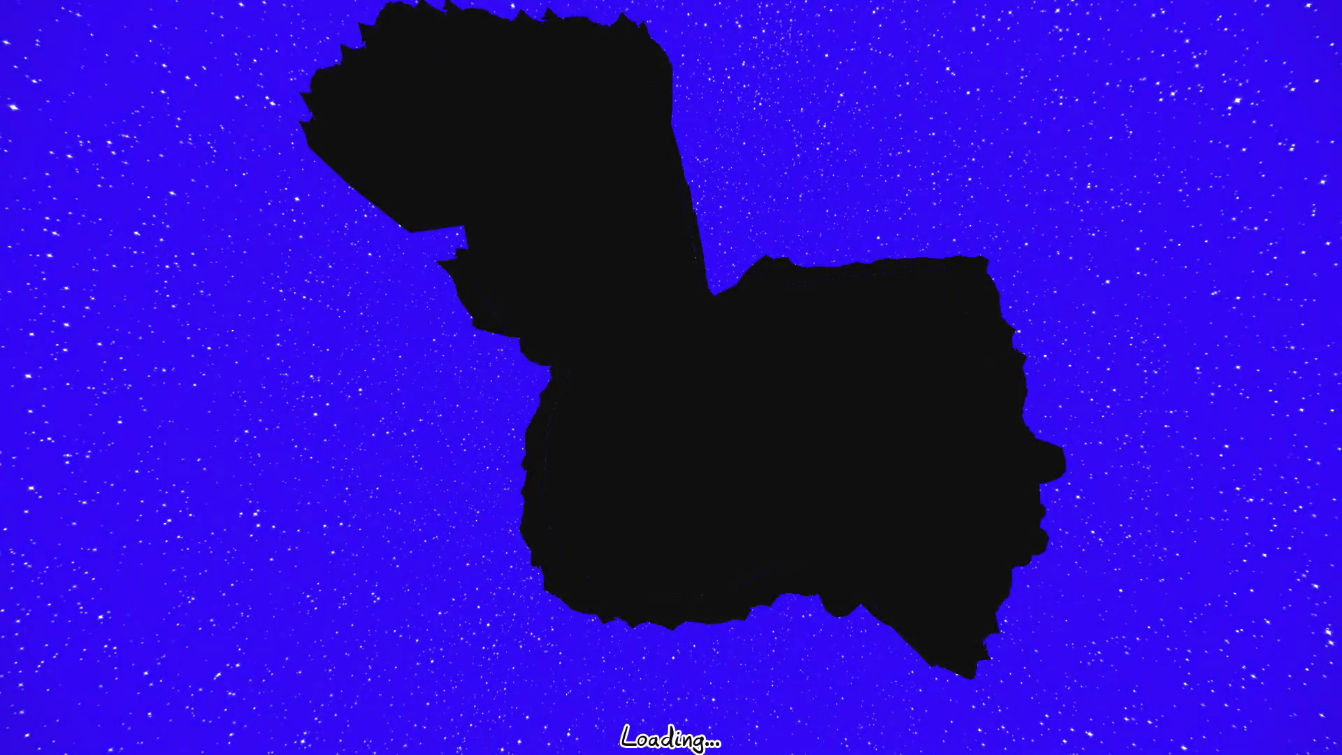
Step: Start a new game from the pause menu, skip the intro, grab the camera and zoom in on Goldfinch and Bill
{"action": "key", "text": "Escape"}
{"action": "key", "text": "Down"}
{"action": "key", "text": "Down"}
{"action": "key", "text": "Down"}
{"action": "key", "text": "Down"}
{"action": "key", "text": "Return"}
{"action": "key", "text": "Return"}
{"action": "key", "text": "Return"}
{"action": "key", "text": "Return"}
{"action": "key", "text": "Return"}
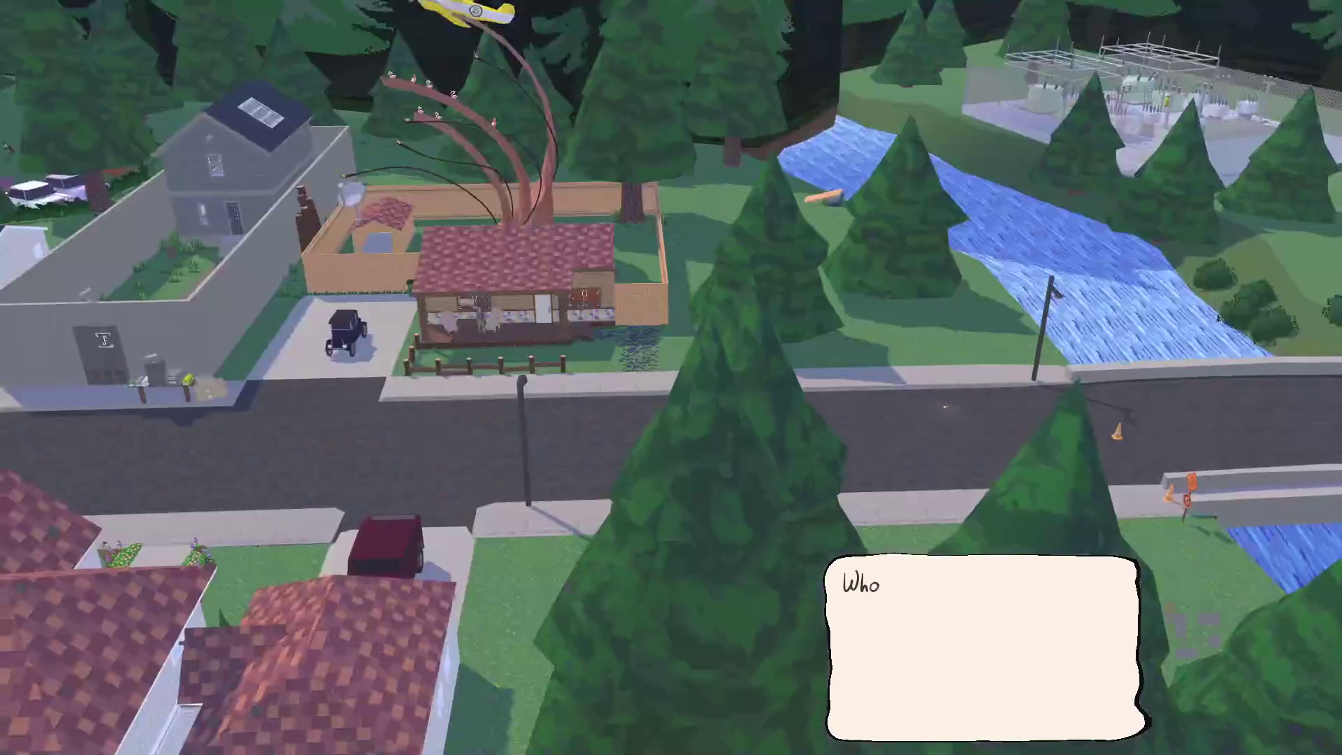
{"action": "key", "text": "Return"}
{"action": "key", "text": "Return"}
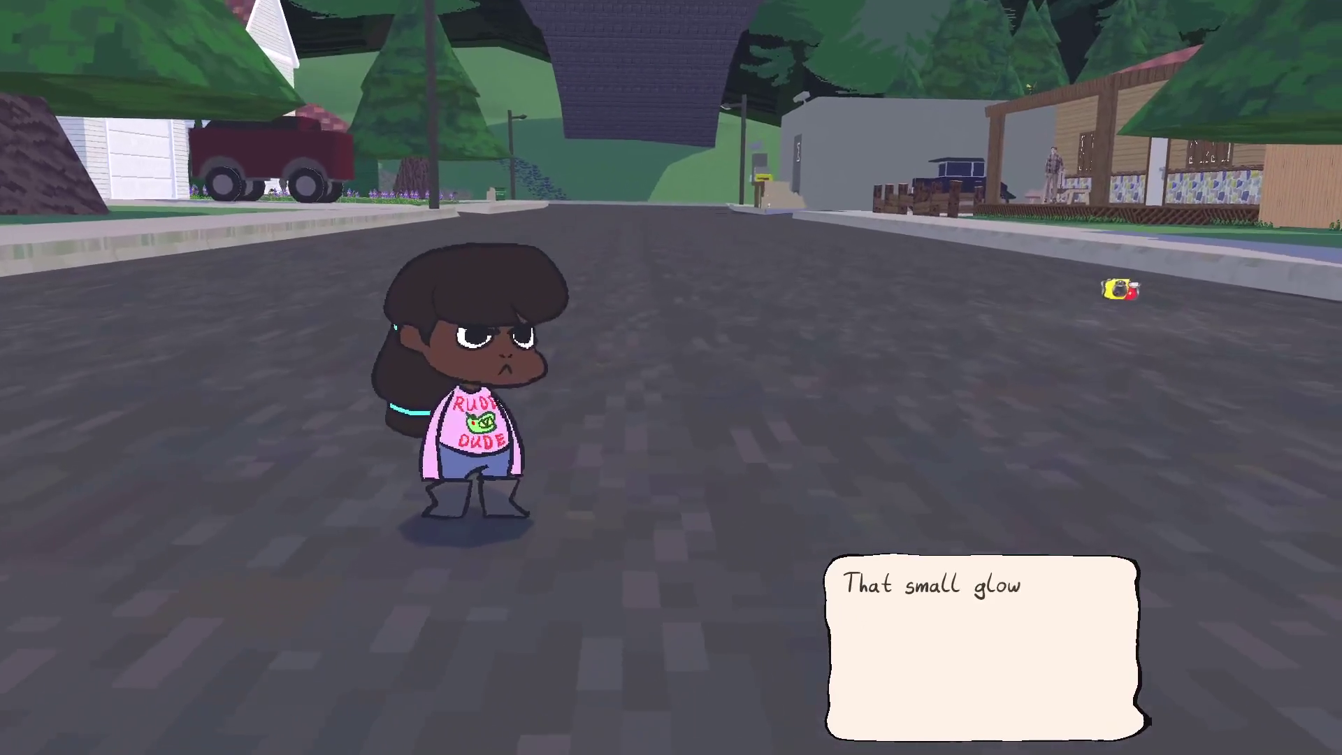
{"action": "key", "text": "Return"}
{"action": "key", "text": "w"}
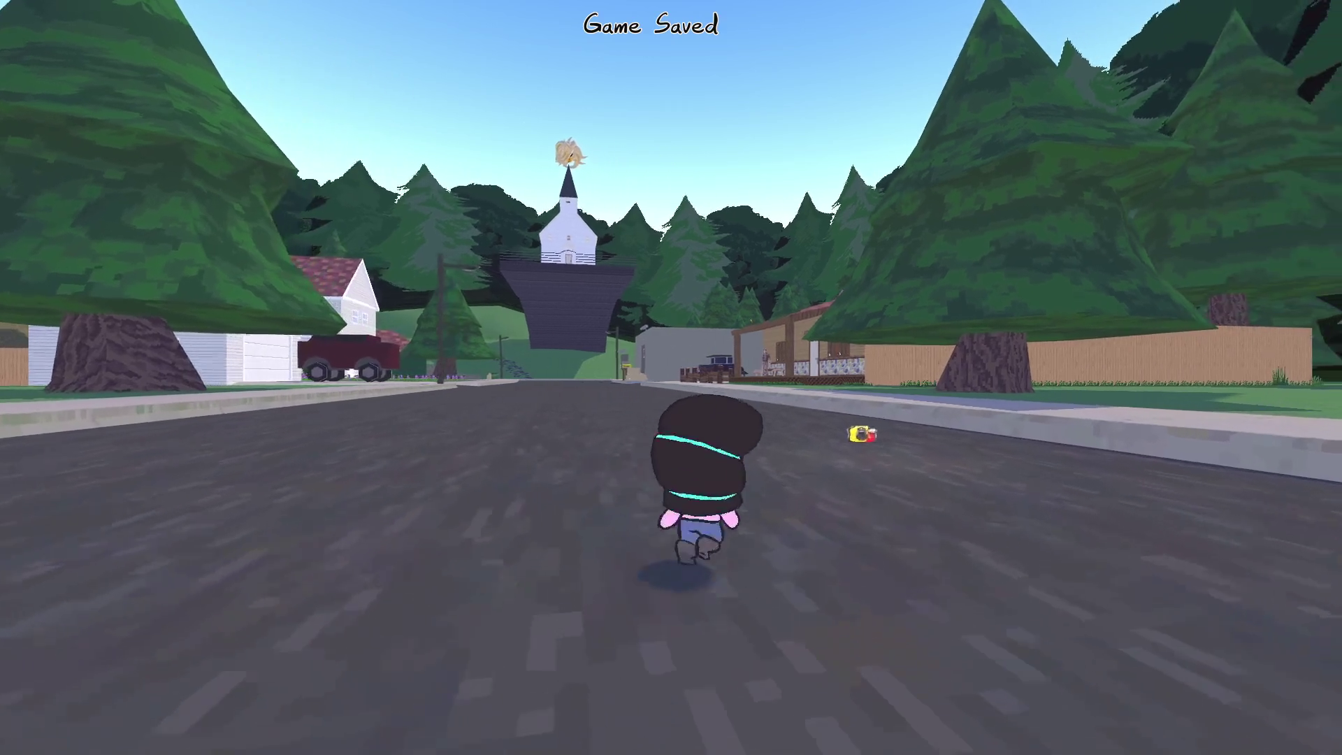
{"action": "key", "text": "d"}
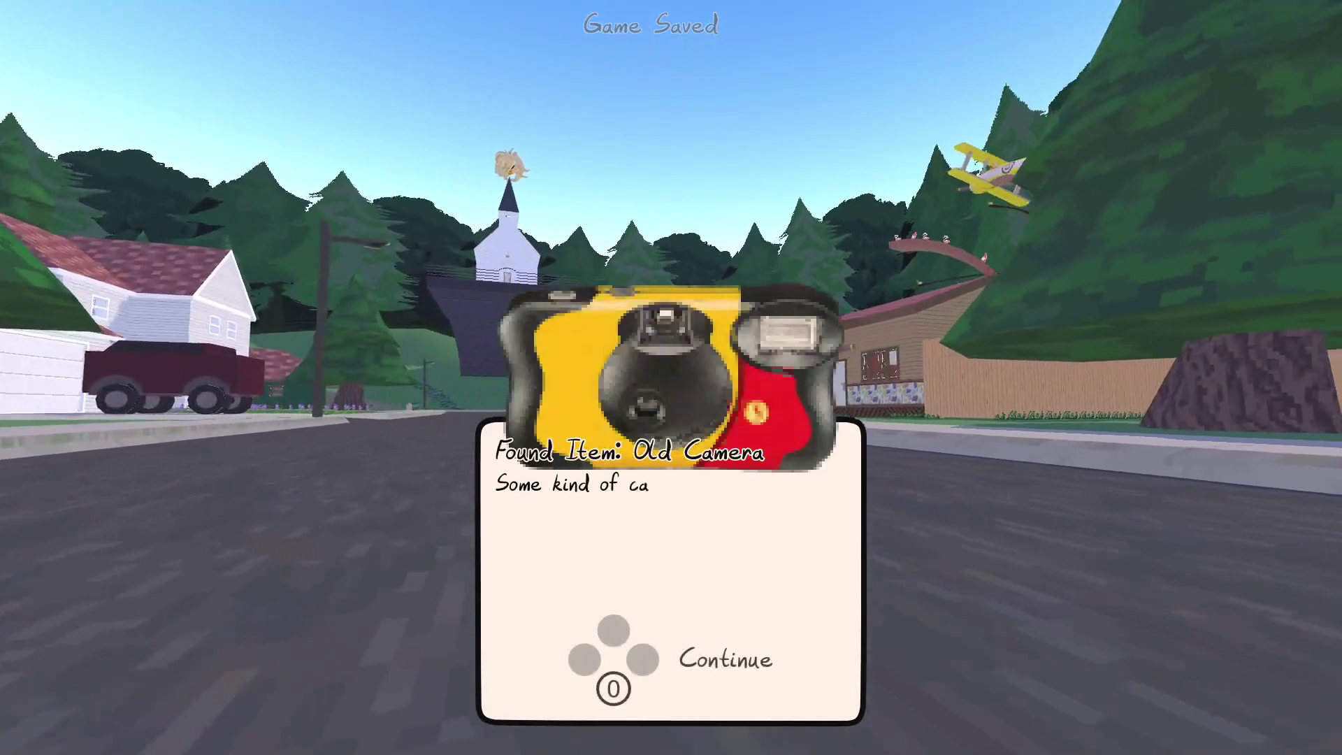
{"action": "key", "text": "z"}
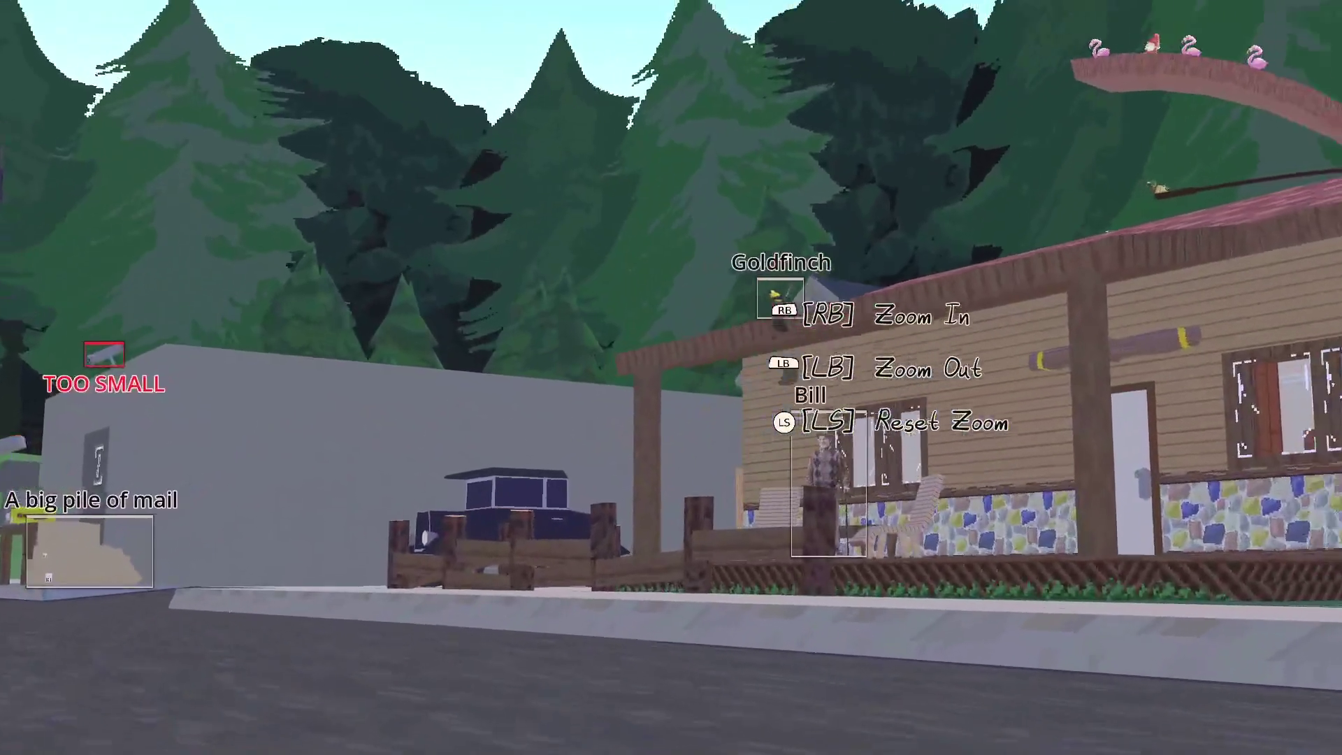
Step: Snap the photo, then run the character through the alley and along the road toward the white house
{"action": "key", "text": "w"}
{"action": "key", "text": "w"}
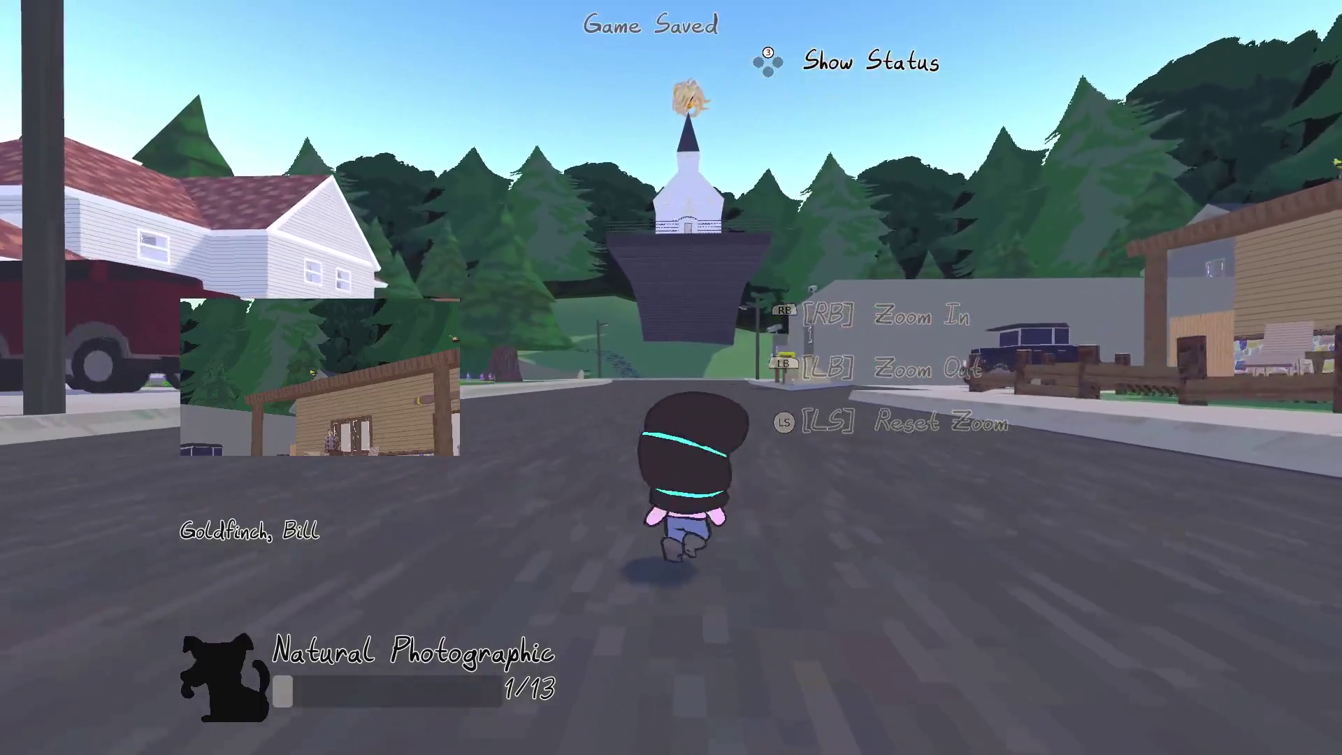
{"action": "key", "text": "w"}
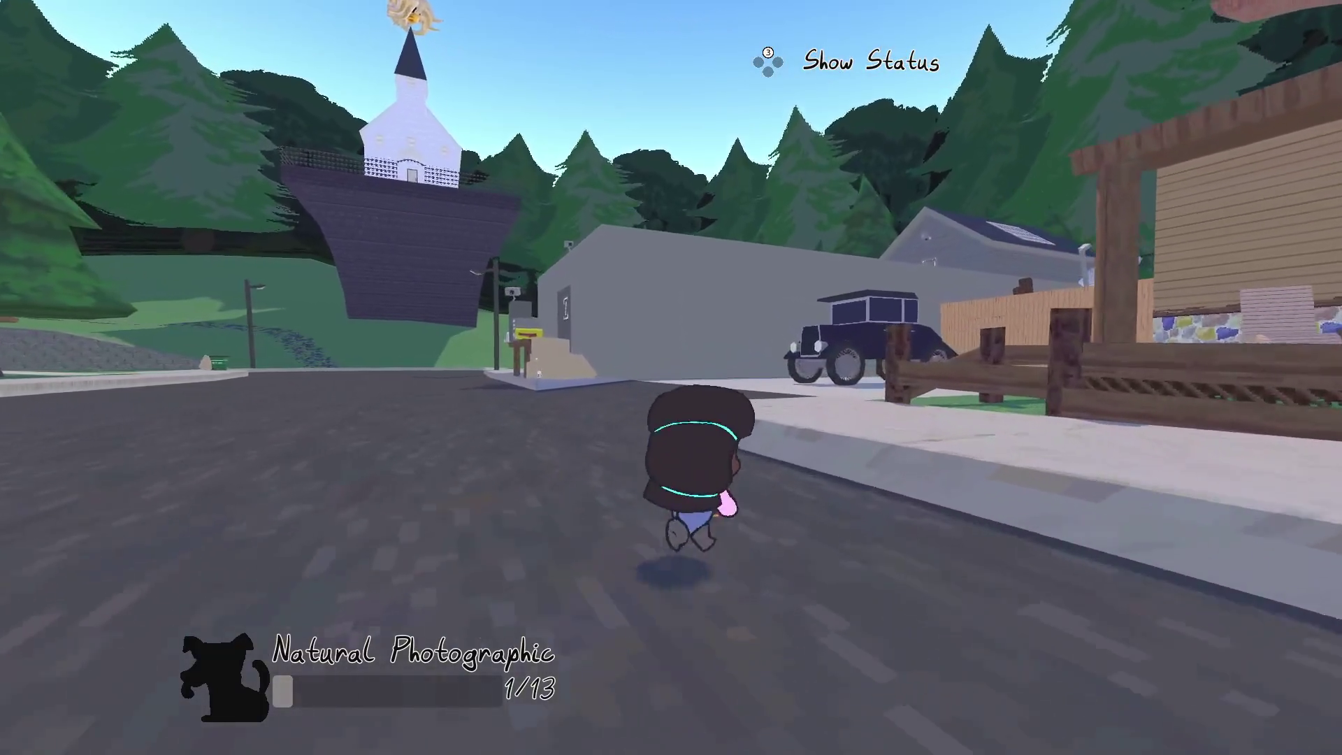
{"action": "key", "text": "w"}
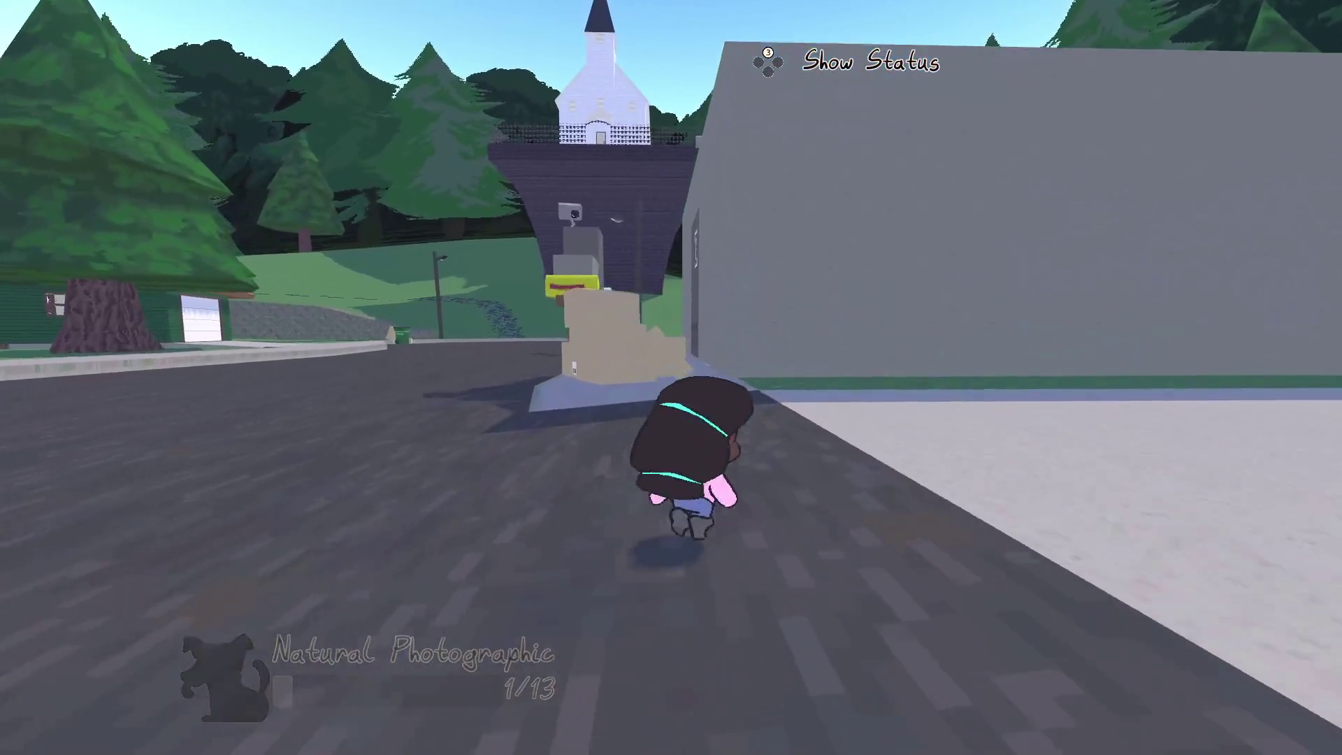
{"action": "key", "text": "w"}
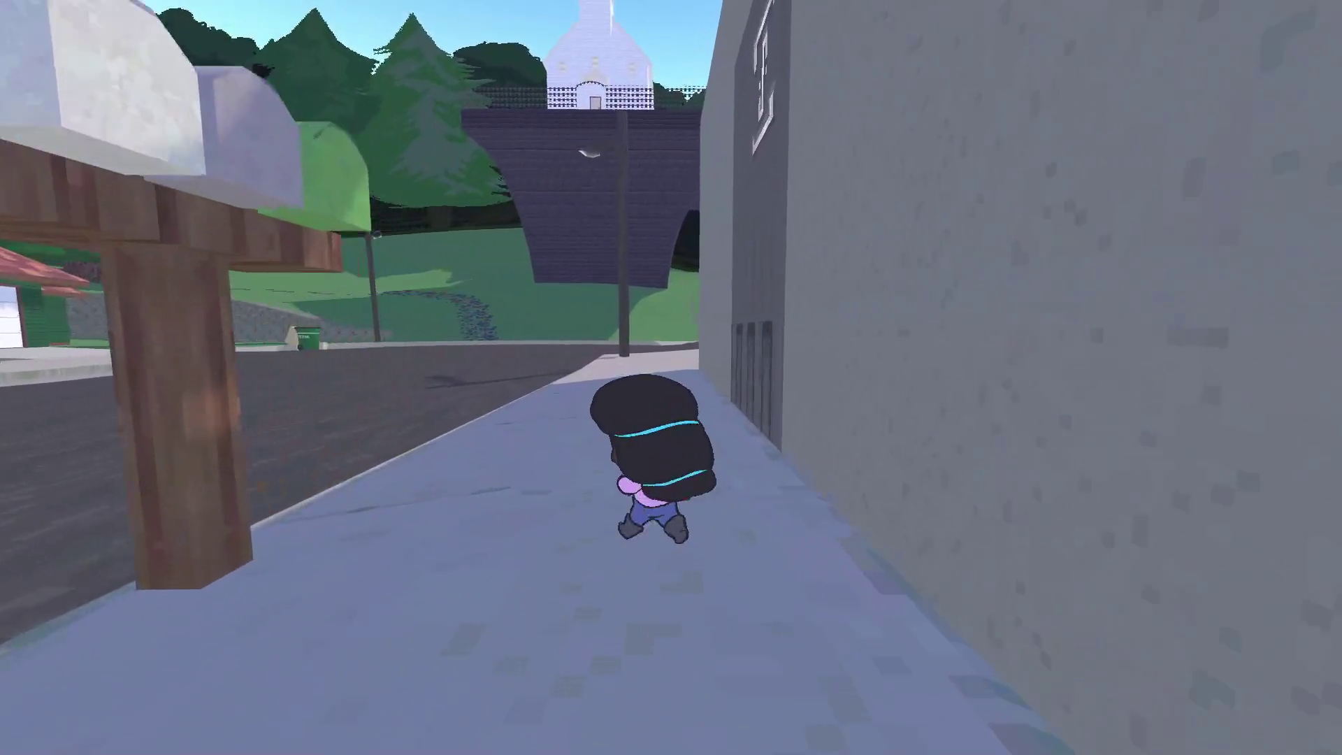
{"action": "key", "text": "w"}
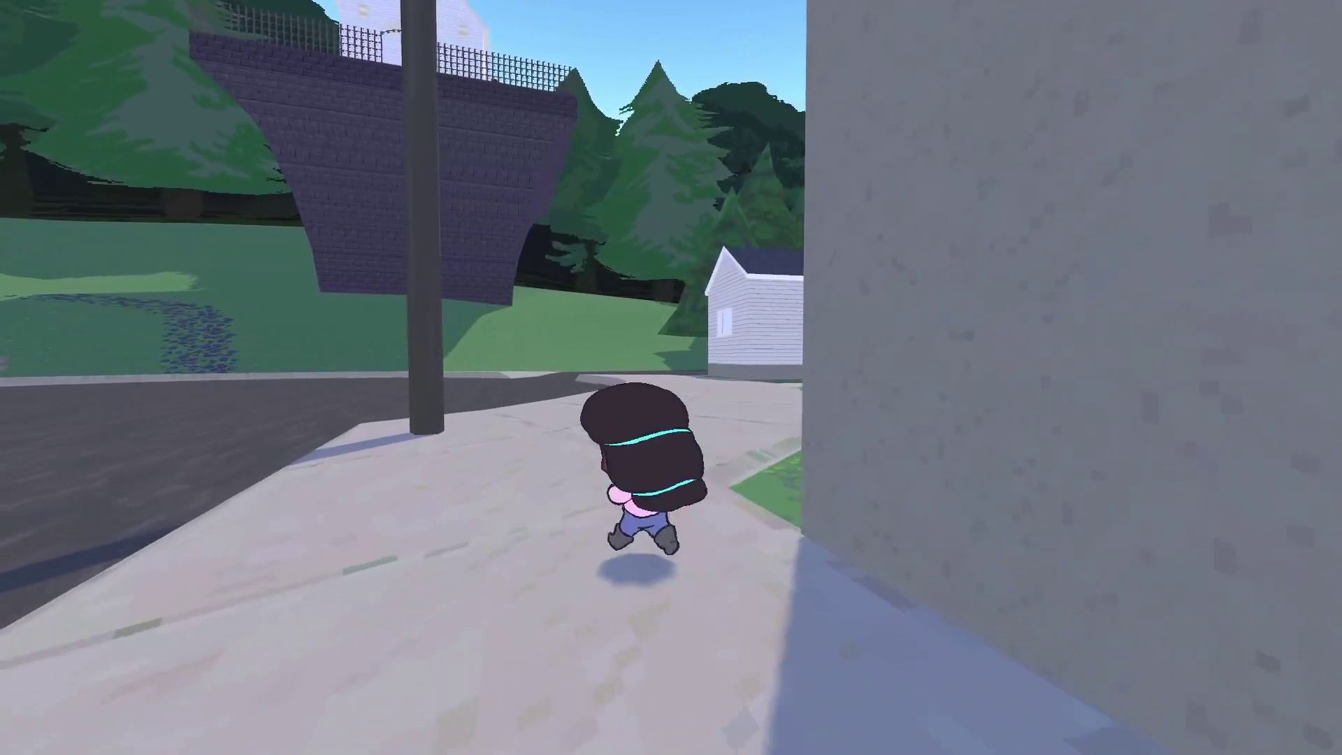
{"action": "key", "text": "w"}
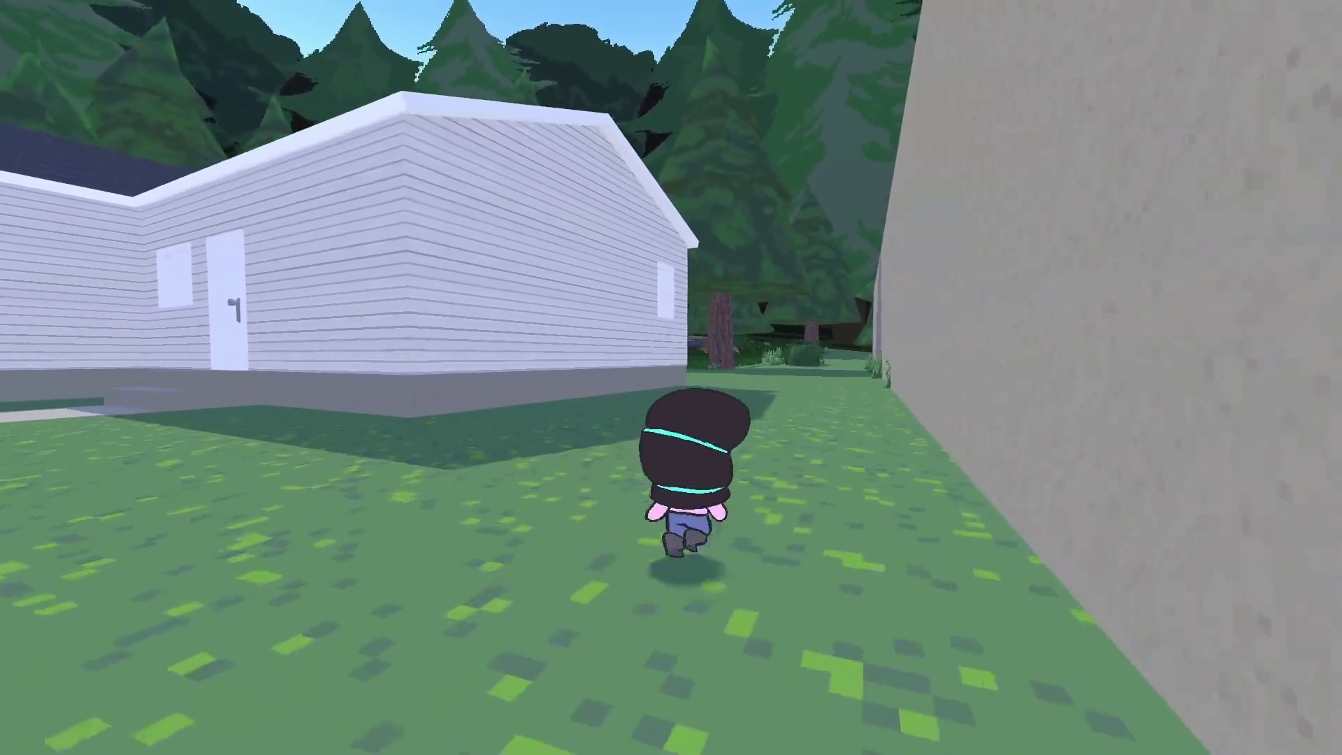
{"action": "key", "text": "w"}
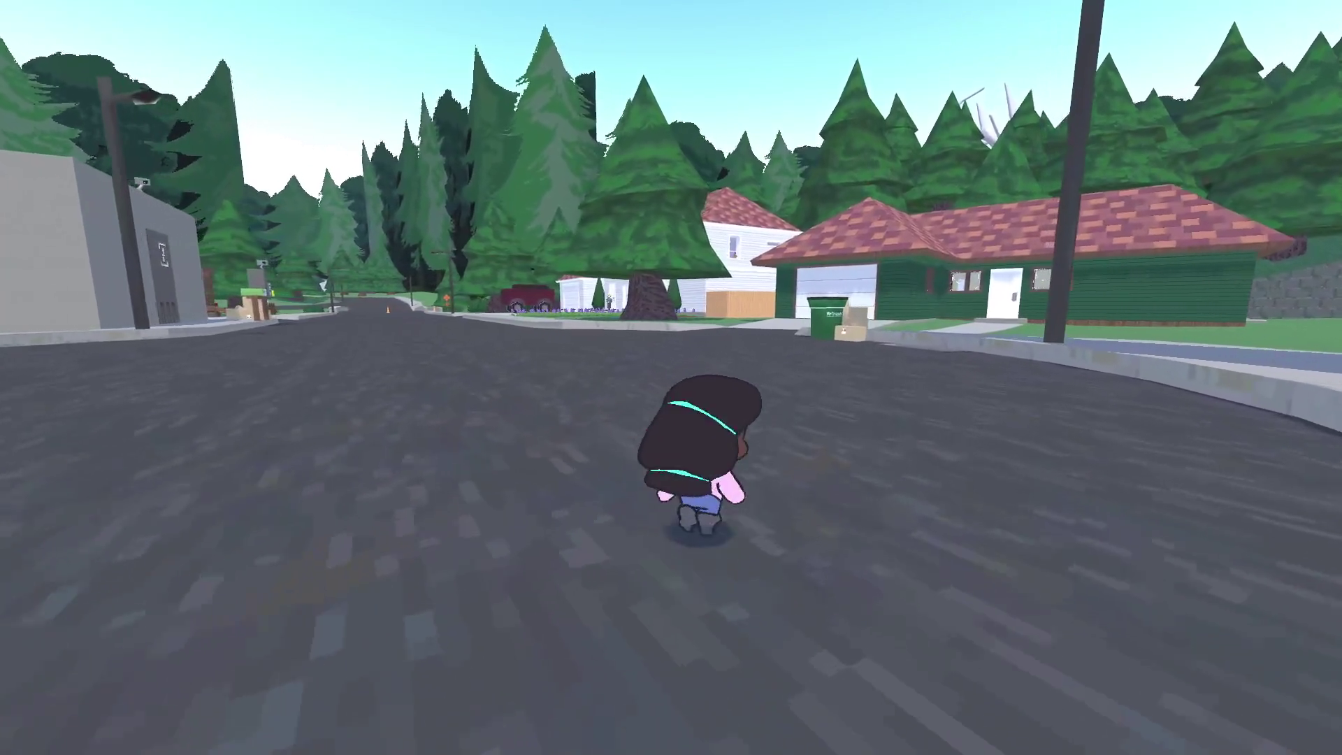
{"action": "key", "text": "w"}
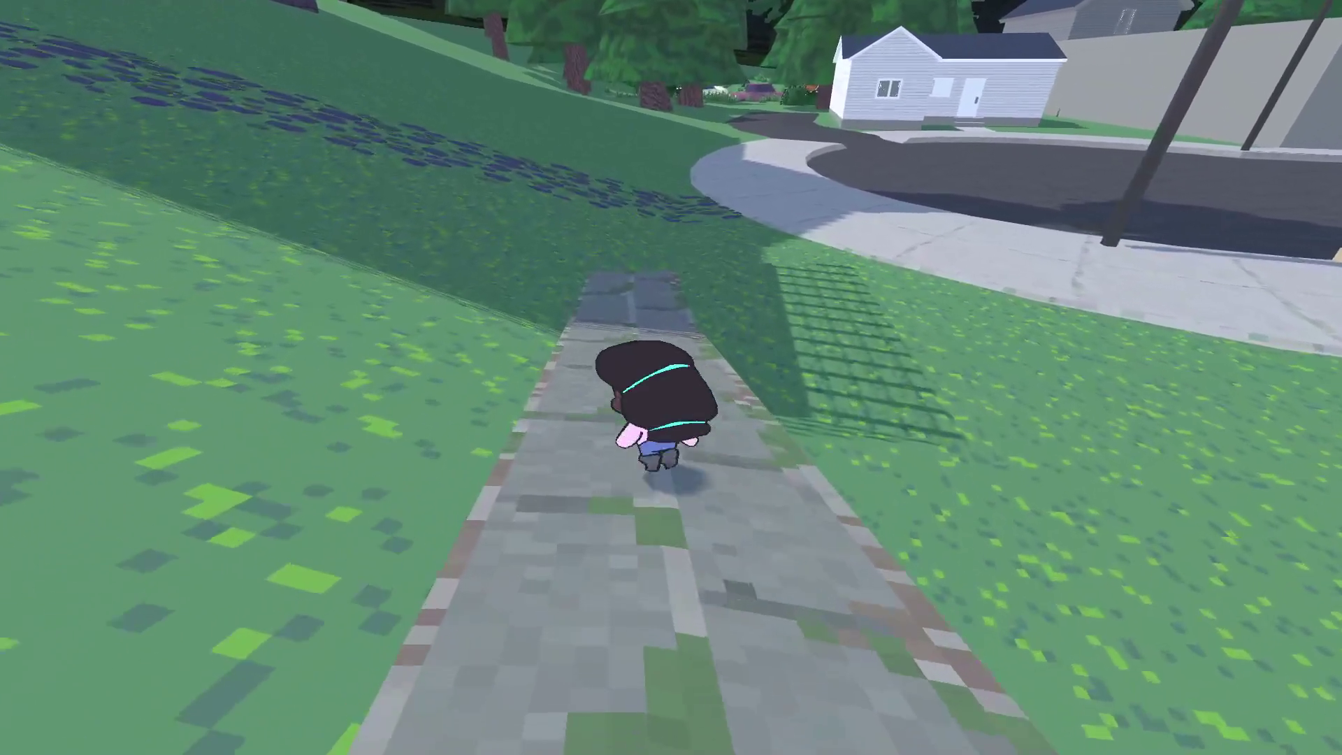
{"action": "key", "text": "w"}
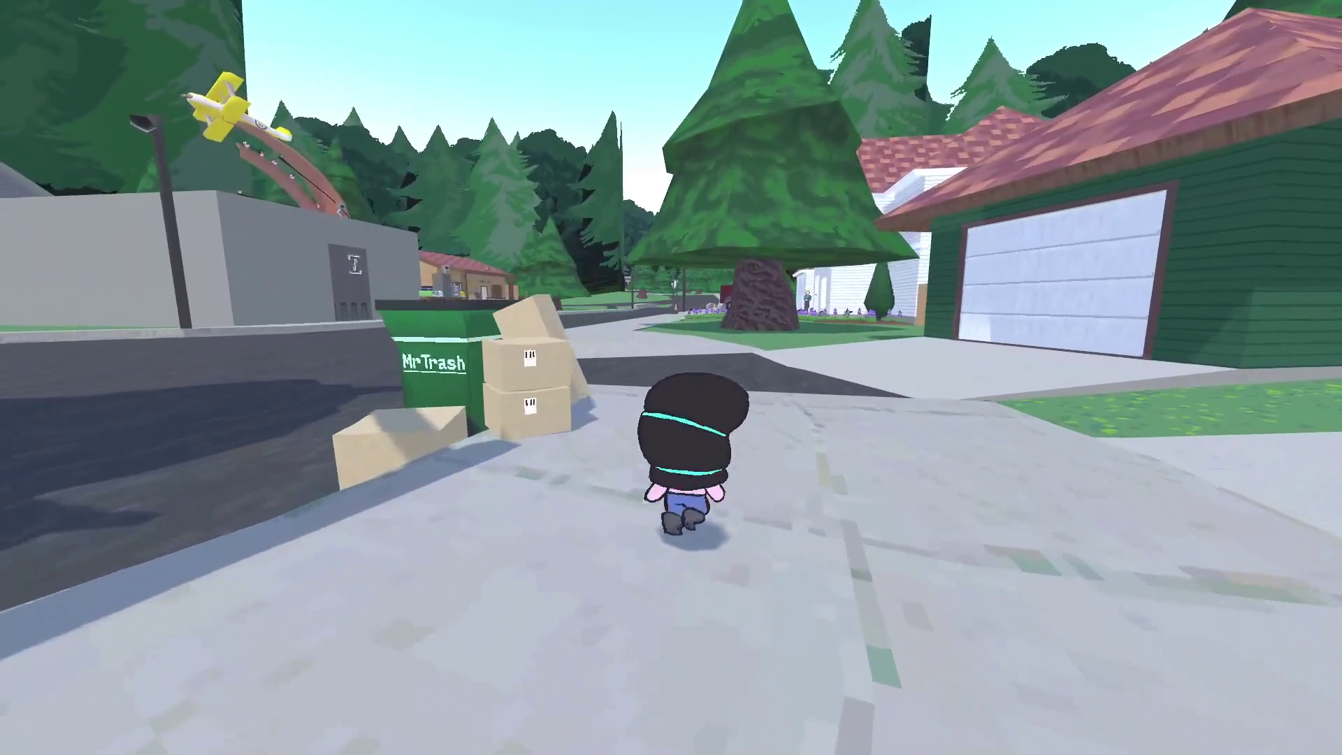
{"action": "key", "text": "w"}
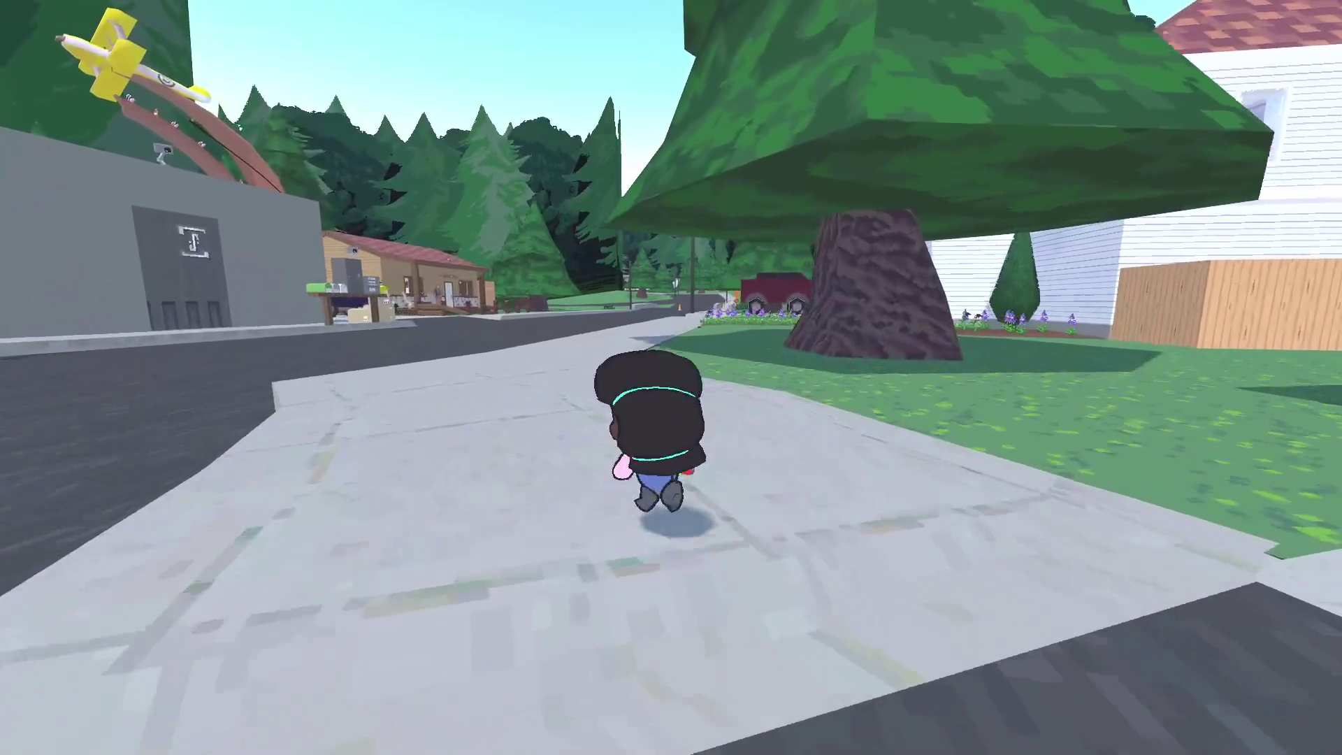
{"action": "key", "text": "w"}
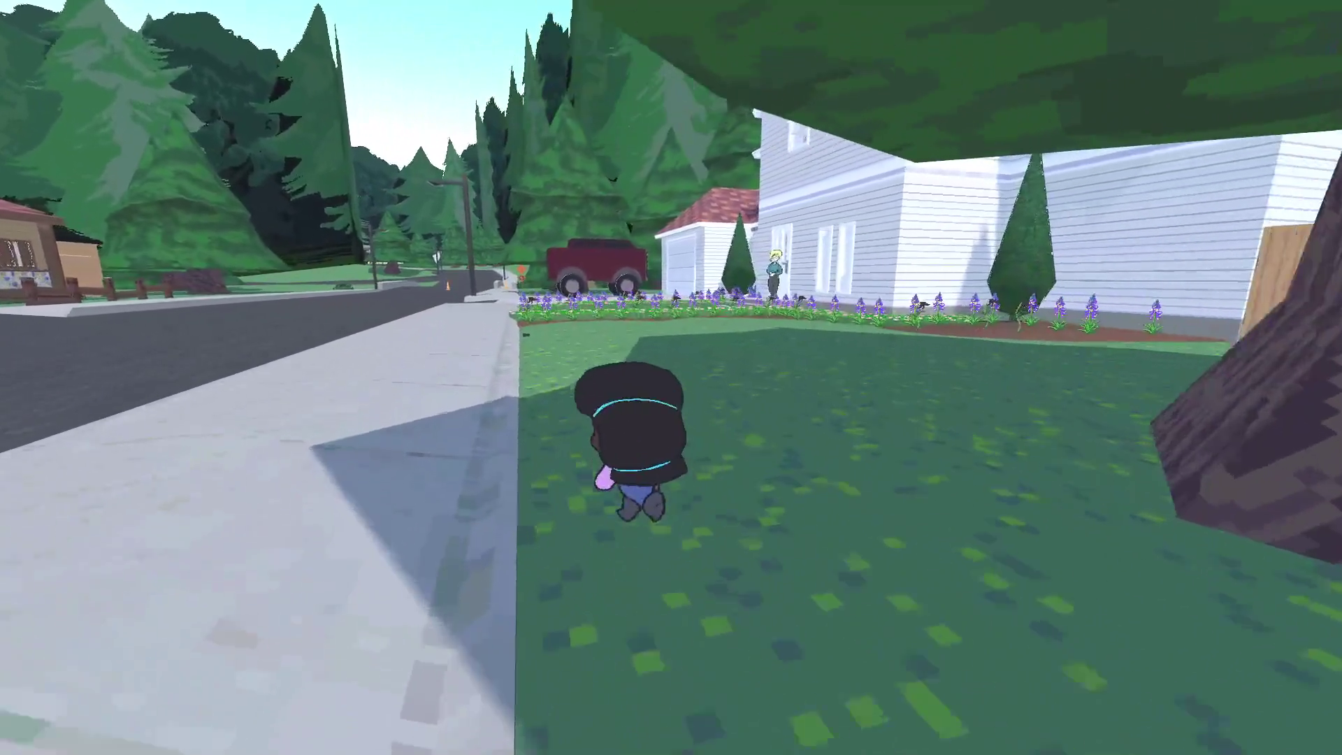
{"action": "key", "text": "w"}
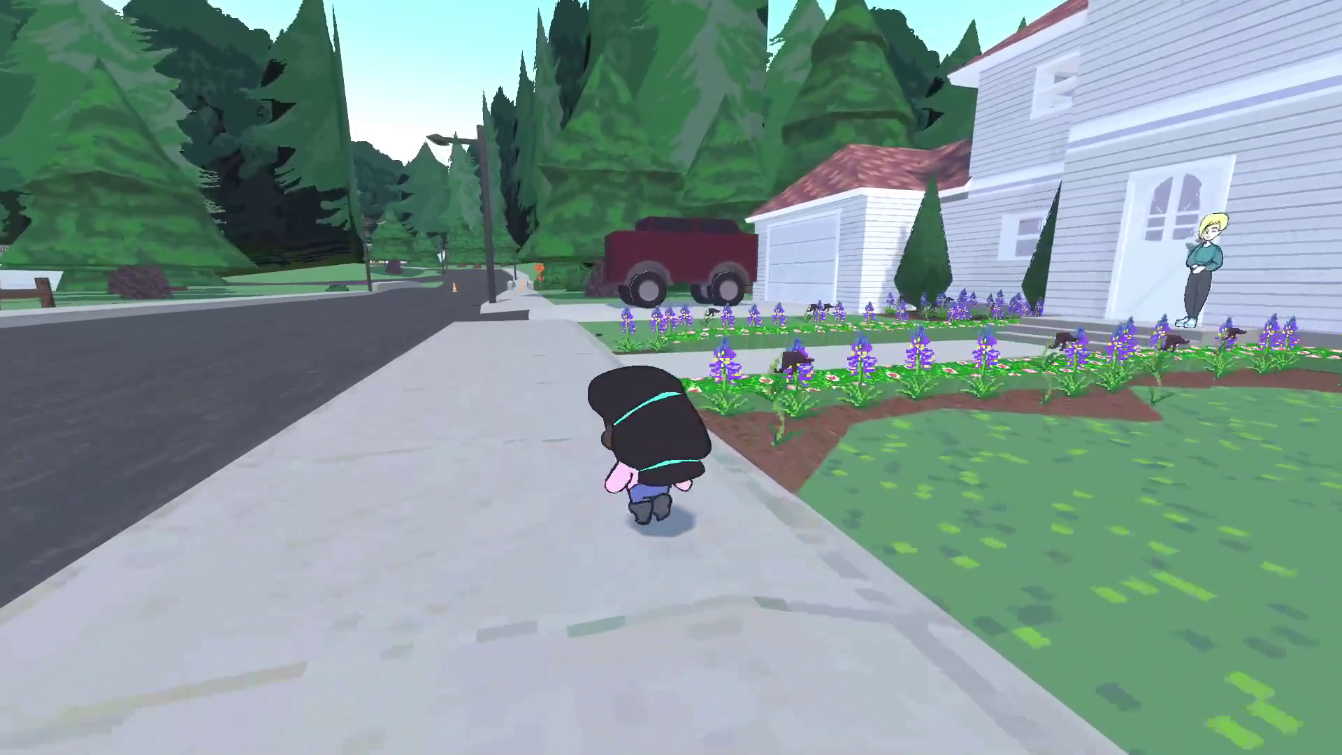
Step: Pause the game and choose Save and Exit to return to the Godot editor
{"action": "key", "text": "w"}
{"action": "key", "text": "s"}
{"action": "key", "text": "Escape"}
{"action": "key", "text": "Down"}
{"action": "key", "text": "Down"}
{"action": "key", "text": "Down"}
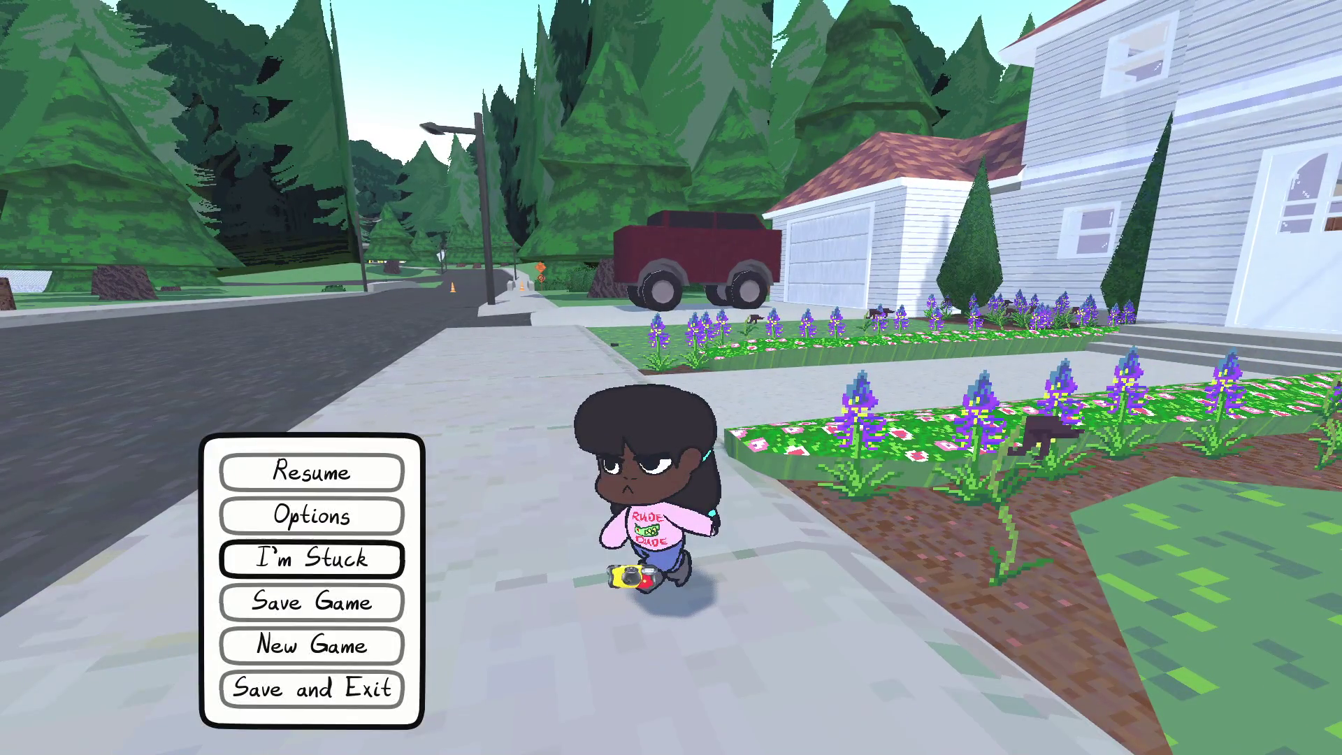
{"action": "key", "text": "Down"}
{"action": "key", "text": "Return"}
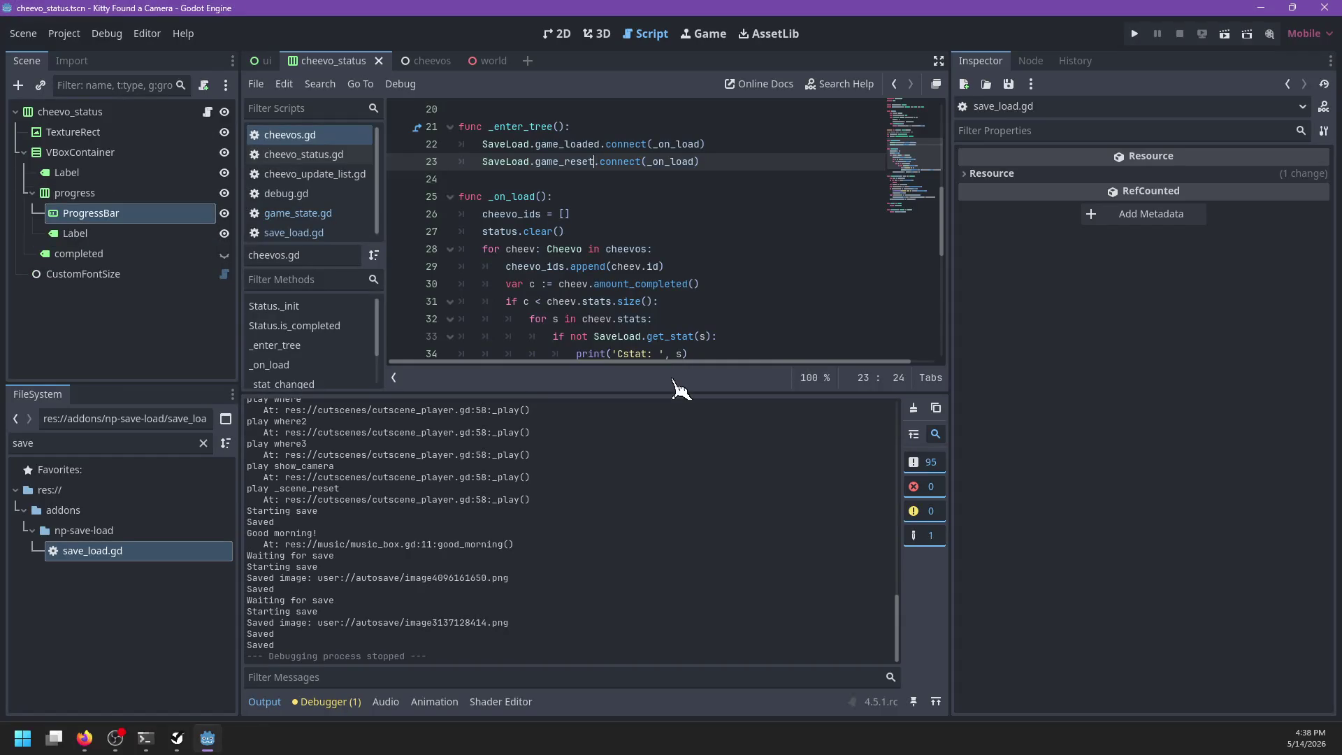
Step: Collapse the Output panel and look through game_state.gd, save_load.gd and cheevos.gd
{"action": "left_click", "coordinate": [283, 703]}
{"action": "scroll", "coordinate": [576, 278], "scroll_direction": "down", "scroll_amount": 2}
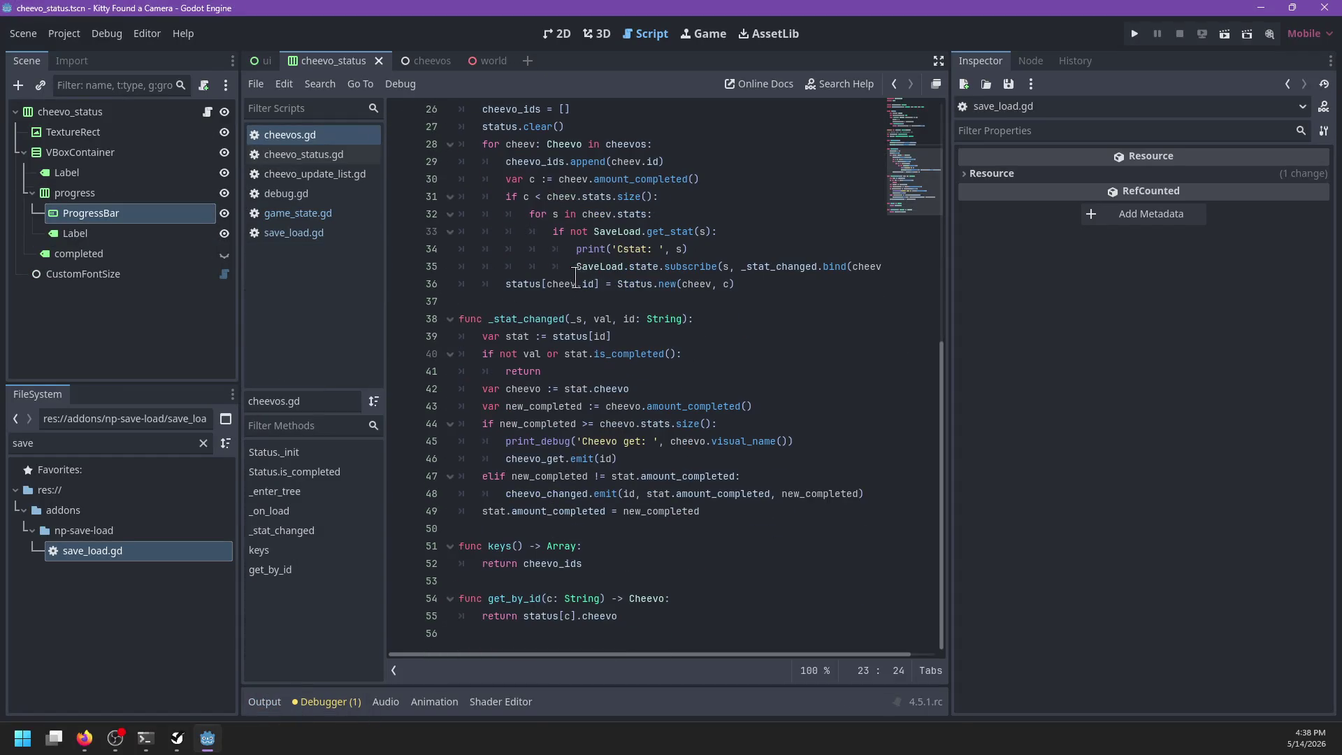
{"action": "left_click", "coordinate": [338, 220]}
{"action": "left_click", "coordinate": [343, 232]}
{"action": "left_click", "coordinate": [329, 213]}
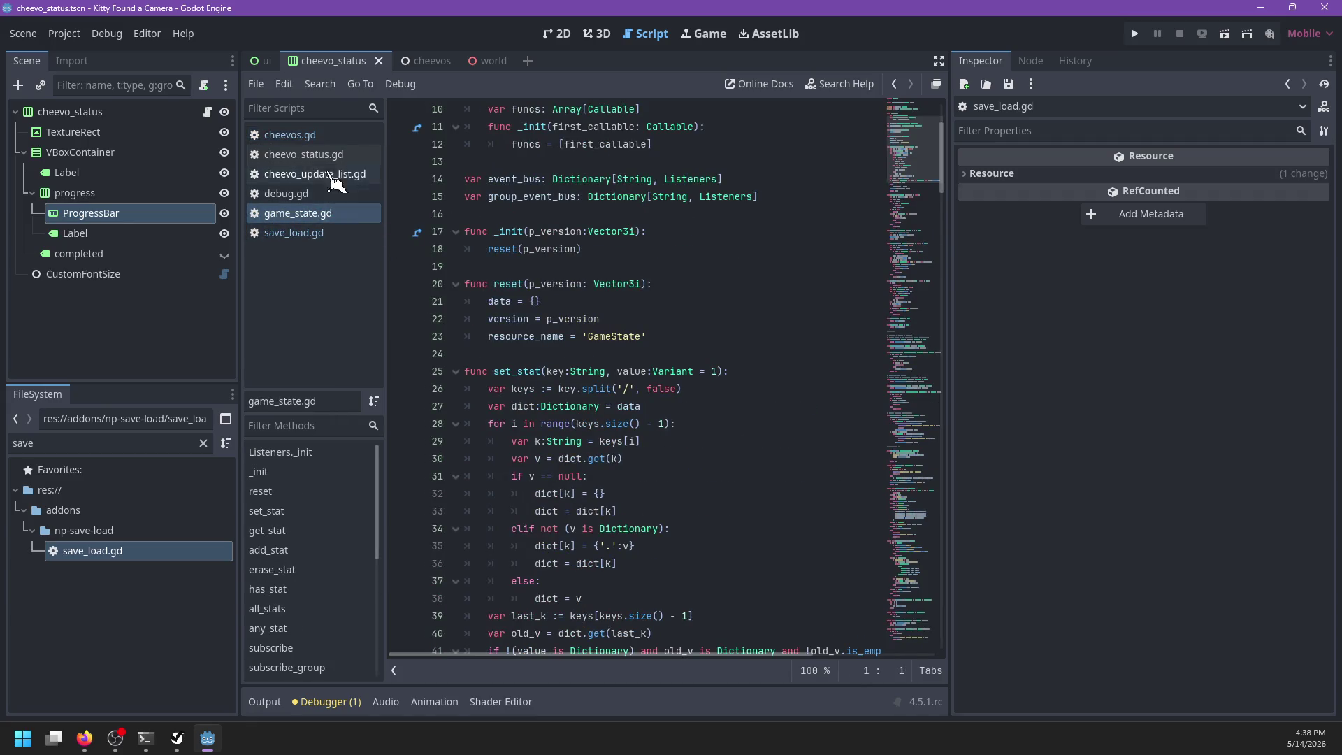
{"action": "left_click", "coordinate": [314, 134]}
{"action": "scroll", "coordinate": [616, 381], "scroll_direction": "down", "scroll_amount": 2}
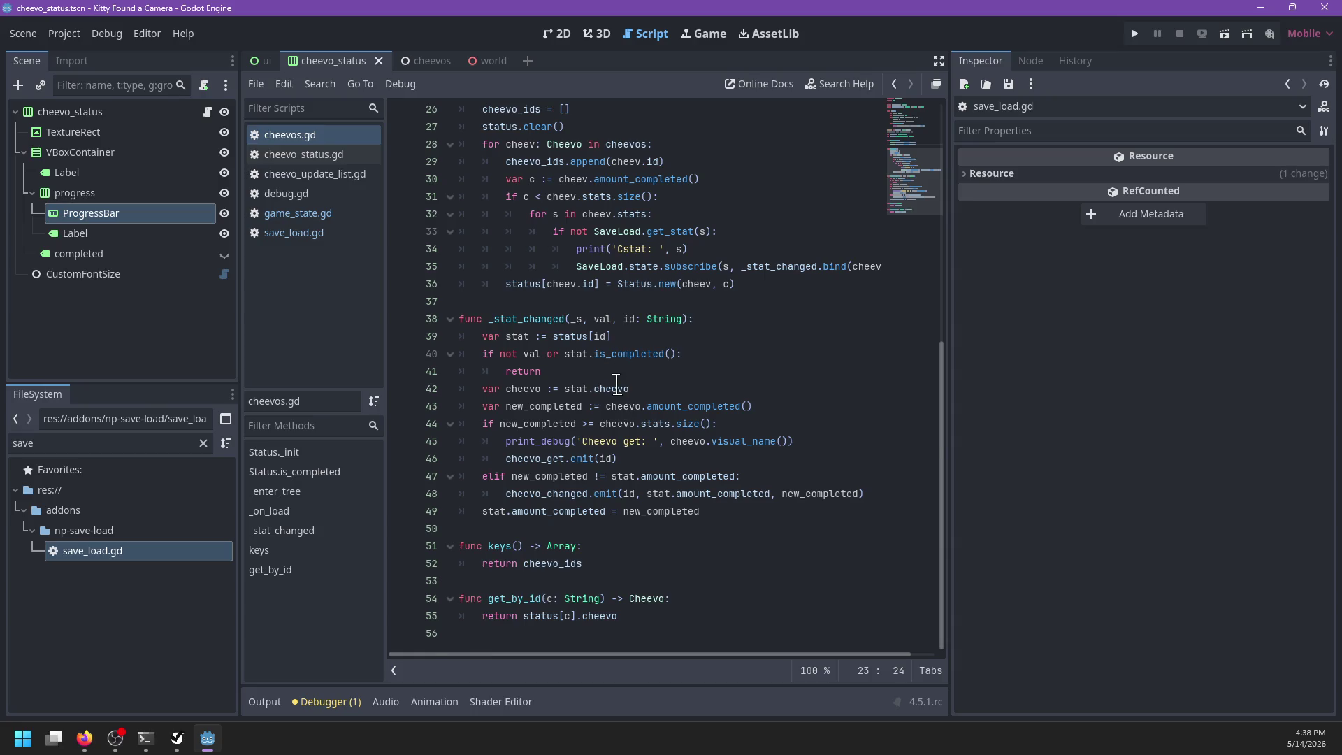
{"action": "scroll", "coordinate": [616, 381], "scroll_direction": "up", "scroll_amount": 4}
Step: In cheevo_status.gd, insert a new line after the _remove callback that ends _update
{"action": "left_click", "coordinate": [336, 155]}
{"action": "left_click", "coordinate": [601, 372]}
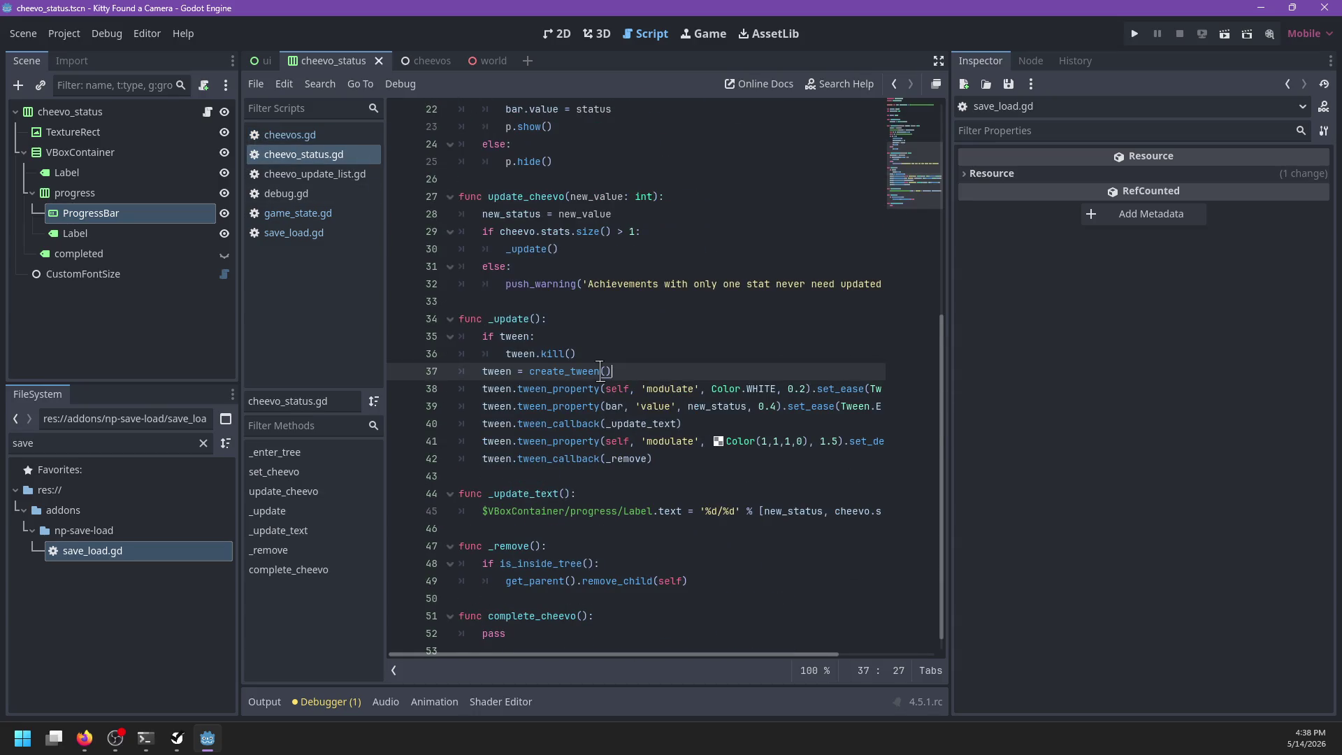
{"action": "scroll", "coordinate": [602, 371], "scroll_direction": "down", "scroll_amount": 1}
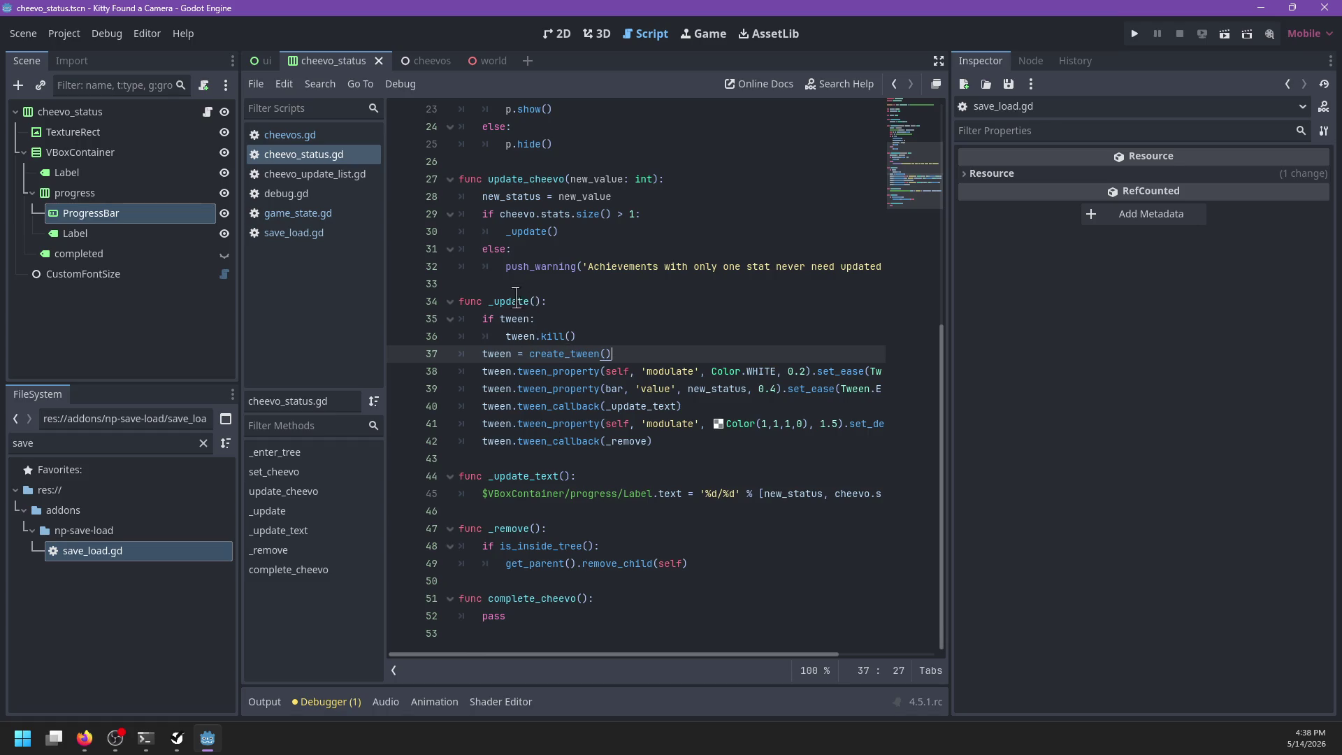
{"action": "left_click", "coordinate": [689, 443]}
{"action": "scroll", "coordinate": [689, 446], "scroll_direction": "right", "scroll_amount": 2}
{"action": "scroll", "coordinate": [690, 446], "scroll_direction": "left", "scroll_amount": 2}
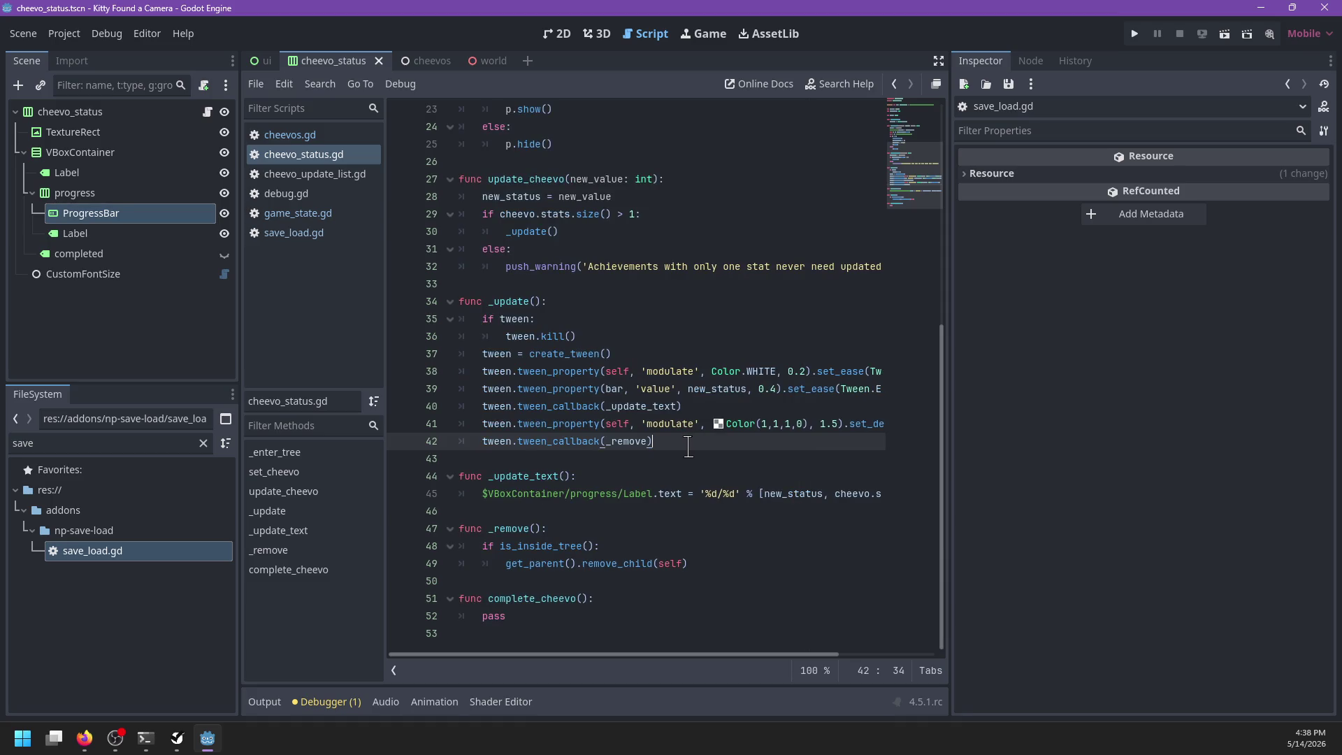
{"action": "scroll", "coordinate": [688, 448], "scroll_direction": "right", "scroll_amount": 2}
{"action": "scroll", "coordinate": [689, 448], "scroll_direction": "left", "scroll_amount": 2}
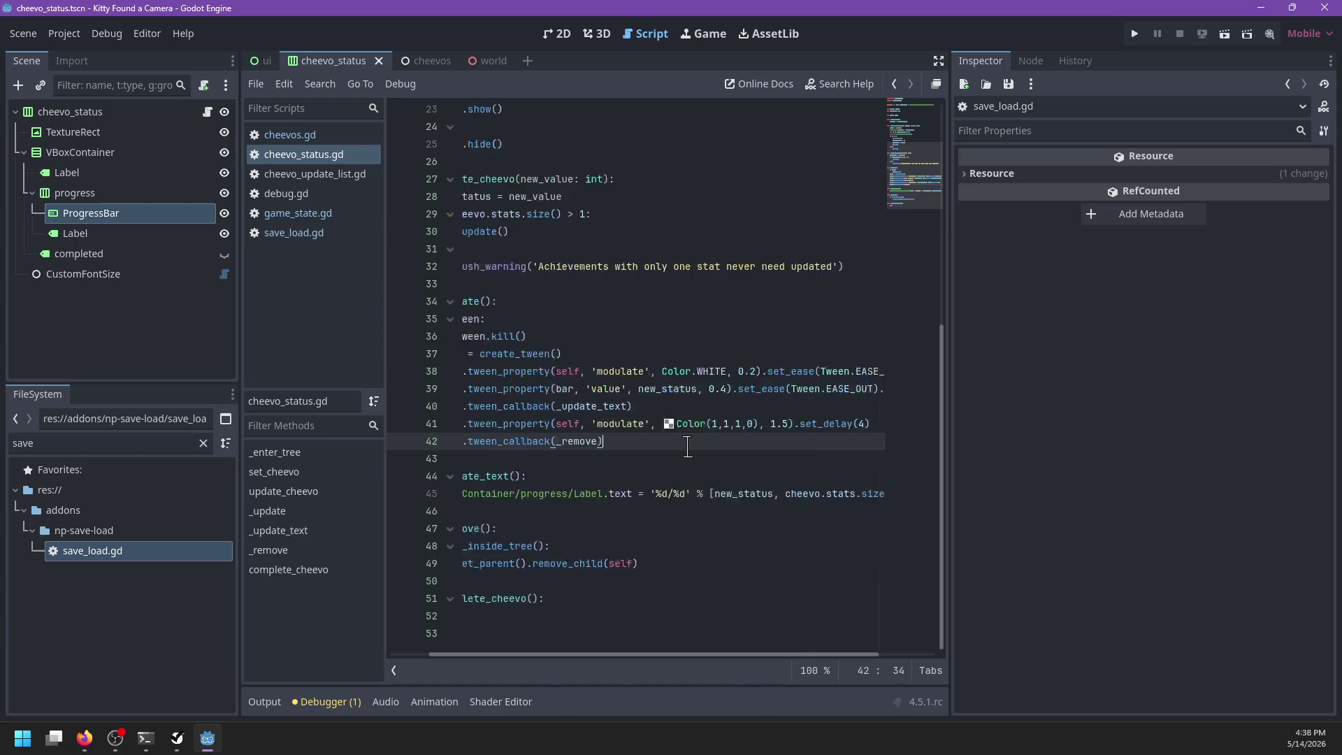
{"action": "key", "text": "Return"}
{"action": "key", "text": "Return"}
Step: Add a func fade_in(): declaration below _update
{"action": "type", "text": "func fade_i"}
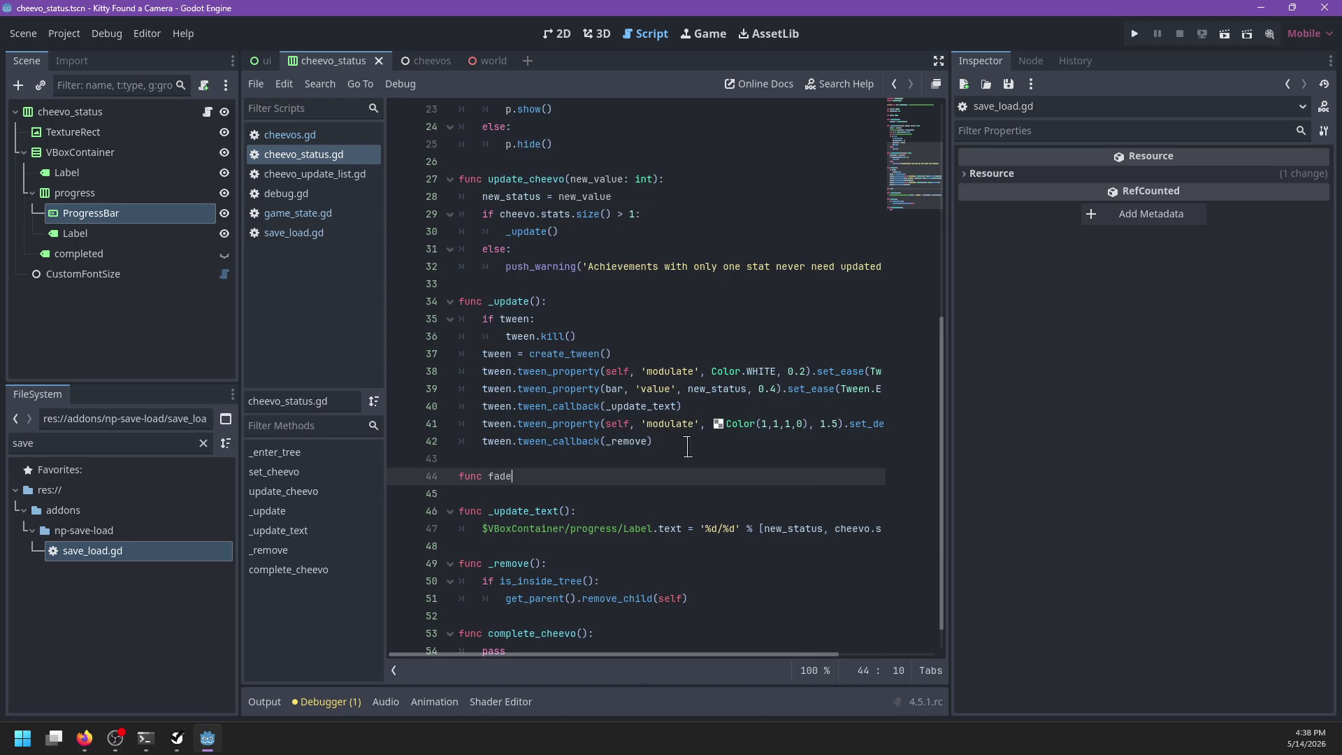
{"action": "type", "text": "n():"}
{"action": "key", "text": "Return"}
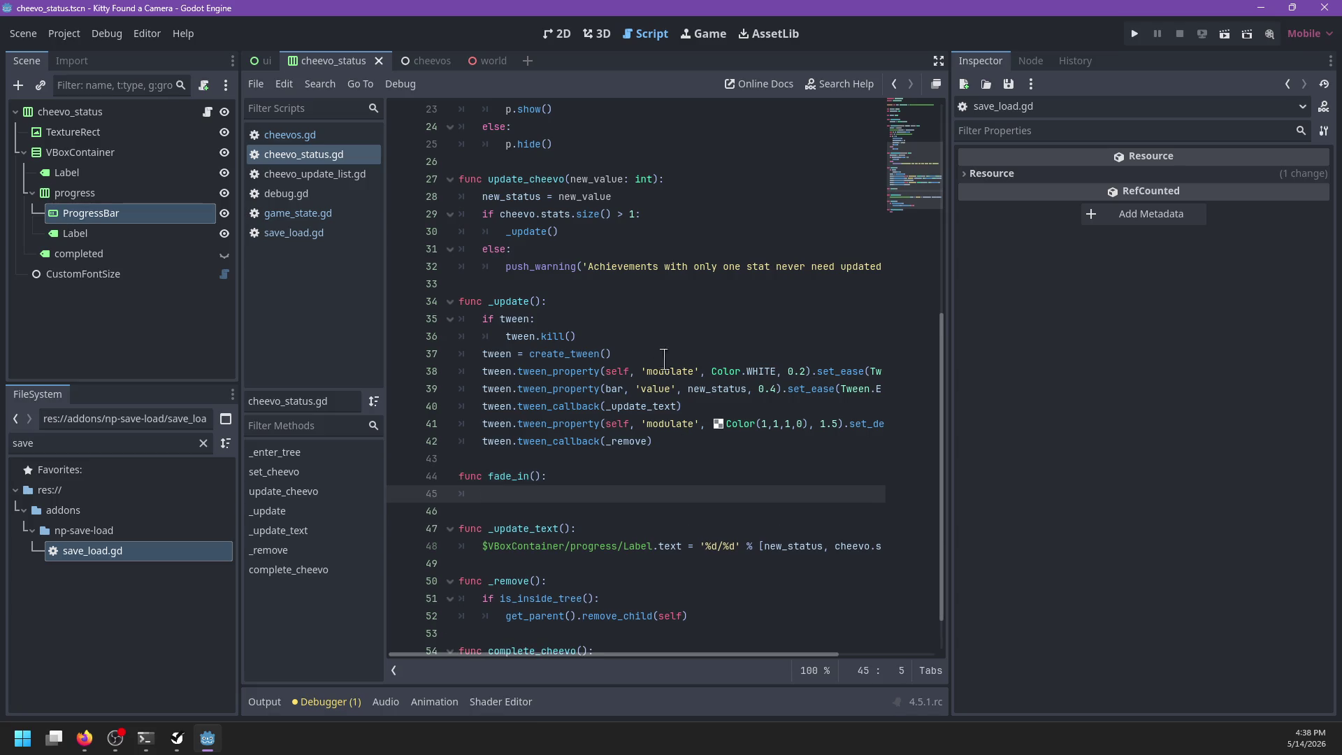
{"action": "triple_click", "coordinate": [613, 373]}
{"action": "scroll", "coordinate": [615, 370], "scroll_direction": "up", "scroll_amount": 1}
{"action": "left_click_drag", "start_coordinate": [615, 371], "coordinate": [608, 389]}
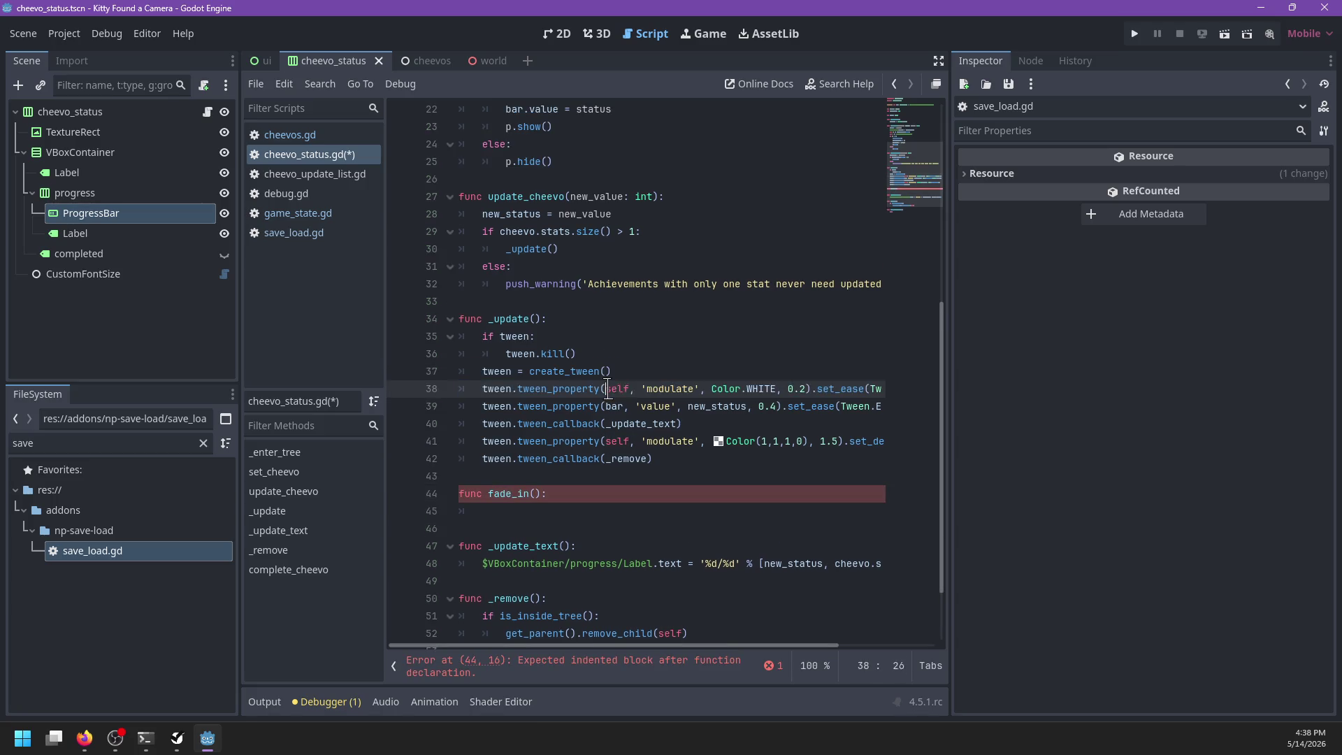
{"action": "key", "text": "Delete"}
{"action": "key", "text": "ctrl+z"}
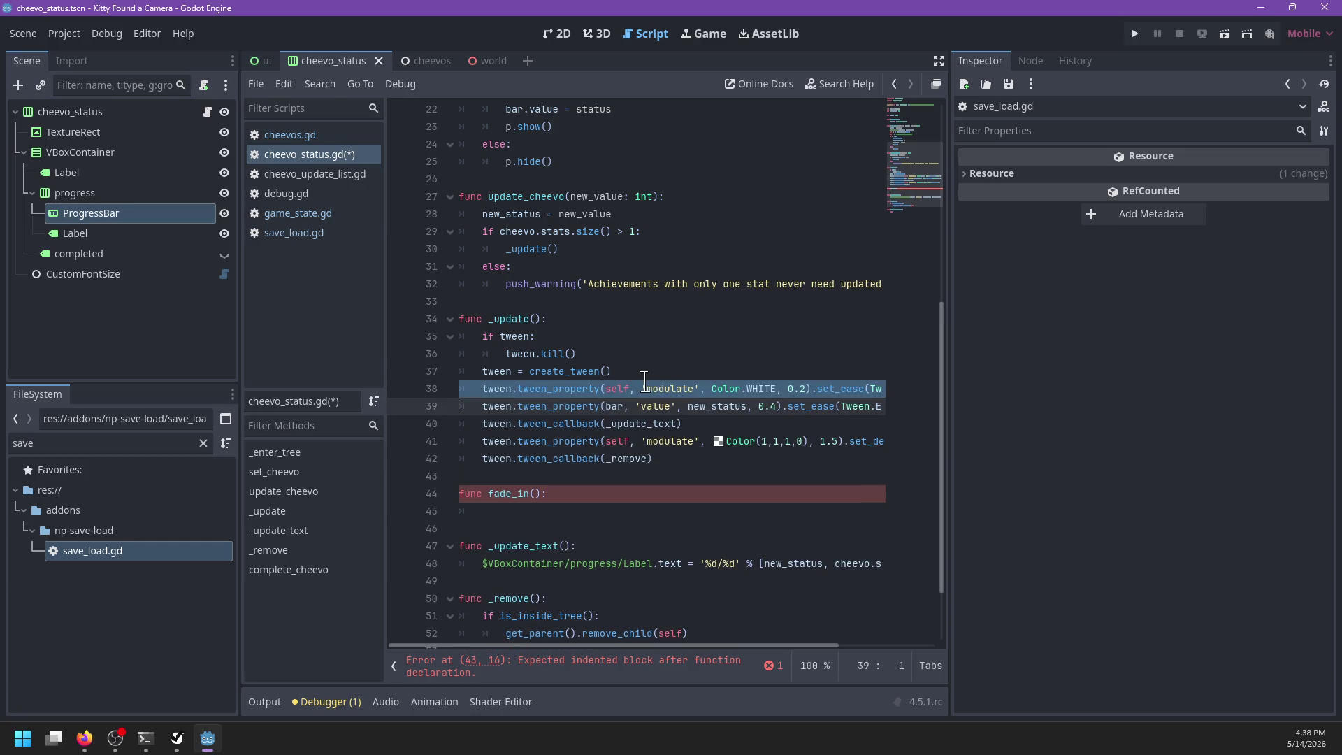
Step: Move the tween setup lines from _update into fade_in, calling fade_in() in their place
{"action": "scroll", "coordinate": [705, 384], "scroll_direction": "right", "scroll_amount": 3}
{"action": "left_click_drag", "start_coordinate": [860, 388], "coordinate": [371, 333]}
{"action": "key", "text": "BackSpace"}
{"action": "type", "text": "in("}
{"action": "left_click", "coordinate": [502, 458]}
{"action": "key", "text": "ctrl+v"}
{"action": "left_click", "coordinate": [499, 459], "text": "shift"}
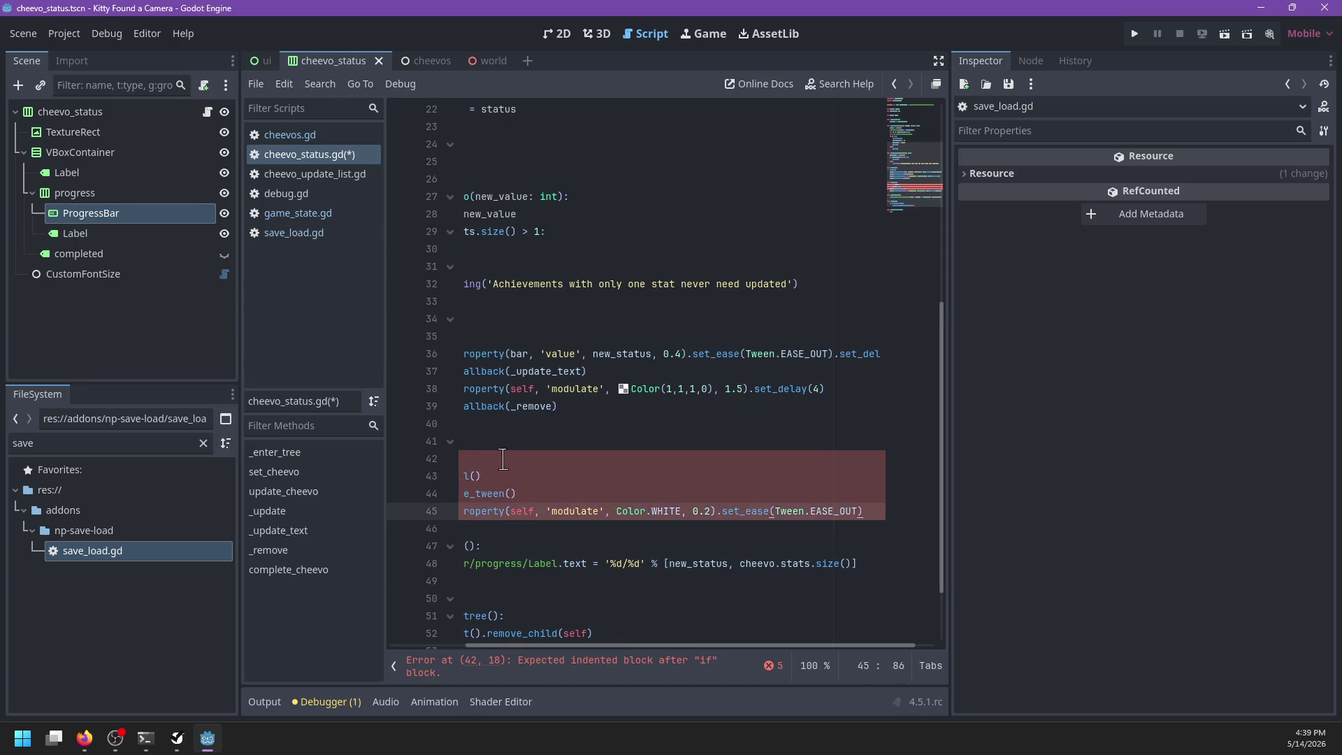
{"action": "left_click", "coordinate": [499, 459]}
{"action": "key", "text": "BackSpace"}
Step: Add a fade_out function declaration after fade_in
{"action": "left_click", "coordinate": [512, 526]}
{"action": "key", "text": "Return"}
{"action": "left_click", "coordinate": [513, 526]}
{"action": "key", "text": "Return"}
{"action": "type", "text": "fad"}
{"action": "type", "text": ":"}
{"action": "key", "text": "Return"}
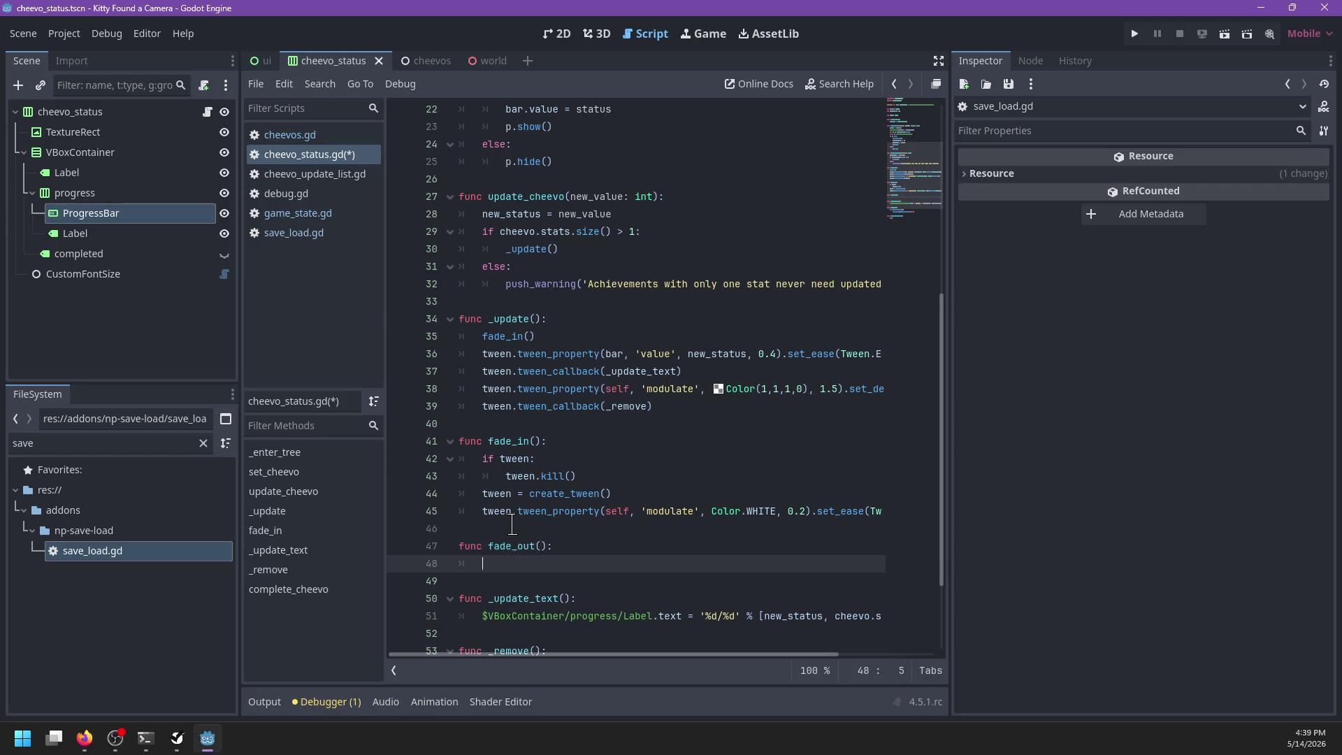
Step: Move the modulate fade and _remove lines from _update into fade_out, calling fade_out() instead
{"action": "left_click_drag", "start_coordinate": [699, 408], "coordinate": [697, 374]}
{"action": "key", "text": "BackSpace"}
{"action": "key", "text": "Return"}
{"action": "type", "text": "fade_out()"}
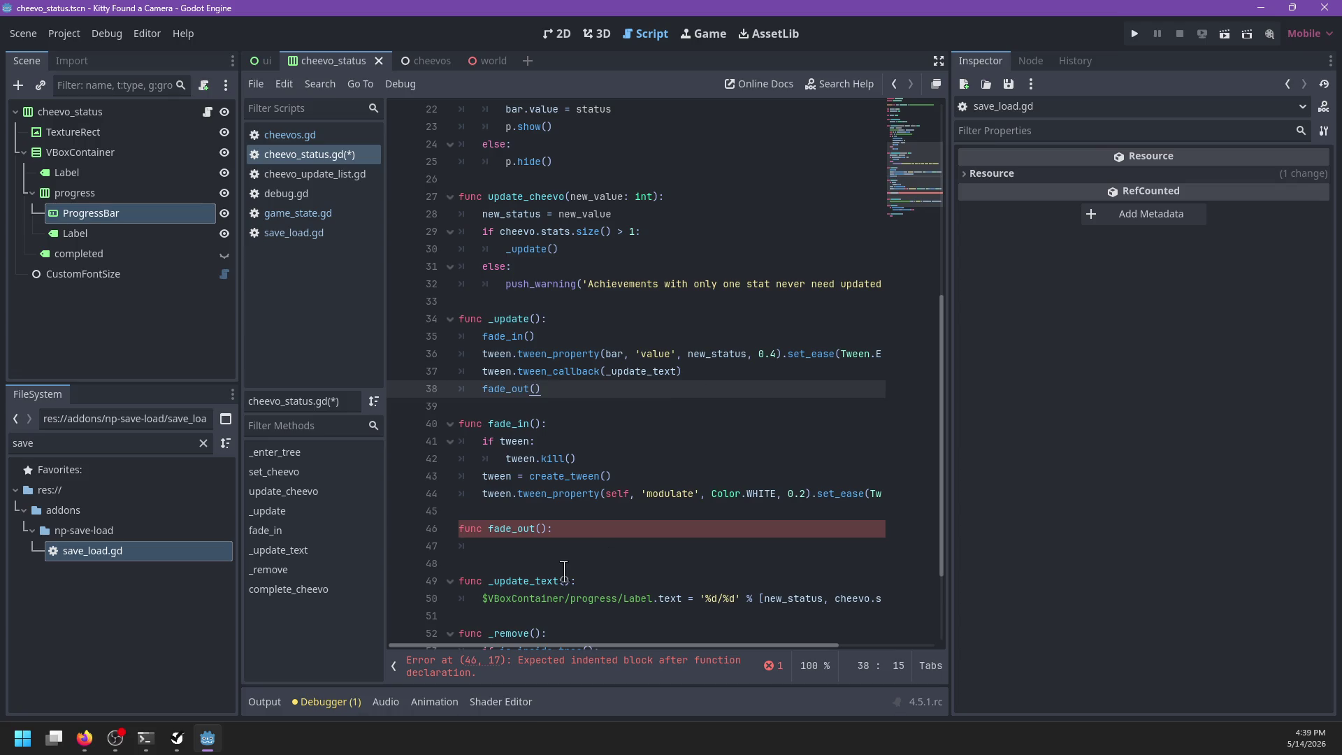
{"action": "left_click", "coordinate": [535, 545]}
{"action": "key", "text": "ctrl+v"}
{"action": "left_click", "coordinate": [535, 545]}
{"action": "key", "text": "BackSpace"}
{"action": "key", "text": "BackSpace"}
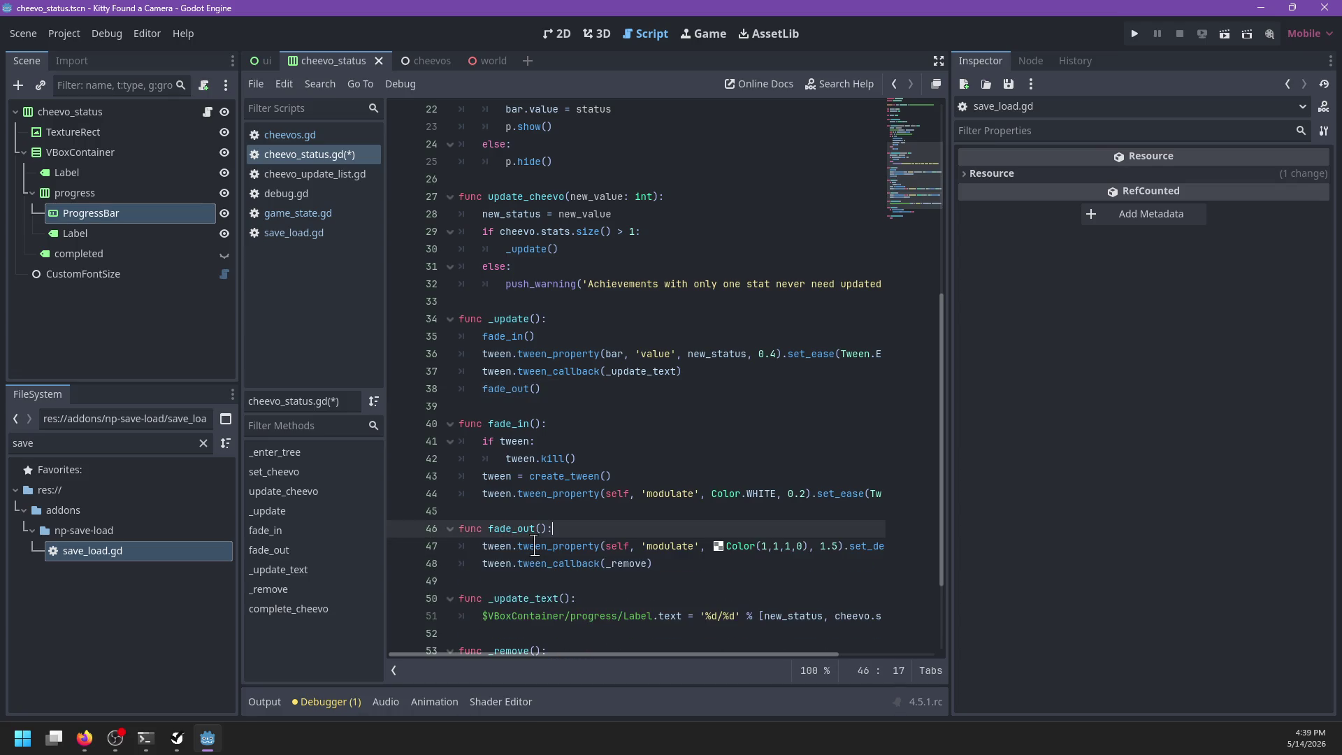
Step: Save cheevo_status.gd and switch to cheevos.gd
{"action": "key", "text": "ctrl+s"}
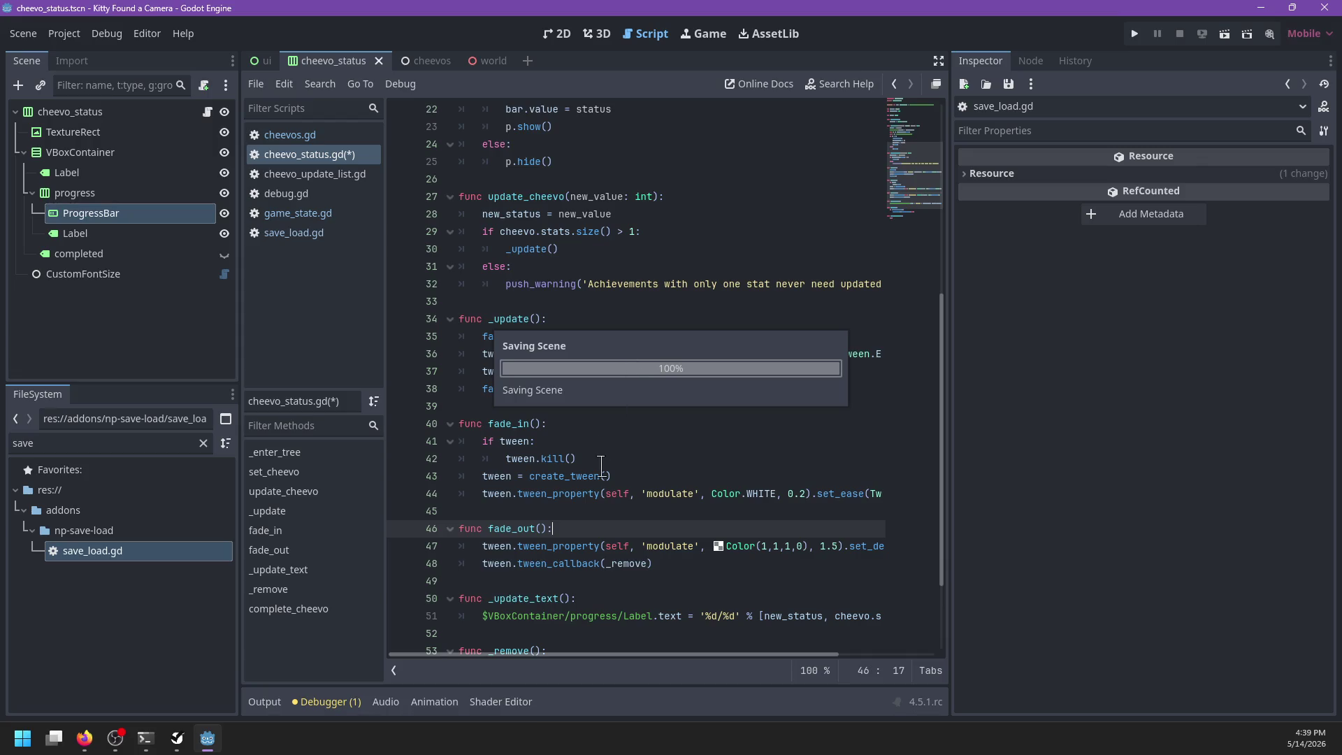
{"action": "scroll", "coordinate": [601, 420], "scroll_direction": "up", "scroll_amount": 7}
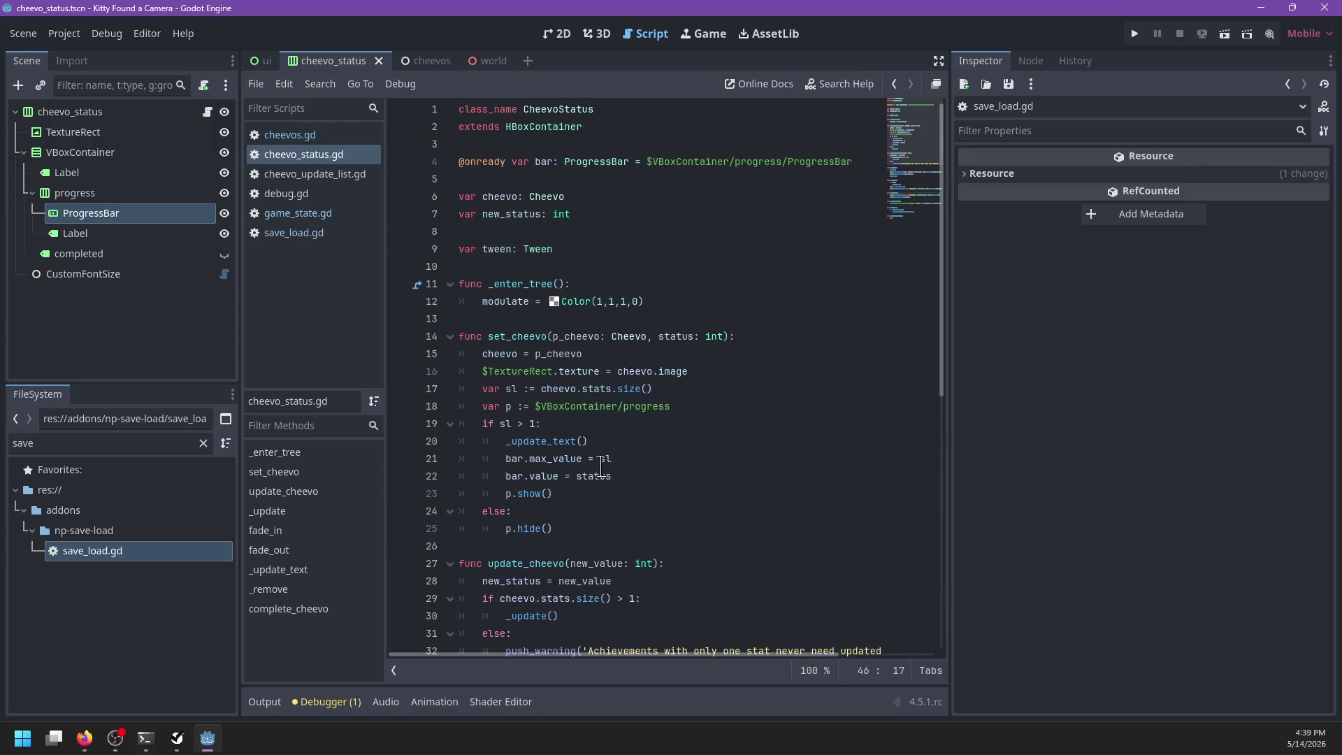
{"action": "scroll", "coordinate": [531, 314], "scroll_direction": "down", "scroll_amount": 3}
{"action": "left_click", "coordinate": [319, 137]}
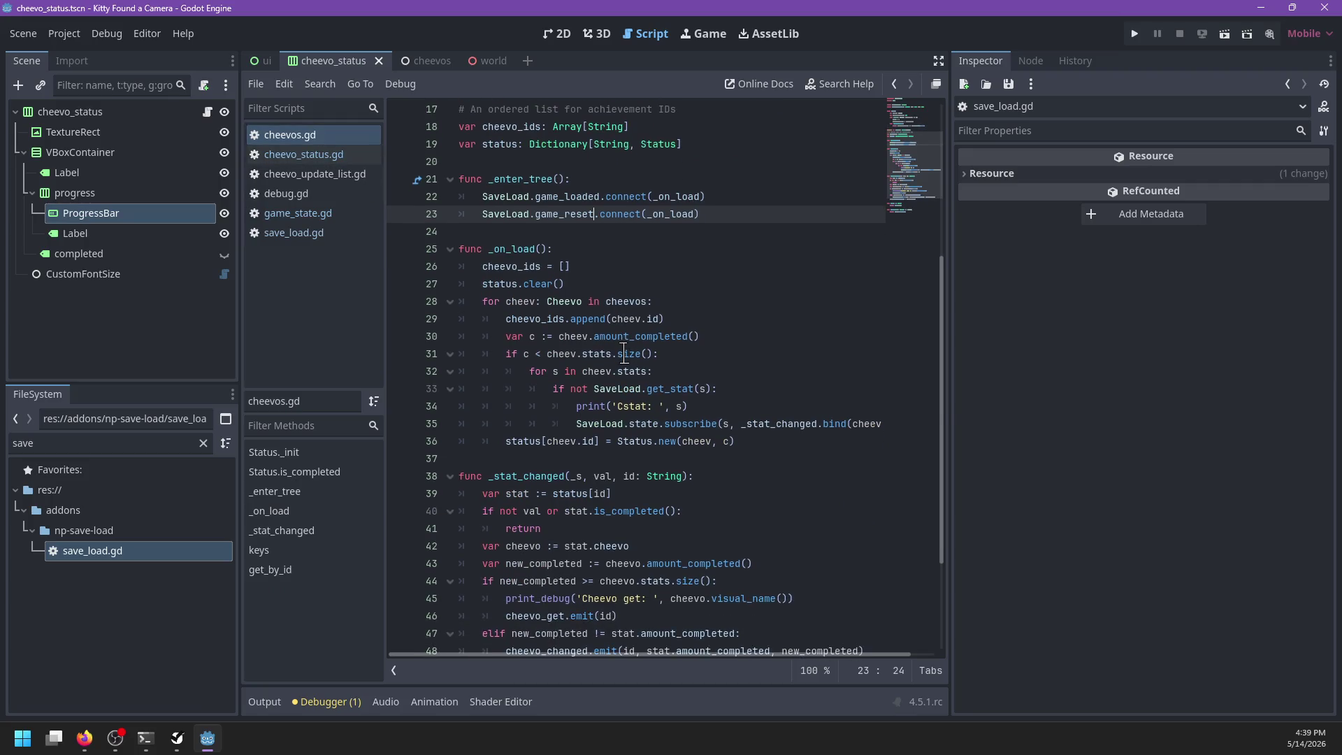
Step: Open cheevo_update_list.gd and make room for a new function after _ready
{"action": "left_click", "coordinate": [335, 174]}
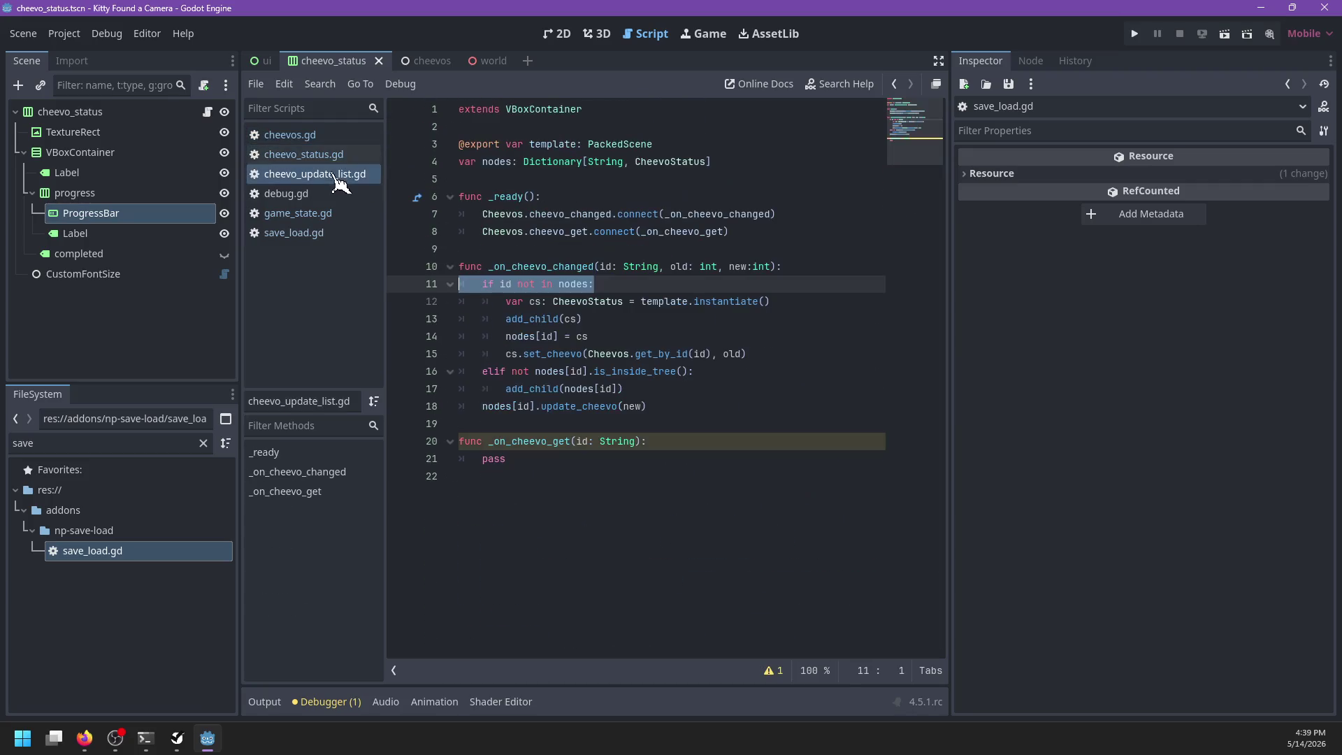
{"action": "left_click", "coordinate": [635, 301]}
{"action": "left_click", "coordinate": [650, 426]}
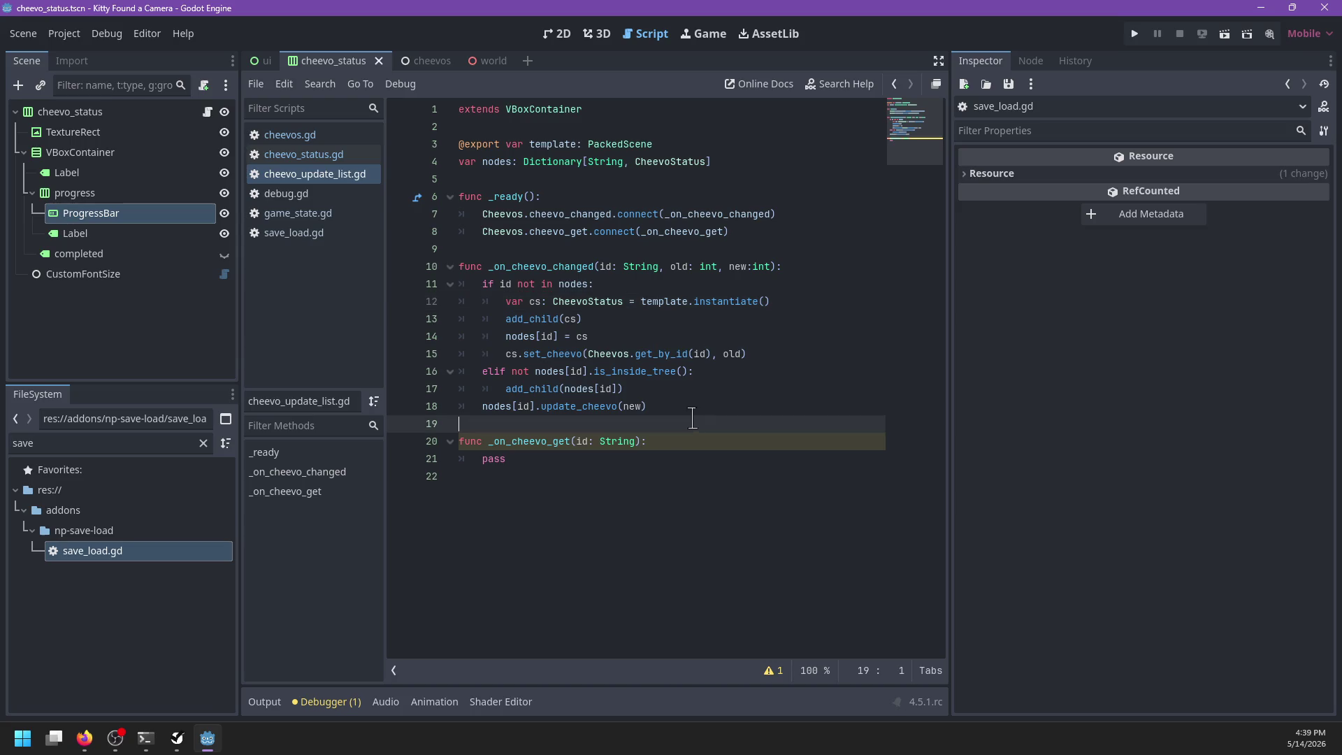
{"action": "left_click", "coordinate": [599, 249]}
{"action": "key", "text": "Return"}
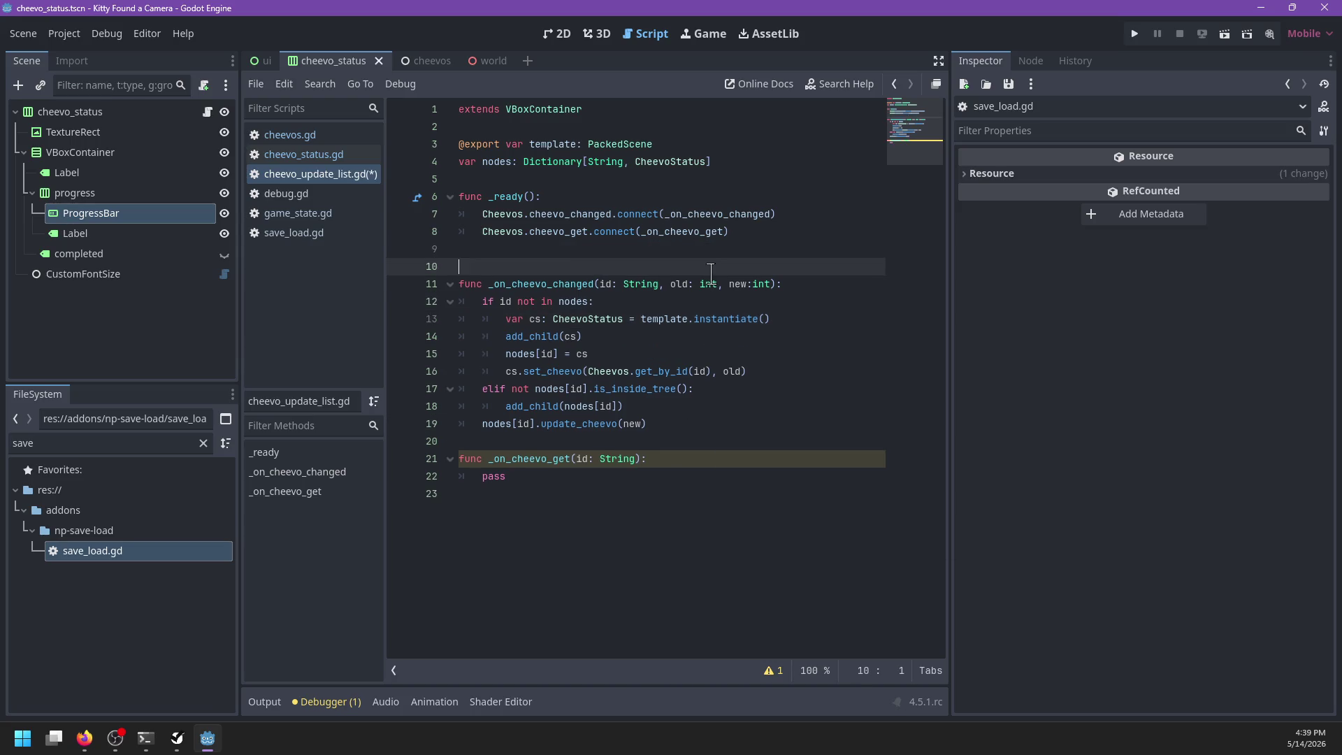
{"action": "key", "text": "Up"}
{"action": "key", "text": "Return"}
Step: Declare func get_or_make(status: int) with a CheevoStatus return type
{"action": "type", "text": "func"}
{"action": "key", "text": "BackSpace"}
{"action": "type", "text": "()"}
{"action": "key", "text": "ctrl+BackSpace"}
{"action": "key", "text": "ctrl+BackSpace"}
{"action": "key", "text": "ctrl+BackSpace"}
{"action": "type", "text": "func get_or_ma"}
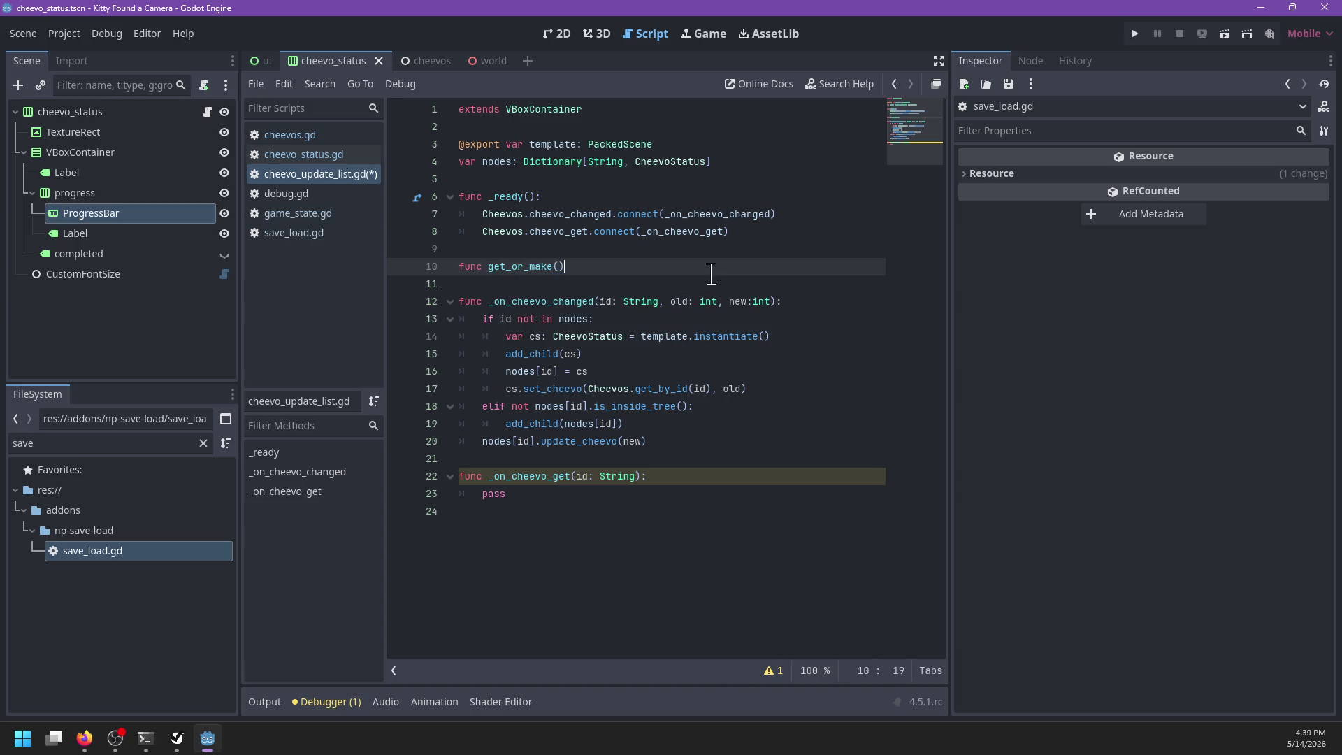
{"action": "key", "text": "BackSpace"}
{"action": "key", "text": "BackSpace"}
{"action": "key", "text": "BackSpace"}
{"action": "type", "text": "CheevoSt"}
{"action": "key", "text": "Return"}
{"action": "key", "text": "Return"}
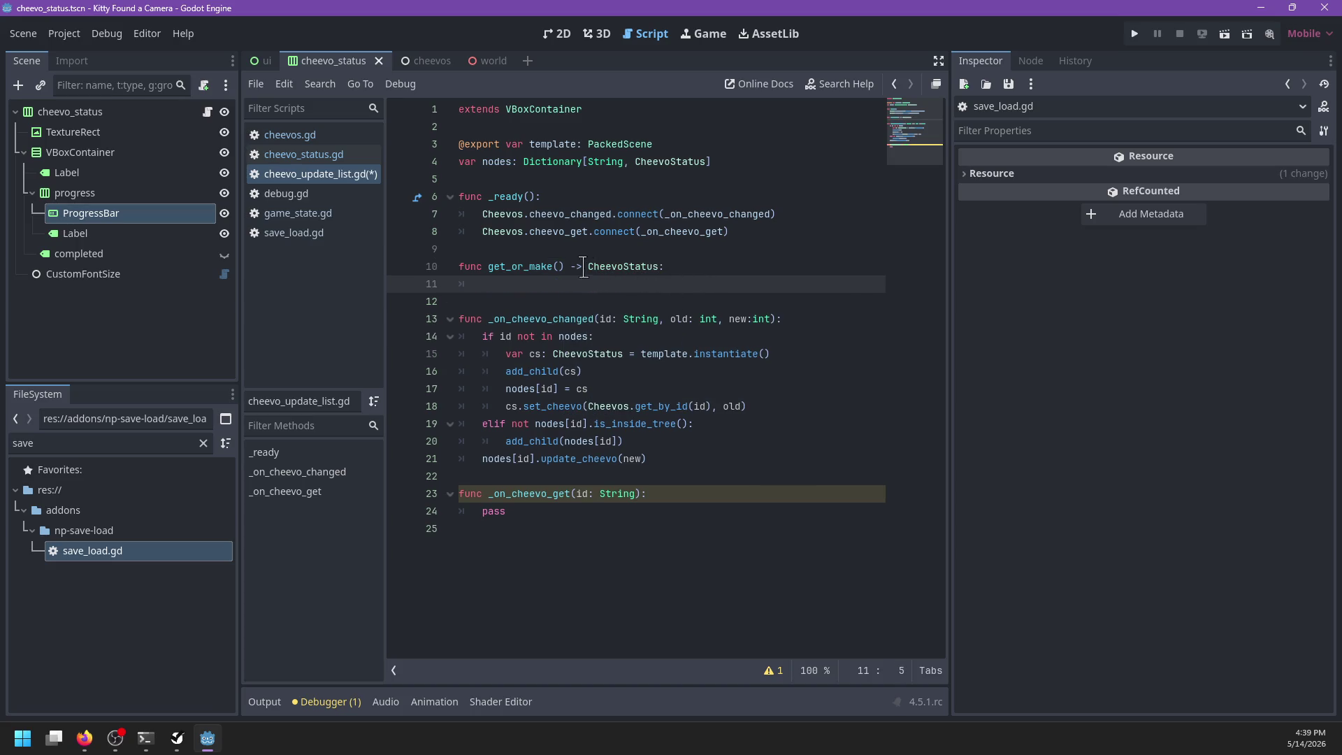
{"action": "left_click", "coordinate": [560, 268]}
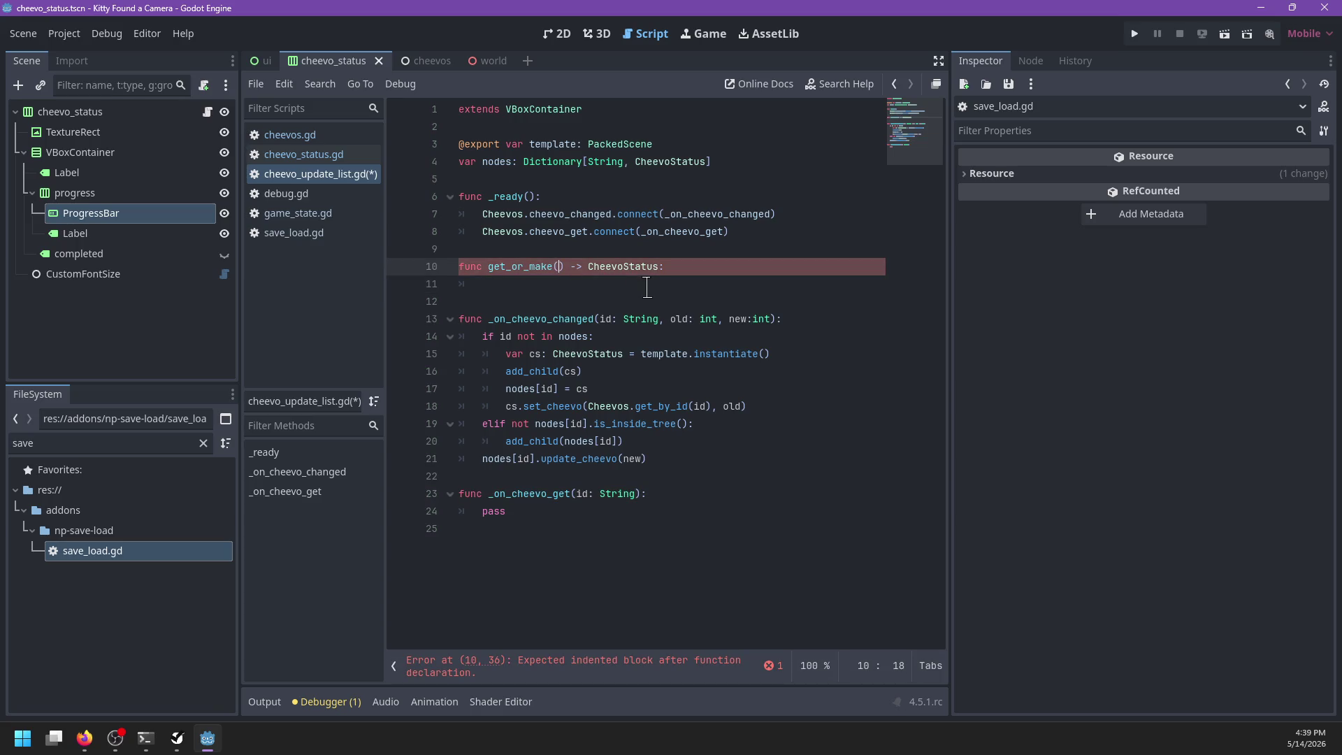
{"action": "type", "text": "status: int"}
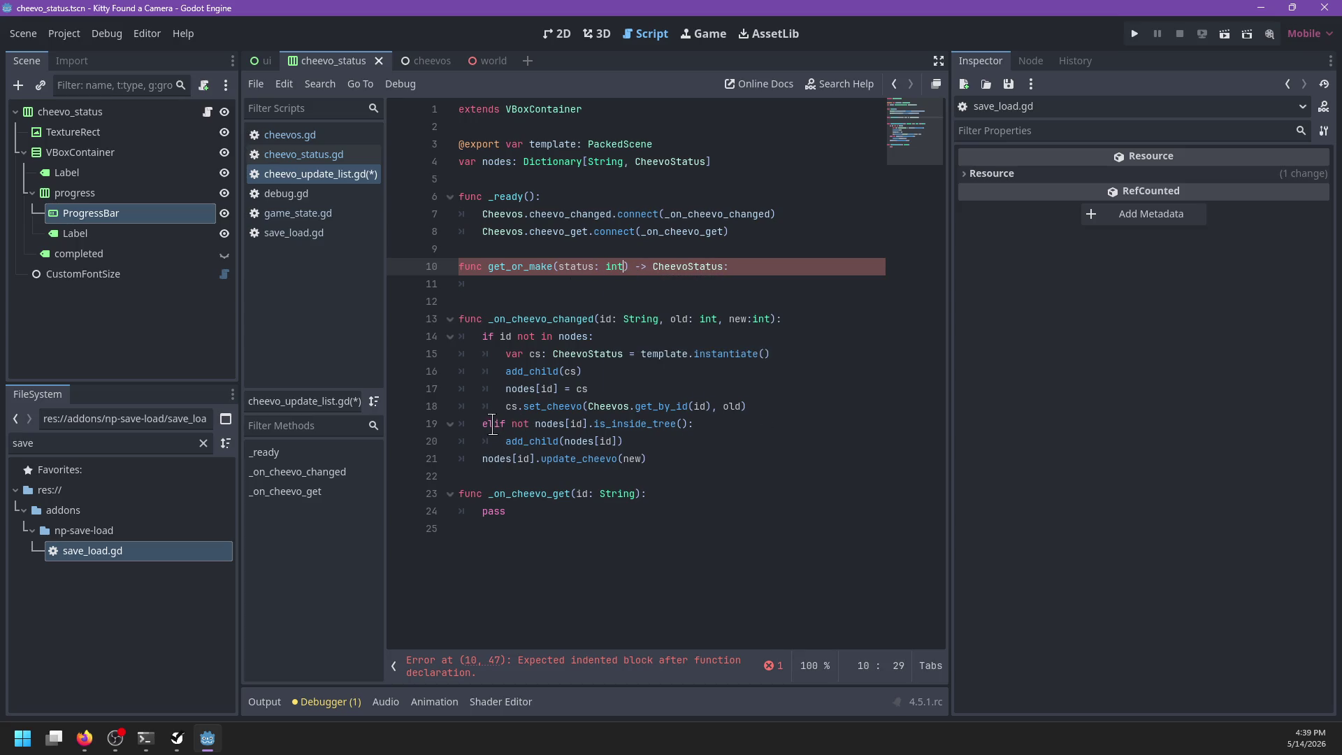
Step: Move the if/elif creation block from _on_cheevo_changed into get_or_make, adding an id: String parameter
{"action": "left_click", "coordinate": [494, 424]}
{"action": "mouse_move", "coordinate": [672, 441]}
{"action": "left_mouse_down"}
{"action": "mouse_move", "coordinate": [483, 424]}
{"action": "mouse_move", "coordinate": [482, 339]}
{"action": "left_mouse_up"}
{"action": "key", "text": "BackSpace"}
{"action": "type", "text": "cs := get_"}
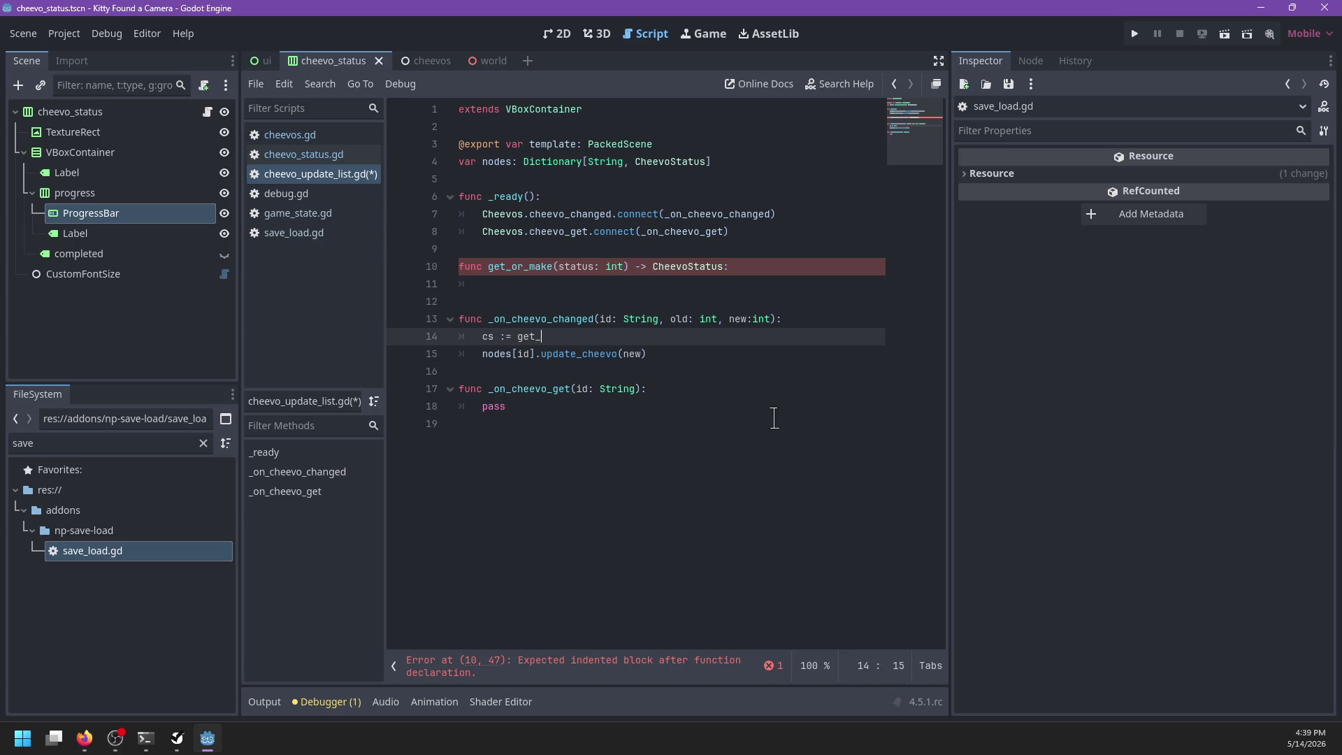
{"action": "key", "text": "BackSpace"}
{"action": "key", "text": "BackSpace"}
{"action": "key", "text": "BackSpace"}
{"action": "type", "text": "_or_make"}
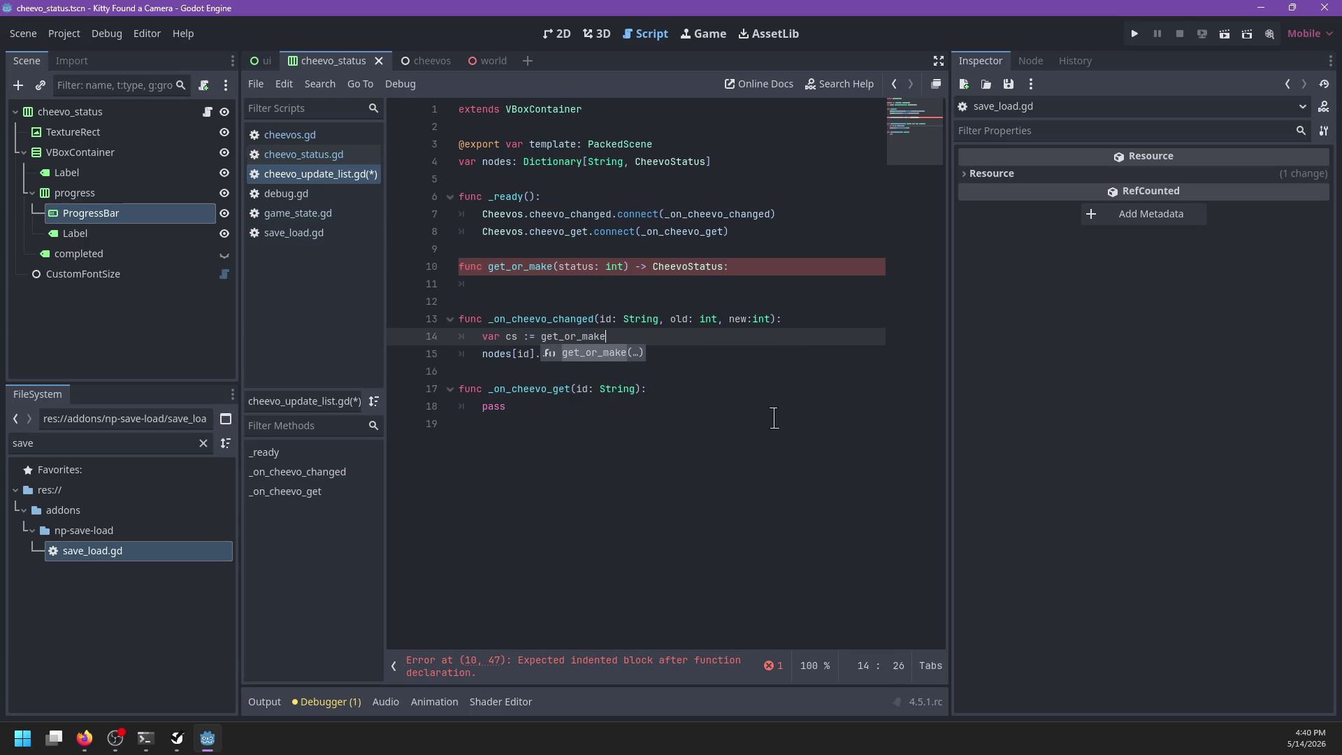
{"action": "key", "text": "Return"}
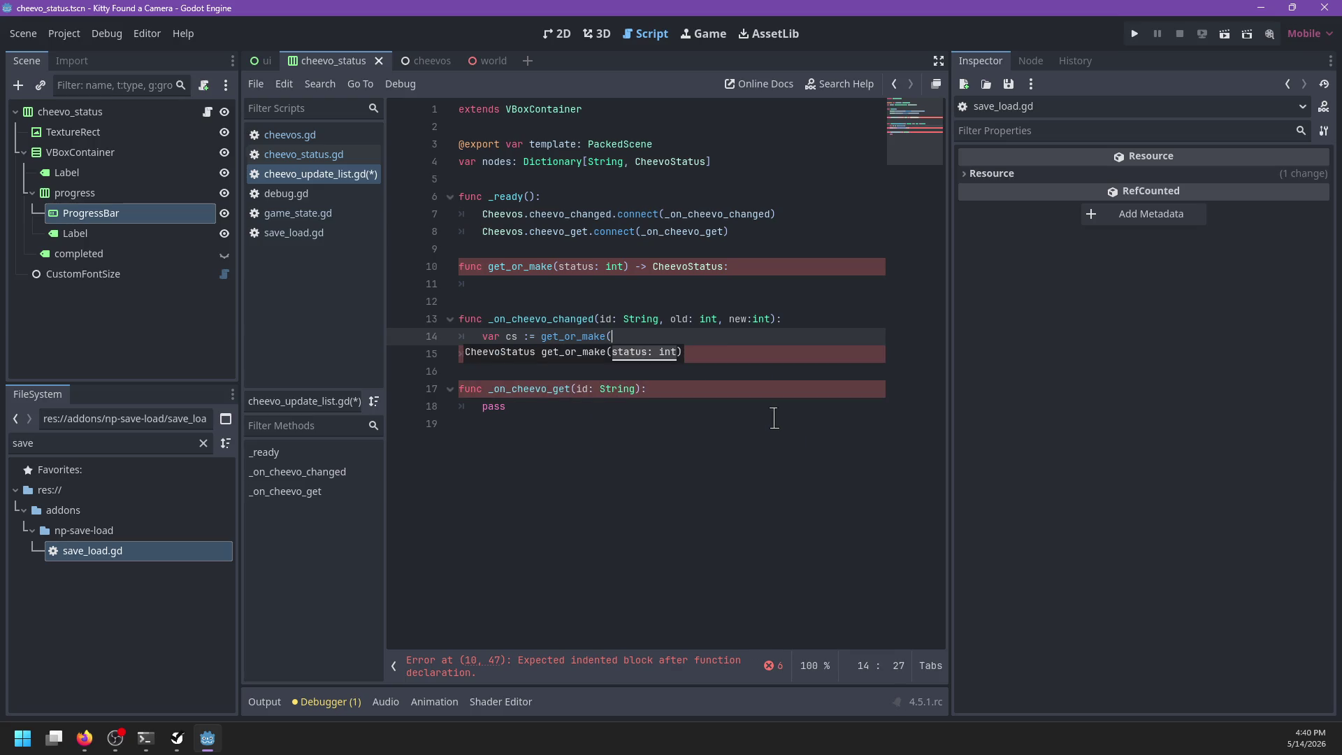
{"action": "type", "text": "s)"}
{"action": "key", "text": "Up"}
{"action": "key", "text": "Up"}
{"action": "key", "text": "Up"}
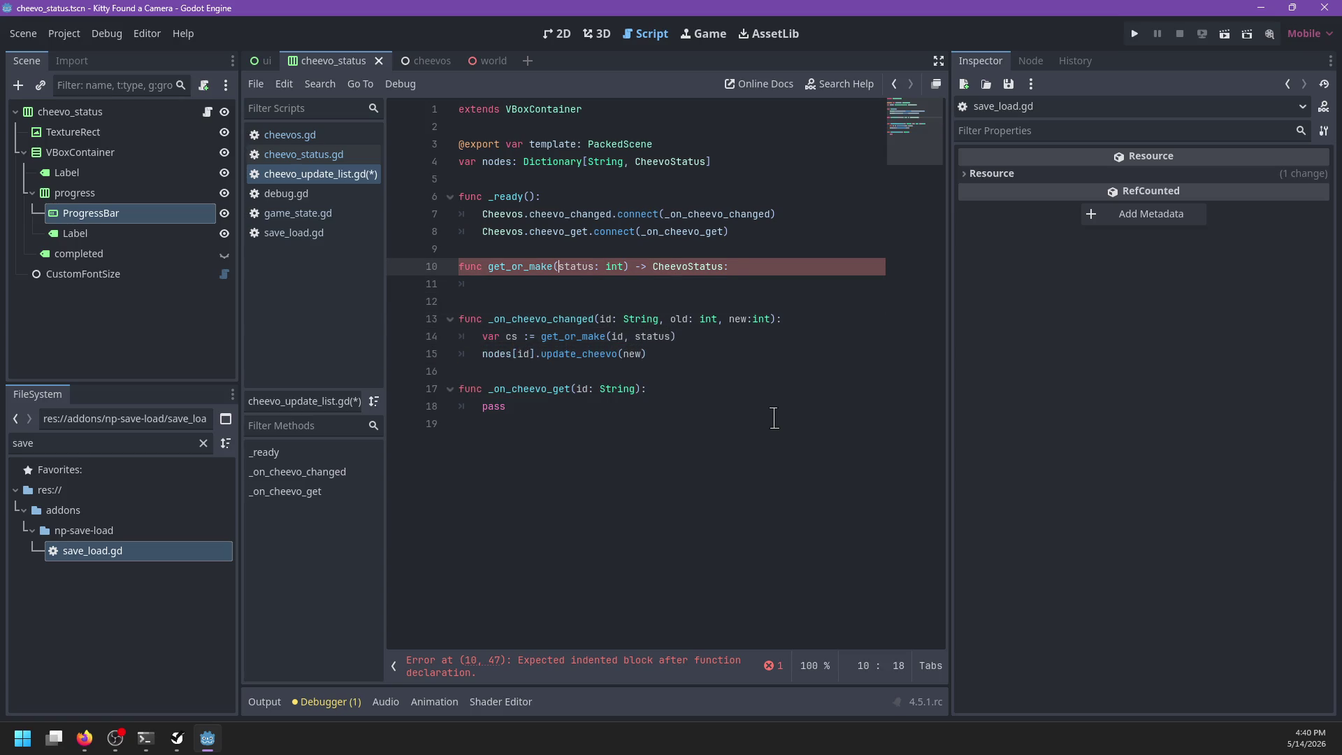
{"action": "type", "text": "id: st"}
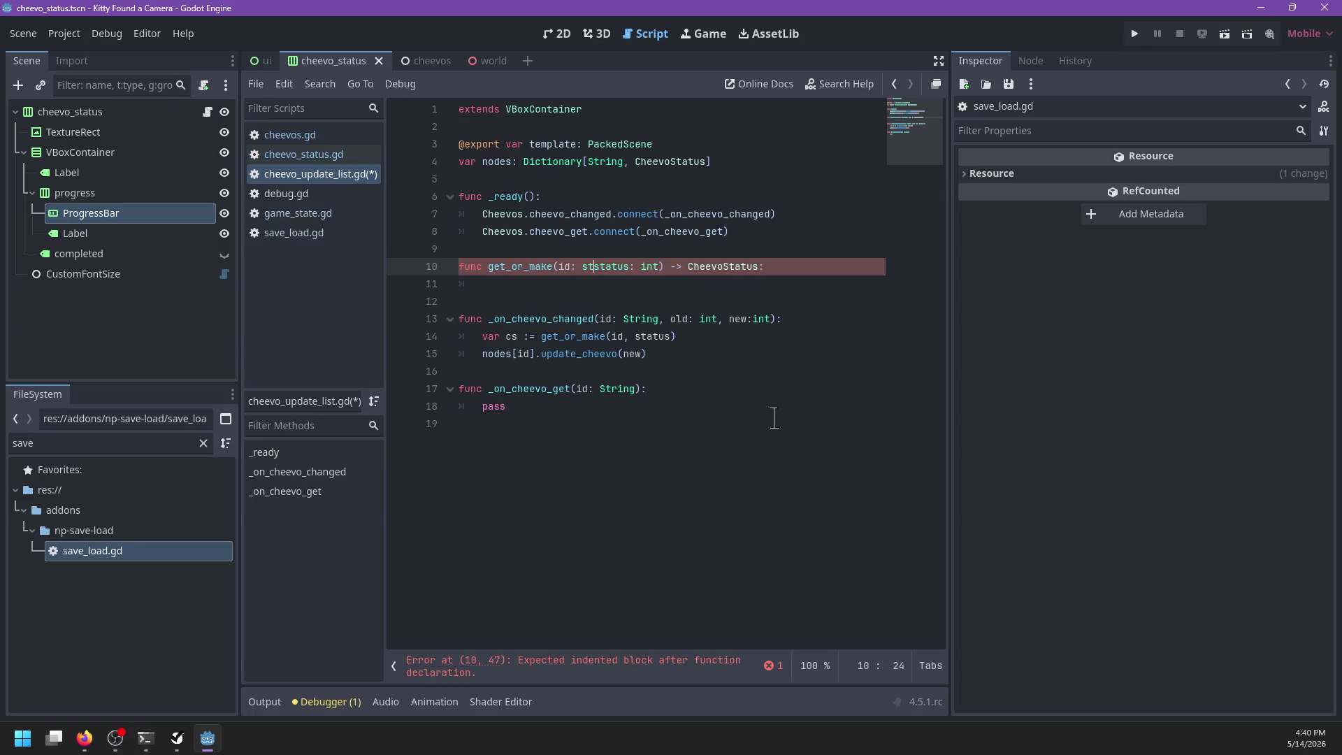
{"action": "key", "text": "Return"}
{"action": "type", "text": ","}
{"action": "key", "text": "Tab"}
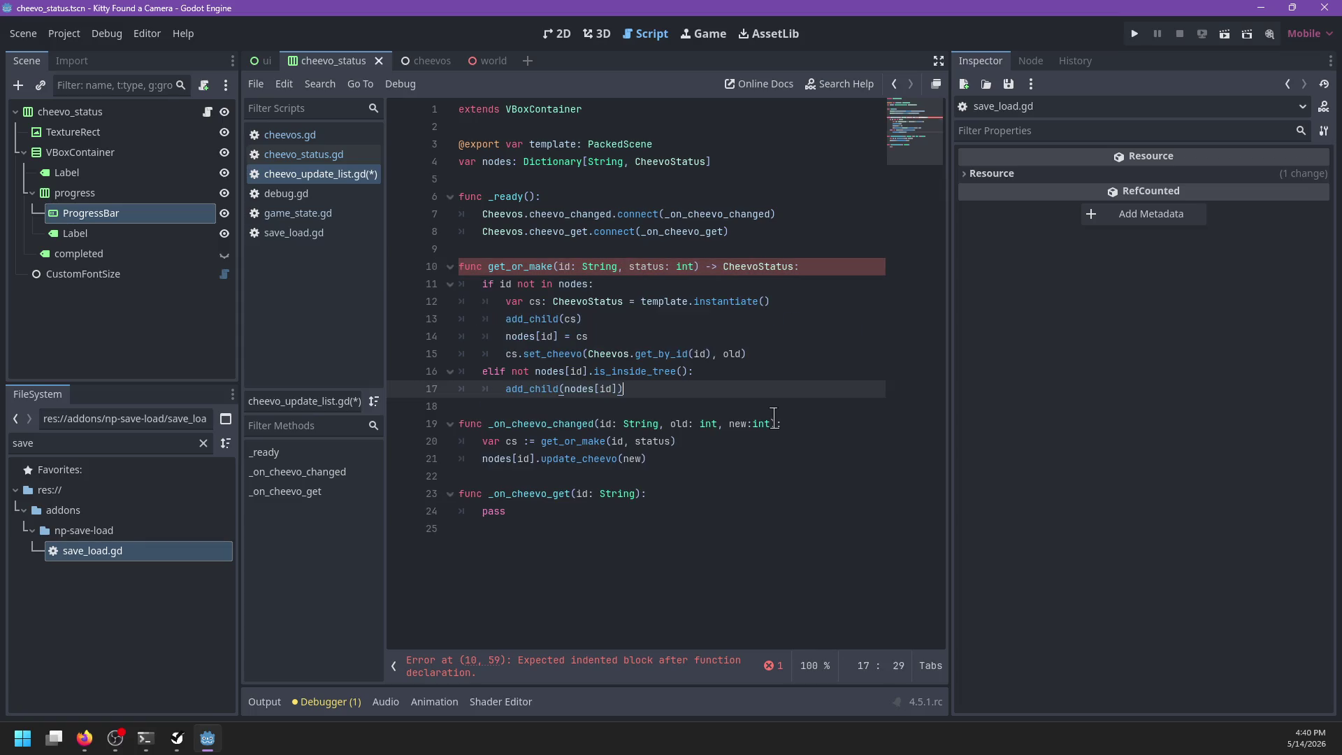
Step: Use status instead of old in the set_cheevo call and end get_or_make with return nodes[id]
{"action": "double_click", "coordinate": [647, 266]}
{"action": "key", "text": "ctrl+c"}
{"action": "double_click", "coordinate": [735, 354]}
{"action": "key", "text": "ctrl+v"}
{"action": "left_click", "coordinate": [684, 387]}
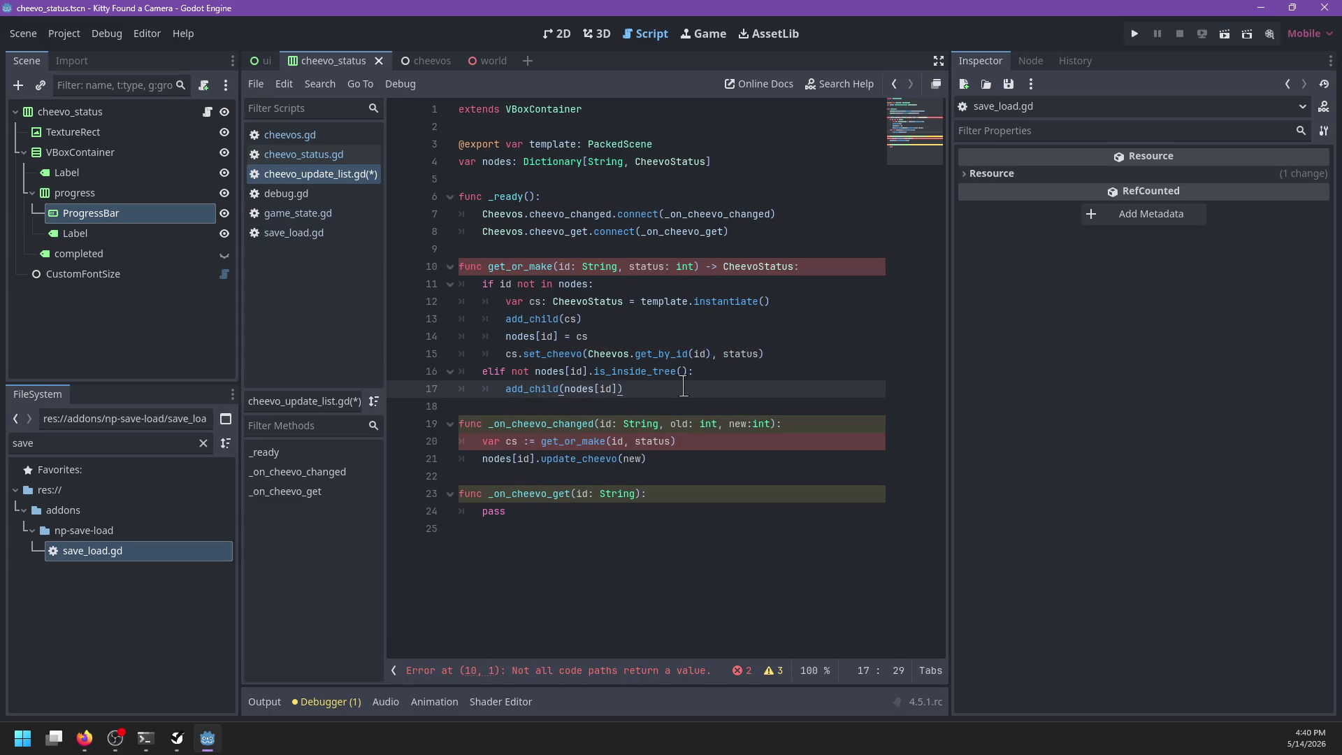
{"action": "key", "text": "Return"}
{"action": "type", "text": "return nodes[id"}
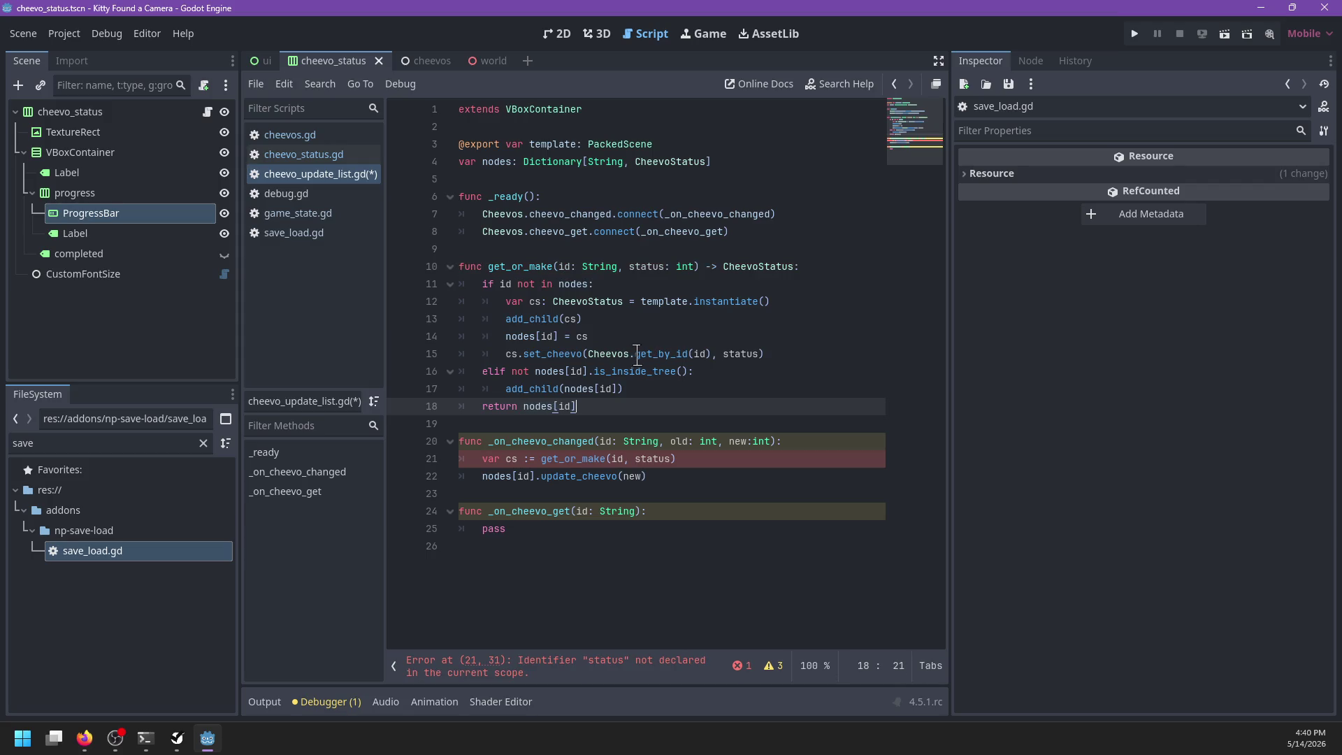
{"action": "left_click", "coordinate": [622, 332]}
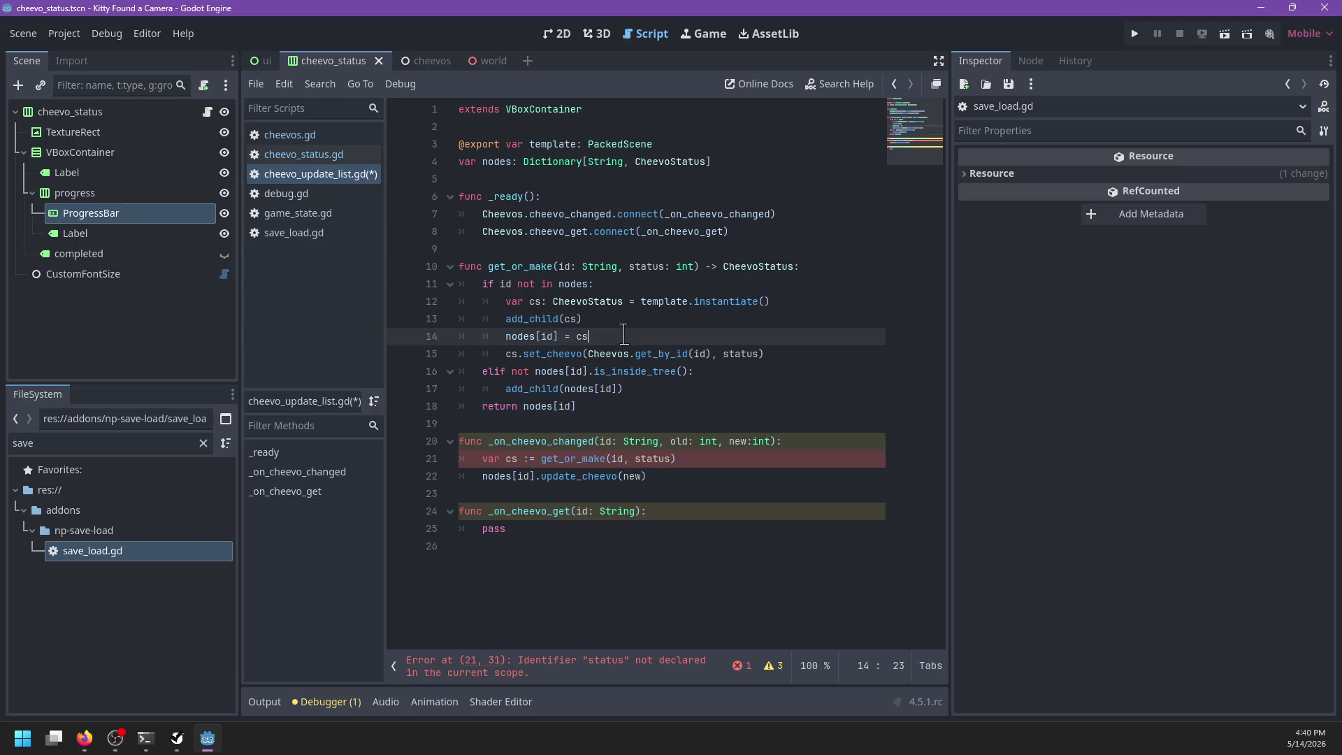
{"action": "left_click", "coordinate": [781, 345]}
{"action": "key", "text": "Return"}
{"action": "type", "text": "return"}
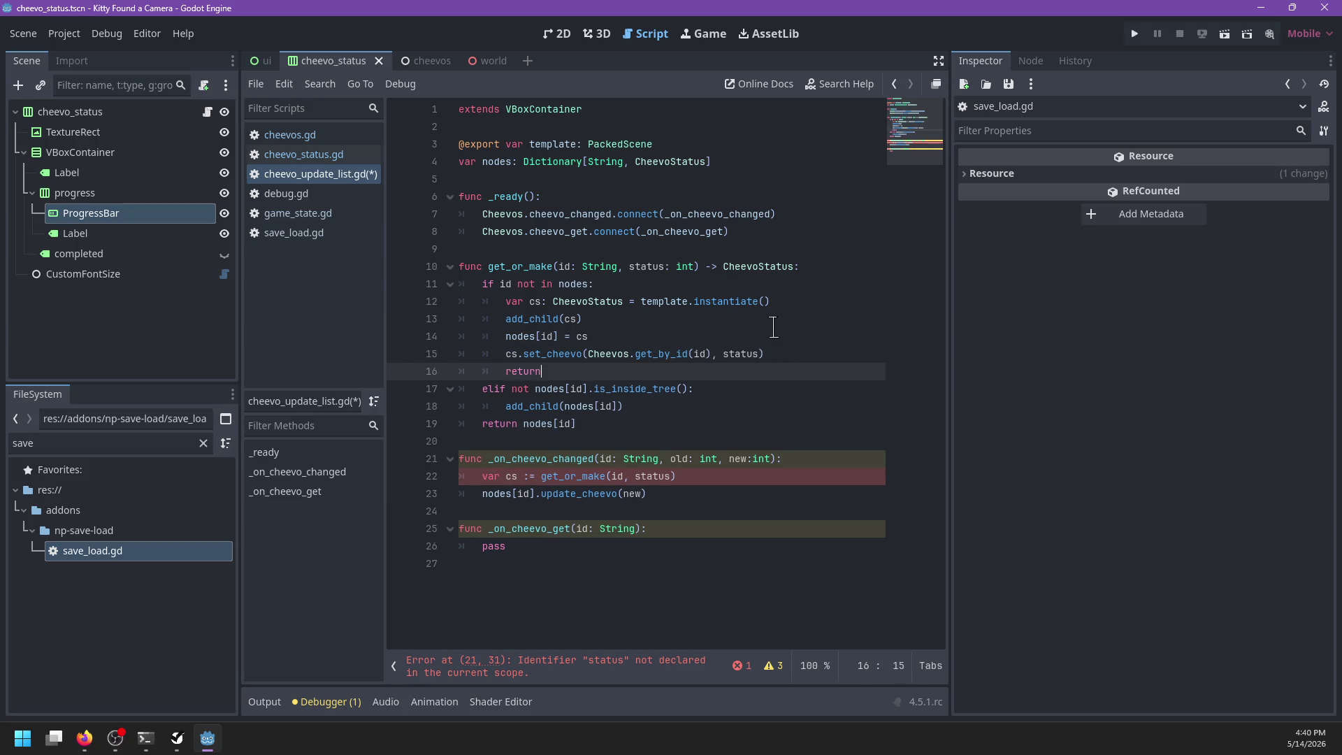
{"action": "key", "text": "BackSpace"}
{"action": "key", "text": "BackSpace"}
{"action": "key", "text": "BackSpace"}
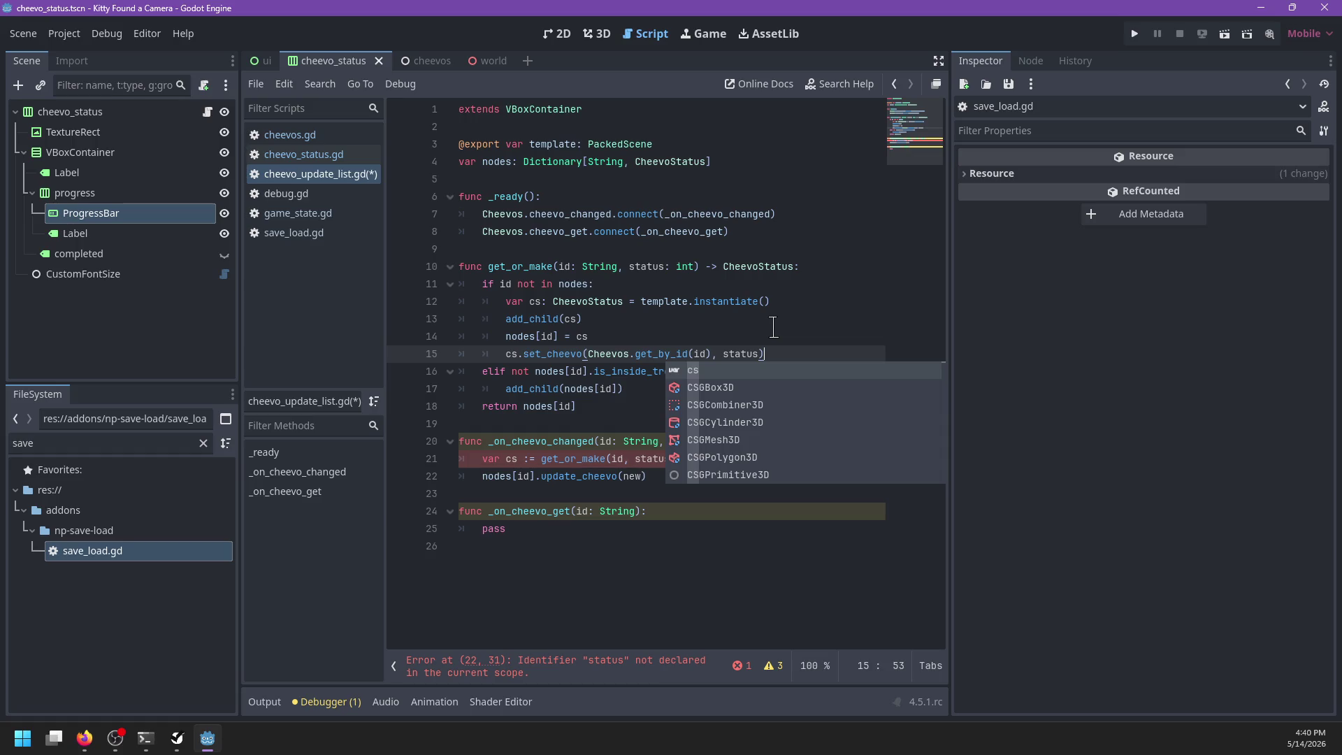
Step: Pass old to the get_or_make call, make the update line use cs, and save the script
{"action": "left_click", "coordinate": [529, 459]}
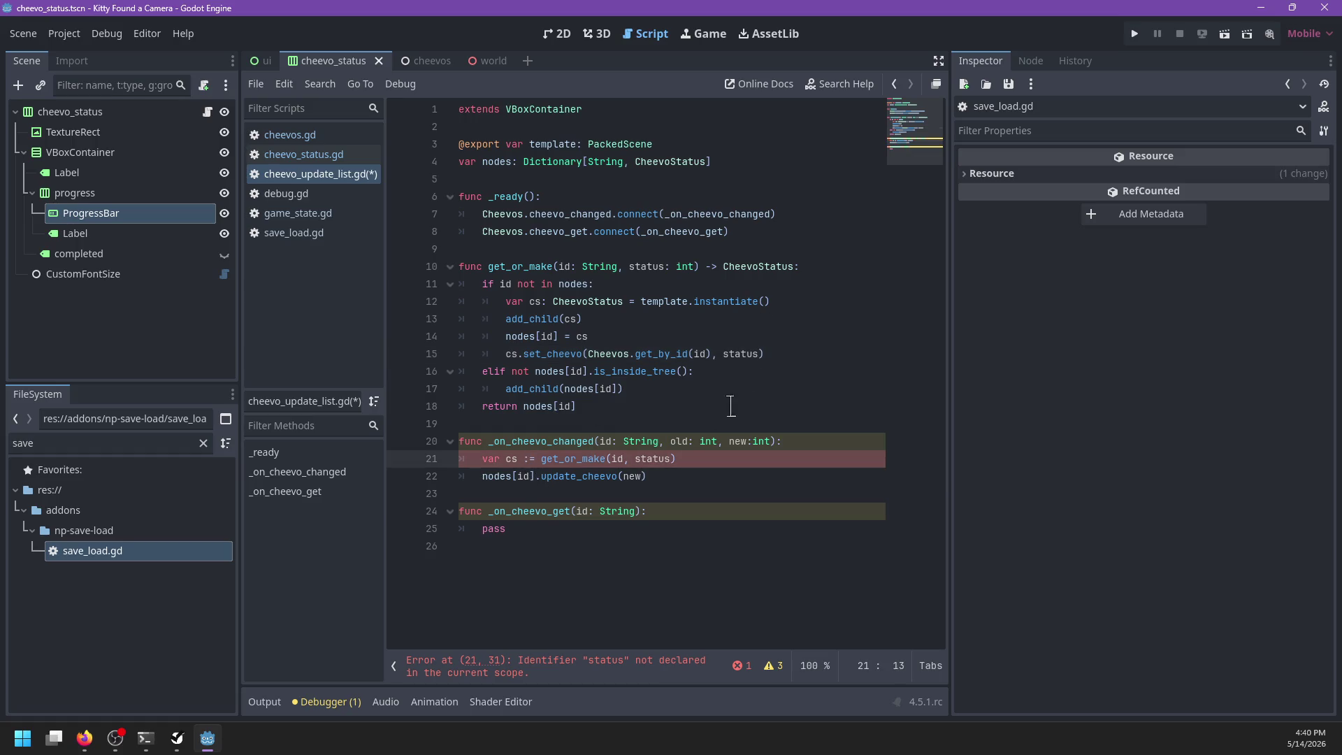
{"action": "double_click", "coordinate": [652, 459]}
{"action": "type", "text": "old"}
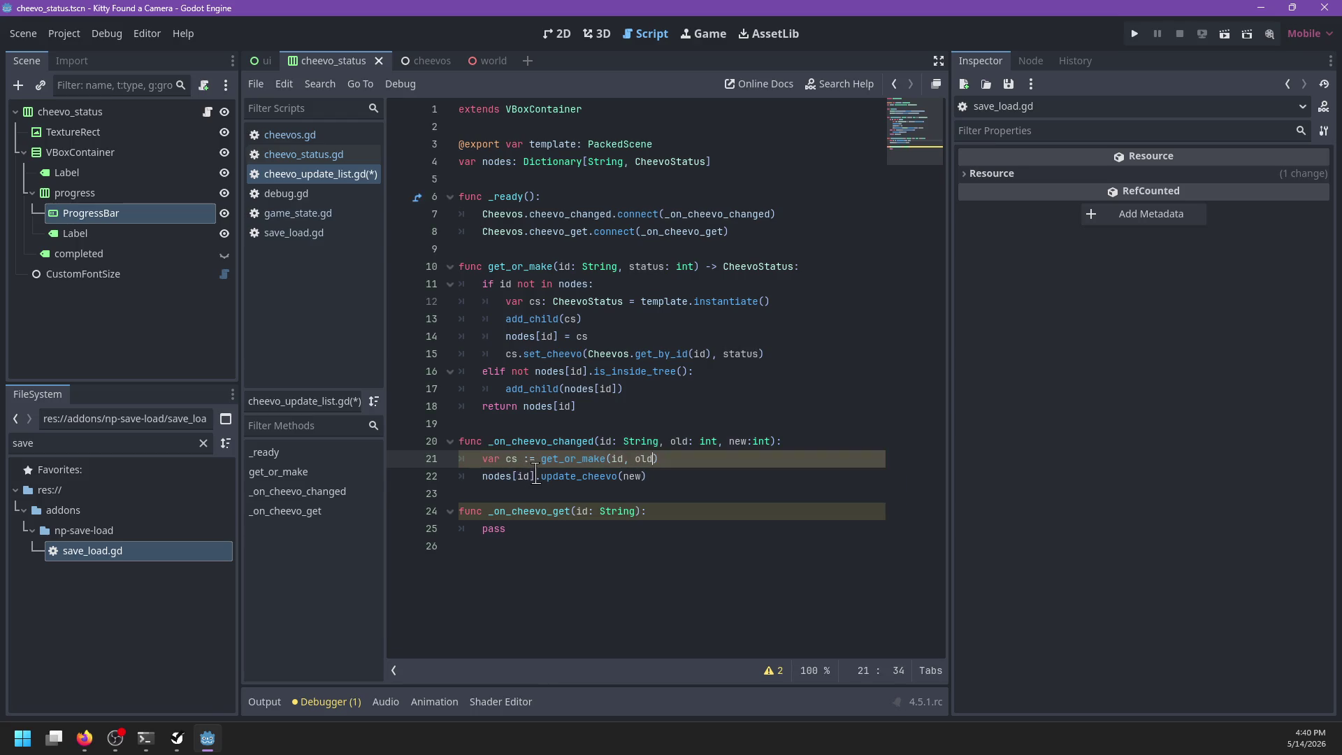
{"action": "left_click_drag", "start_coordinate": [527, 476], "coordinate": [482, 477]}
{"action": "type", "text": "cs"}
{"action": "left_click", "coordinate": [683, 476]}
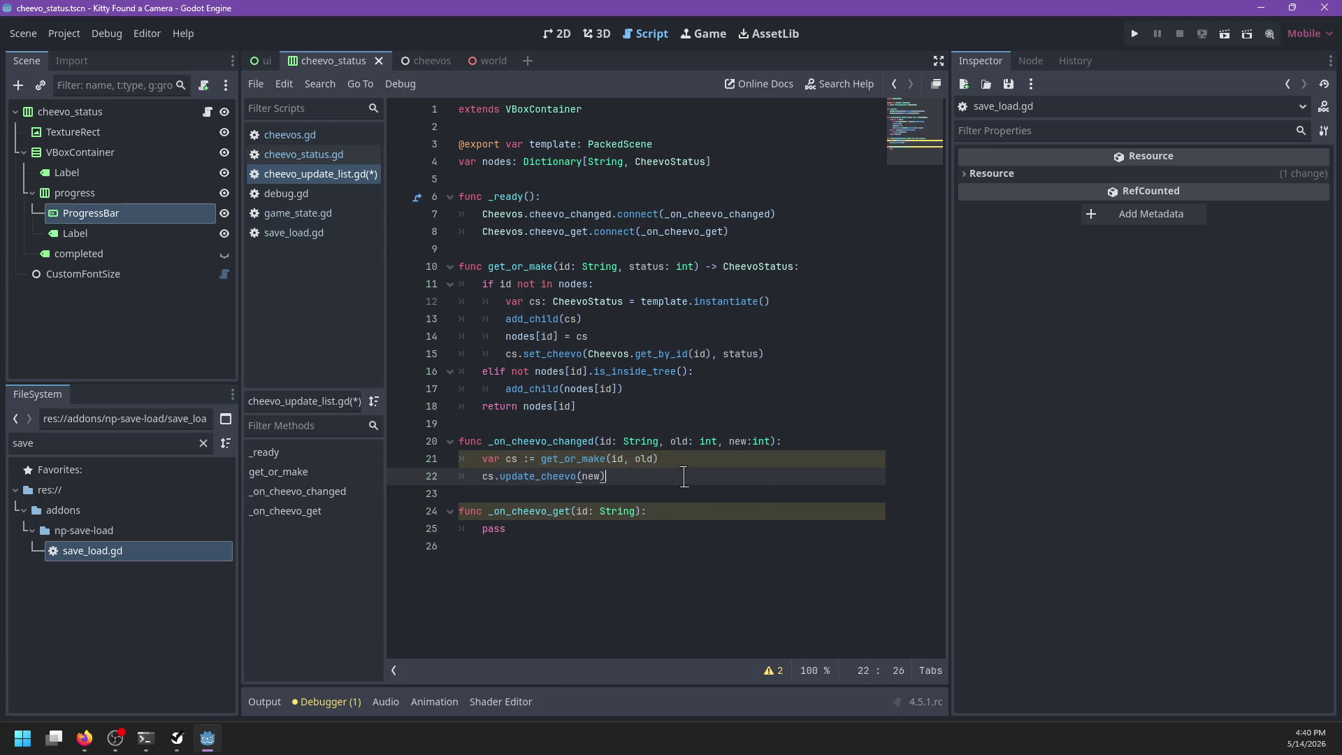
{"action": "key", "text": "ctrl+s"}
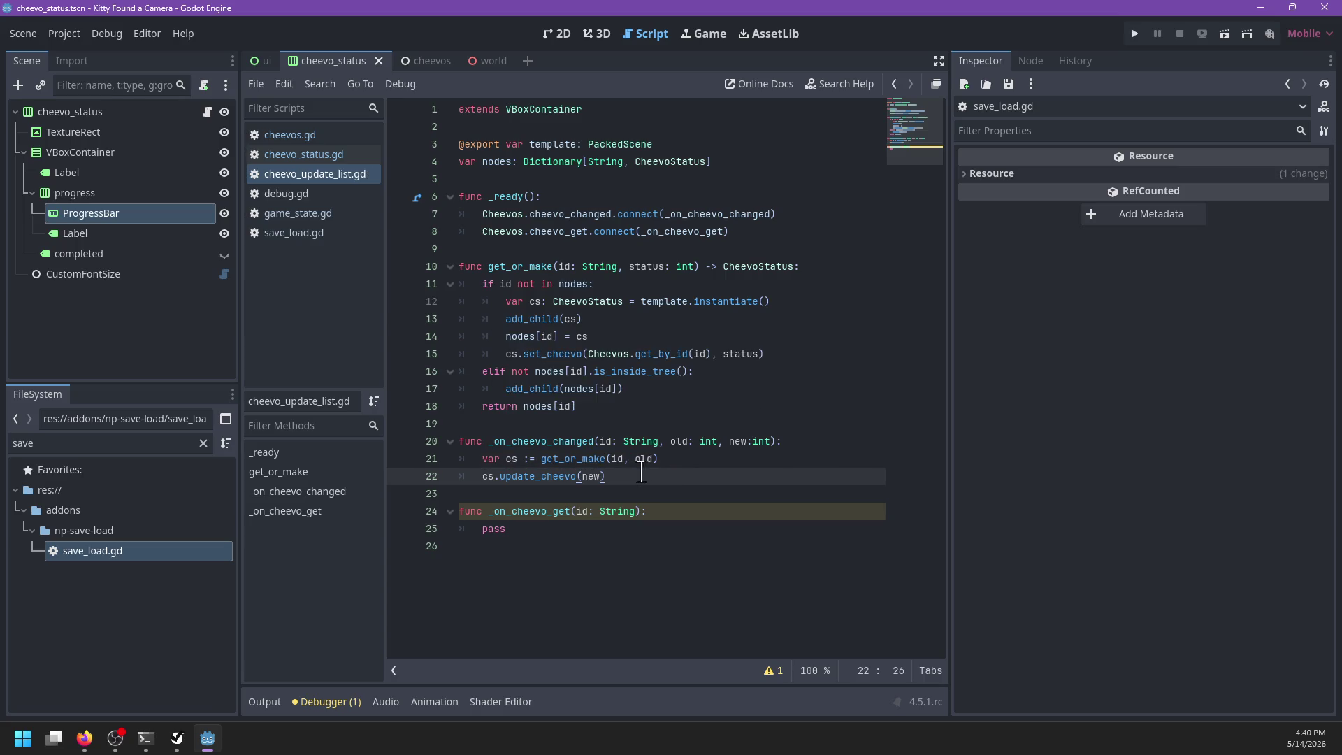
Step: Replace the pass in _on_cheevo_get with a get_or_make(id) call
{"action": "left_click", "coordinate": [587, 526]}
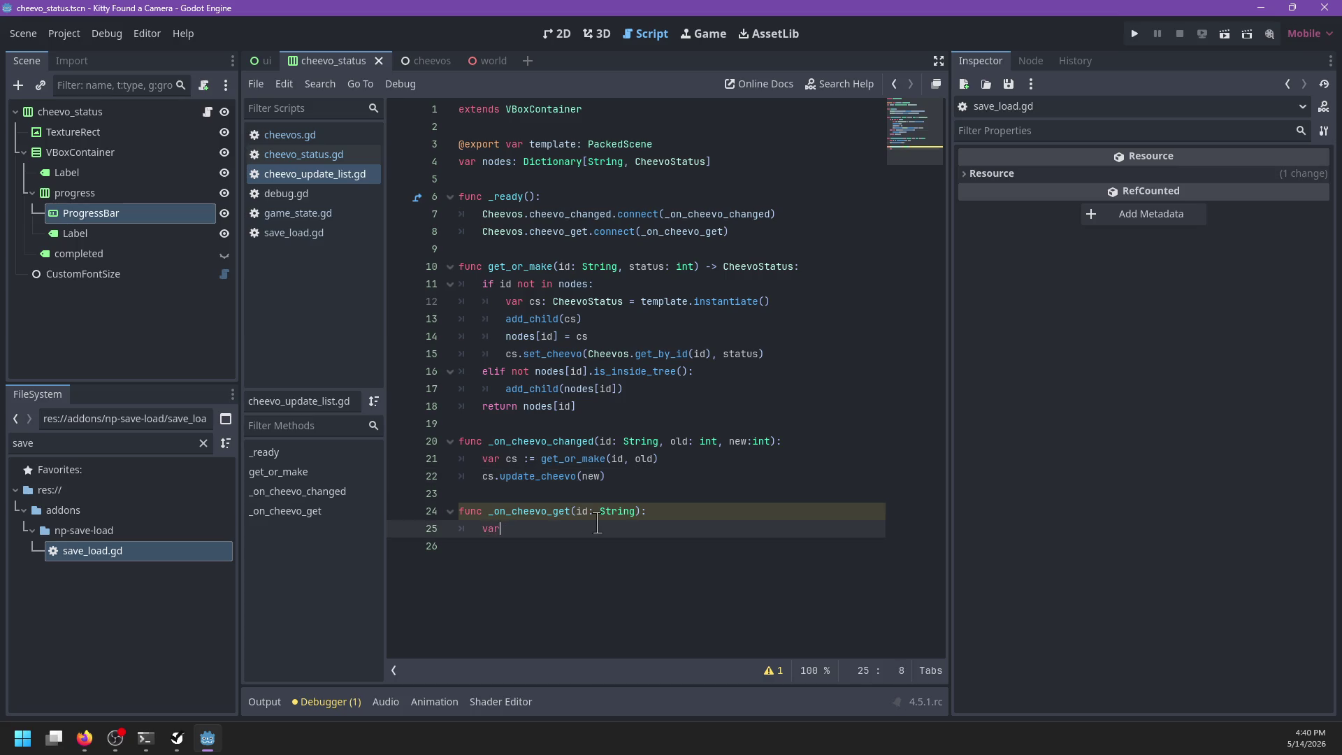
{"action": "type", "text": "var vs := get_or_make"}
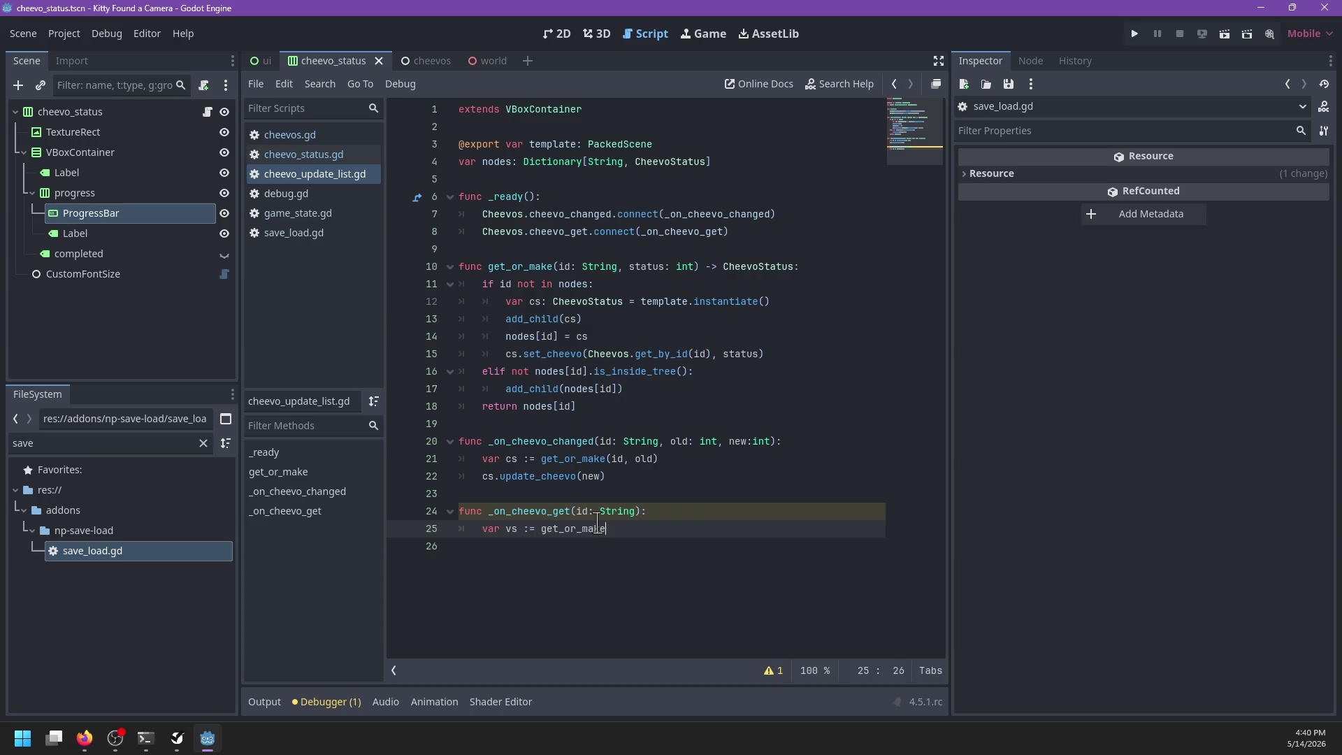
{"action": "type", "text": "(id, "}
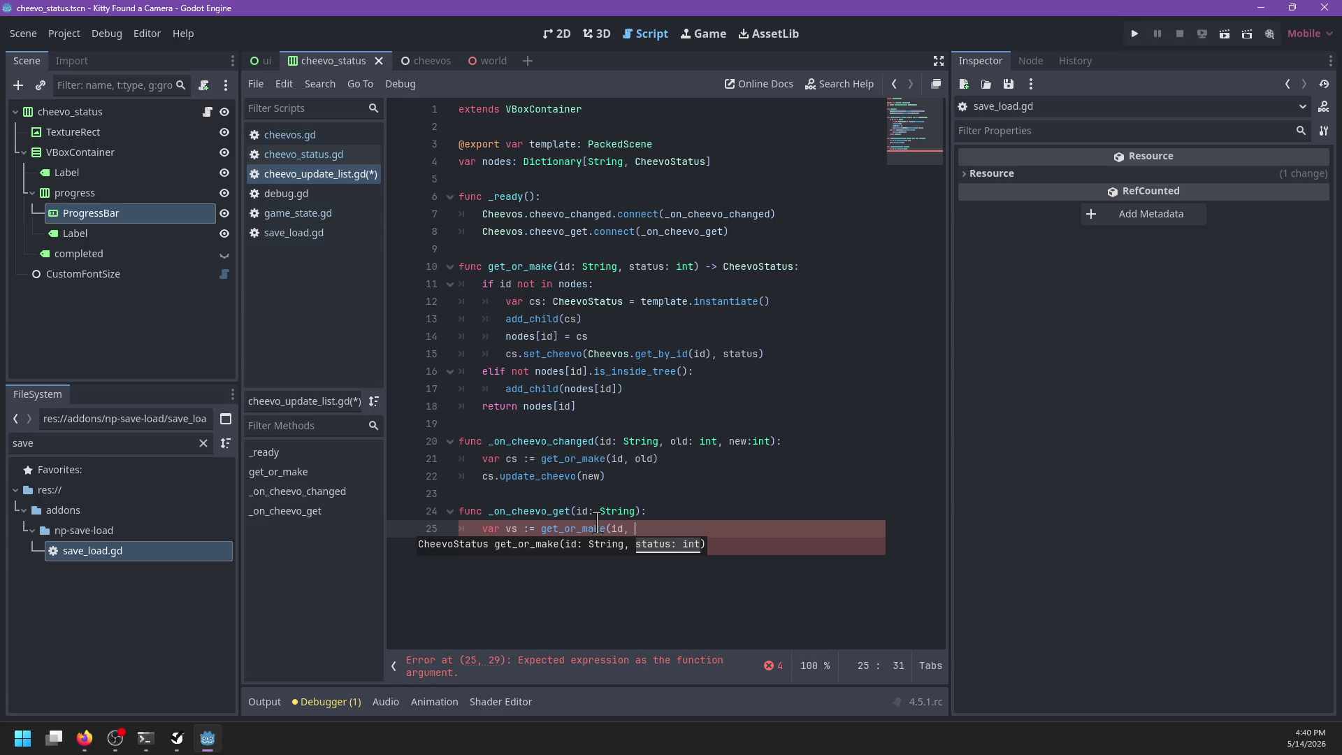
{"action": "key", "text": "BackSpace"}
{"action": "key", "text": "BackSpace"}
{"action": "type", "text": ")"}
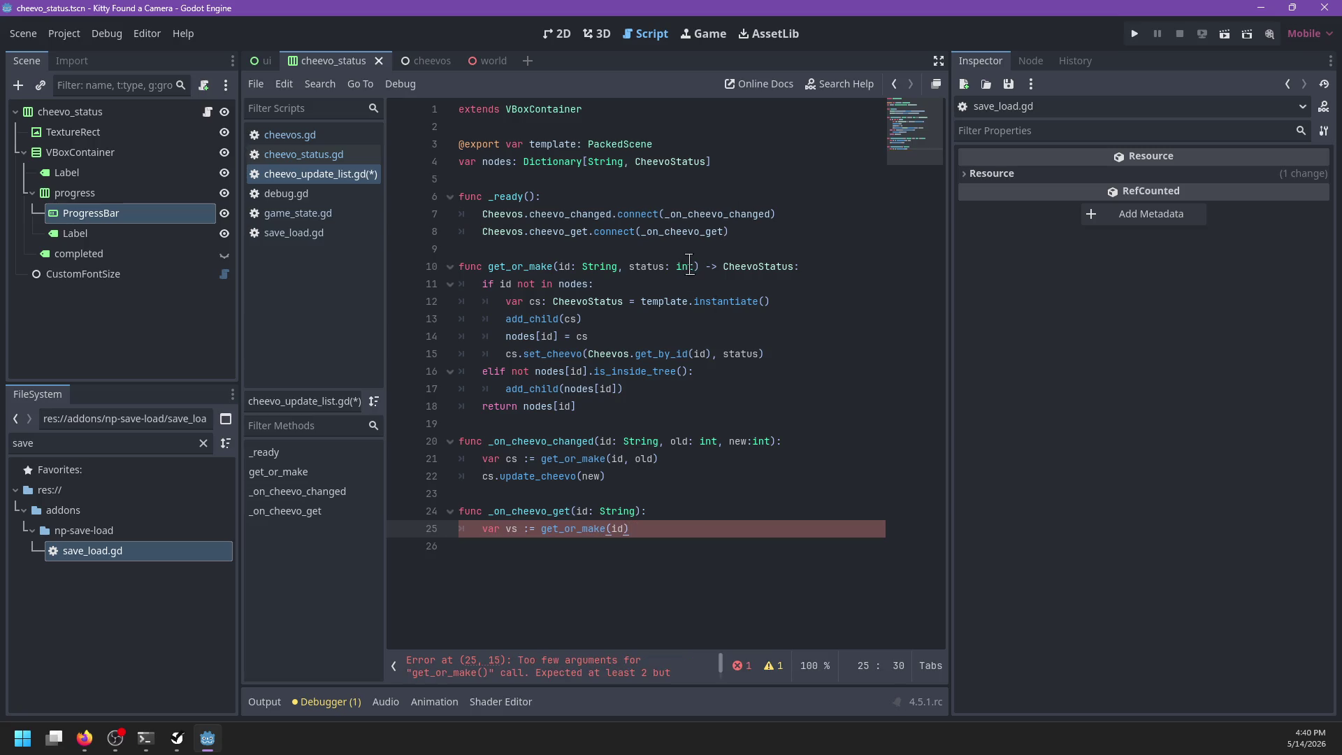
Step: Default status to = -1 in get_or_make, then go to set_cheevo's definition to do the same
{"action": "left_click", "coordinate": [694, 267]}
{"action": "type", "text": "= "}
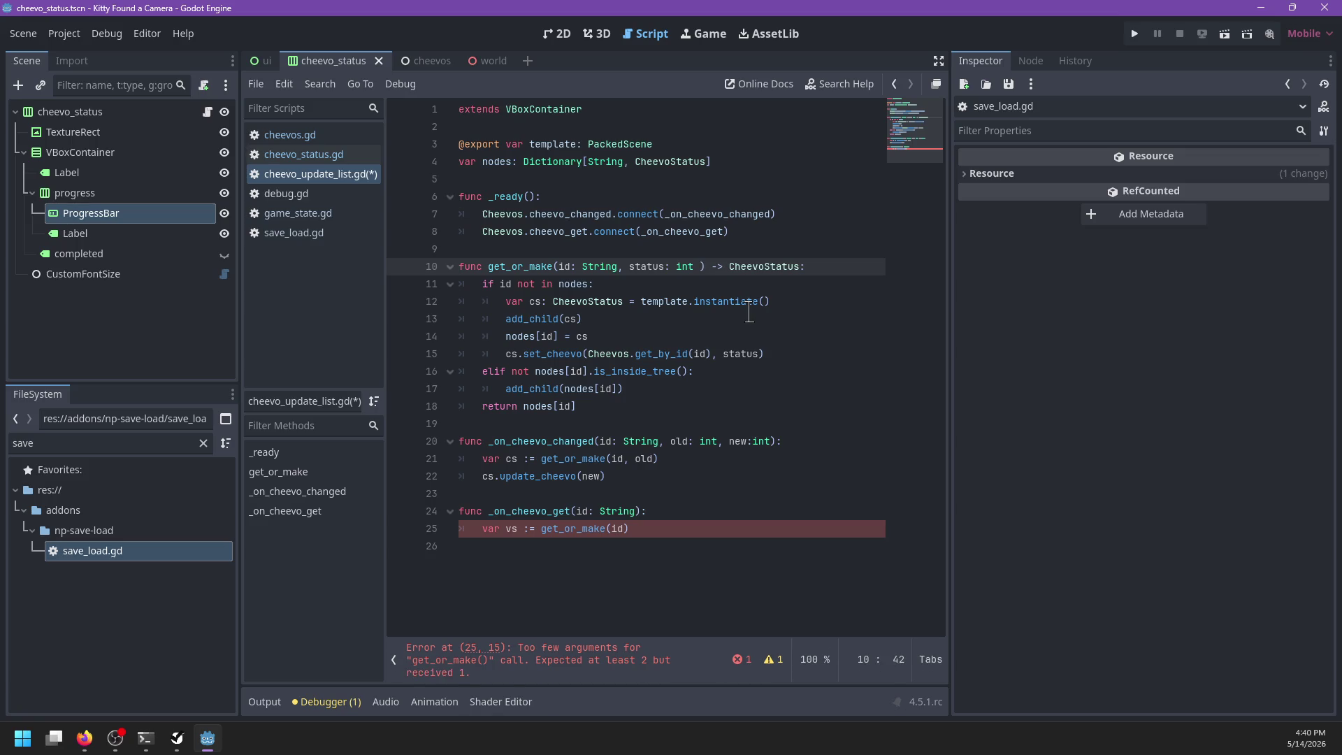
{"action": "type", "text": "-1"}
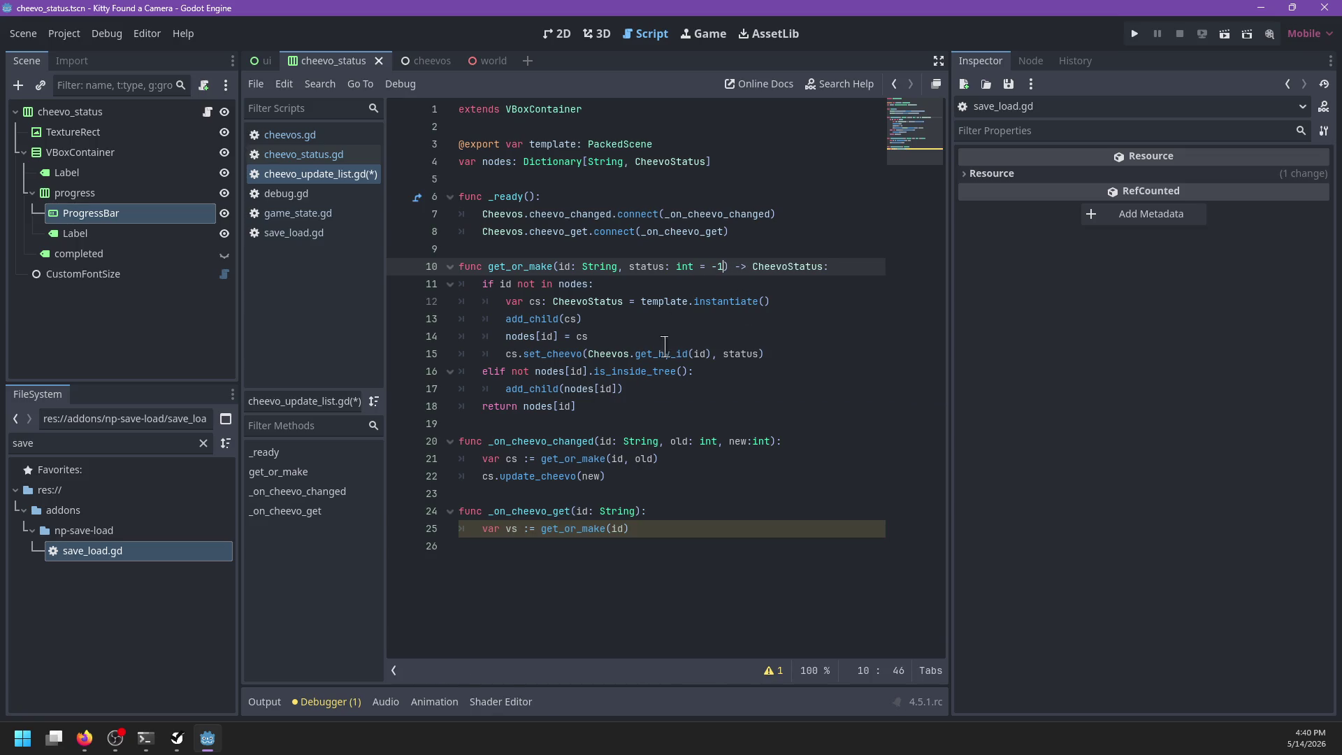
{"action": "left_click", "coordinate": [737, 352]}
{"action": "left_click", "coordinate": [552, 354], "text": "ctrl"}
{"action": "left_click", "coordinate": [724, 336]}
Step: Add an 'if status < 0' check with an else branch below bar.max_value in set_cheevo
{"action": "type", "text": "-1):"}
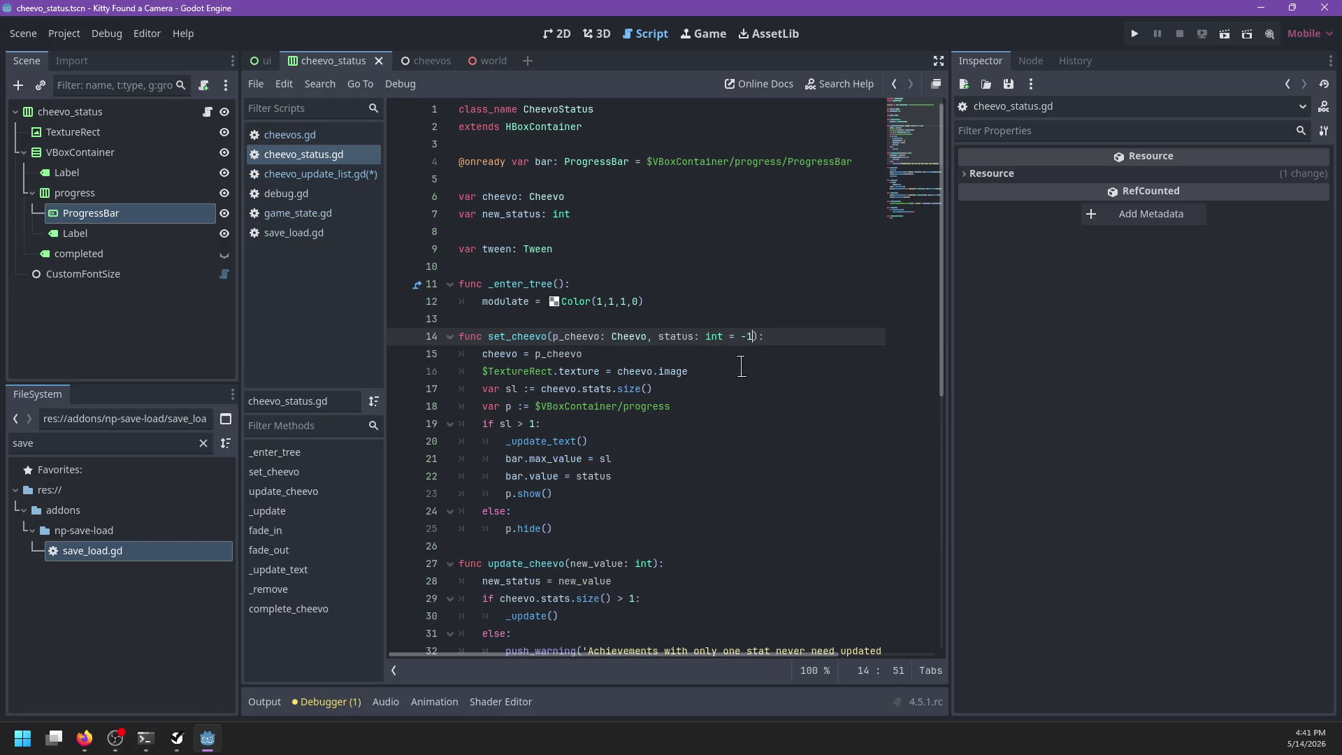
{"action": "double_click", "coordinate": [676, 337]}
{"action": "scroll", "coordinate": [632, 410], "scroll_direction": "down", "scroll_amount": 1}
{"action": "left_click", "coordinate": [631, 410]}
{"action": "key", "text": "Return"}
{"action": "type", "text": "if status < 0:"}
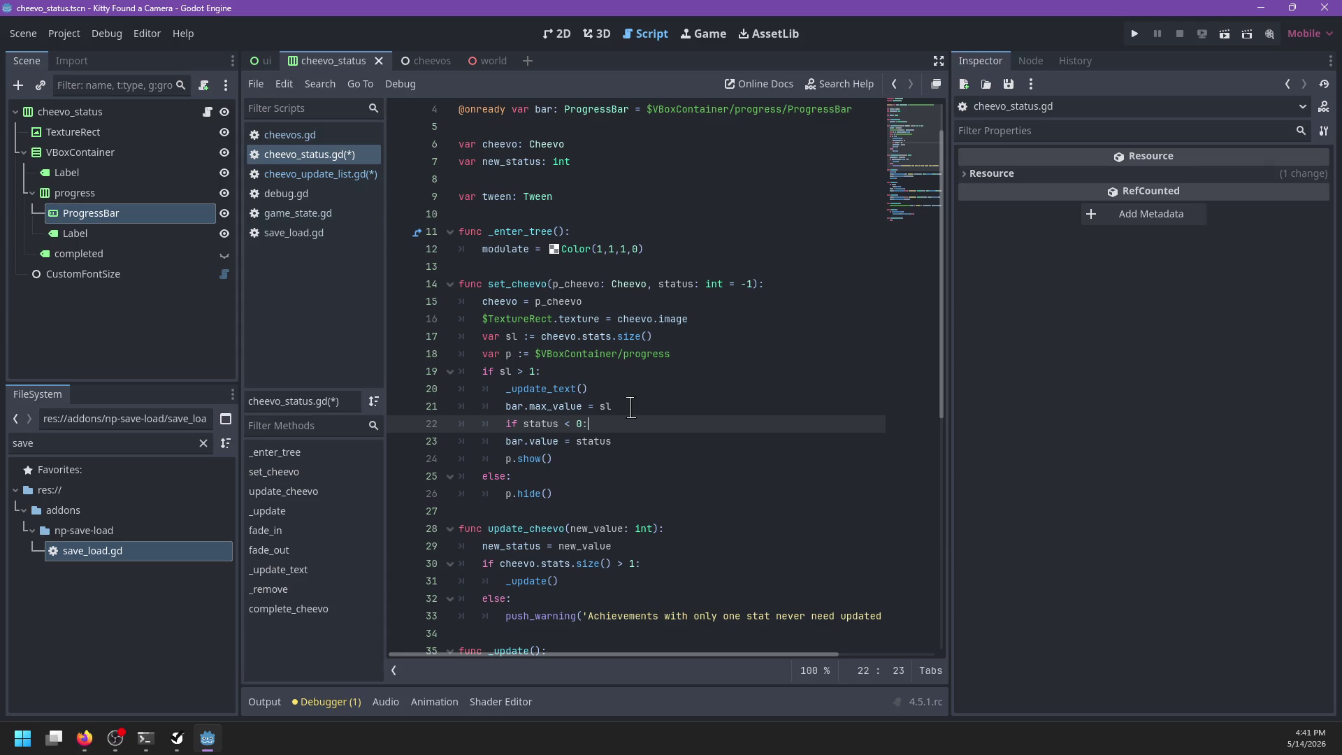
{"action": "key", "text": "Return"}
{"action": "type", "text": "status = 0"}
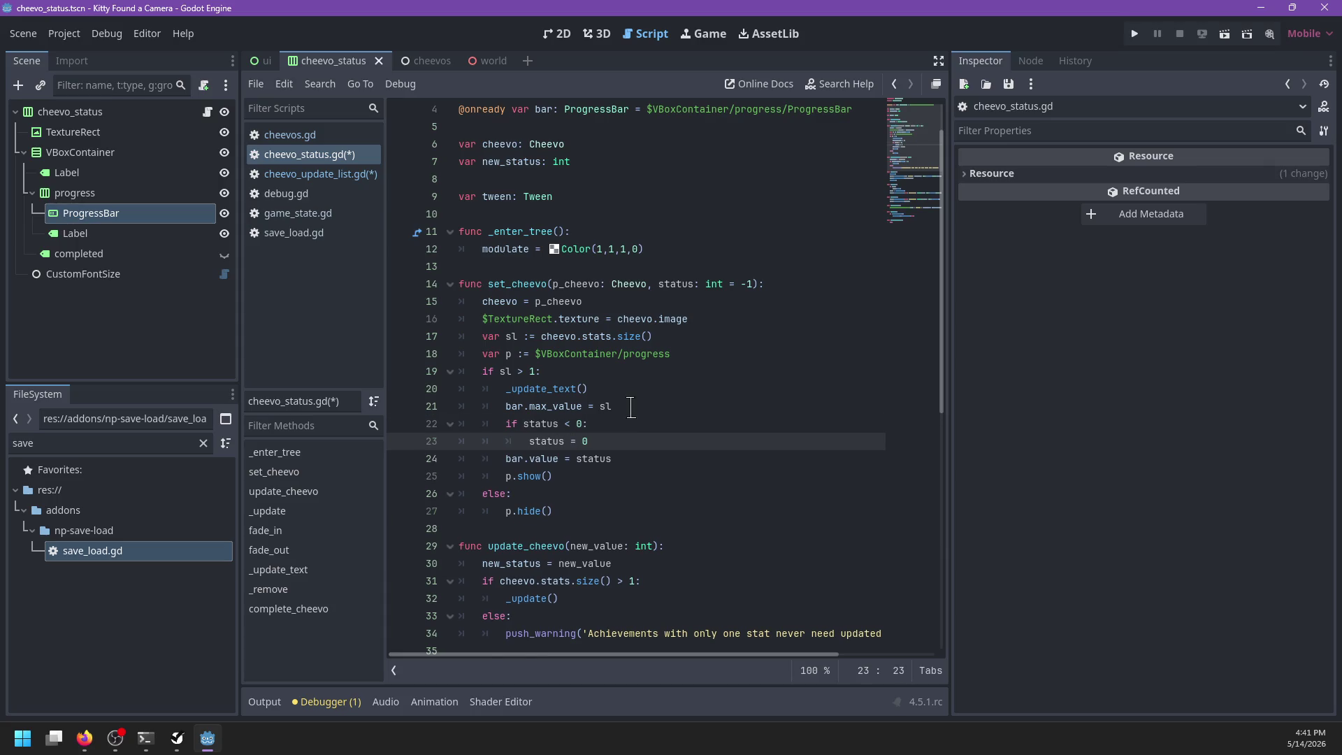
{"action": "key", "text": "Return"}
Step: Make the branches set bar.value to 0 or status, save, and return to cheevo_update_list.gd
{"action": "key", "text": "Down"}
{"action": "key", "text": "Home"}
{"action": "key", "text": "Tab"}
{"action": "key", "text": "Up"}
{"action": "key", "text": "Up"}
{"action": "key", "text": "ctrl+BackSpace"}
{"action": "type", "text": "bar.value"}
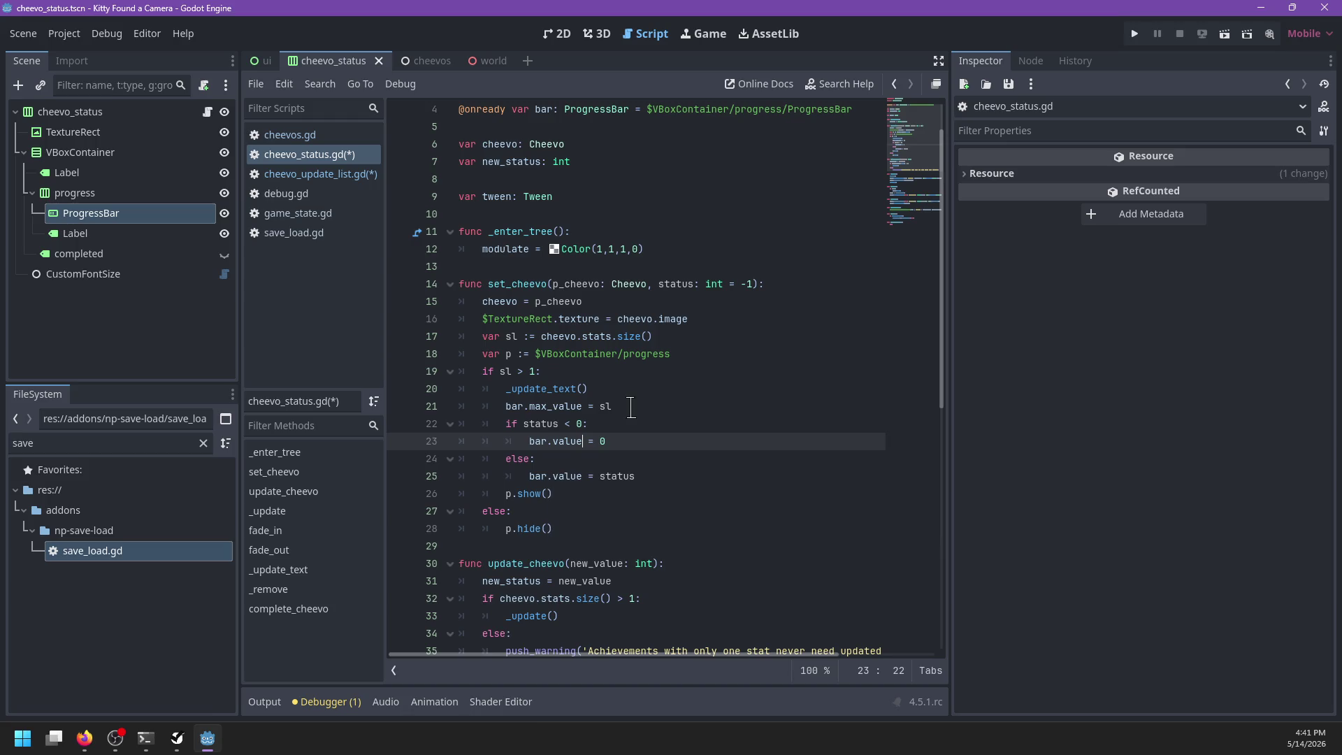
{"action": "key", "text": "ctrl+s"}
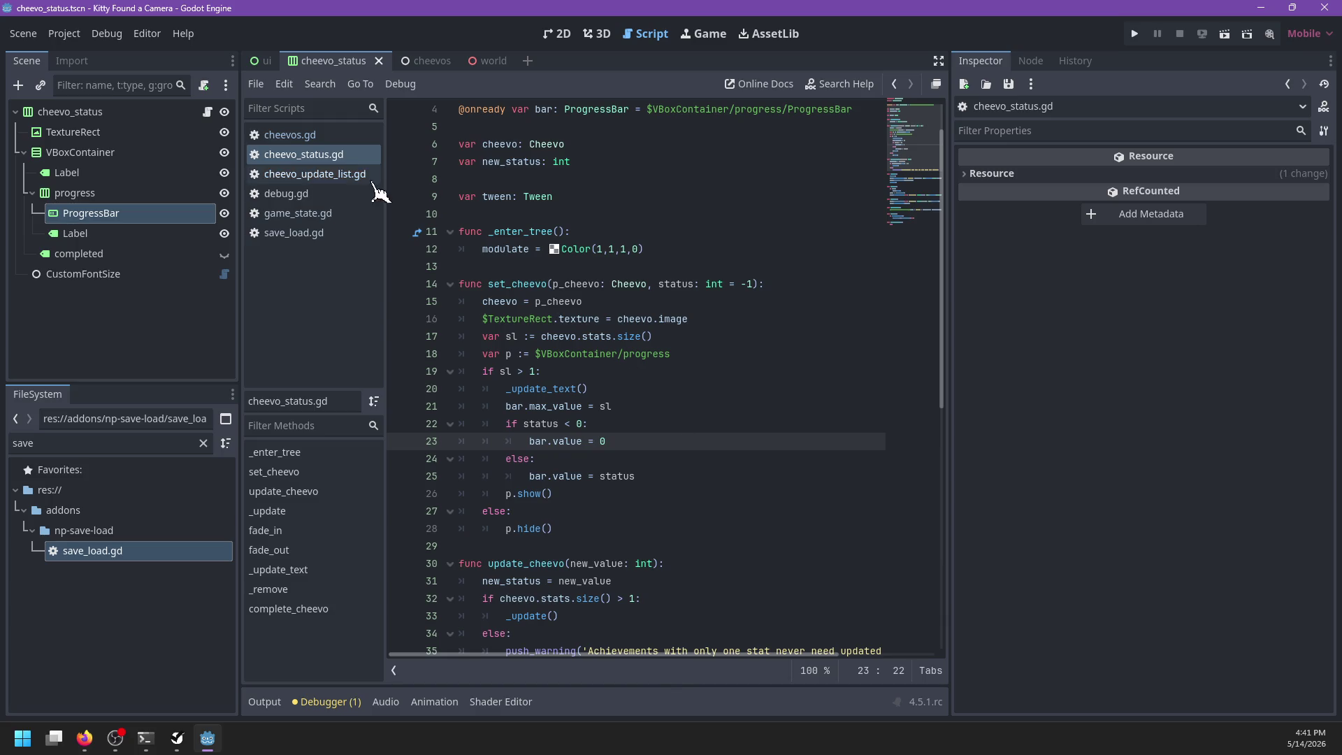
{"action": "left_click", "coordinate": [336, 174]}
Step: Call .complete_cheevo() on the result of get_or_make(id) in cheevo_update_list.gd
{"action": "left_click", "coordinate": [592, 544]}
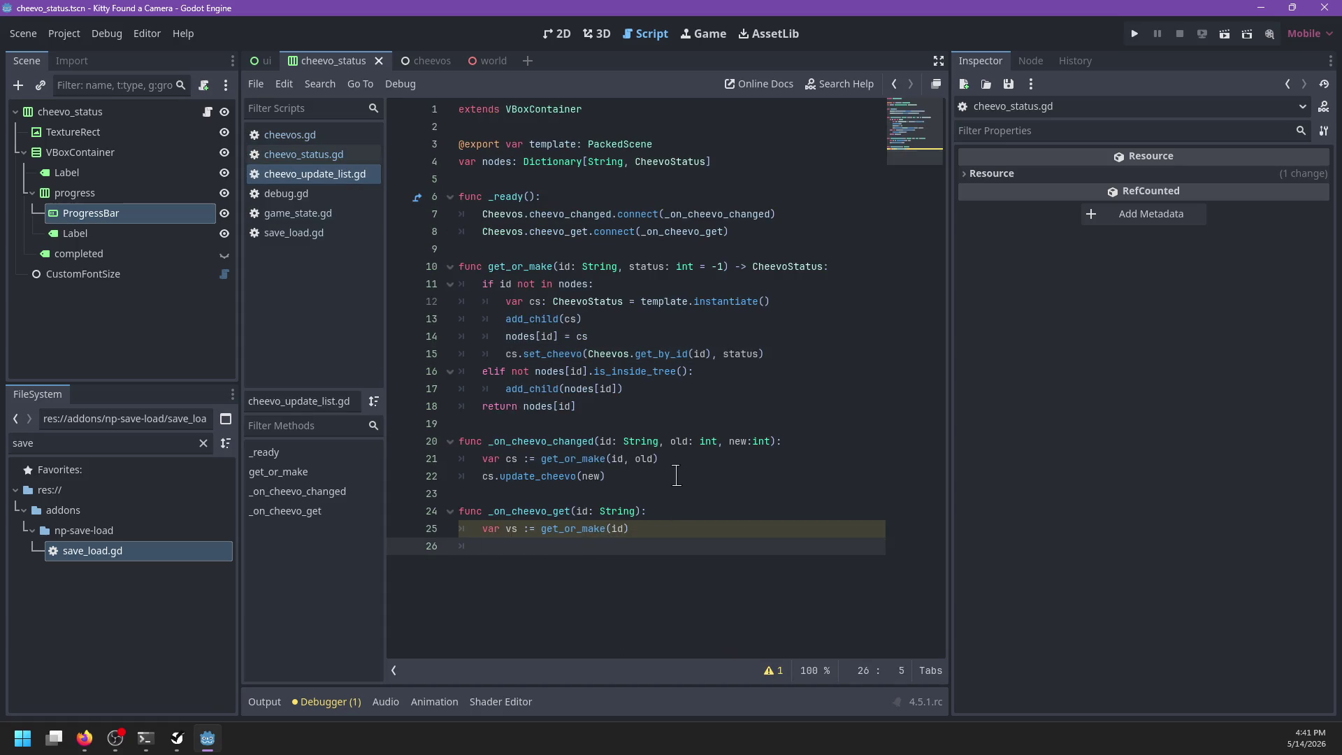
{"action": "type", "text": "cs.complete_cheevo"}
{"action": "type", "text": "("}
{"action": "left_click", "coordinate": [512, 529]}
{"action": "type", "text": "c"}
{"action": "key", "text": "BackSpace"}
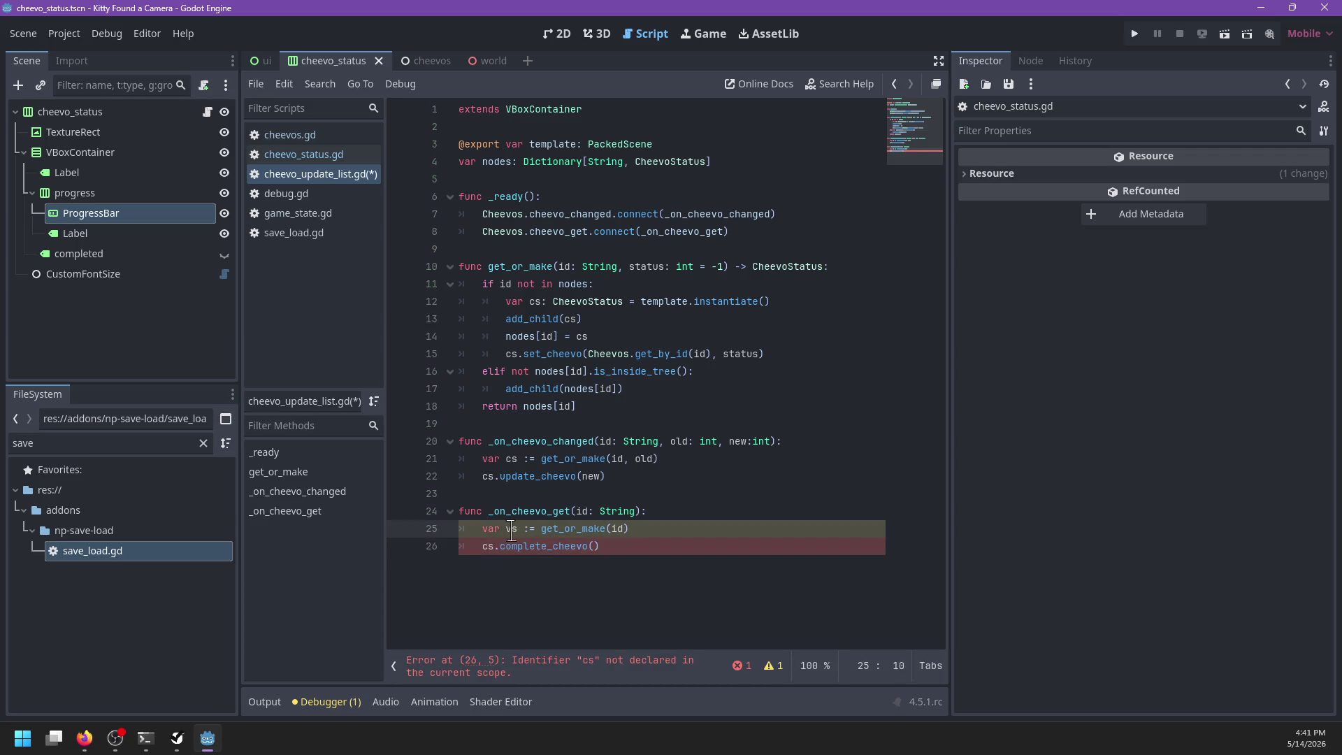
Step: Replace complete_cheevo's placeholder pass with 'if cheevo.stats.size() > 1:'
{"action": "left_click", "coordinate": [547, 546], "text": "ctrl"}
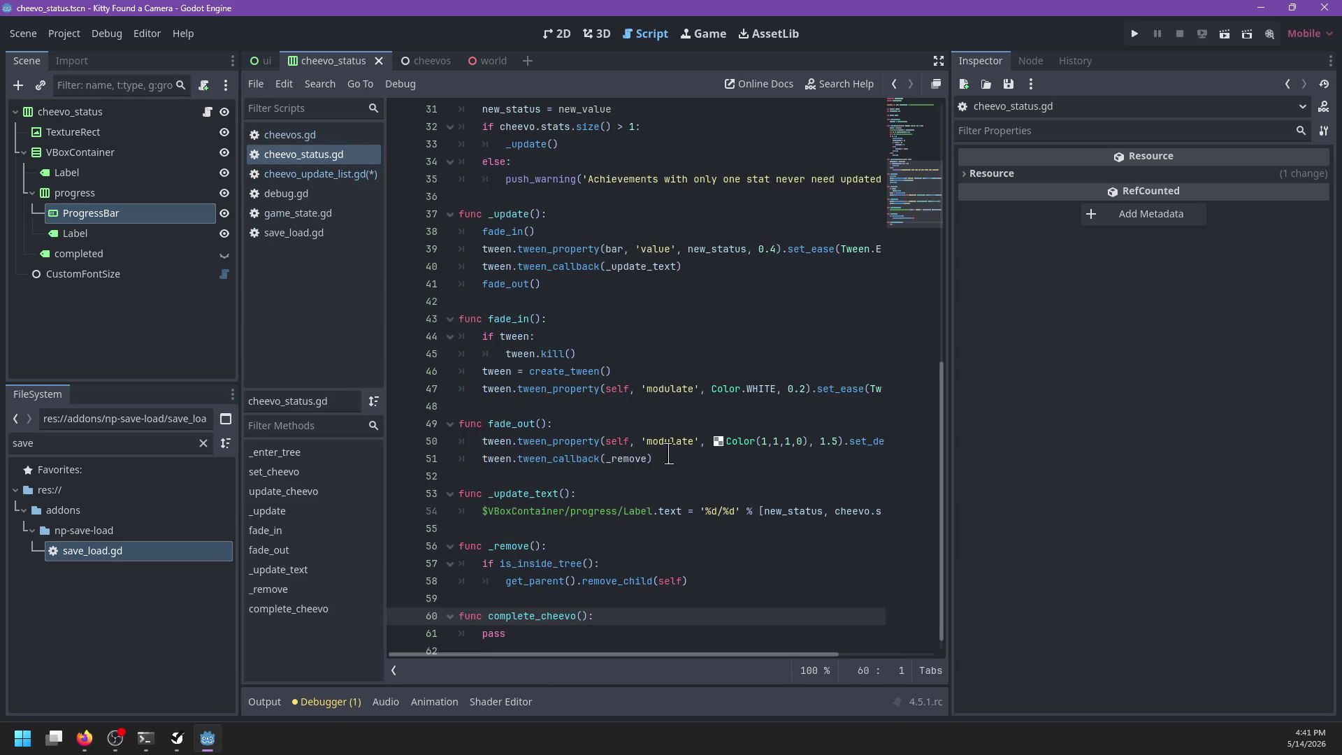
{"action": "double_click", "coordinate": [549, 616]}
{"action": "key", "text": "BackSpace"}
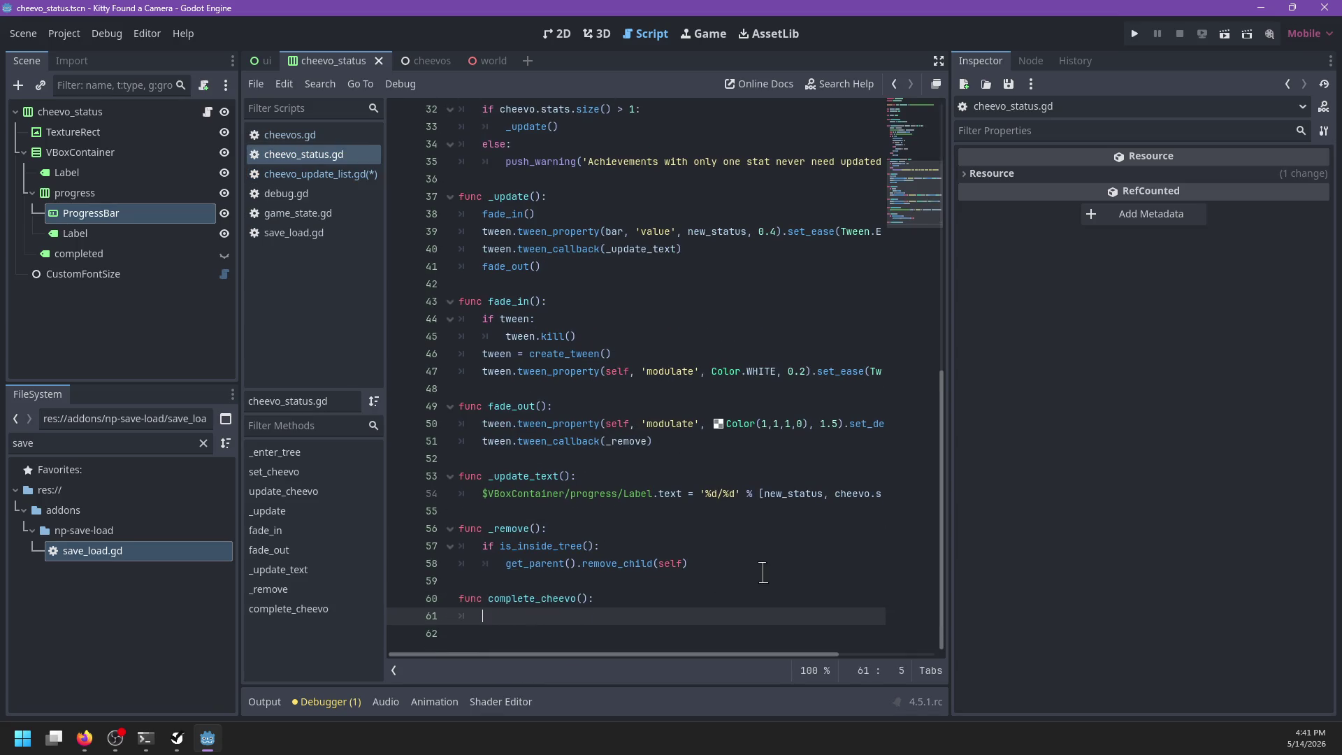
{"action": "type", "text": "fade_in()"}
{"action": "key", "text": "Return"}
{"action": "type", "text": "i"}
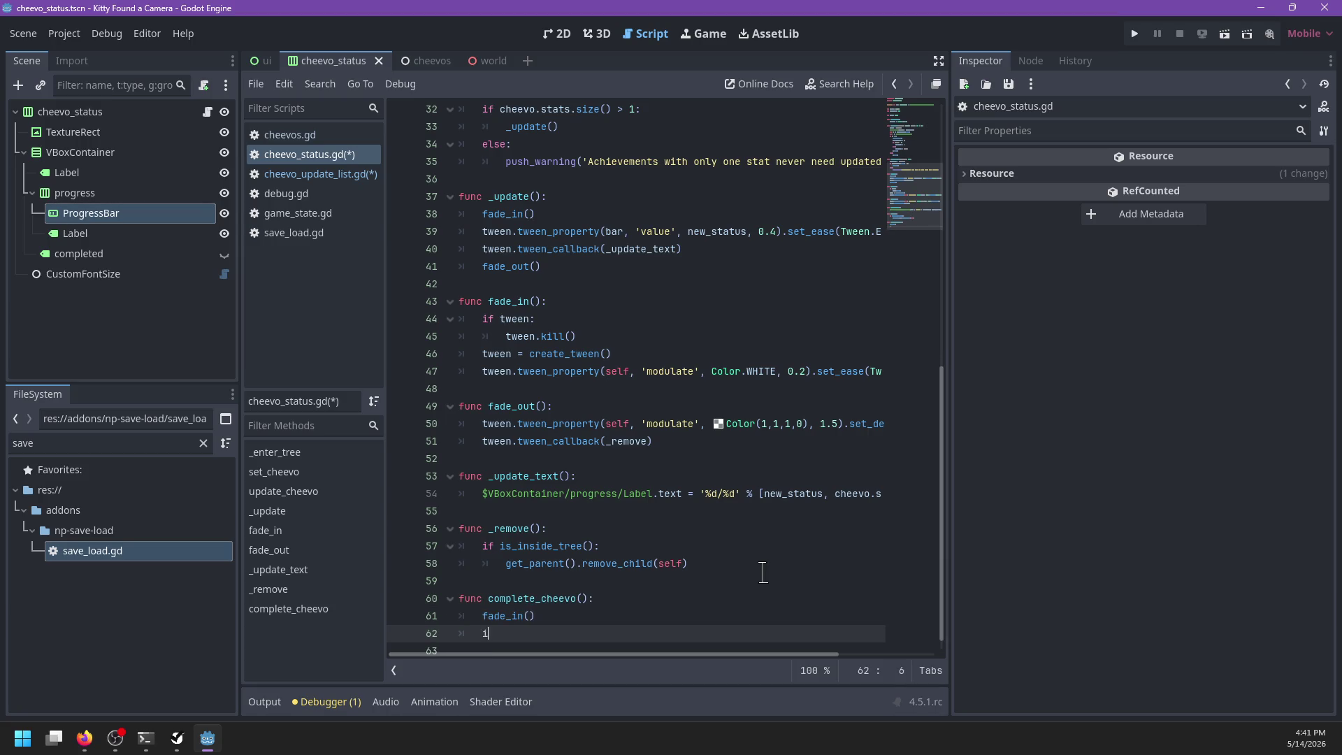
{"action": "type", "text": "f cheevo."}
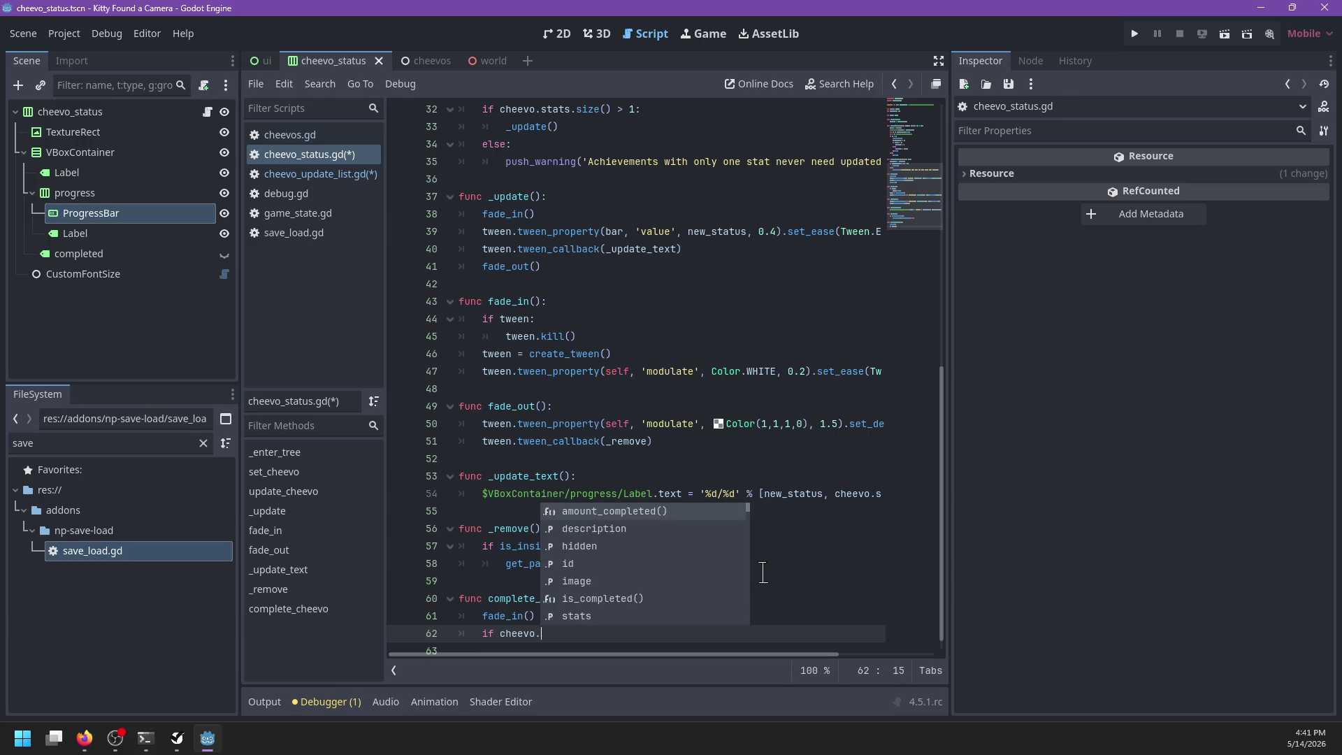
{"action": "type", "text": "stats.size()"}
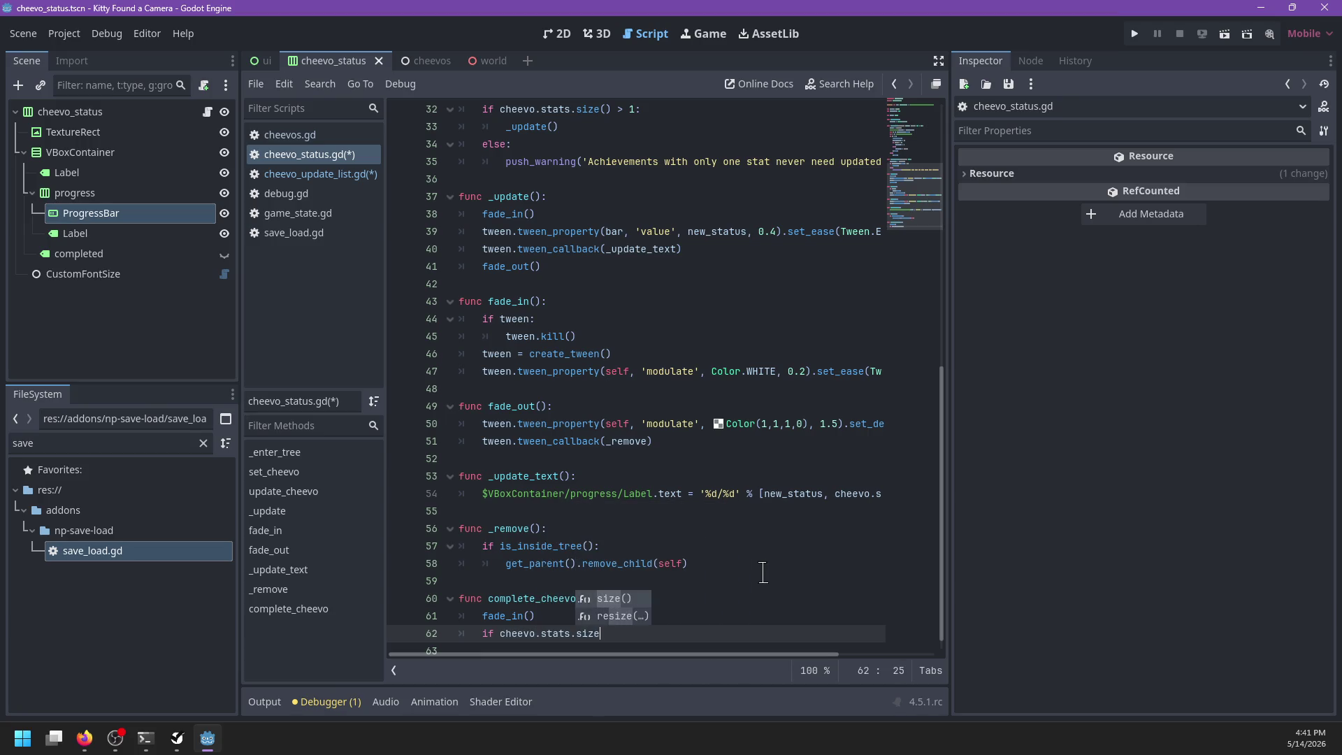
{"action": "key", "text": "Up"}
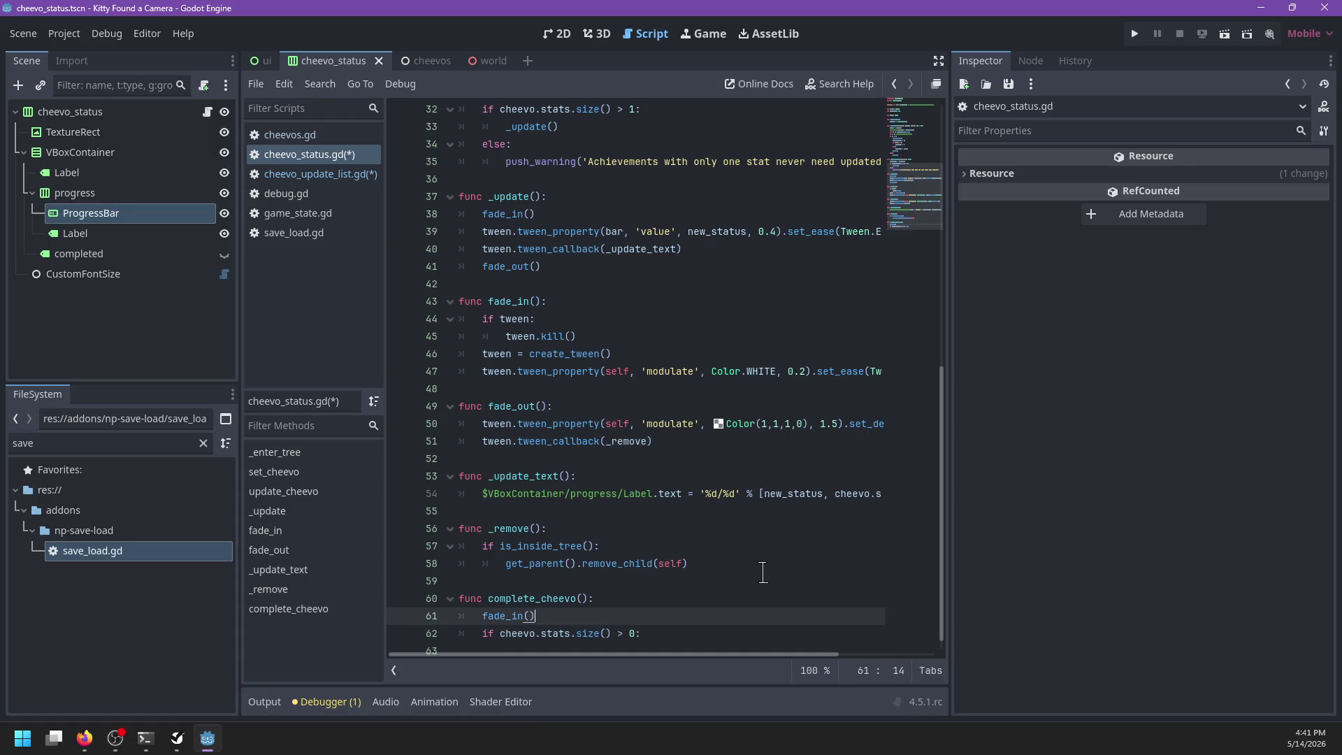
{"action": "key", "text": "Up"}
{"action": "key", "text": "Down"}
{"action": "key", "text": "ctrl+shift+k"}
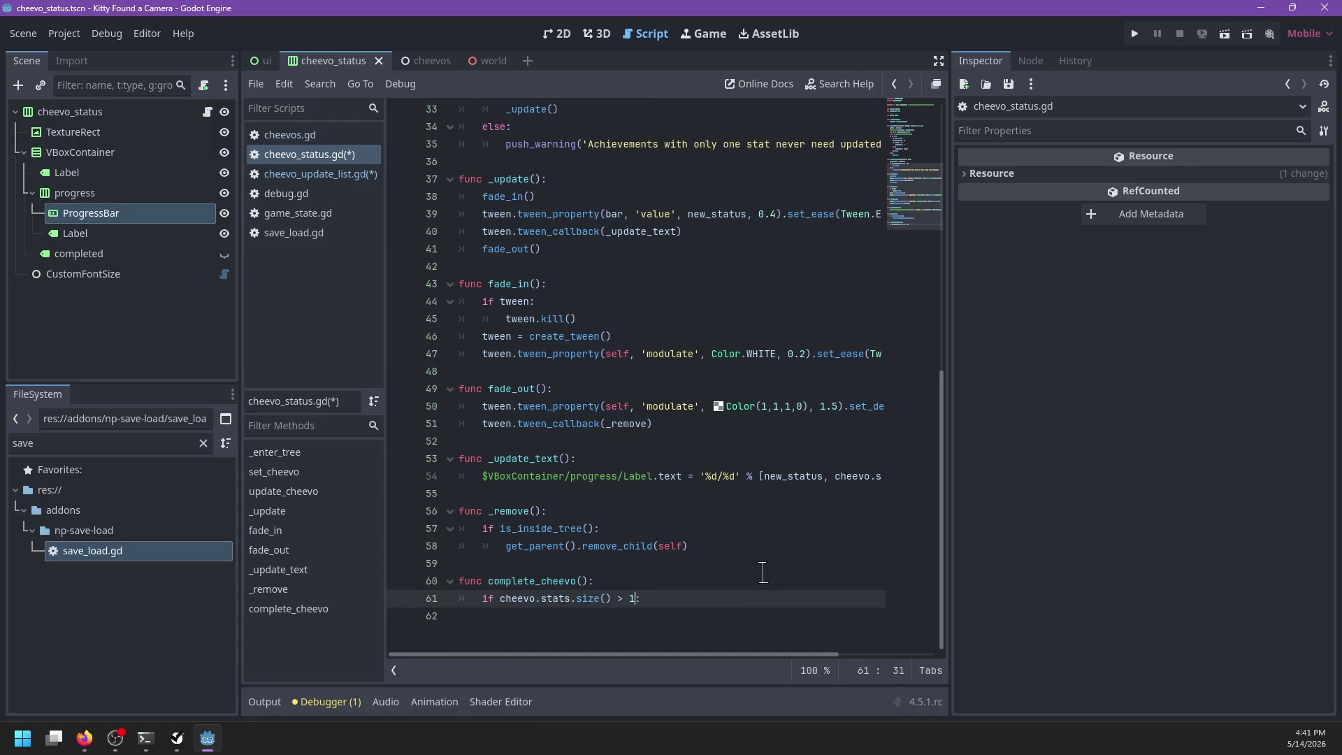
{"action": "key", "text": "Return"}
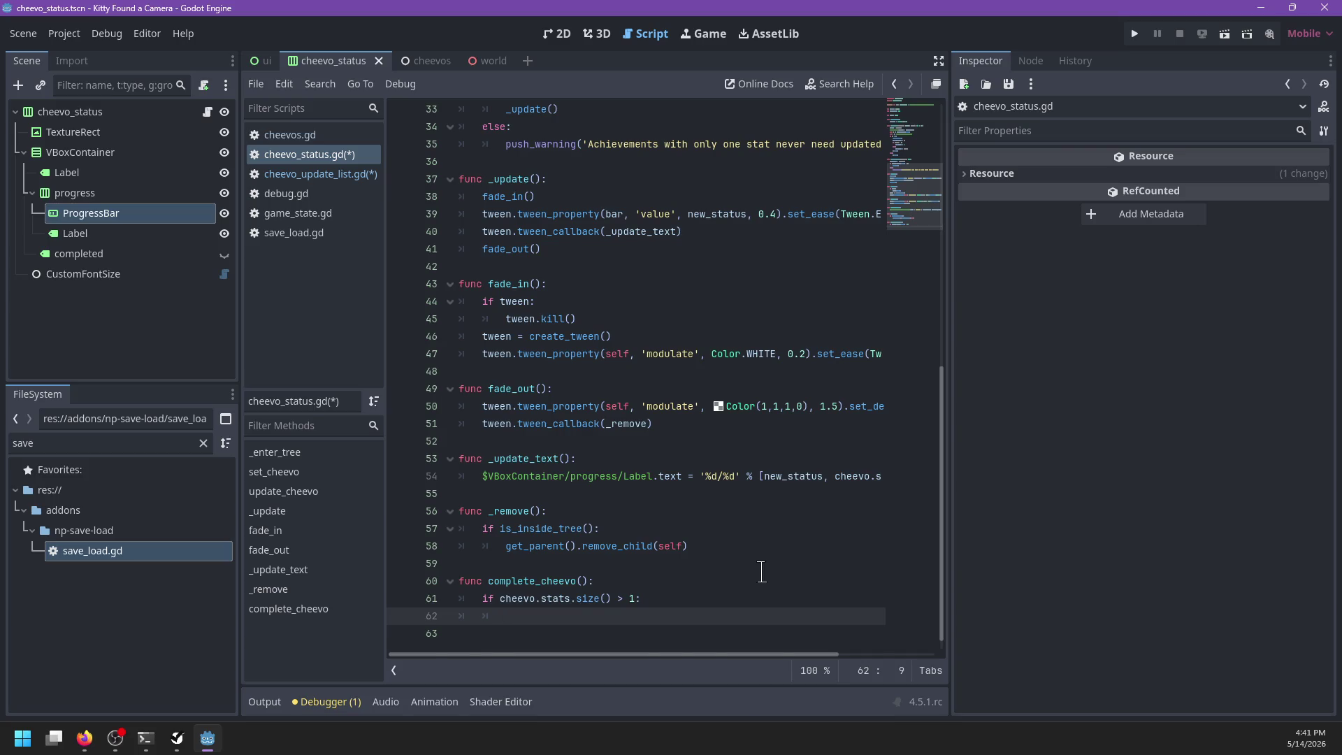
Step: Cut the bar tween line out of _update and call update_value() after fade_in instead
{"action": "scroll", "coordinate": [720, 490], "scroll_direction": "up", "scroll_amount": 6}
{"action": "scroll", "coordinate": [681, 415], "scroll_direction": "down", "scroll_amount": 4}
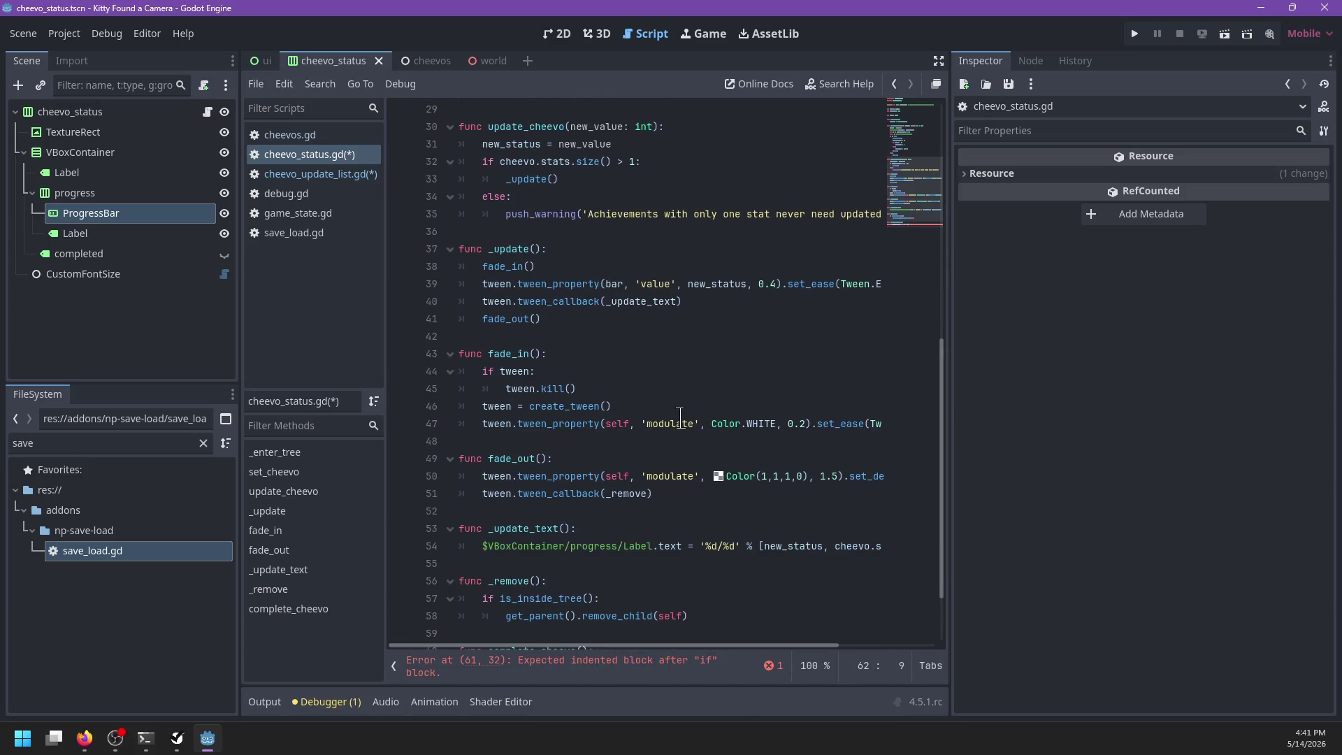
{"action": "scroll", "coordinate": [680, 415], "scroll_direction": "down", "scroll_amount": 2}
{"action": "scroll", "coordinate": [681, 418], "scroll_direction": "up", "scroll_amount": 5}
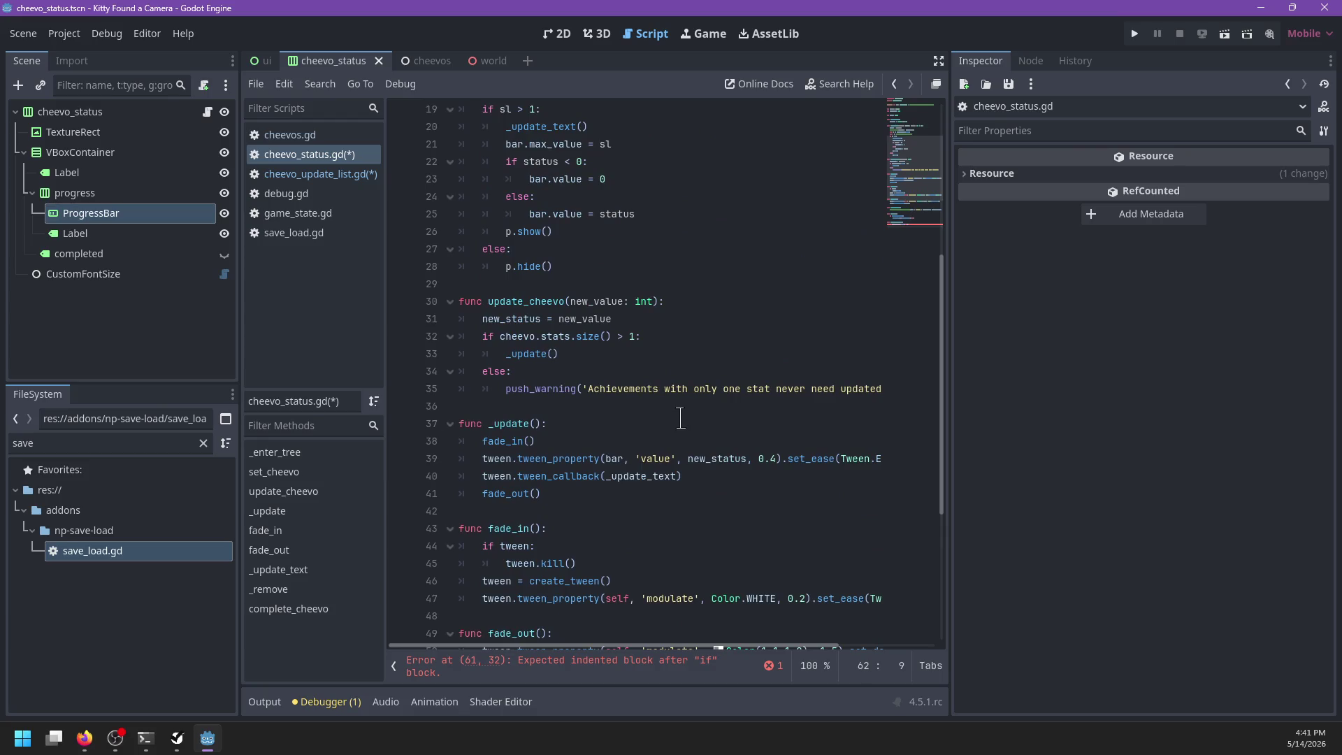
{"action": "scroll", "coordinate": [680, 418], "scroll_direction": "down", "scroll_amount": 1}
{"action": "double_click", "coordinate": [655, 406]}
{"action": "left_click", "coordinate": [698, 406]}
{"action": "triple_click", "coordinate": [698, 406]}
{"action": "key", "text": "BackSpace"}
{"action": "key", "text": "Up"}
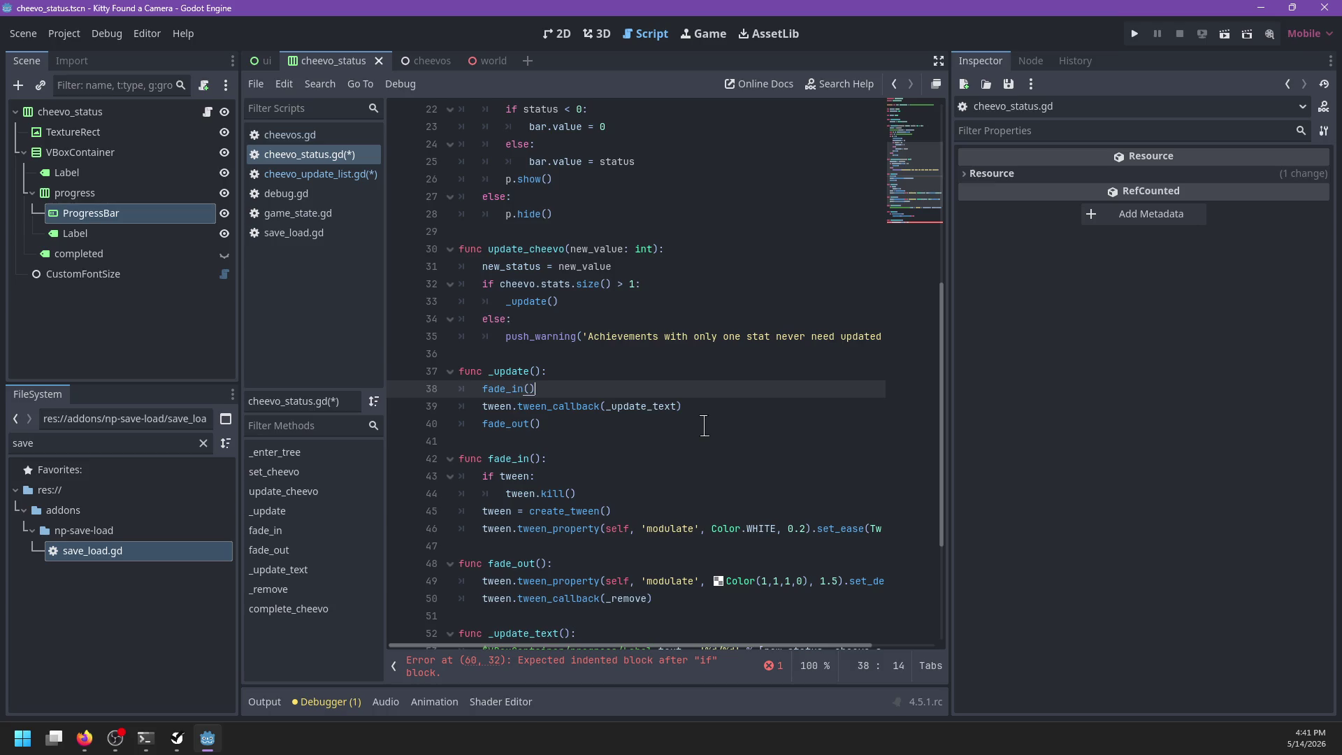
{"action": "key", "text": "Return"}
{"action": "type", "text": "update_value()"}
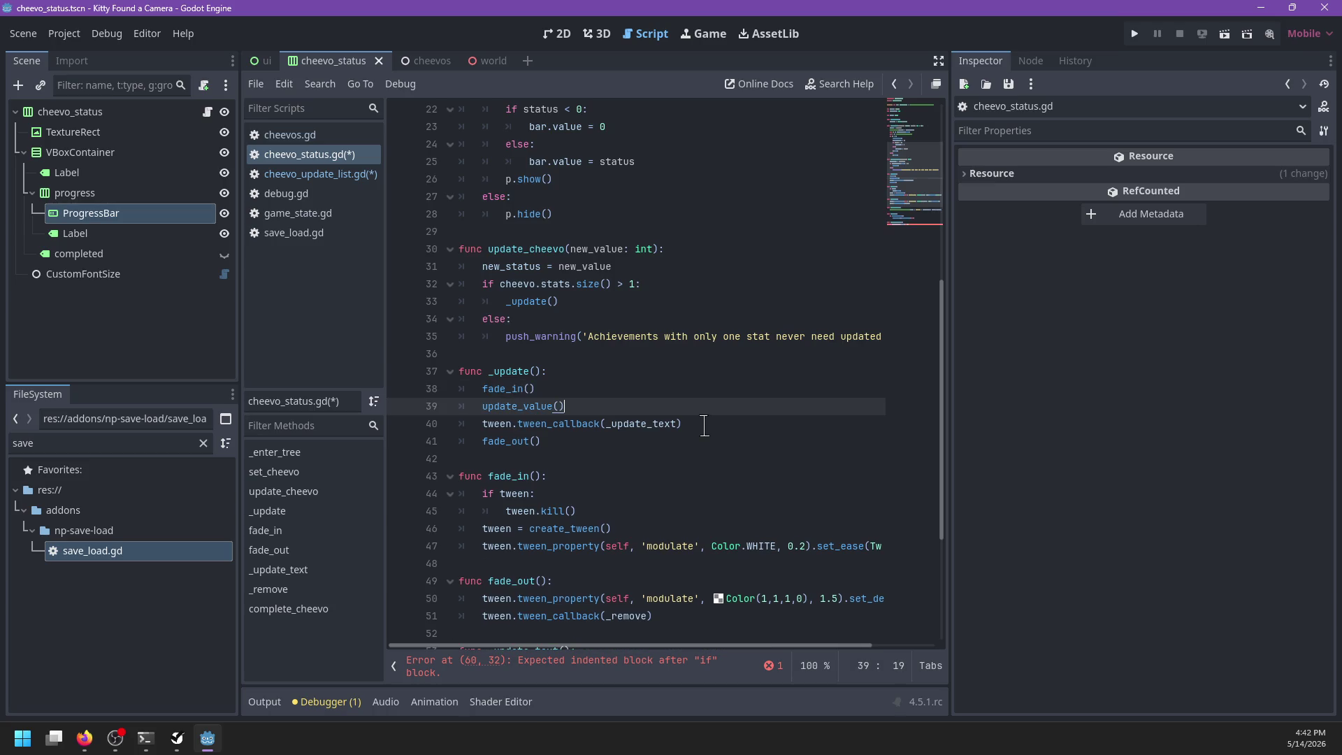
Step: Create func update_value() after fade_out containing the pasted bar tween line
{"action": "scroll", "coordinate": [657, 423], "scroll_direction": "down", "scroll_amount": 2}
{"action": "left_click", "coordinate": [578, 459]}
{"action": "left_click", "coordinate": [551, 526]}
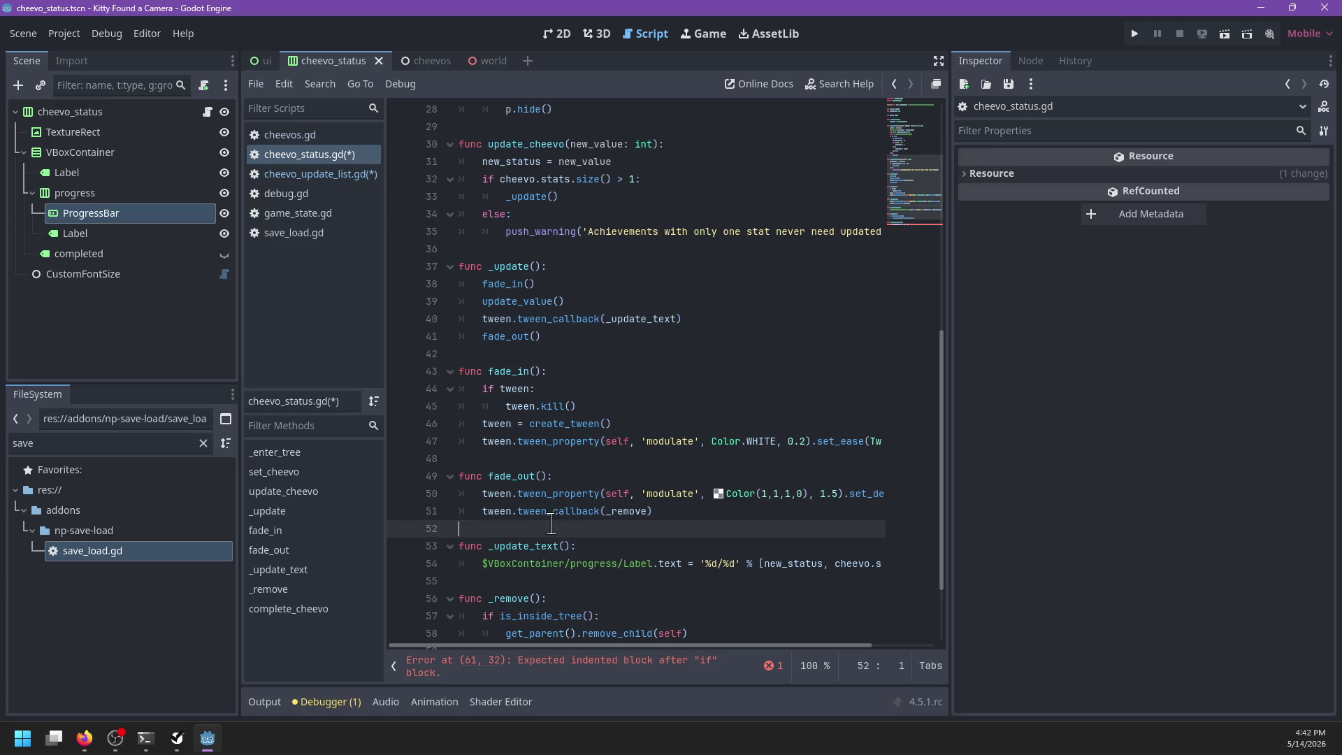
{"action": "key", "text": "Return"}
{"action": "key", "text": "Return"}
{"action": "key", "text": "Up"}
{"action": "type", "text": "update_val"}
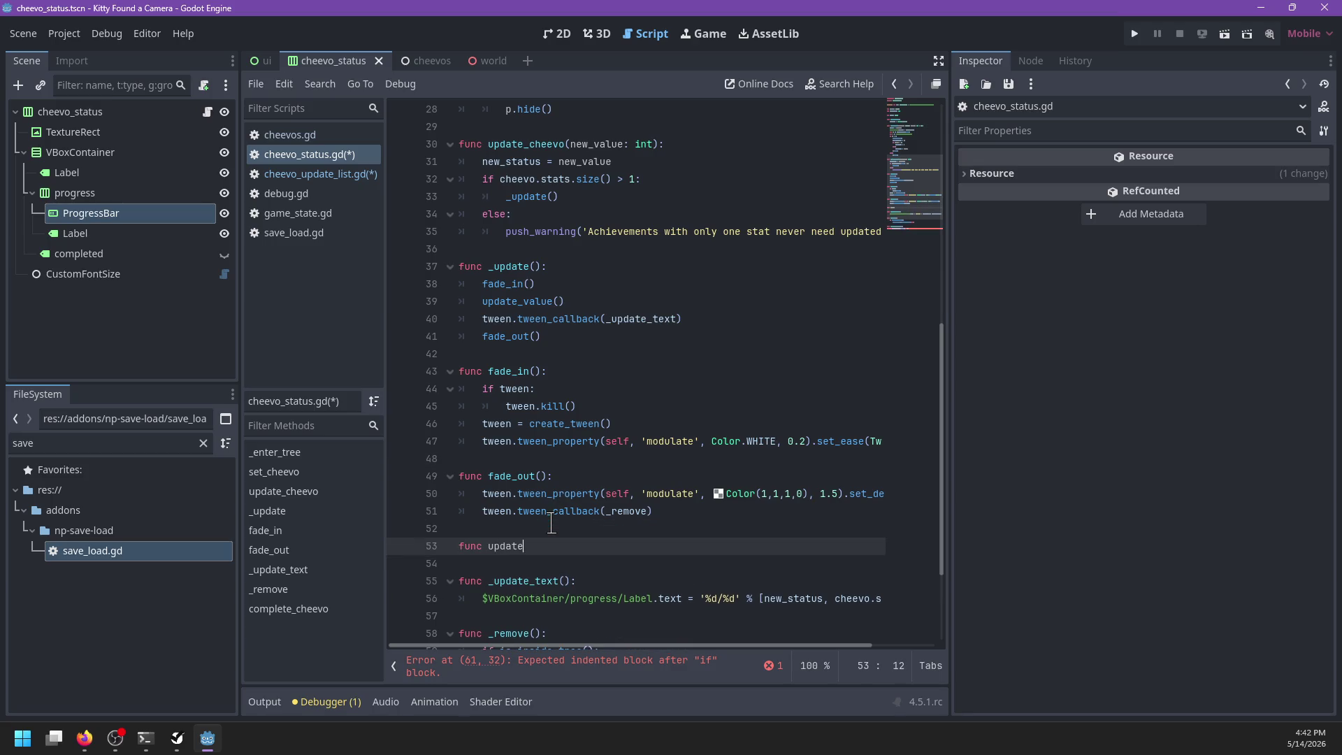
{"action": "key", "text": "ctrl+v"}
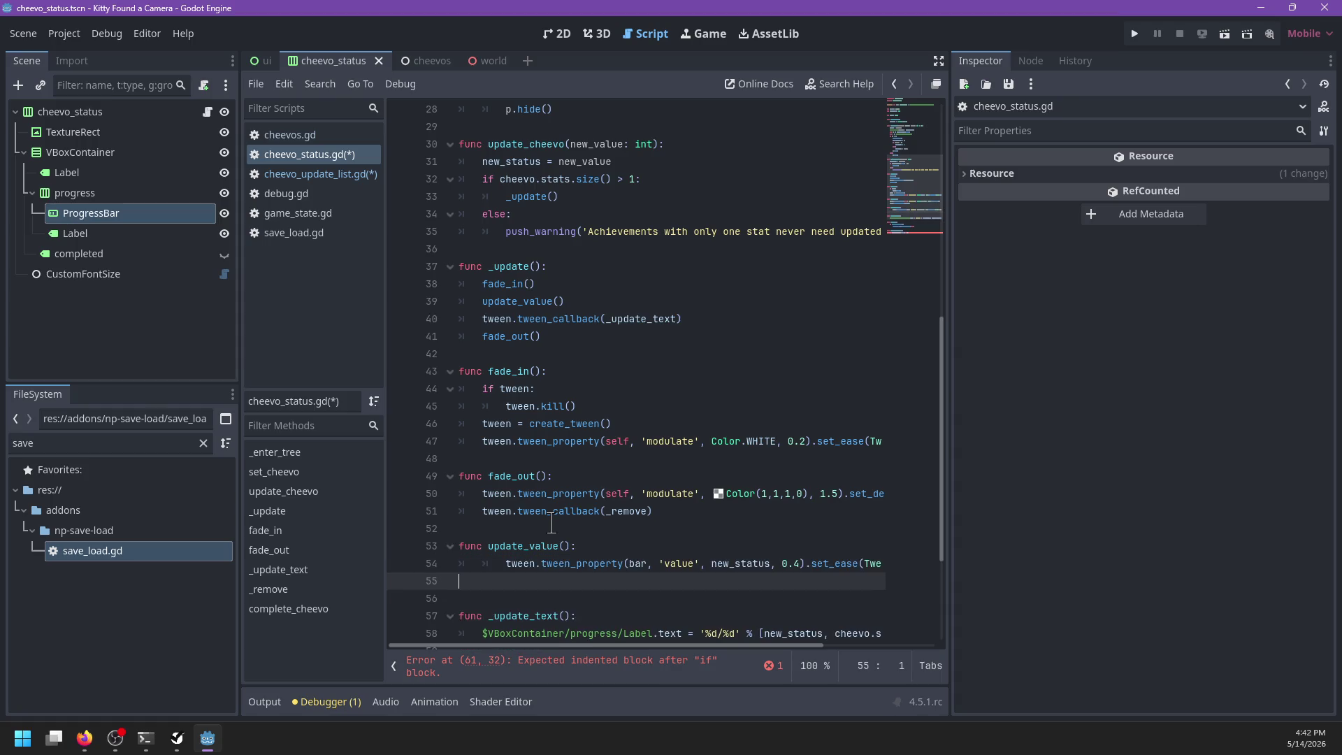
{"action": "left_click", "coordinate": [506, 566]}
{"action": "key", "text": "shift+Tab"}
{"action": "left_click", "coordinate": [518, 581]}
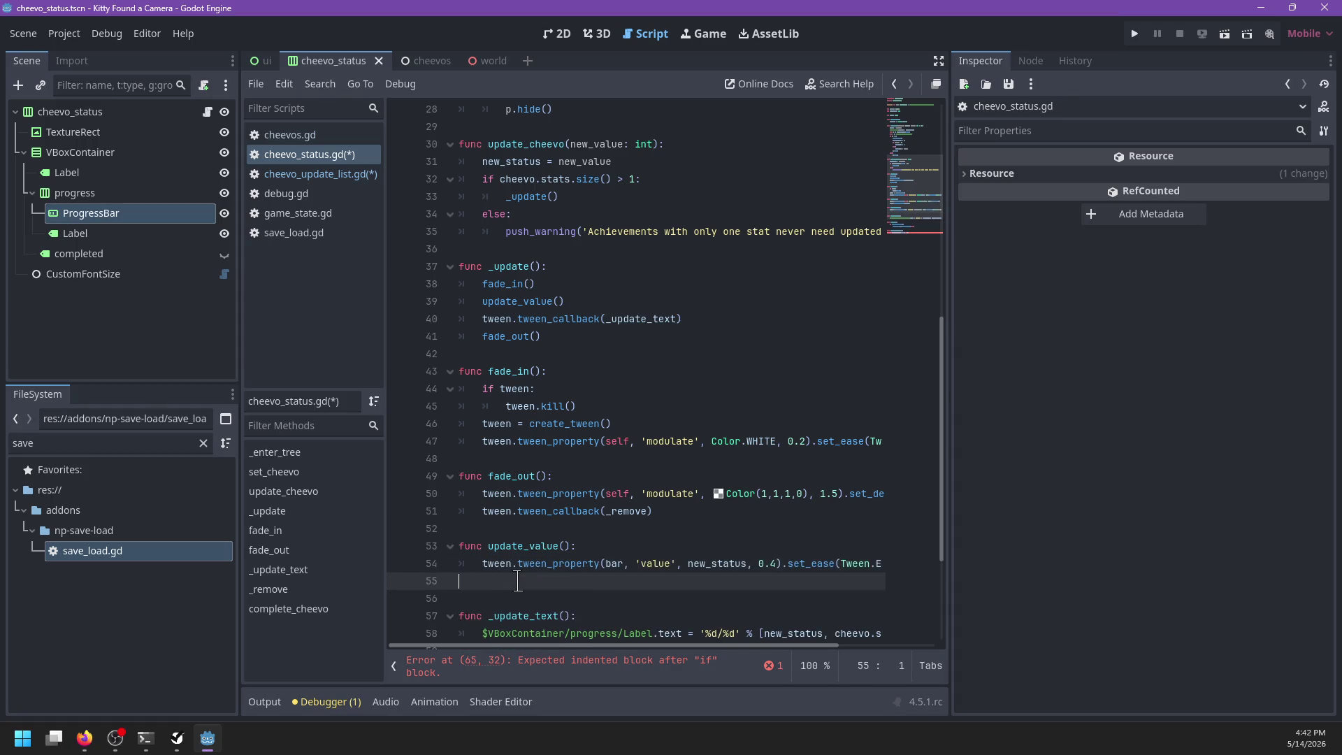
{"action": "type", "text": "_update_te"}
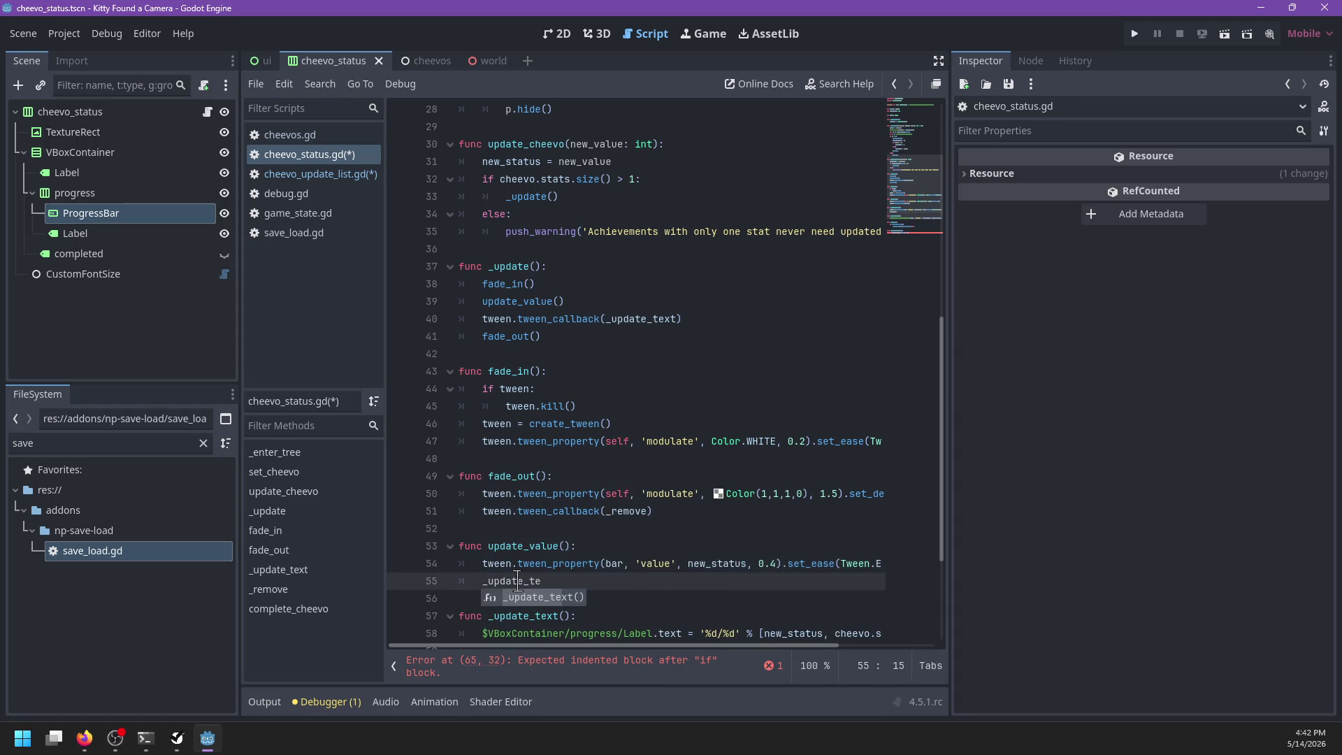
{"action": "key", "text": "ctrl+BackSpace"}
{"action": "key", "text": "ctrl+BackSpace"}
{"action": "key", "text": "BackSpace"}
Step: Move the tween_callback(_update_text) line from _update into update_value
{"action": "left_click", "coordinate": [720, 319]}
{"action": "key", "text": "shift+Up"}
{"action": "key", "text": "BackSpace"}
{"action": "scroll", "coordinate": [785, 553], "scroll_direction": "right", "scroll_amount": 3}
{"action": "left_click", "coordinate": [805, 550]}
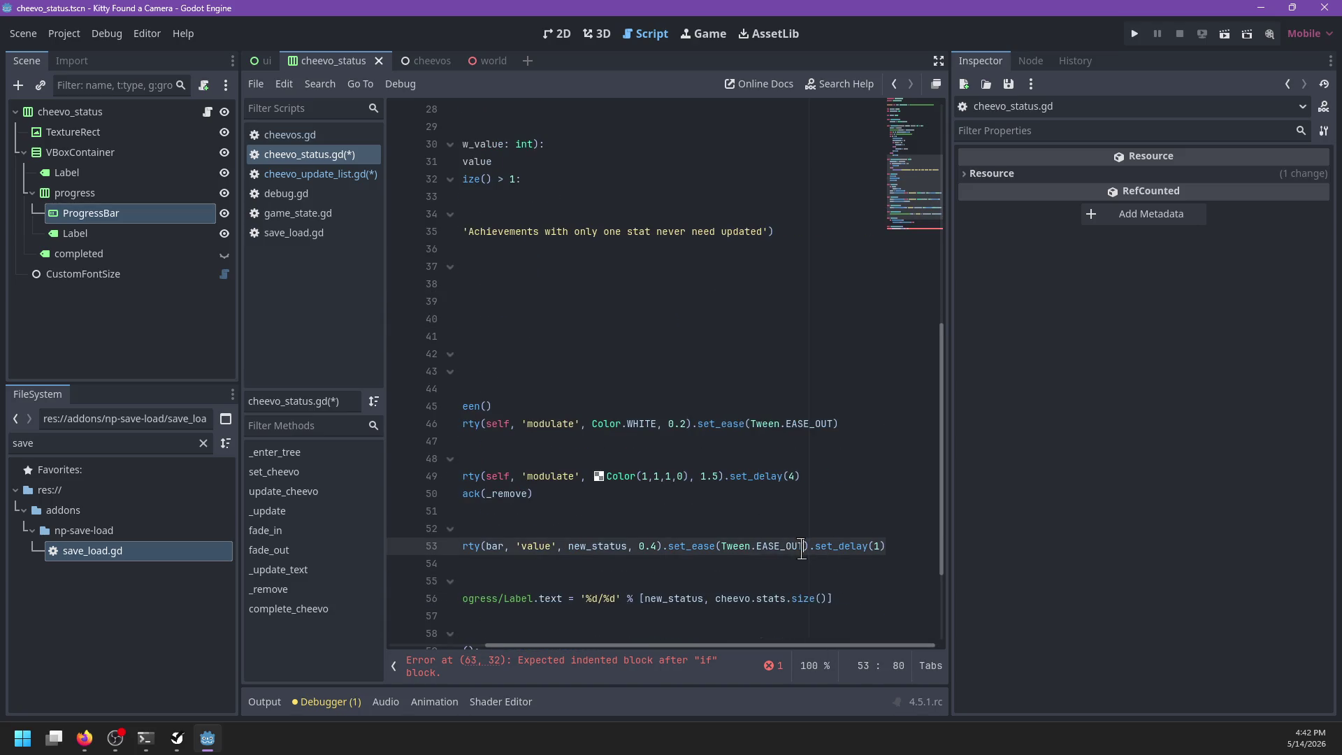
{"action": "key", "text": "ctrl+Return"}
{"action": "type", "text": "tween.tween_callback(_update_text)"}
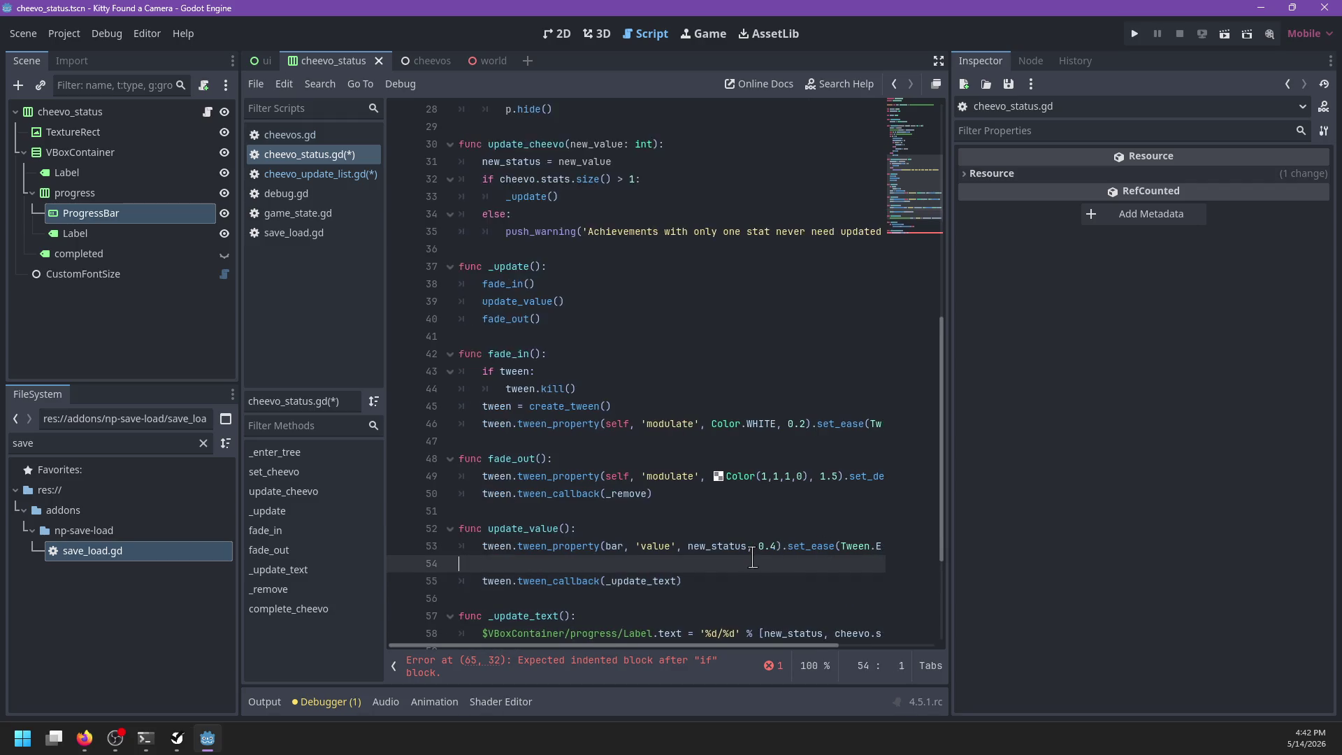
{"action": "key", "text": "BackSpace"}
{"action": "key", "text": "BackSpace"}
{"action": "key", "text": "ctrl+End"}
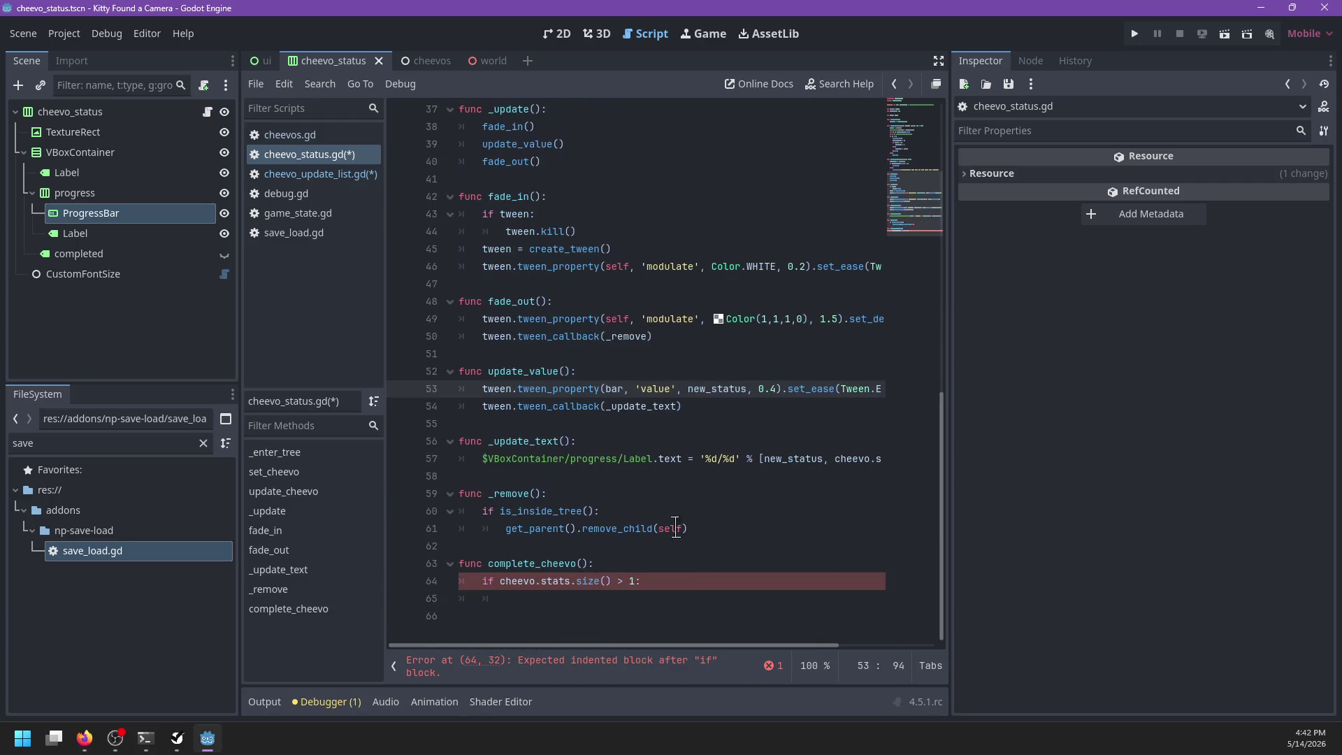
{"action": "key", "text": "Return"}
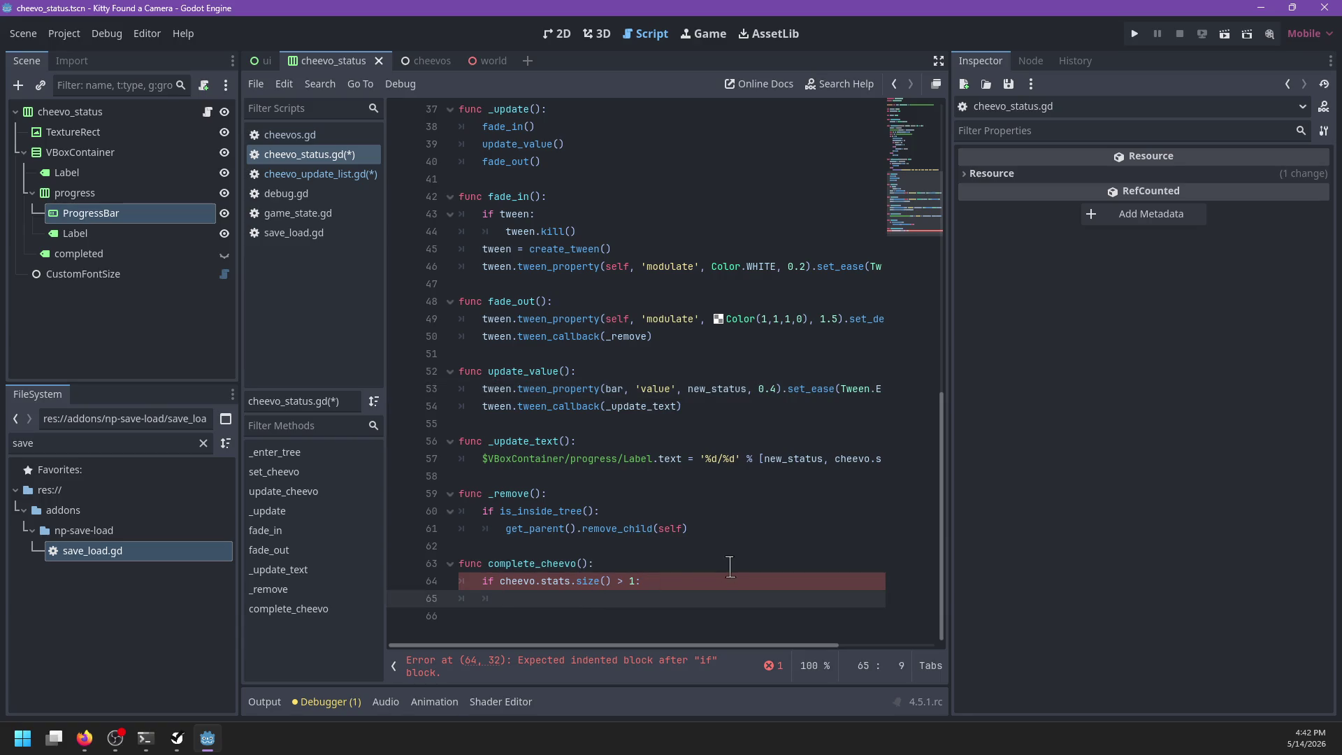
{"action": "key", "text": "Up"}
{"action": "key", "text": "ctrl+shift+Return"}
Step: Add fade_in() above the stats check, update_value() inside it, and fade_out() after
{"action": "type", "text": "fade_in()"}
{"action": "key", "text": "Down"}
{"action": "key", "text": "Down"}
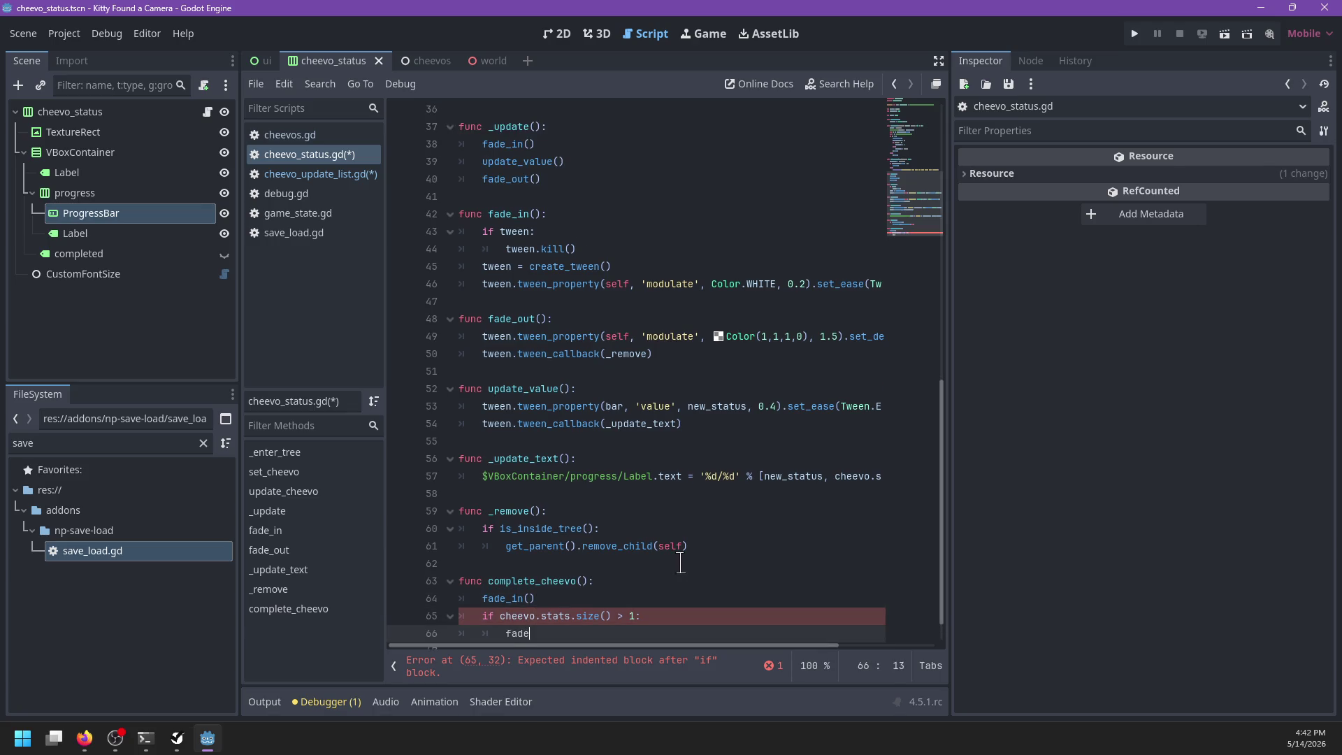
{"action": "type", "text": "_"}
{"action": "key", "text": "BackSpace"}
{"action": "key", "text": "BackSpace"}
{"action": "key", "text": "BackSpace"}
{"action": "type", "text": "update_va"}
{"action": "key", "text": "Return"}
{"action": "key", "text": "Return"}
{"action": "type", "text": "fade"}
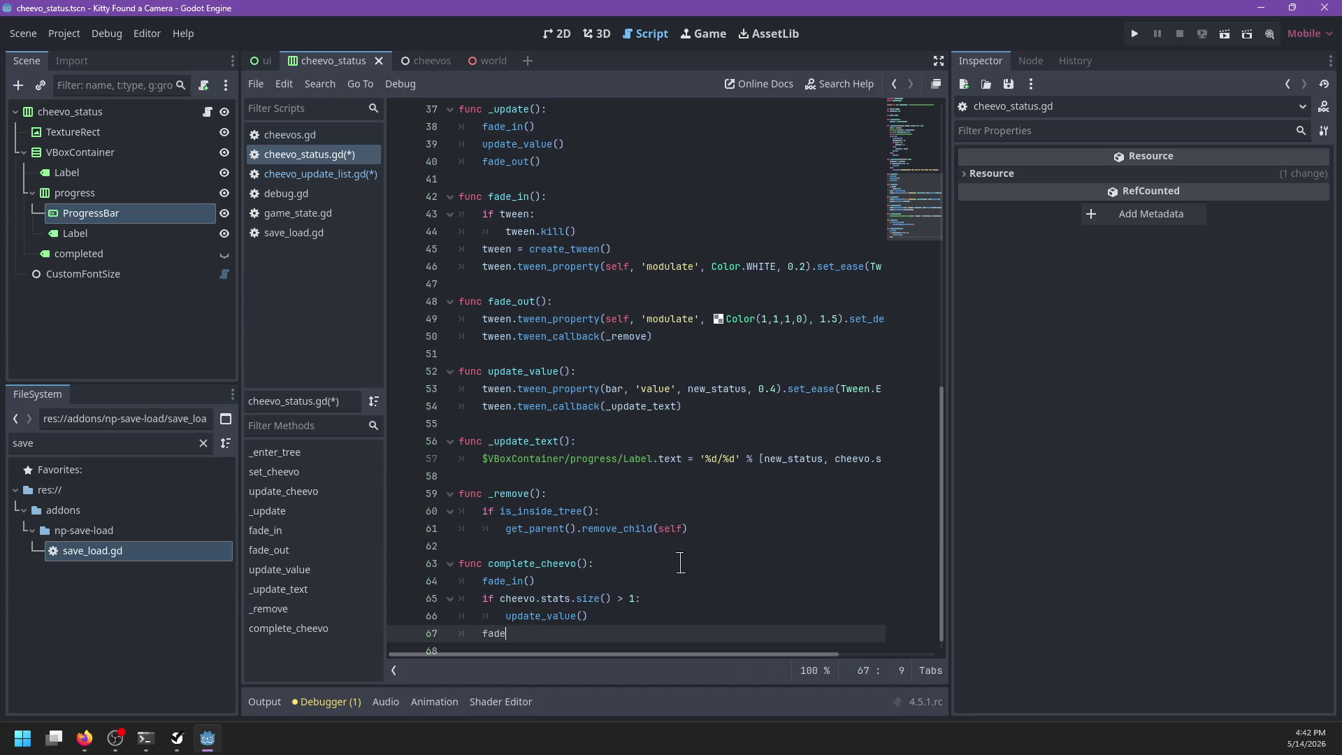
{"action": "type", "text": "_out"}
{"action": "key", "text": "Return"}
Step: Review complete_cheevo's body and where update_value is used
{"action": "left_click", "coordinate": [615, 617]}
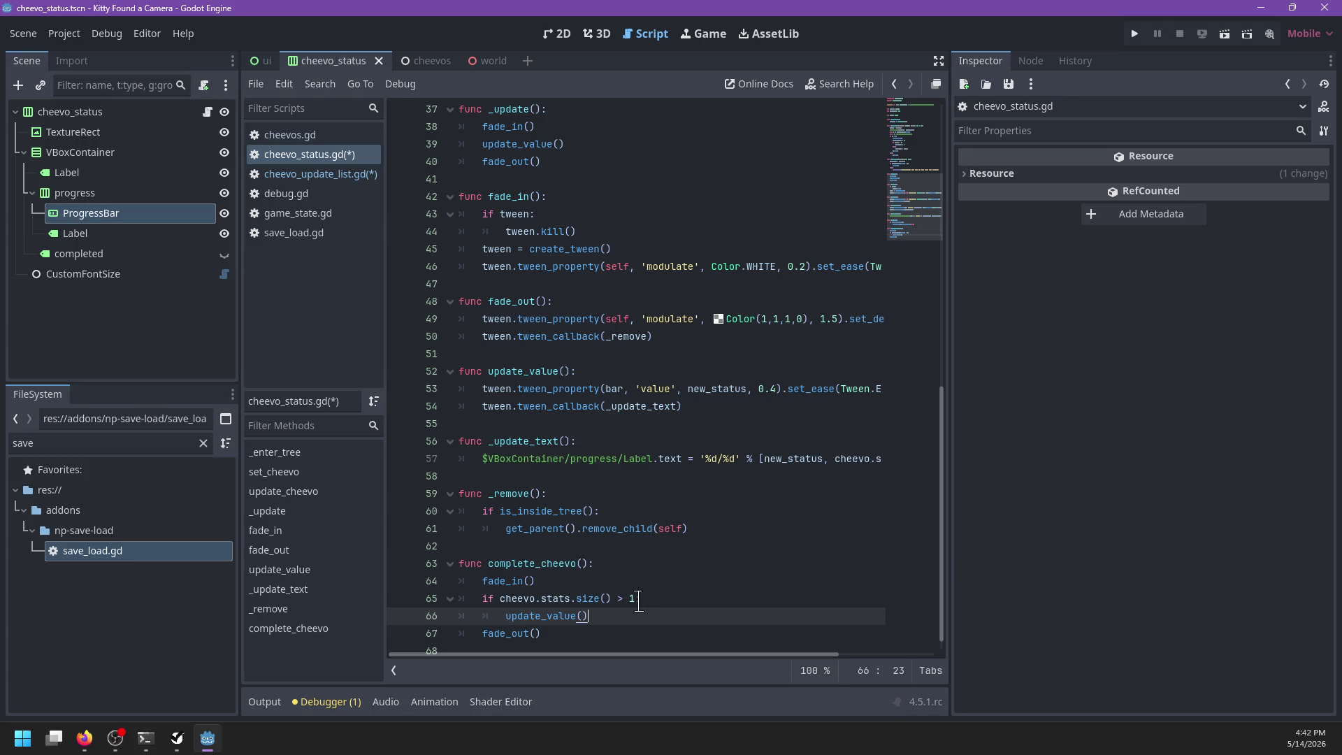
{"action": "left_click", "coordinate": [640, 600]}
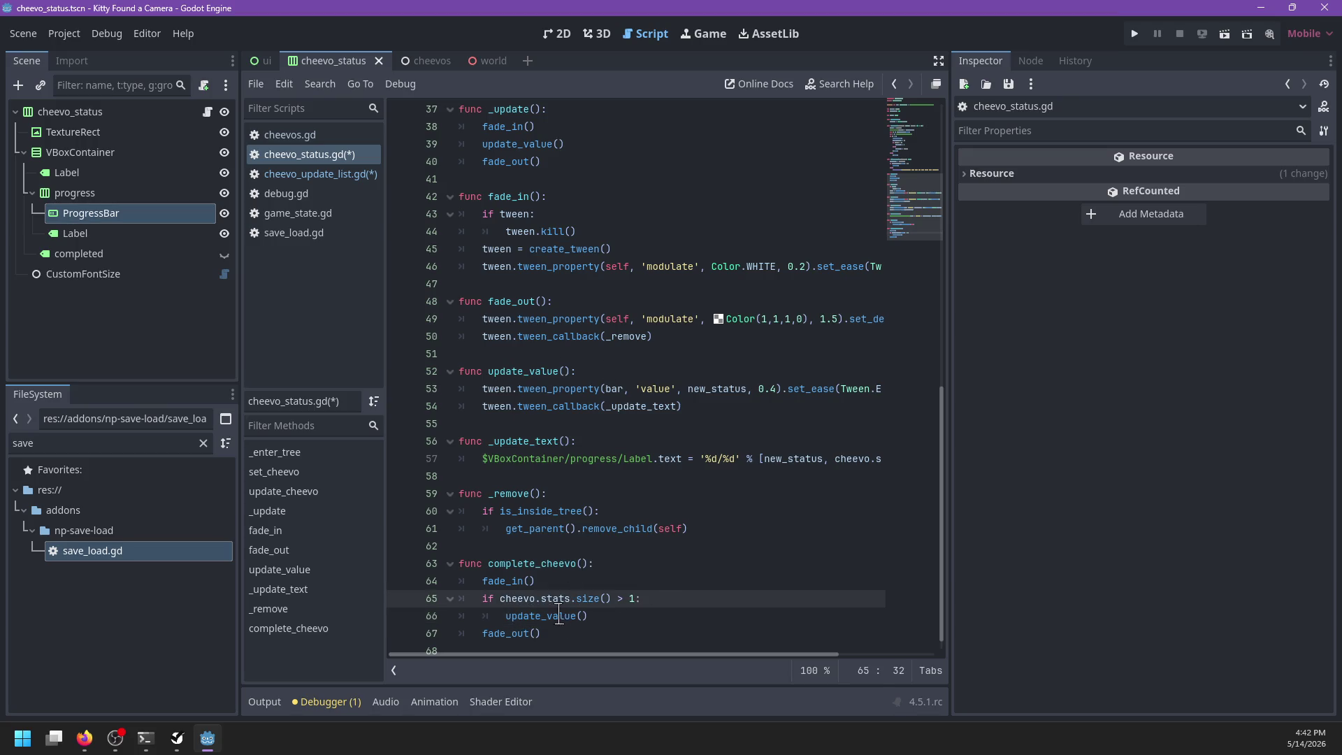
{"action": "double_click", "coordinate": [559, 616]}
{"action": "scroll", "coordinate": [587, 400], "scroll_direction": "right", "scroll_amount": 3}
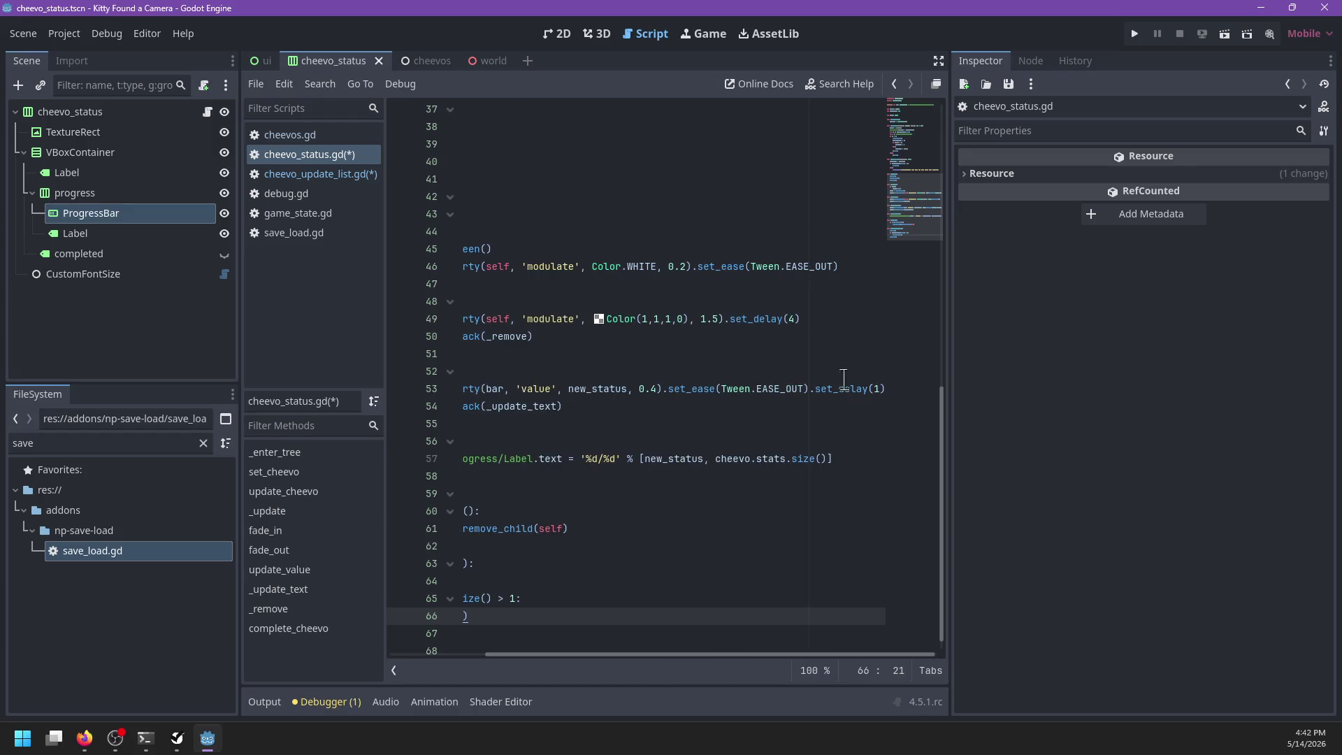
{"action": "scroll", "coordinate": [854, 376], "scroll_direction": "left", "scroll_amount": 3}
{"action": "left_click", "coordinate": [645, 565]}
{"action": "left_click", "coordinate": [647, 599]}
{"action": "left_click", "coordinate": [651, 581]}
{"action": "left_click", "coordinate": [635, 563]}
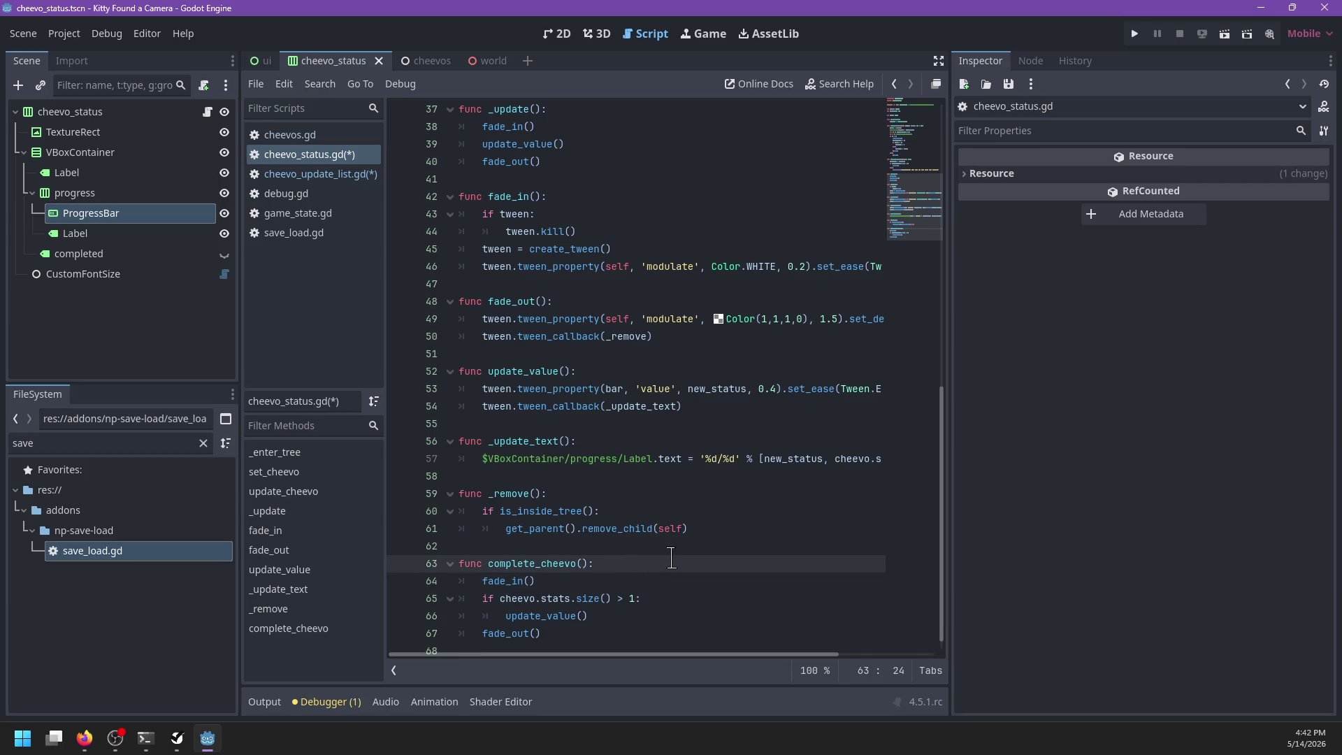
{"action": "scroll", "coordinate": [672, 559], "scroll_direction": "up", "scroll_amount": 9}
{"action": "scroll", "coordinate": [671, 559], "scroll_direction": "up", "scroll_amount": 3}
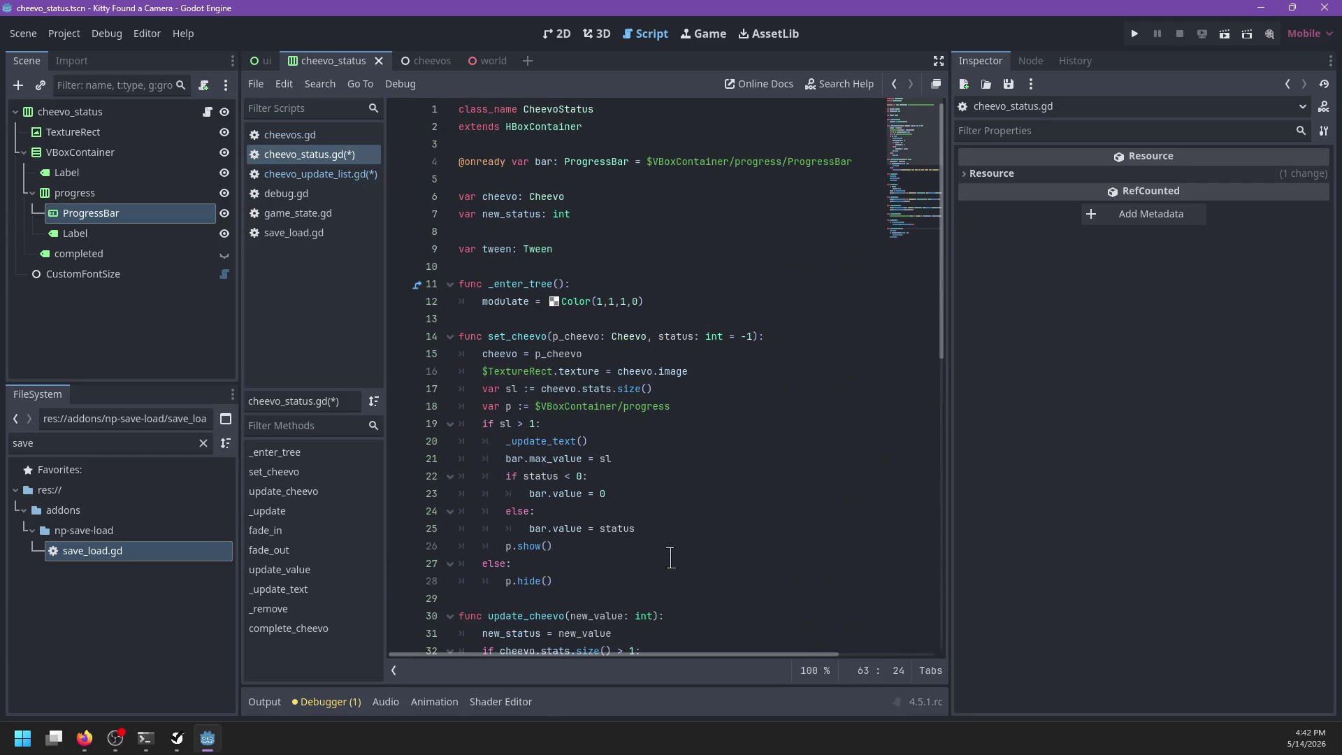
Step: Begin complete_cheevo with new_status = cheevo.stats.size() and test new_status > 1
{"action": "key", "text": "Return"}
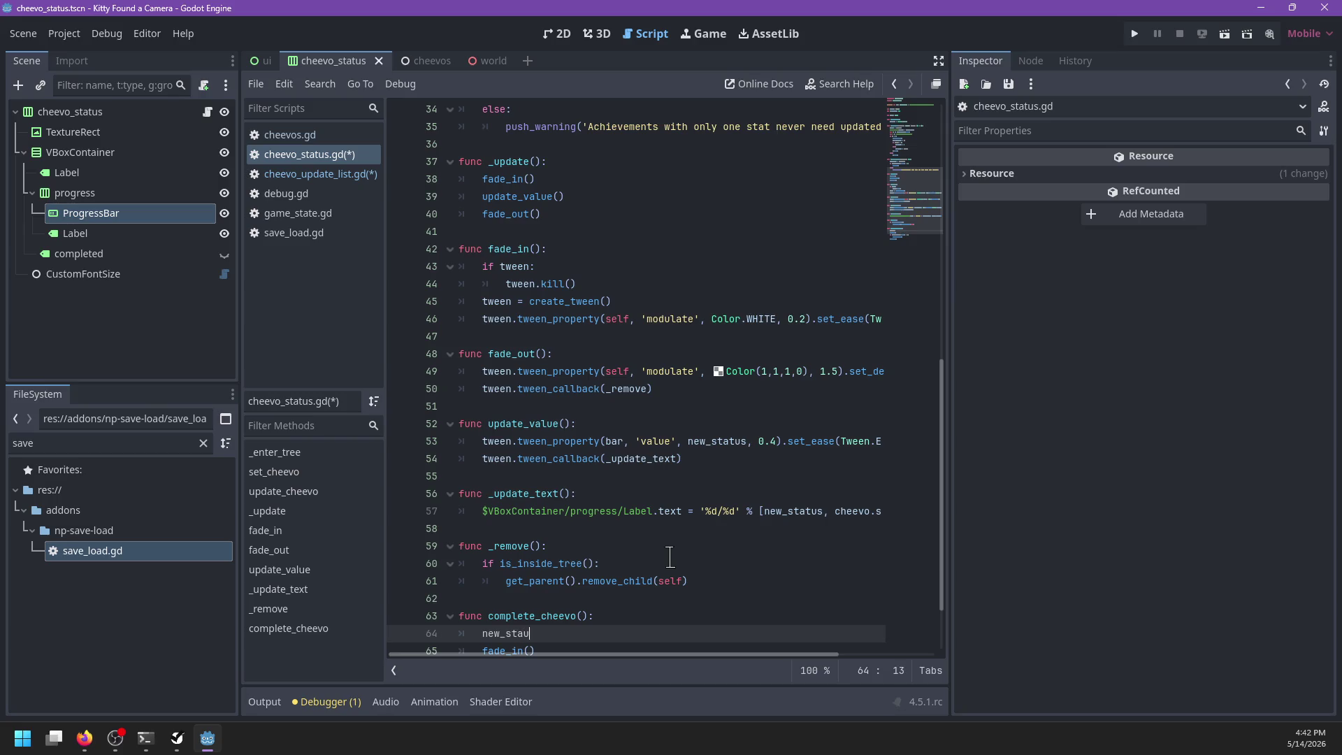
{"action": "key", "text": "Return"}
{"action": "type", "text": "= c"}
{"action": "type", "text": "heevo.stats.lengt"}
{"action": "key", "text": "Return"}
{"action": "scroll", "coordinate": [667, 557], "scroll_direction": "down", "scroll_amount": 2}
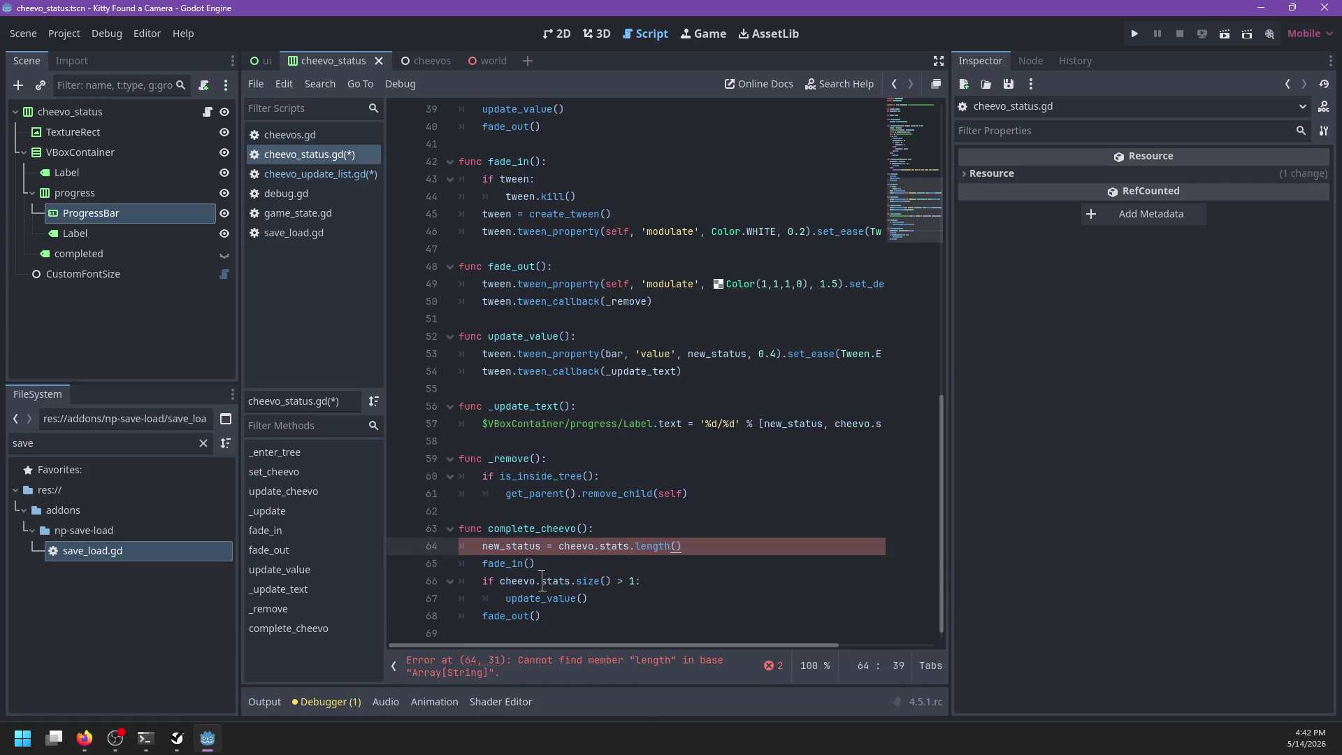
{"action": "double_click", "coordinate": [532, 550]}
{"action": "left_click_drag", "start_coordinate": [612, 581], "coordinate": [502, 583]}
{"action": "left_click", "coordinate": [560, 581]}
{"action": "scroll", "coordinate": [594, 489], "scroll_direction": "up", "scroll_amount": 12}
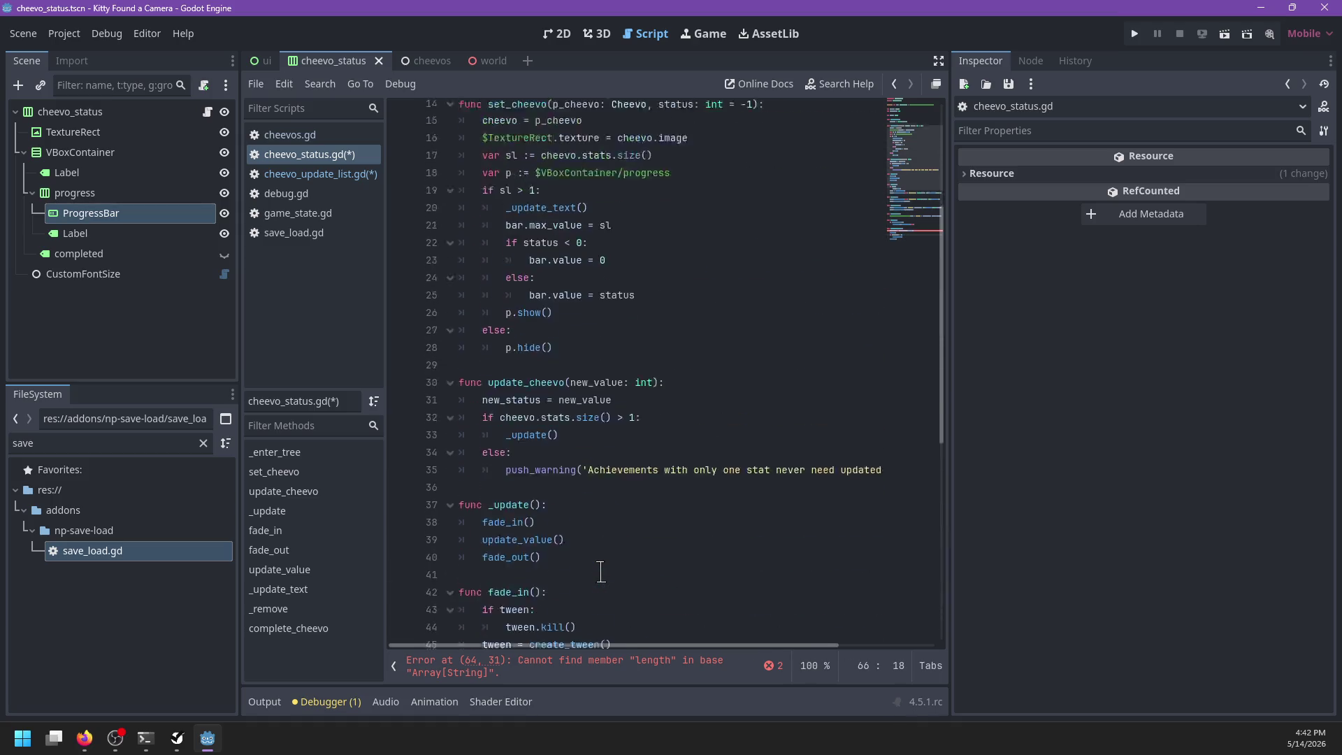
{"action": "scroll", "coordinate": [514, 188], "scroll_direction": "down", "scroll_amount": 12}
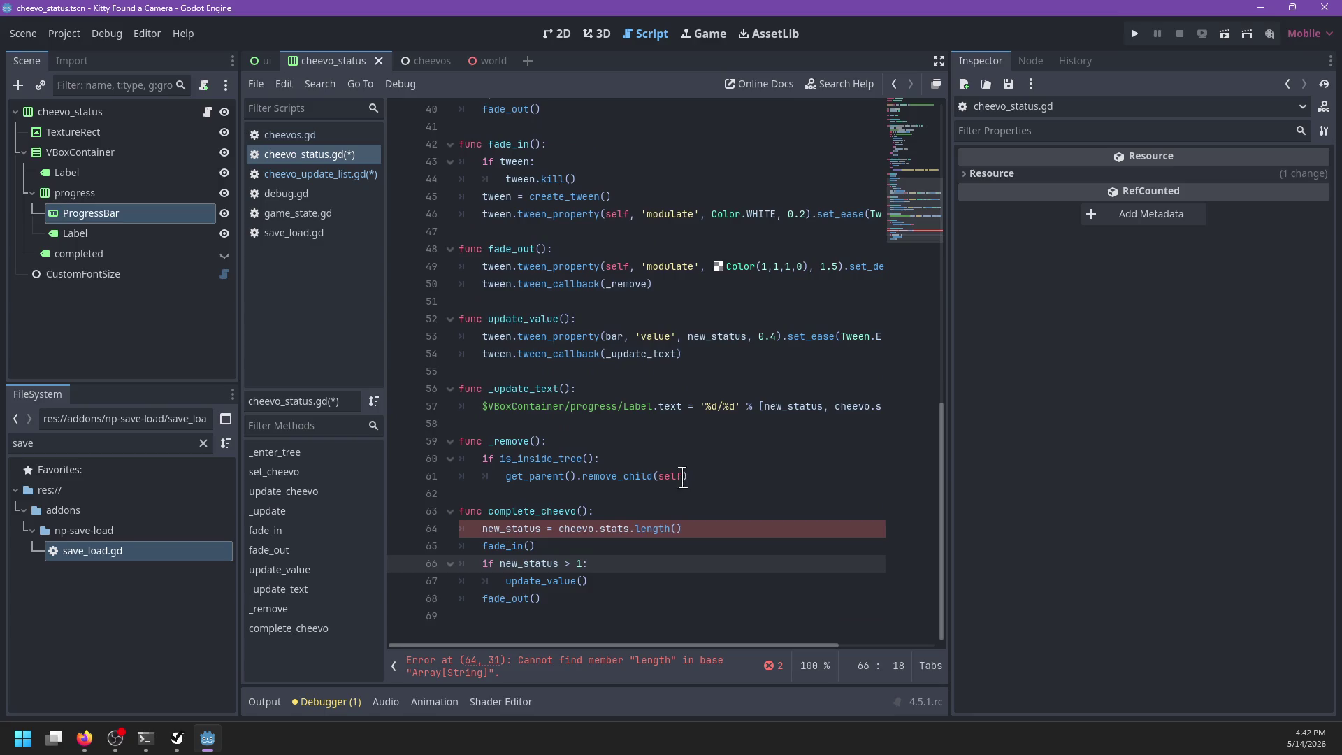
{"action": "double_click", "coordinate": [660, 529]}
{"action": "type", "text": "siz"}
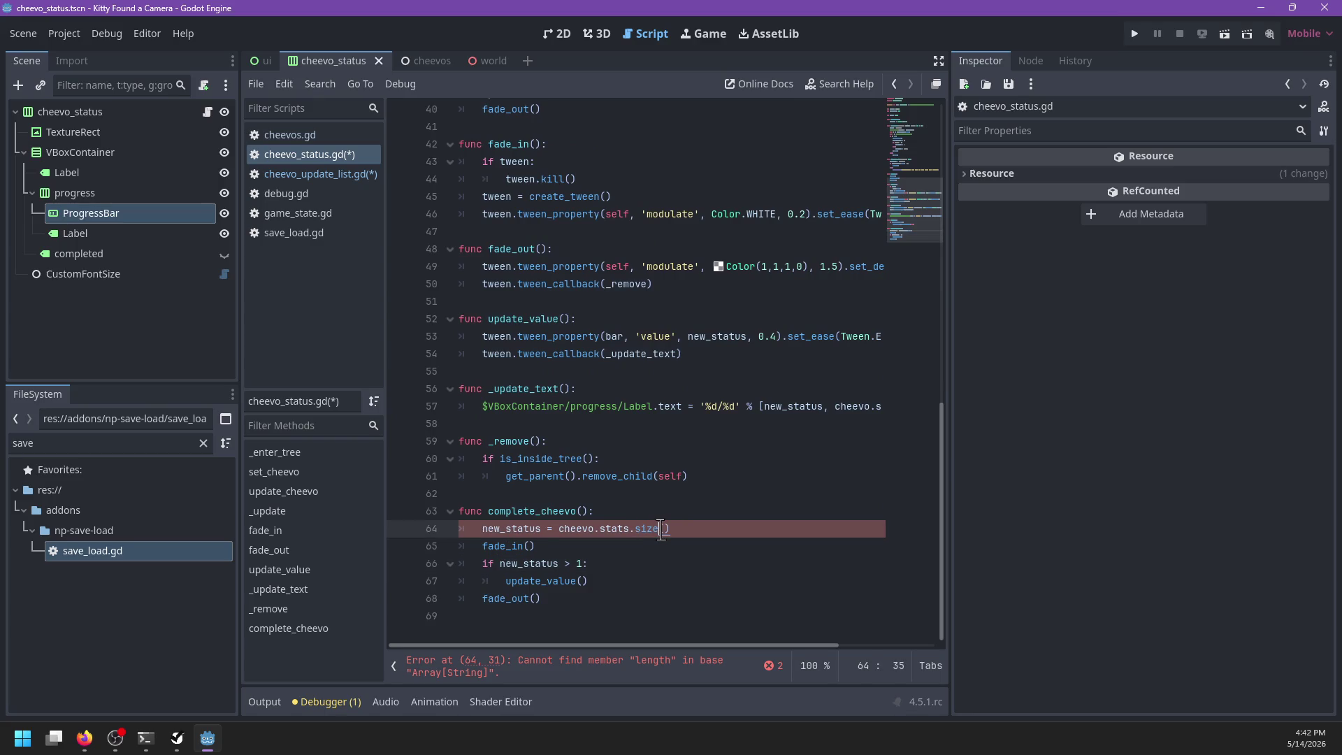
Step: Review the fade_in() and update_value() calls and add a line after update_value()
{"action": "left_click_drag", "start_coordinate": [481, 563], "coordinate": [642, 559]}
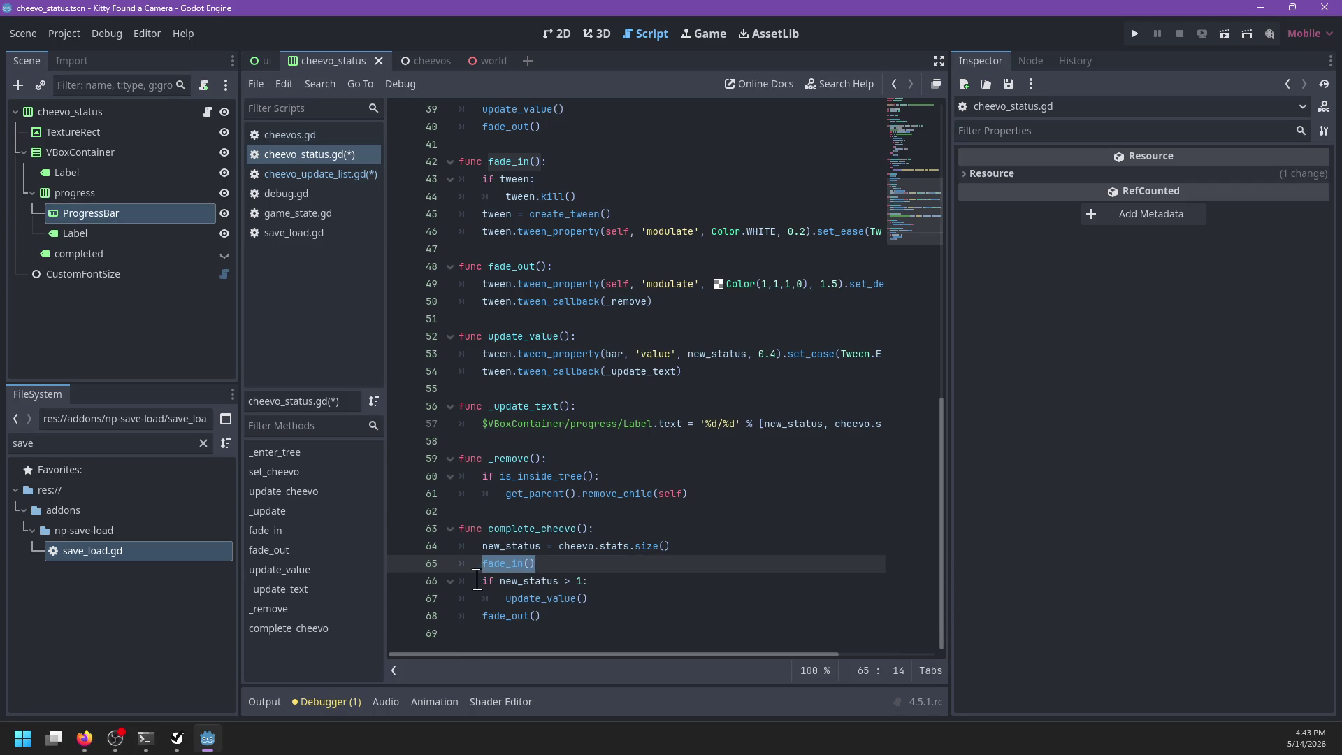
{"action": "left_click_drag", "start_coordinate": [477, 579], "coordinate": [629, 599]}
{"action": "double_click", "coordinate": [553, 599]}
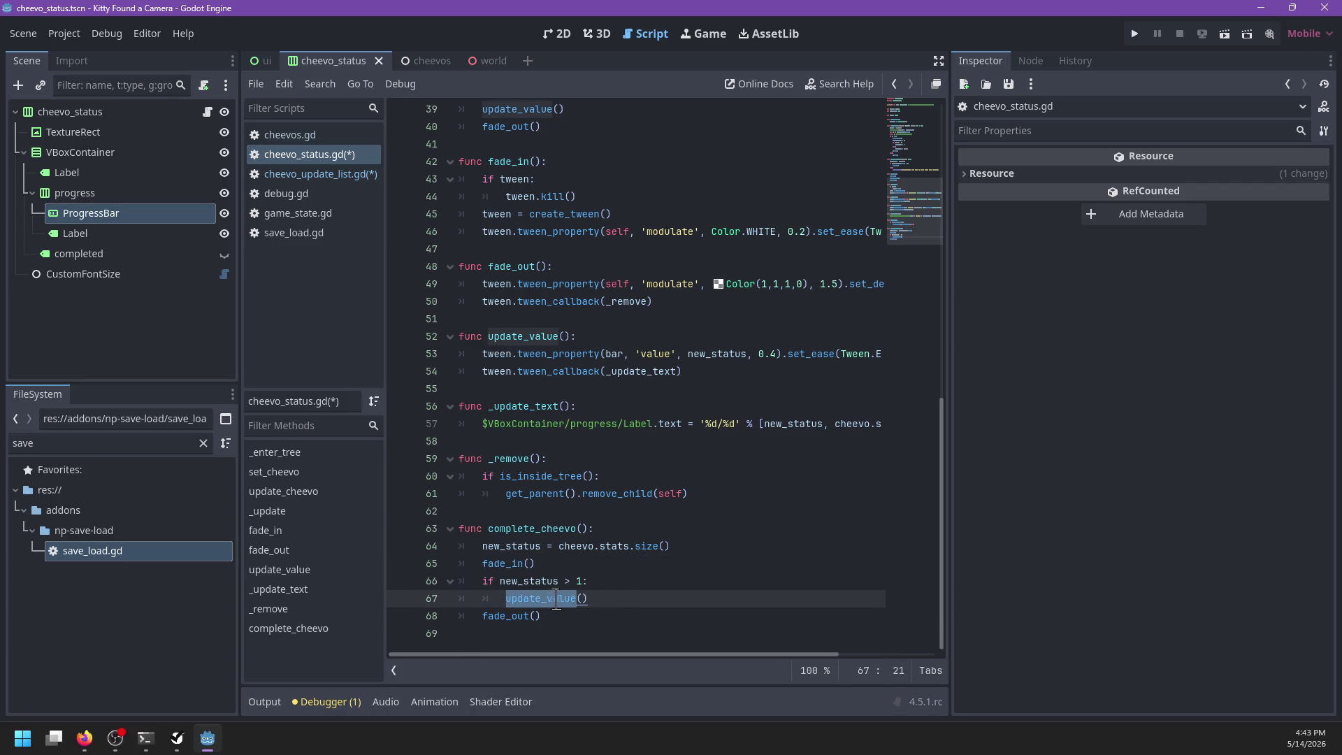
{"action": "left_click", "coordinate": [644, 589]}
{"action": "key", "text": "Return"}
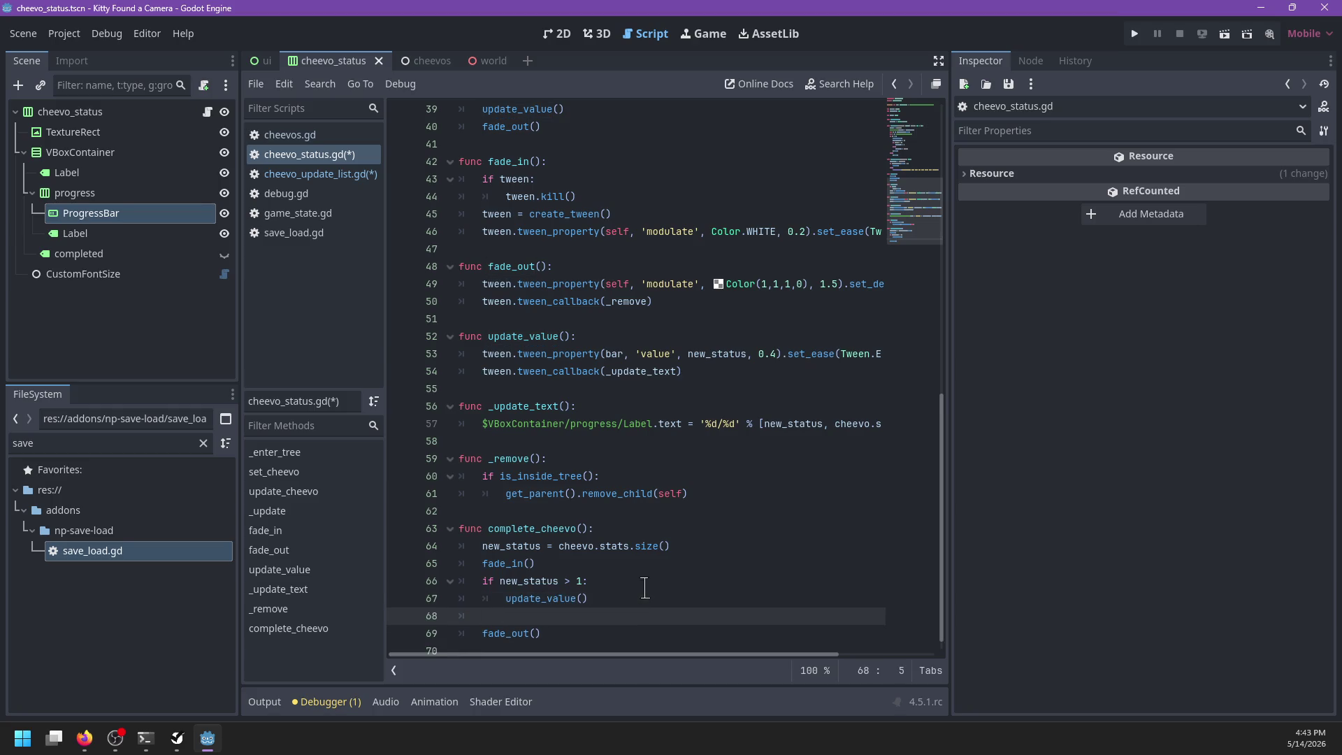
Step: Add tween.tween_callback(_show_completed) after update_value() in complete_cheevo
{"action": "type", "text": "tween.tween.call"}
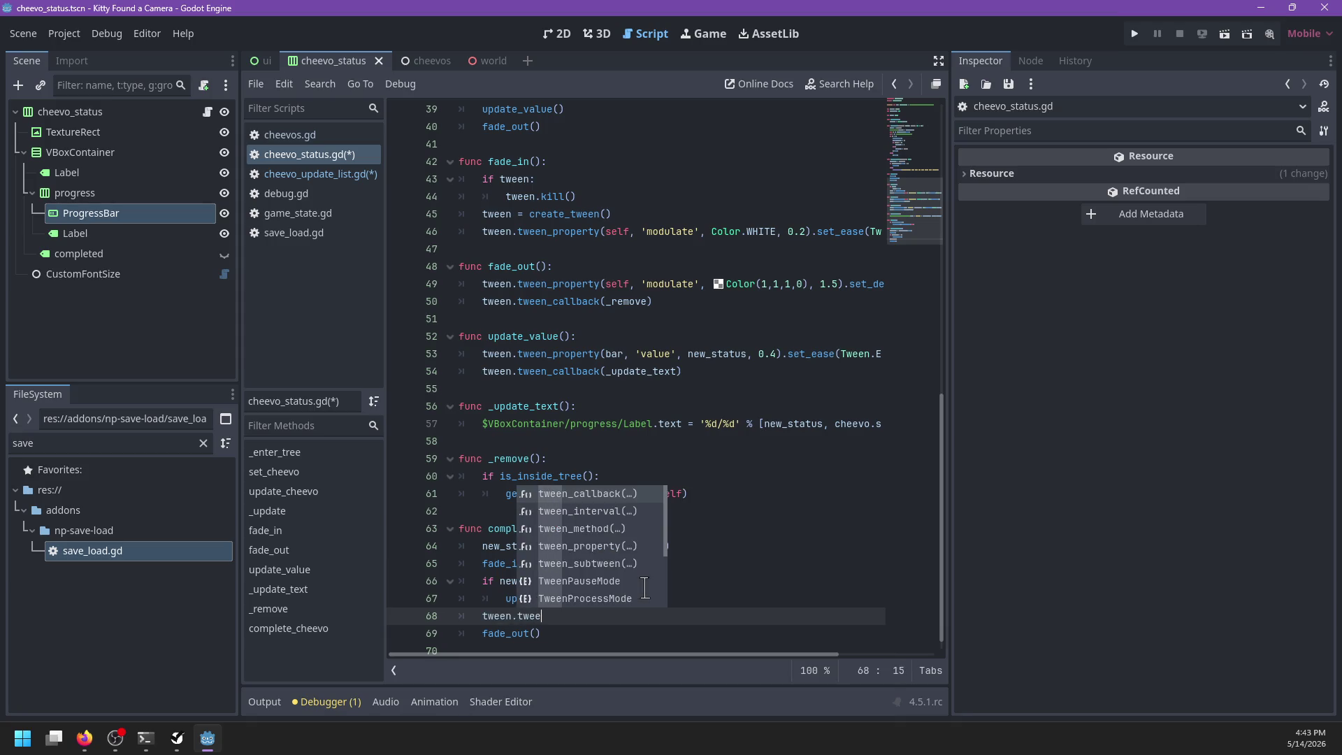
{"action": "key", "text": "Return"}
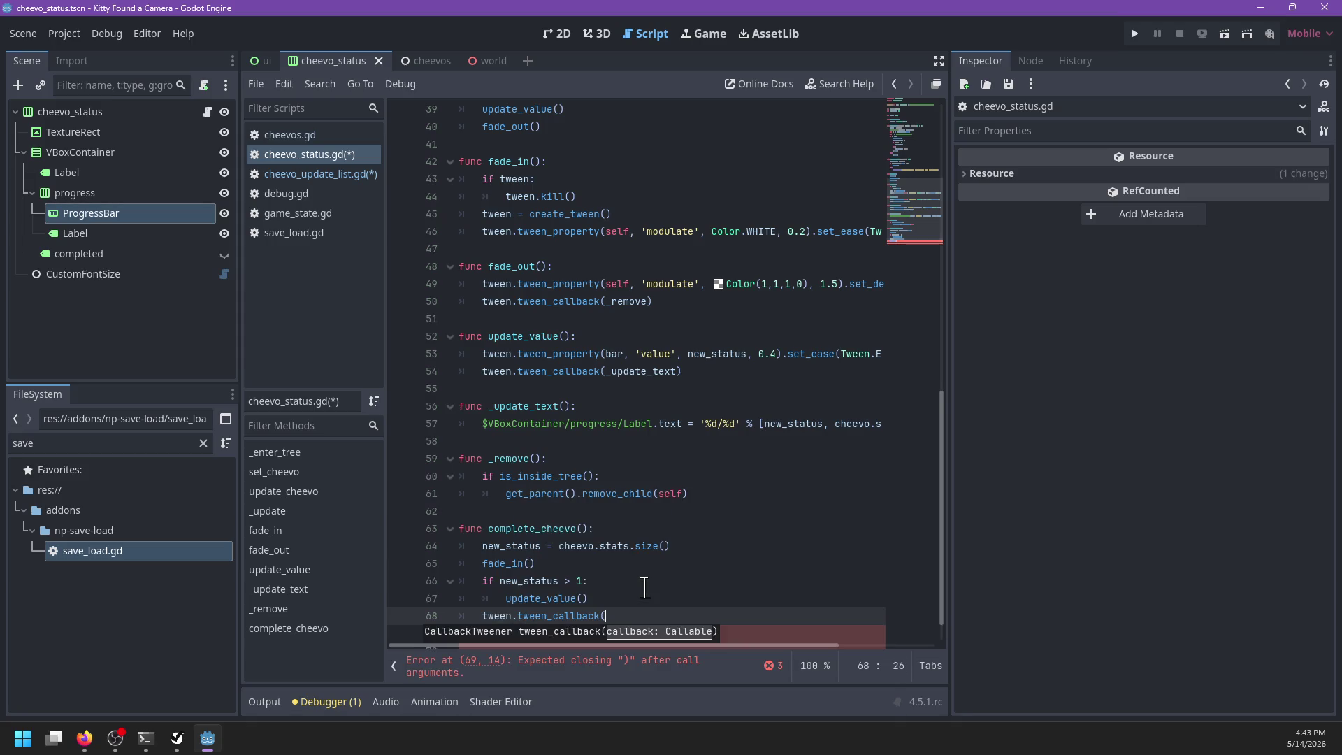
{"action": "key", "text": "BackSpace"}
{"action": "type", "text": "s"}
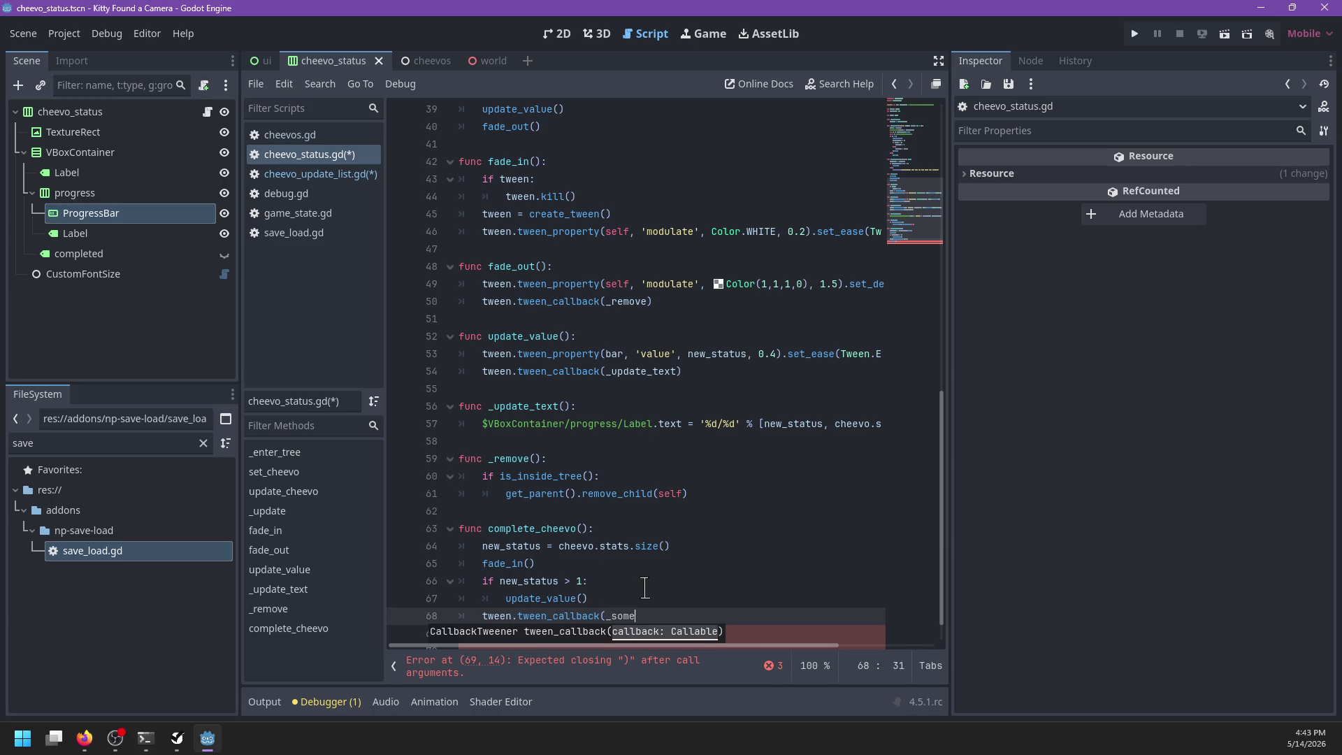
{"action": "key", "text": "BackSpace"}
{"action": "type", "text": "_show_c"}
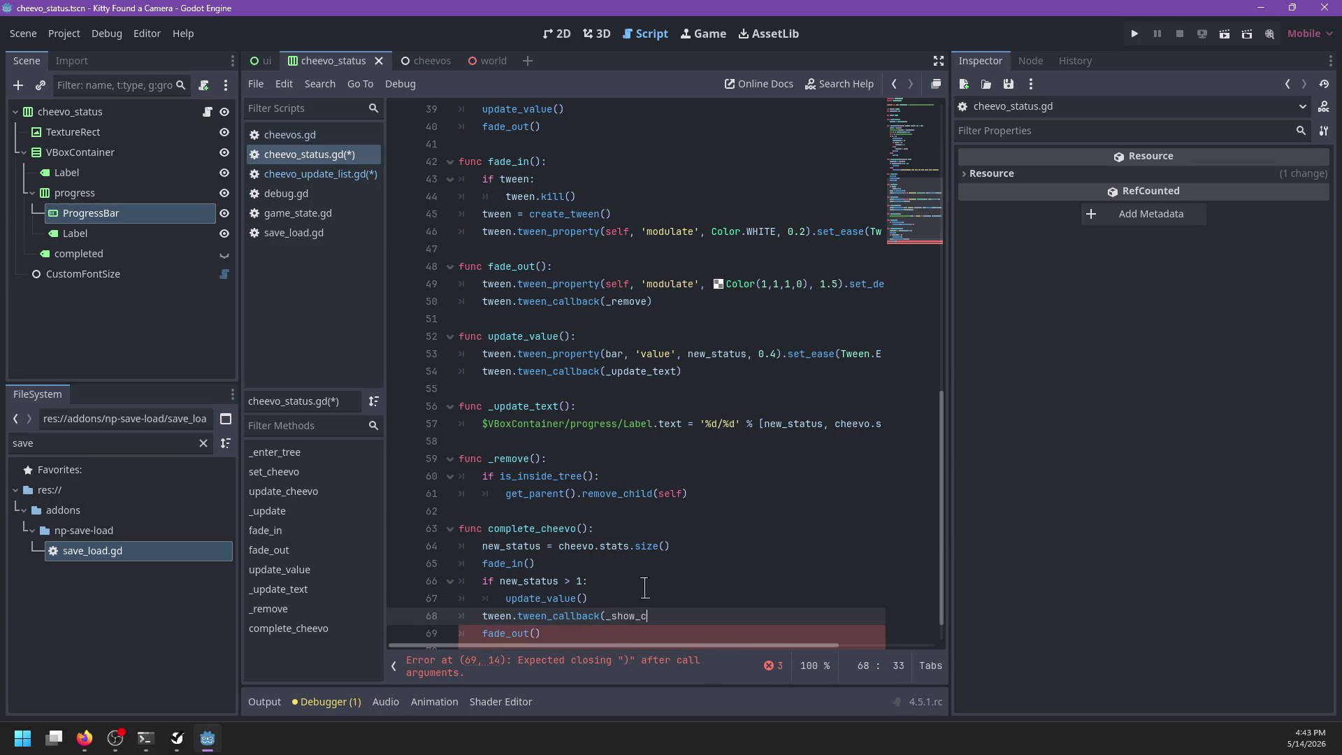
{"action": "type", "text": "ompleted"}
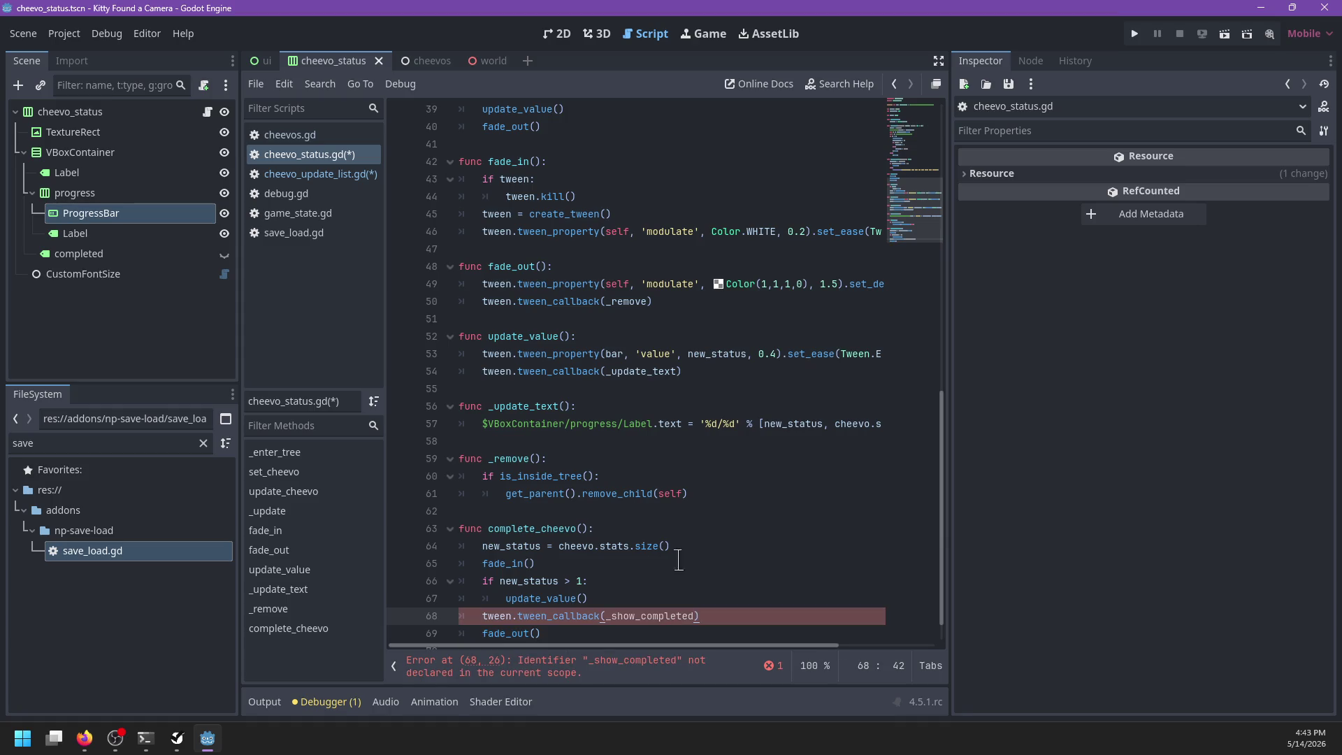
{"action": "scroll", "coordinate": [731, 553], "scroll_direction": "down", "scroll_amount": 1}
Step: Declare func _show_completed(): just above the _remove function
{"action": "left_click", "coordinate": [634, 475]}
{"action": "key", "text": "Up"}
{"action": "key", "text": "Up"}
{"action": "key", "text": "Up"}
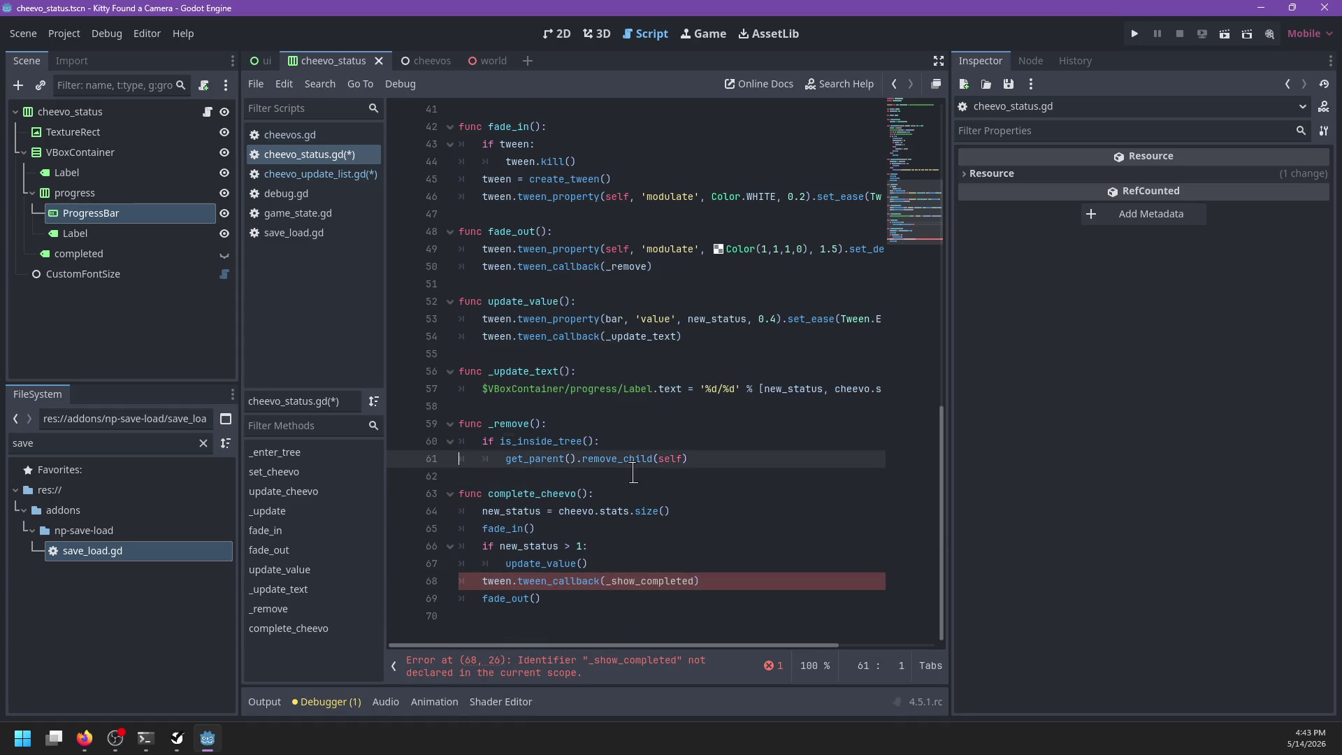
{"action": "key", "text": "Return"}
{"action": "key", "text": "Up"}
{"action": "key", "text": "Return"}
{"action": "type", "text": "func"}
{"action": "type", "text": "show_"}
{"action": "type", "text": "):"}
{"action": "key", "text": "Return"}
Step: Give _show_completed the body $VBoxContainer/completed.show()
{"action": "type", "text": "tween"}
{"action": "key", "text": "BackSpace"}
{"action": "key", "text": "BackSpace"}
{"action": "key", "text": "BackSpace"}
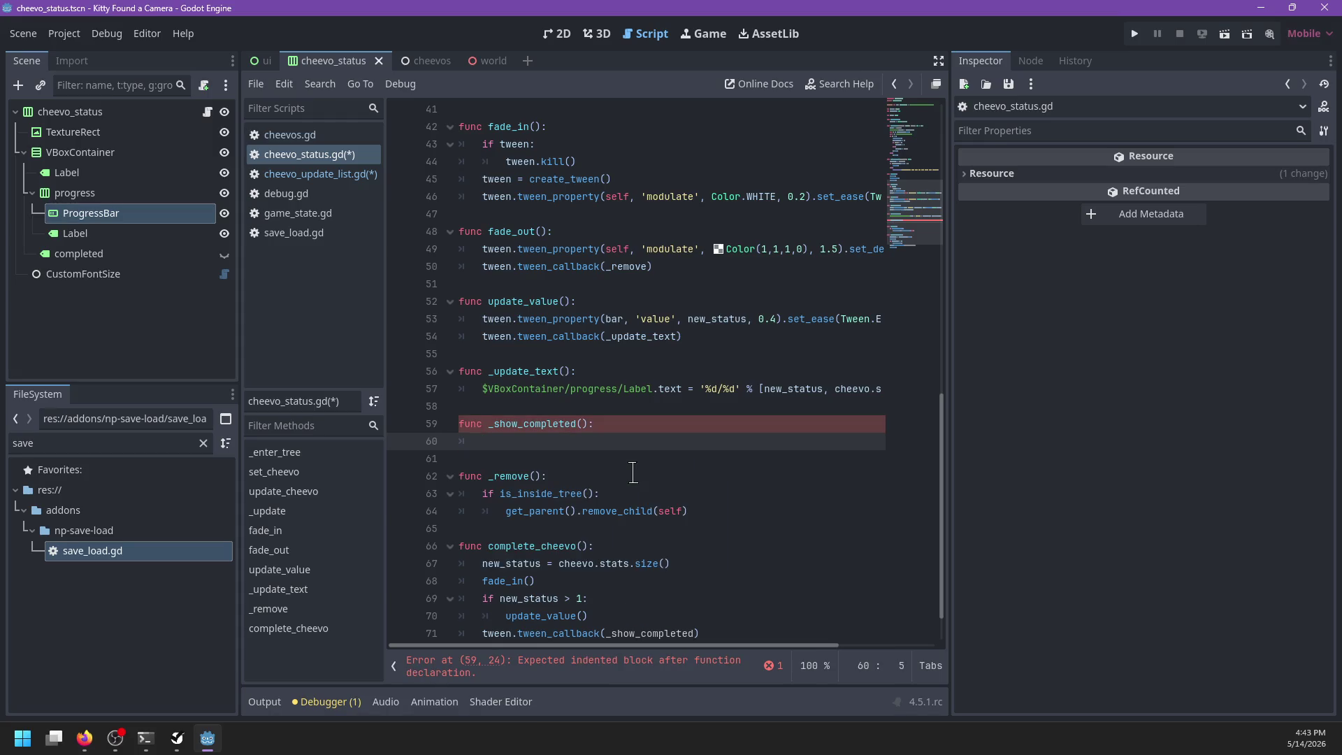
{"action": "scroll", "coordinate": [678, 498], "scroll_direction": "down", "scroll_amount": 1}
{"action": "left_click", "coordinate": [737, 585]}
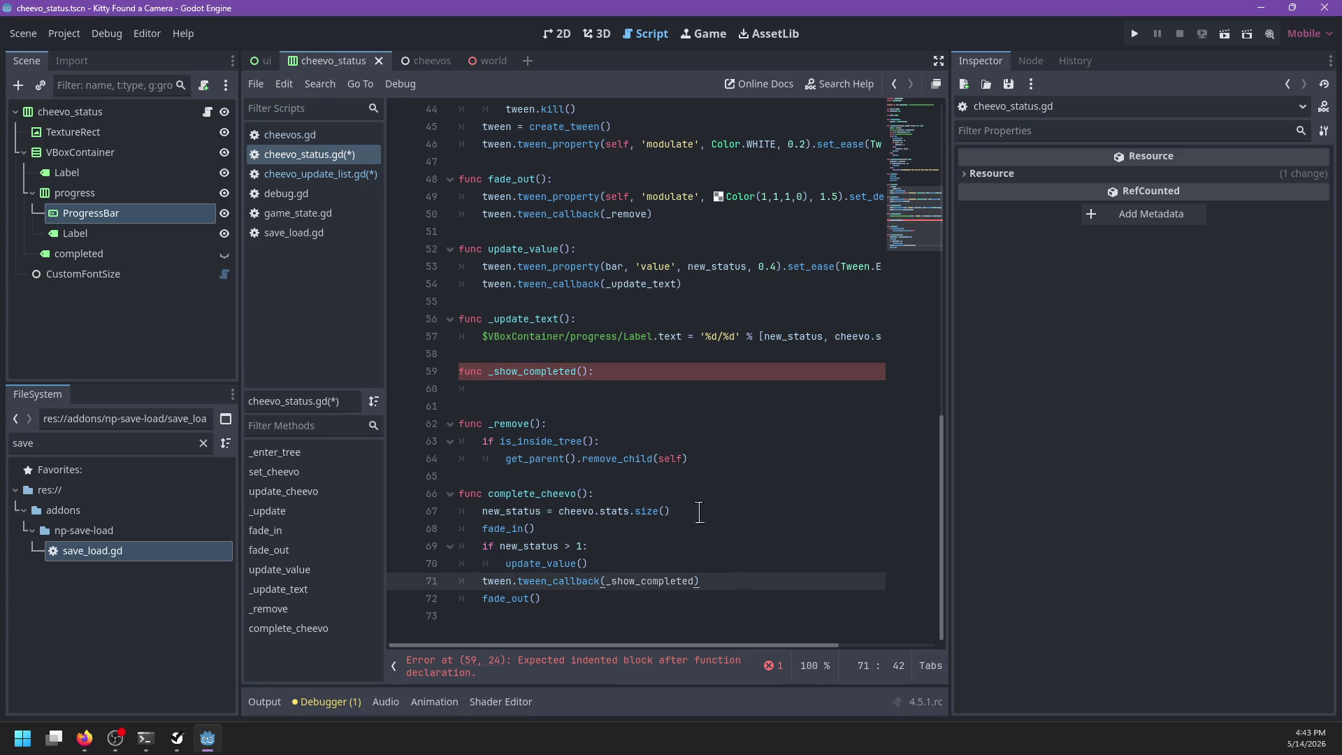
{"action": "left_click", "coordinate": [554, 388]}
{"action": "scroll", "coordinate": [555, 389], "scroll_direction": "up", "scroll_amount": 1}
{"action": "key", "text": "BackSpace"}
{"action": "type", "text": "$V"}
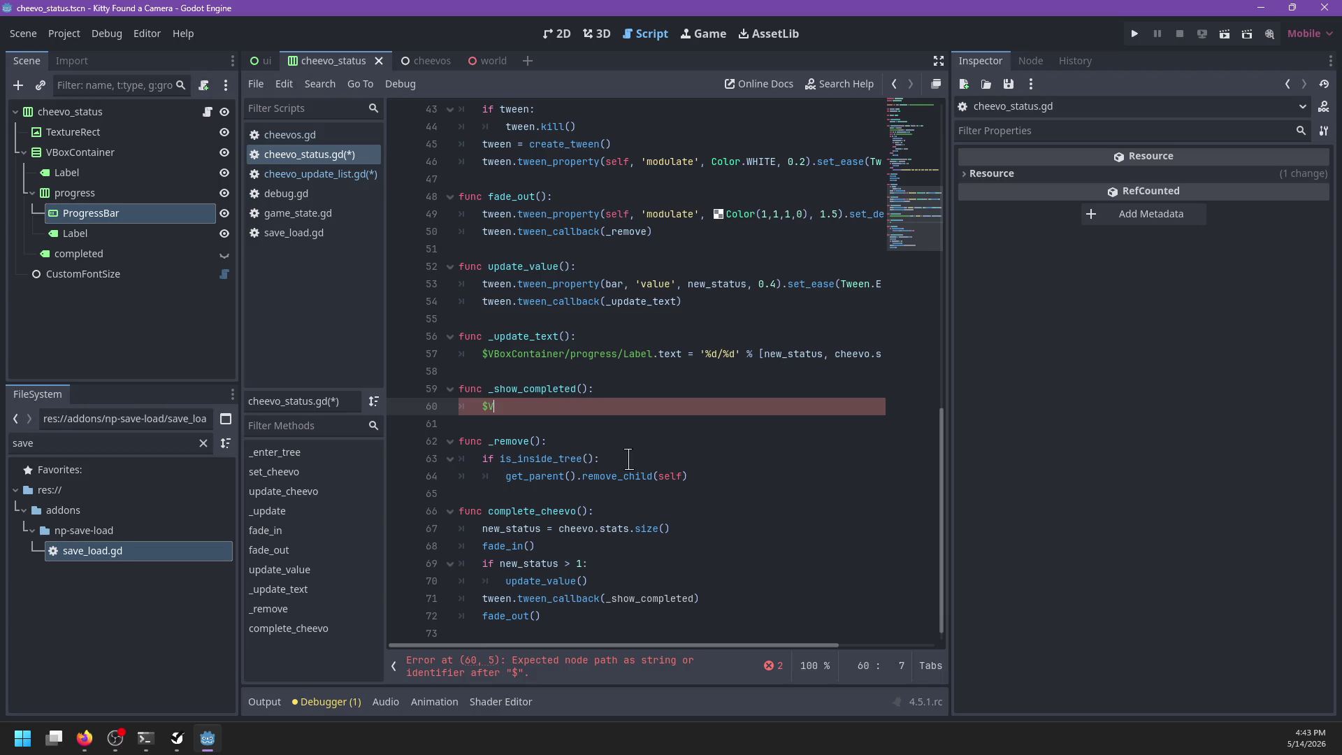
{"action": "type", "text": "com"}
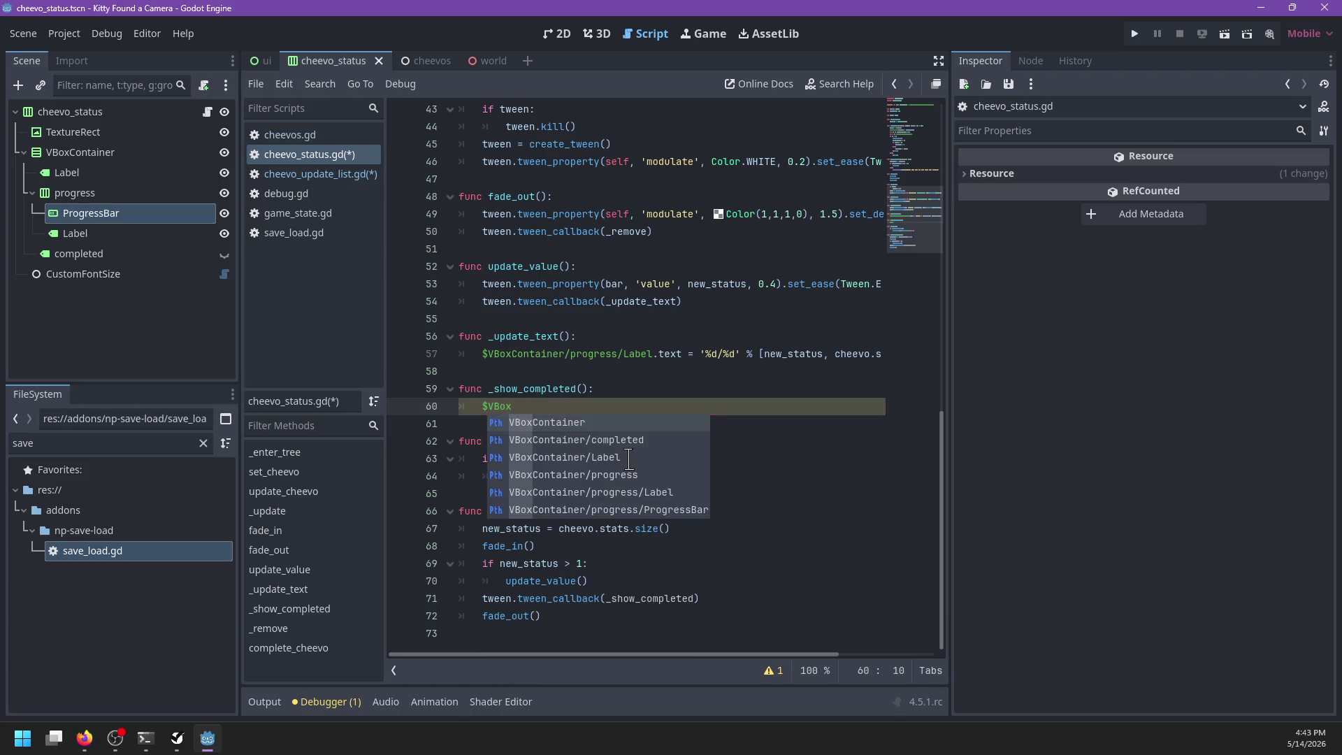
{"action": "key", "text": "Down"}
{"action": "key", "text": "Return"}
{"action": "type", "text": ".sh"}
{"action": "key", "text": "Down"}
{"action": "key", "text": "Return"}
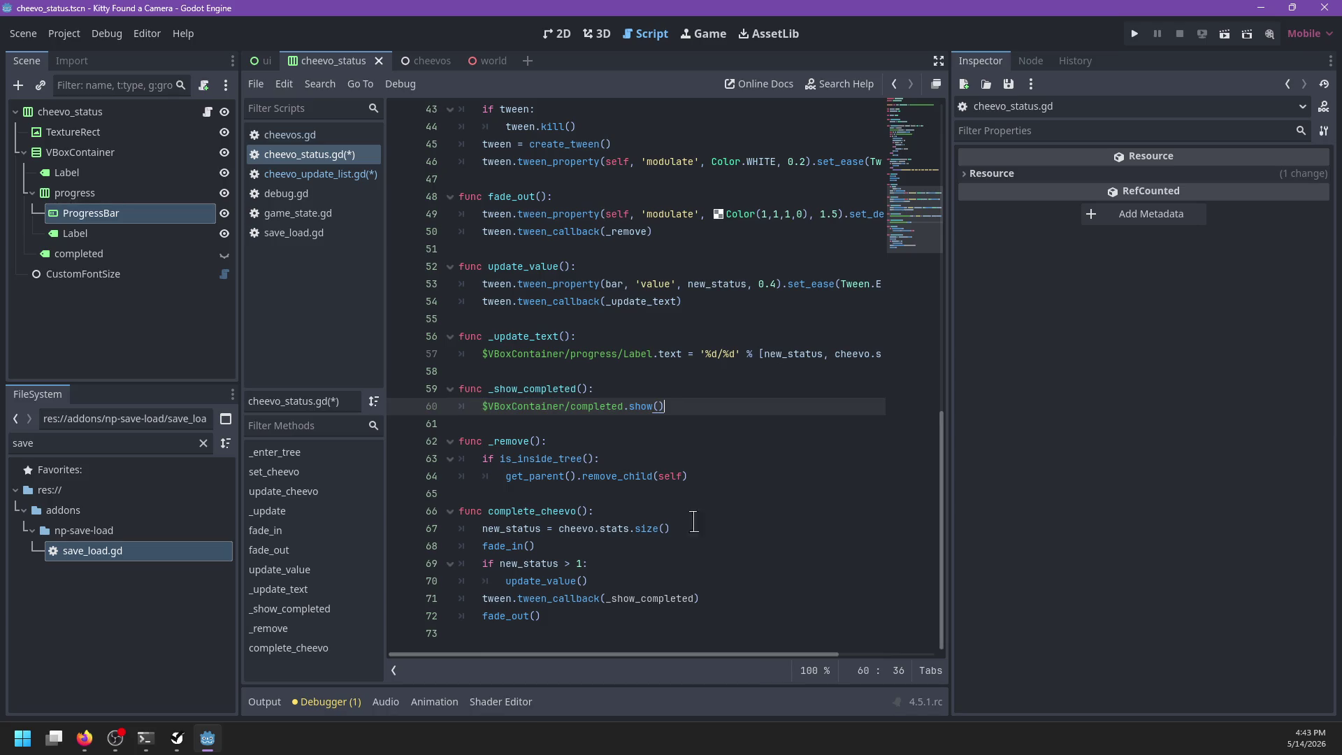
Step: Check the _show_completed callback line and save the script
{"action": "left_click_drag", "start_coordinate": [695, 599], "coordinate": [638, 586]}
{"action": "left_click", "coordinate": [752, 594]}
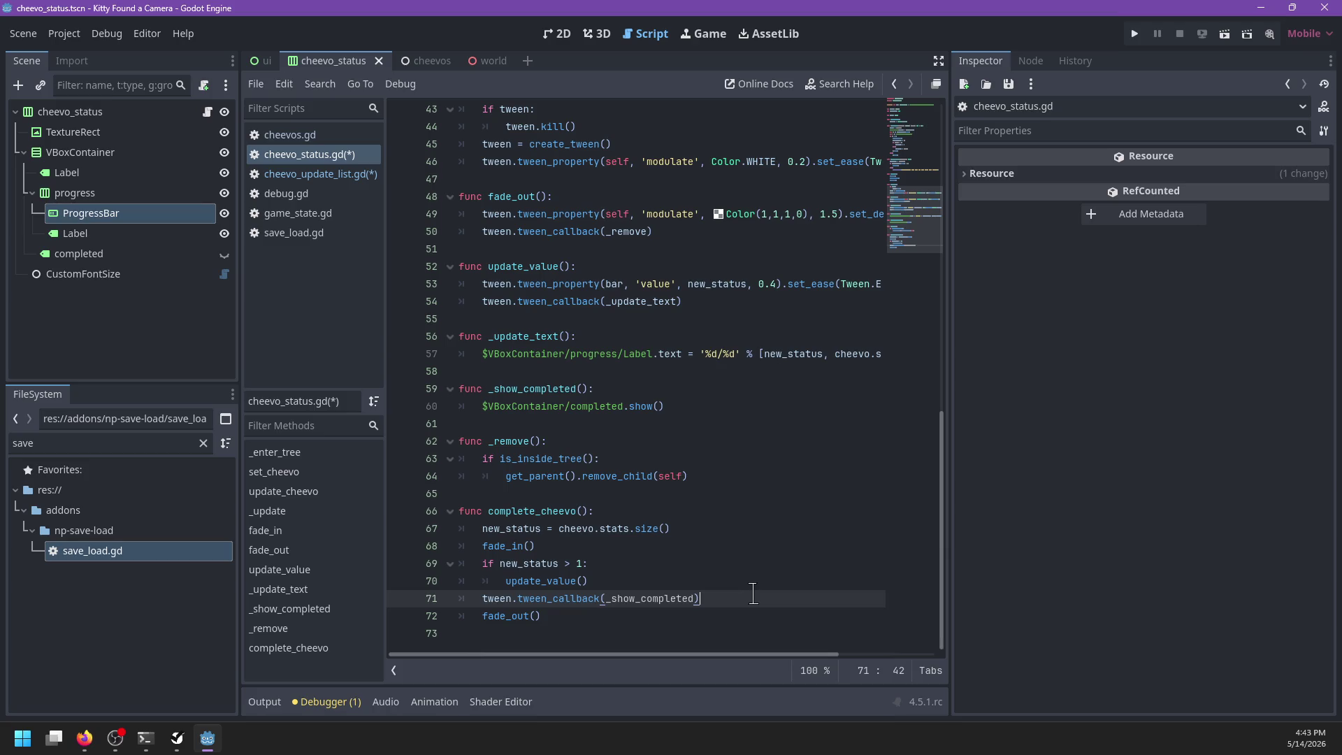
{"action": "key", "text": "ctrl+s"}
Step: Cut the complete_cheevo function and paste it after update_value
{"action": "double_click", "coordinate": [503, 616]}
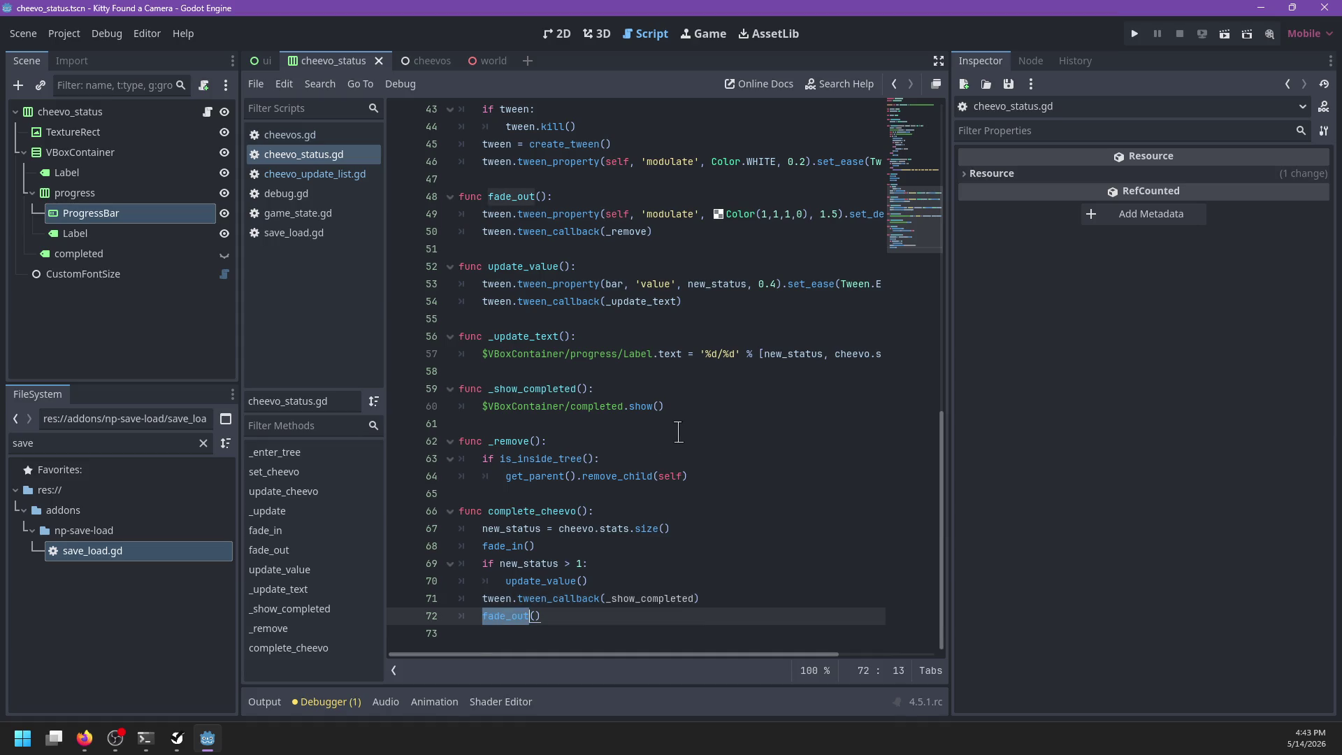
{"action": "scroll", "coordinate": [661, 250], "scroll_direction": "right", "scroll_amount": 3}
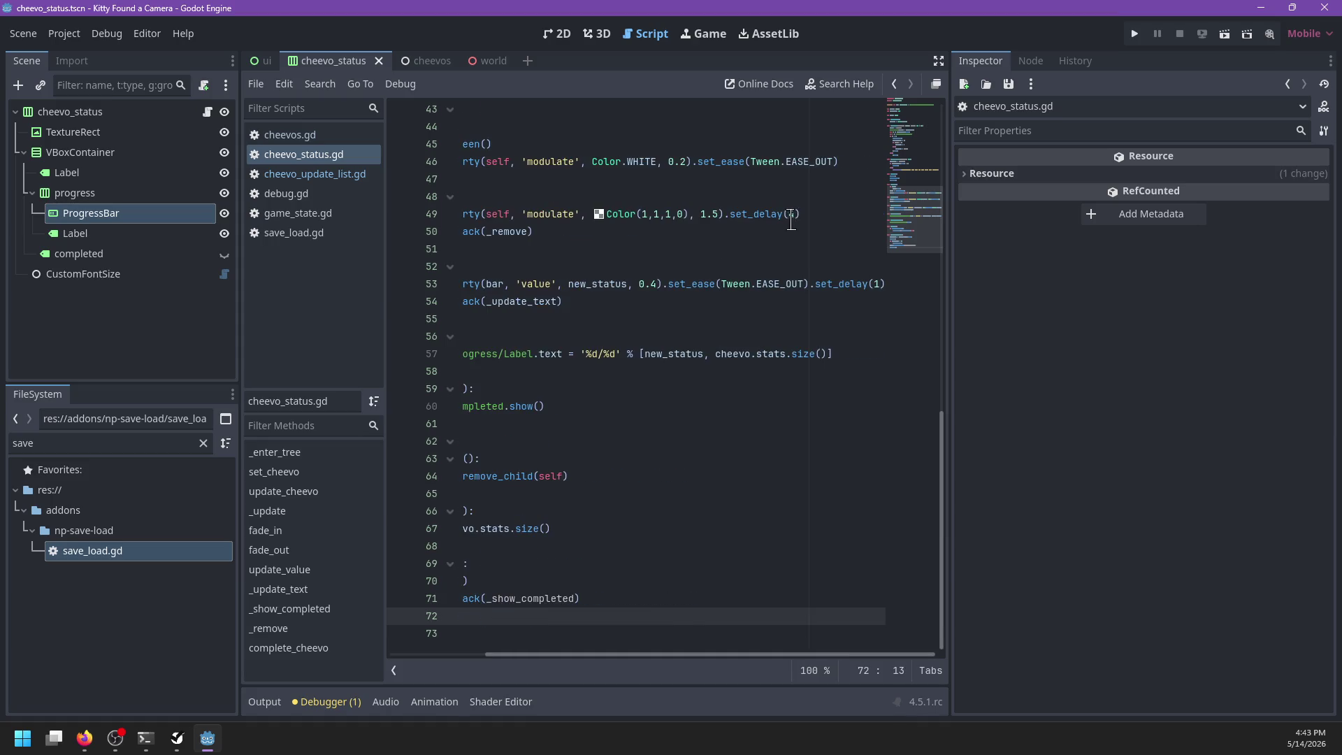
{"action": "scroll", "coordinate": [793, 222], "scroll_direction": "left", "scroll_amount": 3}
{"action": "scroll", "coordinate": [685, 249], "scroll_direction": "up", "scroll_amount": 1}
{"action": "left_click", "coordinate": [634, 238]}
{"action": "scroll", "coordinate": [656, 258], "scroll_direction": "up", "scroll_amount": 3}
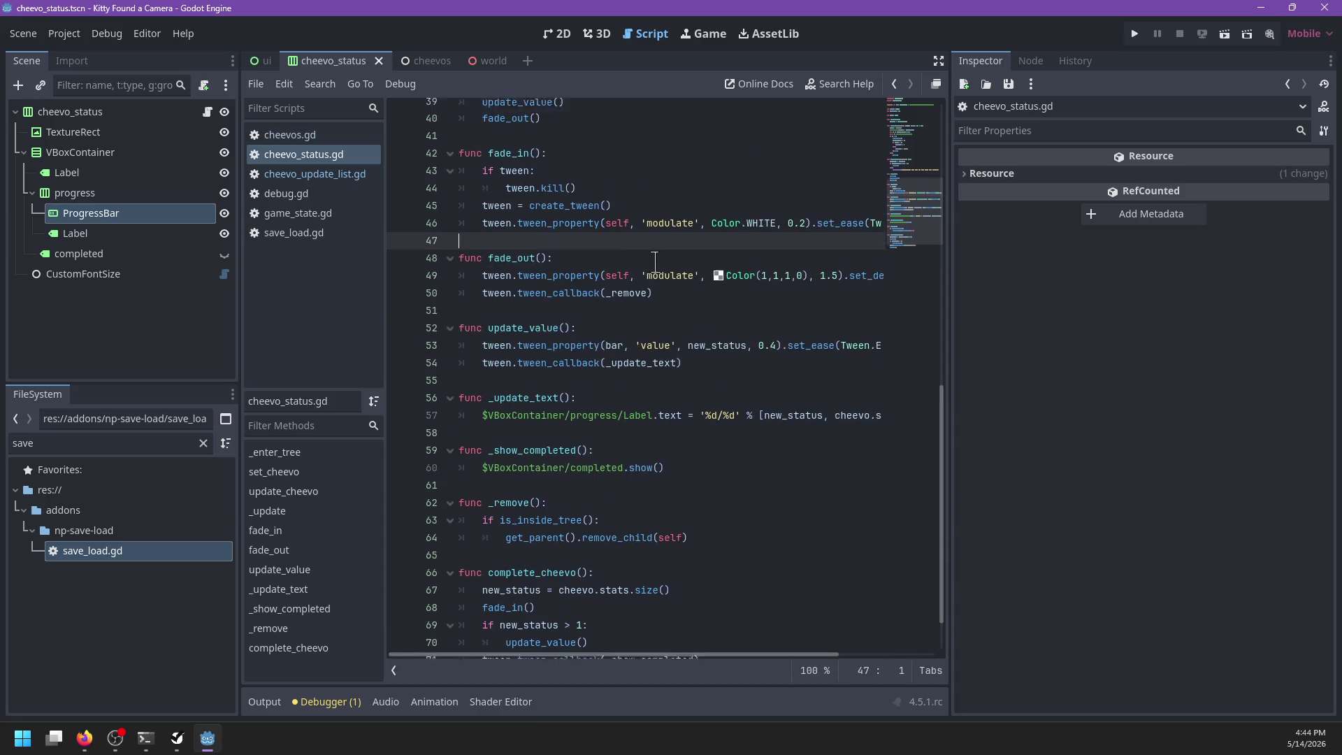
{"action": "scroll", "coordinate": [656, 262], "scroll_direction": "down", "scroll_amount": 4}
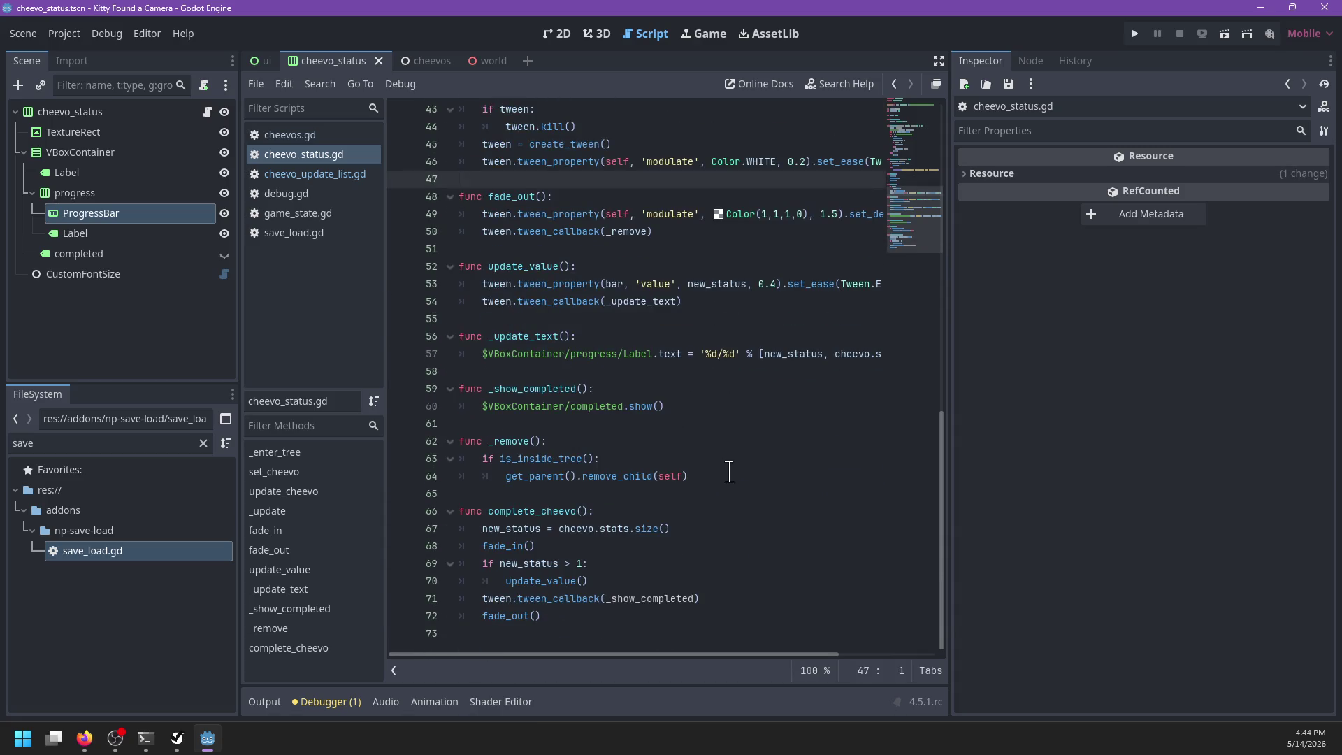
{"action": "left_click_drag", "start_coordinate": [572, 633], "coordinate": [618, 496]}
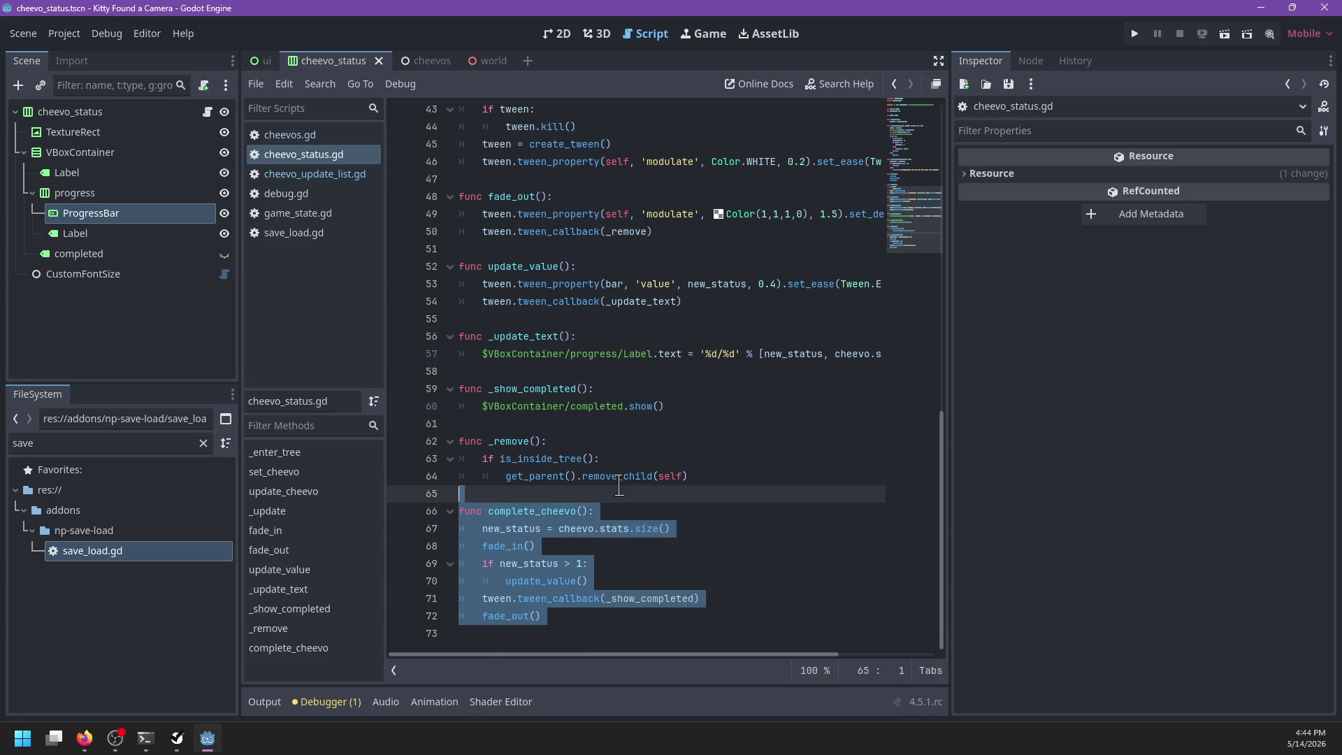
{"action": "key", "text": "ctrl+x"}
{"action": "left_click", "coordinate": [516, 313]}
{"action": "key", "text": "ctrl+v"}
Step: Move complete_cheevo to just after update_cheevo and save the script
{"action": "left_click_drag", "start_coordinate": [512, 459], "coordinate": [463, 248]}
{"action": "left_click", "coordinate": [529, 370]}
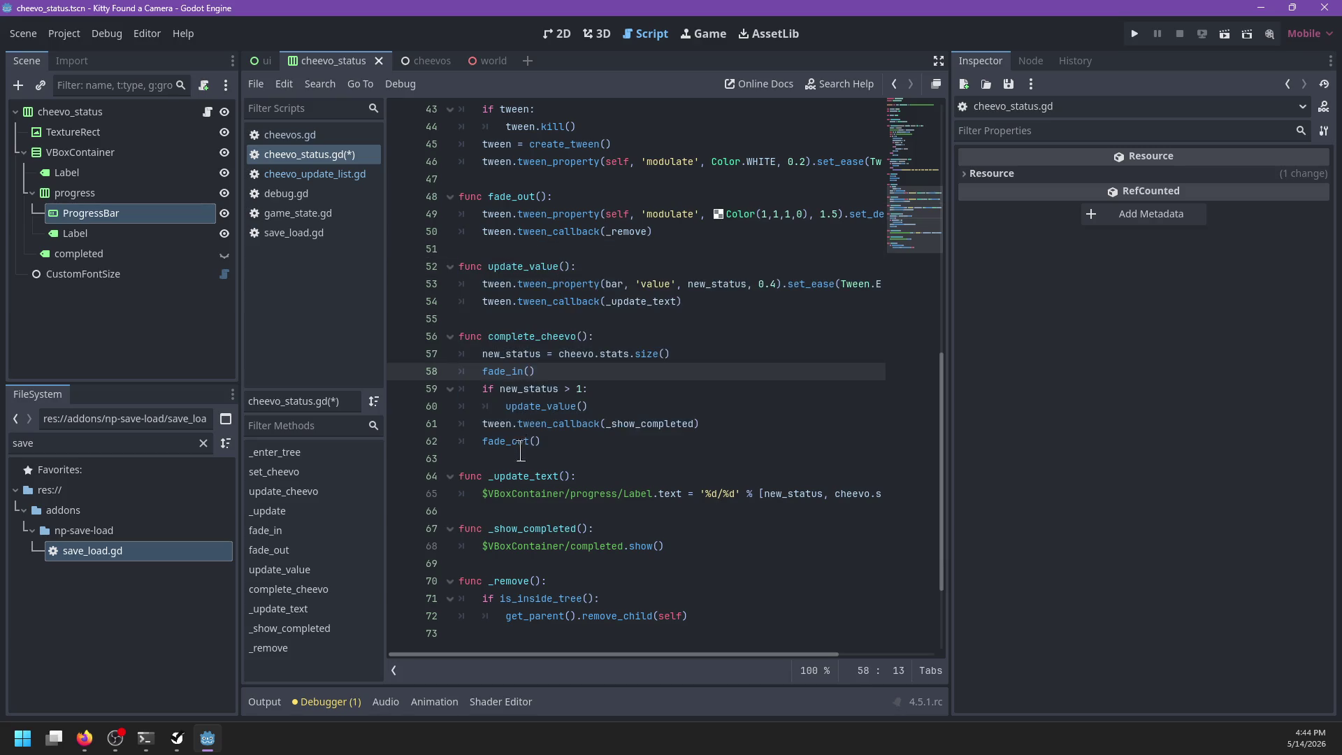
{"action": "left_click_drag", "start_coordinate": [518, 458], "coordinate": [544, 319]}
{"action": "key", "text": "ctrl+x"}
{"action": "scroll", "coordinate": [565, 341], "scroll_direction": "up", "scroll_amount": 3}
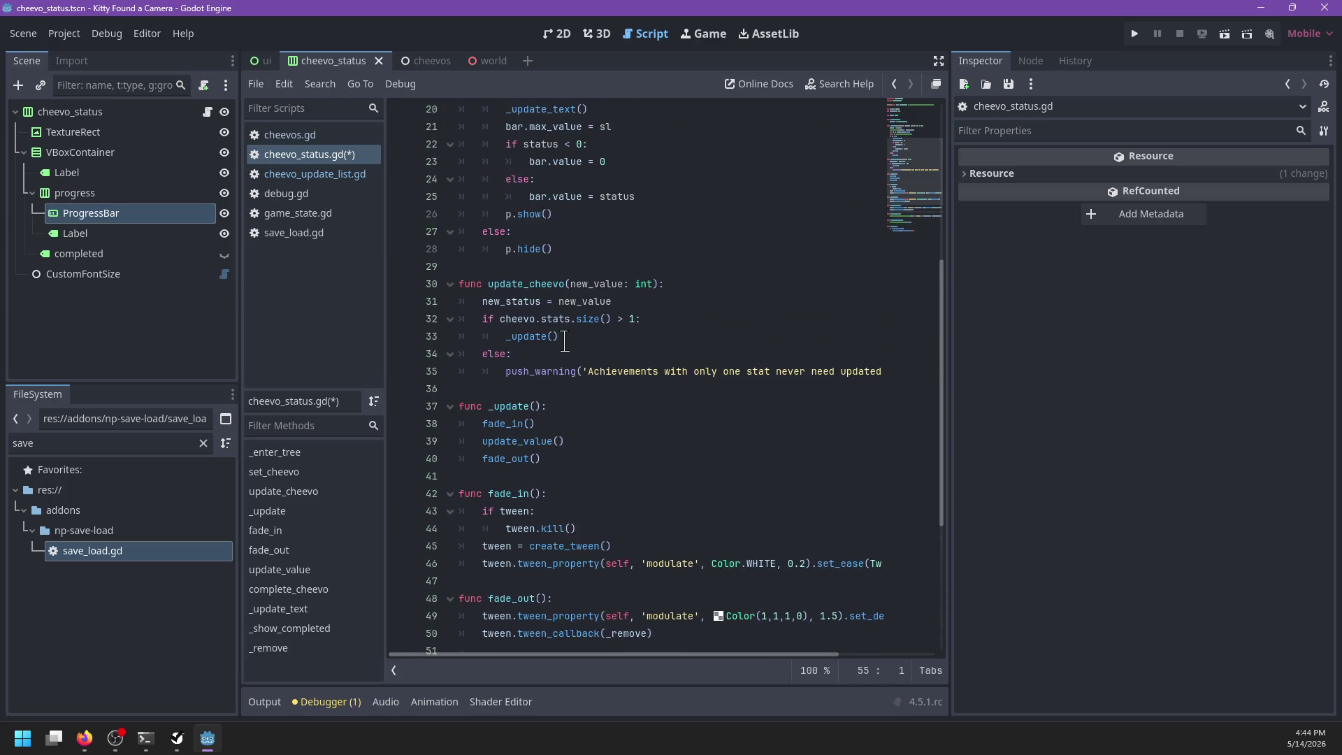
{"action": "left_click", "coordinate": [537, 386]}
{"action": "key", "text": "ctrl+v"}
{"action": "scroll", "coordinate": [576, 394], "scroll_direction": "down", "scroll_amount": 1}
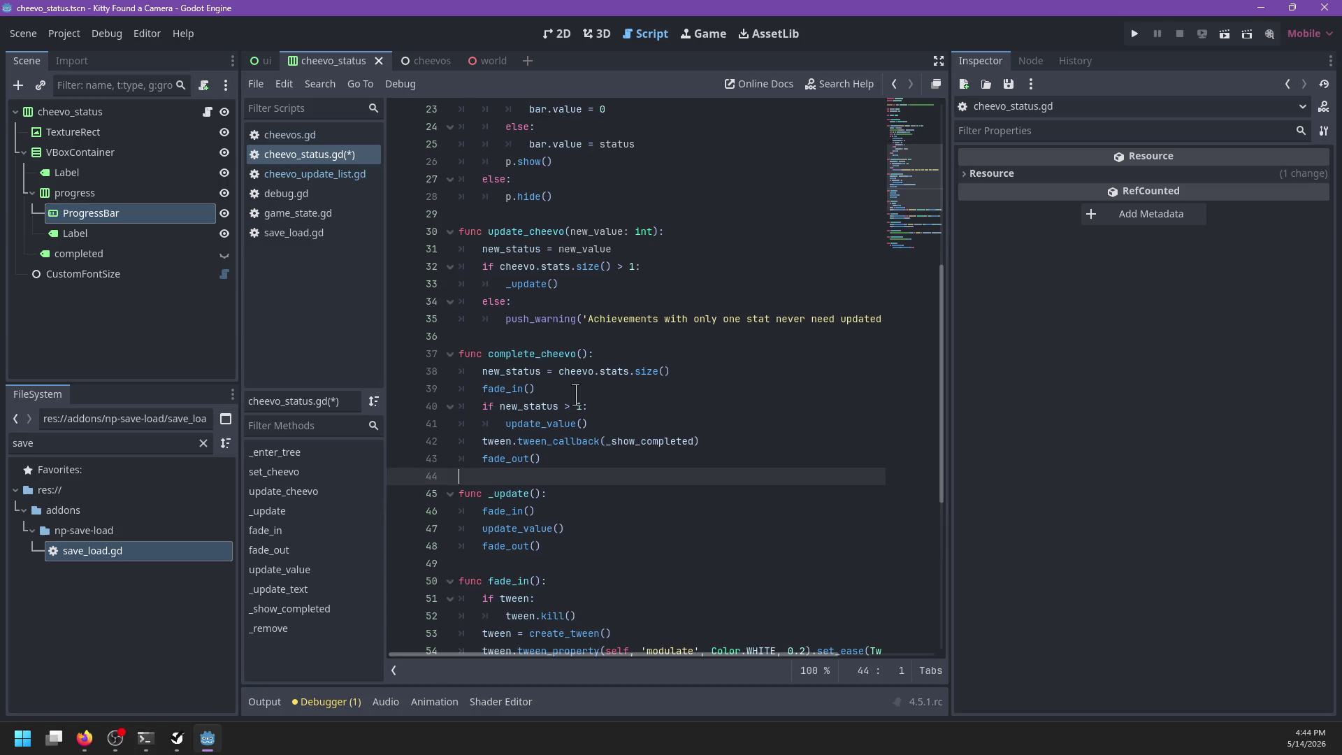
{"action": "key", "text": "ctrl+s"}
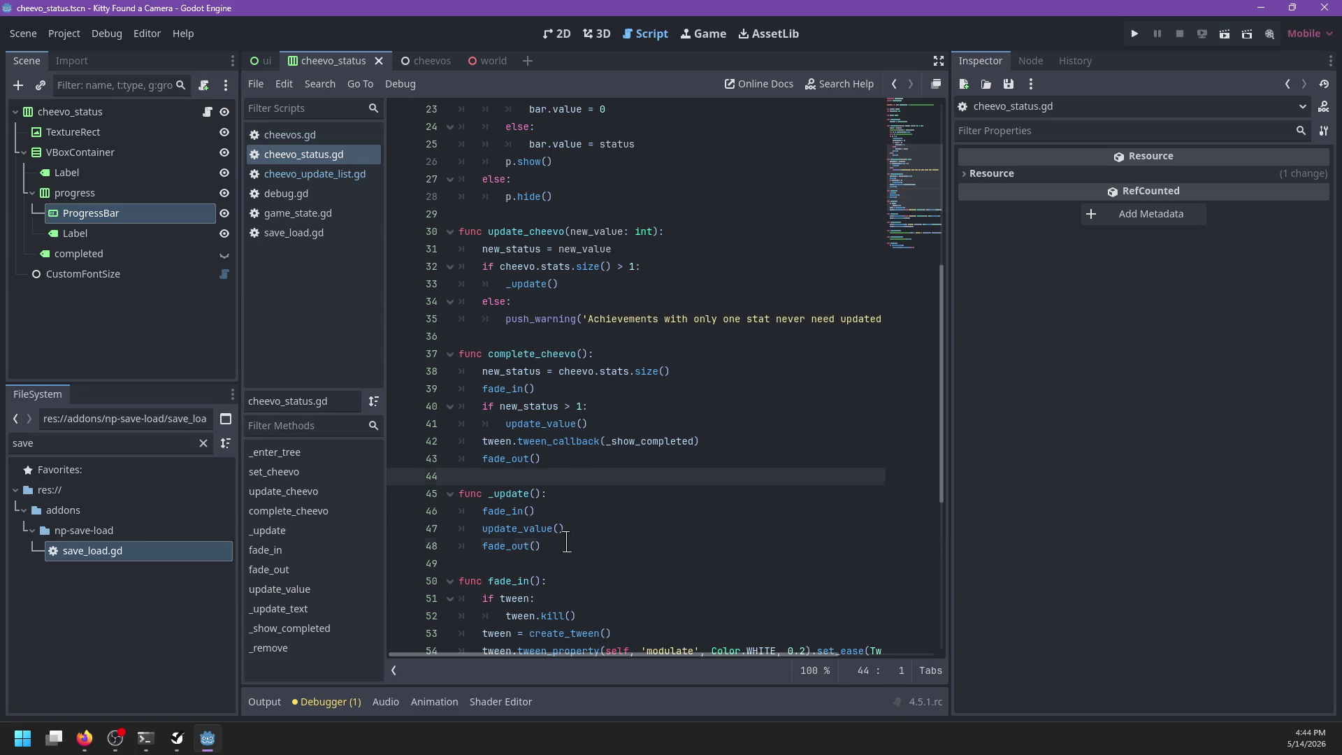
Step: Replace update_cheevo's _update() call with _update's three indented calls, delete _update, and save
{"action": "left_click_drag", "start_coordinate": [567, 541], "coordinate": [552, 493]}
{"action": "key", "text": "ctrl+x"}
{"action": "left_click_drag", "start_coordinate": [629, 283], "coordinate": [659, 269]}
{"action": "key", "text": "ctrl+v"}
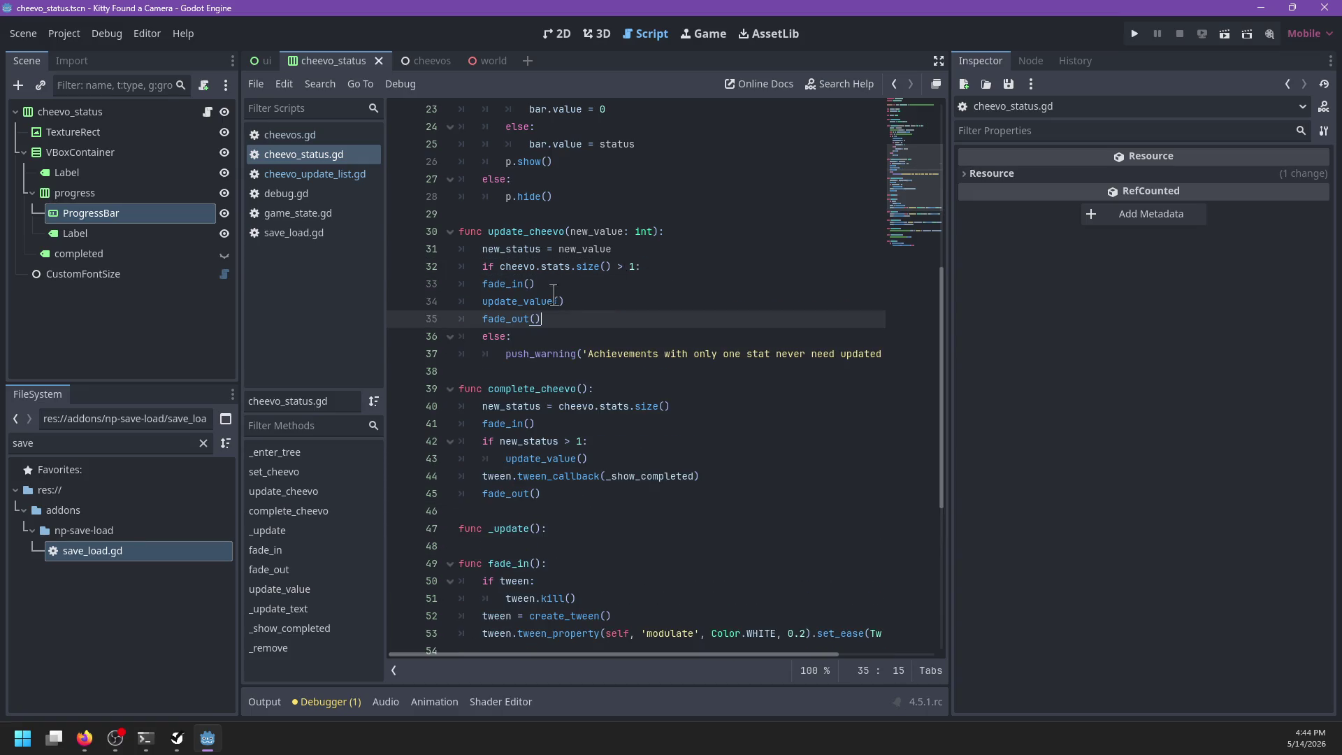
{"action": "left_click_drag", "start_coordinate": [553, 318], "coordinate": [459, 283]}
{"action": "key", "text": "Tab"}
{"action": "left_click_drag", "start_coordinate": [580, 530], "coordinate": [584, 504]}
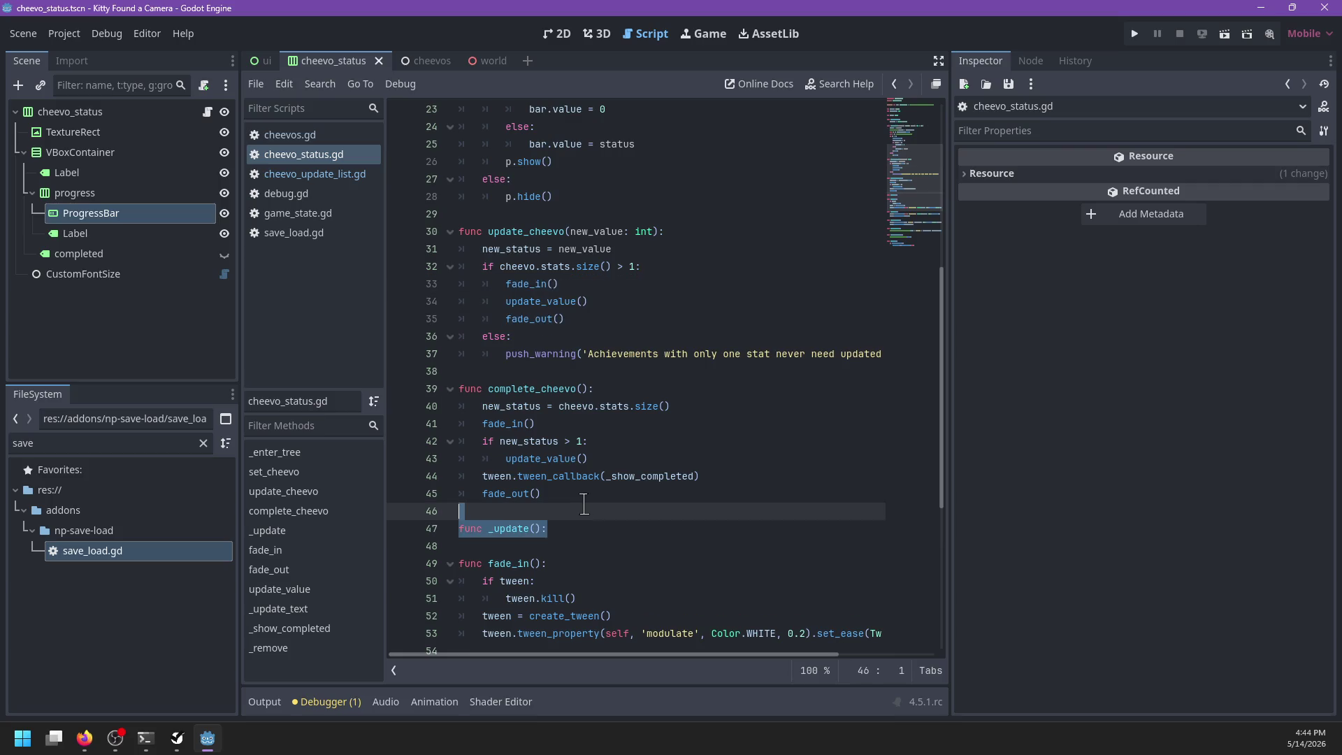
{"action": "key", "text": "BackSpace"}
{"action": "key", "text": "BackSpace"}
{"action": "key", "text": "ctrl+s"}
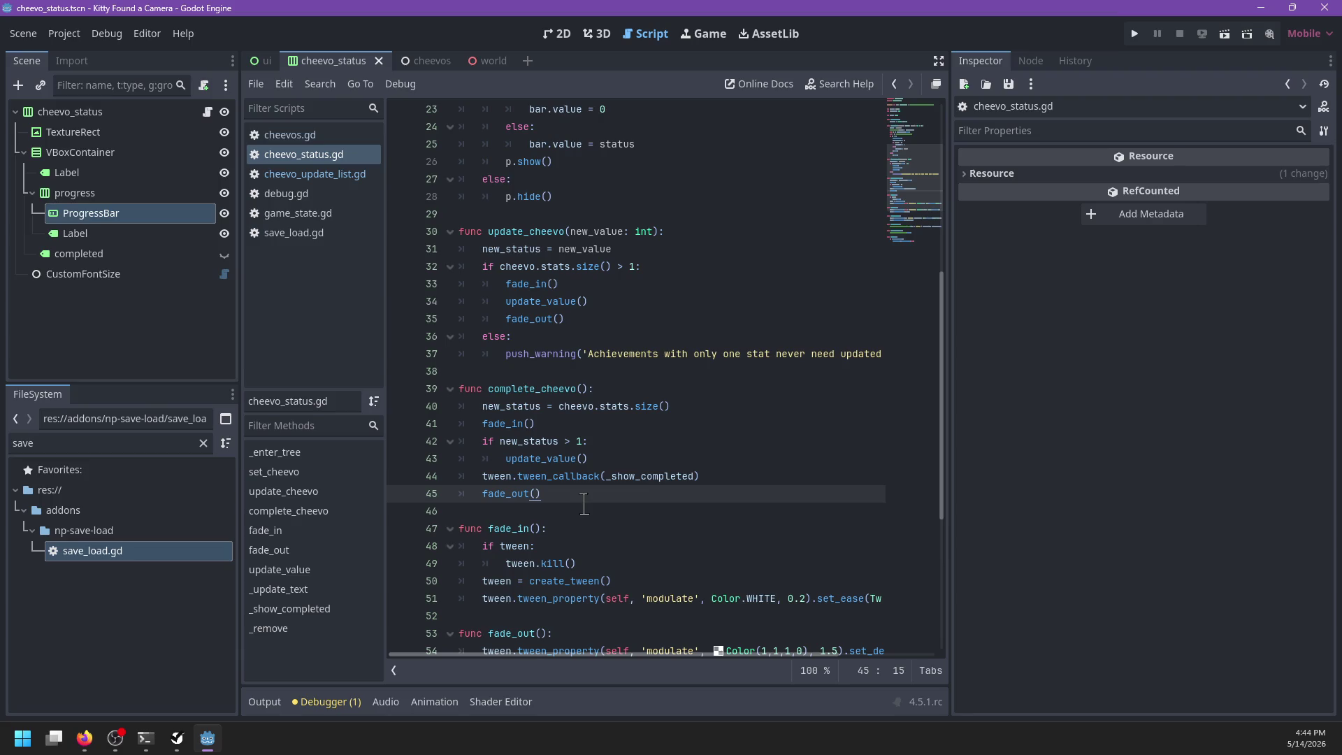
Step: Review the script and launch the game with F5 to test it
{"action": "scroll", "coordinate": [579, 458], "scroll_direction": "right", "scroll_amount": 3}
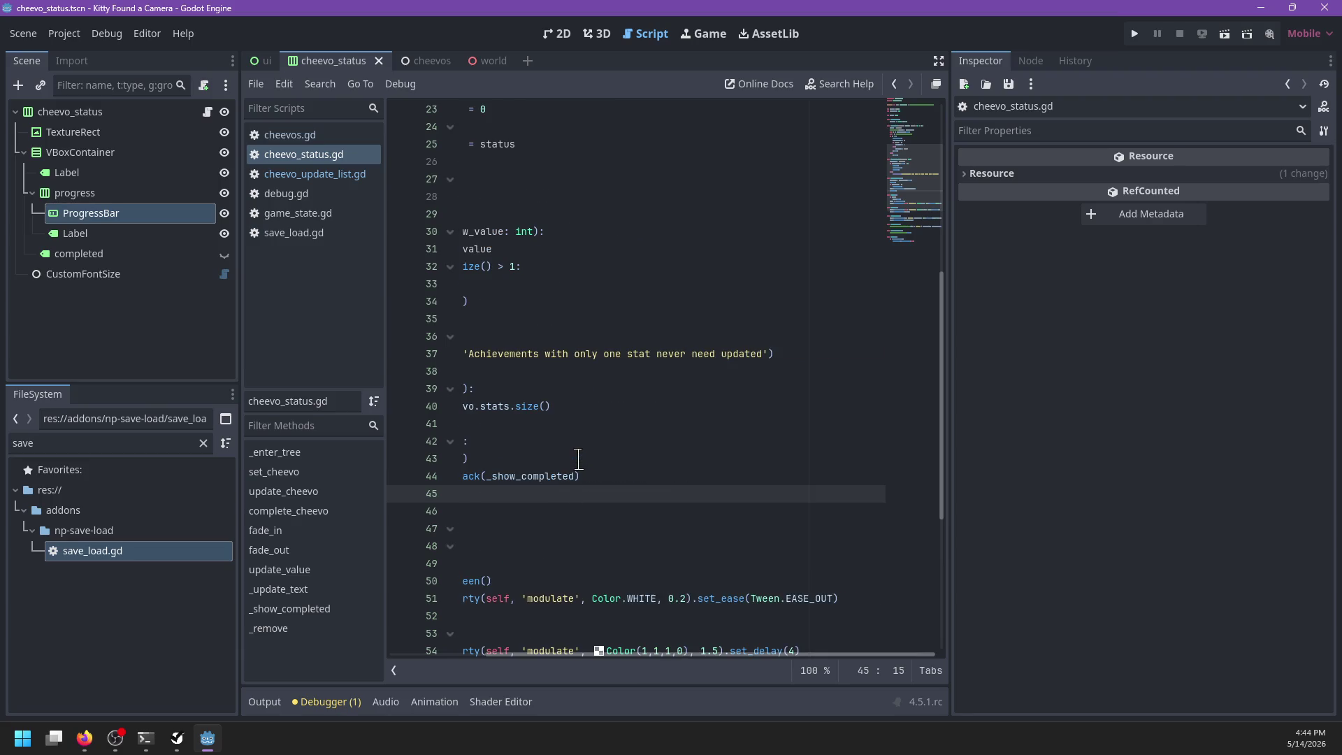
{"action": "scroll", "coordinate": [574, 459], "scroll_direction": "left", "scroll_amount": 3}
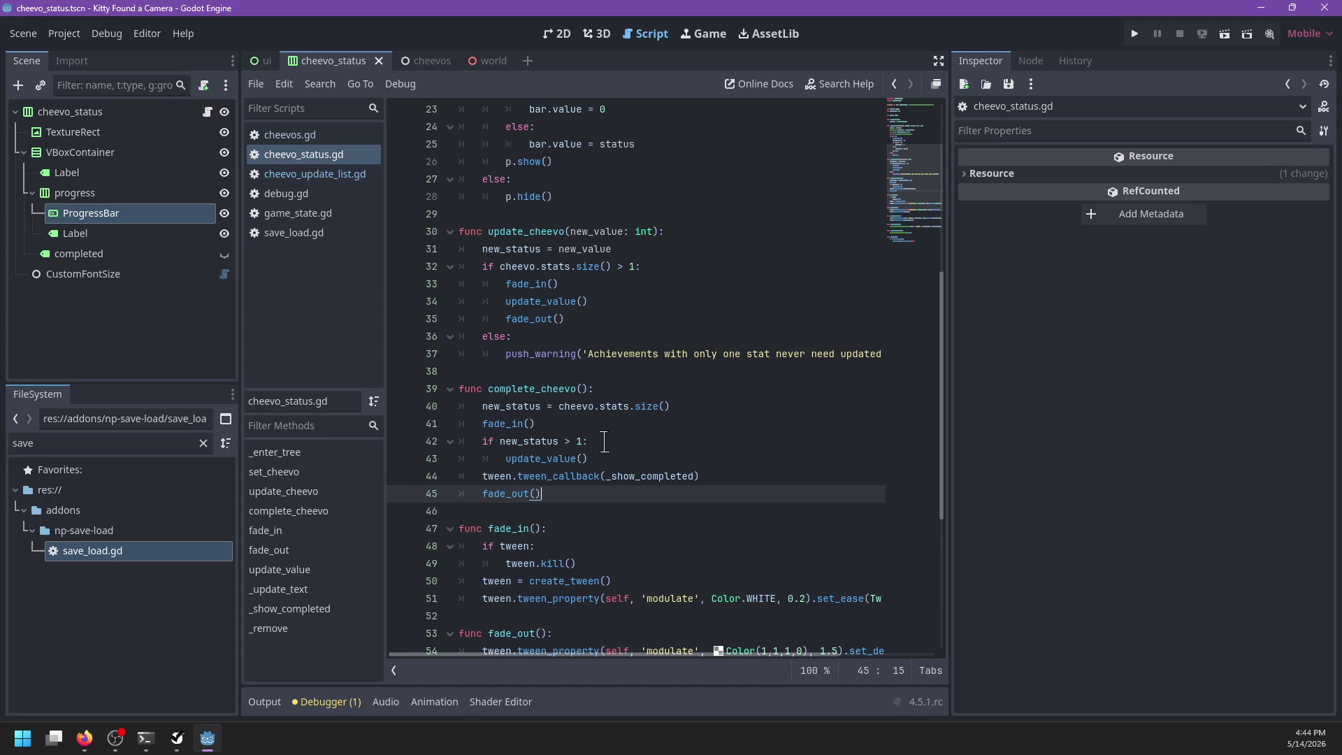
{"action": "scroll", "coordinate": [603, 441], "scroll_direction": "down", "scroll_amount": 6}
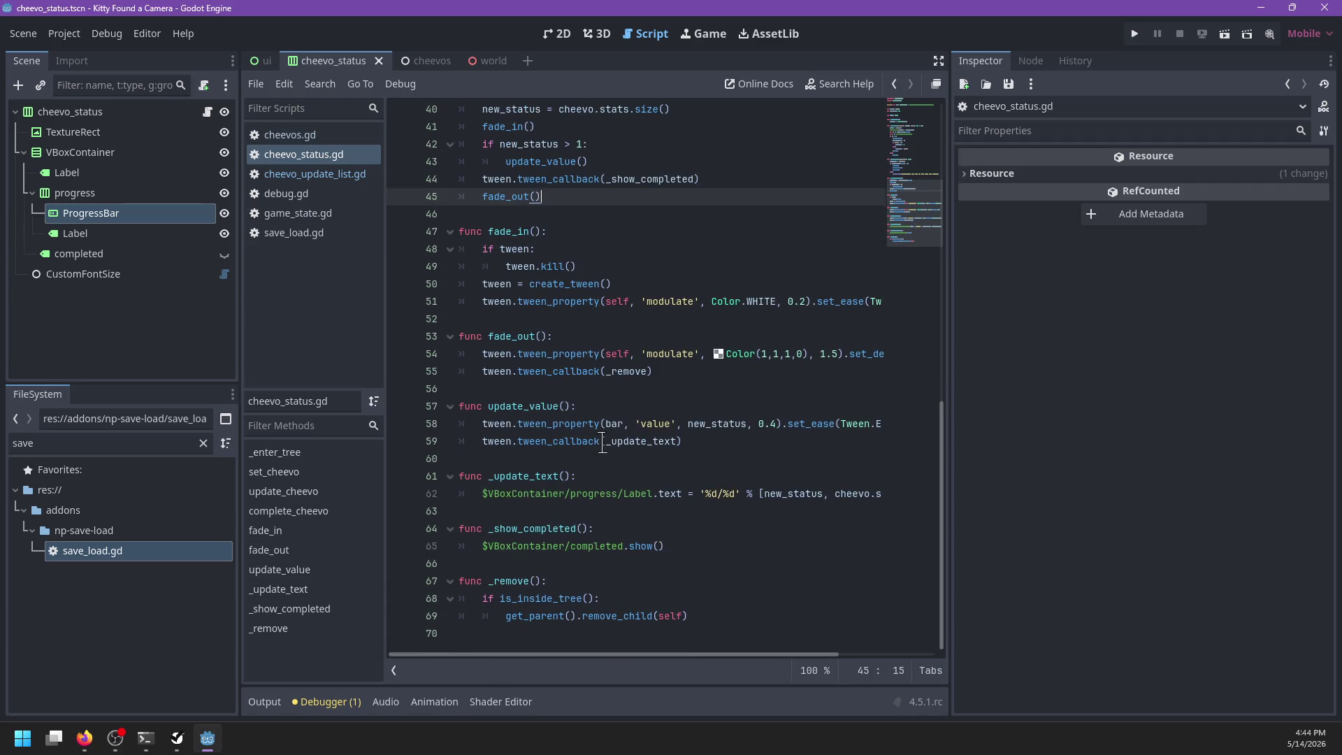
{"action": "scroll", "coordinate": [603, 442], "scroll_direction": "up", "scroll_amount": 5}
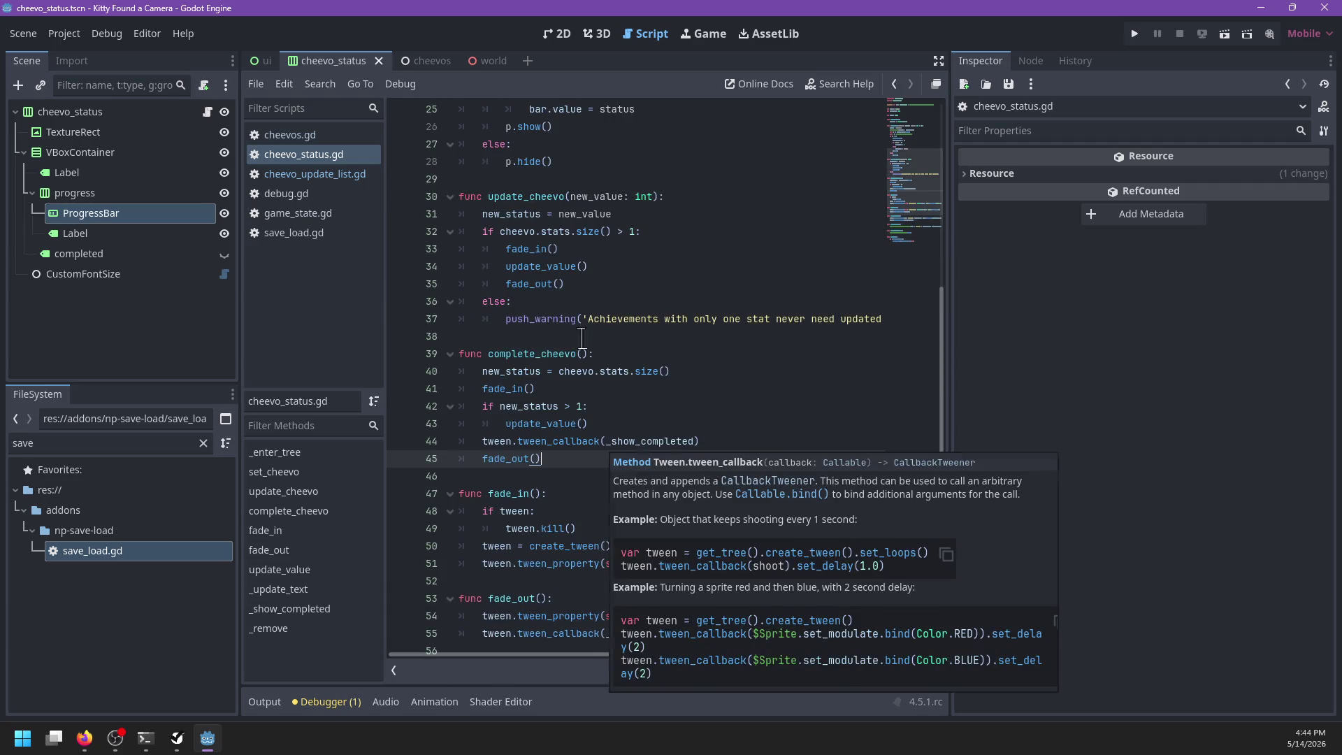
{"action": "key", "text": "F5"}
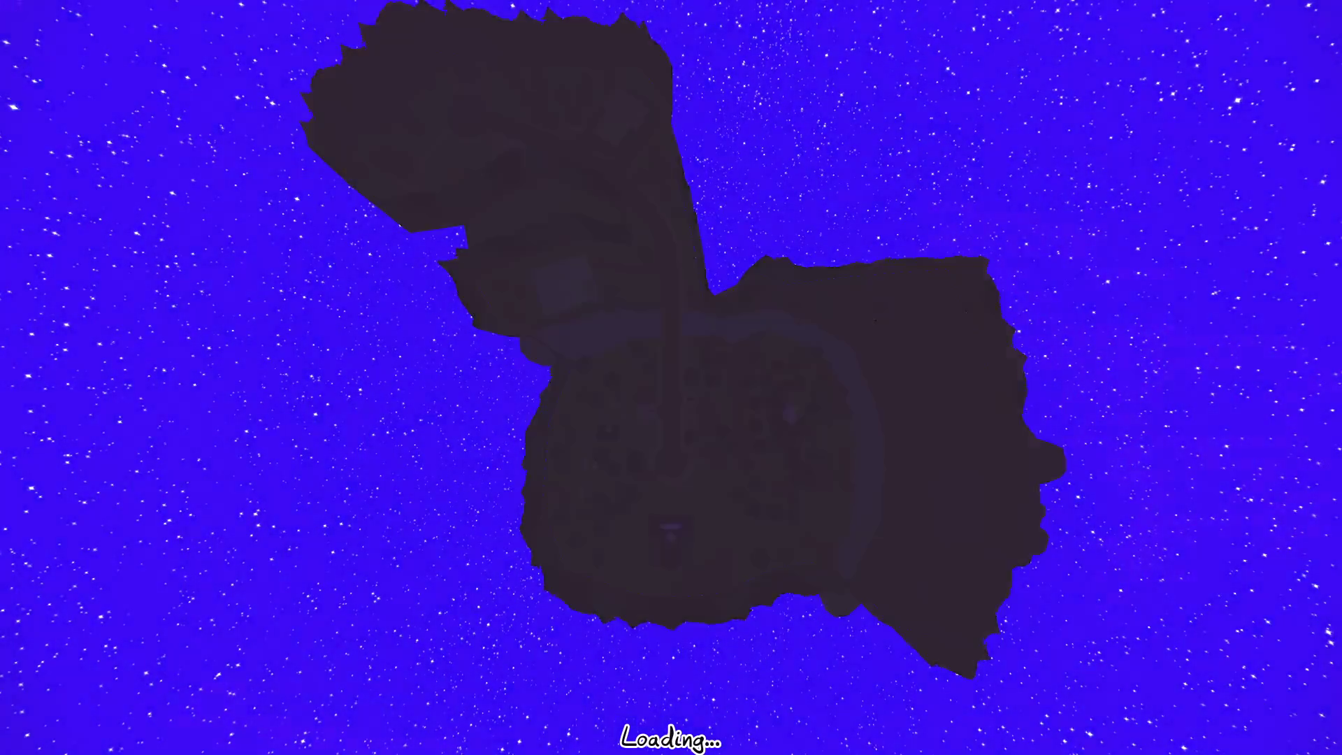
Step: Run across the street past the big tree and white house toward the wooden house
{"action": "key", "text": "w"}
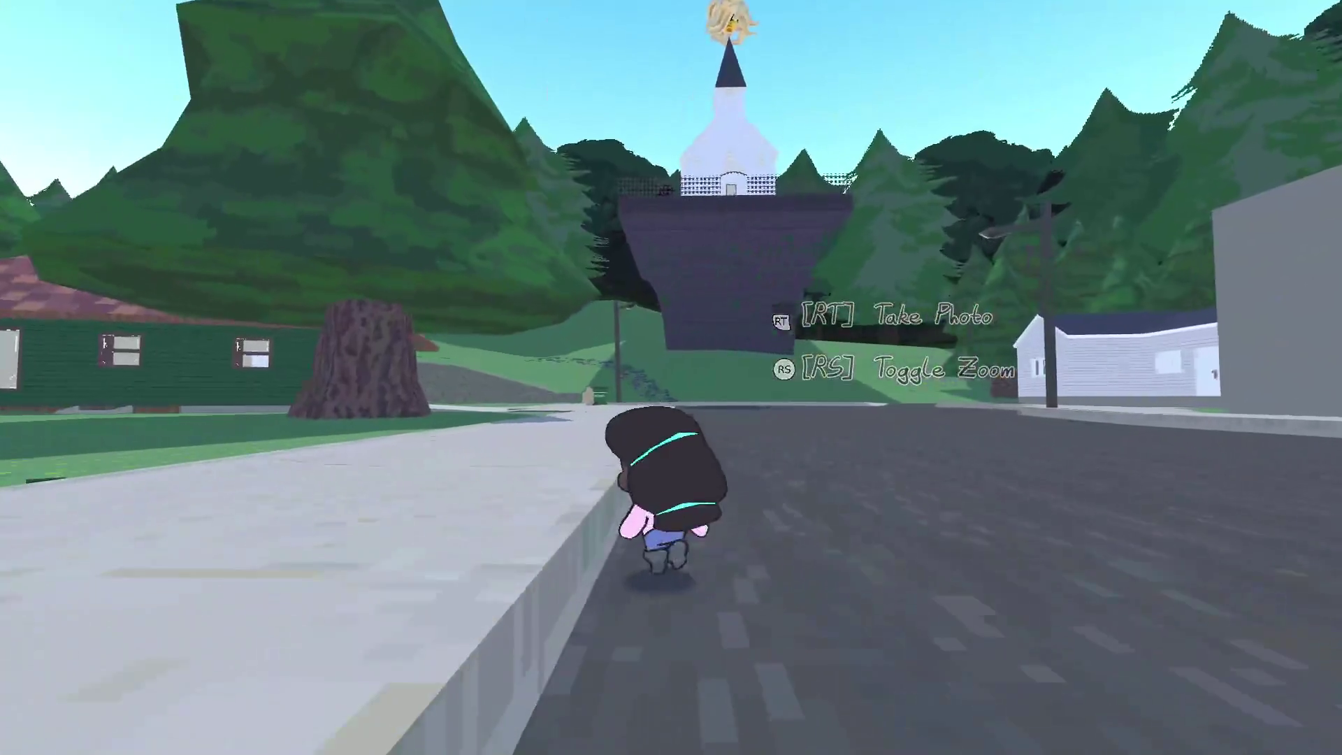
{"action": "key", "text": "w"}
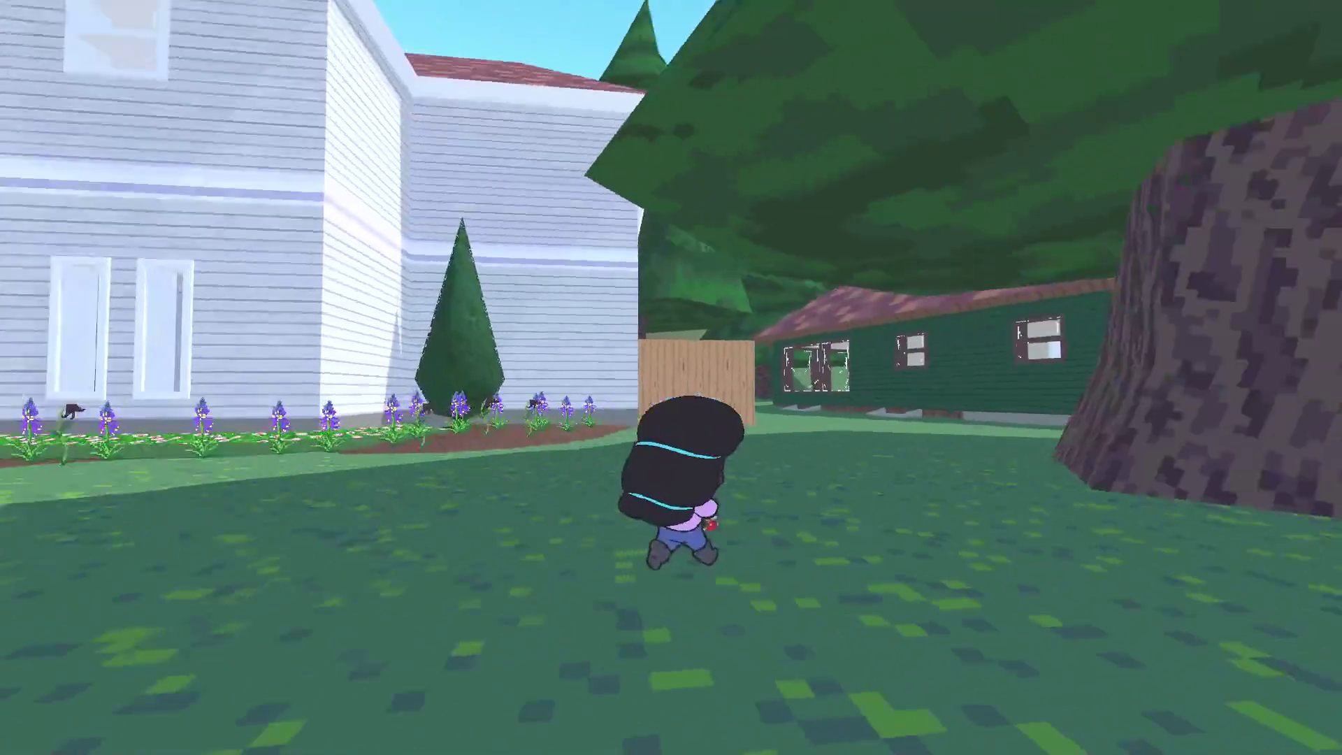
{"action": "key", "text": "w"}
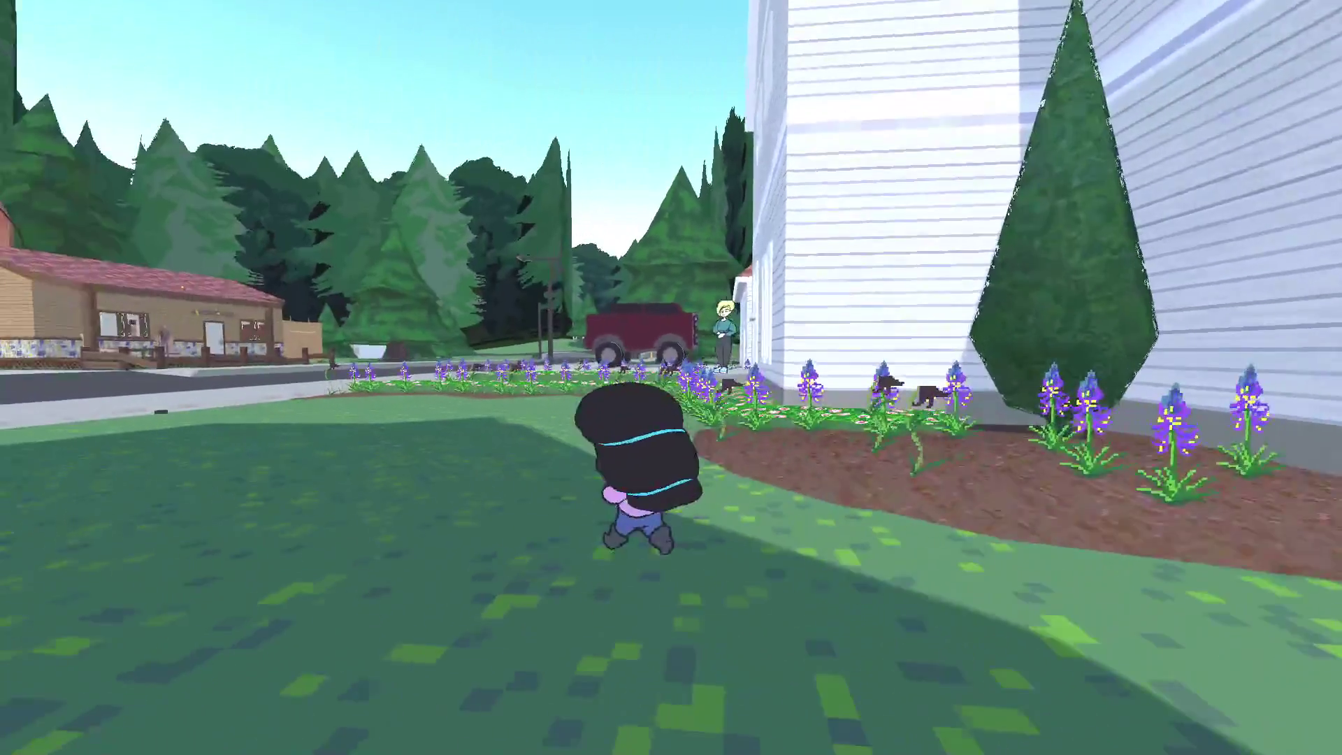
{"action": "key", "text": "w"}
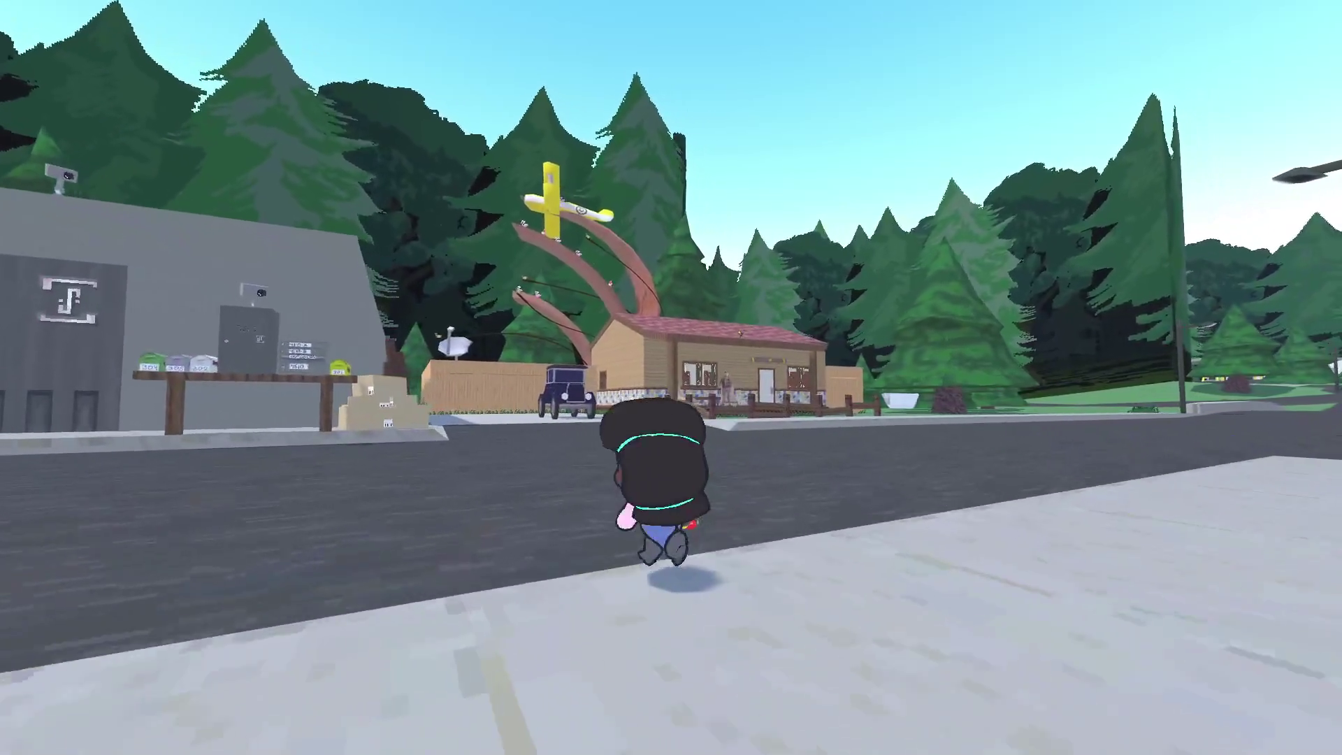
{"action": "key", "text": "Tab"}
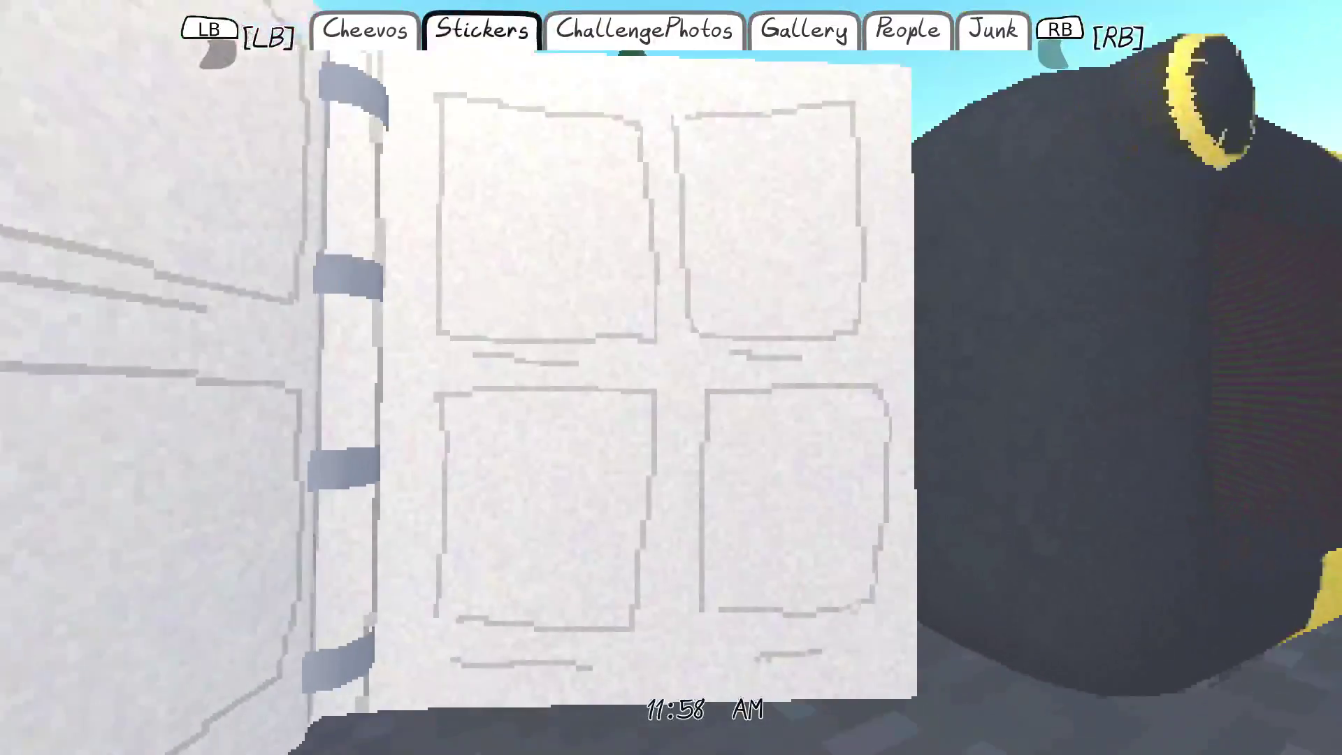
{"action": "key", "text": "Tab"}
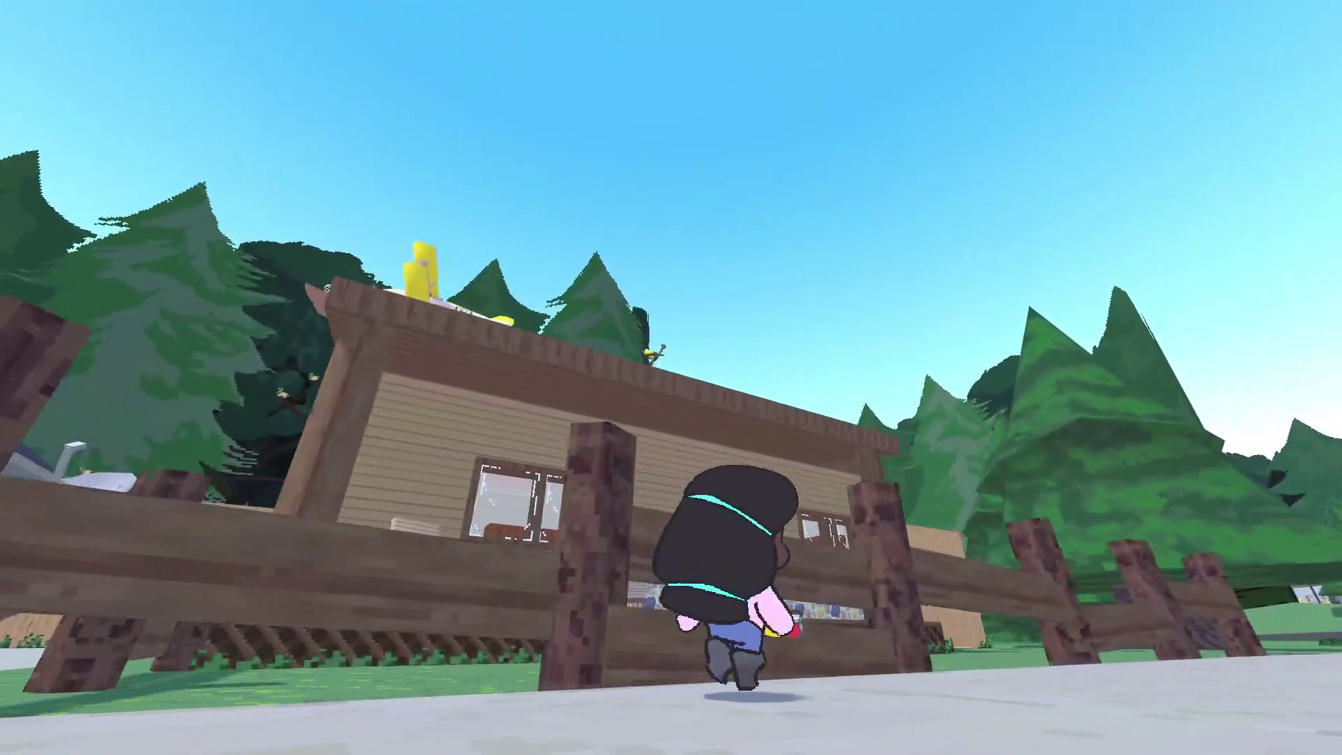
Step: Photograph the goldfinch on the roof, then view the new photo in the notebook's Gallery
{"action": "key", "text": "c"}
{"action": "left_click", "coordinate": [671, 377]}
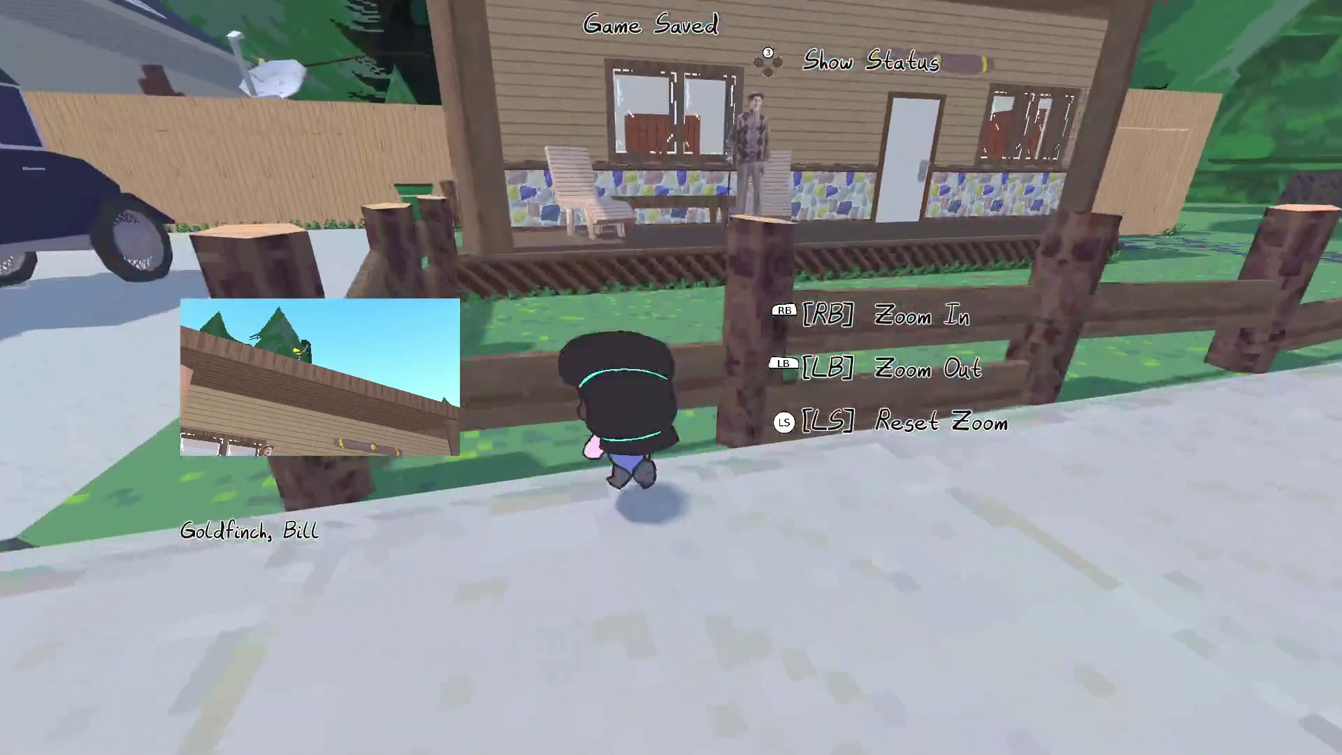
{"action": "key", "text": "w"}
{"action": "key", "text": "e"}
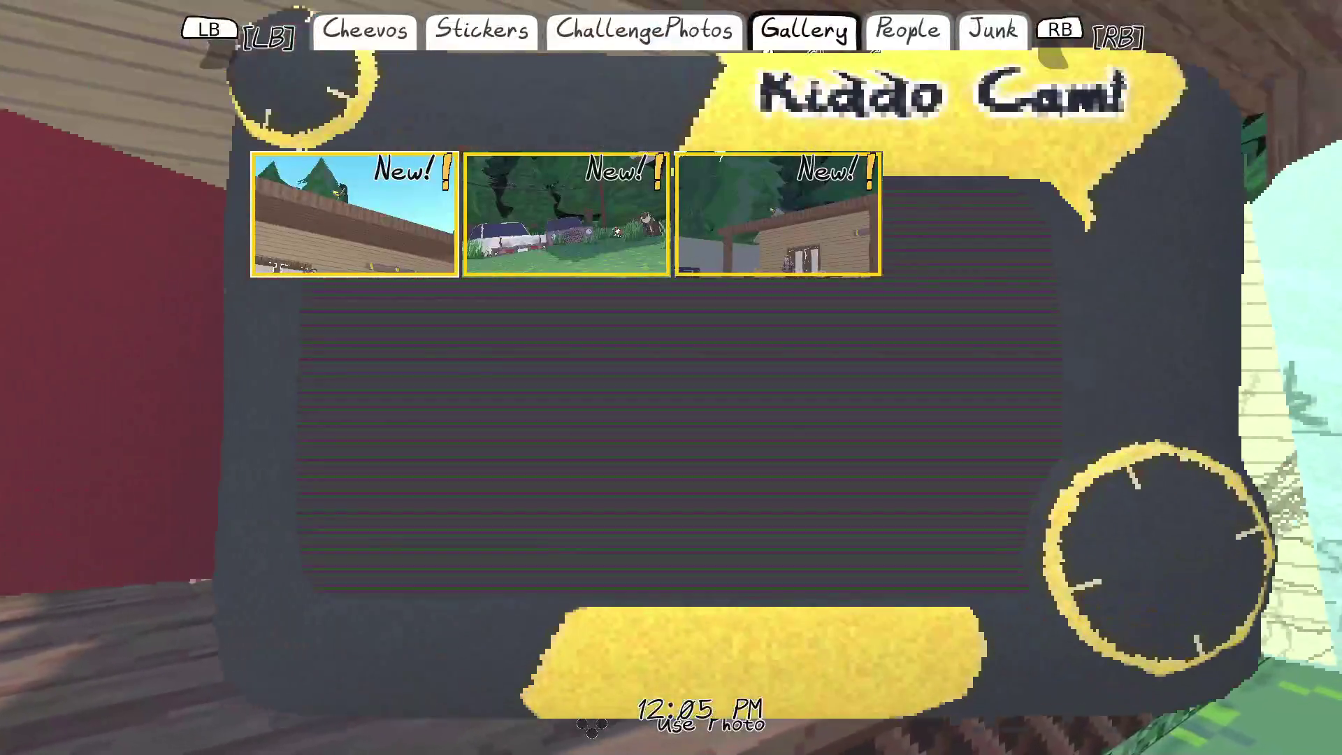
{"action": "key", "text": "Return"}
{"action": "key", "text": "Return"}
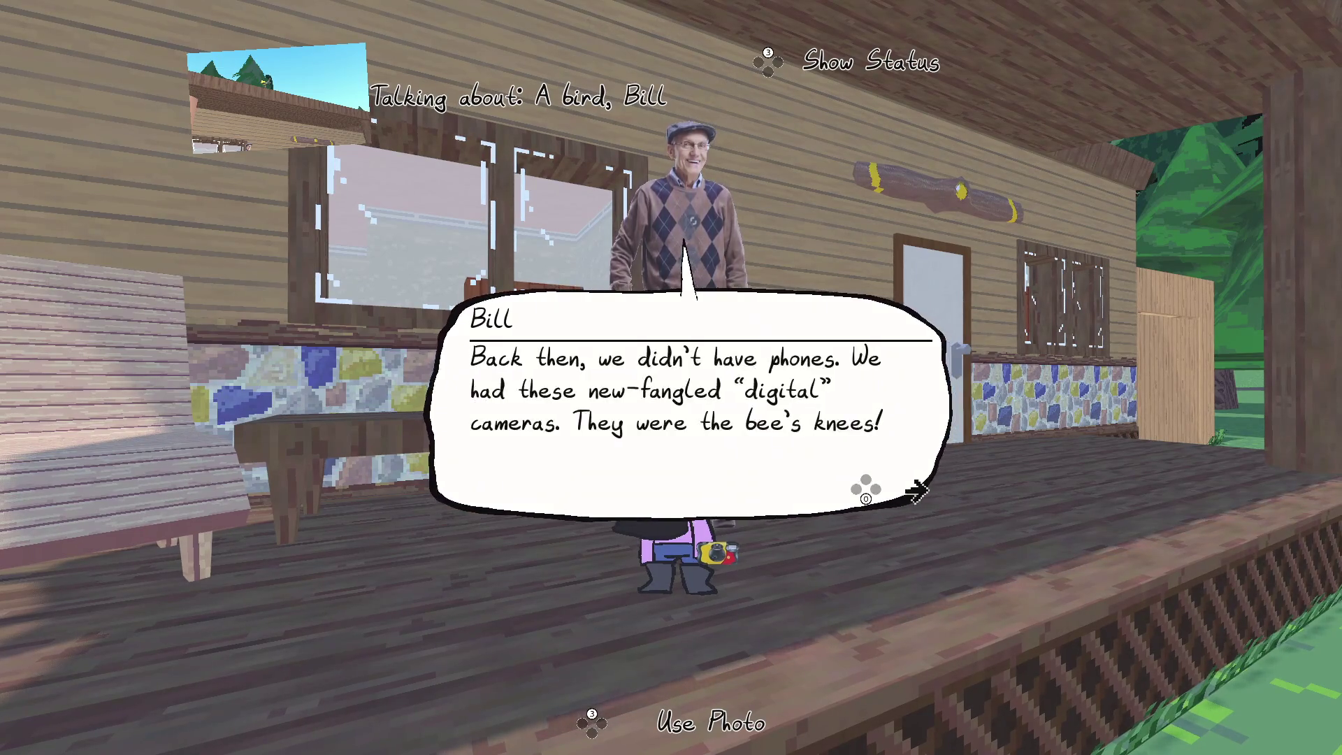
Step: Talk through the old man's dialogue, accept his old house photo, and leave the porch
{"action": "key", "text": "Return"}
{"action": "key", "text": "Return"}
{"action": "key", "text": "Return"}
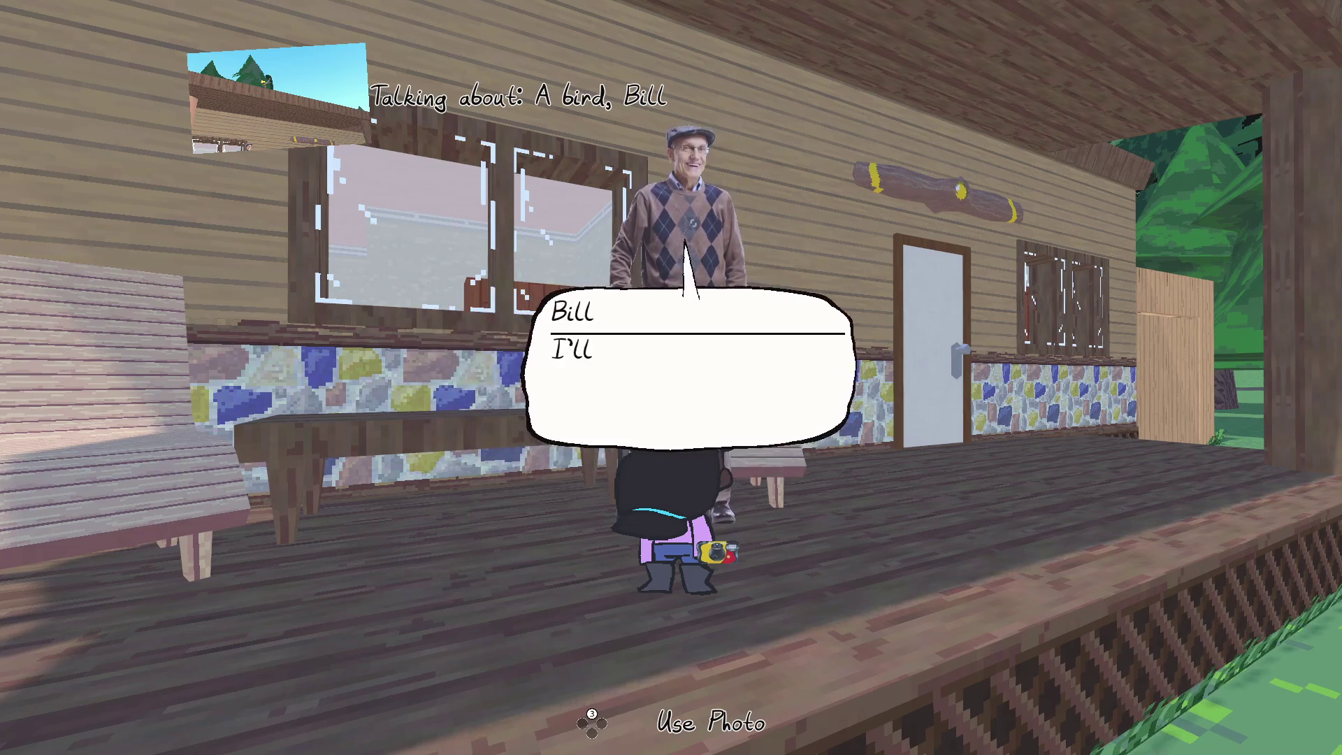
{"action": "key", "text": "Return"}
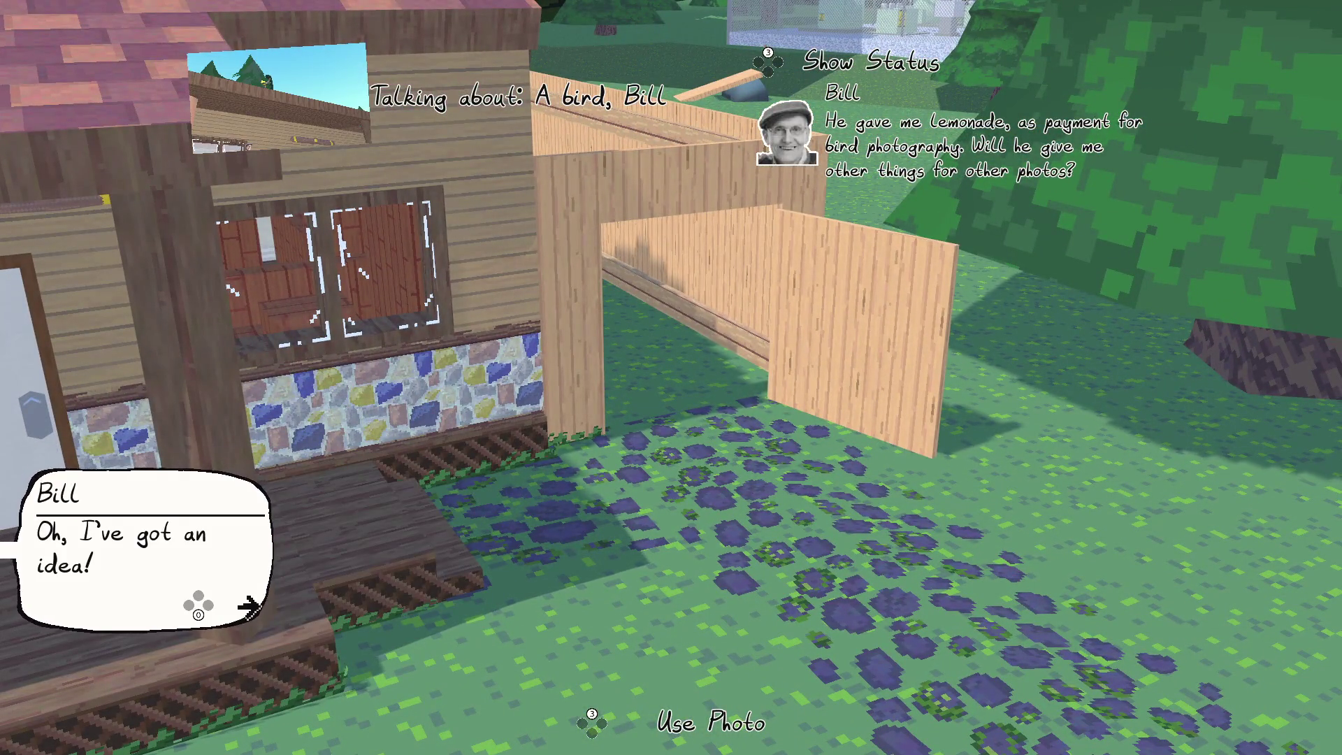
{"action": "key", "text": "Return"}
{"action": "key", "text": "Return"}
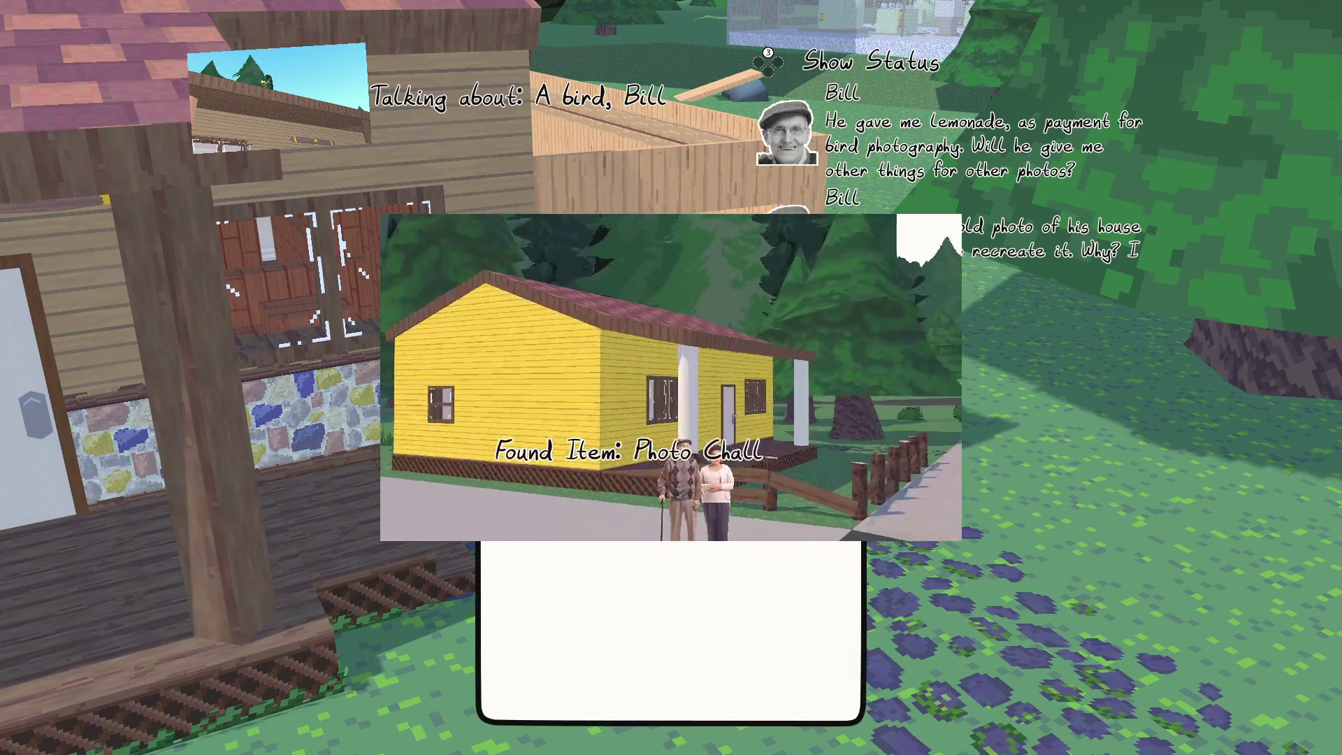
{"action": "key", "text": "Return"}
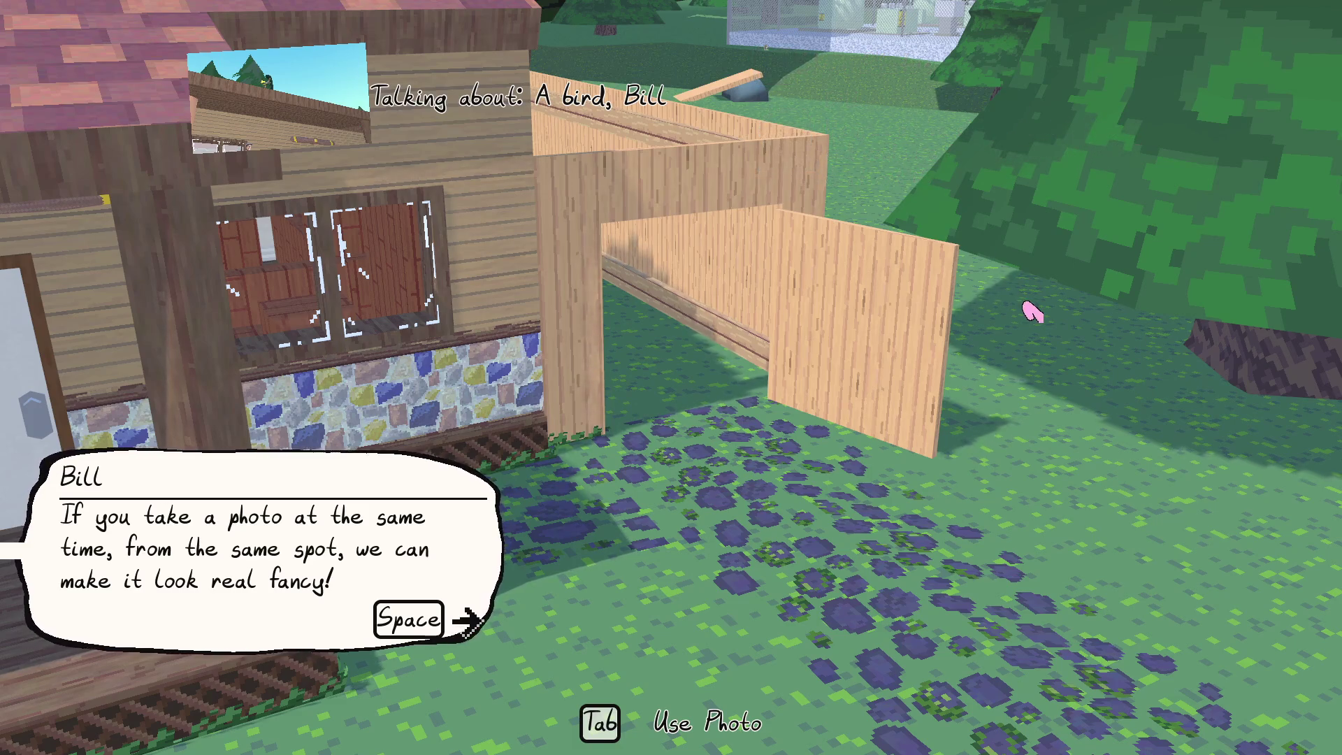
{"action": "key", "text": "space"}
Step: Climb the stone pillar by the mailbox and aim photo mode at the yellow house
{"action": "key", "text": "w"}
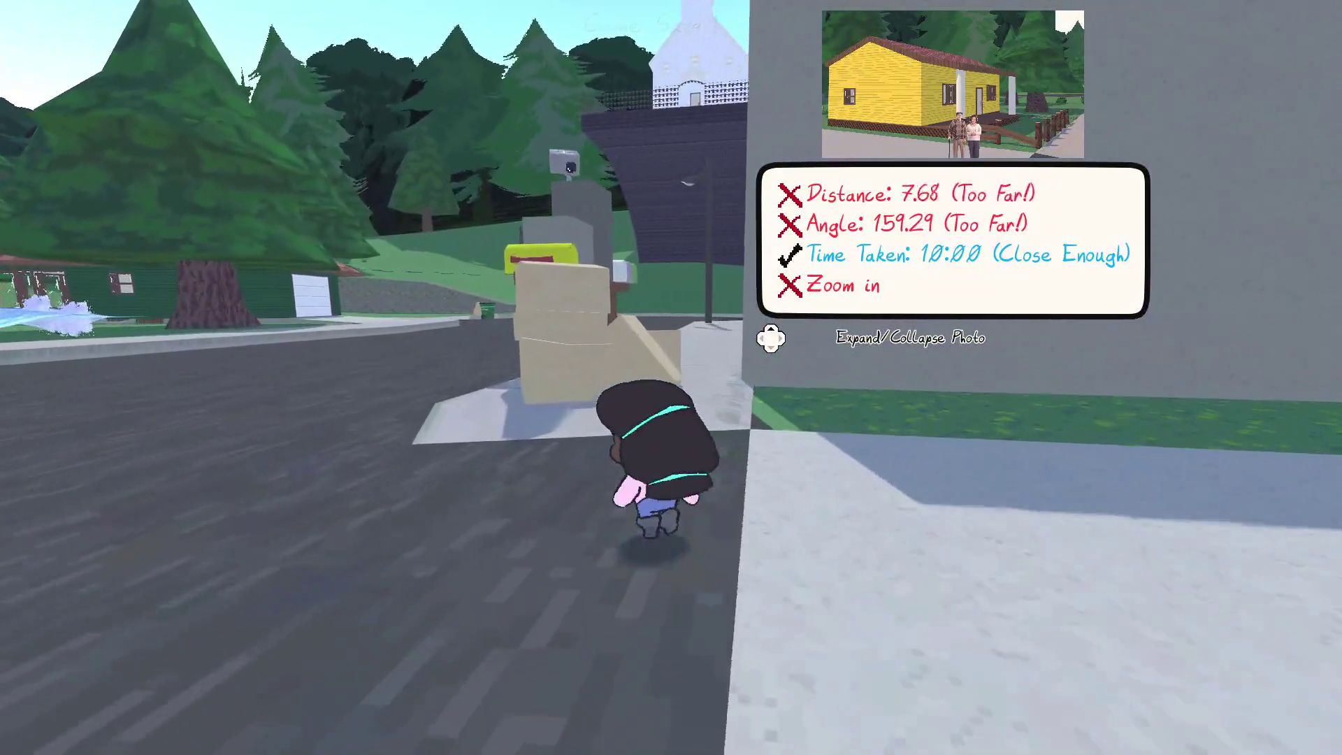
{"action": "key", "text": "w"}
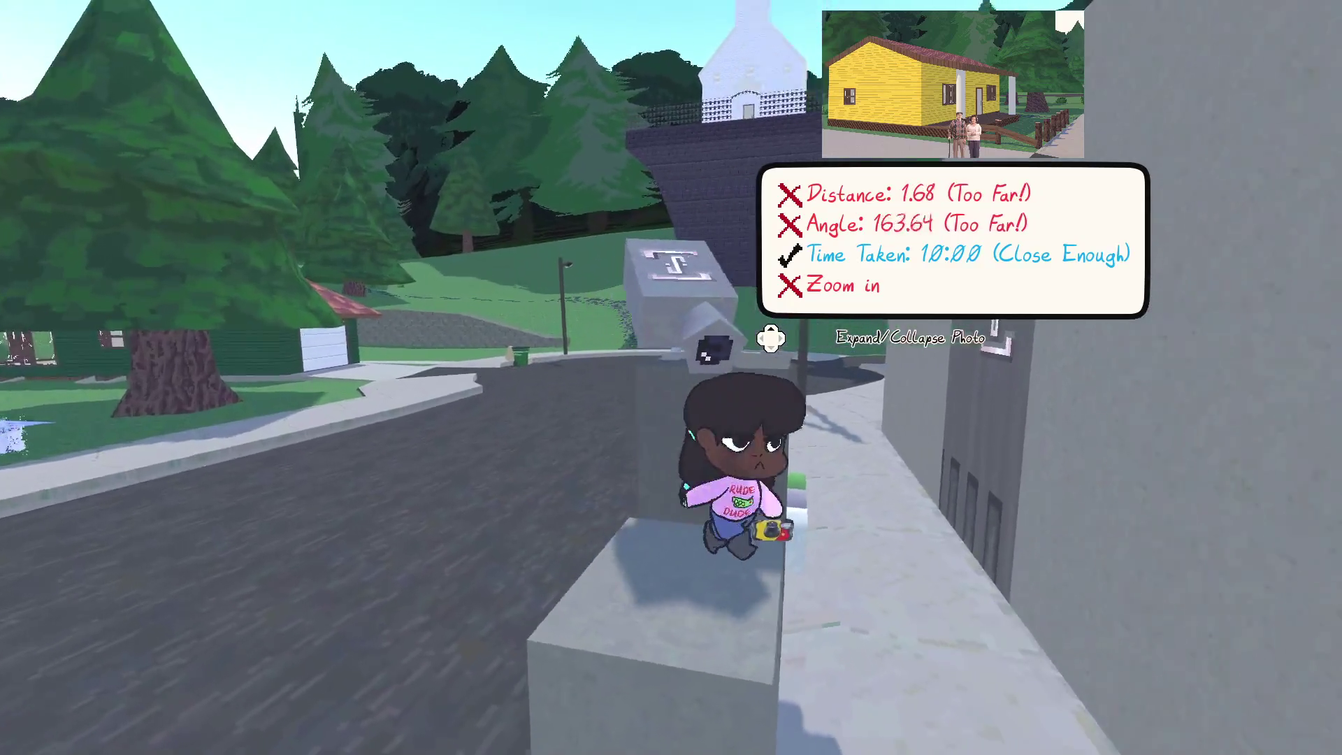
{"action": "key", "text": "e"}
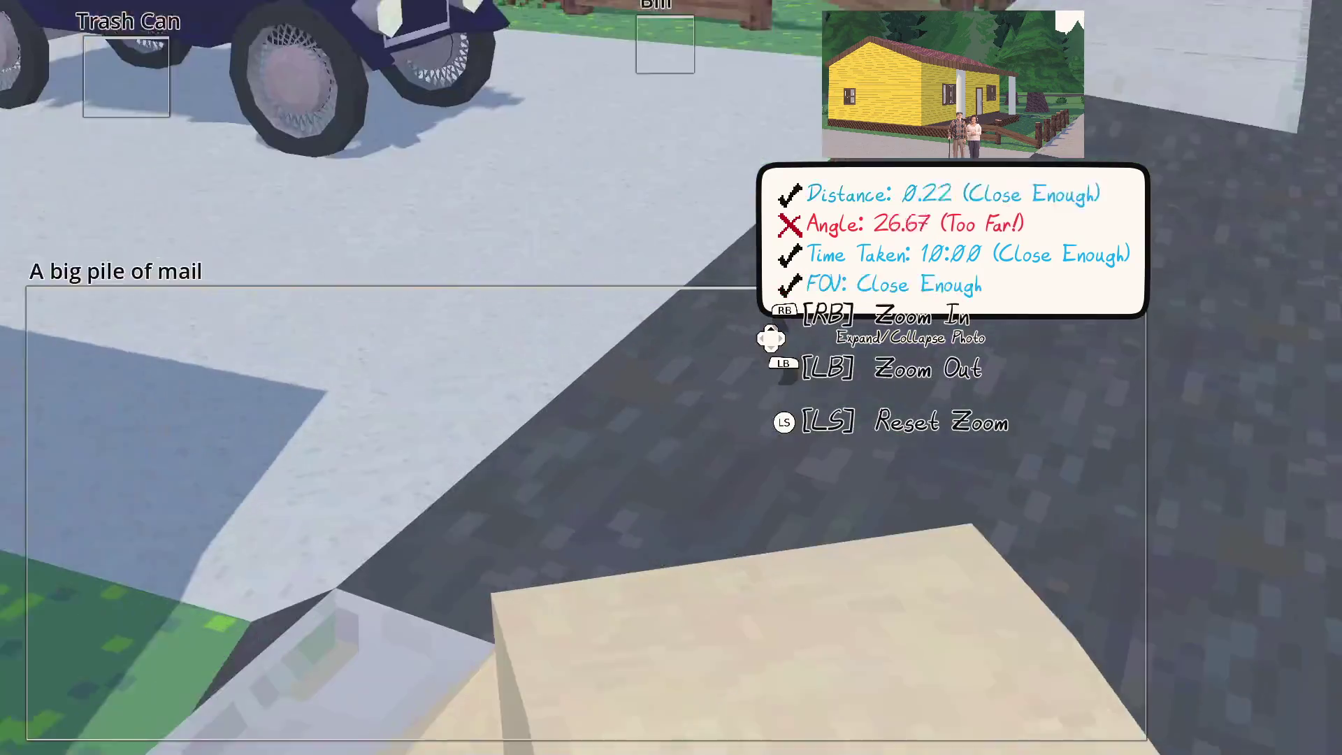
{"action": "key", "text": "Tab"}
{"action": "key", "text": "Tab"}
{"action": "key", "text": "Escape"}
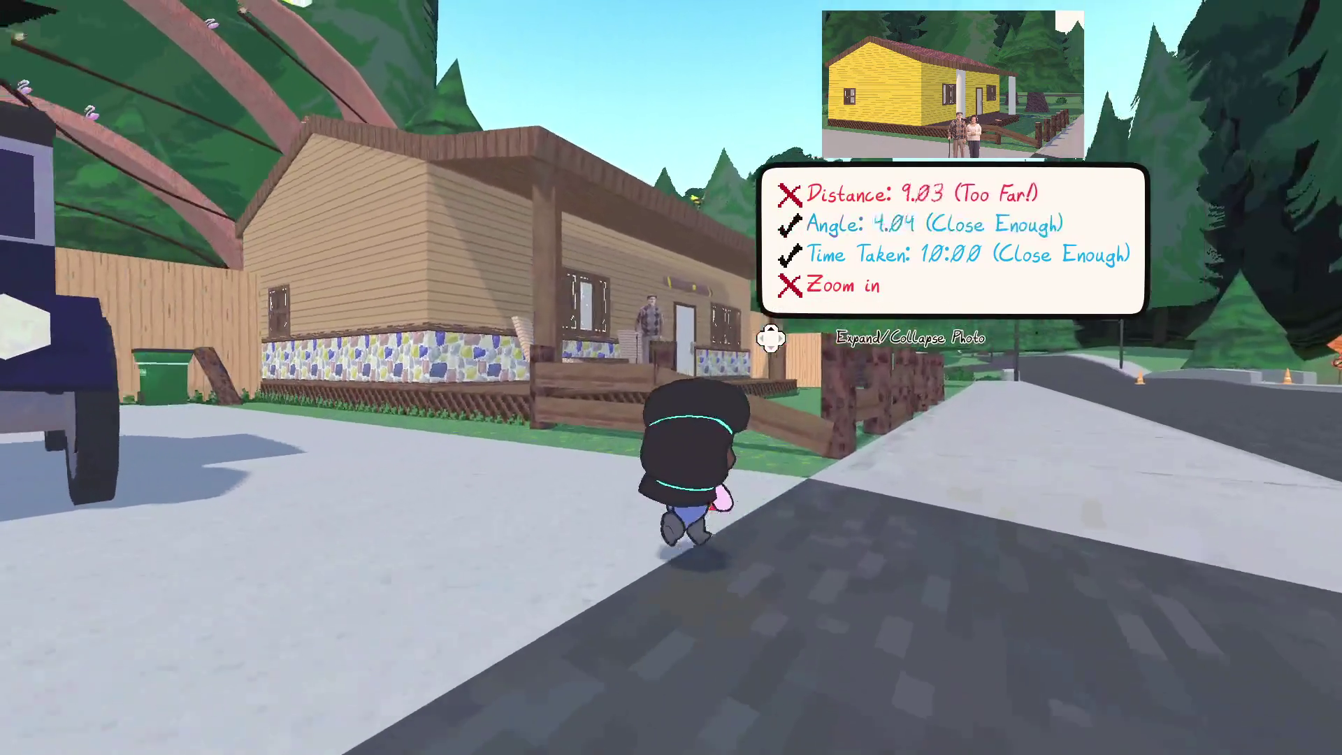
Step: Chat with the old man again, then walk to the road and take the matching house photo
{"action": "key", "text": "w"}
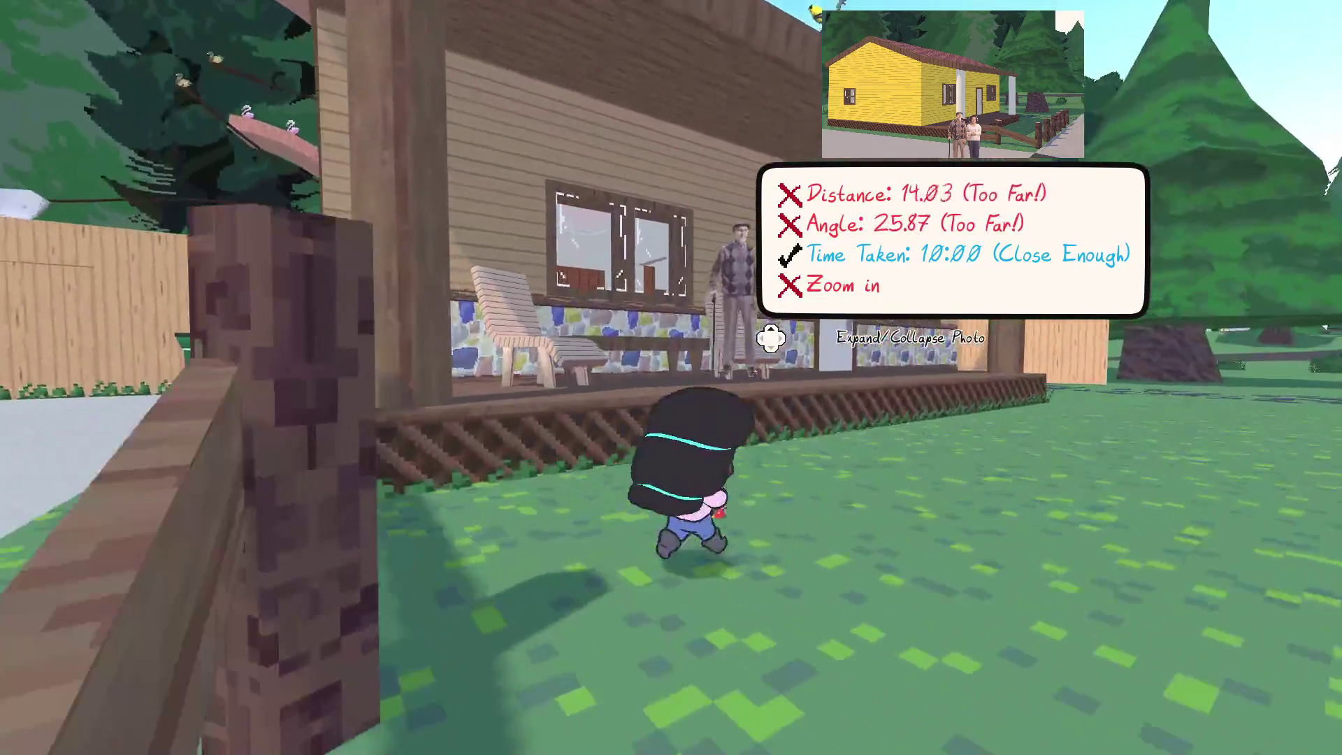
{"action": "key", "text": "e"}
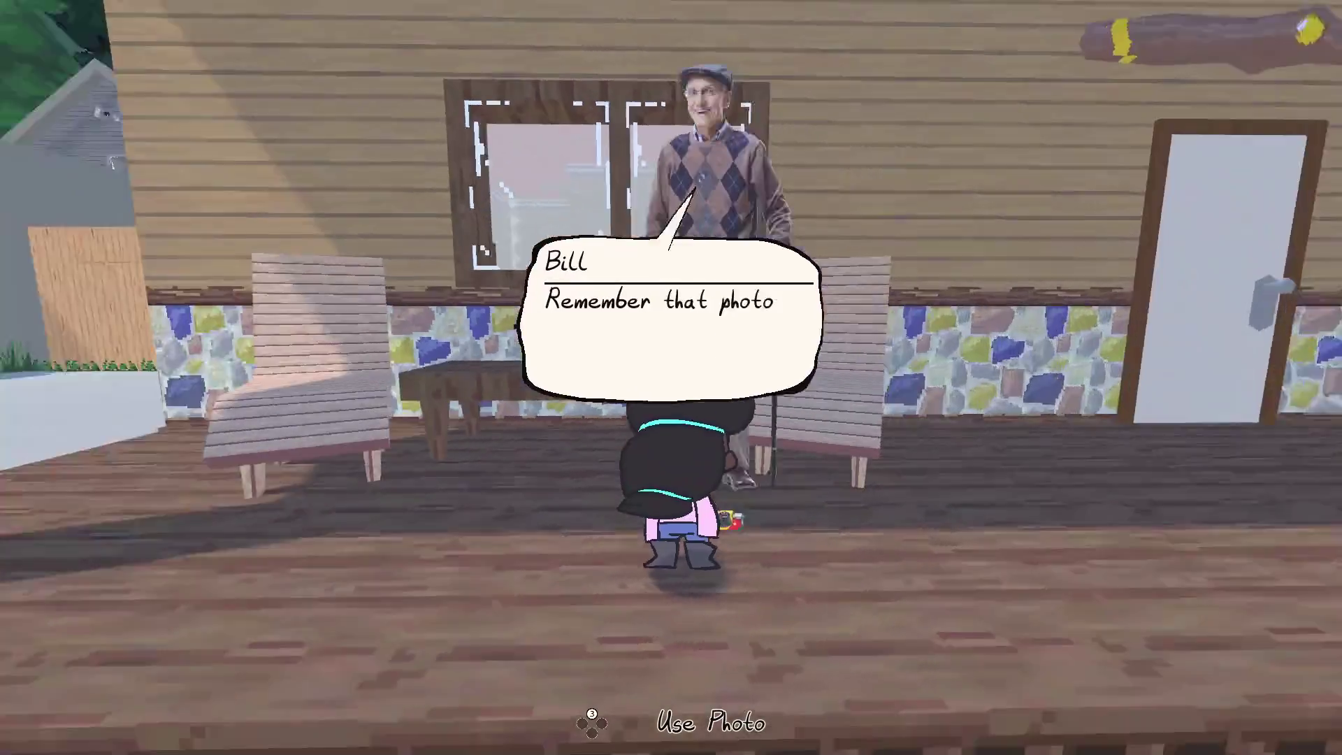
{"action": "key", "text": "s"}
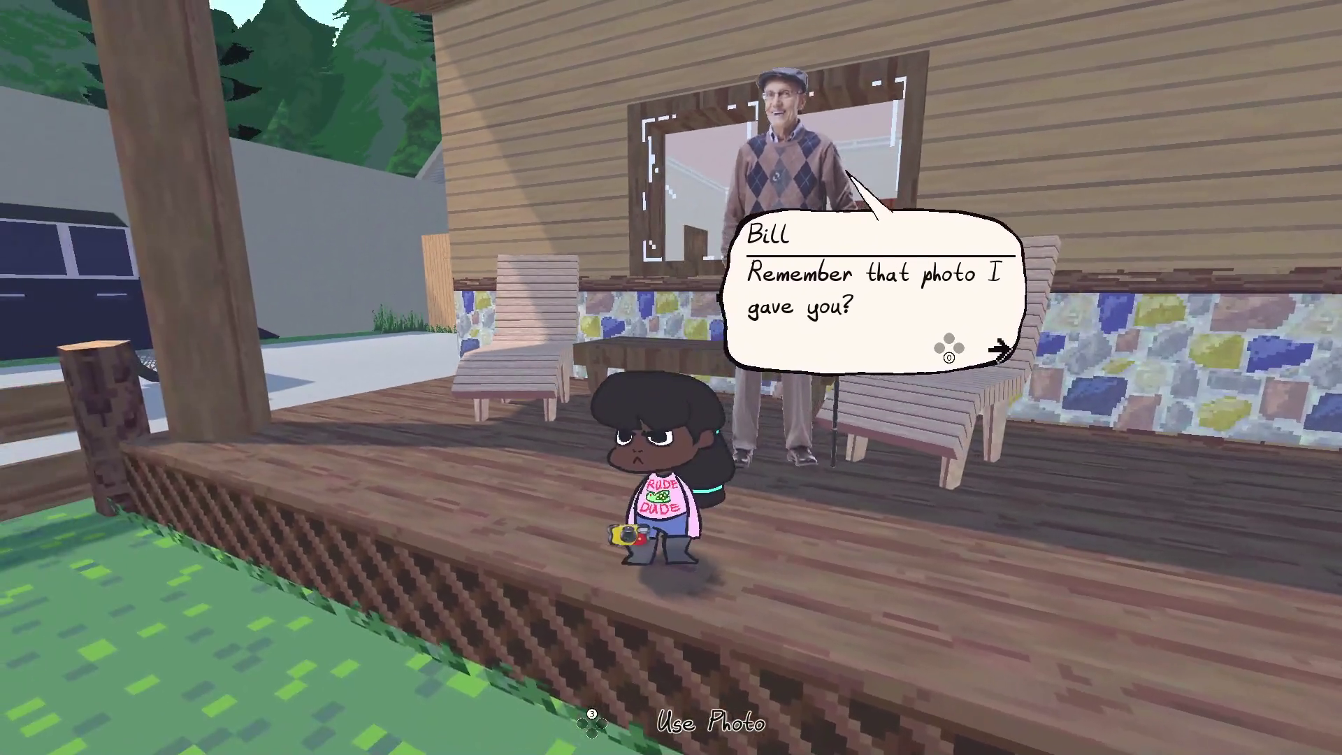
{"action": "key", "text": "e"}
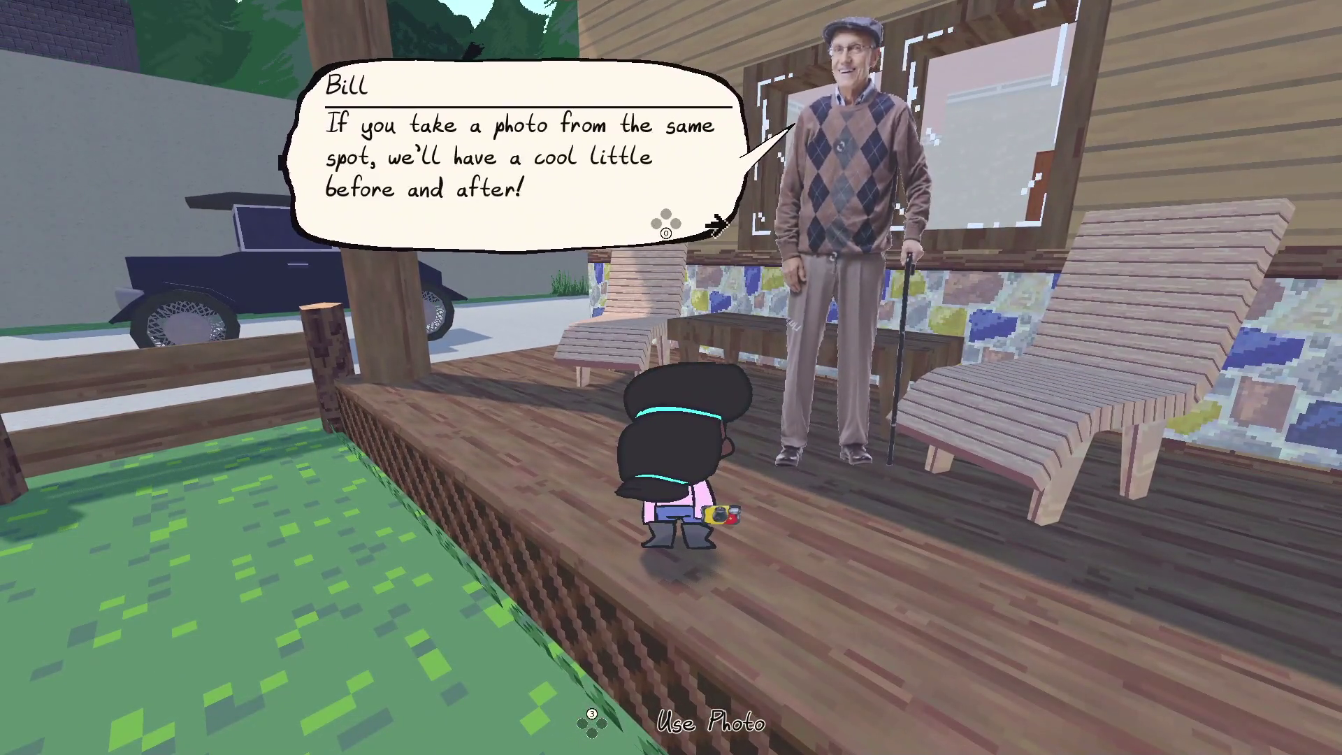
{"action": "key", "text": "e"}
{"action": "key", "text": "w"}
{"action": "key", "text": "w"}
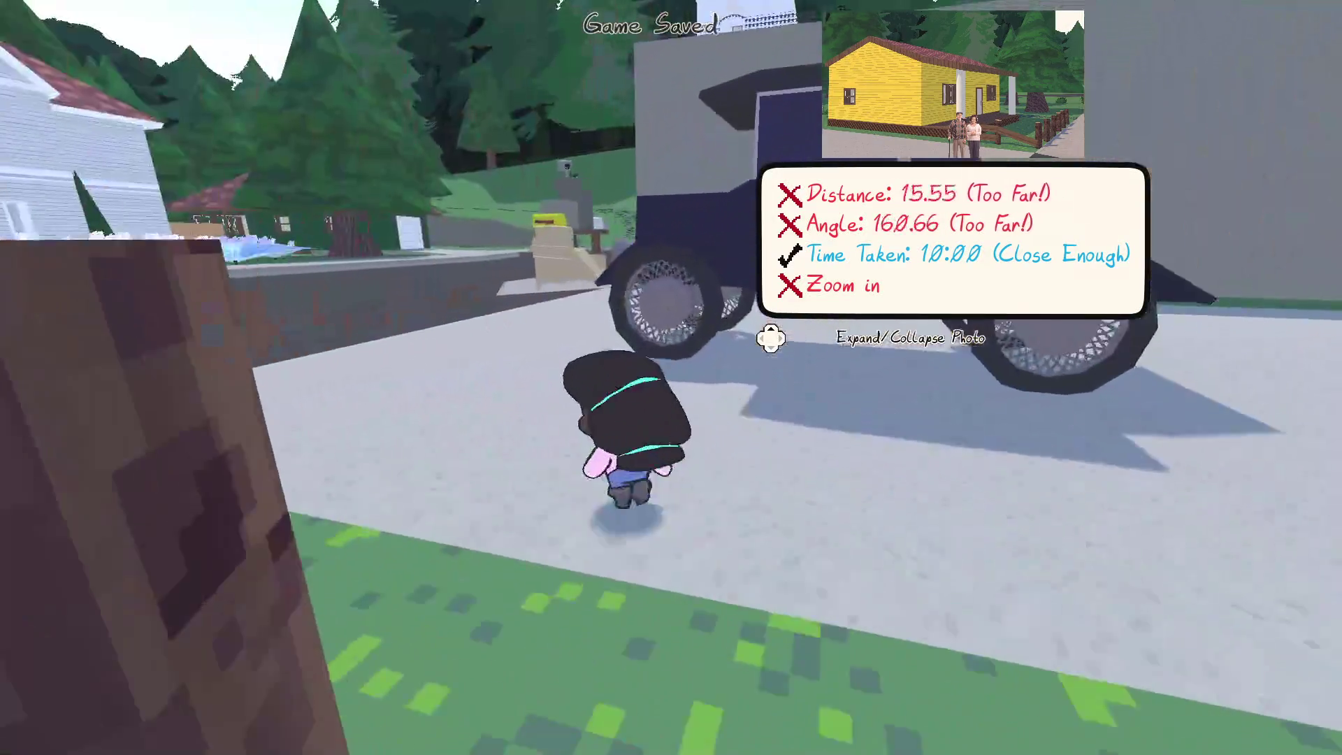
{"action": "key", "text": "w"}
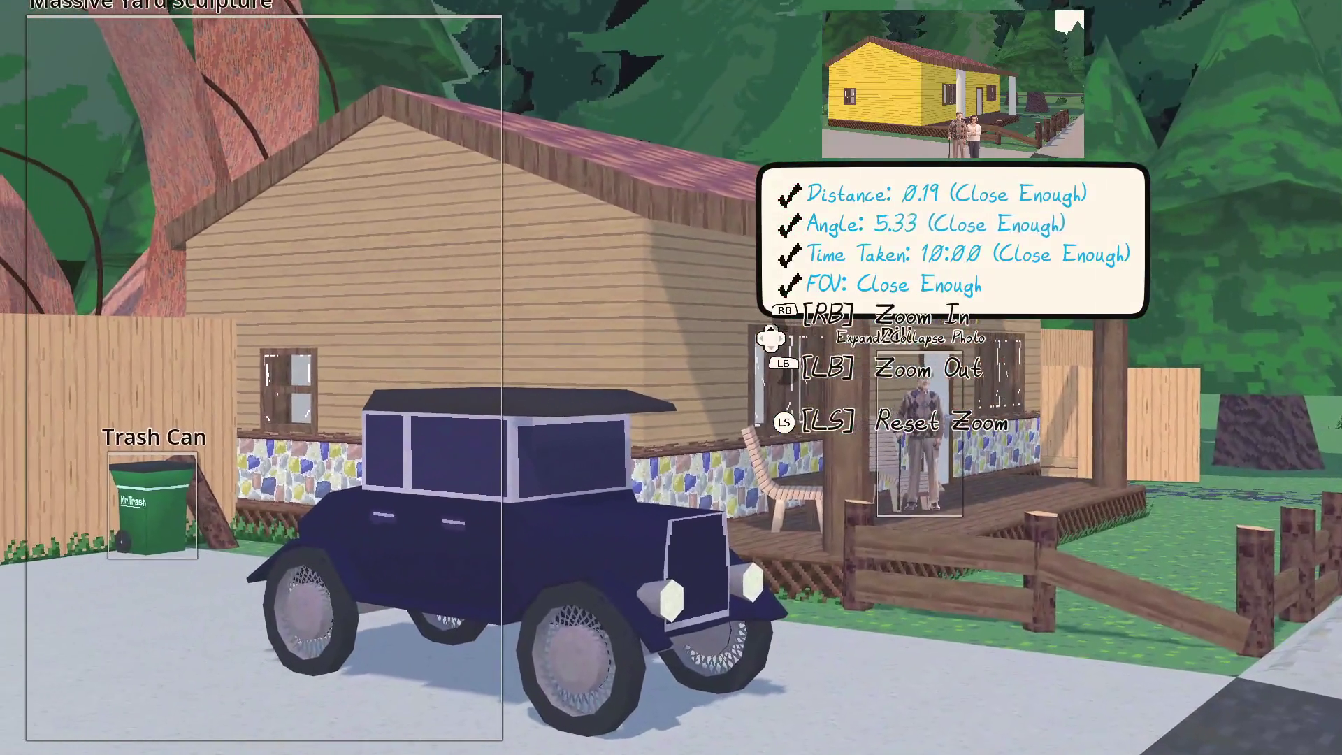
{"action": "key", "text": "space"}
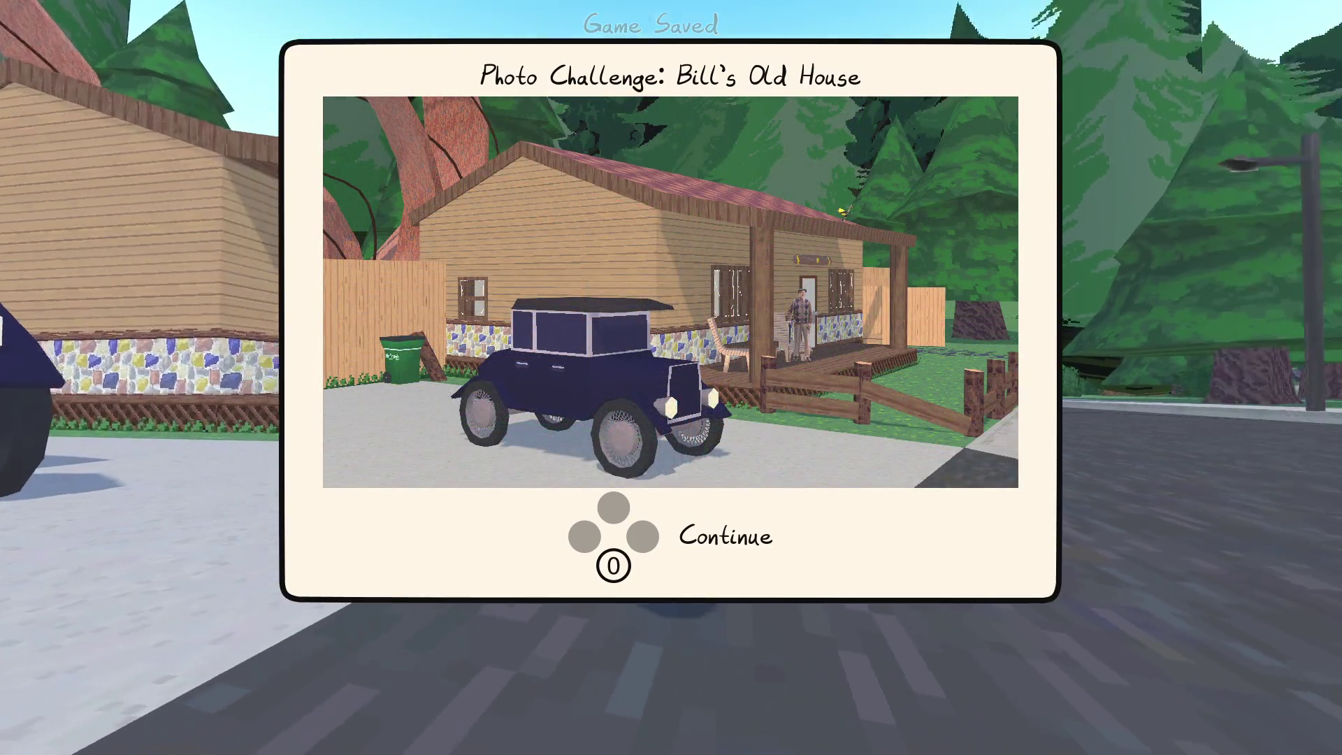
{"action": "key", "text": "space"}
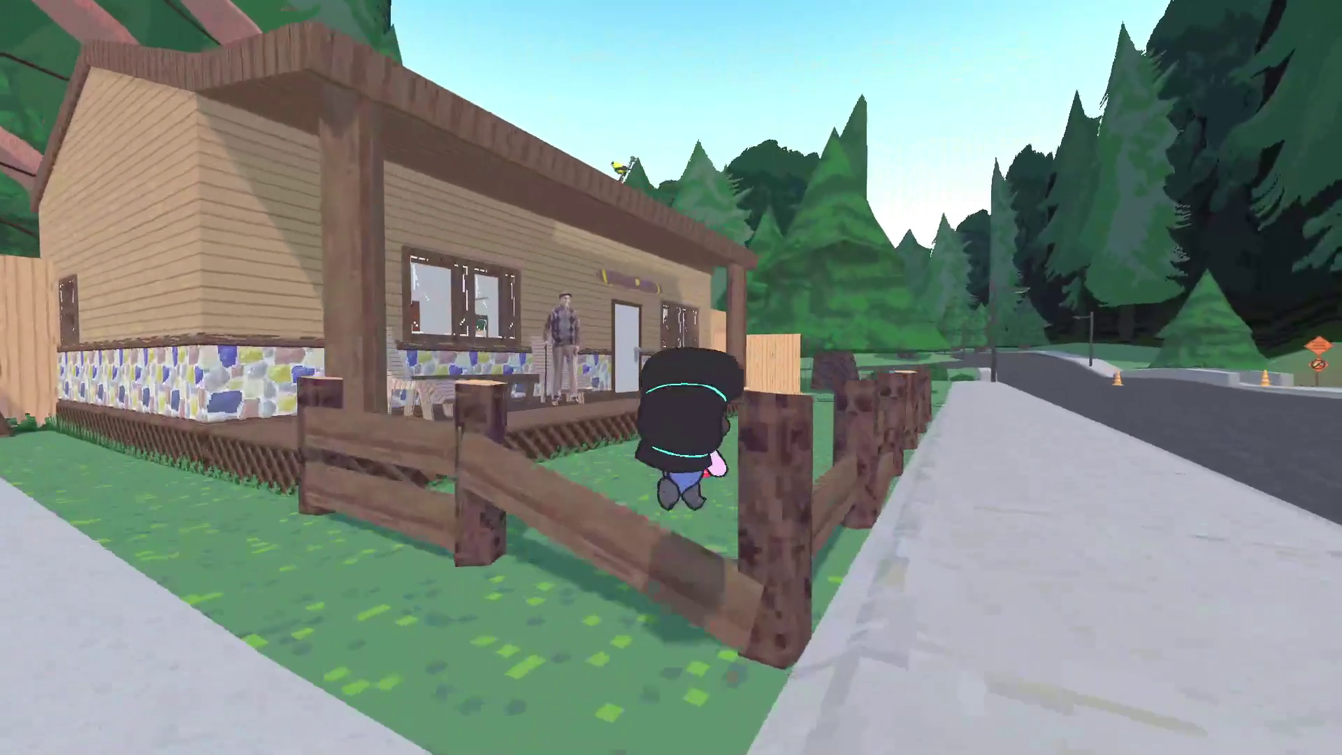
Step: Walk through the passage beside the house up to the old man, then toward the pink car
{"action": "key", "text": "w"}
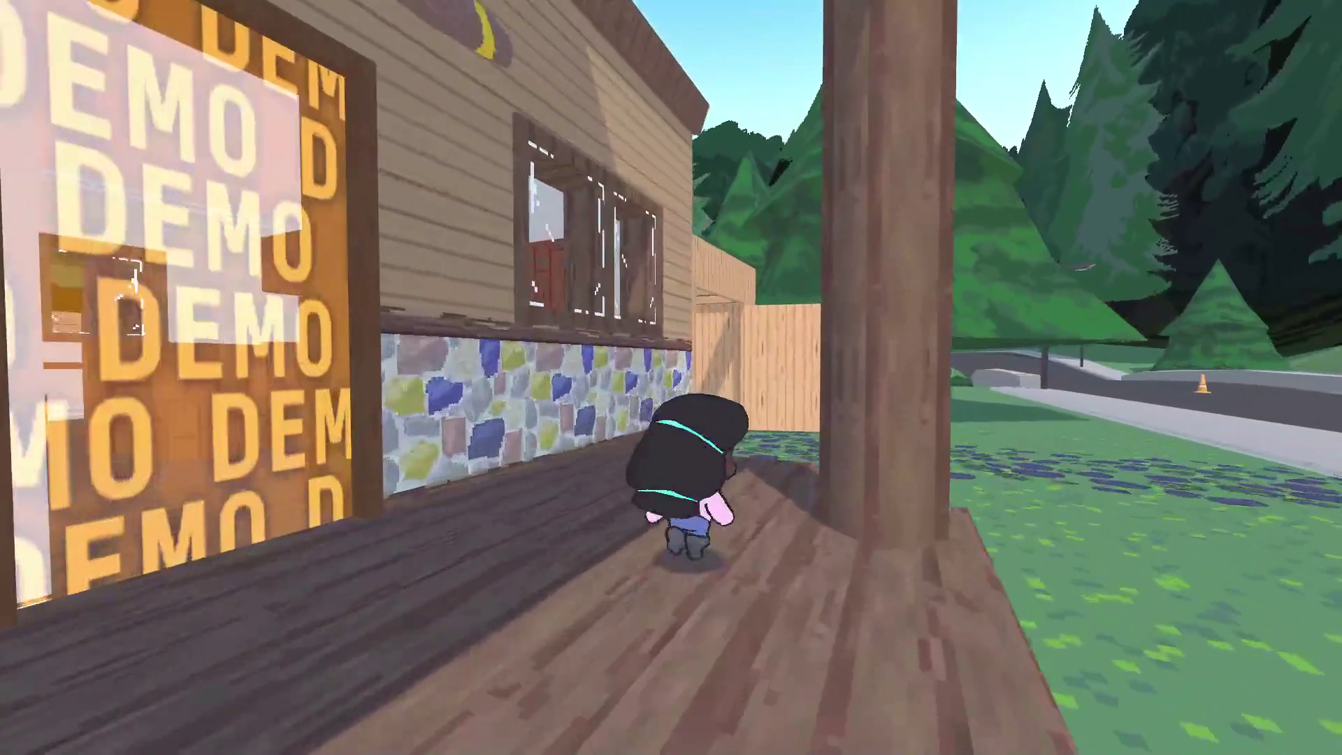
{"action": "key", "text": "w"}
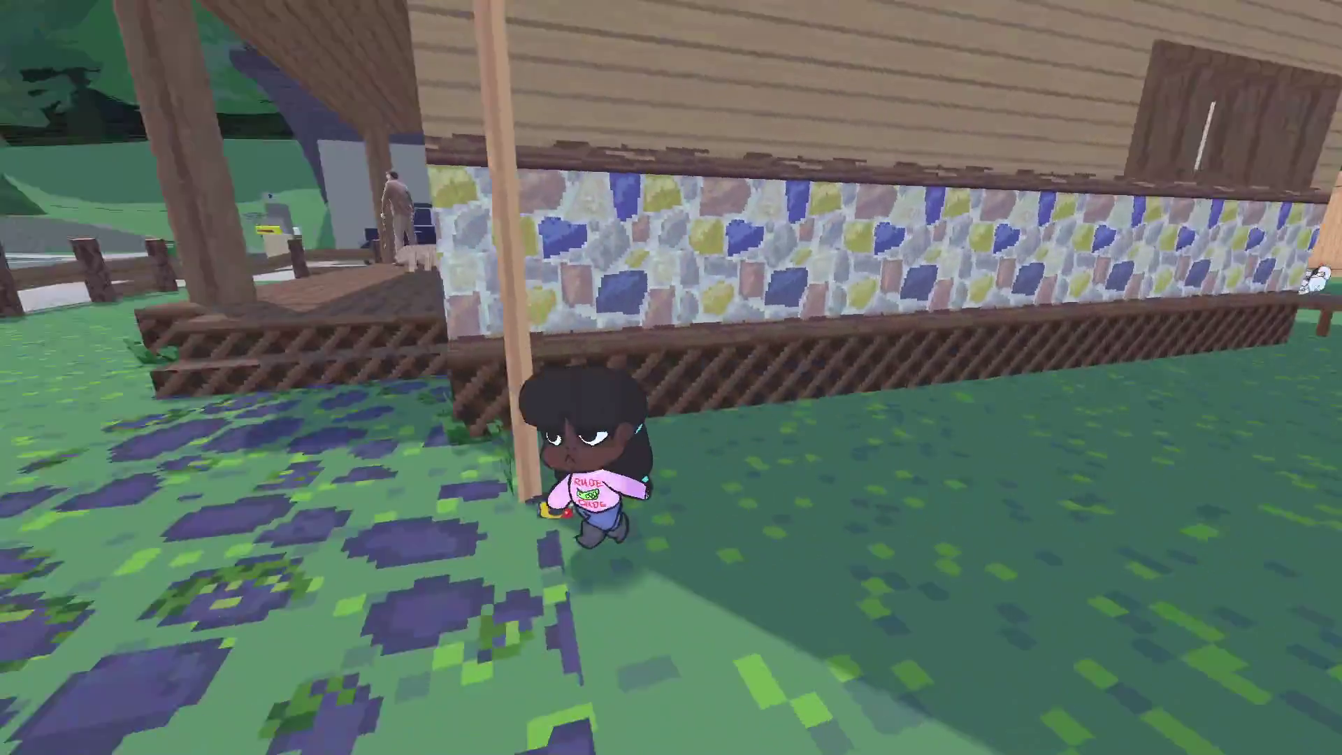
{"action": "key", "text": "w"}
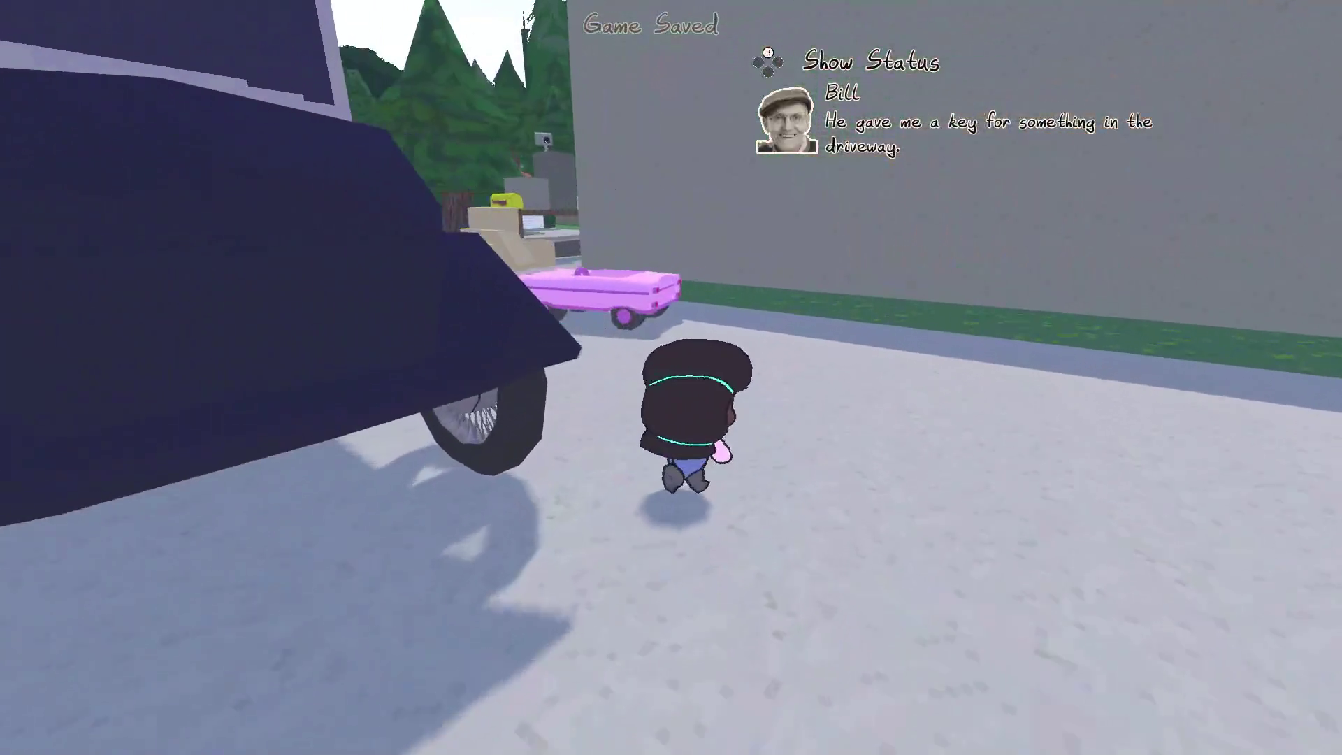
{"action": "key", "text": "a"}
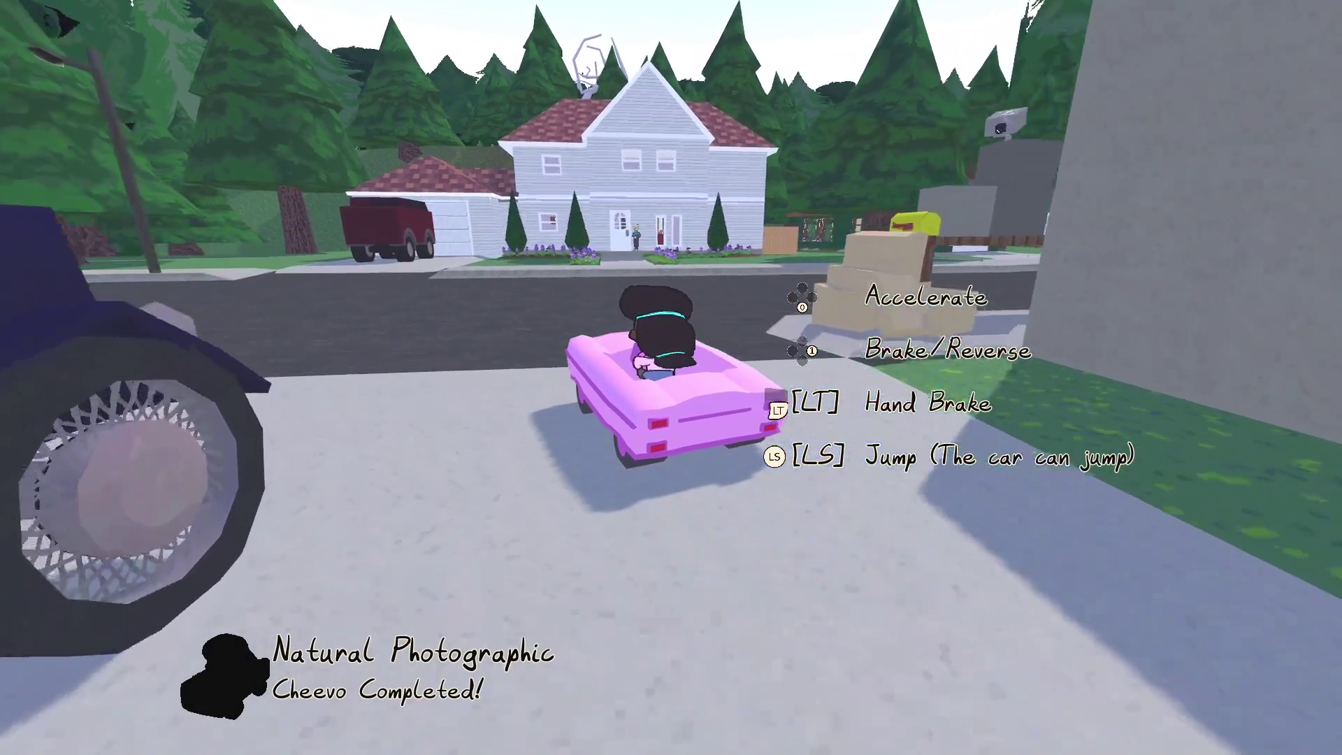
Step: Drive the pink car left along the street, off onto the grass and the stone path
{"action": "key", "text": "w"}
{"action": "key", "text": "a"}
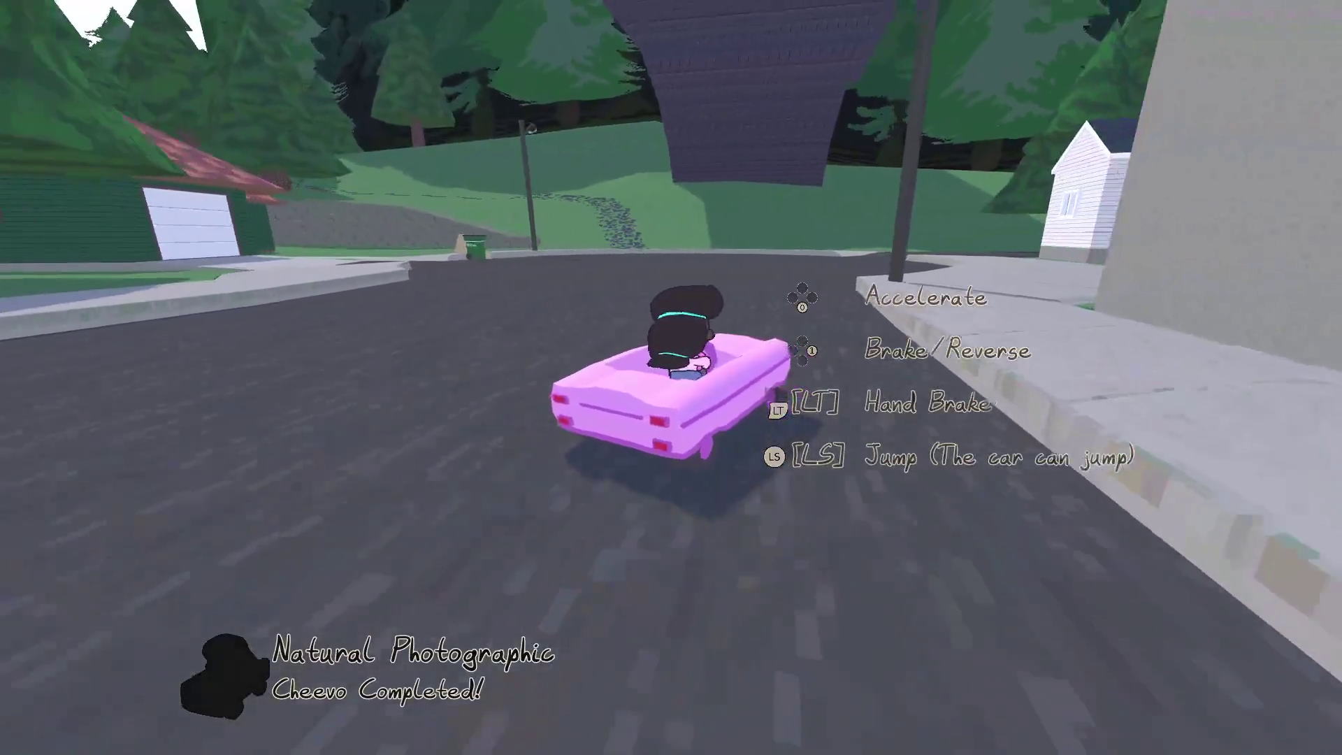
{"action": "key", "text": "w"}
{"action": "key", "text": "a"}
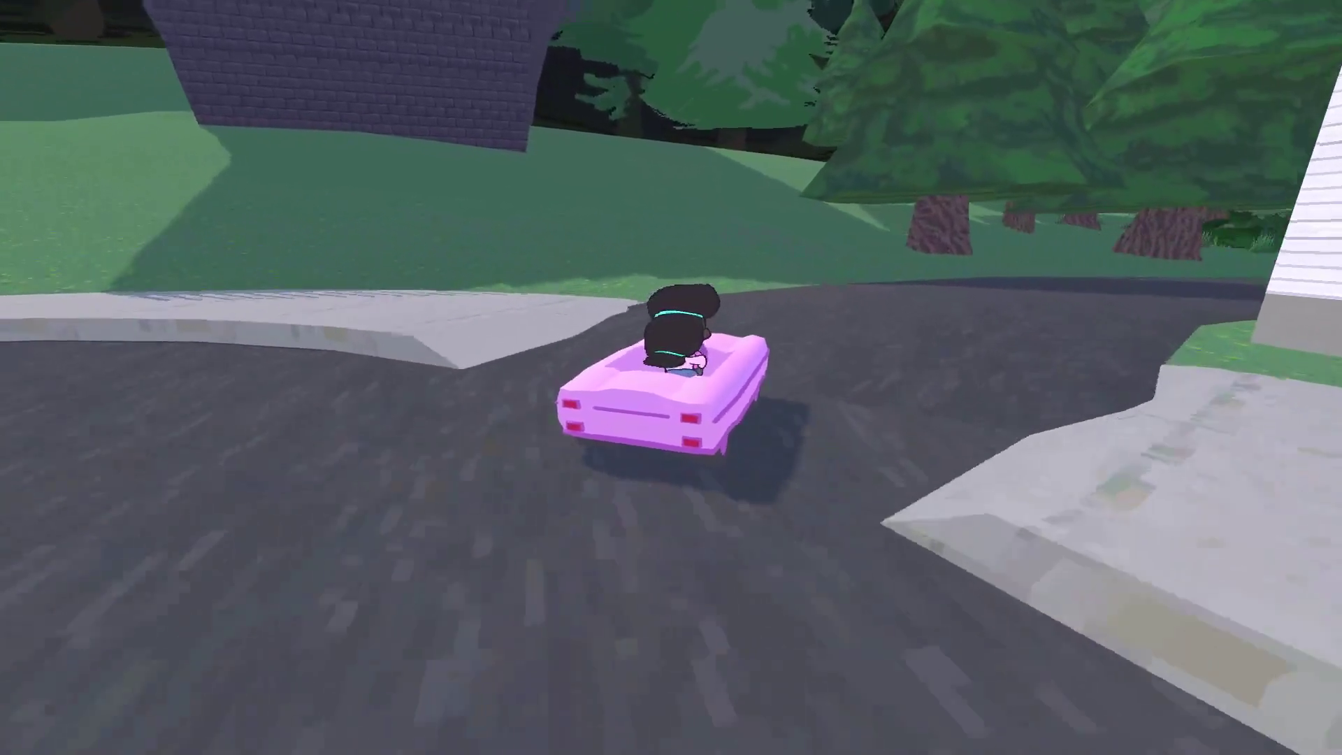
{"action": "key", "text": "w"}
{"action": "key", "text": "a"}
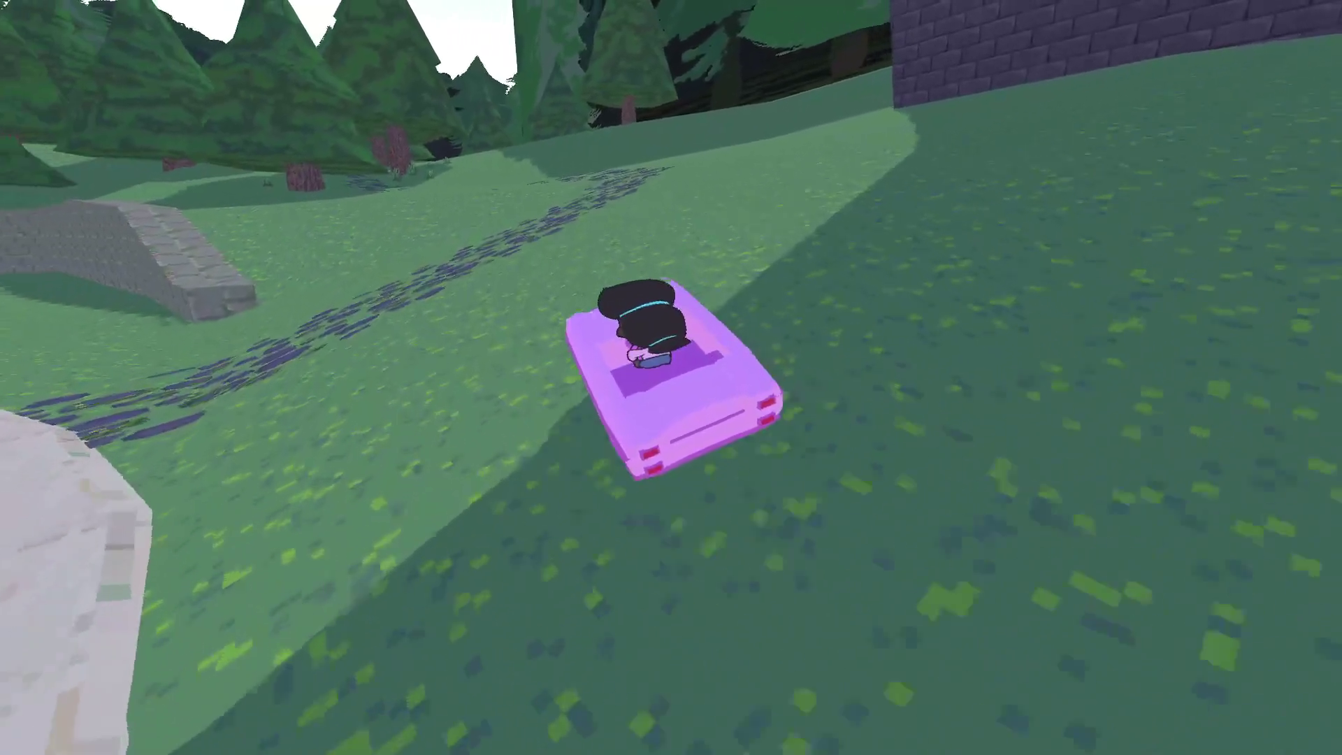
{"action": "key", "text": "w"}
{"action": "key", "text": "a"}
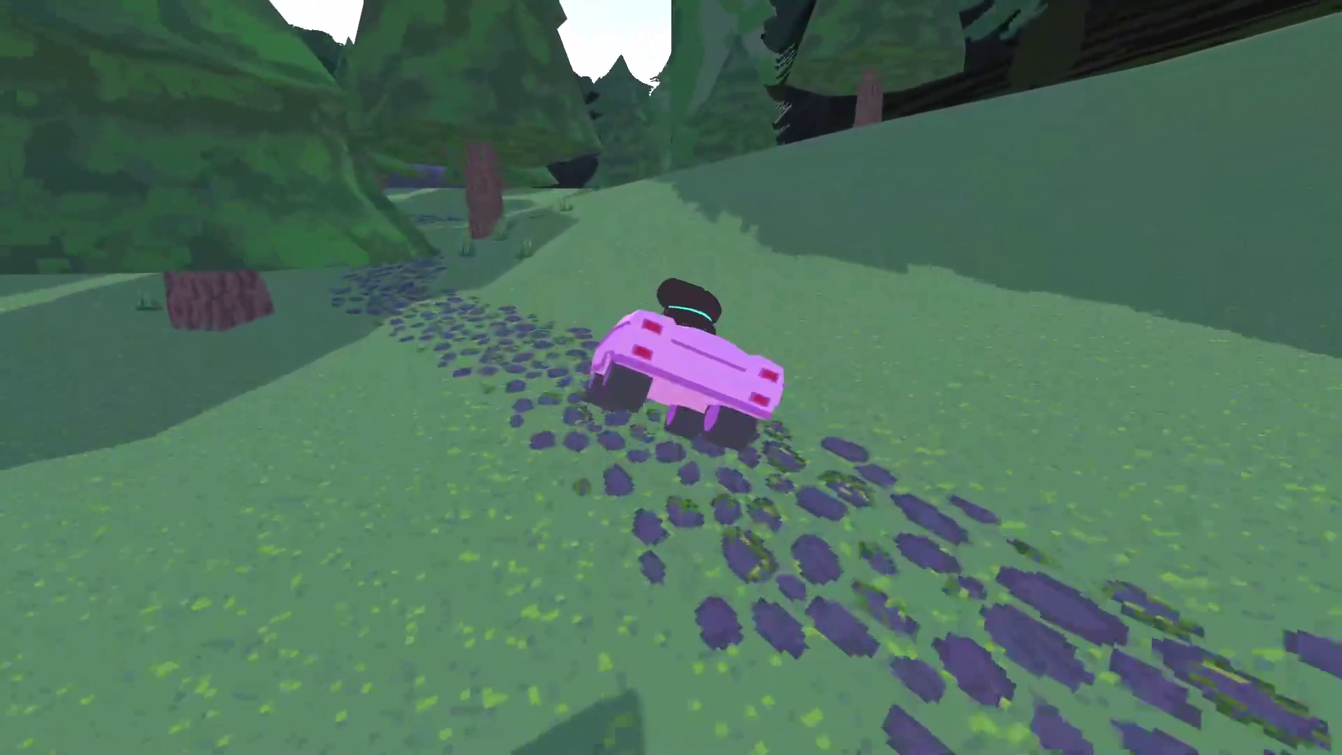
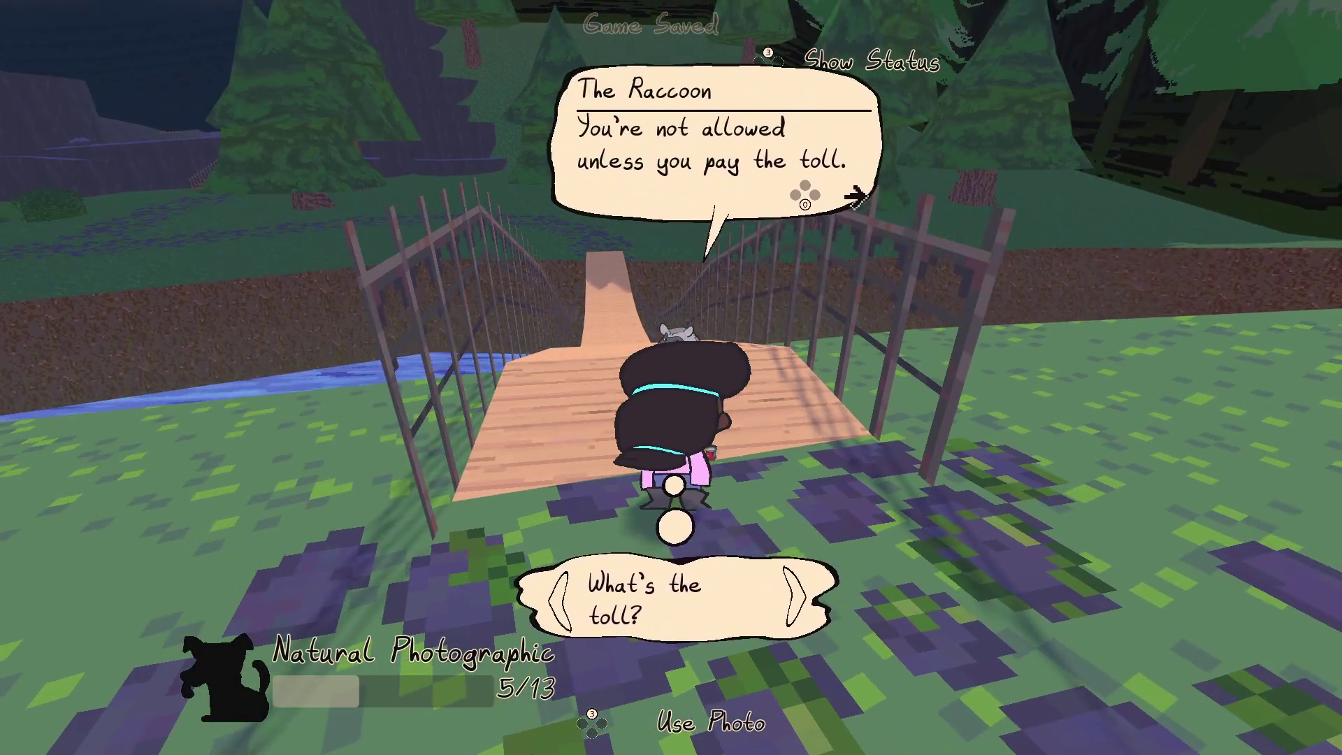
Step: Pay the raccoon's bridge toll by showing him the mean mushrooms photo
{"action": "key", "text": "Return"}
{"action": "key", "text": "Return"}
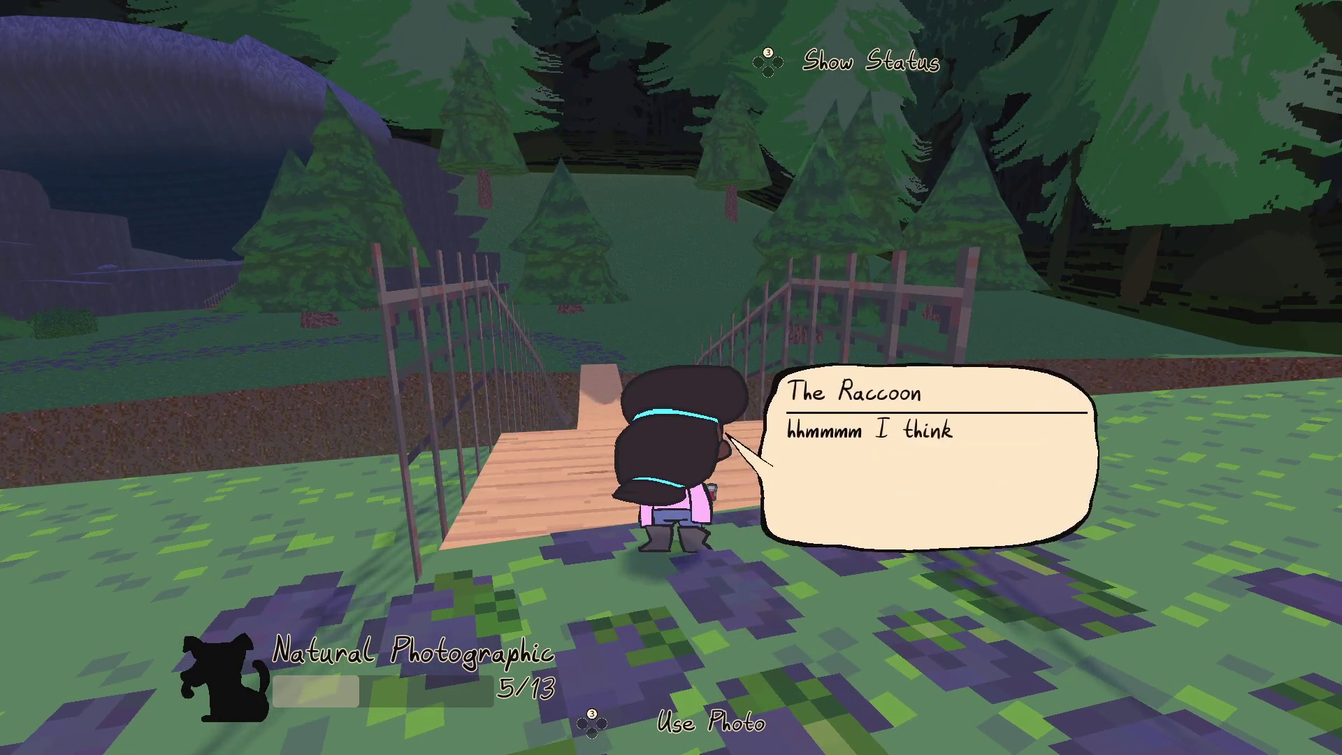
{"action": "key", "text": "Return"}
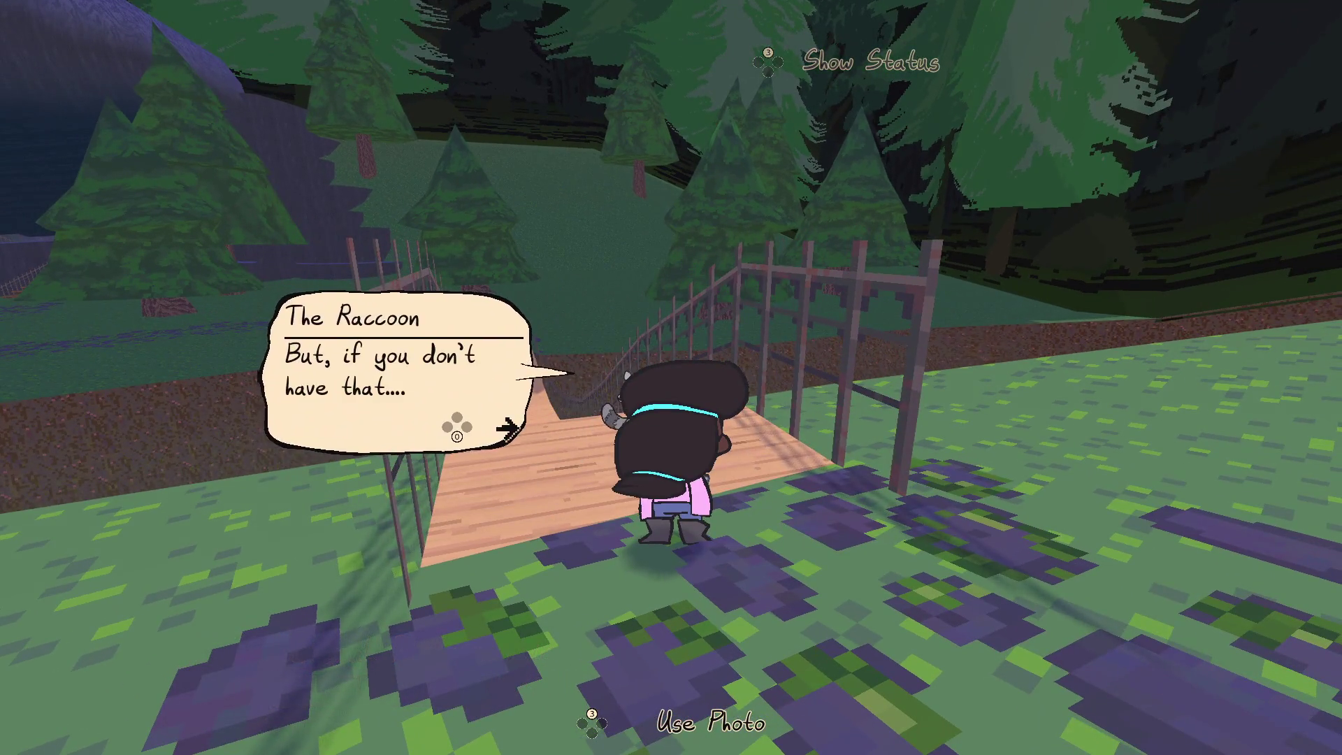
{"action": "key", "text": "Return"}
{"action": "key", "text": "e"}
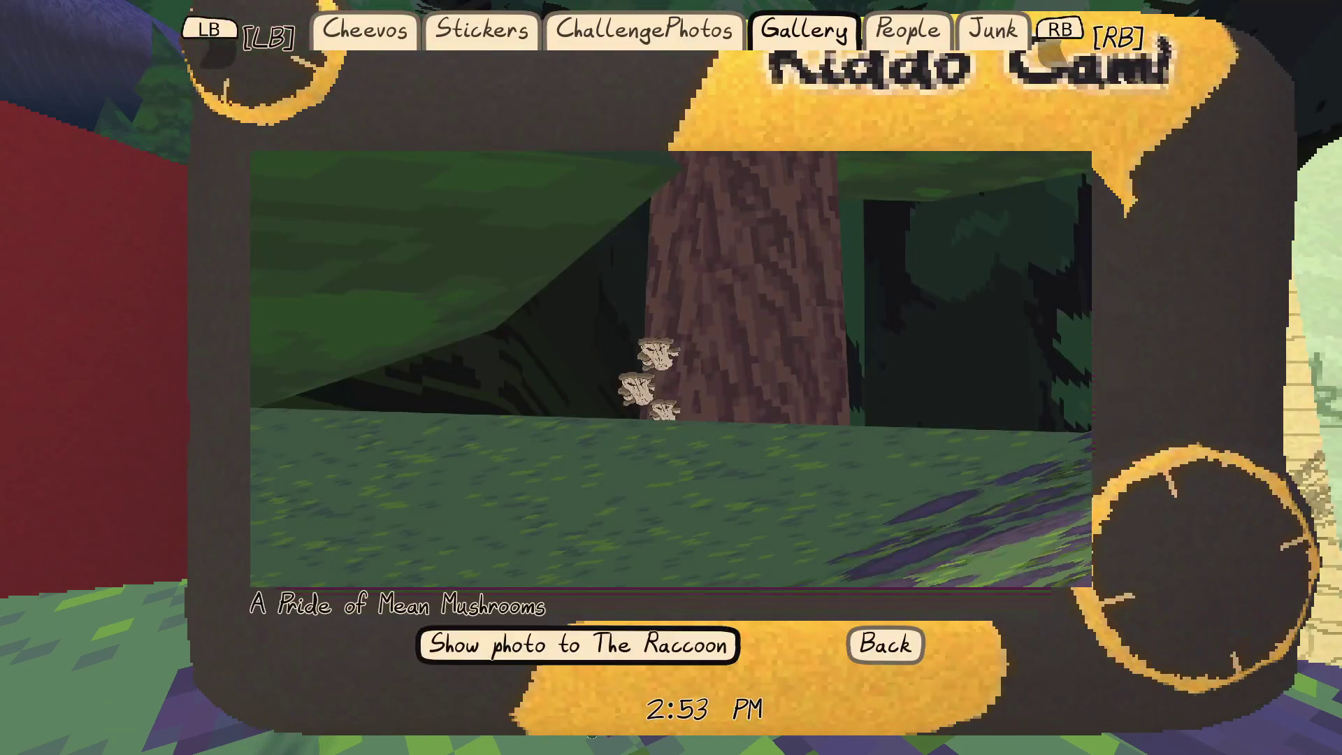
{"action": "key", "text": "Return"}
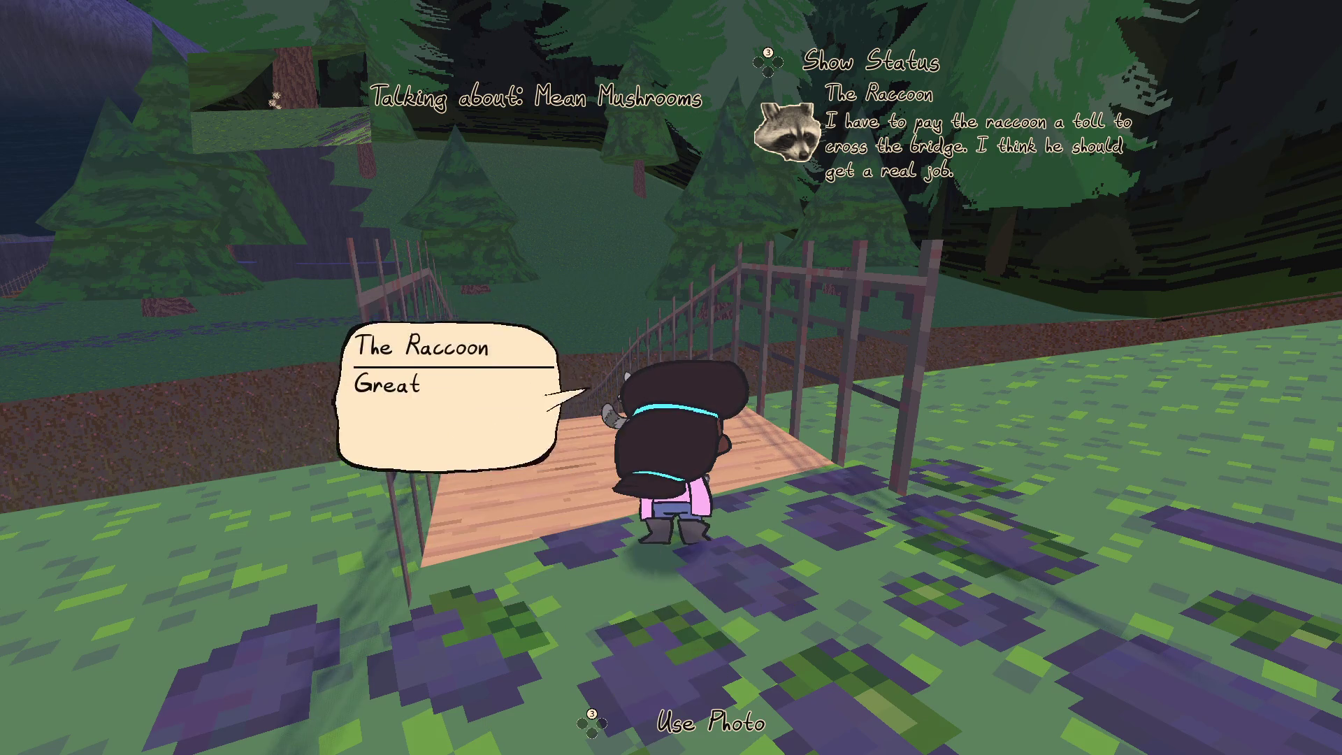
{"action": "key", "text": "Return"}
{"action": "key", "text": "Return"}
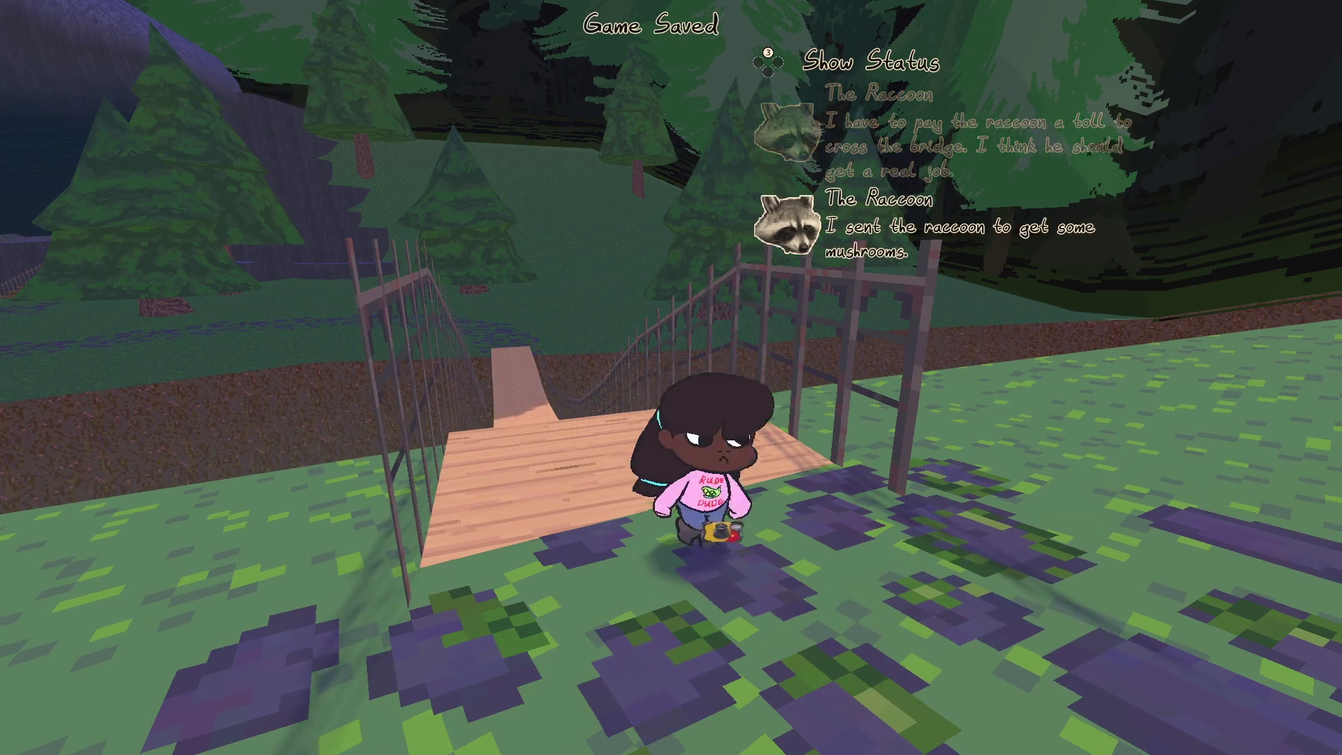
Step: Run past the pink car to the raccoon at the church's mushroom tree, then pause and return to Godot
{"action": "key", "text": "w"}
{"action": "key", "text": "w"}
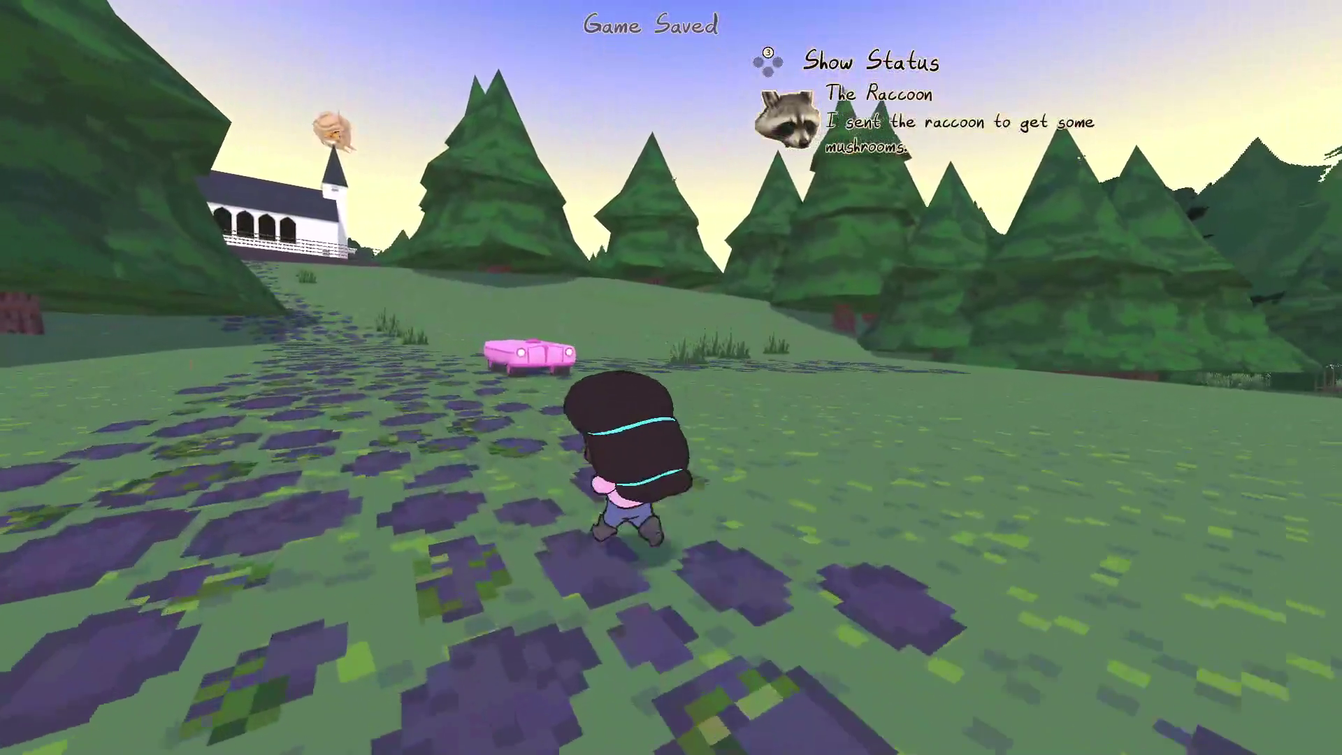
{"action": "key", "text": "w"}
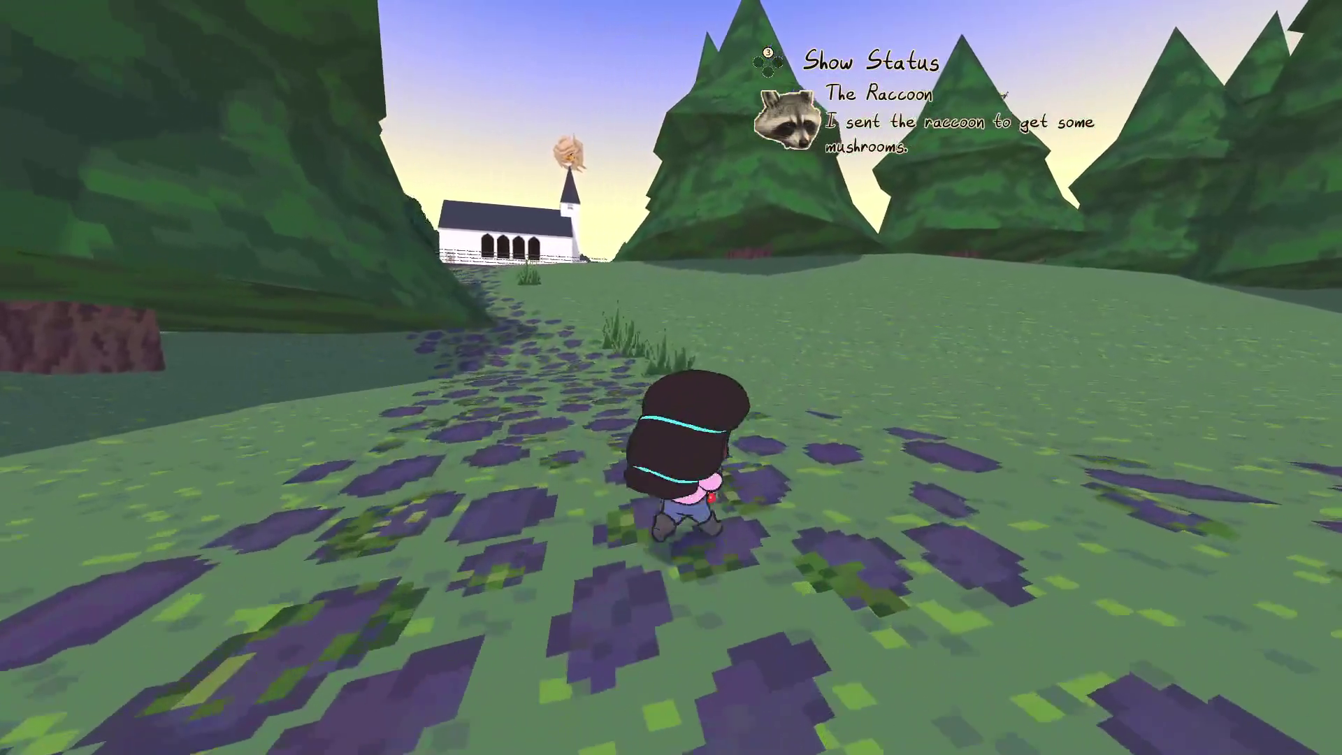
{"action": "key", "text": "w"}
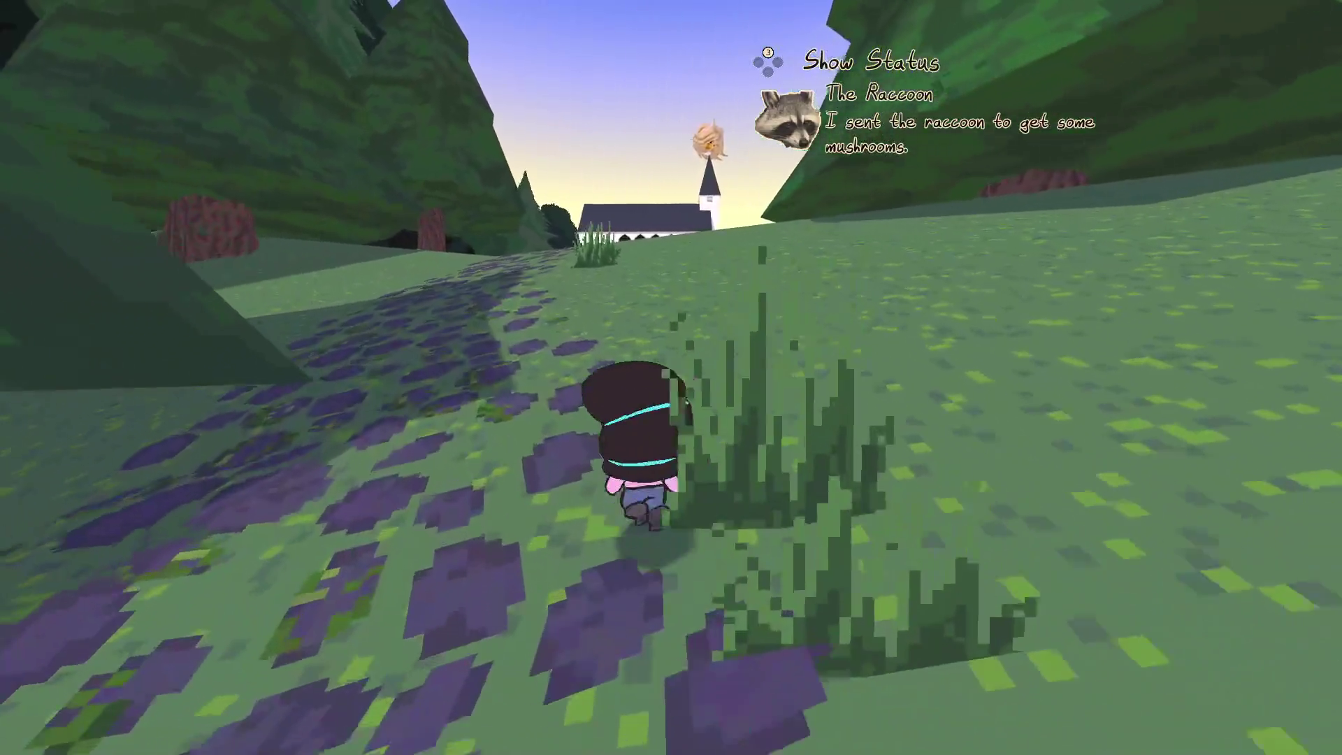
{"action": "key", "text": "w"}
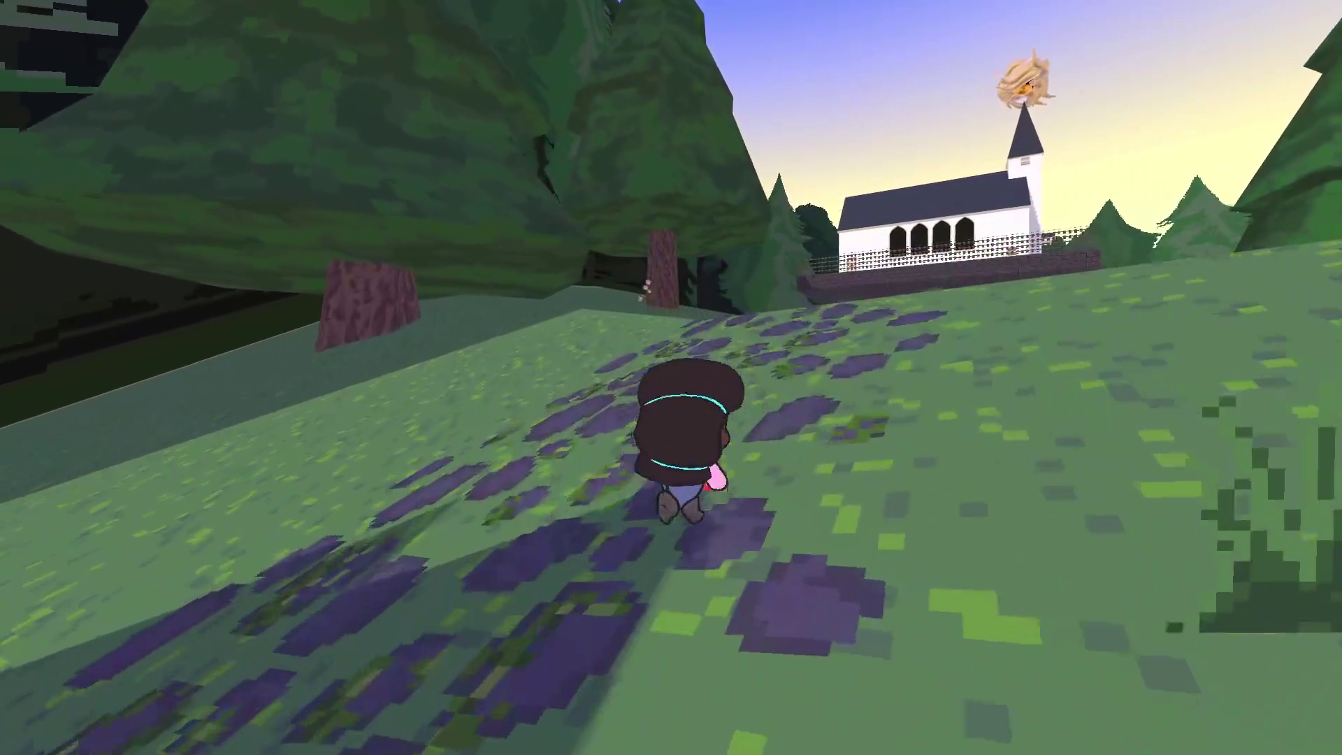
{"action": "key", "text": "w"}
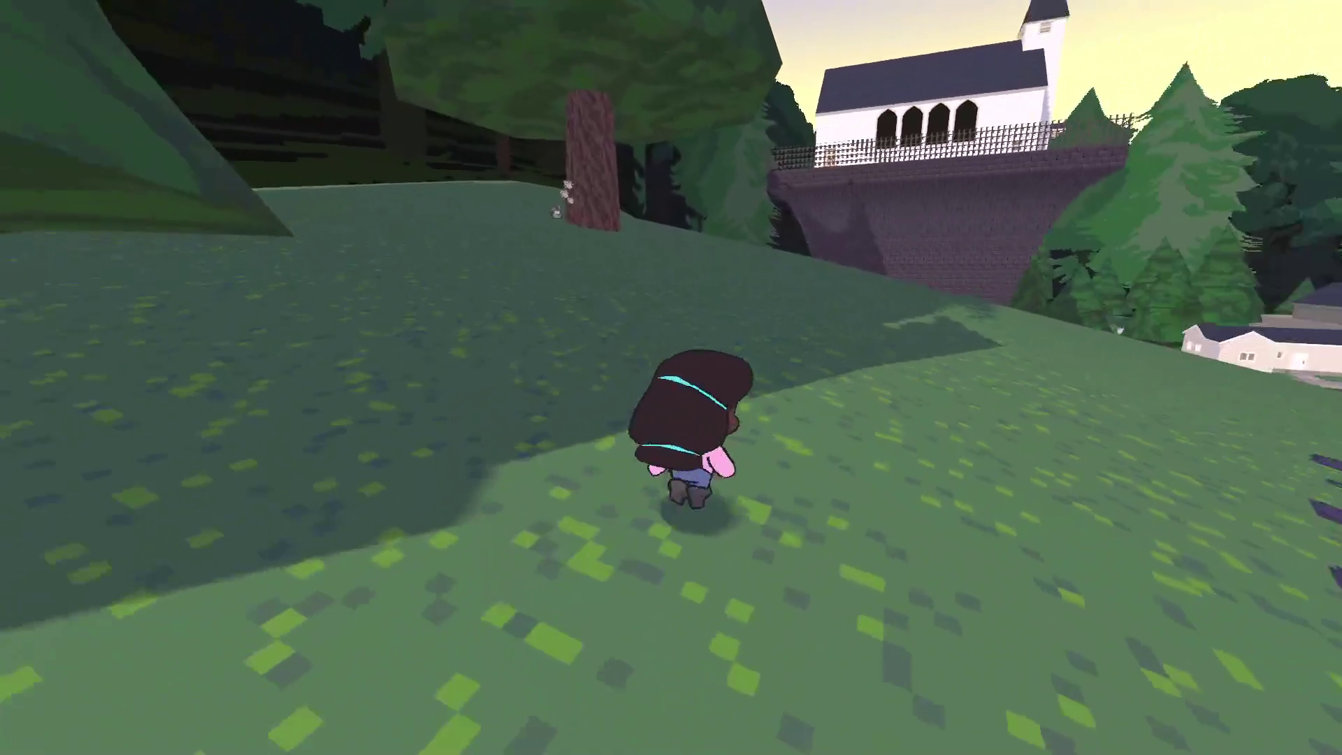
{"action": "key", "text": "w"}
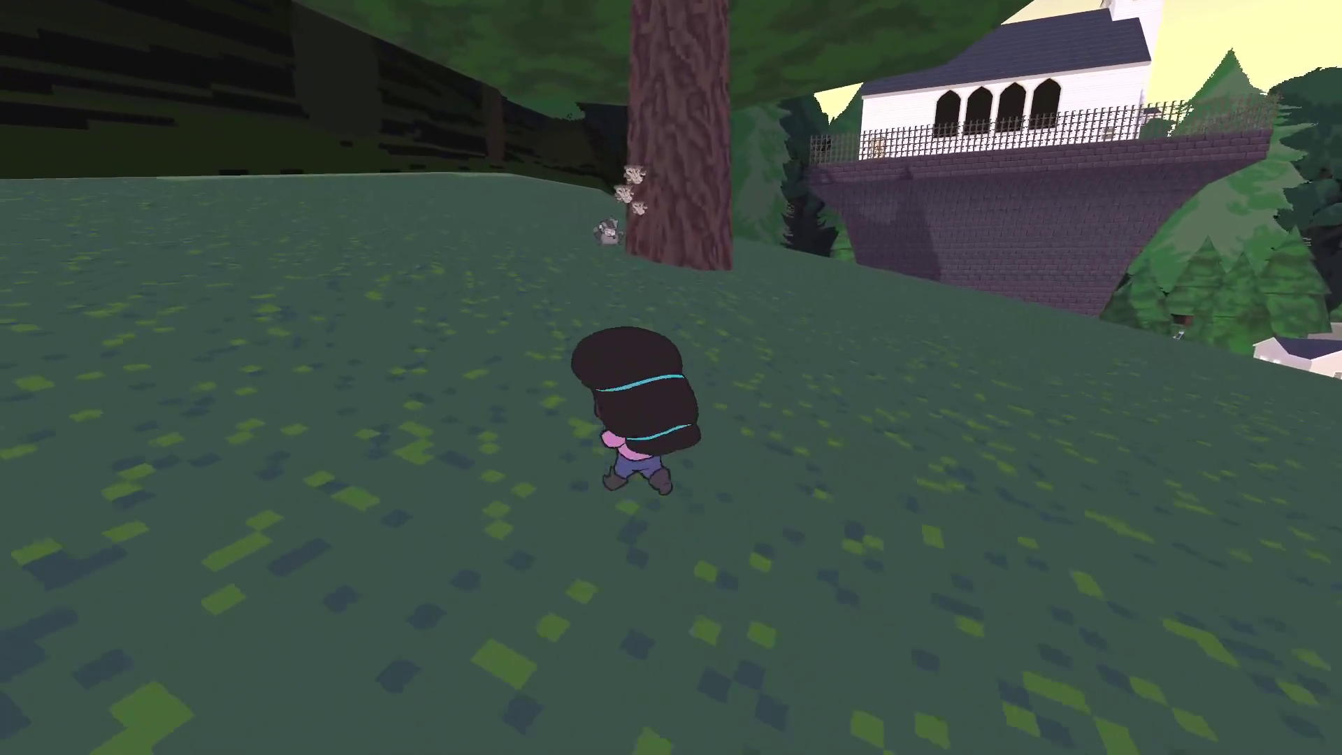
{"action": "key", "text": "d"}
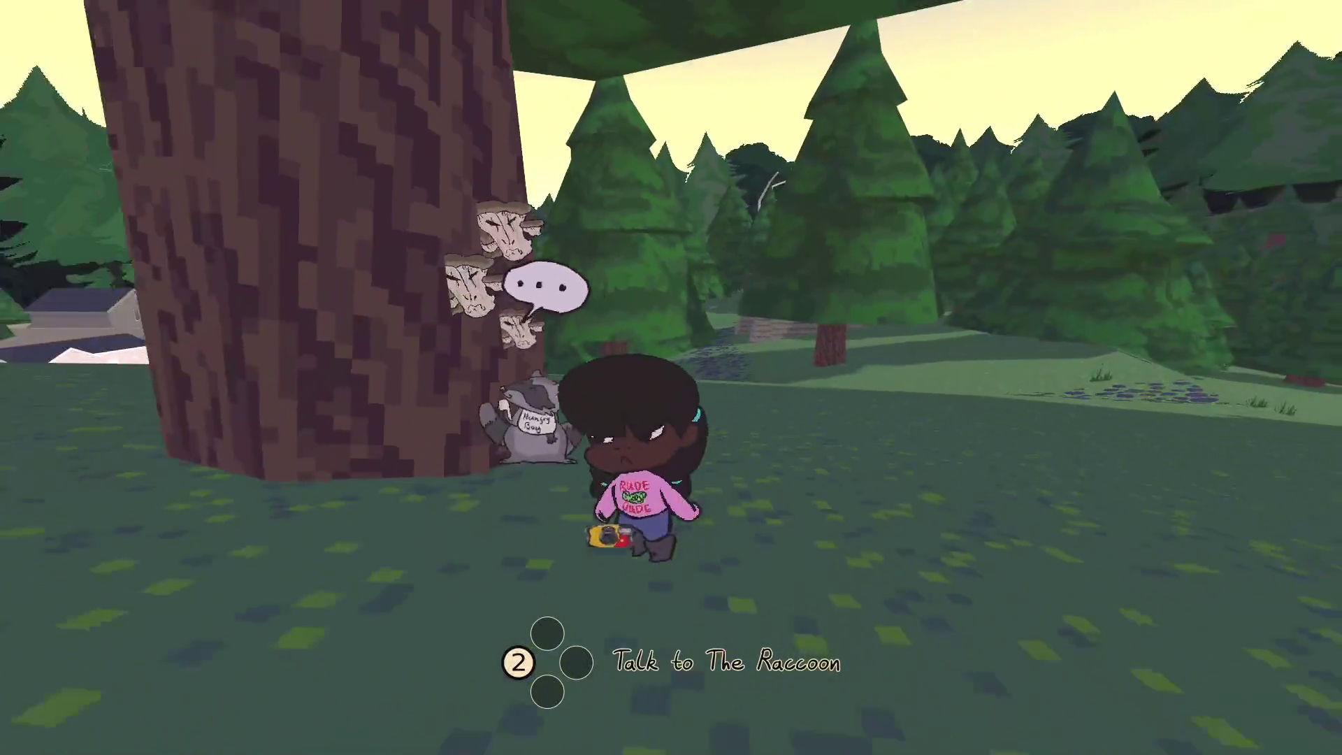
{"action": "key", "text": "s"}
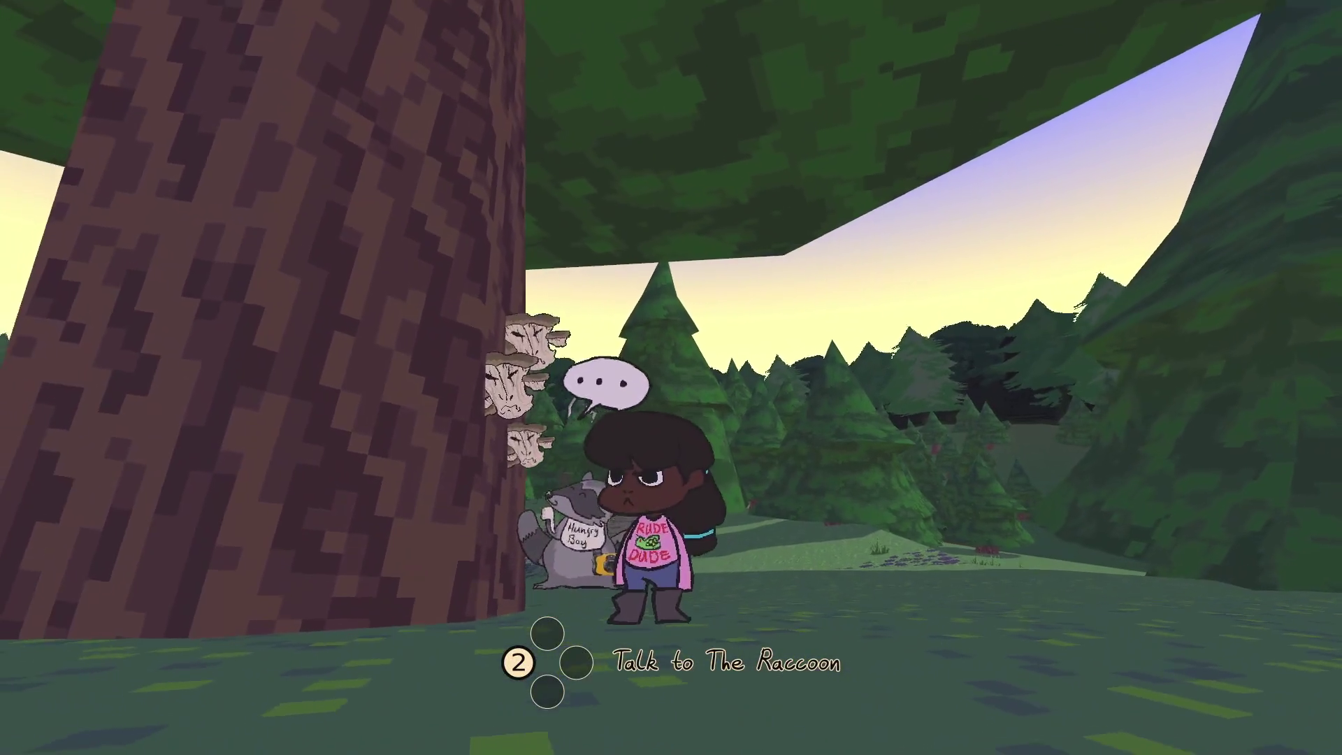
{"action": "key", "text": "w"}
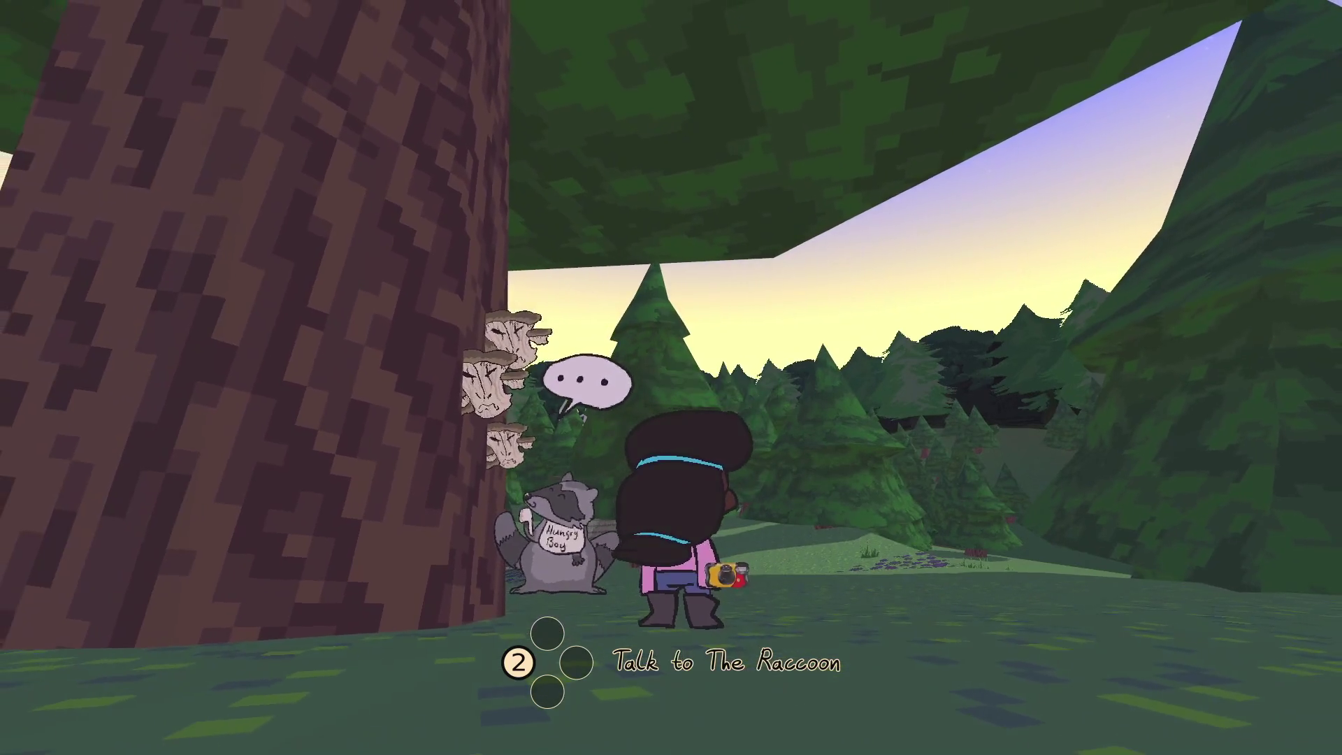
{"action": "key", "text": "Escape"}
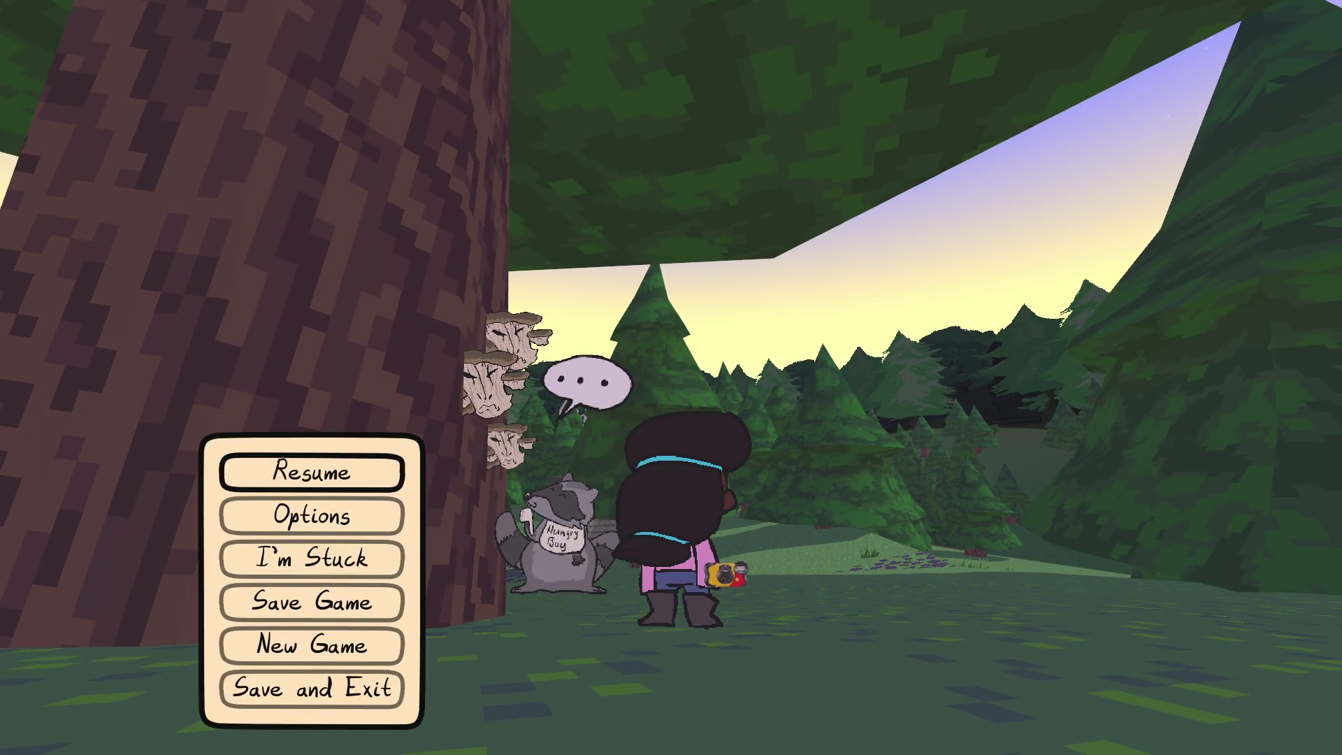
{"action": "key", "text": "alt+Tab"}
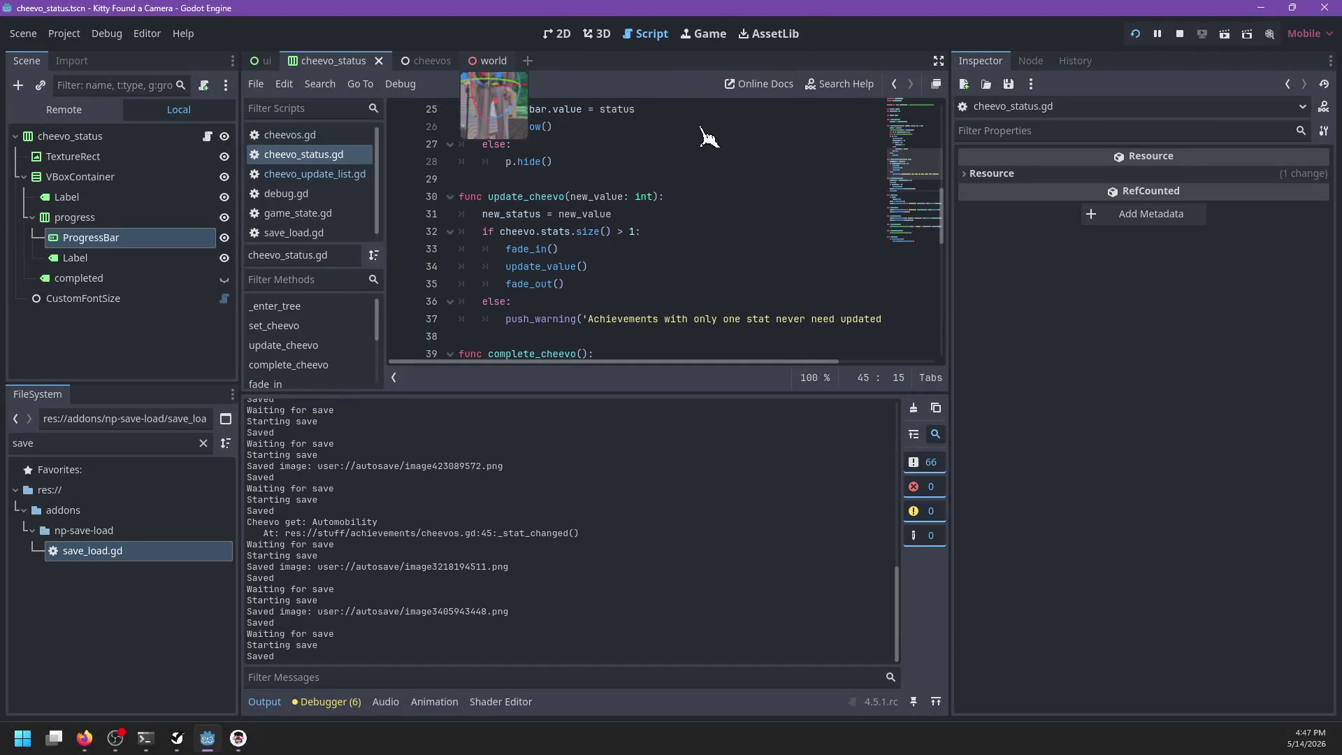
Step: Show the 3D world view, deselect old_man, and select the oyster2 marker at the mushroom tree
{"action": "left_click", "coordinate": [597, 35]}
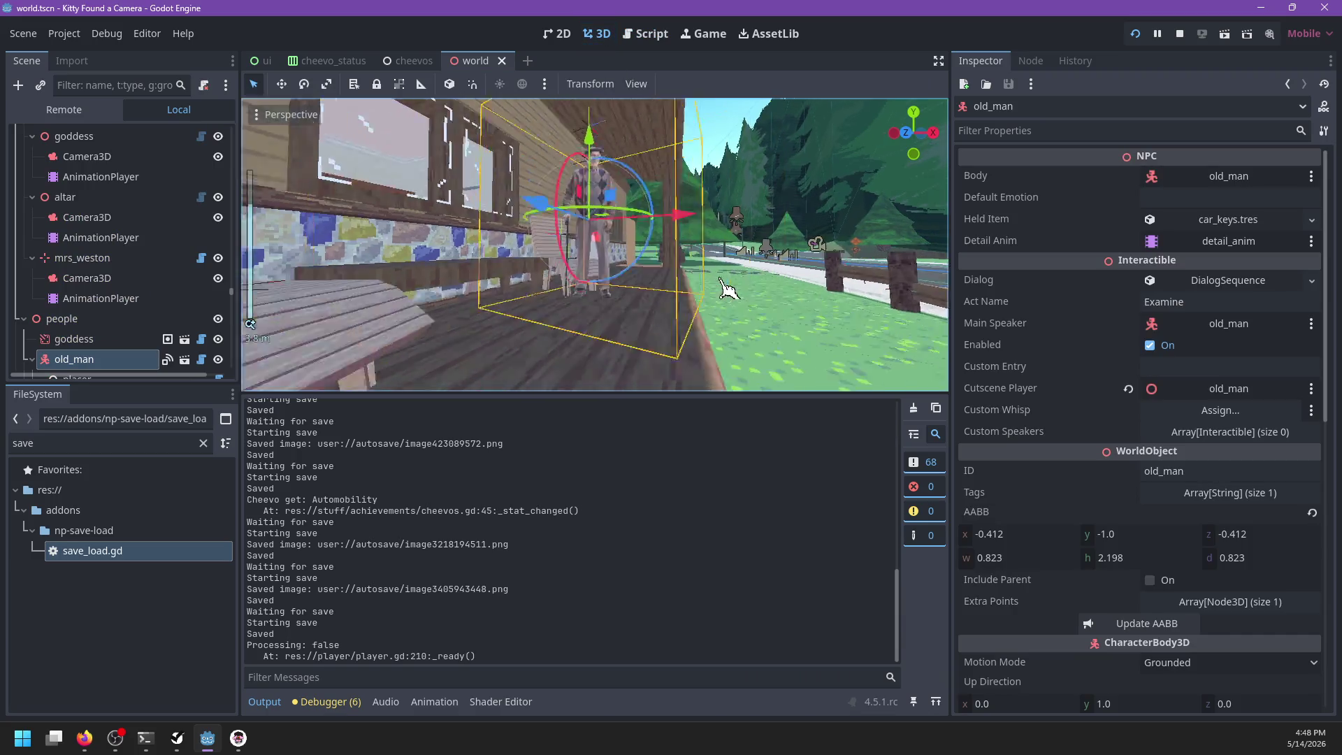
{"action": "left_click", "coordinate": [728, 288]}
{"action": "scroll", "coordinate": [728, 288], "scroll_direction": "down", "scroll_amount": 15}
{"action": "mouse_move", "coordinate": [738, 284]}
{"action": "left_mouse_down"}
{"action": "mouse_move", "coordinate": [654, 254]}
{"action": "mouse_move", "coordinate": [618, 270]}
{"action": "mouse_move", "coordinate": [699, 291]}
{"action": "mouse_move", "coordinate": [570, 248]}
{"action": "mouse_move", "coordinate": [449, 254]}
{"action": "mouse_move", "coordinate": [683, 255]}
{"action": "mouse_move", "coordinate": [560, 219]}
{"action": "mouse_move", "coordinate": [559, 239]}
{"action": "mouse_move", "coordinate": [706, 260]}
{"action": "left_mouse_up"}
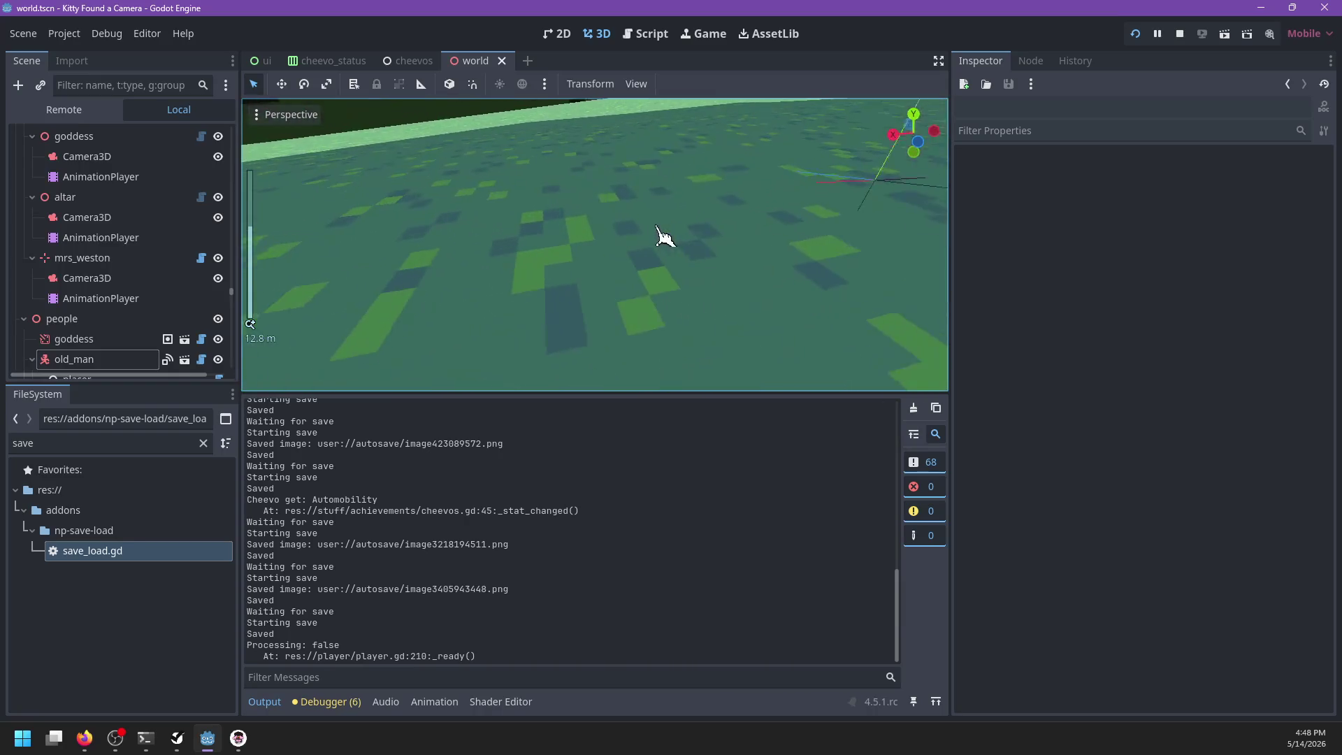
{"action": "left_click", "coordinate": [869, 179]}
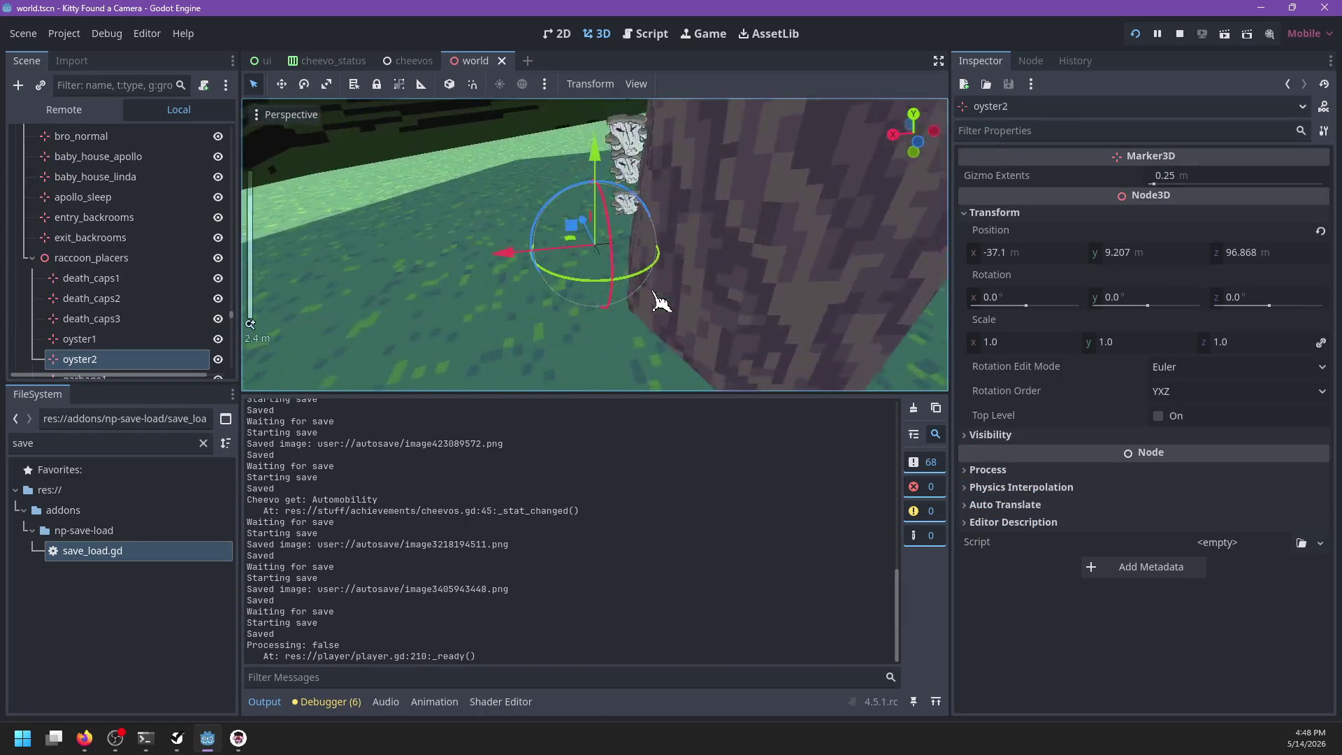
Step: Lower the oyster2 and oyster1 raccoon_placers markers slightly
{"action": "left_click_drag", "start_coordinate": [595, 162], "coordinate": [600, 183]}
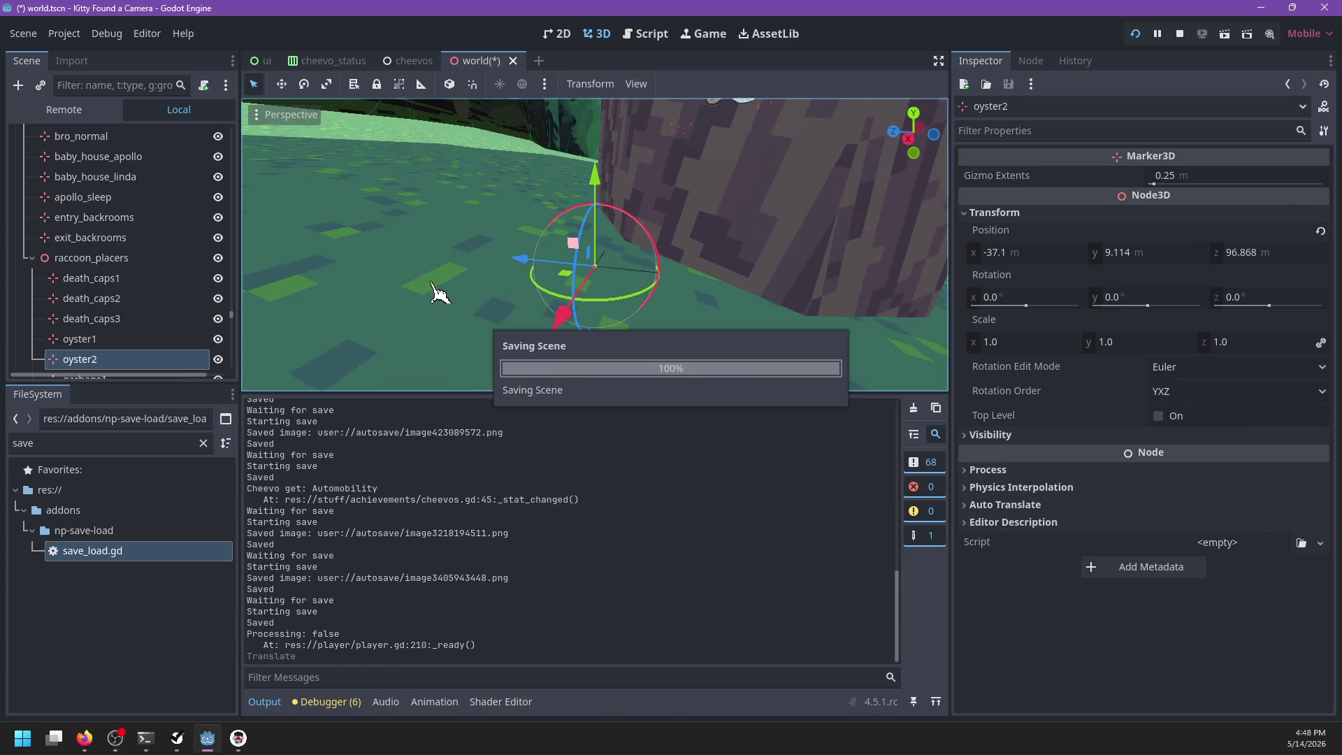
{"action": "left_click", "coordinate": [157, 339]}
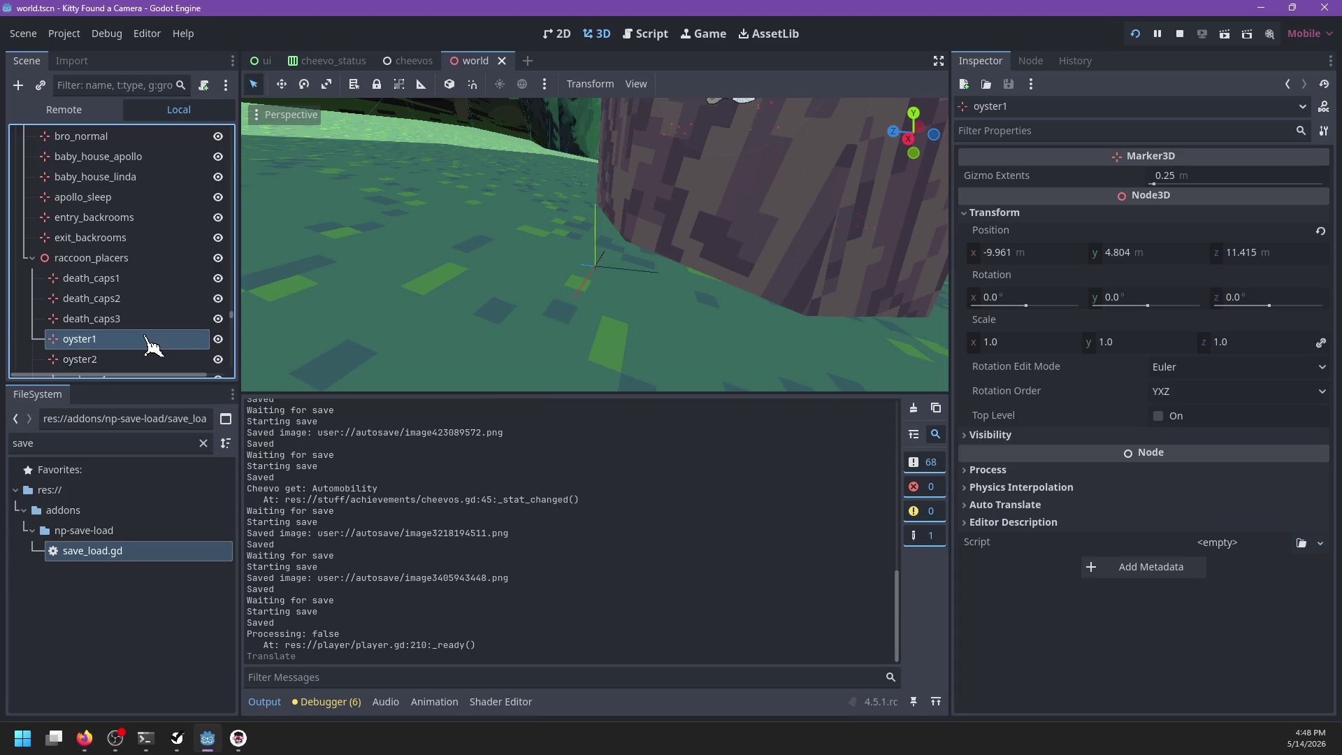
{"action": "key", "text": "f"}
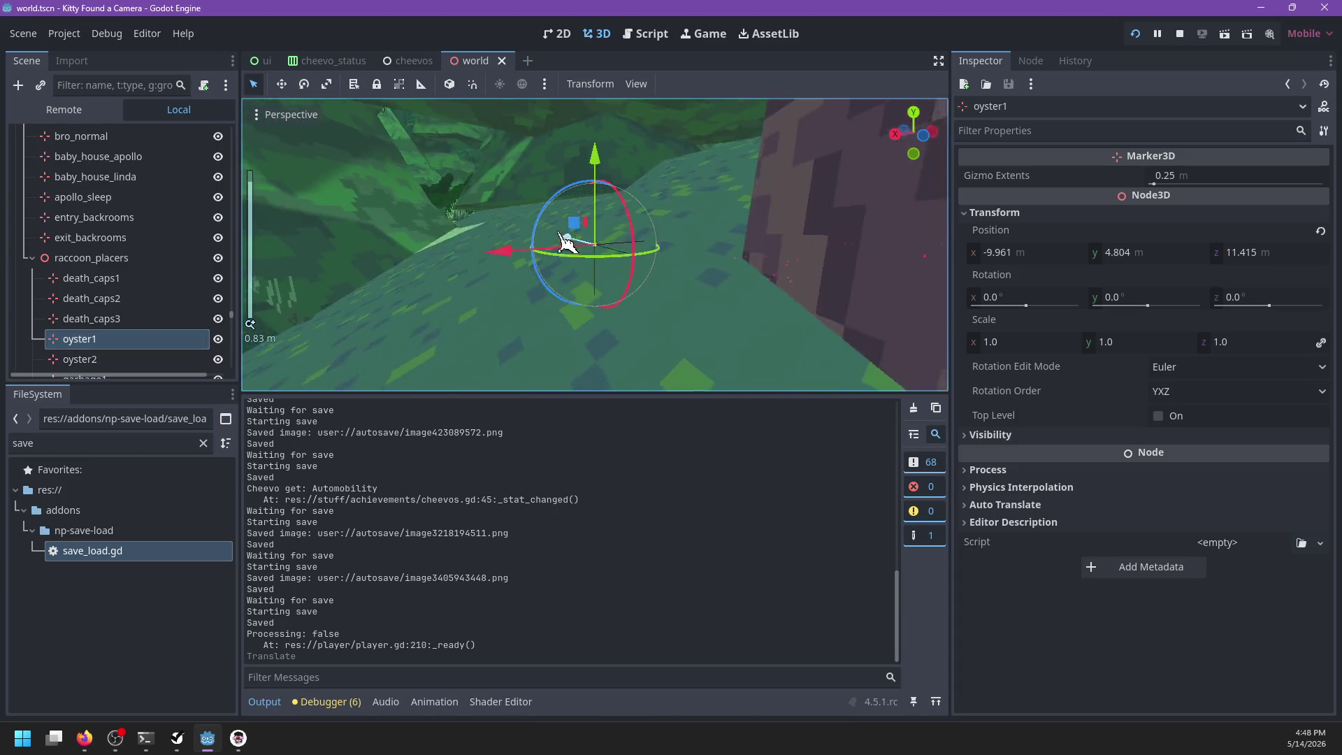
{"action": "scroll", "coordinate": [599, 168], "scroll_direction": "up", "scroll_amount": 2}
{"action": "left_click_drag", "start_coordinate": [595, 206], "coordinate": [558, 250]}
{"action": "scroll", "coordinate": [150, 349], "scroll_direction": "down", "scroll_amount": 3}
Step: Frame garbage1, then lower the garbage2 marker slightly
{"action": "left_click", "coordinate": [168, 319]}
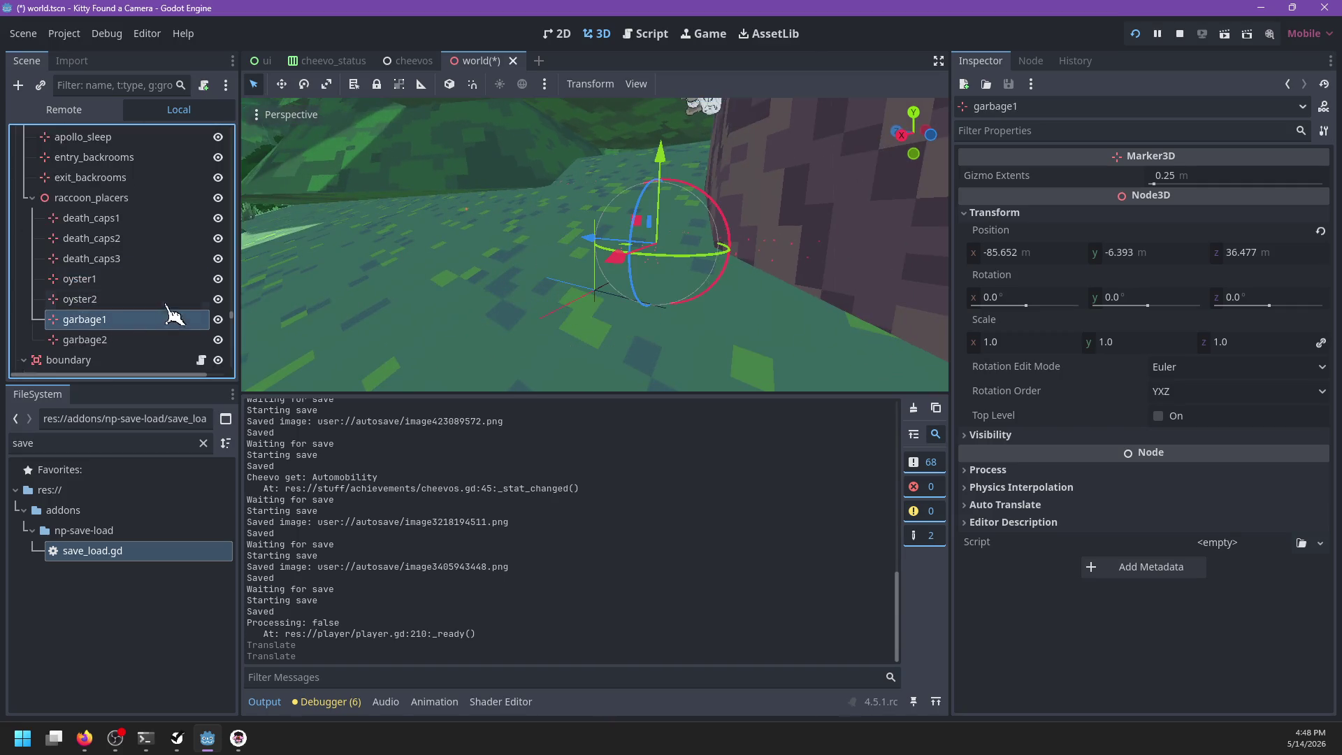
{"action": "key", "text": "f"}
{"action": "left_click", "coordinate": [140, 339]}
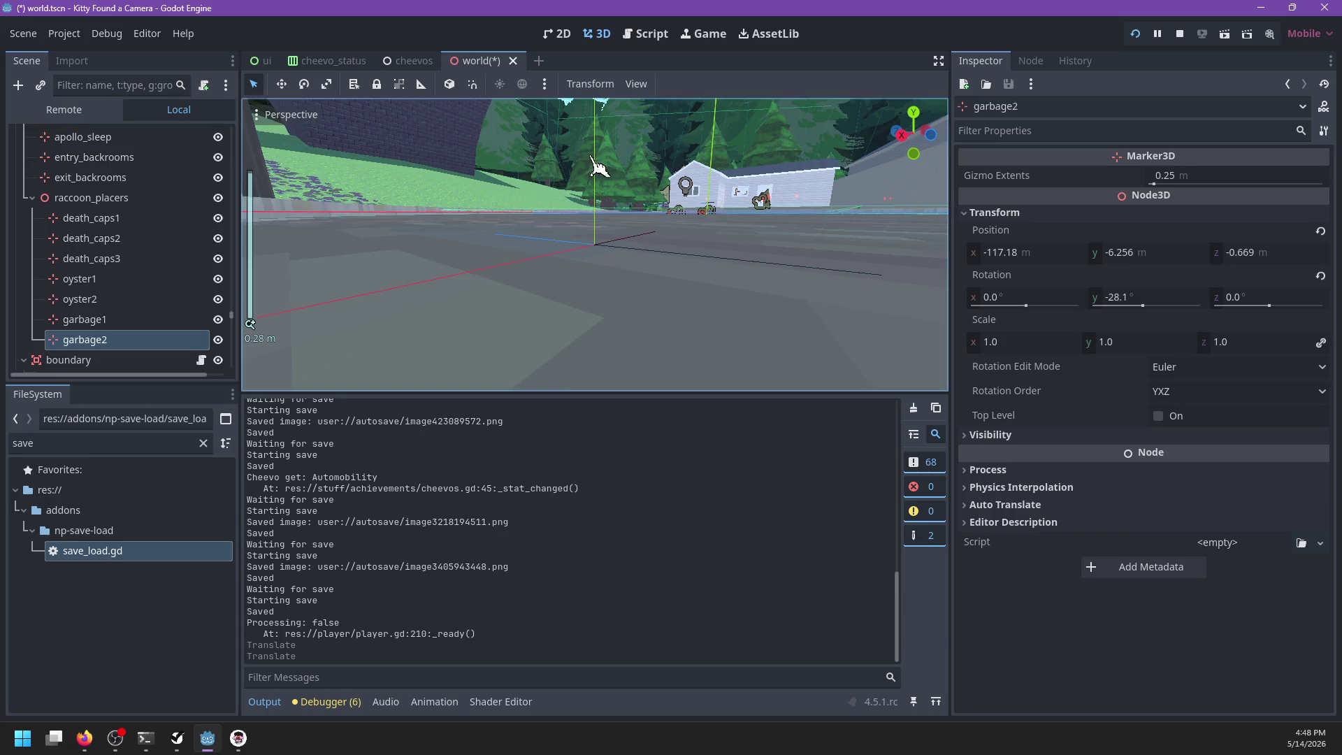
{"action": "key", "text": "f"}
{"action": "left_click_drag", "start_coordinate": [599, 168], "coordinate": [601, 172]}
Step: Lower the death_caps1 and death_caps2 markers slightly and frame death_caps3
{"action": "left_click", "coordinate": [105, 218]}
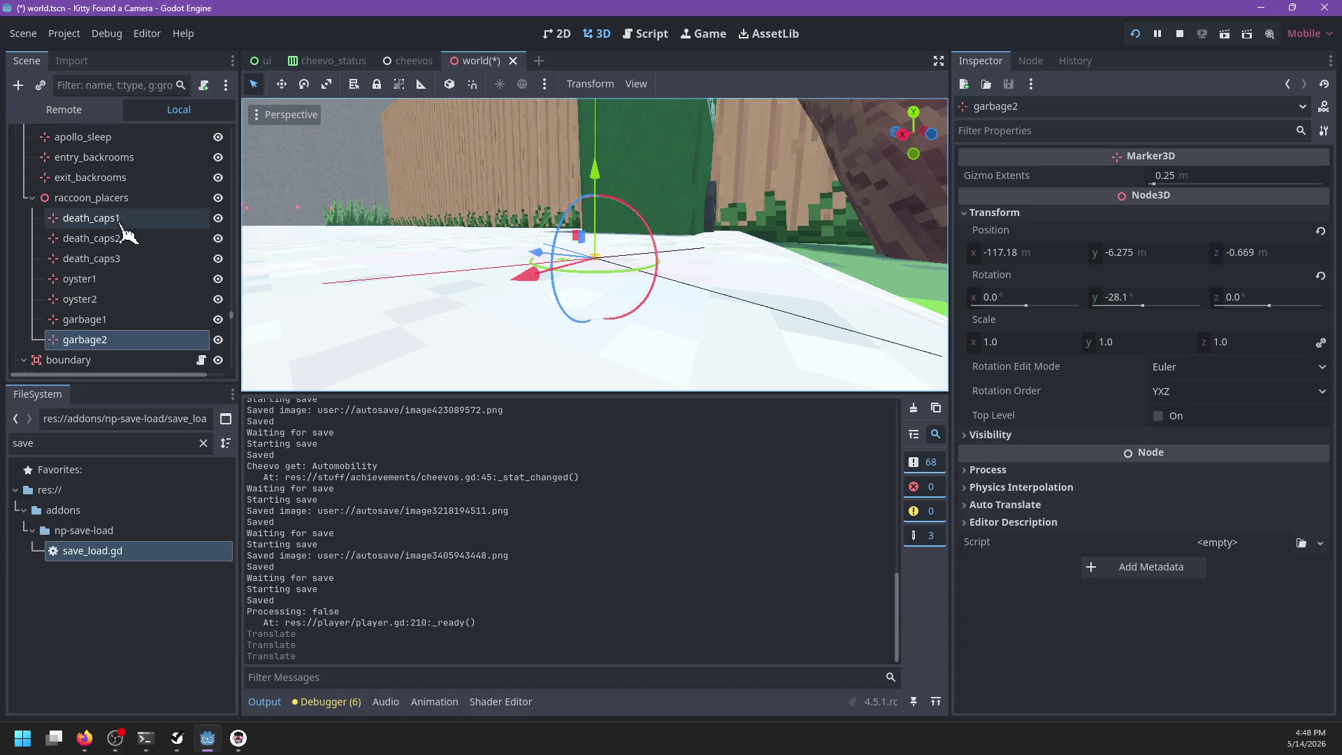
{"action": "key", "text": "f"}
{"action": "left_click_drag", "start_coordinate": [603, 158], "coordinate": [609, 168]}
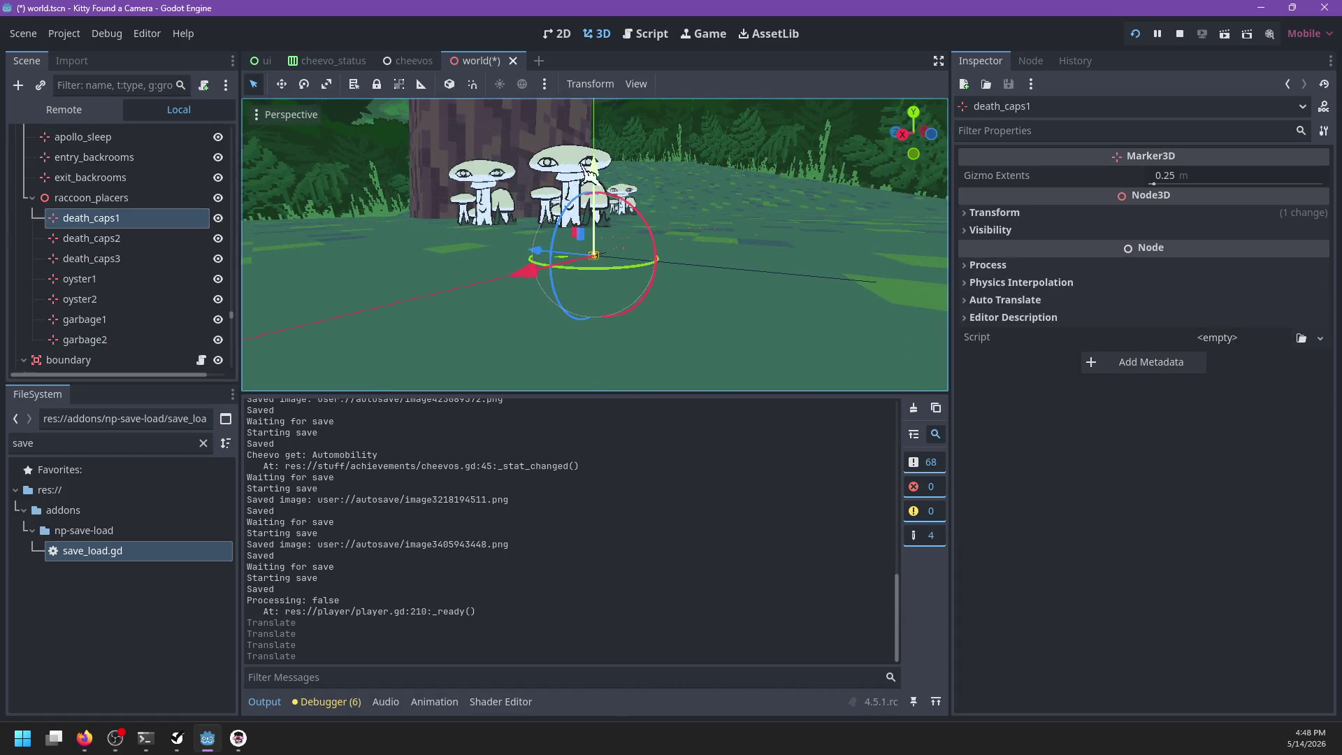
{"action": "left_click", "coordinate": [158, 240]}
{"action": "key", "text": "f"}
{"action": "left_click_drag", "start_coordinate": [611, 176], "coordinate": [603, 180]}
{"action": "left_click", "coordinate": [91, 259]}
{"action": "key", "text": "f"}
Step: Save the world scene, relaunch the game with F5, and resume play
{"action": "key", "text": "ctrl+s"}
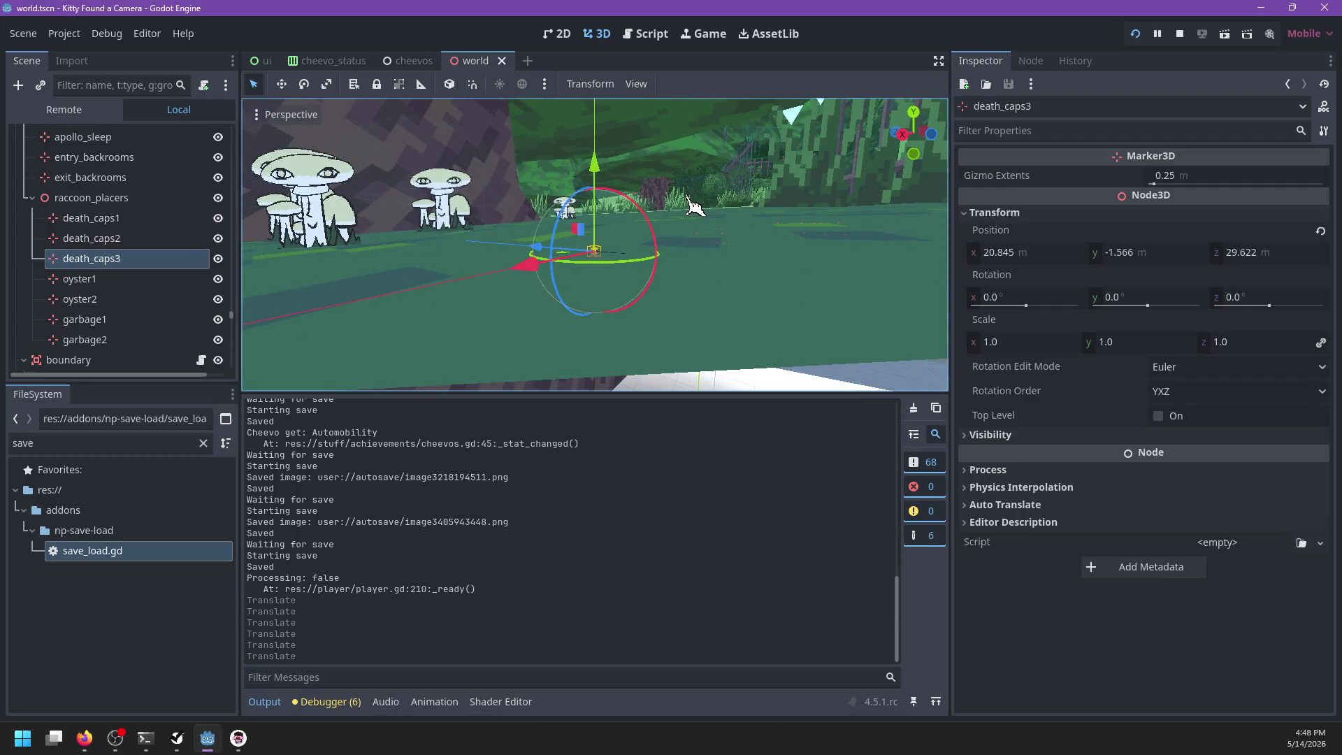
{"action": "key", "text": "F5"}
{"action": "key", "text": "Escape"}
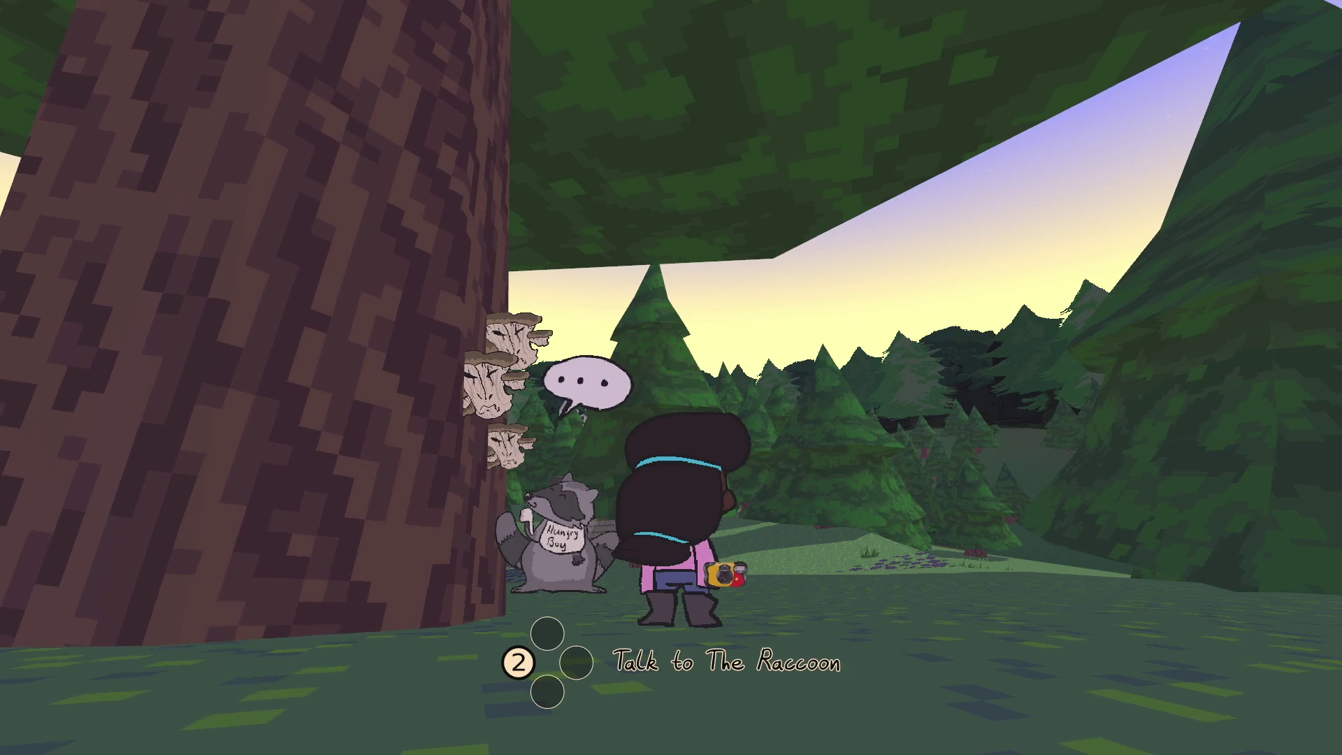
Step: Answer the raccoon with 'You're a bozo.' and run from the tree toward the clifftop chair
{"action": "key", "text": "e"}
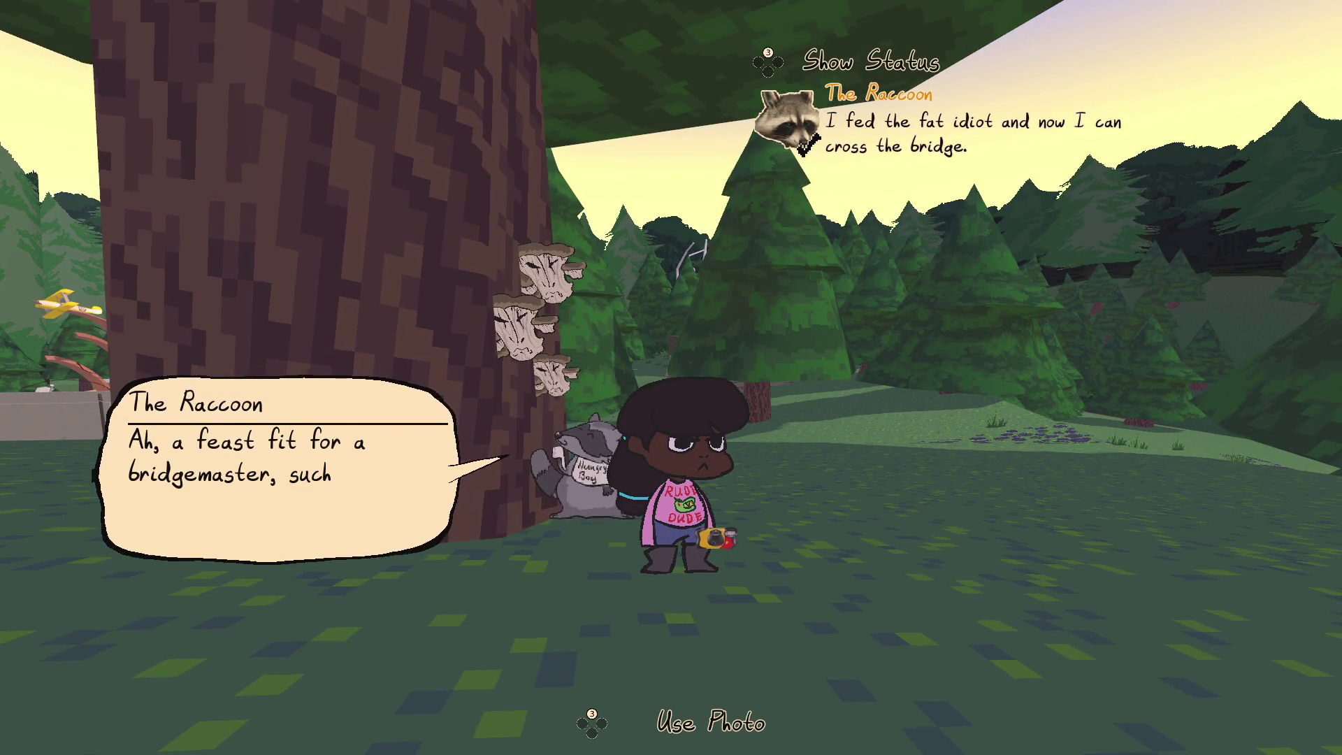
{"action": "key", "text": "e"}
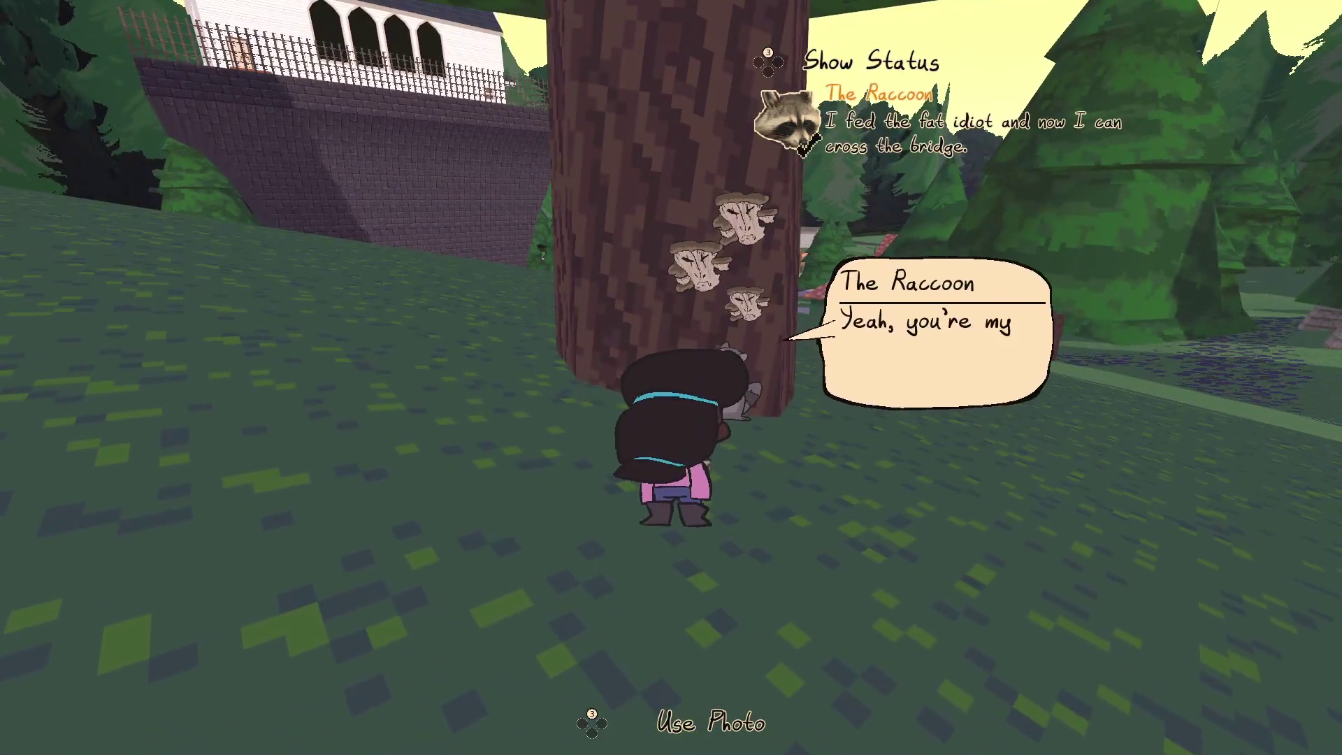
{"action": "key", "text": "e"}
{"action": "key", "text": "e"}
{"action": "key", "text": "w"}
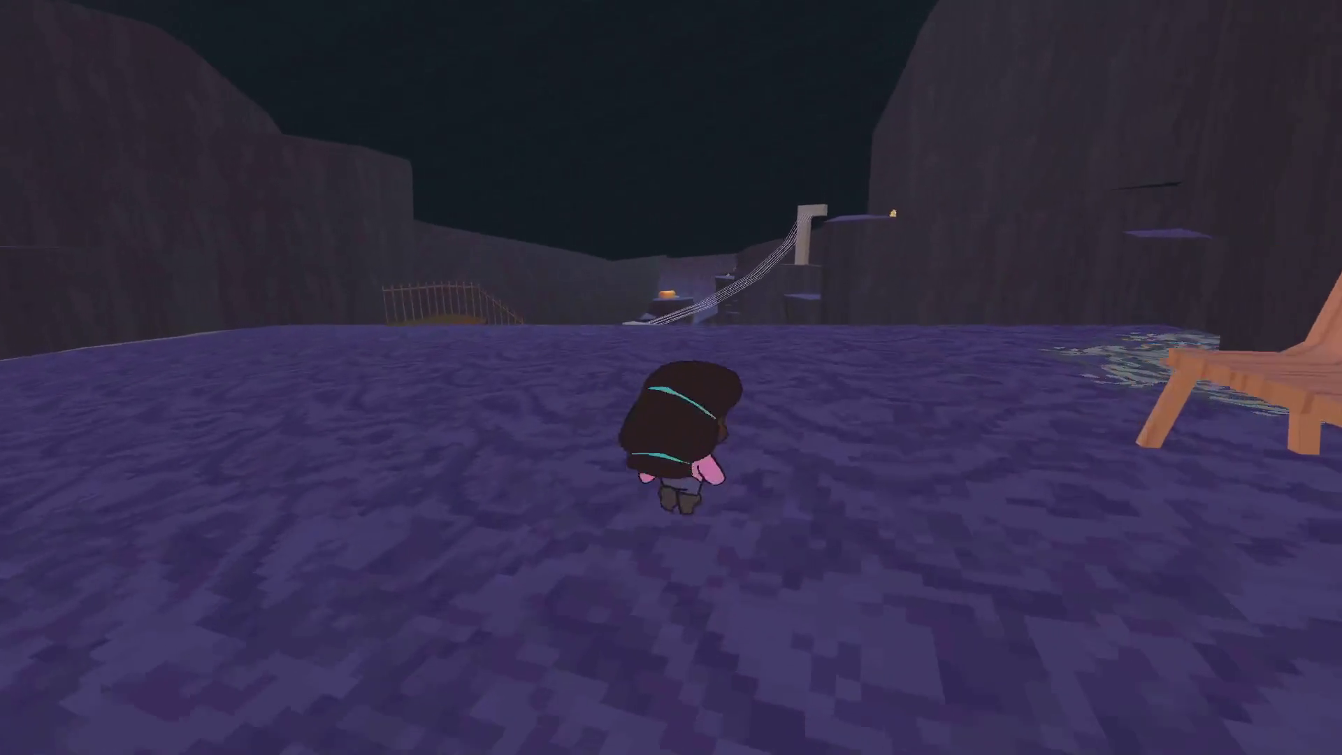
Step: Rest on the bench, walk to the first-aid post, and ride the zipline across the cave
{"action": "key", "text": "e"}
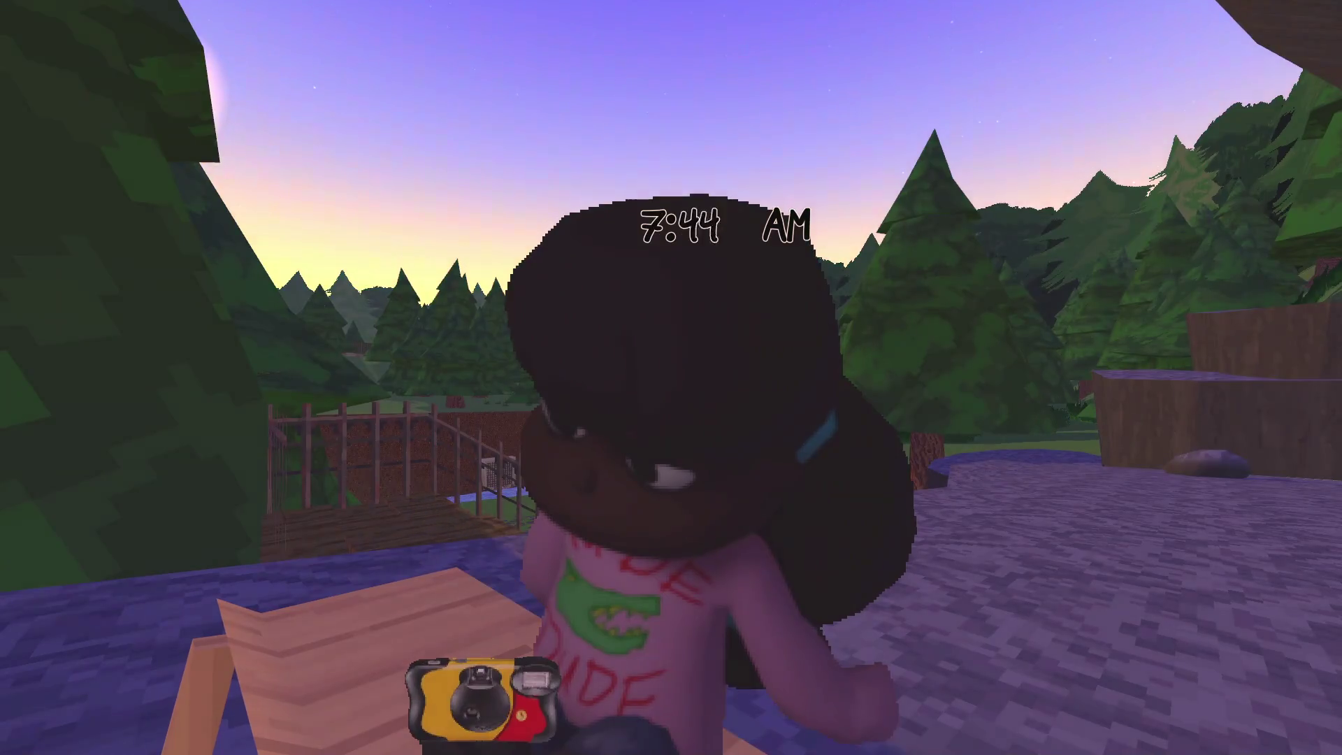
{"action": "key", "text": "w"}
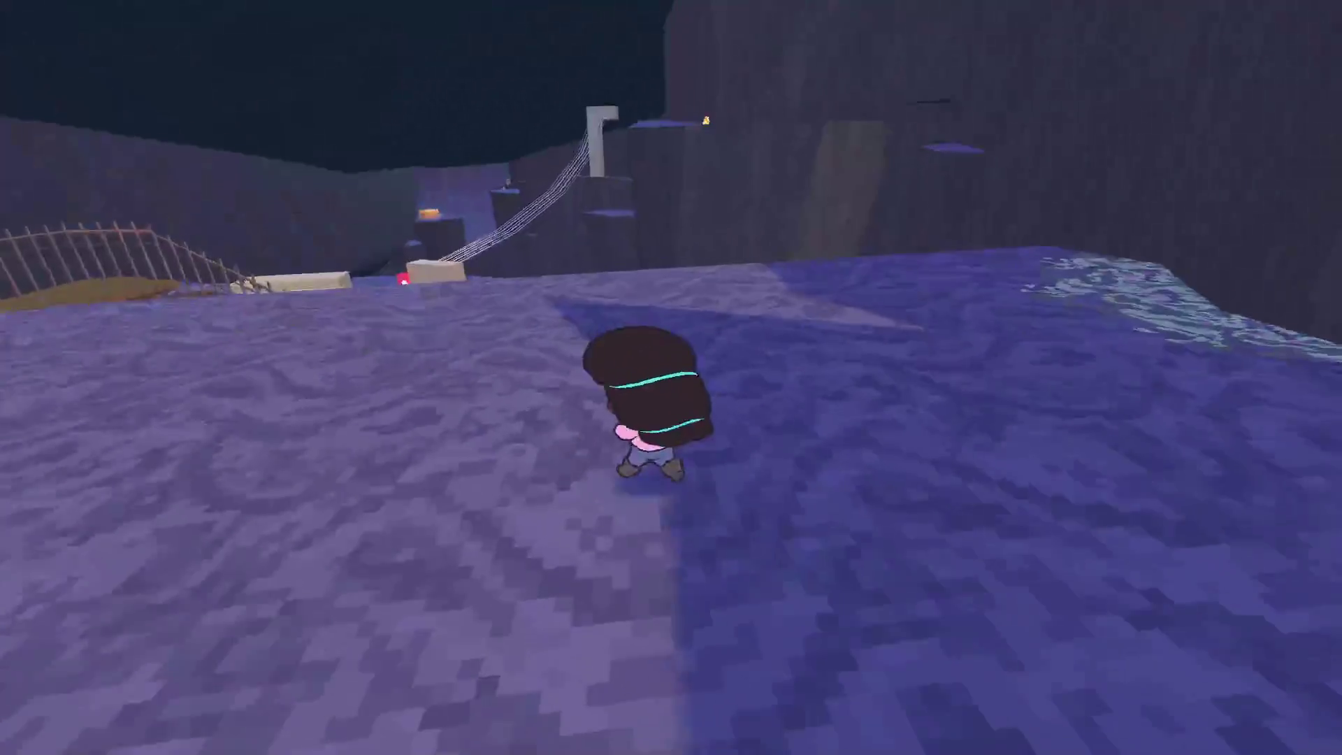
{"action": "key", "text": "w"}
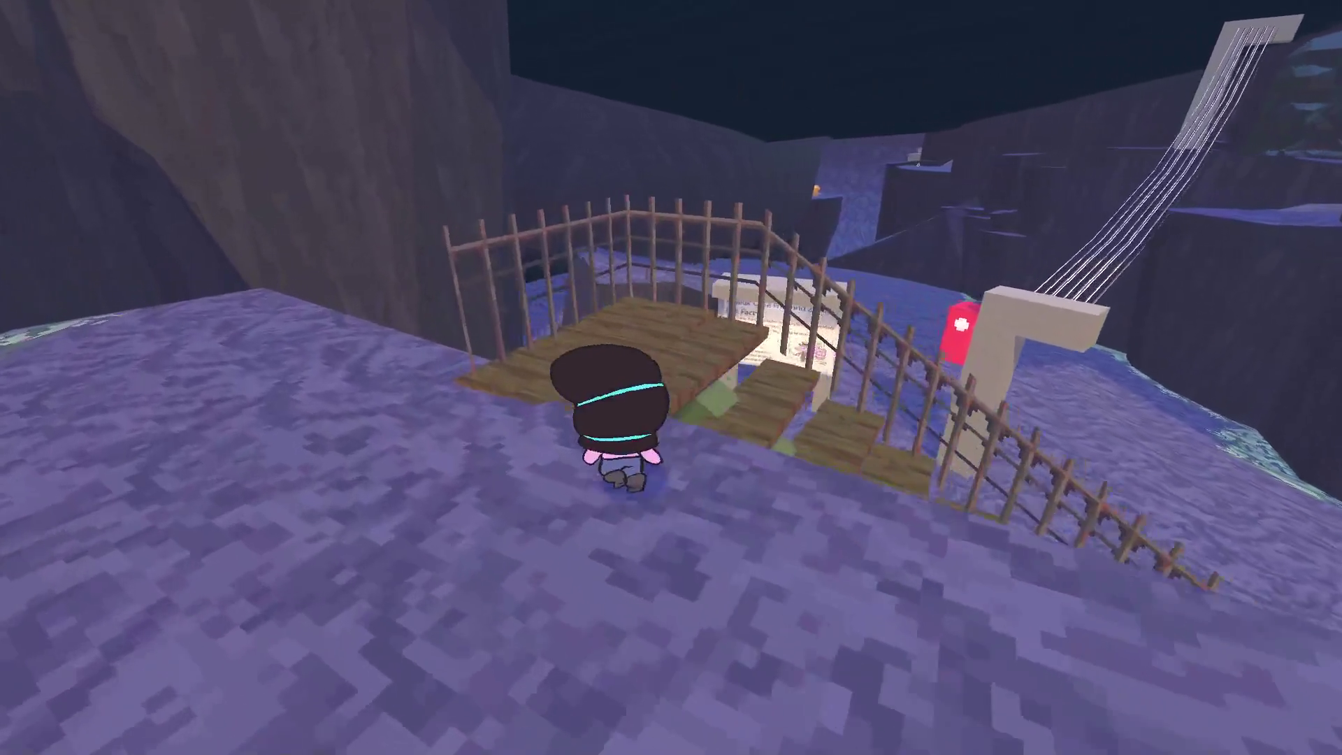
{"action": "key", "text": "w"}
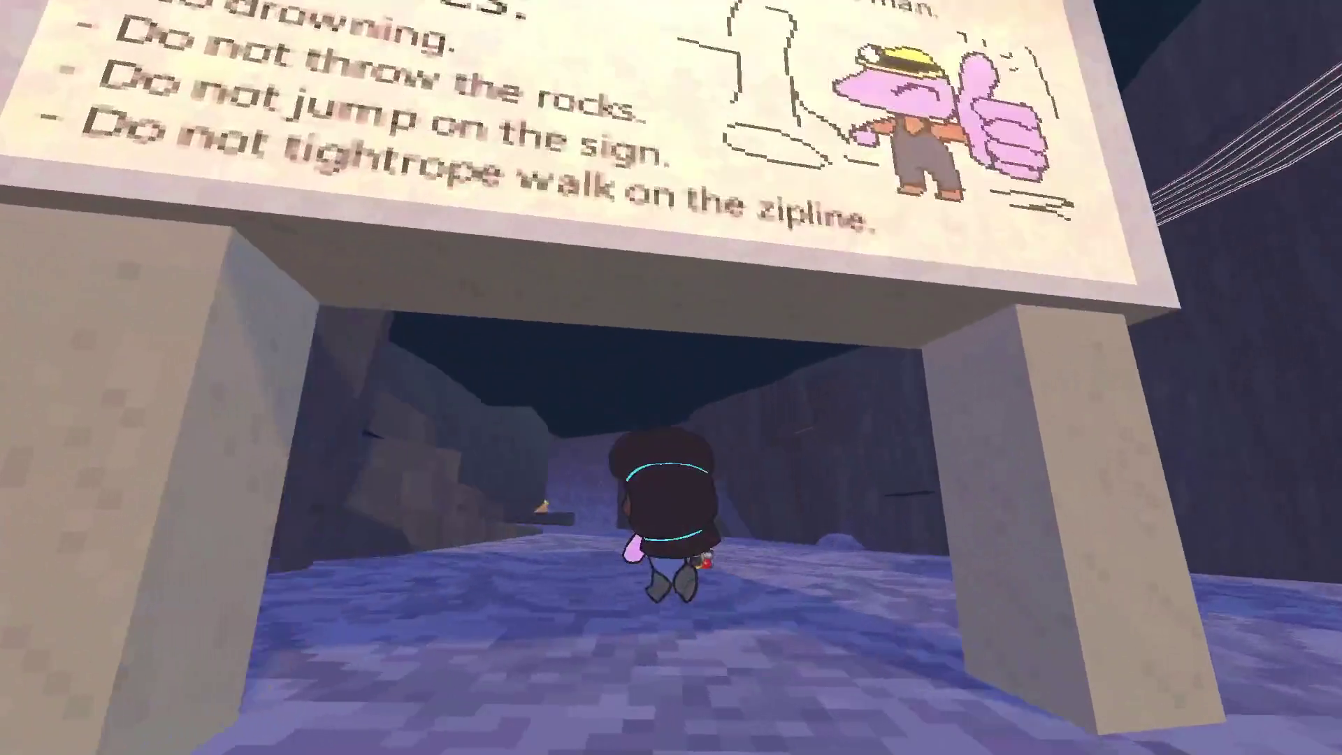
{"action": "key", "text": "w"}
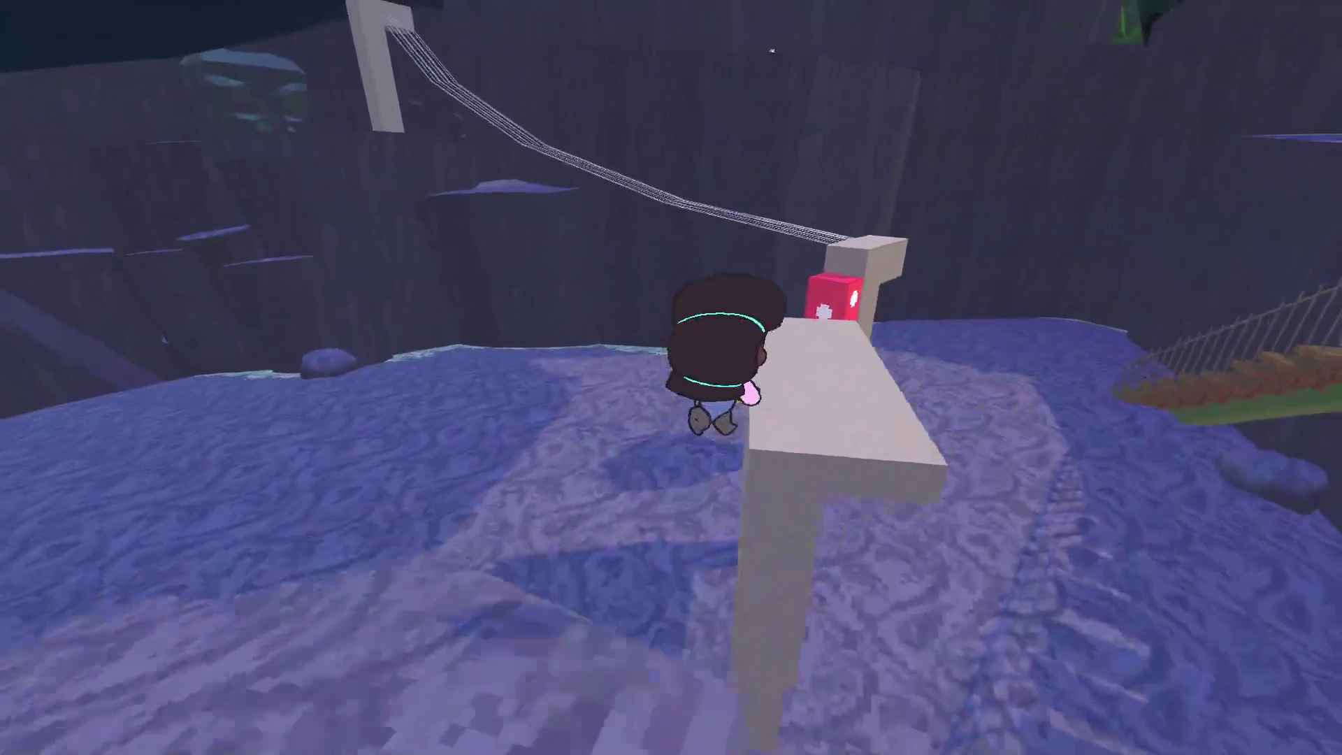
{"action": "key", "text": "space"}
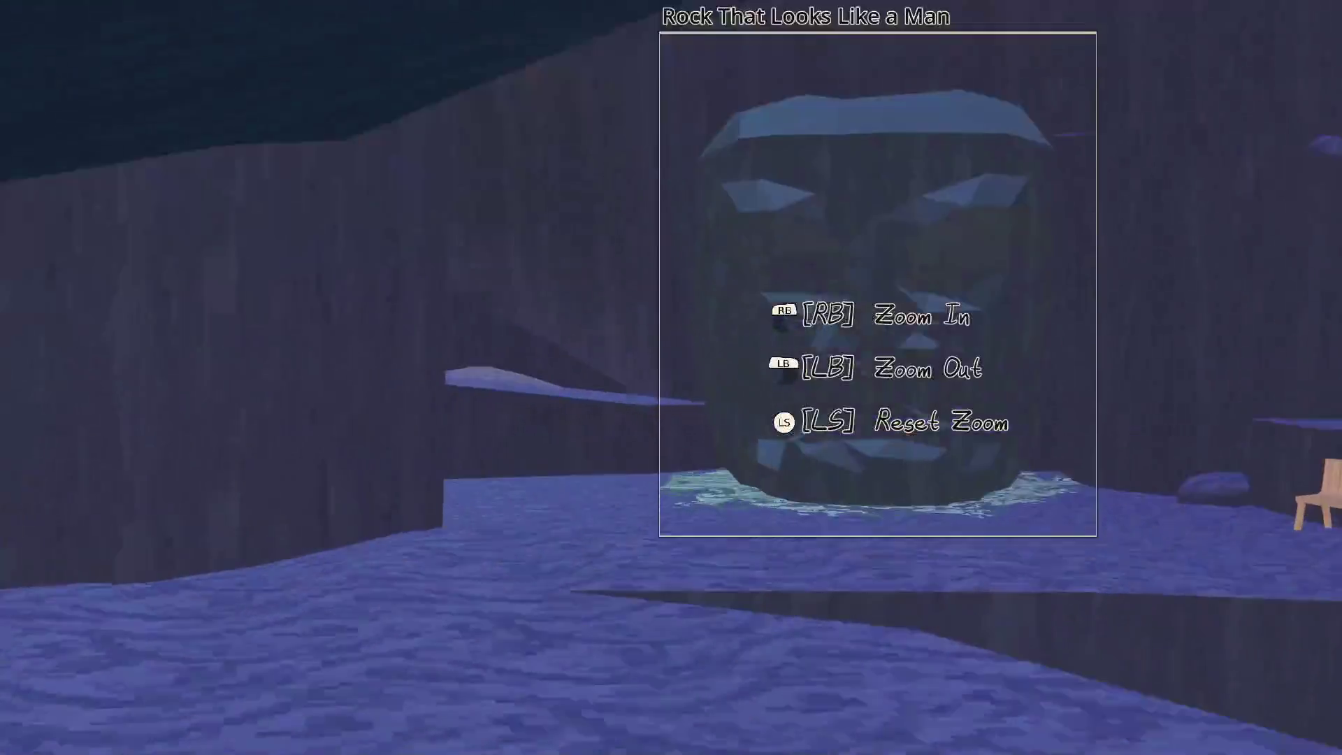
Step: Look at the man-shaped rock, pass the waterfall, and check the photo gallery in the status menu
{"action": "key", "text": "w"}
{"action": "key", "text": "w"}
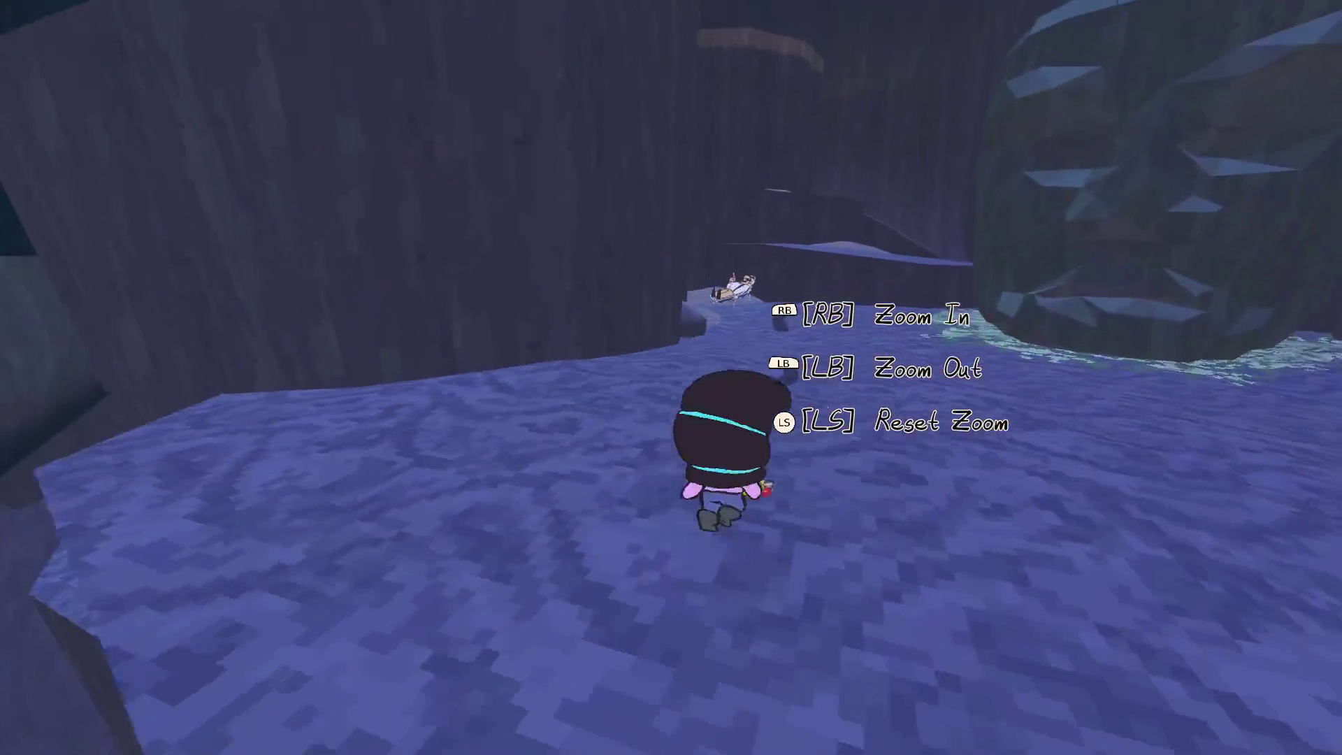
{"action": "key", "text": "d"}
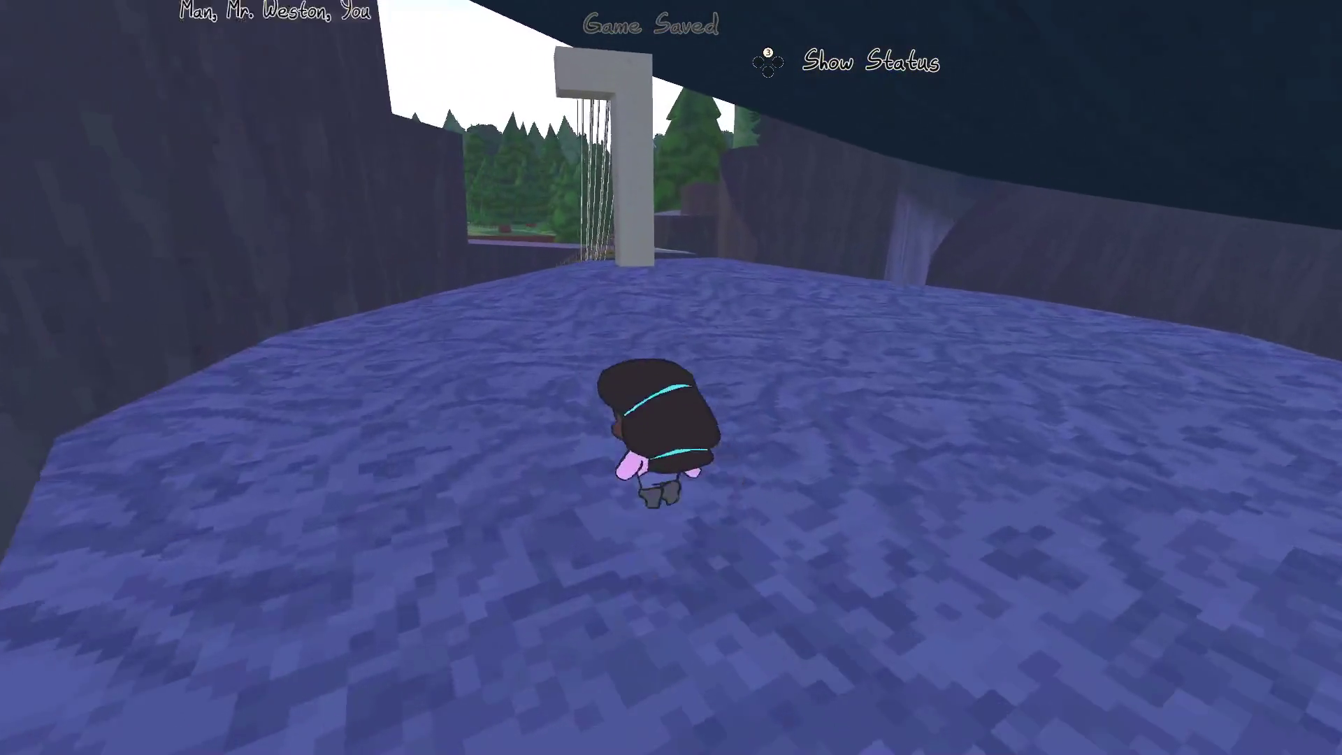
{"action": "key", "text": "w"}
{"action": "key", "text": "Tab"}
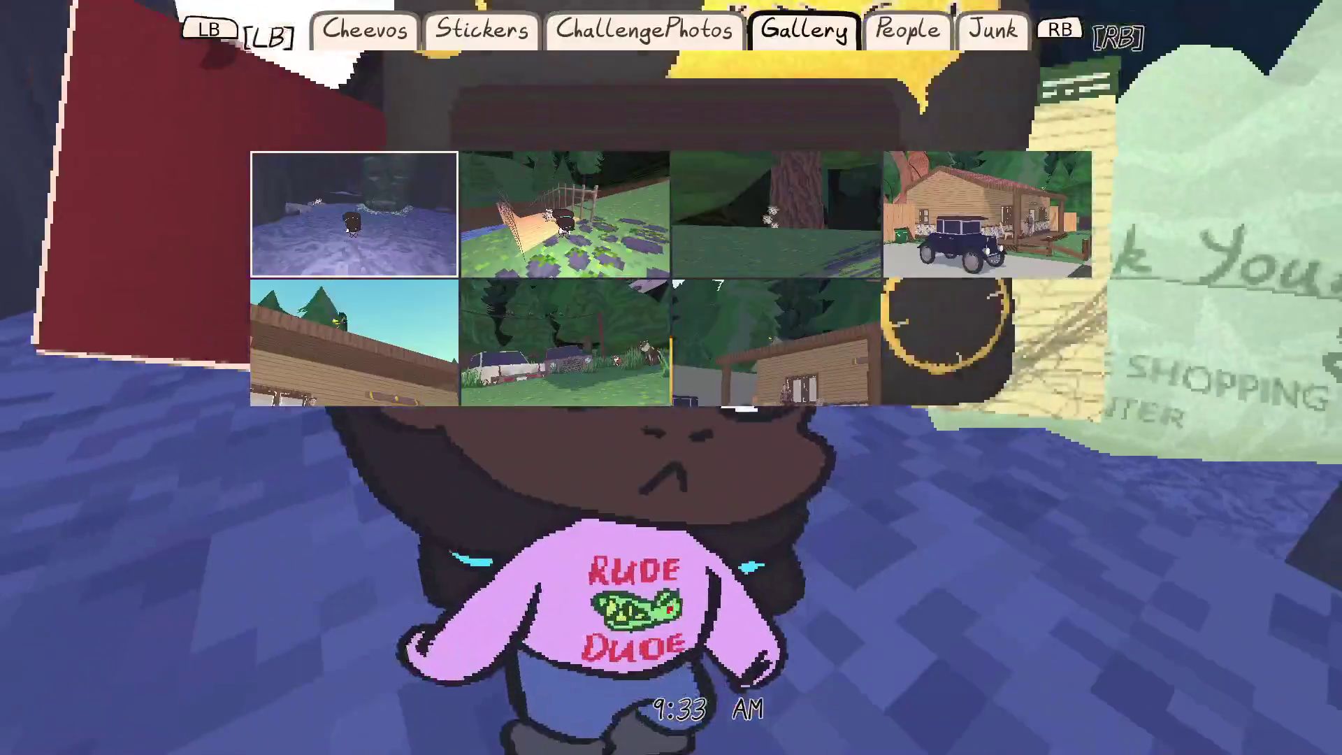
{"action": "key", "text": "Tab"}
Step: Climb the stairs, cross the ledge, and scale the rock wall to the sticker
{"action": "key", "text": "w"}
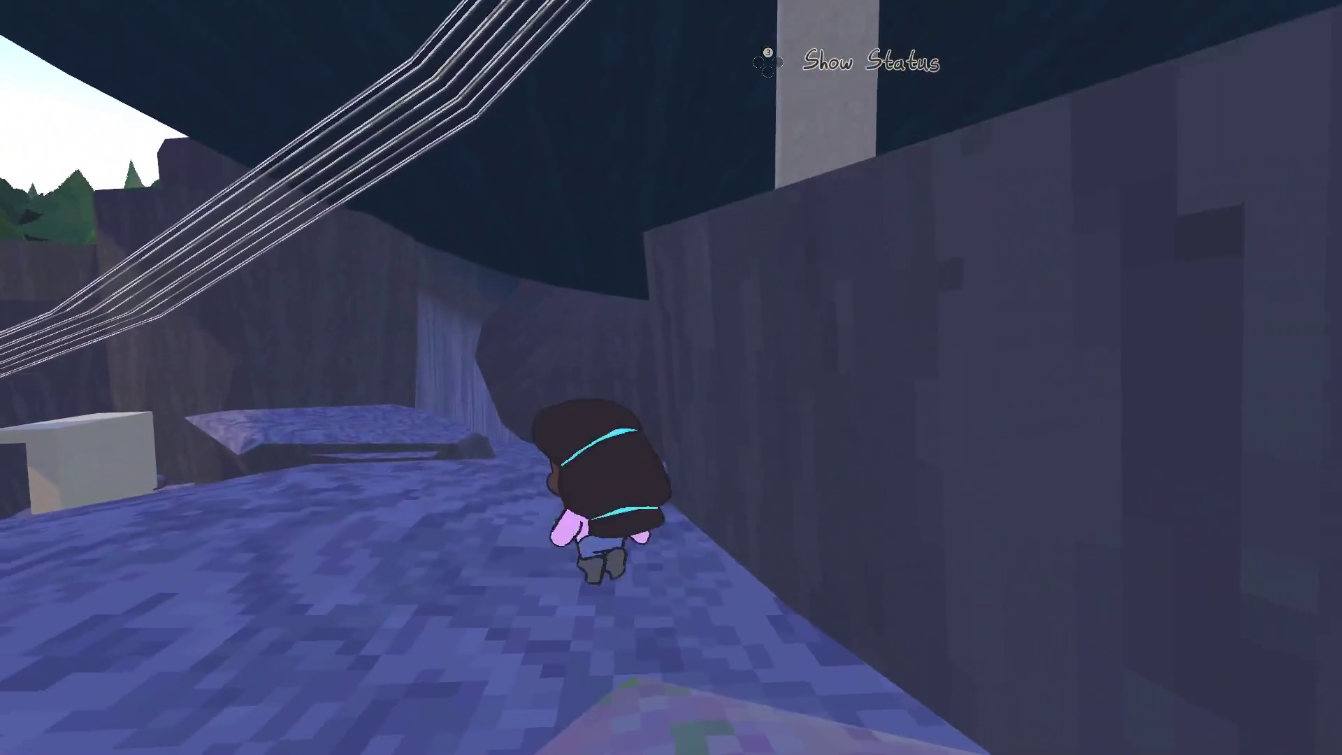
{"action": "key", "text": "w"}
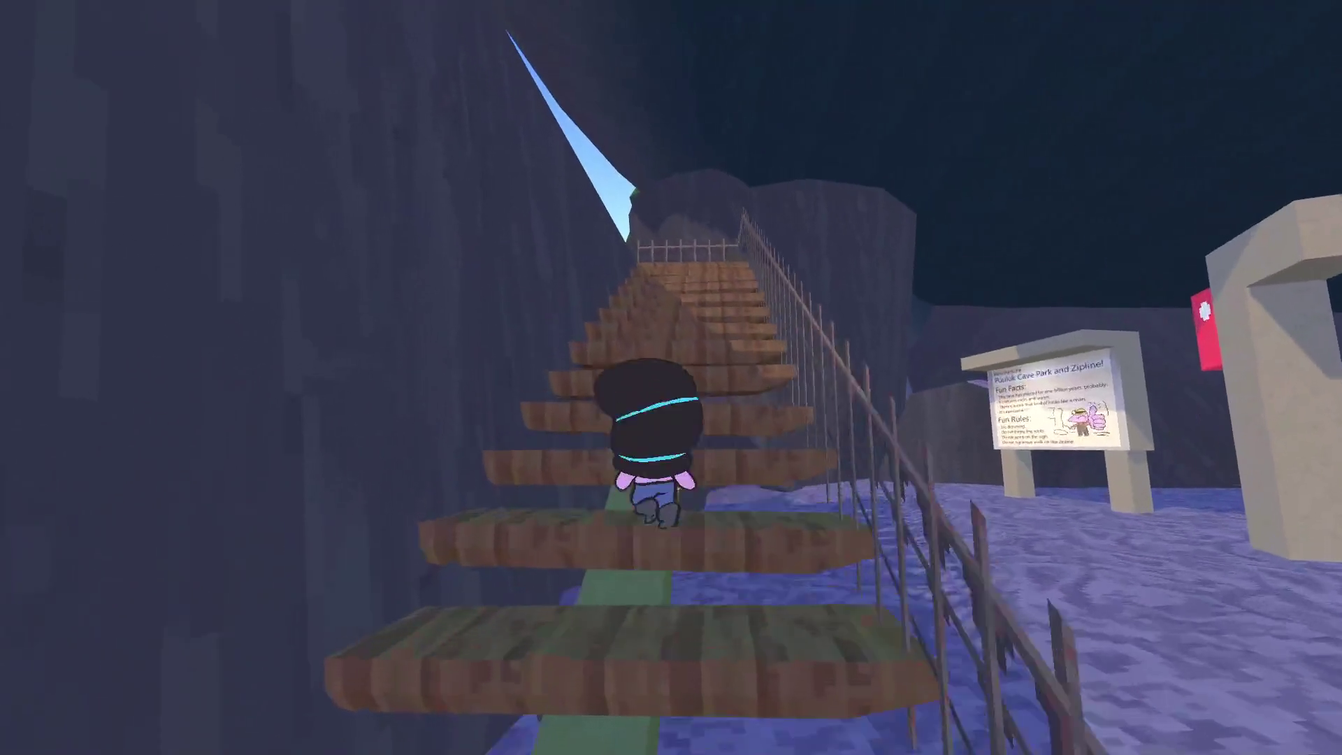
{"action": "key", "text": "w"}
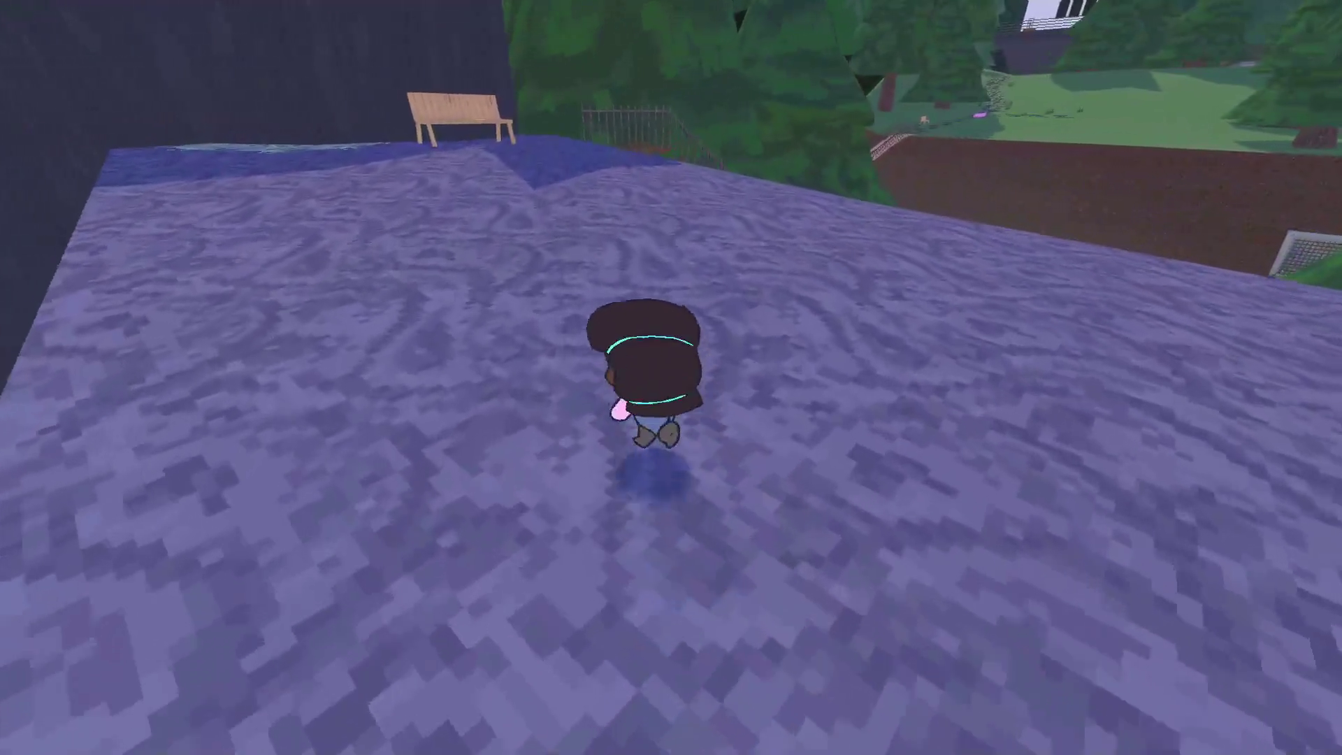
{"action": "key", "text": "w"}
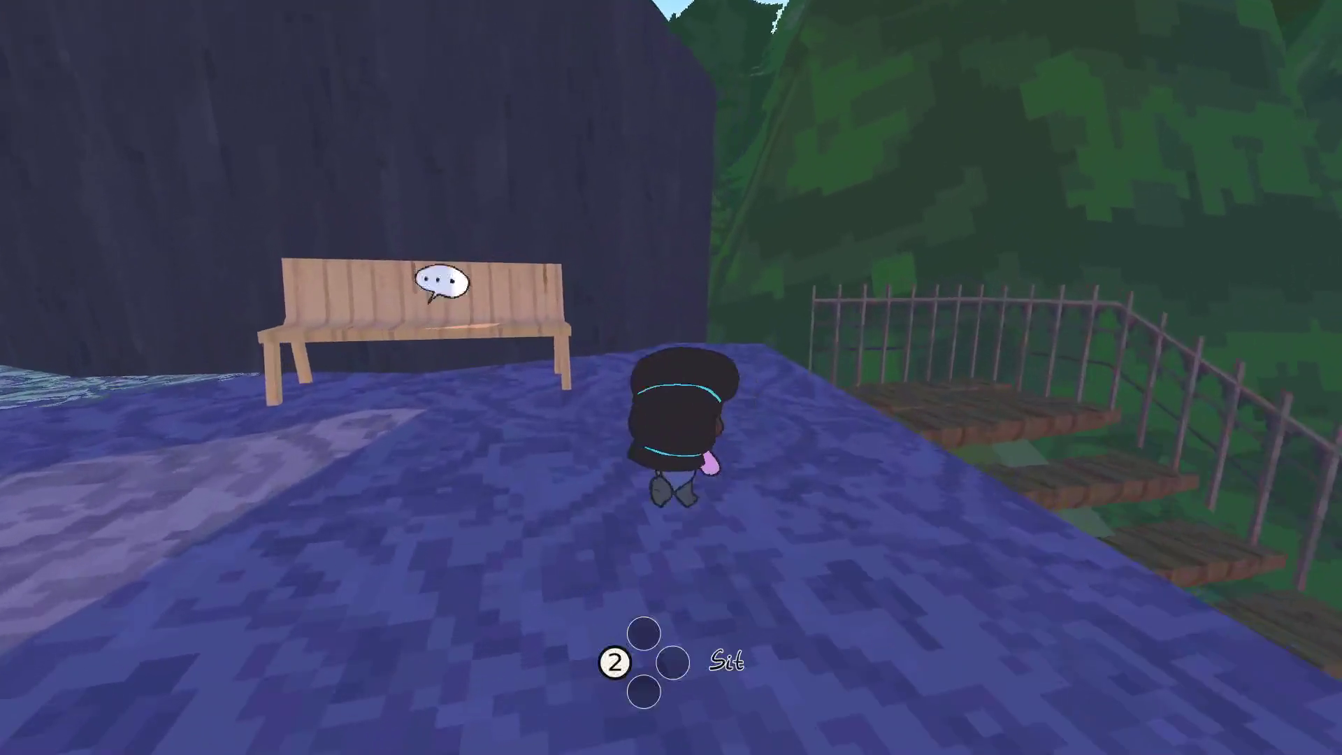
{"action": "key", "text": "w"}
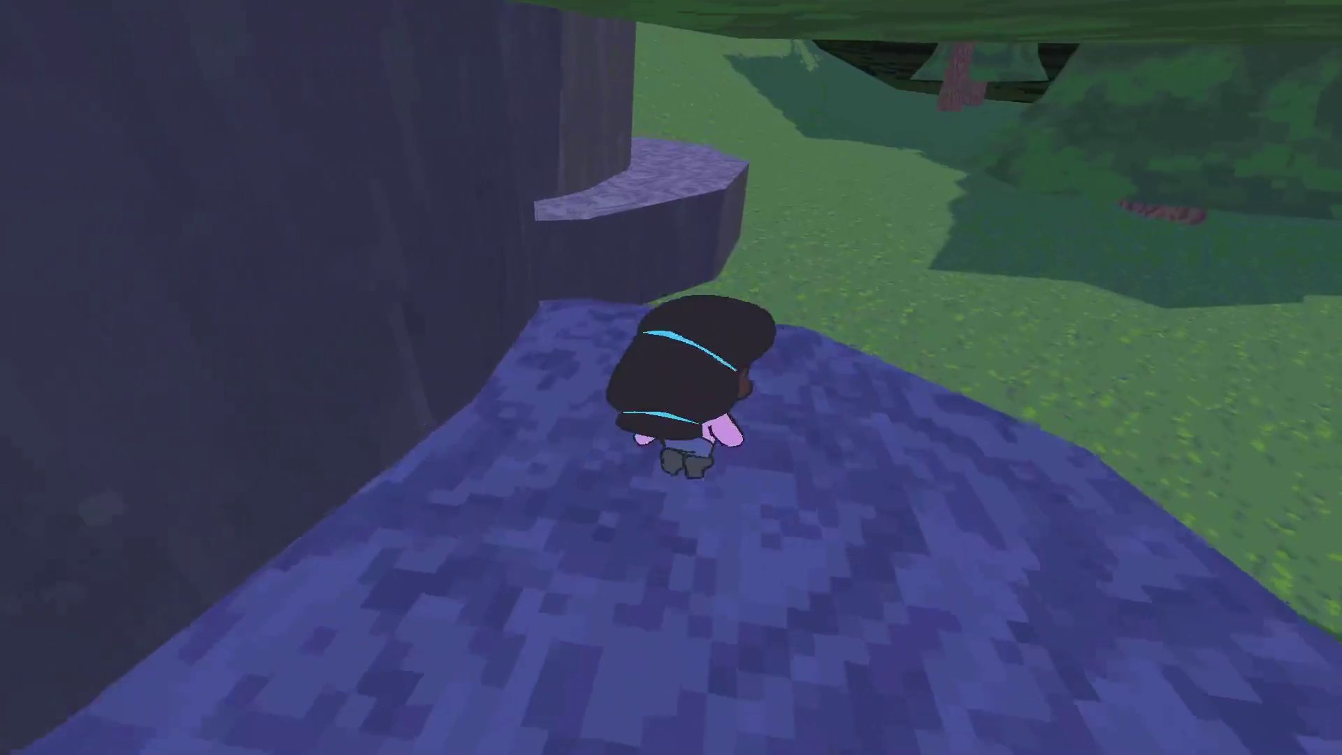
{"action": "key", "text": "w"}
{"action": "key", "text": "w"}
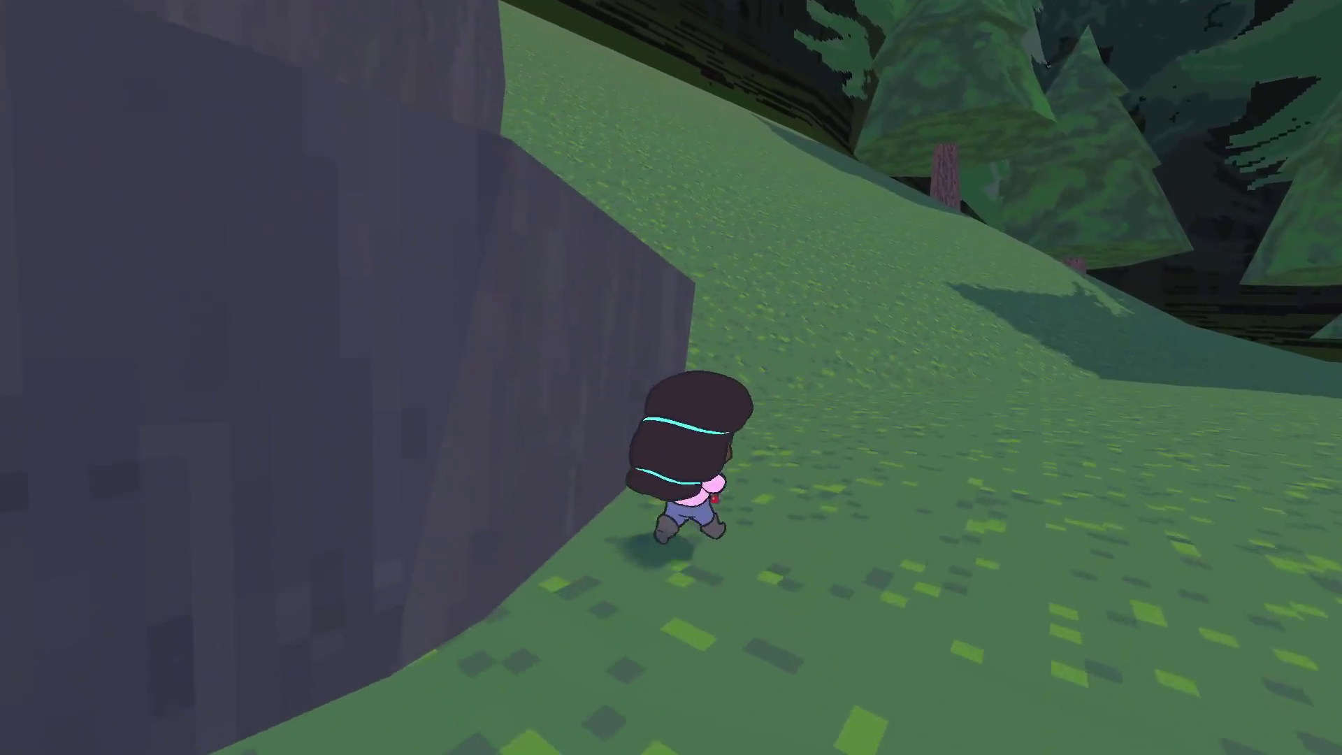
{"action": "key", "text": "w"}
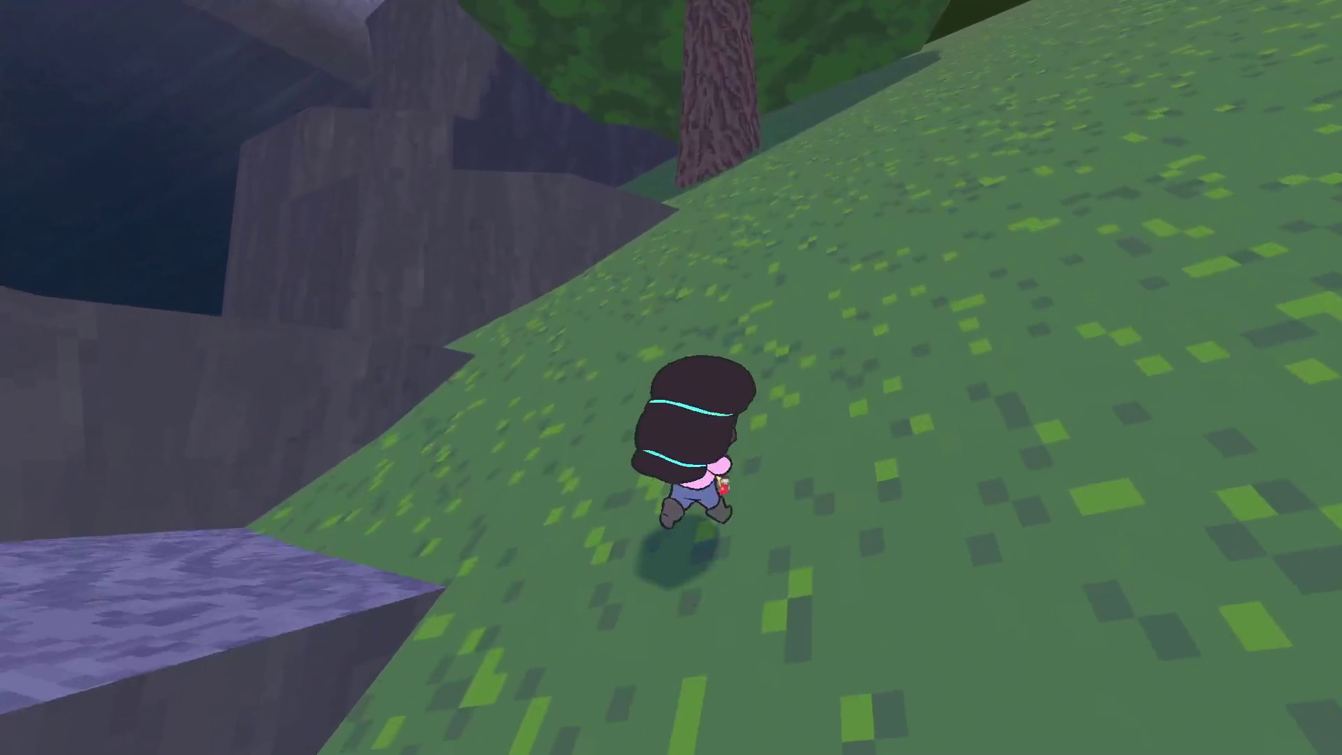
{"action": "key", "text": "w"}
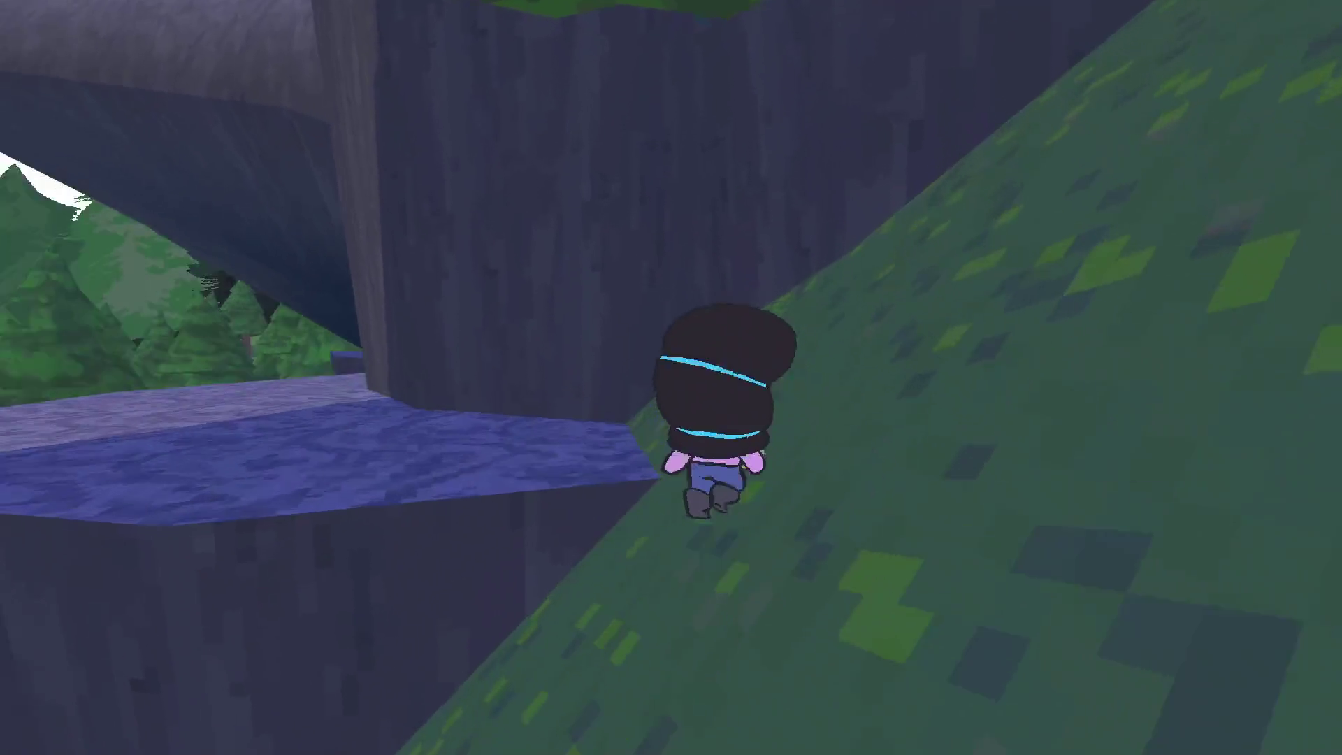
{"action": "key", "text": "w"}
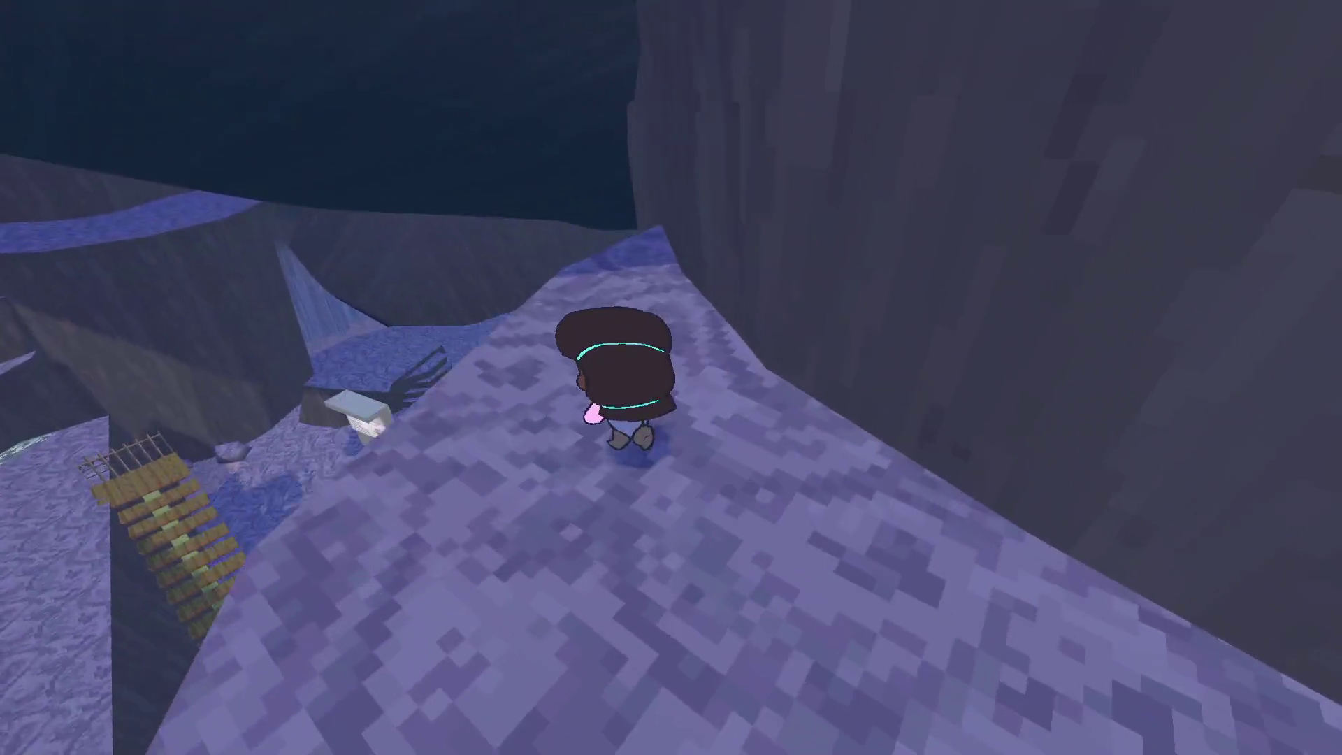
{"action": "key", "text": "w"}
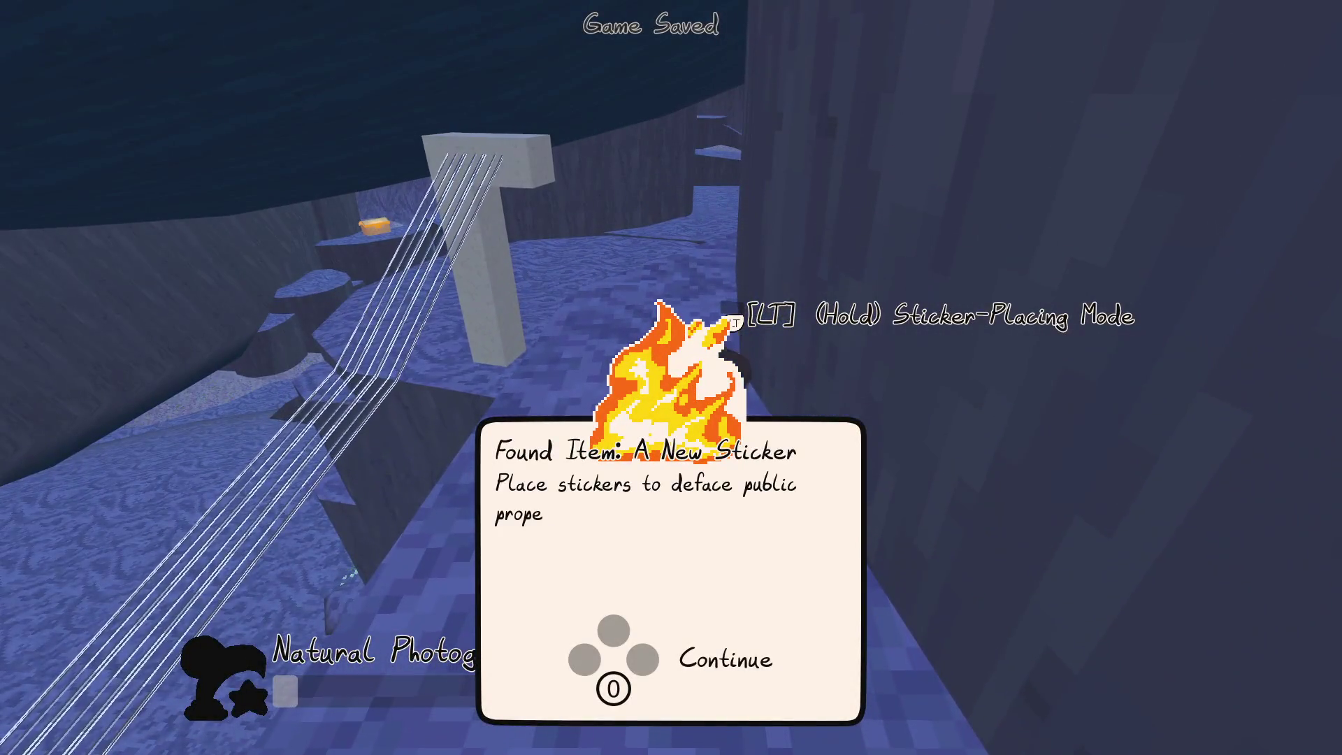
Step: Dismiss the new sticker notice, pause the game, and return to Godot
{"action": "key", "text": "Return"}
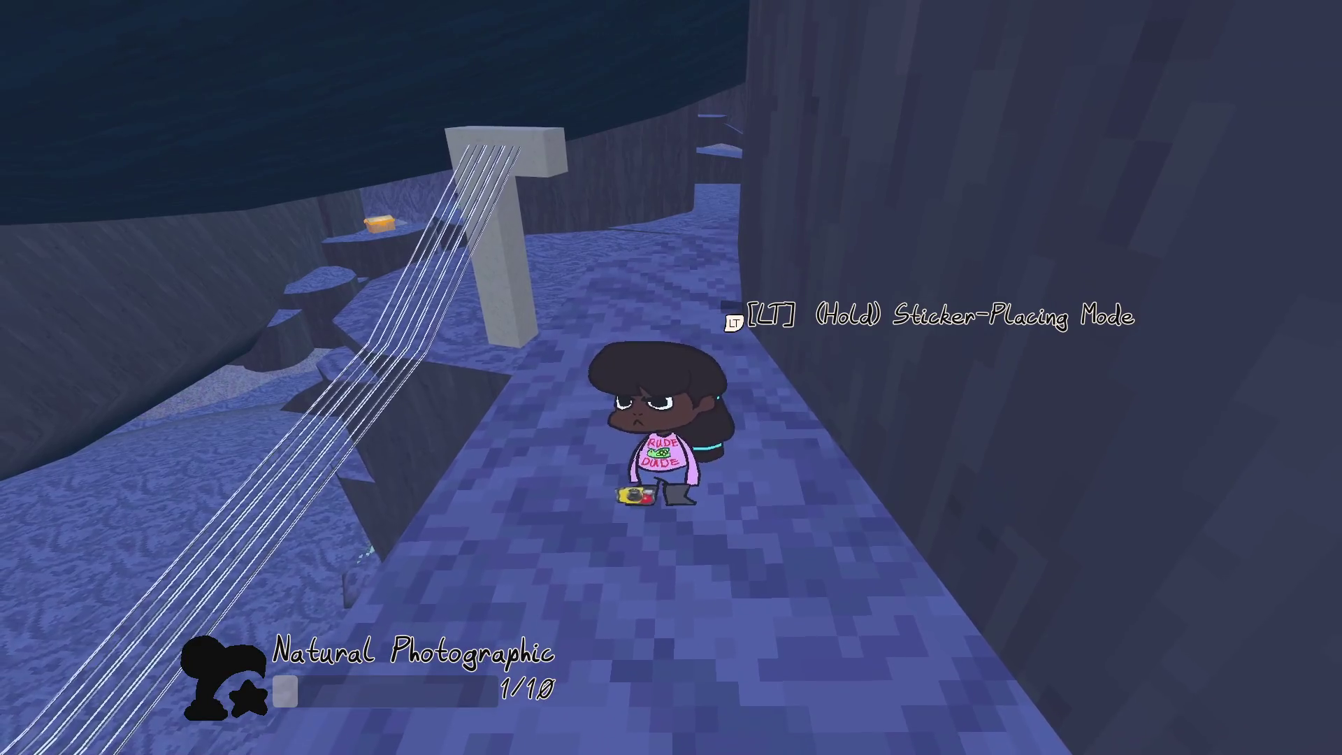
{"action": "key", "text": "Escape"}
{"action": "key", "text": "alt+Tab"}
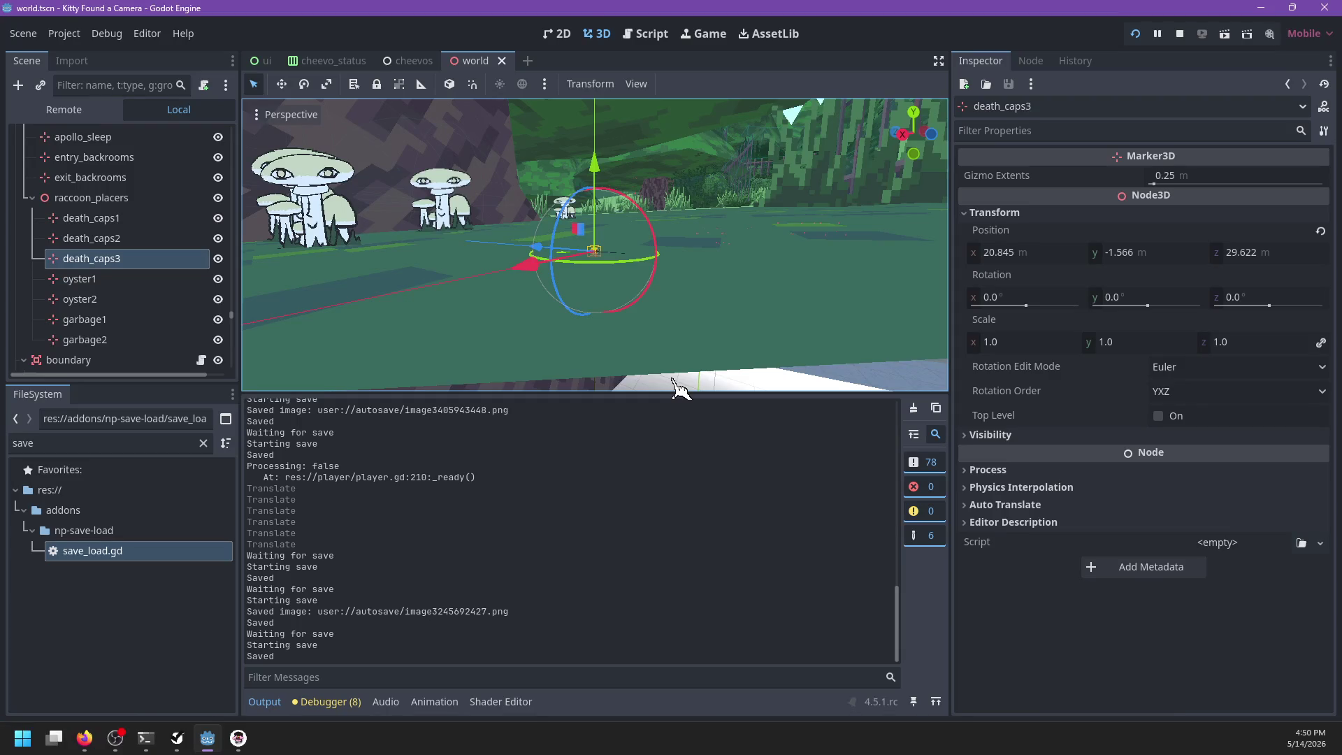
Step: Add `$VBoxContainer/Label.text = cheevo.visual_name()` to set_cheevo, save, and resume the game
{"action": "left_click", "coordinate": [642, 35]}
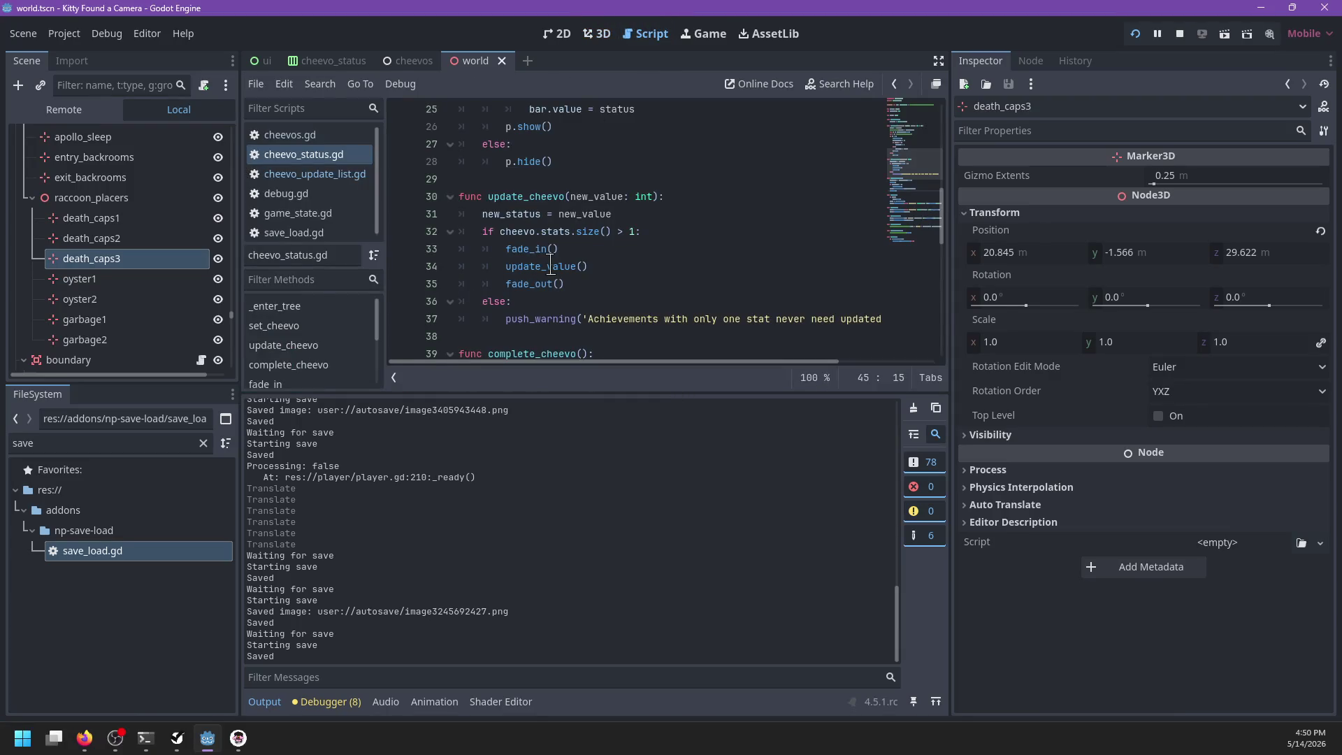
{"action": "scroll", "coordinate": [550, 264], "scroll_direction": "up", "scroll_amount": 5}
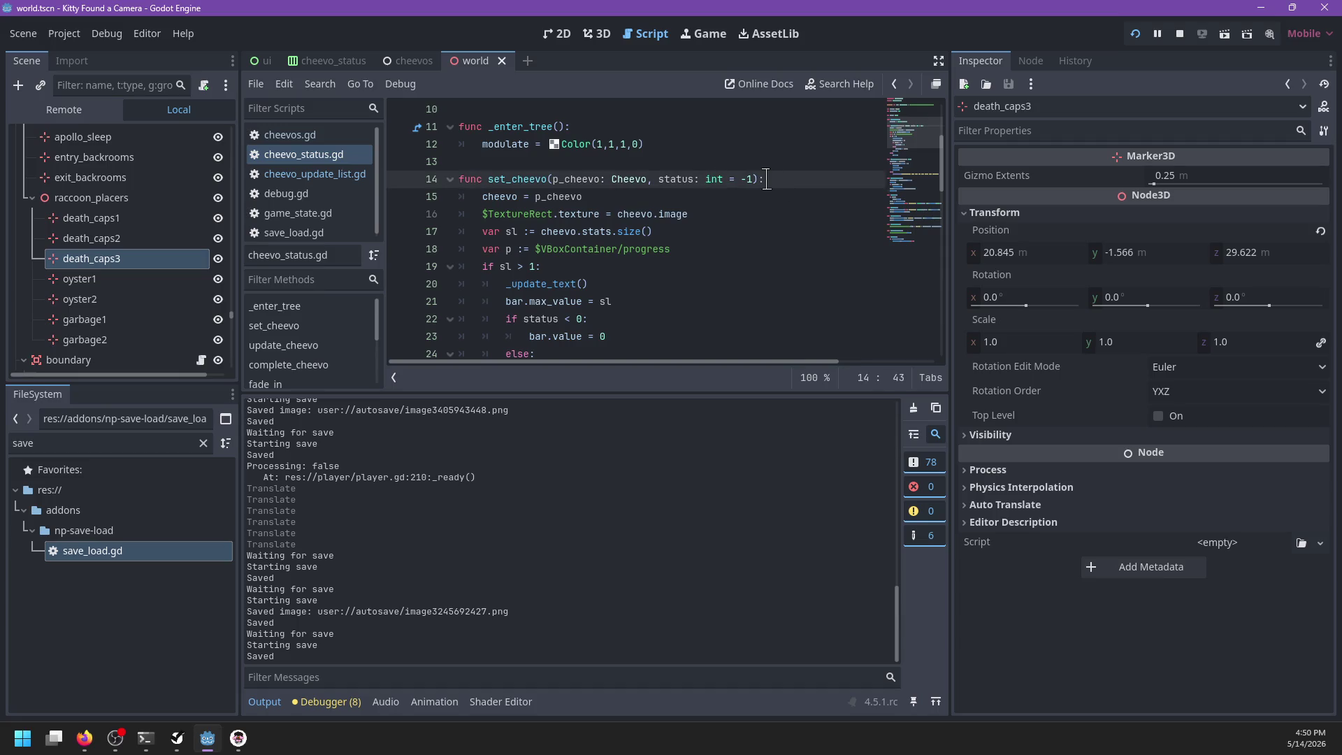
{"action": "key", "text": "Return"}
{"action": "type", "text": "$"}
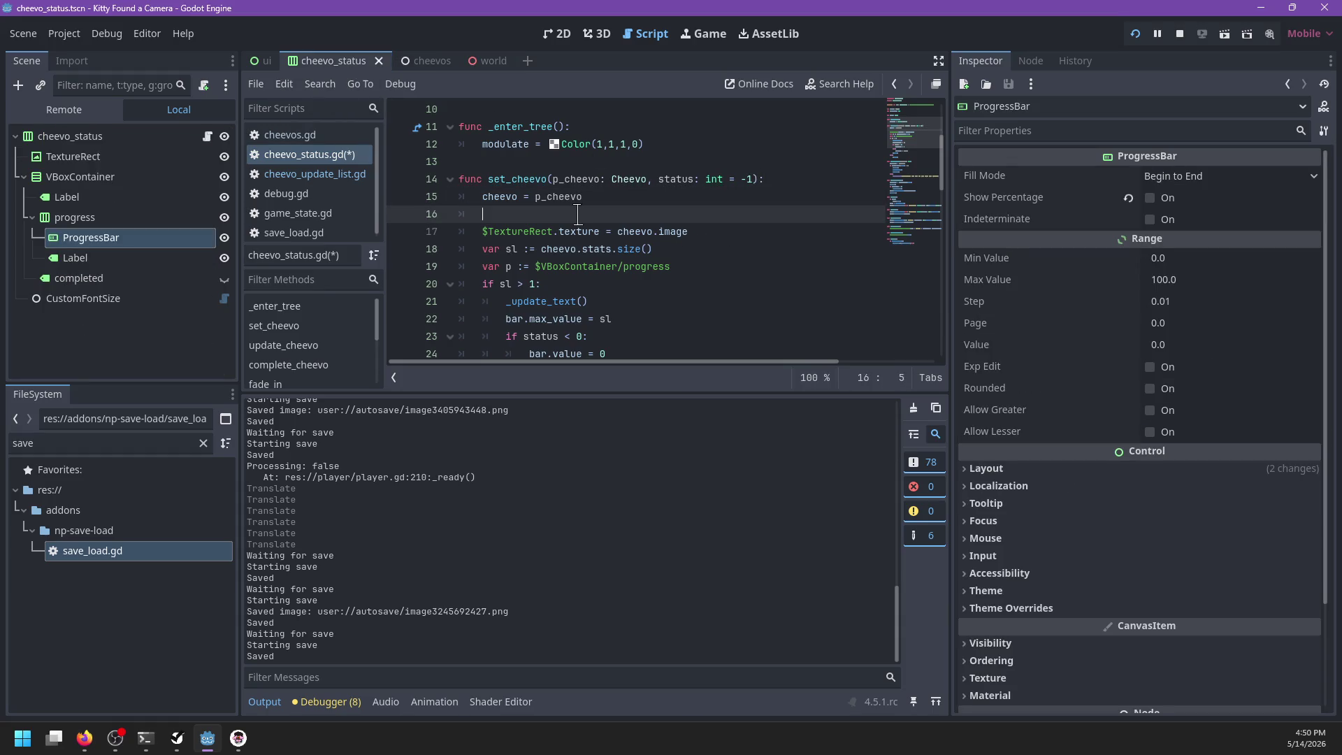
{"action": "type", "text": "$L"}
{"action": "type", "text": "te ="}
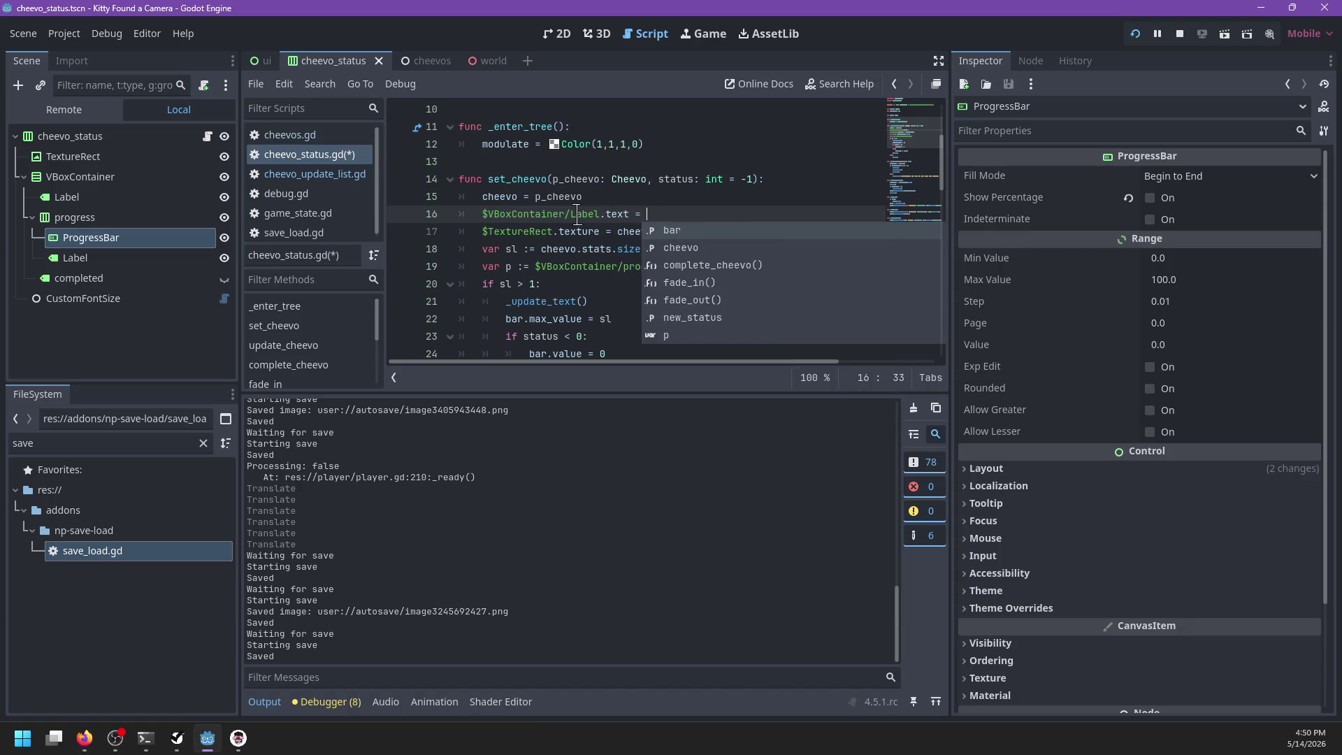
{"action": "type", "text": "evo.get_vi"}
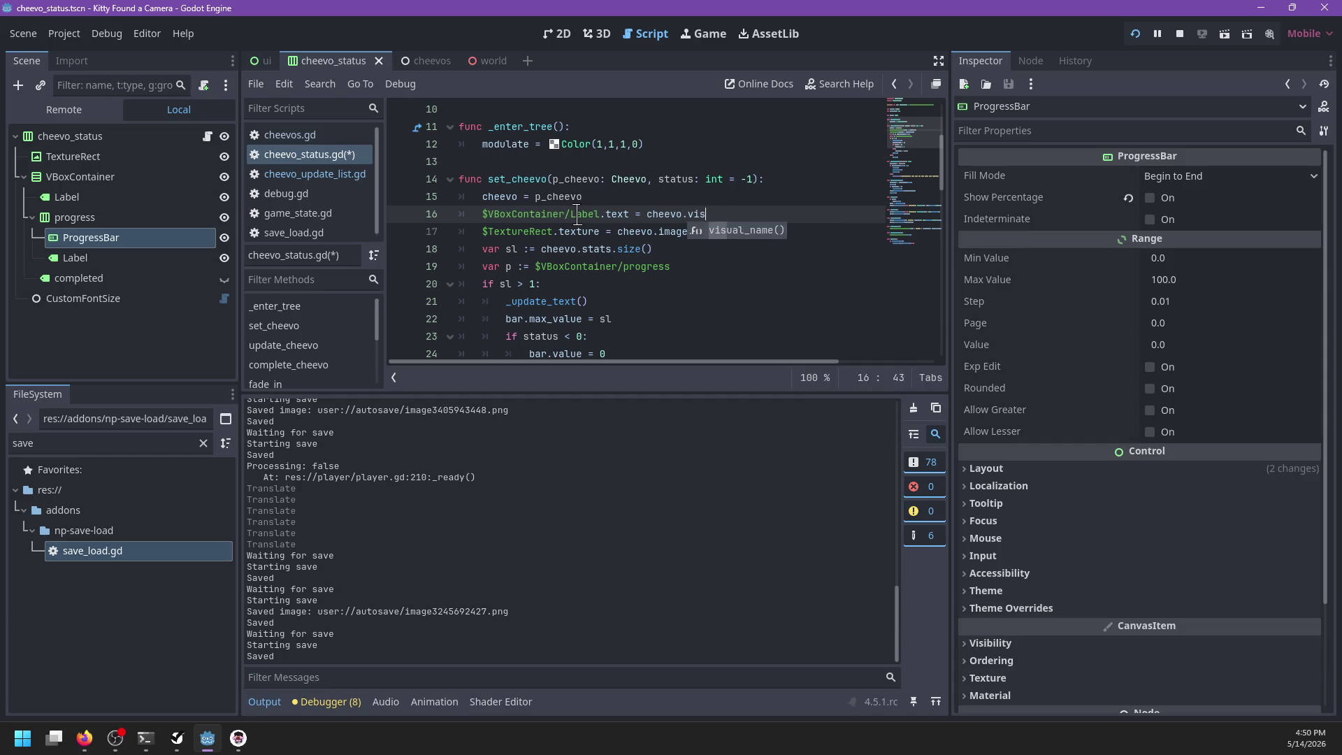
{"action": "key", "text": "Return"}
{"action": "key", "text": "ctrl+s"}
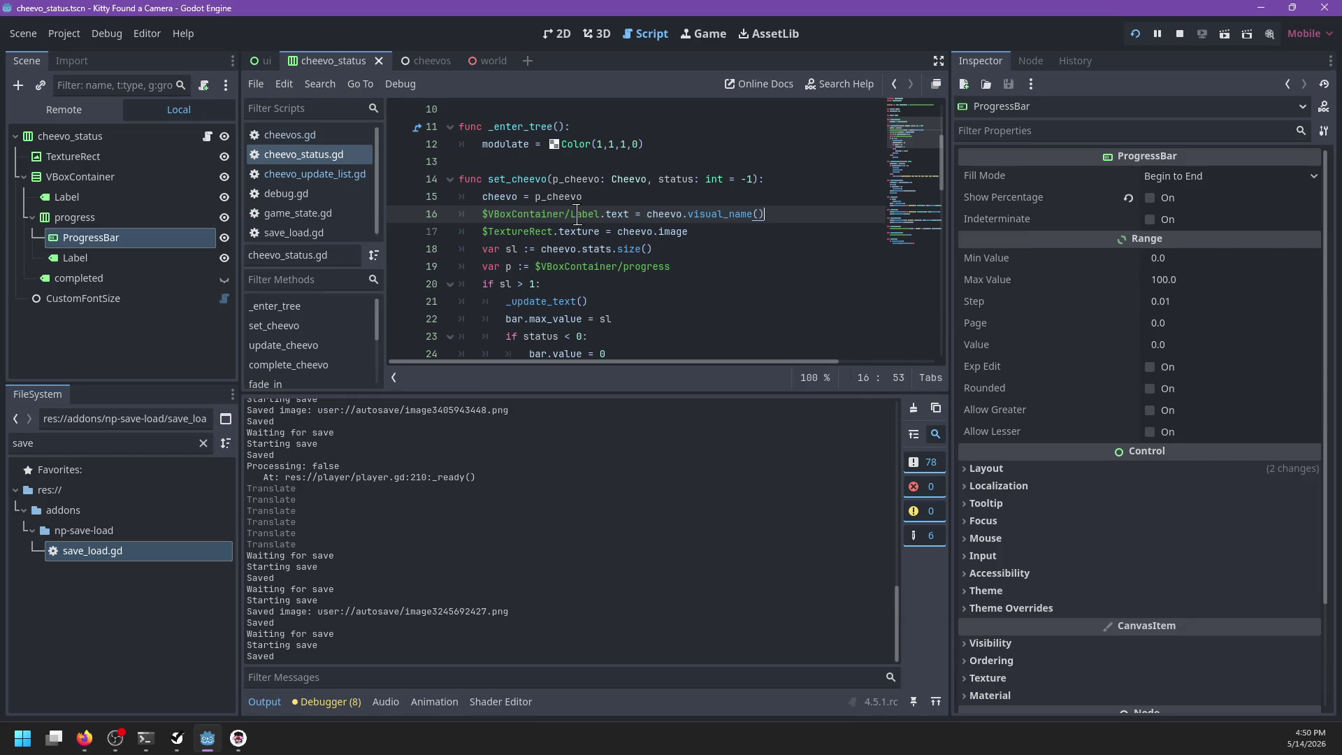
{"action": "key", "text": "alt+Tab"}
{"action": "key", "text": "Escape"}
Step: Walk across the ice toward the ridge path, then pause and relaunch the game with F5
{"action": "key", "text": "w"}
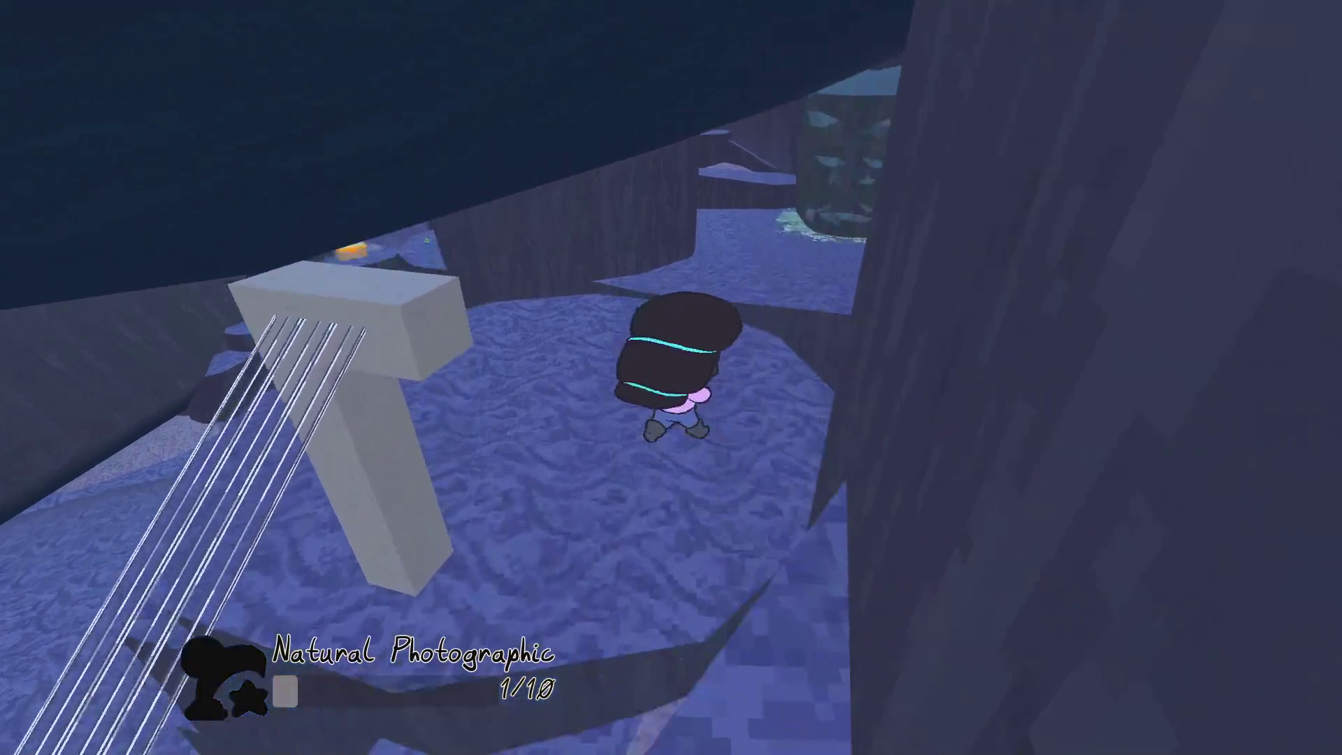
{"action": "key", "text": "w"}
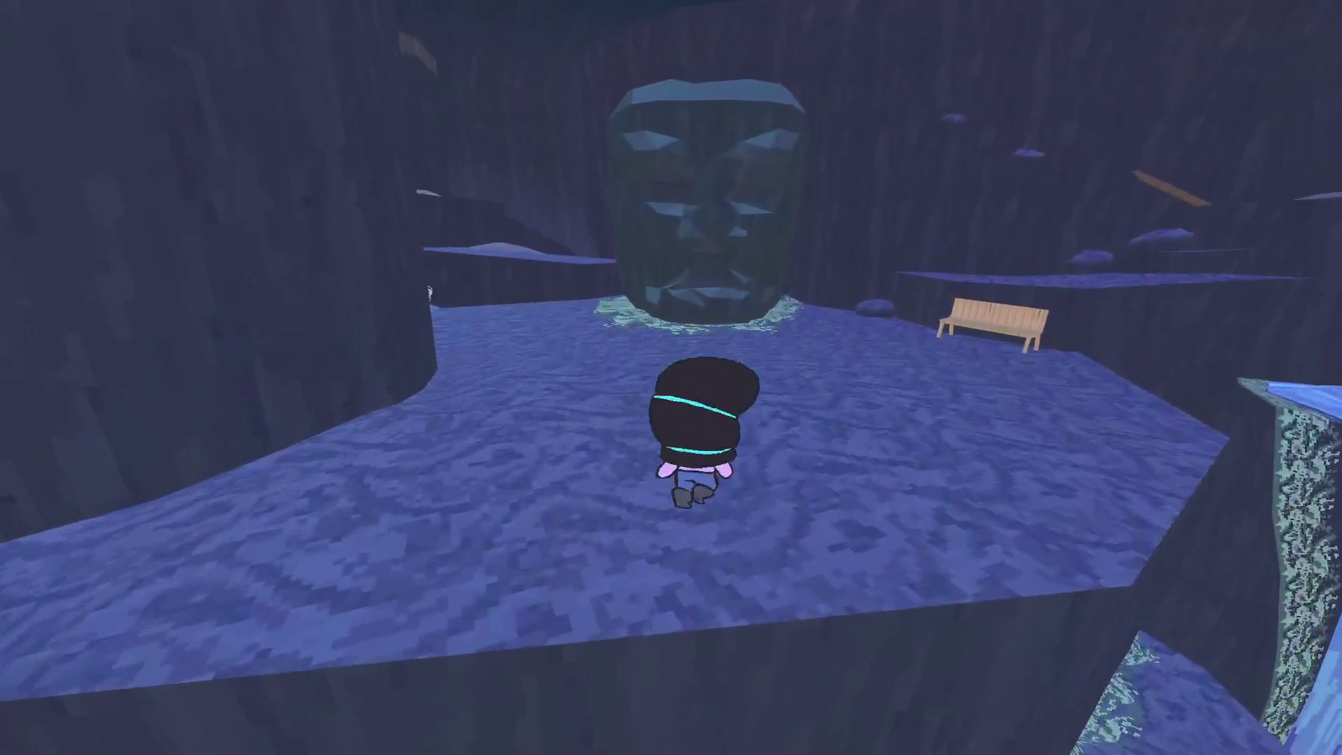
{"action": "key", "text": "w"}
{"action": "key", "text": "w"}
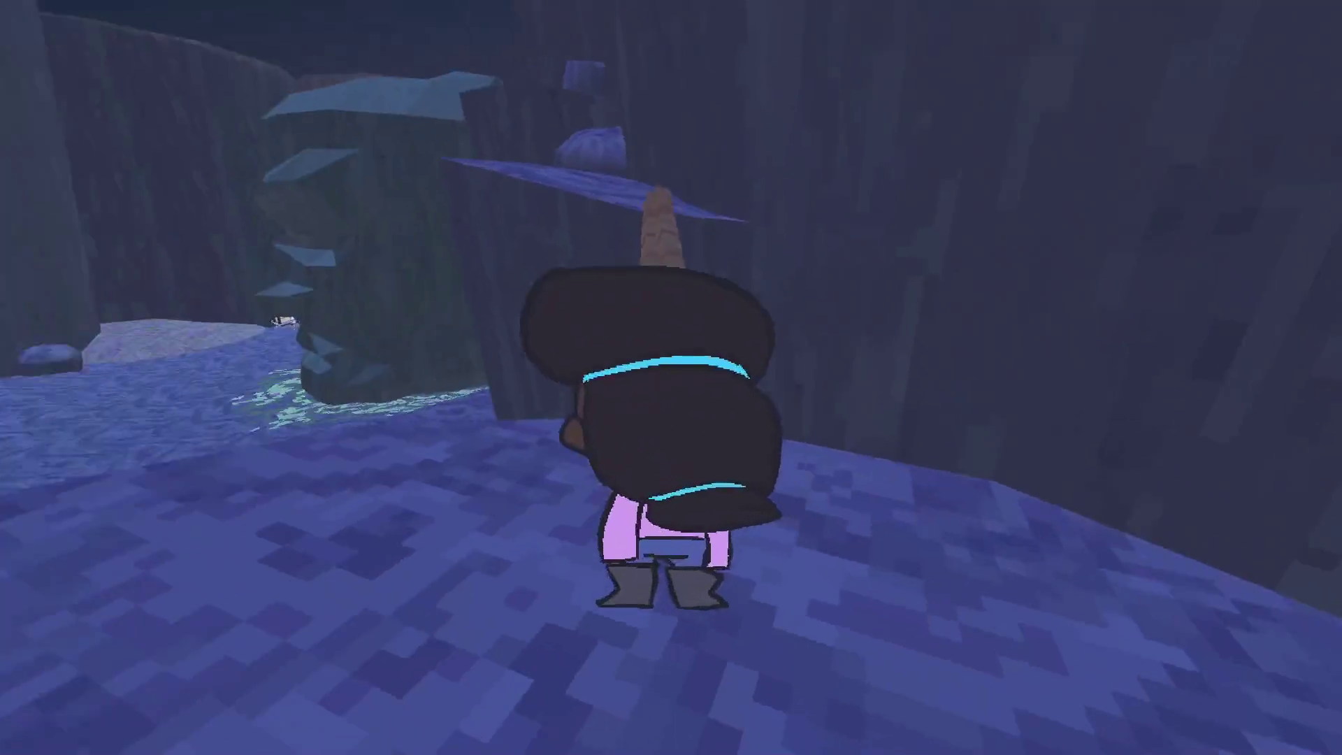
{"action": "key", "text": "w"}
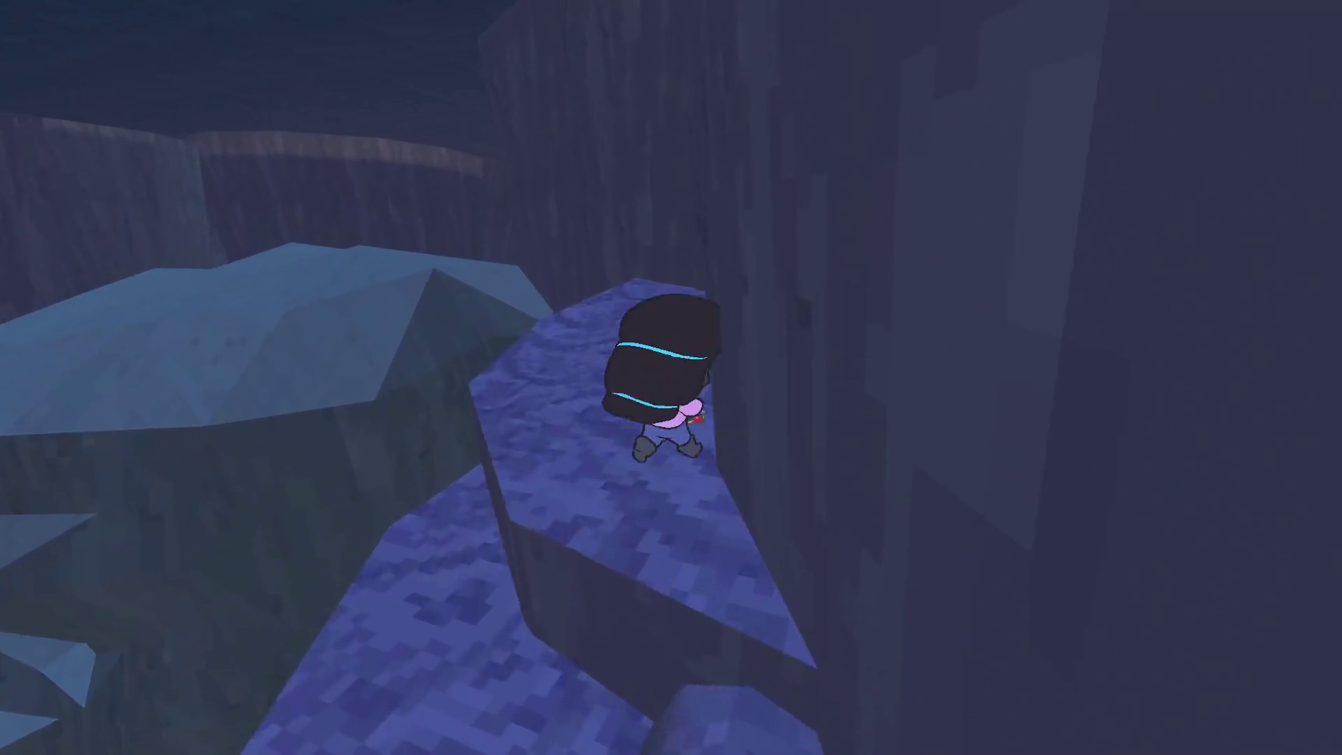
{"action": "key", "text": "w"}
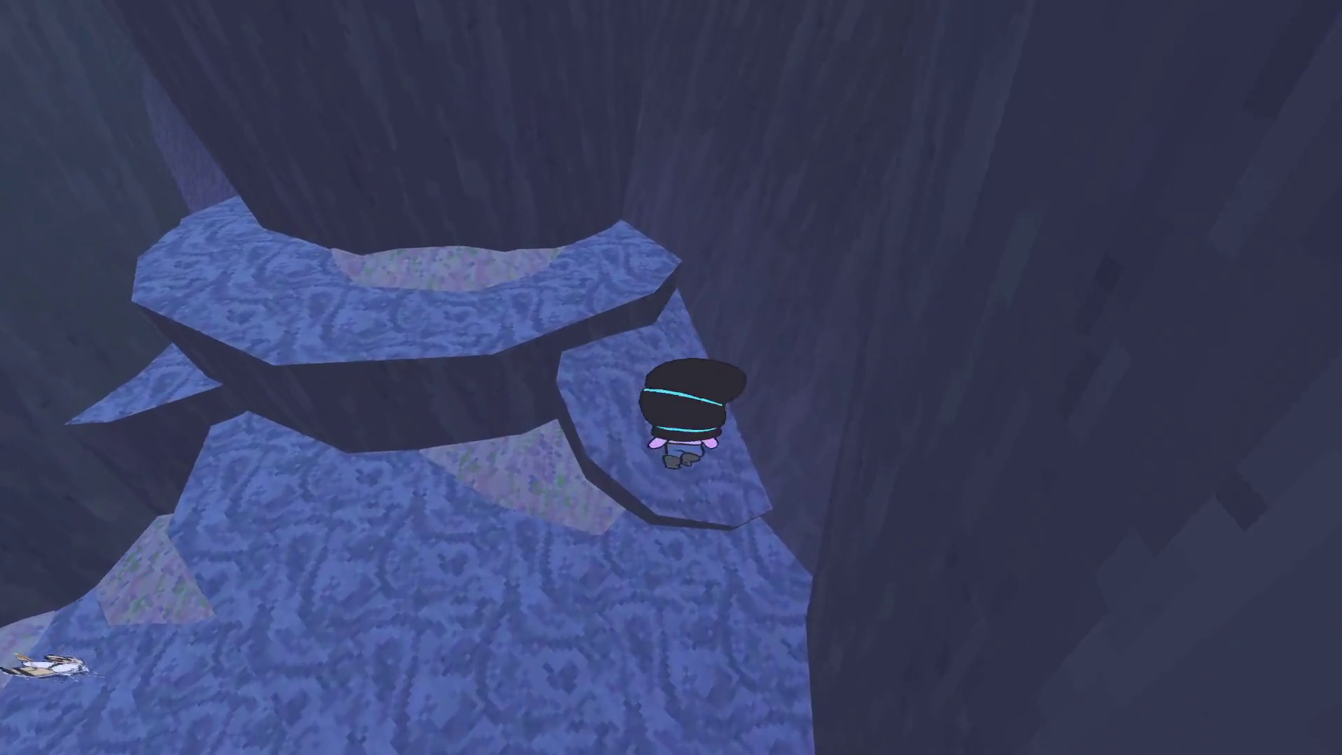
{"action": "key", "text": "w"}
{"action": "key", "text": "w"}
{"action": "key", "text": "Escape"}
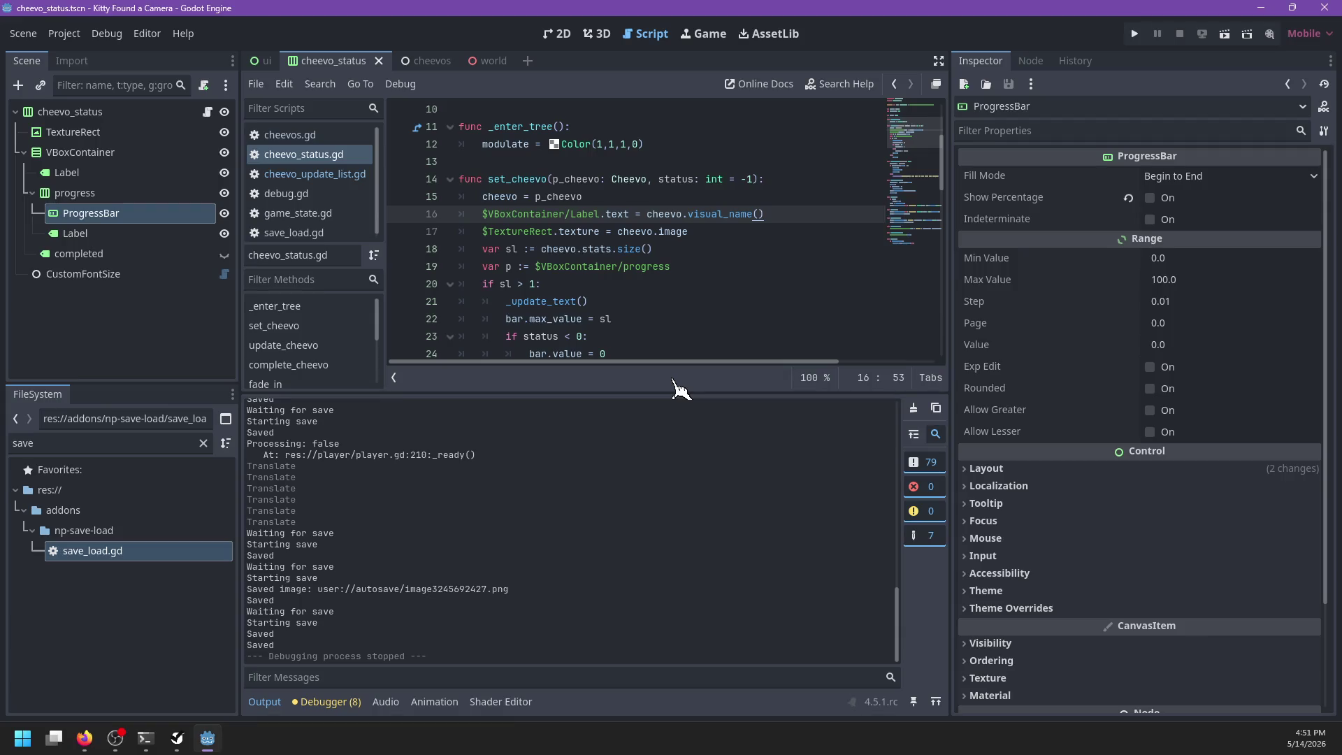
{"action": "key", "text": "F5"}
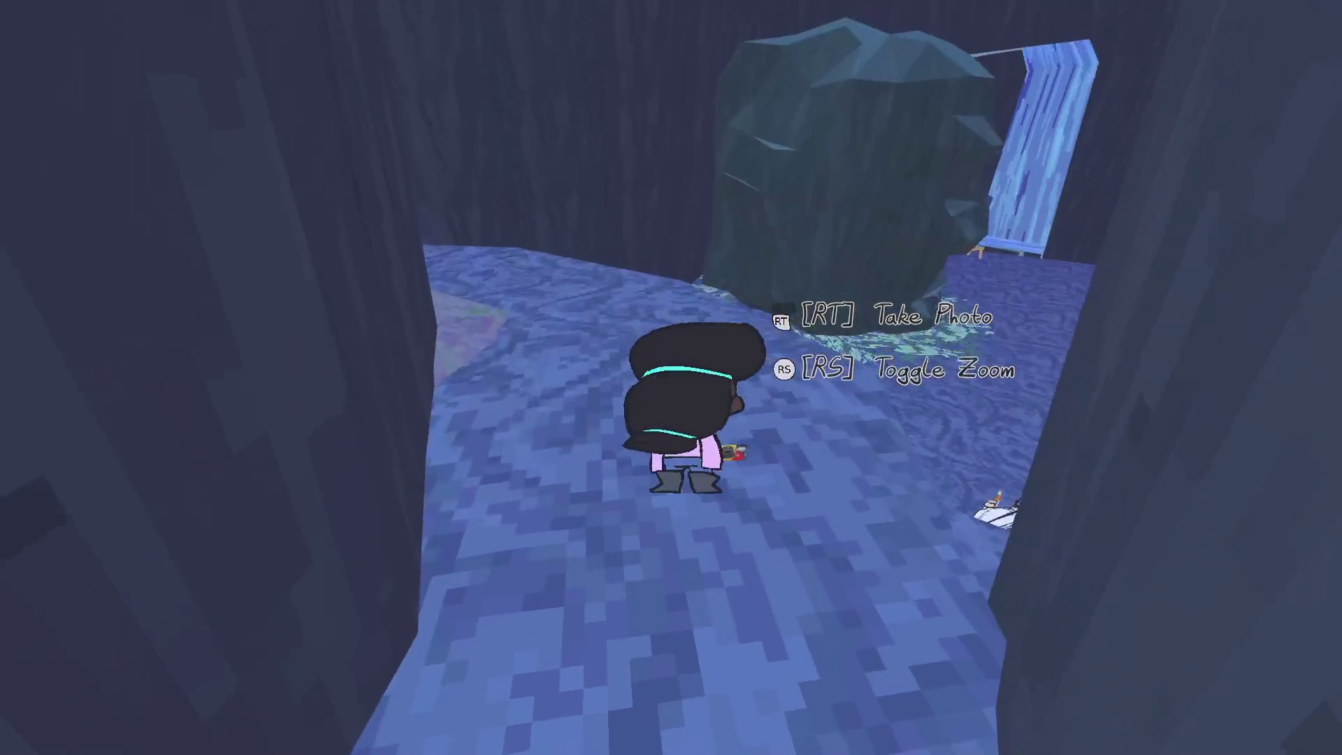
Step: Run through the corridor to grab the Sticky 2/10 sticker, then quit back to the editor
{"action": "key", "text": "w"}
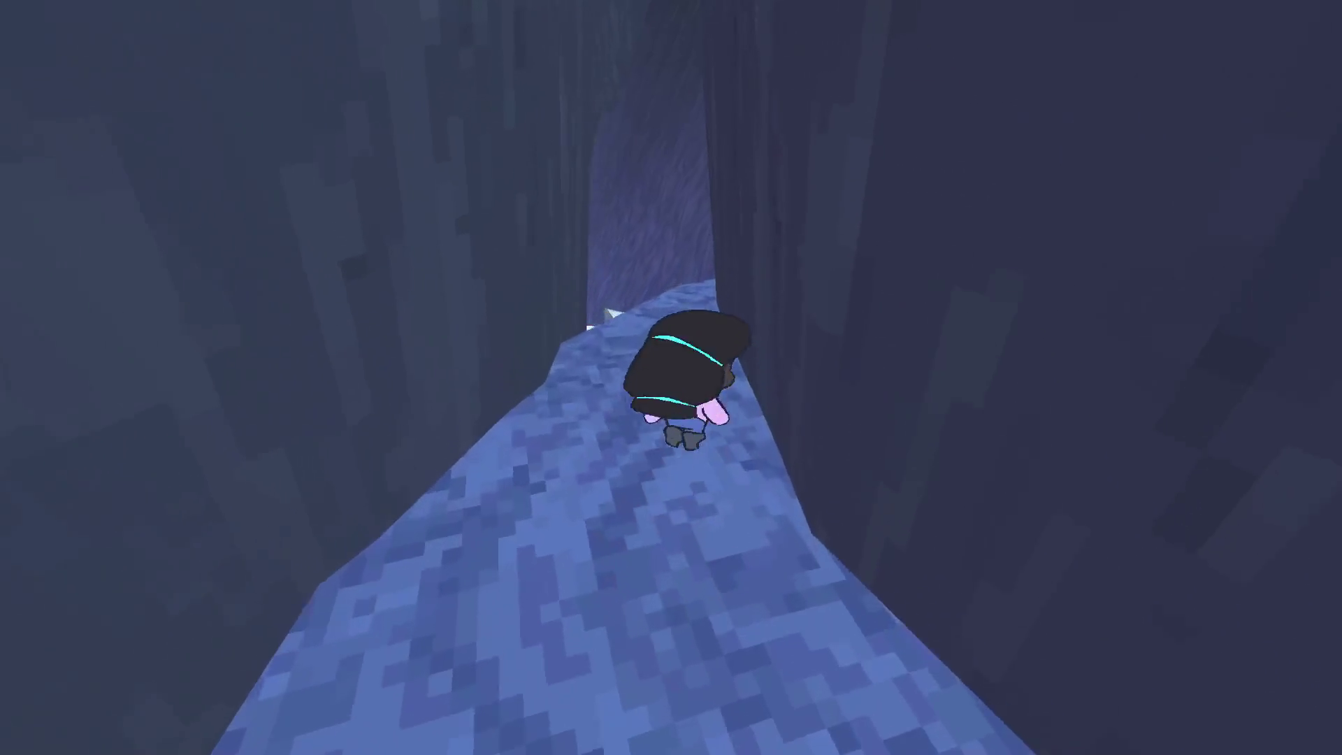
{"action": "key", "text": "w"}
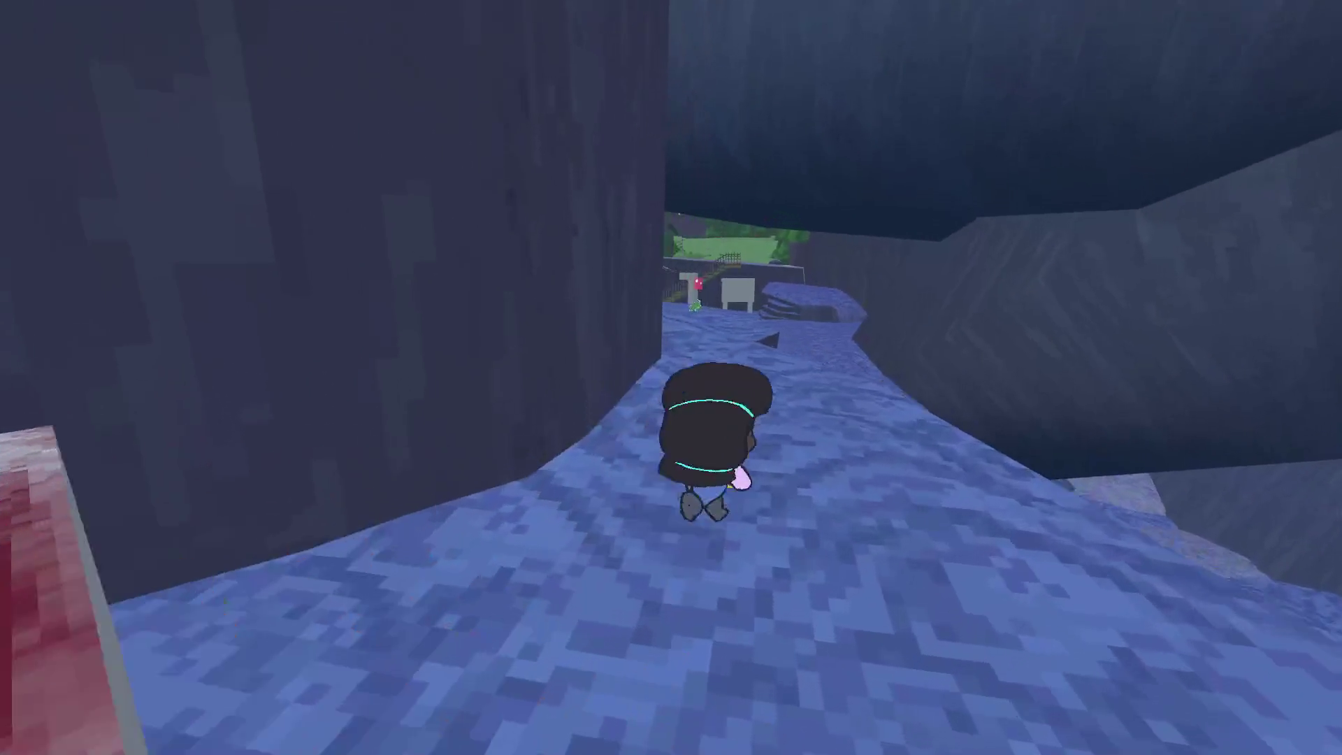
{"action": "key", "text": "w"}
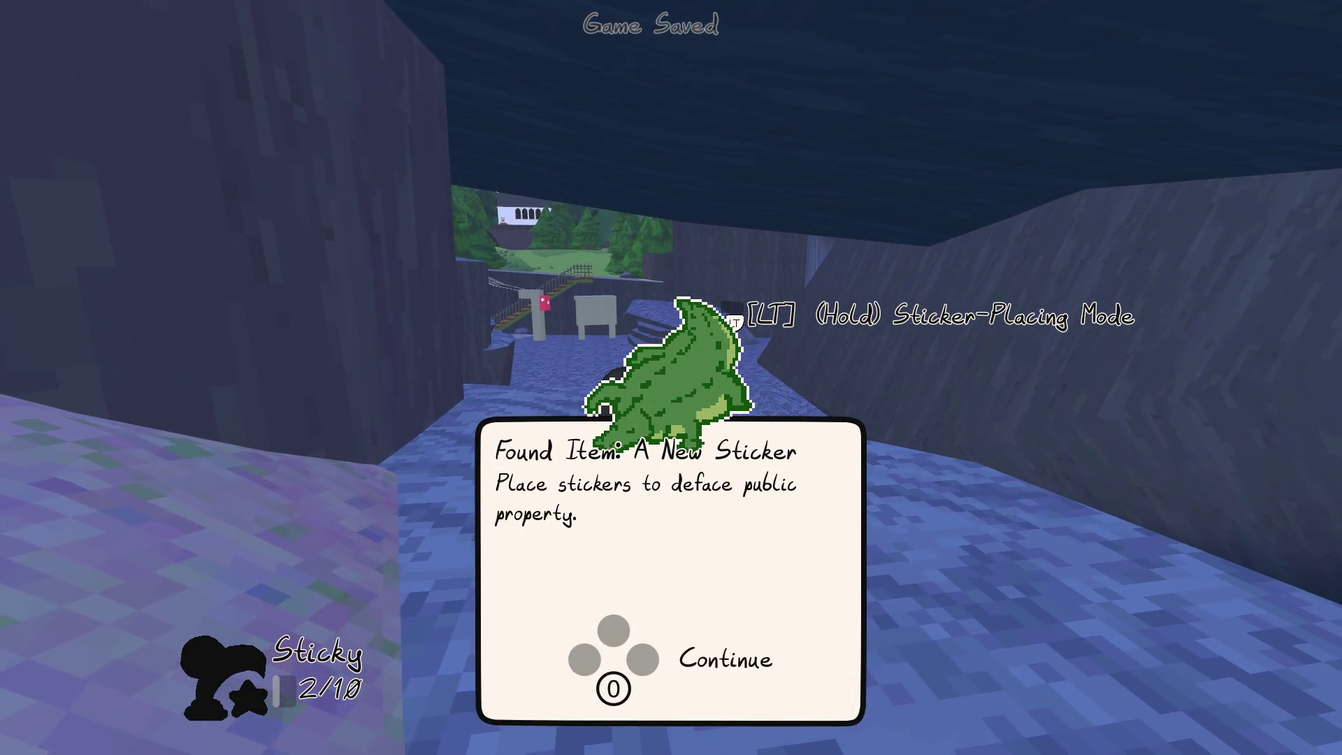
{"action": "key", "text": "Return"}
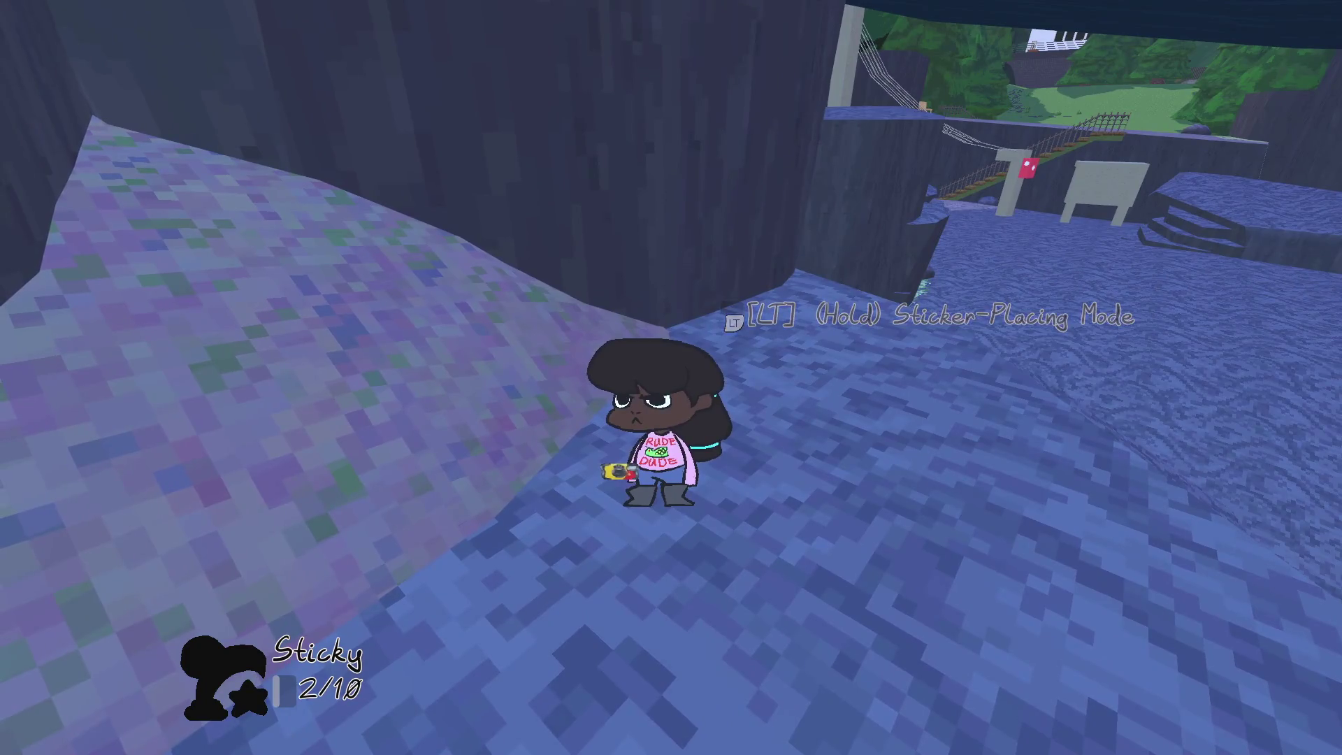
{"action": "key", "text": "Escape"}
{"action": "key", "text": "alt+Tab"}
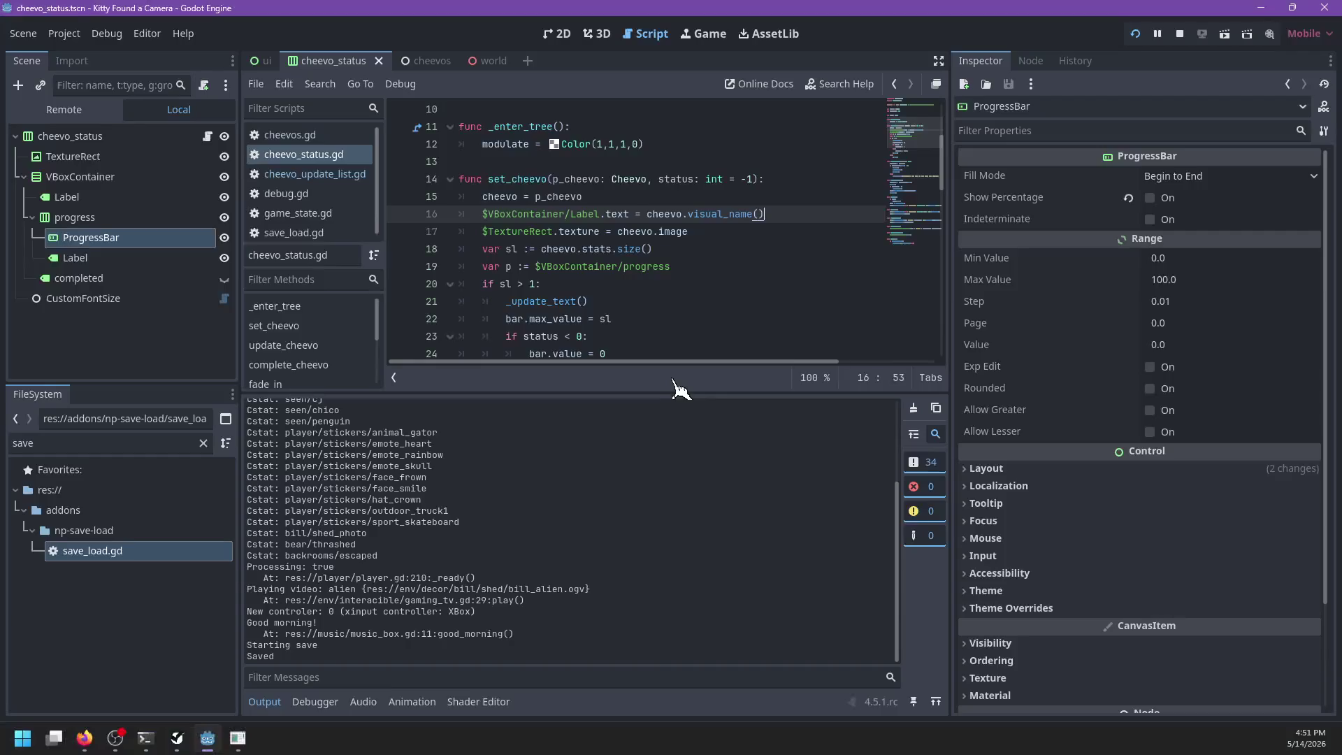
Step: Set the VBoxContainer's Custom Minimum Size x to 250 and save the cheevo_status scene
{"action": "left_click", "coordinate": [79, 177]}
{"action": "left_click", "coordinate": [562, 41]}
{"action": "left_click", "coordinate": [986, 213]}
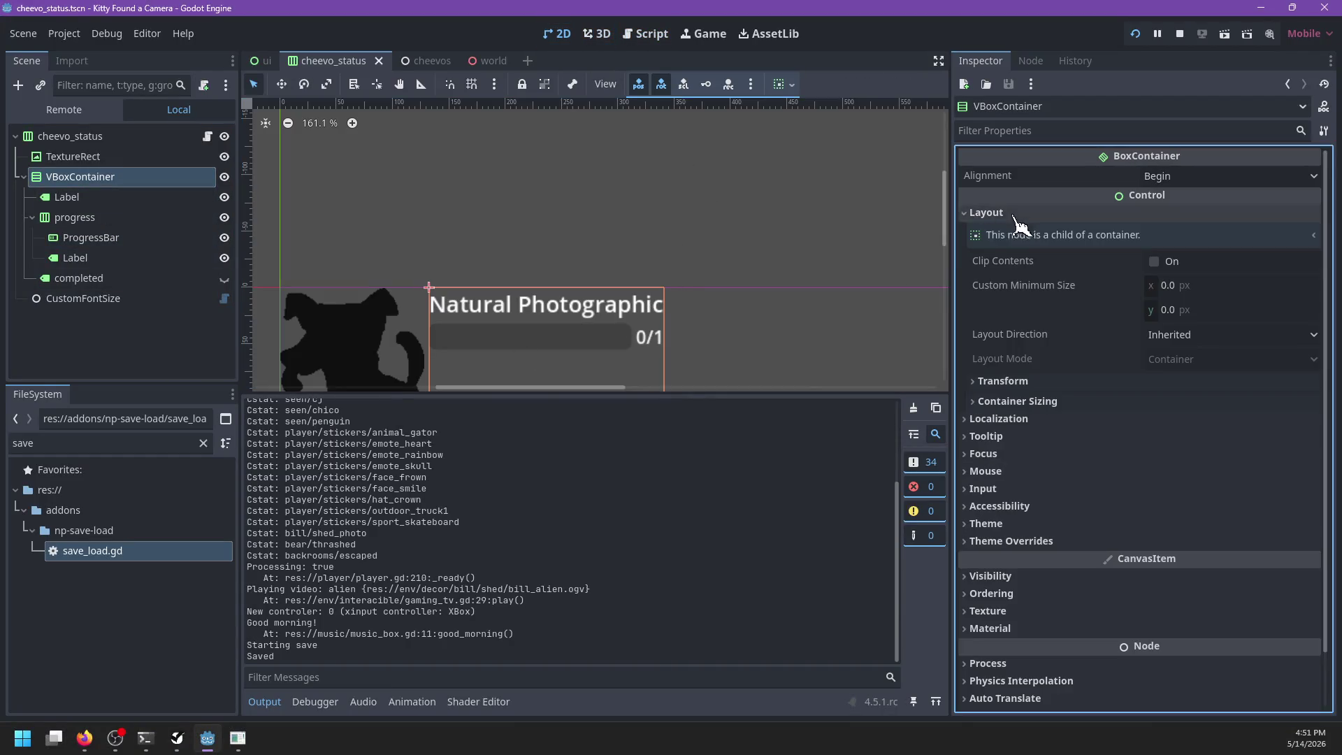
{"action": "left_click", "coordinate": [1207, 312]}
{"action": "type", "text": "200"}
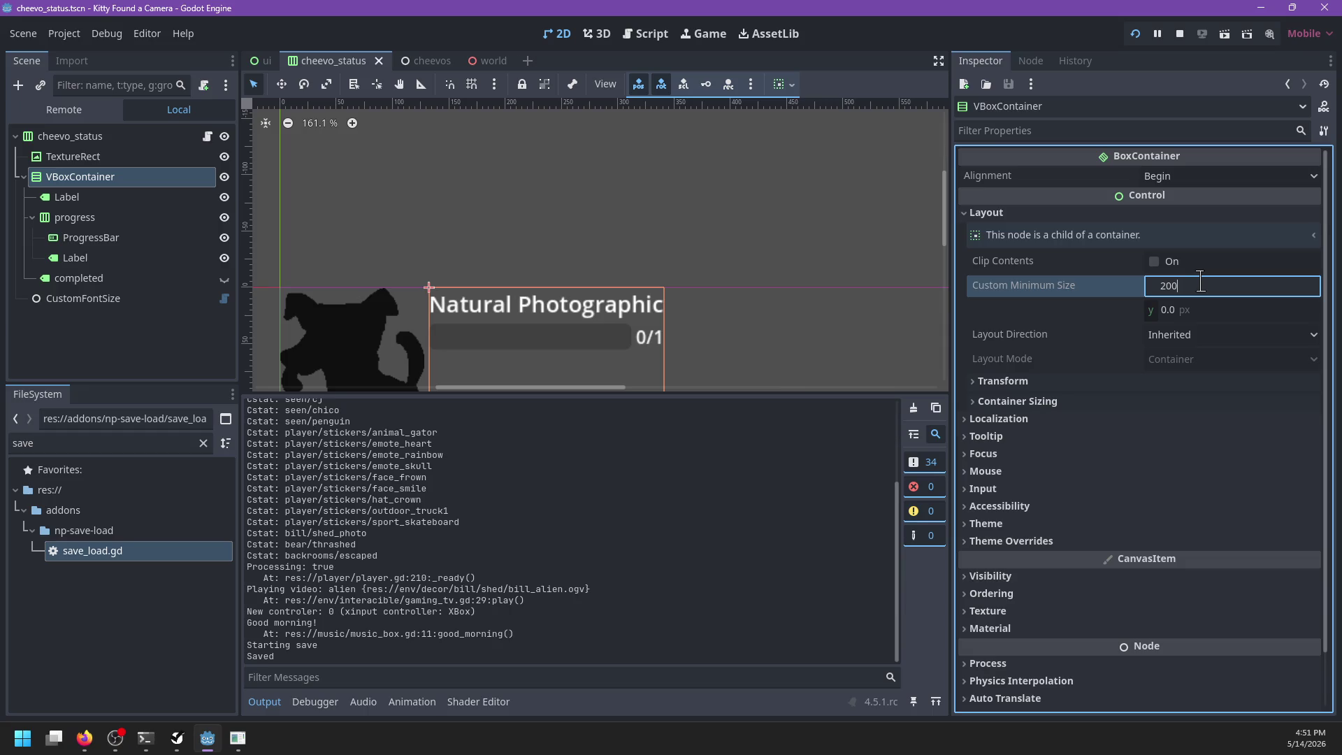
{"action": "key", "text": "Return"}
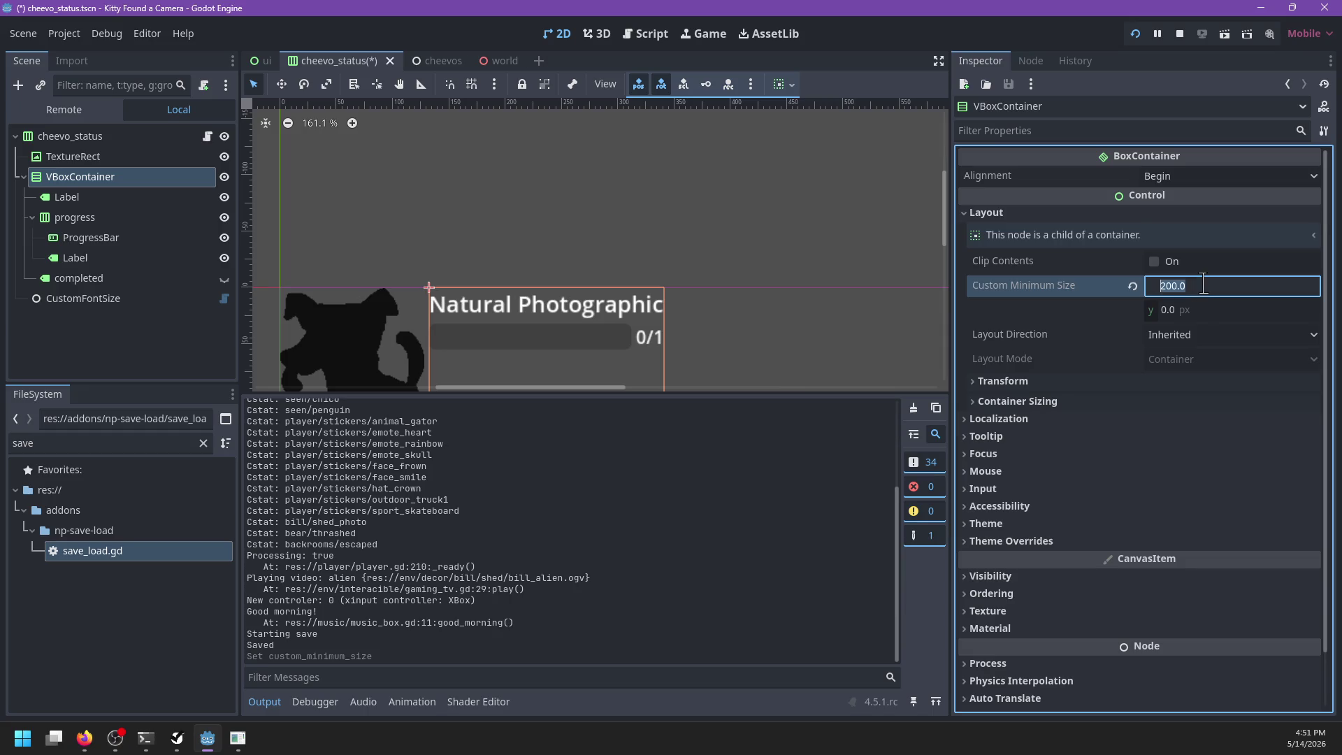
{"action": "type", "text": "0"}
{"action": "key", "text": "Return"}
{"action": "scroll", "coordinate": [689, 297], "scroll_direction": "down", "scroll_amount": 4}
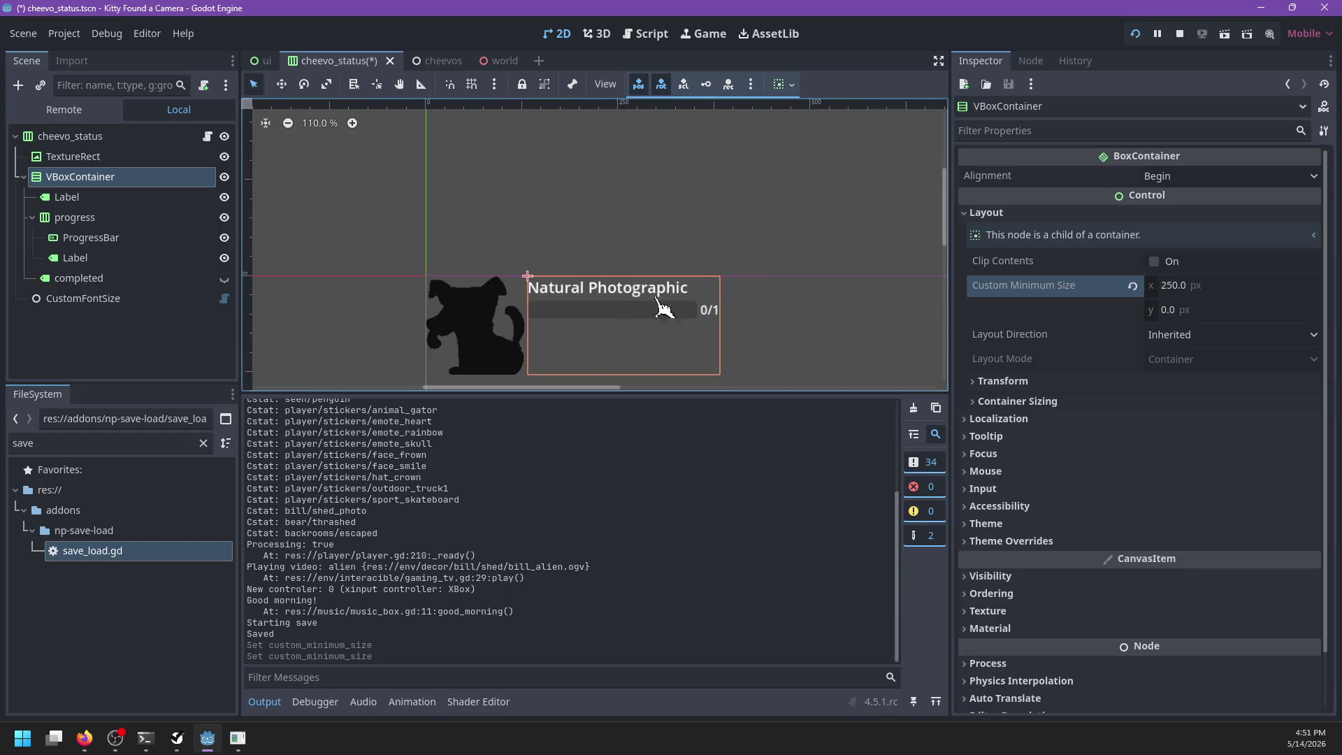
{"action": "key", "text": "ctrl+s"}
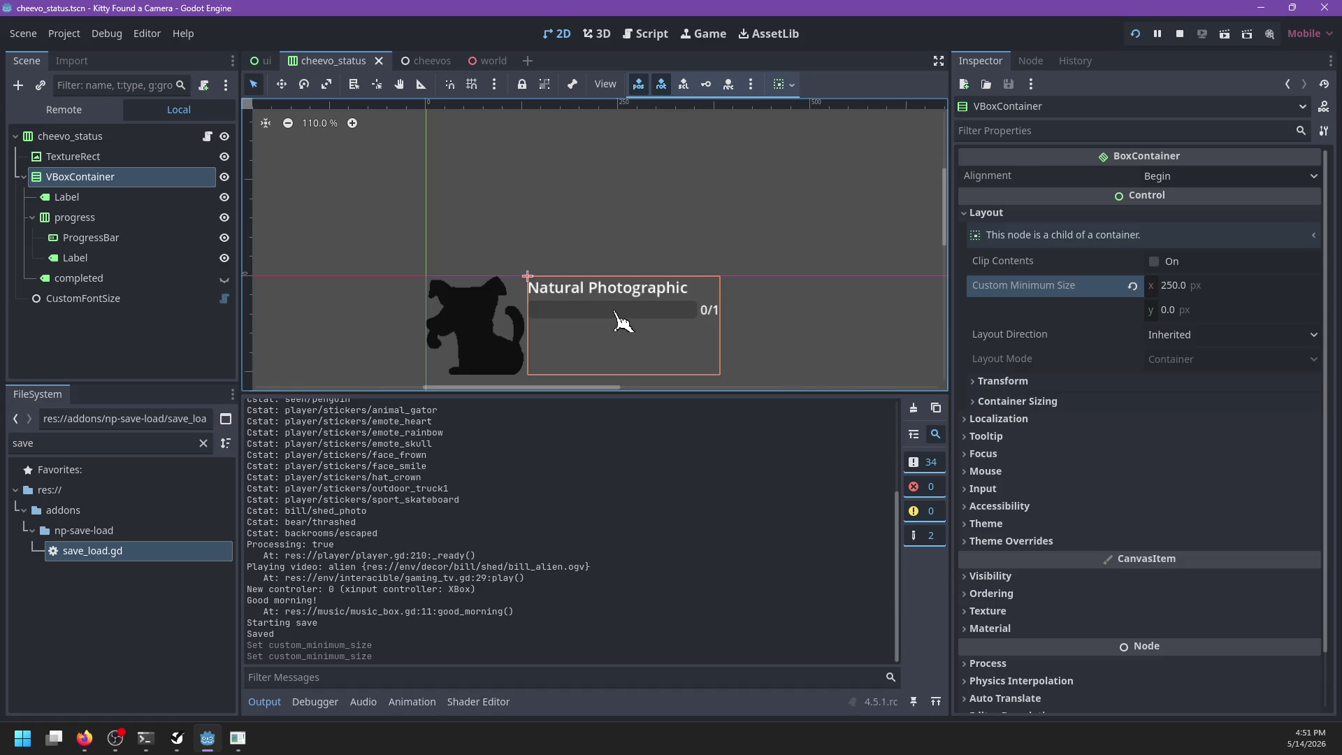
Step: Resume the game, walk through the canyon up the wooden stairs, then stop it with F8
{"action": "key", "text": "Escape"}
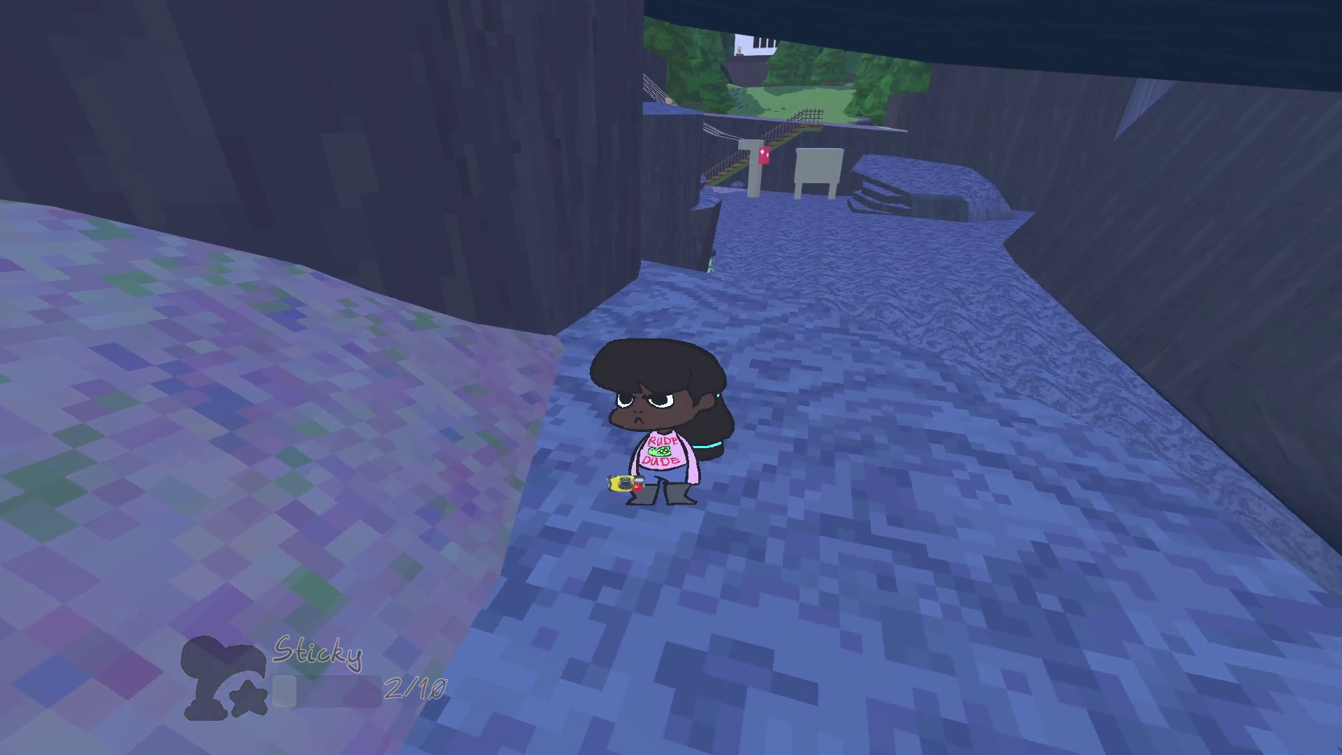
{"action": "key", "text": "w"}
{"action": "key", "text": "w"}
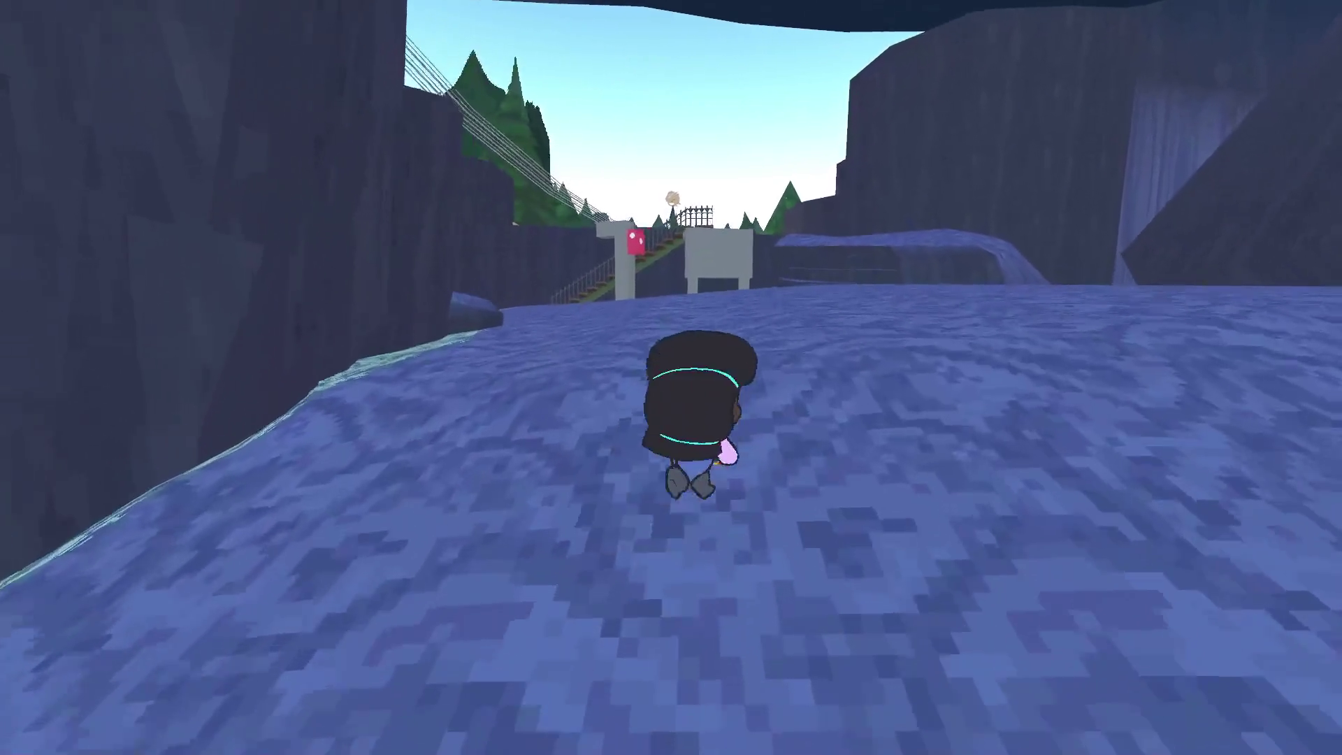
{"action": "key", "text": "w"}
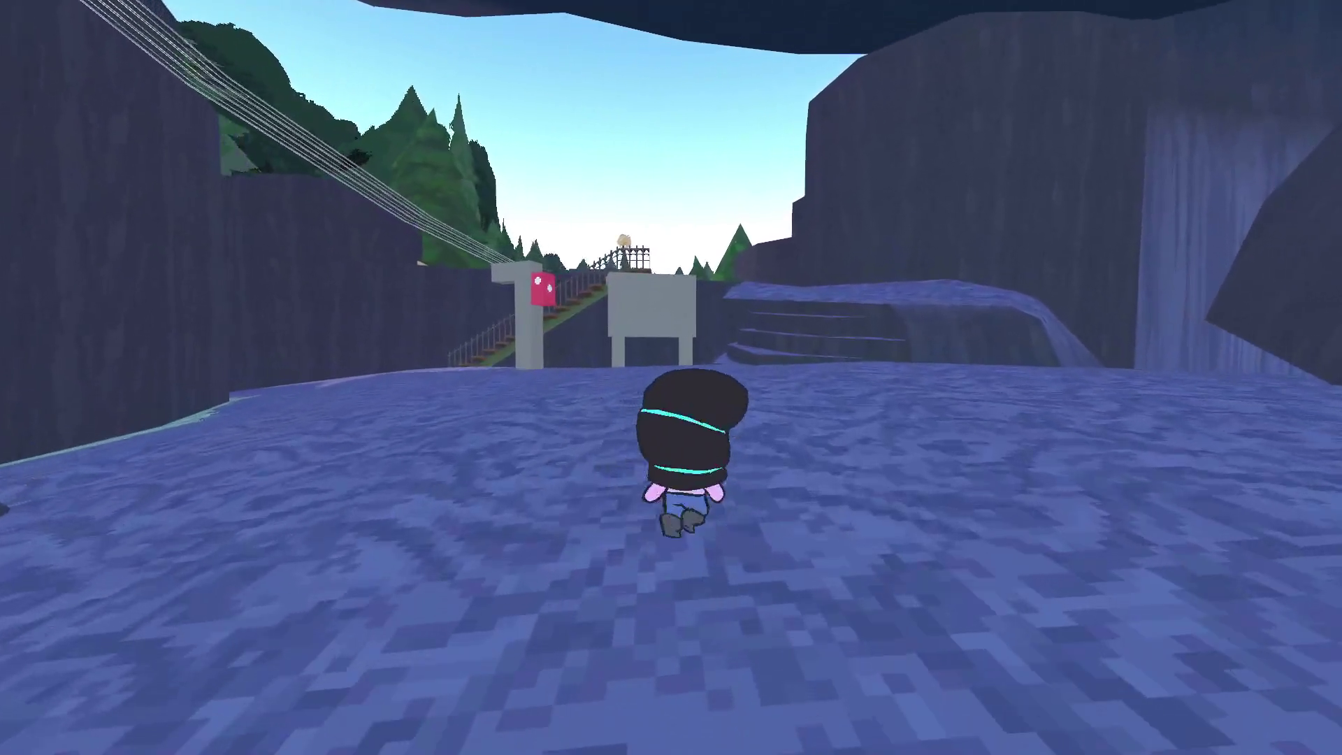
{"action": "key", "text": "w"}
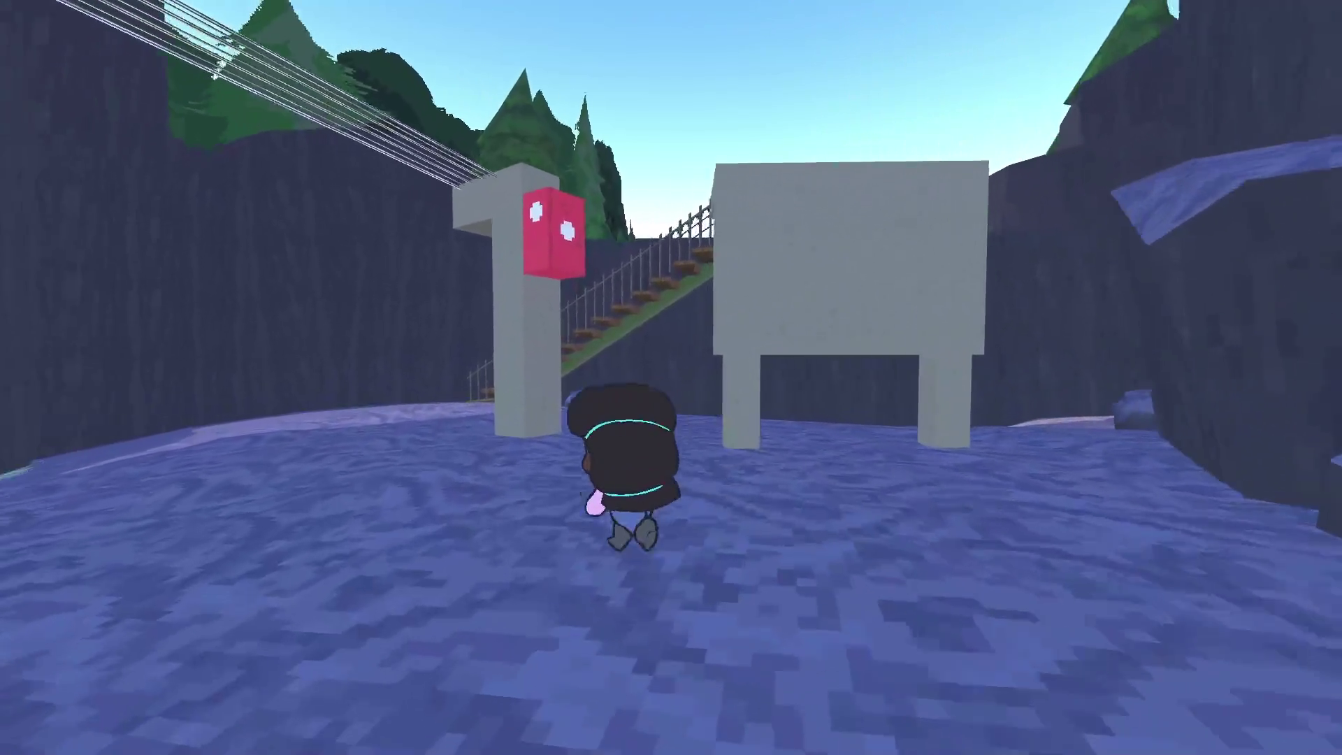
{"action": "key", "text": "w"}
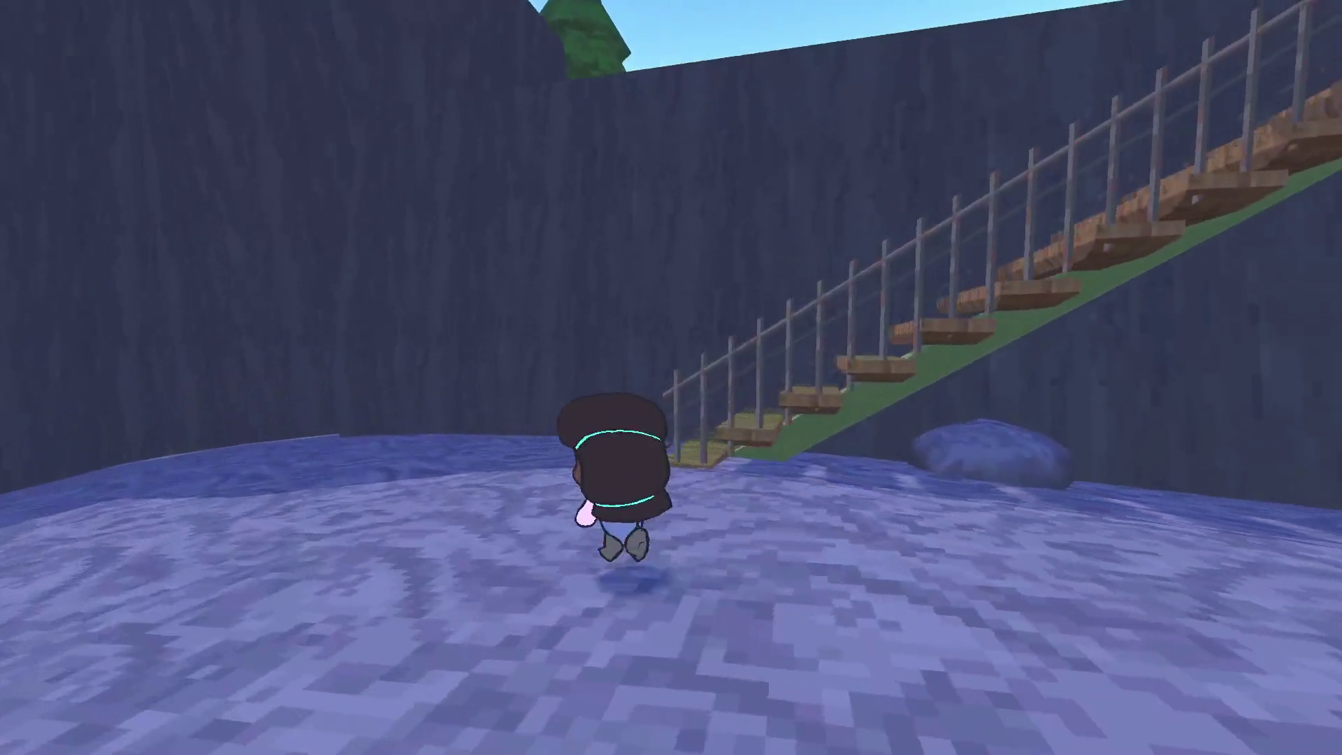
{"action": "key", "text": "w"}
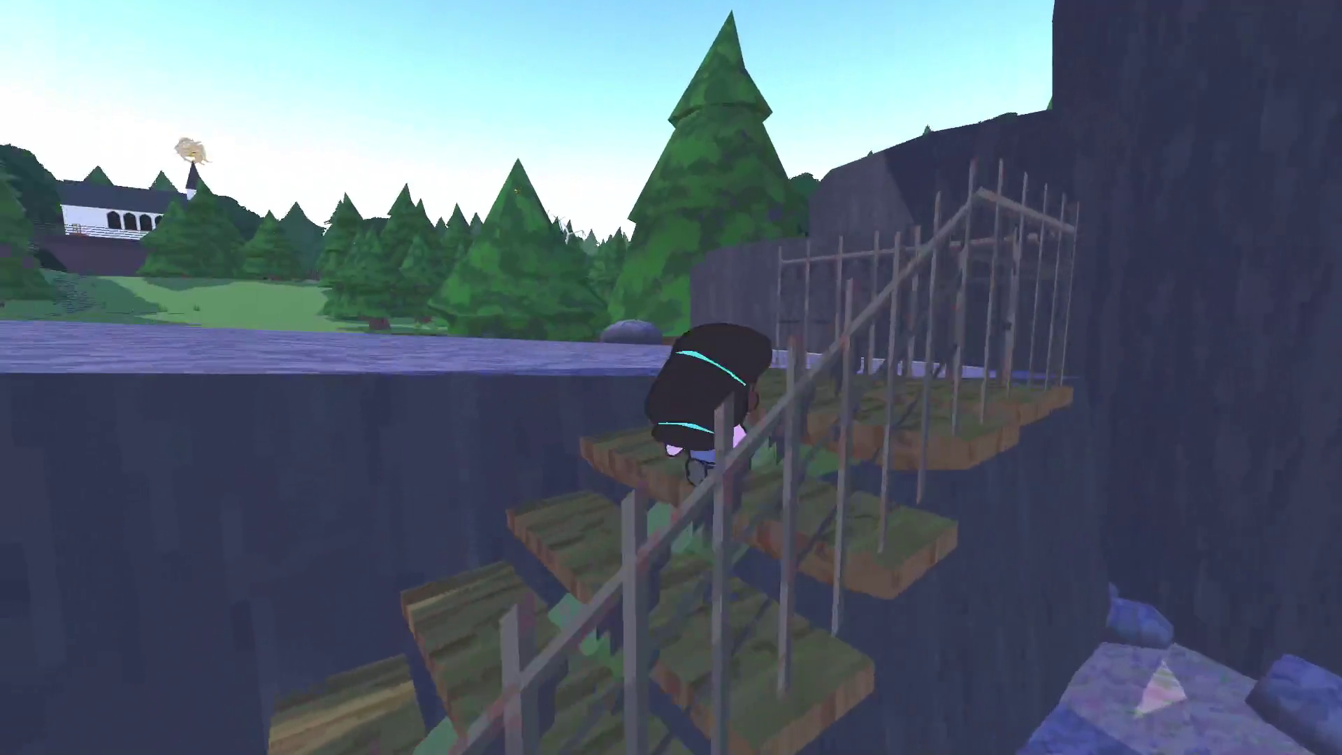
{"action": "key", "text": "Escape"}
{"action": "key", "text": "F8"}
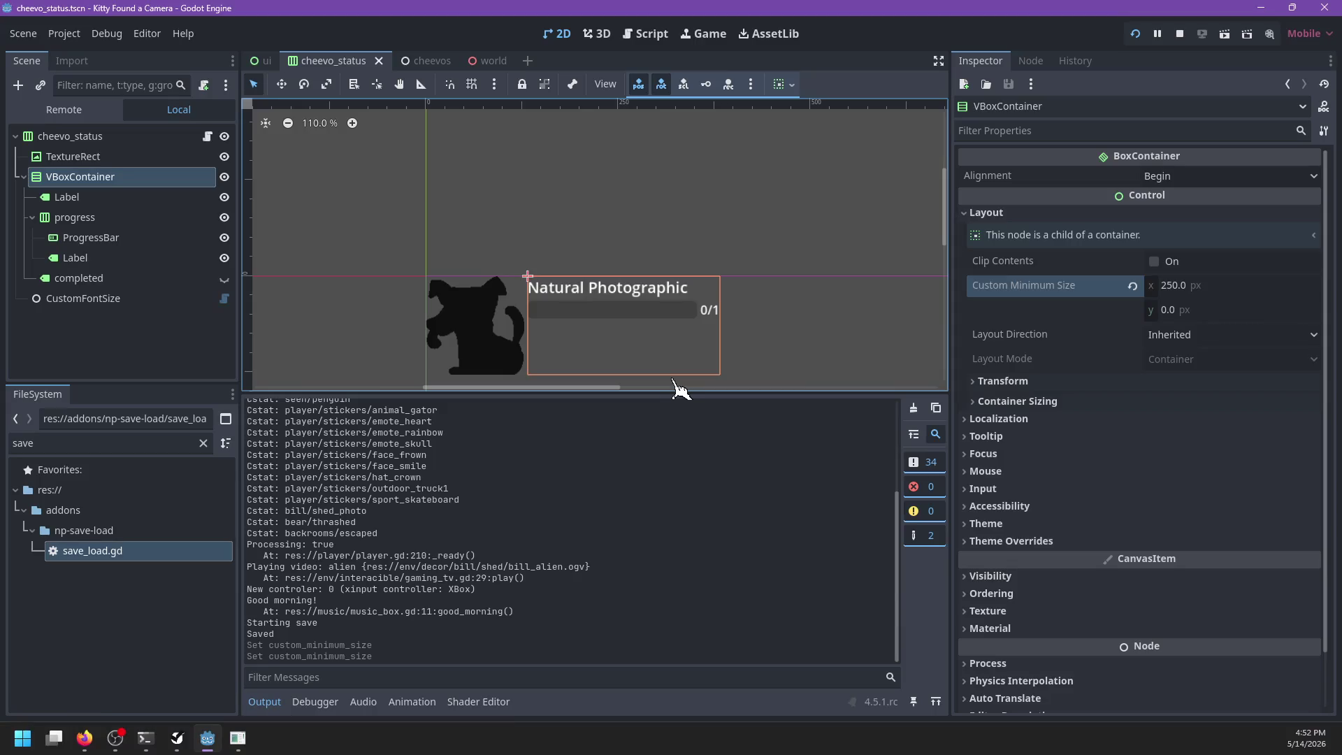
Step: Open cheevo_update_list.gd from the ui scene's cheevos node and add a line after add_child(nodes[id])
{"action": "left_click", "coordinate": [140, 241]}
{"action": "scroll", "coordinate": [461, 257], "scroll_direction": "down", "scroll_amount": 1}
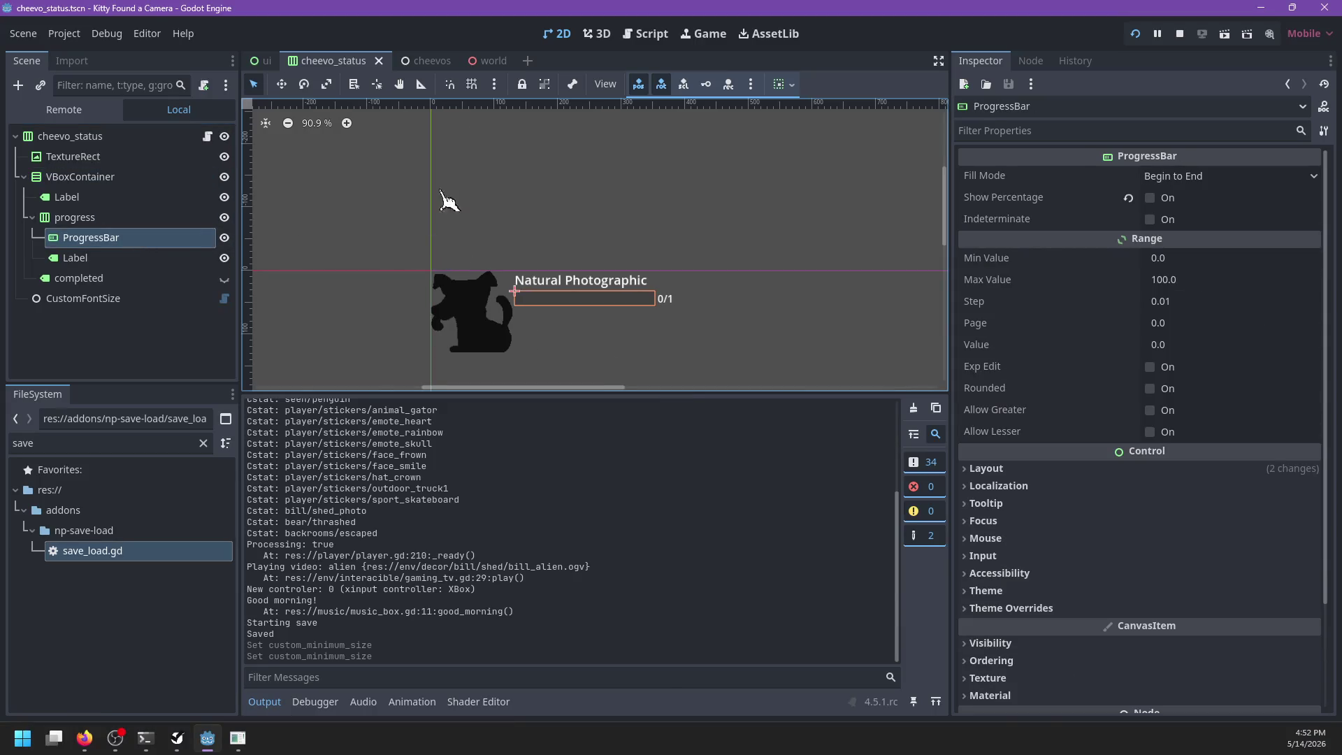
{"action": "left_click", "coordinate": [263, 62]}
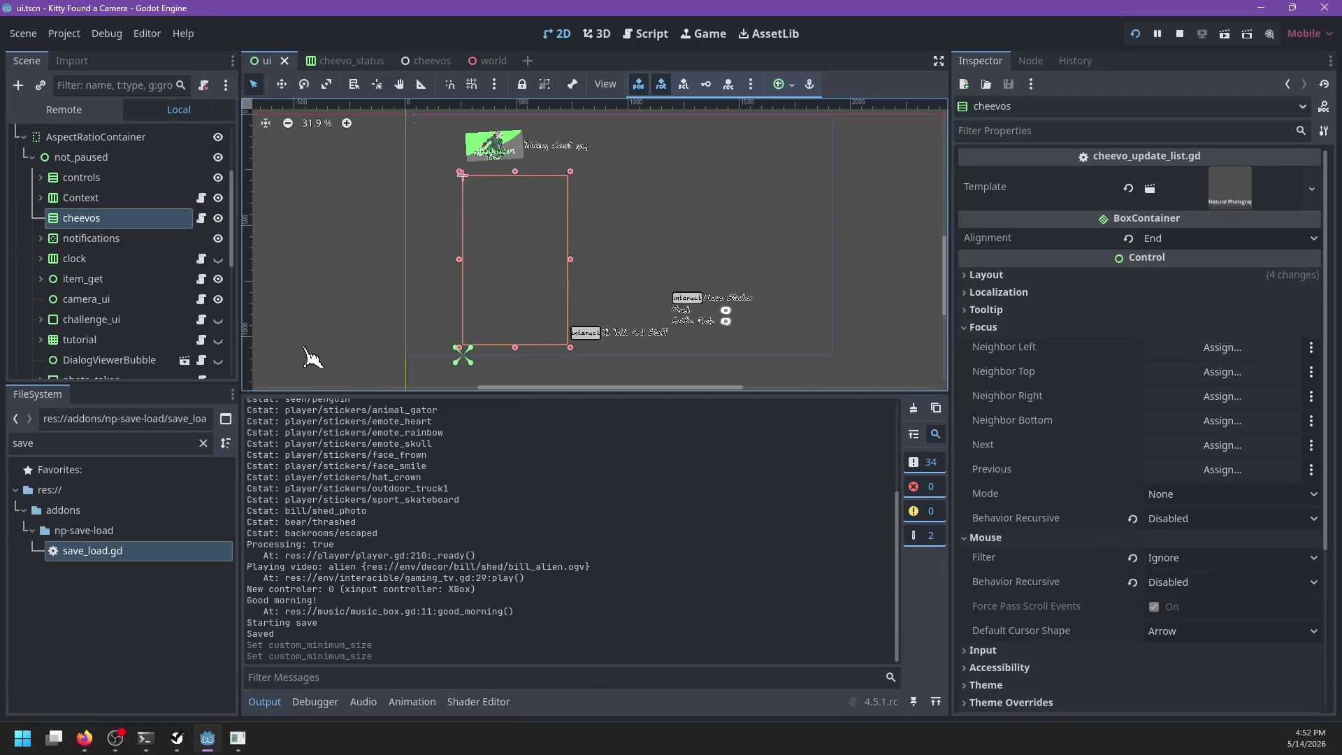
{"action": "key", "text": "ctrl+Tab"}
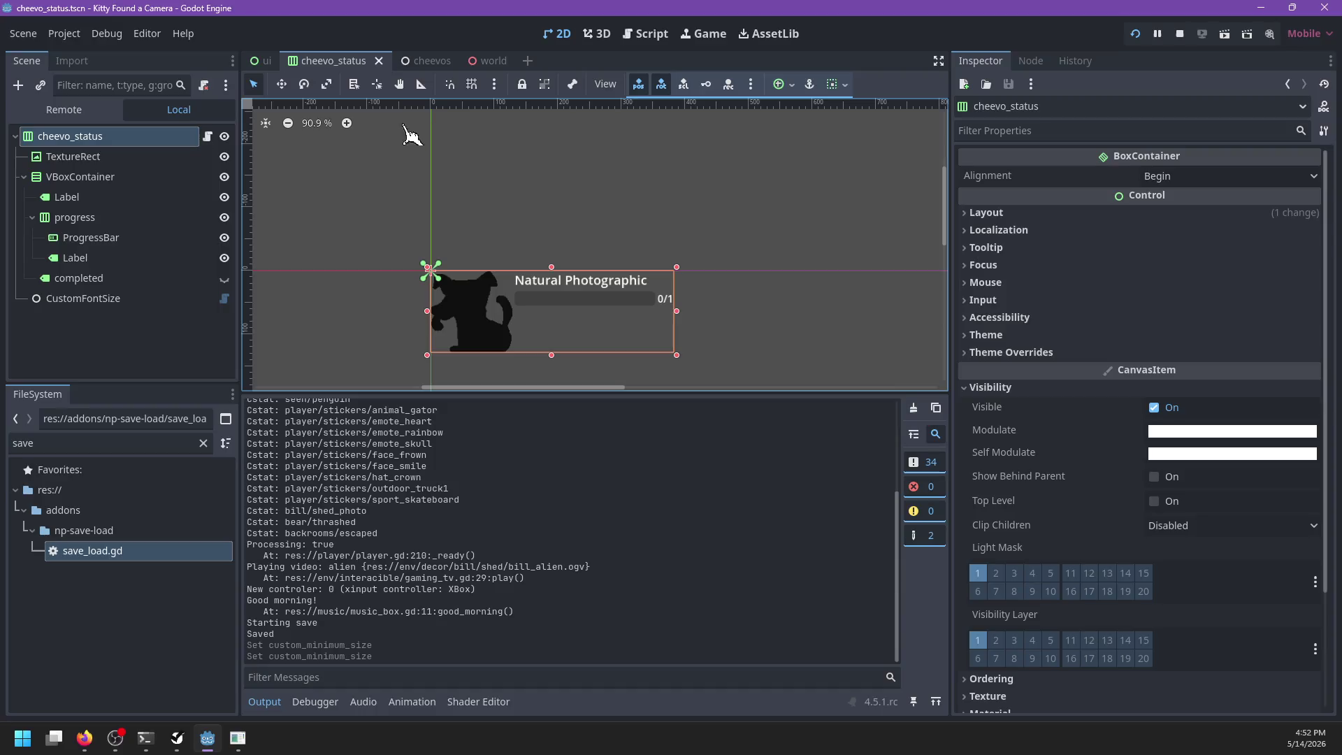
{"action": "left_click", "coordinate": [264, 63]}
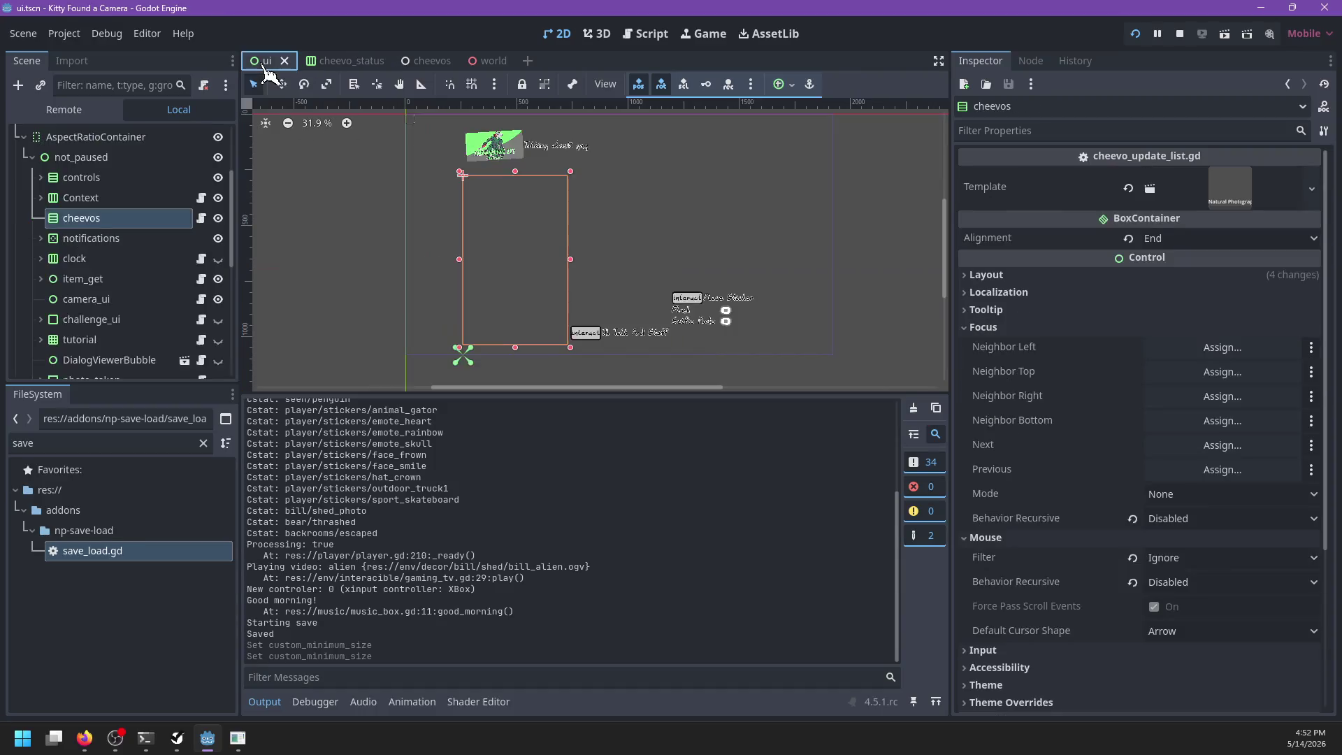
{"action": "left_click", "coordinate": [201, 218]}
{"action": "scroll", "coordinate": [743, 227], "scroll_direction": "down", "scroll_amount": 2}
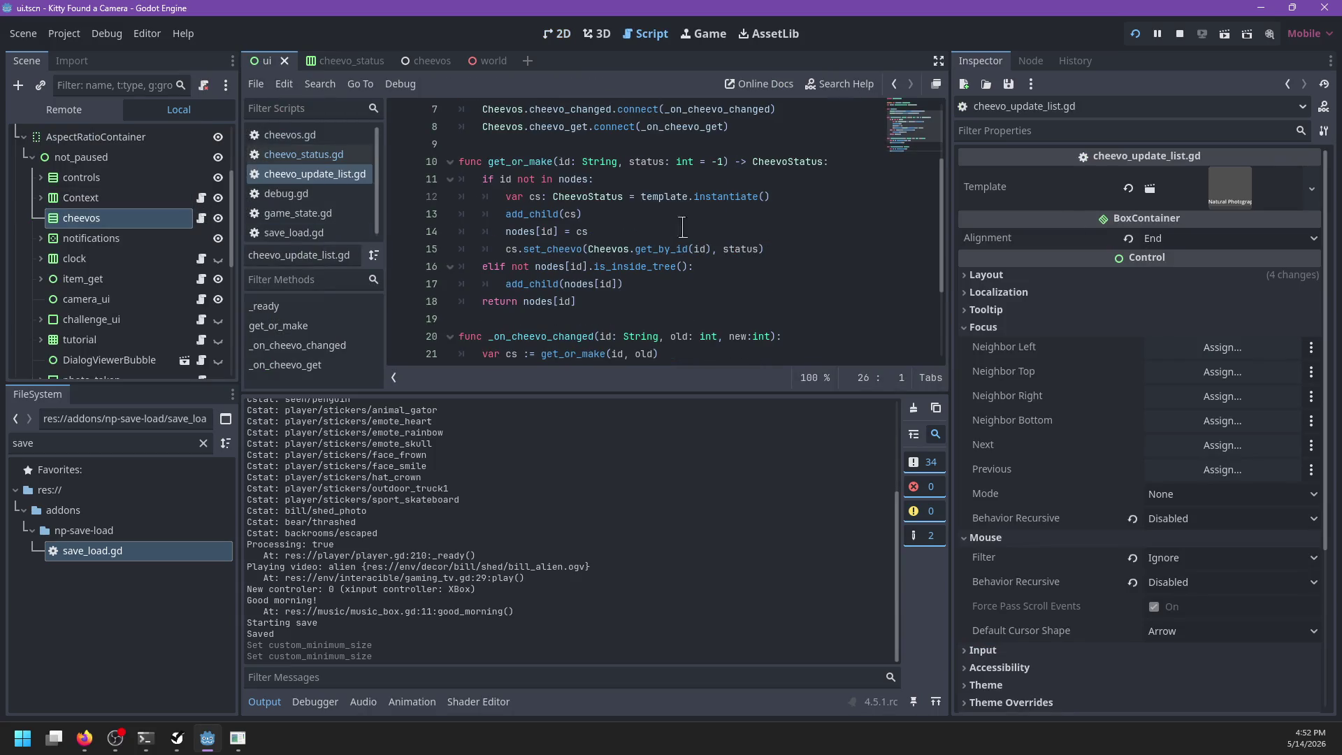
{"action": "left_click", "coordinate": [747, 277]}
{"action": "key", "text": "Return"}
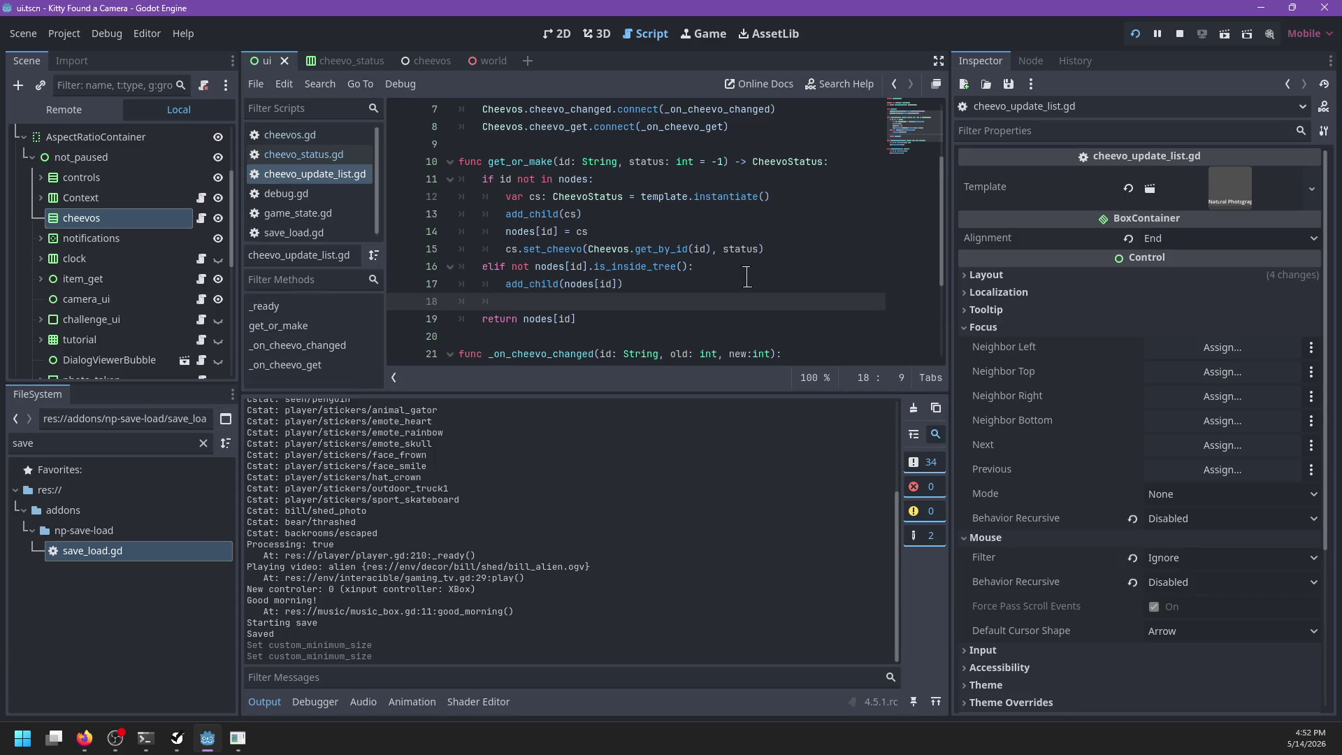
Step: Write `nodes[id].size_flags_horizontal = Control.SIZE_EXPAND_FILL` on line 18 and save the script
{"action": "type", "text": "nodes[id]"}
{"action": "key", "text": "ctrl+z"}
{"action": "type", "text": "nodes[id"}
{"action": "type", "text": "].size_fl"}
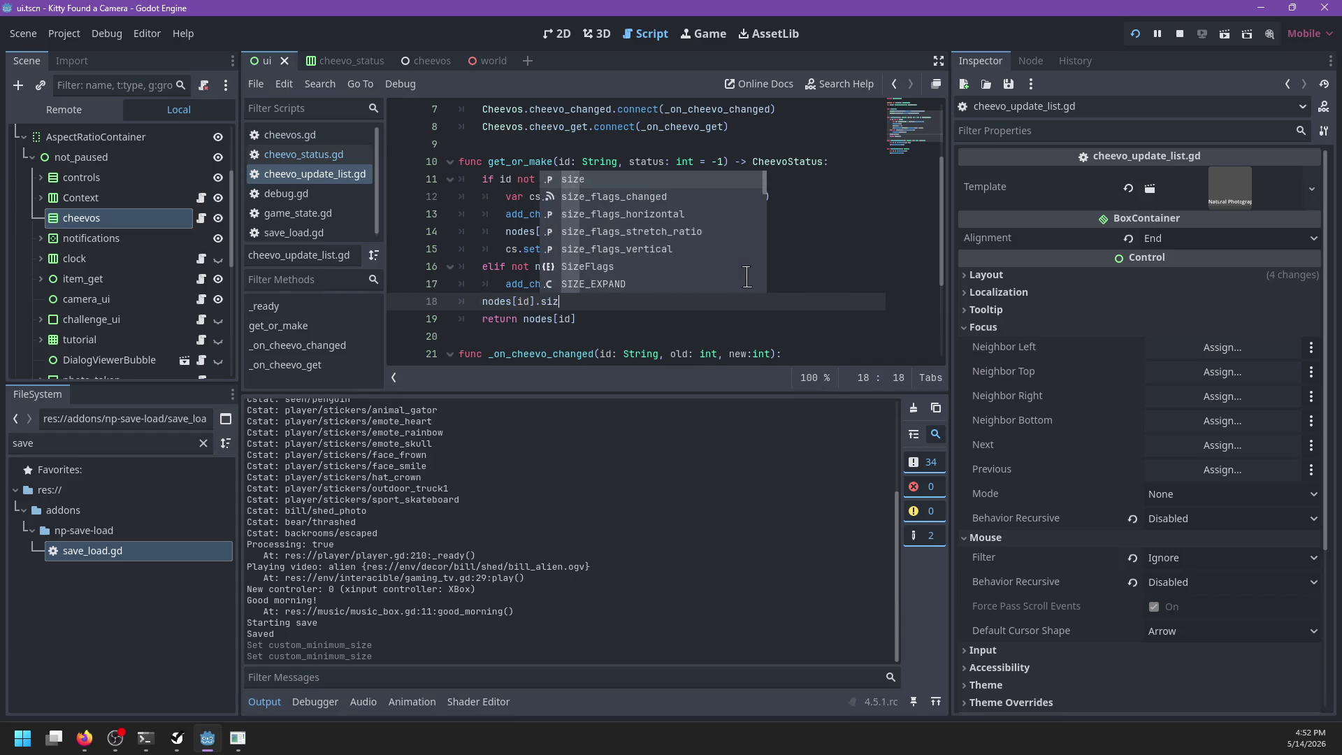
{"action": "key", "text": "Return"}
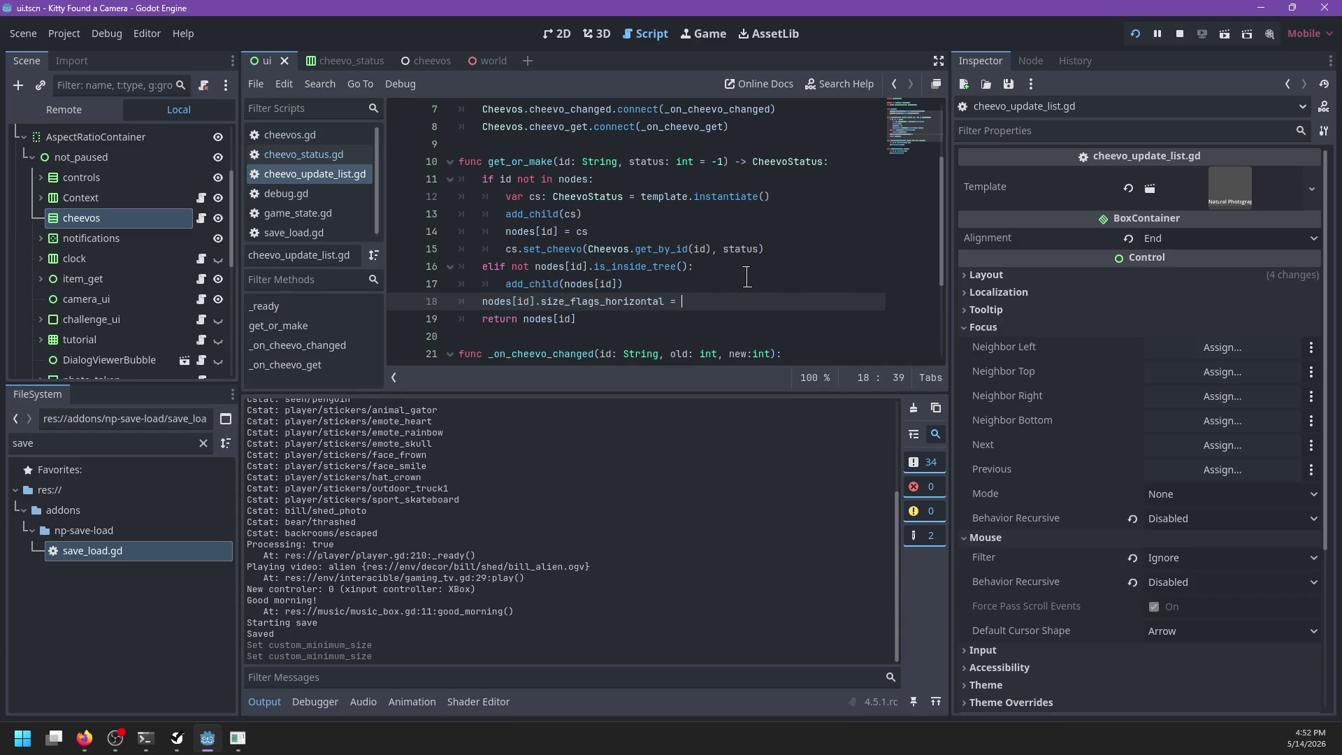
{"action": "key", "text": "Down"}
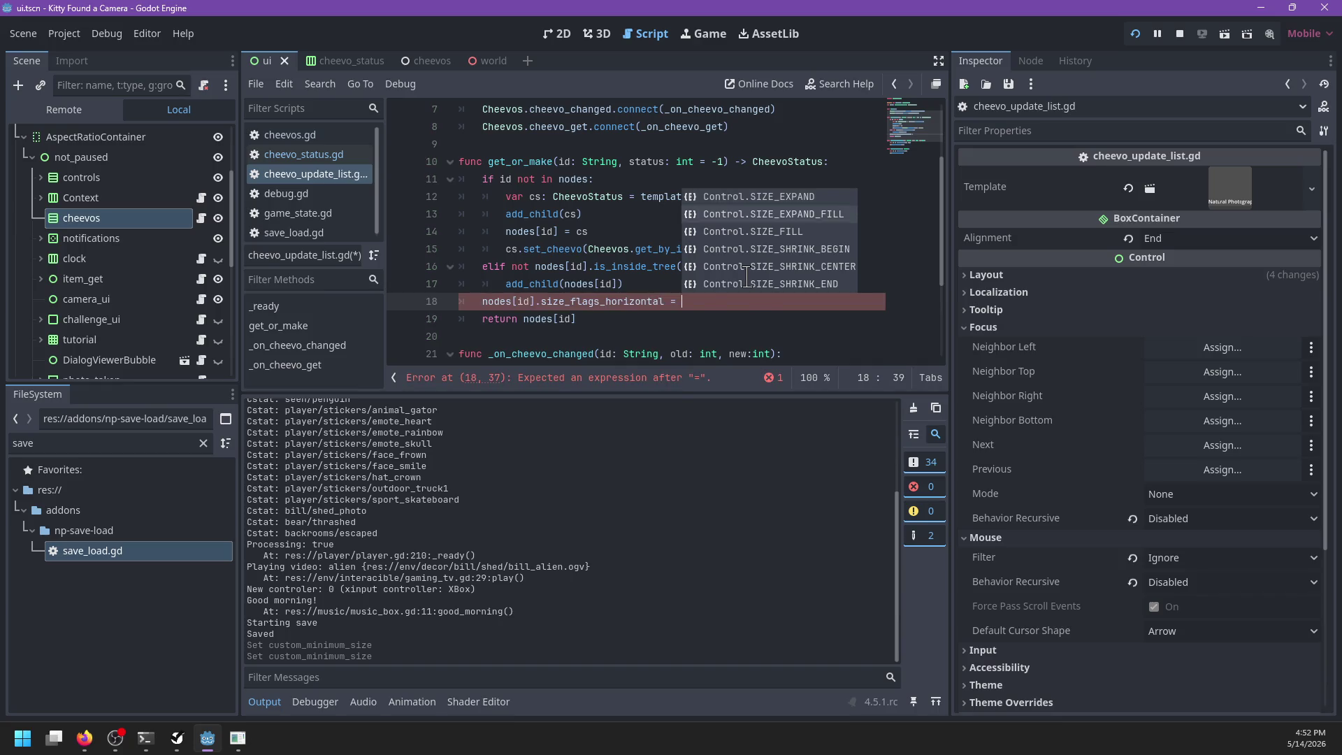
{"action": "key", "text": "Return"}
{"action": "key", "text": "ctrl+s"}
Step: Return to the running game, resume, and run off the ledge onto the grass
{"action": "key", "text": "alt+Tab"}
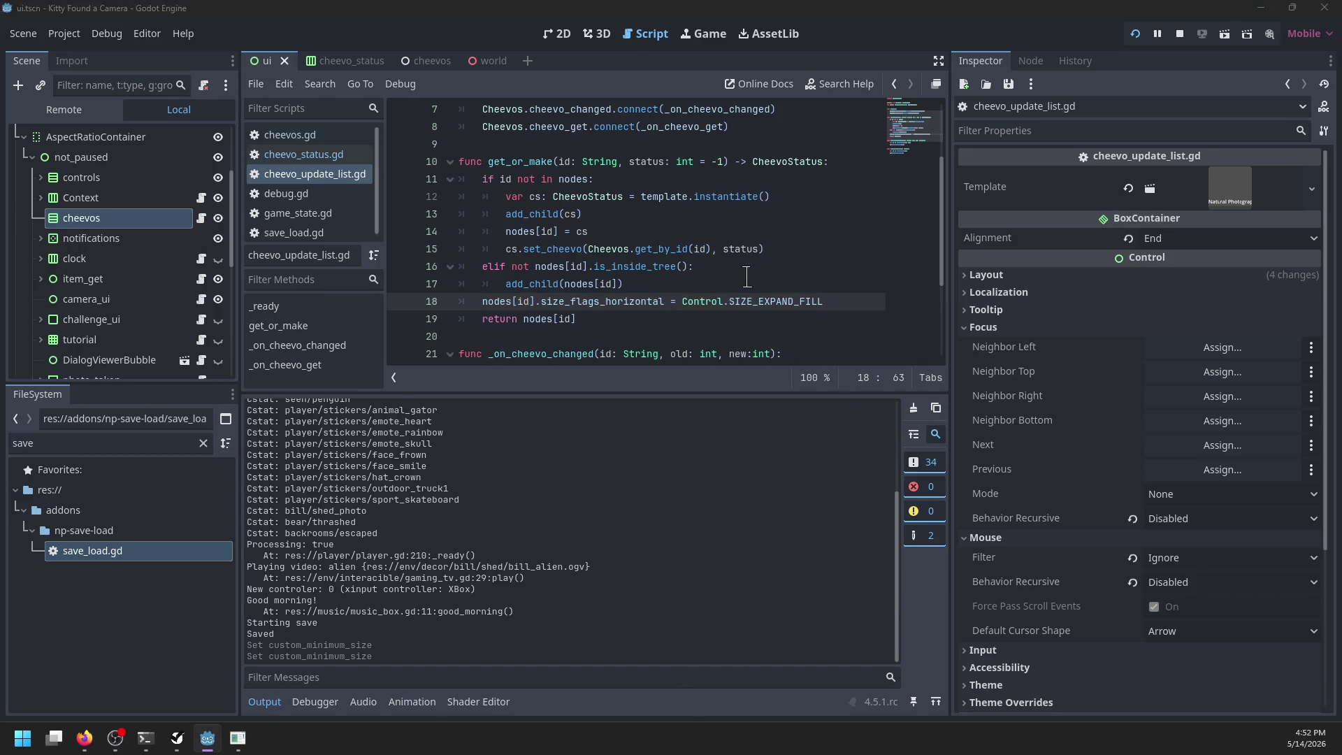
{"action": "key", "text": "Escape"}
{"action": "key", "text": "w"}
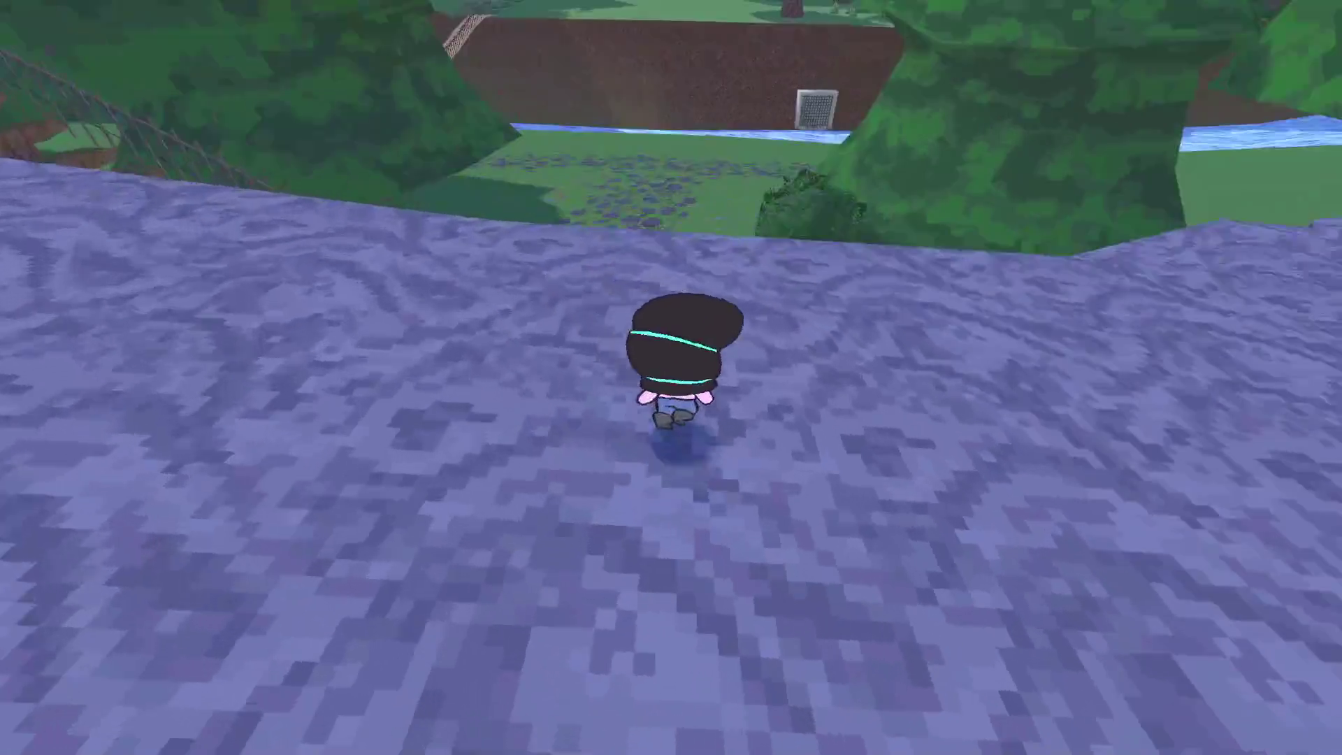
Step: Pause the game and right-align the name, progress and completed labels in cheevo_status
{"action": "key", "text": "Escape"}
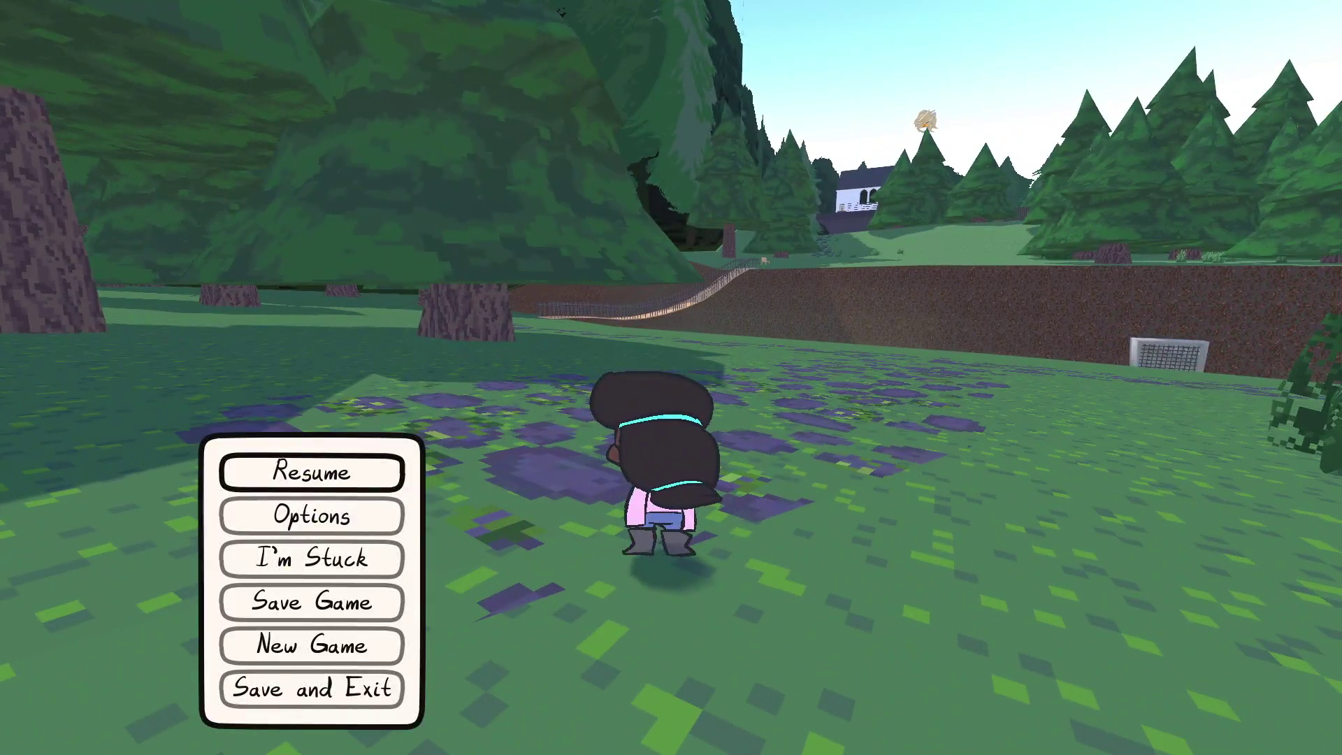
{"action": "key", "text": "alt+Tab"}
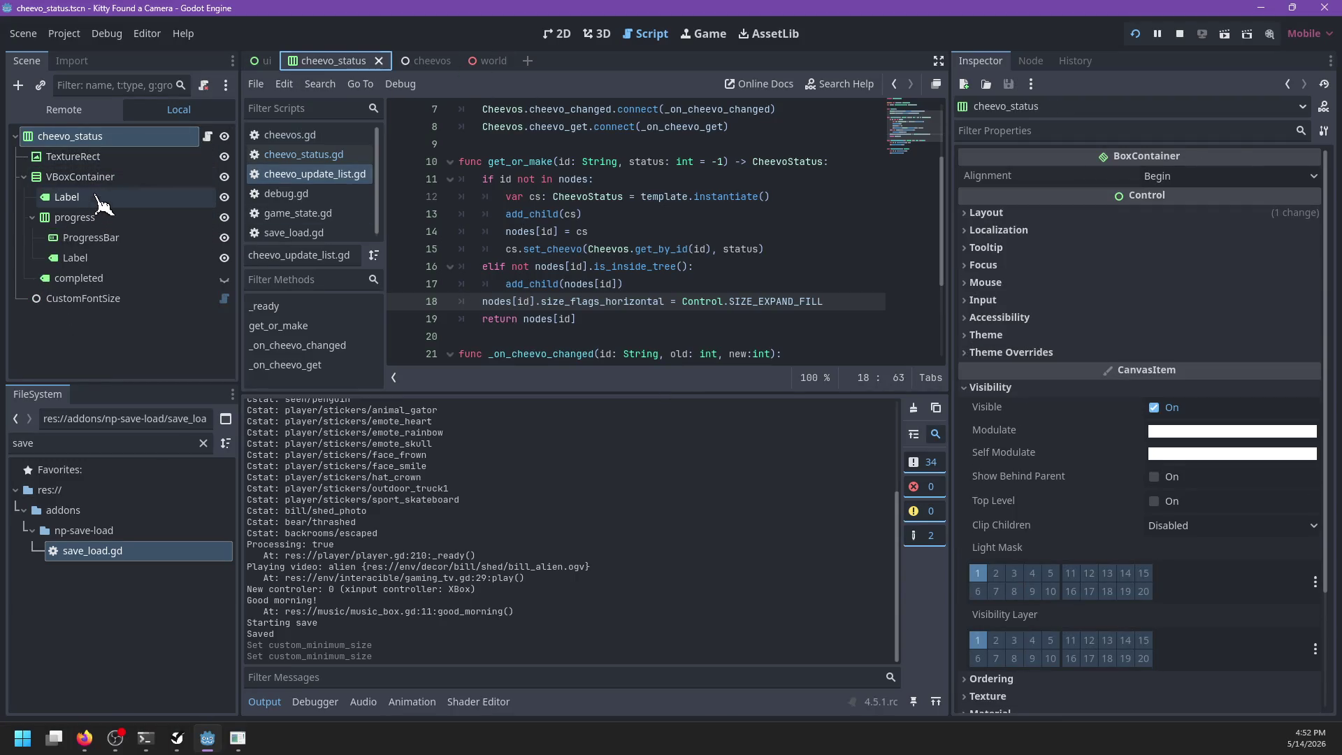
{"action": "left_click", "coordinate": [77, 197]}
{"action": "left_click", "coordinate": [105, 258], "text": "ctrl"}
{"action": "left_click", "coordinate": [106, 277], "text": "ctrl"}
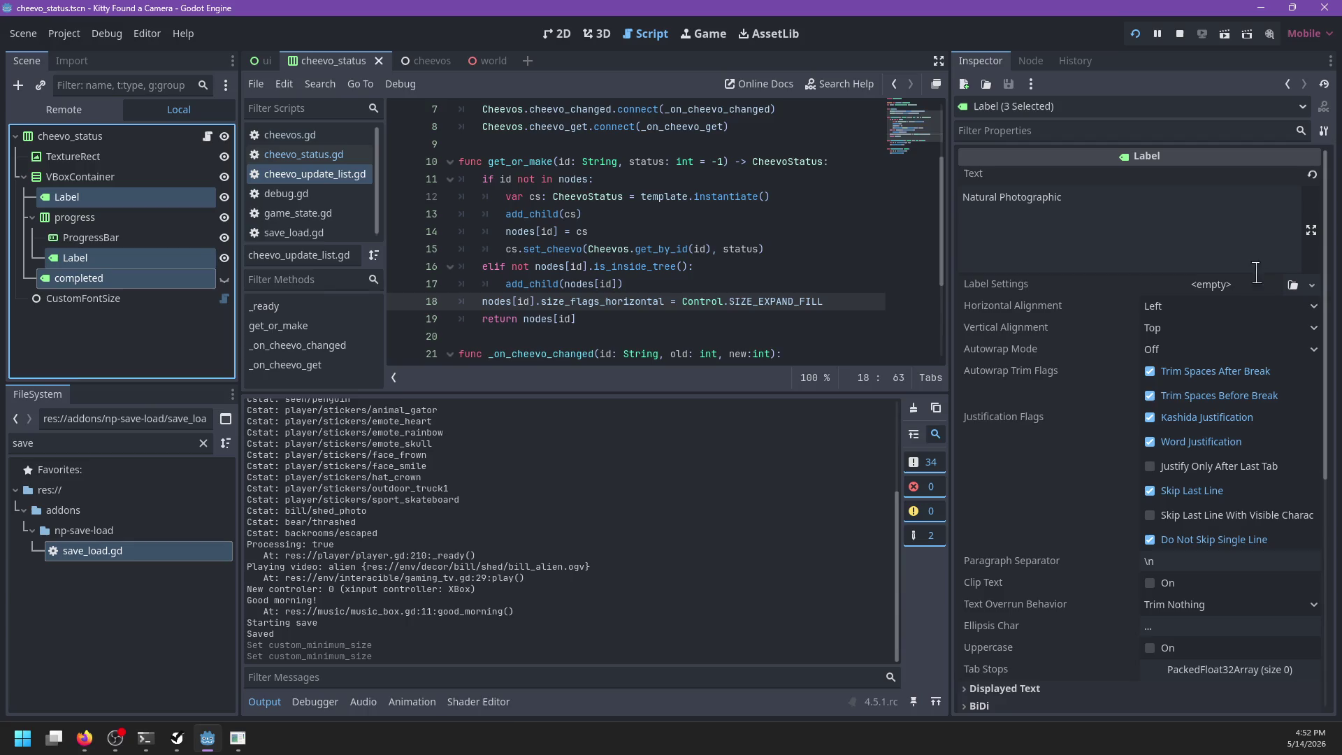
{"action": "left_click", "coordinate": [1225, 308]}
{"action": "left_click", "coordinate": [1174, 368]}
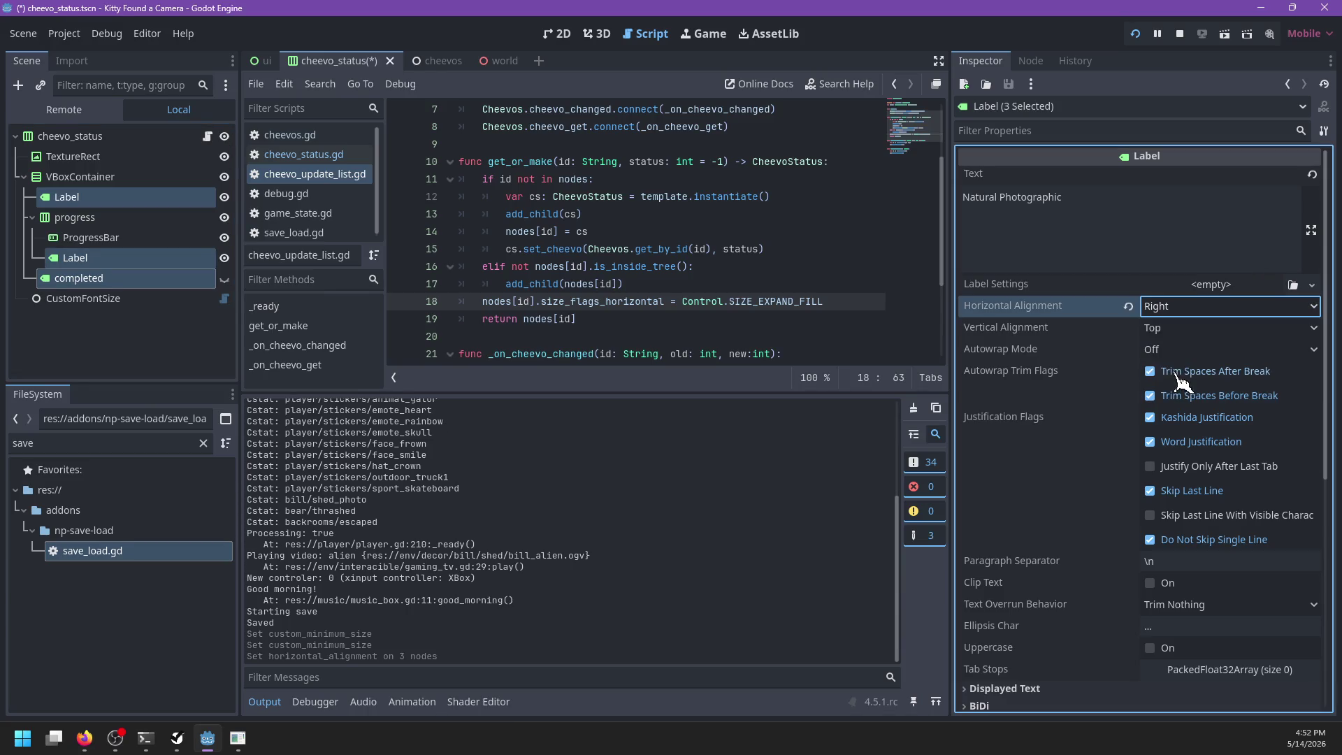
Step: Save the cheevo_status scene and head back to the game
{"action": "scroll", "coordinate": [1087, 385], "scroll_direction": "down", "scroll_amount": 5}
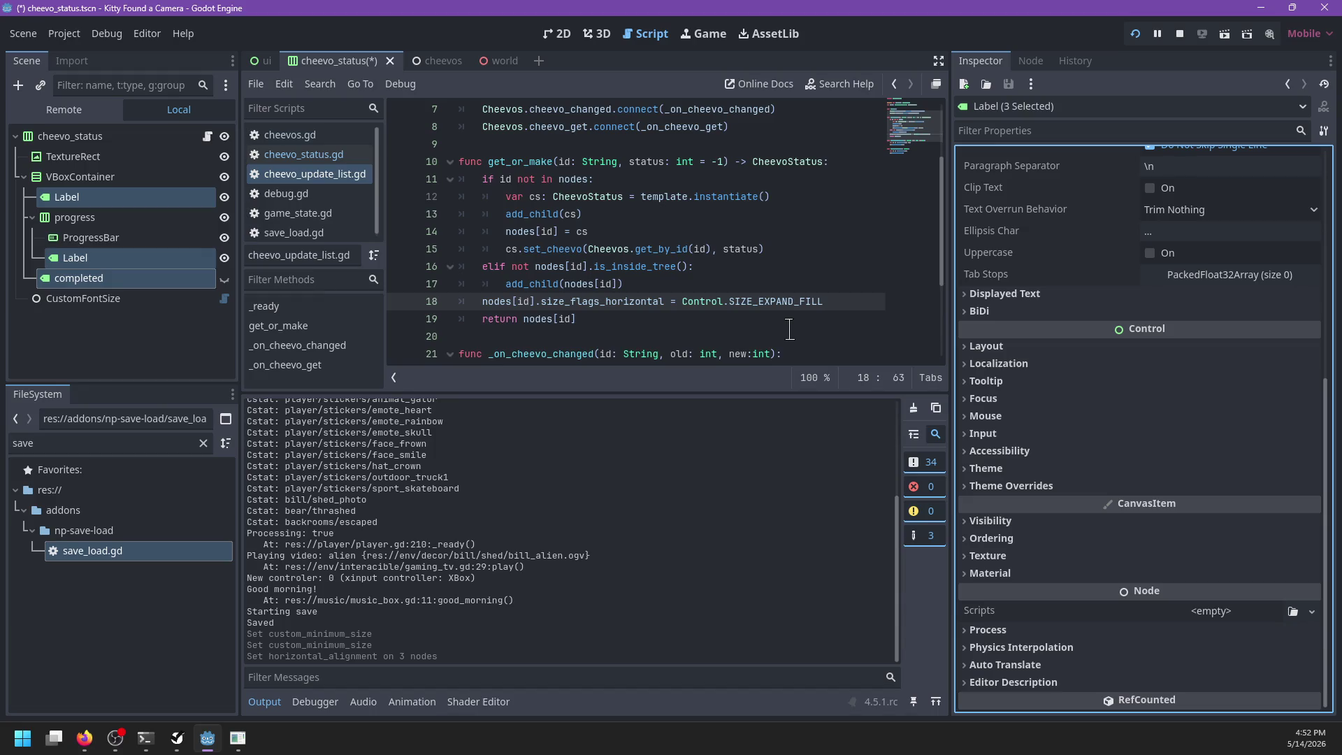
{"action": "scroll", "coordinate": [1032, 315], "scroll_direction": "up", "scroll_amount": 5}
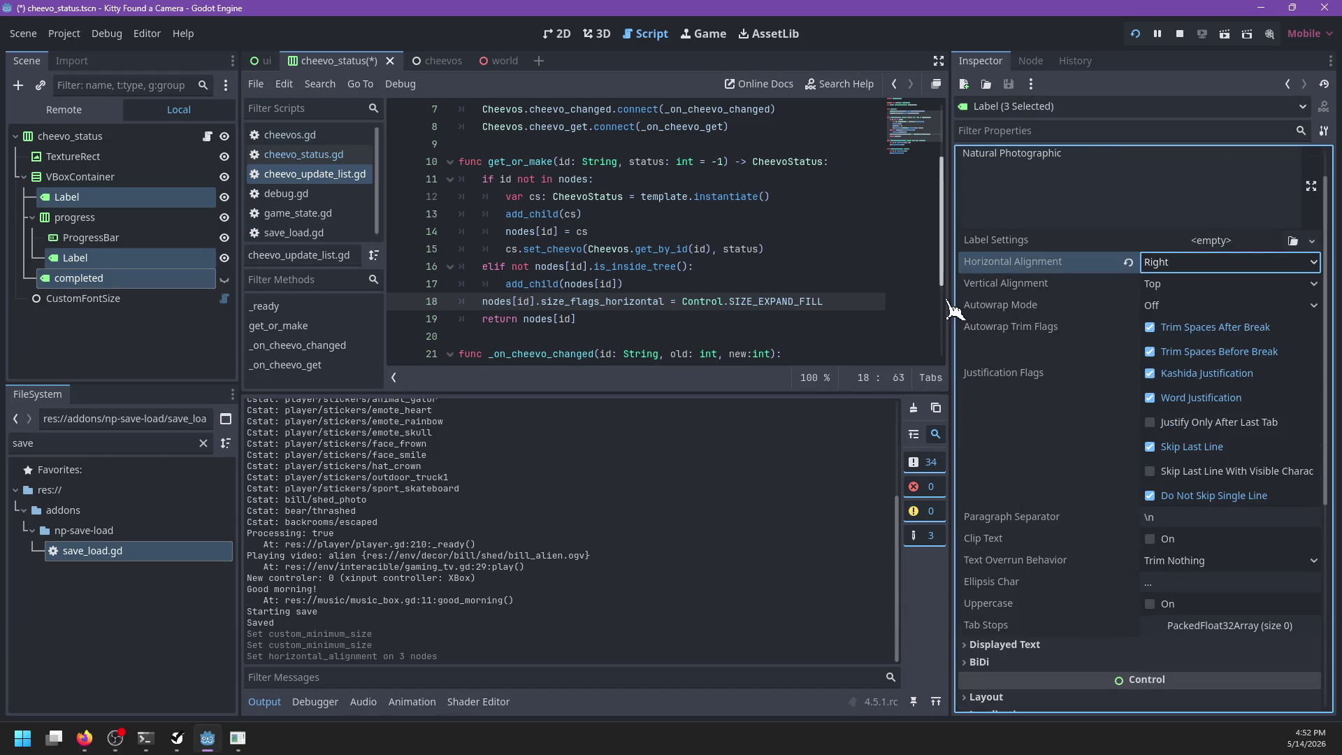
{"action": "key", "text": "ctrl+s"}
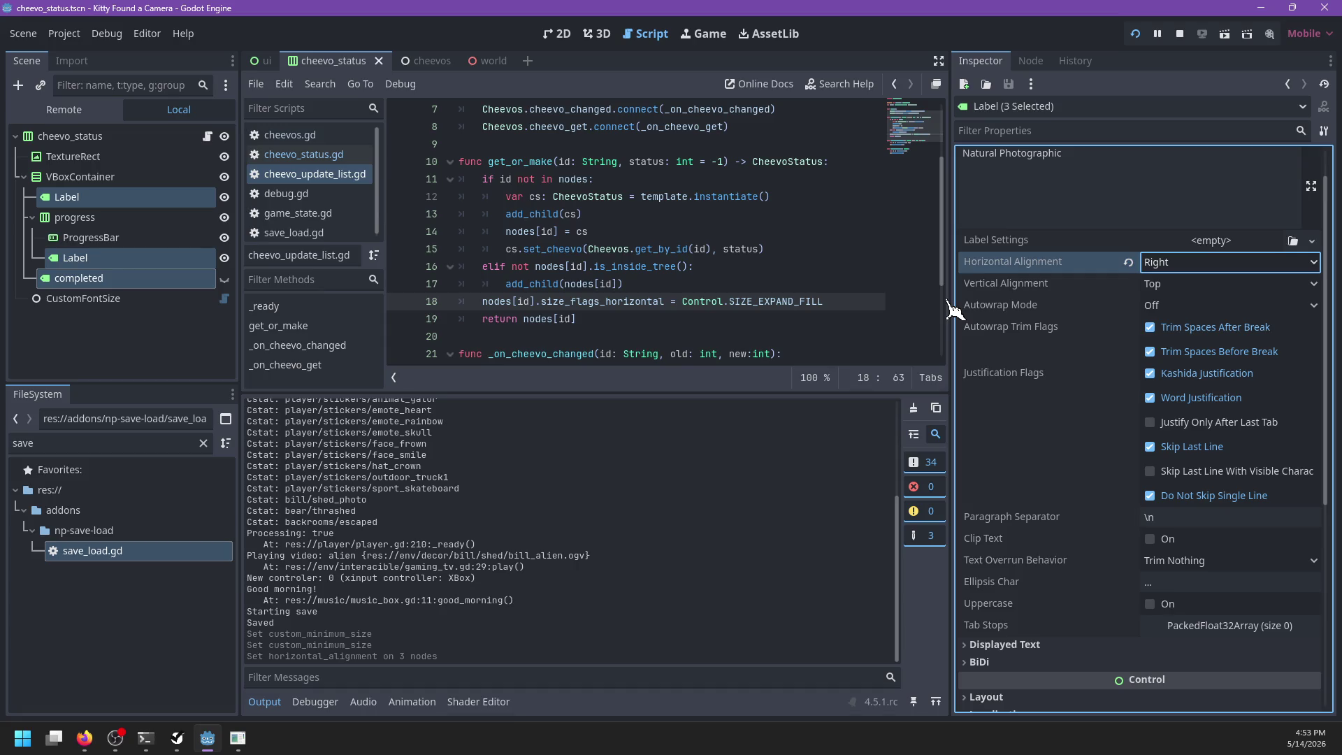
{"action": "scroll", "coordinate": [1090, 342], "scroll_direction": "down", "scroll_amount": 5}
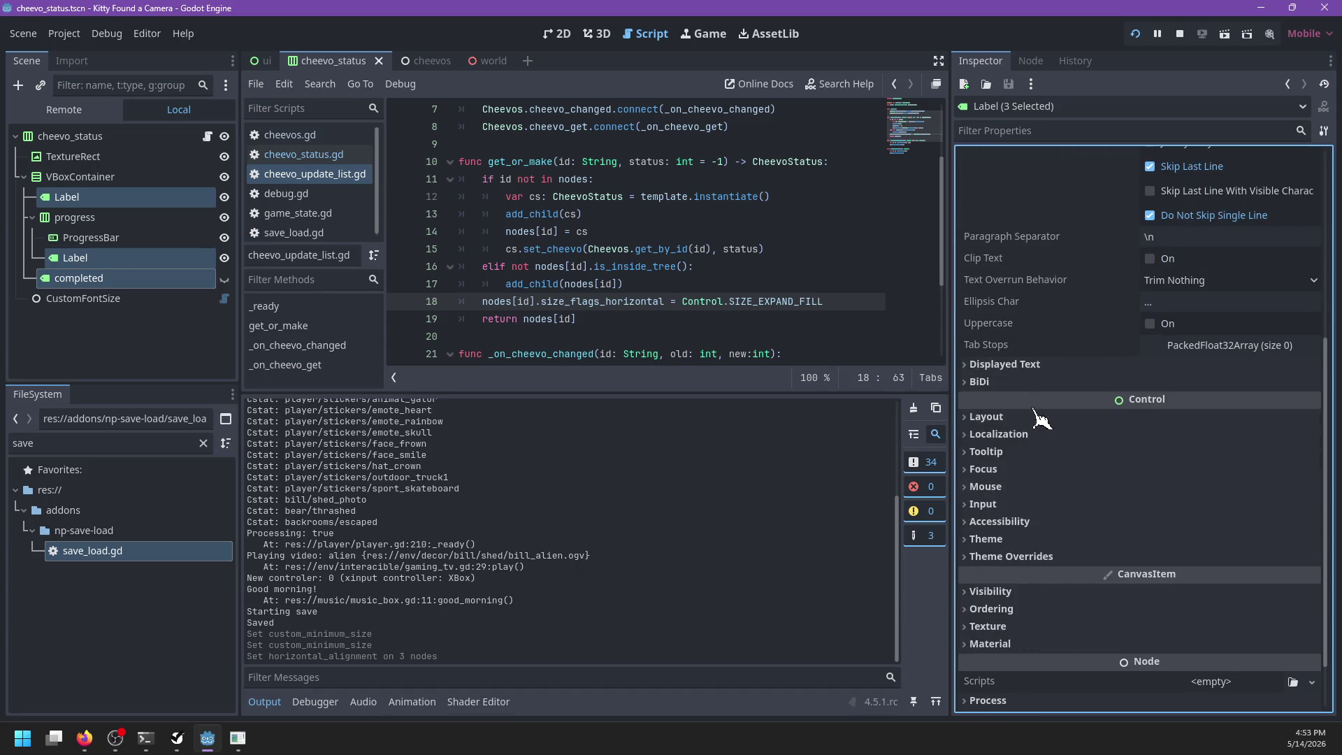
{"action": "left_click", "coordinate": [1025, 417]}
{"action": "left_click", "coordinate": [1025, 420]}
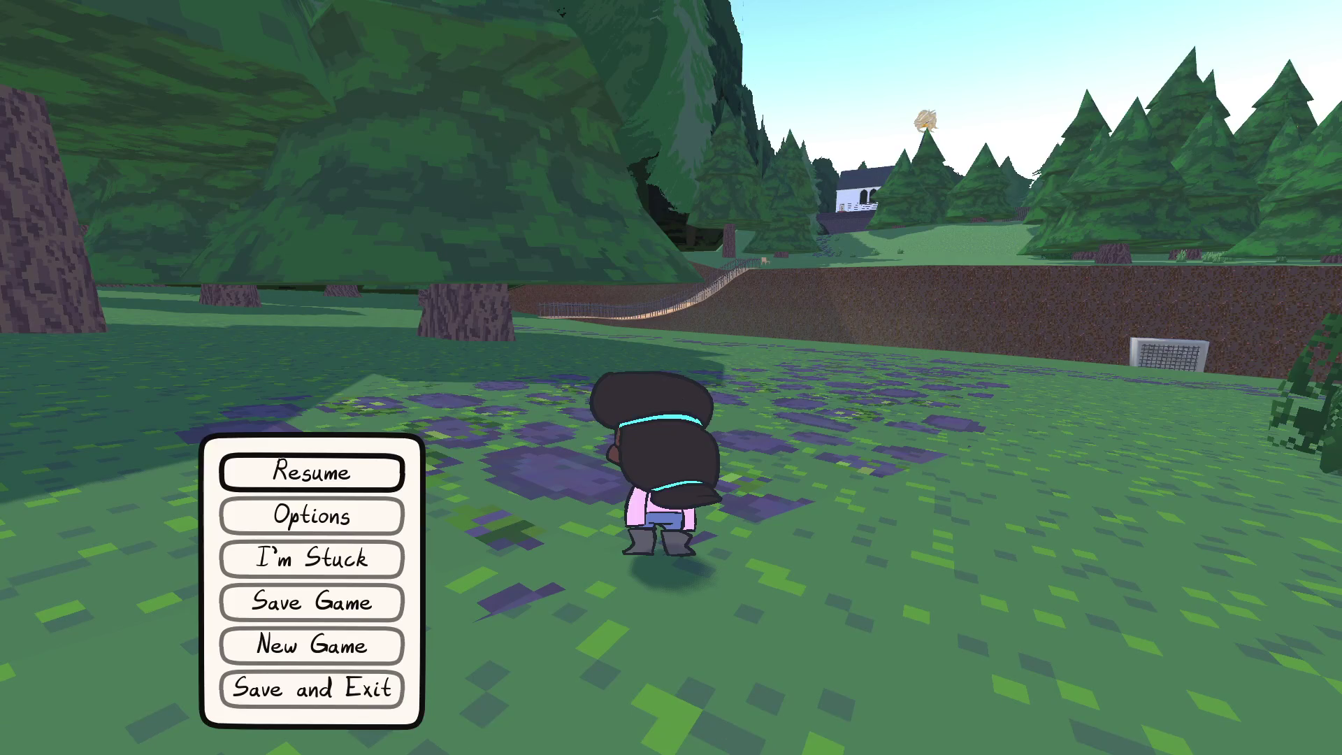
Step: Unpause and run the kid past the stream and large tree across the meadow toward the pines
{"action": "key", "text": "Escape"}
{"action": "key", "text": "w"}
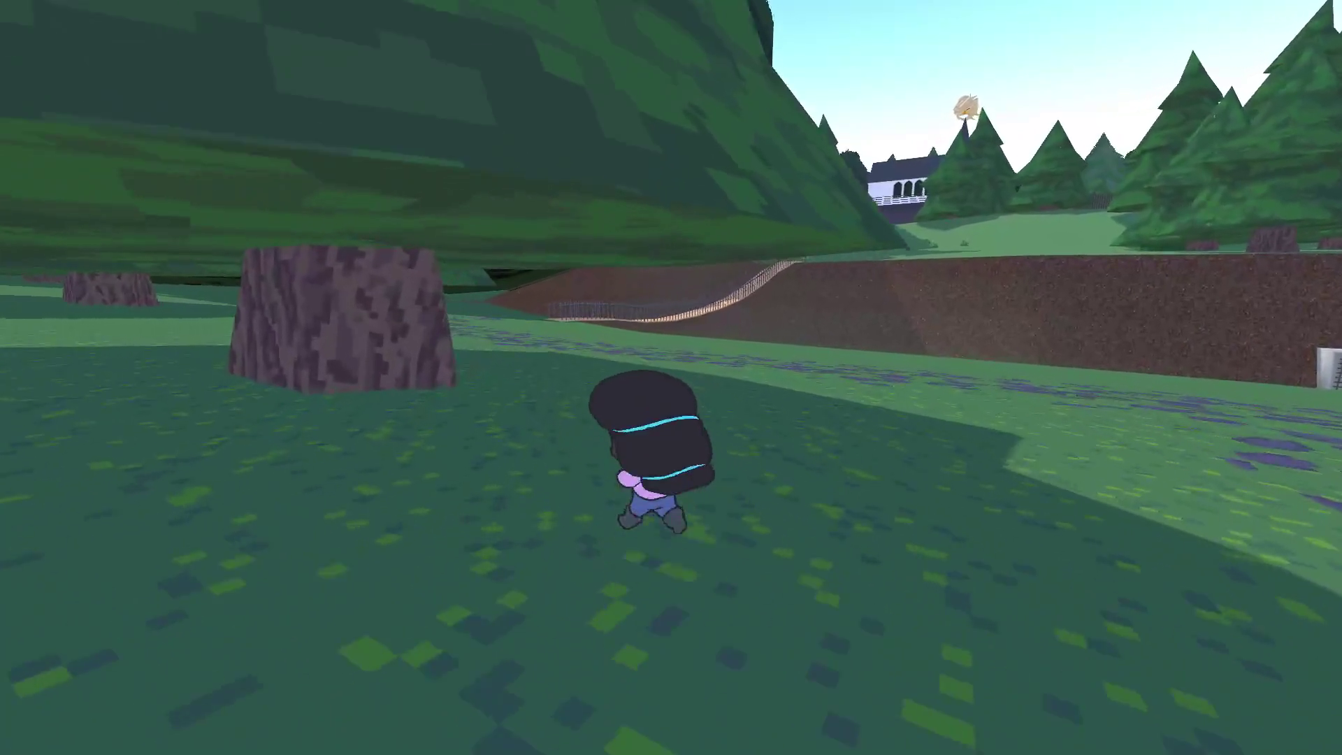
{"action": "key", "text": "w"}
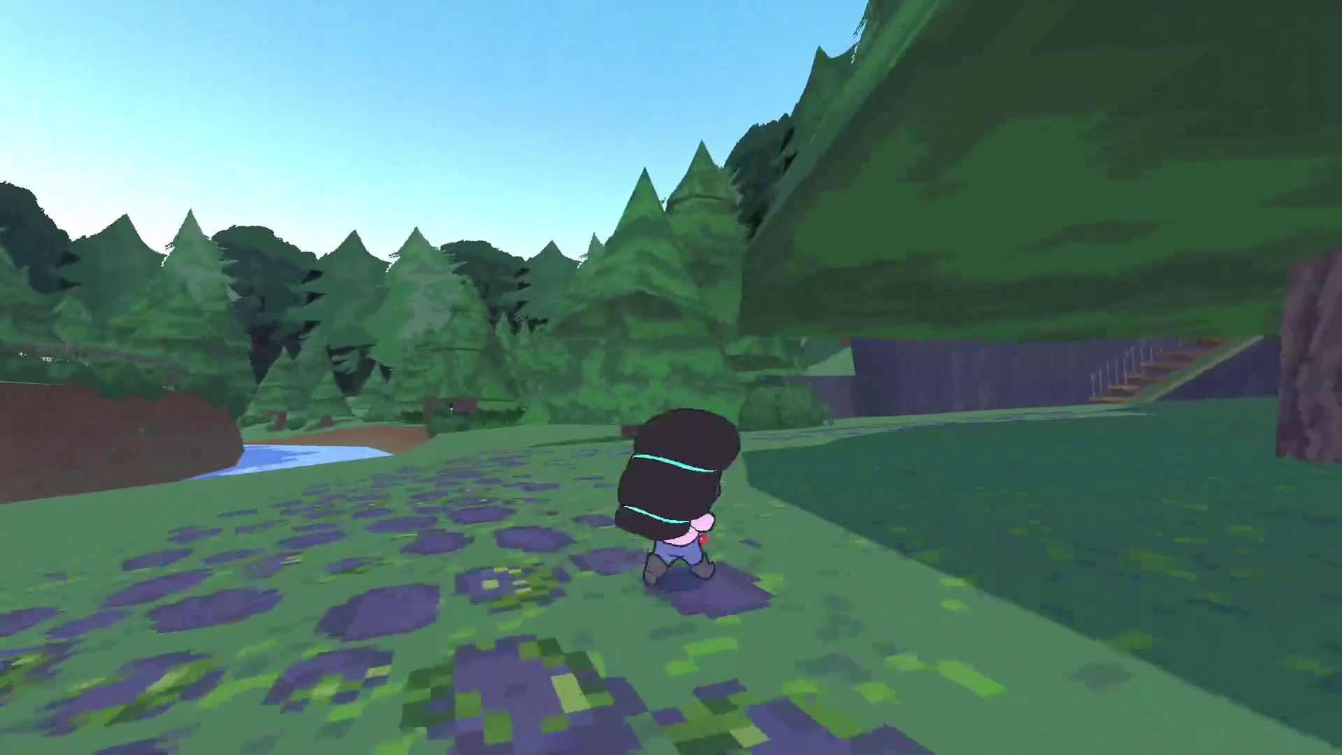
{"action": "key", "text": "w"}
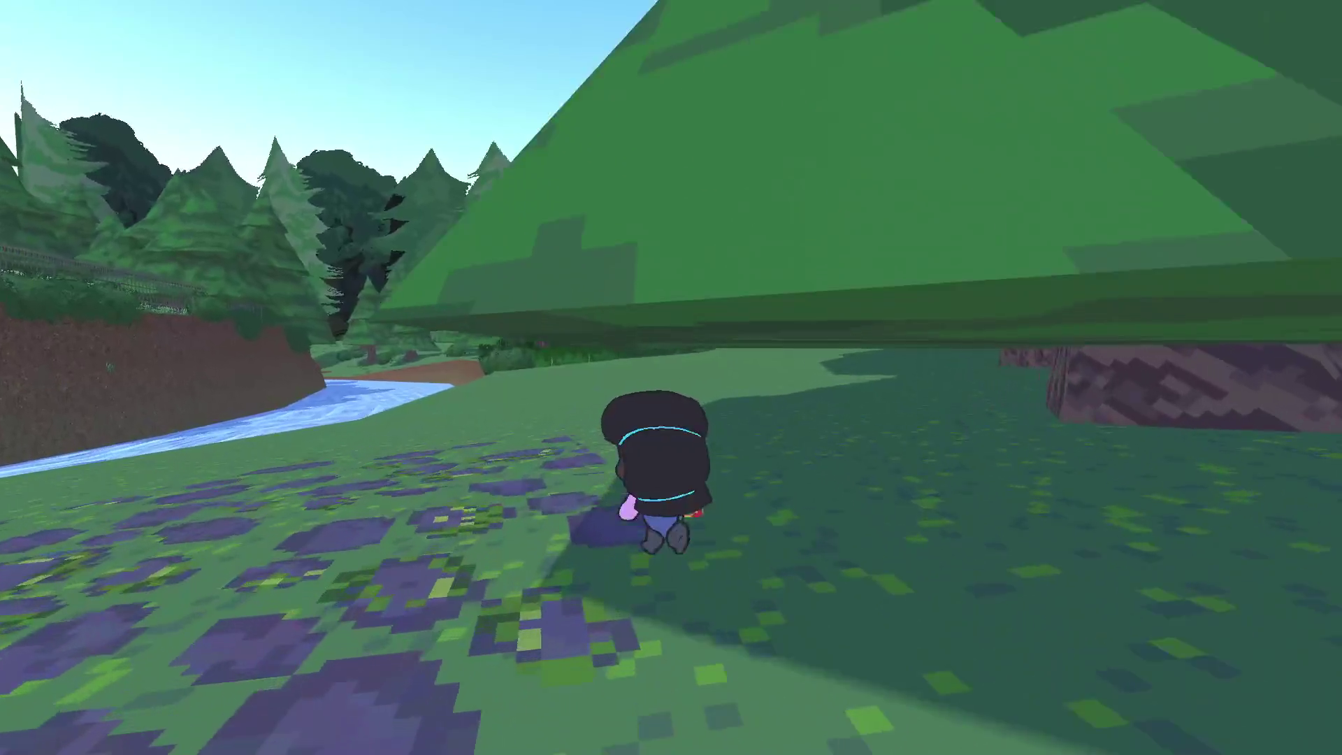
{"action": "key", "text": "w"}
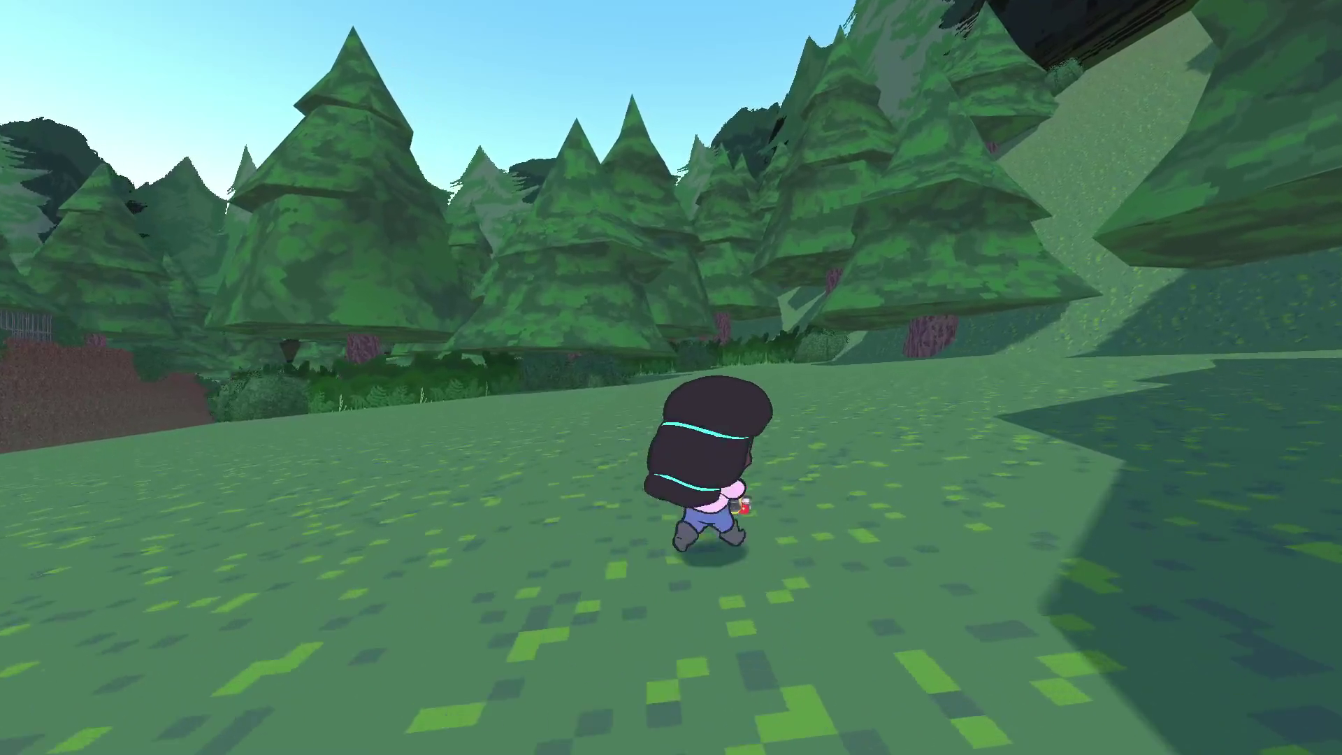
{"action": "key", "text": "w"}
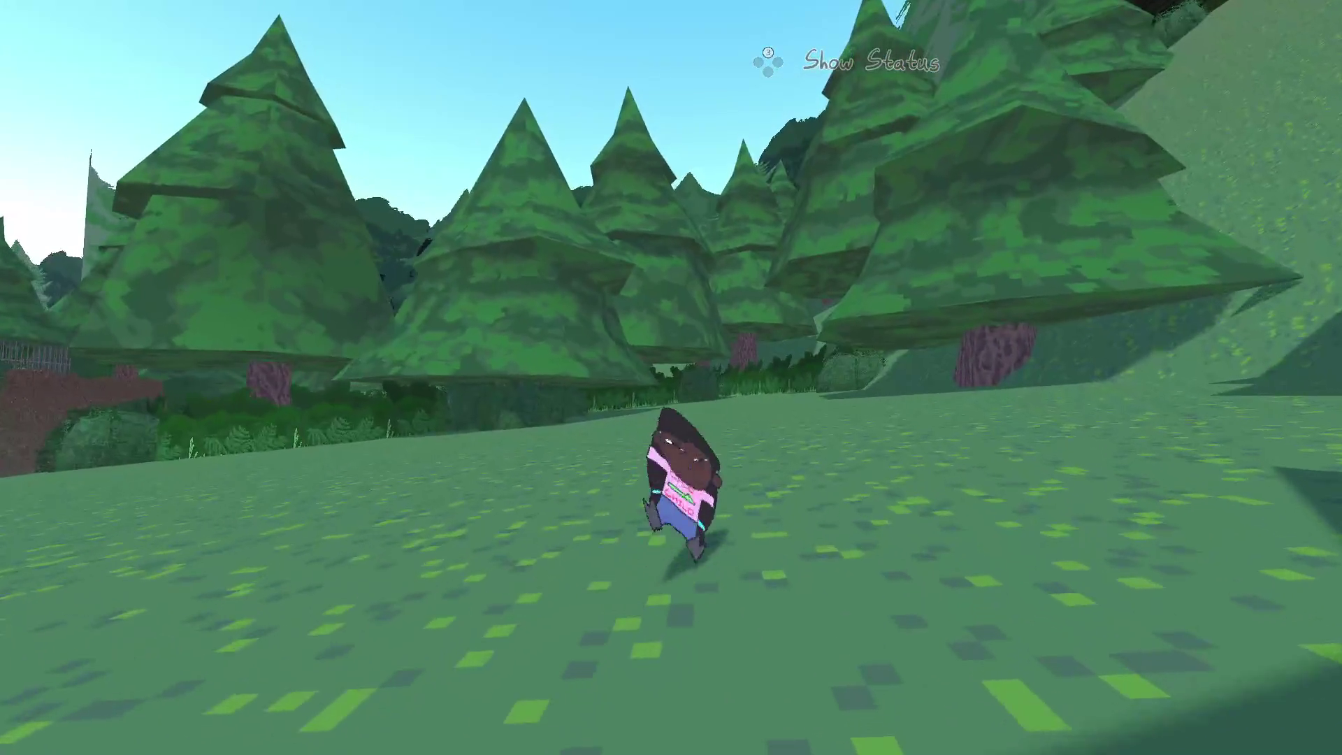
{"action": "key", "text": "Tab"}
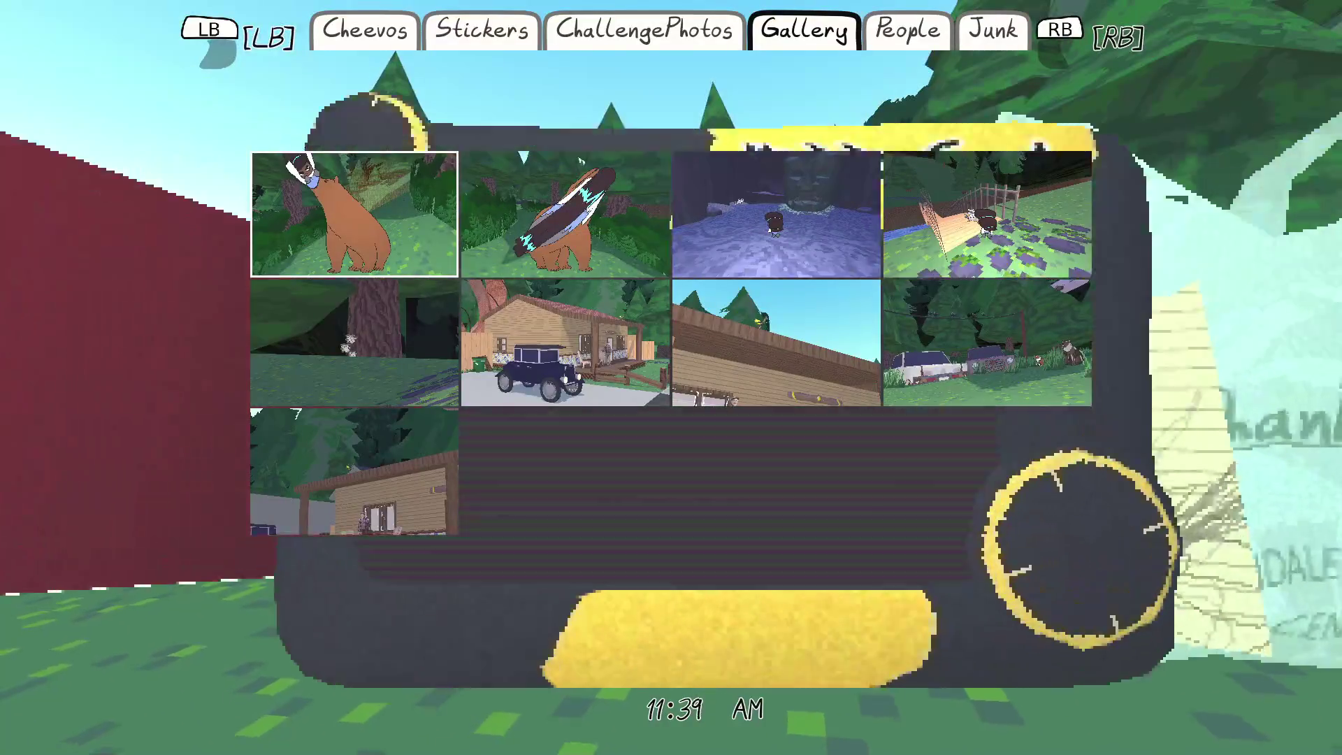
{"action": "key", "text": "q"}
{"action": "key", "text": "q"}
{"action": "key", "text": "q"}
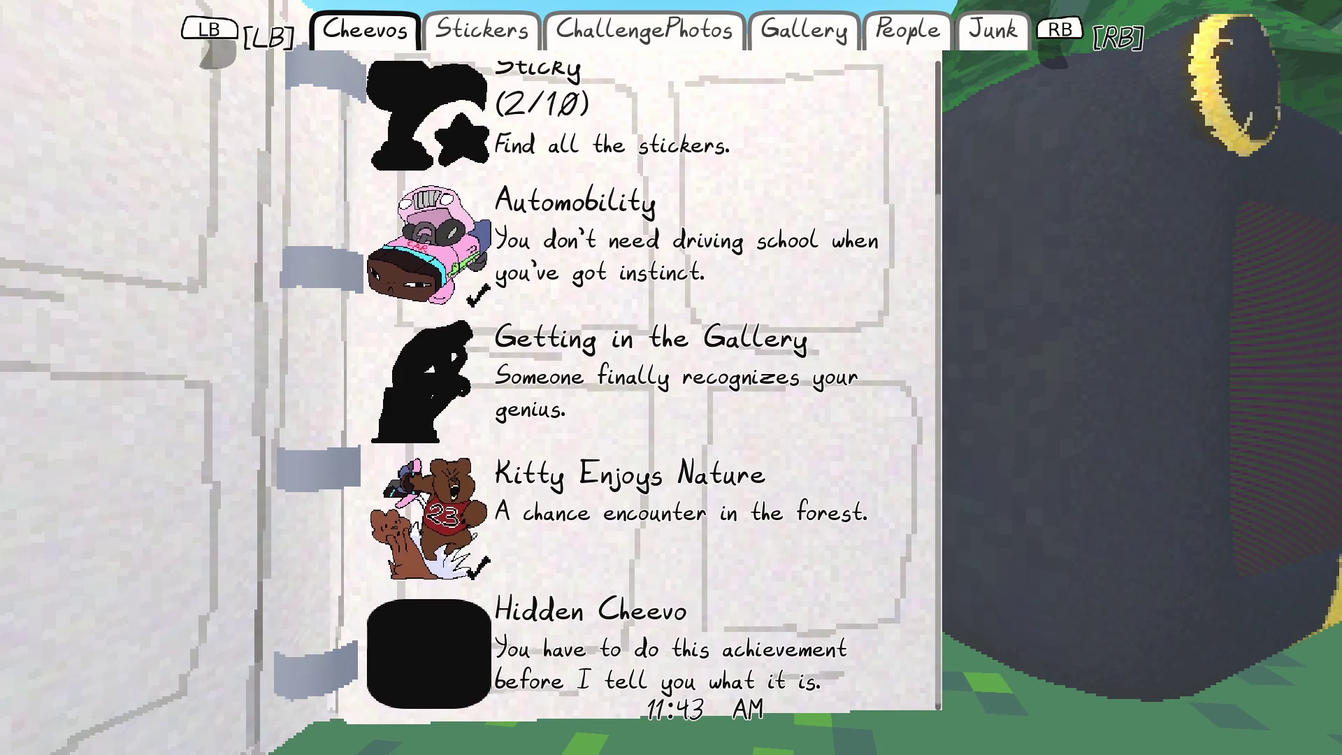
{"action": "scroll", "coordinate": [650, 384], "scroll_direction": "up", "scroll_amount": 1}
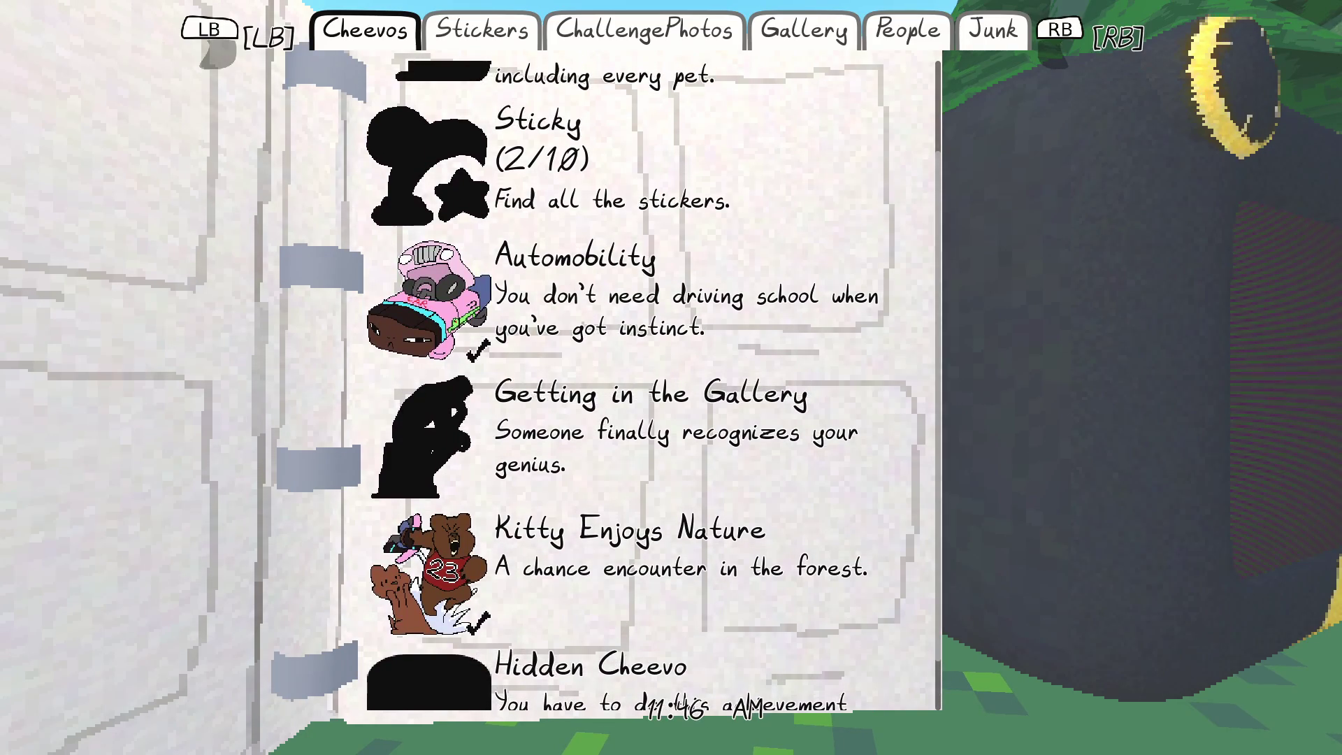
{"action": "scroll", "coordinate": [650, 384], "scroll_direction": "up", "scroll_amount": 2}
{"action": "key", "text": "Escape"}
{"action": "key", "text": "w"}
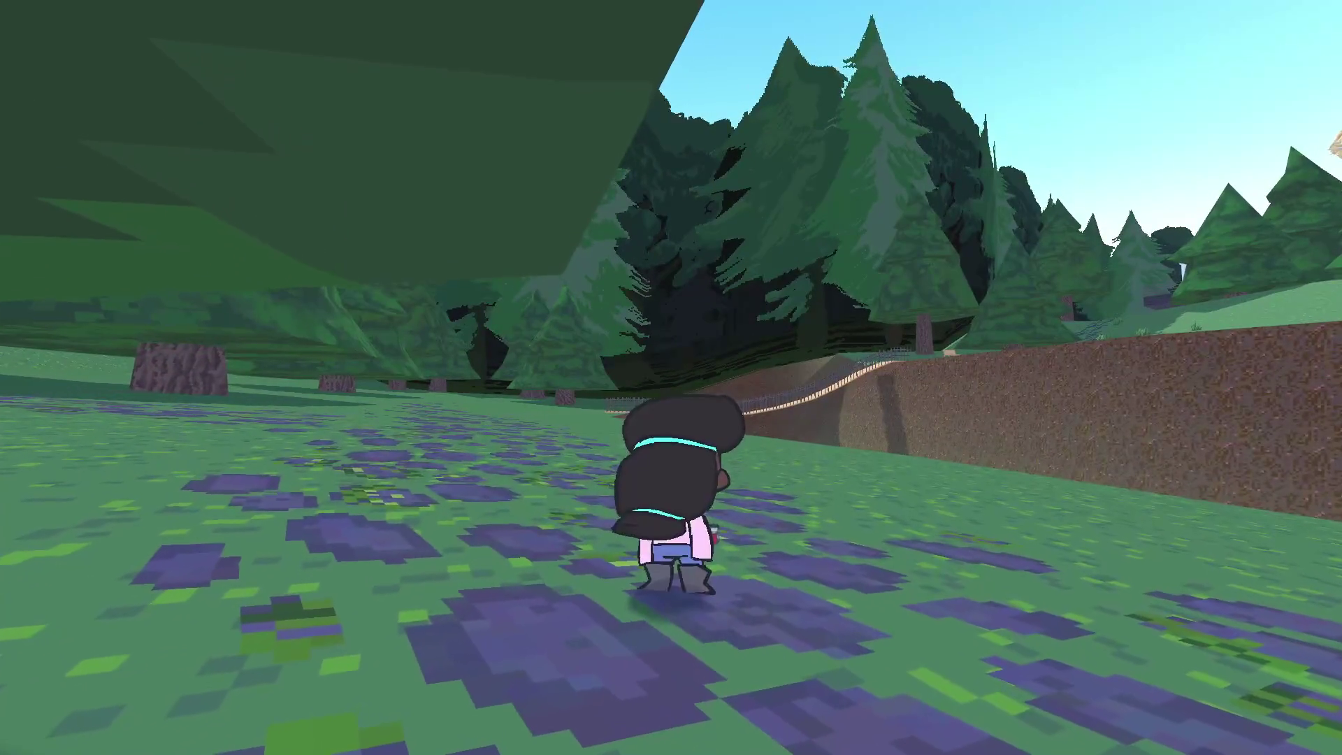
Step: Walk to the stone well and grab the sticker, bringing Sticky to 3/10
{"action": "key", "text": "Escape"}
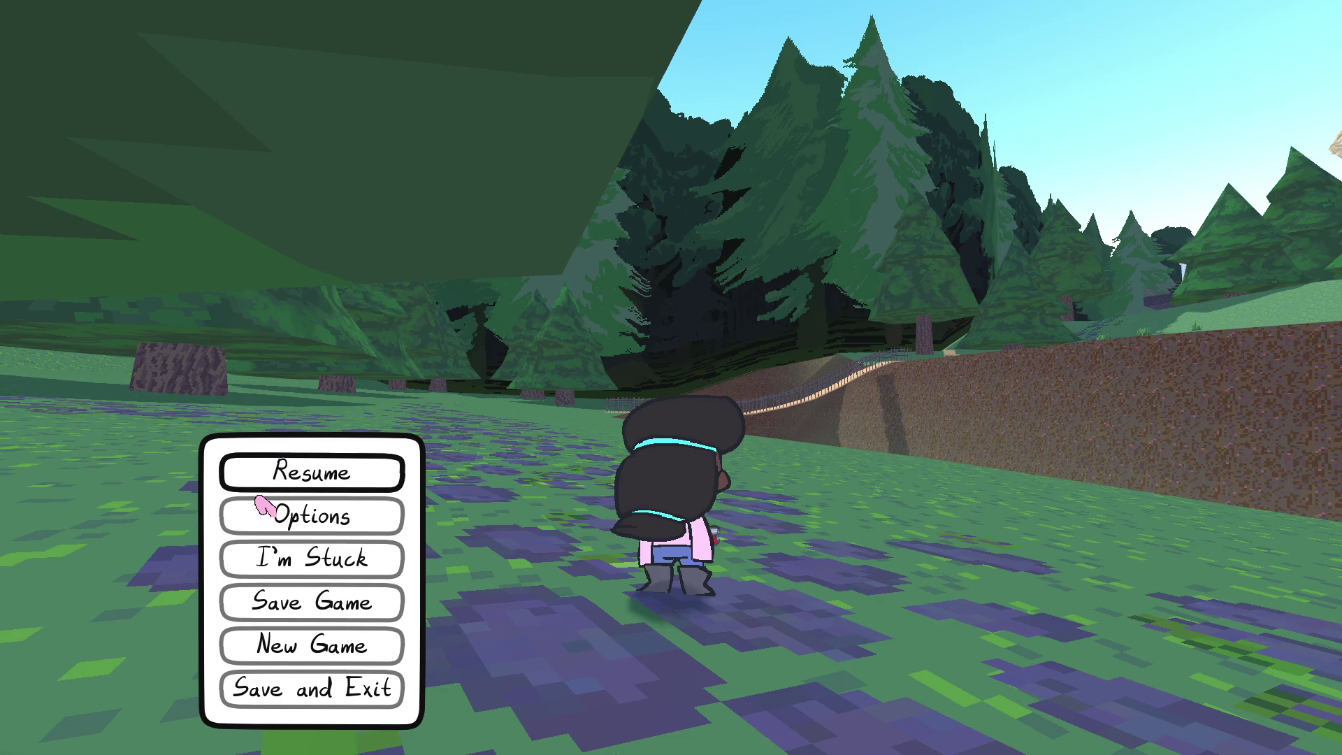
{"action": "key", "text": "Escape"}
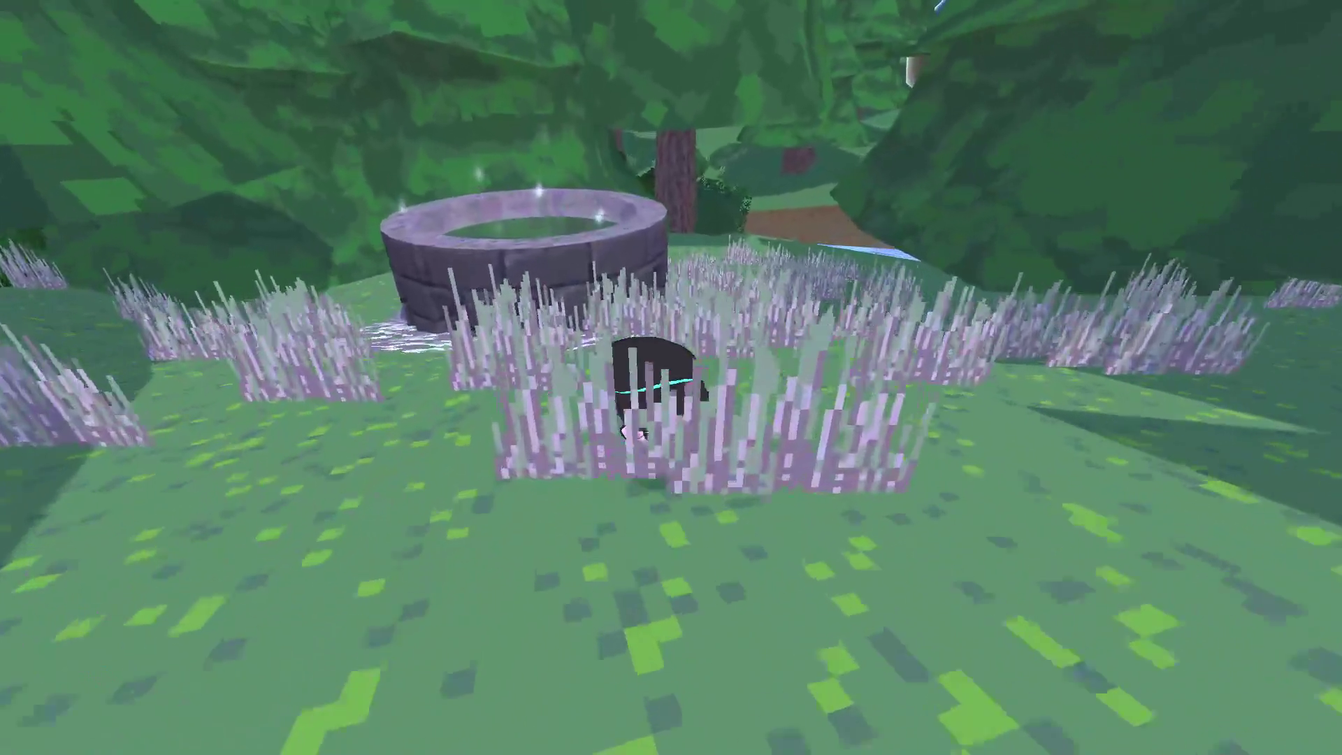
{"action": "key", "text": "w"}
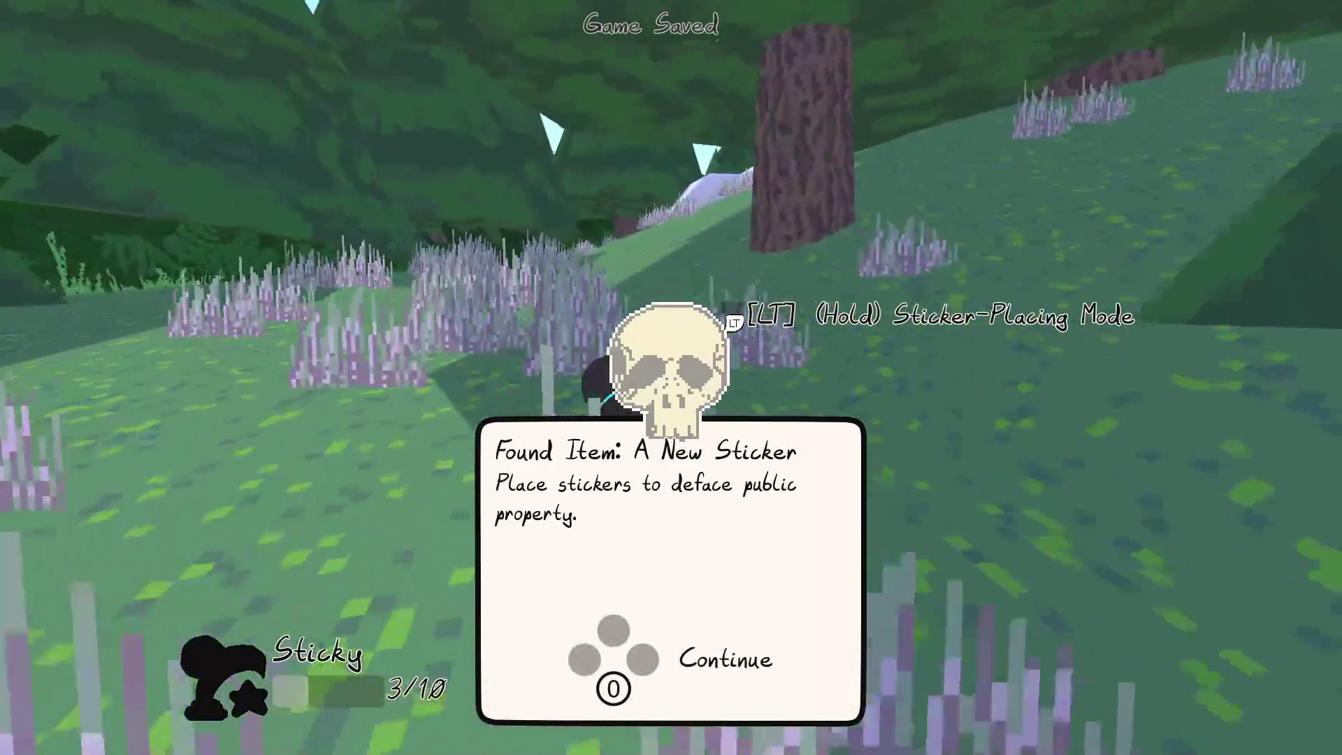
Step: Pause the game and bring up cheevo_status.gd in the Godot script editor
{"action": "key", "text": "Escape"}
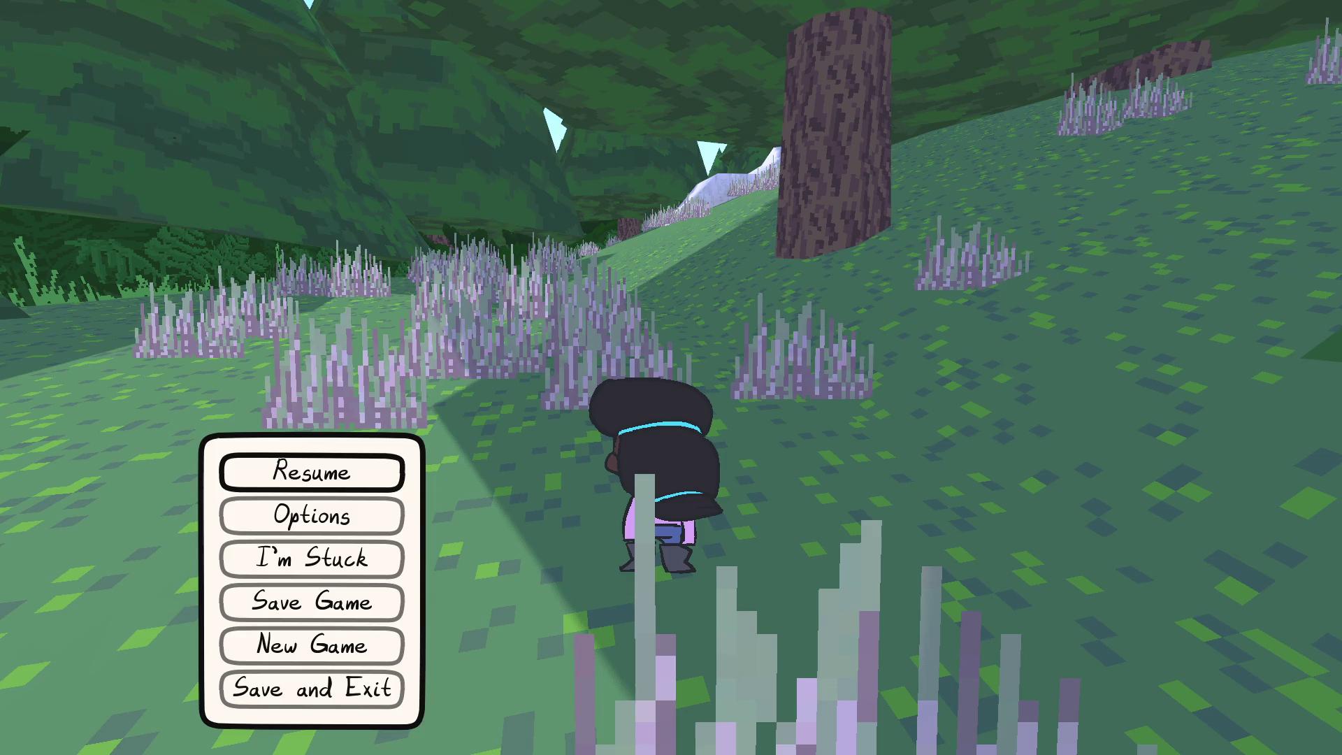
{"action": "key", "text": "alt+Tab"}
{"action": "left_click", "coordinate": [328, 155]}
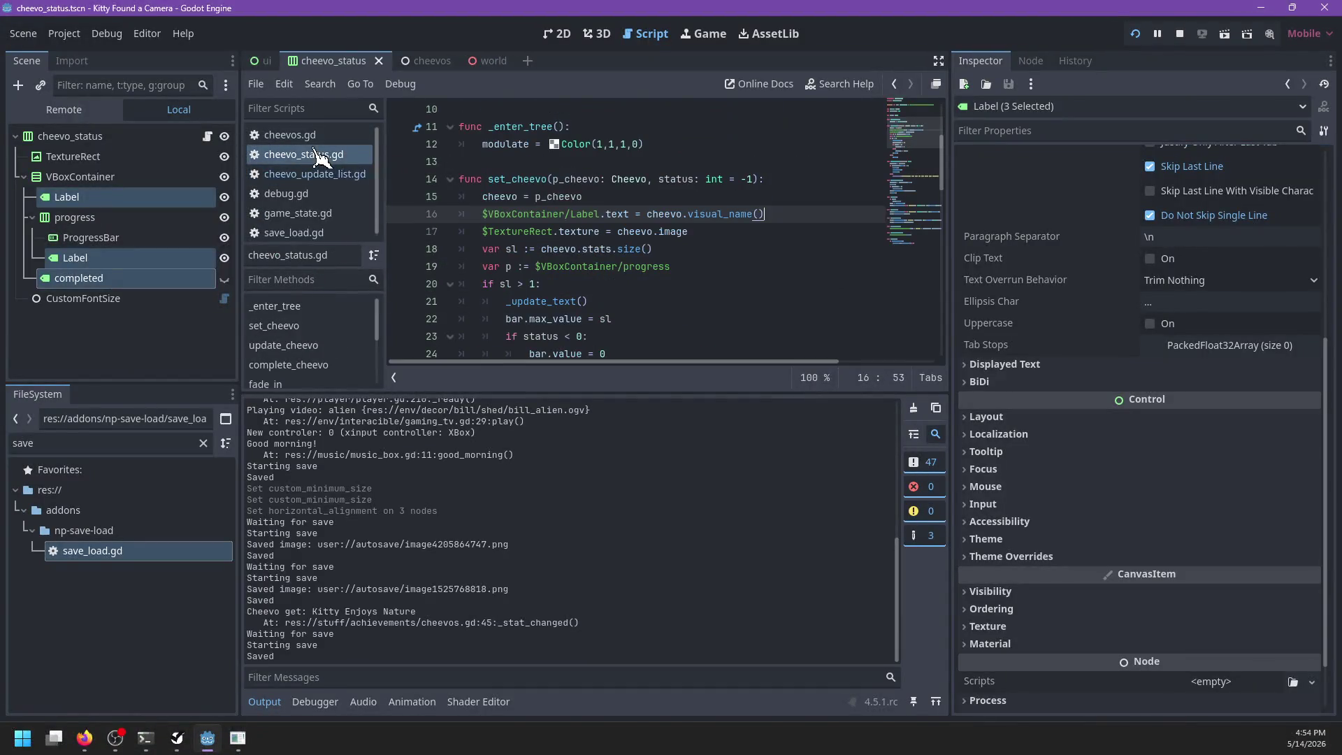
Step: Change line 24 to set bar.value = cheevo.amount_completed() instead of 0, and save
{"action": "scroll", "coordinate": [699, 249], "scroll_direction": "down", "scroll_amount": 2}
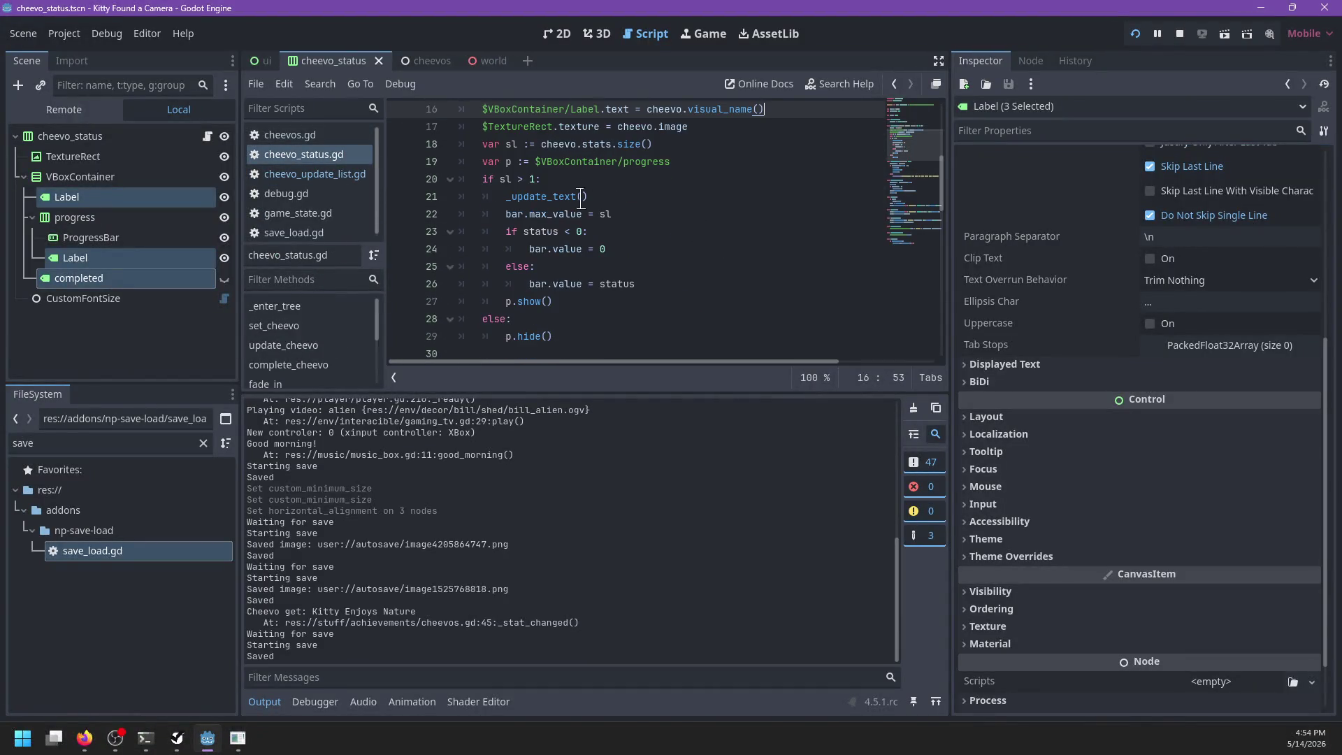
{"action": "double_click", "coordinate": [630, 283]}
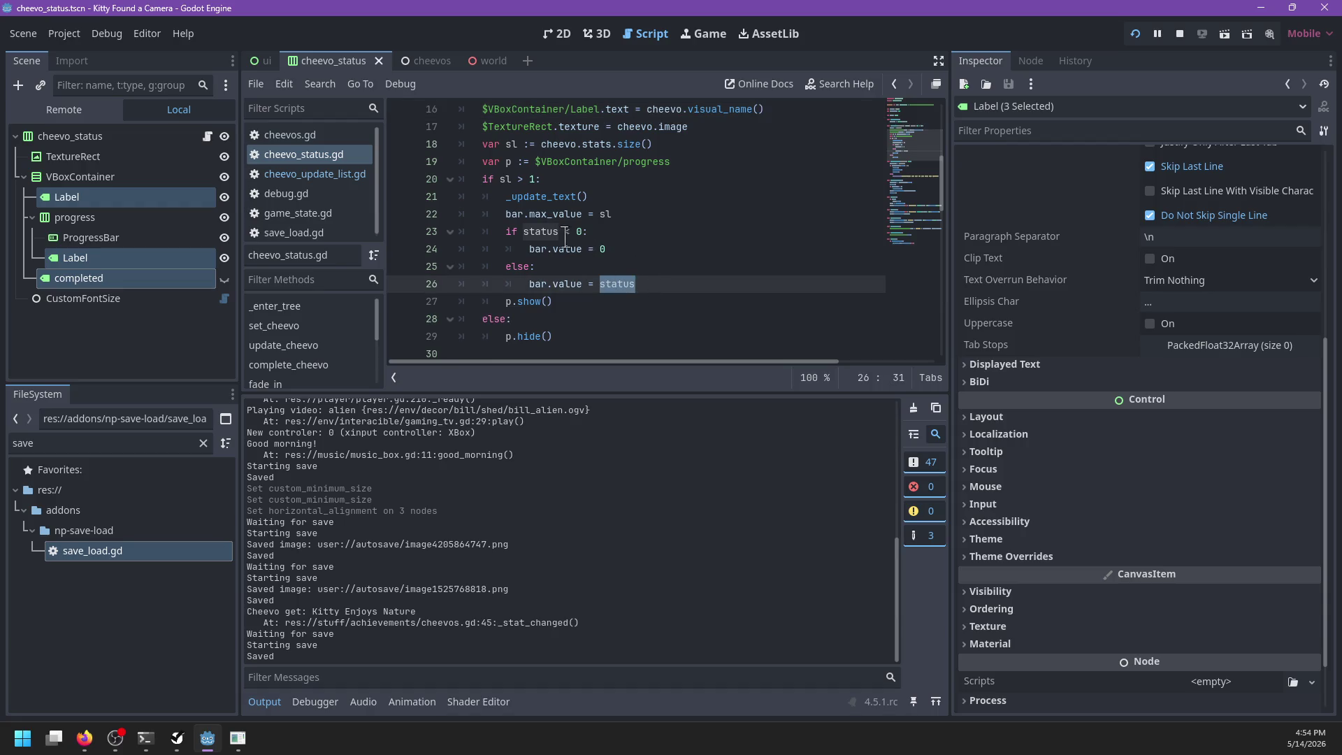
{"action": "left_click", "coordinate": [671, 242]}
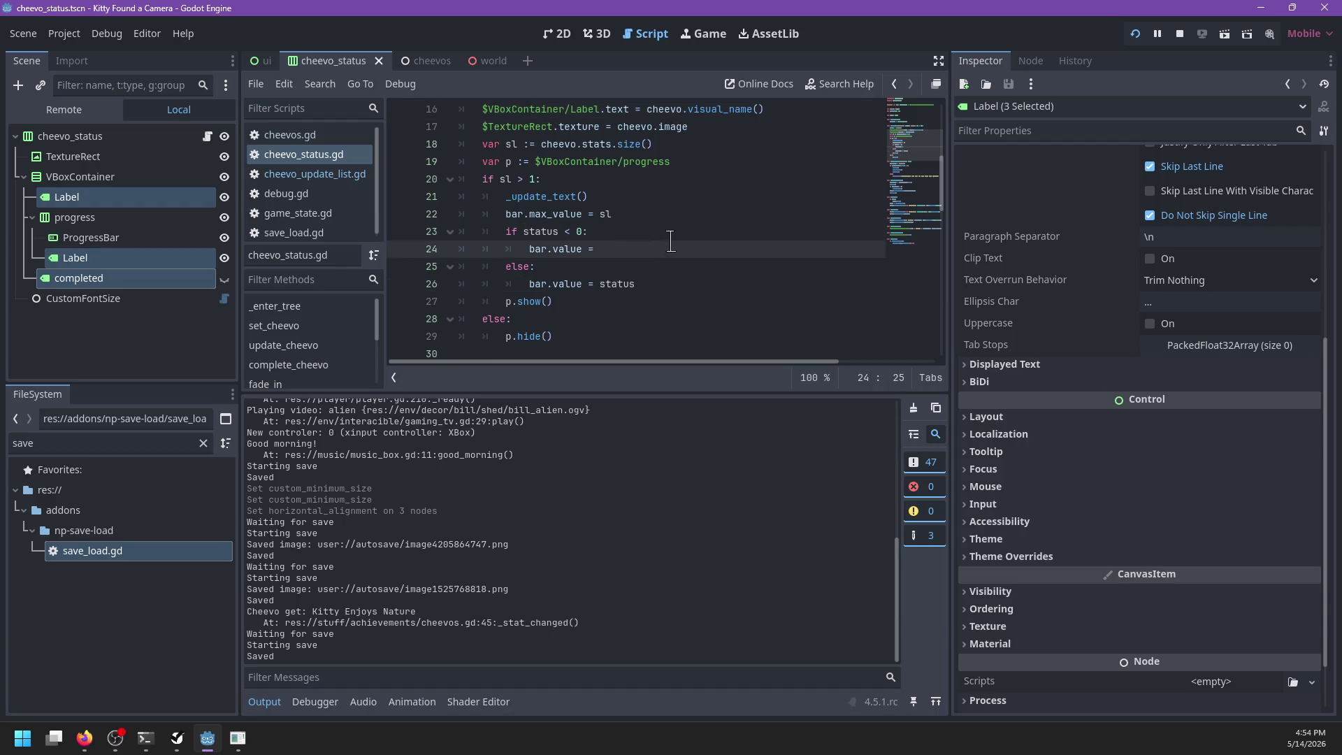
{"action": "type", "text": "cheevo.amount_completed("}
{"action": "key", "text": "ctrl+s"}
{"action": "key", "text": "alt+Tab"}
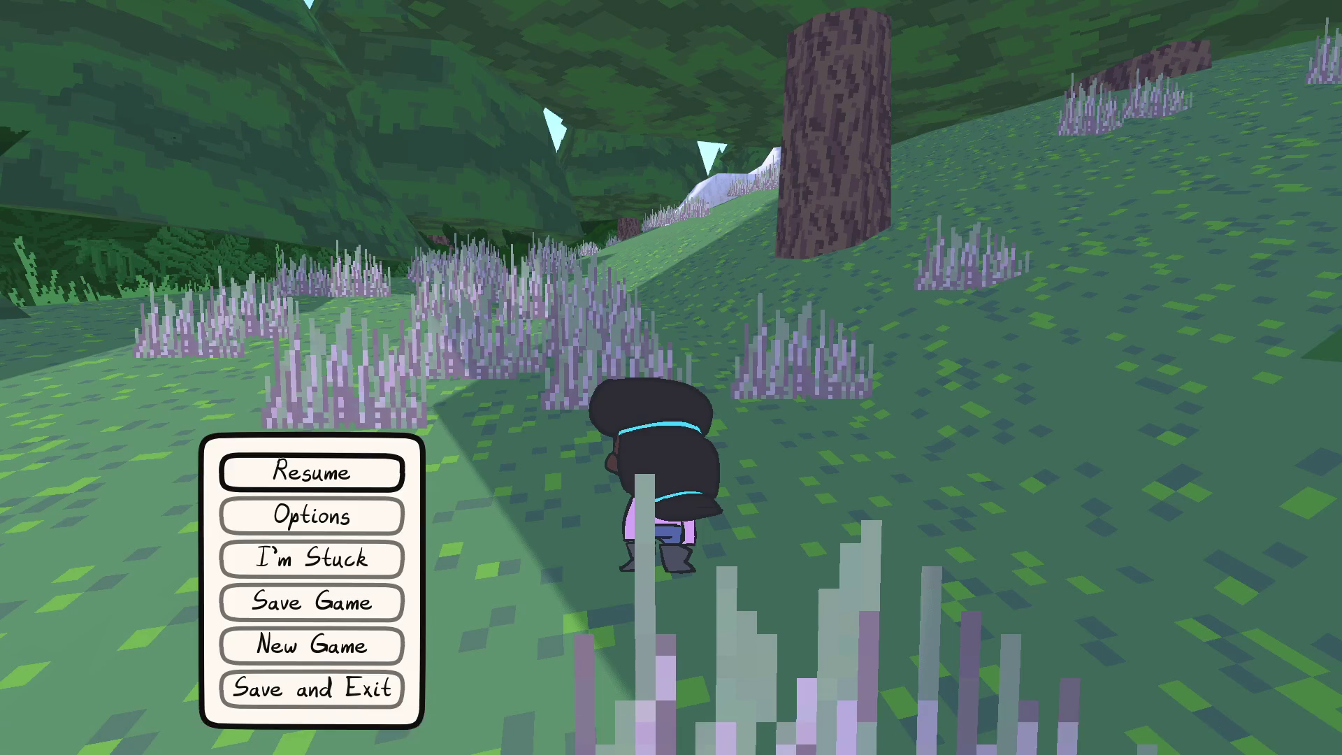
Step: Run the kid uphill past the gravestones toward the church, then pause and return to the editor
{"action": "key", "text": "w"}
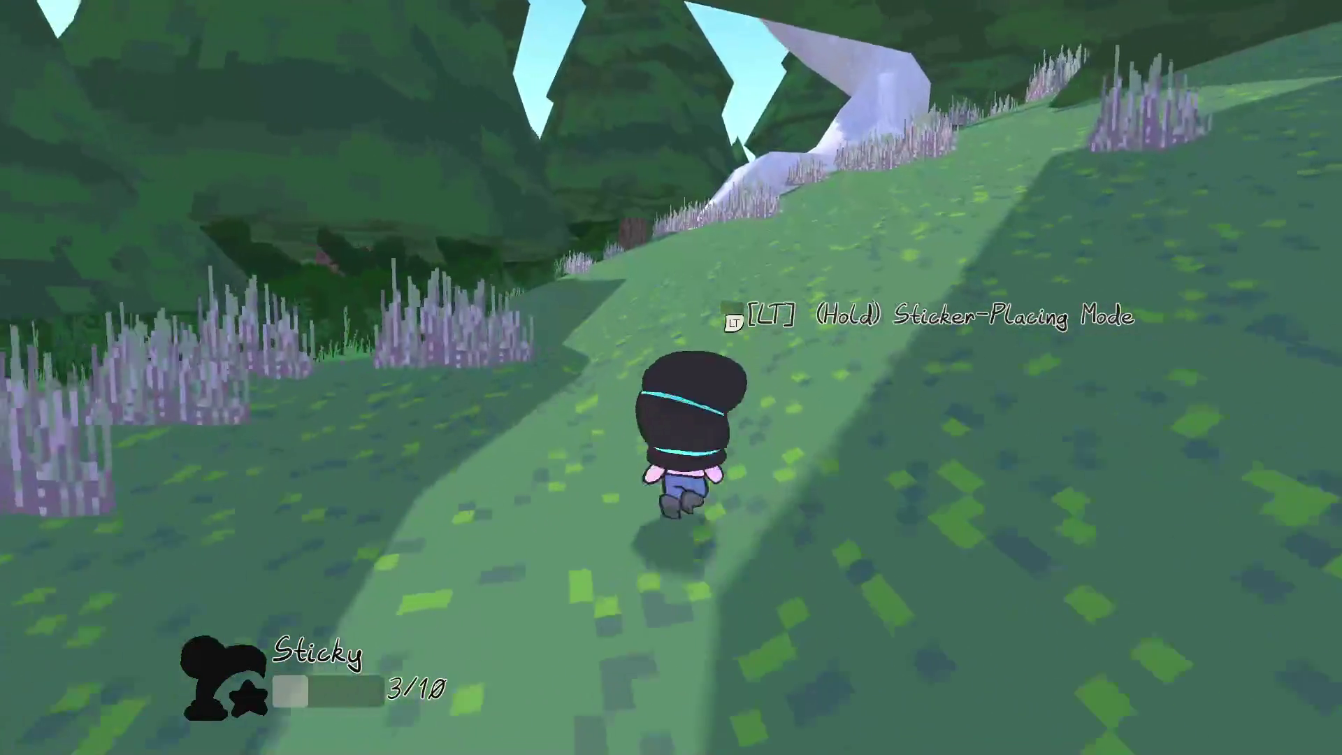
{"action": "key", "text": "w"}
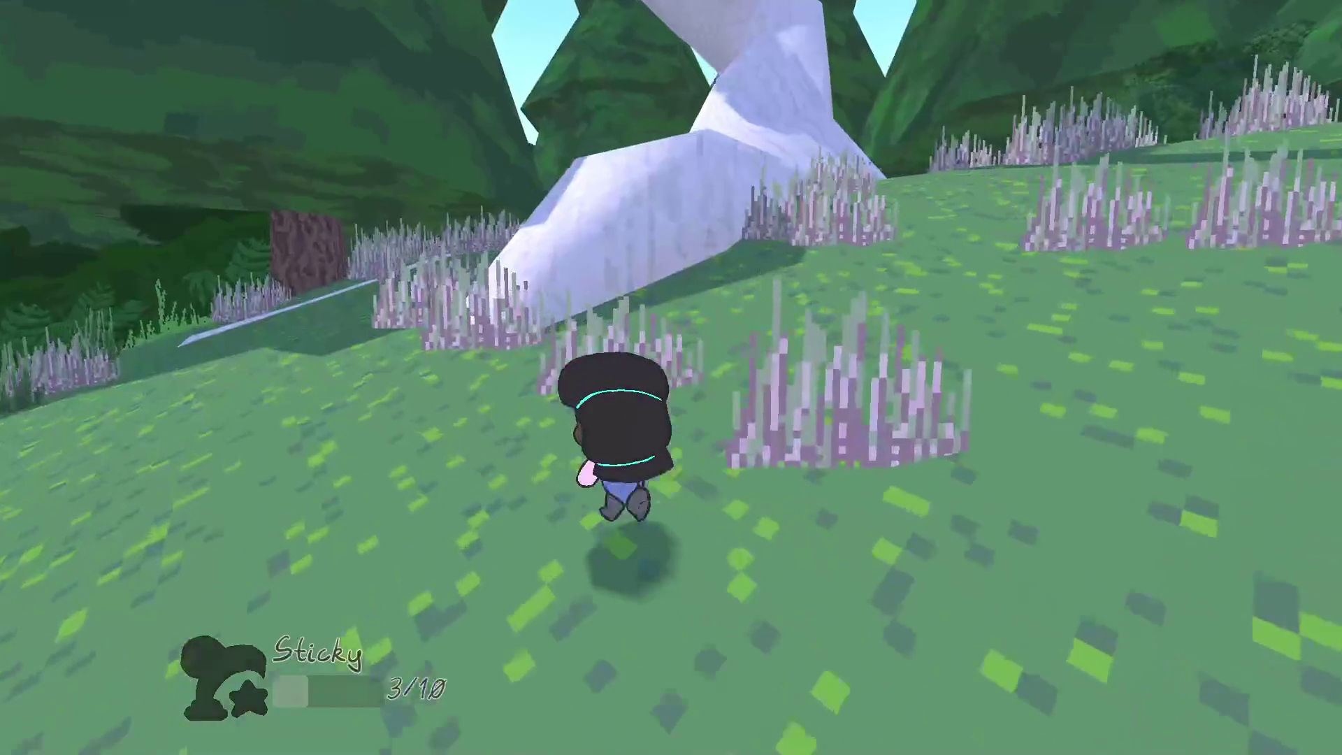
{"action": "key", "text": "w"}
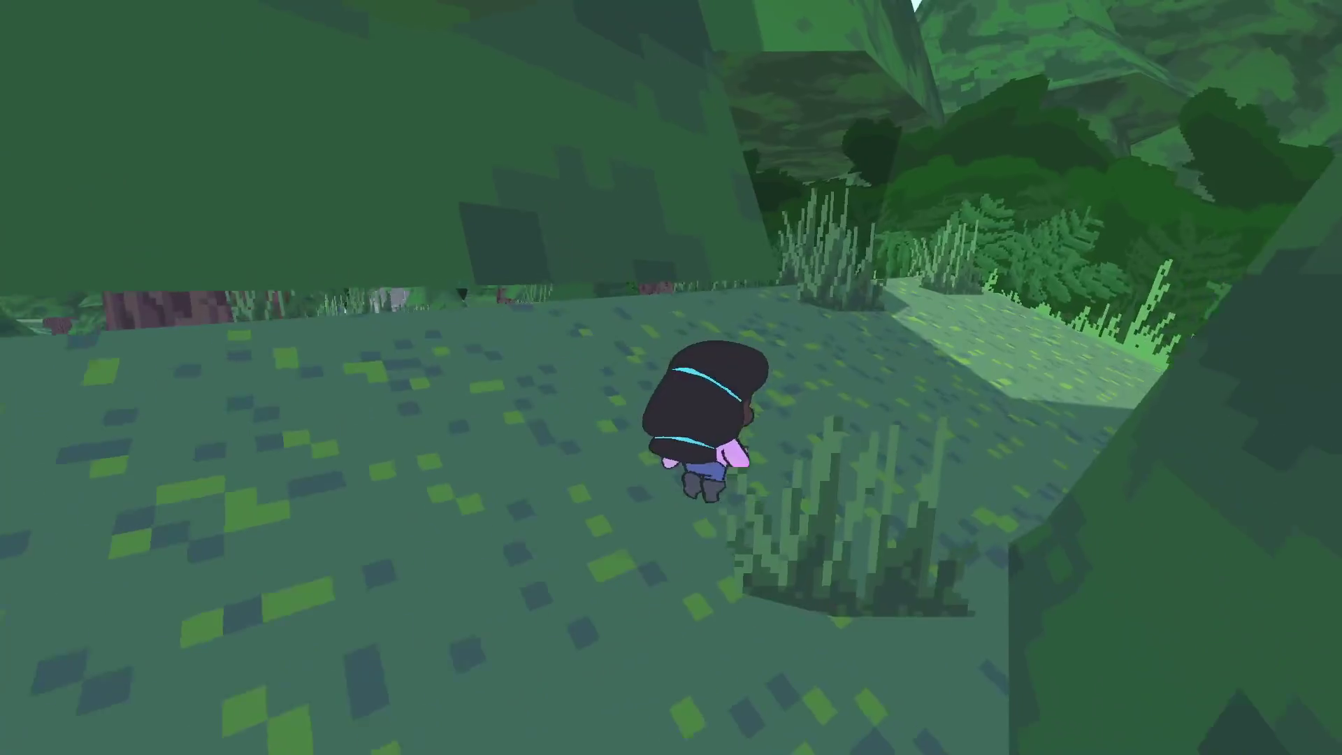
{"action": "key", "text": "w"}
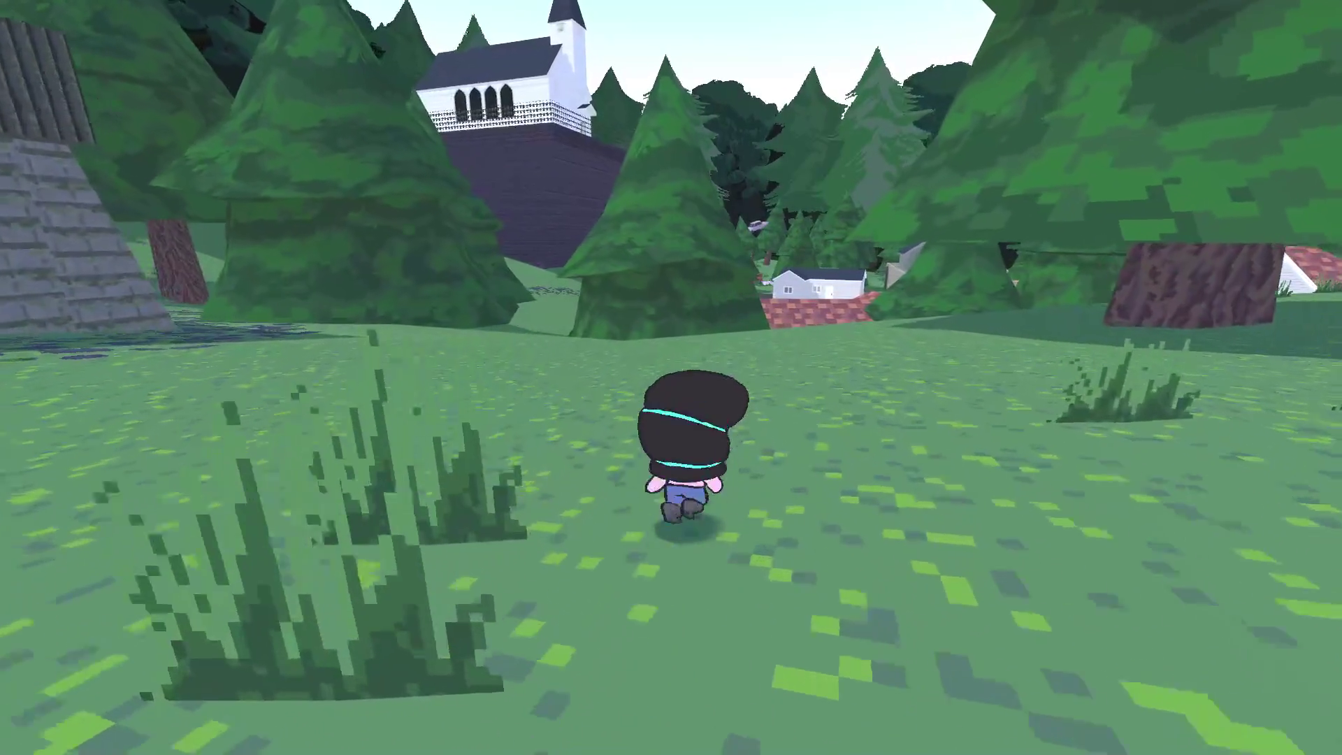
{"action": "key", "text": "s"}
{"action": "key", "text": "Escape"}
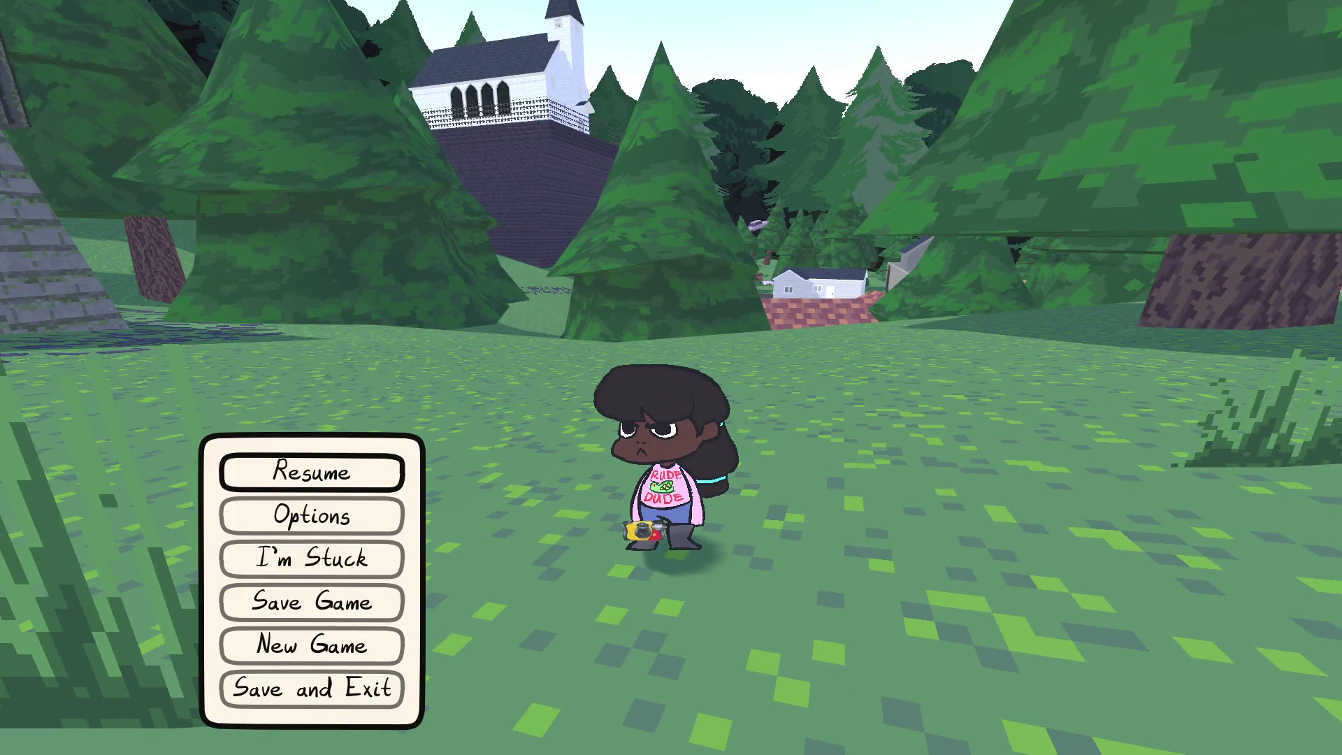
{"action": "key", "text": "alt+Tab"}
{"action": "left_click", "coordinate": [315, 175]}
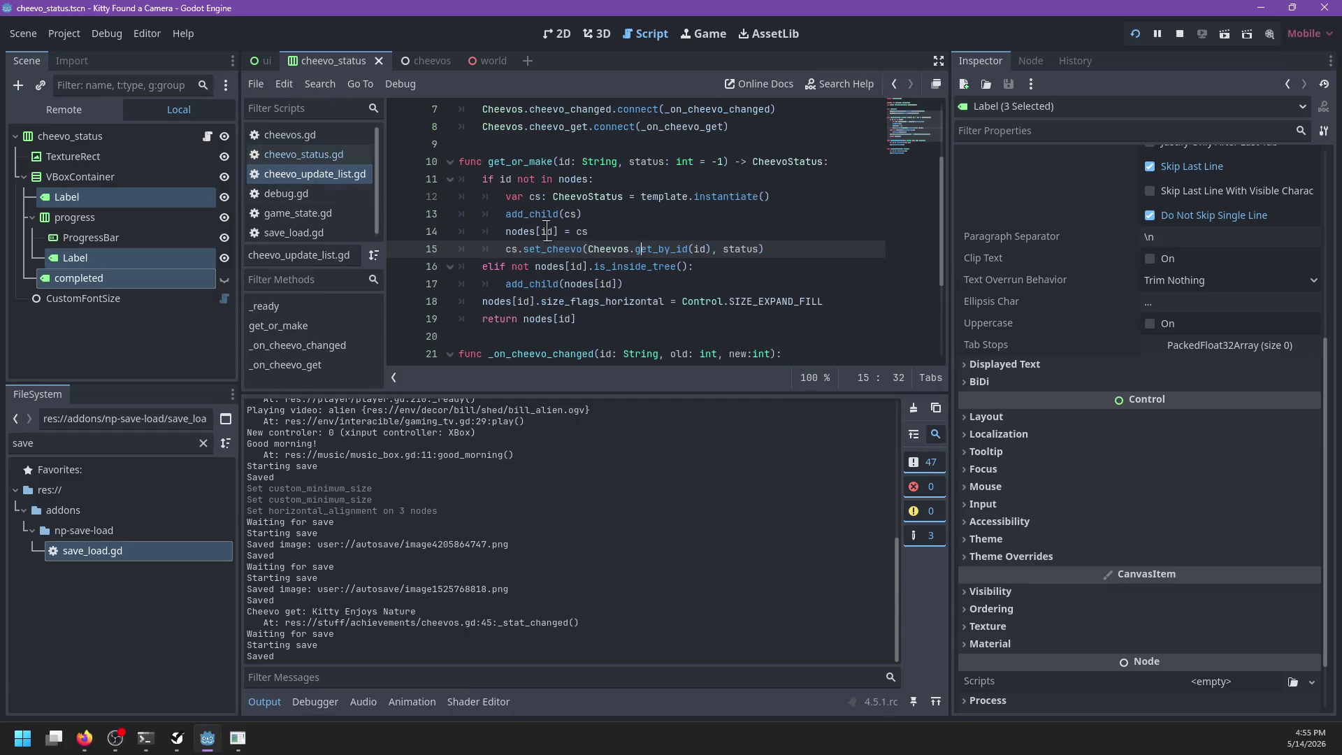
Step: Find the cheevo_changed emit call in cheevos.gd
{"action": "left_click", "coordinate": [297, 155]}
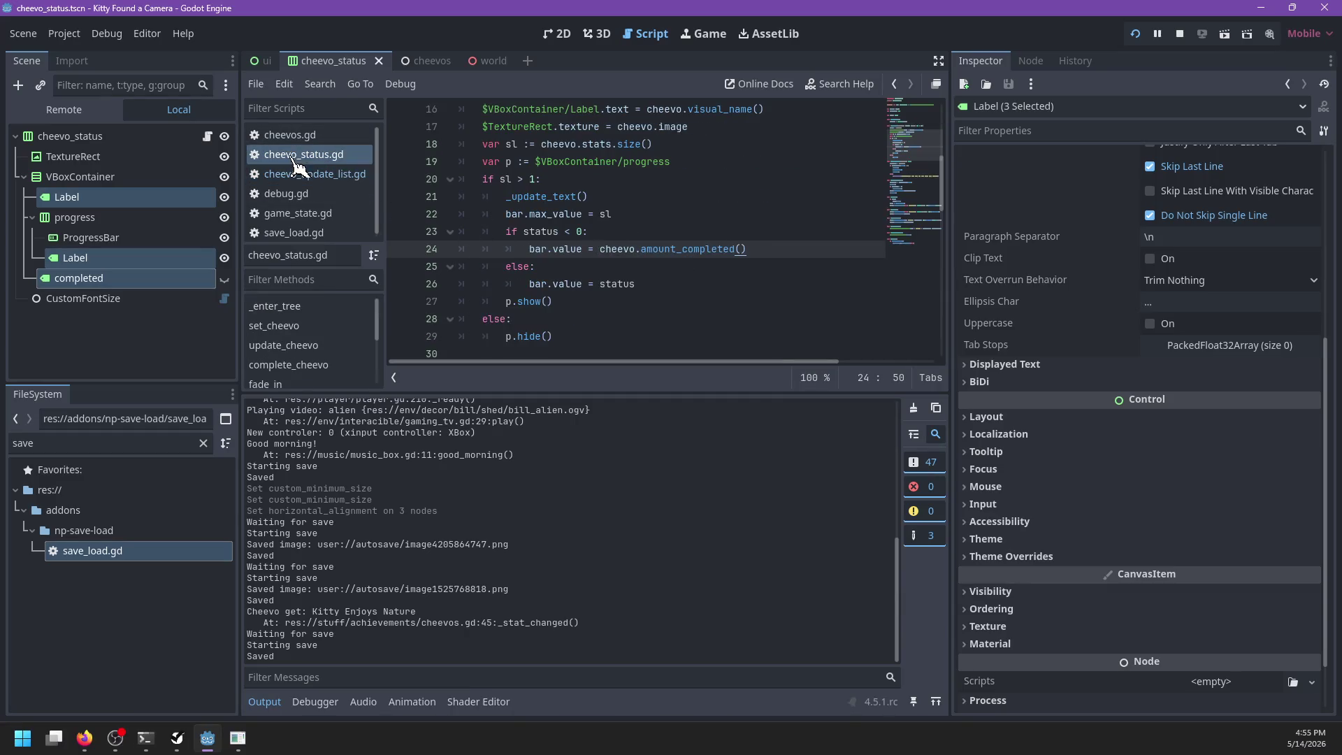
{"action": "left_click", "coordinate": [279, 135]}
{"action": "scroll", "coordinate": [693, 222], "scroll_direction": "down", "scroll_amount": 1}
{"action": "key", "text": "ctrl+f"}
{"action": "type", "text": "cheevo_"}
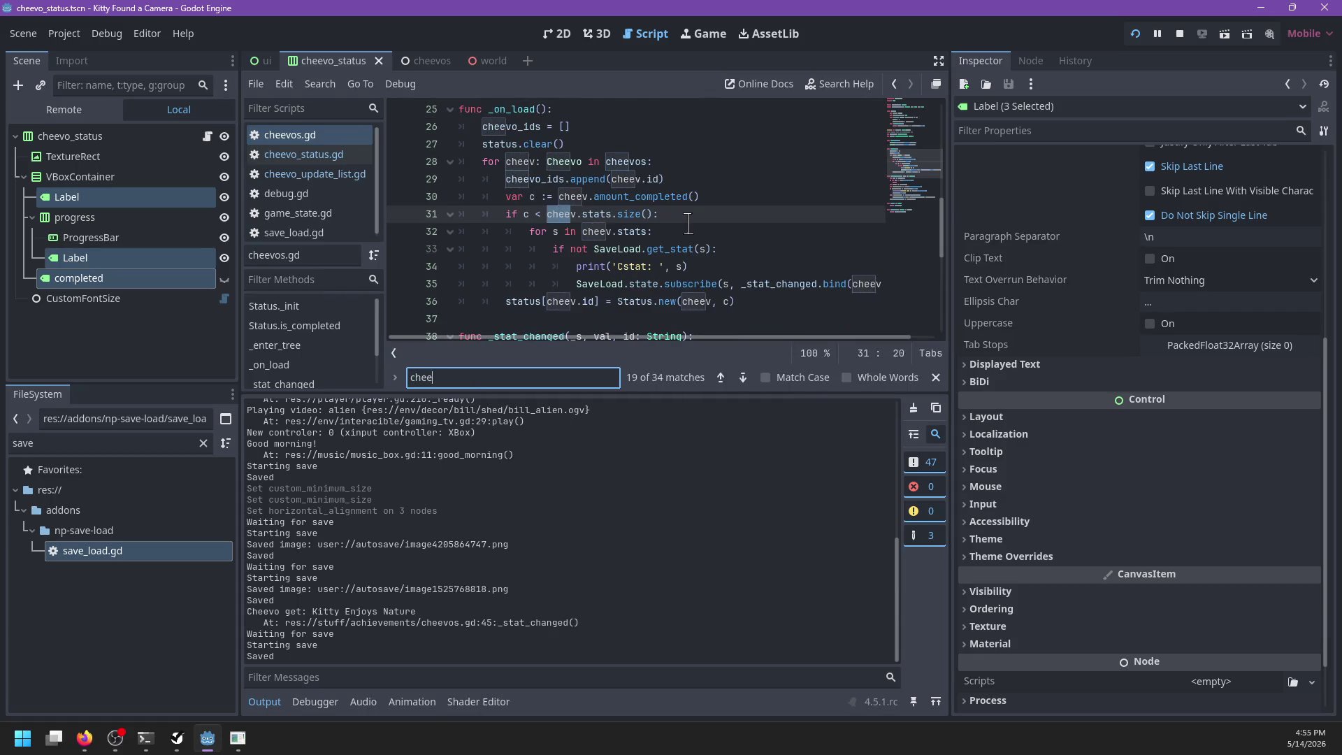
{"action": "type", "text": "changed"}
{"action": "key", "text": "Escape"}
{"action": "left_click", "coordinate": [503, 213]}
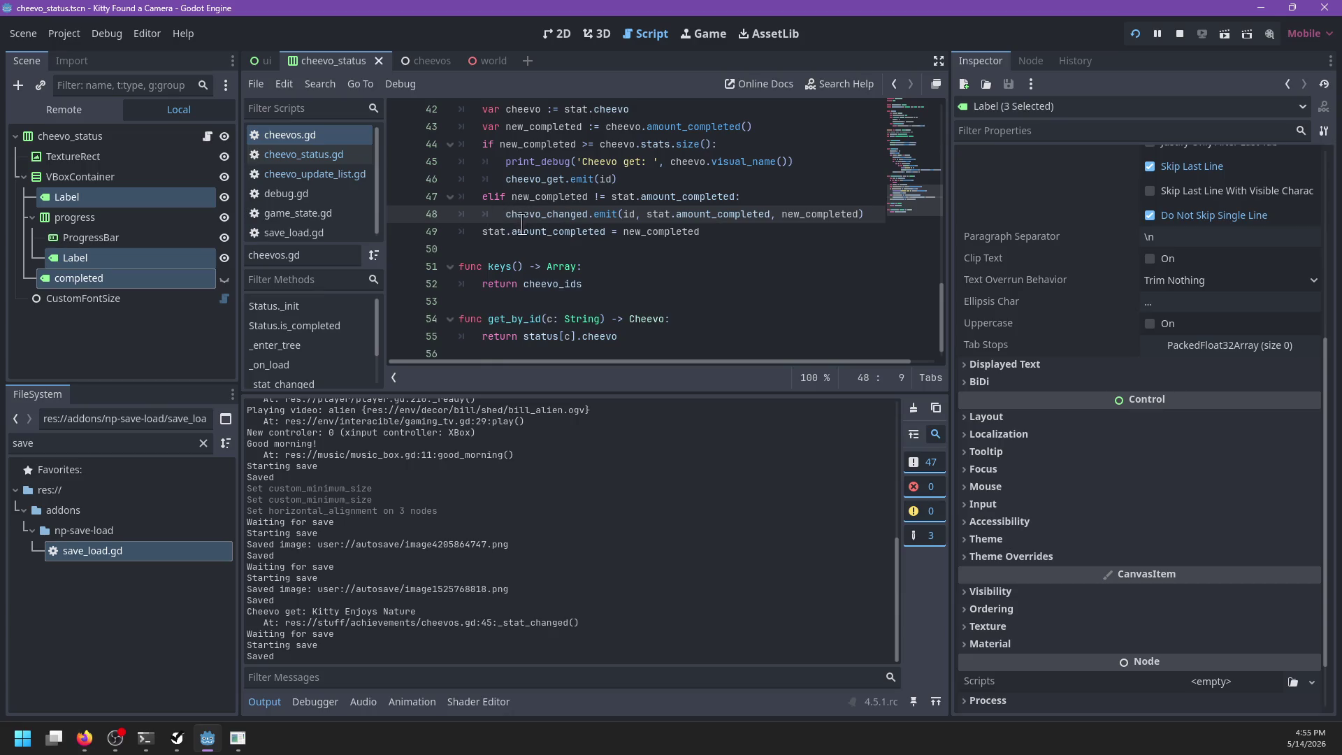
Step: Turn the elif on line 47 into if, move that block above the completion check, and save
{"action": "scroll", "coordinate": [521, 229], "scroll_direction": "up", "scroll_amount": 1}
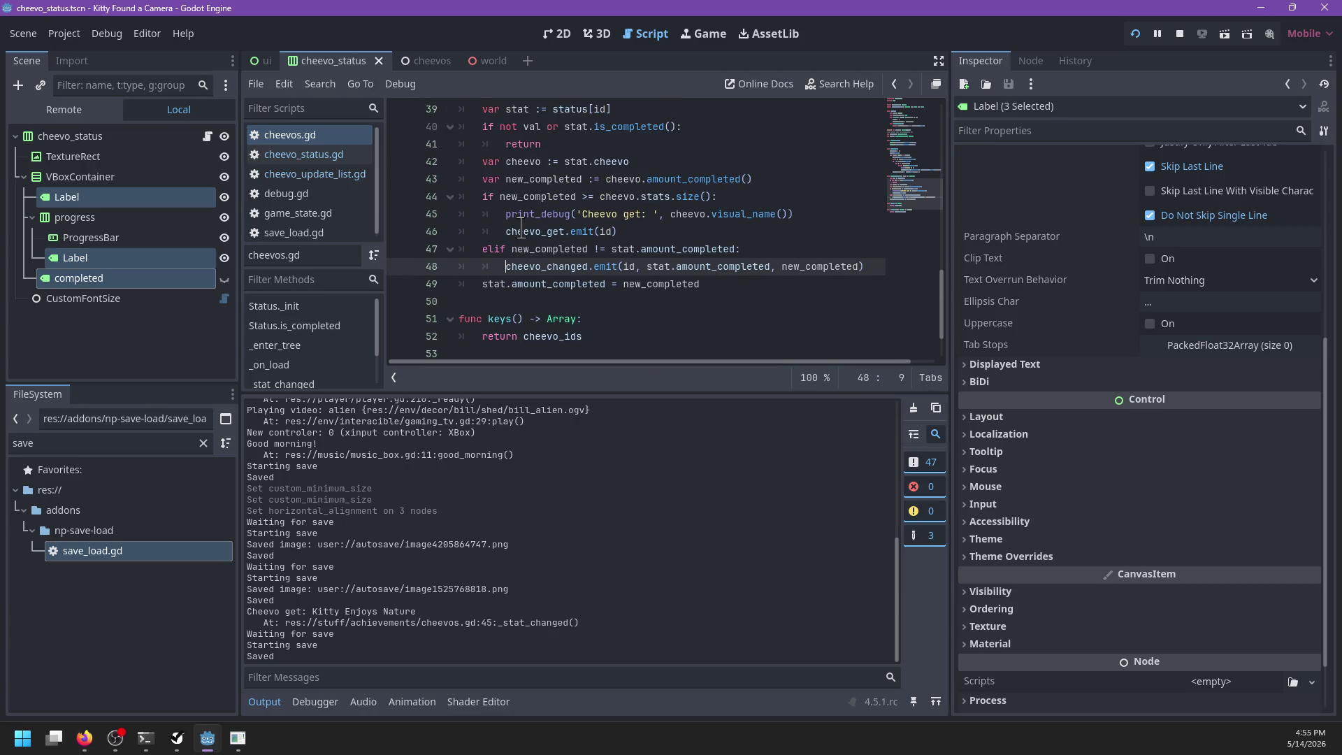
{"action": "left_click_drag", "start_coordinate": [501, 266], "coordinate": [881, 267]}
{"action": "left_click", "coordinate": [493, 249]}
{"action": "key", "text": "BackSpace"}
{"action": "key", "text": "BackSpace"}
{"action": "mouse_move", "coordinate": [874, 267]}
{"action": "left_mouse_down"}
{"action": "mouse_move", "coordinate": [883, 260]}
{"action": "mouse_move", "coordinate": [860, 232]}
{"action": "left_mouse_up"}
{"action": "key", "text": "alt+Up"}
{"action": "key", "text": "alt+Up"}
{"action": "key", "text": "alt+Up"}
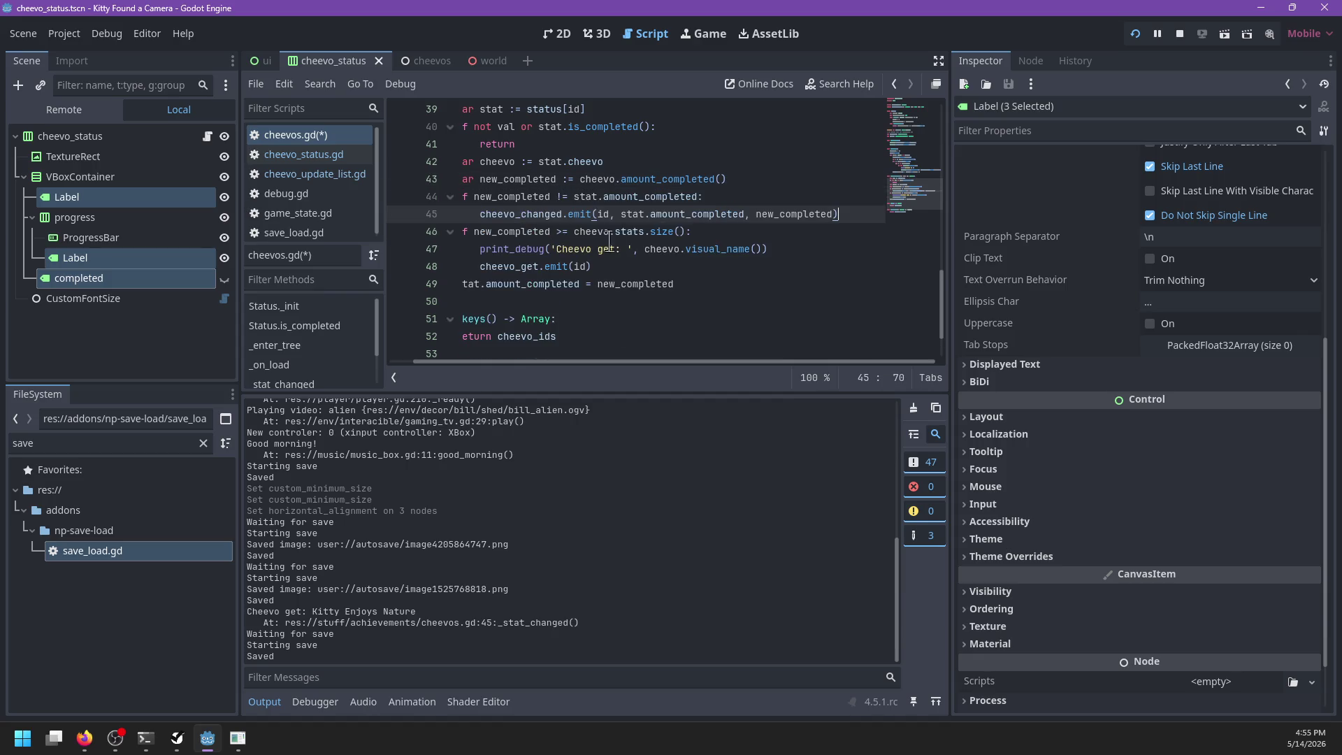
{"action": "key", "text": "ctrl+s"}
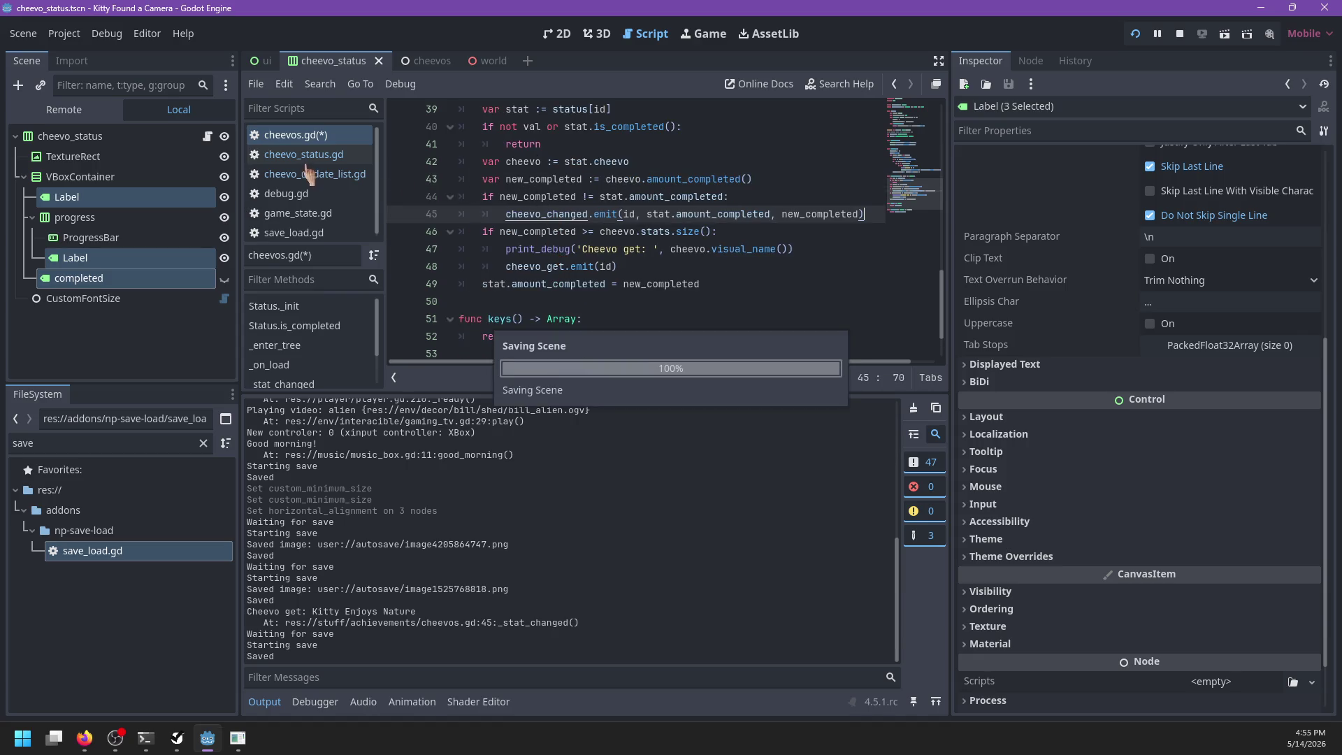
Step: Remove the cheevo_get connection and _on_cheevo_get function from cheevo_update_list.gd, then save
{"action": "left_click", "coordinate": [311, 174]}
{"action": "scroll", "coordinate": [685, 238], "scroll_direction": "up", "scroll_amount": 3}
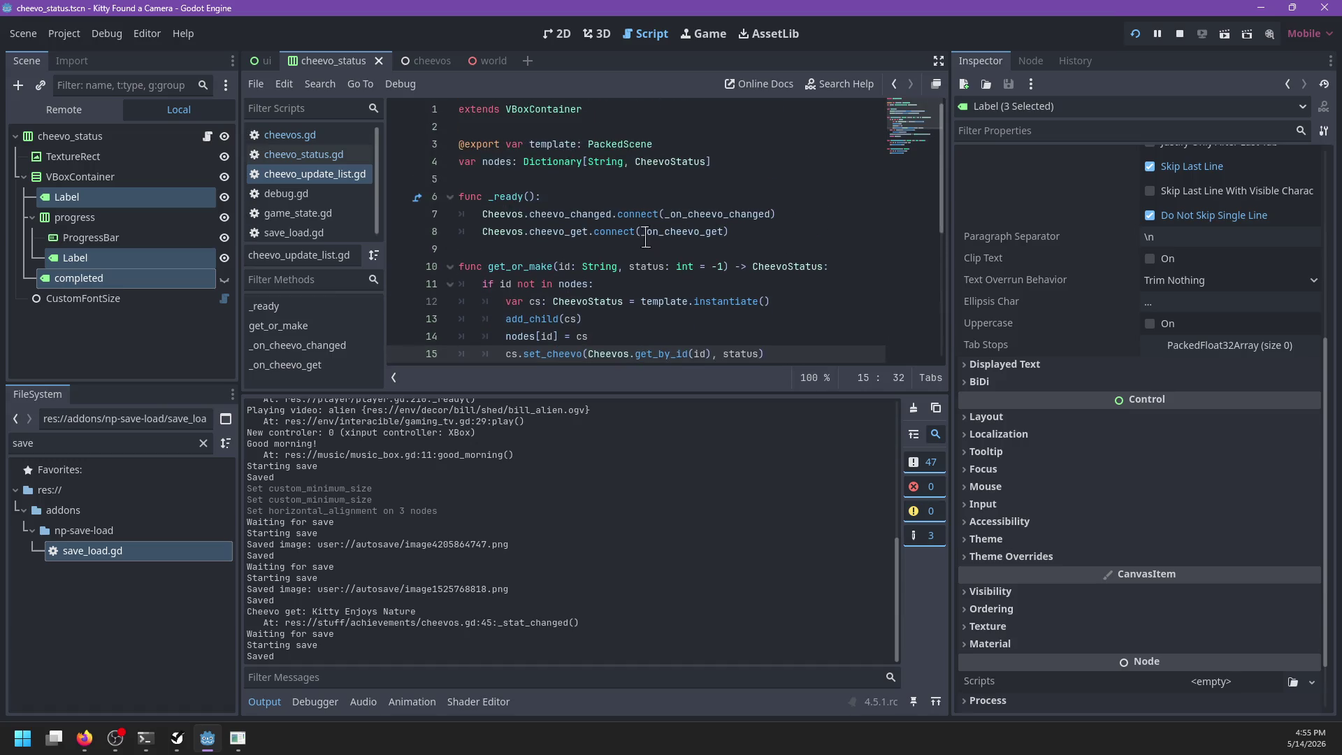
{"action": "left_click_drag", "start_coordinate": [787, 231], "coordinate": [824, 209]}
{"action": "key", "text": "BackSpace"}
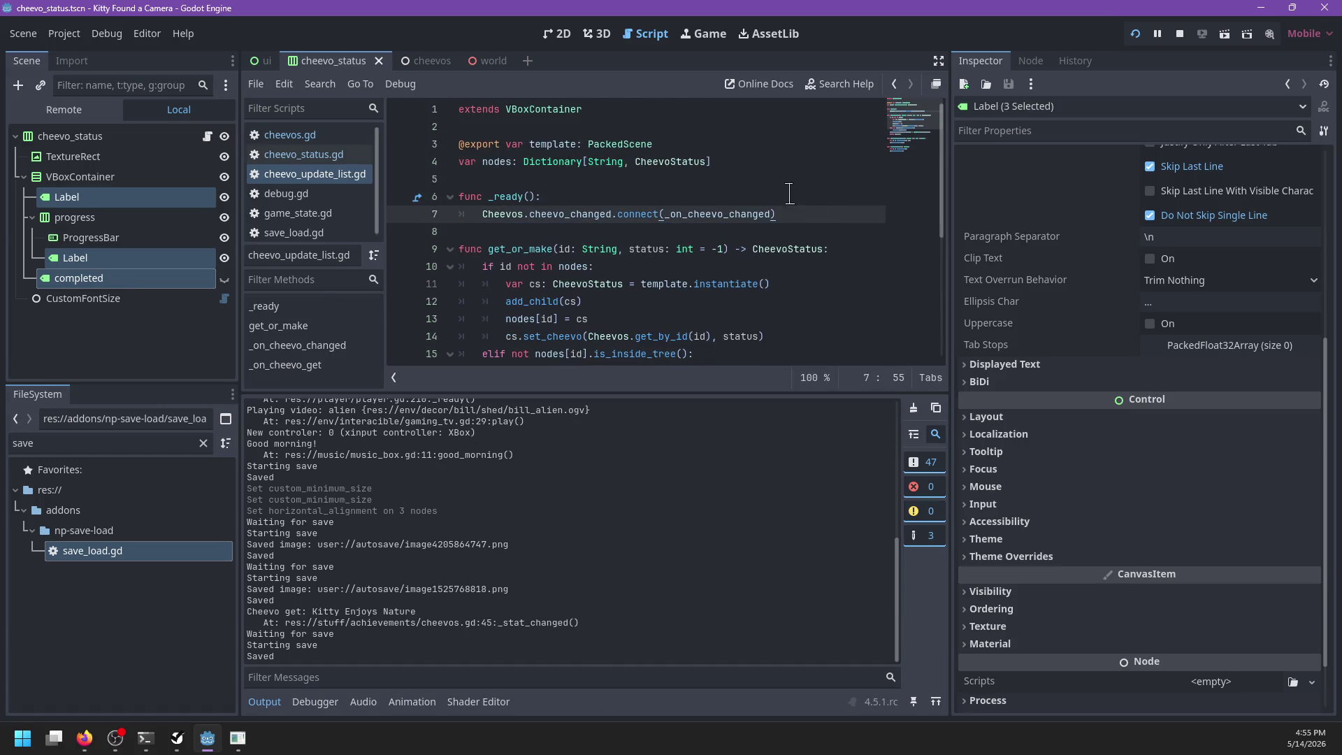
{"action": "scroll", "coordinate": [727, 224], "scroll_direction": "down", "scroll_amount": 4}
{"action": "left_click_drag", "start_coordinate": [682, 324], "coordinate": [694, 258]}
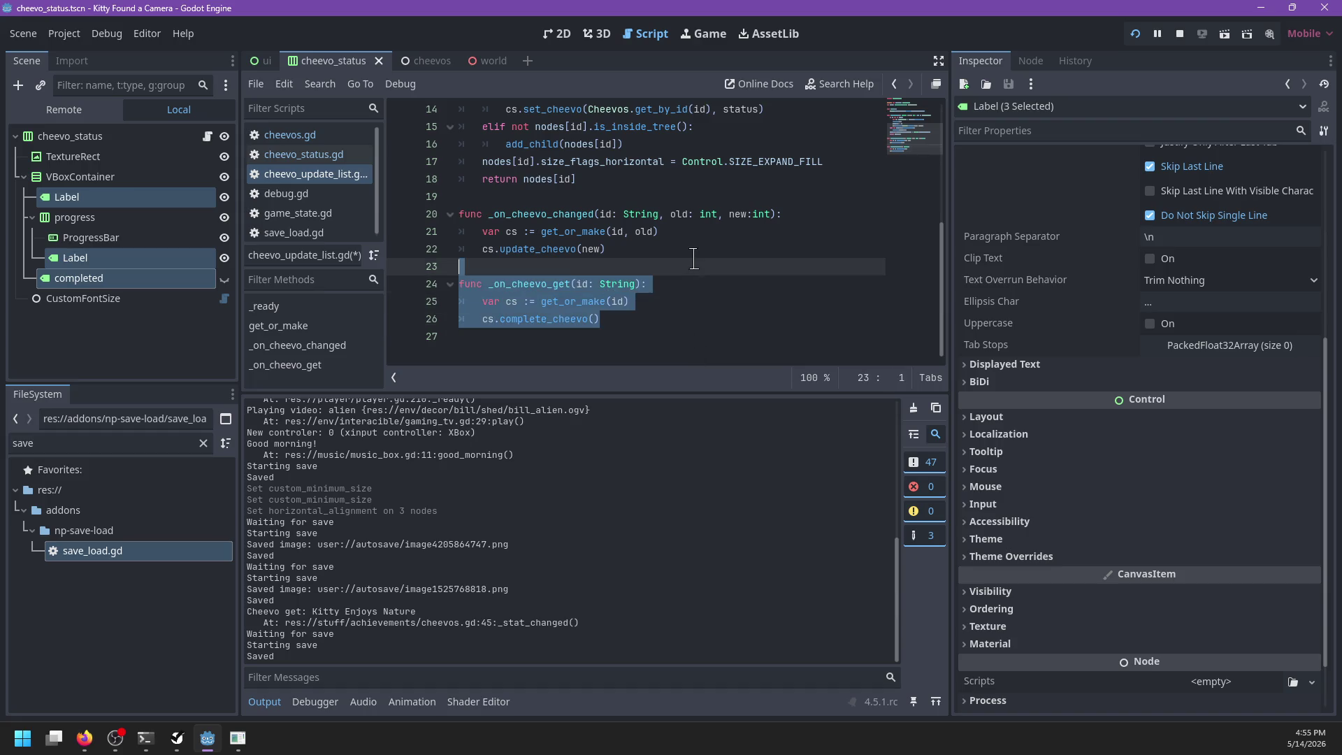
{"action": "key", "text": "BackSpace"}
{"action": "key", "text": "BackSpace"}
{"action": "key", "text": "ctrl+s"}
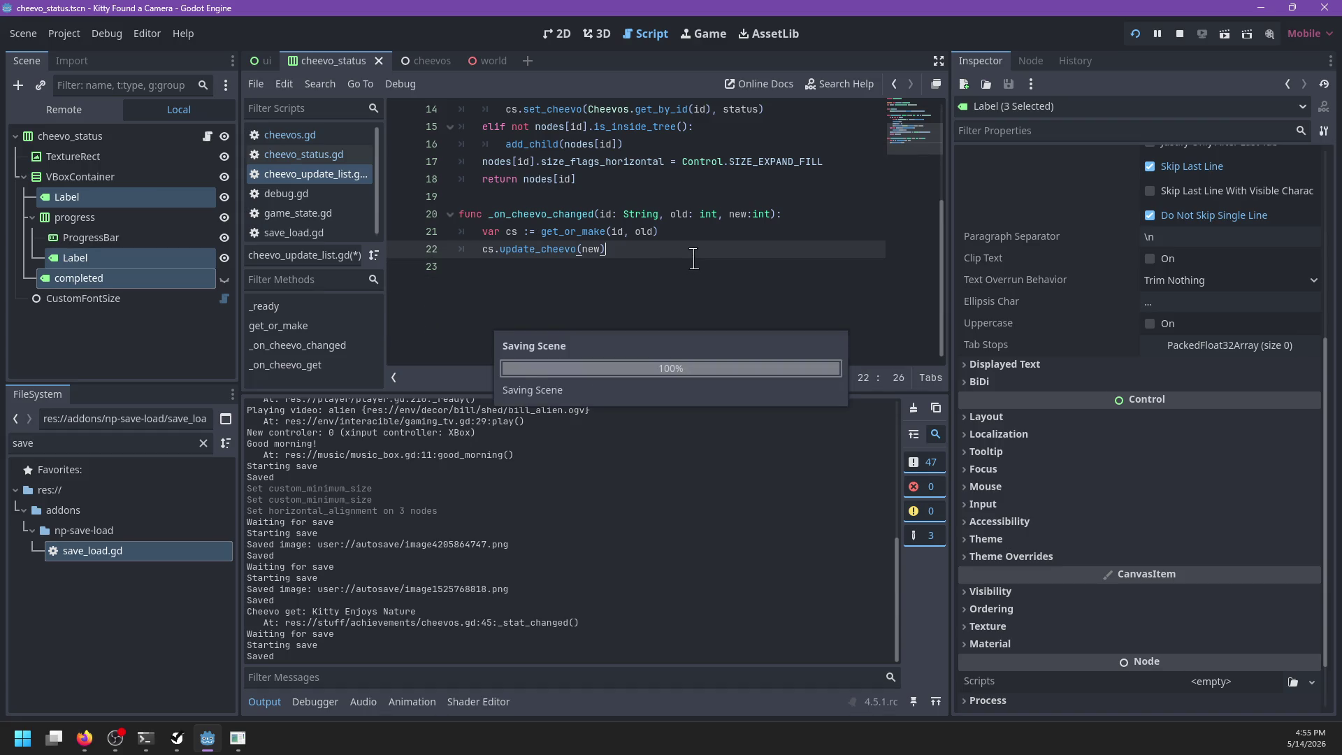
Step: In update_cheevo, rewrite the else branch on line 37 as a cheevo.stats.size() condition
{"action": "left_click", "coordinate": [541, 250], "text": "ctrl"}
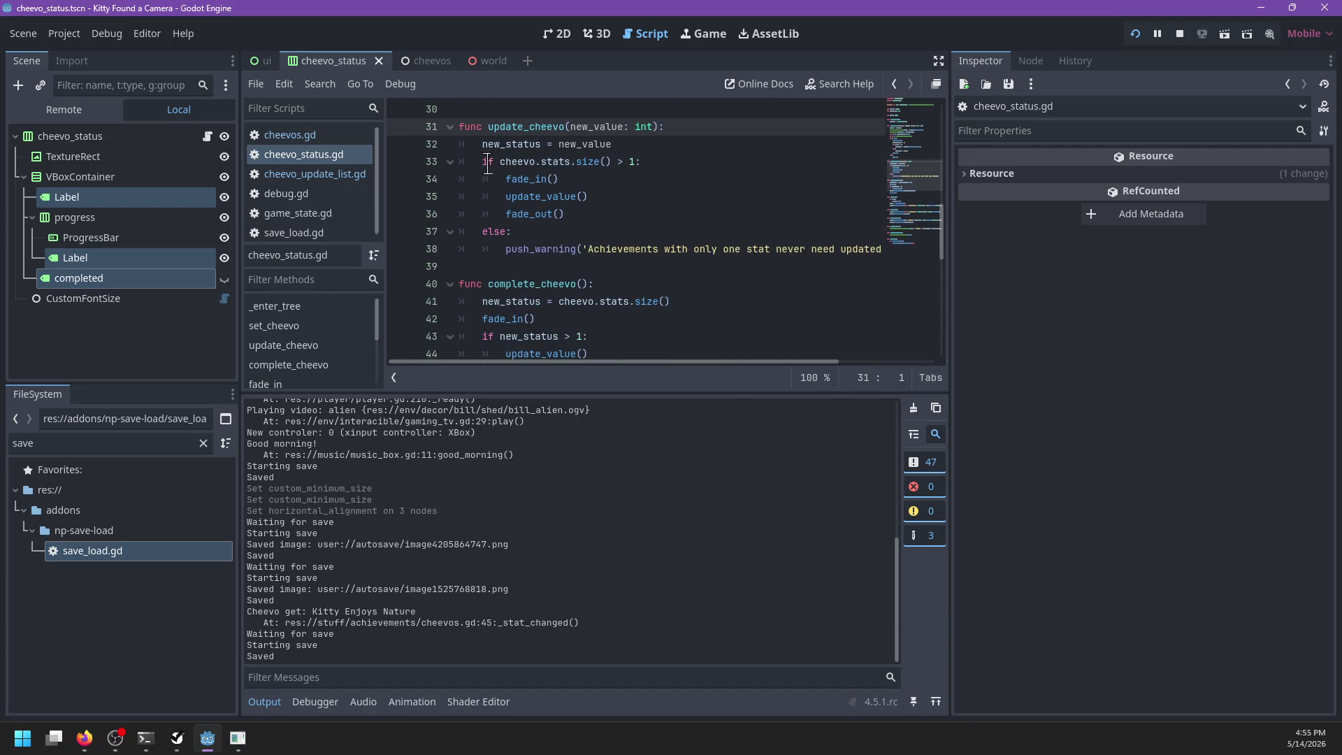
{"action": "left_click", "coordinate": [504, 232]}
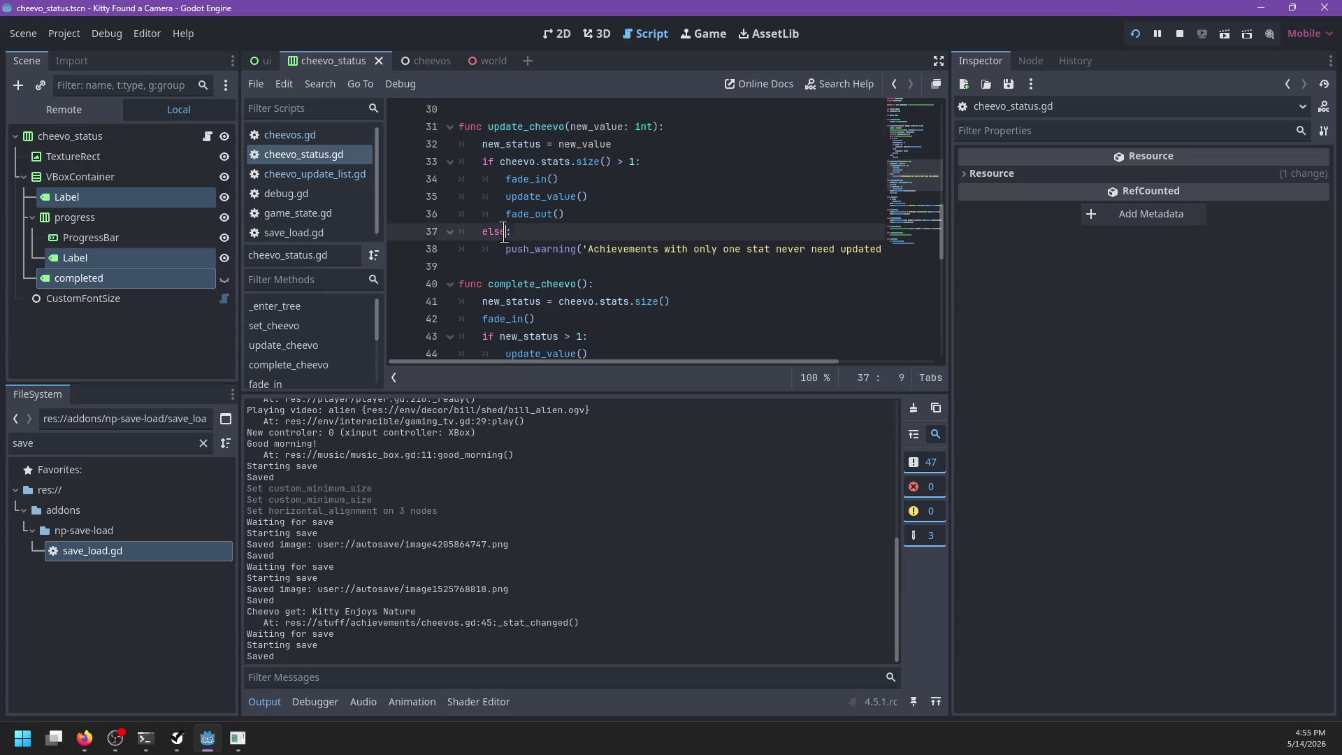
{"action": "type", "text": "if"}
{"action": "key", "text": "Escape"}
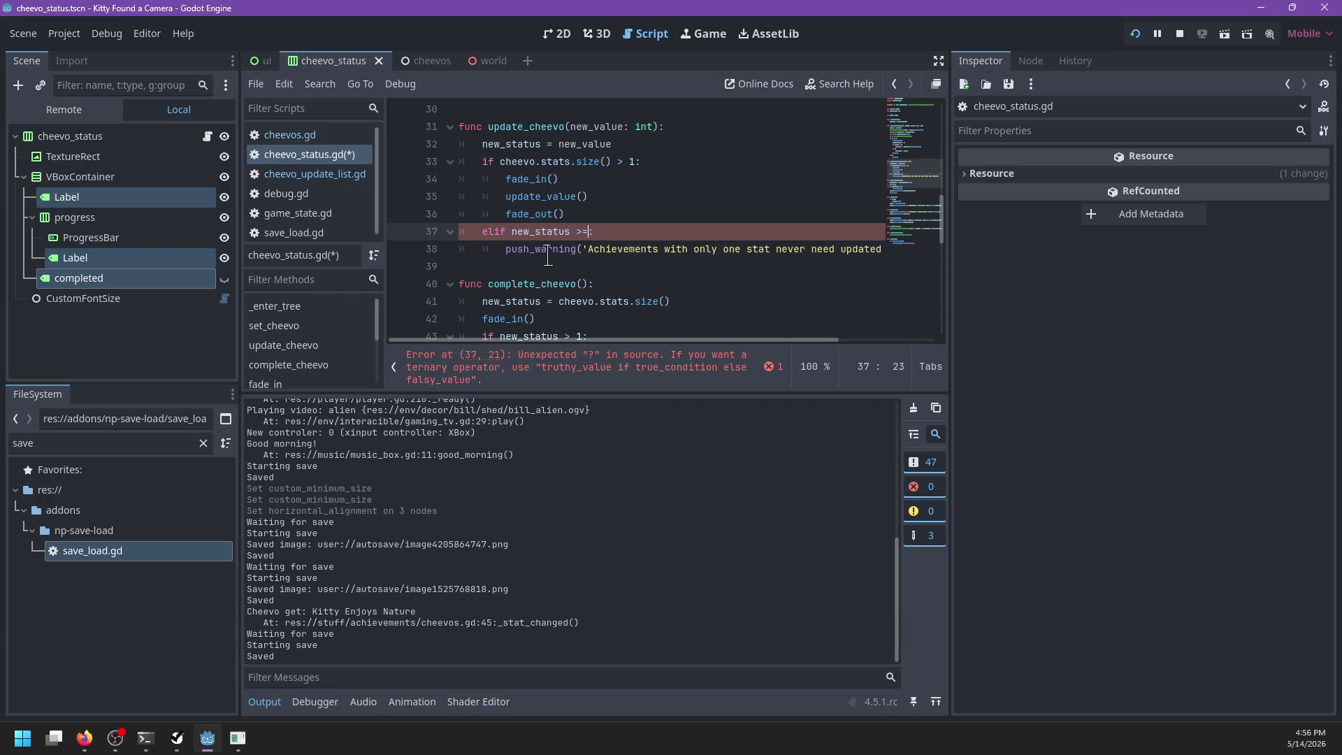
{"action": "type", "text": "cheevo.stat"}
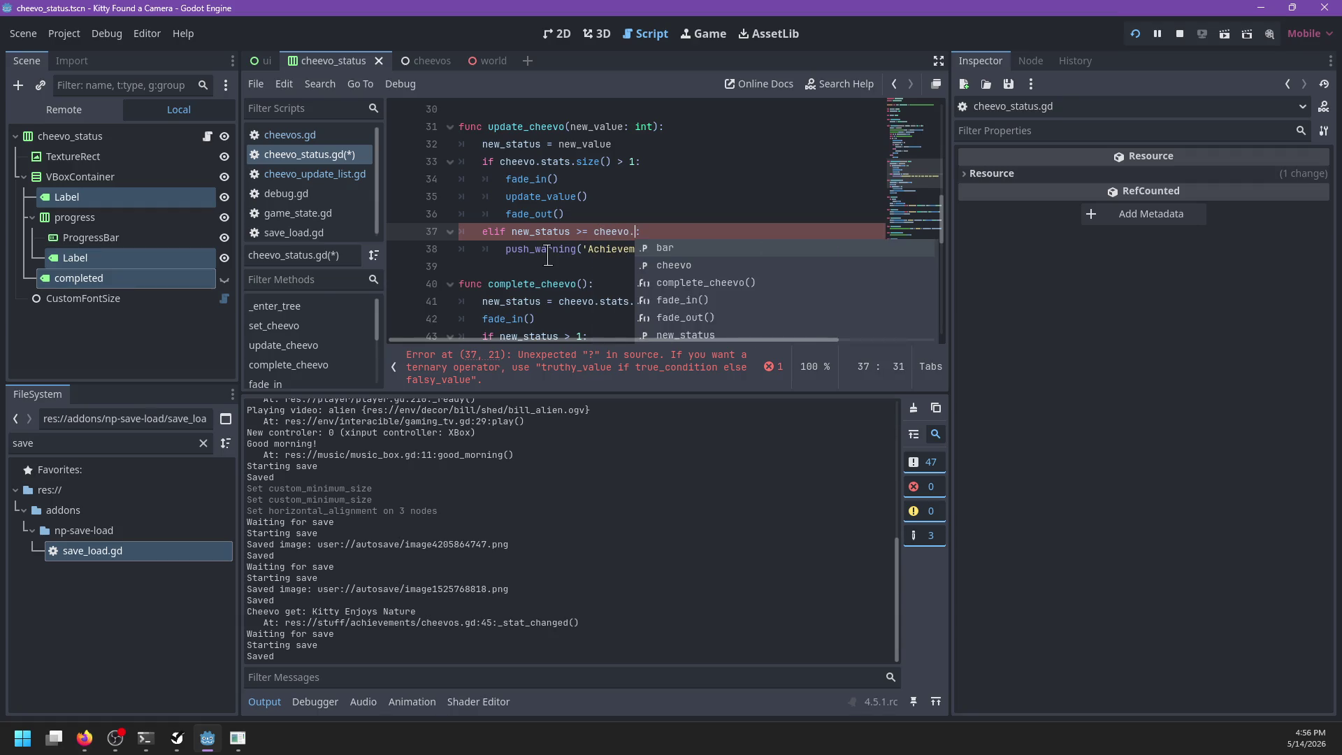
{"action": "type", "text": "s.size()"}
{"action": "key", "text": "End"}
{"action": "key", "text": "Return"}
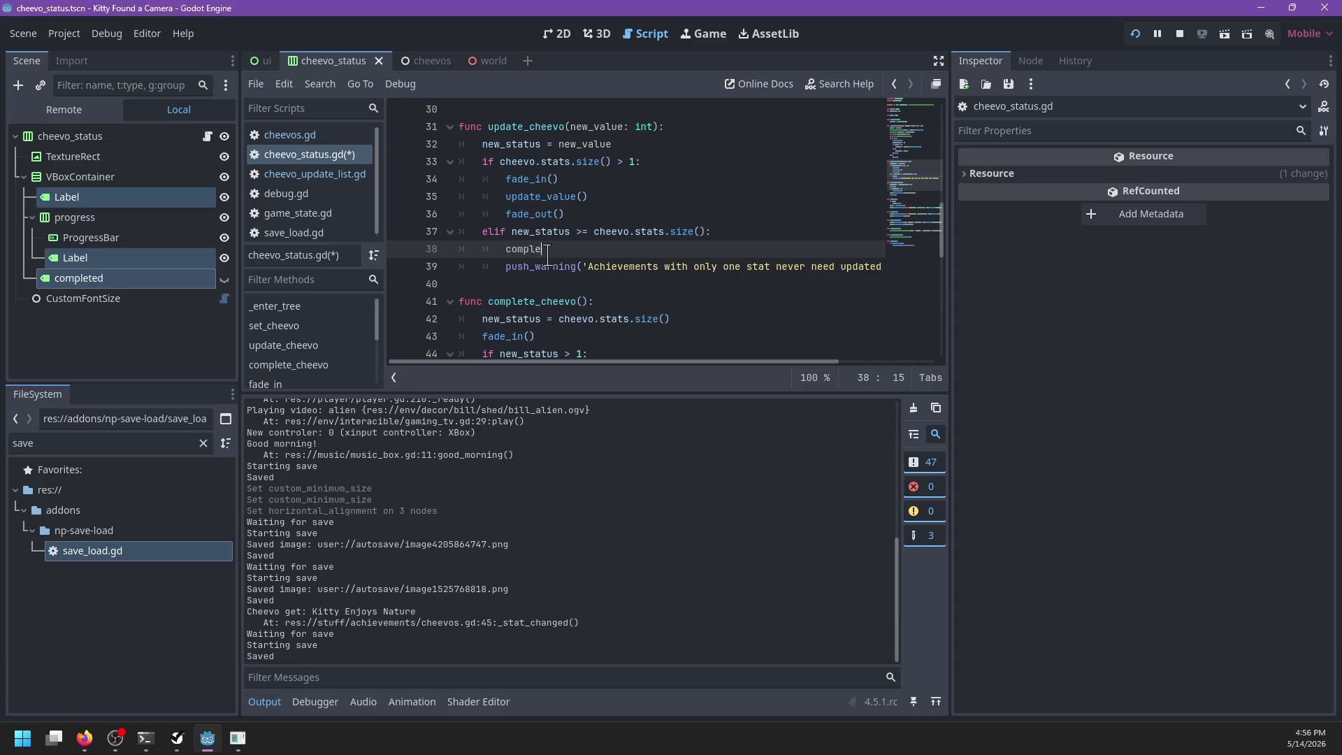
Step: Fix the complete_cheevo call name, delete the push_warning line, and save cheevo_status.gd
{"action": "type", "text": "o"}
{"action": "key", "text": "Return"}
{"action": "key", "text": "Down"}
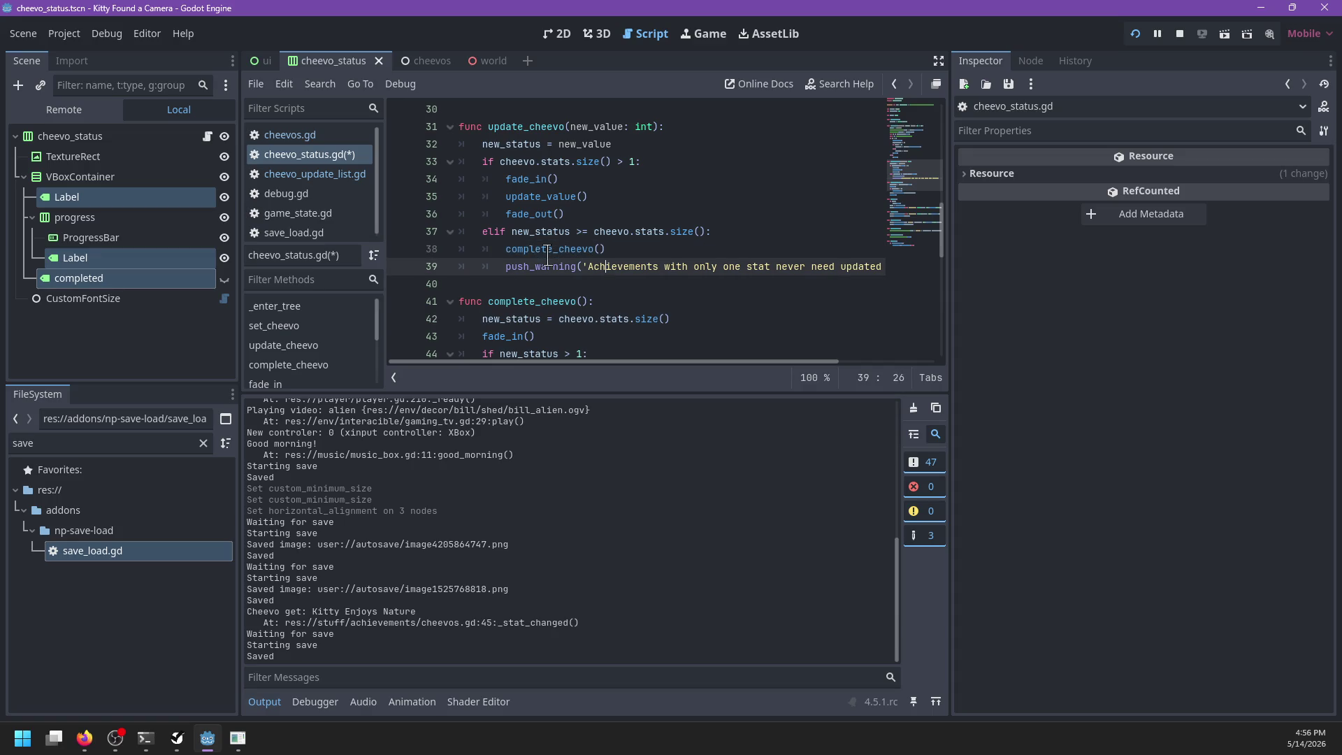
{"action": "key", "text": "shift+End"}
{"action": "key", "text": "BackSpace"}
{"action": "key", "text": "BackSpace"}
{"action": "key", "text": "BackSpace"}
{"action": "key", "text": "BackSpace"}
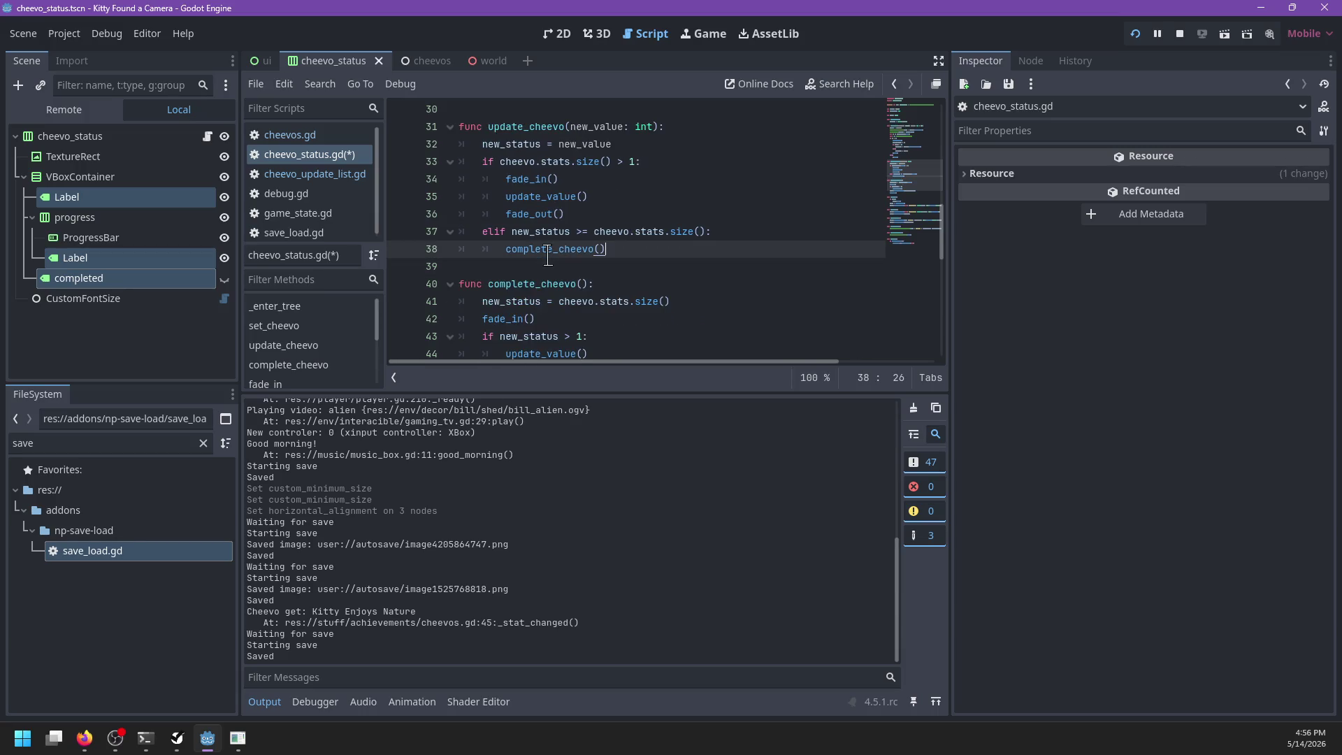
{"action": "scroll", "coordinate": [639, 255], "scroll_direction": "down", "scroll_amount": 2}
{"action": "key", "text": "ctrl+s"}
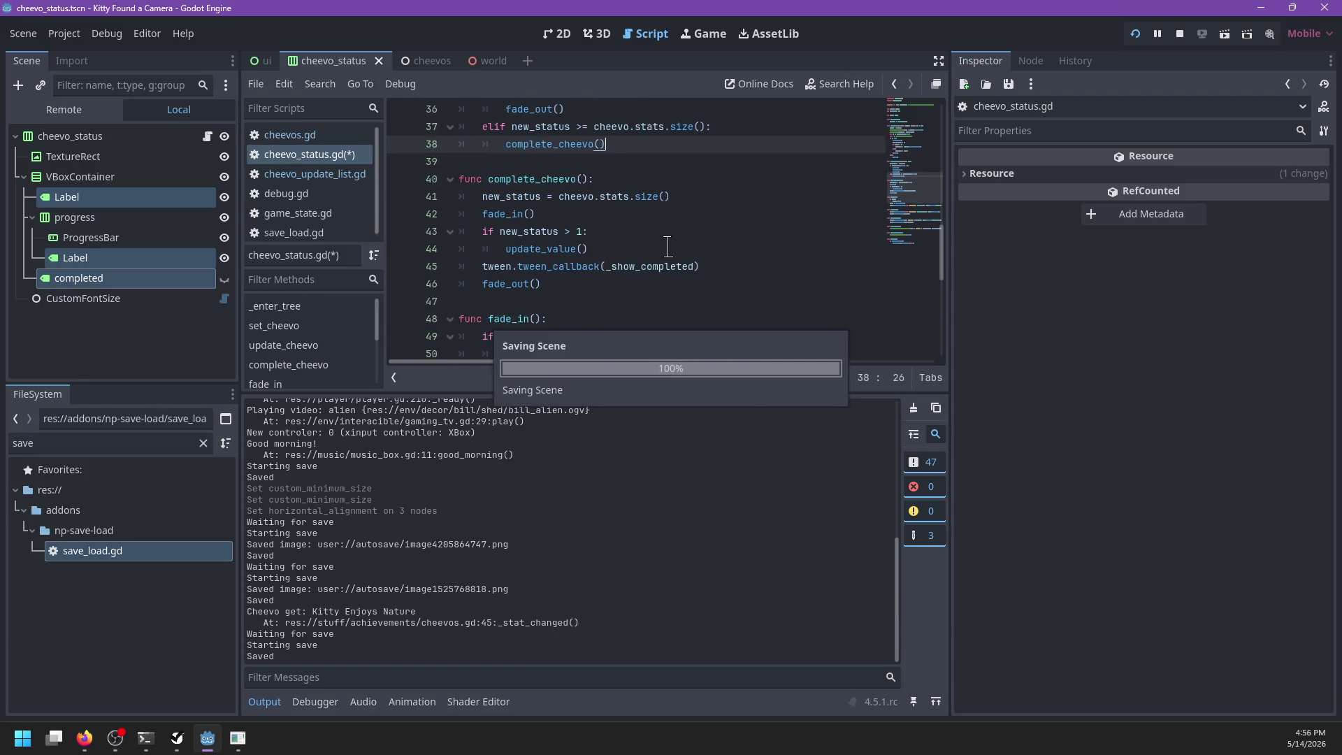
Step: Review complete_cheevo, then revisit the connections and update_cheevo call in cheevo_update_list.gd
{"action": "left_click", "coordinate": [588, 179]}
{"action": "scroll", "coordinate": [682, 191], "scroll_direction": "up", "scroll_amount": 1}
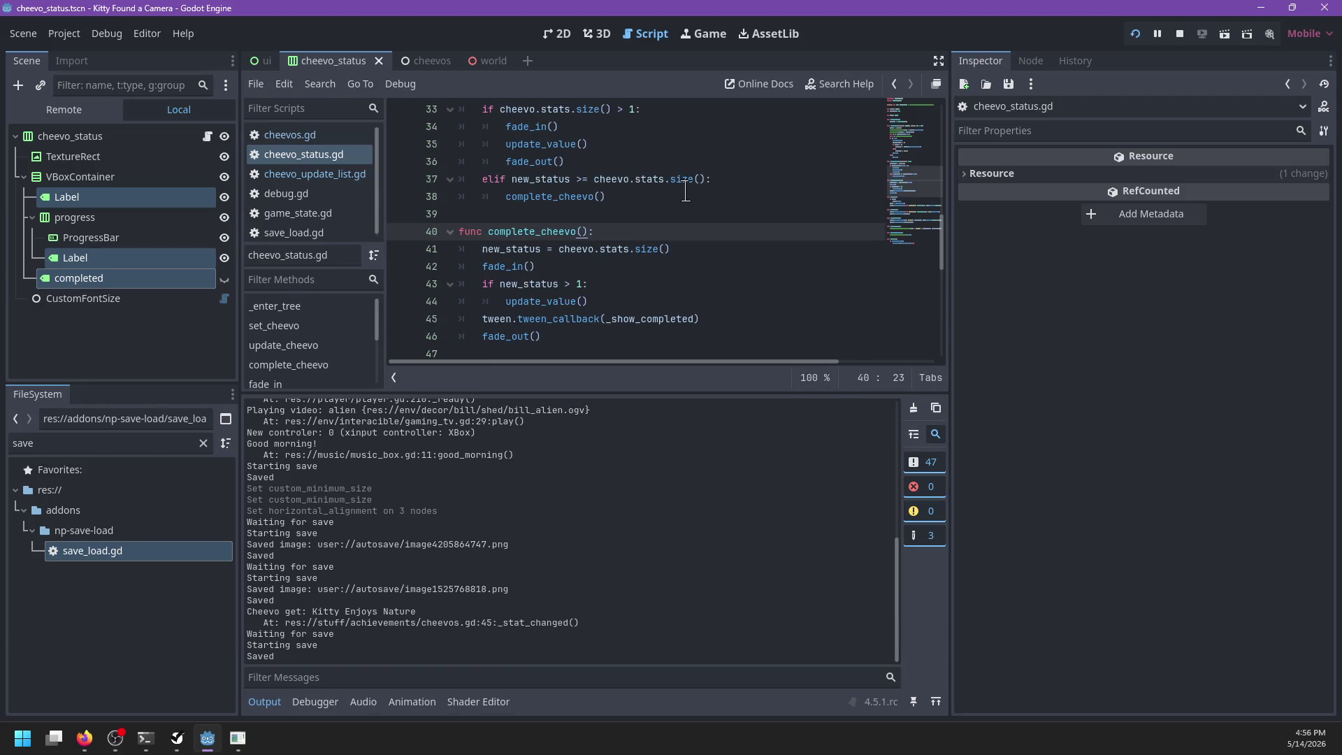
{"action": "scroll", "coordinate": [684, 191], "scroll_direction": "up", "scroll_amount": 2}
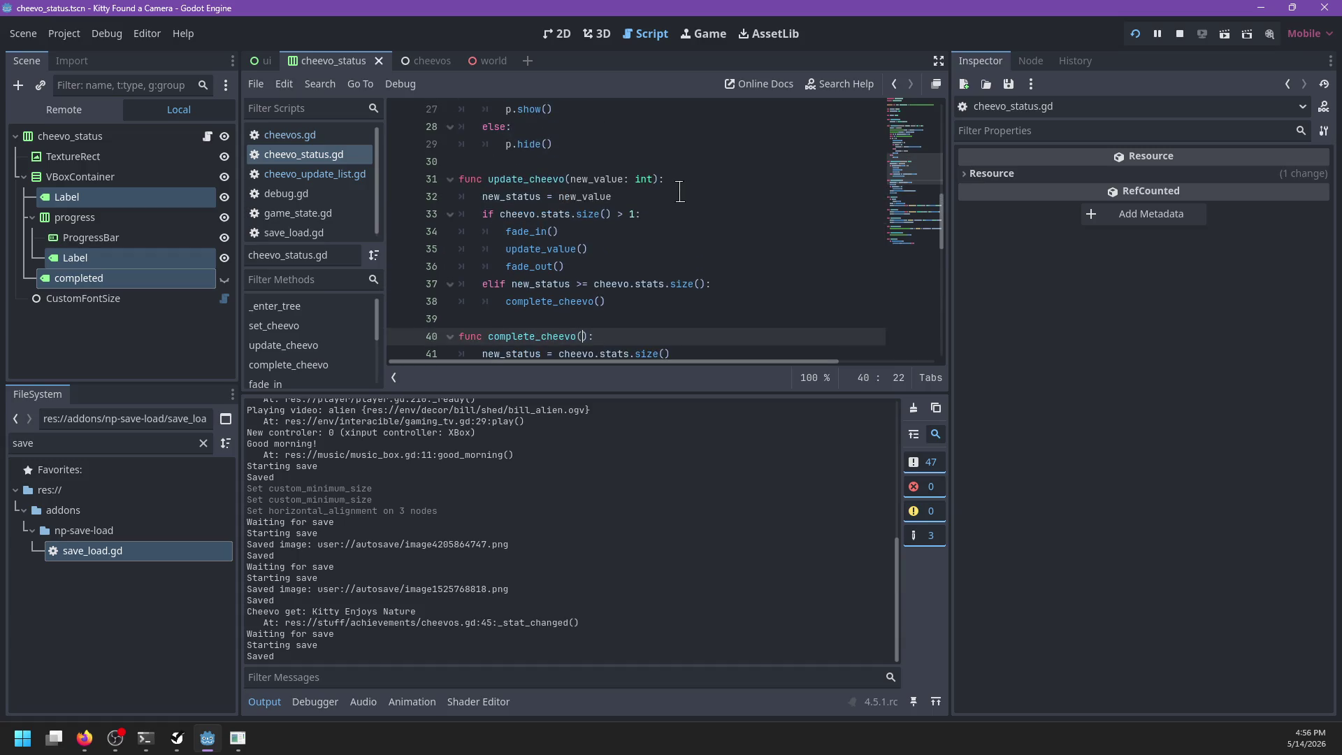
{"action": "scroll", "coordinate": [680, 191], "scroll_direction": "up", "scroll_amount": 6}
{"action": "scroll", "coordinate": [679, 193], "scroll_direction": "down", "scroll_amount": 6}
{"action": "key", "text": "alt+Left"}
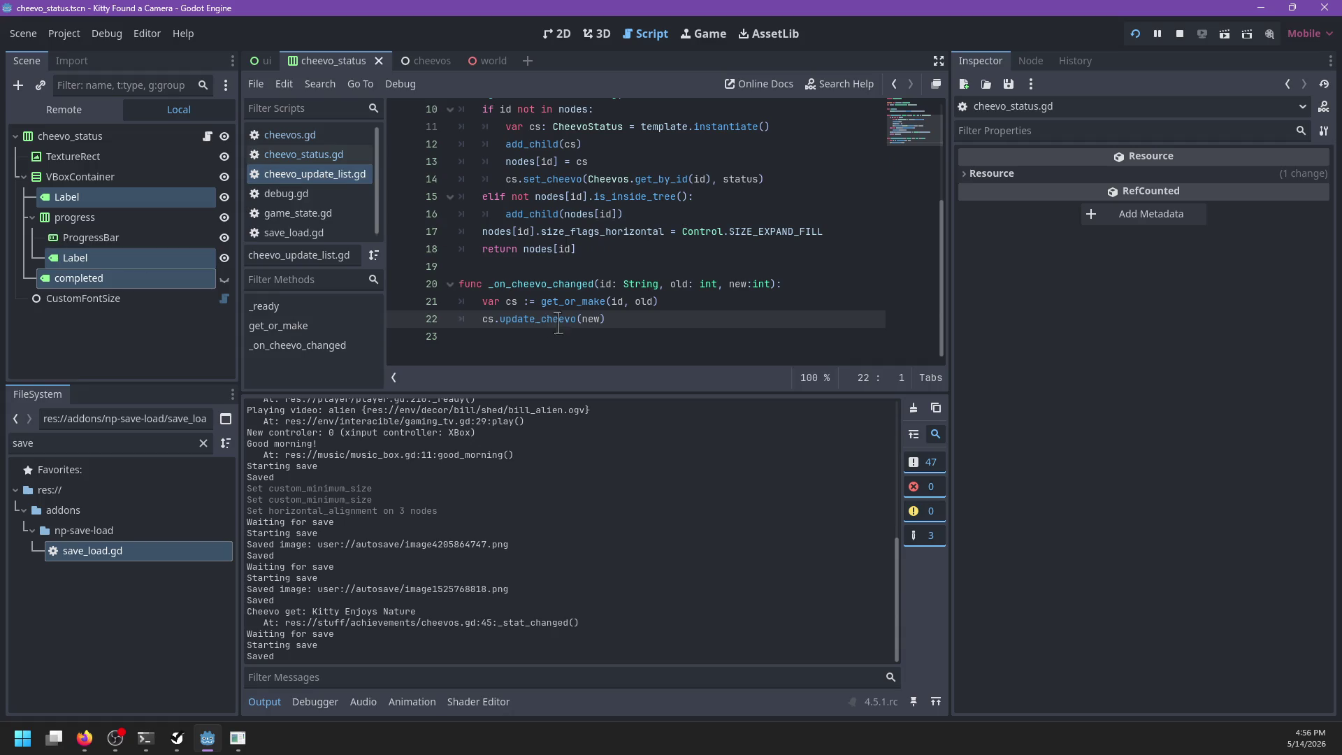
{"action": "left_click_drag", "start_coordinate": [609, 319], "coordinate": [548, 282]}
{"action": "key", "text": "alt+Left"}
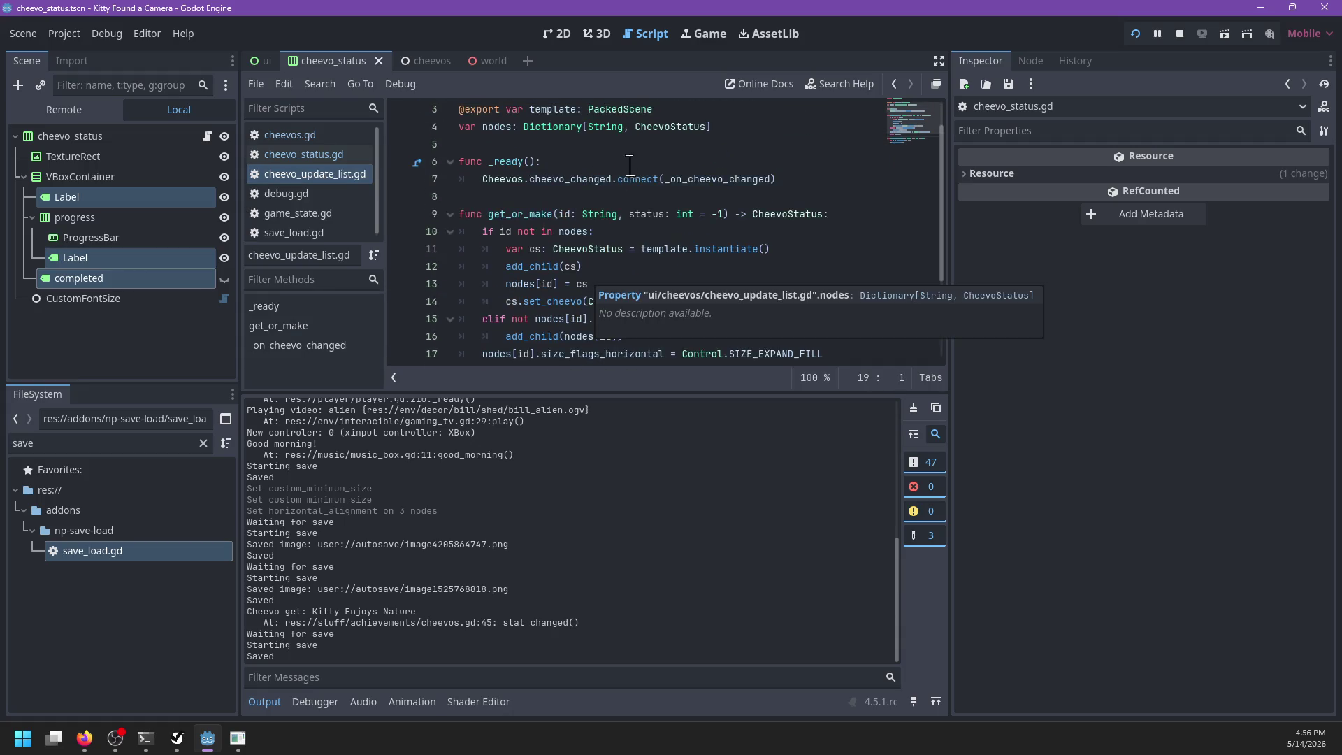
{"action": "double_click", "coordinate": [652, 180]}
{"action": "scroll", "coordinate": [564, 190], "scroll_direction": "down", "scroll_amount": 2}
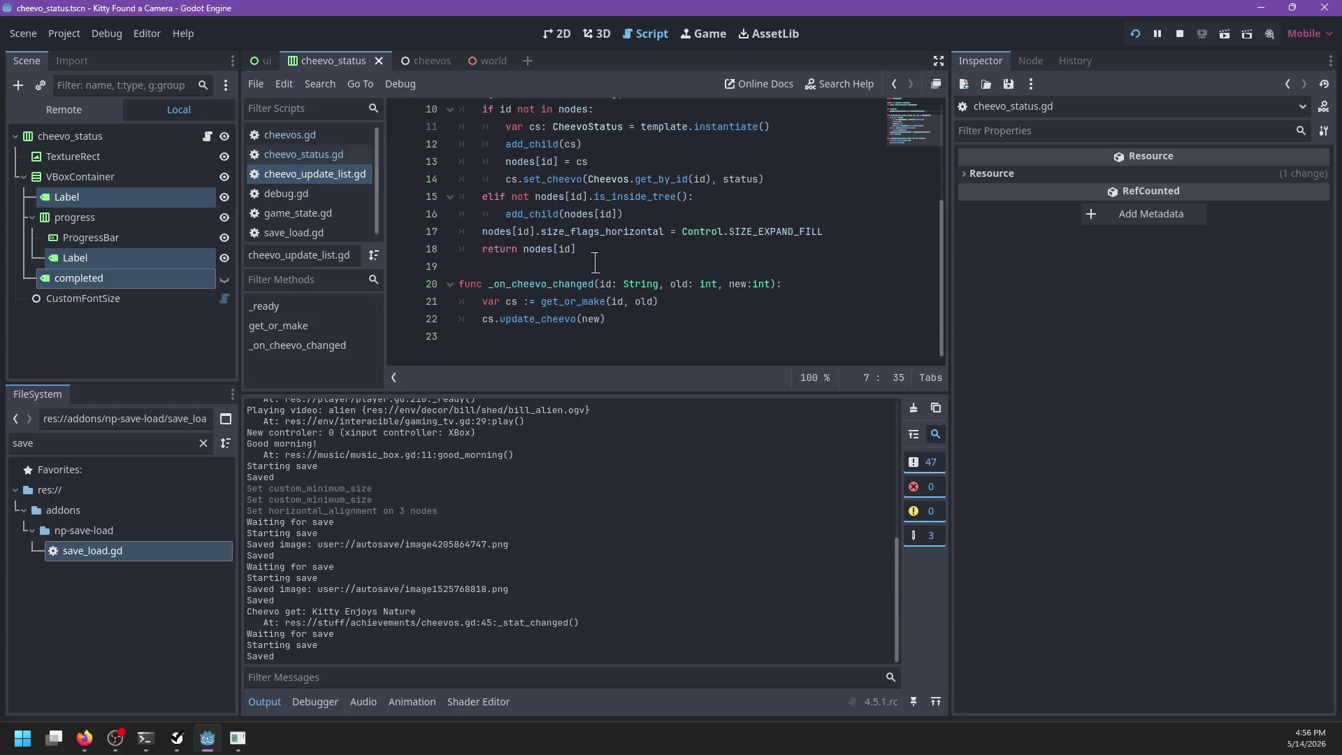
{"action": "left_click", "coordinate": [596, 267]}
{"action": "left_click", "coordinate": [652, 319]}
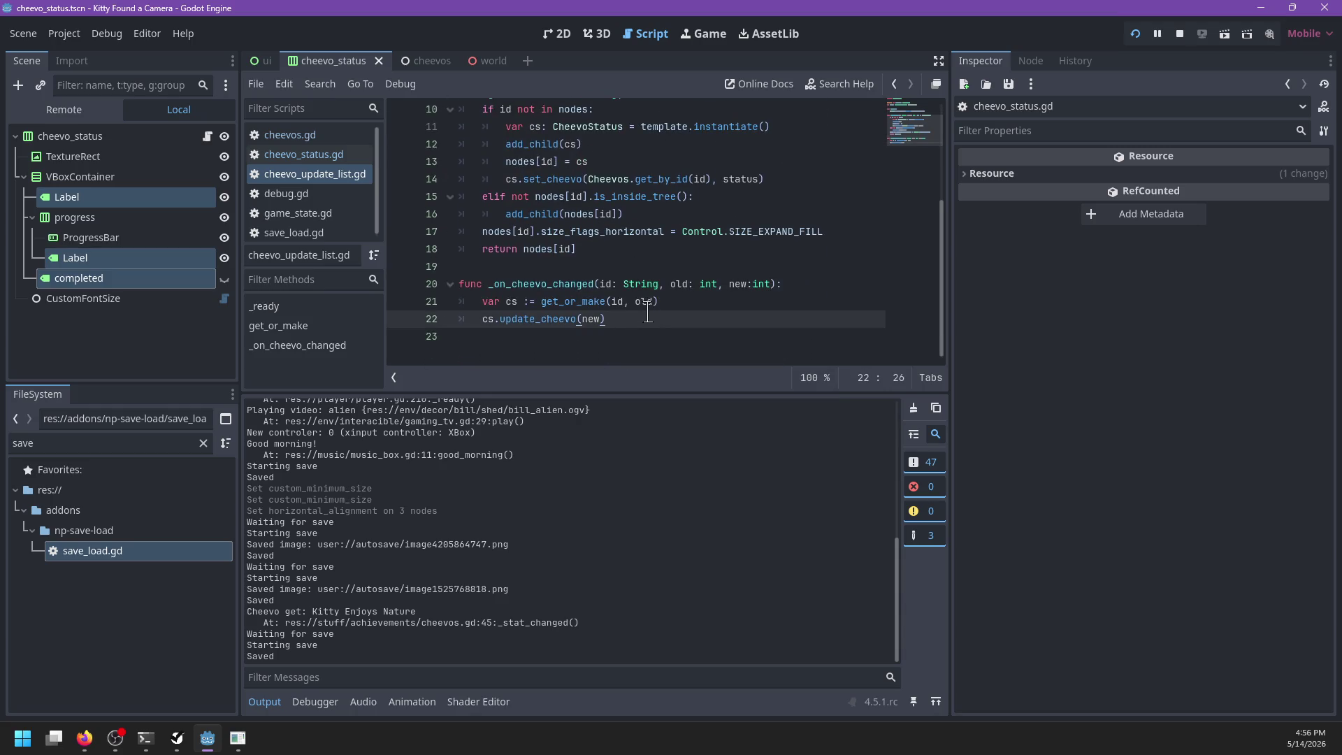
{"action": "key", "text": "alt+Tab"}
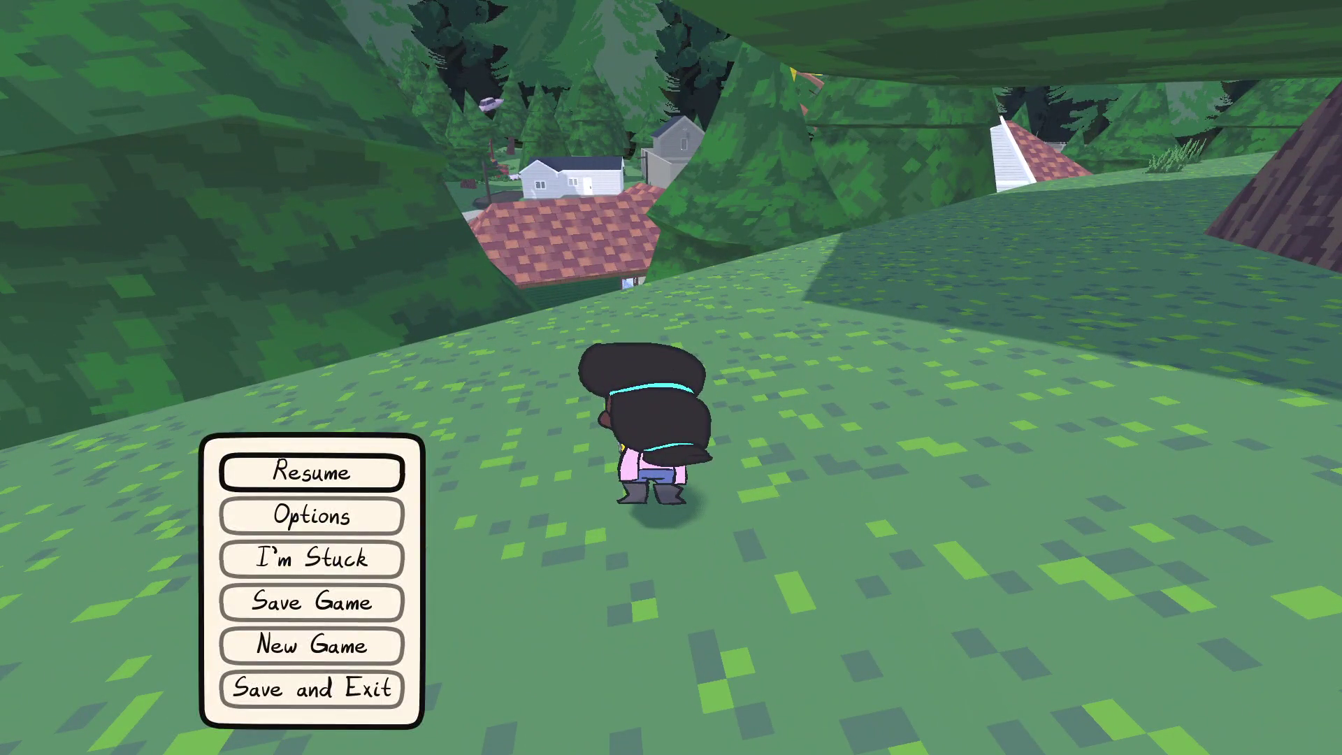
Step: Save and quit the game, run the project again, and walk up to Mrs. Weston
{"action": "left_click", "coordinate": [269, 692]}
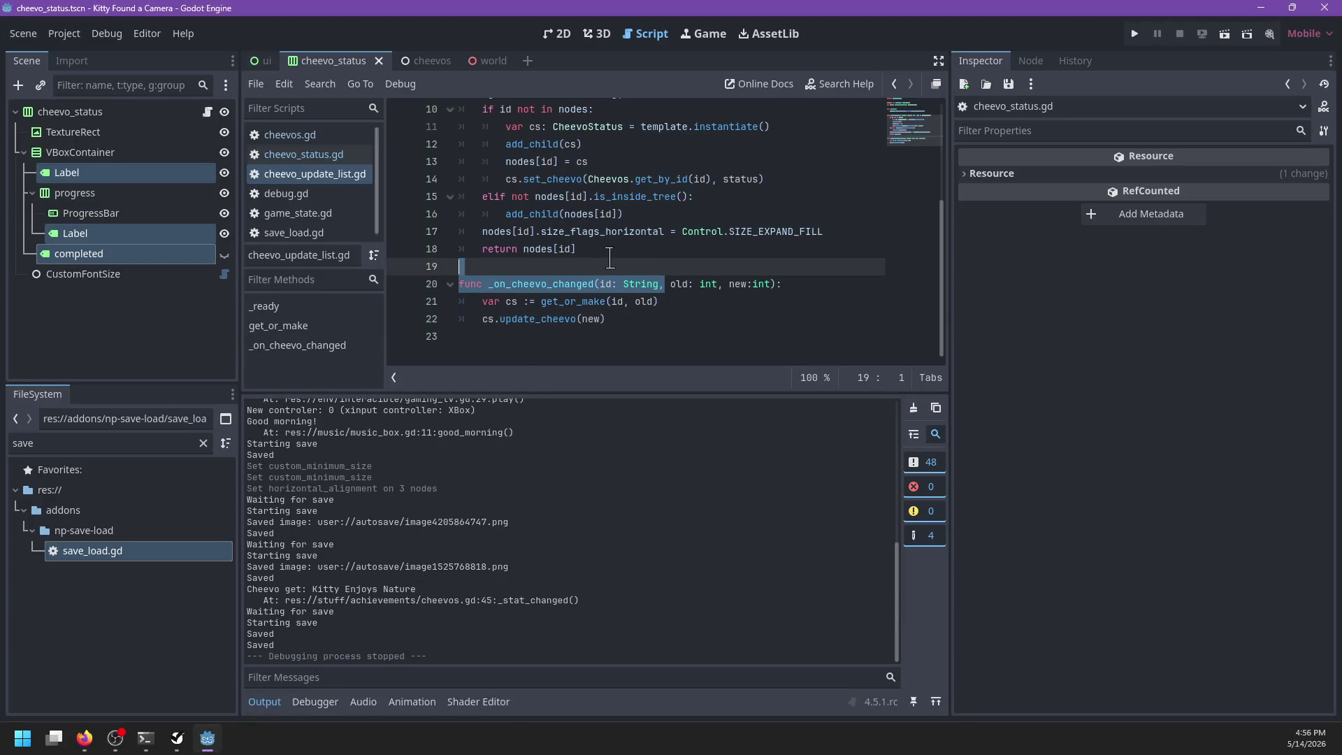
{"action": "left_click", "coordinate": [661, 273]}
{"action": "key", "text": "F5"}
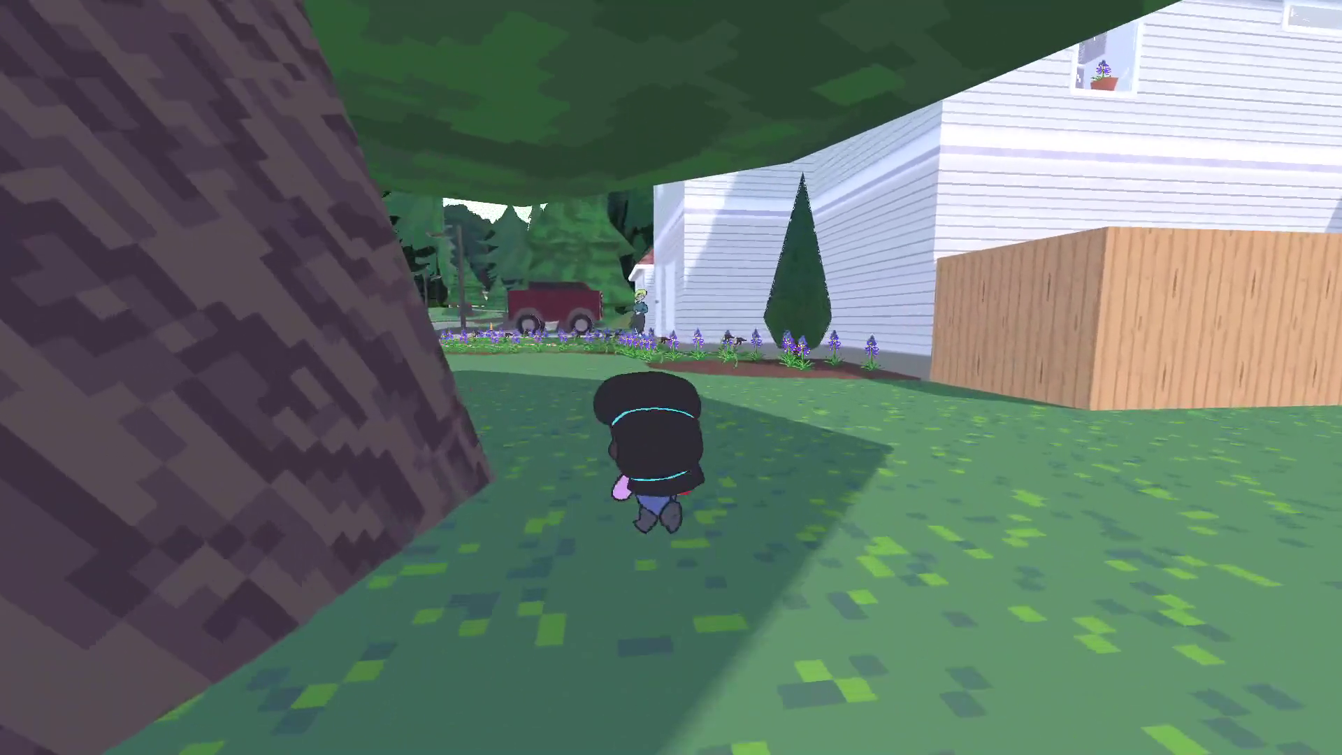
{"action": "key", "text": "w"}
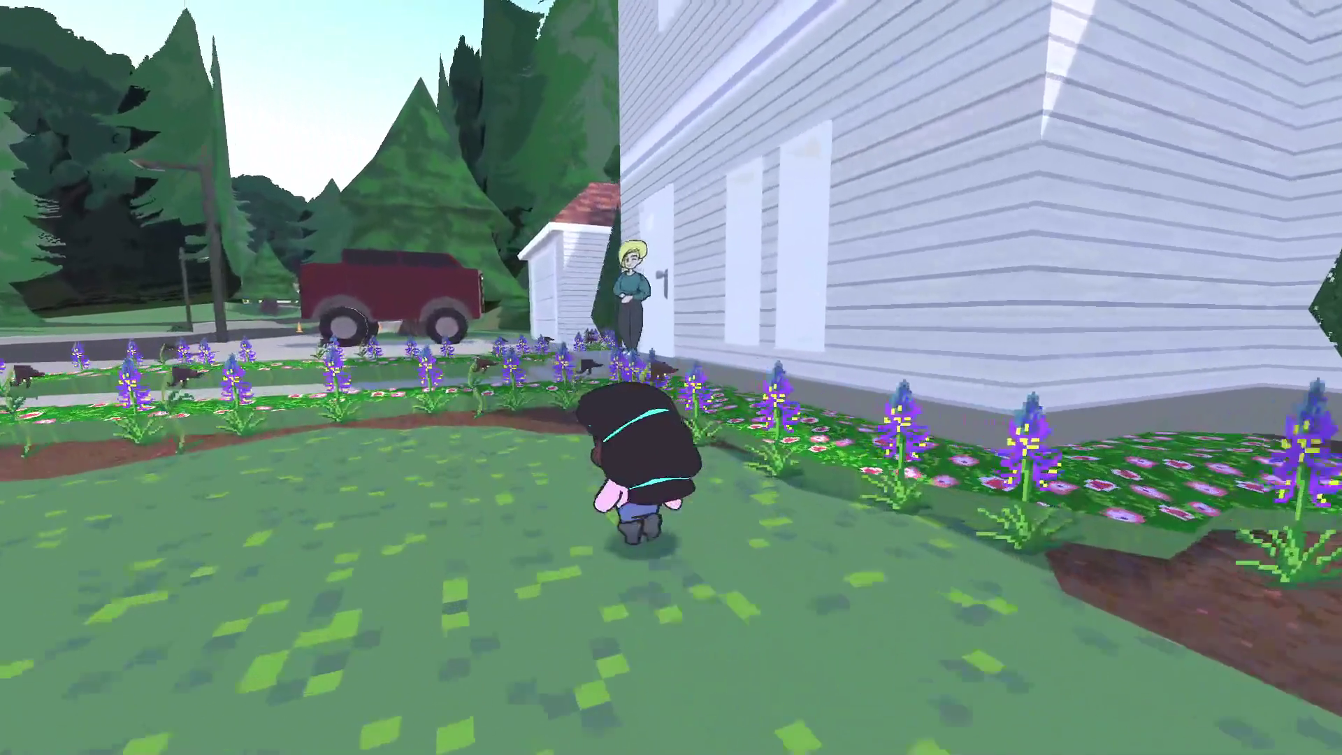
{"action": "key", "text": "w"}
Step: Show Mrs. Weston the cave photo from the gallery, finish her dialogue, then save and exit
{"action": "key", "text": "Tab"}
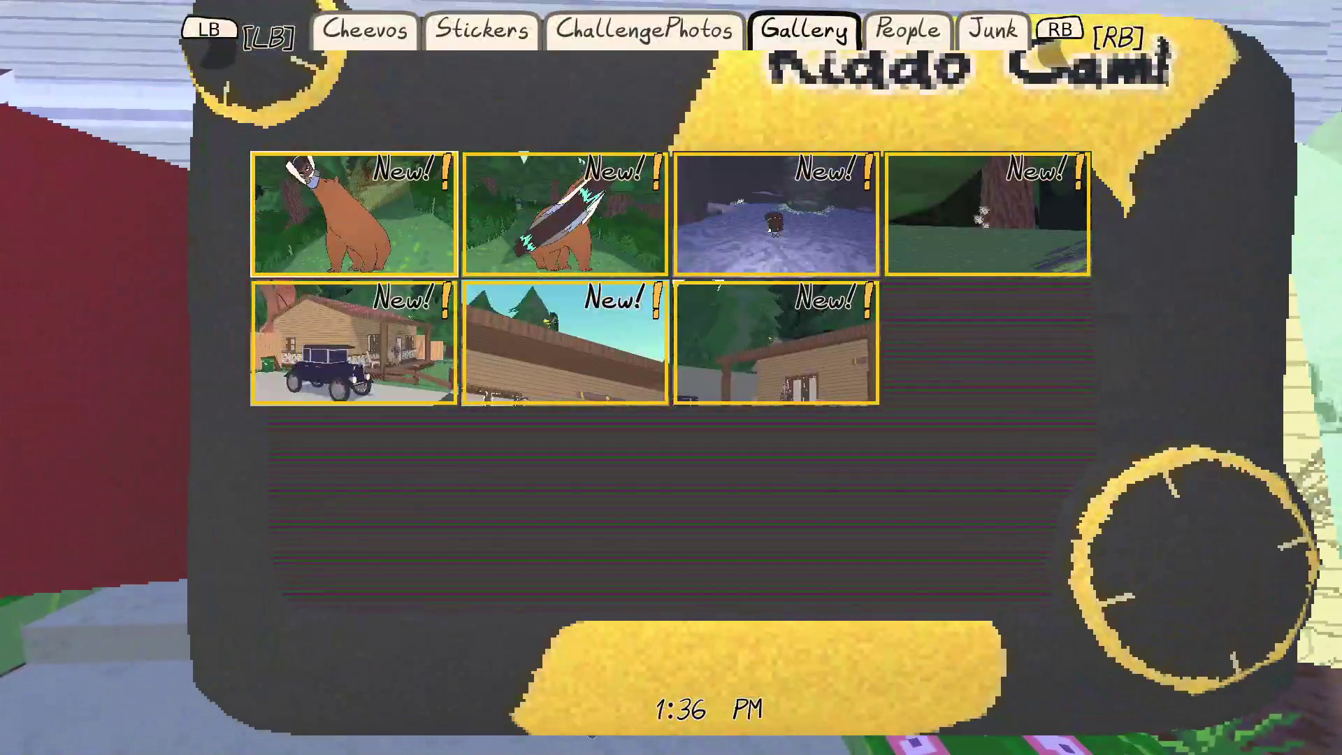
{"action": "key", "text": "Right"}
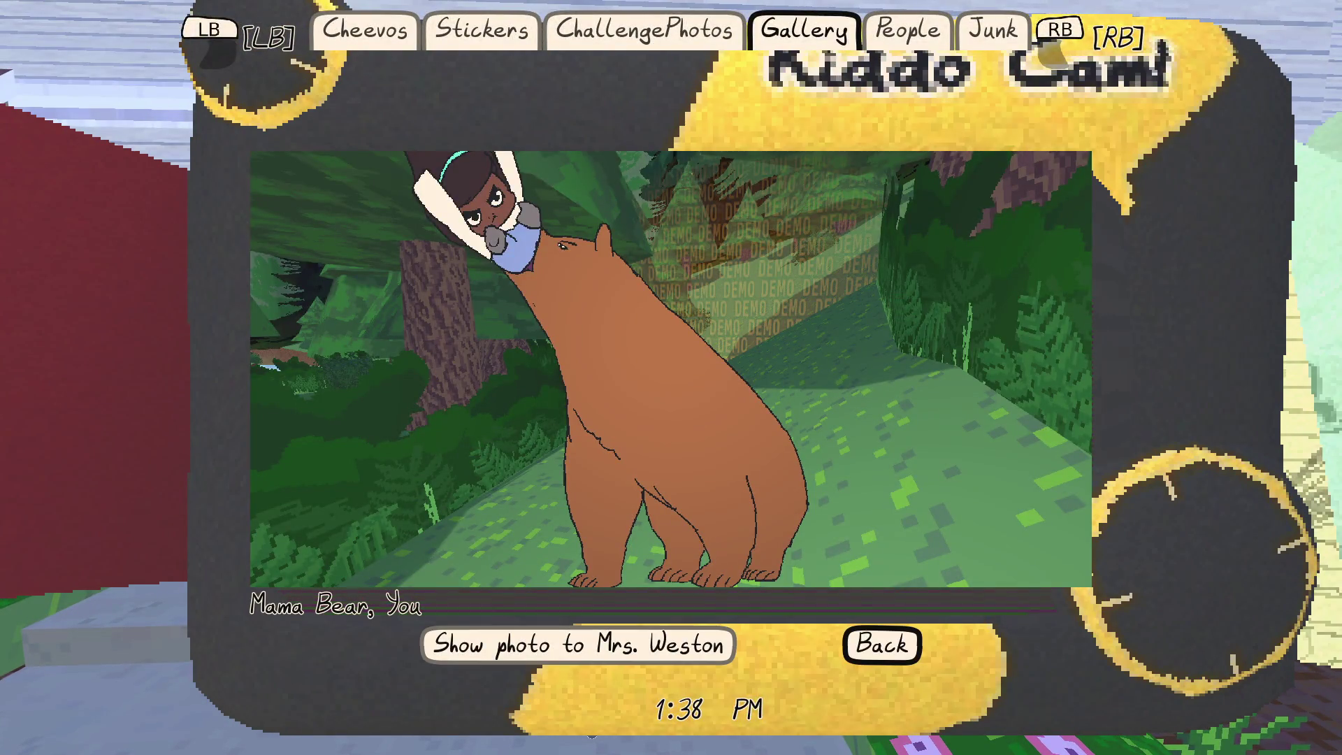
{"action": "key", "text": "Return"}
{"action": "key", "text": "Return"}
{"action": "key", "text": "Return"}
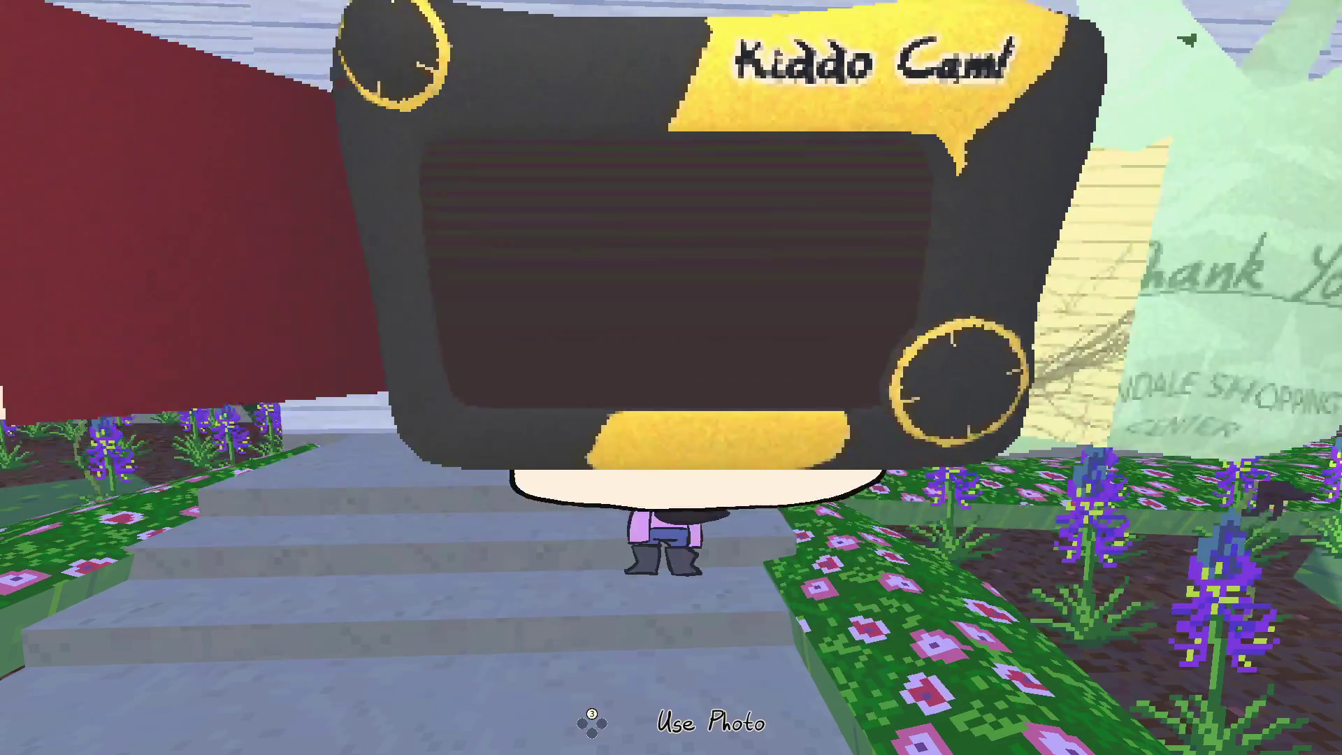
{"action": "key", "text": "Return"}
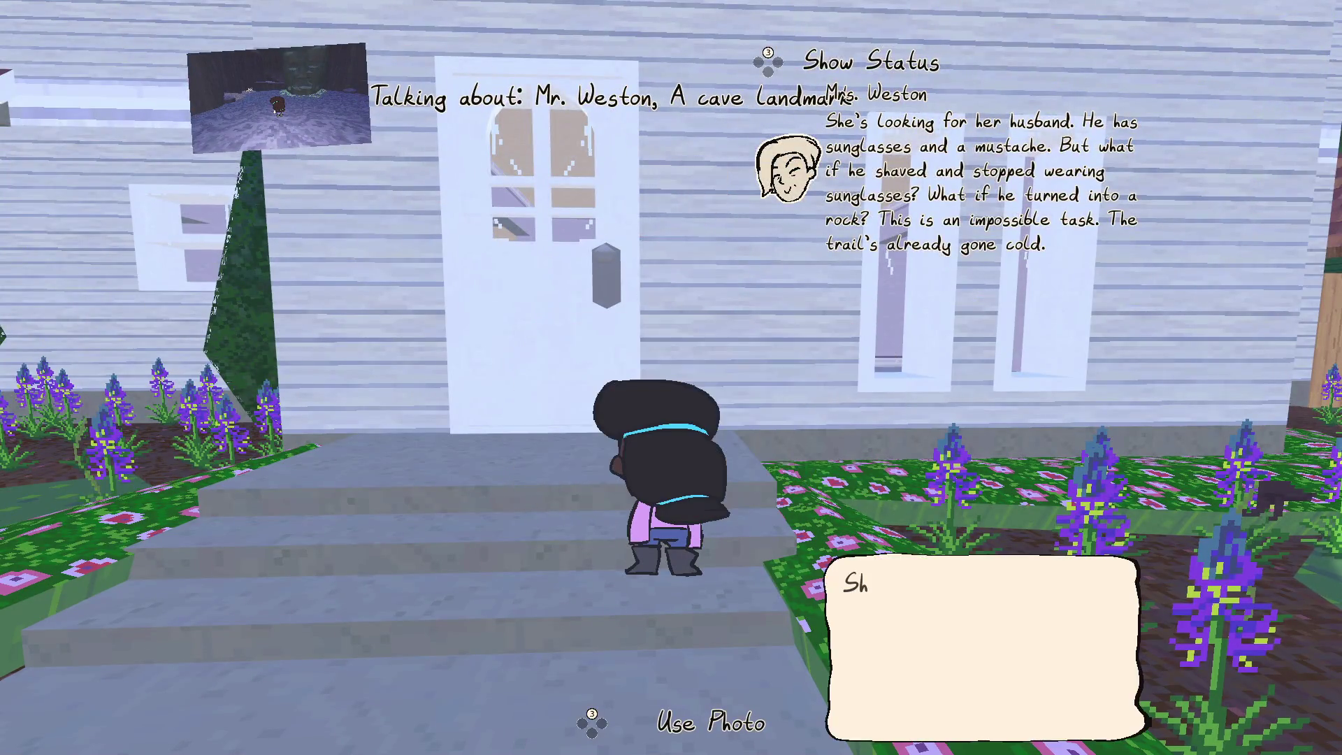
{"action": "key", "text": "Return"}
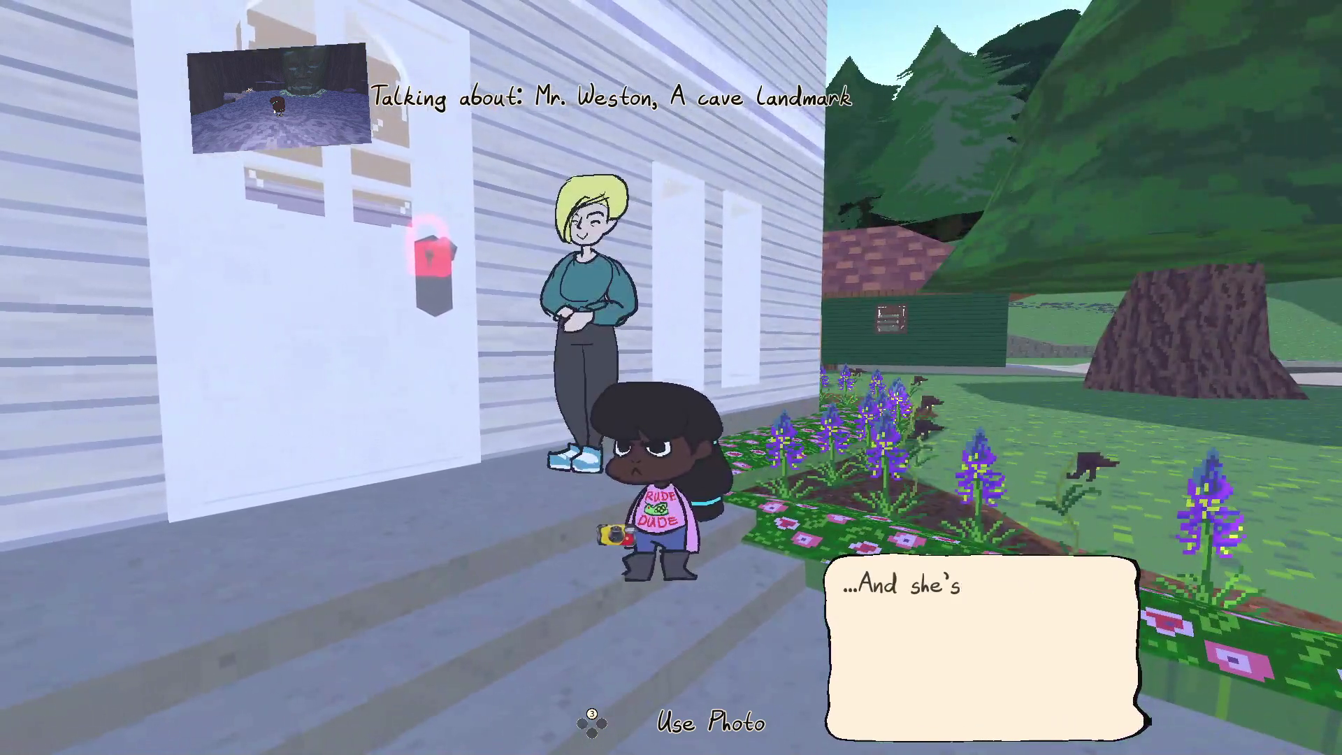
{"action": "key", "text": "Return"}
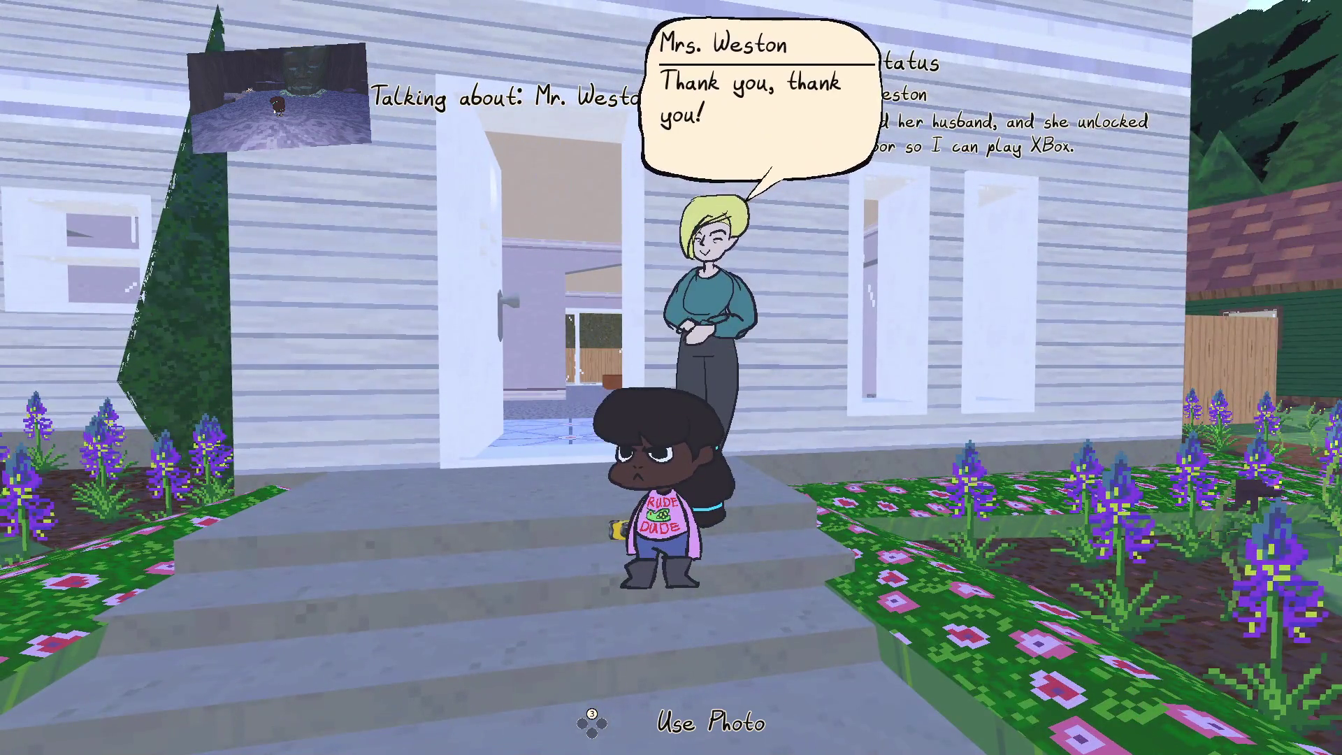
{"action": "key", "text": "Return"}
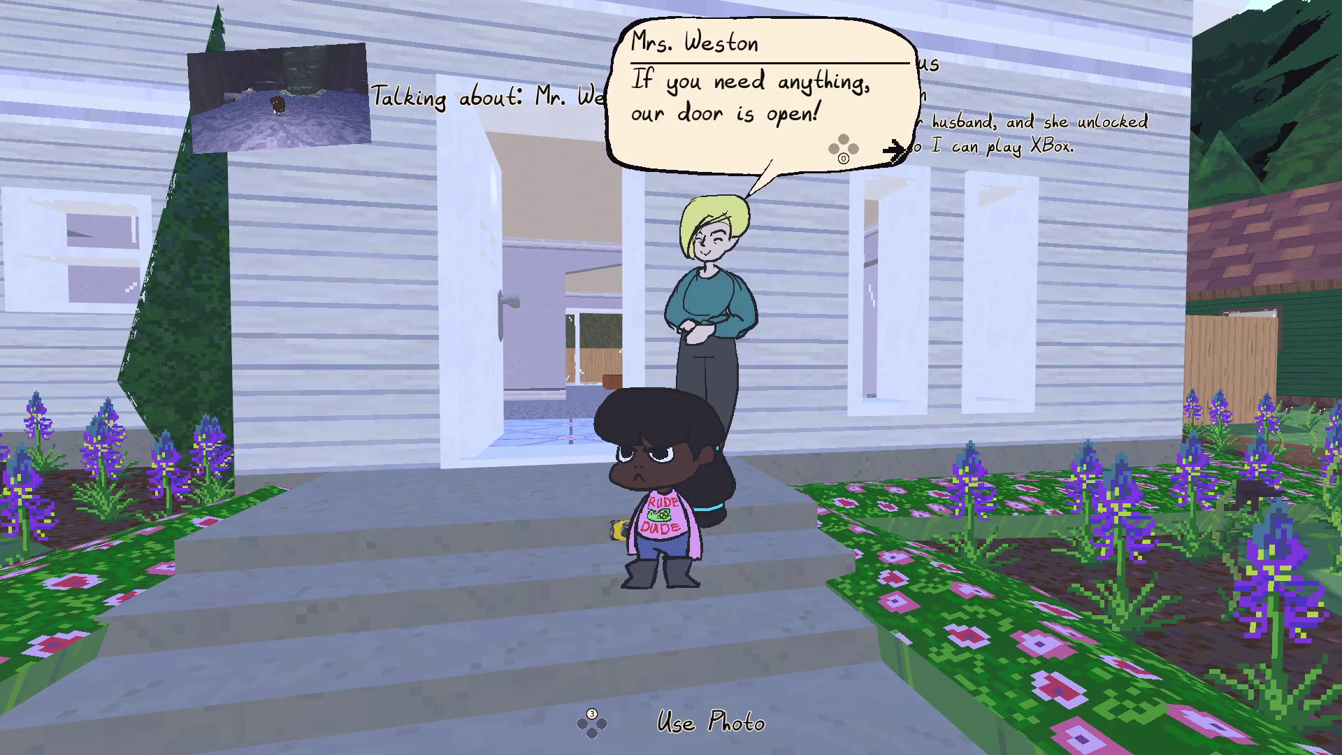
{"action": "key", "text": "Return"}
{"action": "key", "text": "Escape"}
{"action": "key", "text": "F8"}
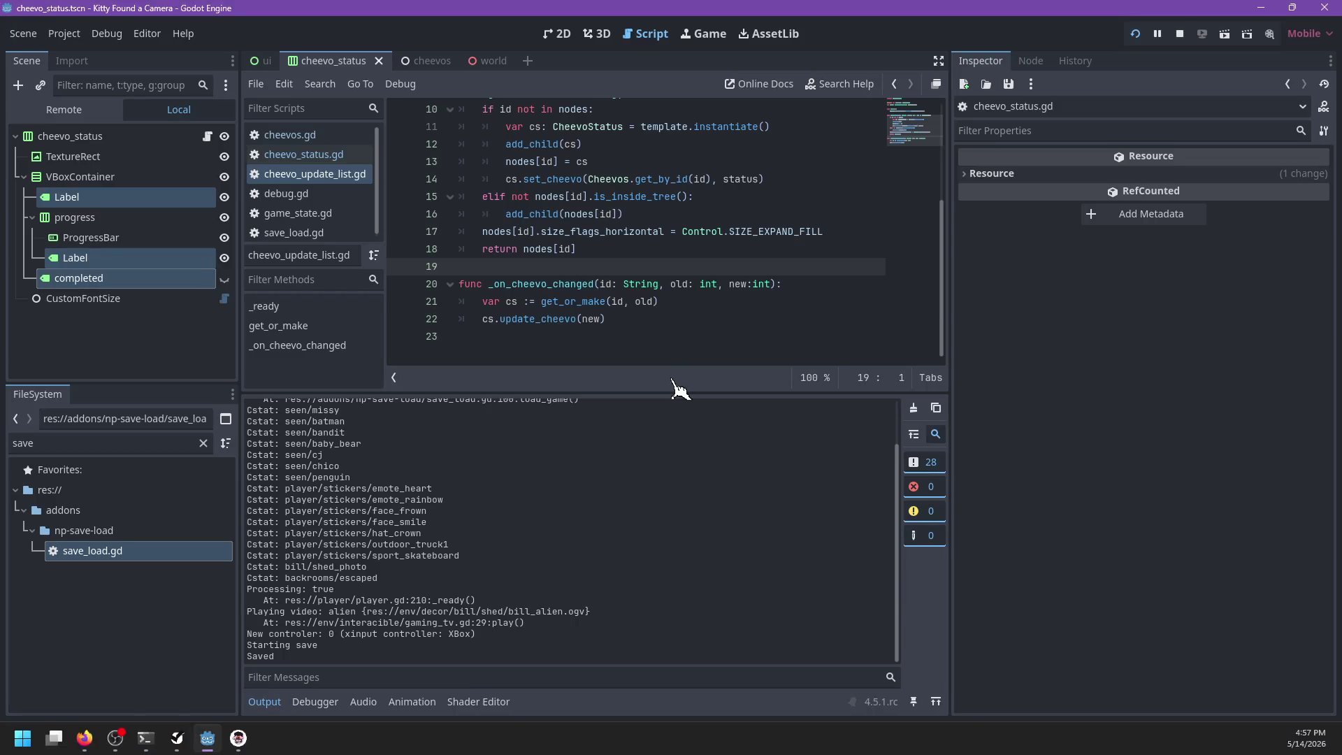
Step: In the ui scene's 2D view, narrow the Context bar to 787×256 and select it with notifications
{"action": "left_click", "coordinate": [263, 61]}
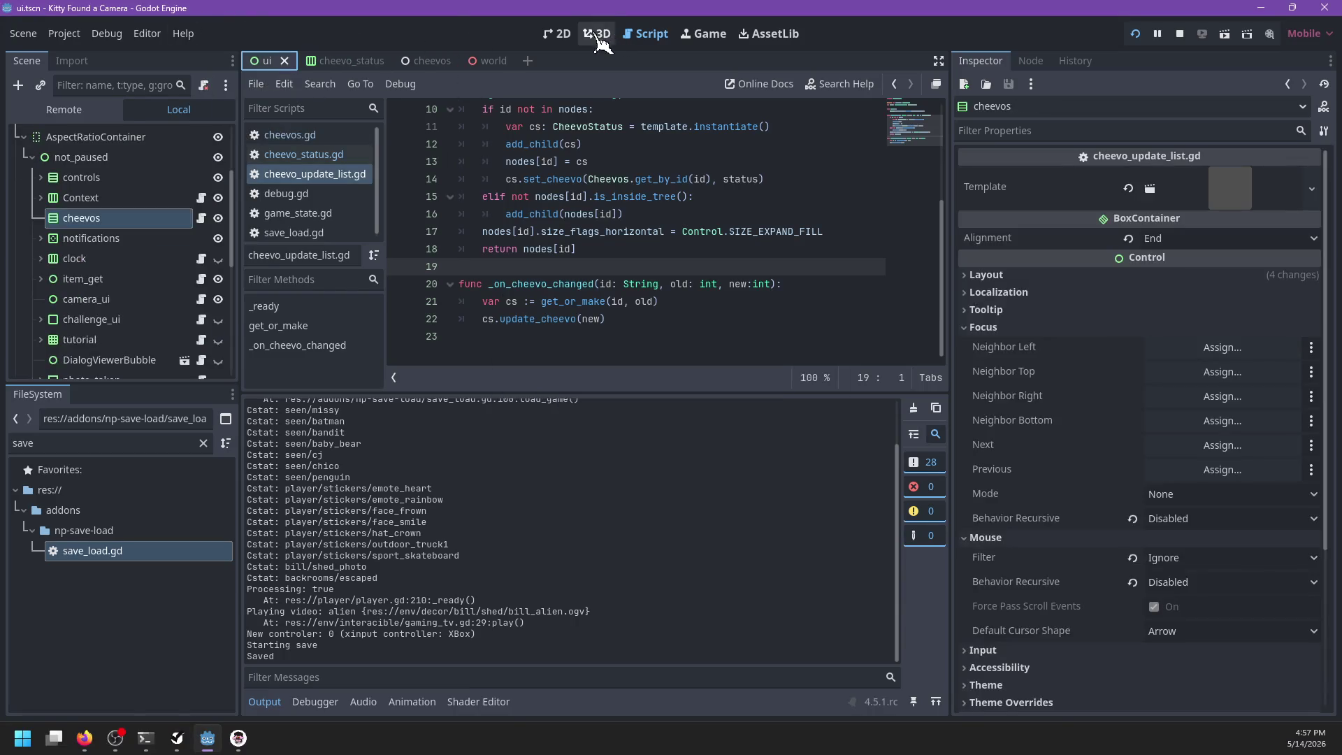
{"action": "left_click", "coordinate": [598, 33]}
{"action": "left_click", "coordinate": [557, 33]}
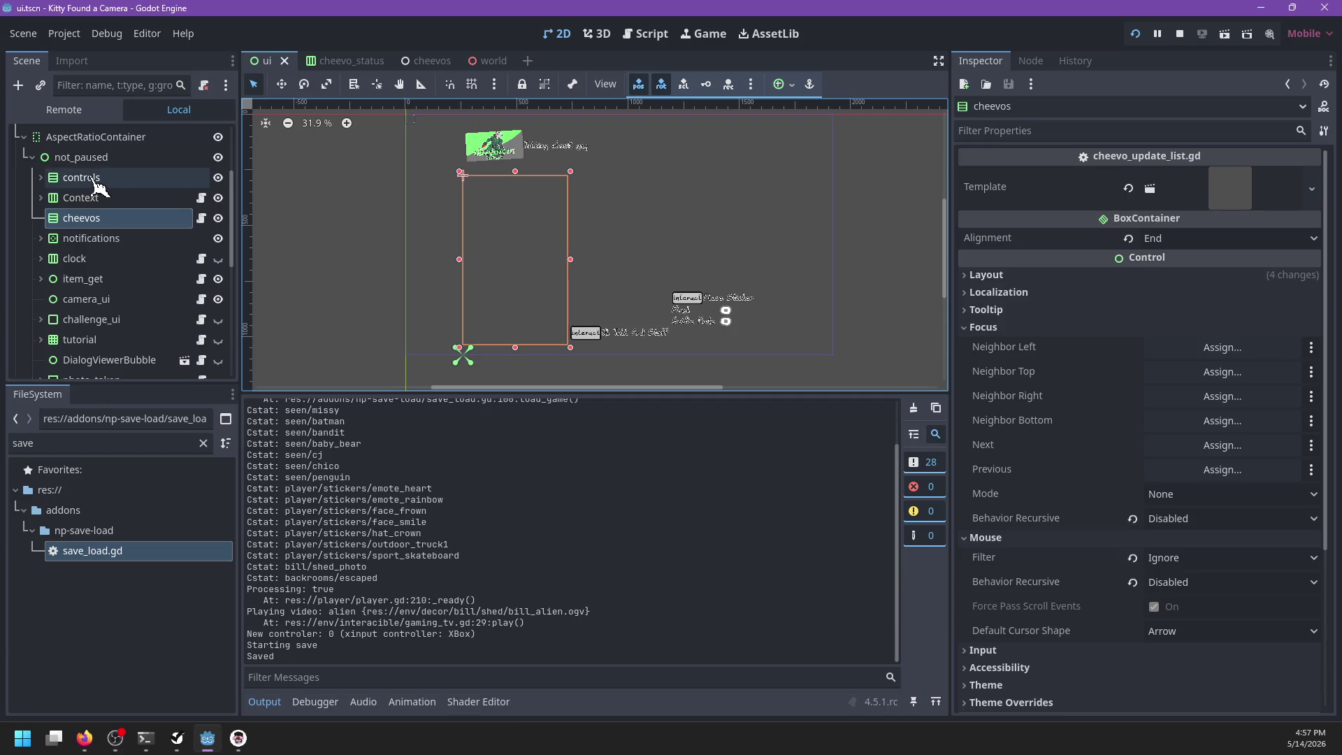
{"action": "left_click", "coordinate": [95, 239]}
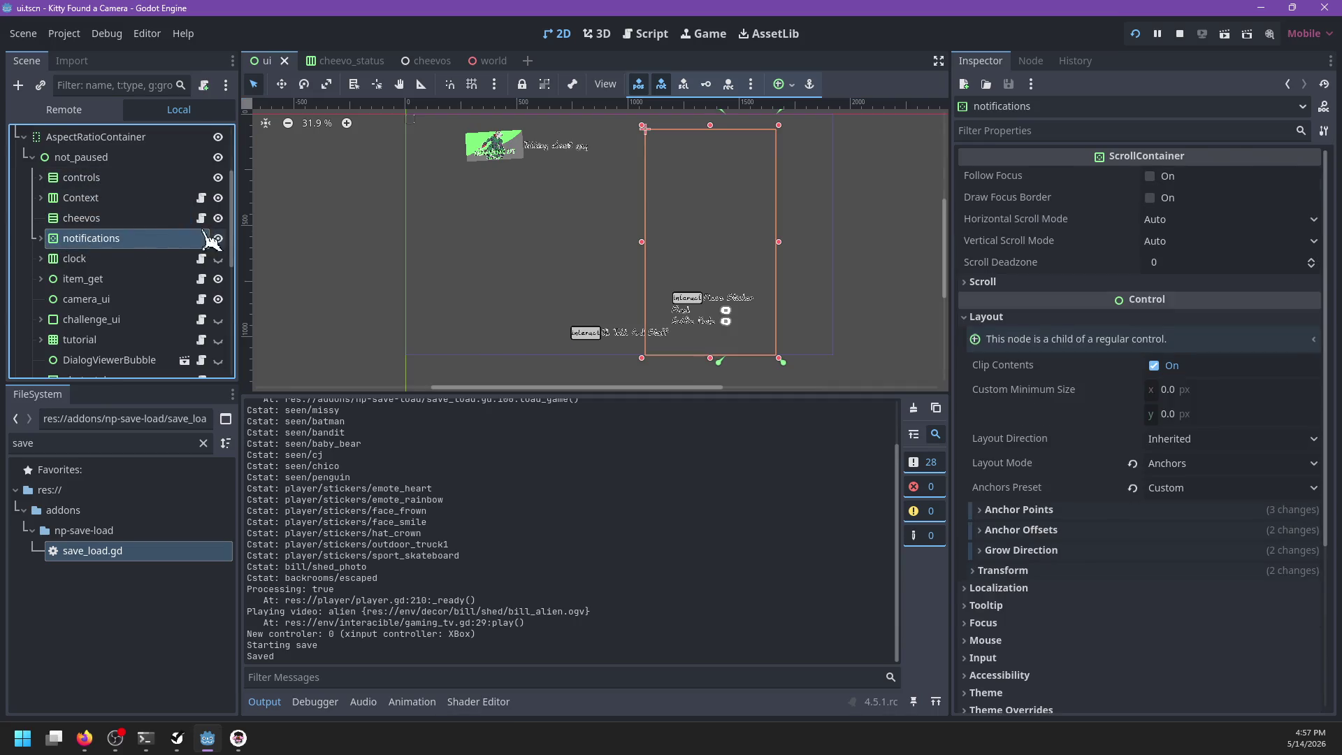
{"action": "left_click", "coordinate": [120, 201]}
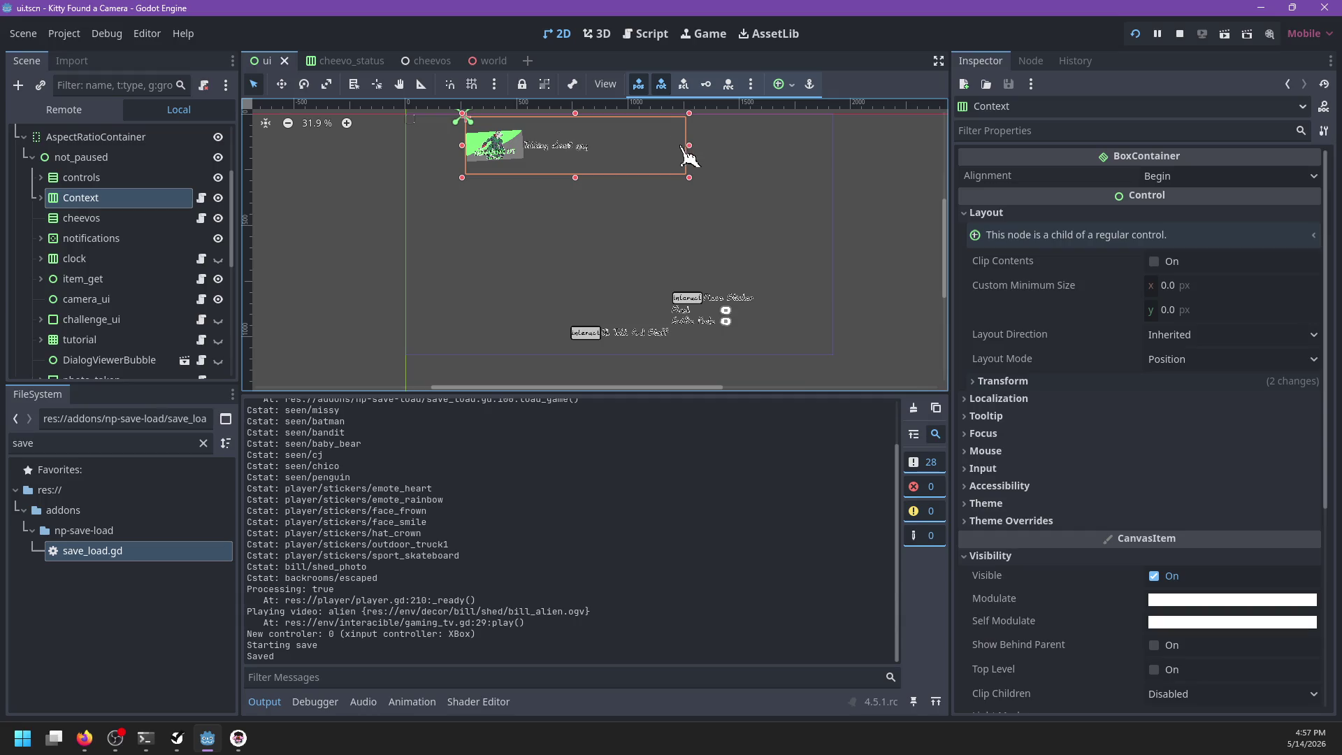
{"action": "key", "text": "Down"}
{"action": "left_click", "coordinate": [135, 239]}
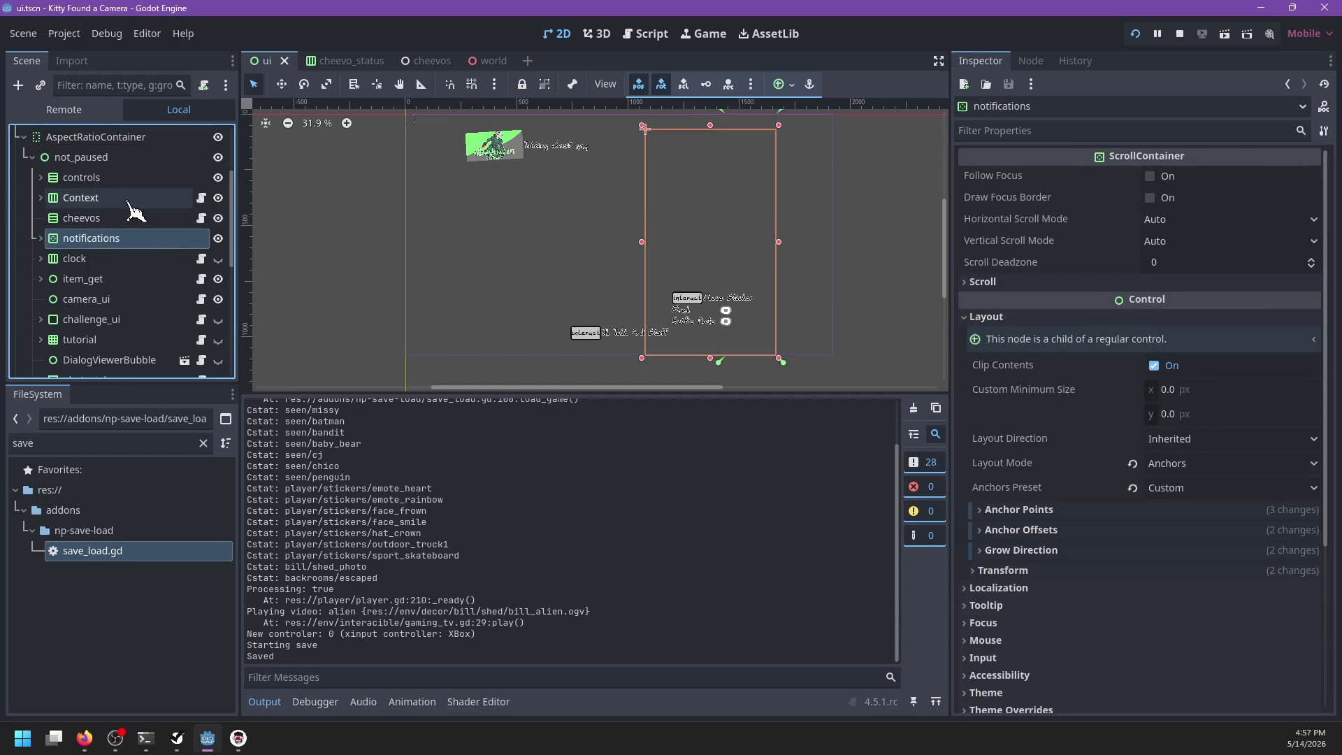
{"action": "left_click", "coordinate": [181, 198]}
{"action": "left_click_drag", "start_coordinate": [689, 145], "coordinate": [637, 148]}
{"action": "left_click", "coordinate": [116, 241]}
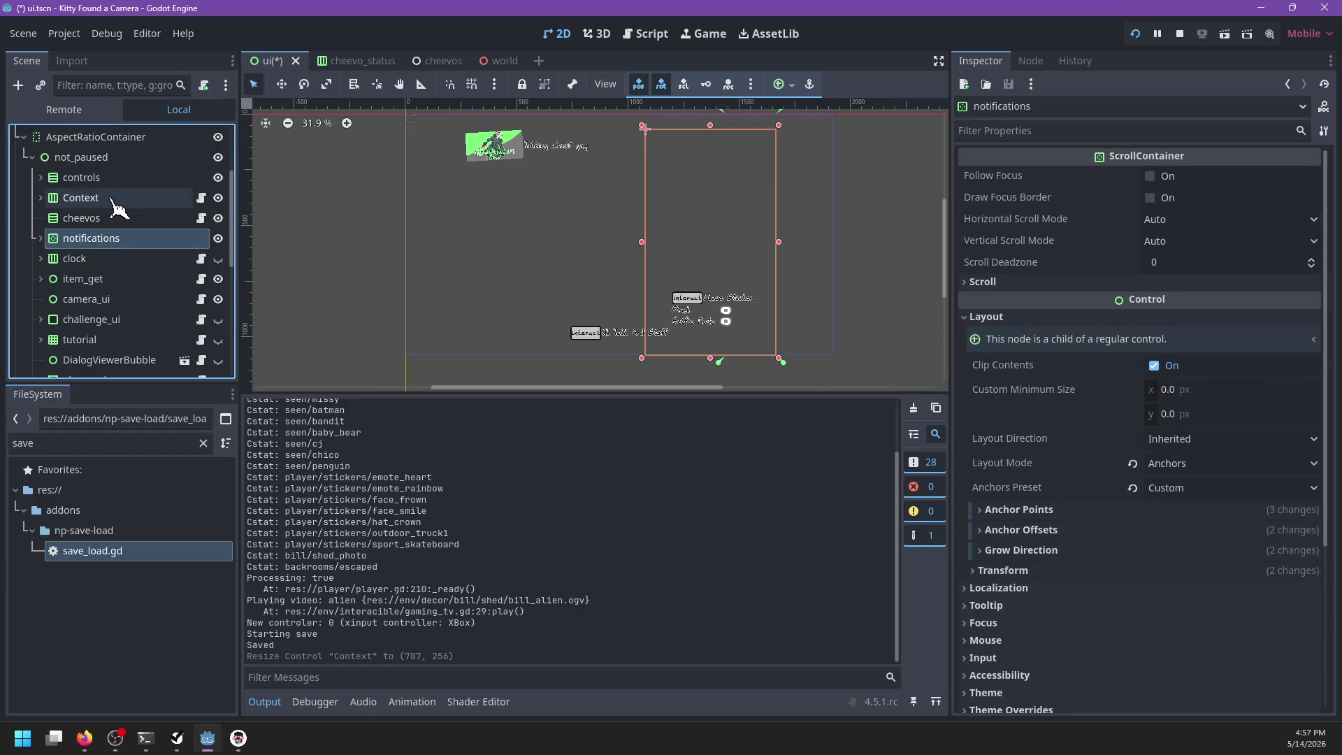
{"action": "left_click", "coordinate": [114, 199]}
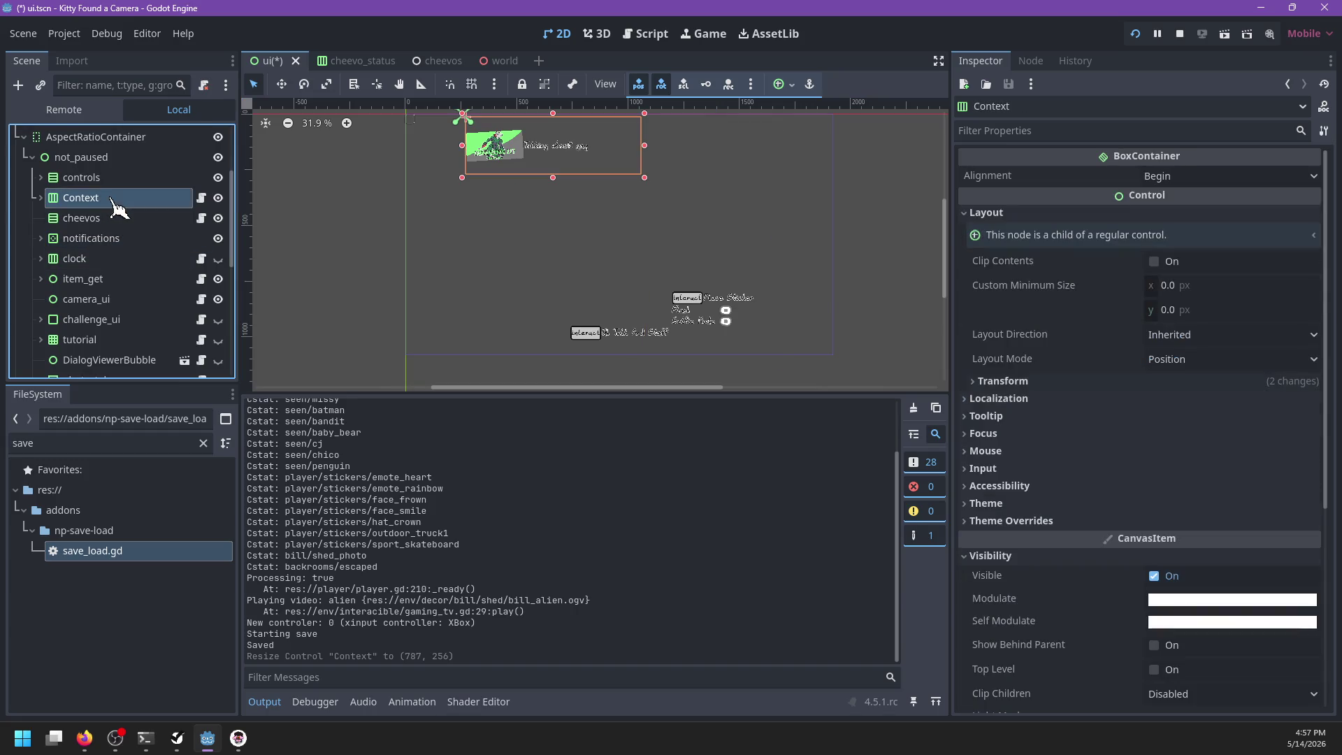
{"action": "left_click", "coordinate": [112, 241], "text": "ctrl"}
Step: Save and run, photograph the Westons' living room so Natural Photographic reads 7/13, then return to code
{"action": "key", "text": "F5"}
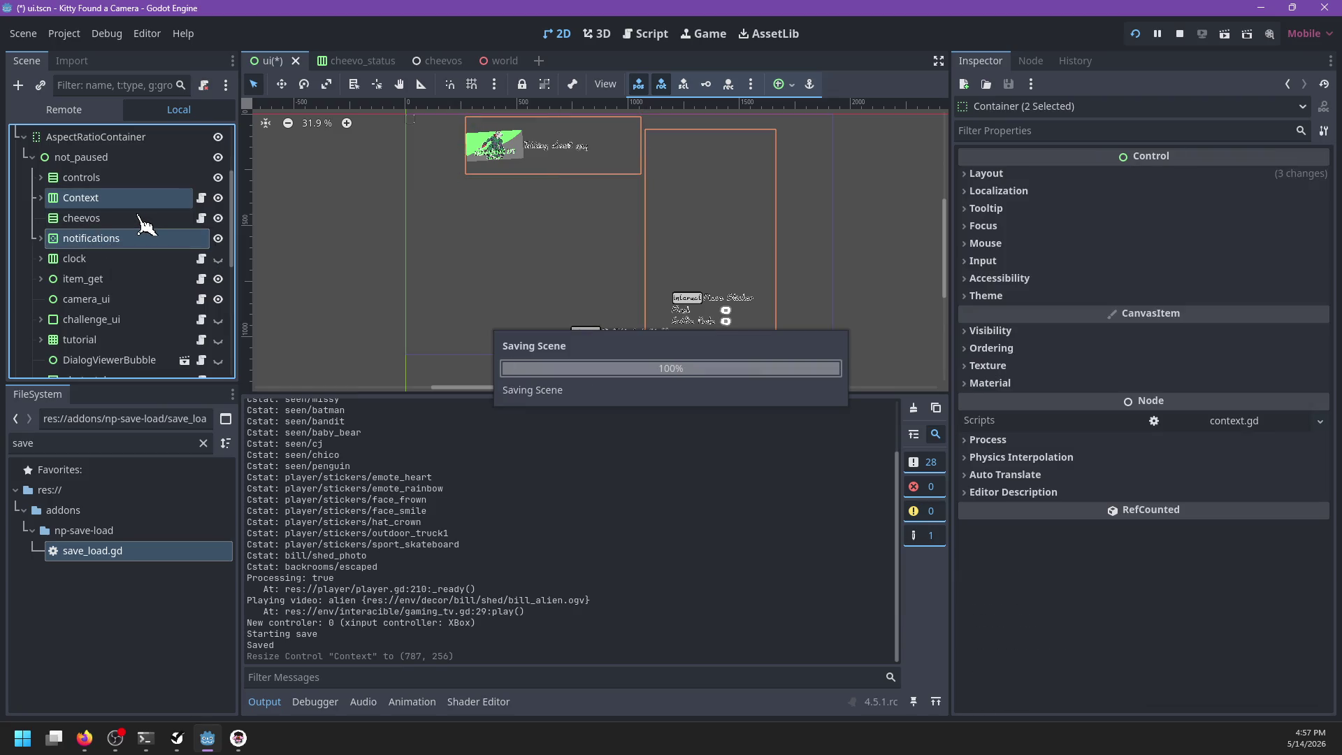
{"action": "key", "text": "Escape"}
{"action": "key", "text": "w"}
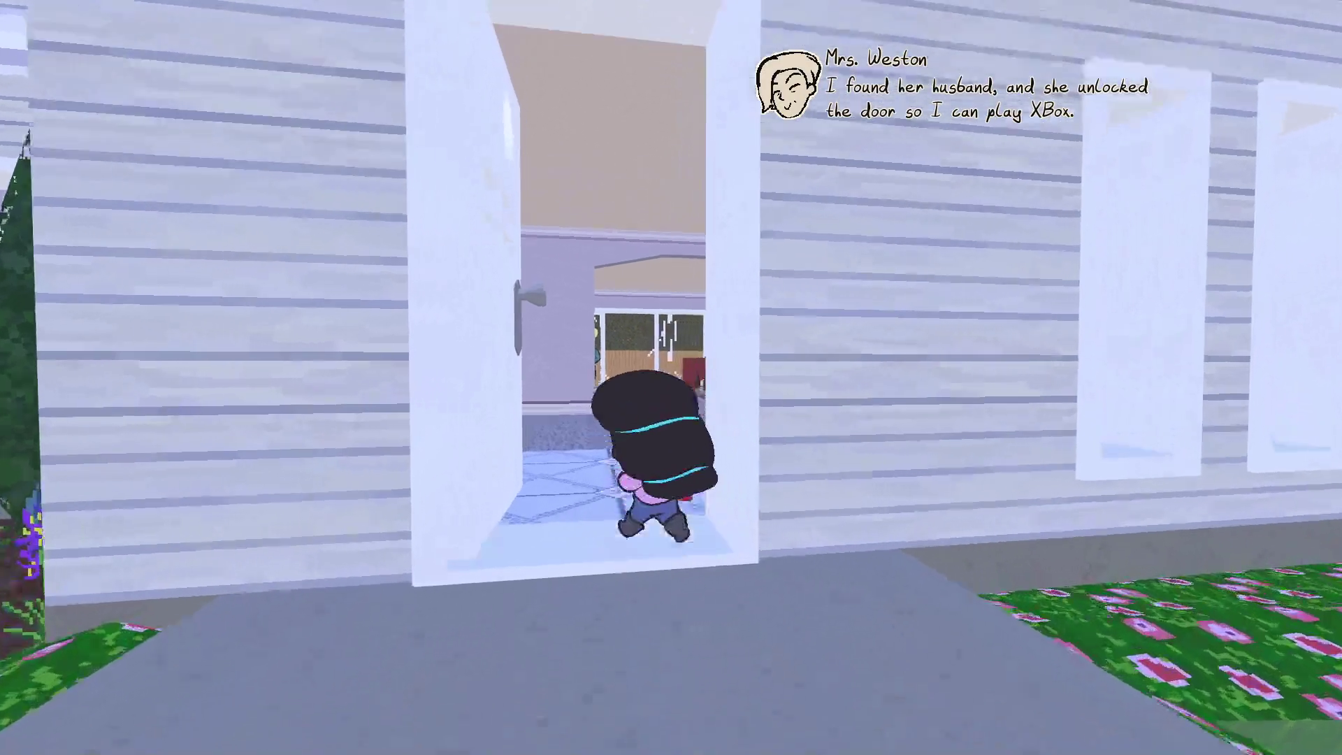
{"action": "key", "text": "f"}
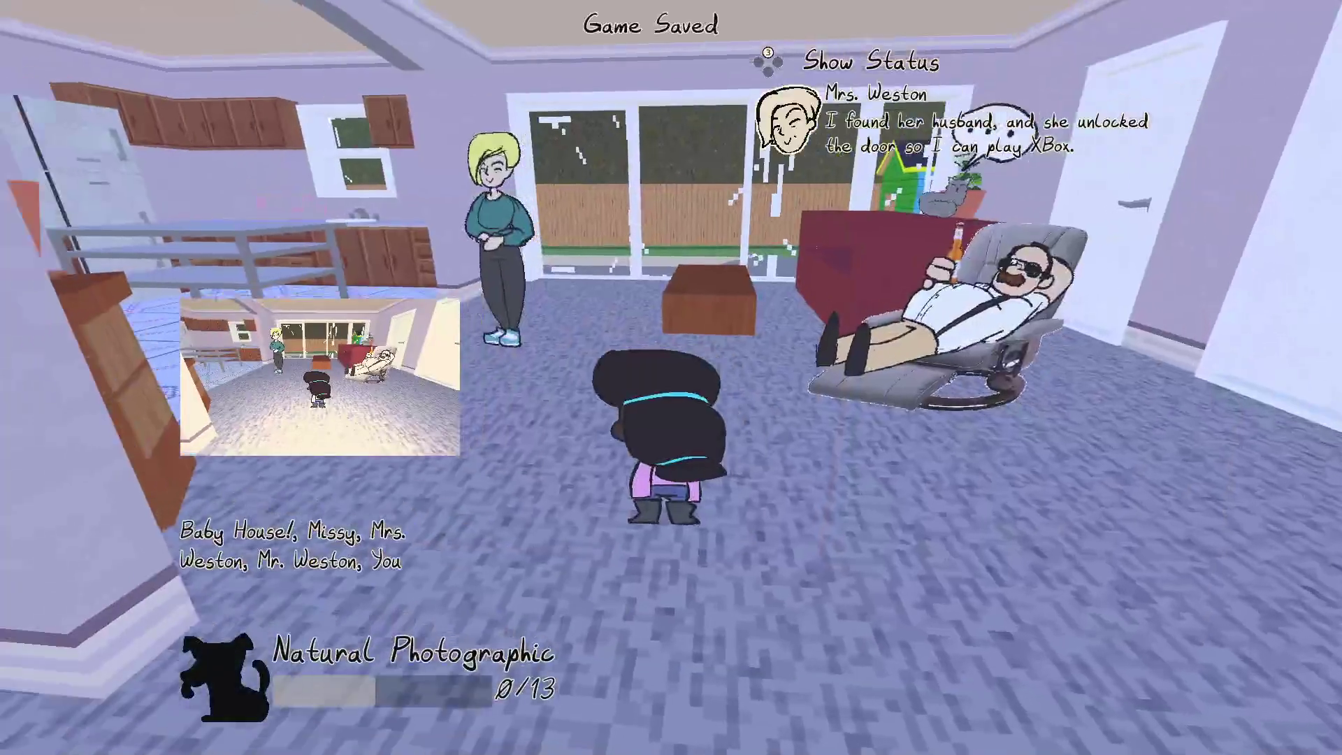
{"action": "key", "text": "s"}
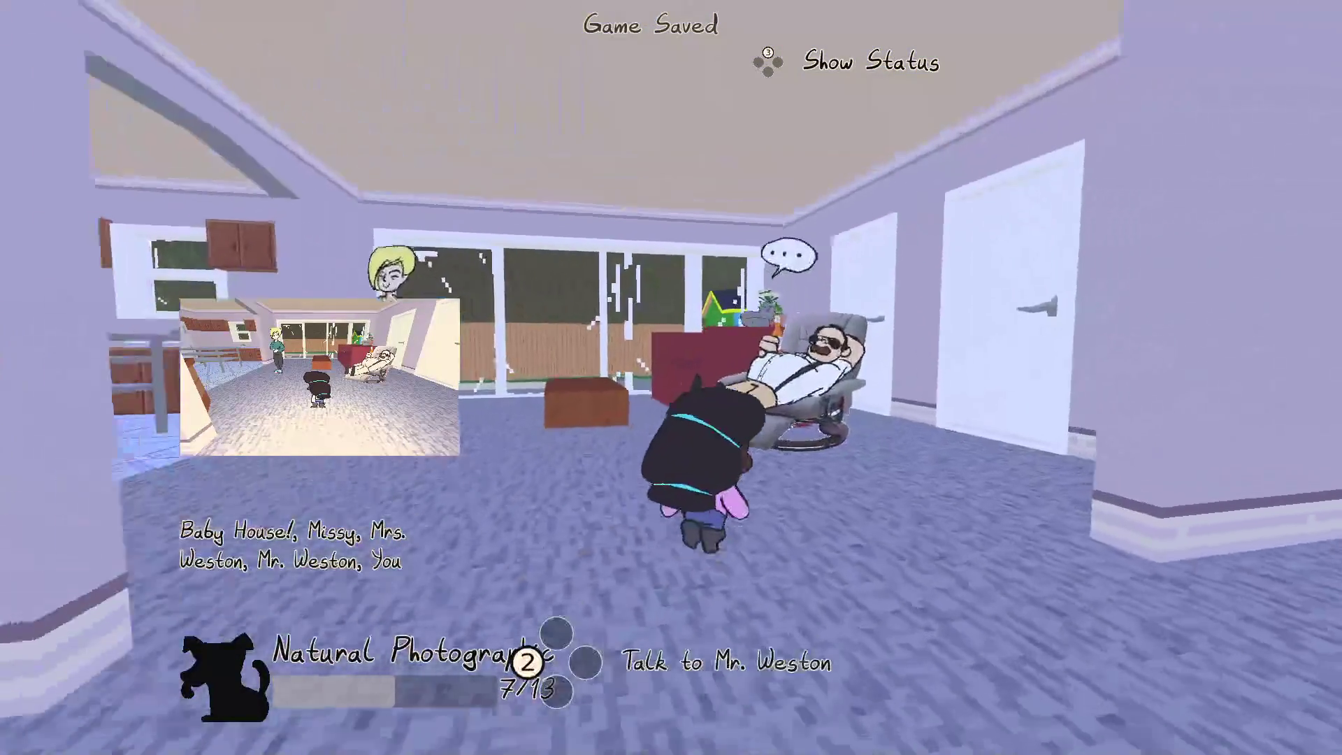
{"action": "key", "text": "a"}
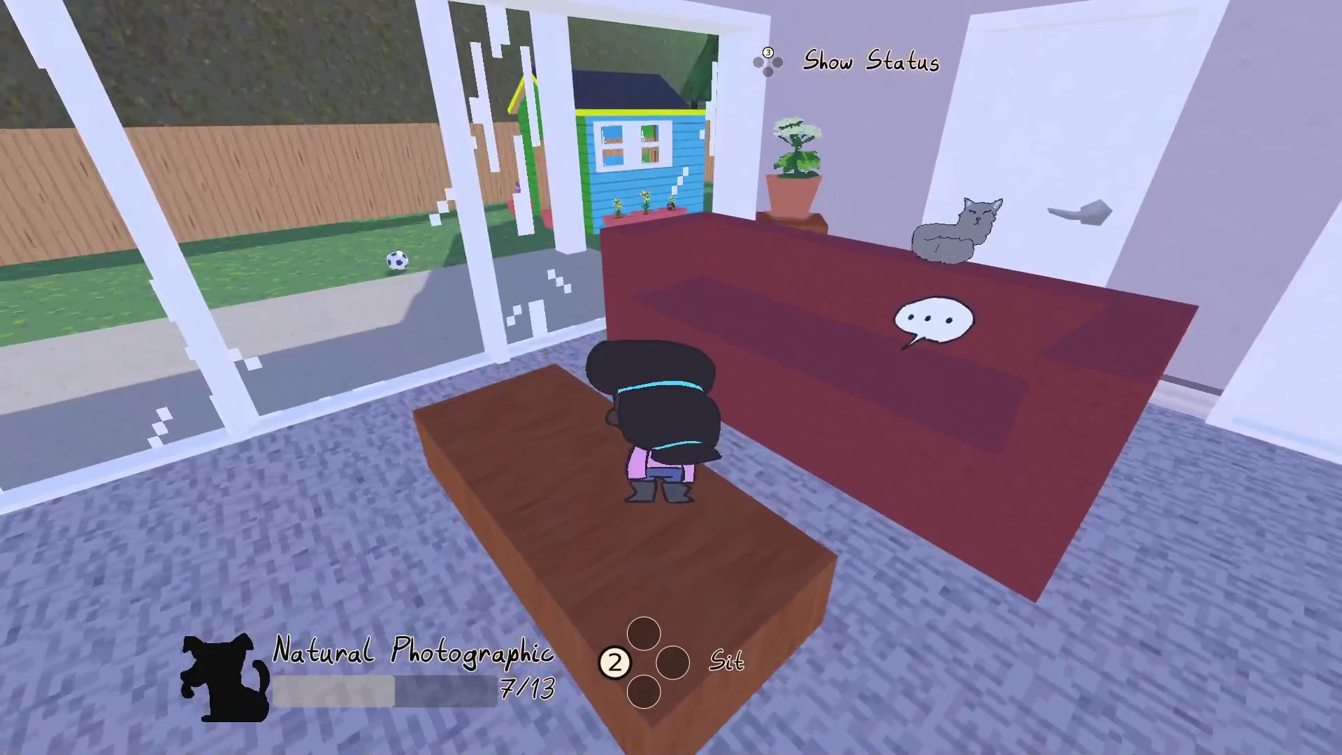
{"action": "key", "text": "Escape"}
{"action": "key", "text": "alt+Tab"}
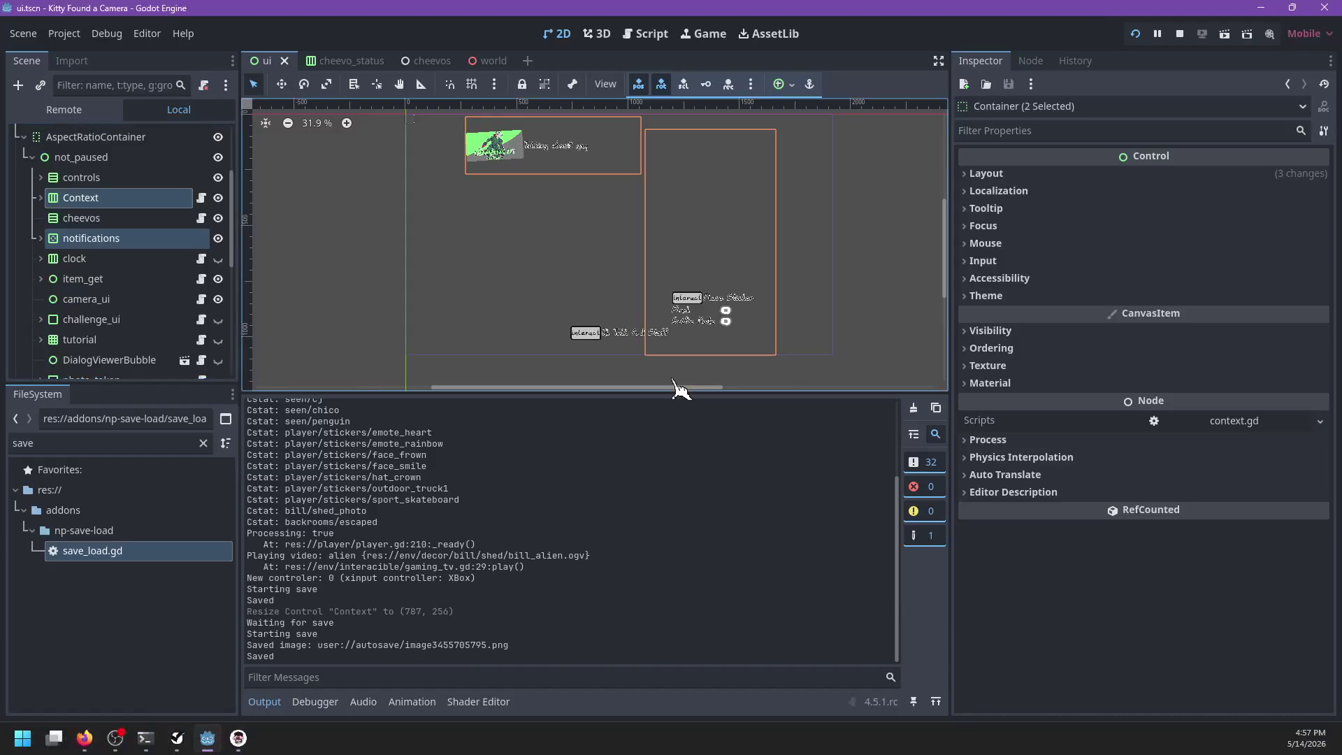
{"action": "left_click", "coordinate": [649, 34]}
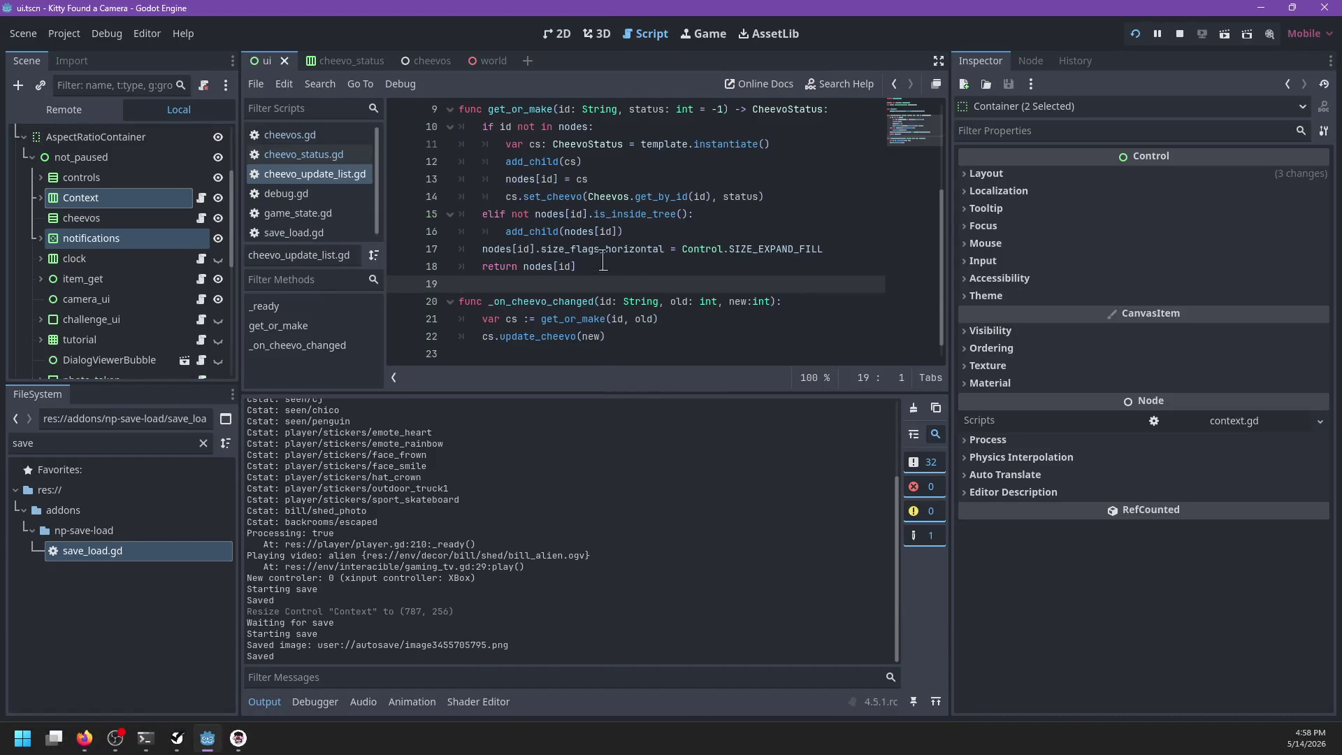
{"action": "scroll", "coordinate": [601, 261], "scroll_direction": "up", "scroll_amount": 3}
{"action": "left_click", "coordinate": [329, 155]}
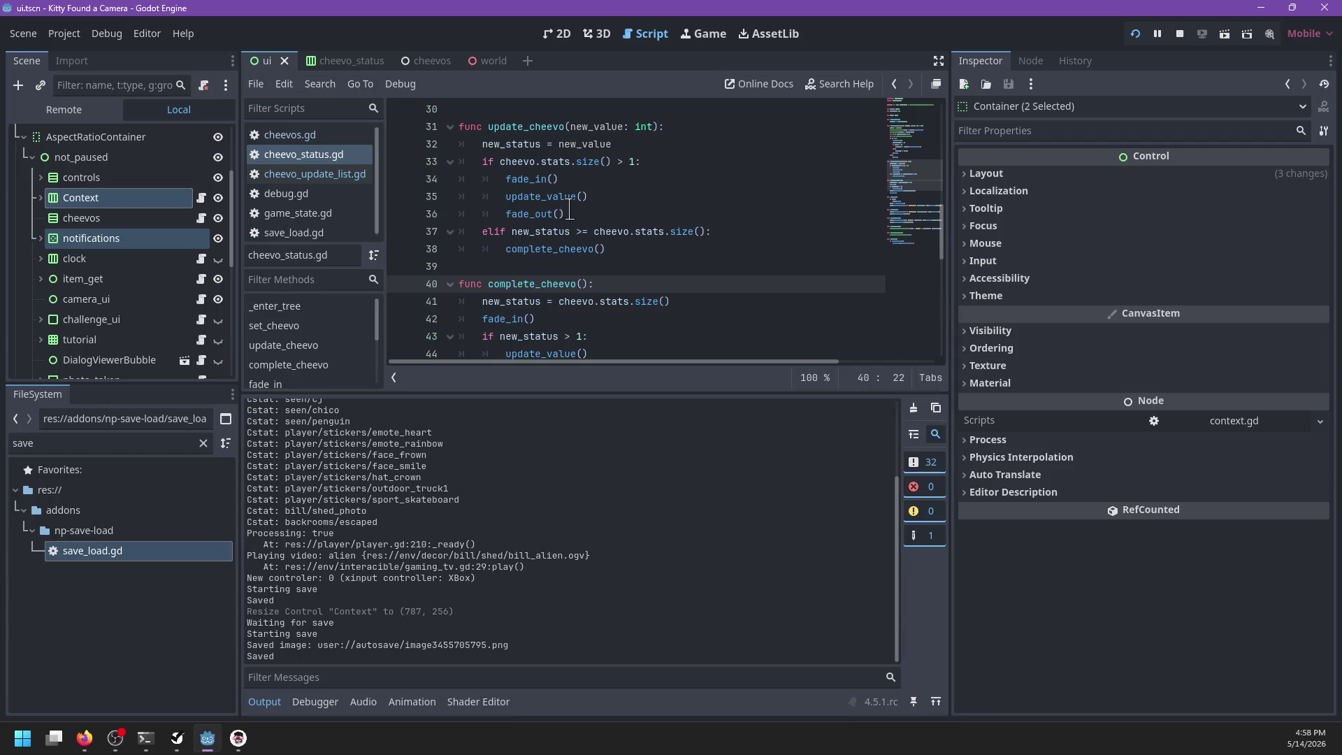
{"action": "scroll", "coordinate": [580, 208], "scroll_direction": "up", "scroll_amount": 2}
{"action": "scroll", "coordinate": [580, 208], "scroll_direction": "down", "scroll_amount": 4}
{"action": "scroll", "coordinate": [581, 209], "scroll_direction": "down", "scroll_amount": 5}
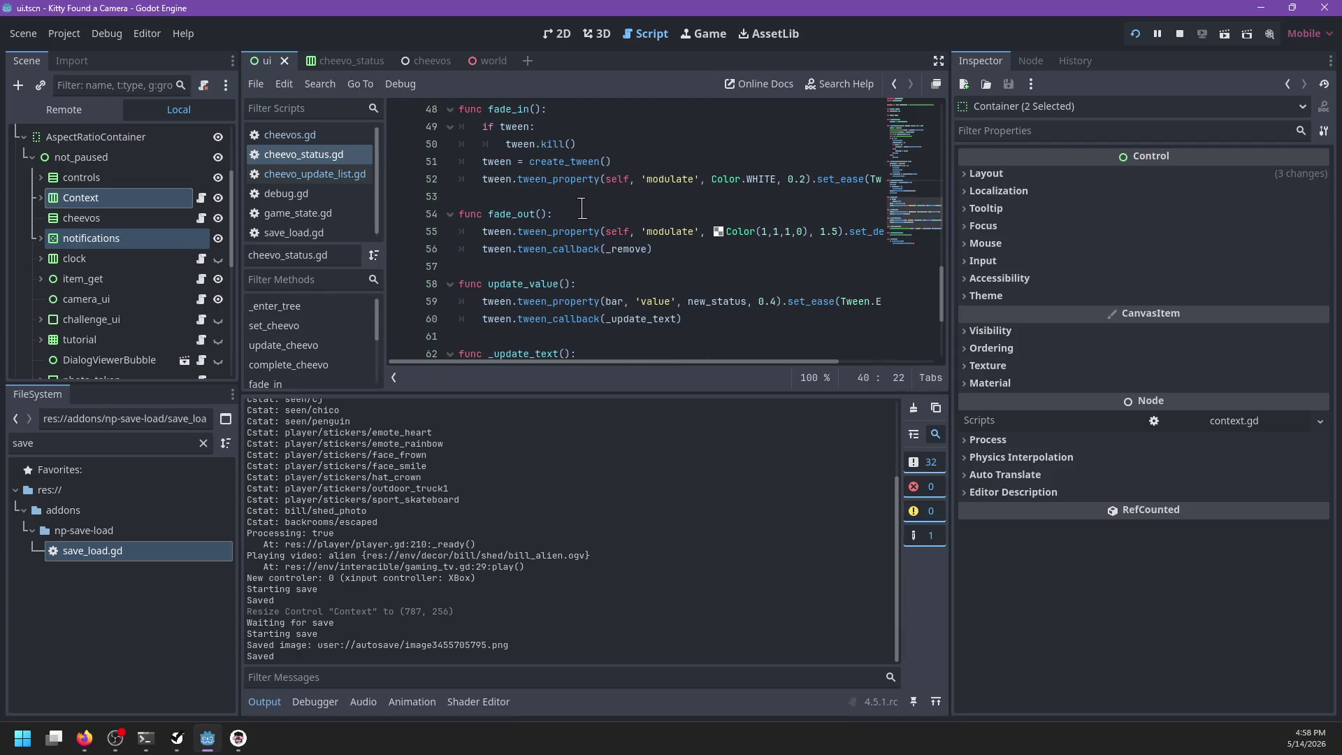
{"action": "scroll", "coordinate": [598, 213], "scroll_direction": "down", "scroll_amount": 1}
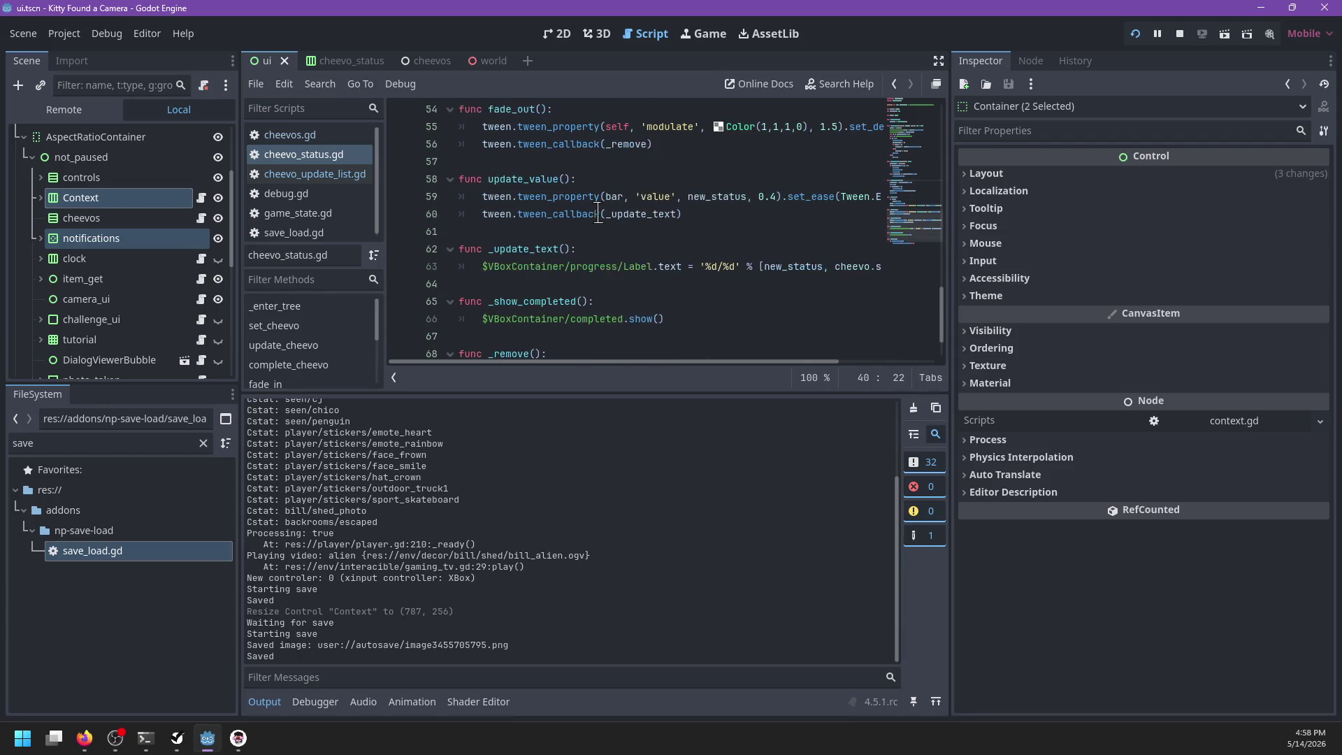
{"action": "scroll", "coordinate": [635, 216], "scroll_direction": "up", "scroll_amount": 10}
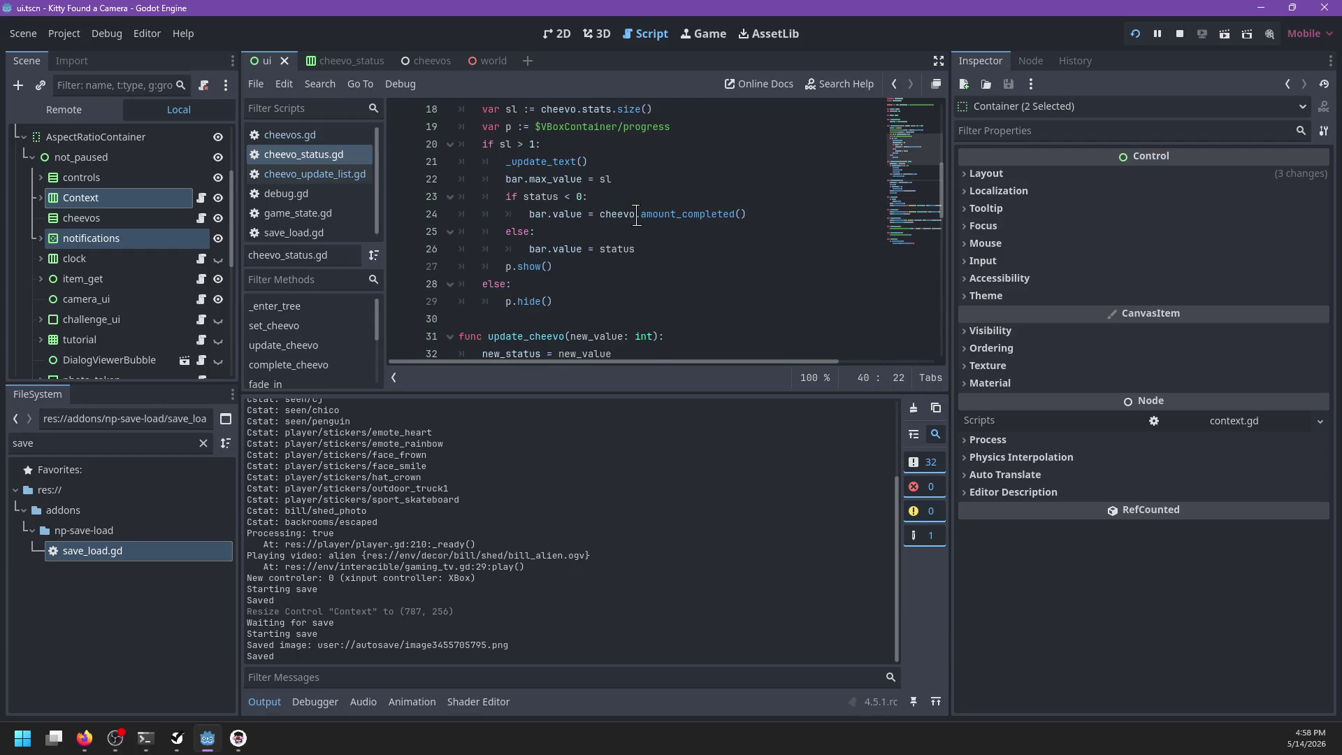
{"action": "left_click", "coordinate": [698, 230]}
{"action": "key", "text": "Return"}
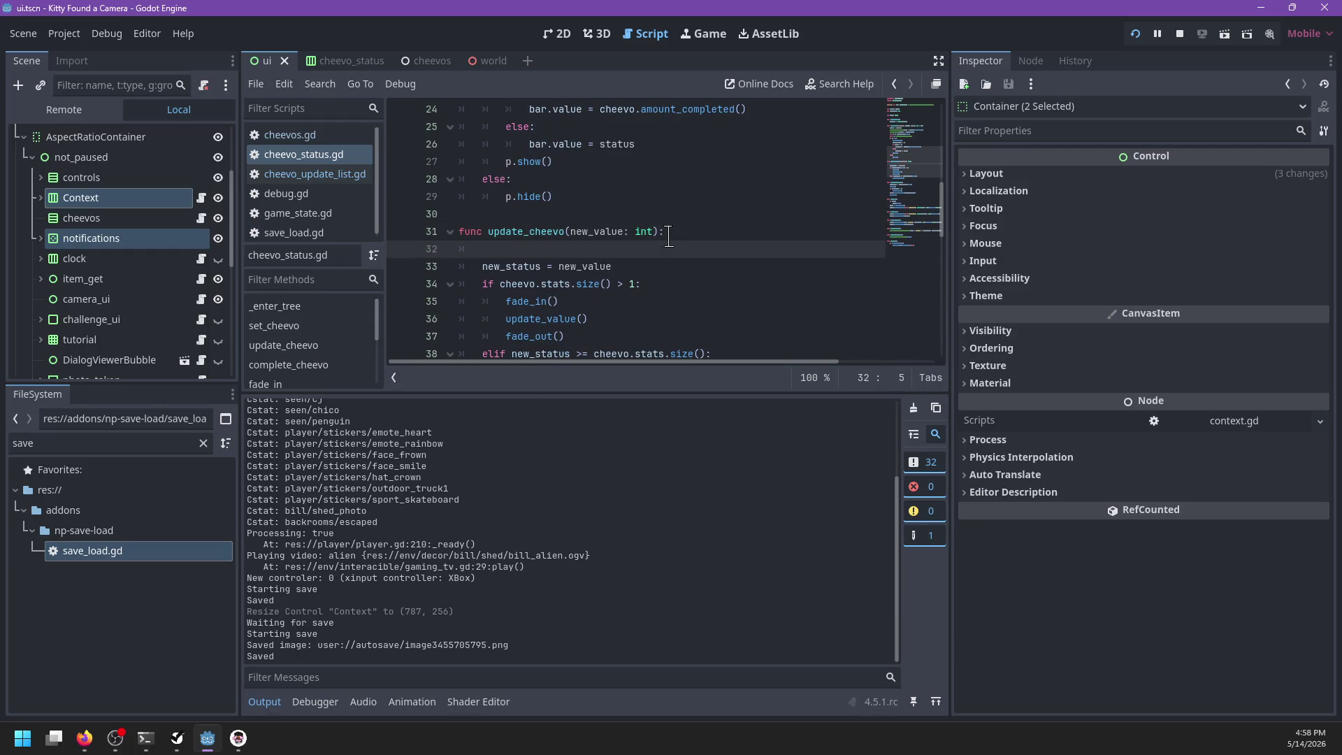
{"action": "type", "text": "_upda"}
{"action": "key", "text": "Return"}
{"action": "key", "text": "ctrl+s"}
{"action": "scroll", "coordinate": [682, 283], "scroll_direction": "up", "scroll_amount": 4}
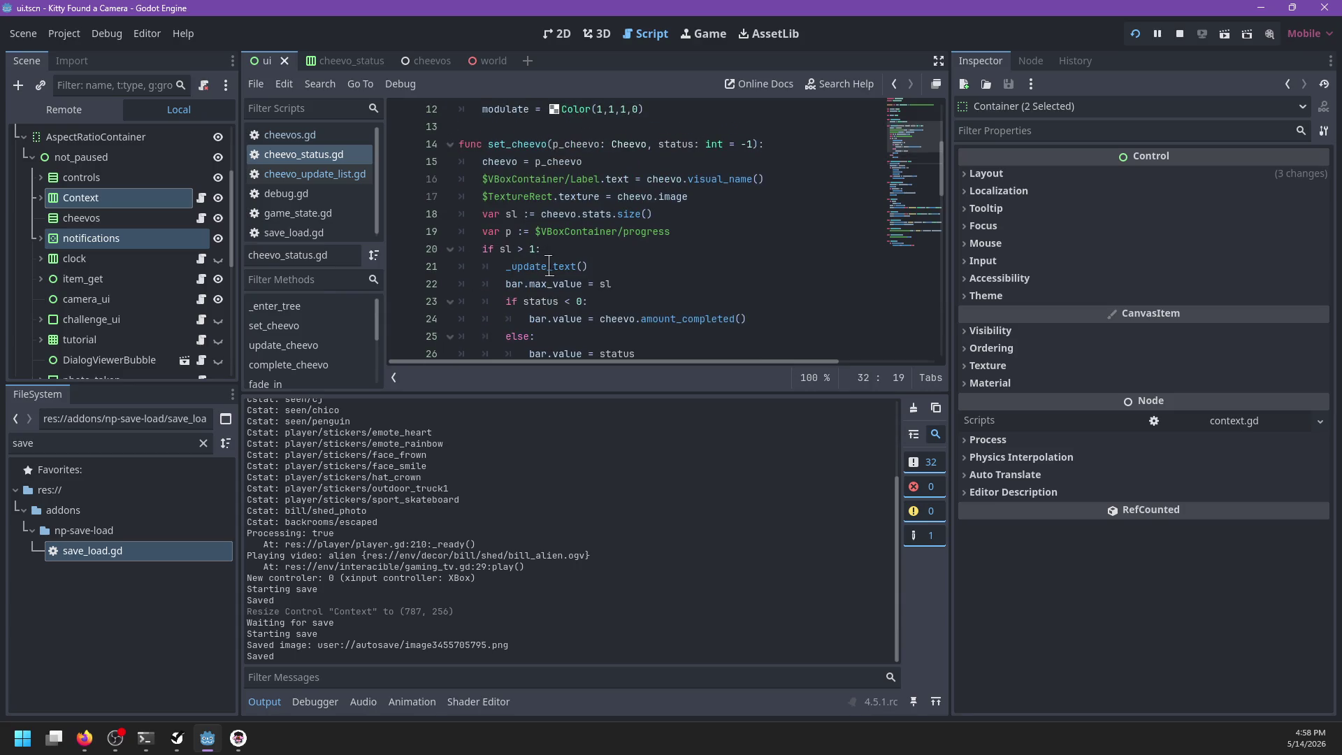
{"action": "scroll", "coordinate": [535, 267], "scroll_direction": "down", "scroll_amount": 3}
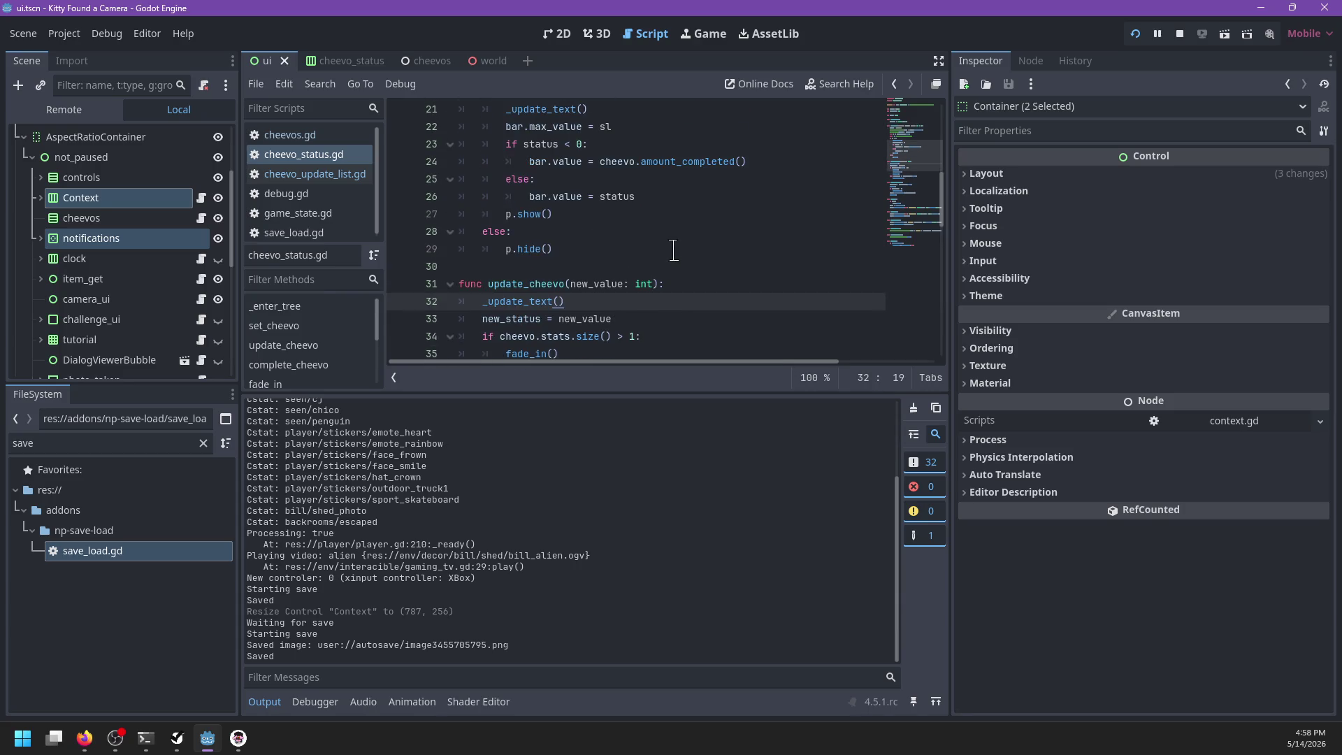
{"action": "scroll", "coordinate": [674, 250], "scroll_direction": "down", "scroll_amount": 2}
{"action": "scroll", "coordinate": [674, 250], "scroll_direction": "up", "scroll_amount": 4}
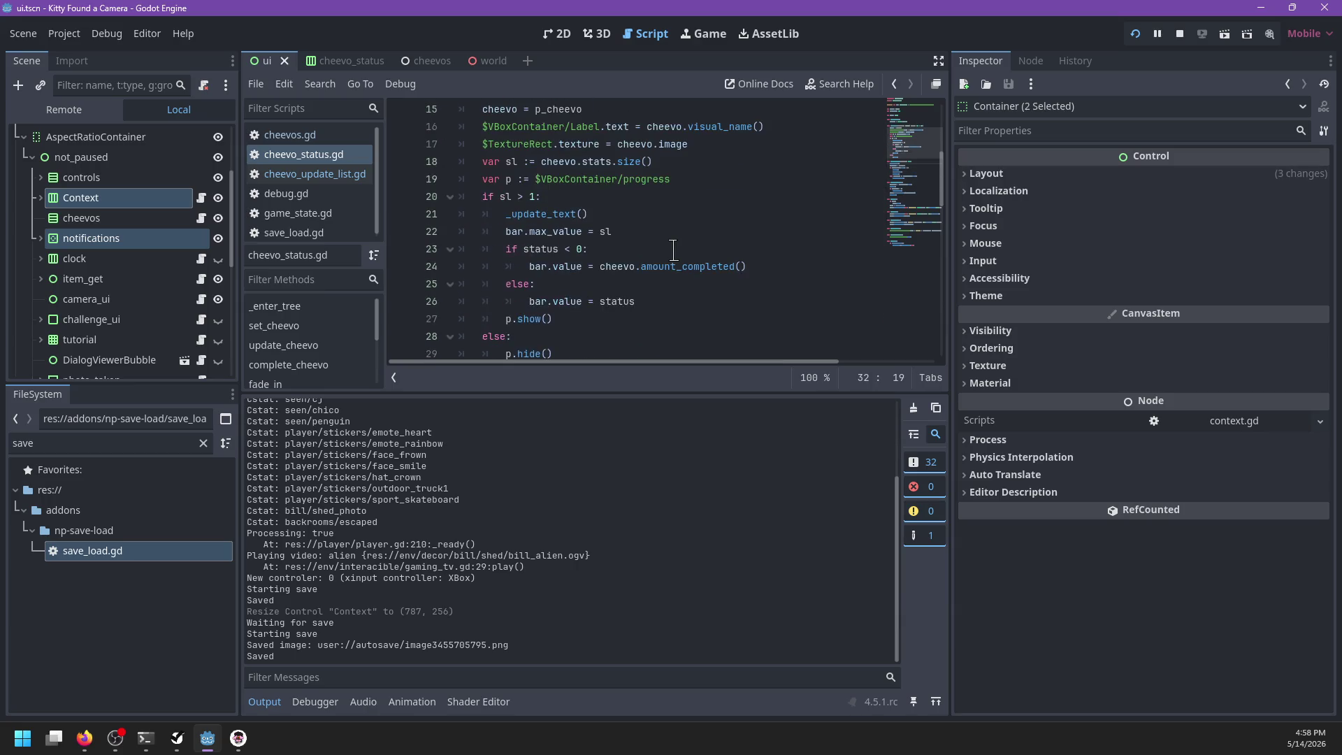
{"action": "double_click", "coordinate": [545, 214]}
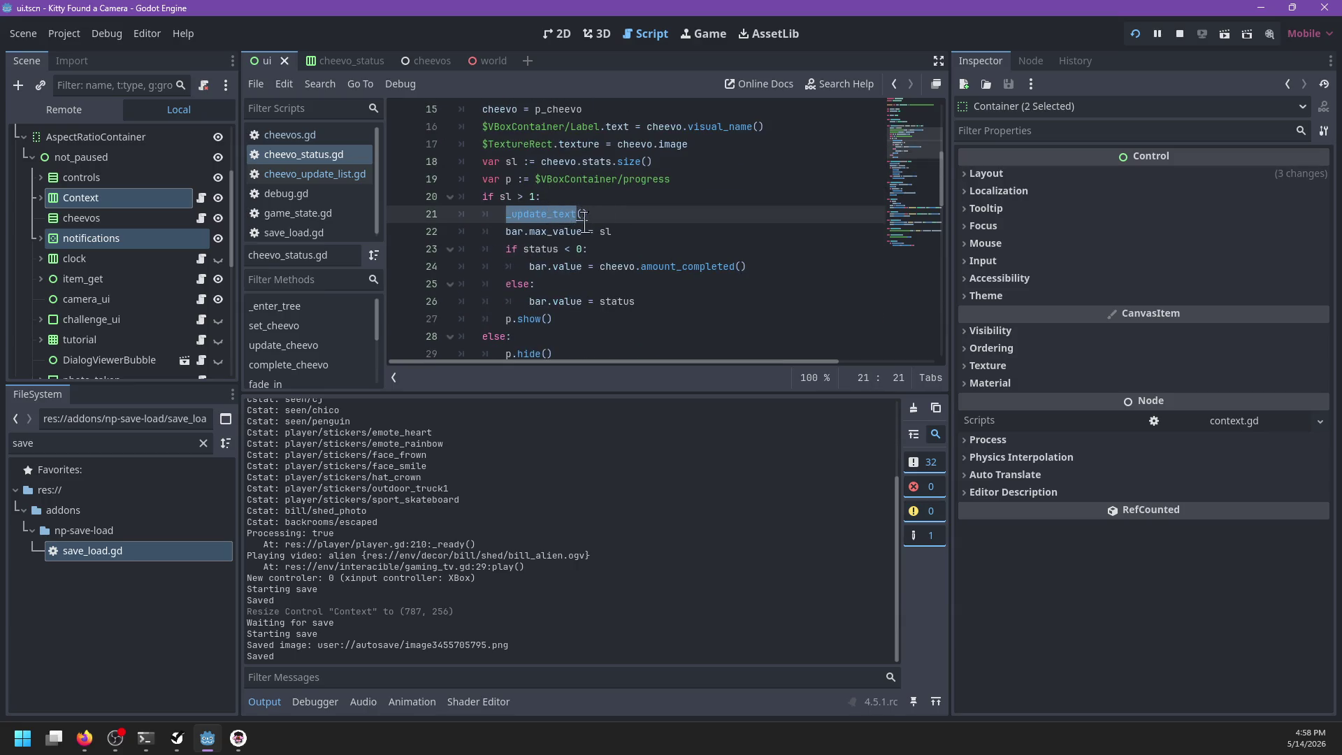
{"action": "left_click", "coordinate": [617, 200]}
{"action": "key", "text": "shift+Down"}
{"action": "key", "text": "shift+End"}
{"action": "key", "text": "Delete"}
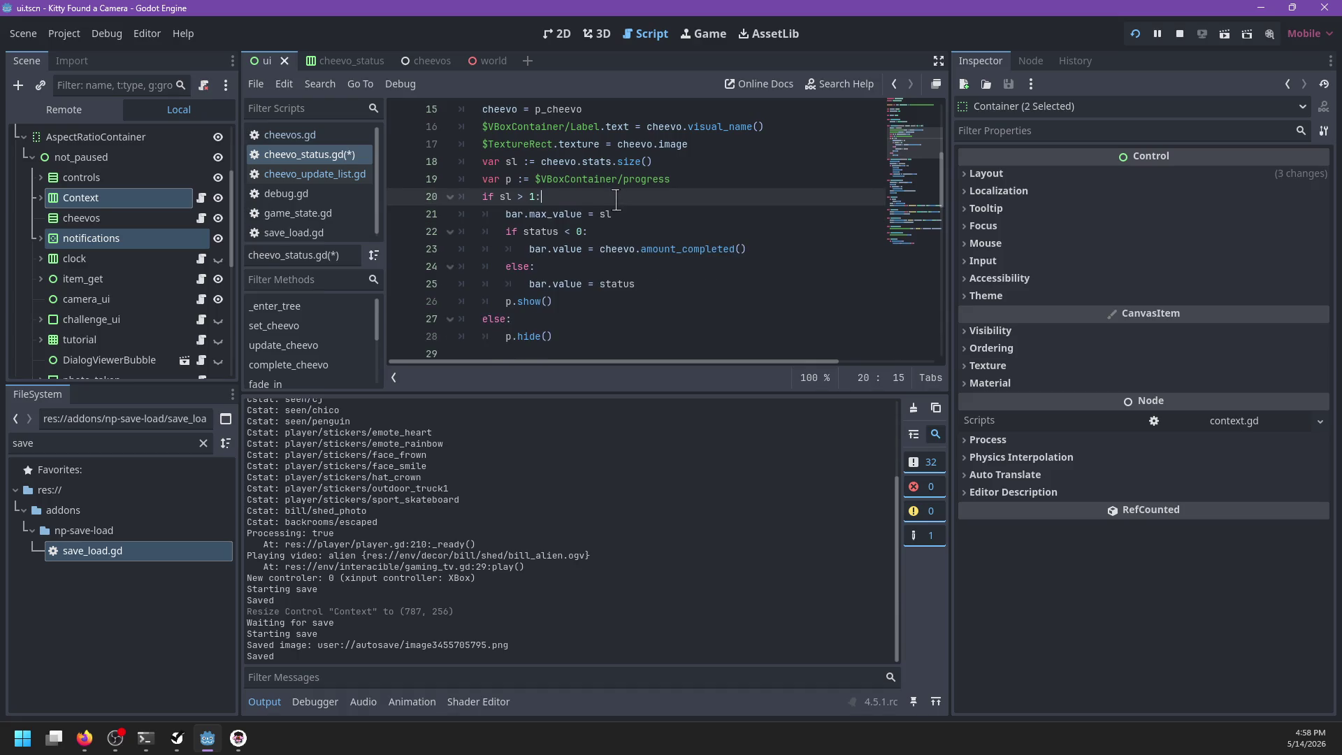
{"action": "key", "text": "ctrl+s"}
{"action": "scroll", "coordinate": [618, 200], "scroll_direction": "down", "scroll_amount": 3}
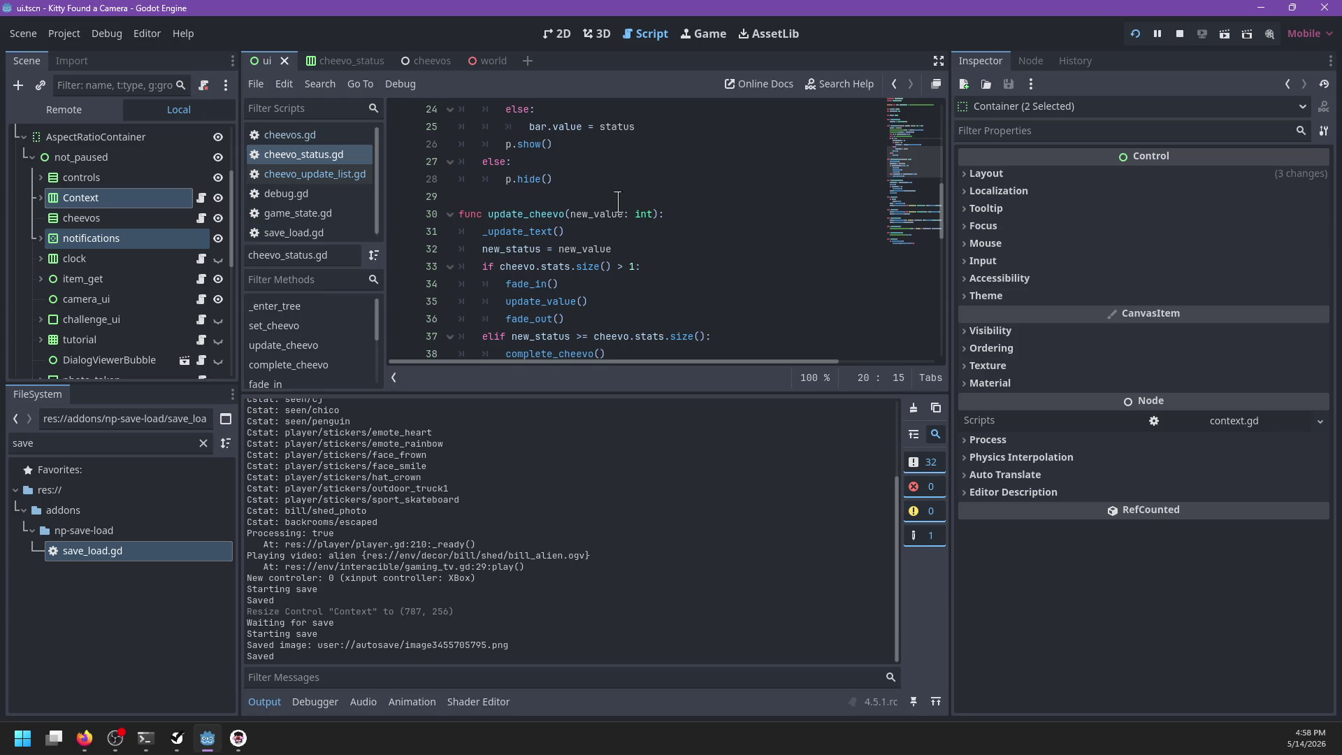
{"action": "key", "text": "ctrl+z"}
{"action": "key", "text": "ctrl+z"}
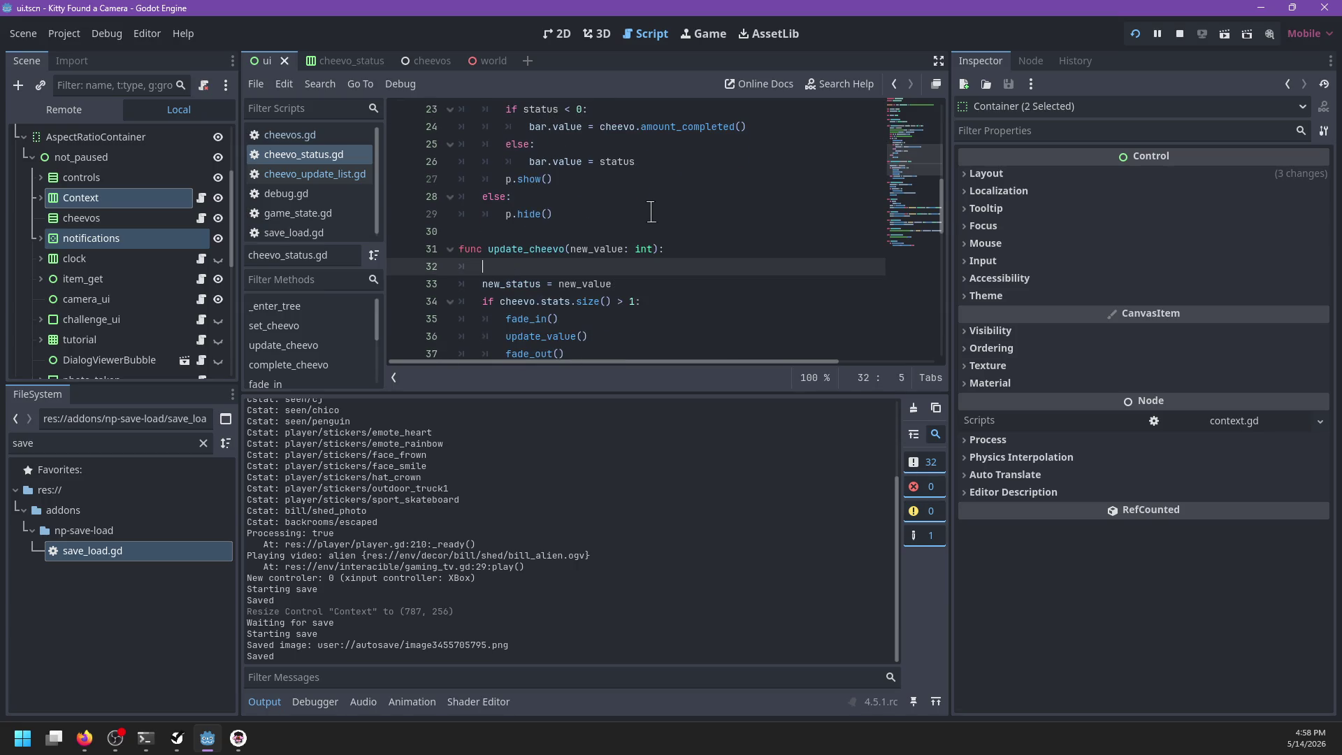
{"action": "key", "text": "BackSpace"}
{"action": "key", "text": "BackSpace"}
{"action": "scroll", "coordinate": [648, 212], "scroll_direction": "up", "scroll_amount": 2}
{"action": "key", "text": "ctrl+s"}
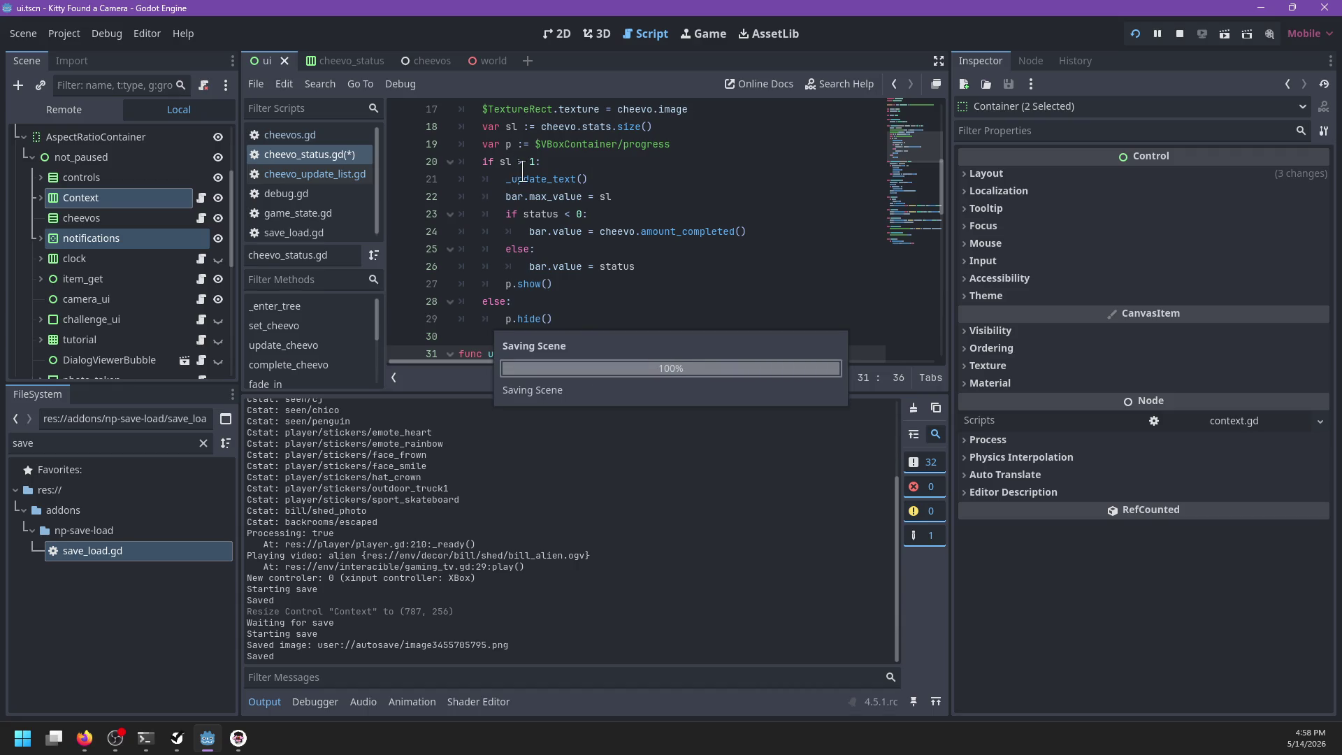
{"action": "left_click", "coordinate": [644, 180]}
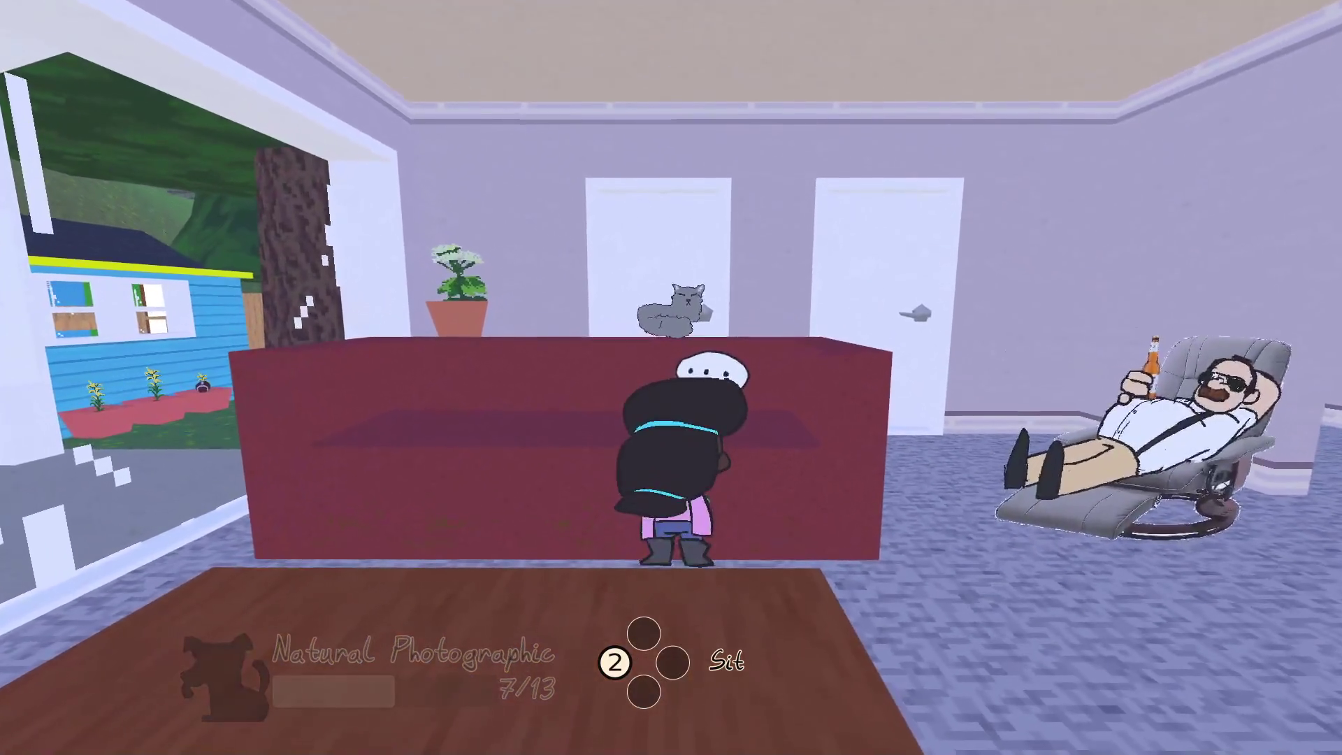
Step: Move around the living room, pause the game, and select the _update_text() line in set_cheevo
{"action": "key", "text": "s"}
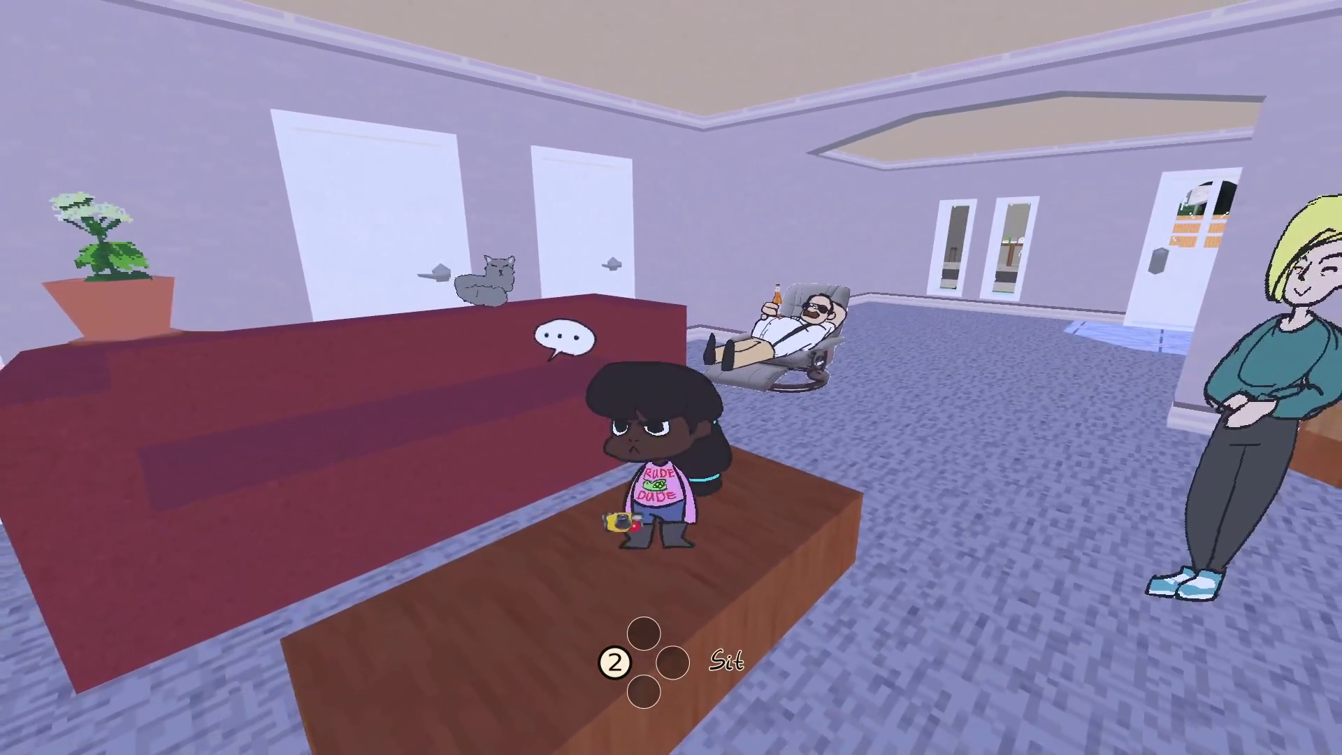
{"action": "key", "text": "w"}
{"action": "key", "text": "Escape"}
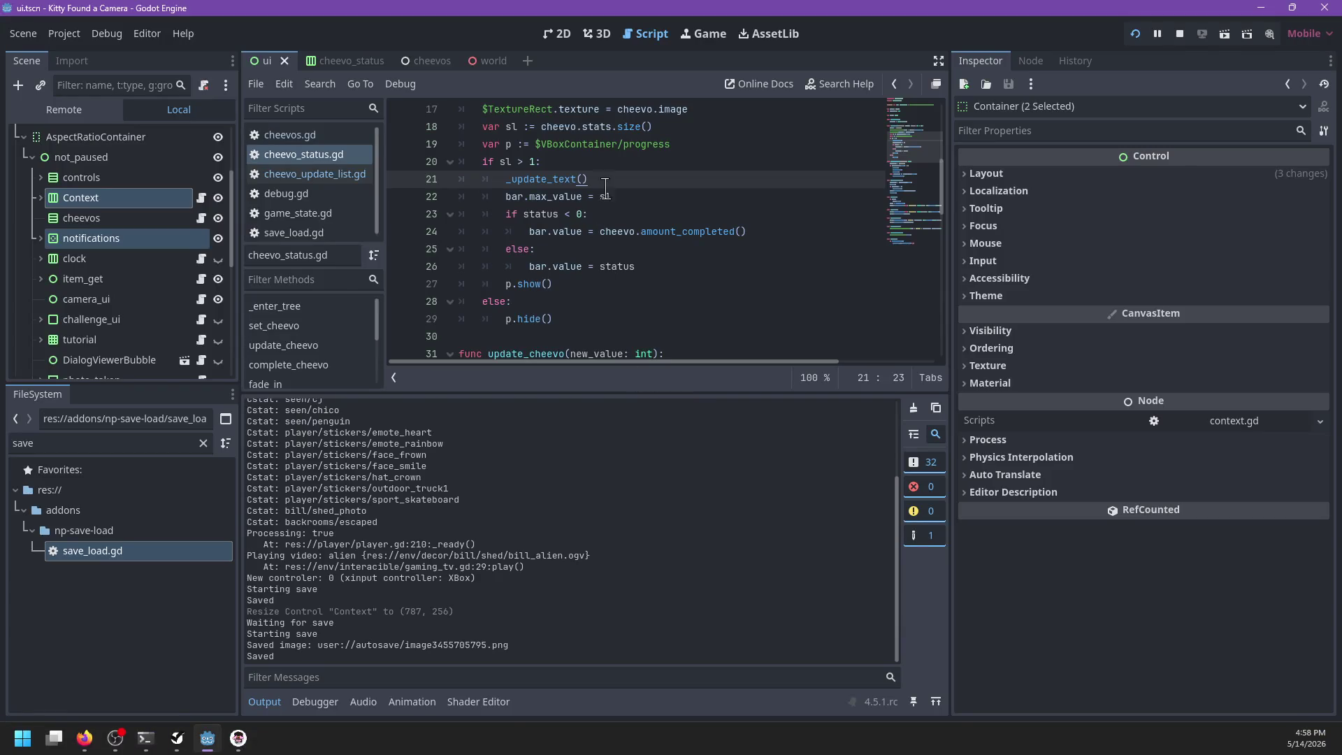
{"action": "left_click_drag", "start_coordinate": [606, 180], "coordinate": [607, 165]}
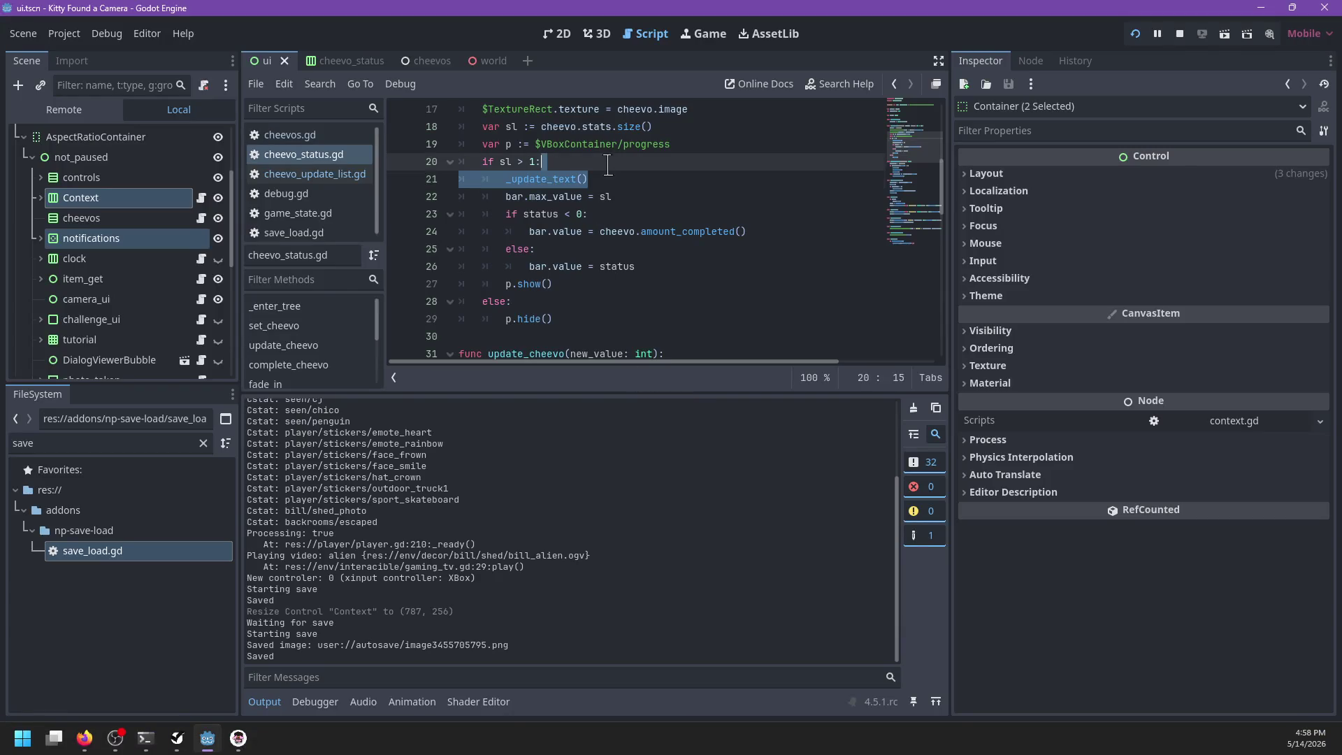
Step: Move the _update_text() call in set_cheevo to just below bar.value = status
{"action": "scroll", "coordinate": [607, 165], "scroll_direction": "up", "scroll_amount": 2}
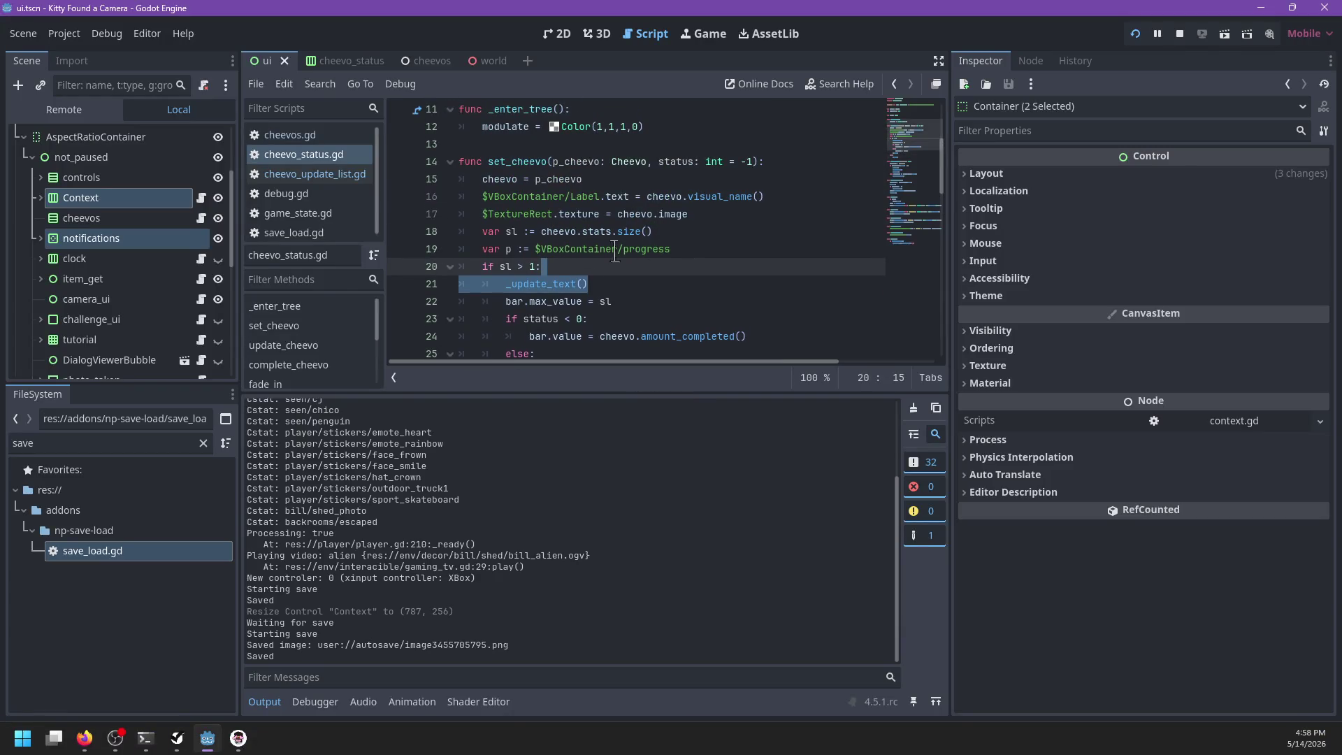
{"action": "double_click", "coordinate": [549, 283]}
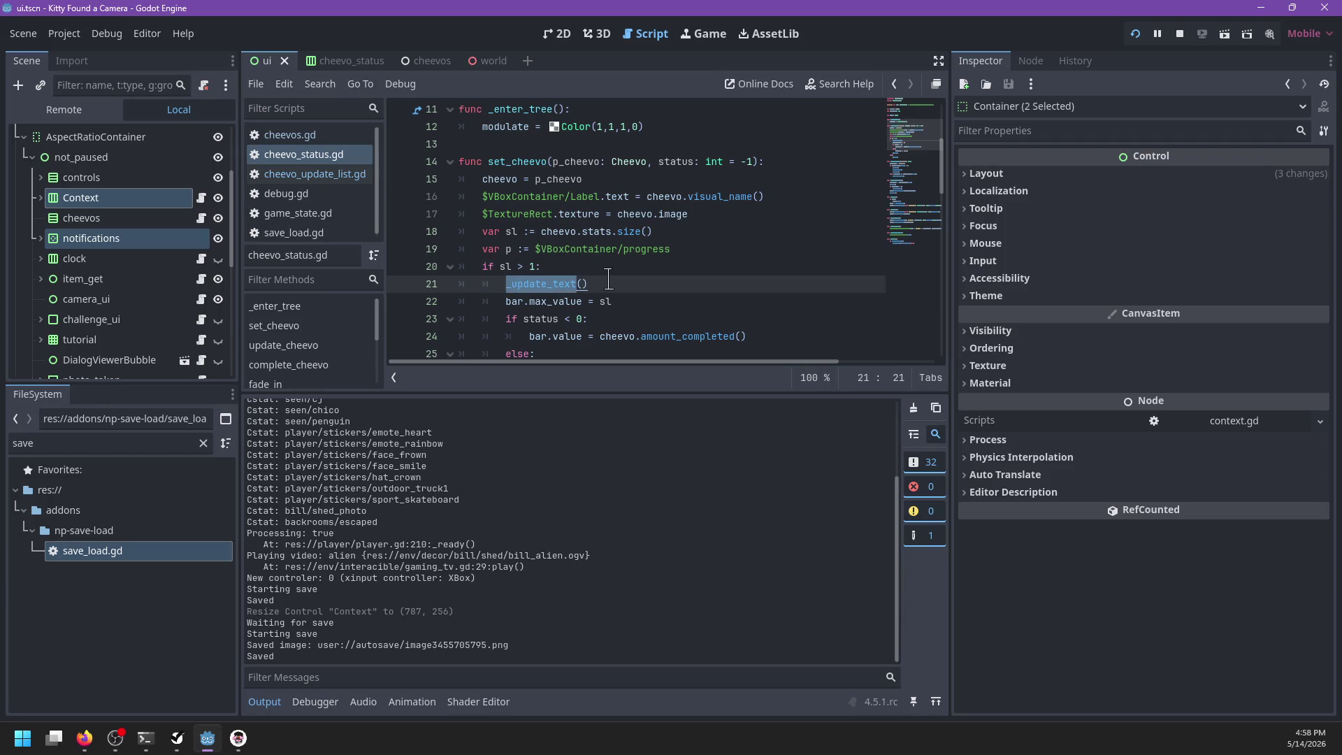
{"action": "left_click_drag", "start_coordinate": [609, 282], "coordinate": [609, 268]}
{"action": "scroll", "coordinate": [608, 274], "scroll_direction": "down", "scroll_amount": 2}
{"action": "key", "text": "ctrl+x"}
{"action": "left_click", "coordinate": [656, 249]}
{"action": "key", "text": "ctrl+v"}
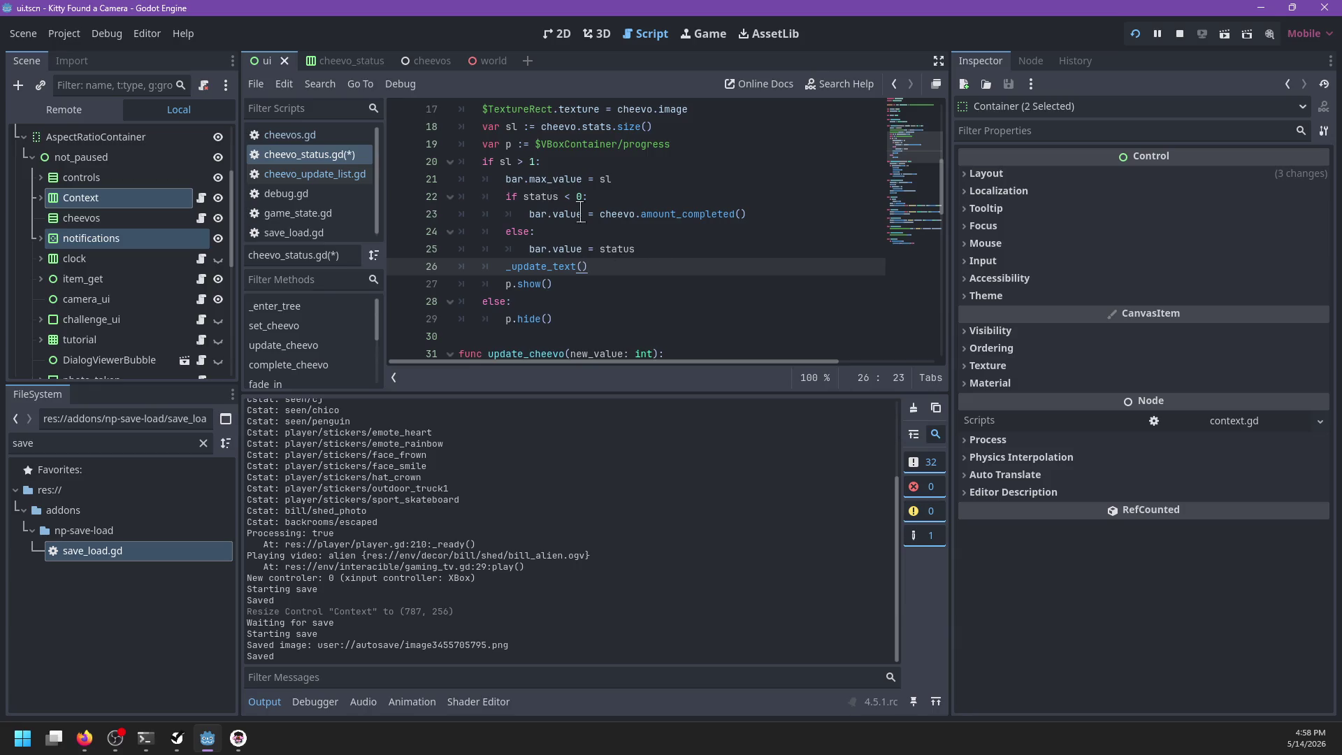
Step: Replace bar.value on line 23 with status and delete the else: line
{"action": "left_click", "coordinate": [577, 213]}
{"action": "key", "text": "ctrl+BackSpace"}
{"action": "key", "text": "ctrl+BackSpace"}
{"action": "type", "text": "status"}
{"action": "left_click_drag", "start_coordinate": [531, 248], "coordinate": [507, 238]}
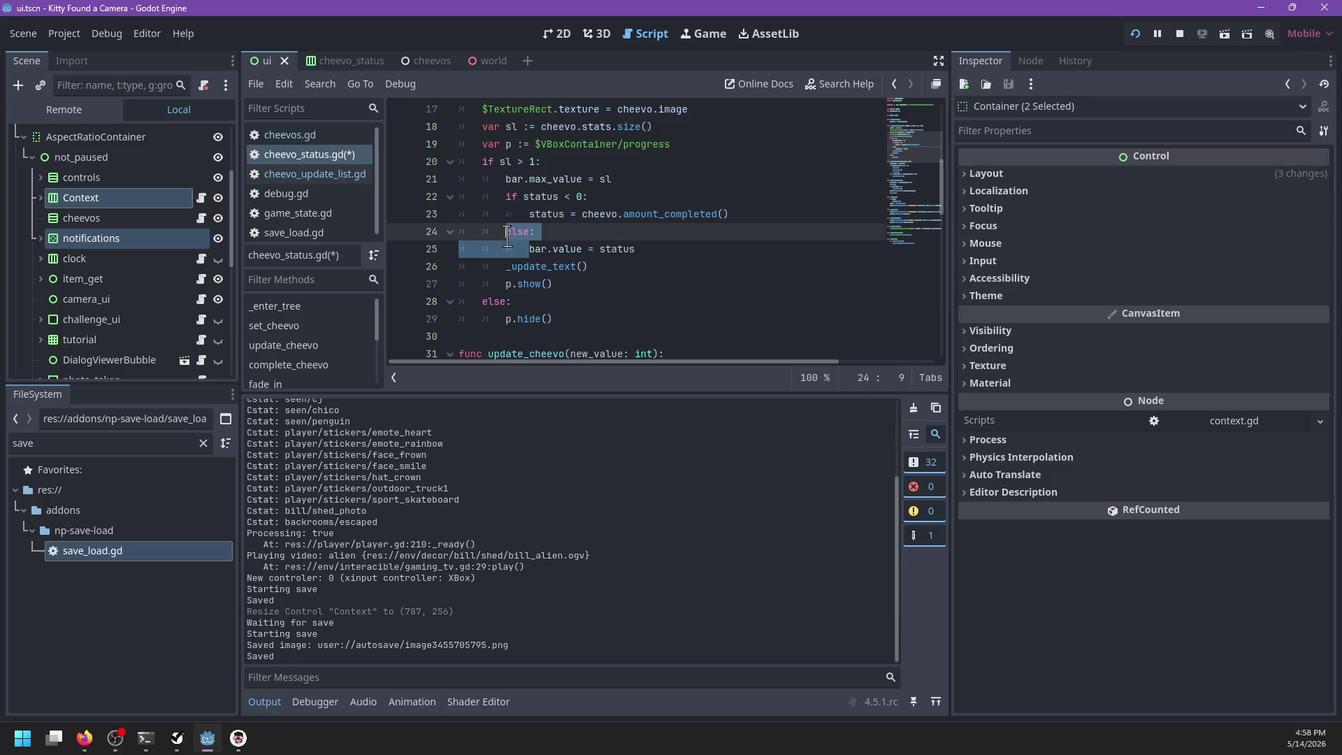
{"action": "key", "text": "BackSpace"}
Step: Check the _update_text definition, then add a new line after bar.value = status, typing 'bar'
{"action": "left_click", "coordinate": [584, 253]}
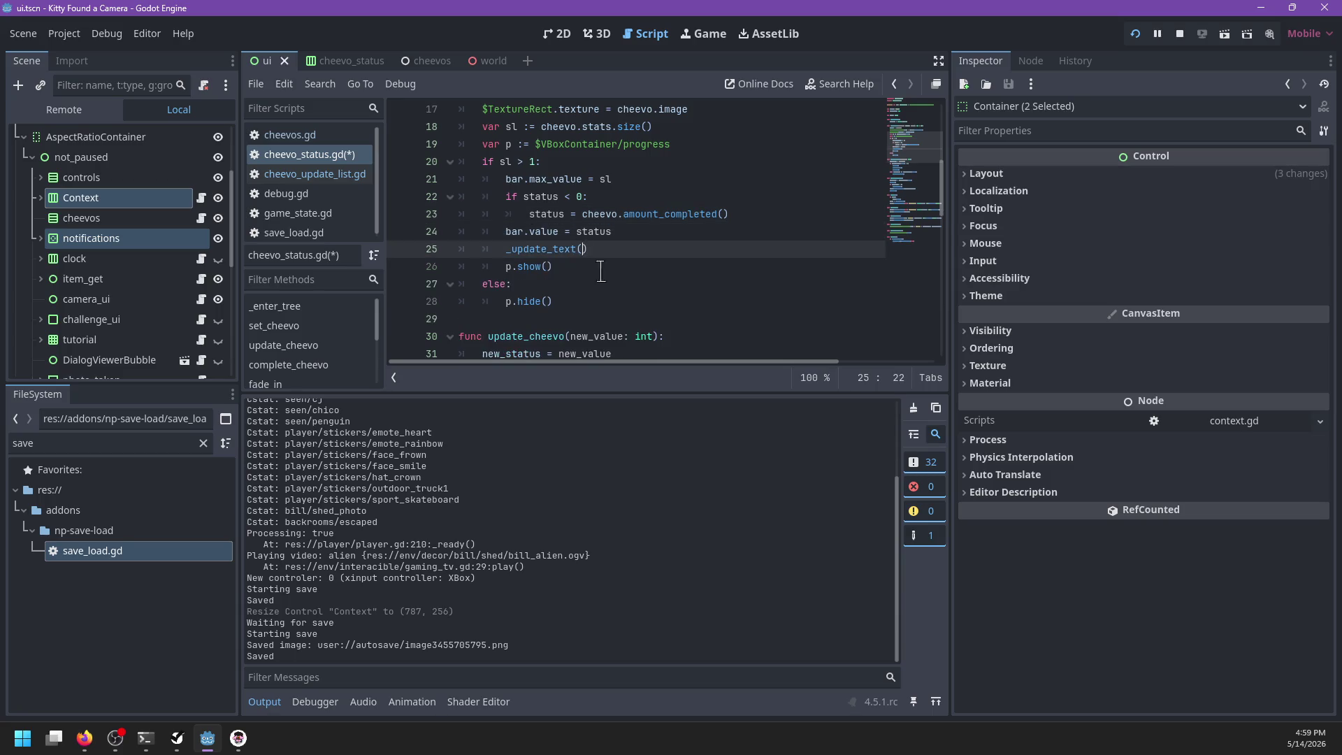
{"action": "left_click", "coordinate": [559, 250], "text": "ctrl"}
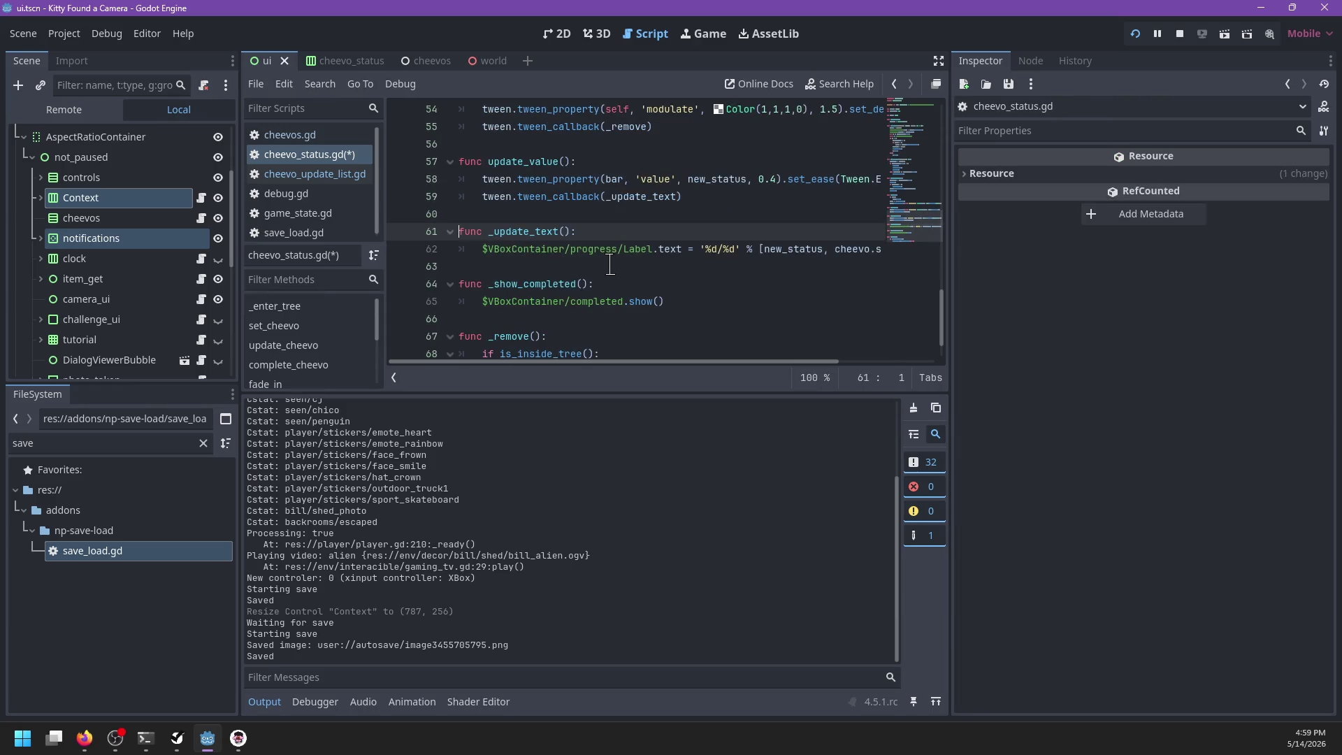
{"action": "scroll", "coordinate": [610, 264], "scroll_direction": "up", "scroll_amount": 1}
{"action": "scroll", "coordinate": [609, 265], "scroll_direction": "up", "scroll_amount": 1}
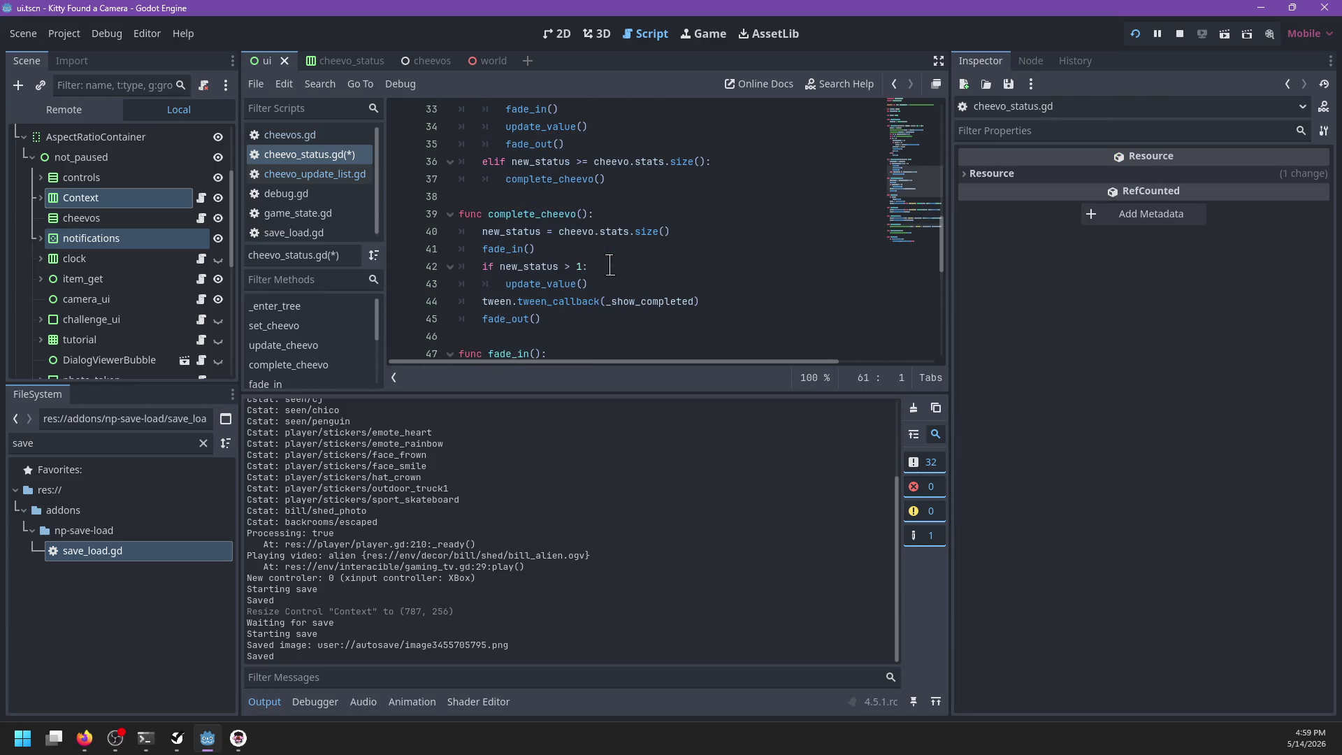
{"action": "left_click", "coordinate": [614, 267]}
{"action": "scroll", "coordinate": [594, 262], "scroll_direction": "up", "scroll_amount": 6}
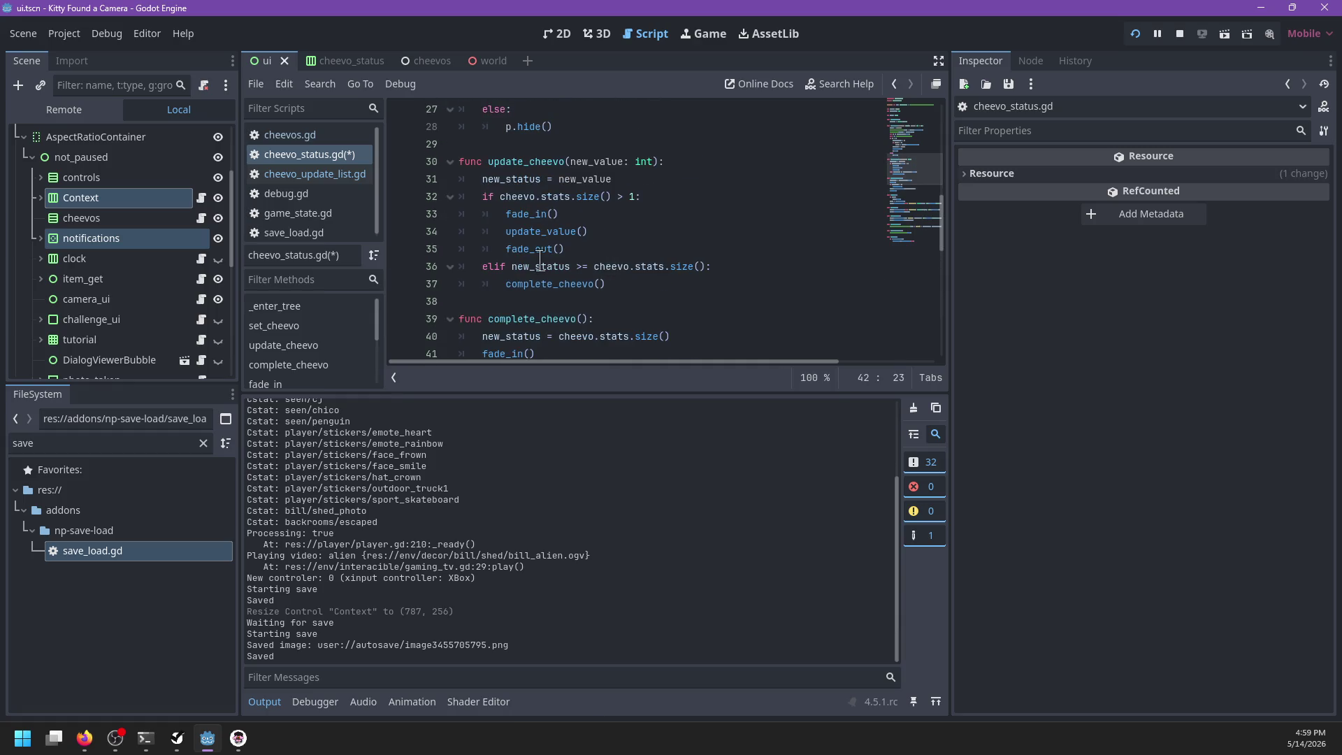
{"action": "left_click", "coordinate": [629, 267]}
{"action": "key", "text": "Return"}
{"action": "type", "text": "new_stauts ="}
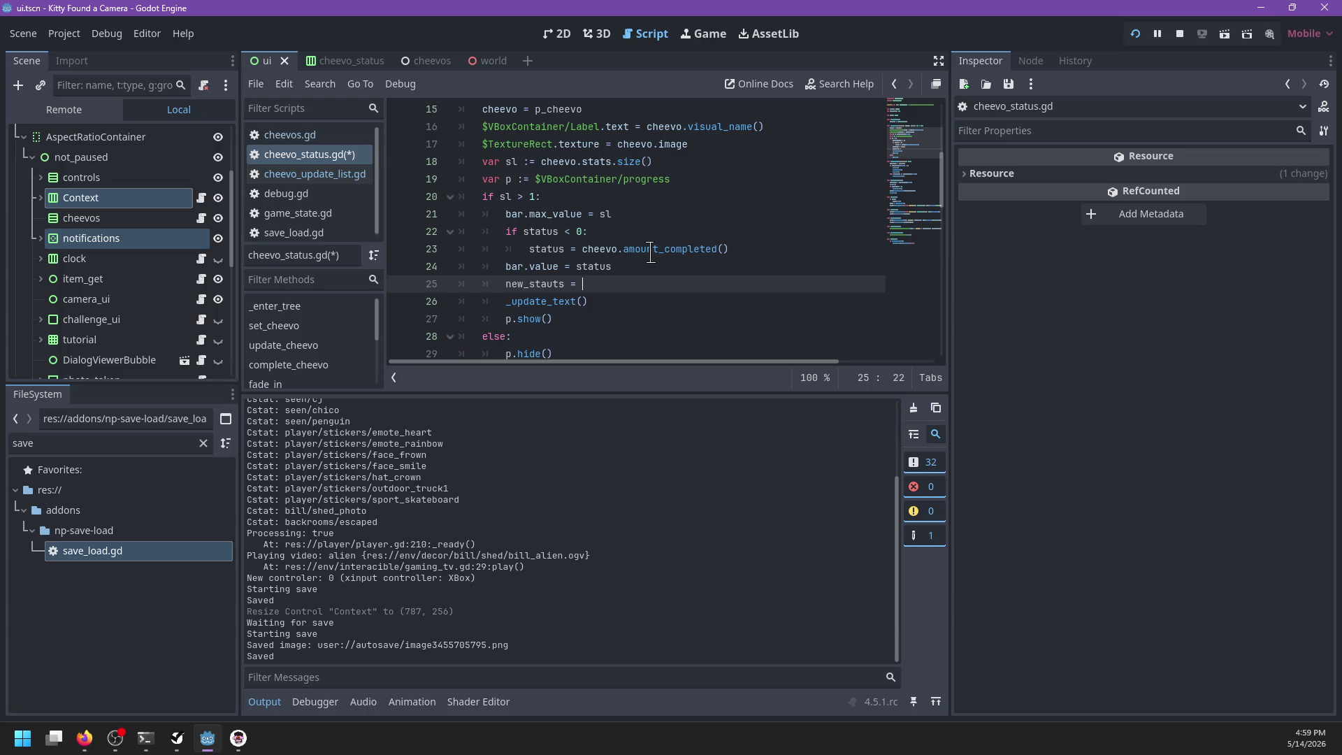
{"action": "key", "text": "shift+Home"}
{"action": "key", "text": "shift+Home"}
{"action": "type", "text": "bar"}
Step: Save cheevo_status.gd, stop the running game and relaunch it with F5
{"action": "key", "text": "ctrl+s"}
{"action": "key", "text": "alt+Tab"}
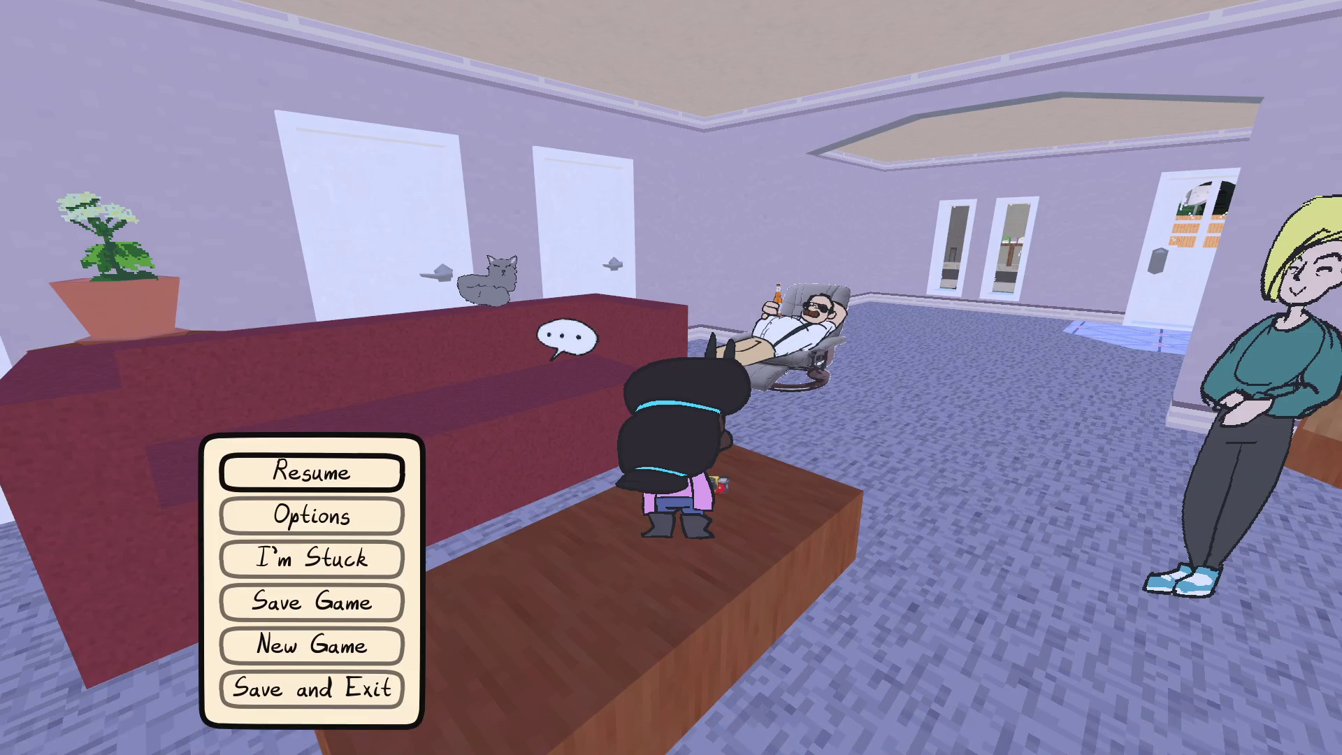
{"action": "key", "text": "Escape"}
{"action": "key", "text": "Escape"}
{"action": "key", "text": "Down"}
{"action": "key", "text": "Down"}
{"action": "key", "text": "Down"}
{"action": "key", "text": "Down"}
{"action": "key", "text": "Down"}
{"action": "key", "text": "Return"}
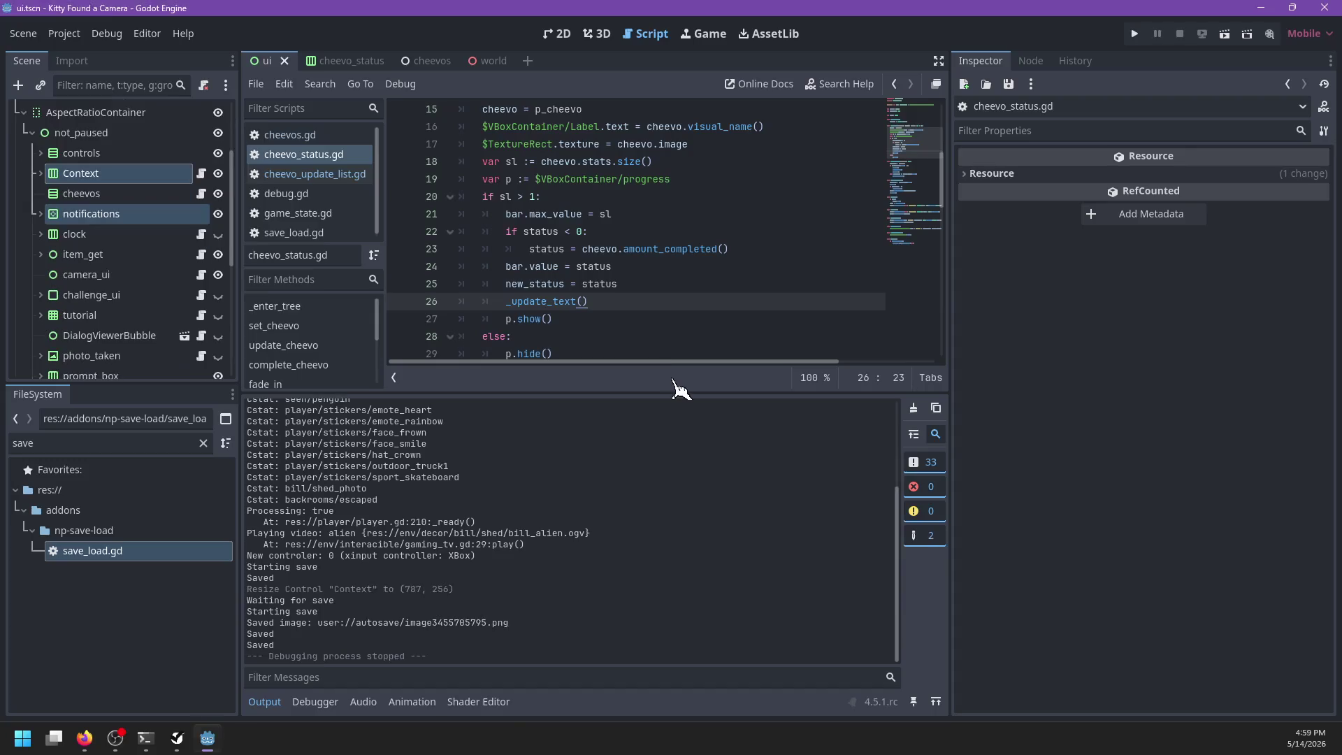
{"action": "key", "text": "F5"}
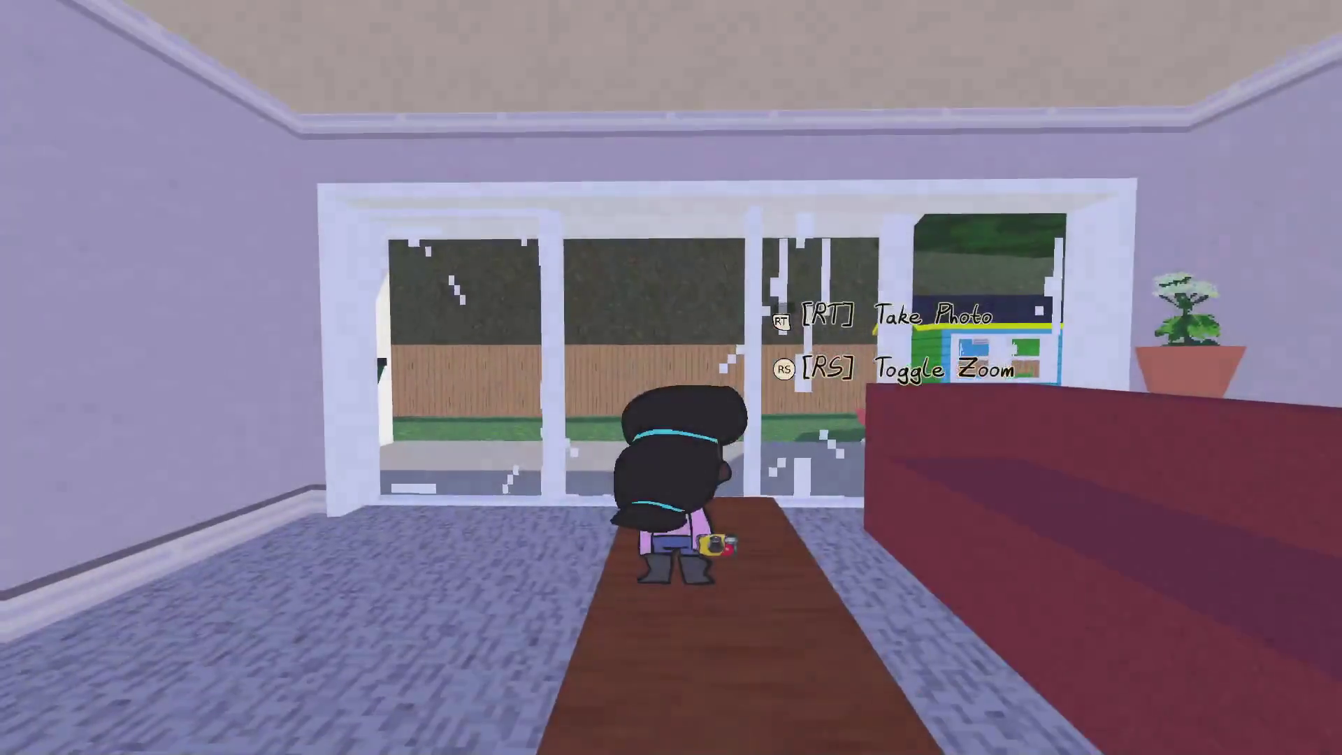
Step: Walk out onto the lawn, raise the camera, and examine the toilet for a sticker
{"action": "key", "text": "w"}
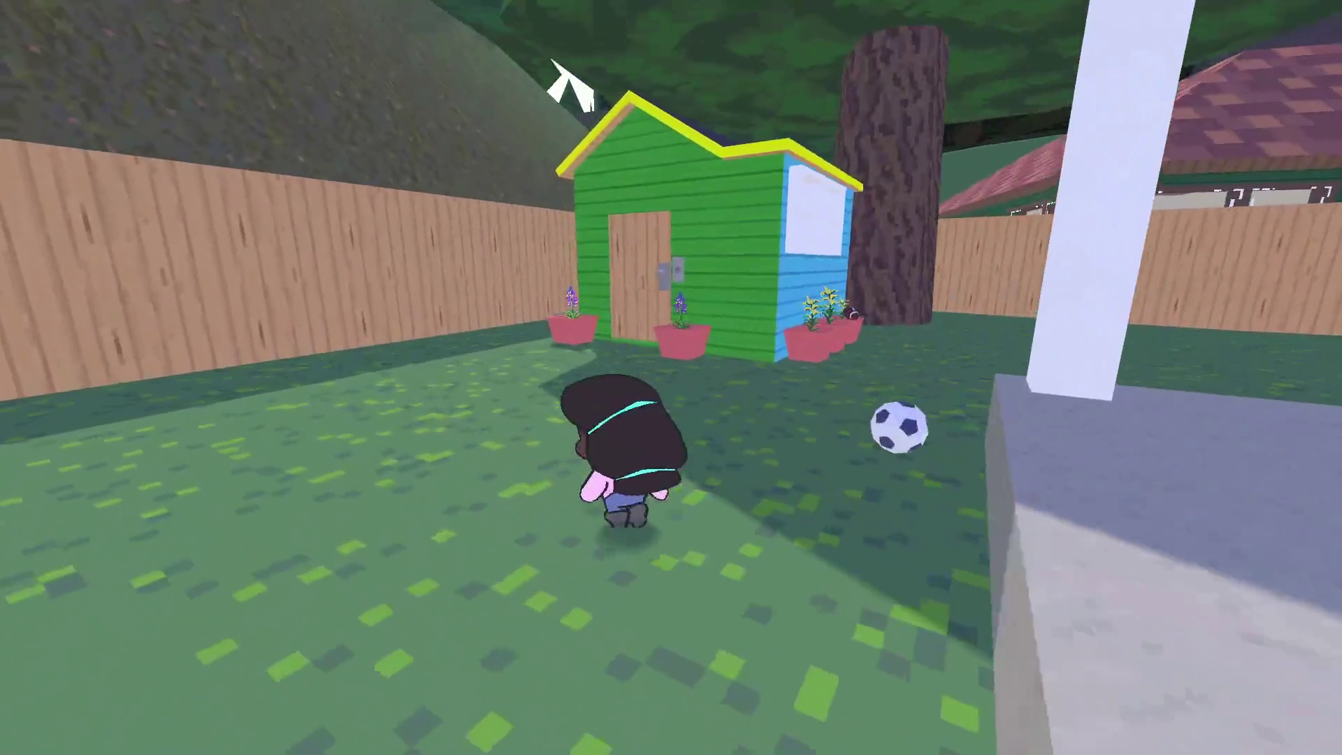
{"action": "key", "text": "w"}
{"action": "key", "text": "c"}
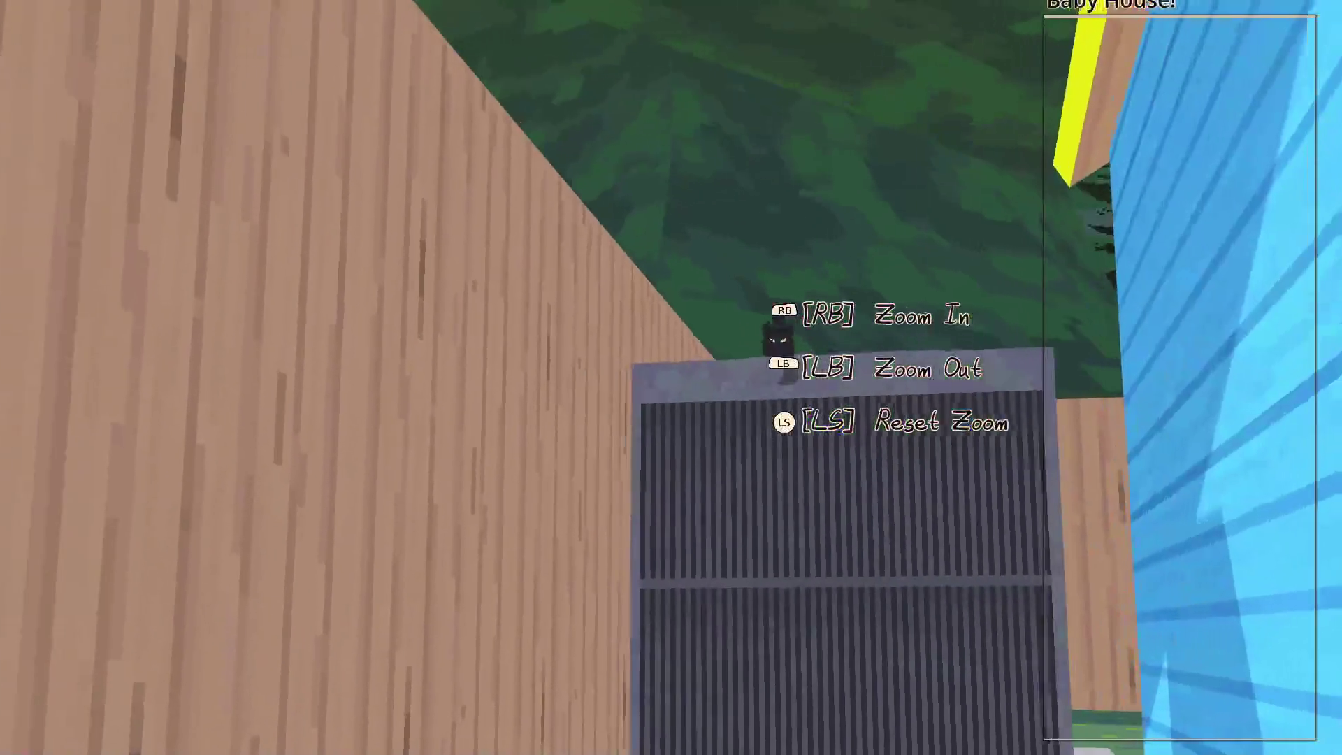
{"action": "scroll", "coordinate": [671, 377], "scroll_direction": "up", "scroll_amount": 3}
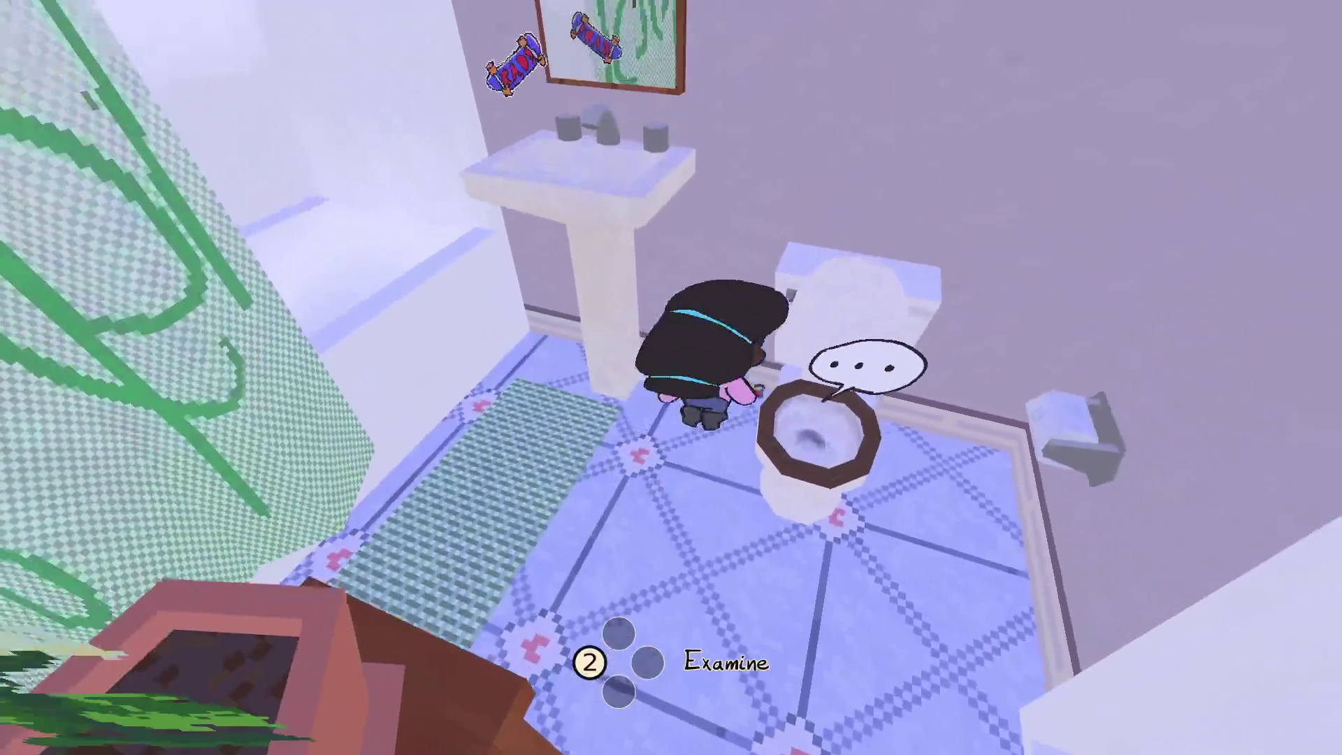
{"action": "key", "text": "2"}
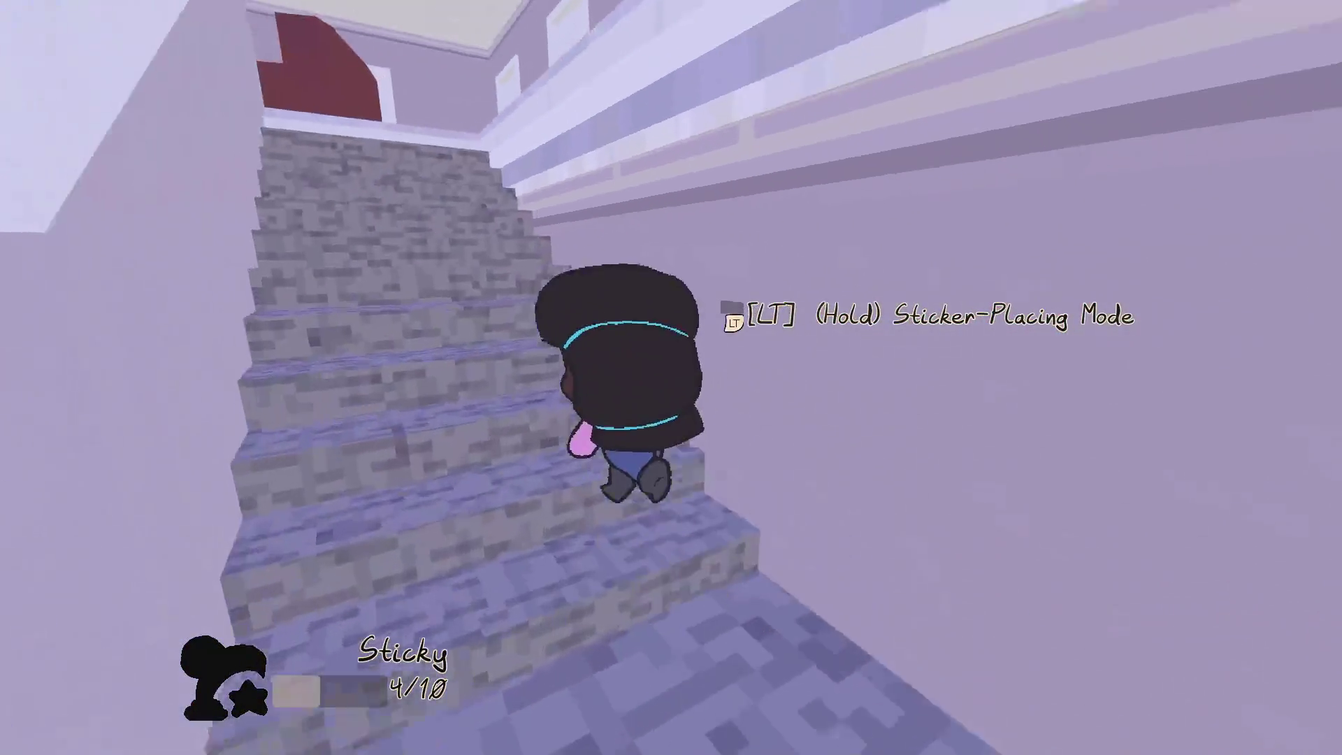
Step: Go upstairs to finish the sticker pickup (Sticky 6/10), then pause and return to the editor
{"action": "key", "text": "w"}
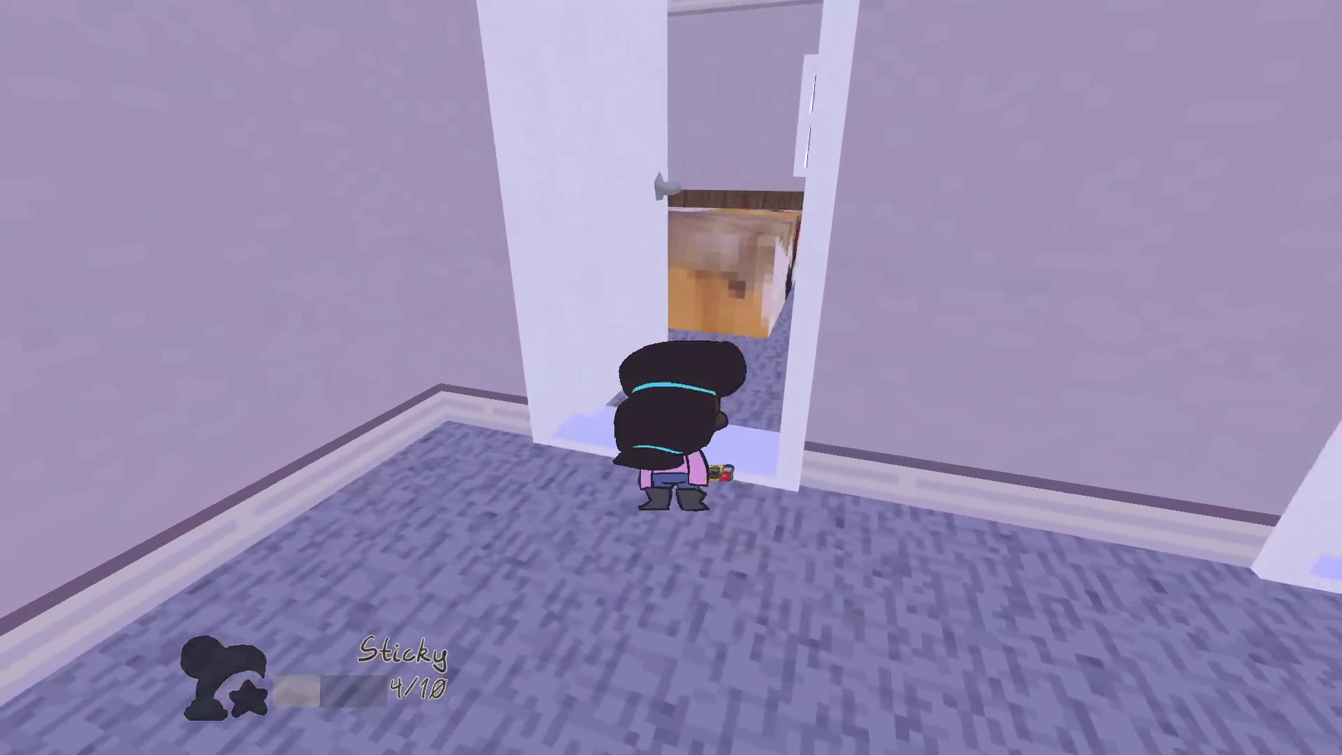
{"action": "key", "text": "s"}
{"action": "key", "text": "w"}
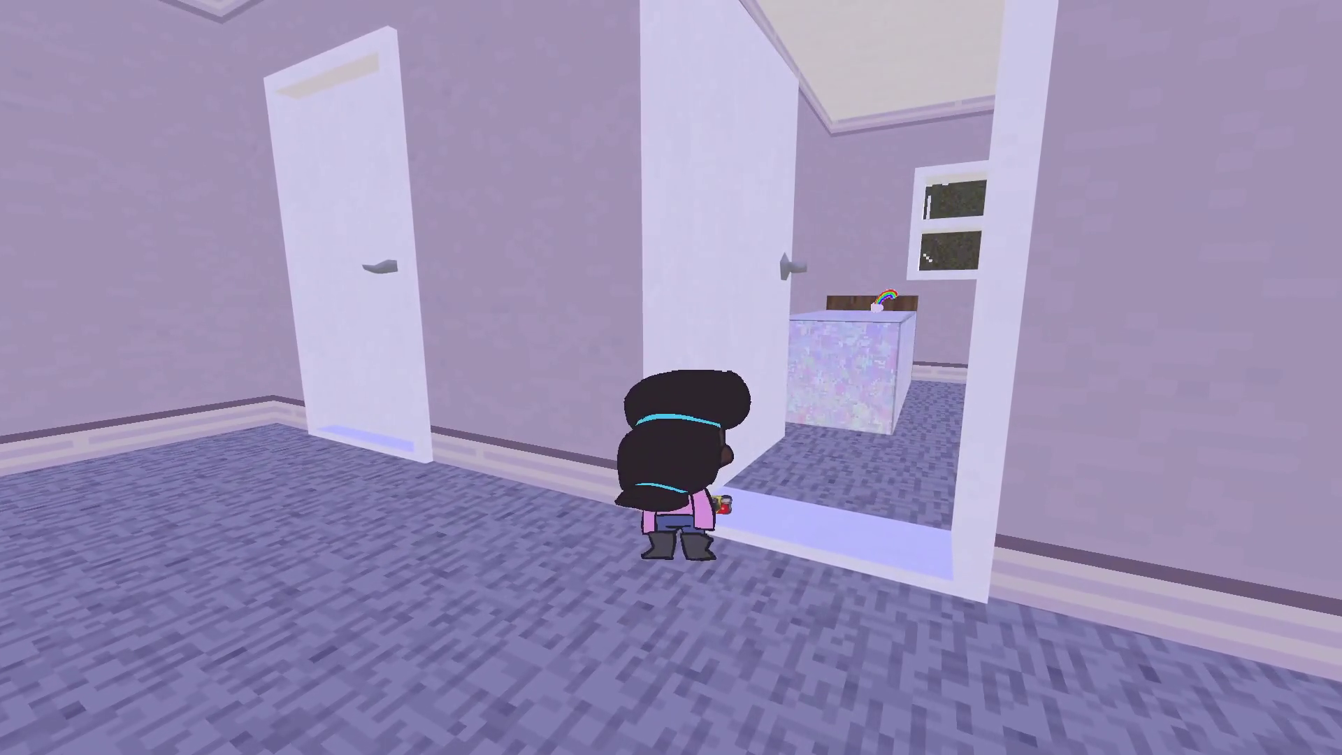
{"action": "key", "text": "w"}
{"action": "key", "text": "w"}
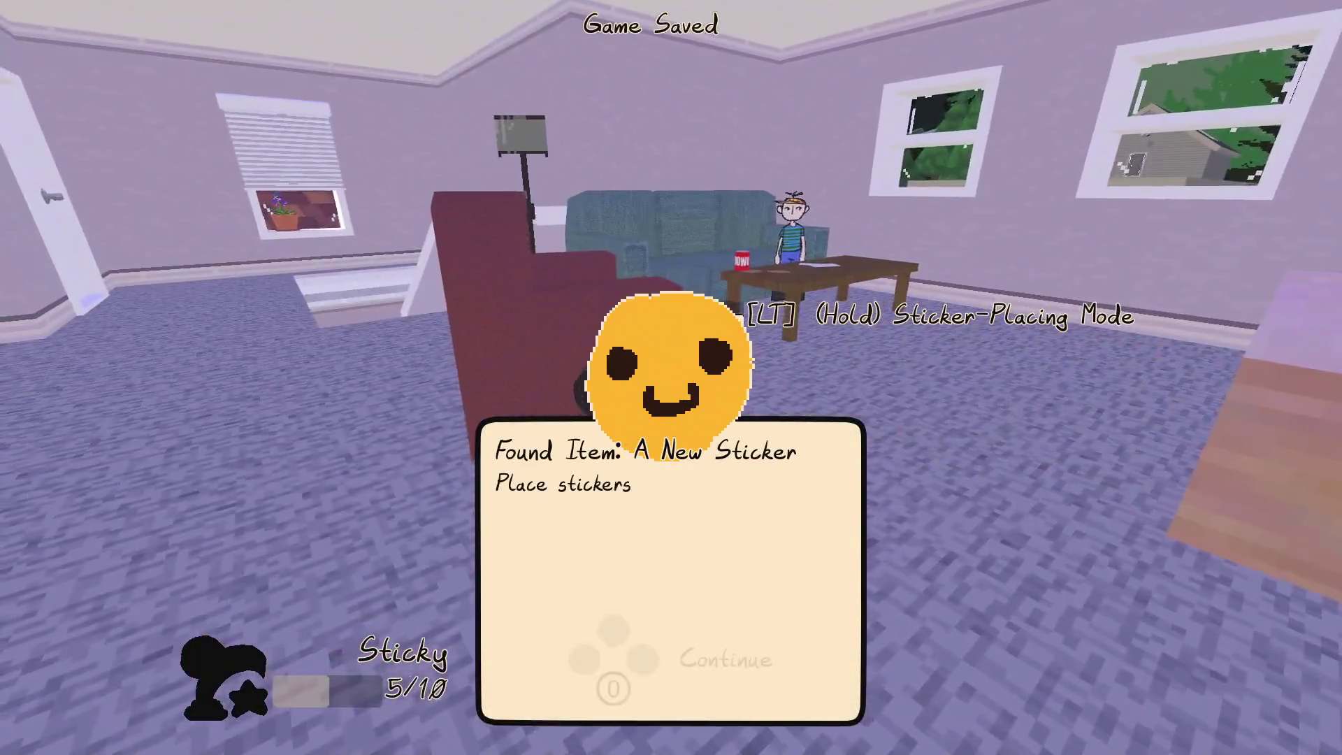
{"action": "key", "text": "a"}
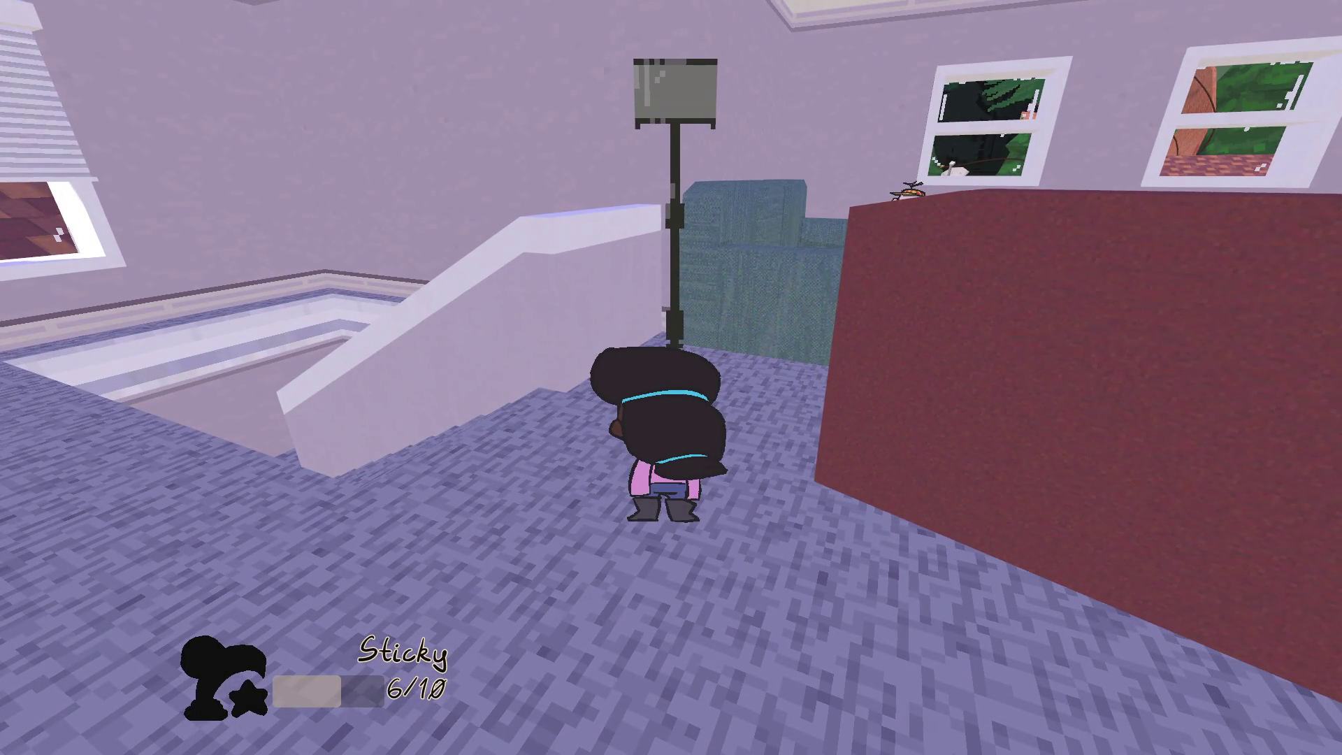
{"action": "key", "text": "s"}
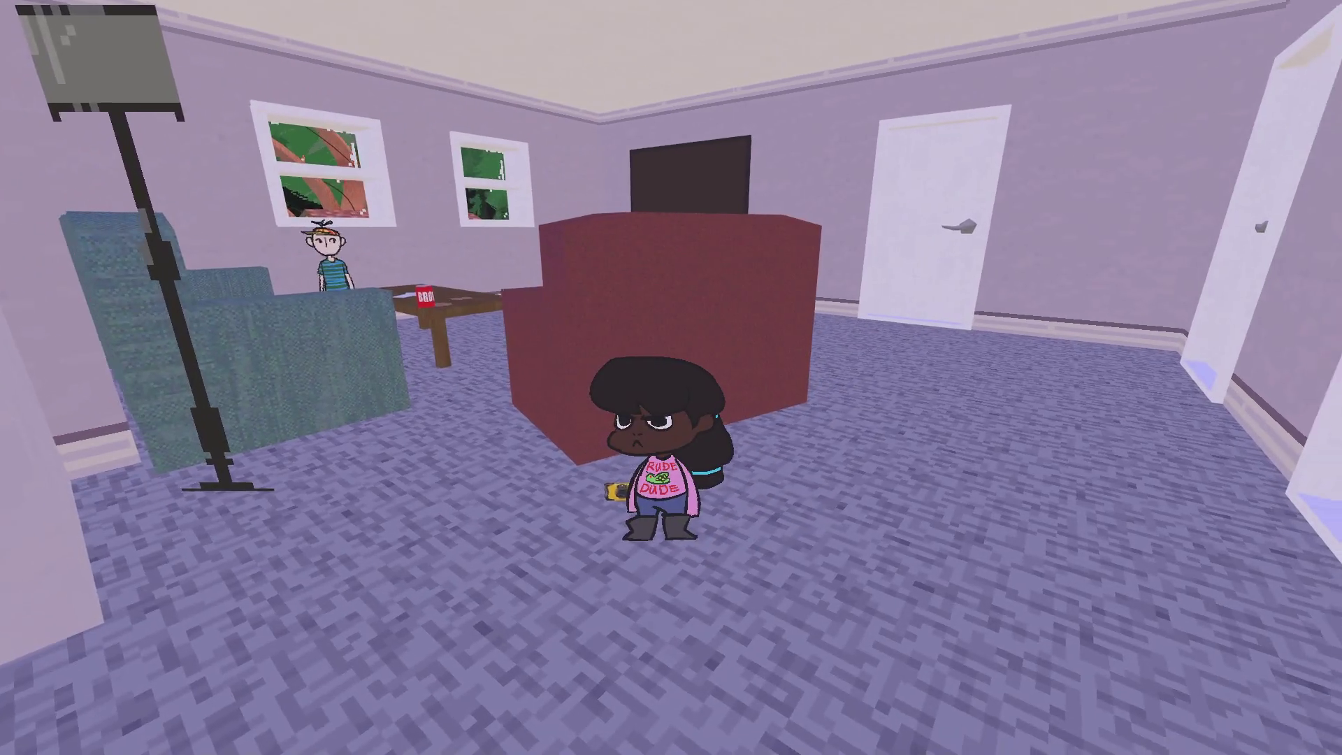
{"action": "key", "text": "w"}
{"action": "key", "text": "Escape"}
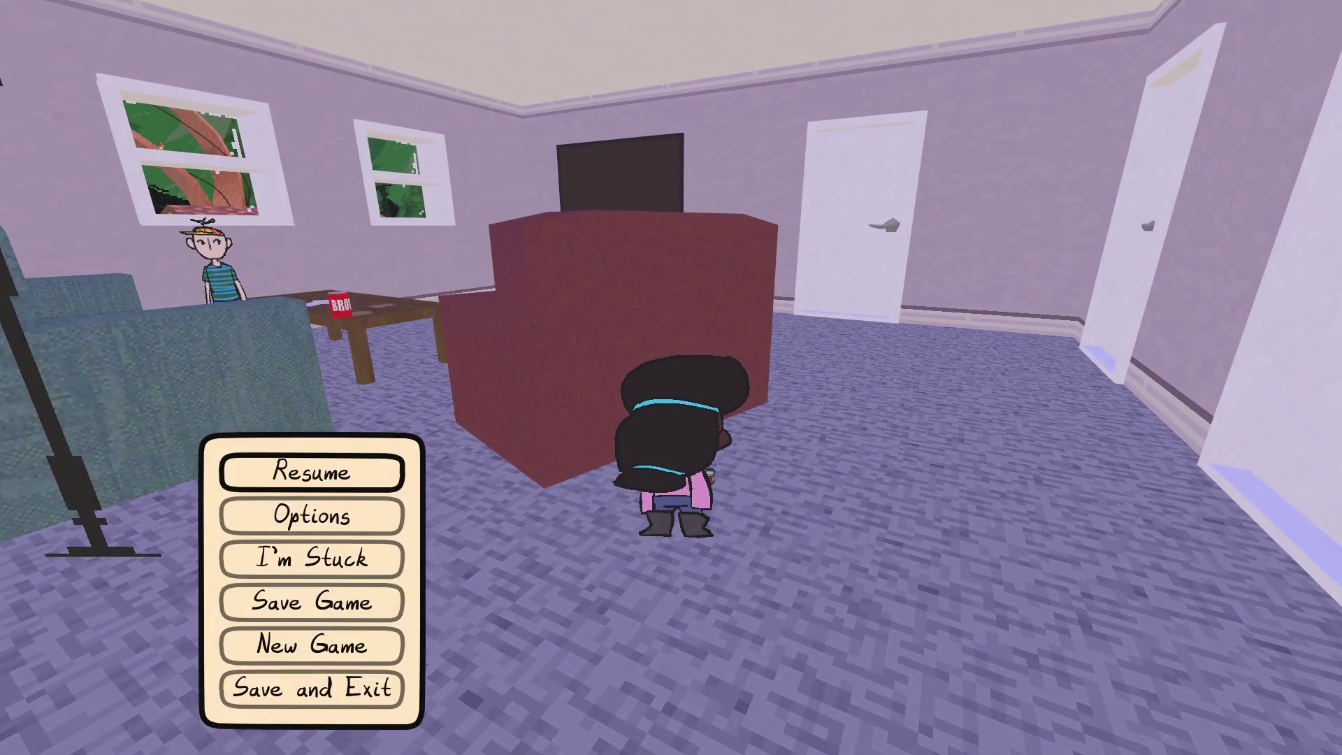
{"action": "key", "text": "alt+Tab"}
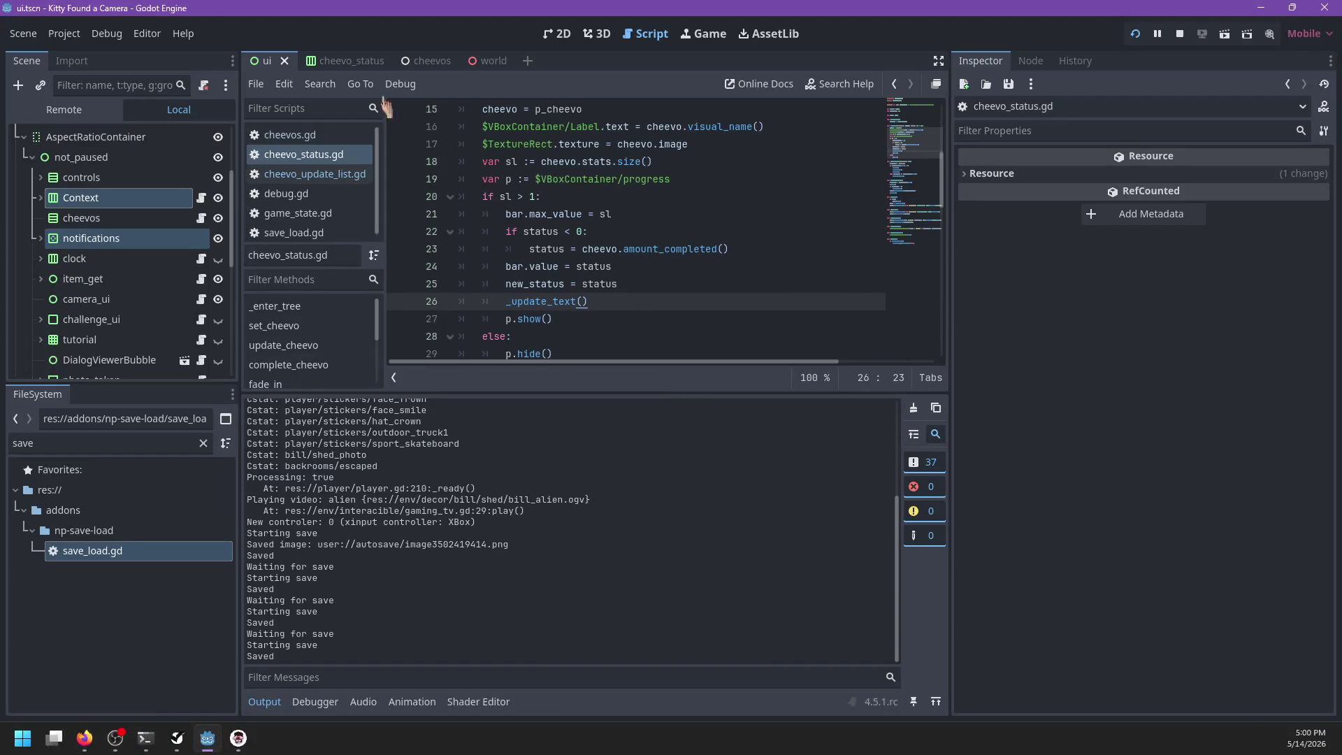
Step: Set the cheevo_status title label's text to 'Stic', left-align it, save, and return to the game
{"action": "left_click", "coordinate": [119, 196]}
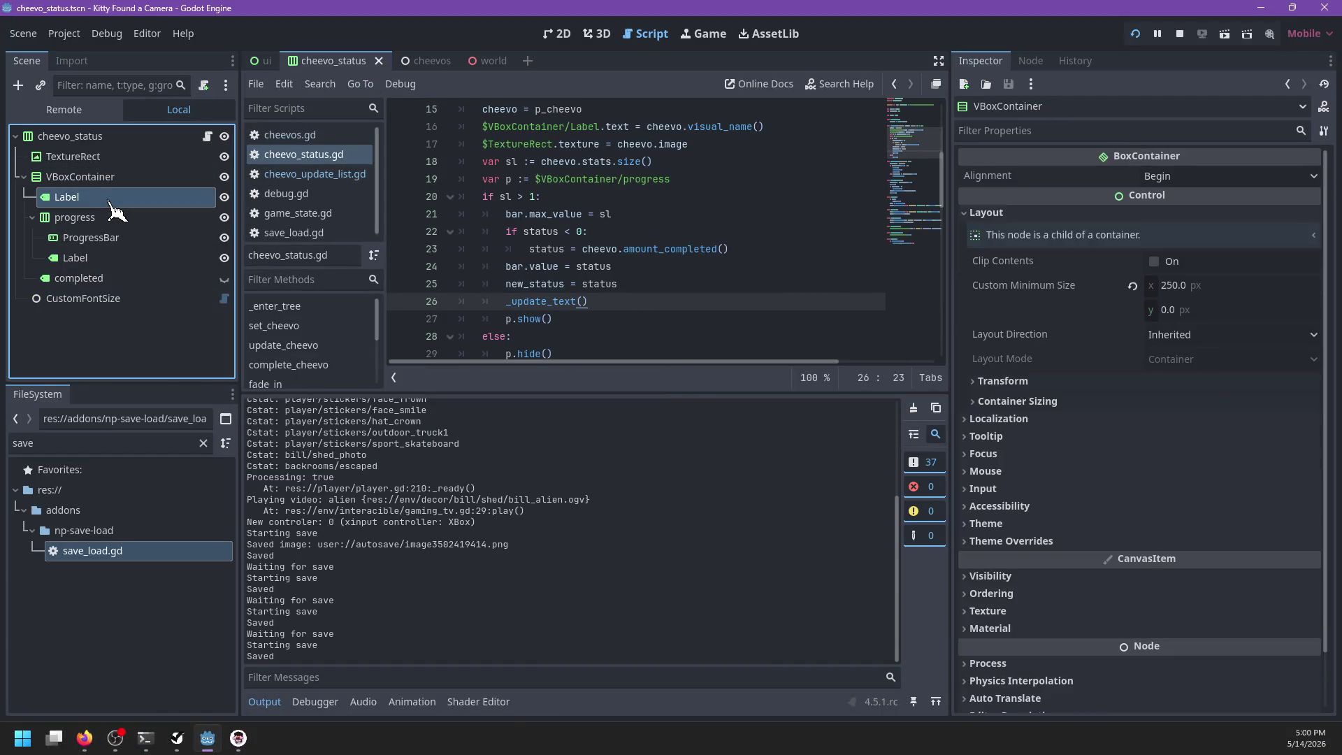
{"action": "left_click", "coordinate": [591, 35]}
{"action": "left_click", "coordinate": [559, 33]}
{"action": "left_click", "coordinate": [1218, 218]}
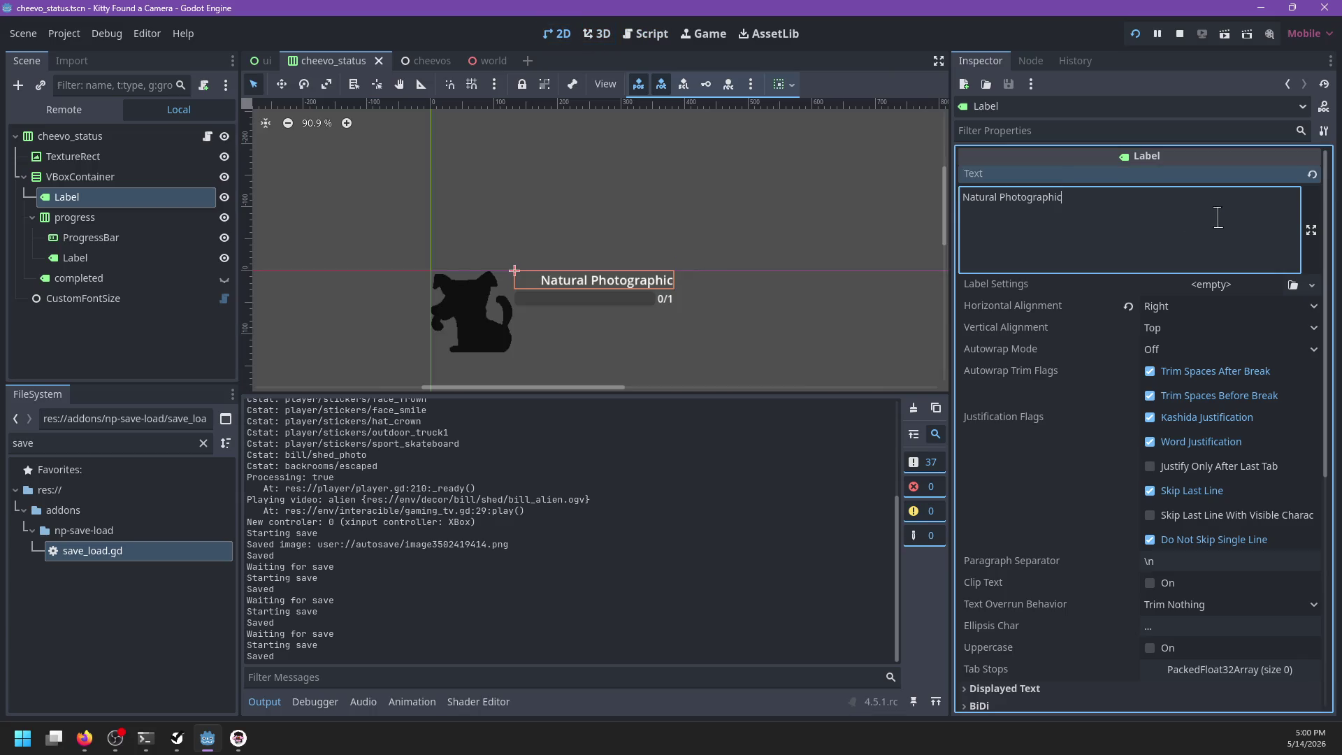
{"action": "type", "text": "St"}
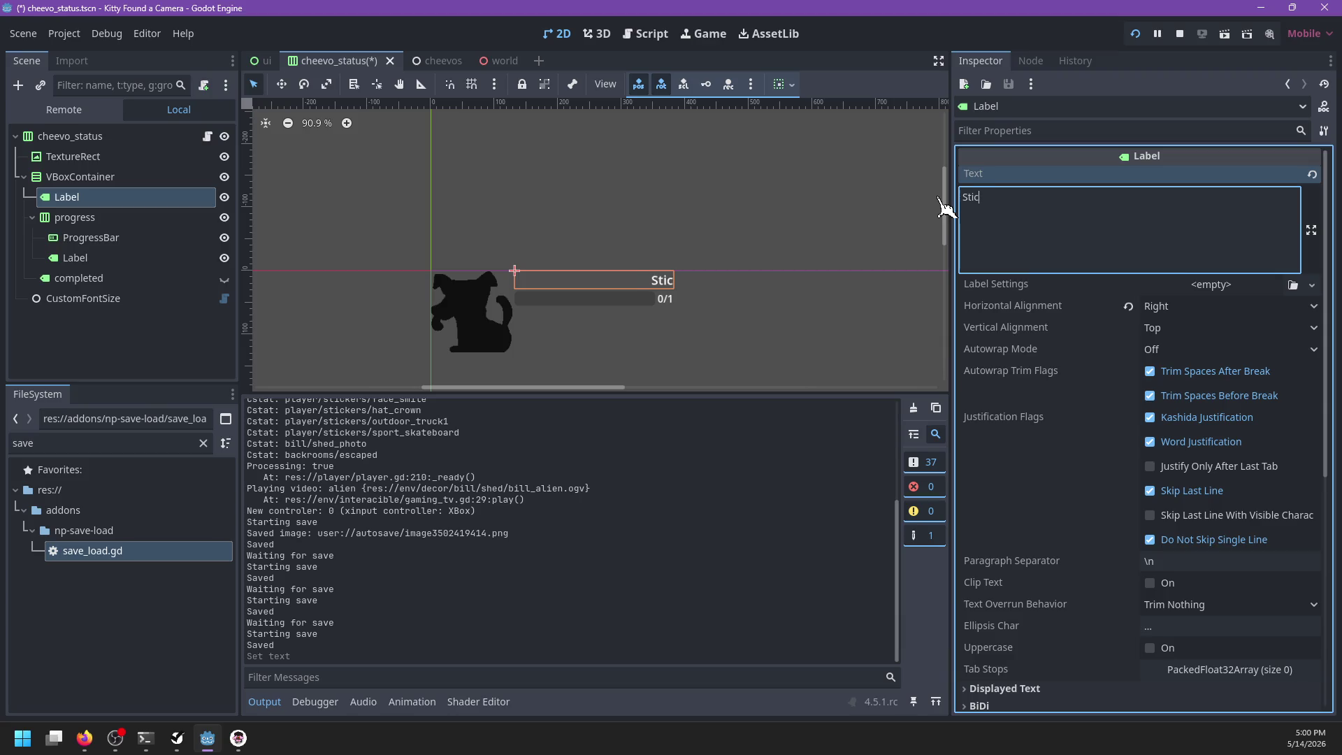
{"action": "left_click", "coordinate": [1129, 307]}
{"action": "key", "text": "ctrl+s"}
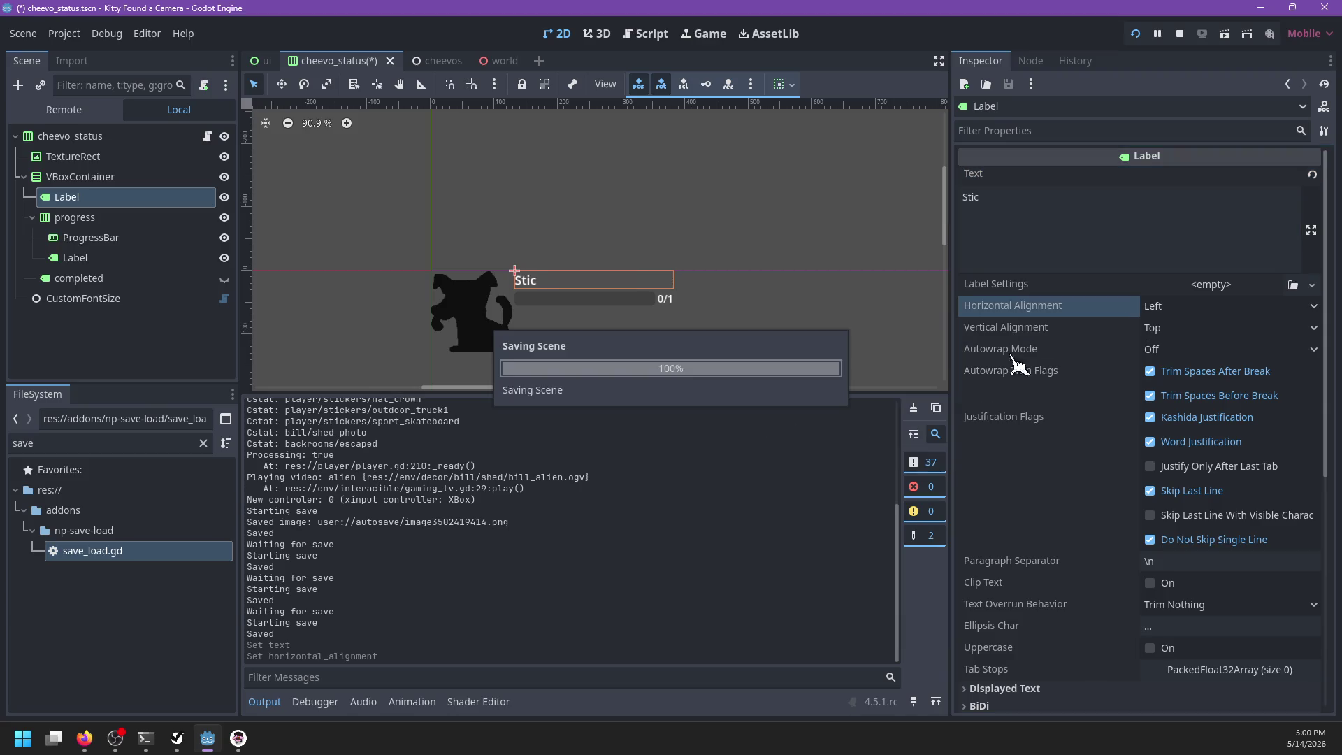
{"action": "key", "text": "alt+Tab"}
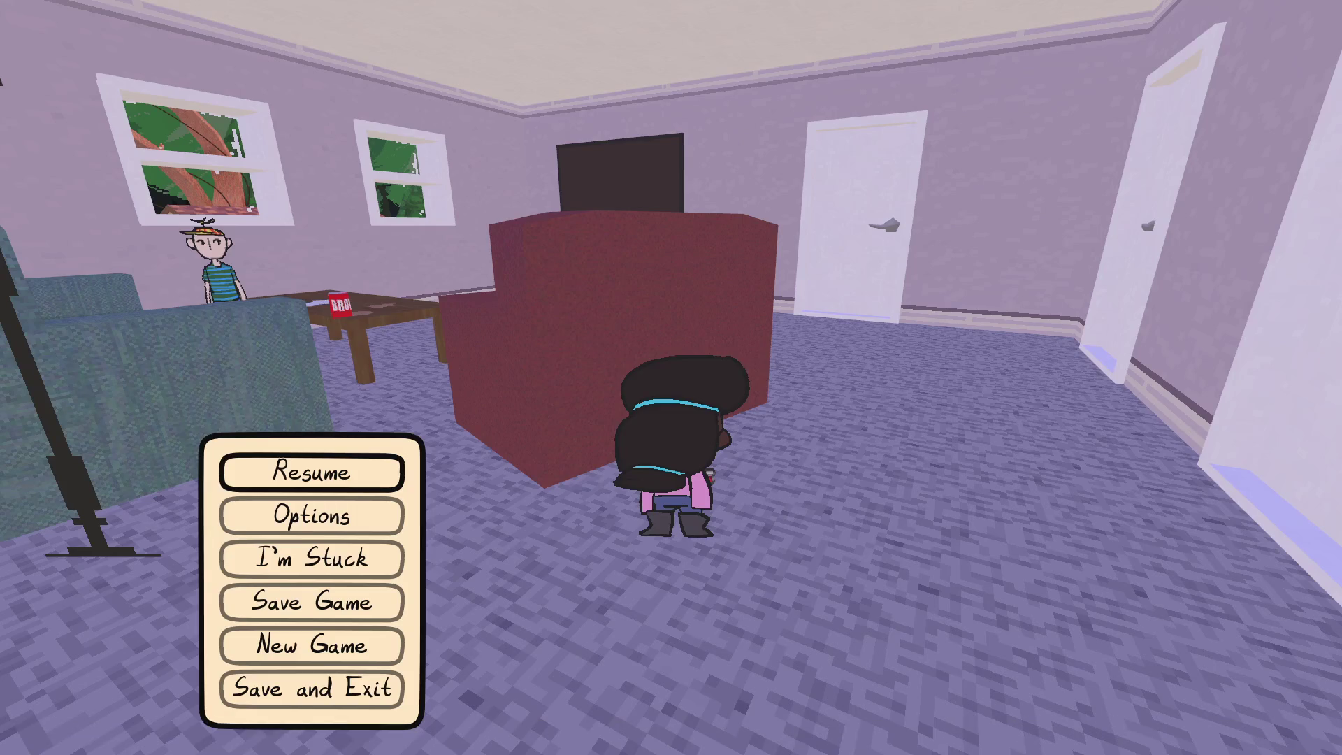
Step: Resume play and walk past the TV stand, downstairs and through the dining room
{"action": "key", "text": "Escape"}
{"action": "key", "text": "w"}
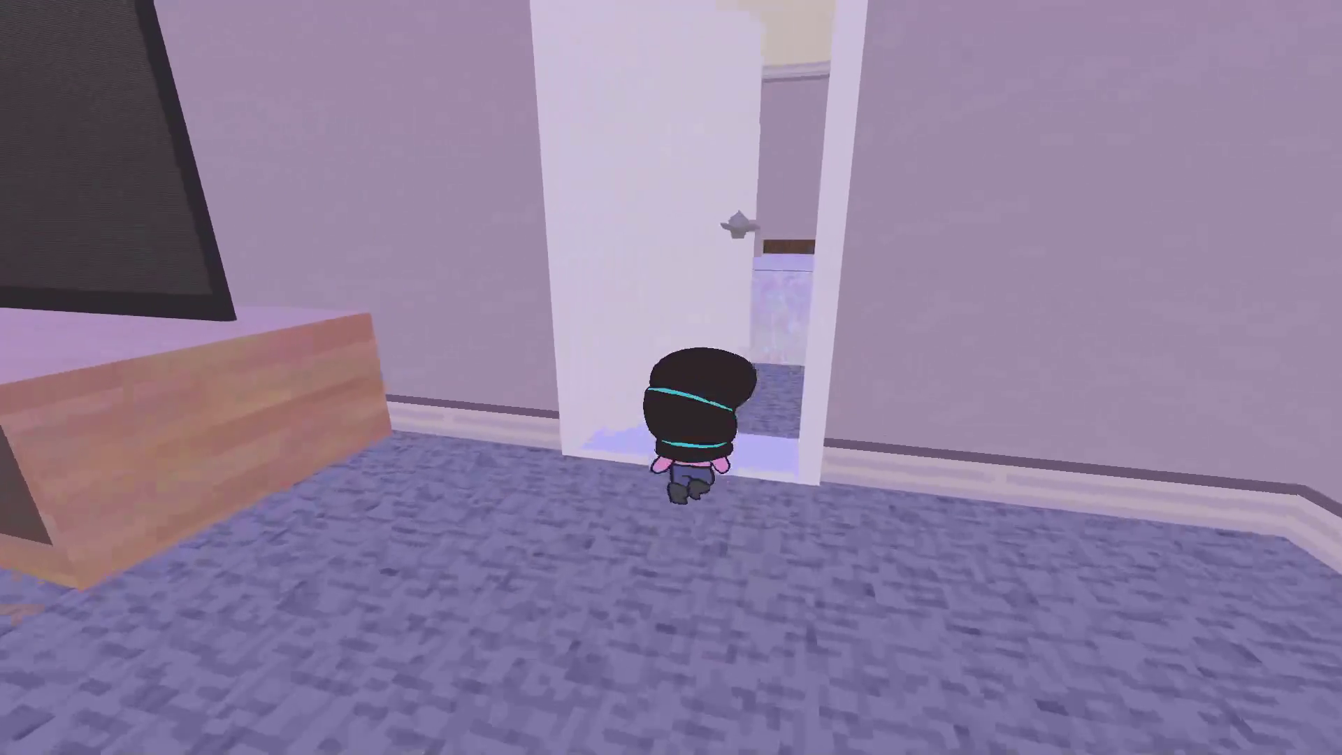
{"action": "key", "text": "w"}
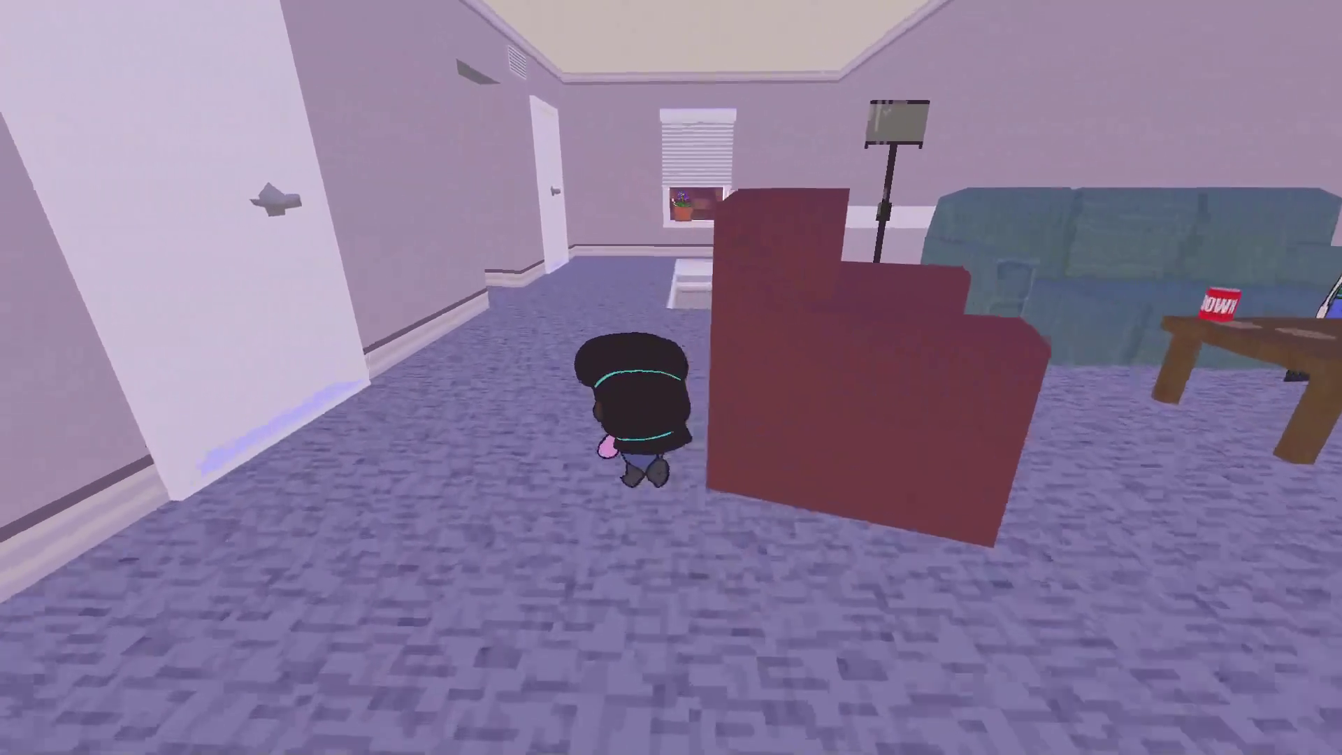
{"action": "key", "text": "w"}
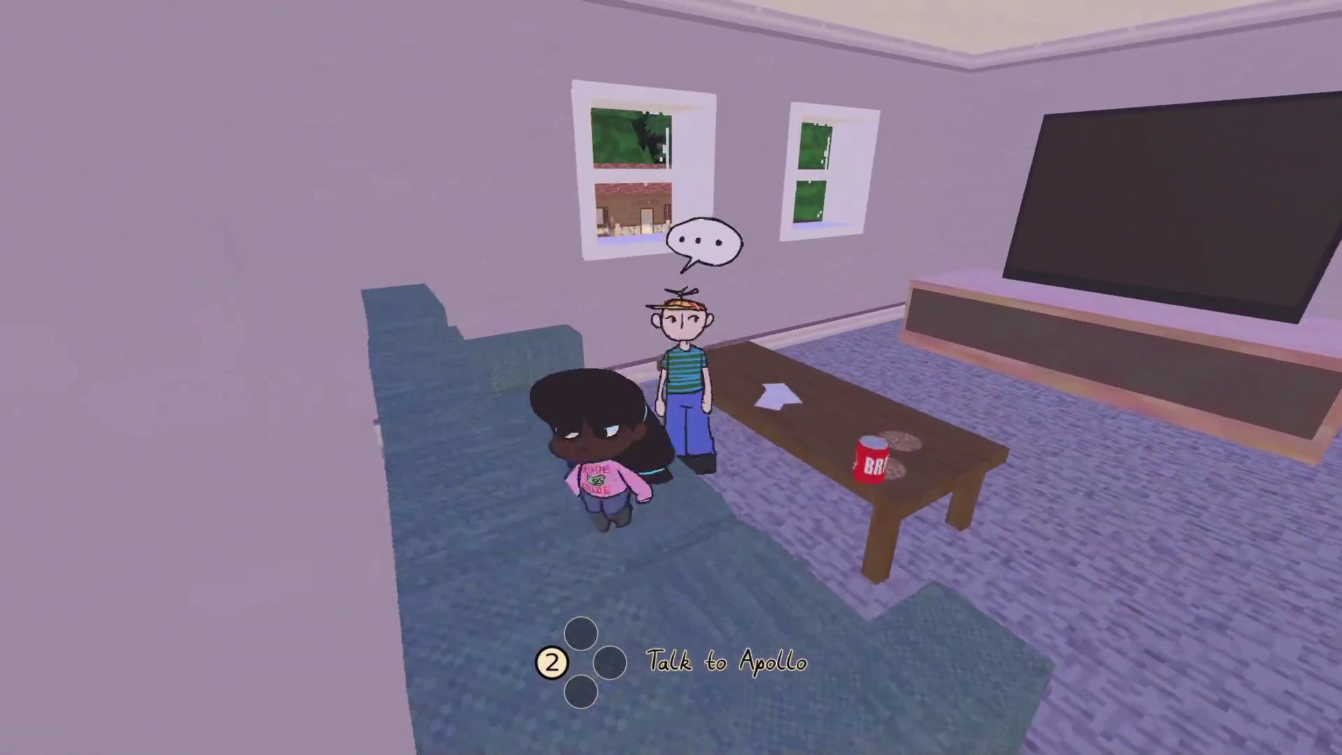
{"action": "key", "text": "w"}
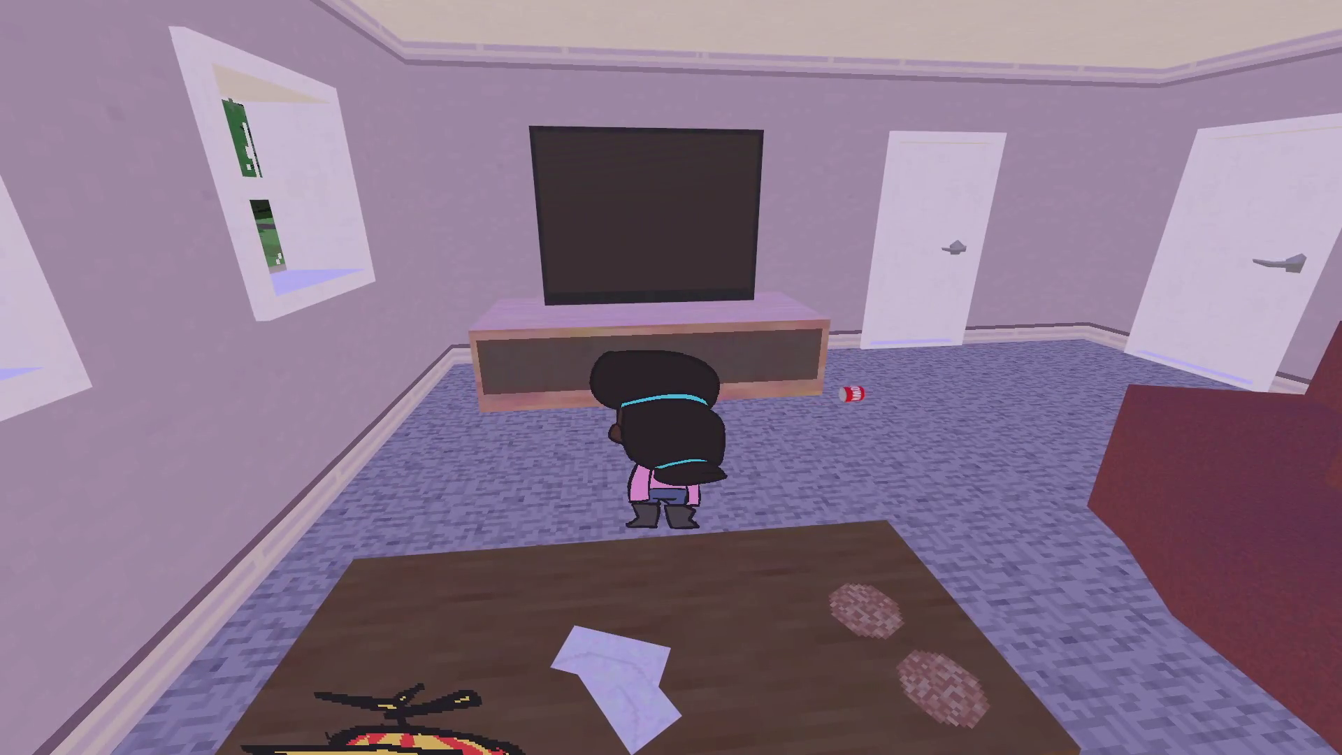
{"action": "key", "text": "w"}
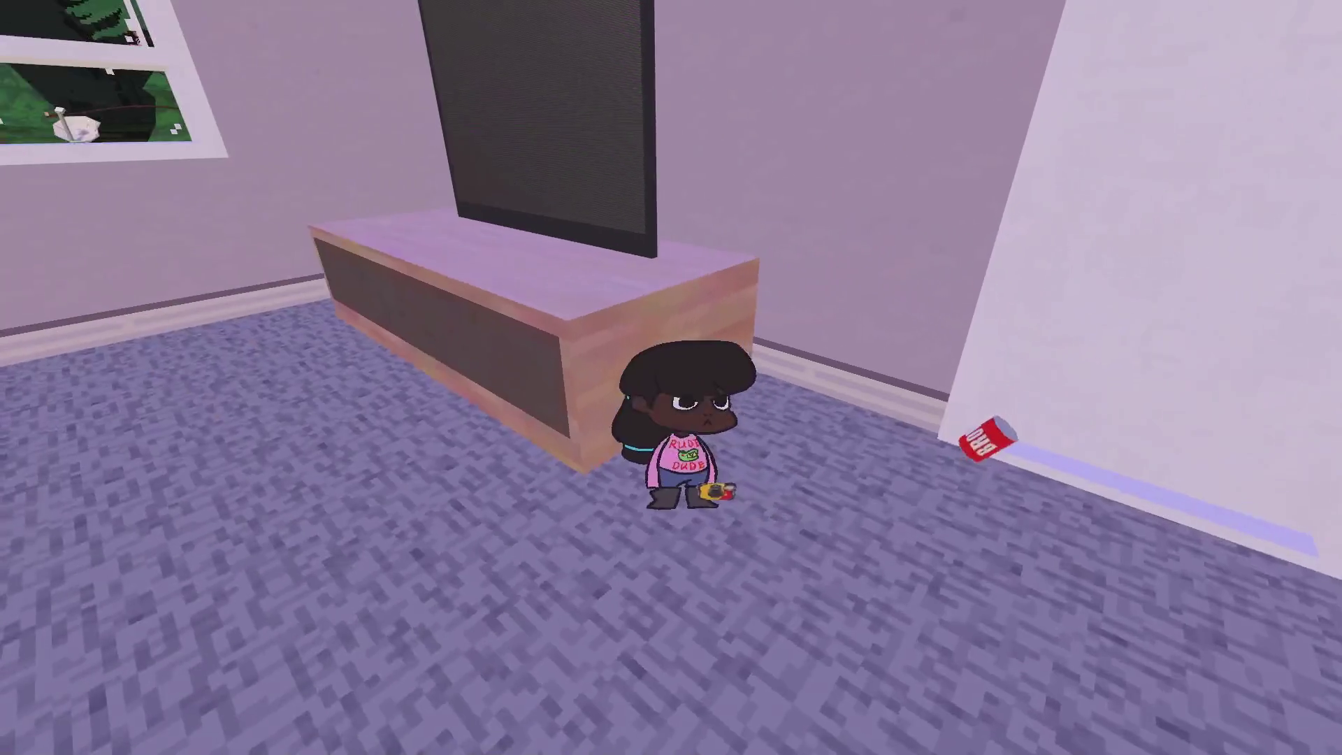
{"action": "key", "text": "w"}
{"action": "key", "text": "w"}
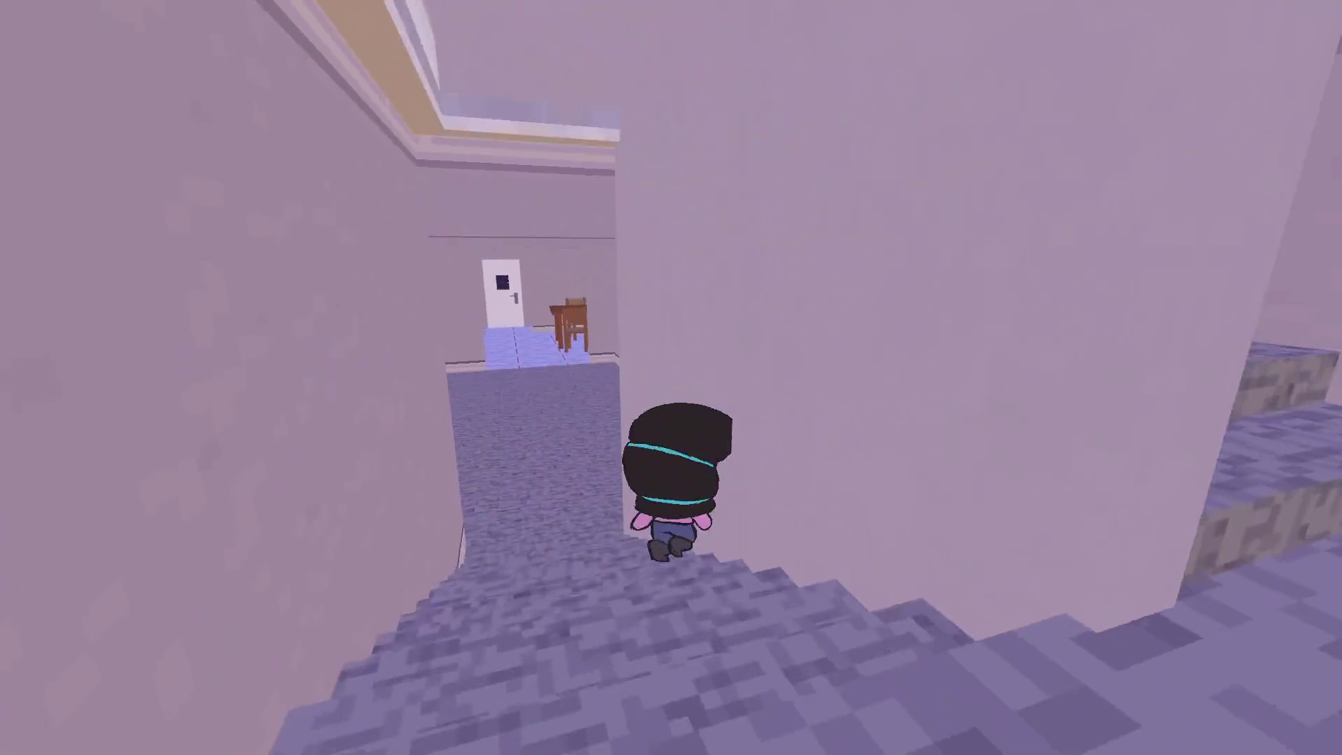
{"action": "key", "text": "w"}
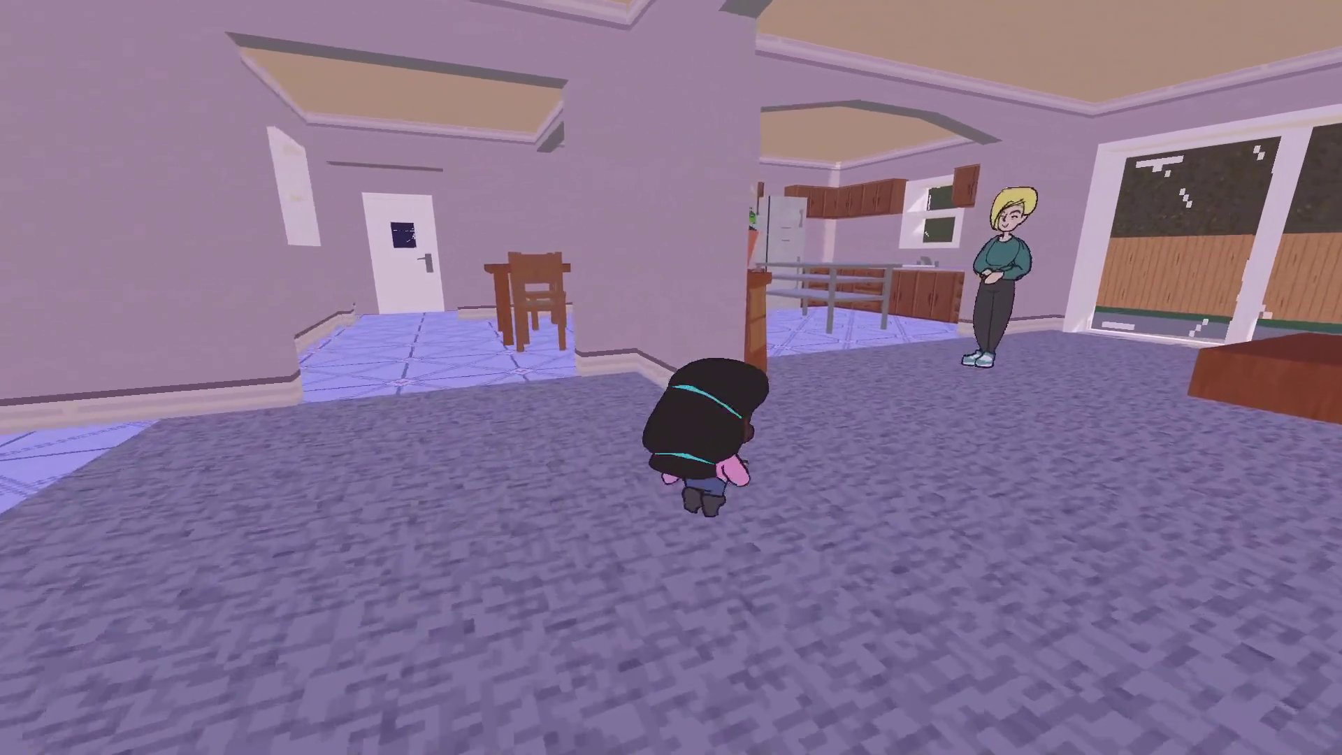
{"action": "key", "text": "w"}
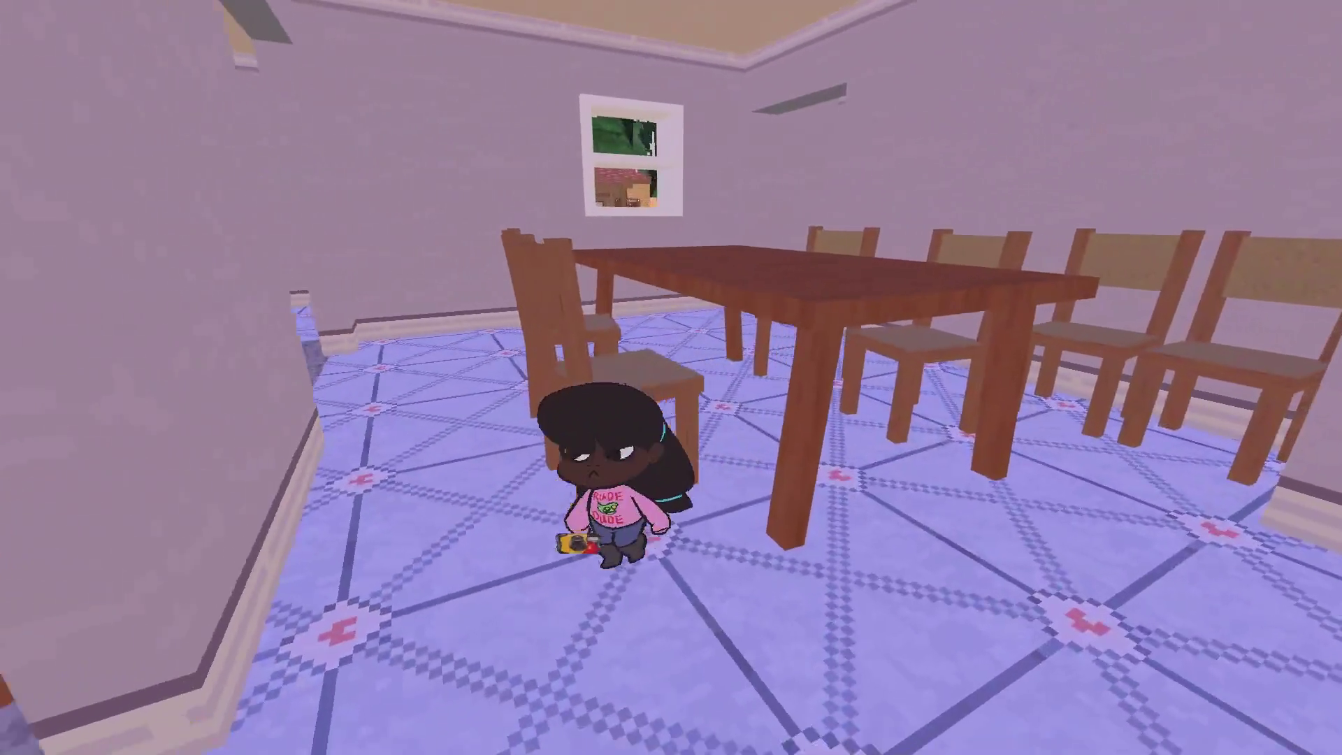
{"action": "key", "text": "w"}
{"action": "key", "text": "w"}
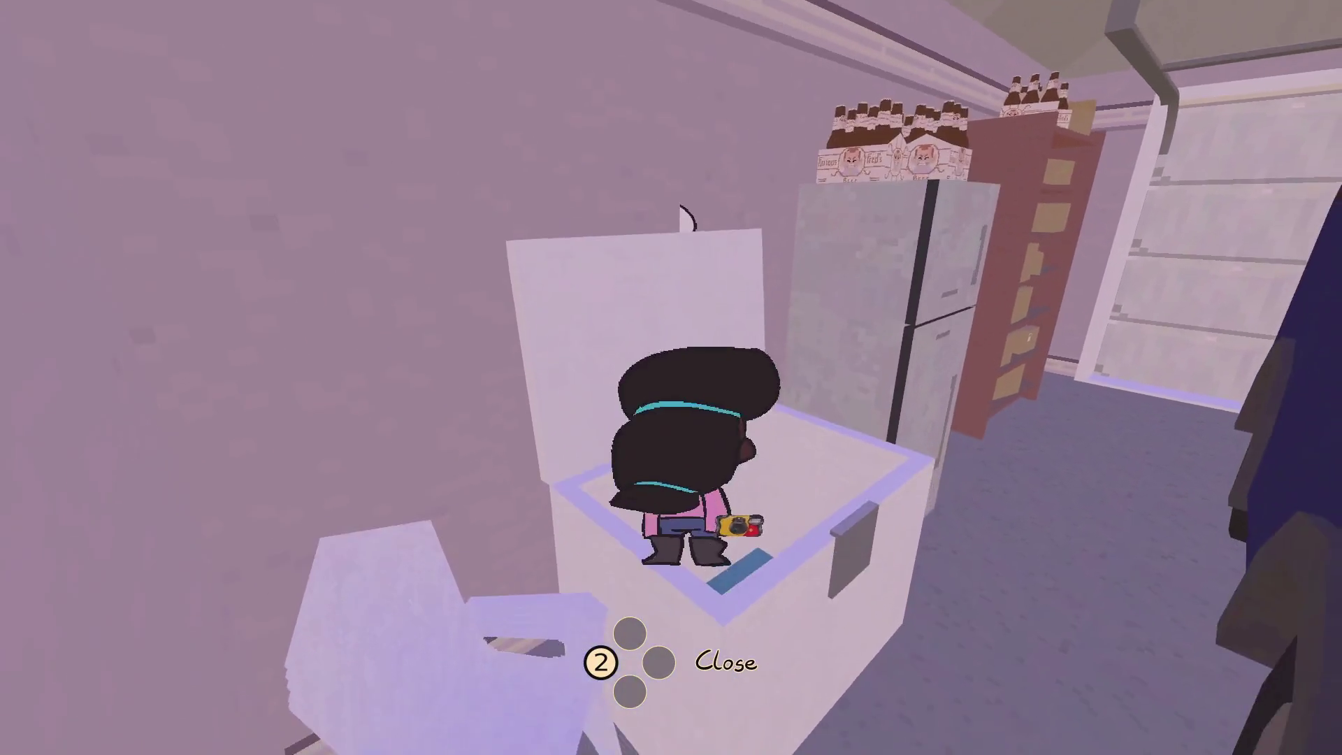
Step: Browse the Kiddo Cam gallery's second photo, then close it to drop into the freezer
{"action": "key", "text": "Tab"}
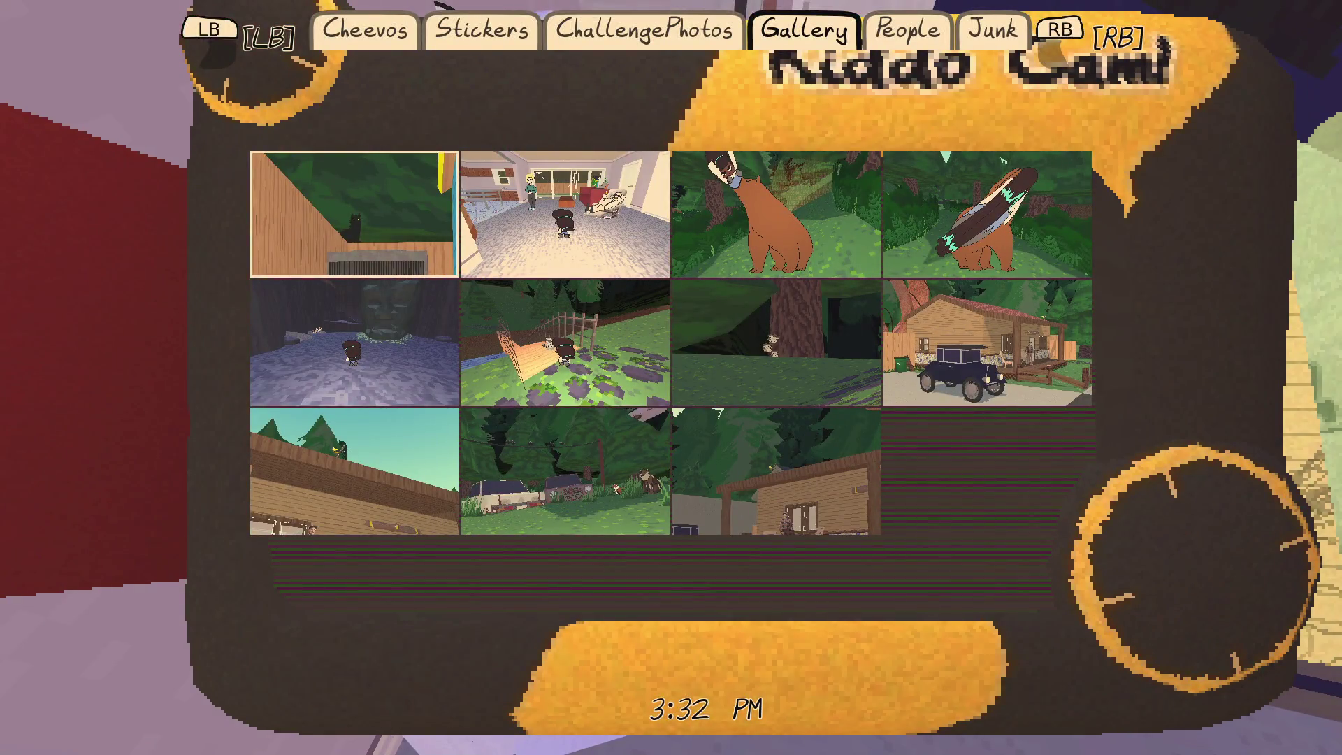
{"action": "left_click", "coordinate": [354, 342]}
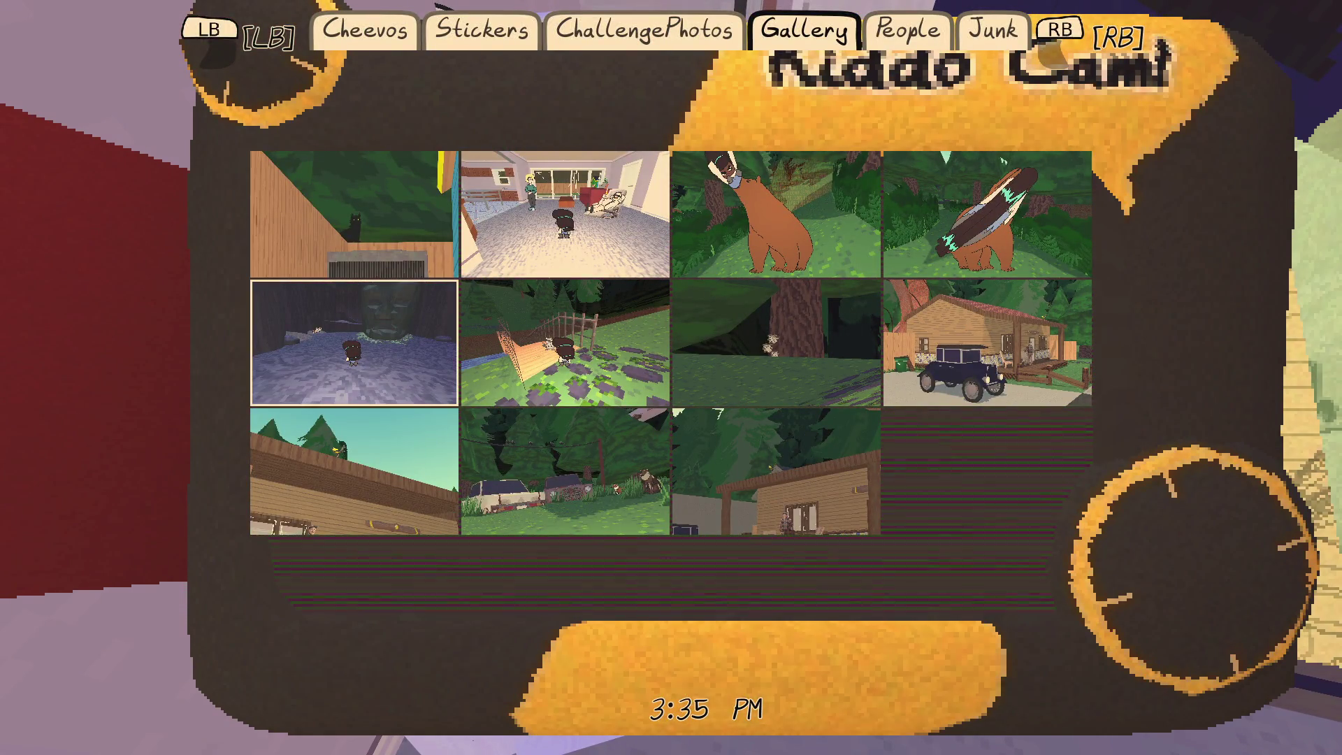
{"action": "key", "text": "Tab"}
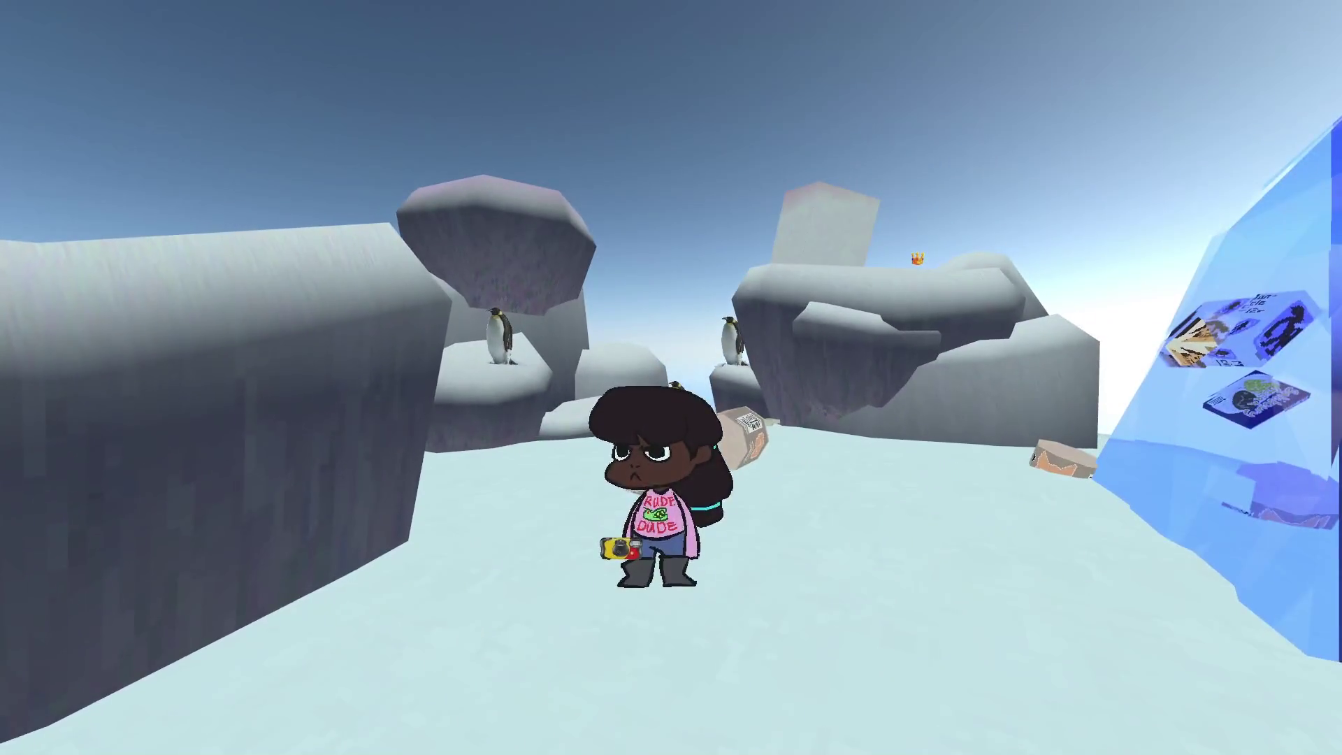
Step: Photograph the penguin colony, cross the ice rocks to collect the crown, and dismiss the card
{"action": "key", "text": "w"}
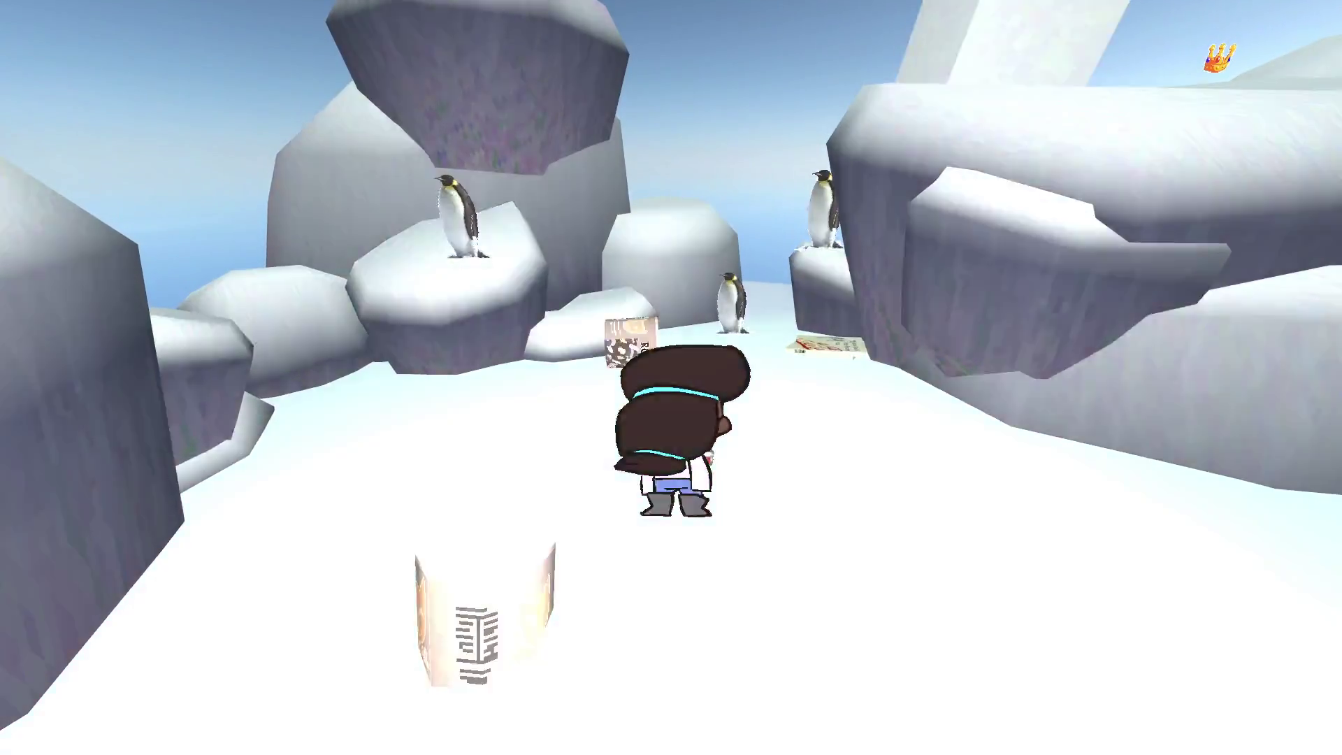
{"action": "left_click", "coordinate": [672, 377]}
{"action": "key", "text": "w"}
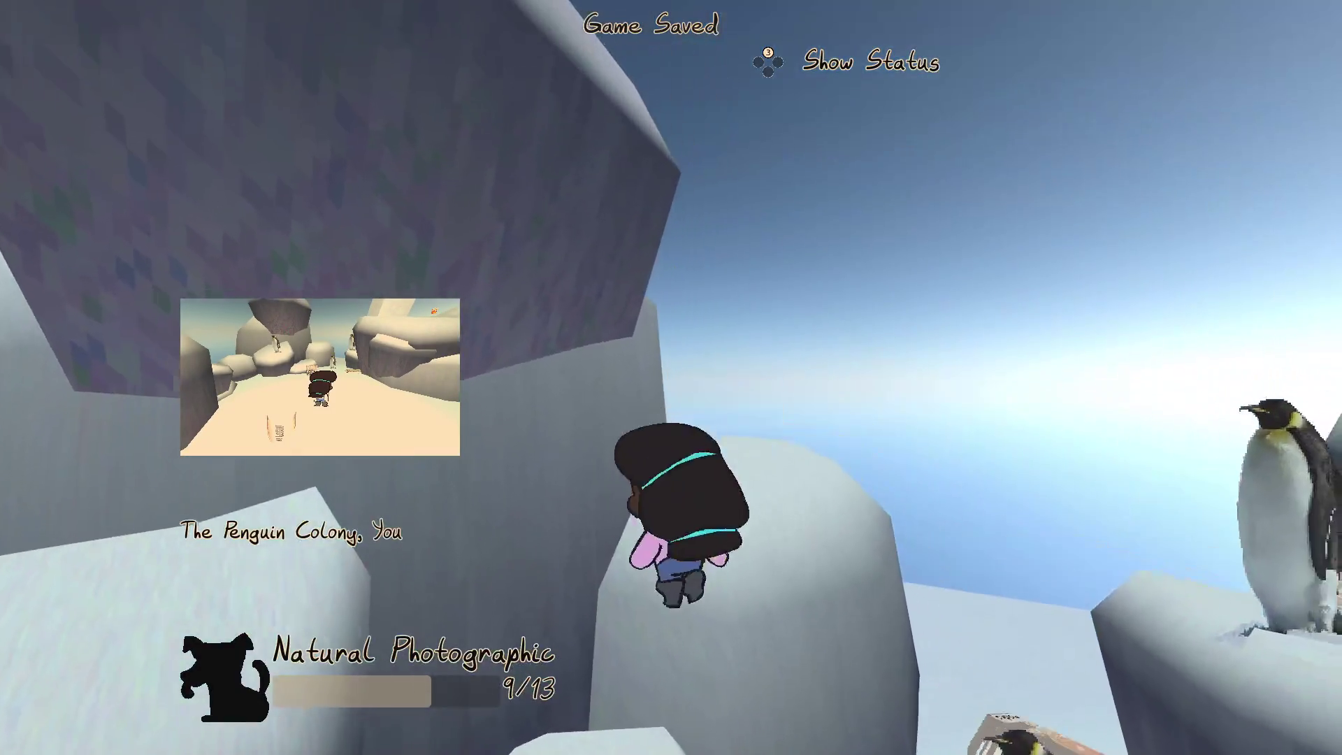
{"action": "key", "text": "w"}
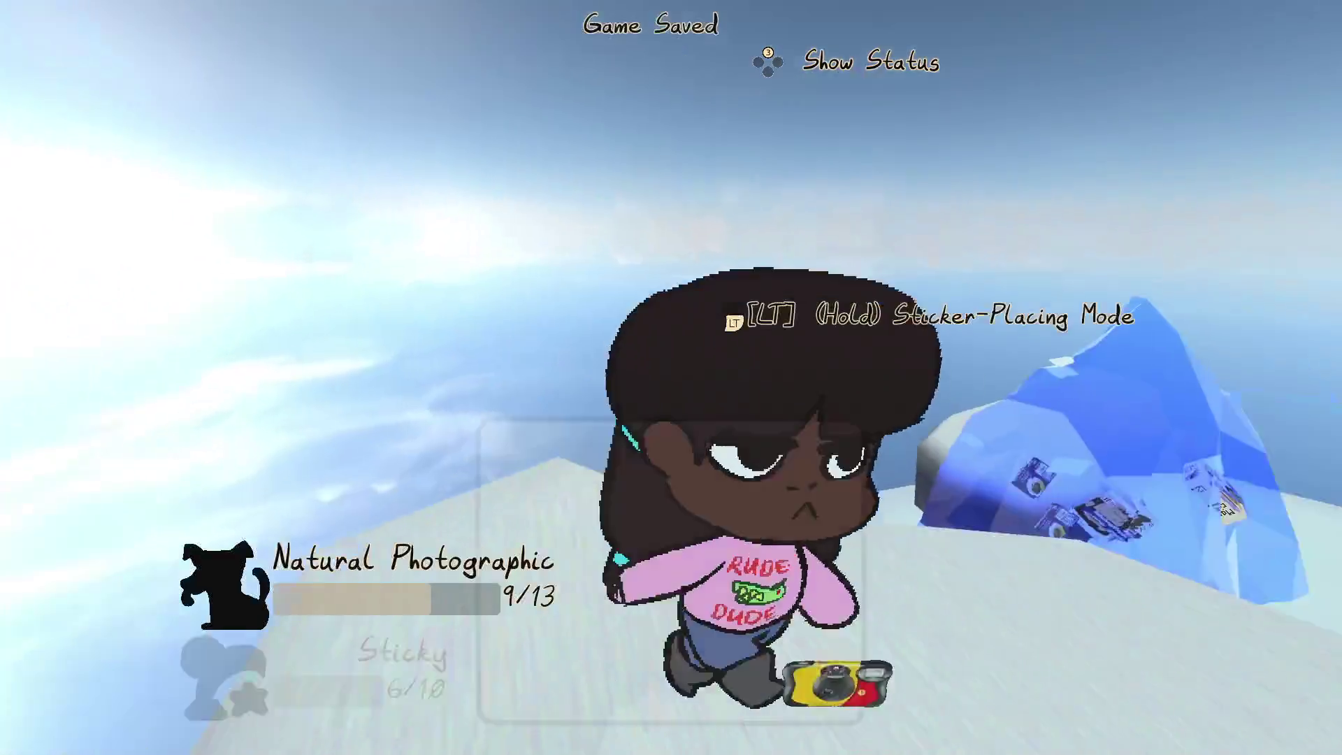
{"action": "key", "text": "space"}
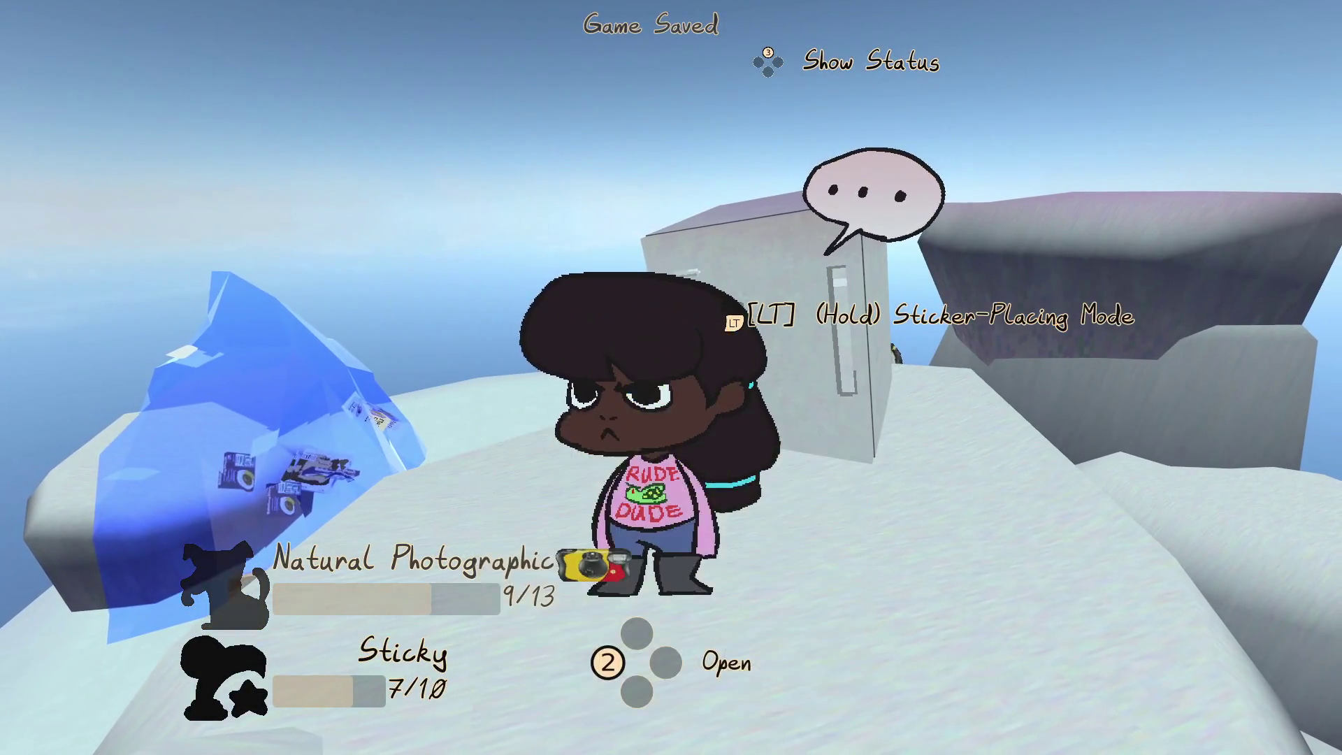
Step: Leave the ice world via the fridge, go out the front door, and board the pink toy car
{"action": "key", "text": "w"}
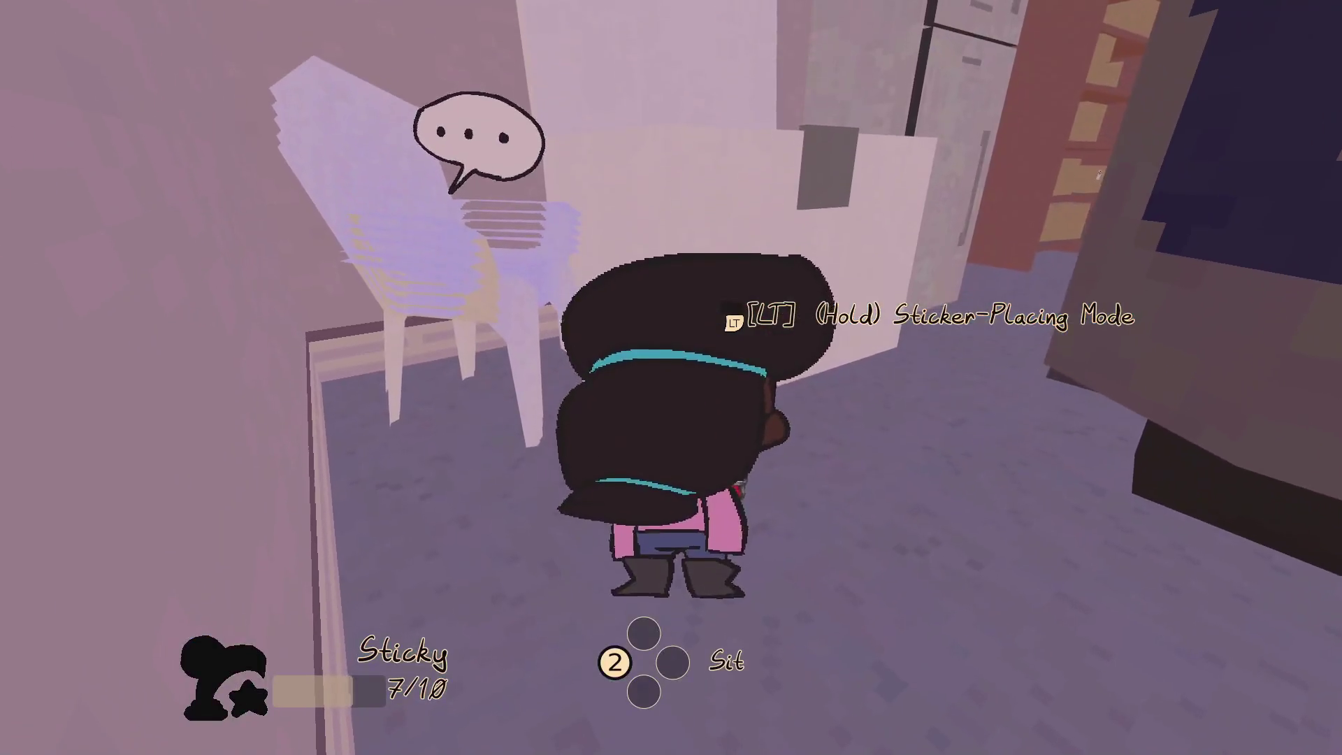
{"action": "key", "text": "w"}
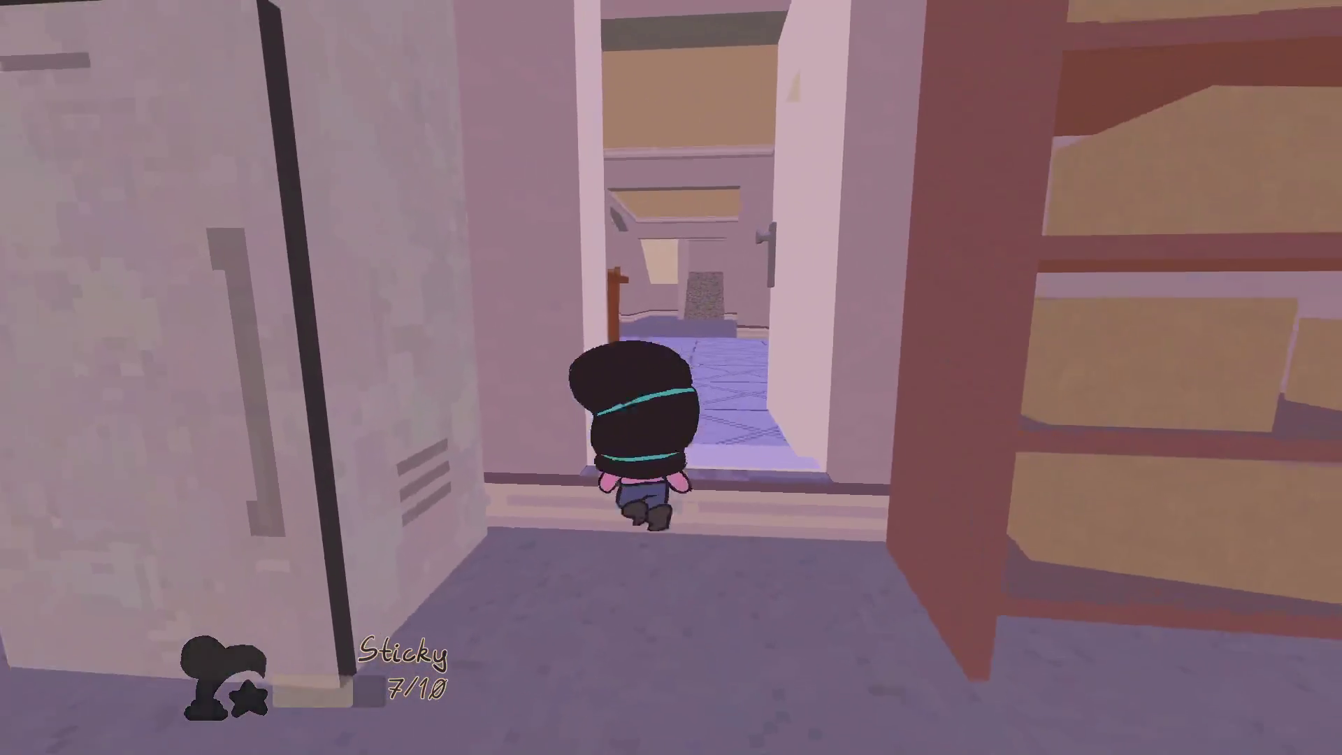
{"action": "key", "text": "w"}
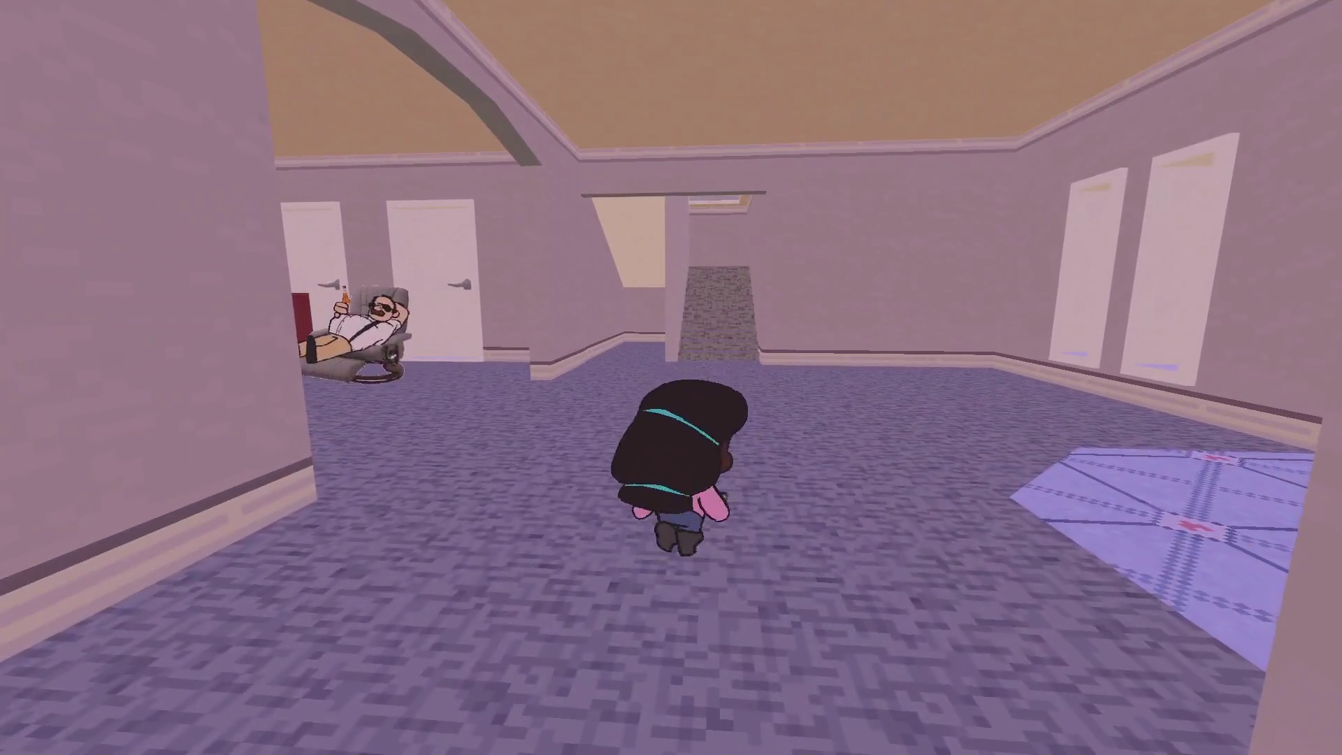
{"action": "key", "text": "w"}
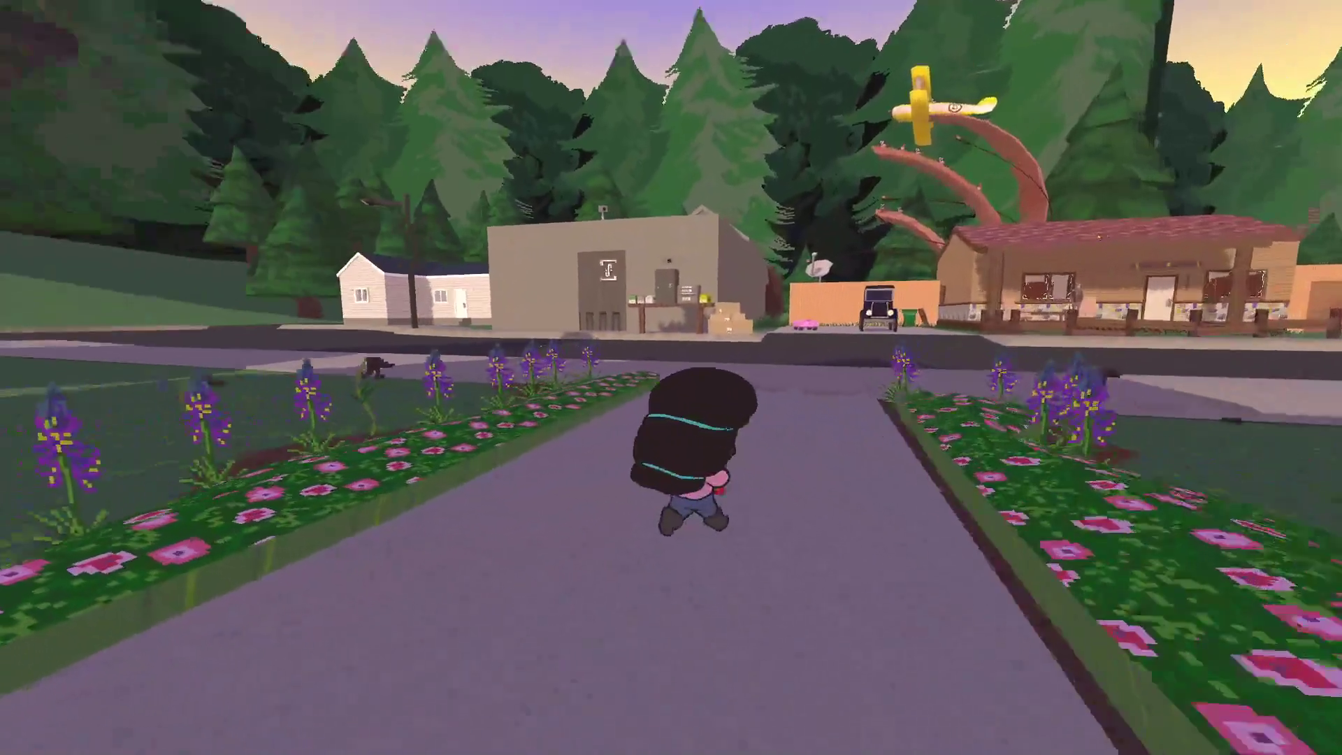
{"action": "key", "text": "w"}
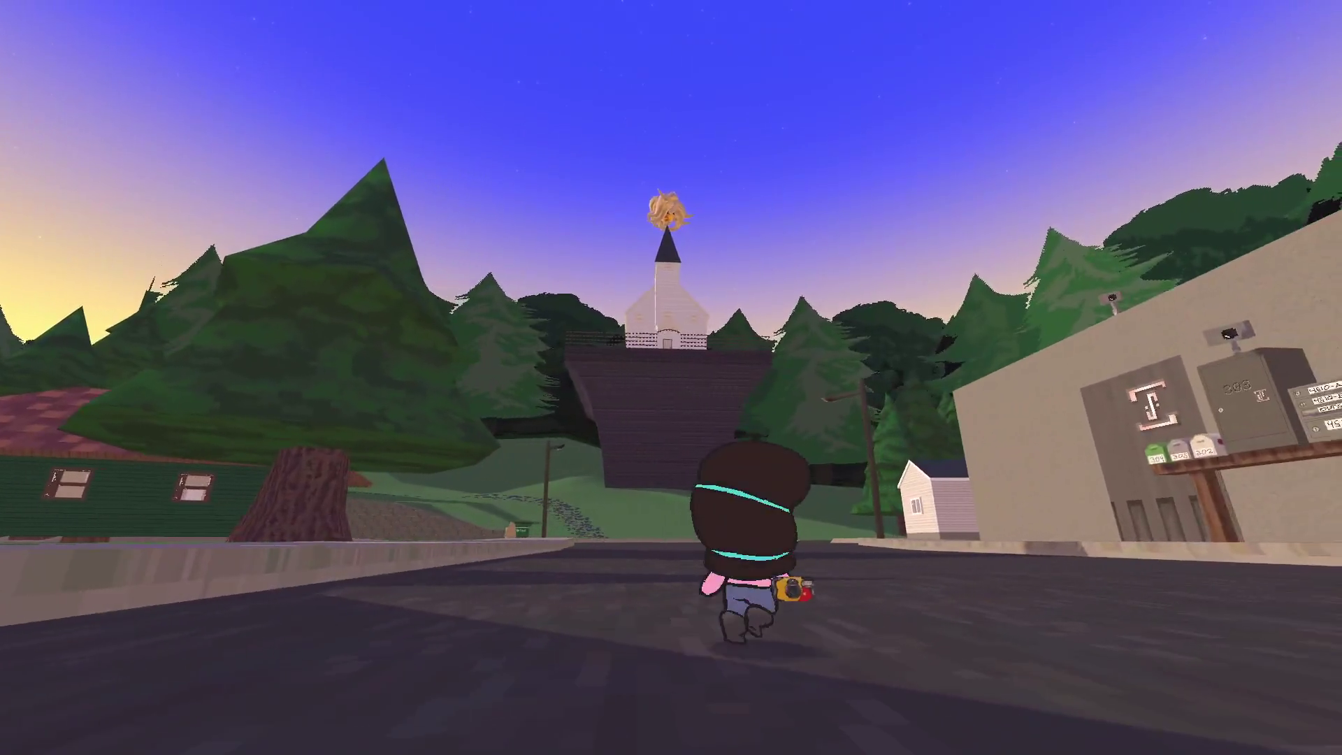
{"action": "key", "text": "w"}
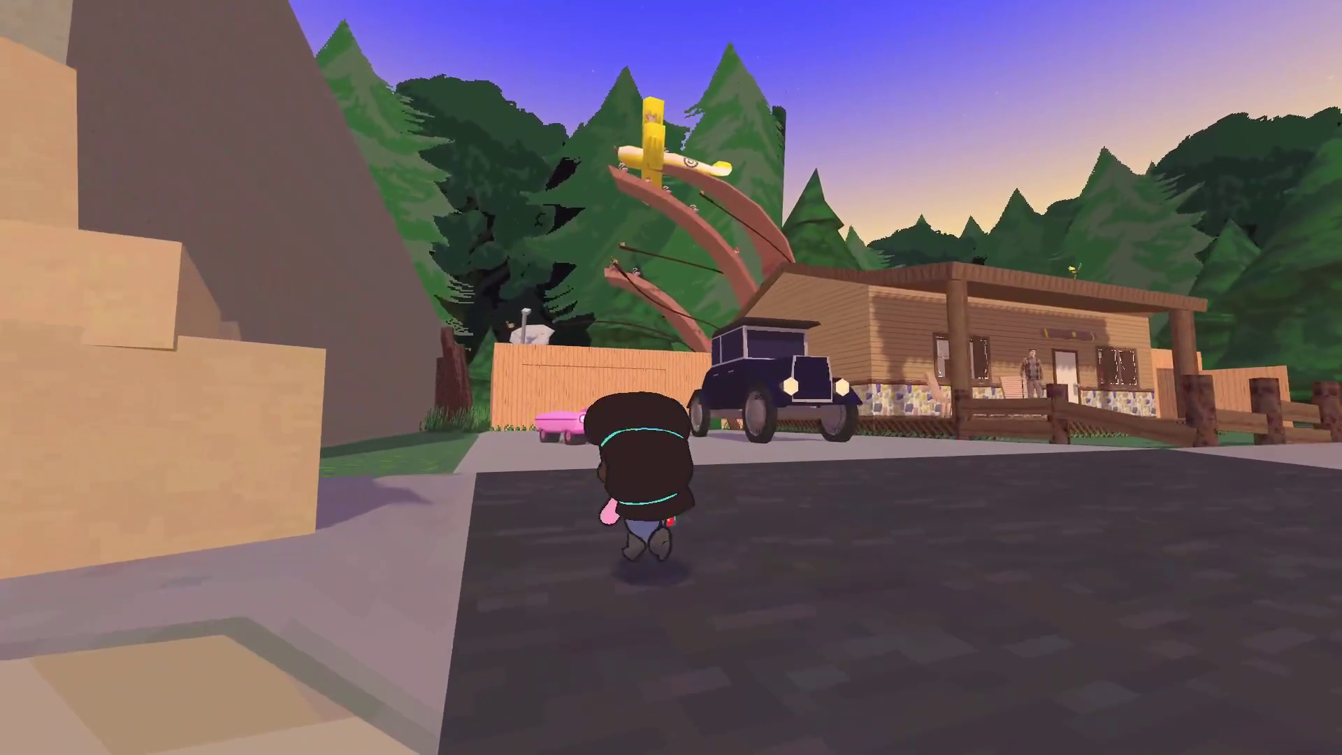
{"action": "key", "text": "w"}
{"action": "key", "text": "e"}
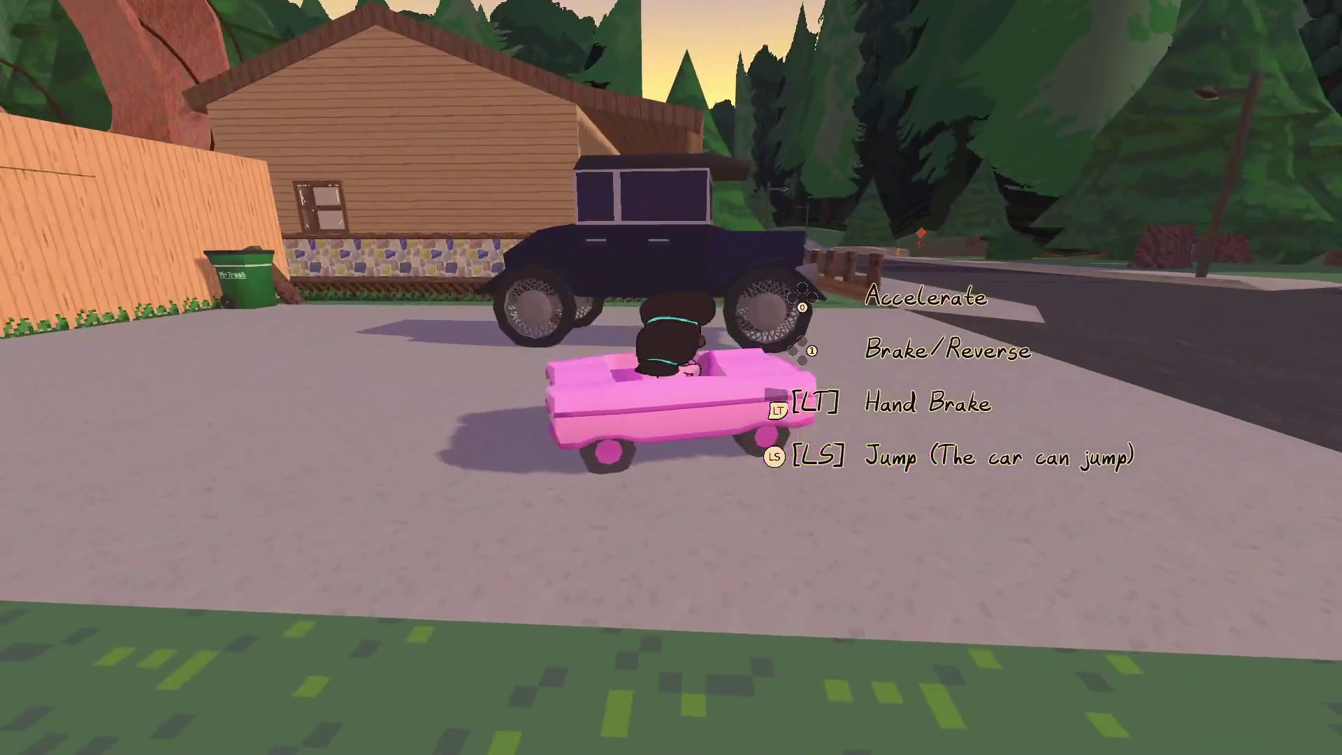
Step: Drive the toy car onto the grass past the house and snap a photo
{"action": "key", "text": "w"}
{"action": "key", "text": "a"}
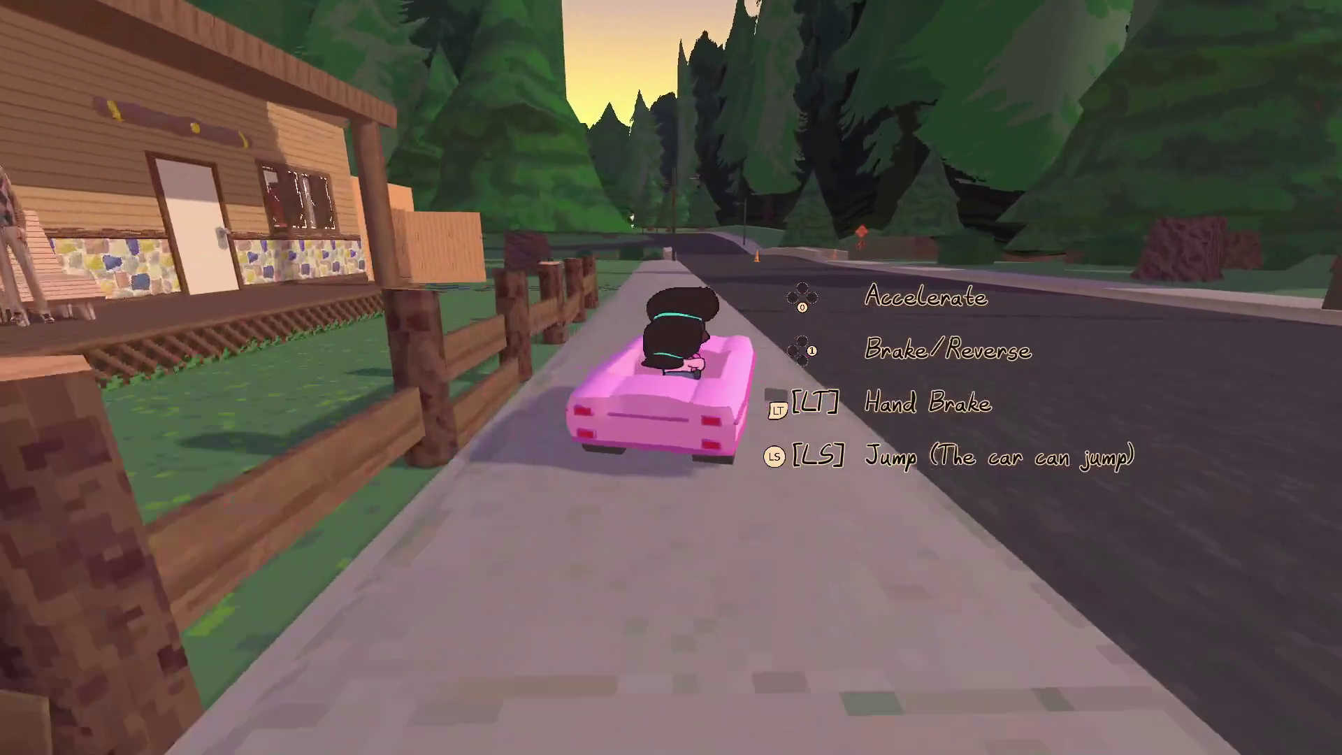
{"action": "key", "text": "w"}
{"action": "key", "text": "a"}
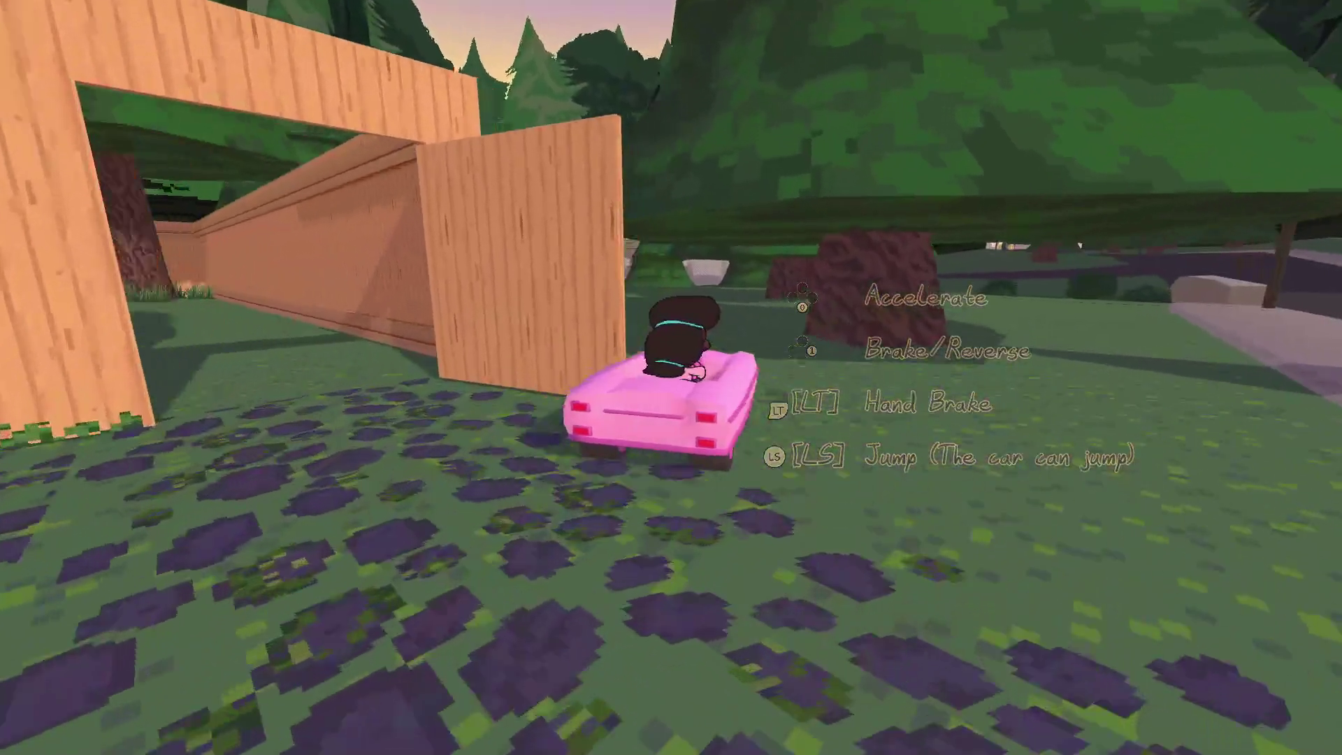
{"action": "key", "text": "c"}
{"action": "scroll", "coordinate": [672, 378], "scroll_direction": "up", "scroll_amount": 3}
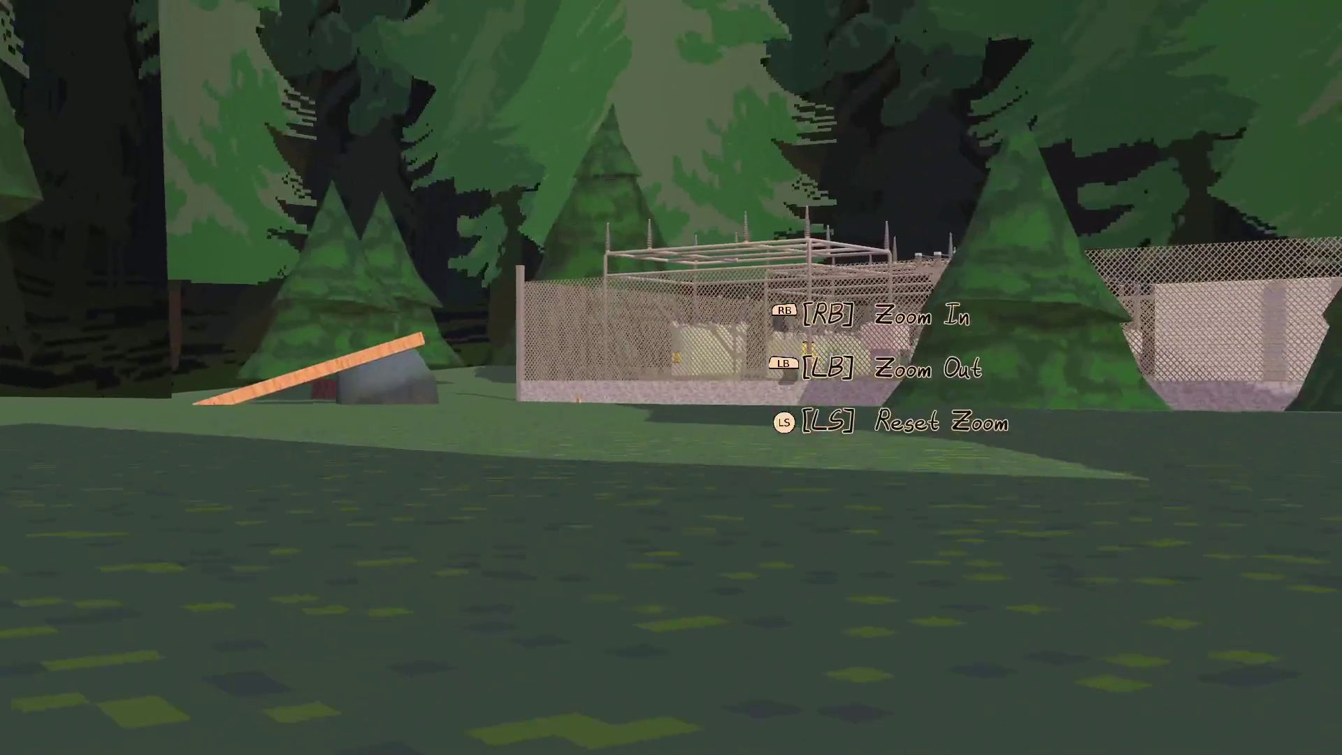
{"action": "scroll", "coordinate": [671, 378], "scroll_direction": "down", "scroll_amount": 3}
{"action": "left_click", "coordinate": [671, 377]}
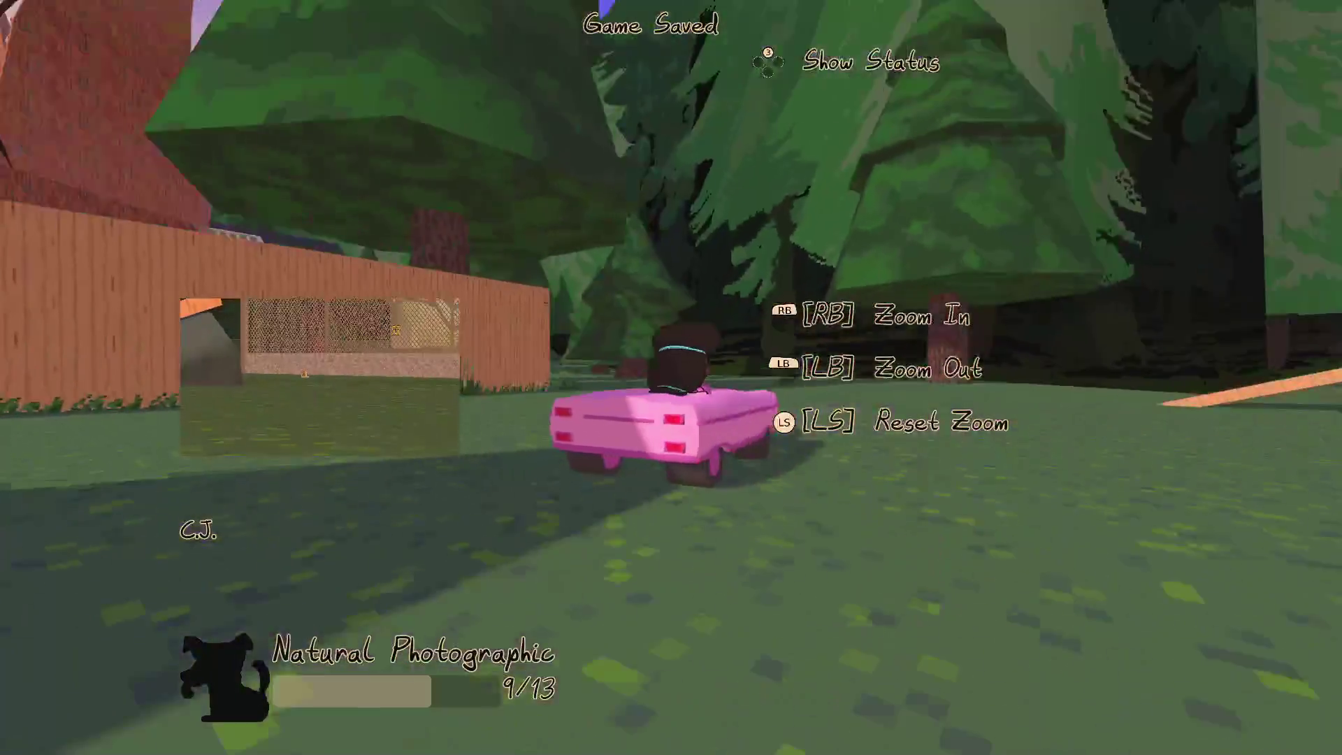
Step: Drive through the gate, along the street and up the grass hill until Natural Photographic hits 11/13
{"action": "key", "text": "a"}
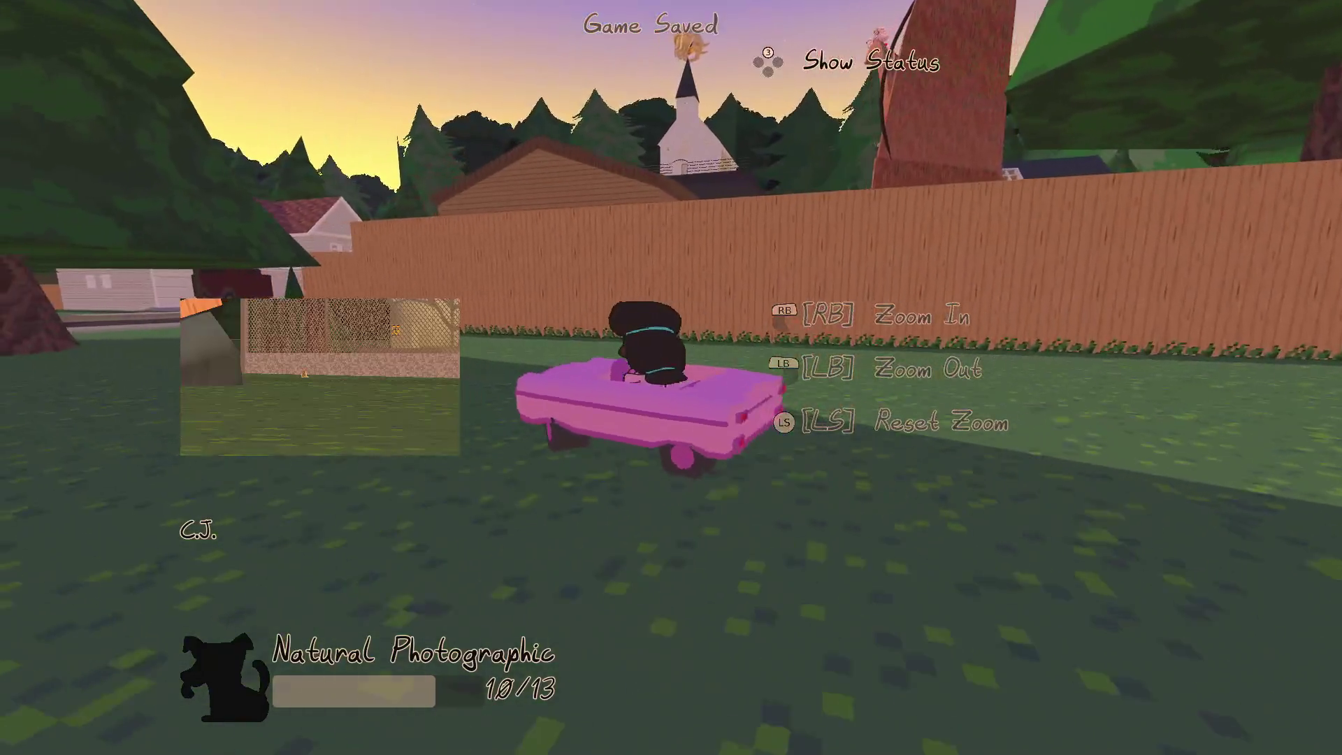
{"action": "key", "text": "a"}
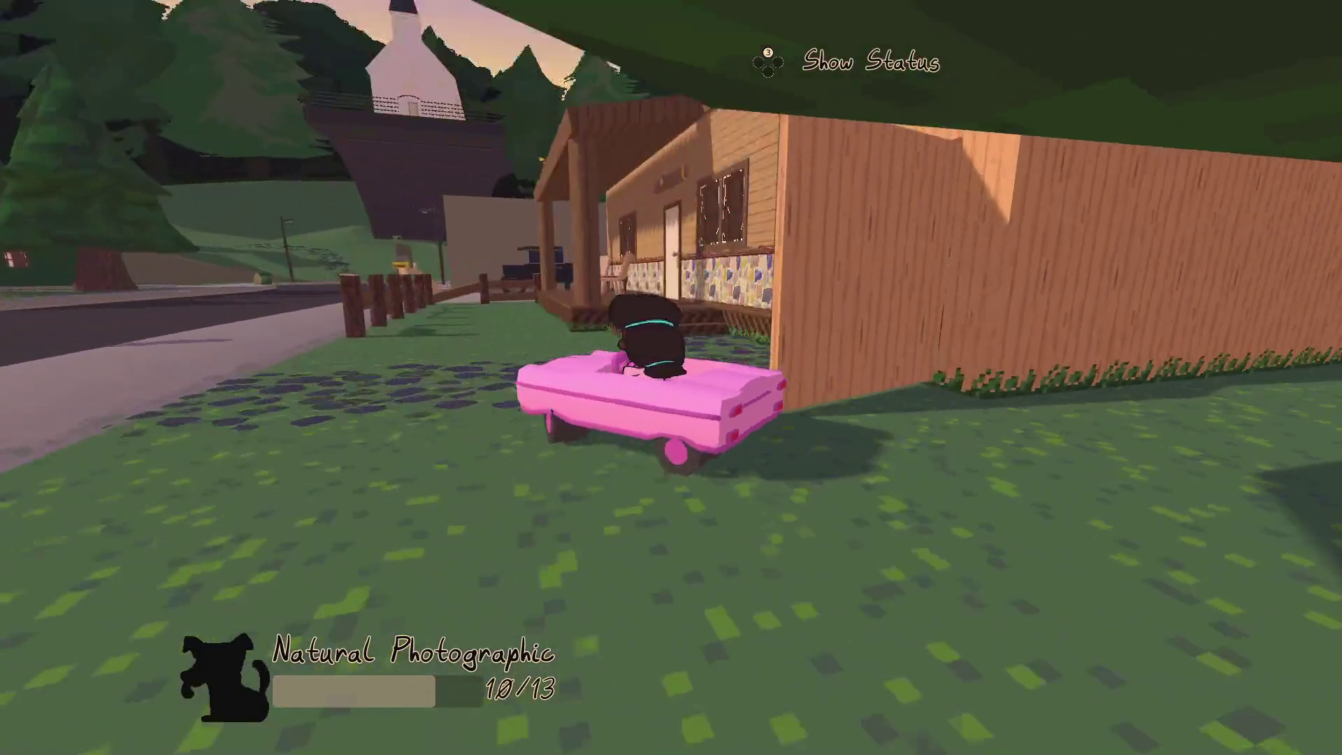
{"action": "key", "text": "w"}
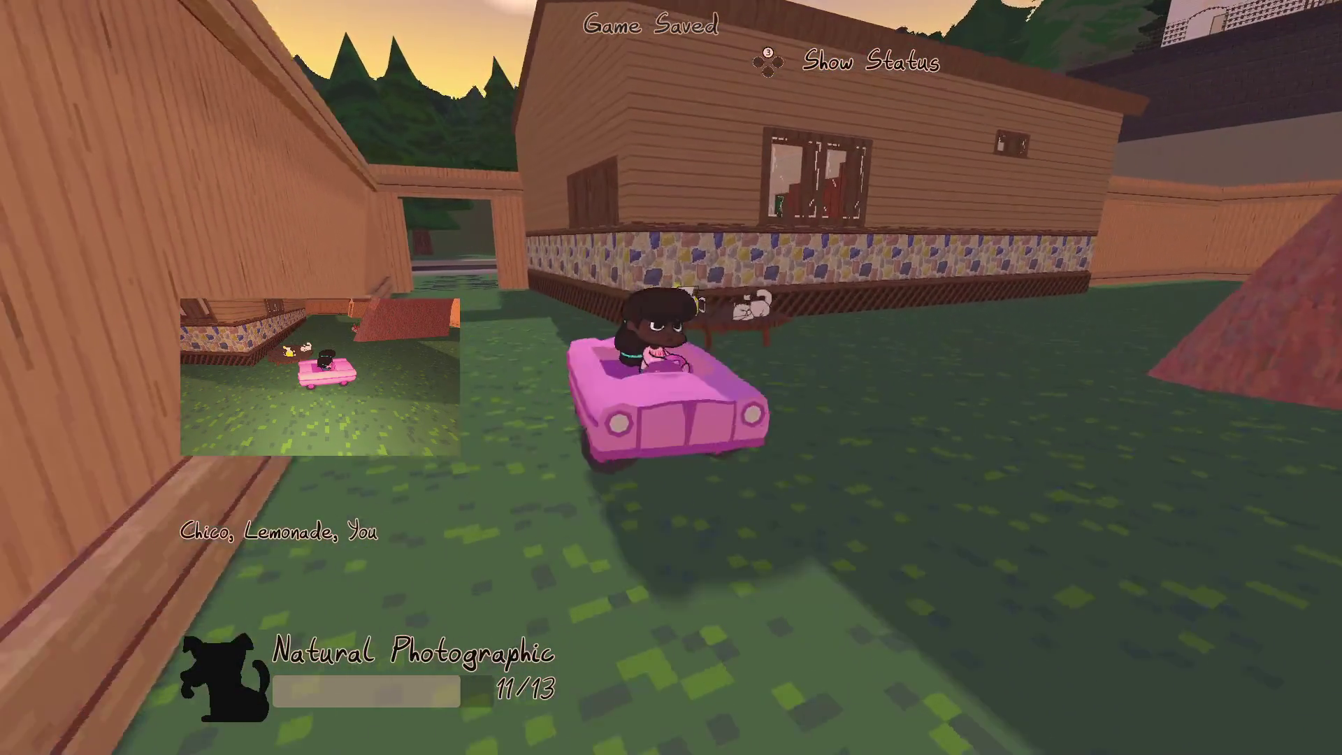
{"action": "key", "text": "w"}
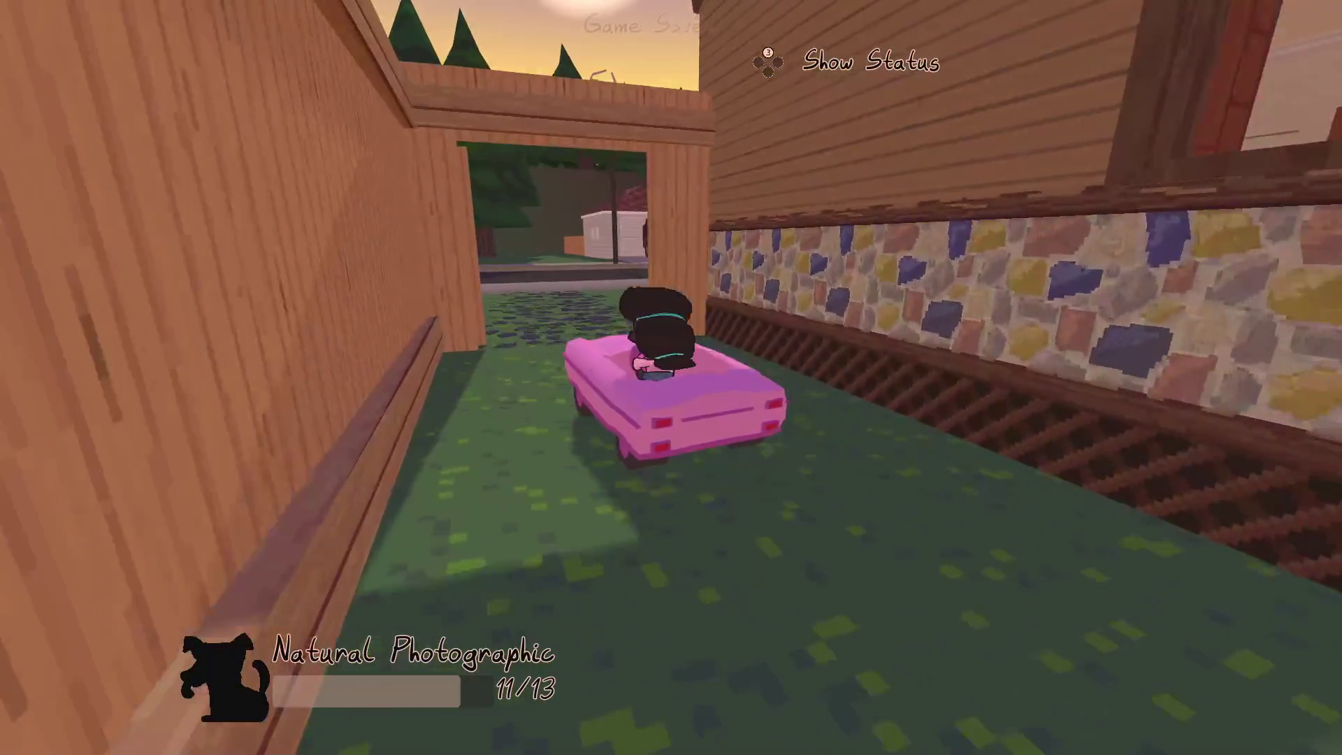
{"action": "key", "text": "w"}
{"action": "key", "text": "a"}
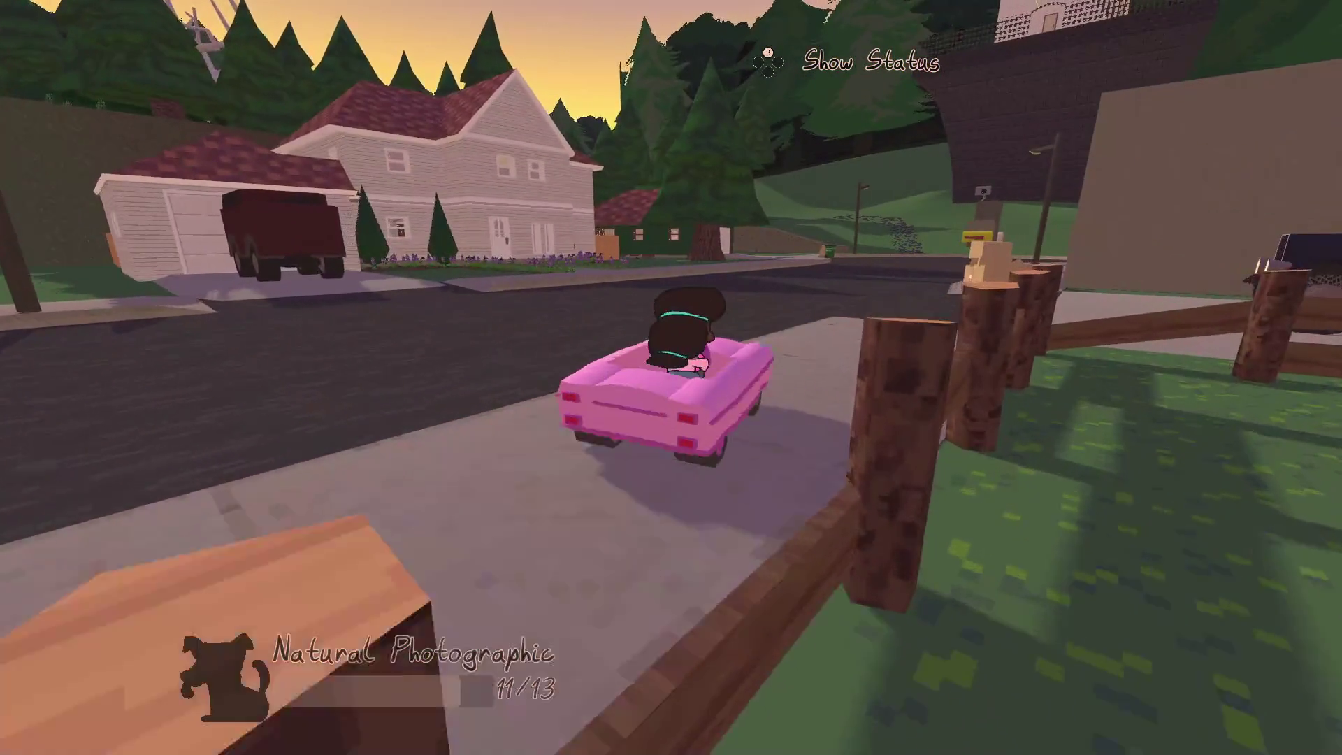
{"action": "key", "text": "w"}
{"action": "key", "text": "d"}
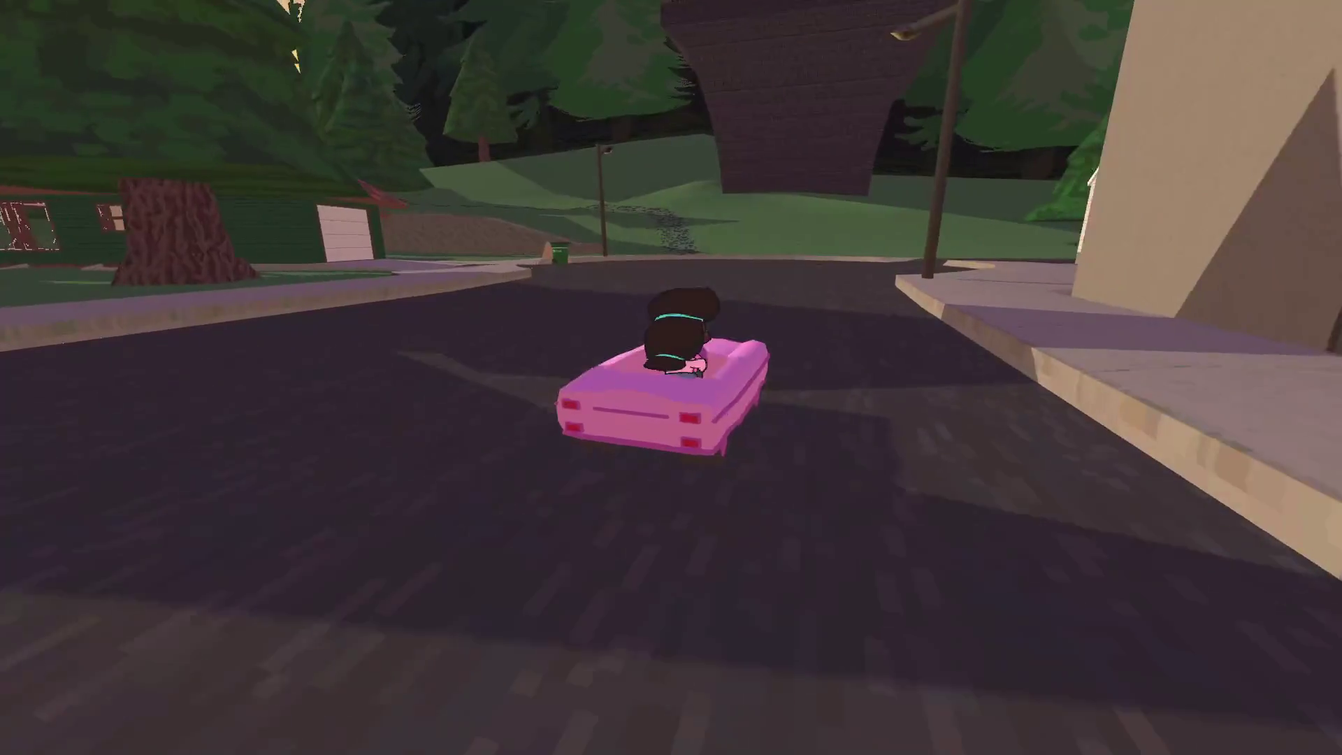
{"action": "key", "text": "w"}
{"action": "key", "text": "a"}
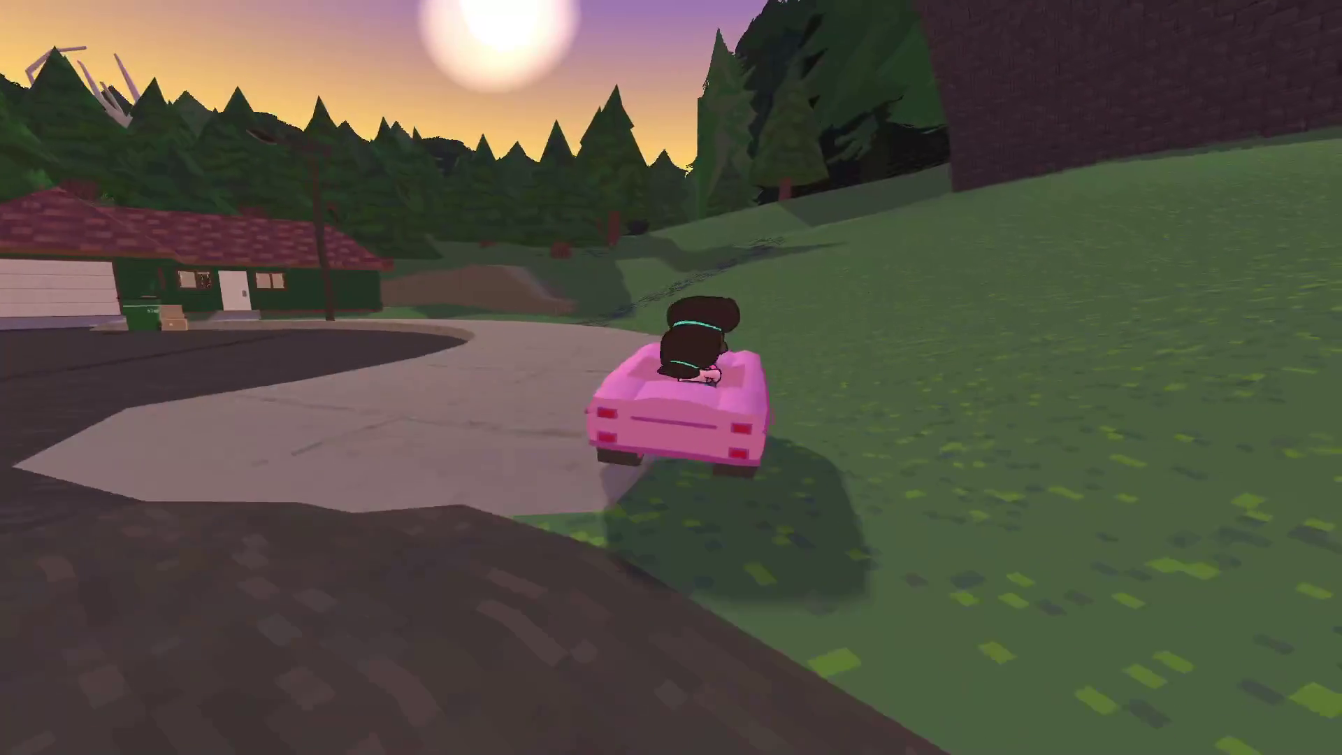
{"action": "key", "text": "w"}
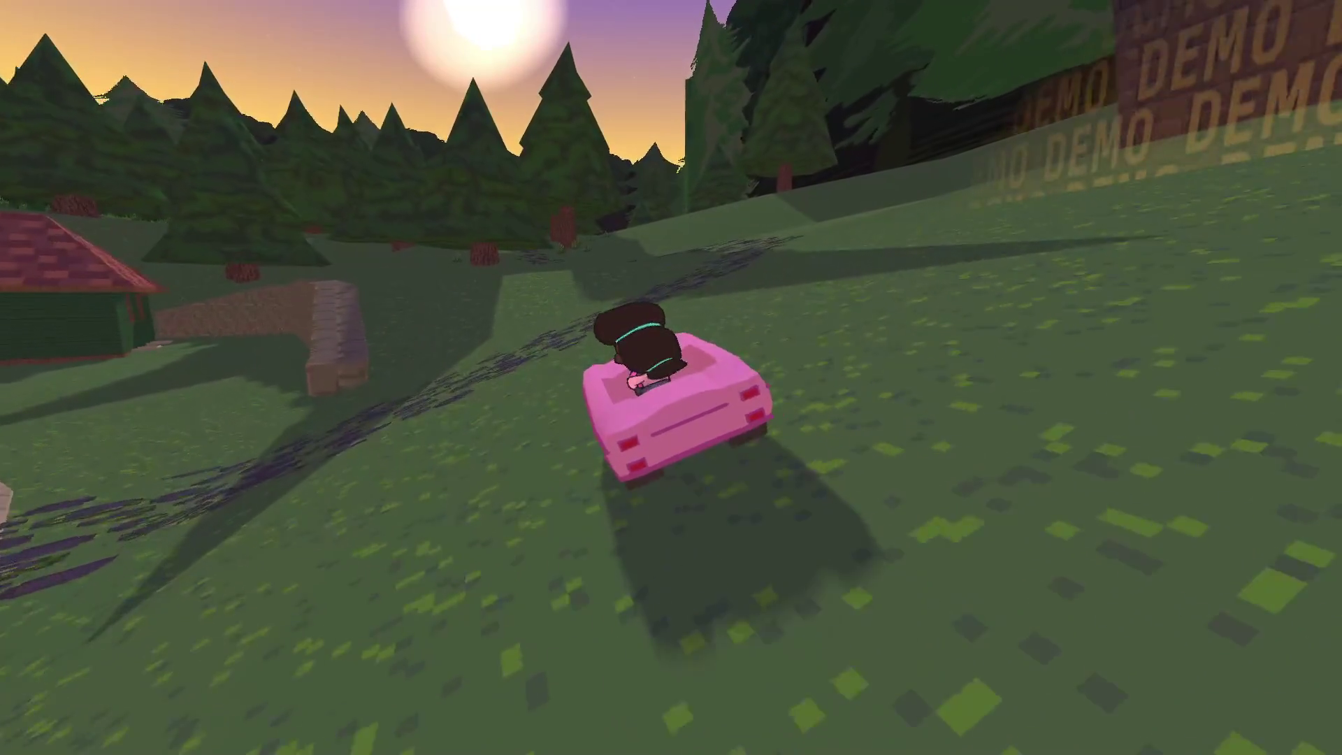
{"action": "key", "text": "Tab"}
Step: Glance at the Cheevos tab, close the journal, and step out of the car
{"action": "key", "text": "q"}
{"action": "key", "text": "q"}
{"action": "key", "text": "q"}
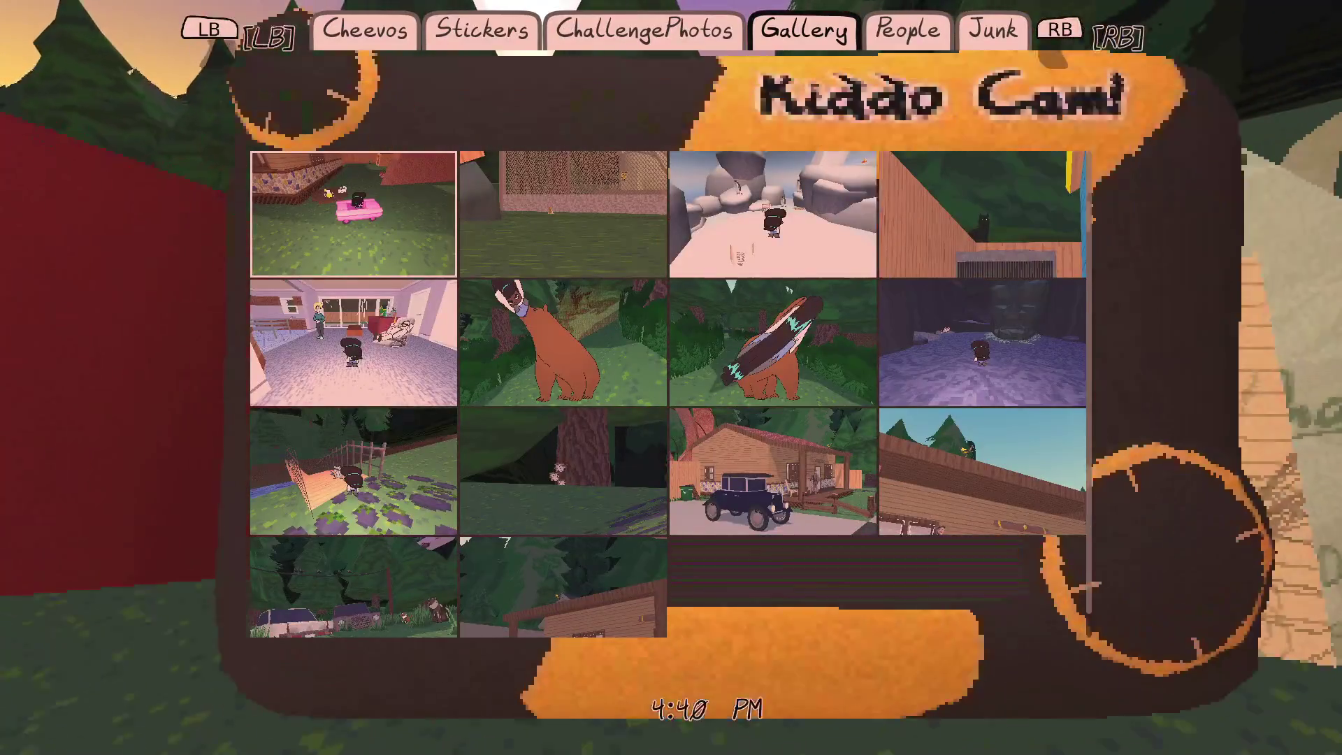
{"action": "key", "text": "Tab"}
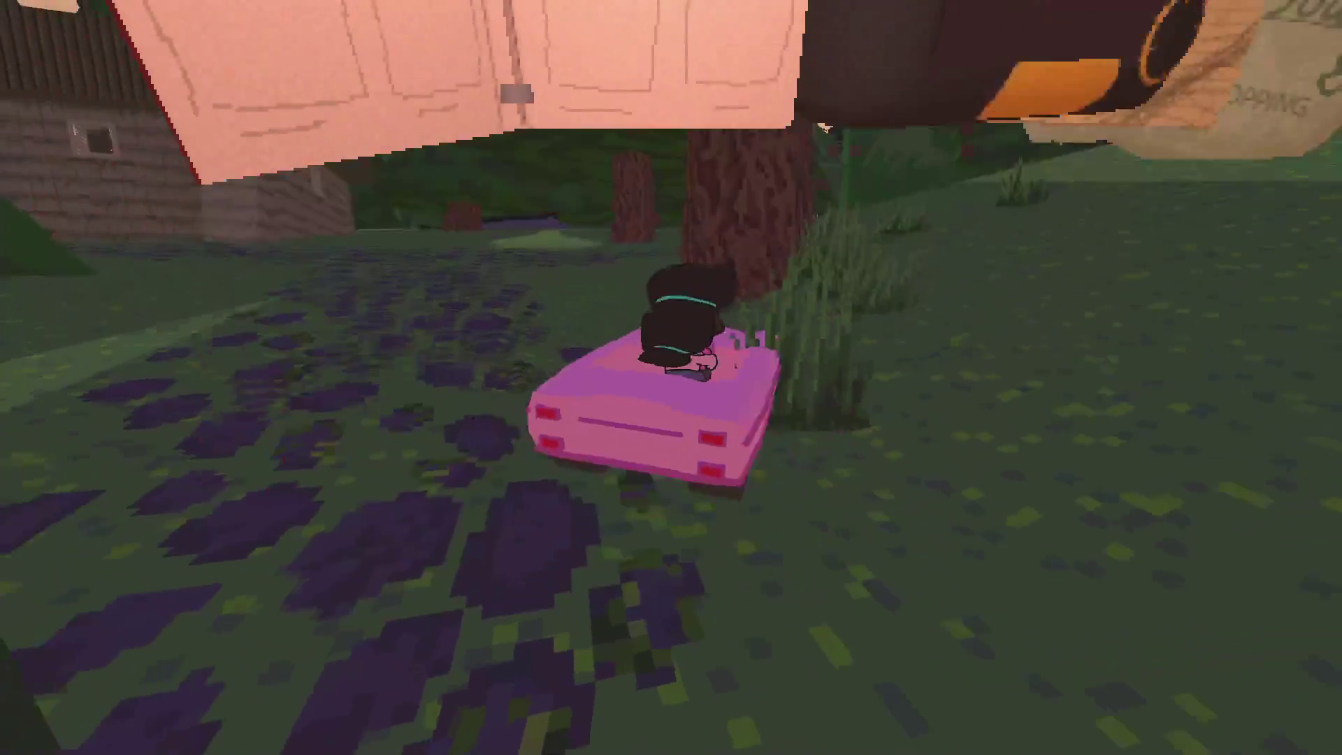
{"action": "key", "text": "Escape"}
{"action": "key", "text": "Escape"}
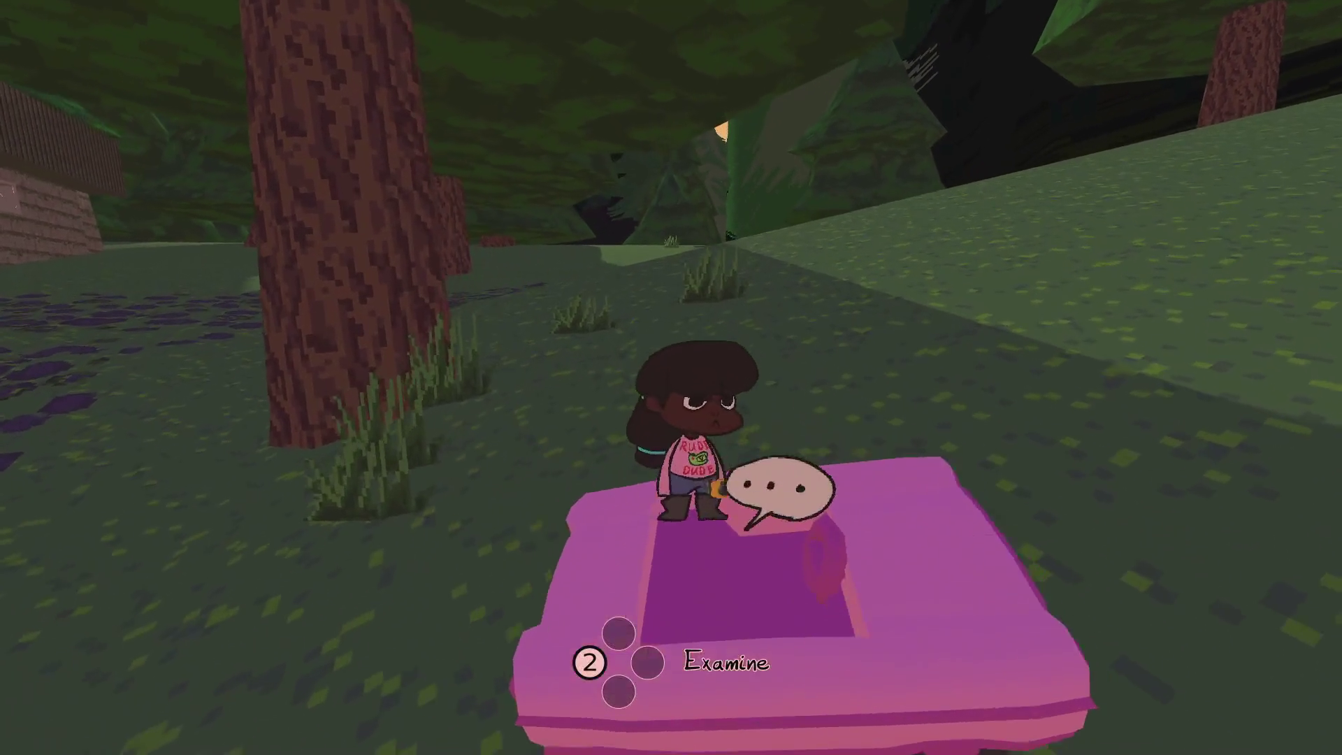
{"action": "key", "text": "w"}
{"action": "key", "text": "Escape"}
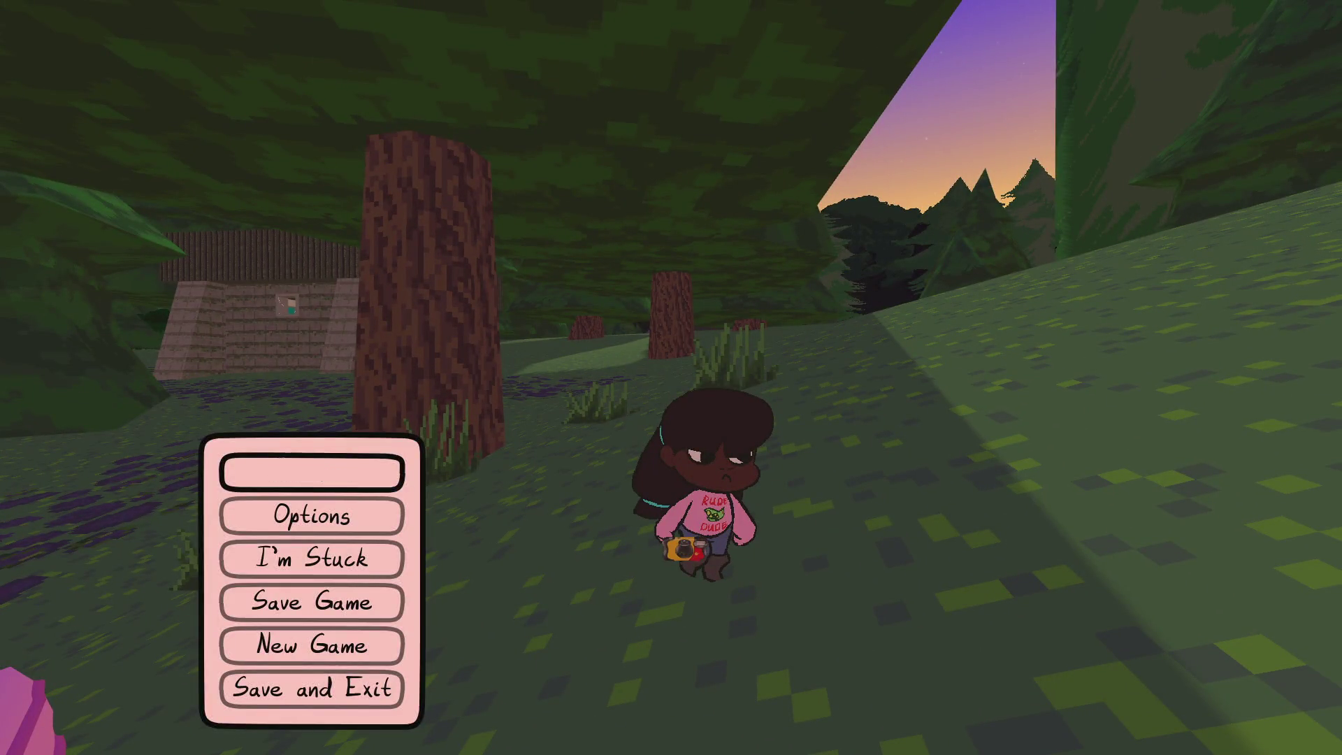
Step: Reopen the journal's Cheevos list and scroll to Natural Photographic at 11/13
{"action": "key", "text": "Tab"}
{"action": "scroll", "coordinate": [651, 378], "scroll_direction": "down", "scroll_amount": 3}
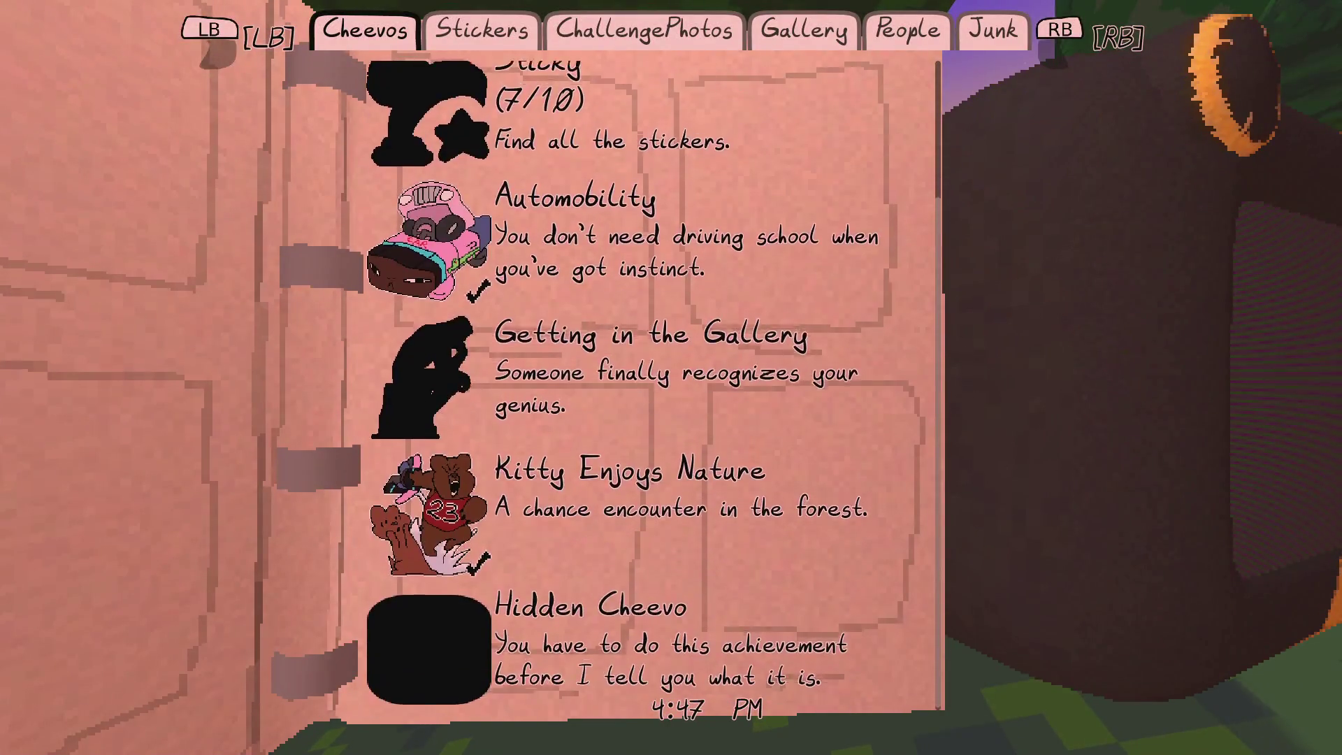
{"action": "scroll", "coordinate": [650, 378], "scroll_direction": "up", "scroll_amount": 2}
{"action": "scroll", "coordinate": [651, 378], "scroll_direction": "down", "scroll_amount": 2}
{"action": "scroll", "coordinate": [650, 378], "scroll_direction": "up", "scroll_amount": 2}
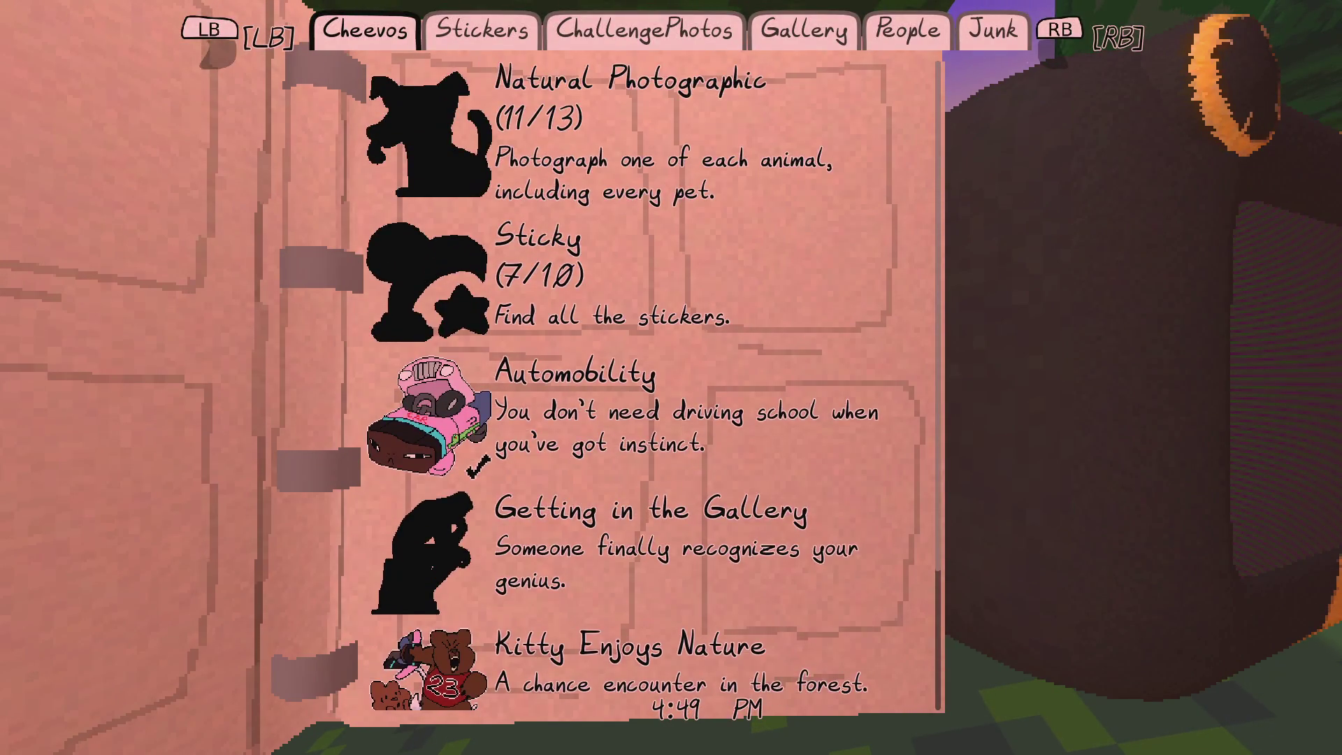
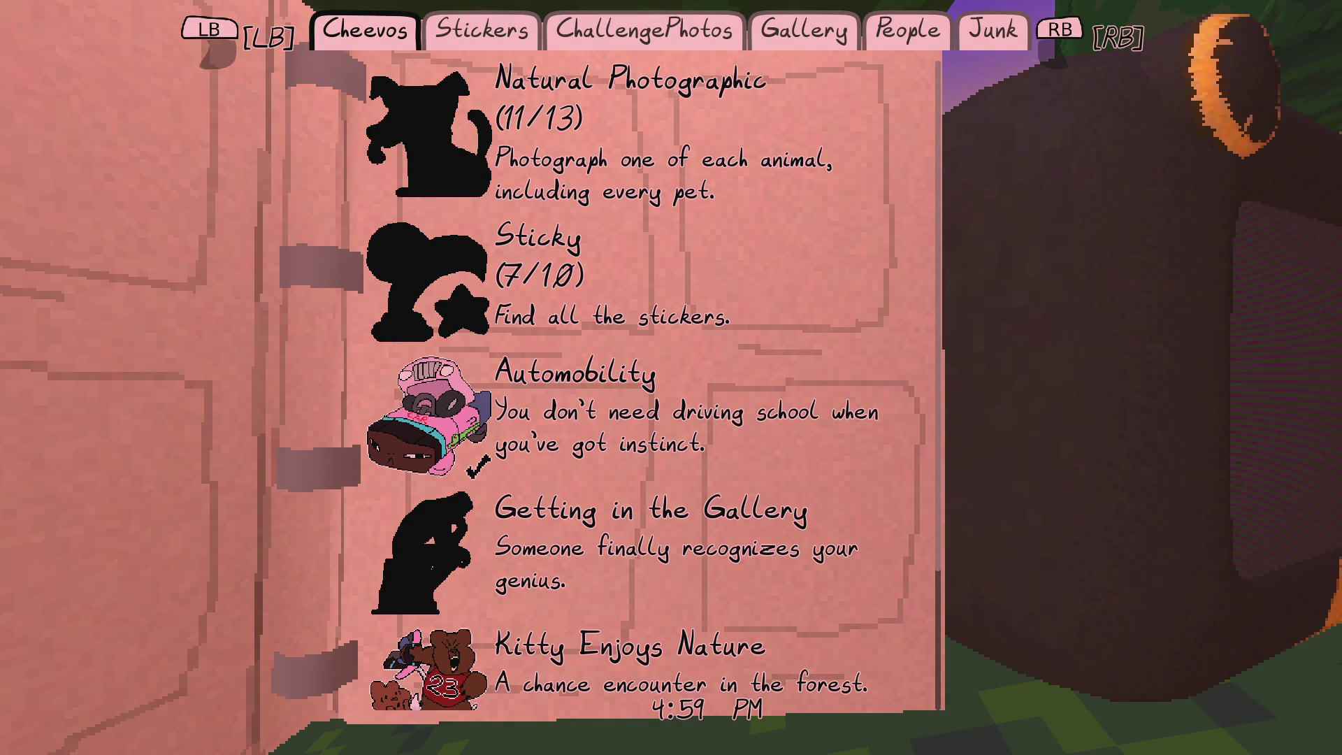
Step: Use Save and Exit in the game's pause menu, then return to the ui scene in Godot
{"action": "key", "text": "Escape"}
{"action": "key", "text": "Down"}
{"action": "key", "text": "Down"}
{"action": "key", "text": "Down"}
{"action": "key", "text": "Down"}
{"action": "key", "text": "Down"}
{"action": "key", "text": "Return"}
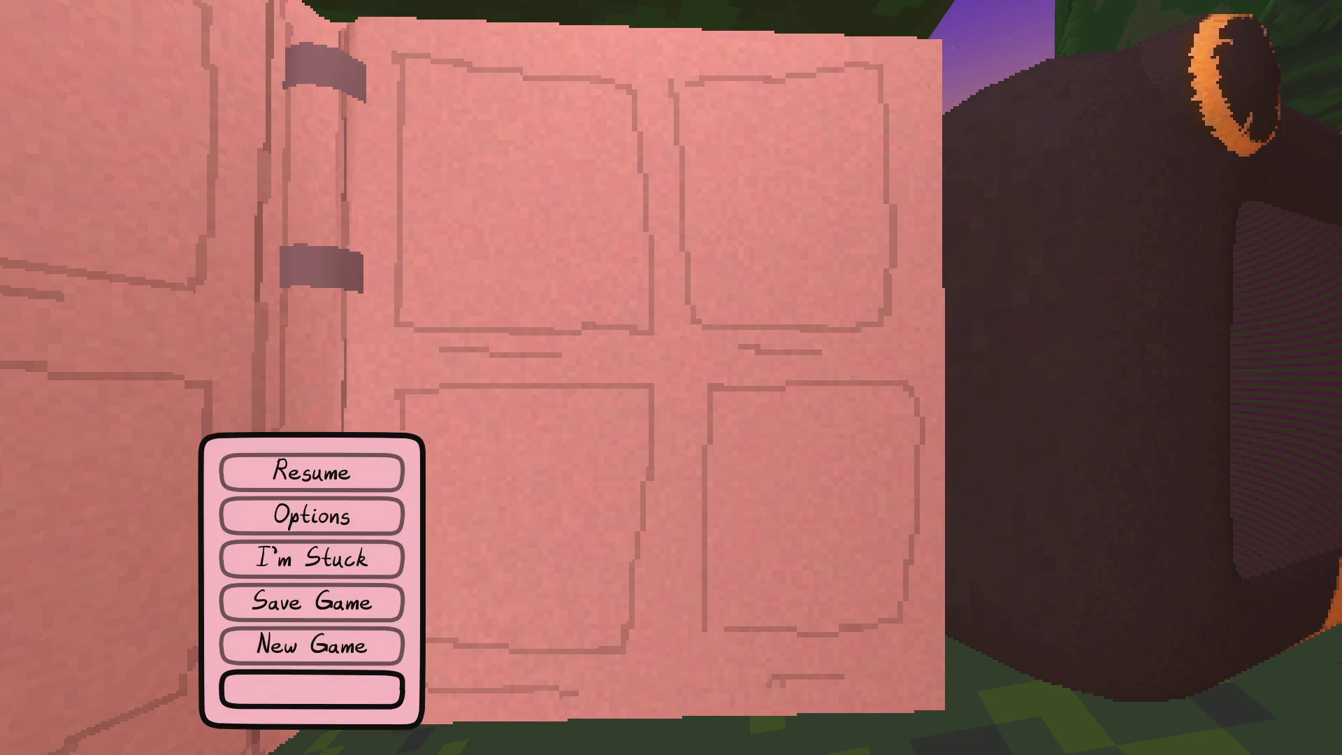
{"action": "left_click", "coordinate": [264, 61]}
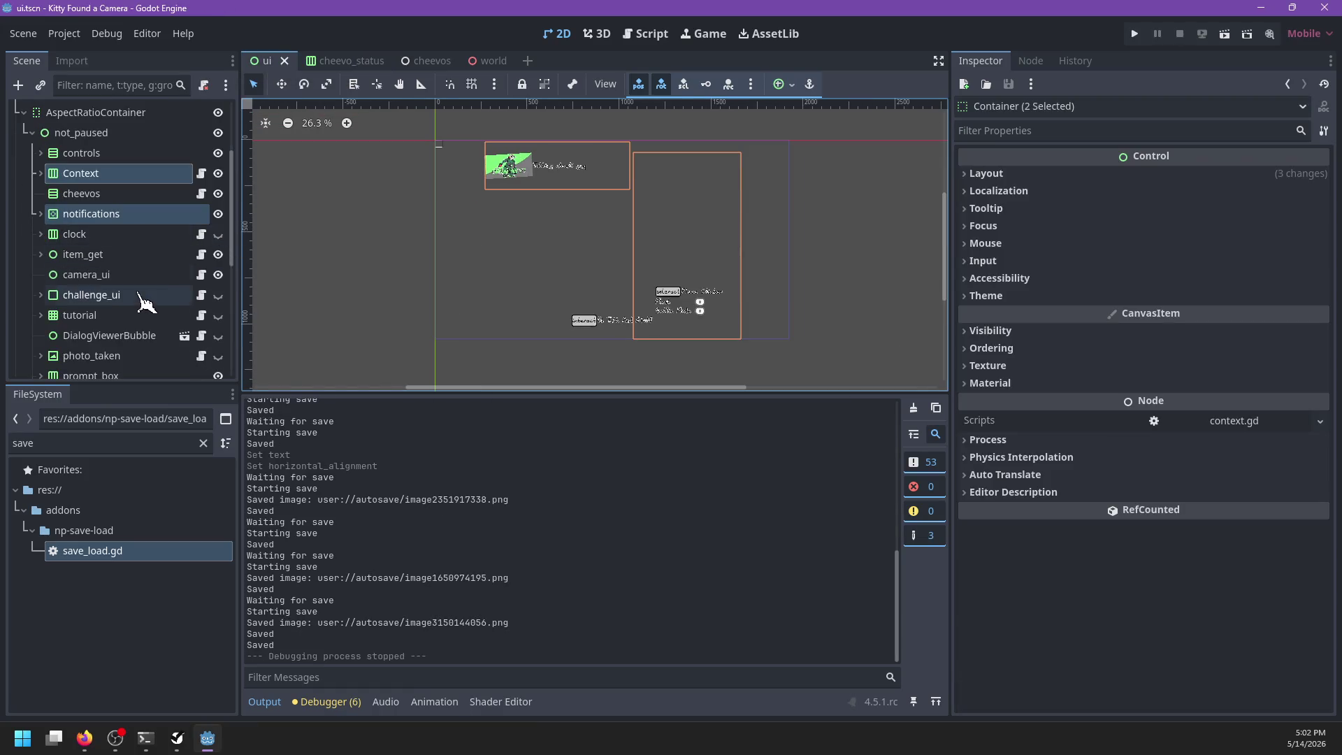
Step: Drag the cheevos container's right and bottom edges out to 644 × 778 and save the ui scene
{"action": "left_click", "coordinate": [146, 198]}
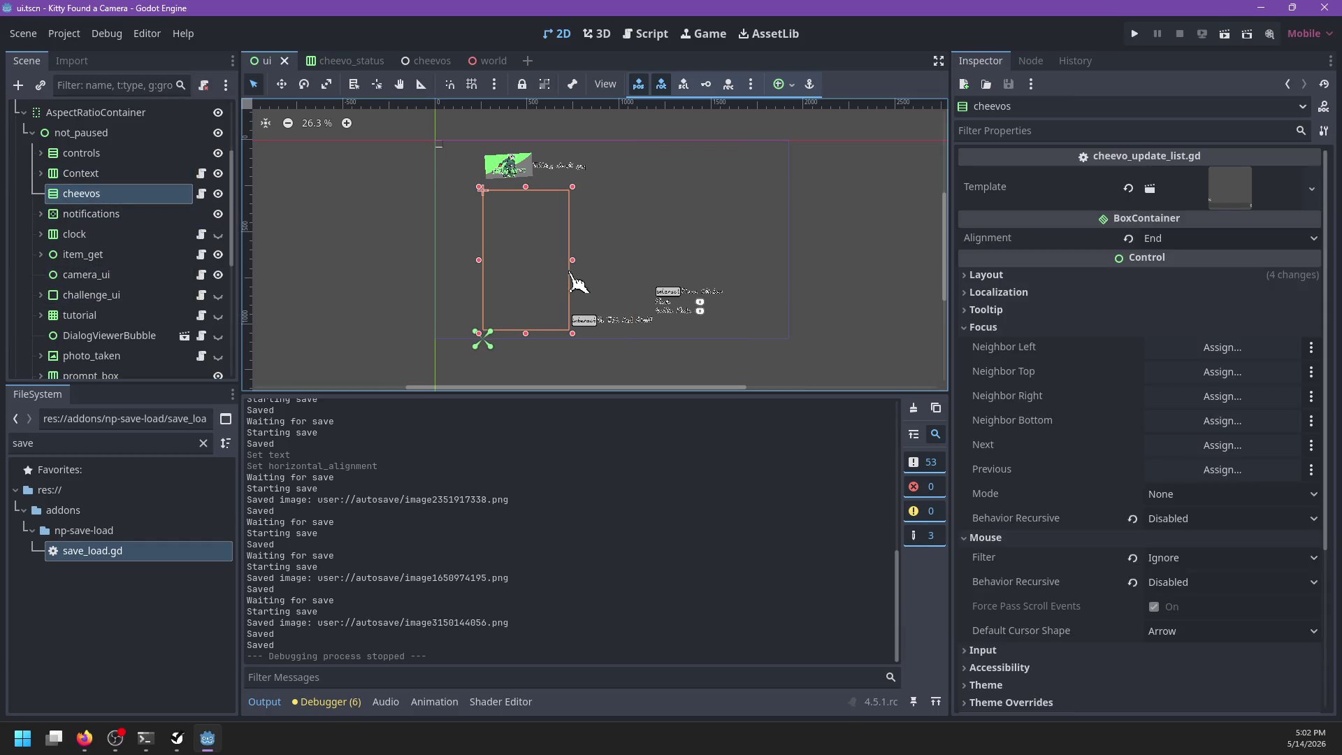
{"action": "left_click_drag", "start_coordinate": [573, 260], "coordinate": [605, 263]}
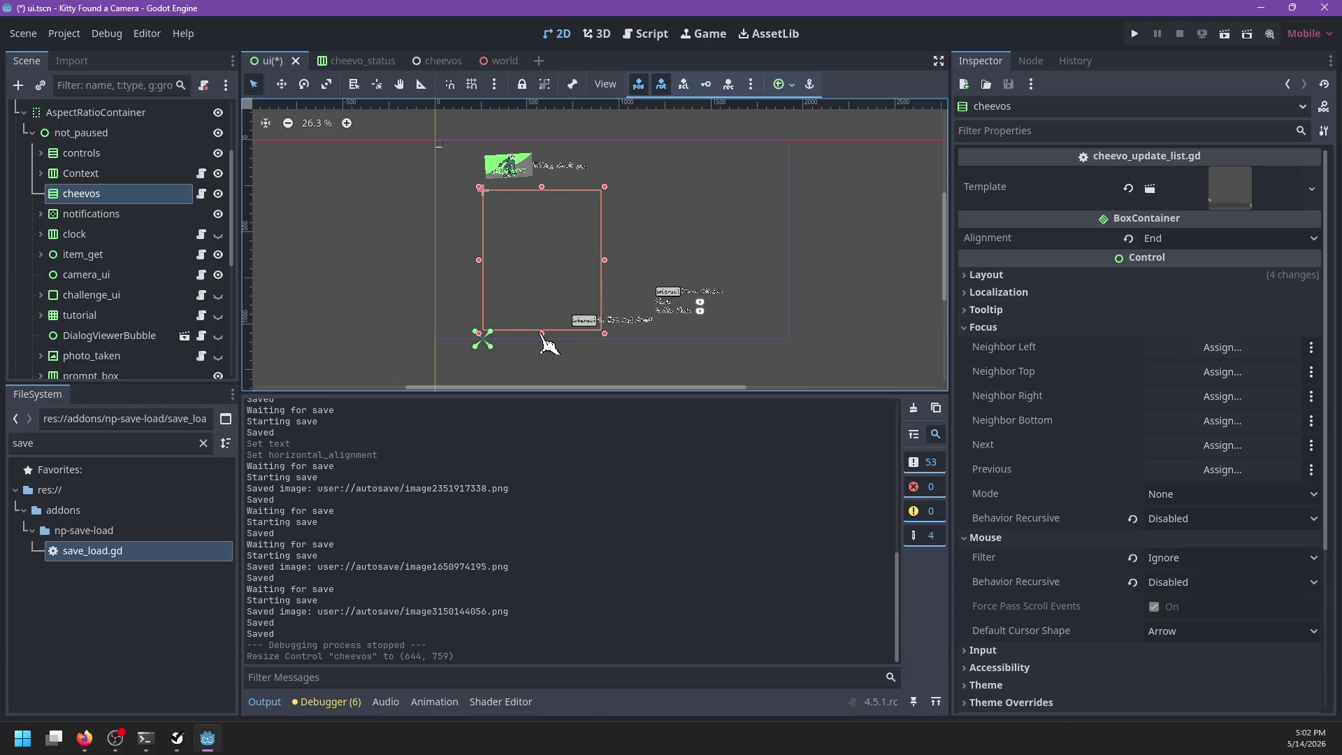
{"action": "left_click_drag", "start_coordinate": [544, 336], "coordinate": [542, 340]}
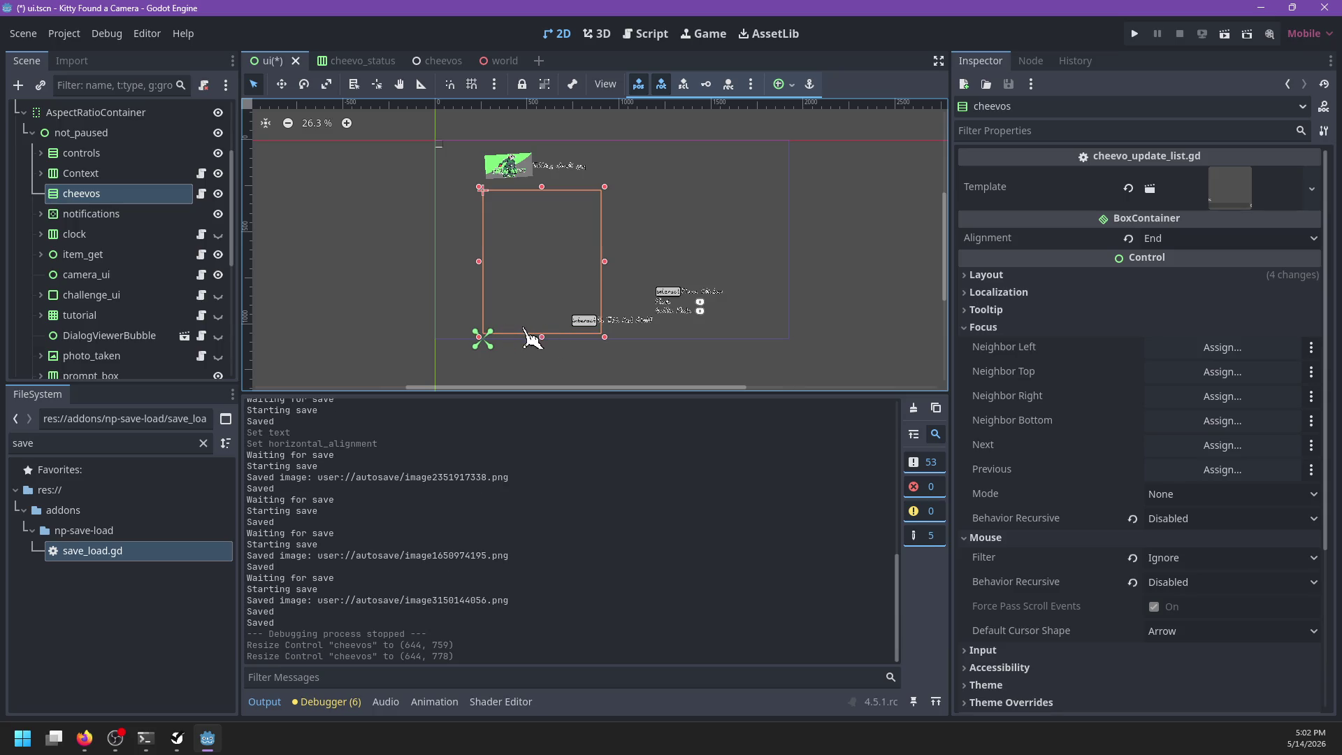
{"action": "scroll", "coordinate": [553, 337], "scroll_direction": "up", "scroll_amount": 3}
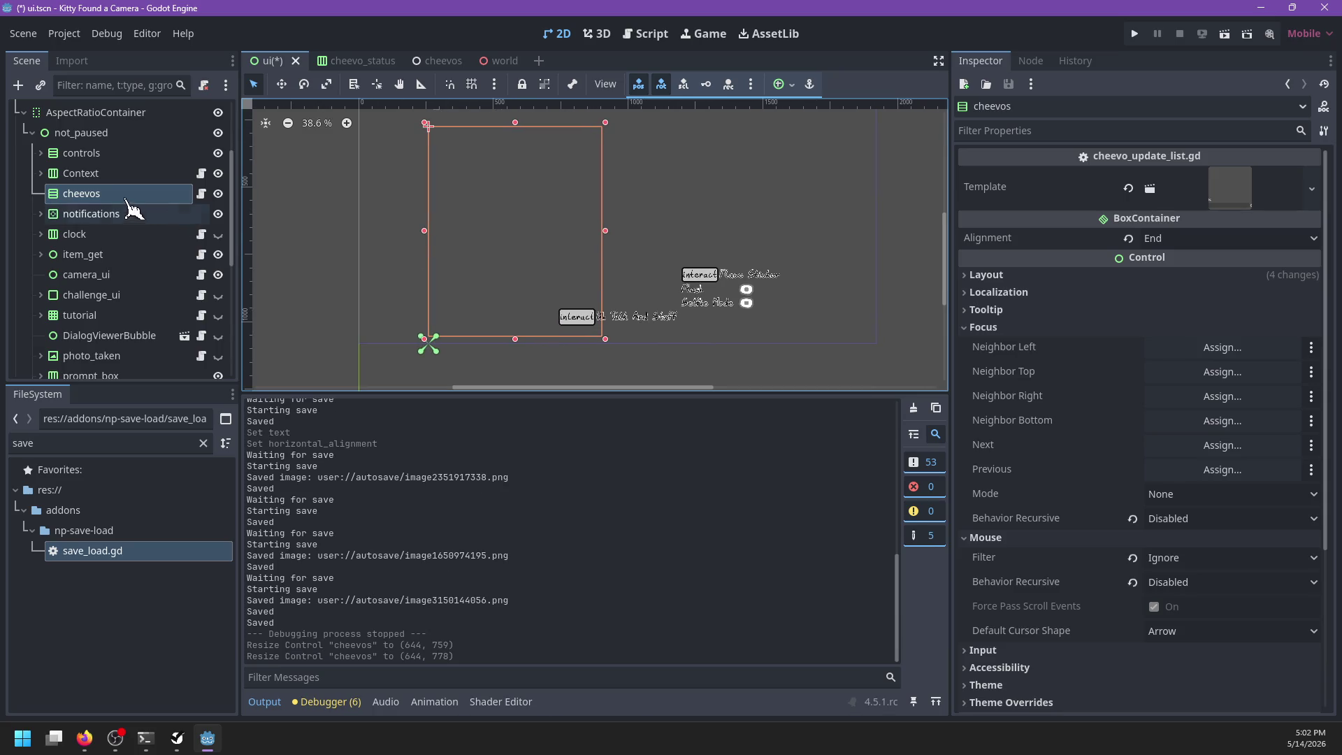
{"action": "scroll", "coordinate": [126, 248], "scroll_direction": "down", "scroll_amount": 3}
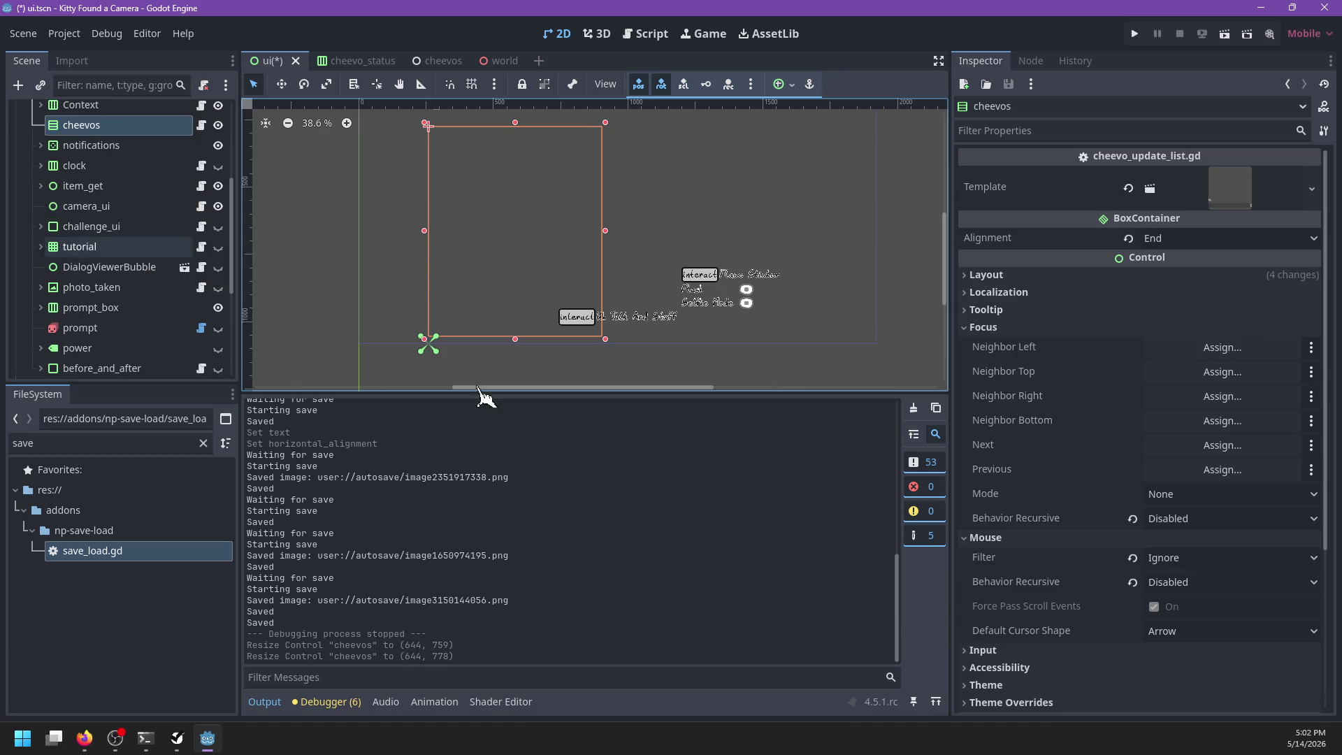
{"action": "key", "text": "ctrl+s"}
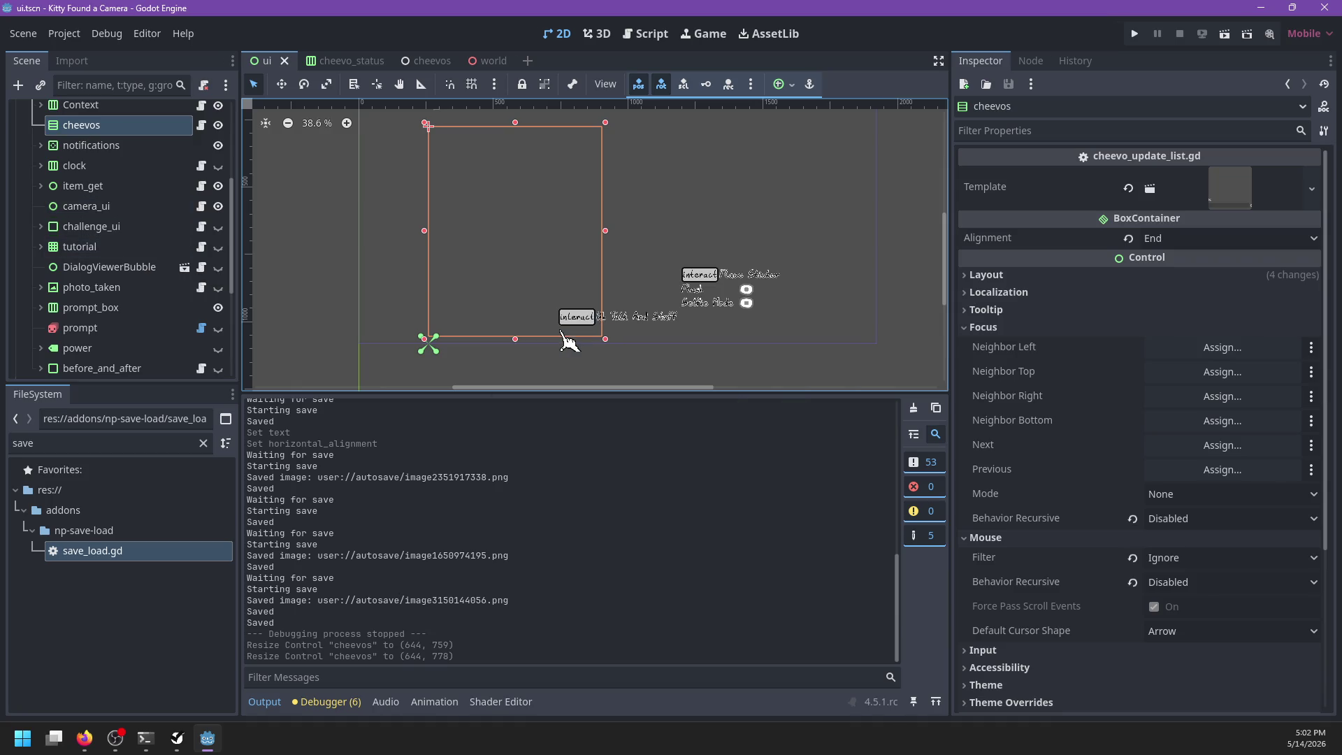
{"action": "scroll", "coordinate": [99, 279], "scroll_direction": "up", "scroll_amount": 3}
{"action": "scroll", "coordinate": [628, 269], "scroll_direction": "down", "scroll_amount": 1}
{"action": "scroll", "coordinate": [602, 280], "scroll_direction": "up", "scroll_amount": 2}
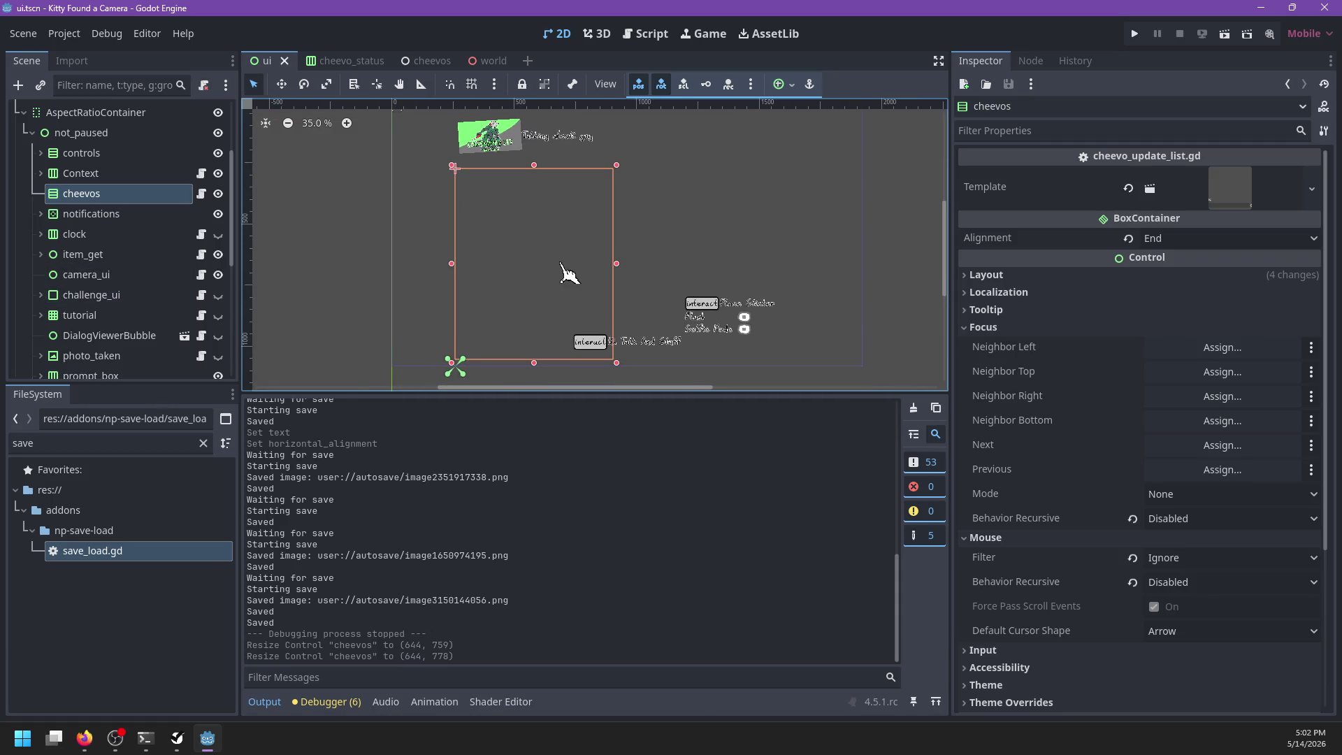
{"action": "key", "text": "alt+Tab"}
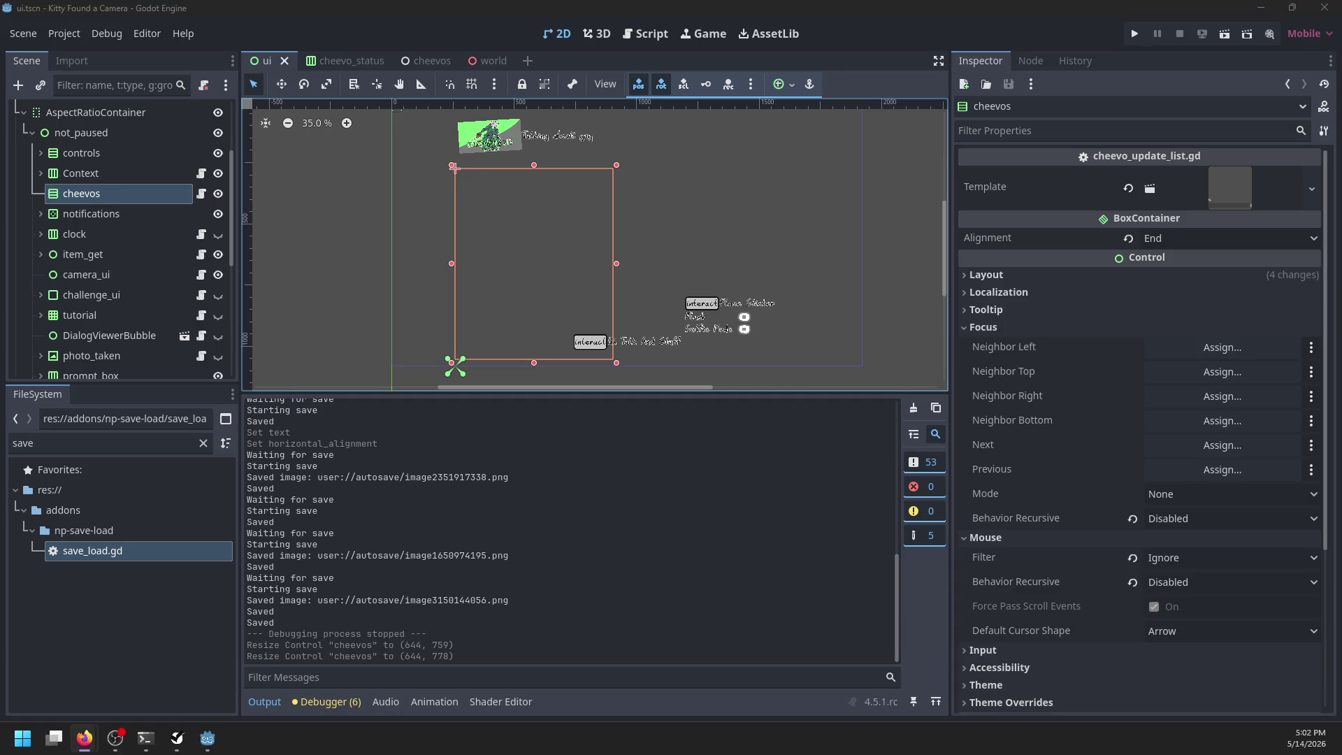
Step: Delete the 'Bar in bottom left' task and mark the notification task as completed
{"action": "left_click", "coordinate": [179, 740]}
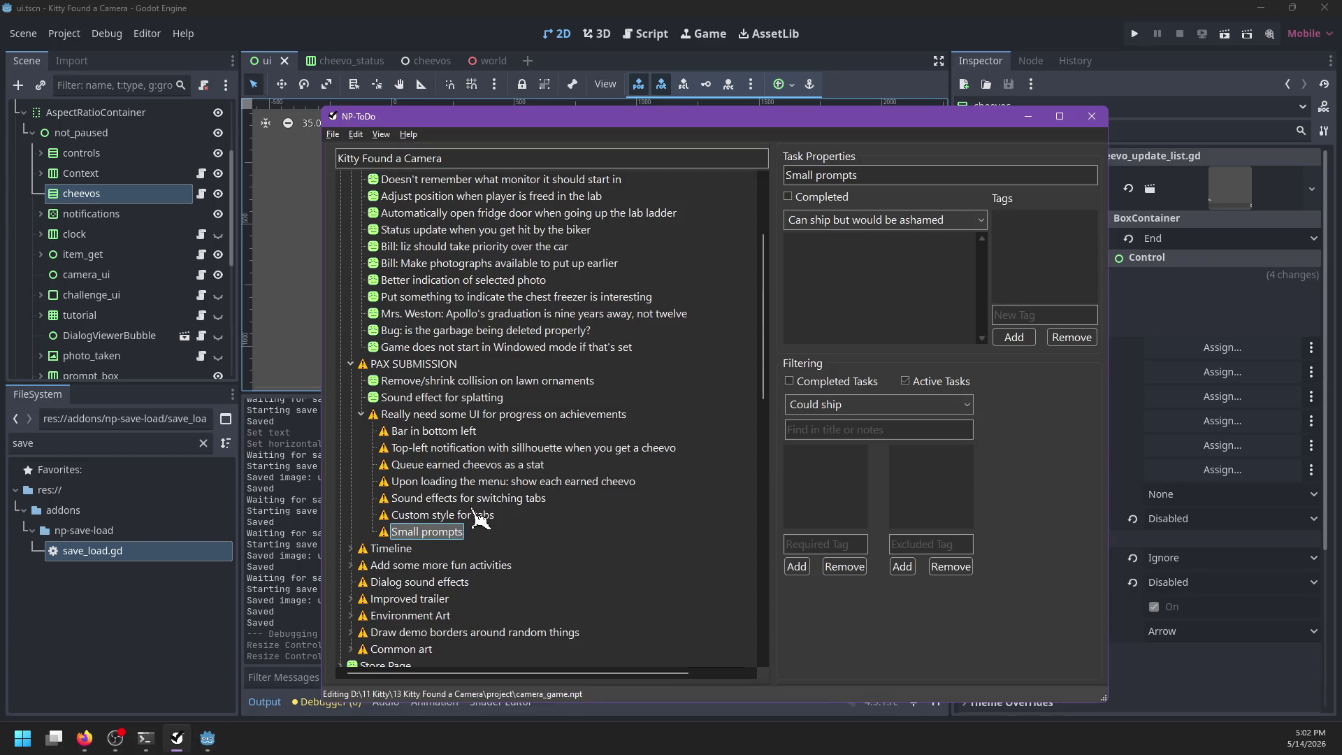
{"action": "left_click", "coordinate": [424, 431]}
{"action": "key", "text": "Delete"}
{"action": "left_click", "coordinate": [474, 534]}
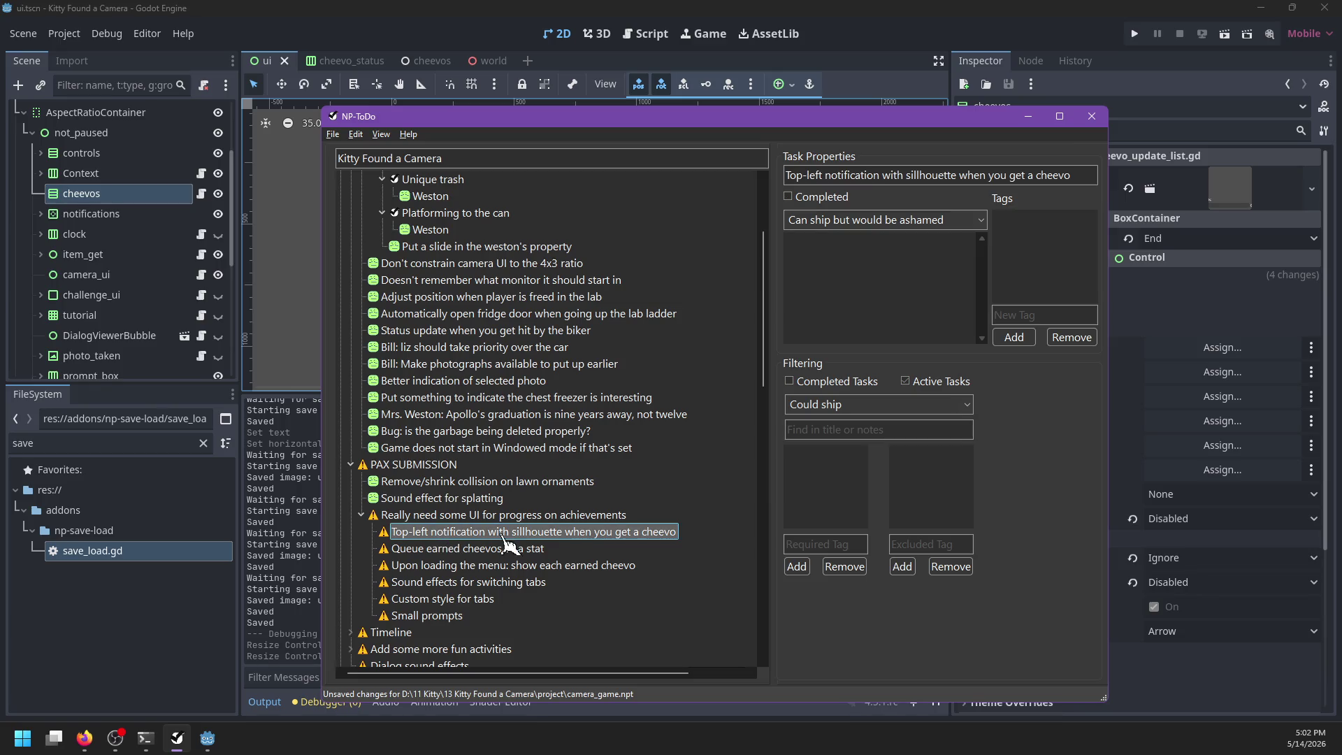
{"action": "right_click", "coordinate": [507, 535]}
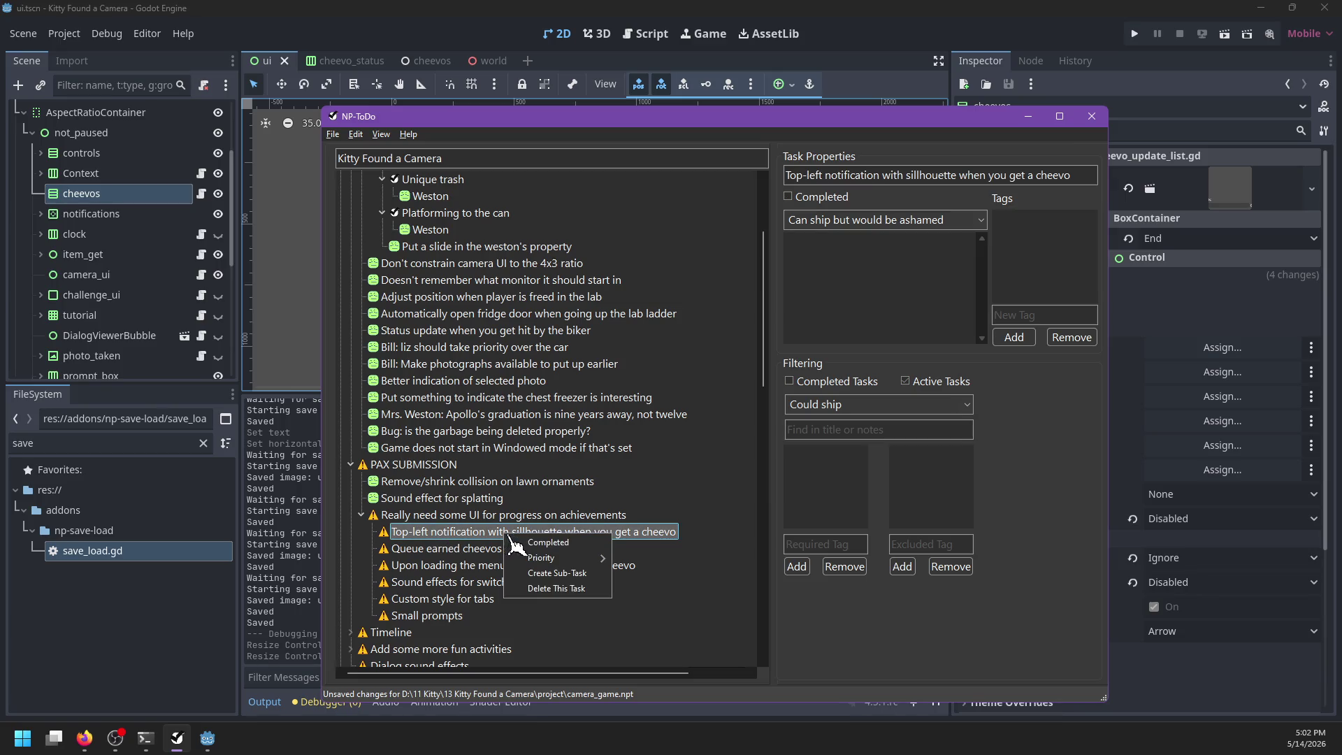
{"action": "left_click", "coordinate": [546, 546]}
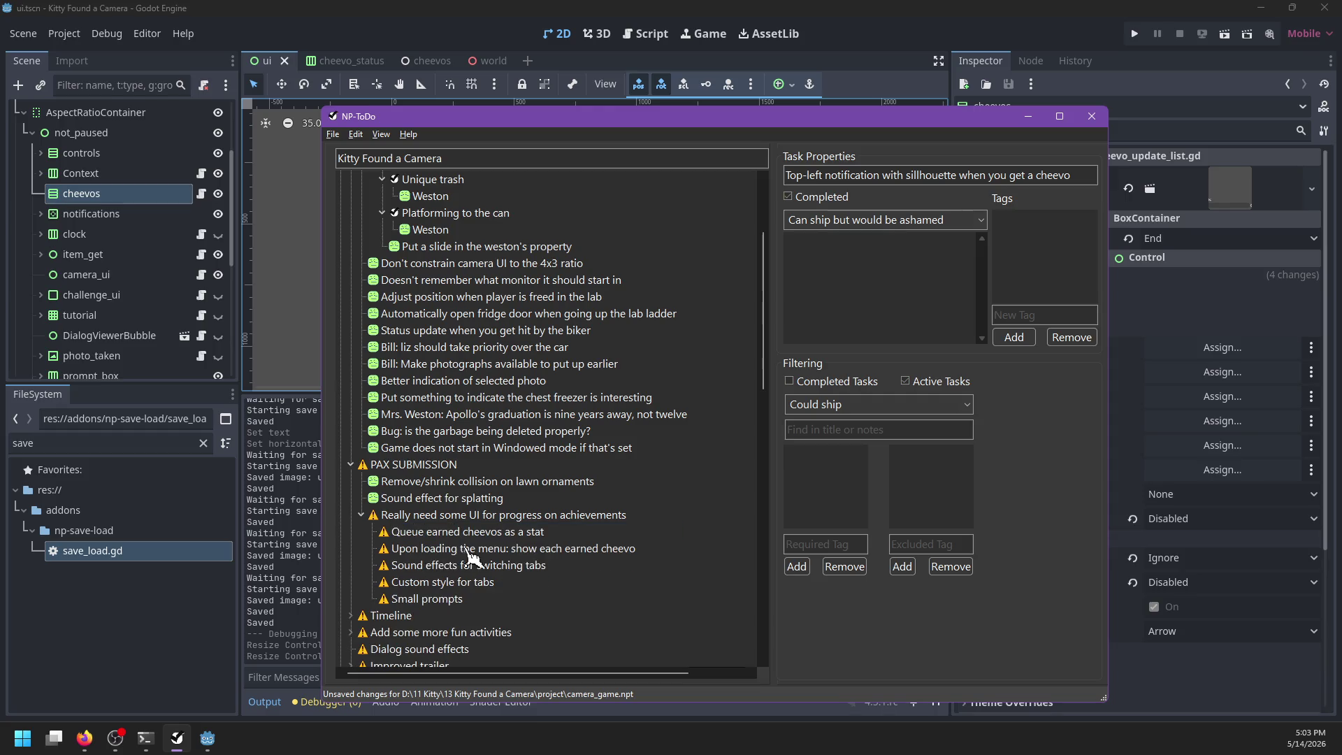
Step: Add a new 'Other UI stuff' task under the PAX SUBMISSION group
{"action": "left_click", "coordinate": [439, 537]}
{"action": "left_click", "coordinate": [464, 551]}
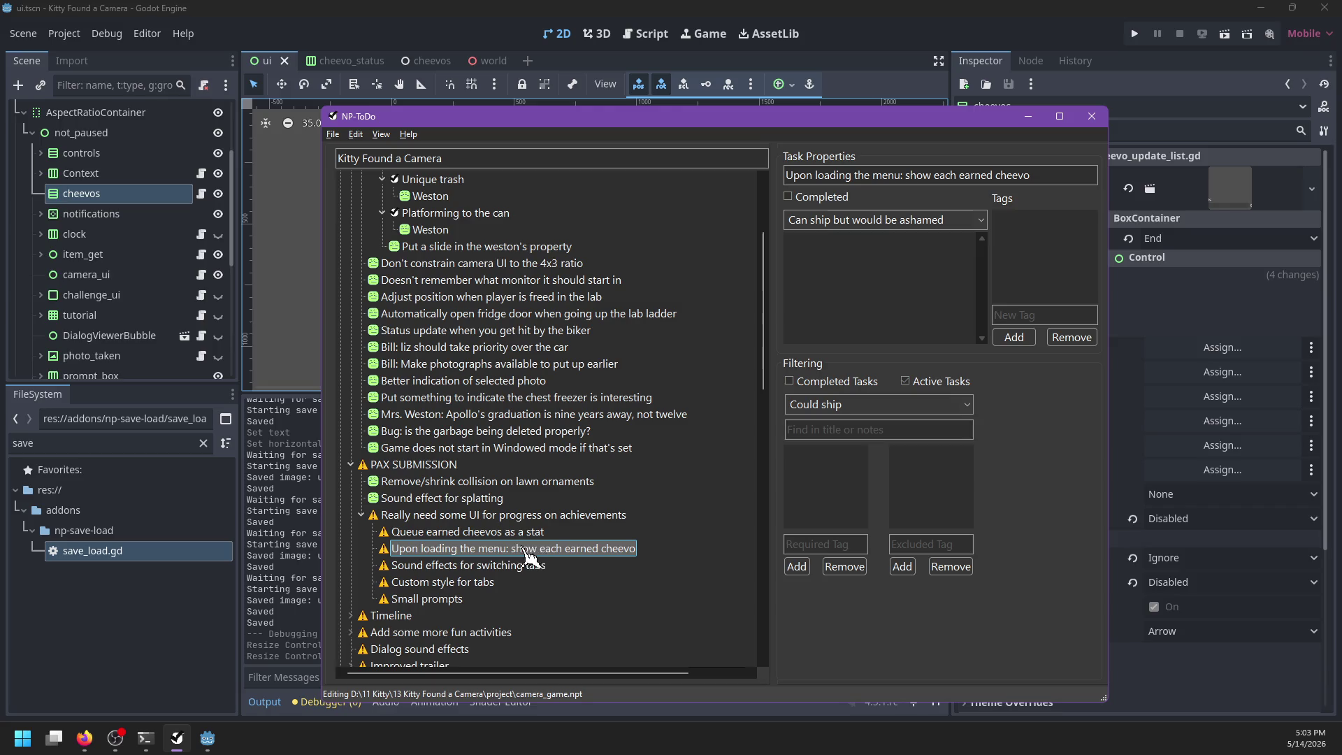
{"action": "left_click", "coordinate": [453, 567]}
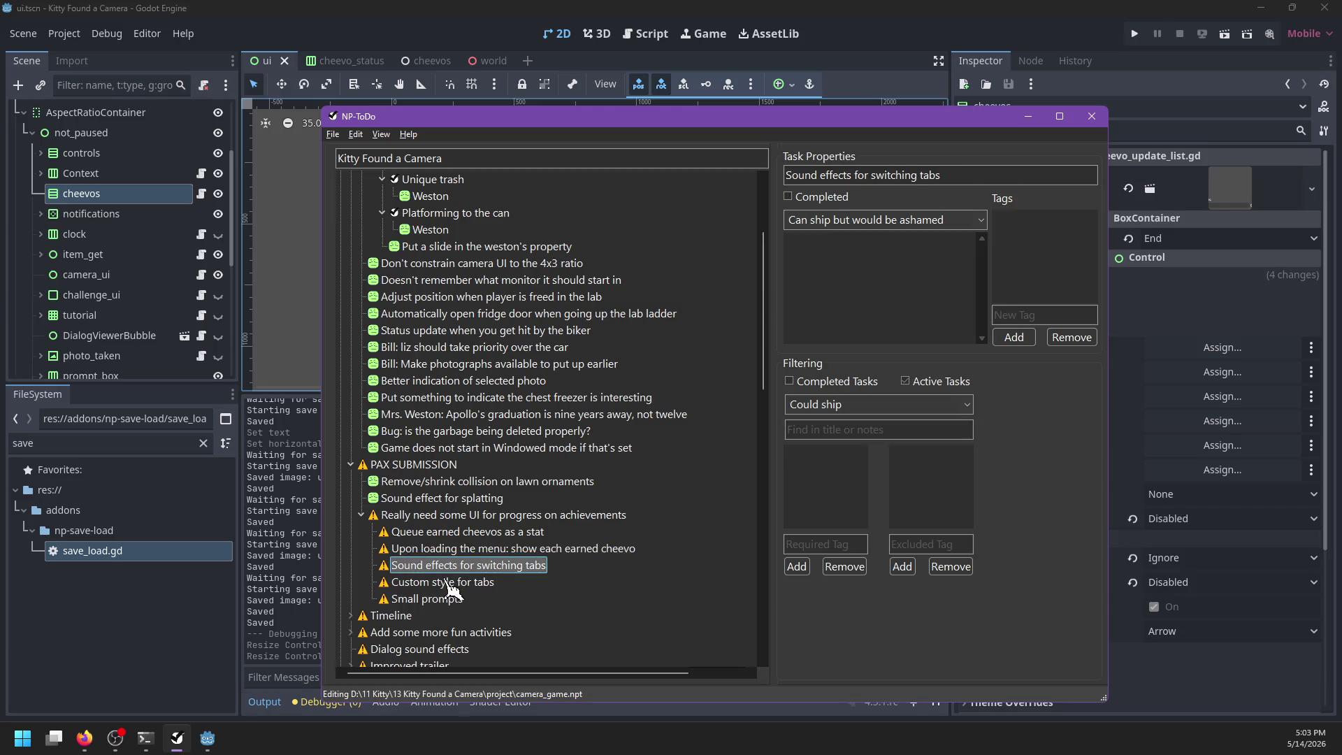
{"action": "left_click", "coordinate": [443, 584]}
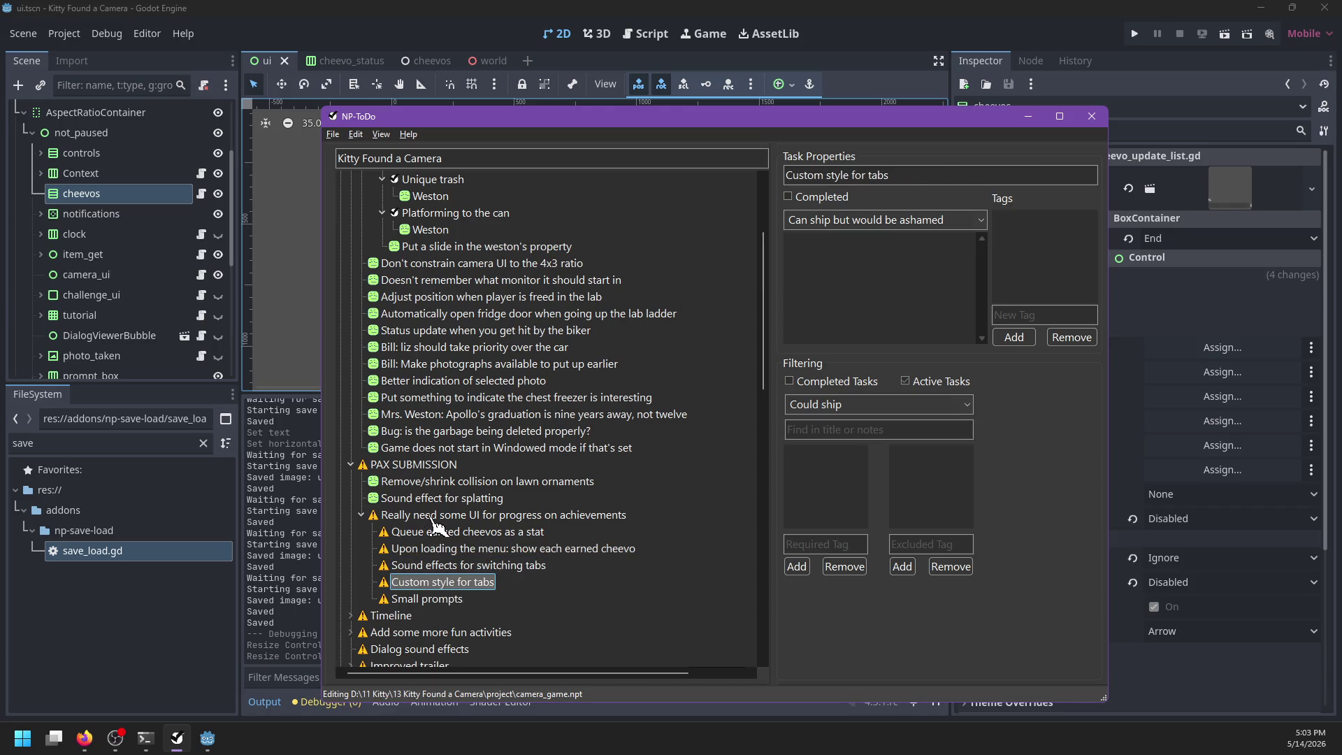
{"action": "left_click", "coordinate": [442, 601]}
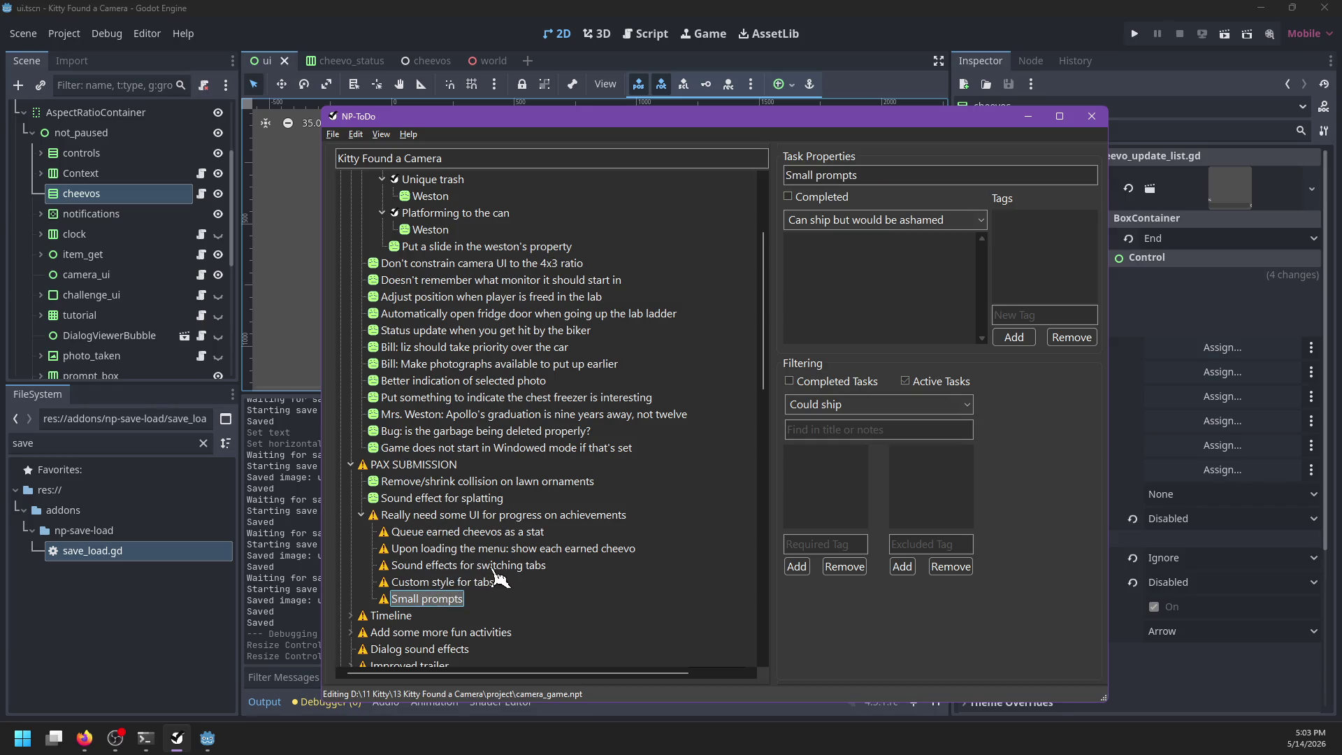
{"action": "left_click", "coordinate": [446, 519]}
{"action": "left_click", "coordinate": [400, 467]}
{"action": "key", "text": "Insert"}
{"action": "type", "text": "Other"}
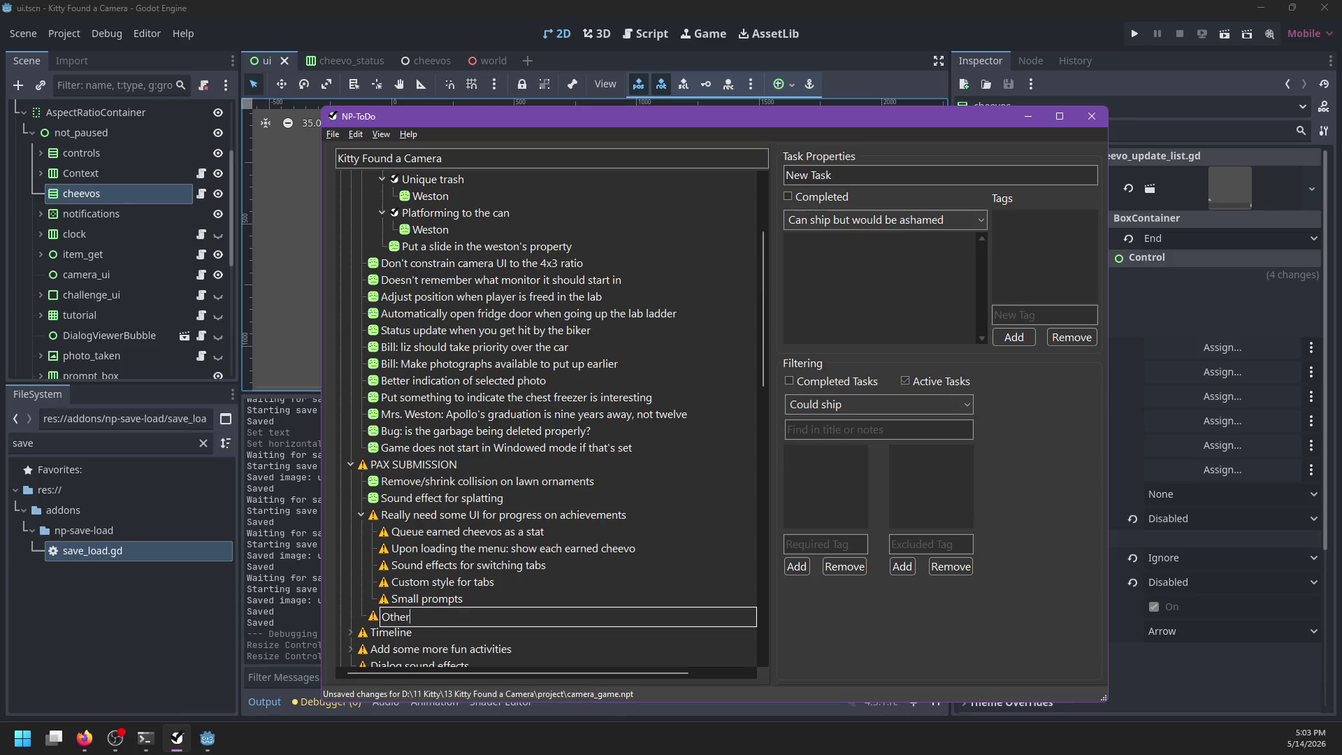
{"action": "type", "text": " UI stuff"}
{"action": "key", "text": "Return"}
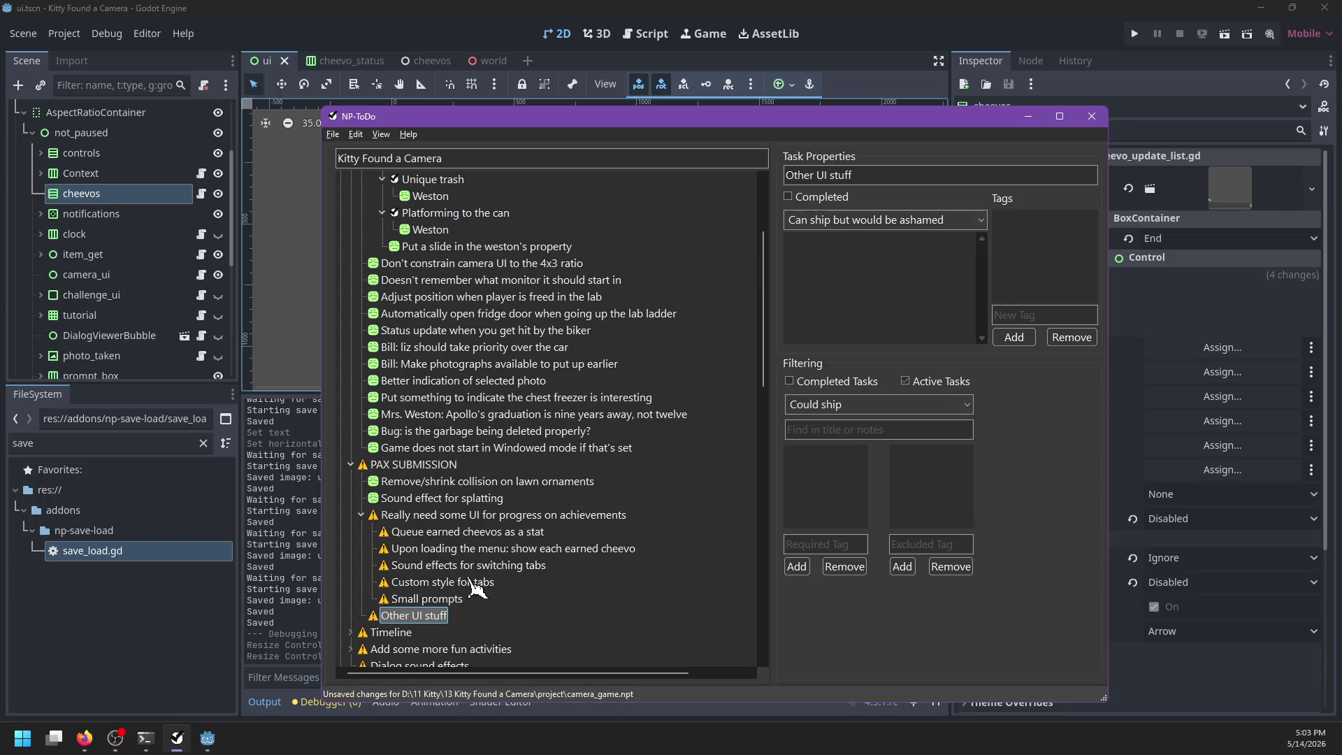
Step: Move the Custom style for tabs, Small prompts and tab sound effects tasks under Other UI stuff
{"action": "left_click", "coordinate": [465, 583]}
{"action": "left_click_drag", "start_coordinate": [422, 624], "coordinate": [422, 623]}
{"action": "left_click", "coordinate": [437, 588]}
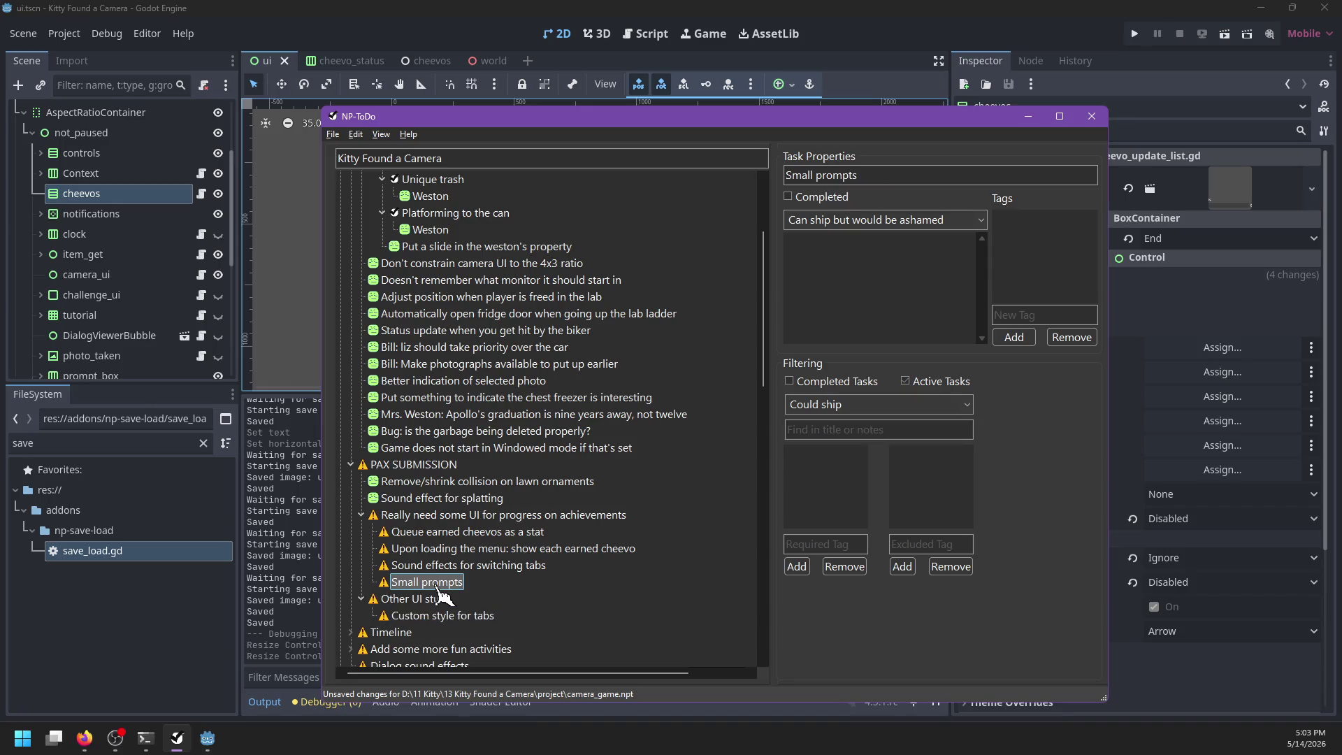
{"action": "left_click_drag", "start_coordinate": [437, 587], "coordinate": [436, 633]}
{"action": "left_click", "coordinate": [448, 567]}
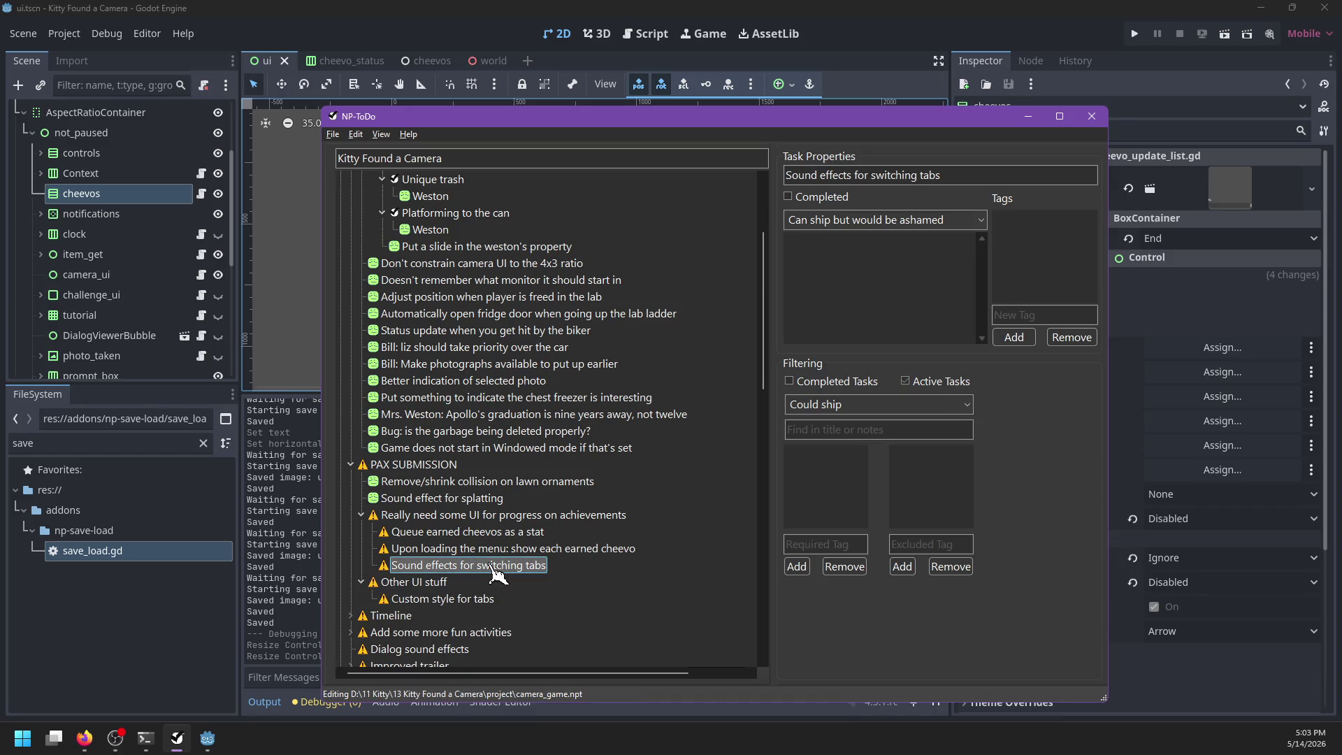
{"action": "left_click_drag", "start_coordinate": [492, 565], "coordinate": [434, 585]}
Step: Add a particle-effect subtask under the achievements UI task
{"action": "left_click", "coordinate": [450, 520]}
{"action": "key", "text": "ctrl+n"}
{"action": "key", "text": "Return"}
{"action": "type", "text": "L"}
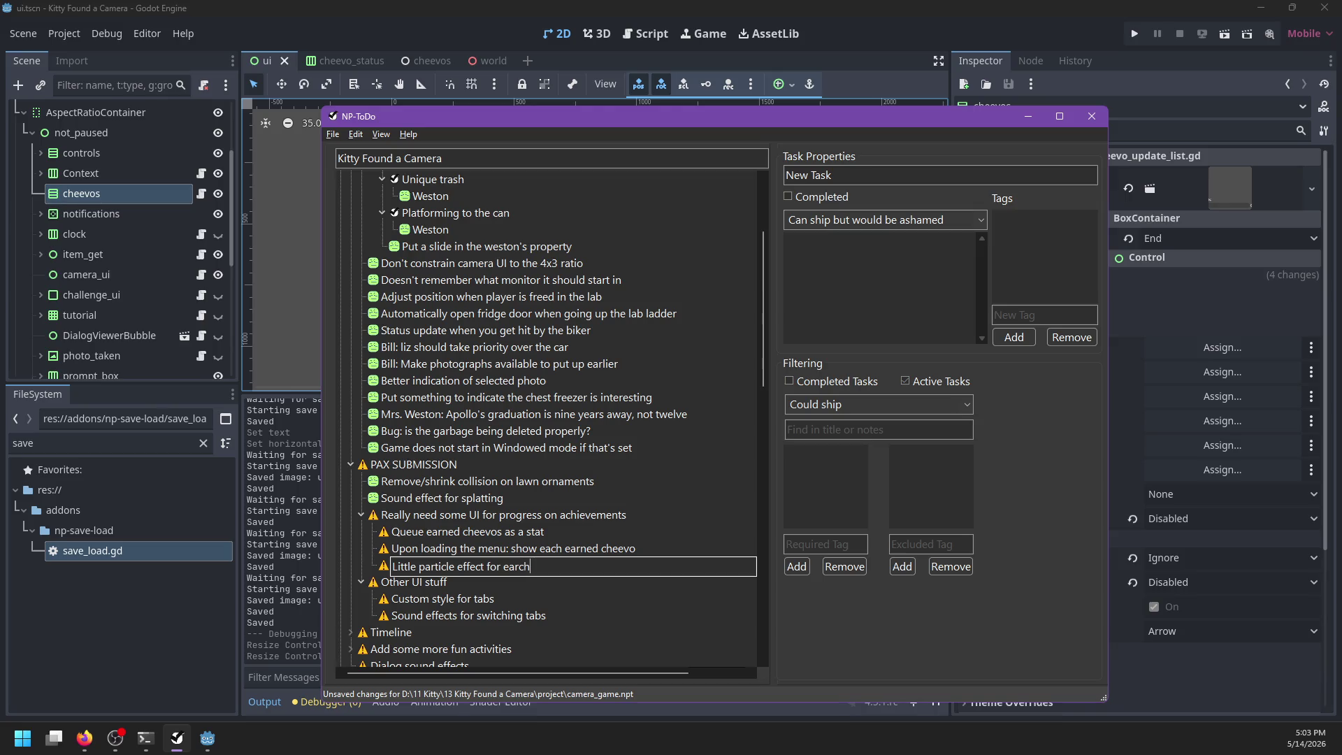
{"action": "type", "text": "o"}
{"action": "key", "text": "Return"}
Step: Add a trial 'Uh something' task, delete it again, and save the task list
{"action": "key", "text": "ctrl+n"}
{"action": "key", "text": "Return"}
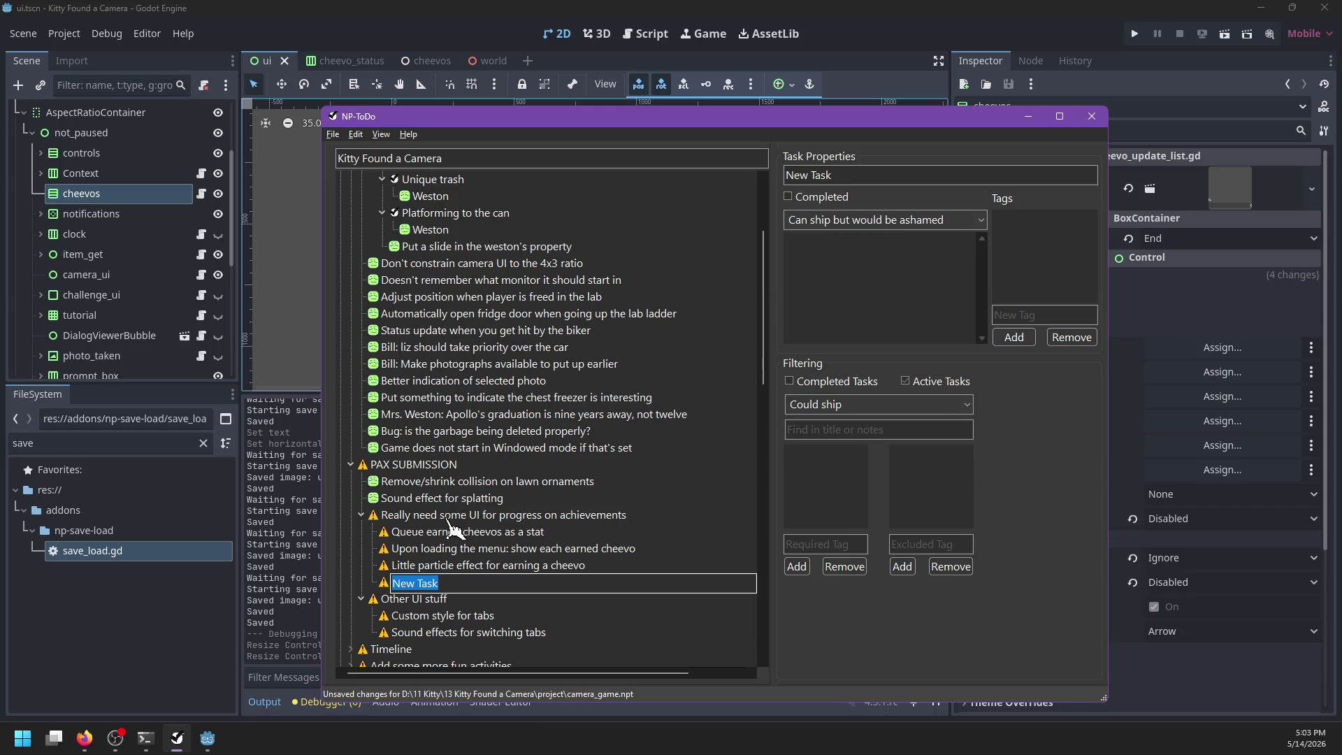
{"action": "type", "text": "Uh something"}
{"action": "key", "text": "Return"}
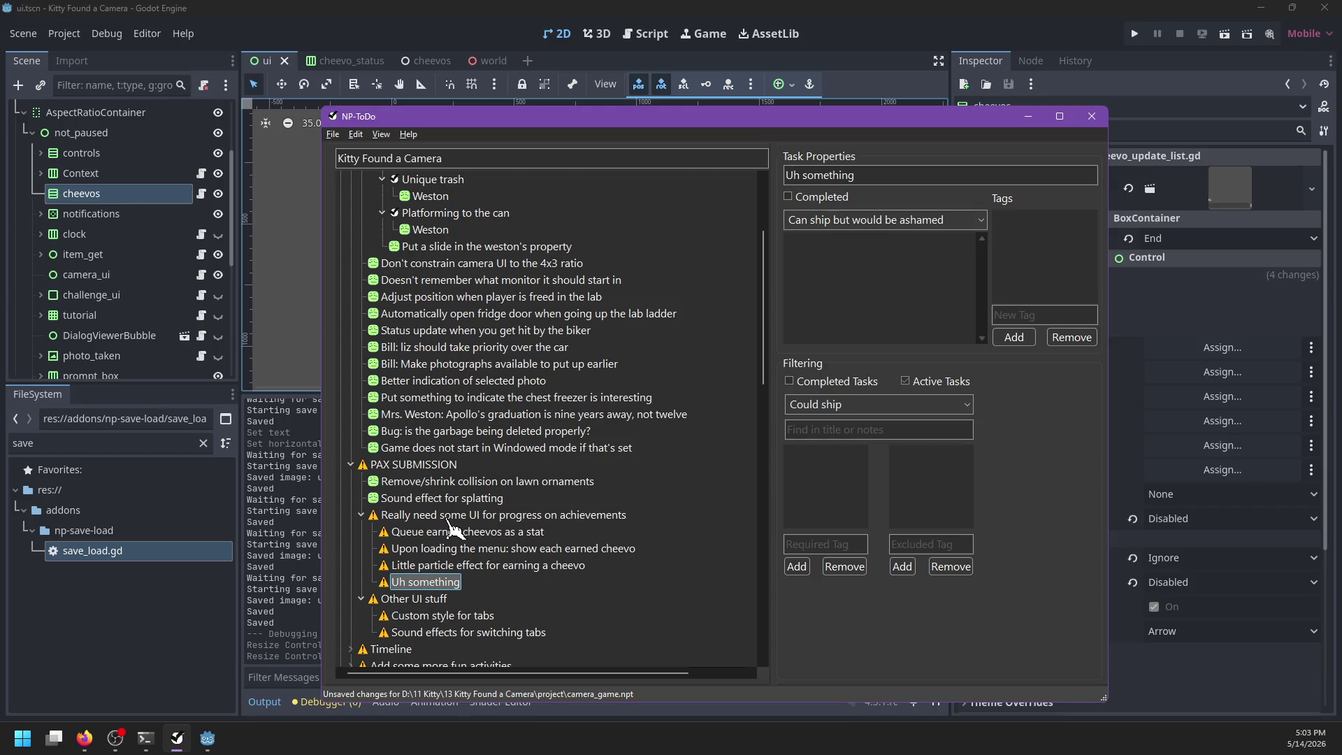
{"action": "key", "text": "Delete"}
{"action": "key", "text": "ctrl+s"}
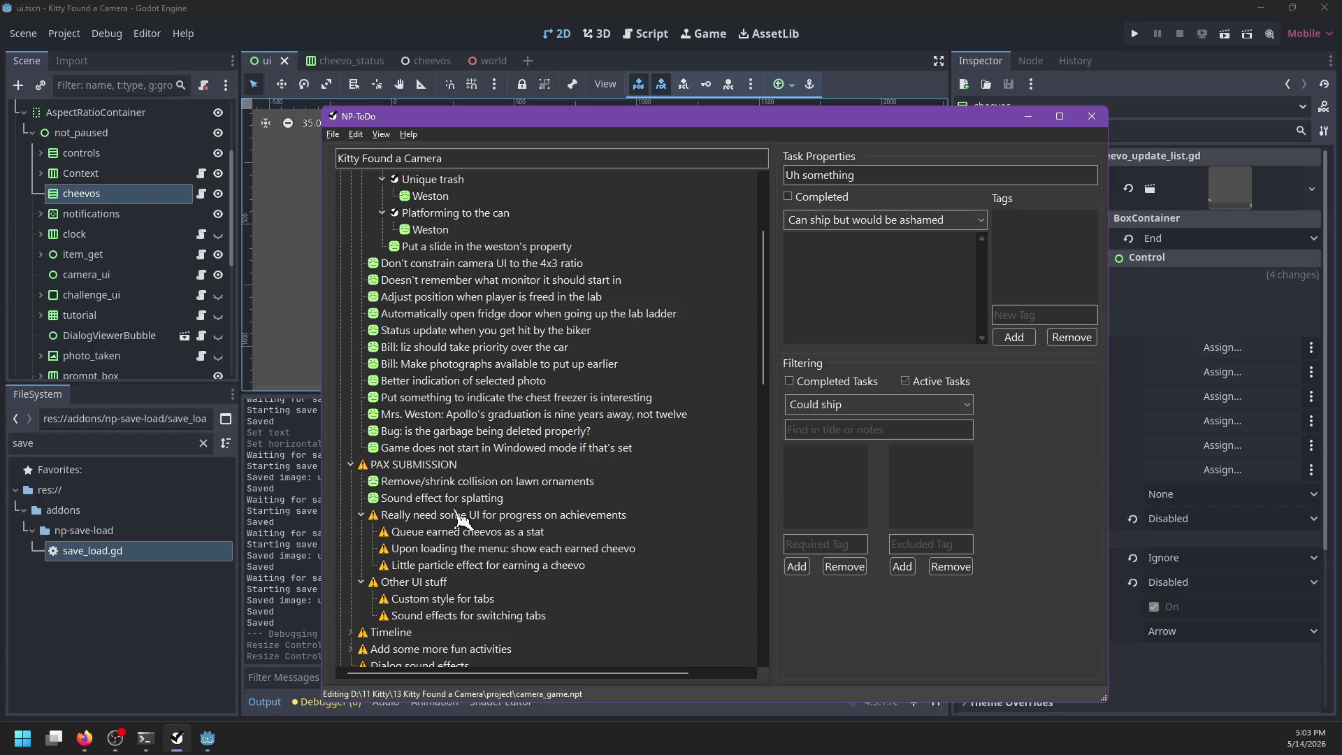
{"action": "left_click", "coordinate": [478, 12]}
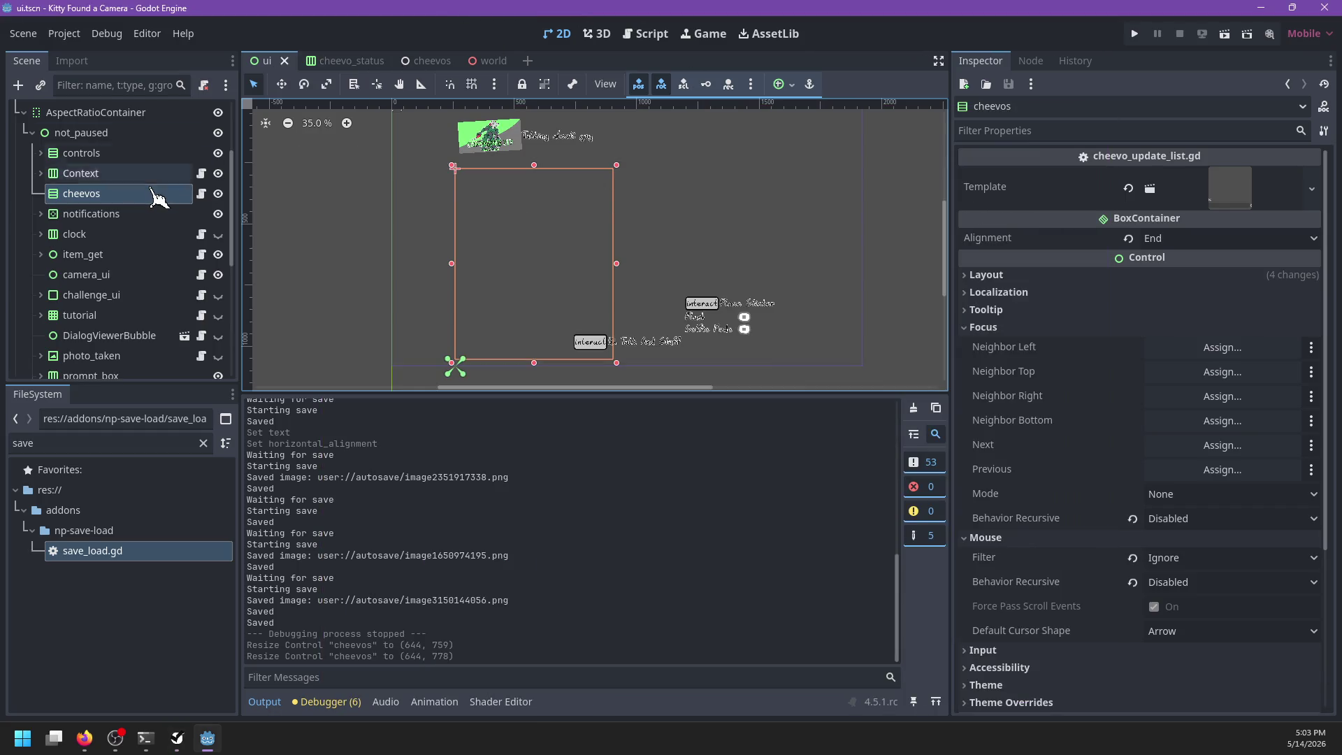
Step: Set the cheevo_status Label text to 'Sticky', save, then open ui.gd from the ui scene
{"action": "scroll", "coordinate": [162, 203], "scroll_direction": "up", "scroll_amount": 2}
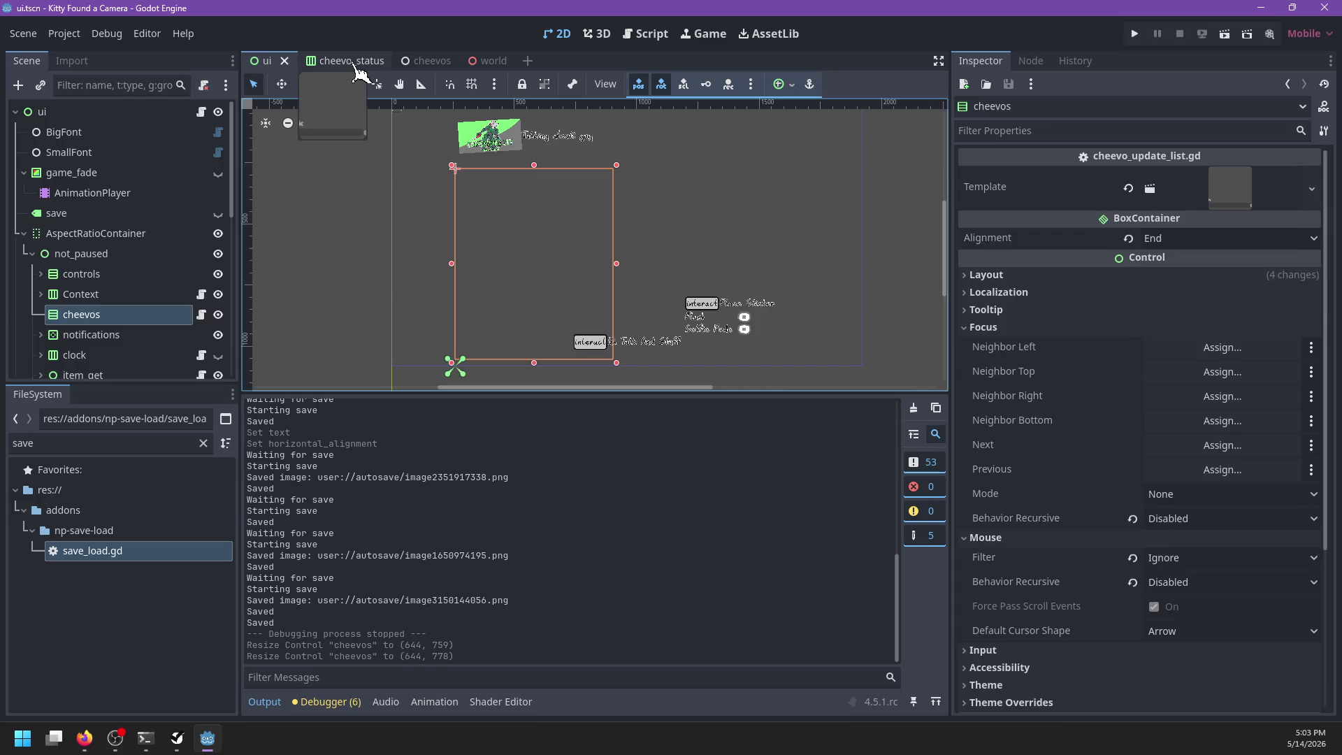
{"action": "left_click", "coordinate": [358, 70]}
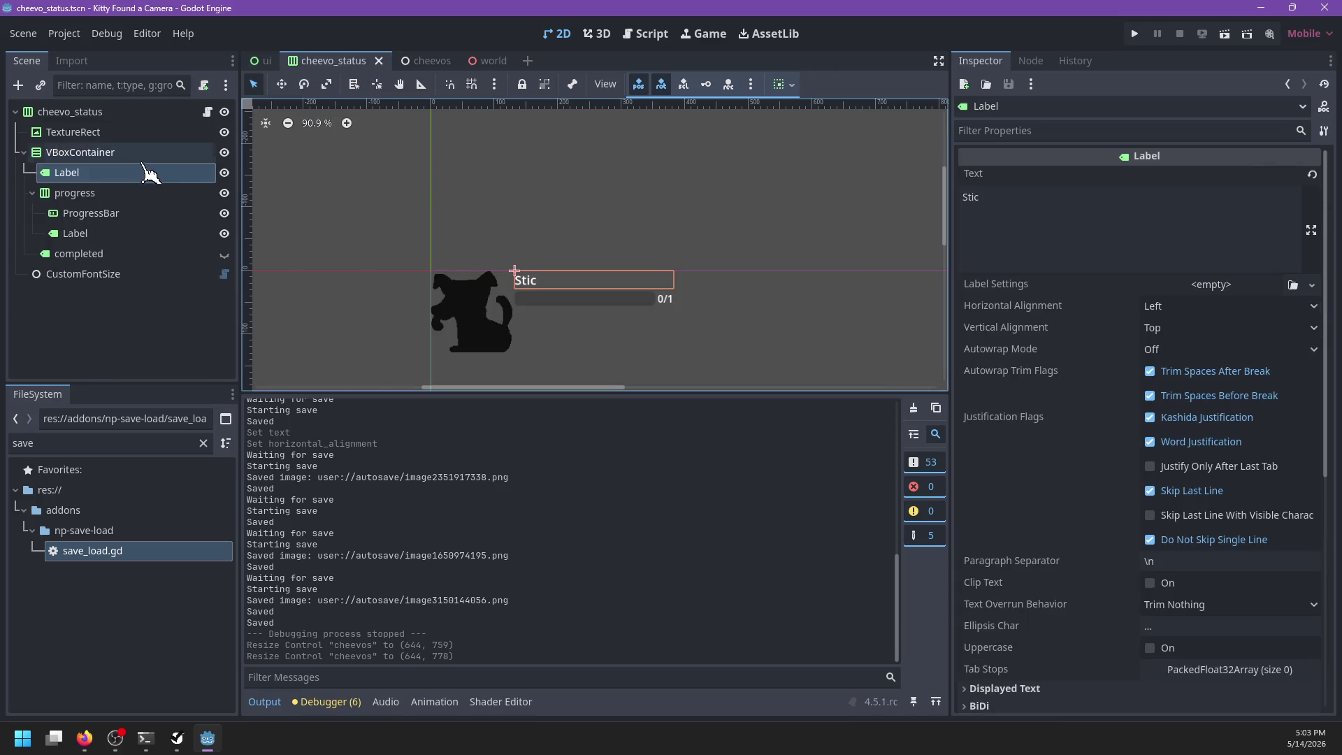
{"action": "left_click", "coordinate": [1011, 200]}
{"action": "type", "text": "ky"}
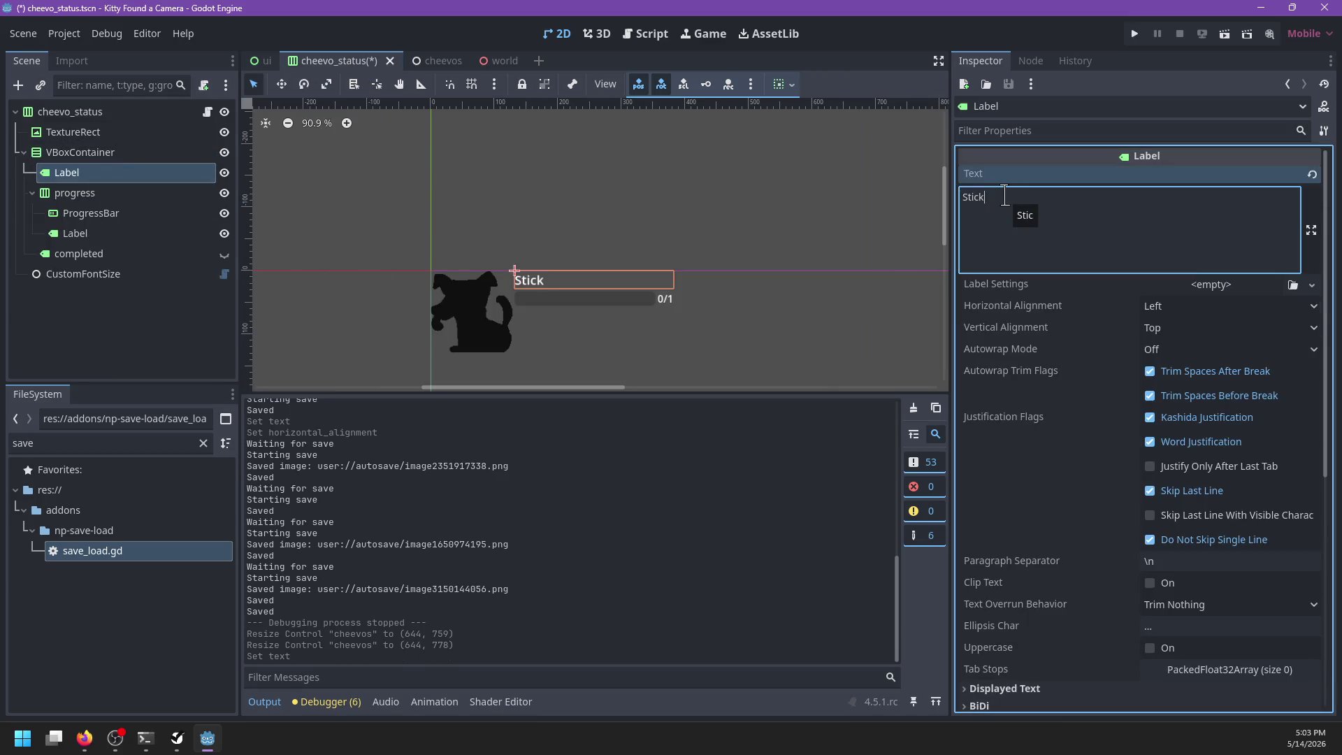
{"action": "key", "text": "ctrl+s"}
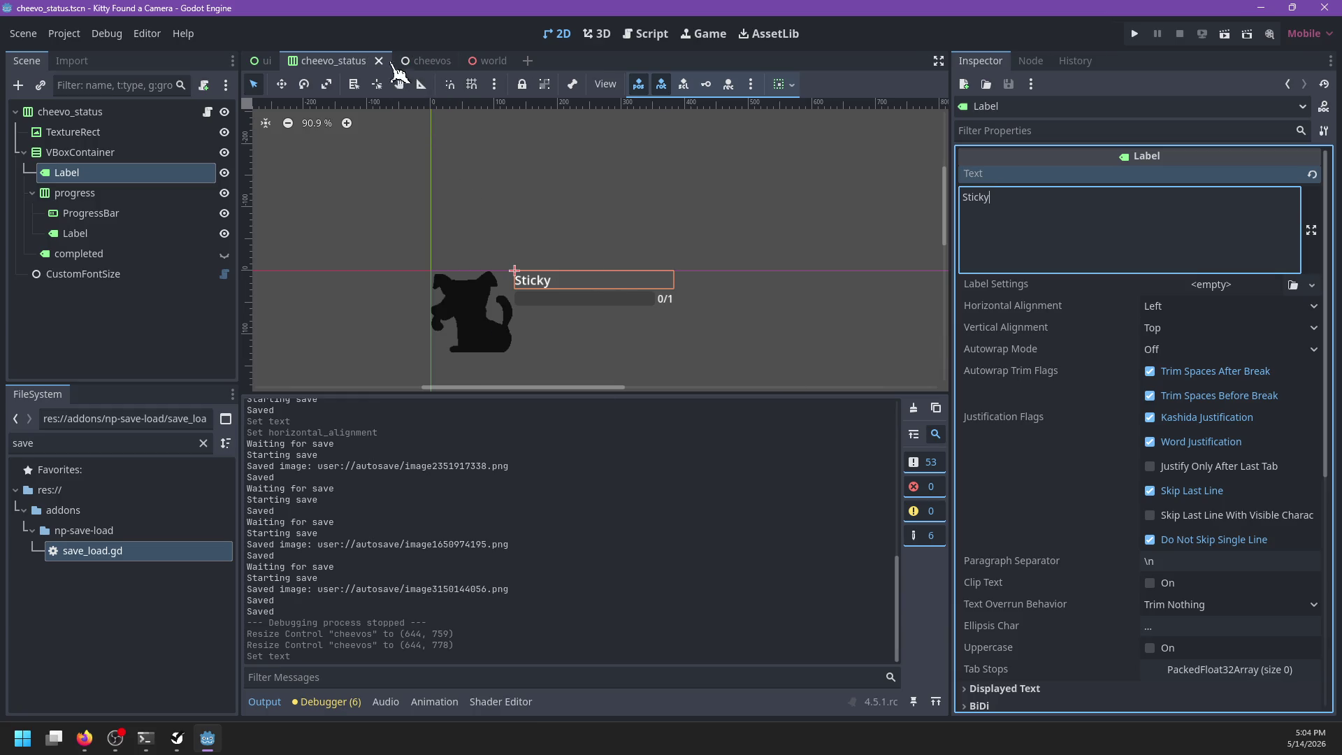
{"action": "left_click", "coordinate": [264, 61]}
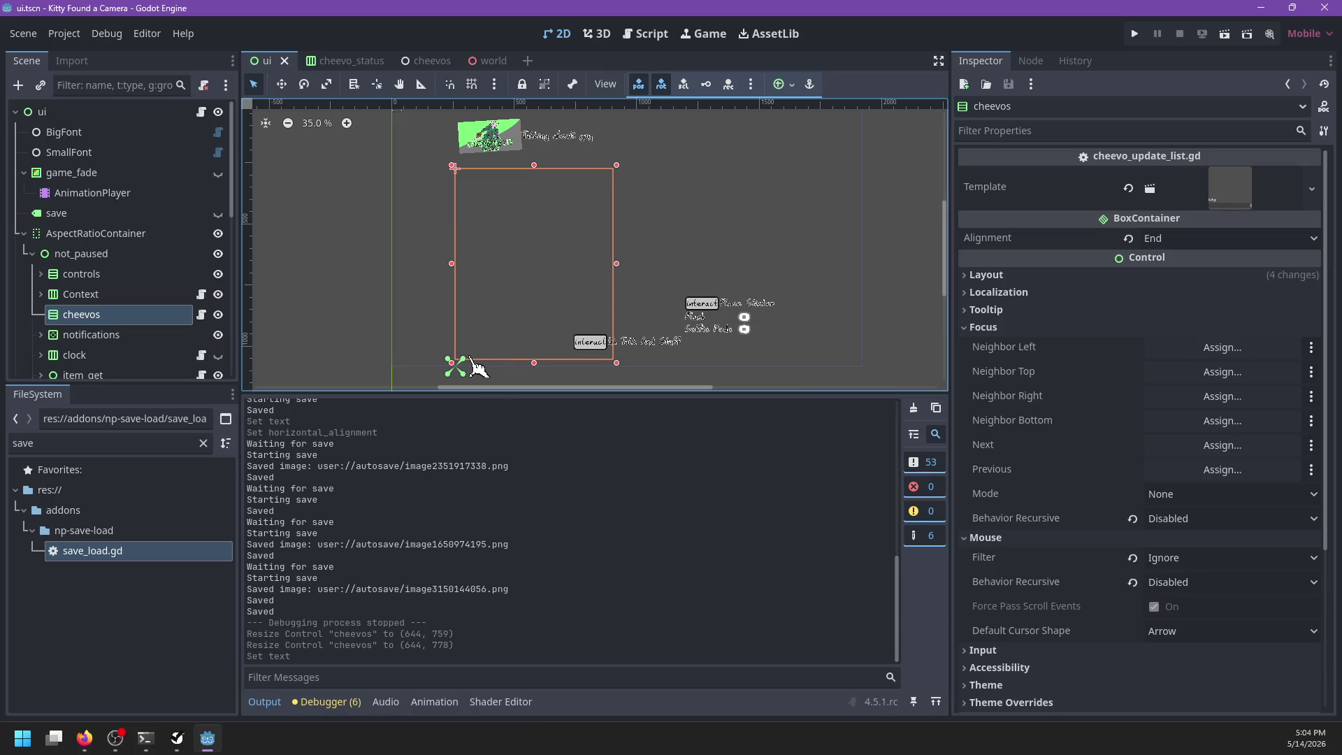
{"action": "left_click", "coordinate": [201, 112]}
Step: Open the instanced status scene and its status.gd script, hiding the output log
{"action": "scroll", "coordinate": [637, 231], "scroll_direction": "down", "scroll_amount": 3}
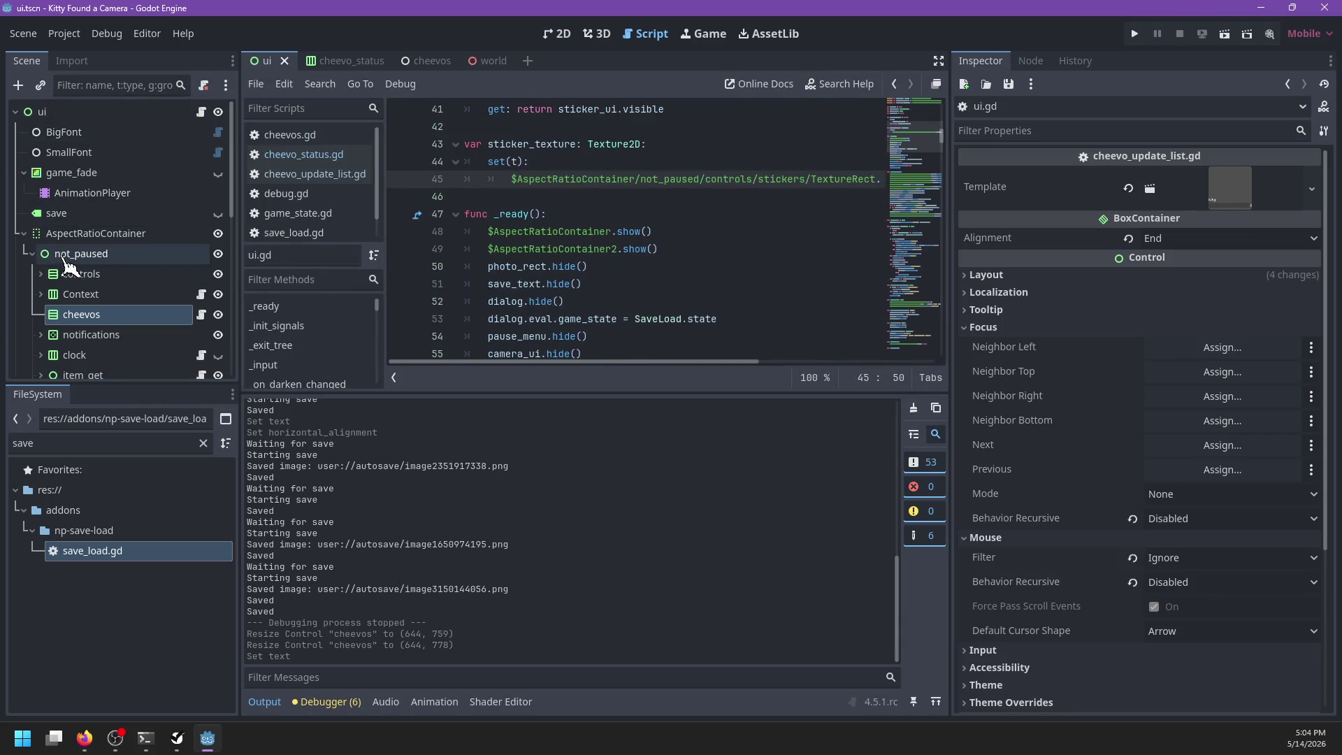
{"action": "double_click", "coordinate": [48, 233]}
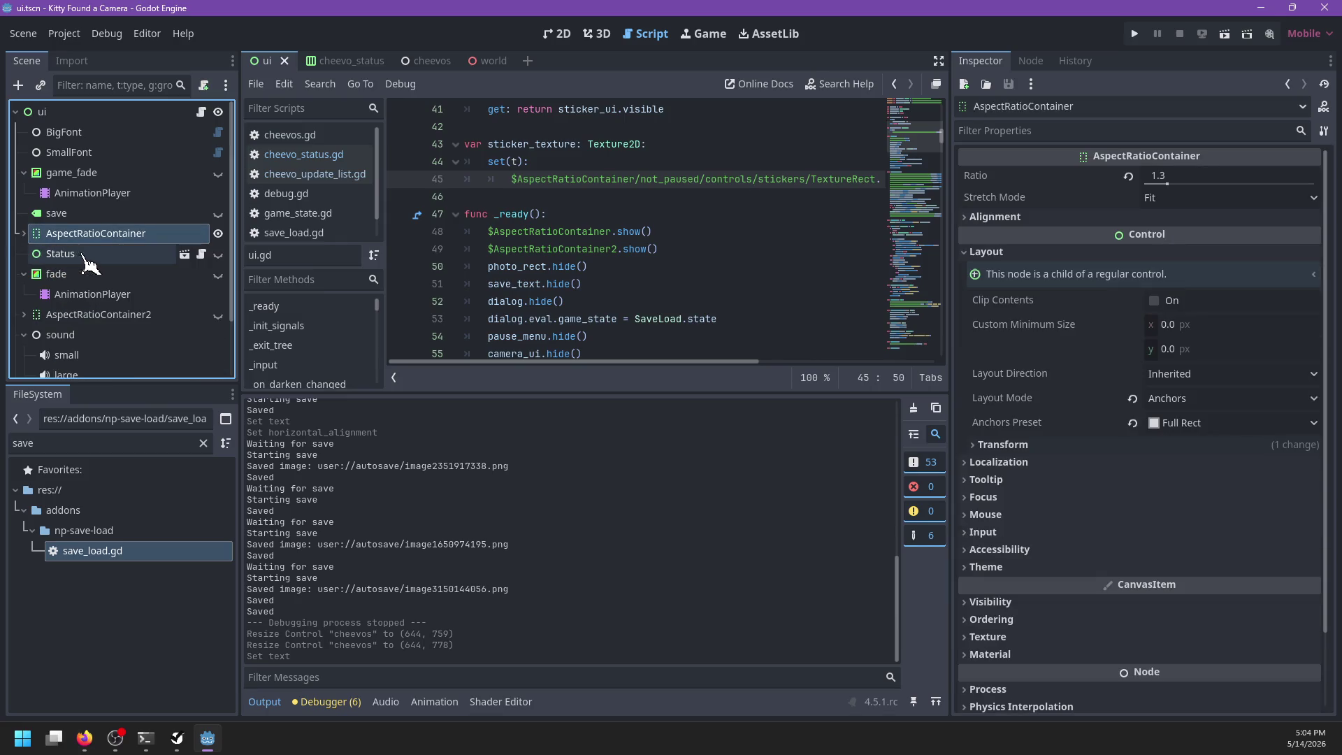
{"action": "left_click", "coordinate": [185, 253]}
{"action": "scroll", "coordinate": [117, 282], "scroll_direction": "up", "scroll_amount": 5}
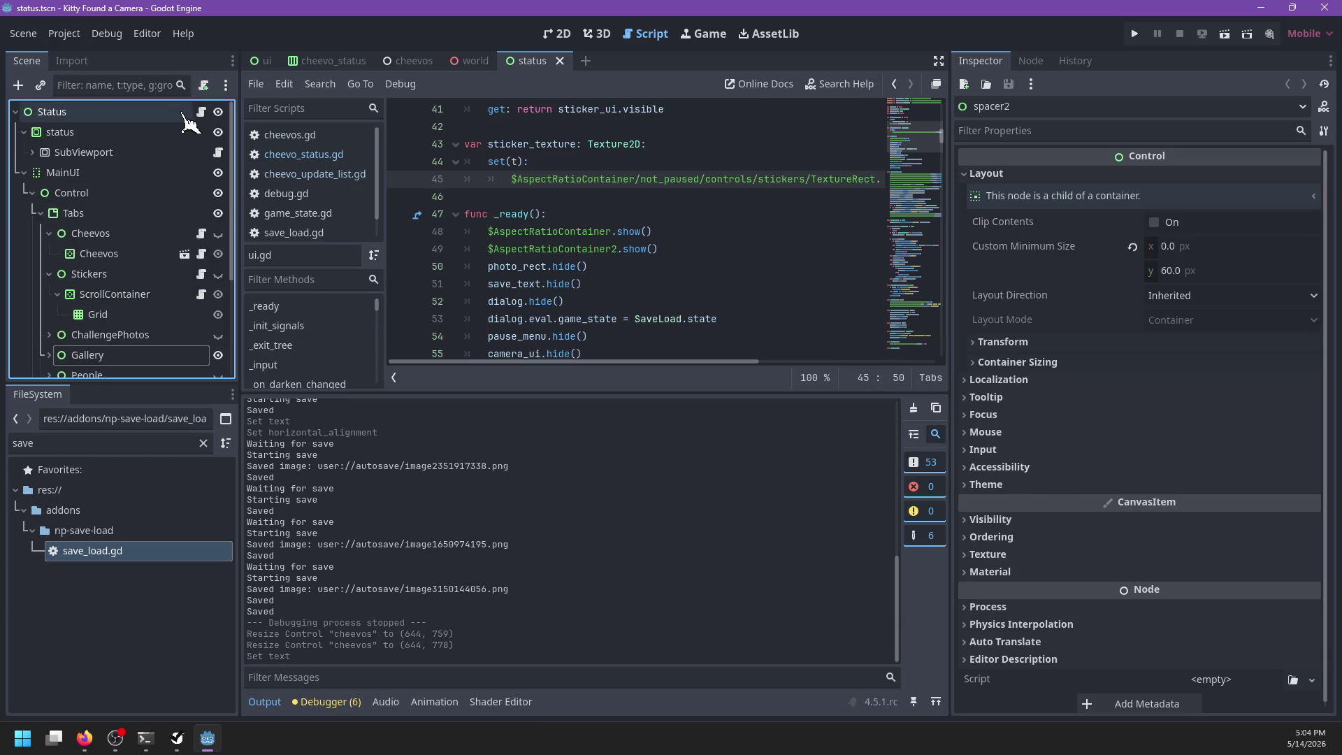
{"action": "left_click", "coordinate": [202, 112]}
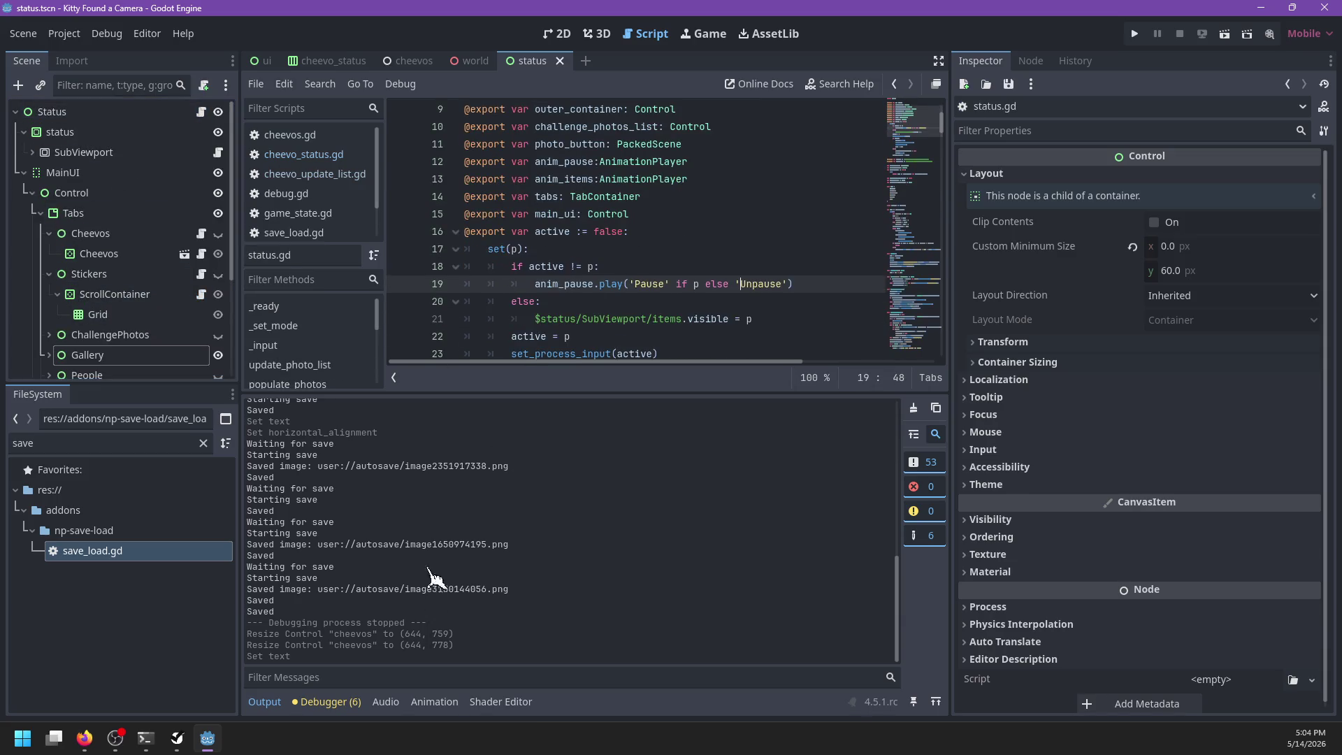
{"action": "left_click", "coordinate": [266, 702]}
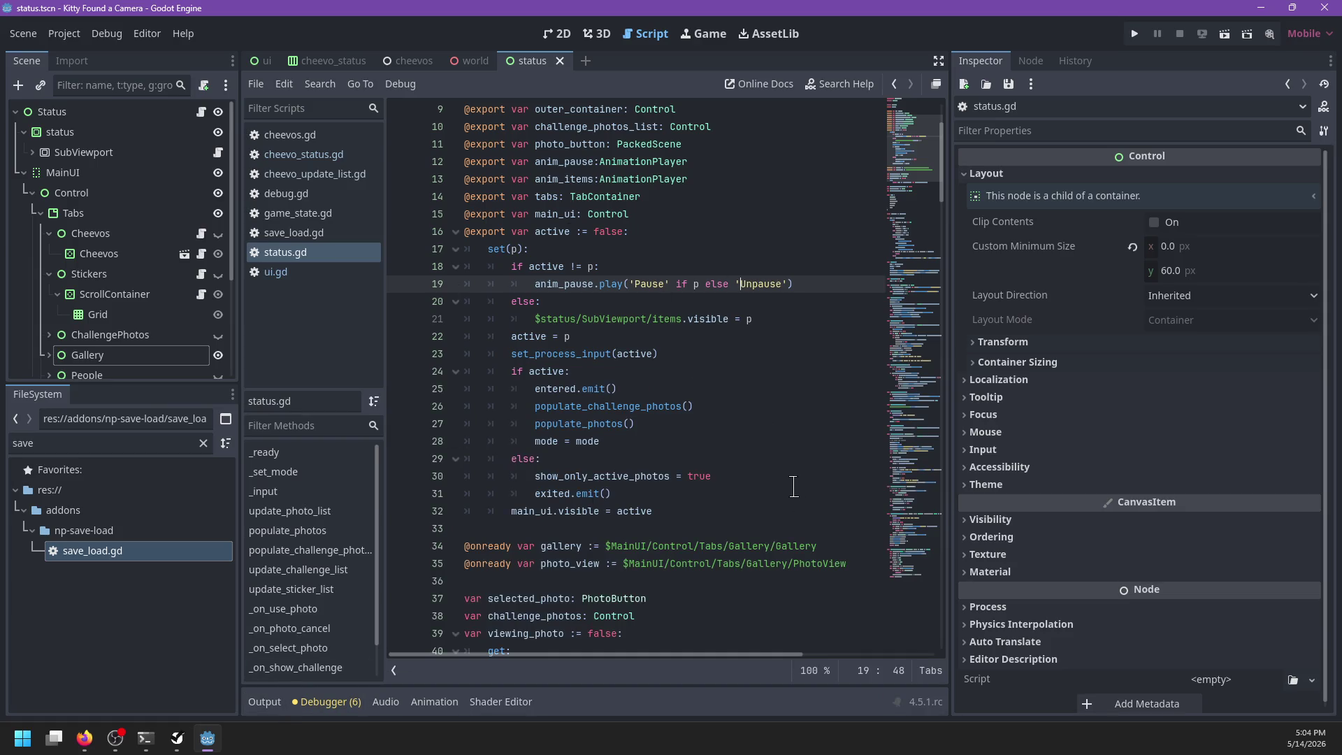
Step: Add 'var completed_cheevos: Array[String]' after the photo_view line in status.gd and save
{"action": "scroll", "coordinate": [783, 432], "scroll_direction": "down", "scroll_amount": 2}
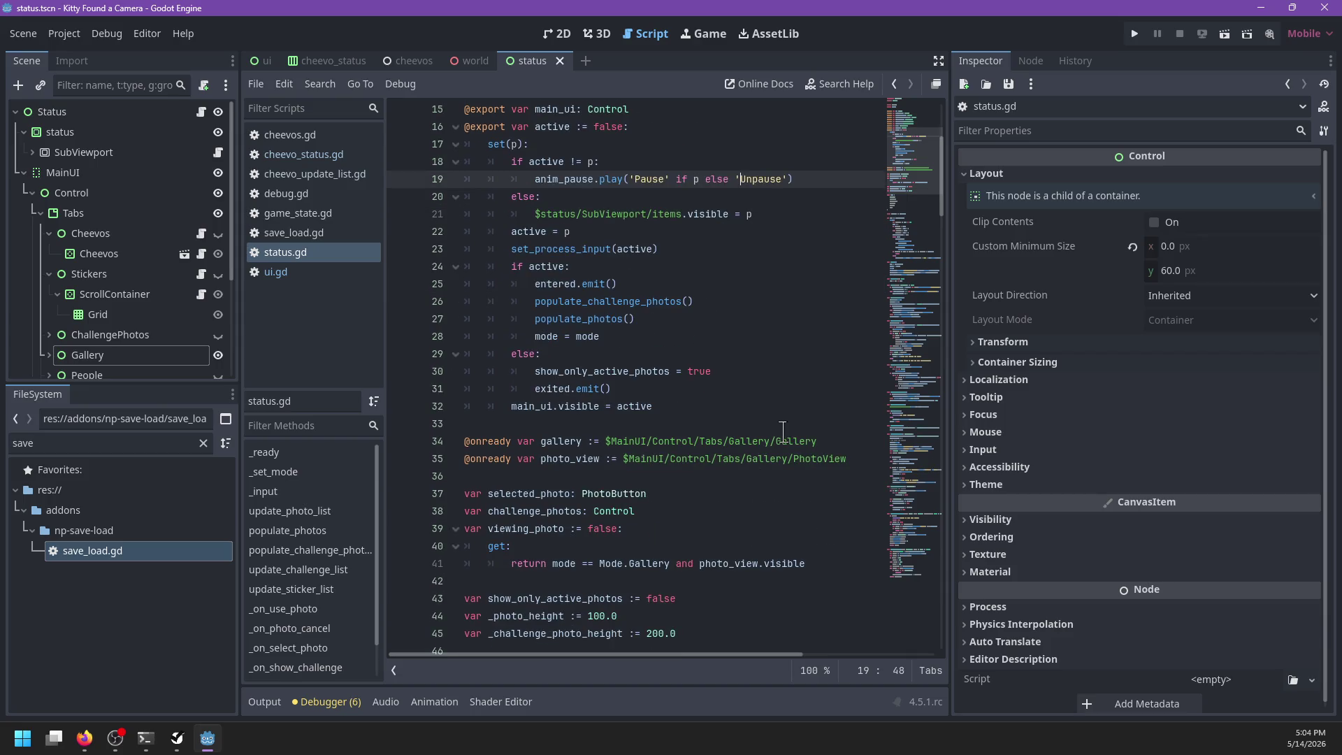
{"action": "scroll", "coordinate": [761, 430], "scroll_direction": "up", "scroll_amount": 2}
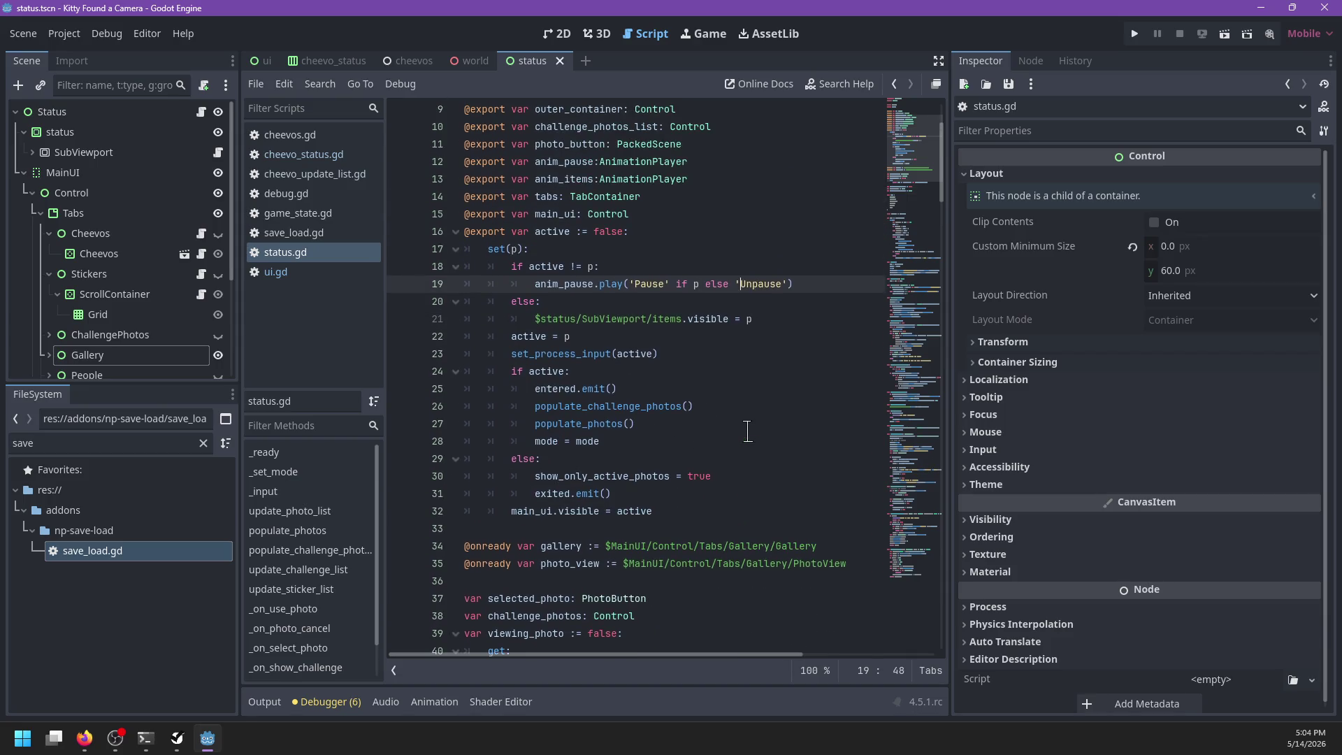
{"action": "scroll", "coordinate": [742, 438], "scroll_direction": "down", "scroll_amount": 2}
{"action": "left_click", "coordinate": [598, 463]}
{"action": "key", "text": "End"}
{"action": "key", "text": "Return"}
{"action": "key", "text": "Return"}
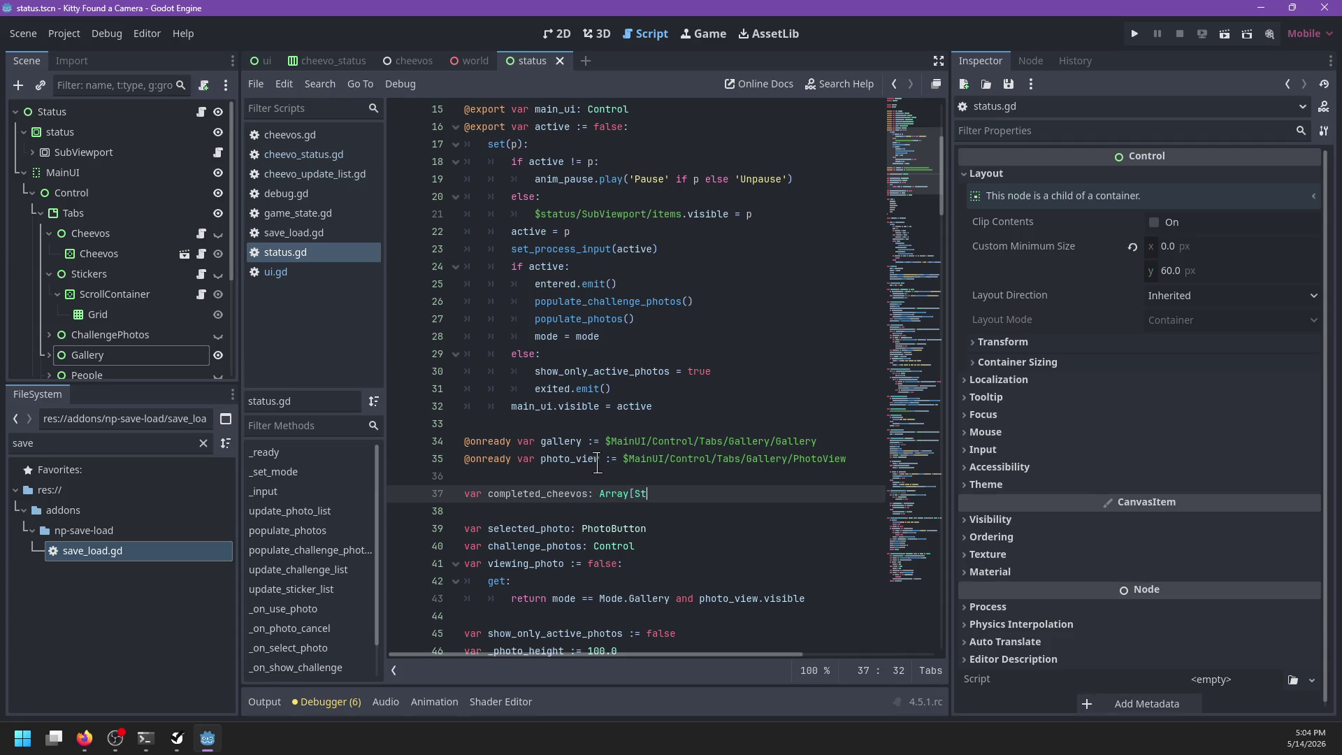
{"action": "type", "text": "]"}
{"action": "key", "text": "ctrl+s"}
{"action": "scroll", "coordinate": [684, 521], "scroll_direction": "down", "scroll_amount": 2}
{"action": "scroll", "coordinate": [684, 521], "scroll_direction": "down", "scroll_amount": 4}
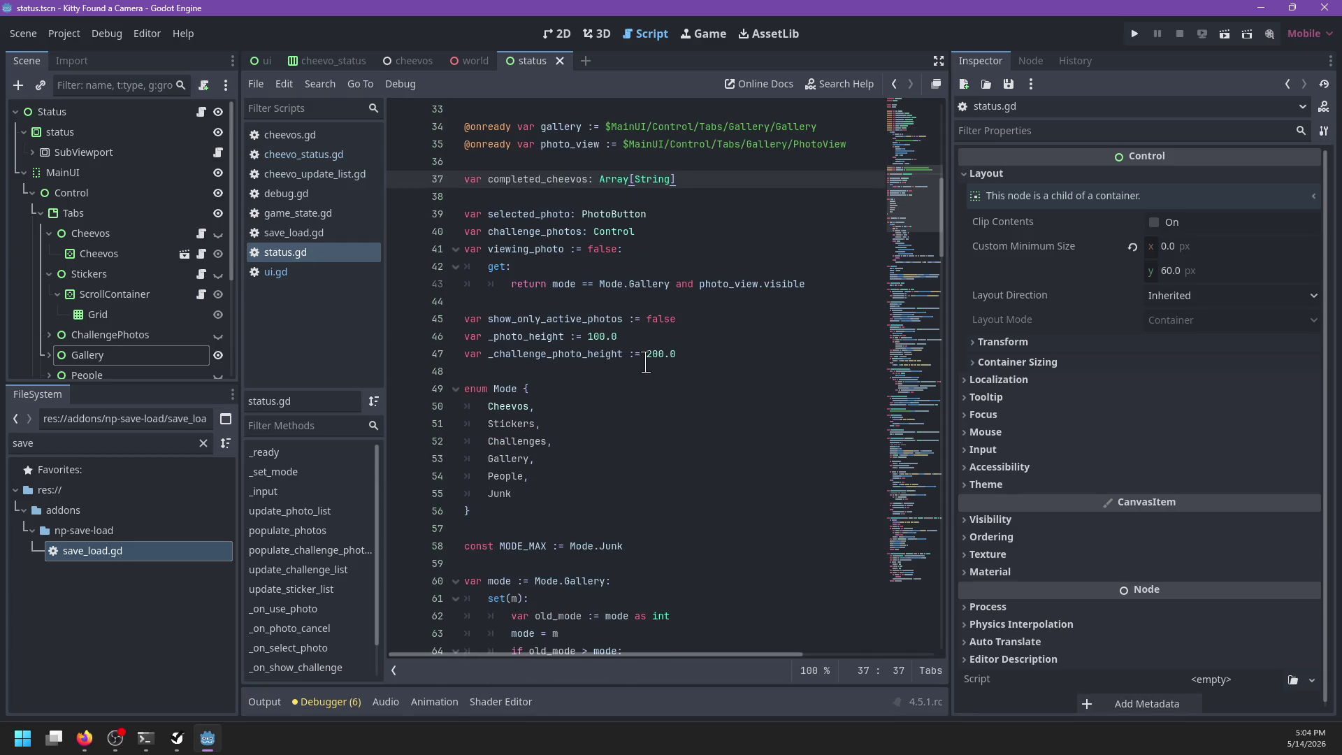
{"action": "double_click", "coordinate": [647, 179]}
Step: Make the Cheevos tab node visible in the 2D view
{"action": "left_click", "coordinate": [174, 235]}
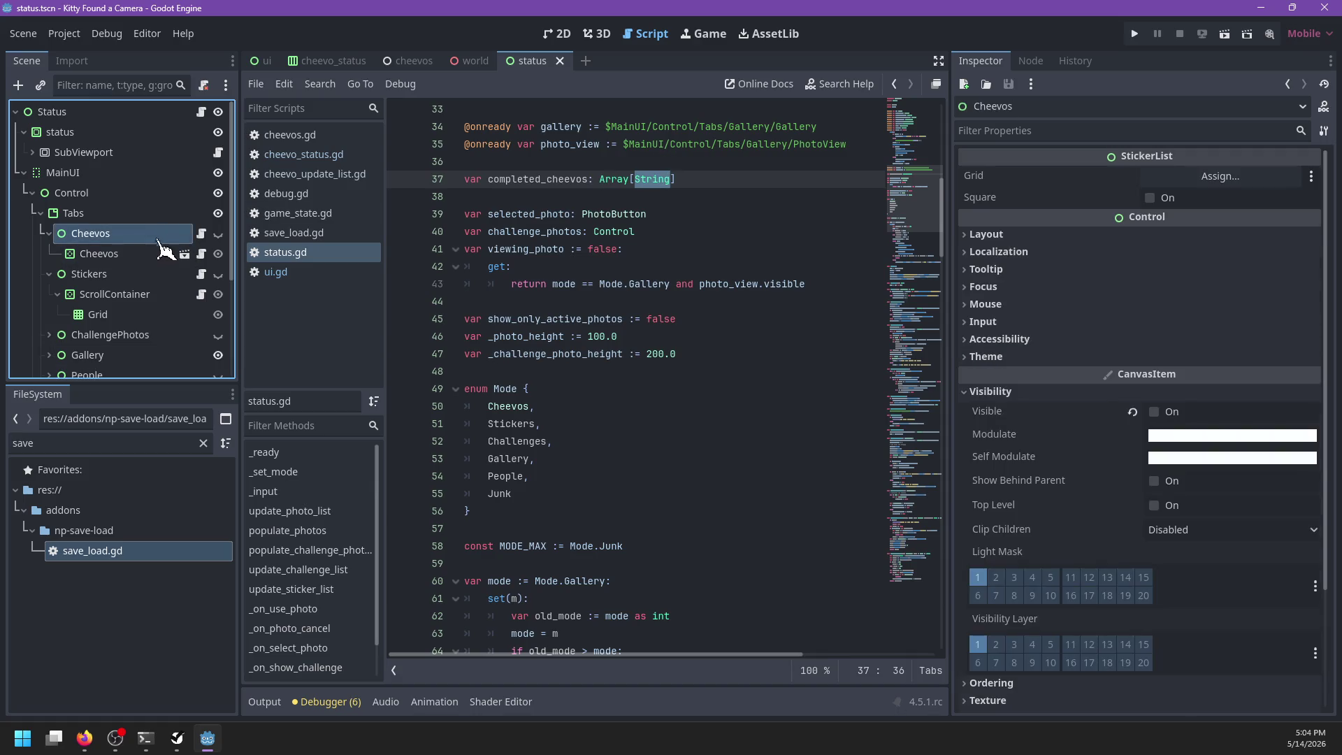
{"action": "left_click", "coordinate": [558, 33]}
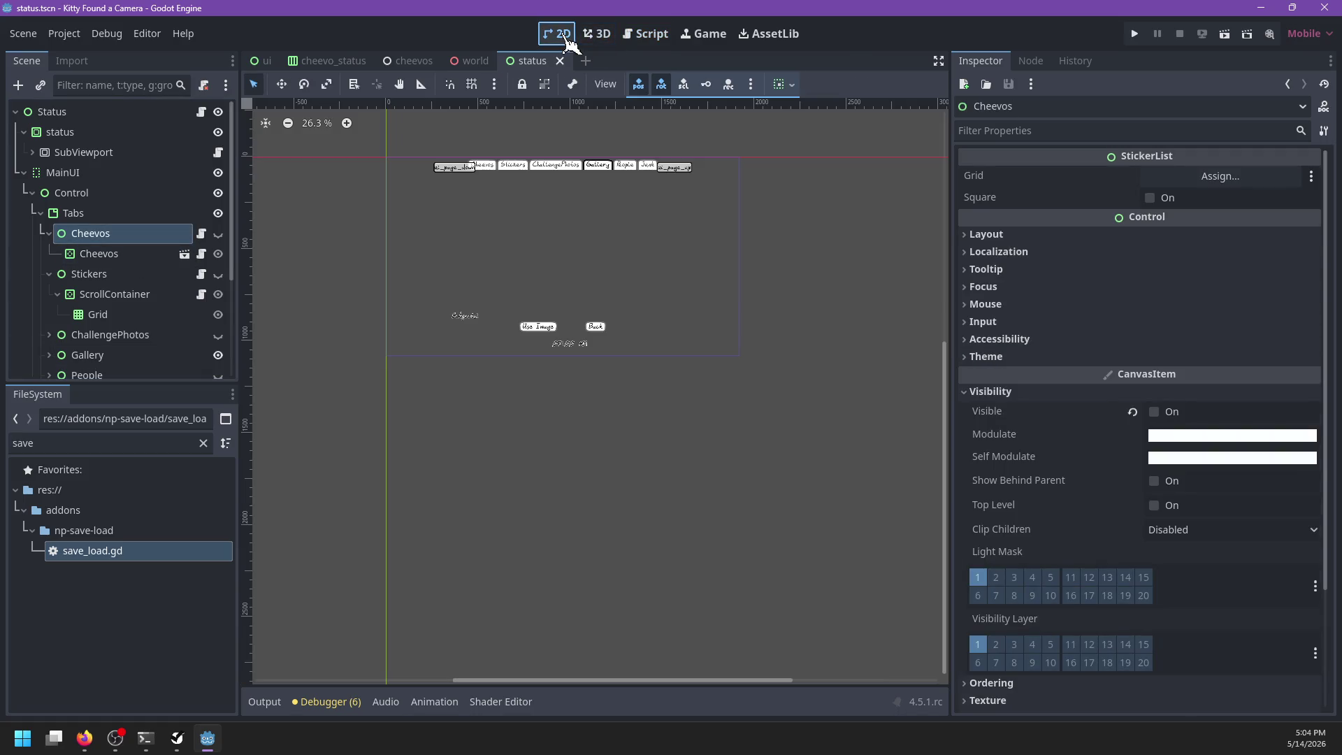
{"action": "left_click", "coordinate": [218, 233]}
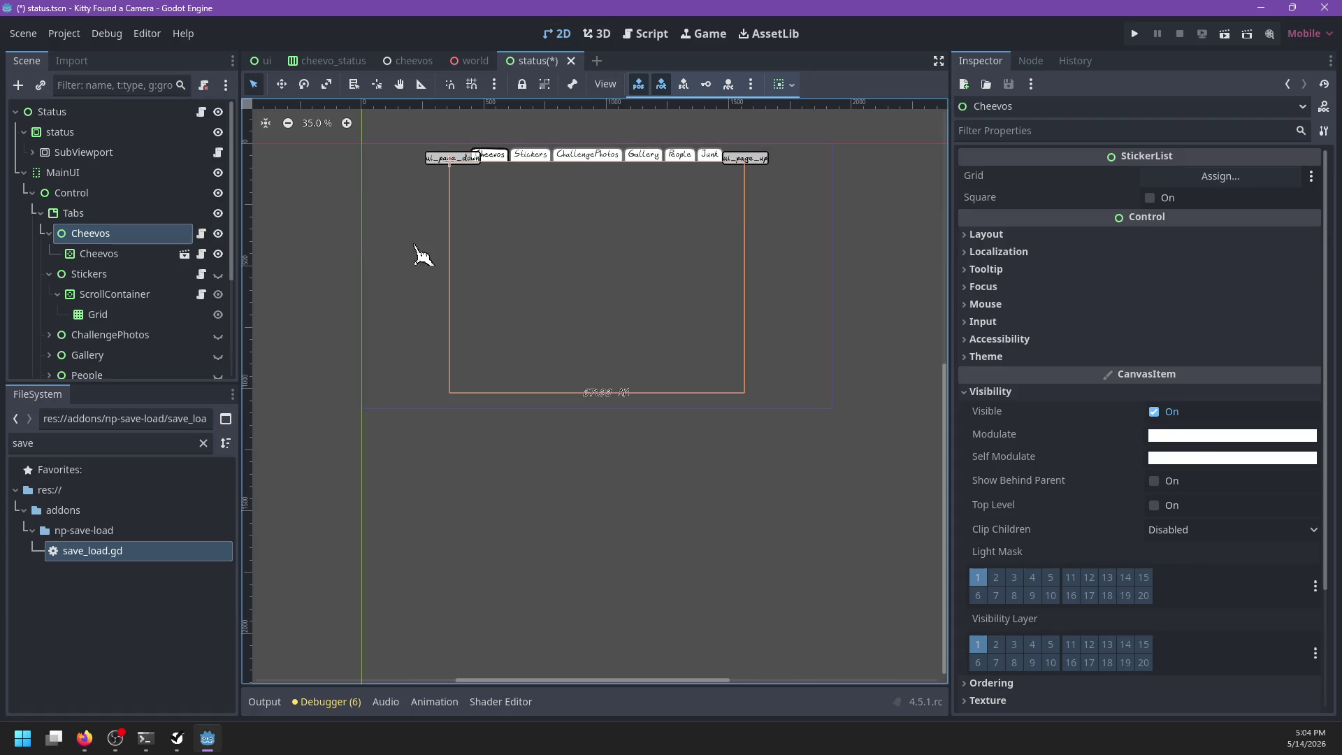
{"action": "key", "text": "ctrl+a"}
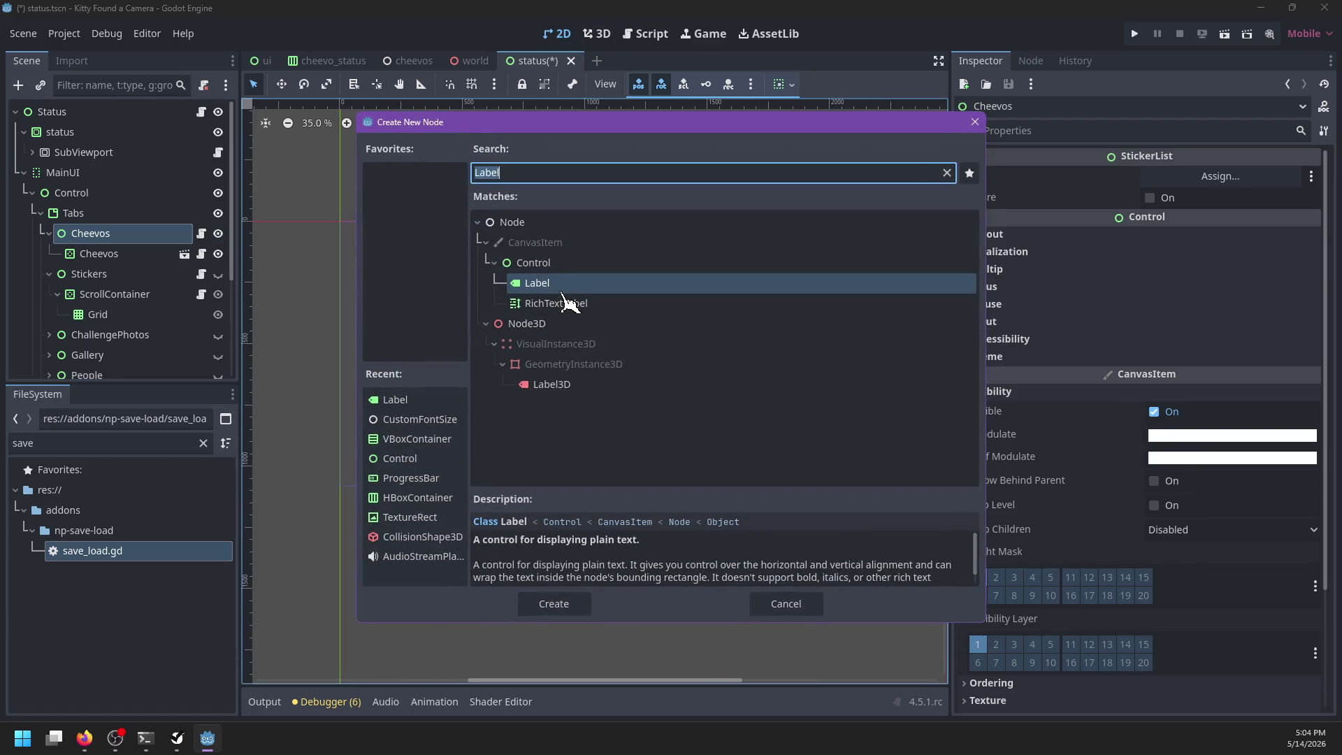
Step: Create a Control node under Cheevos with the Full Rect anchor preset
{"action": "type", "text": "Cheevo"}
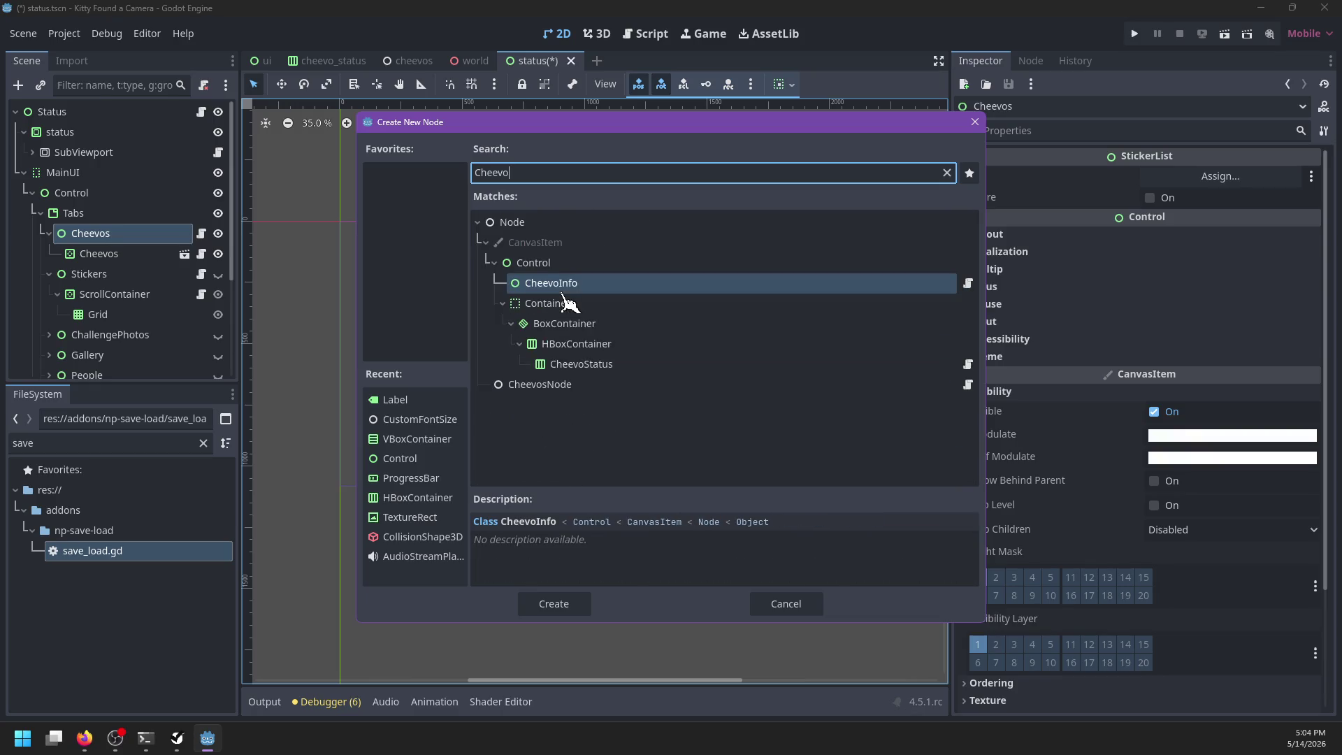
{"action": "key", "text": "ctrl+a"}
{"action": "key", "text": "BackSpace"}
{"action": "type", "text": "Con"}
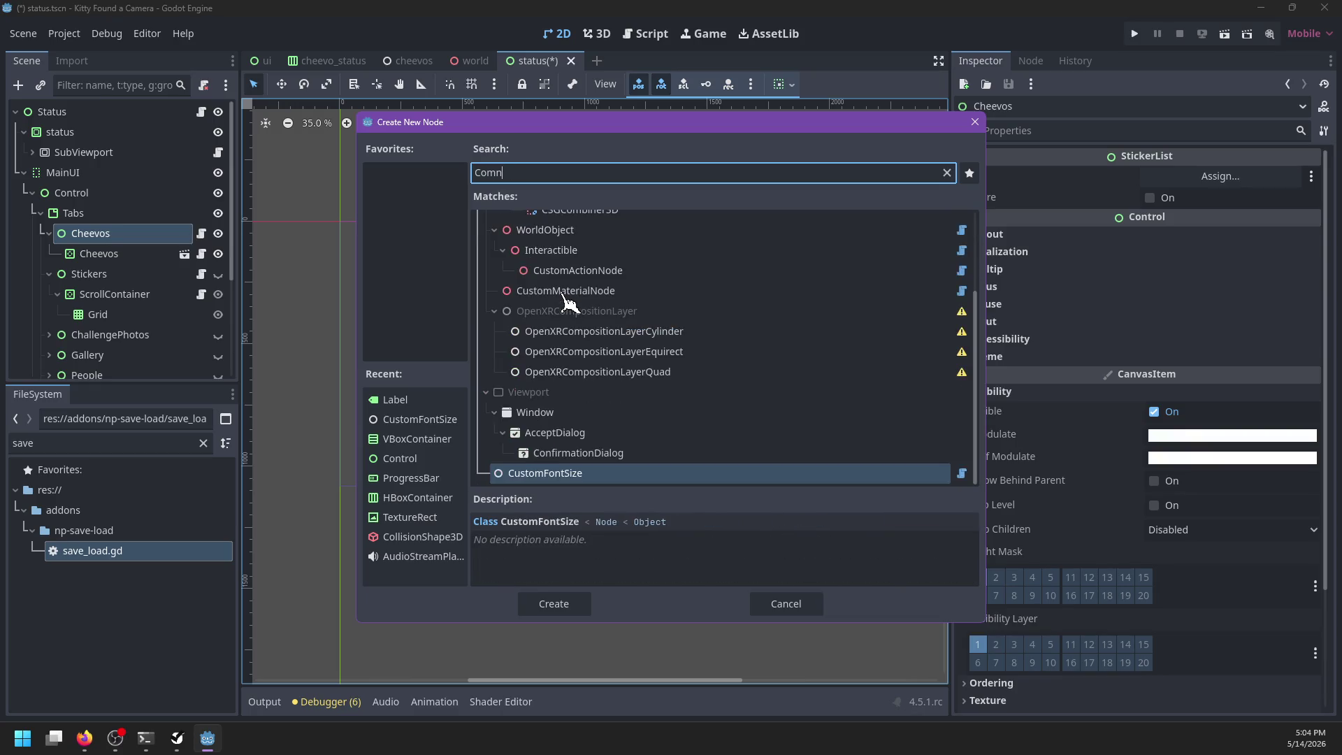
{"action": "type", "text": "trol"}
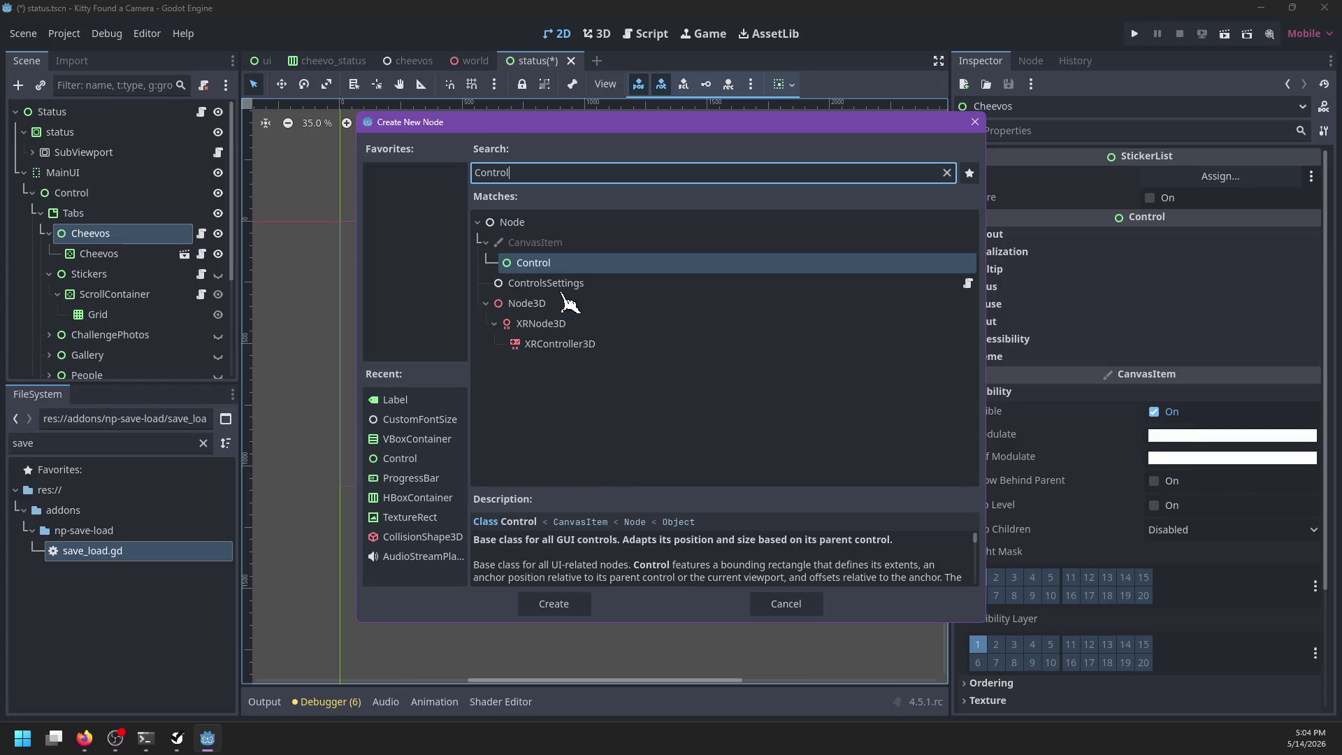
{"action": "key", "text": "Return"}
{"action": "left_click", "coordinate": [794, 86]}
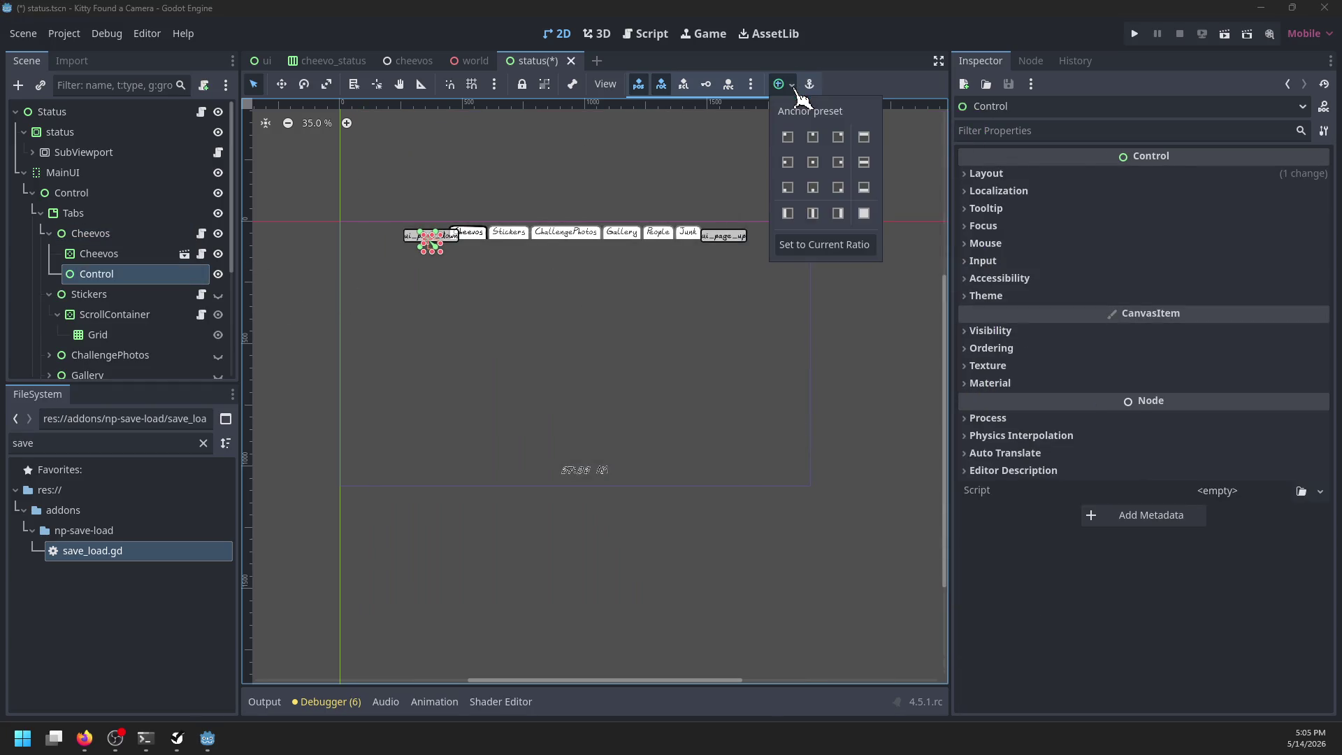
{"action": "left_click", "coordinate": [864, 214]}
Step: Change the new Control's type to VBoxContainer
{"action": "left_click", "coordinate": [128, 280]}
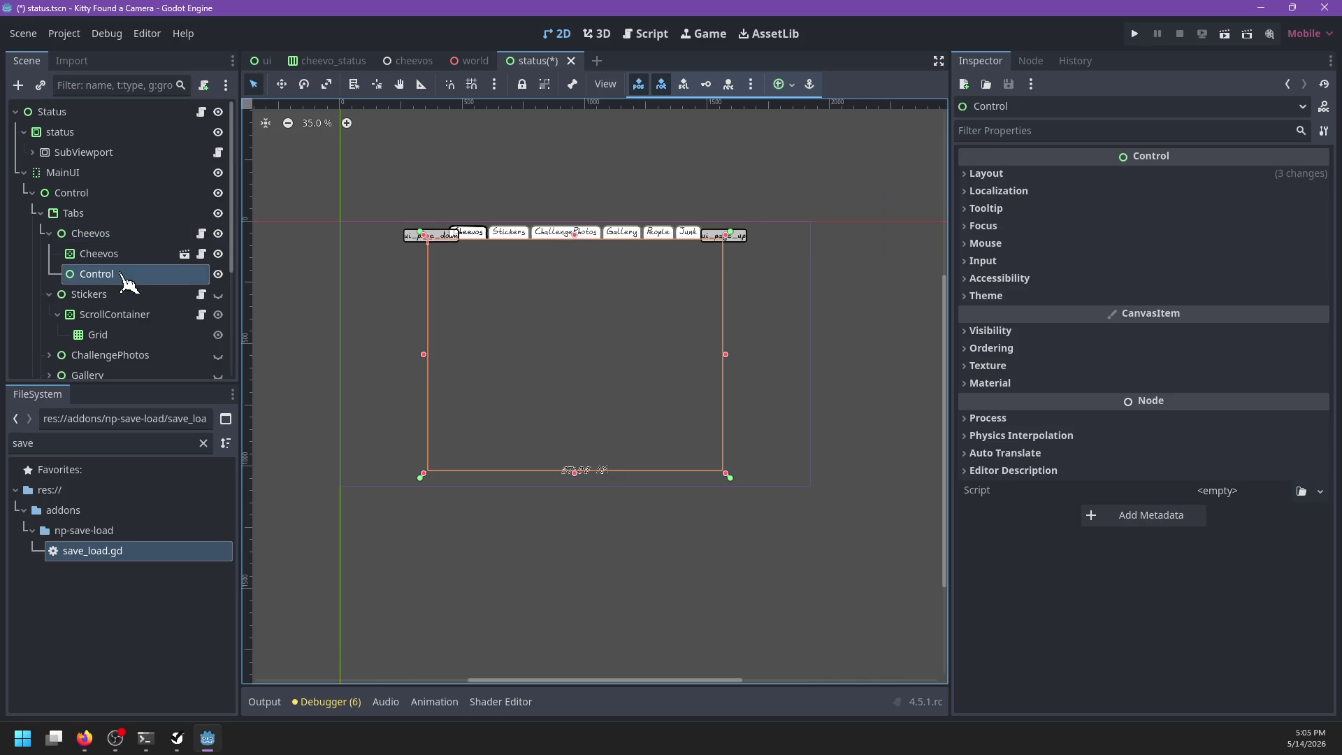
{"action": "right_click", "coordinate": [128, 279]}
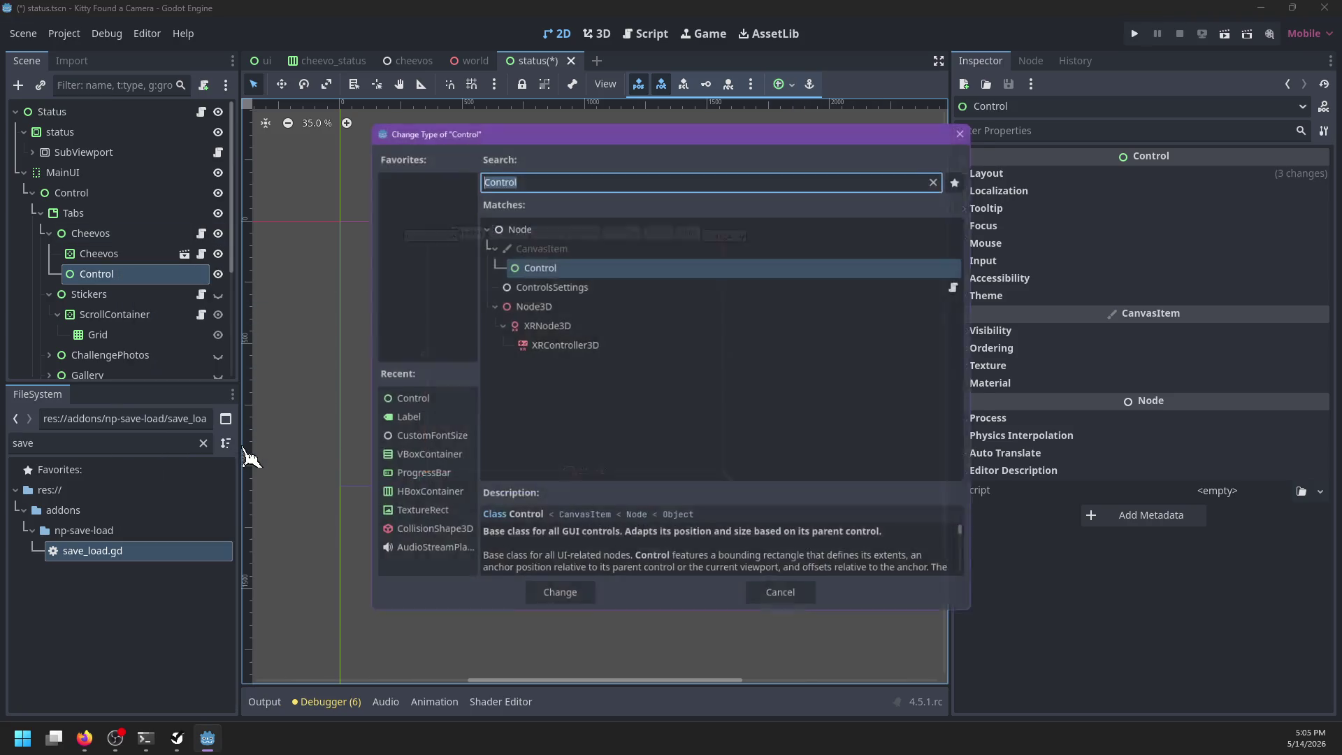
{"action": "left_click", "coordinate": [252, 458]}
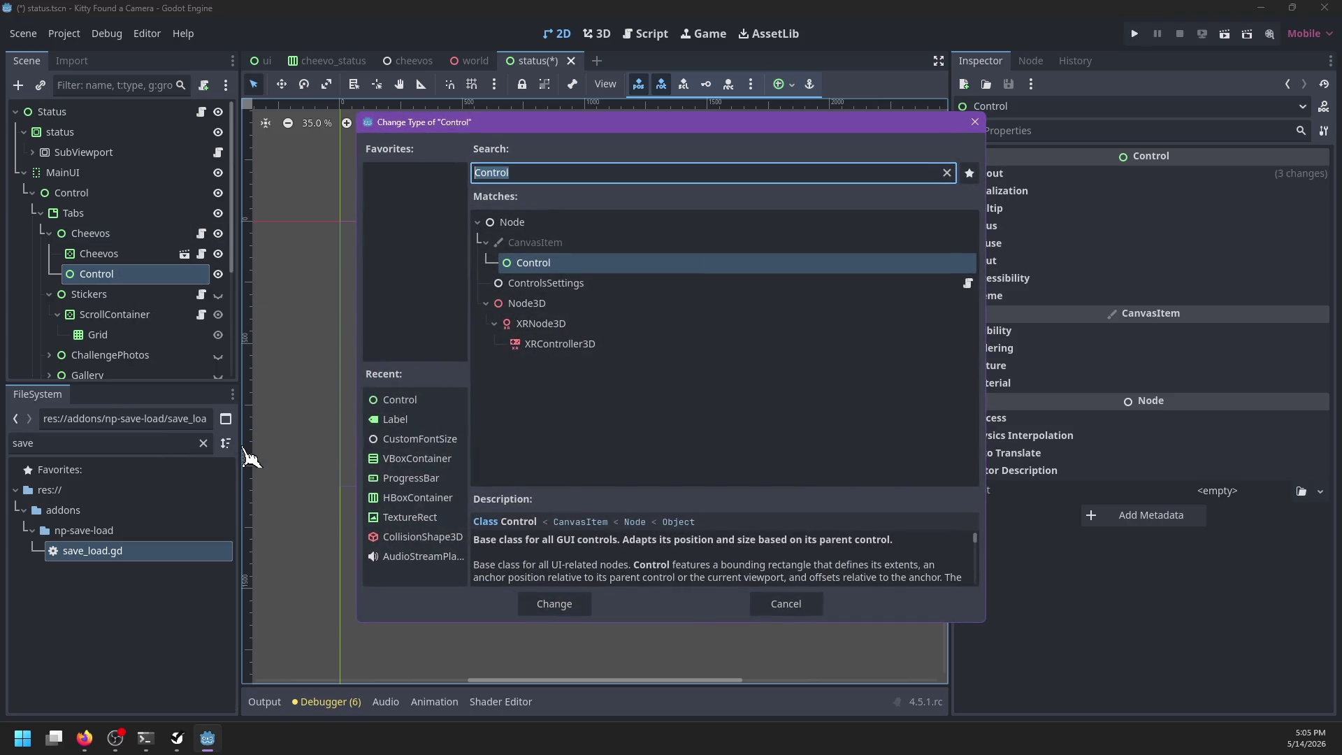
{"action": "type", "text": "vbox"}
{"action": "key", "text": "Return"}
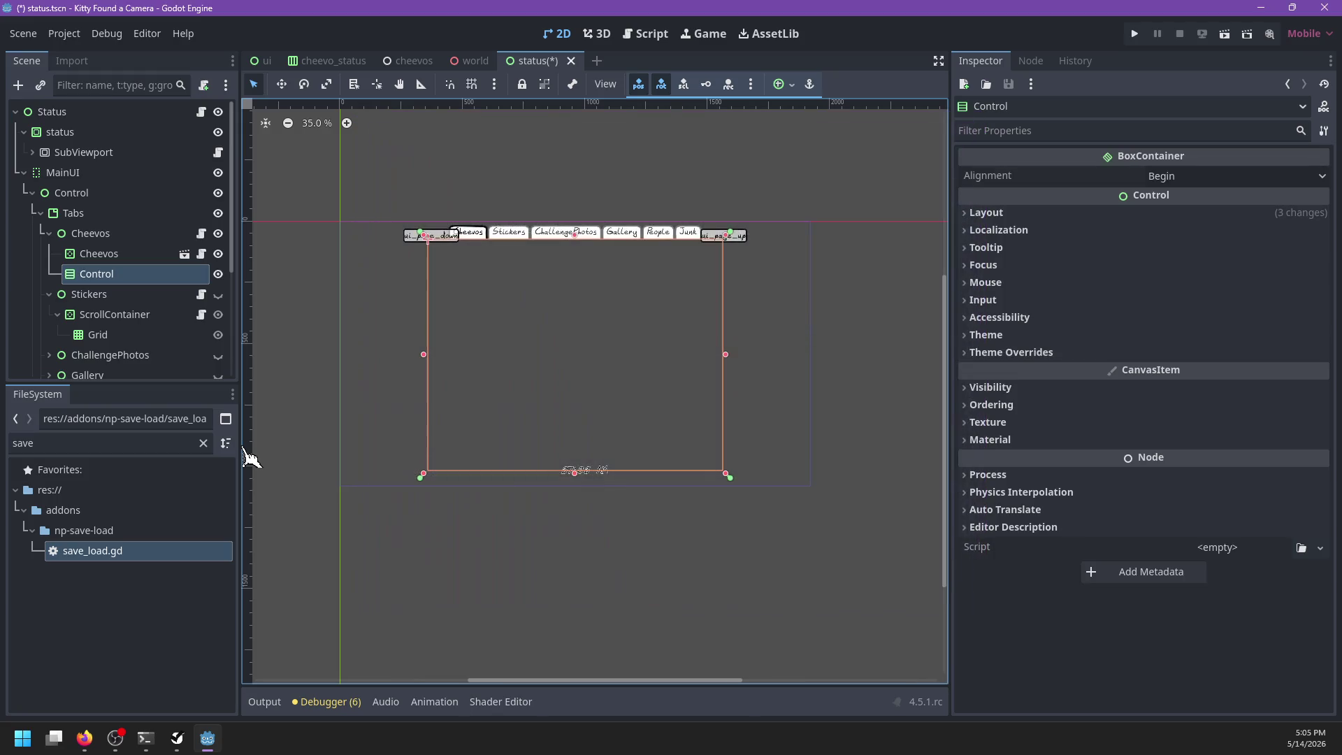
{"action": "key", "text": "ctrl+a"}
Step: Add a Label reading 'Cheevo Obtained!' to the container, centred horizontally
{"action": "type", "text": "label"}
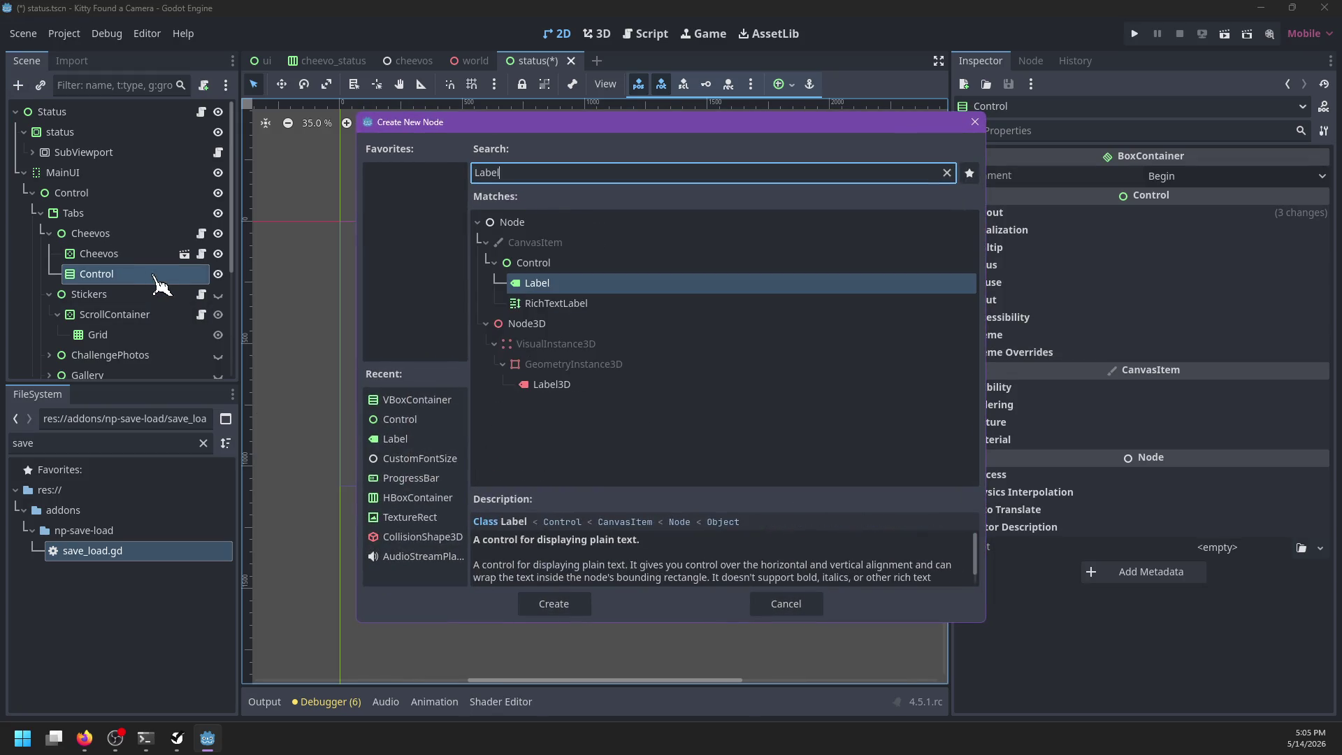
{"action": "key", "text": "Return"}
{"action": "left_click", "coordinate": [1052, 217]}
{"action": "type", "text": "Cheevo Obtained"}
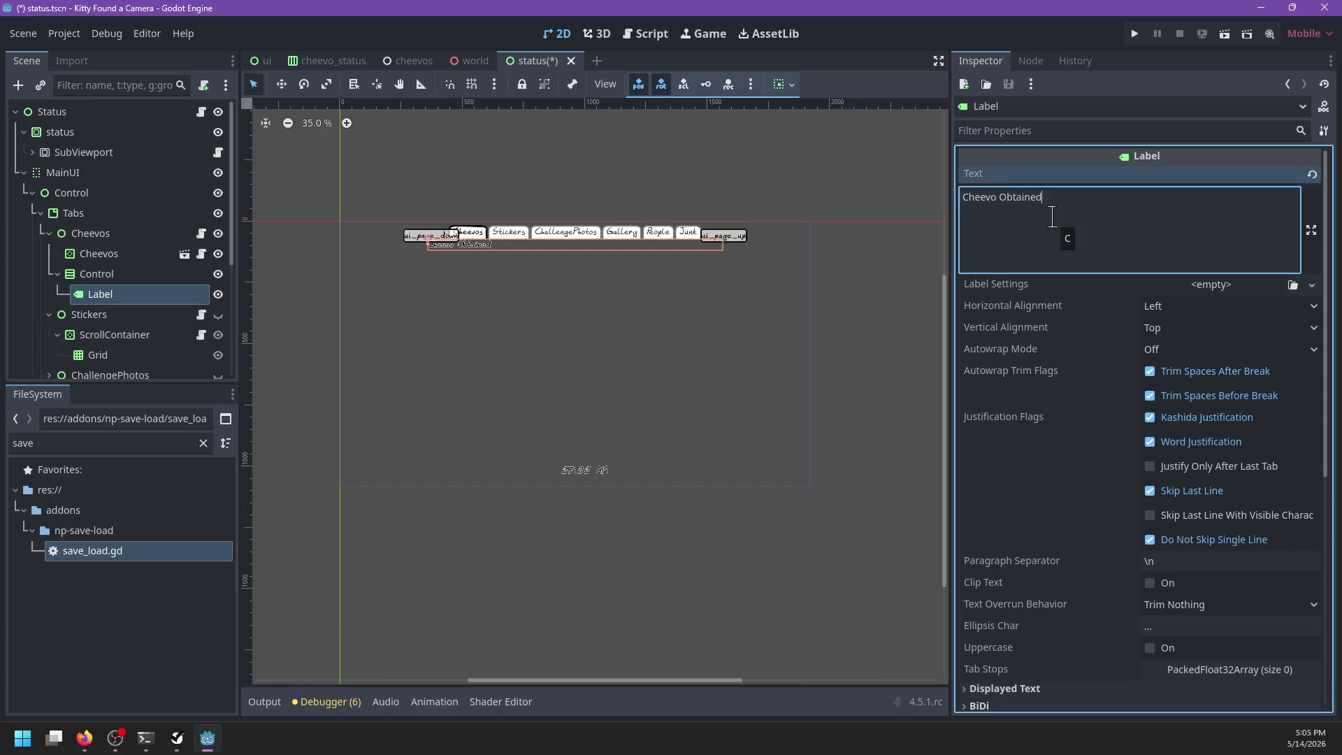
{"action": "left_click", "coordinate": [1313, 306]}
{"action": "left_click", "coordinate": [1235, 348]}
Step: Cancel adding another node and filter the FileSystem dock with 'cheevo'
{"action": "scroll", "coordinate": [633, 339], "scroll_direction": "up", "scroll_amount": 4}
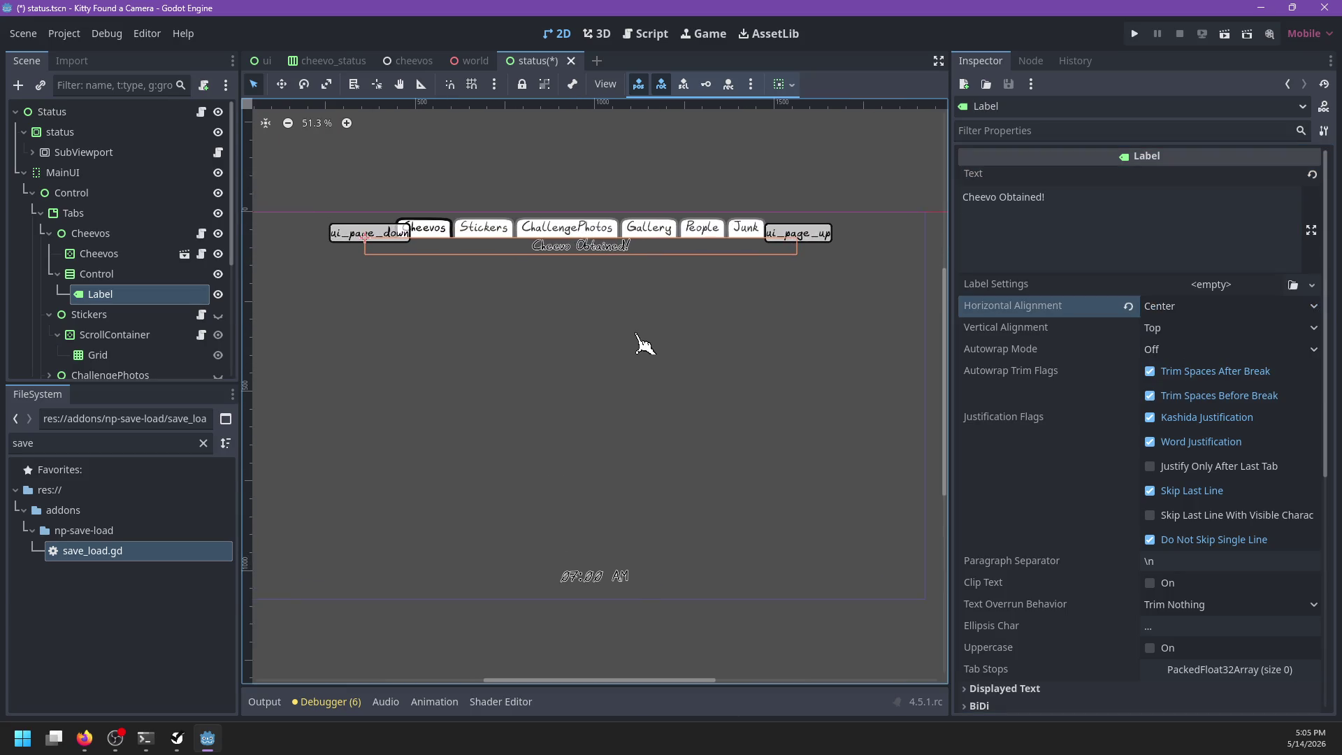
{"action": "scroll", "coordinate": [645, 344], "scroll_direction": "down", "scroll_amount": 2}
{"action": "left_click", "coordinate": [115, 274]}
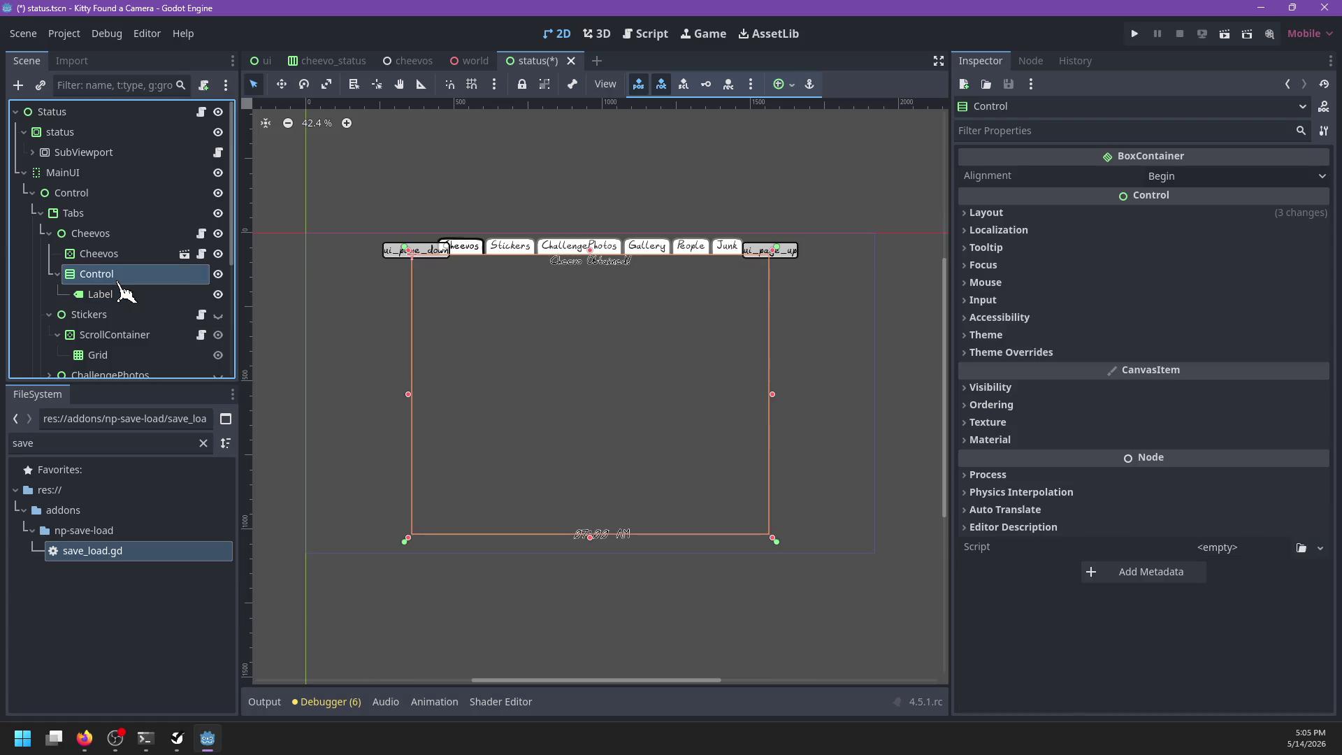
{"action": "left_click", "coordinate": [124, 294]}
{"action": "scroll", "coordinate": [1125, 322], "scroll_direction": "down", "scroll_amount": 5}
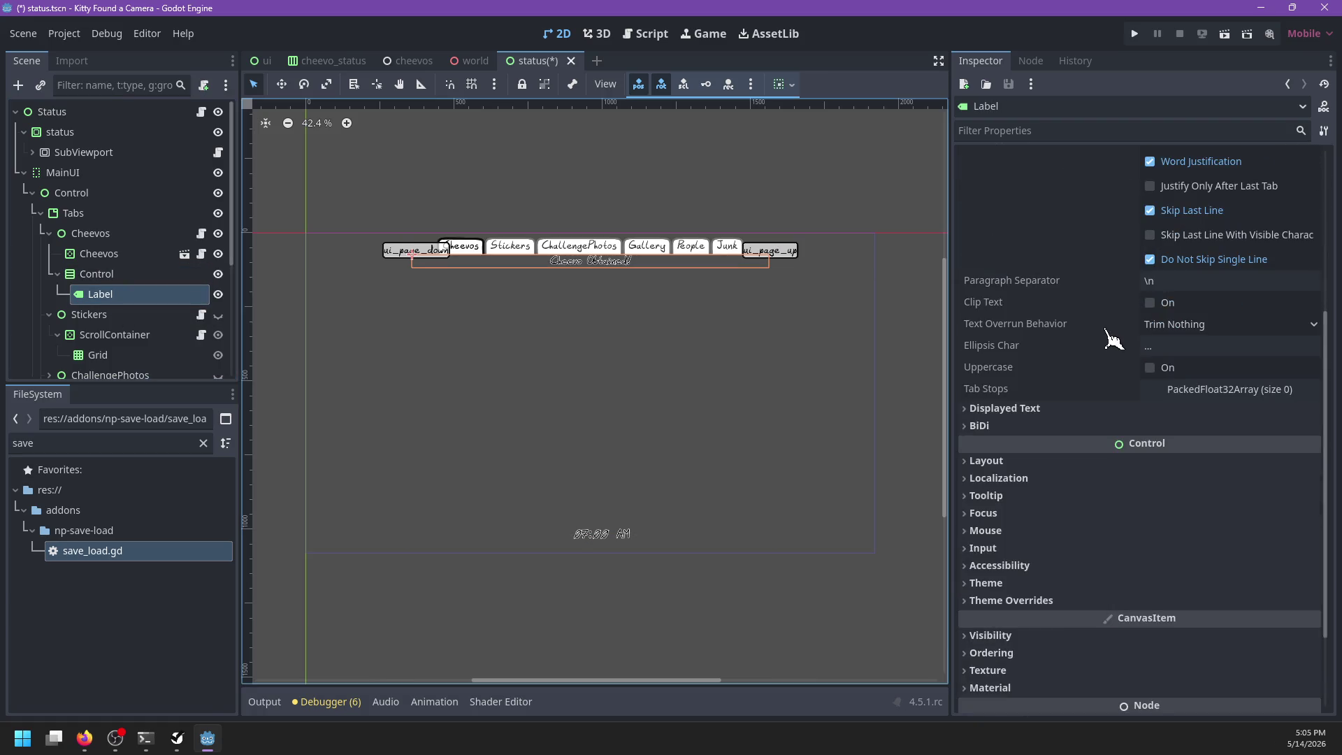
{"action": "left_click", "coordinate": [119, 279]}
{"action": "key", "text": "ctrl+a"}
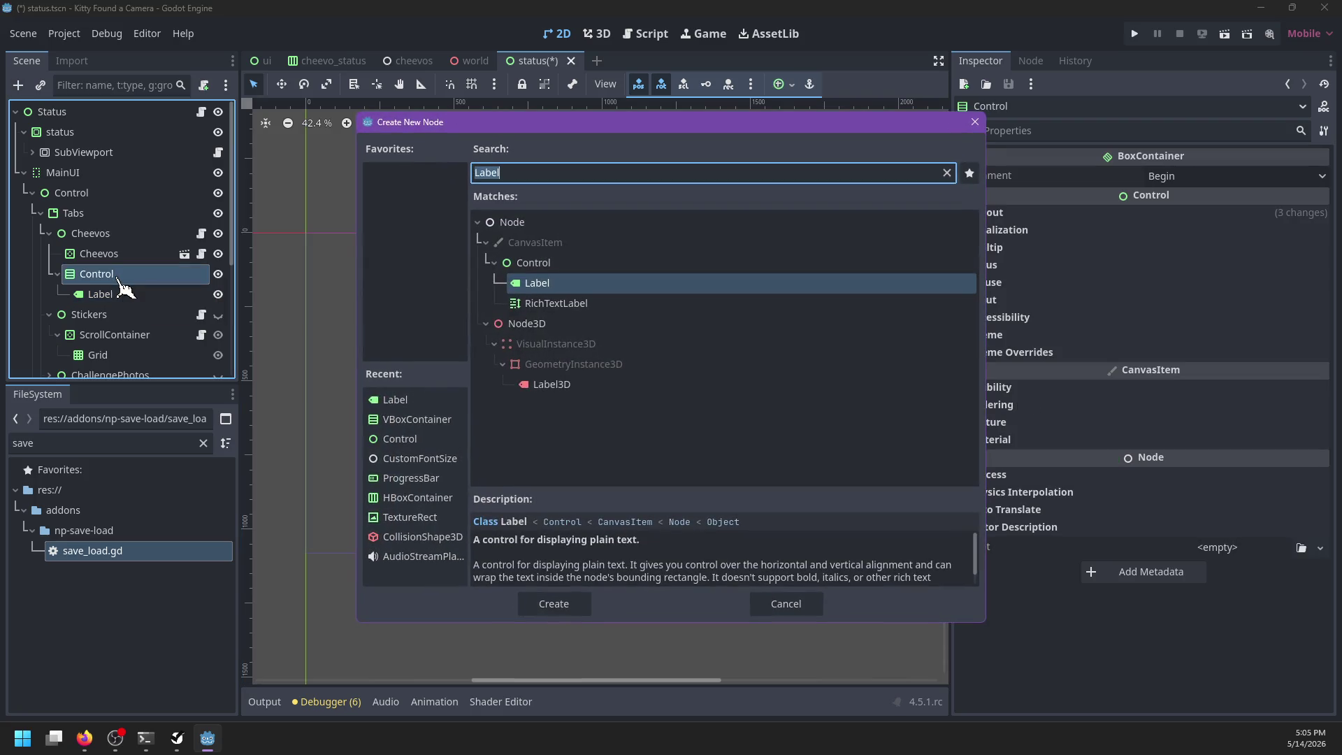
{"action": "type", "text": "Imput"}
{"action": "key", "text": "Escape"}
{"action": "left_click", "coordinate": [110, 448]}
{"action": "type", "text": "cheevo"}
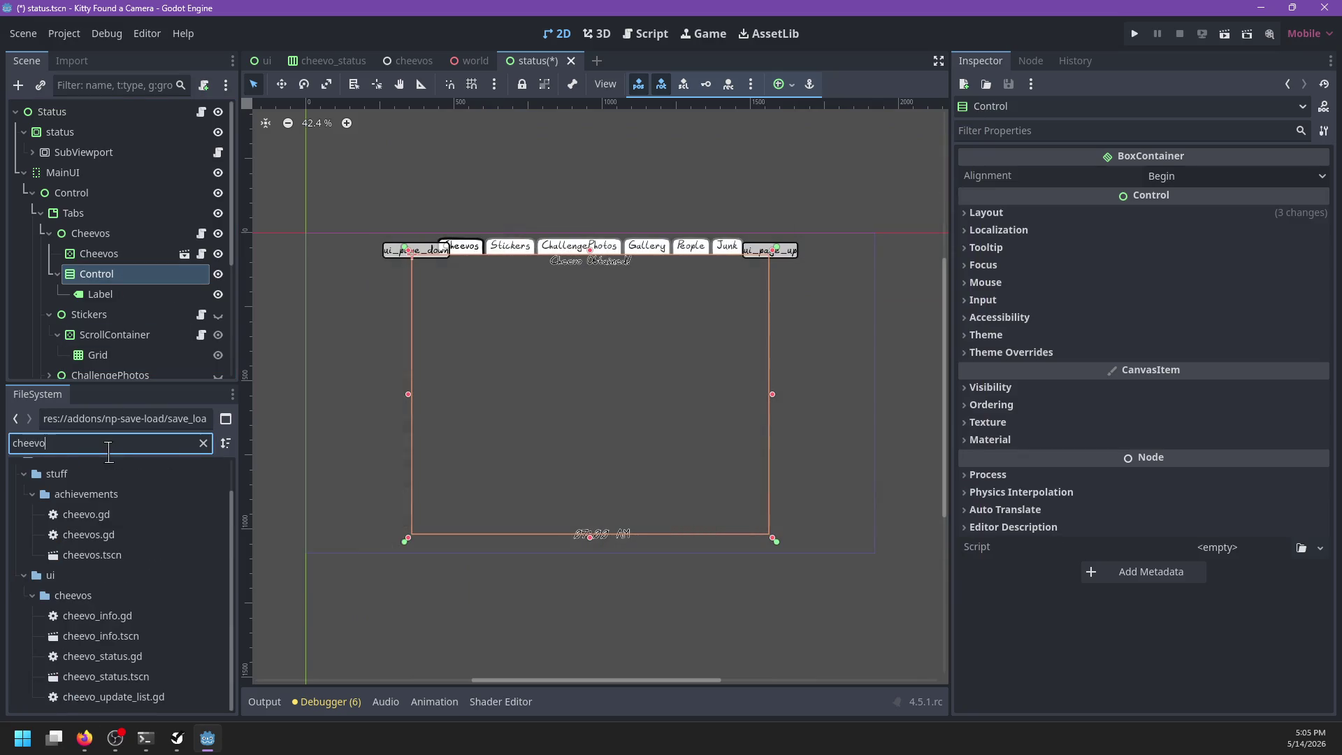
Step: Instance cheevo_info.tscn into the container and toggle the Control's visibility to check it
{"action": "mouse_move", "coordinate": [105, 638]}
{"action": "left_mouse_down"}
{"action": "mouse_move", "coordinate": [176, 523]}
{"action": "mouse_move", "coordinate": [135, 275]}
{"action": "mouse_move", "coordinate": [127, 302]}
{"action": "left_mouse_up"}
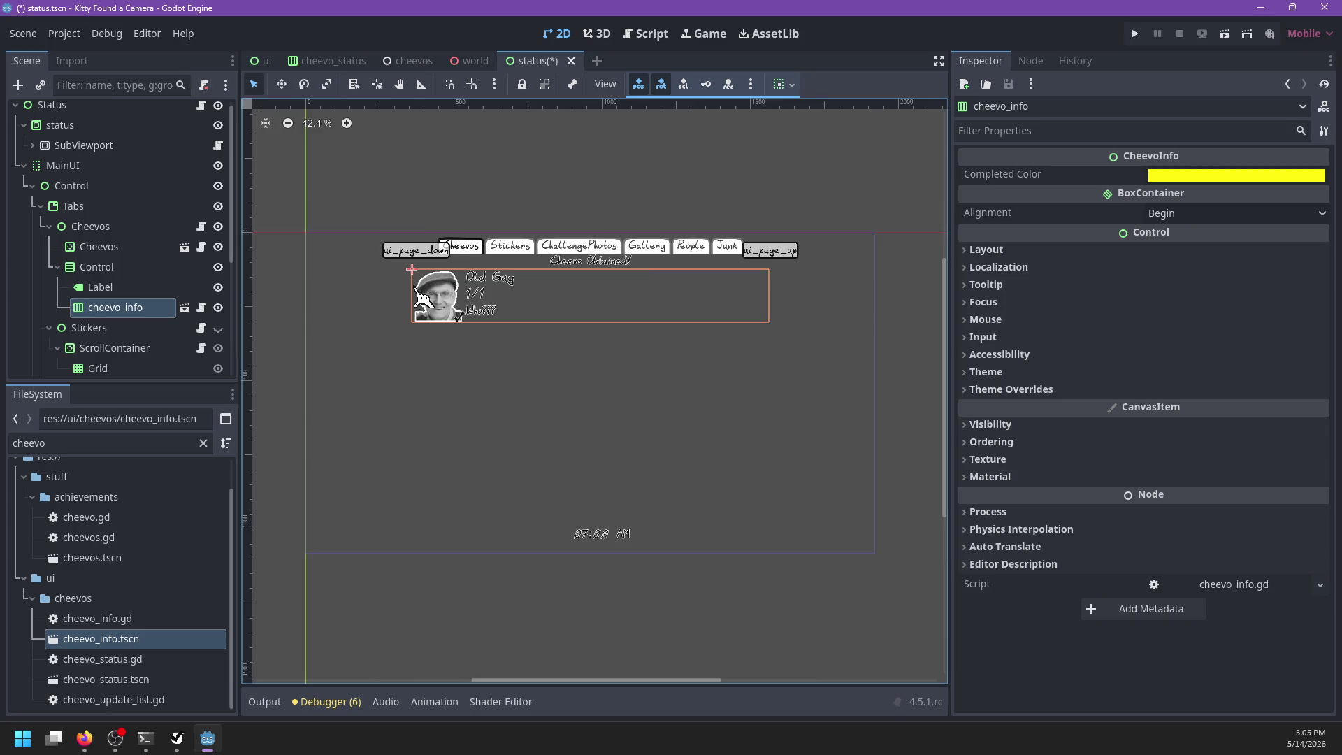
{"action": "scroll", "coordinate": [629, 427], "scroll_direction": "up", "scroll_amount": 4}
{"action": "scroll", "coordinate": [549, 417], "scroll_direction": "down", "scroll_amount": 3}
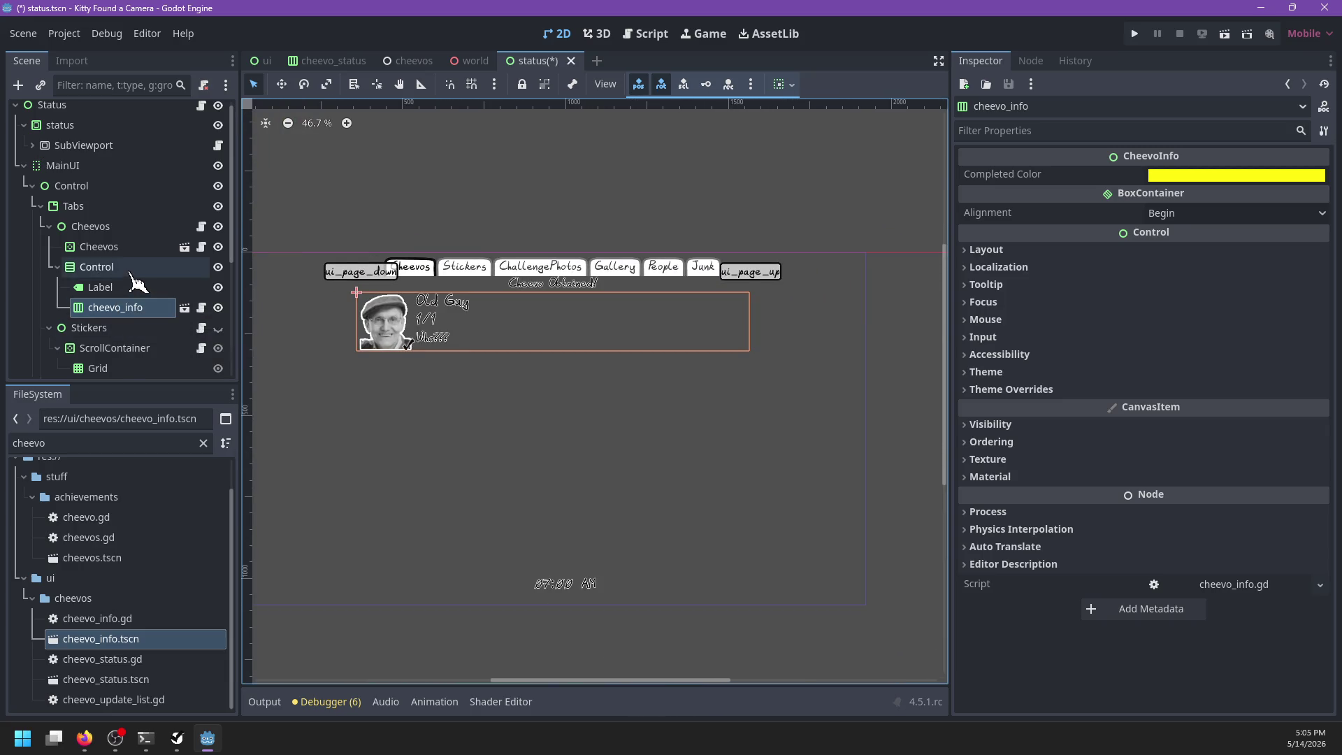
{"action": "left_click", "coordinate": [188, 267]}
{"action": "left_click", "coordinate": [218, 267]}
{"action": "left_click", "coordinate": [218, 268]}
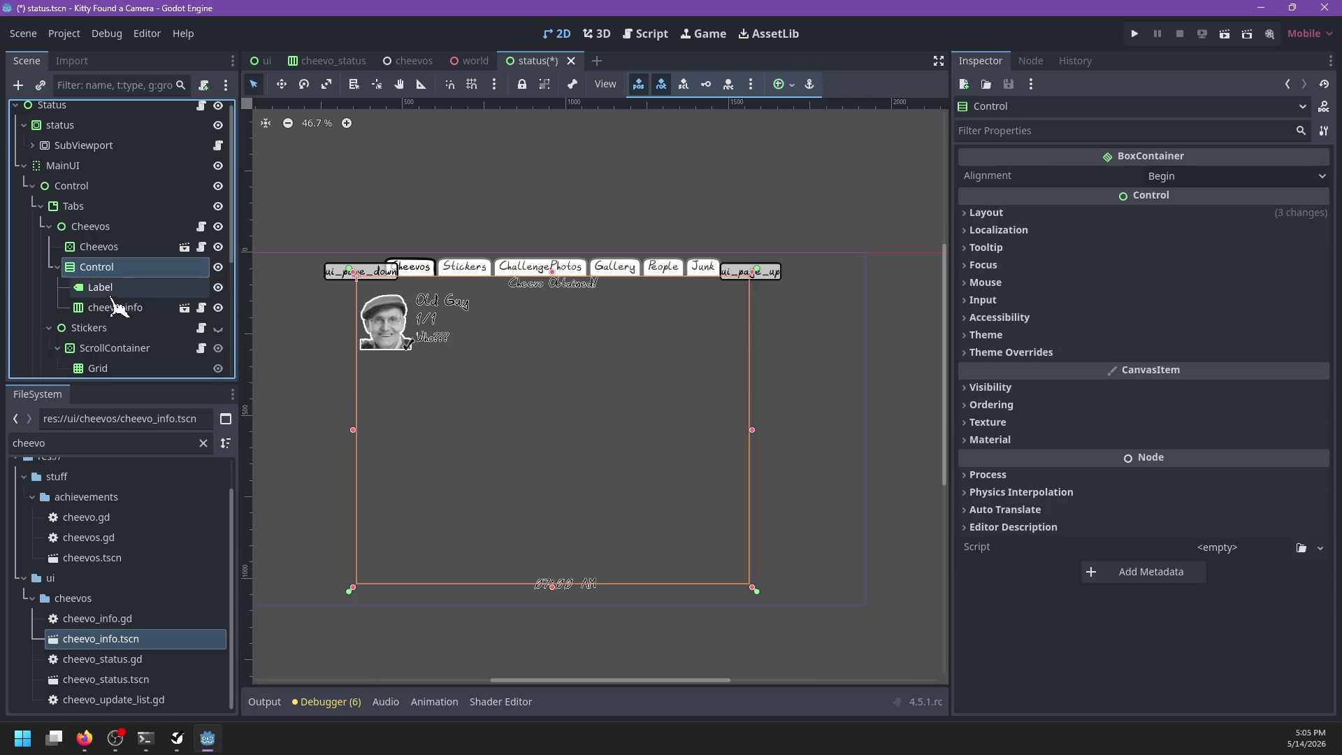
{"action": "left_click", "coordinate": [119, 307]}
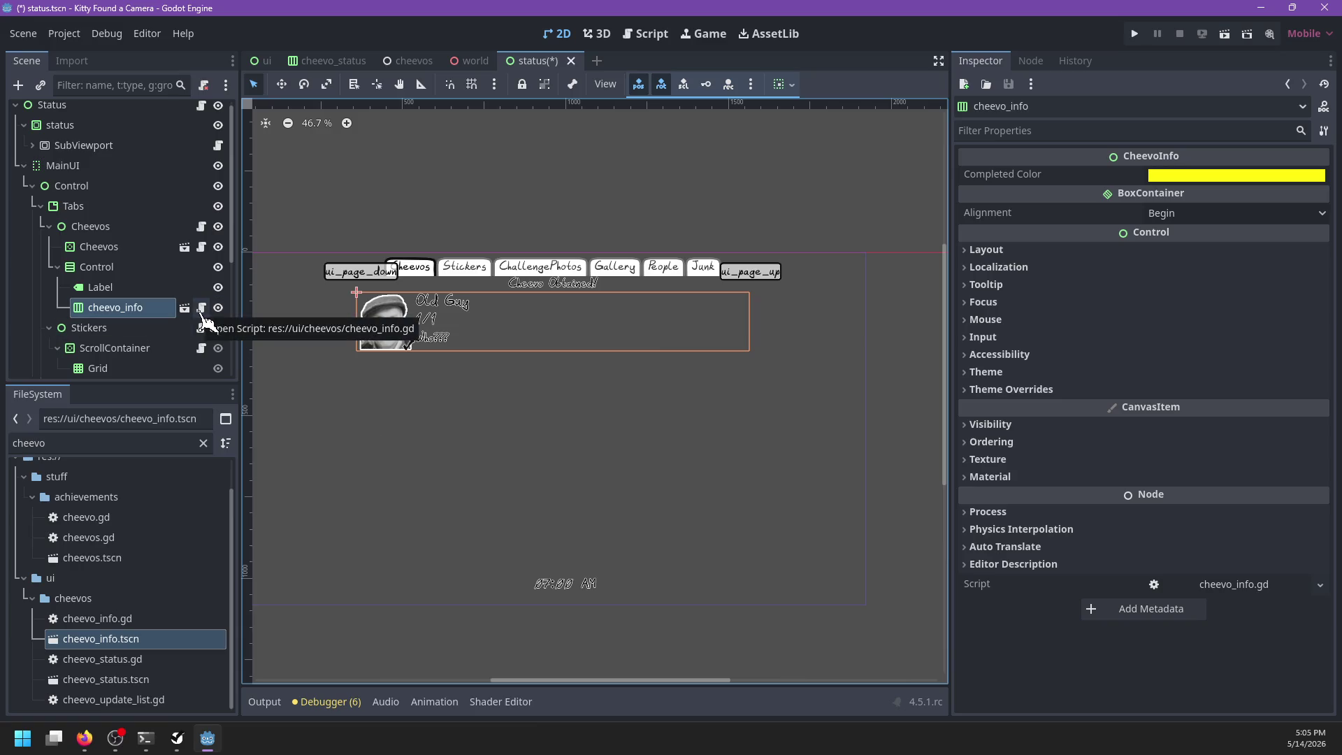
Step: Open the cheevo_info instance's scene in its own editor tab
{"action": "left_click", "coordinate": [133, 269]}
{"action": "left_click", "coordinate": [137, 307]}
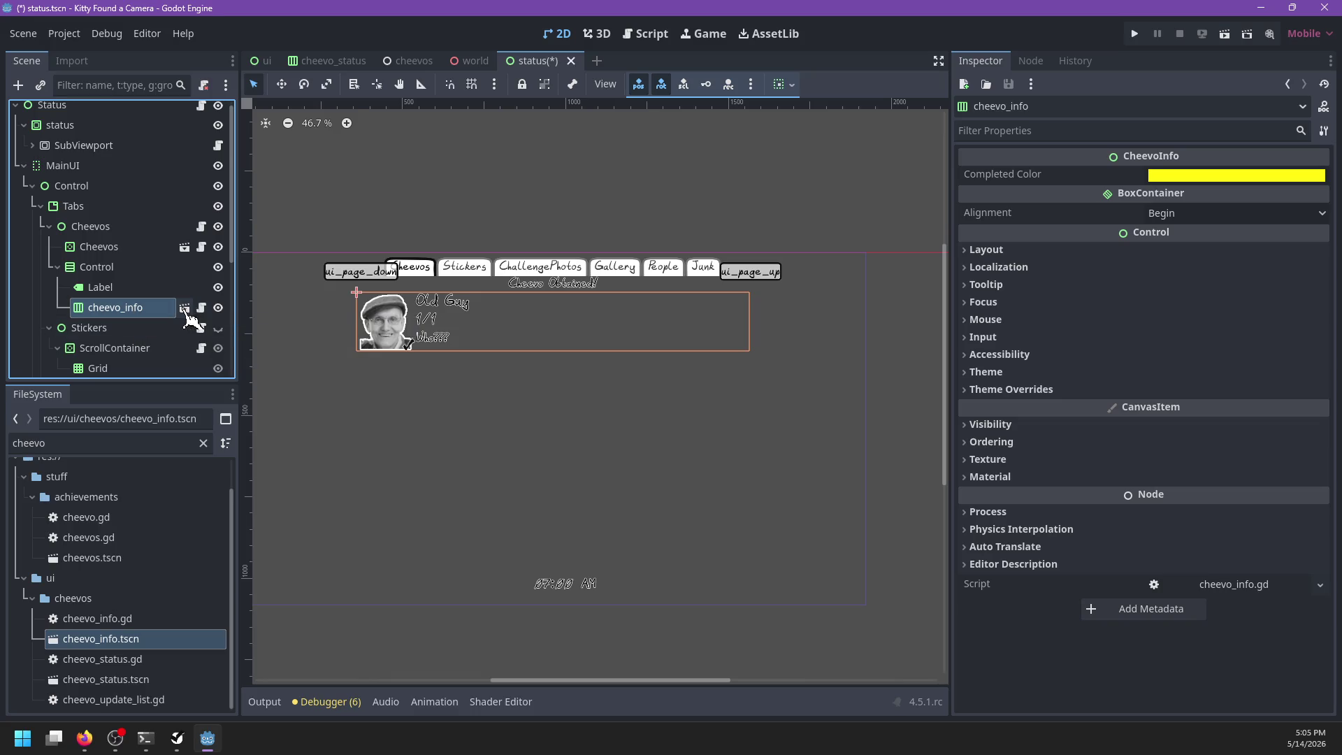
{"action": "left_click", "coordinate": [184, 308]}
{"action": "left_click", "coordinate": [129, 131]}
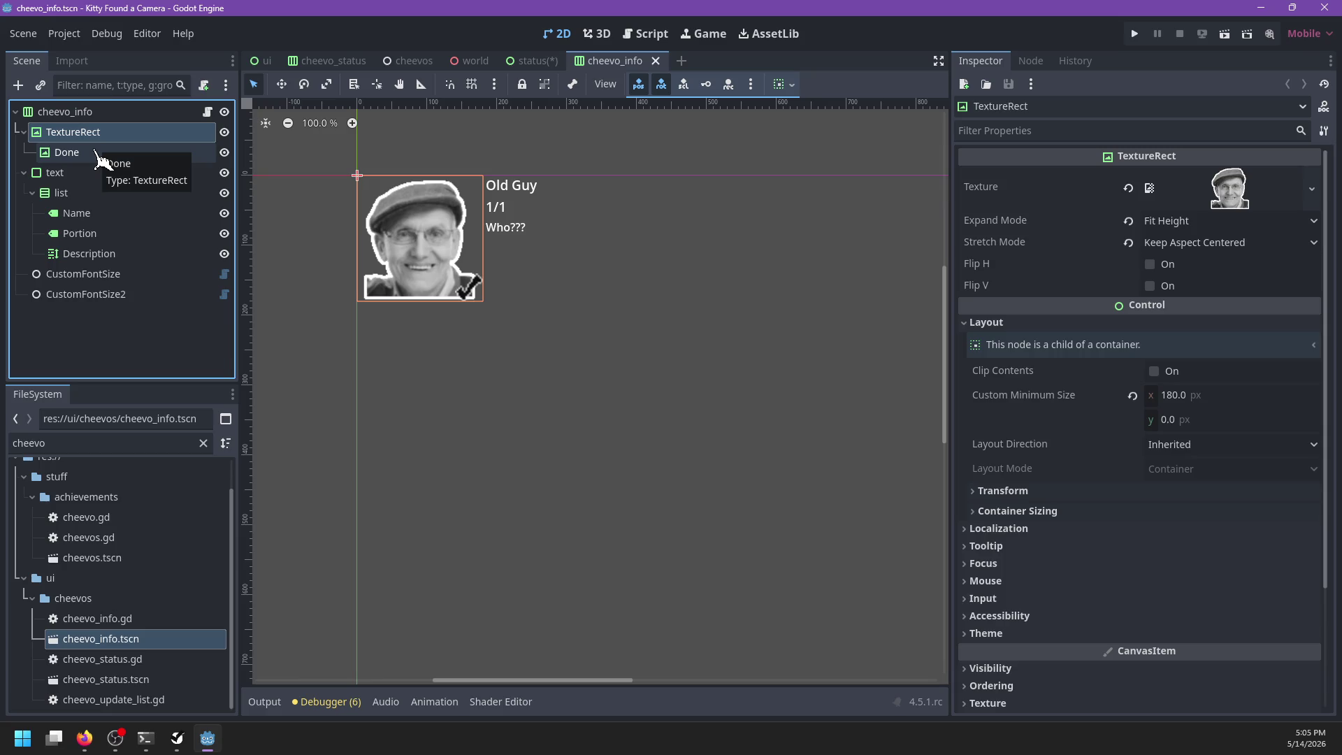
Step: Delete the Done checkmark node from cheevo_info and save the scene
{"action": "left_click", "coordinate": [210, 172]}
{"action": "left_click", "coordinate": [143, 153]}
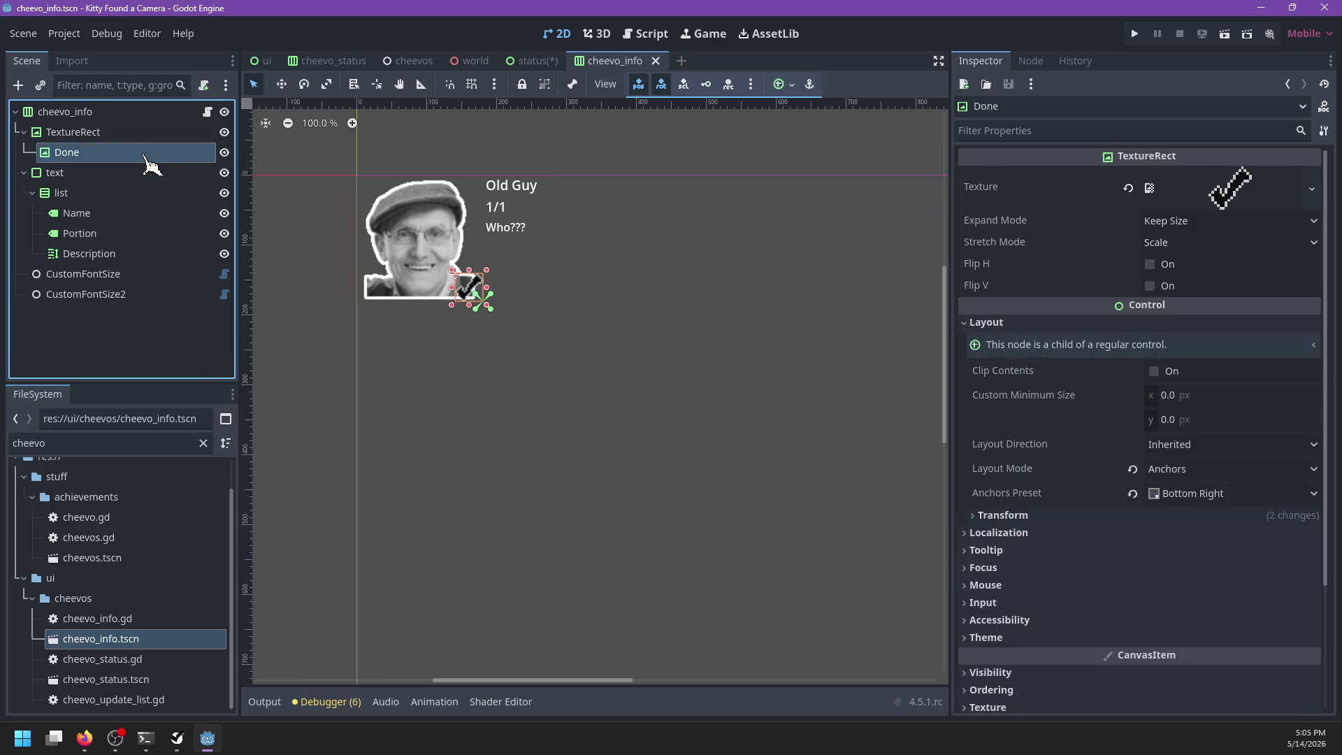
{"action": "key", "text": "Delete"}
{"action": "key", "text": "Return"}
{"action": "key", "text": "ctrl+s"}
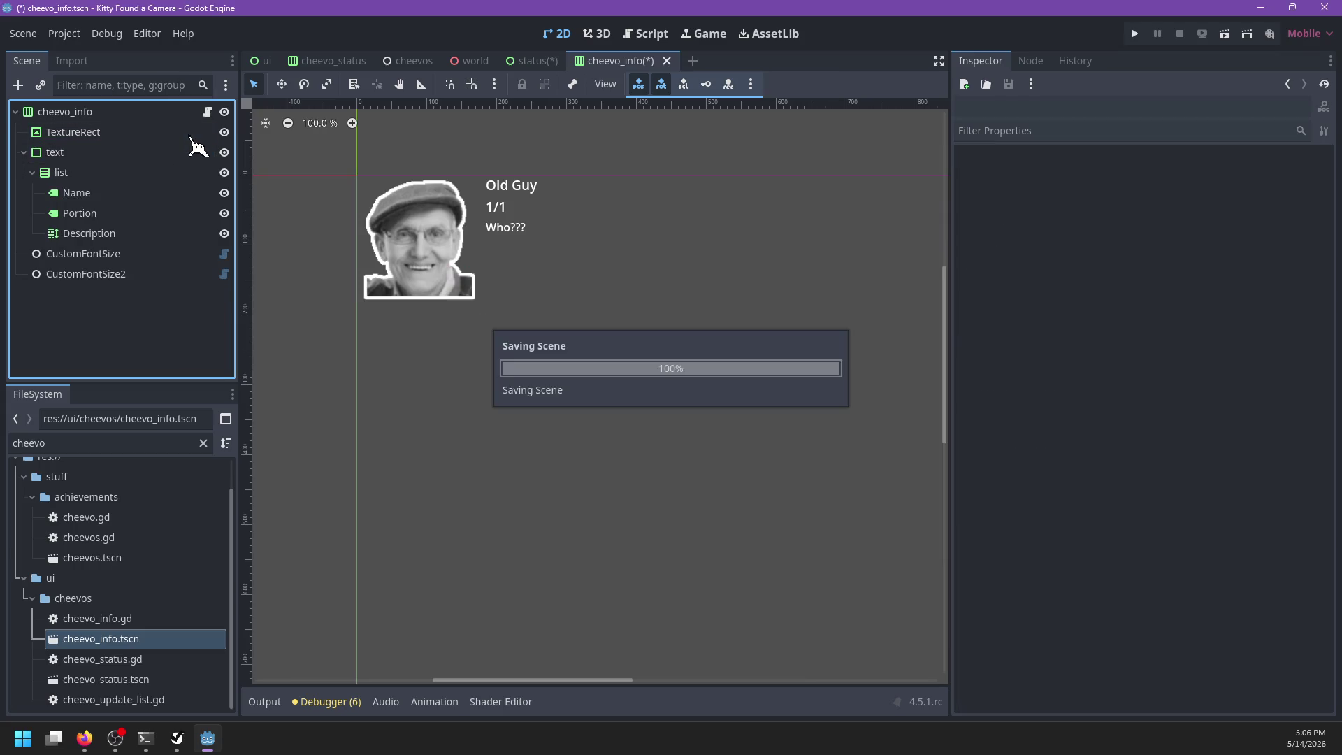
Step: Remove the 'var done' declaration and the 'done.visible' line from cheevo_info.gd and save
{"action": "left_click", "coordinate": [208, 112]}
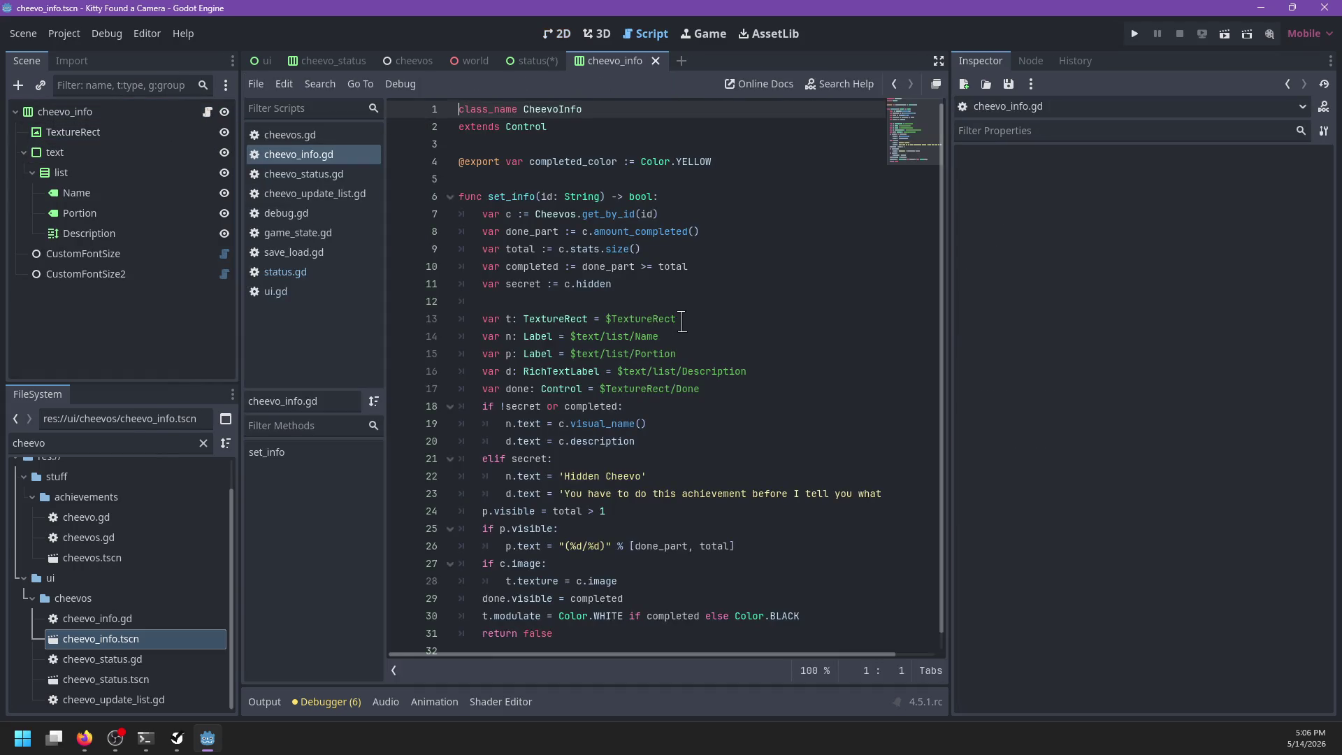
{"action": "left_click", "coordinate": [743, 302]}
{"action": "key", "text": "ctrl+f"}
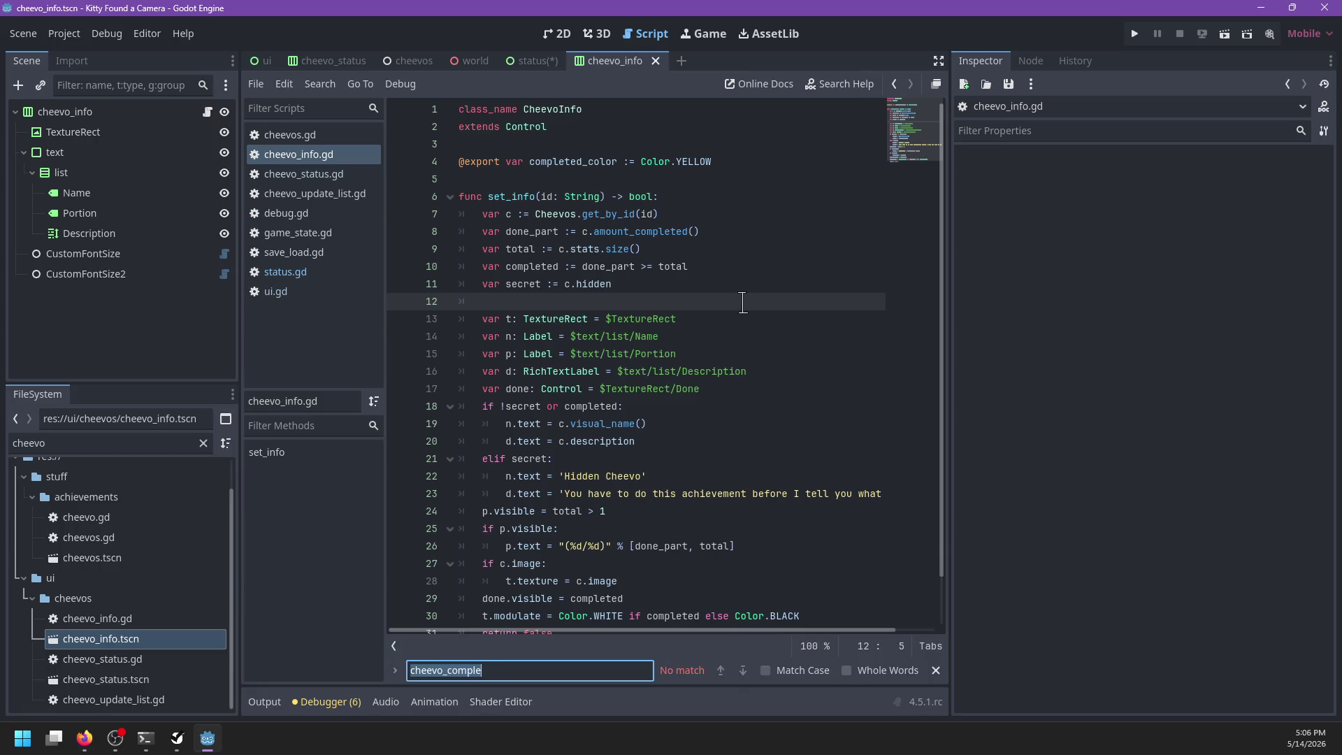
{"action": "type", "text": "done."}
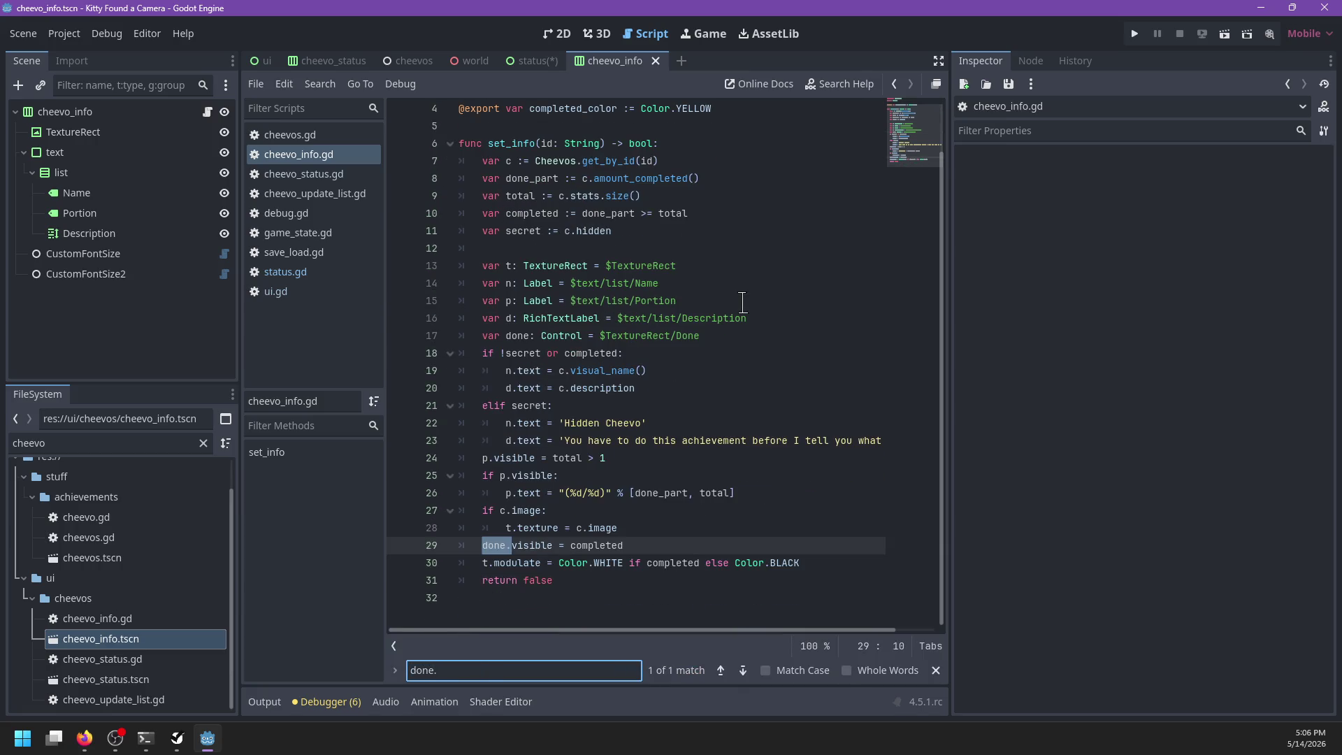
{"action": "key", "text": "Escape"}
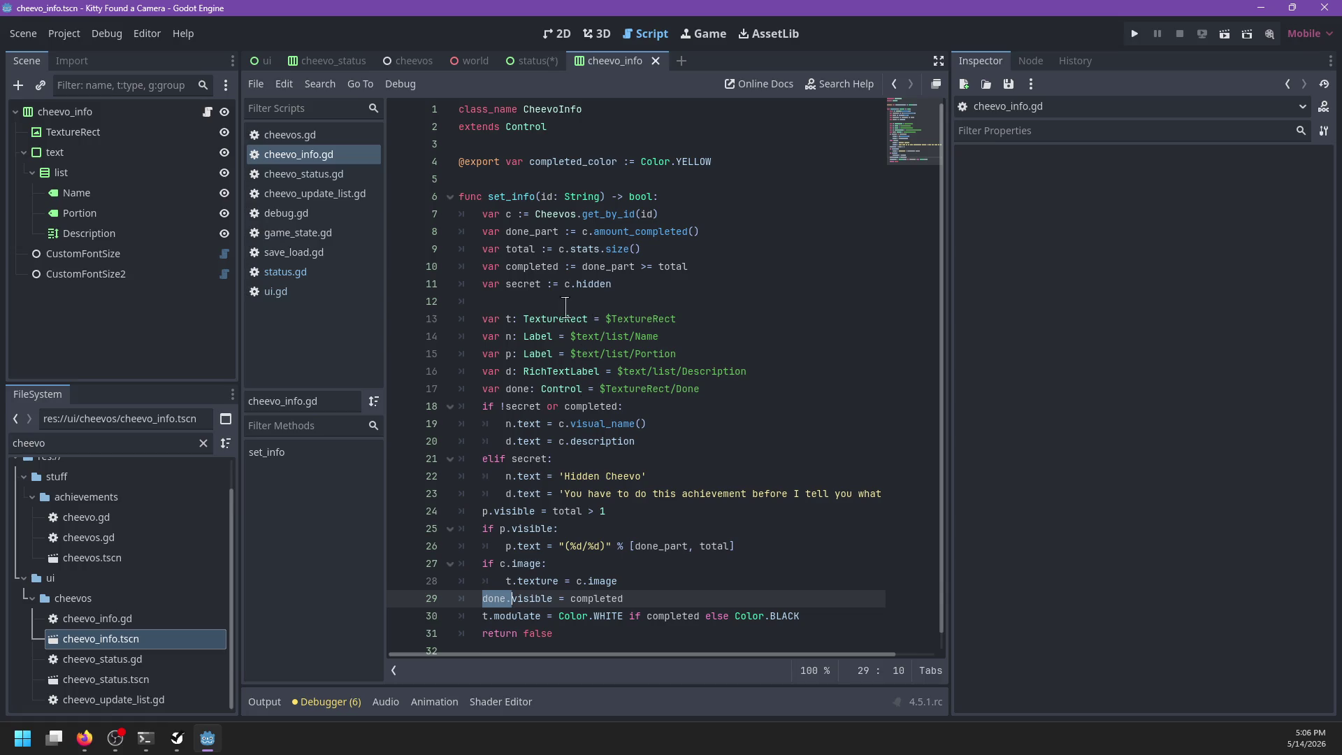
{"action": "double_click", "coordinate": [493, 600]}
{"action": "left_click_drag", "start_coordinate": [755, 393], "coordinate": [762, 367]}
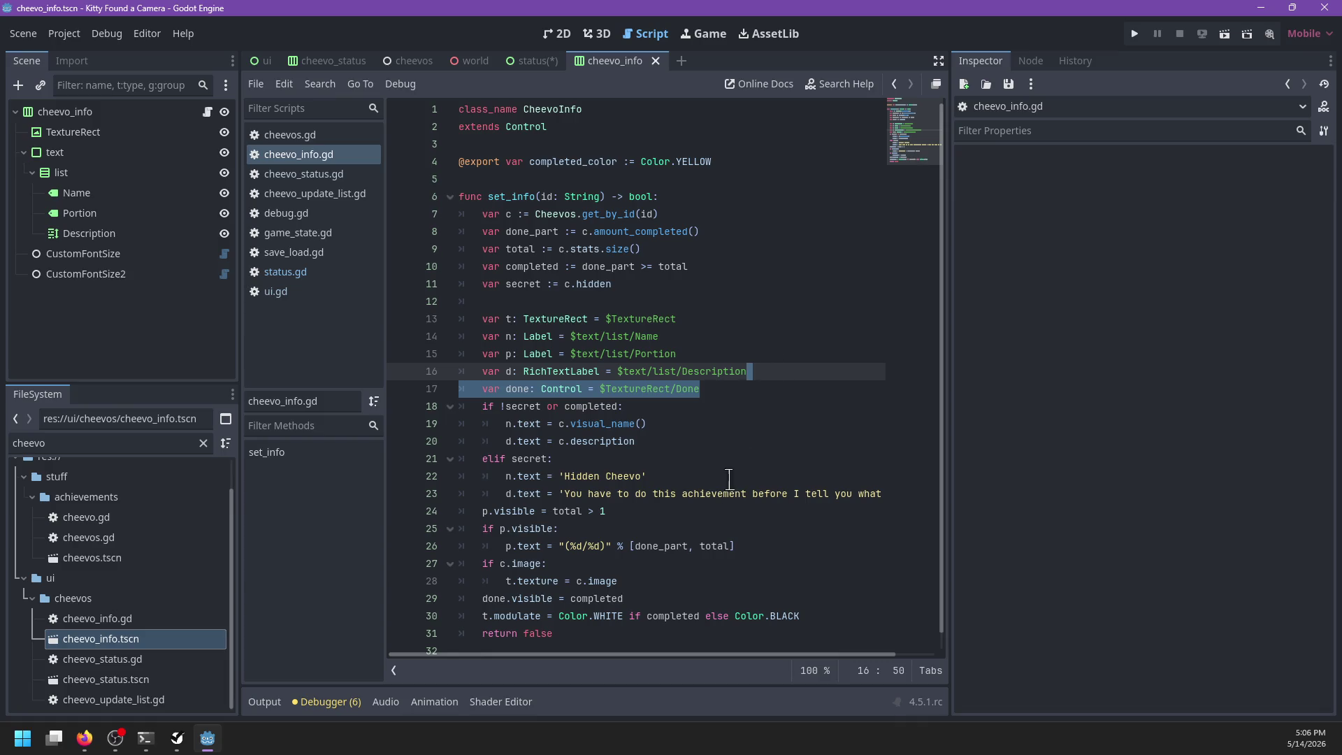
{"action": "key", "text": "BackSpace"}
{"action": "left_click", "coordinate": [655, 563]}
{"action": "key", "text": "shift+Down"}
{"action": "key", "text": "Delete"}
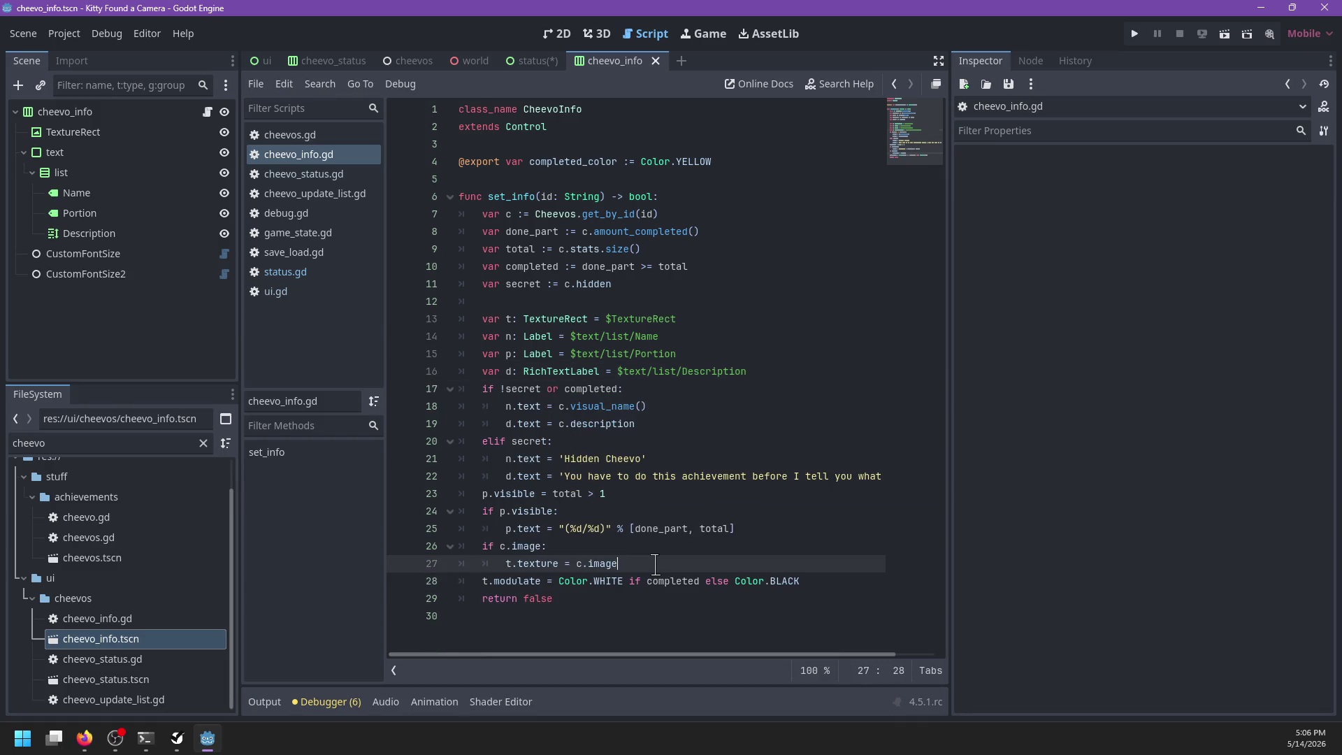
{"action": "key", "text": "ctrl+s"}
Step: Change the Portion visibility check to an 'if total > 1' condition
{"action": "left_click_drag", "start_coordinate": [609, 493], "coordinate": [536, 494]}
{"action": "left_click", "coordinate": [613, 493]}
{"action": "type", "text": "or"}
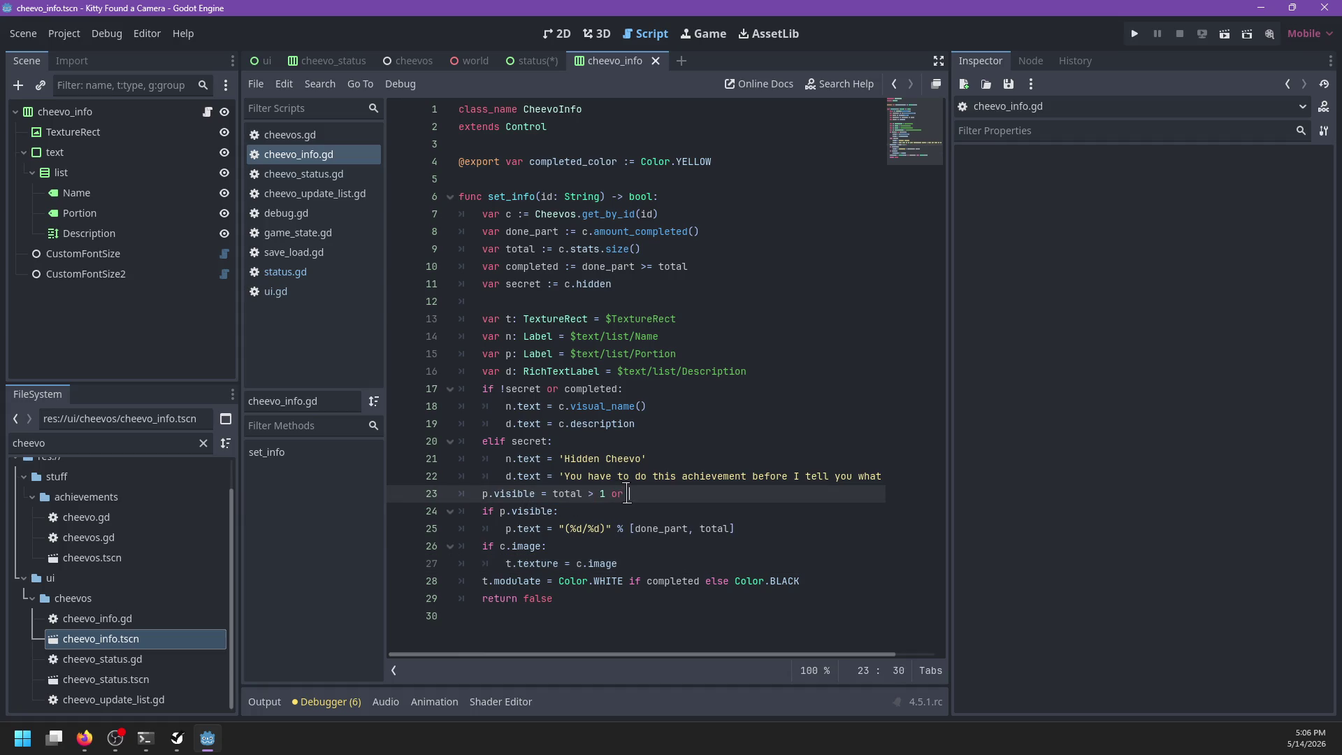
{"action": "type", "text": "completed"}
{"action": "key", "text": "ctrl+z"}
{"action": "key", "text": "ctrl+z"}
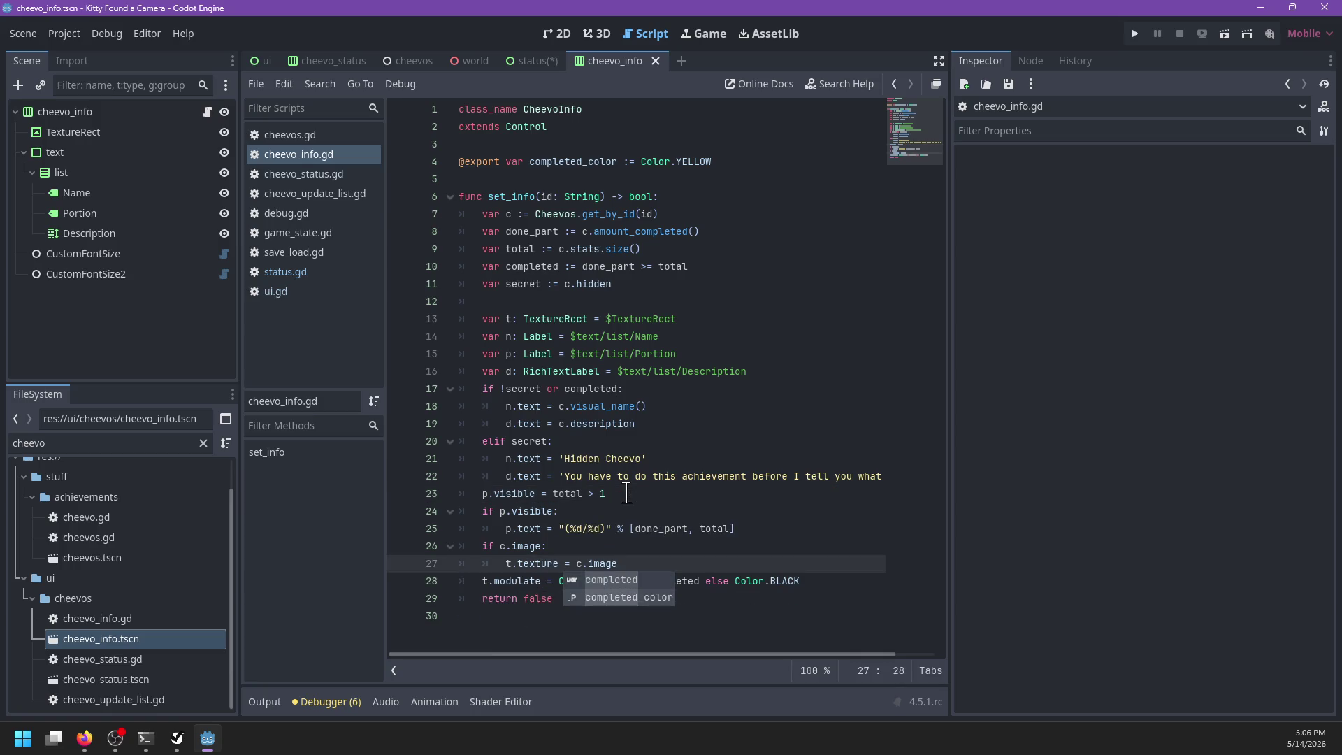
{"action": "key", "text": "Escape"}
{"action": "key", "text": "Up"}
{"action": "key", "text": "Up"}
{"action": "key", "text": "Up"}
{"action": "key", "text": "ctrl+shift+Left"}
{"action": "key", "text": "ctrl+shift+Left"}
{"action": "type", "text": "total ?> 1"}
Step: Delete the p.visible assignment line and call p.show() in the count branch
{"action": "left_click", "coordinate": [603, 494]}
{"action": "key", "text": "Home"}
{"action": "key", "text": "shift+Right"}
{"action": "key", "text": "shift+Right"}
{"action": "key", "text": "shift+Right"}
{"action": "key", "text": "shift+End"}
{"action": "key", "text": "BackSpace"}
{"action": "key", "text": "BackSpace"}
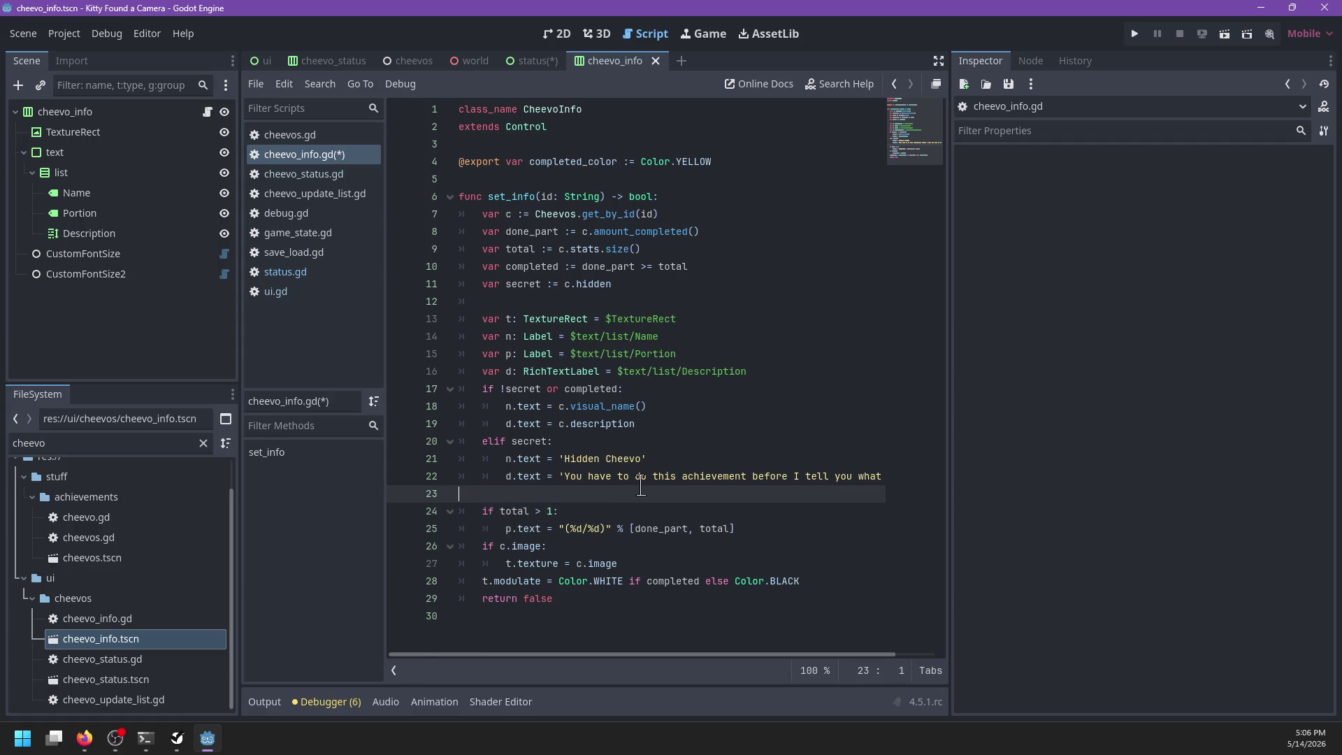
{"action": "key", "text": "BackSpace"}
{"action": "key", "text": "Down"}
{"action": "key", "text": "Down"}
{"action": "key", "text": "Return"}
{"action": "type", "text": ".show()"}
{"action": "key", "text": "Return"}
Step: Add an elif completed branch setting the text to '(Completed)', and single-quote the count format string
{"action": "type", "text": "elif completed:"}
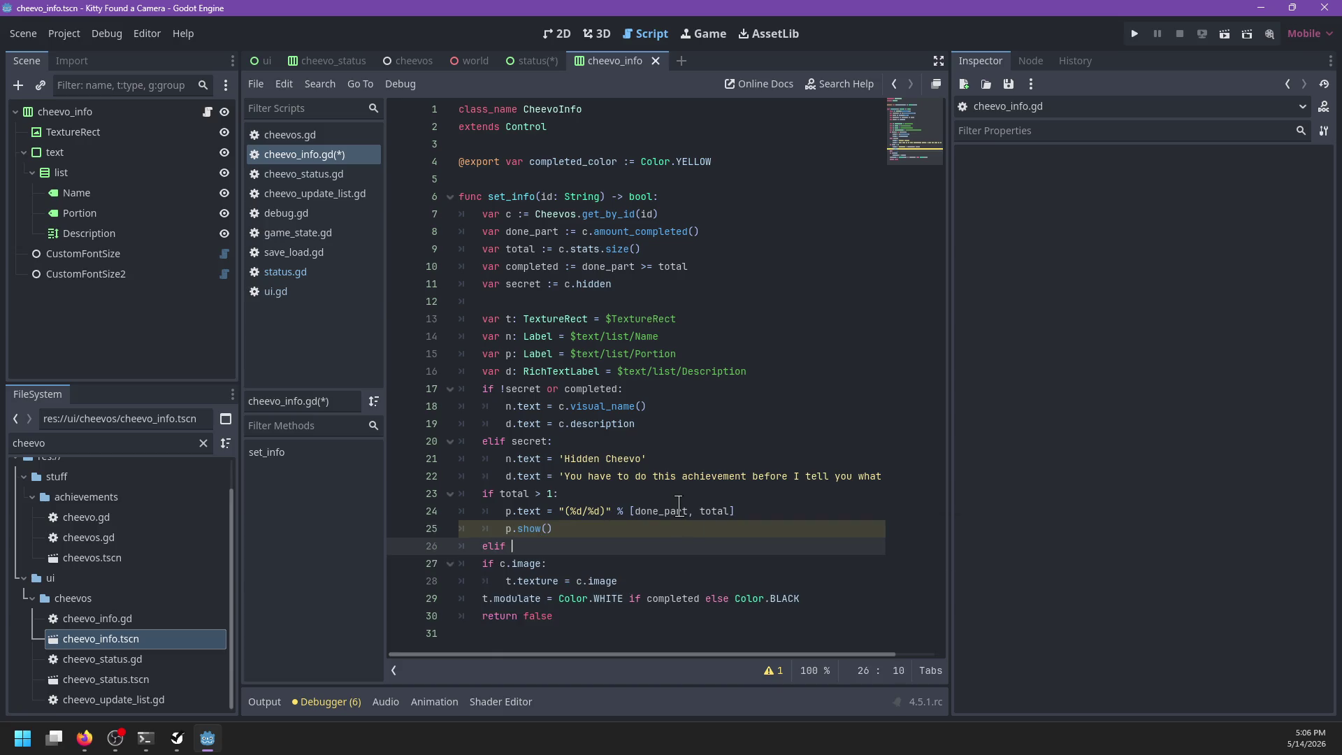
{"action": "key", "text": "Return"}
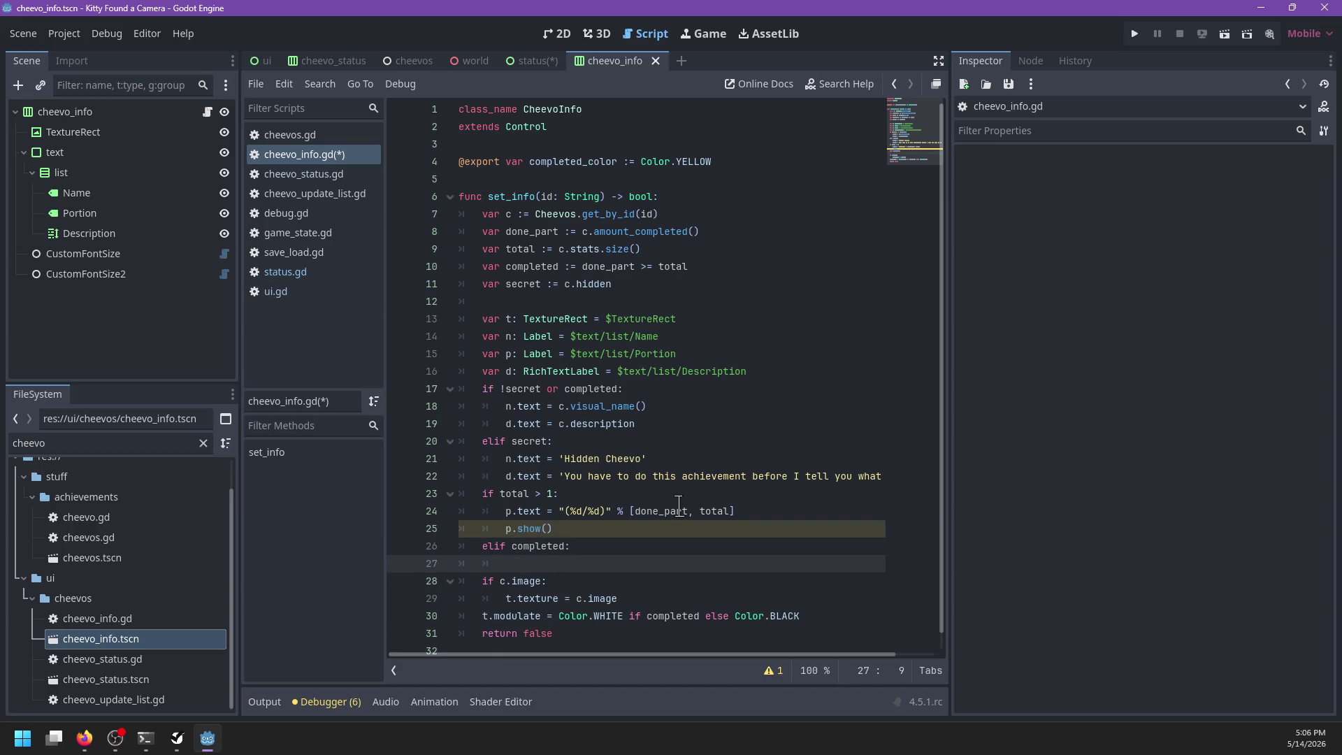
{"action": "type", "text": ".text = '(C"}
{"action": "type", "text": "ompleted')"}
{"action": "type", "text": ")"}
{"action": "left_click", "coordinate": [611, 511]}
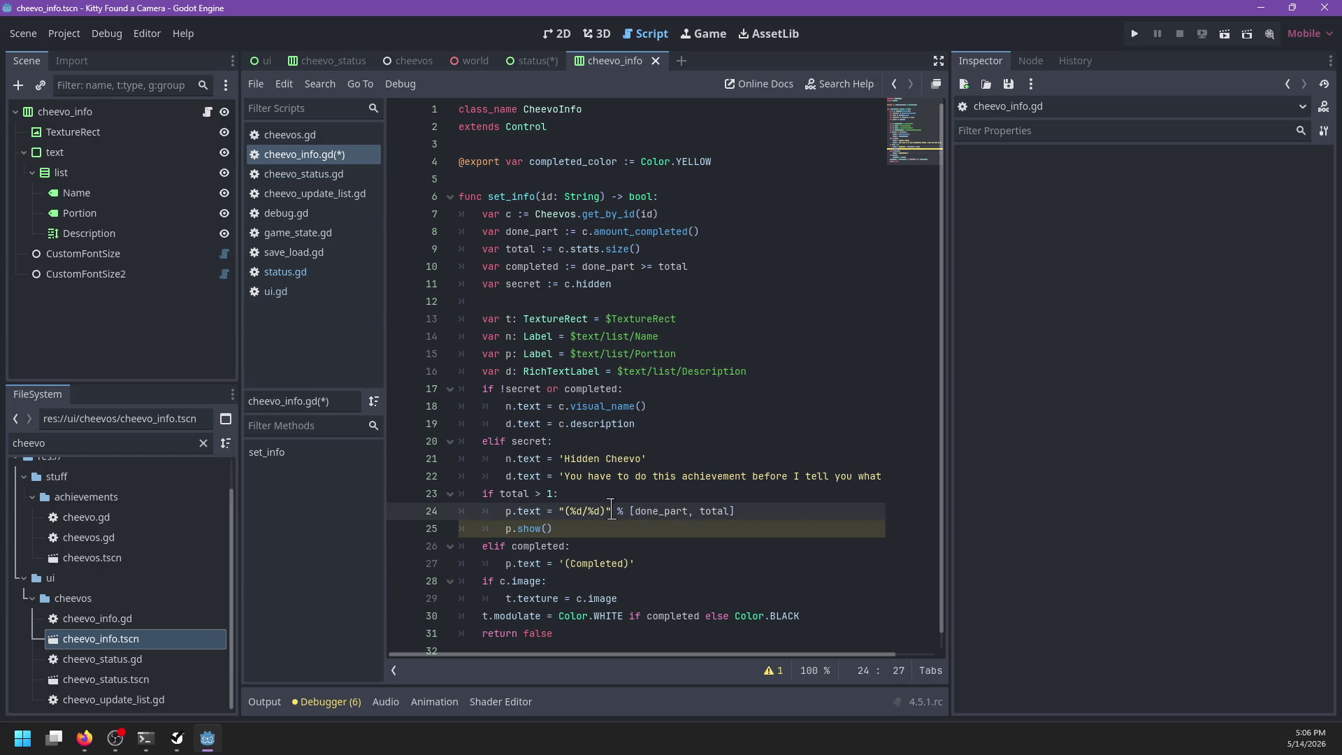
{"action": "left_click", "coordinate": [562, 511]}
{"action": "type", "text": "'"}
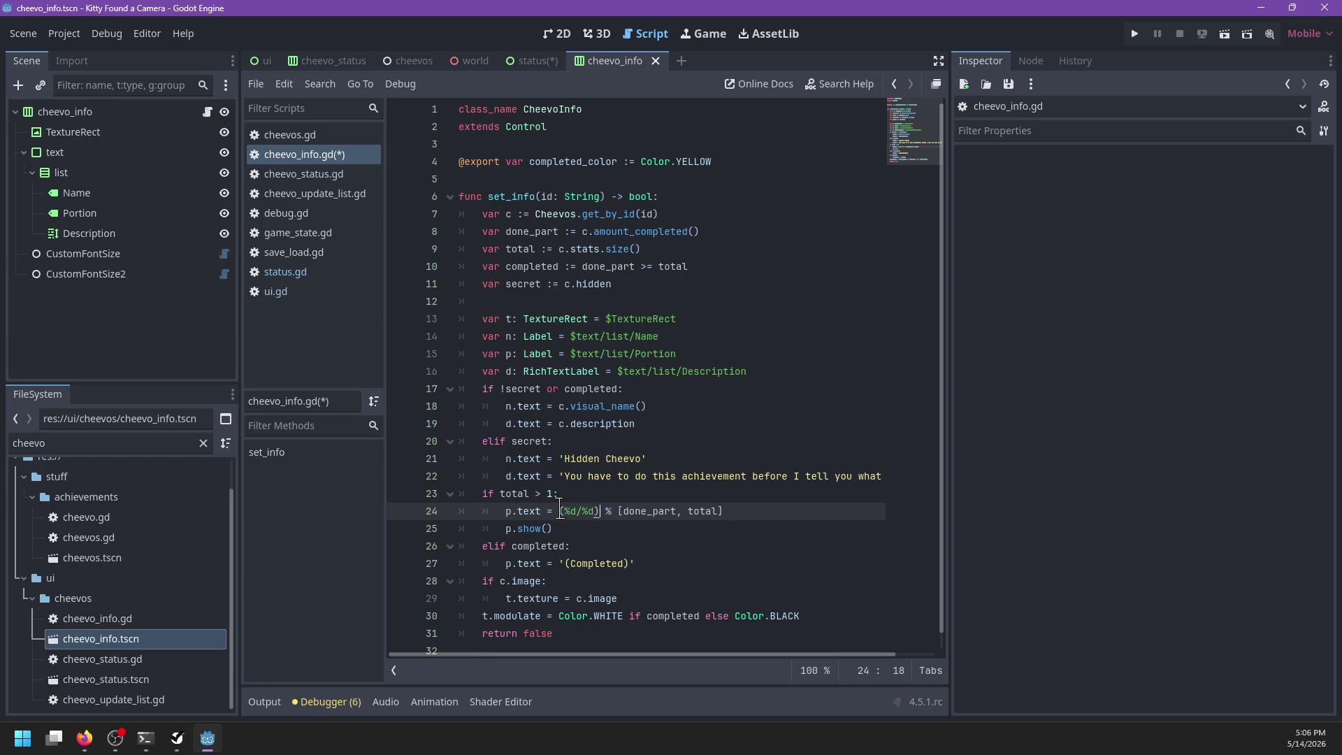
Step: Show the Portion label in the completed branch
{"action": "left_click", "coordinate": [710, 573]}
{"action": "key", "text": "ctrl+shift+Return"}
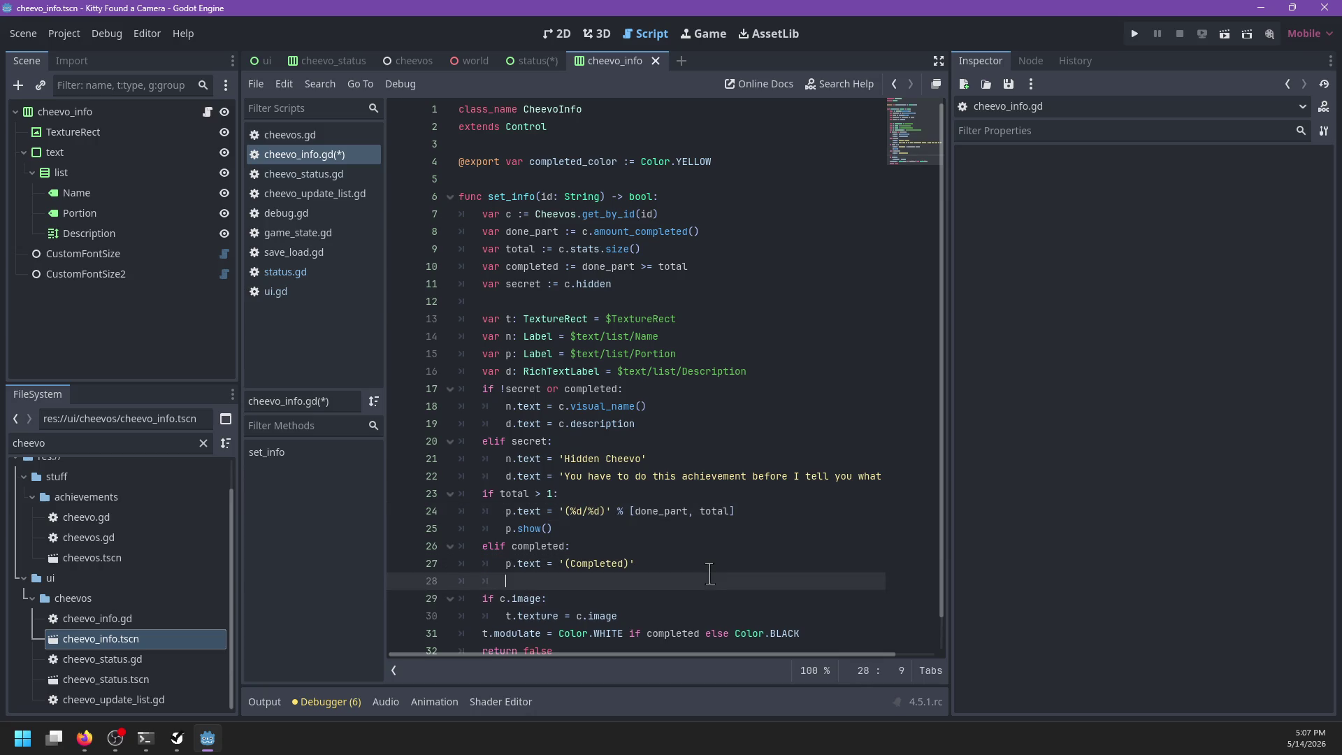
{"action": "type", "text": "p.show()"}
{"action": "key", "text": "Return"}
Step: Add an else branch that calls p.hide(), and save the script
{"action": "key", "text": "BackSpace"}
{"action": "type", "text": "else:"}
{"action": "key", "text": "Return"}
{"action": "type", "text": "hidde()"}
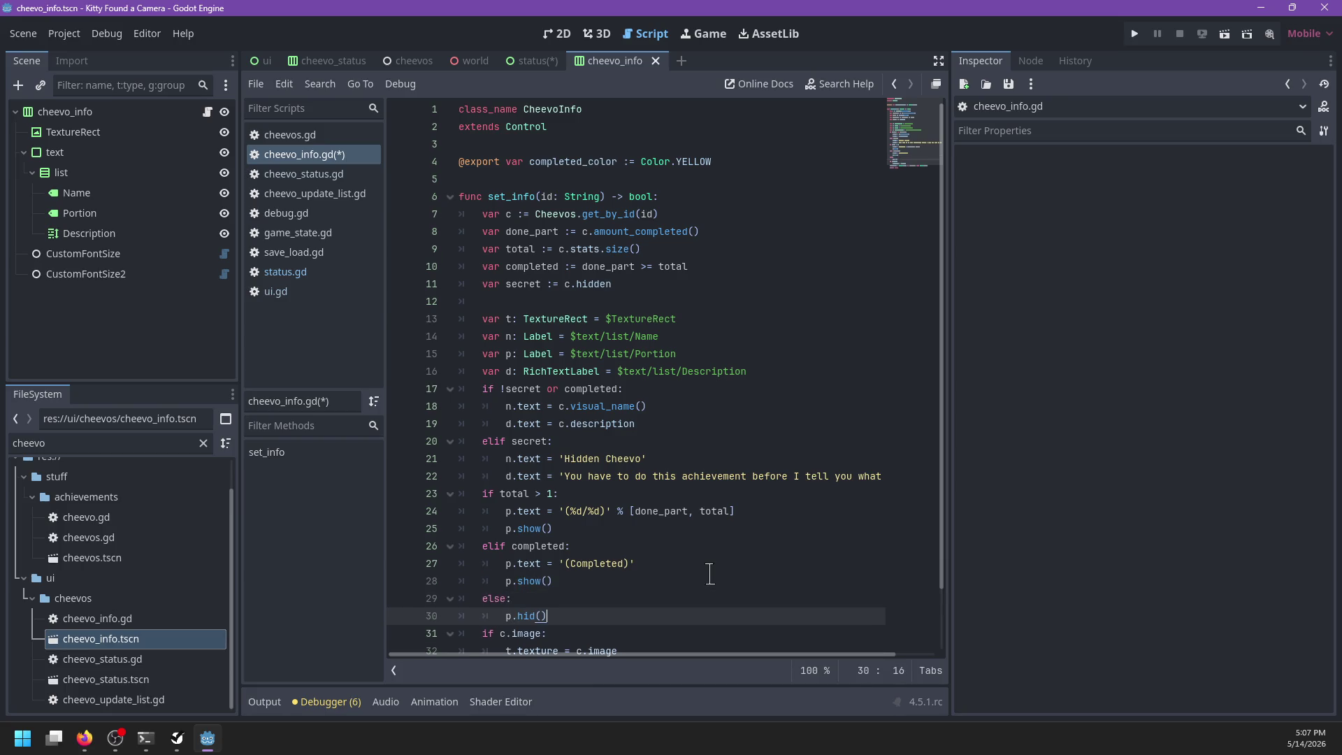
{"action": "key", "text": "BackSpace"}
{"action": "key", "text": "BackSpace"}
{"action": "key", "text": "BackSpace"}
{"action": "type", "text": "e()"}
{"action": "left_click", "coordinate": [581, 560]}
{"action": "key", "text": "ctrl+s"}
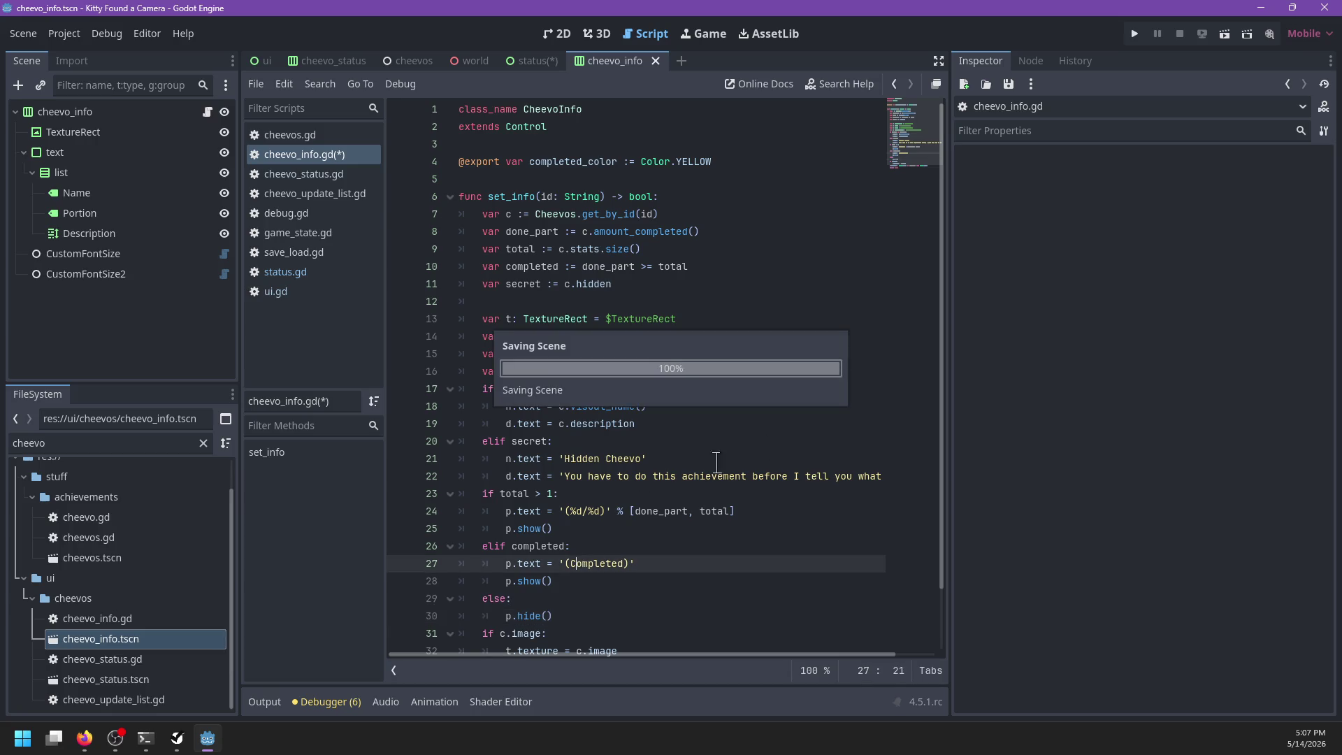
{"action": "scroll", "coordinate": [661, 523], "scroll_direction": "down", "scroll_amount": 1}
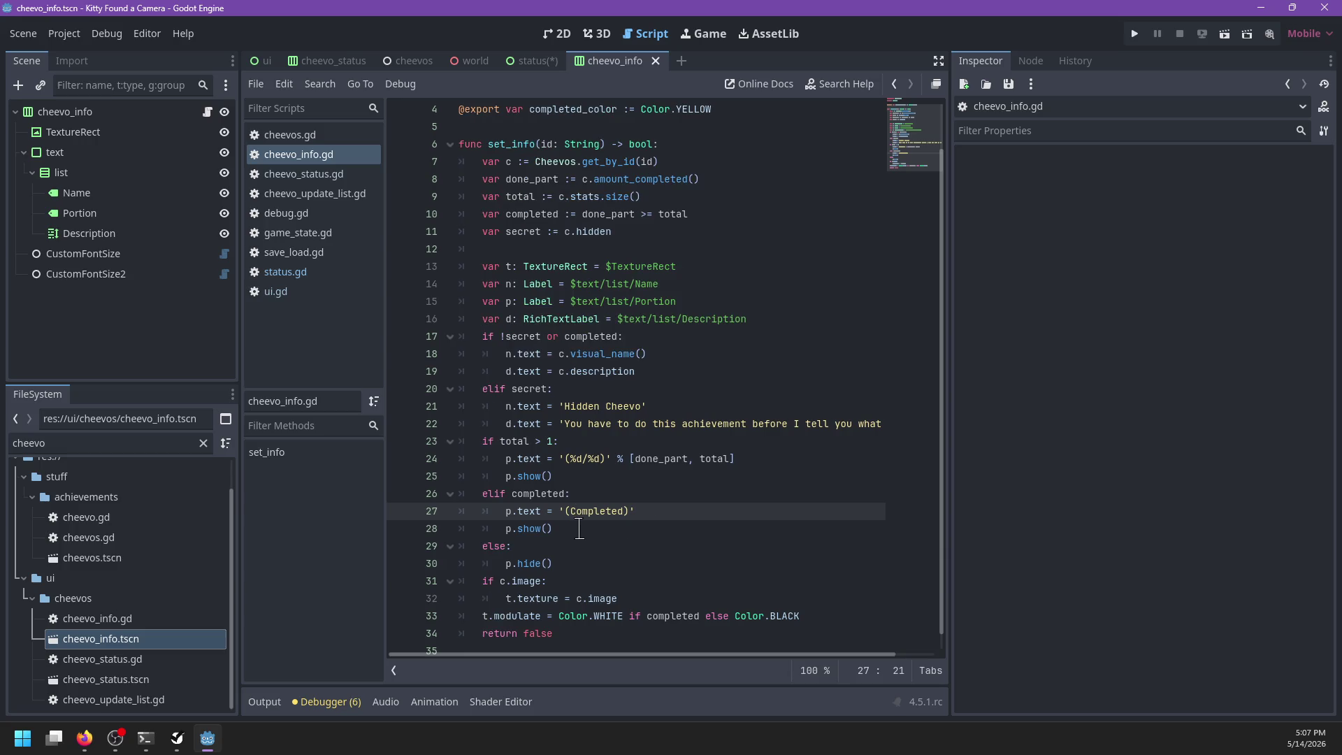
Step: Change the completed Portion text to 'Completed!' and save cheevo_info.gd
{"action": "left_click", "coordinate": [631, 511]}
{"action": "key", "text": "BackSpace"}
{"action": "type", "text": "!"}
{"action": "key", "text": "ctrl+Left"}
{"action": "key", "text": "BackSpace"}
{"action": "key", "text": "ctrl+s"}
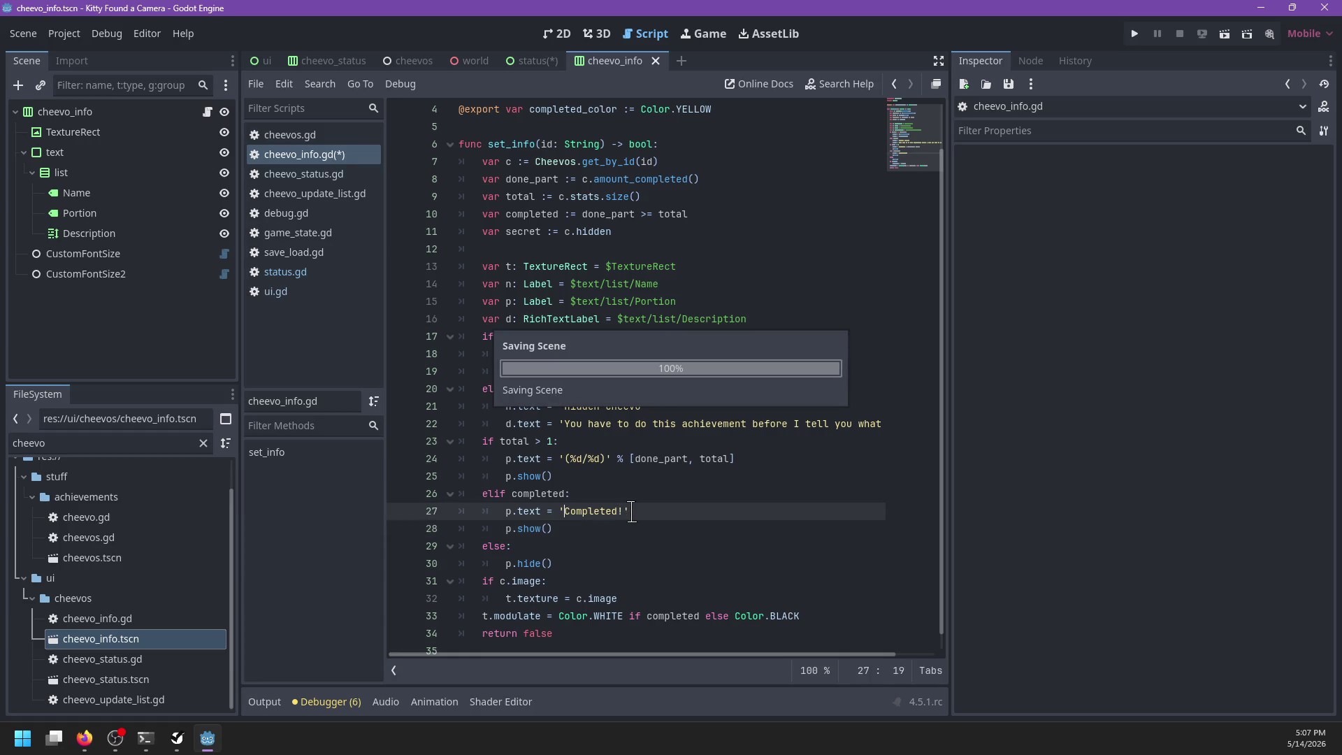
{"action": "scroll", "coordinate": [568, 535], "scroll_direction": "down", "scroll_amount": 1}
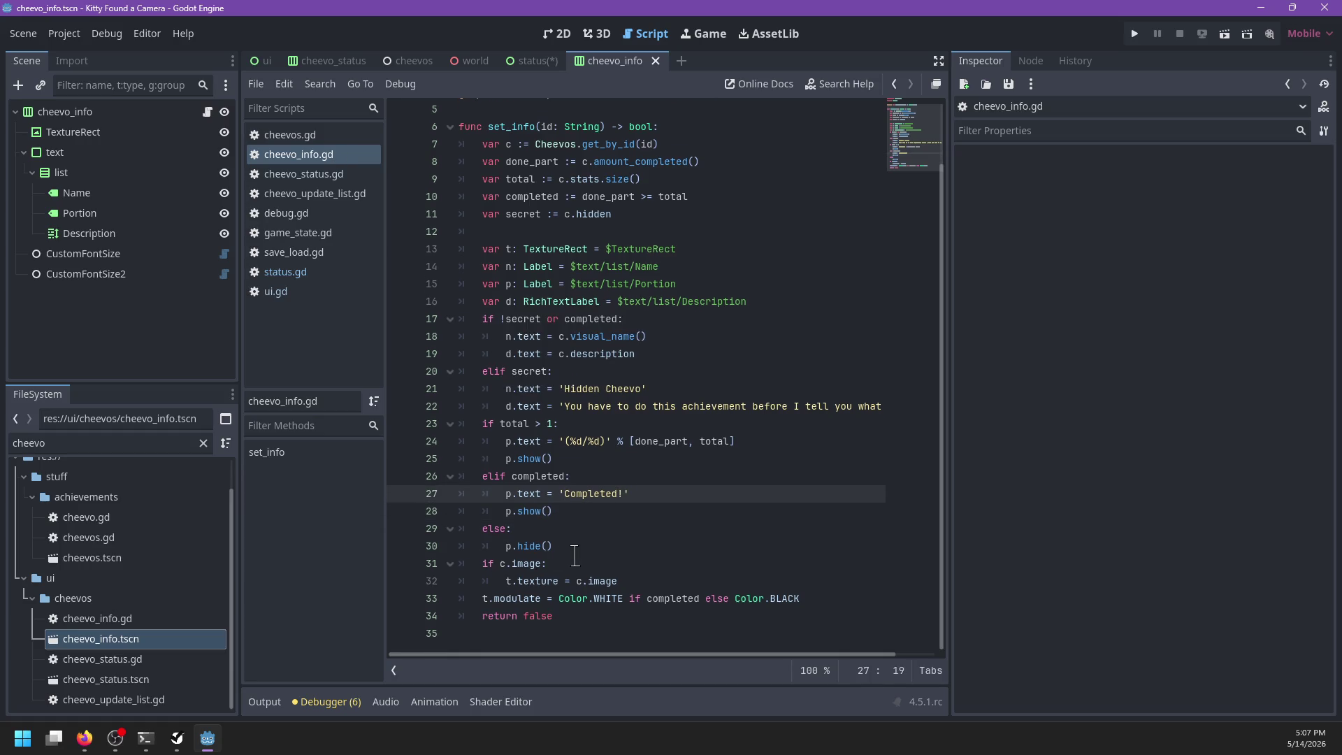
{"action": "left_click", "coordinate": [613, 558]}
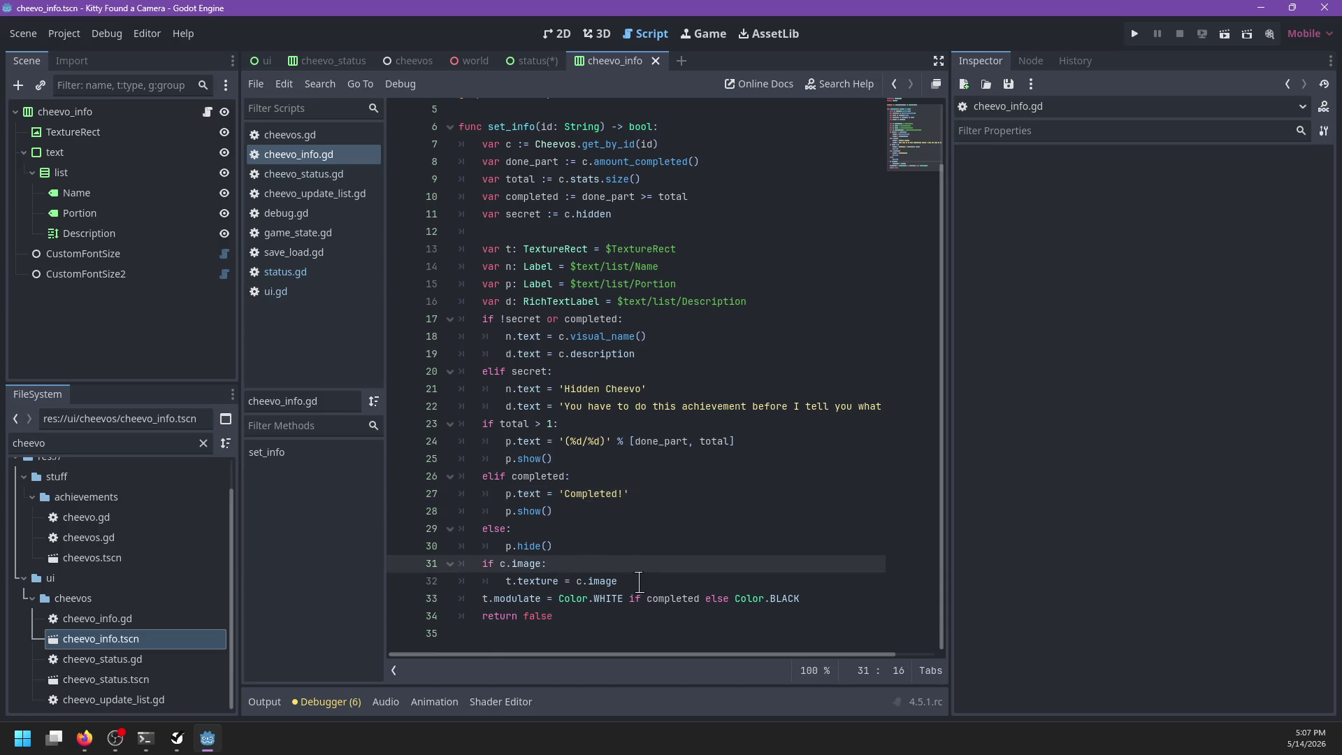
{"action": "scroll", "coordinate": [619, 586], "scroll_direction": "up", "scroll_amount": 2}
{"action": "scroll", "coordinate": [692, 307], "scroll_direction": "down", "scroll_amount": 2}
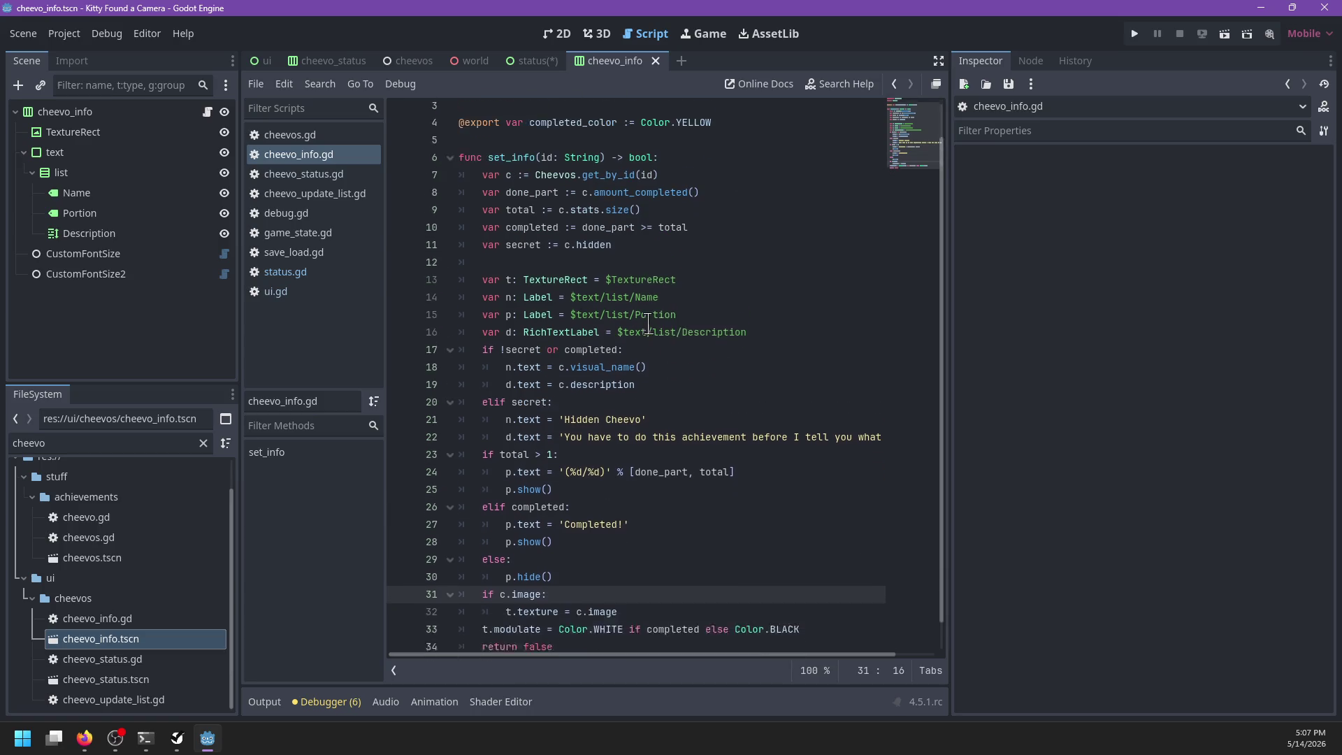
{"action": "scroll", "coordinate": [652, 325], "scroll_direction": "up", "scroll_amount": 2}
Step: Return to the cheevo_info scene in the 2D workspace
{"action": "key", "text": "ctrl+s"}
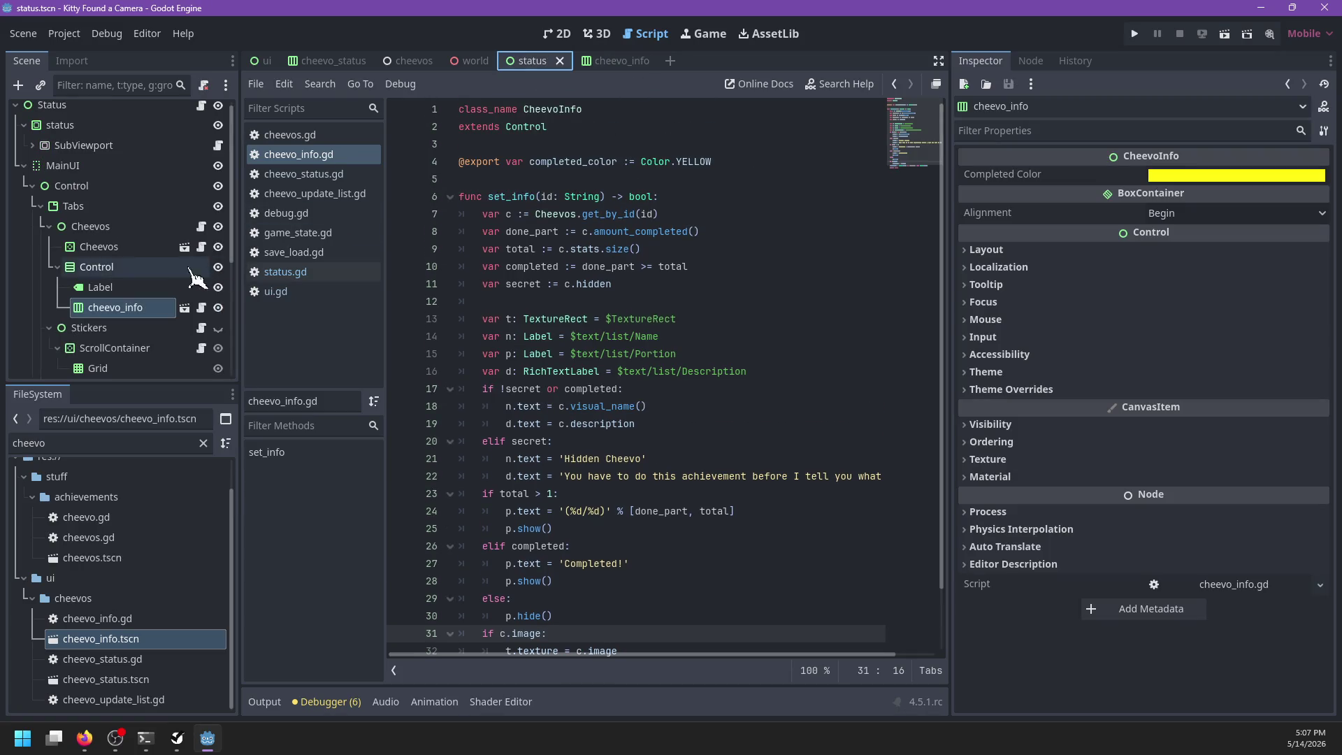
{"action": "left_click", "coordinate": [622, 63]}
{"action": "left_click", "coordinate": [598, 33]}
{"action": "left_click", "coordinate": [560, 33]}
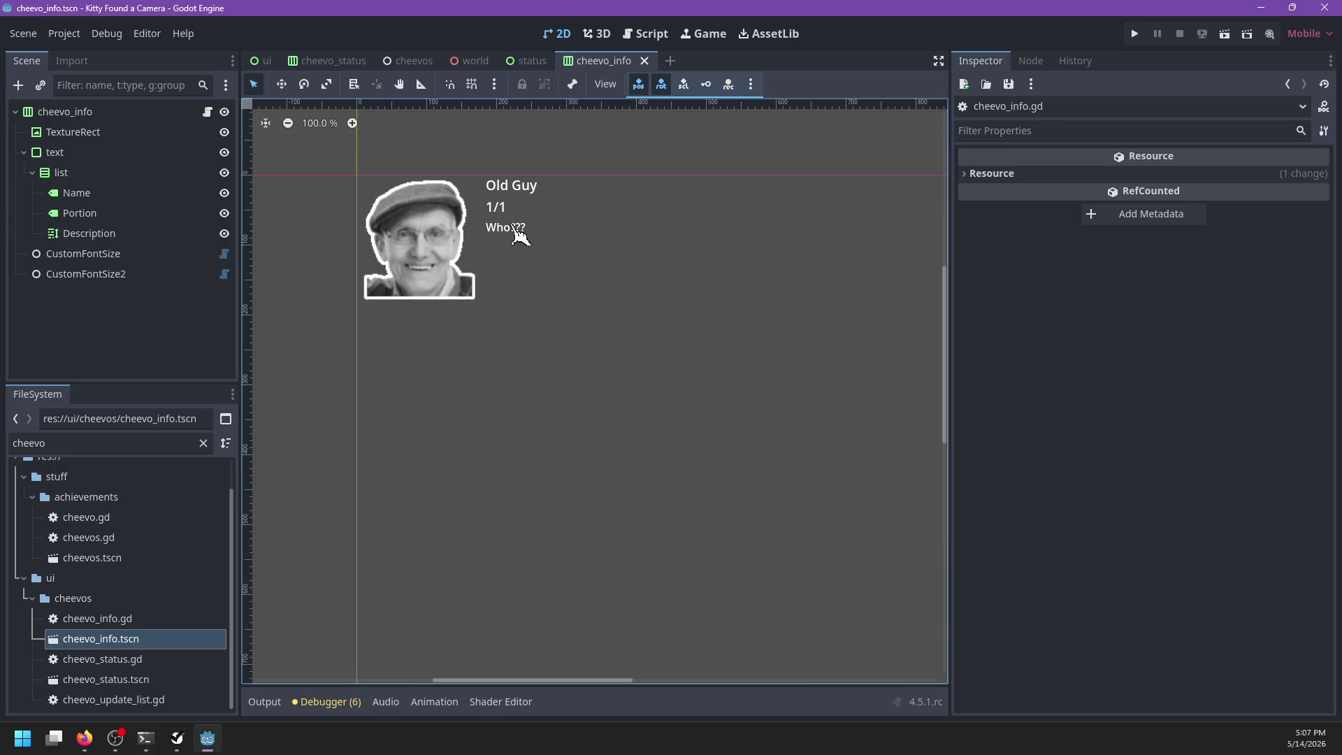
Step: Open the cheevo_info root node's script at its last line
{"action": "left_click", "coordinate": [91, 112]}
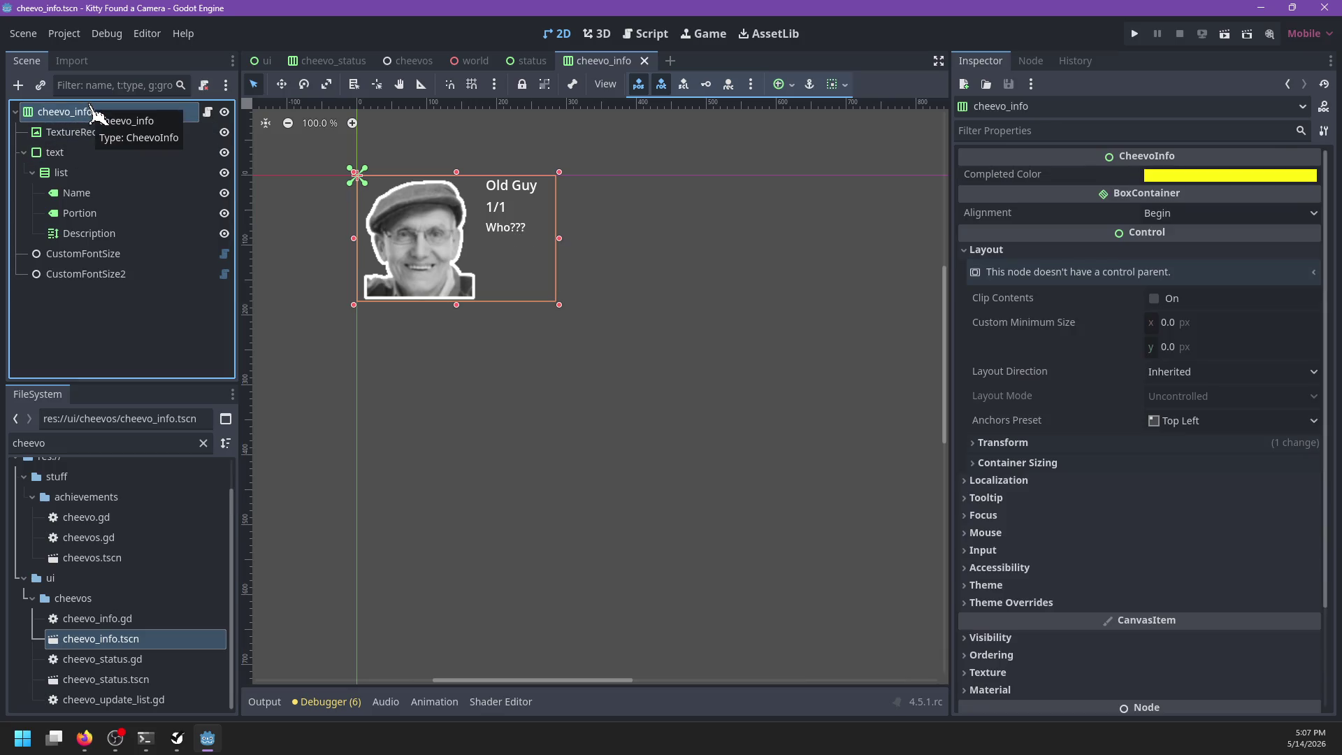
{"action": "left_click", "coordinate": [208, 112]}
{"action": "scroll", "coordinate": [589, 523], "scroll_direction": "down", "scroll_amount": 2}
{"action": "left_click", "coordinate": [536, 624]}
Step: Add a 'func reveal(id: String) -> bool:' stub containing pass, and save
{"action": "key", "text": "Return"}
{"action": "type", "text": "func reveal(id: "}
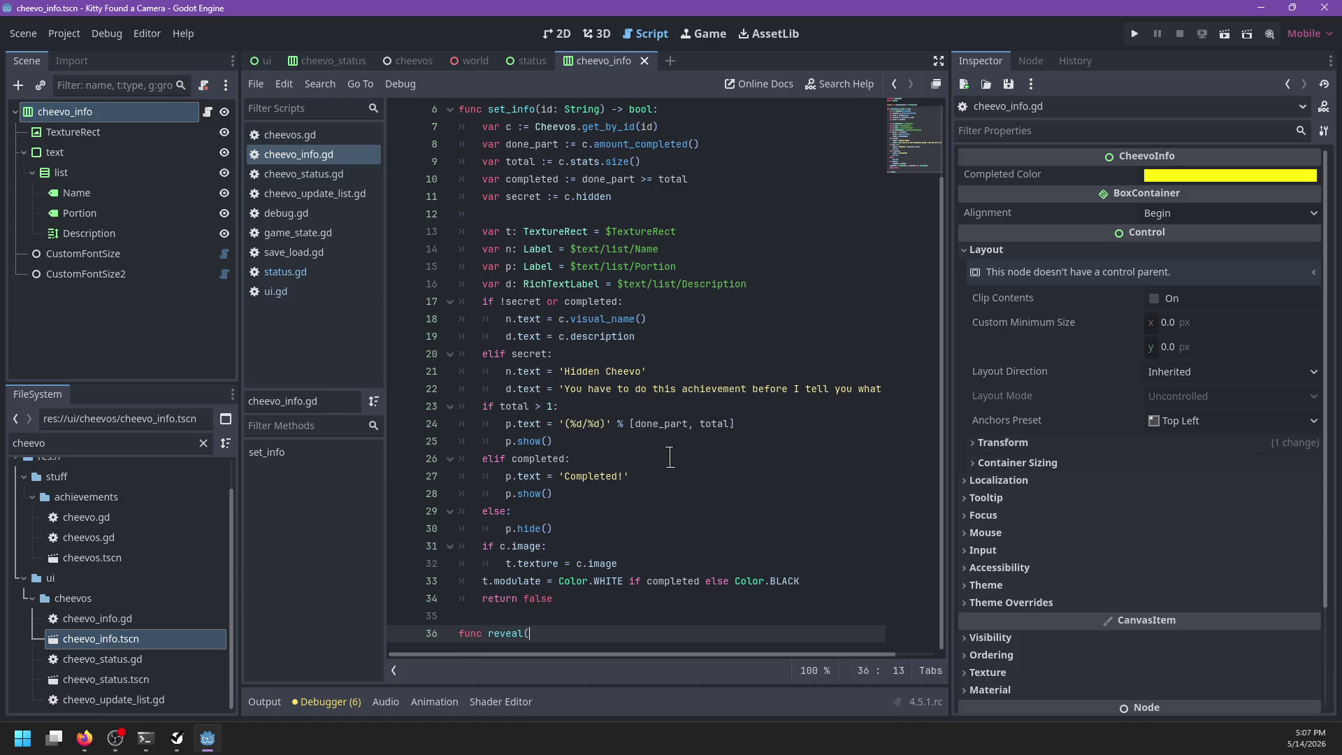
{"action": "type", "text": "String) -"}
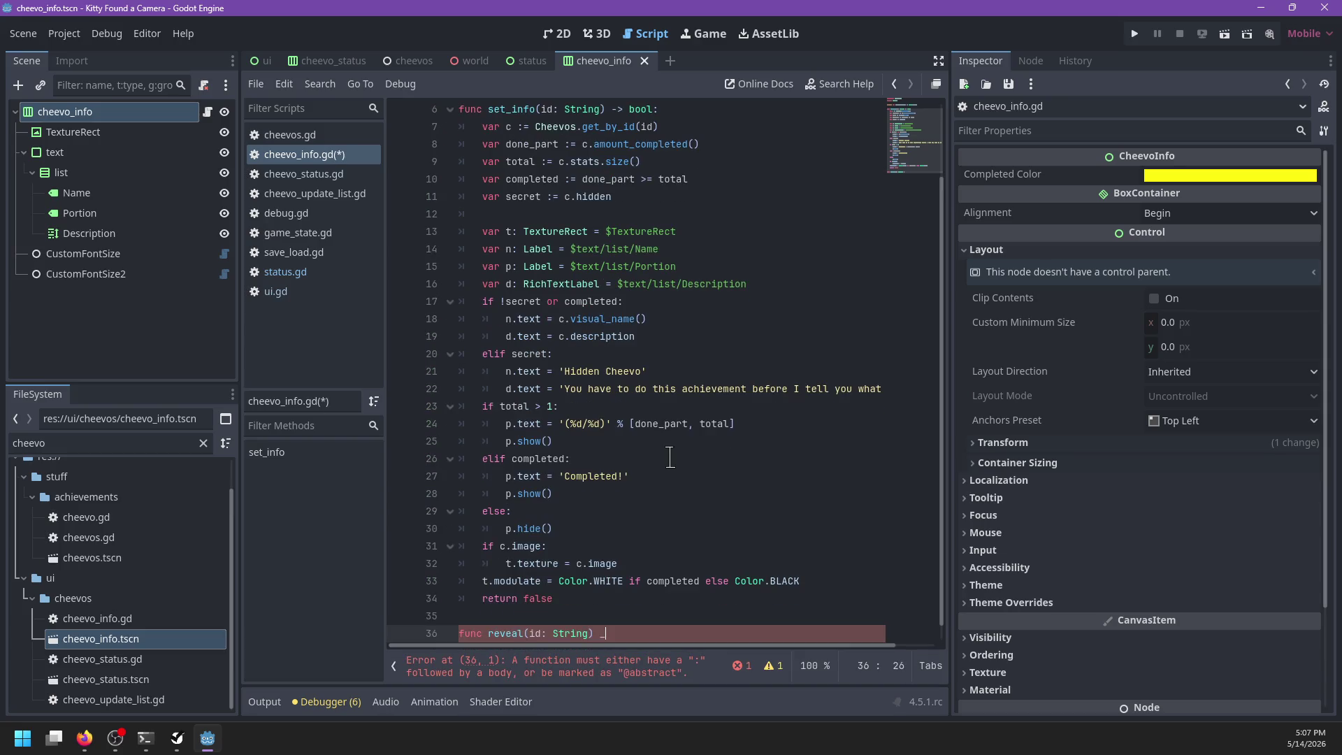
{"action": "key", "text": "BackSpace"}
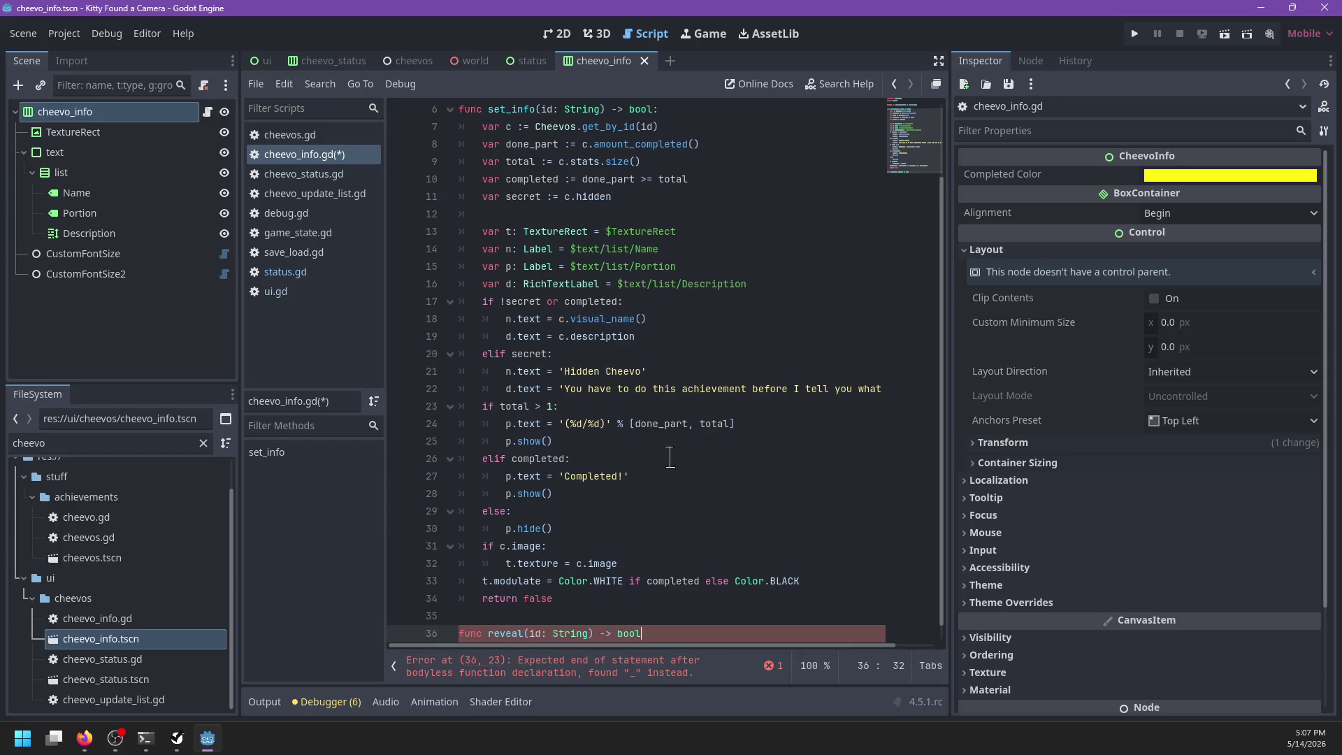
{"action": "type", "text": ":"}
{"action": "key", "text": "Return"}
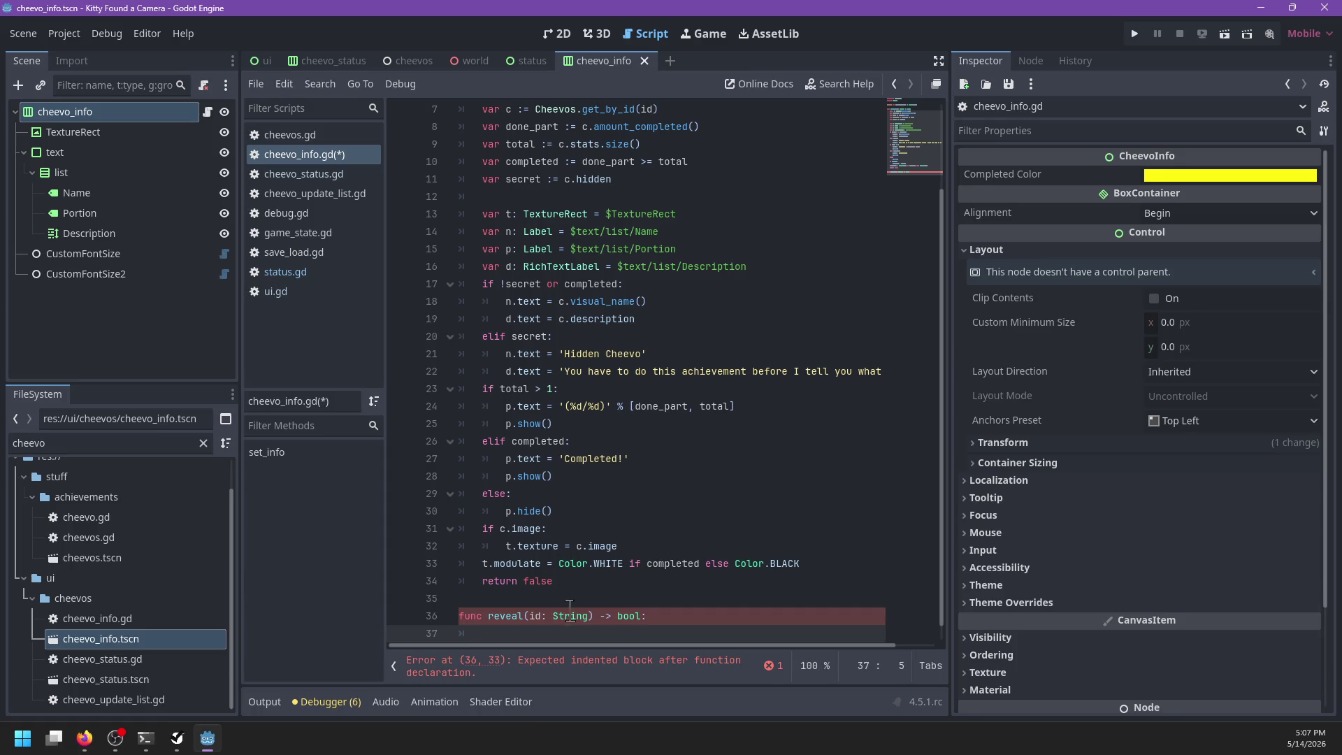
{"action": "double_click", "coordinate": [570, 614]}
{"action": "key", "text": "BackSpace"}
{"action": "key", "text": "BackSpace"}
{"action": "key", "text": "BackSpace"}
{"action": "key", "text": "BackSpace"}
{"action": "key", "text": "ctrl+z"}
{"action": "key", "text": "ctrl+z"}
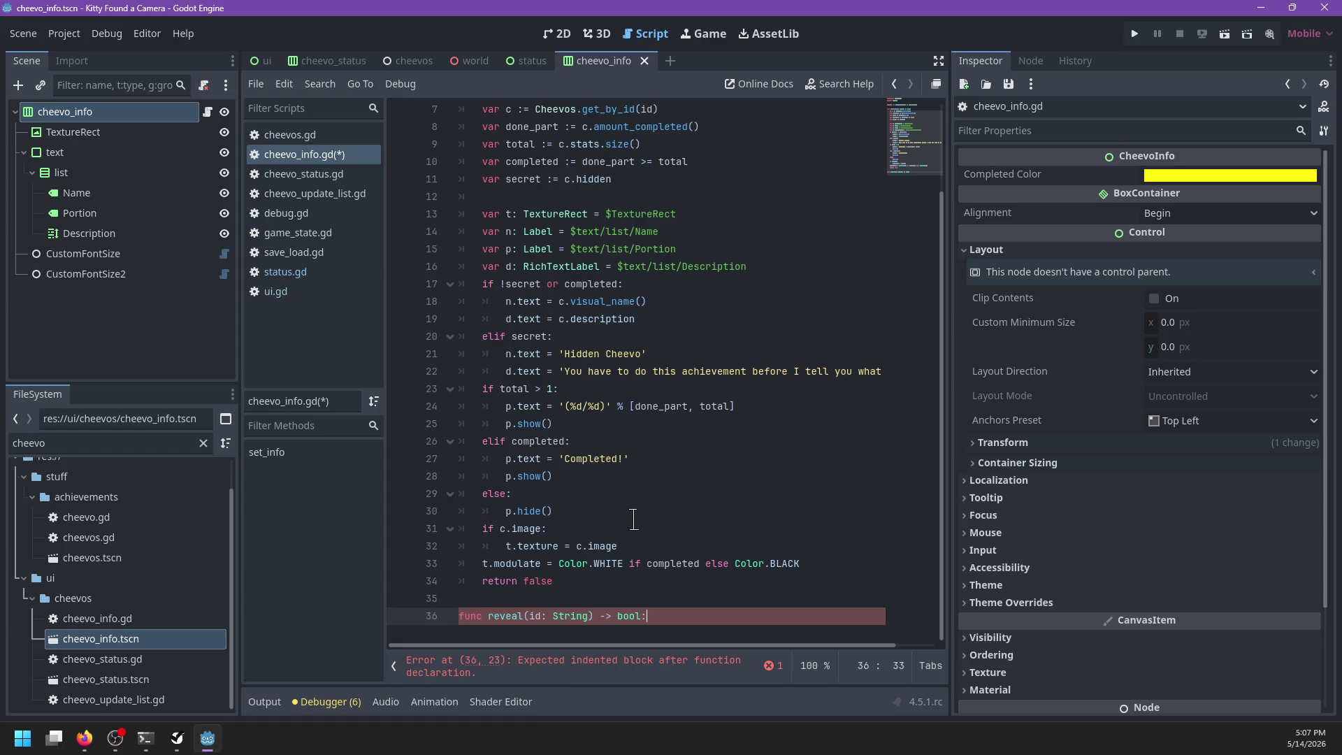
{"action": "key", "text": "Down"}
{"action": "type", "text": "ss"}
{"action": "key", "text": "ctrl+s"}
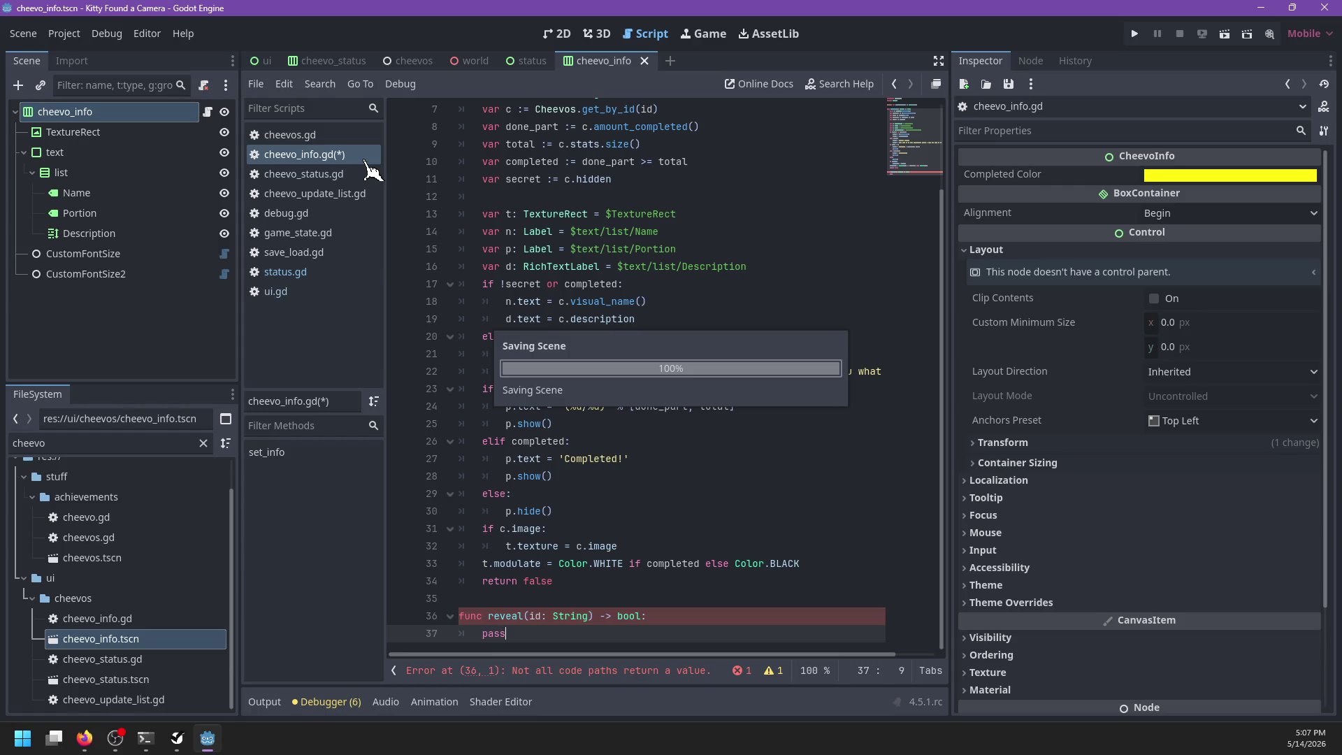
{"action": "scroll", "coordinate": [639, 196], "scroll_direction": "up", "scroll_amount": 2}
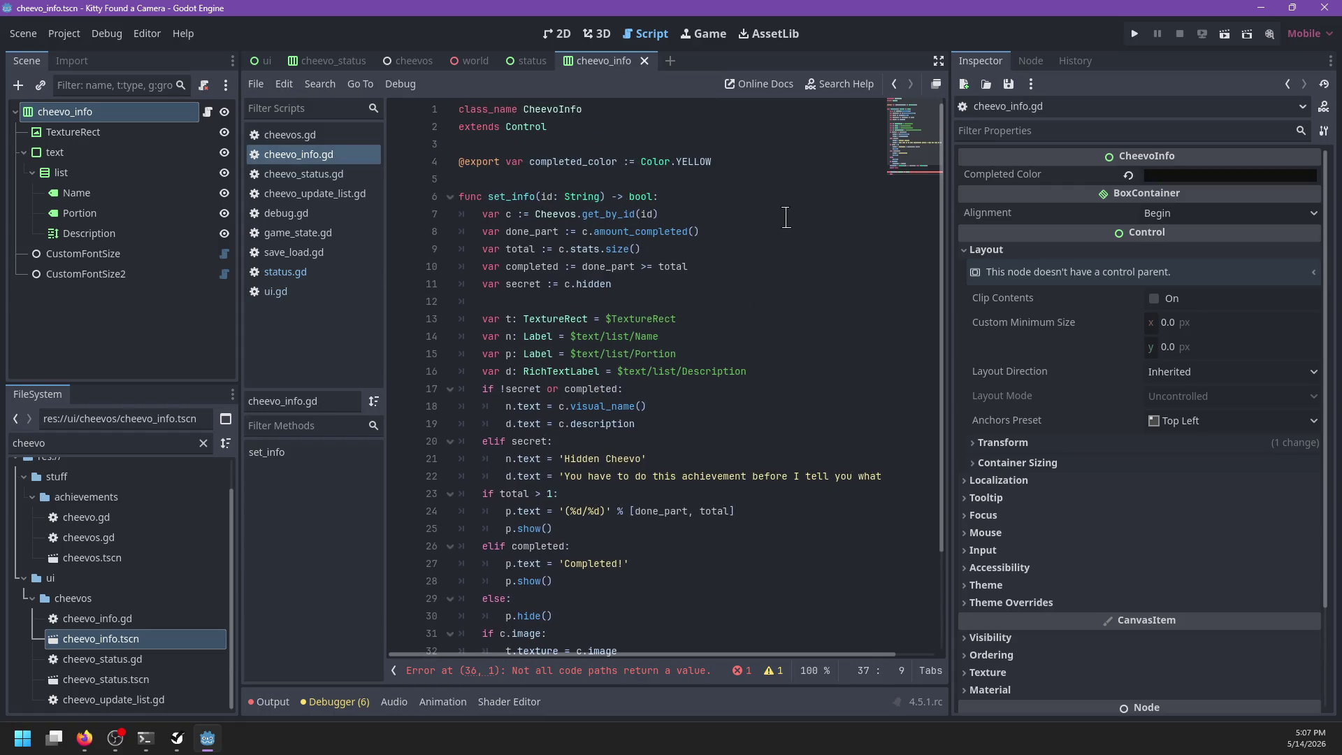
{"action": "left_click", "coordinate": [729, 230]}
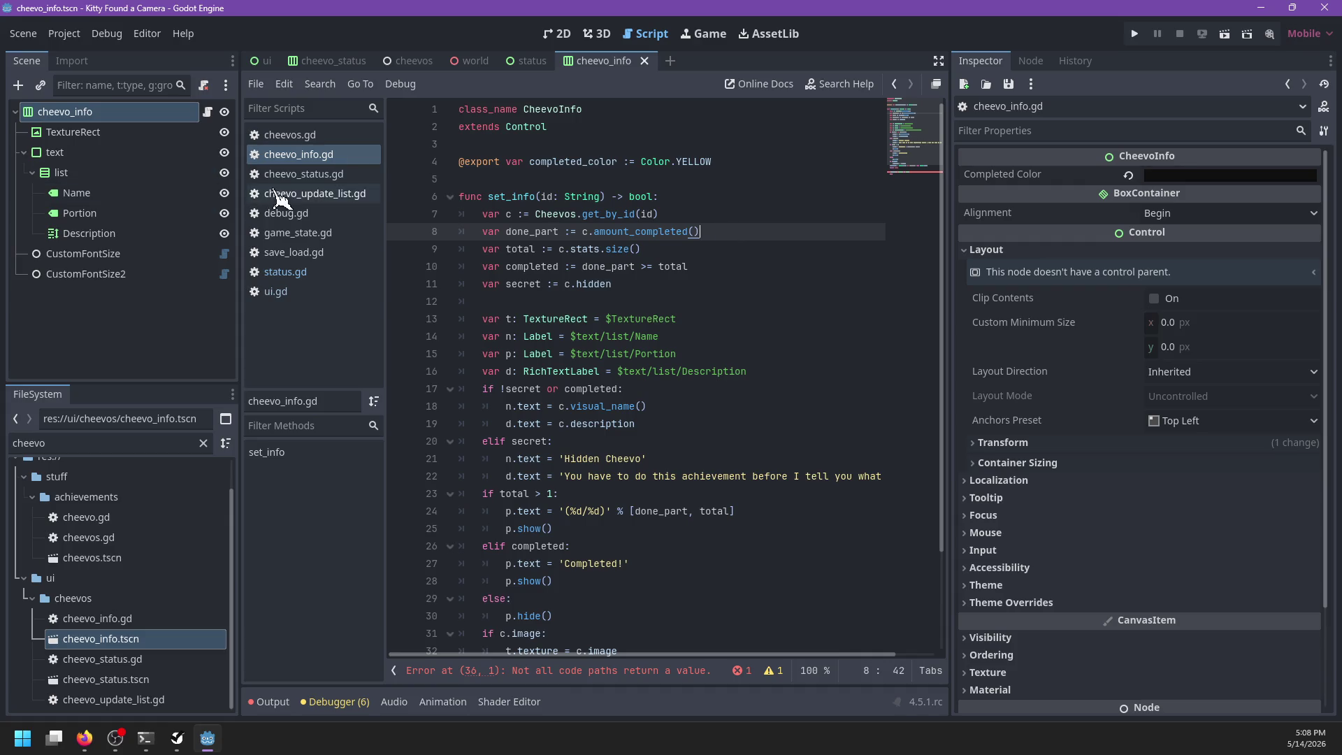
Step: Replace pass in reveal with a set_info(id) call
{"action": "scroll", "coordinate": [561, 490], "scroll_direction": "down", "scroll_amount": 3}
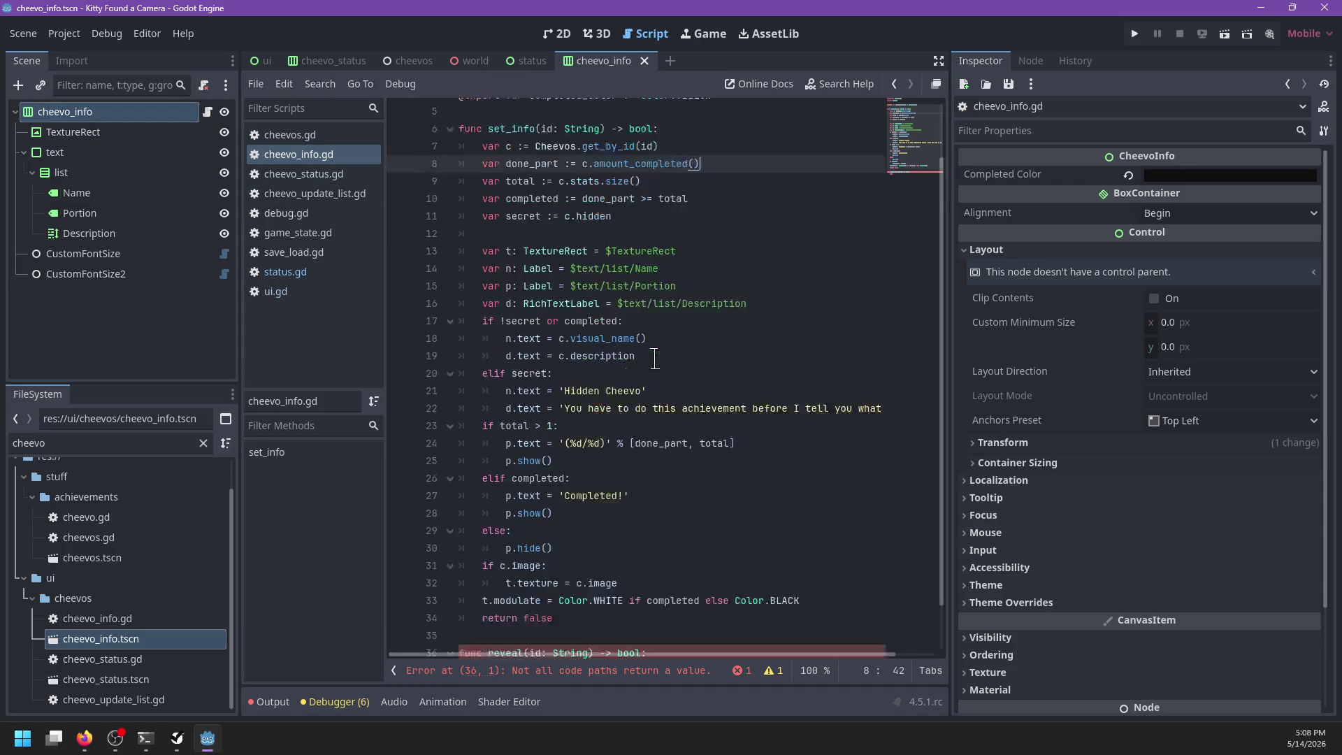
{"action": "left_click", "coordinate": [562, 615]}
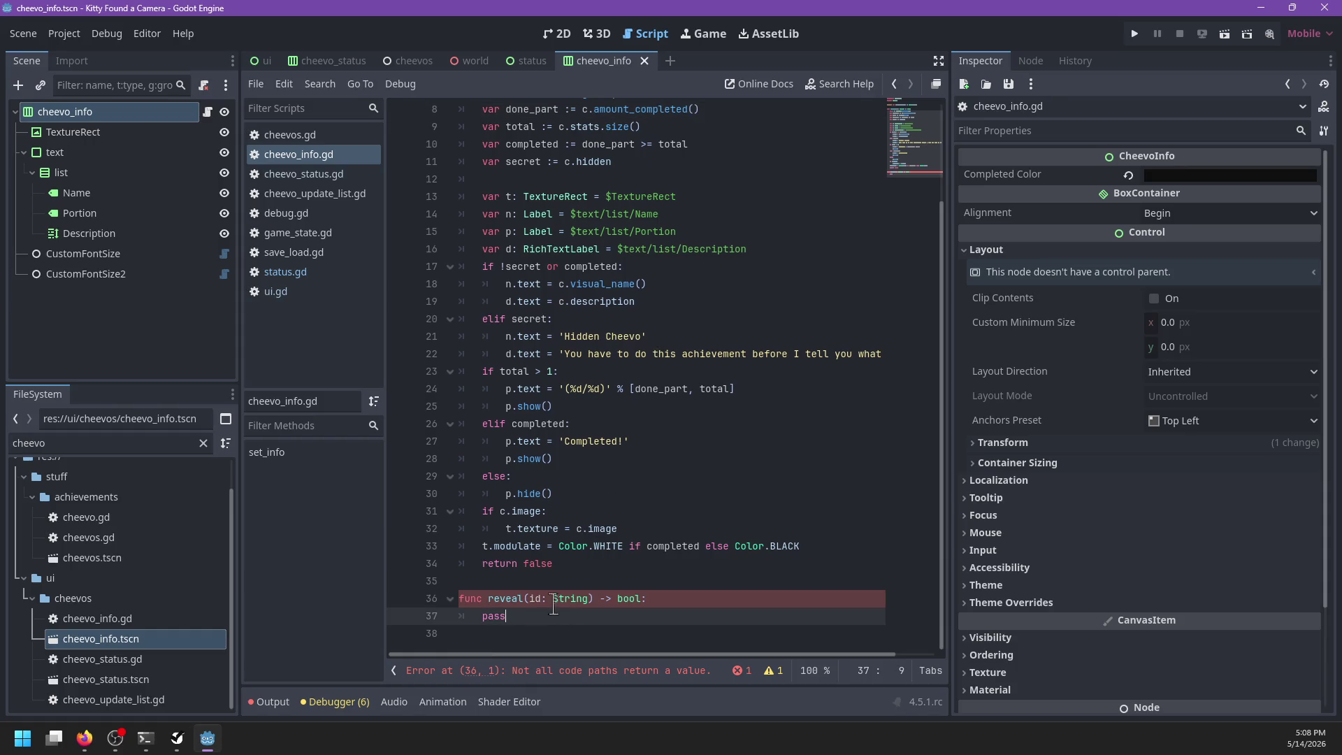
{"action": "scroll", "coordinate": [587, 447], "scroll_direction": "up", "scroll_amount": 3}
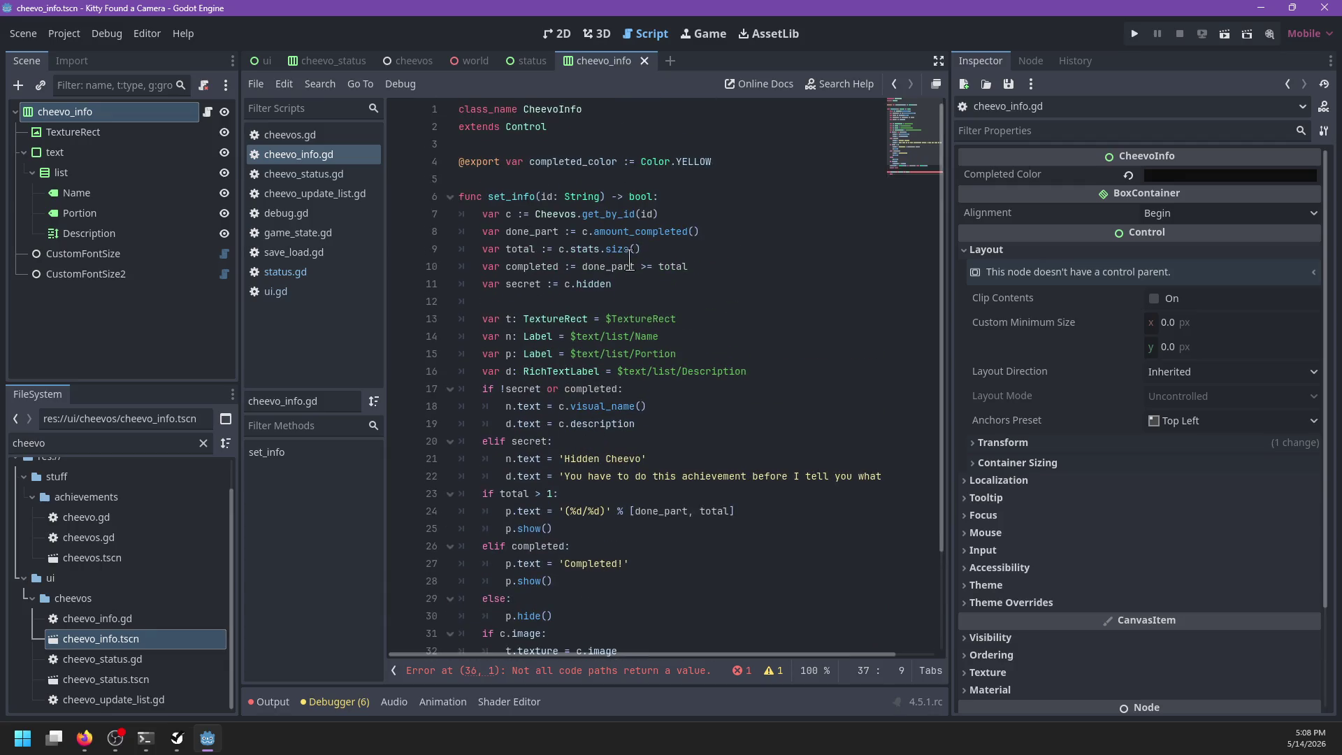
{"action": "key", "text": "BackSpace"}
{"action": "key", "text": "BackSpace"}
{"action": "key", "text": "BackSpace"}
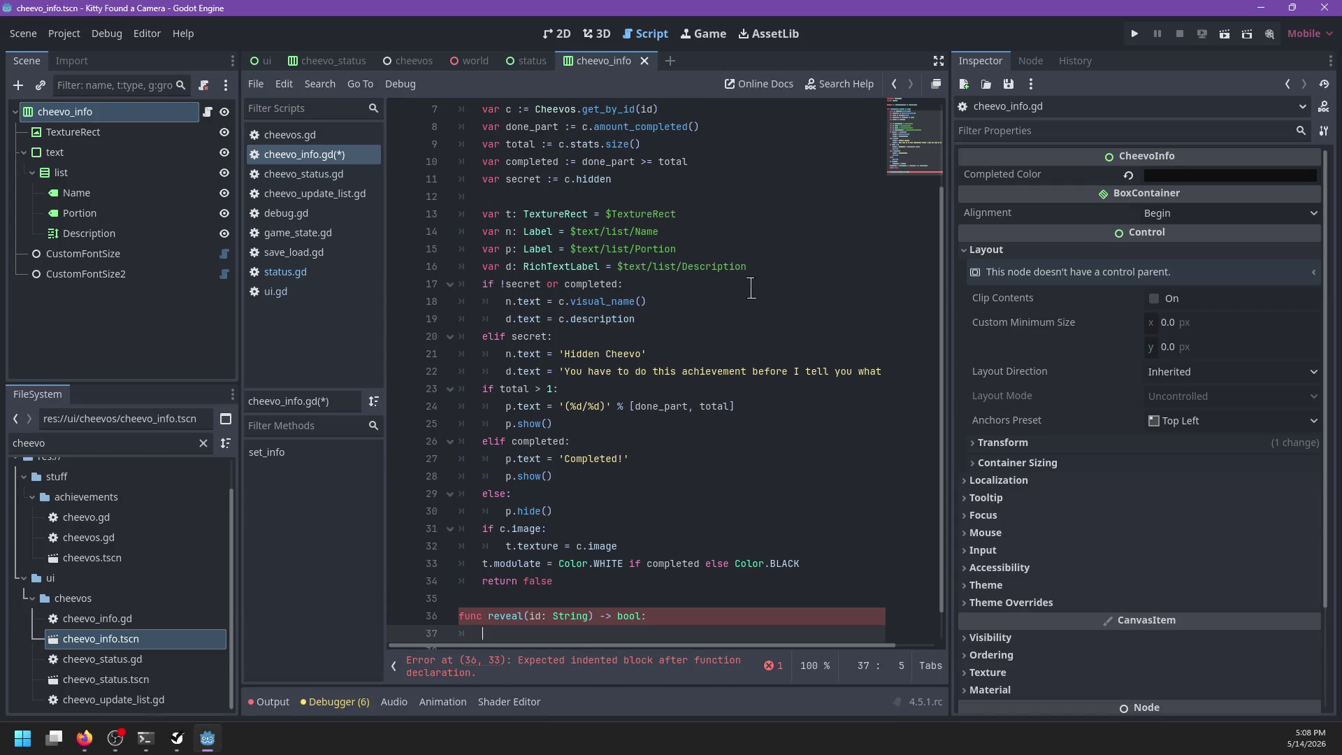
{"action": "type", "text": "set_info(id"}
{"action": "key", "text": "Return"}
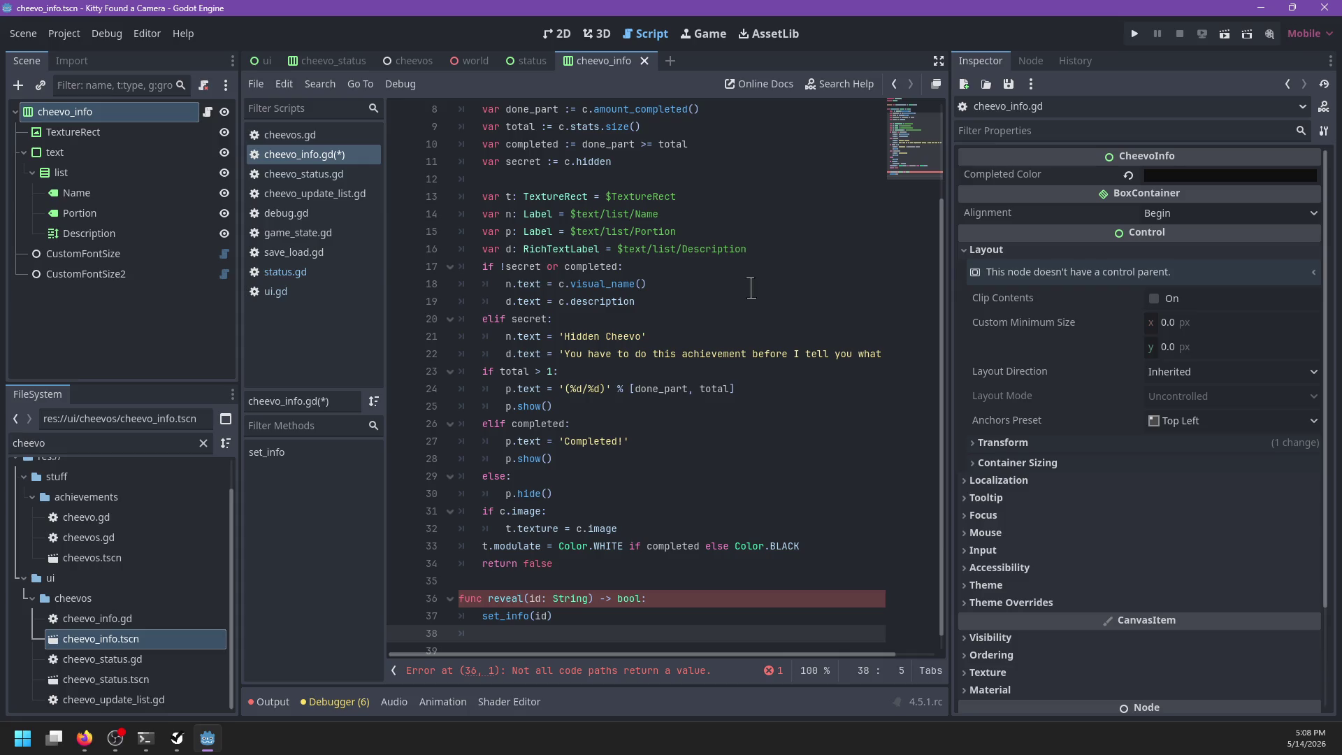
{"action": "scroll", "coordinate": [721, 278], "scroll_direction": "up", "scroll_amount": 3}
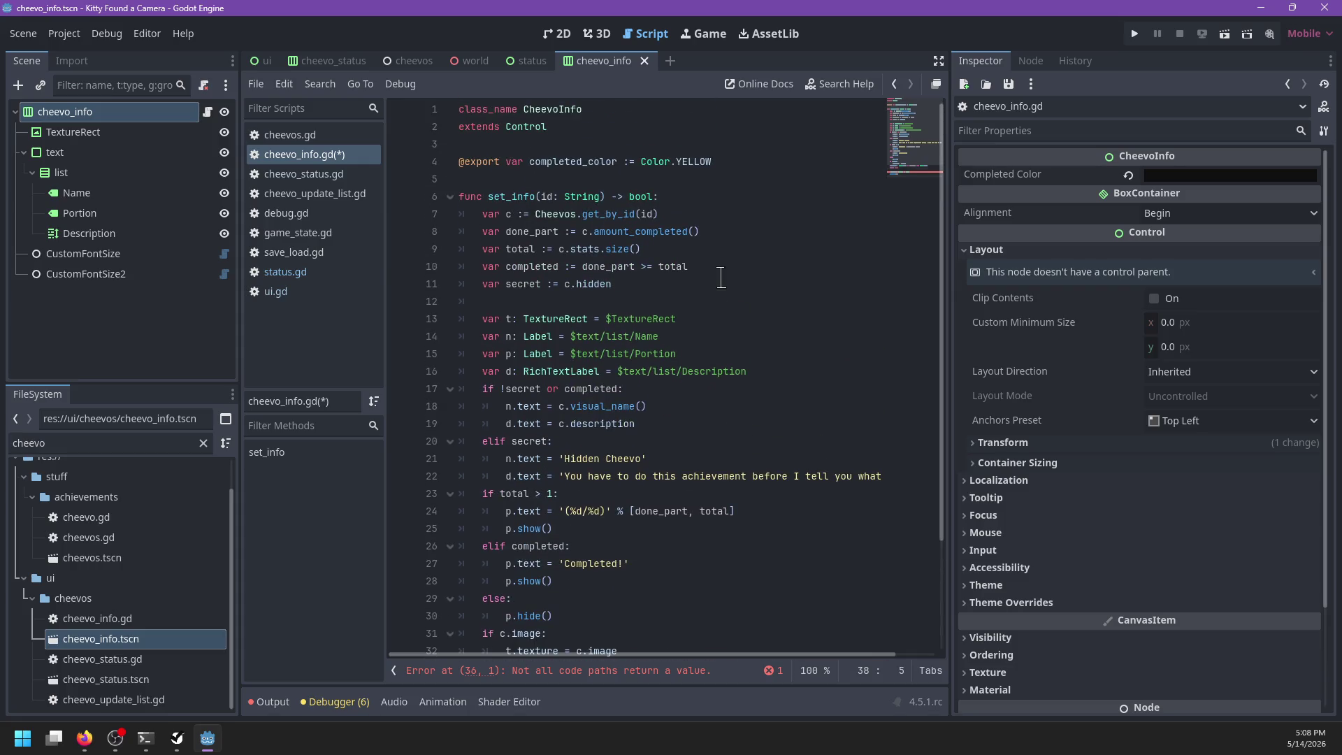
{"action": "scroll", "coordinate": [720, 277], "scroll_direction": "down", "scroll_amount": 2}
Step: Build an 'if not' check in reveal that returns false
{"action": "key", "text": "Up"}
{"action": "type", "text": "return"}
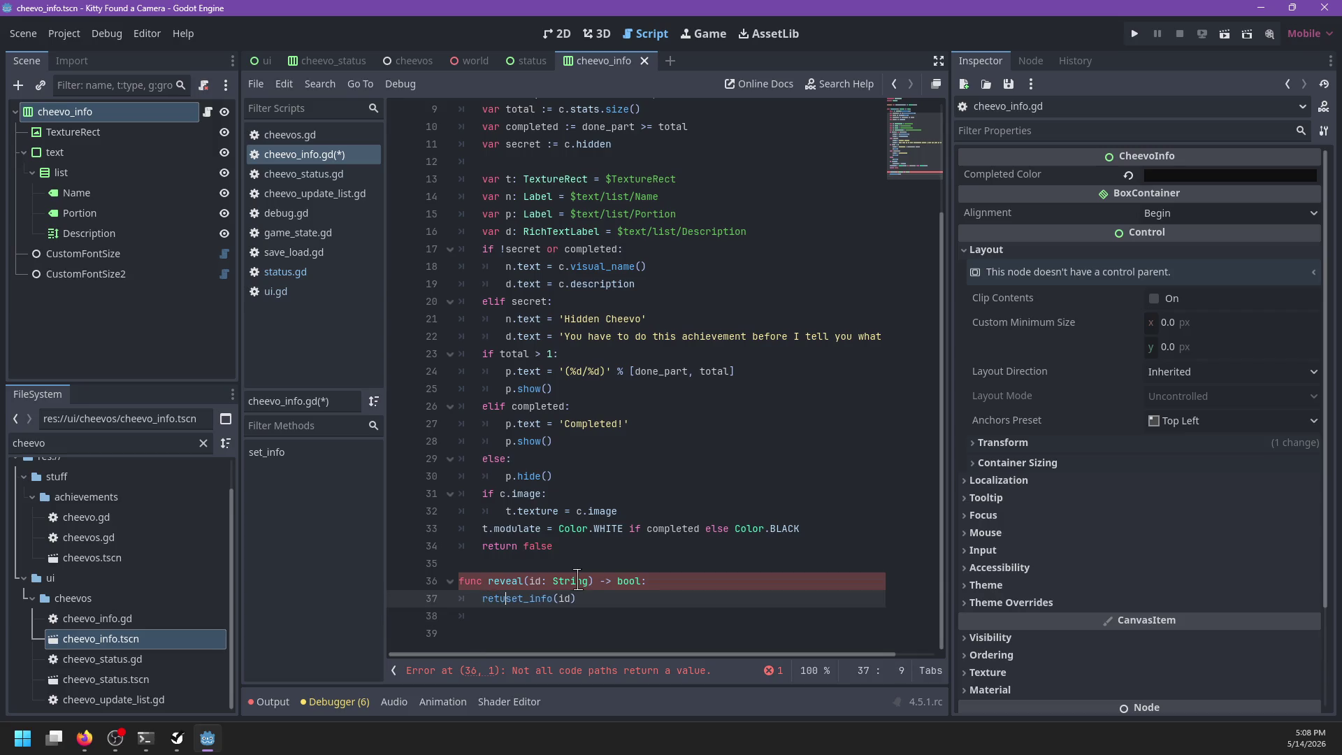
{"action": "key", "text": "BackSpace"}
{"action": "key", "text": "BackSpace"}
{"action": "key", "text": "BackSpace"}
{"action": "type", "text": "var s :="}
{"action": "key", "text": "Down"}
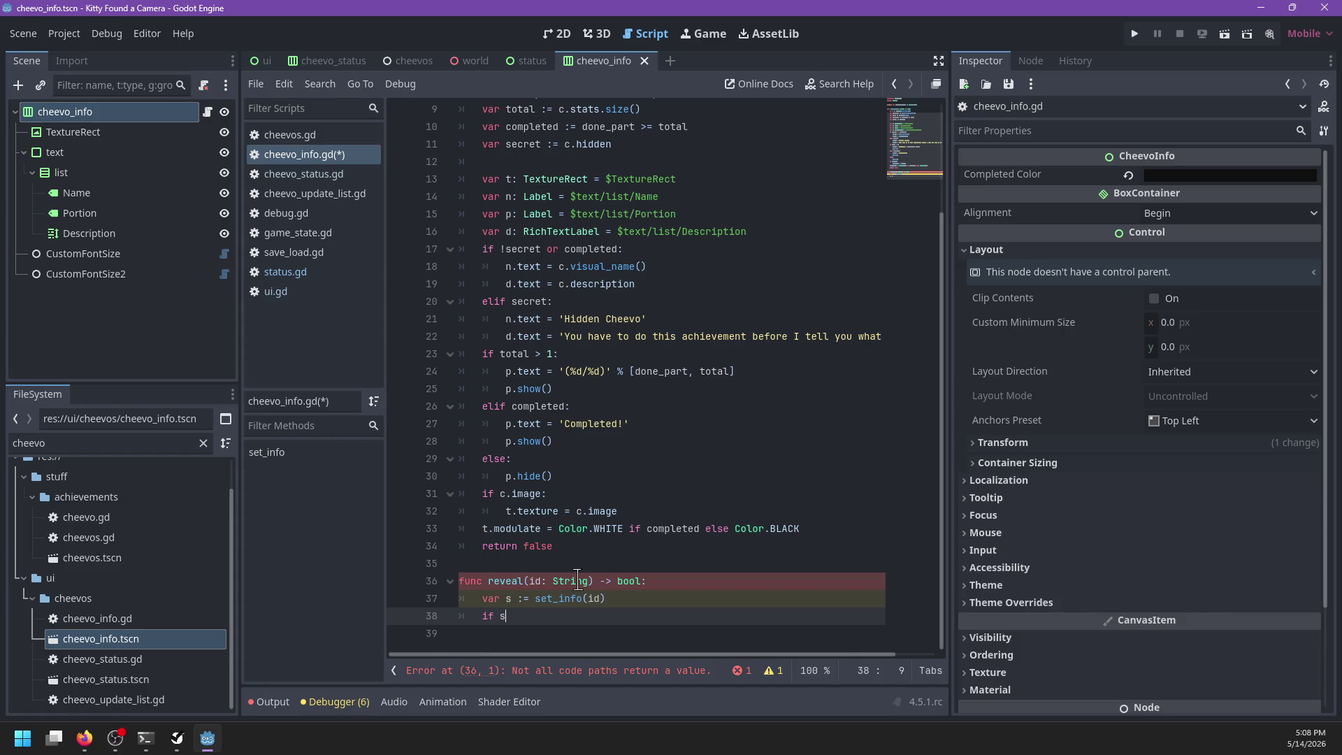
{"action": "type", "text": ":"}
{"action": "key", "text": "Return"}
{"action": "key", "text": "Up"}
{"action": "key", "text": "Left"}
{"action": "type", "text": "not"}
{"action": "key", "text": "Down"}
{"action": "type", "text": "return false"}
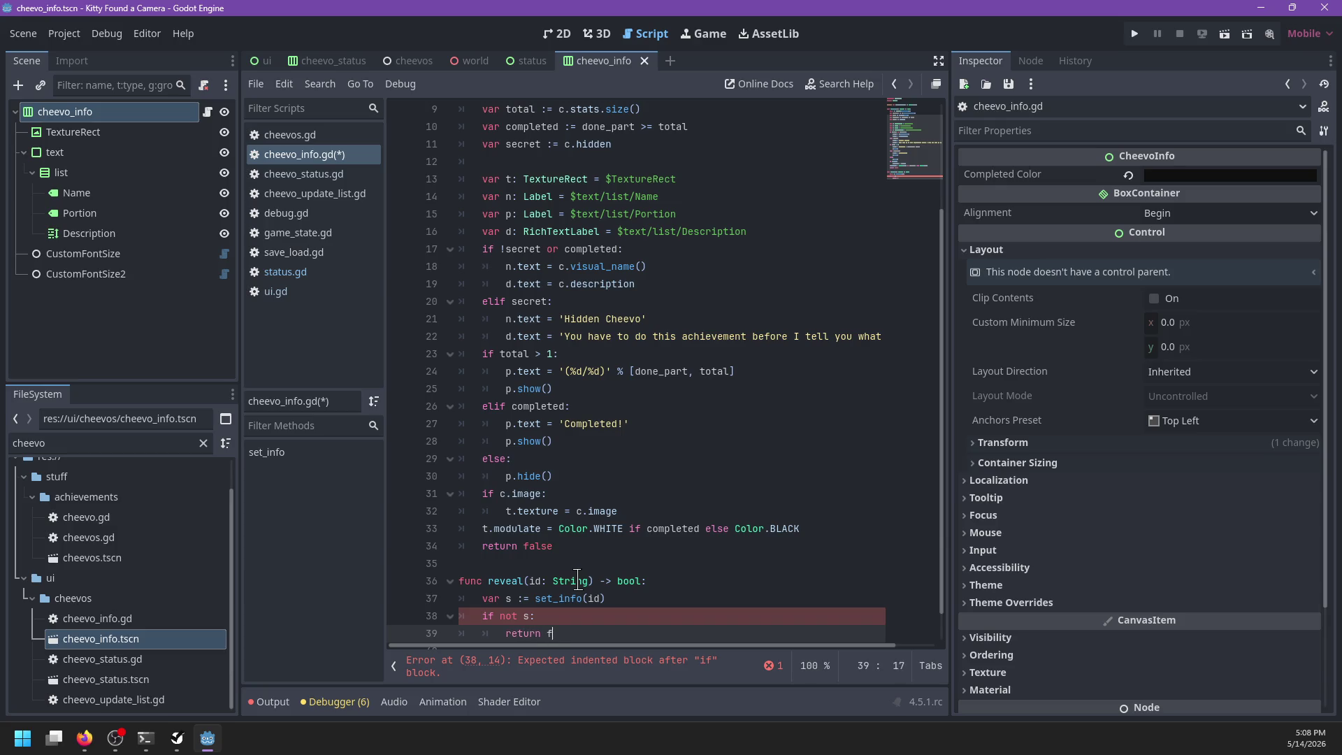
{"action": "key", "text": "Up"}
{"action": "key", "text": "Up"}
Step: Move set_info(id) into the if condition and delete the leftover var s line
{"action": "key", "text": "shift+End"}
{"action": "key", "text": "ctrl+x"}
{"action": "key", "text": "Down"}
{"action": "key", "text": "Left"}
{"action": "key", "text": "Left"}
{"action": "key", "text": "shift+Left"}
{"action": "key", "text": "ctrl+v"}
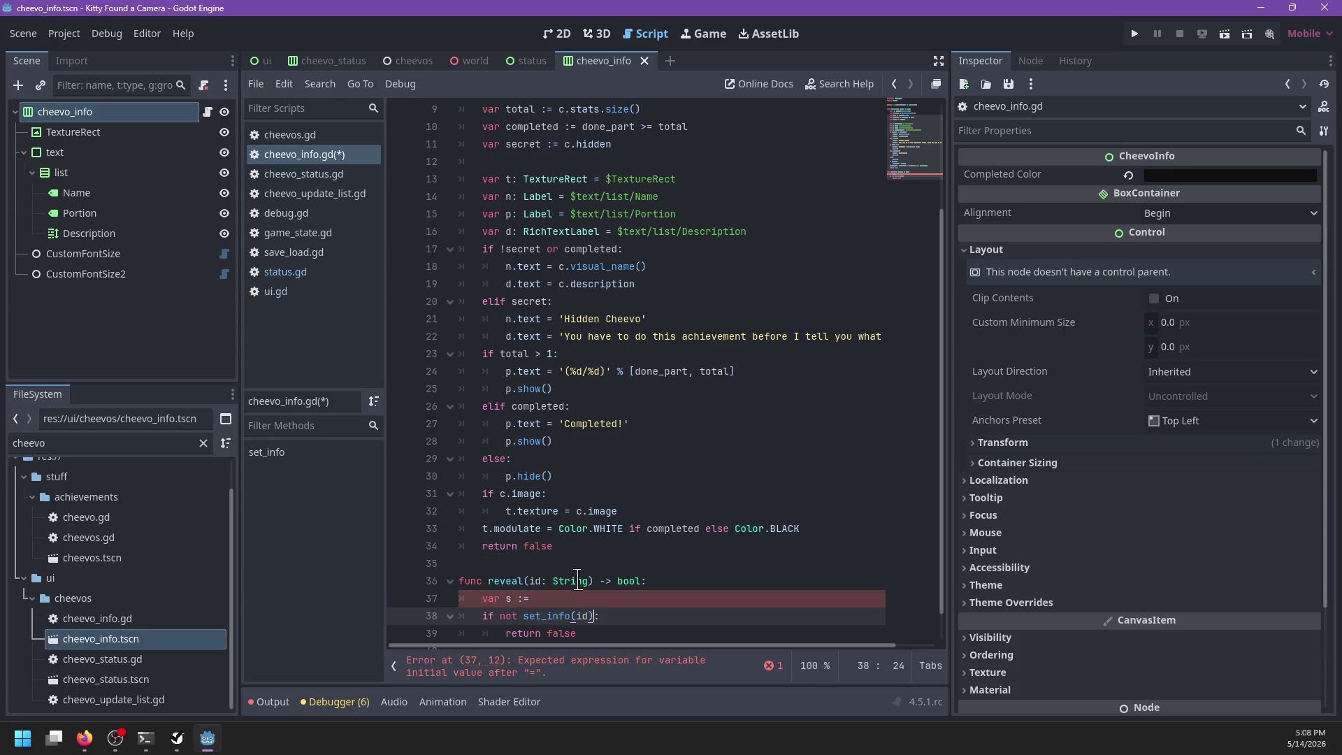
{"action": "key", "text": "Up"}
{"action": "key", "text": "shift+Home"}
{"action": "key", "text": "BackSpace"}
{"action": "key", "text": "BackSpace"}
{"action": "key", "text": "BackSpace"}
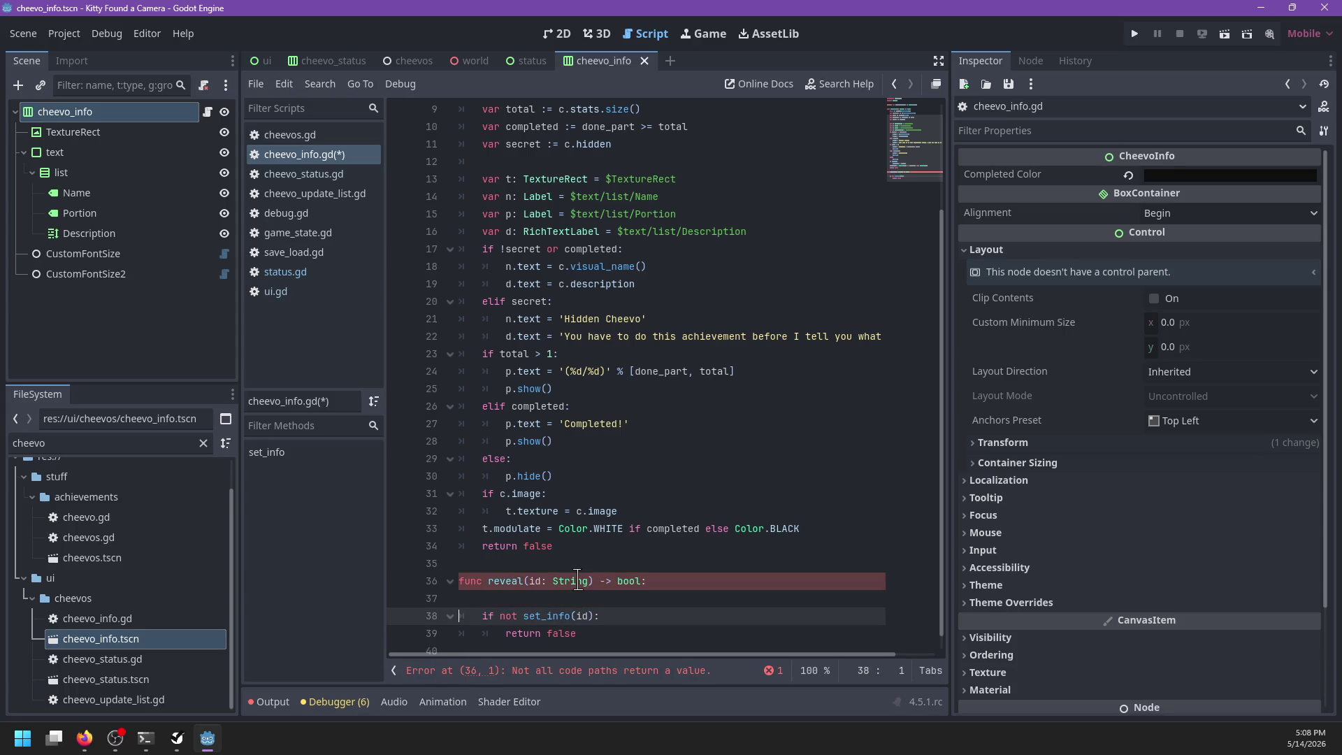
Step: Add 'return true' after a blank line below return false
{"action": "key", "text": "Down"}
{"action": "key", "text": "Down"}
{"action": "key", "text": "Down"}
{"action": "type", "text": "retu"}
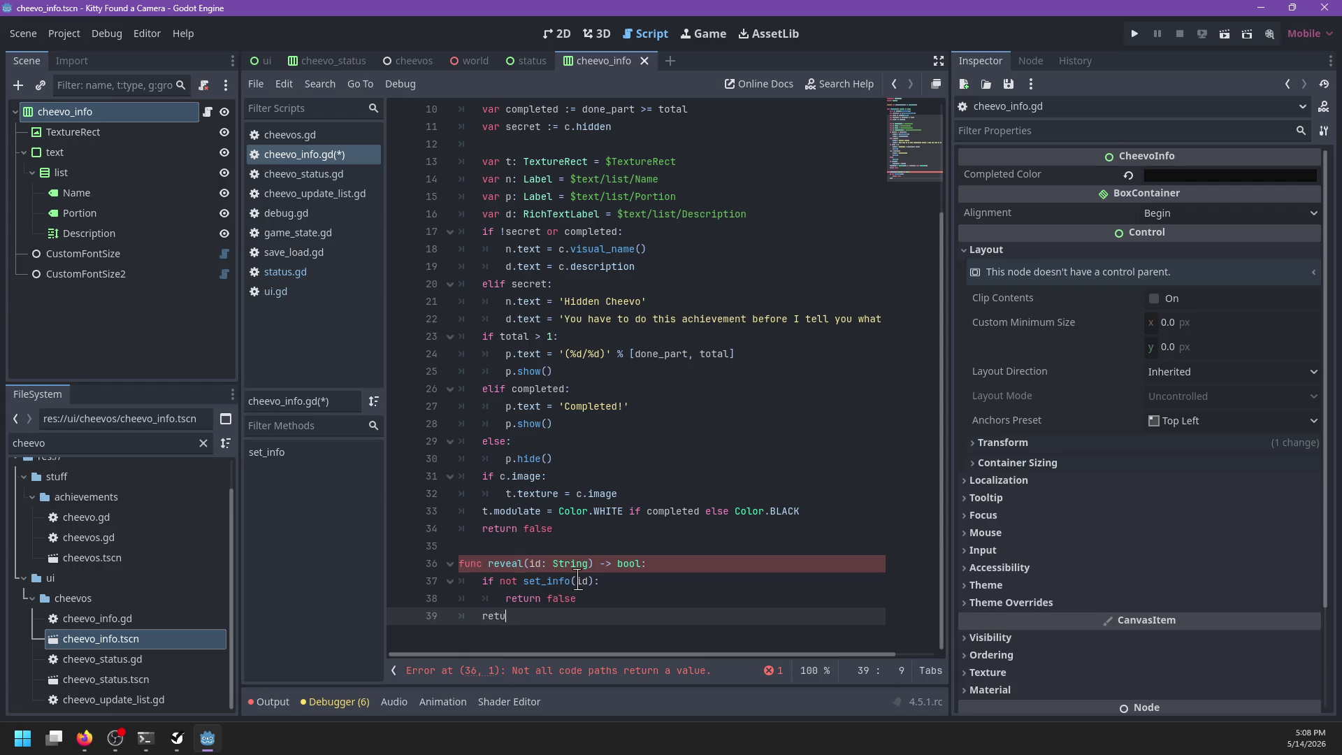
{"action": "key", "text": "BackSpace"}
{"action": "key", "text": "BackSpace"}
{"action": "key", "text": "BackSpace"}
{"action": "type", "text": "urn true"}
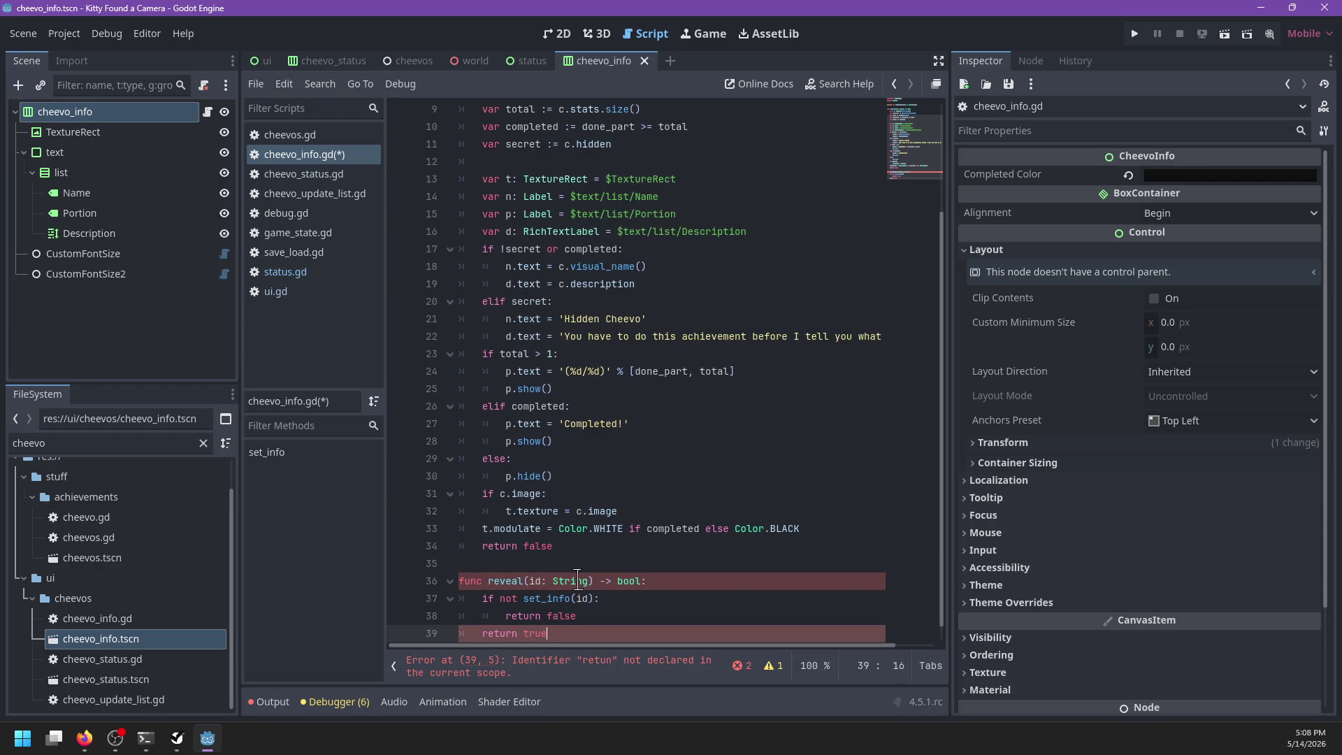
{"action": "key", "text": "Up"}
{"action": "key", "text": "End"}
{"action": "key", "text": "Return"}
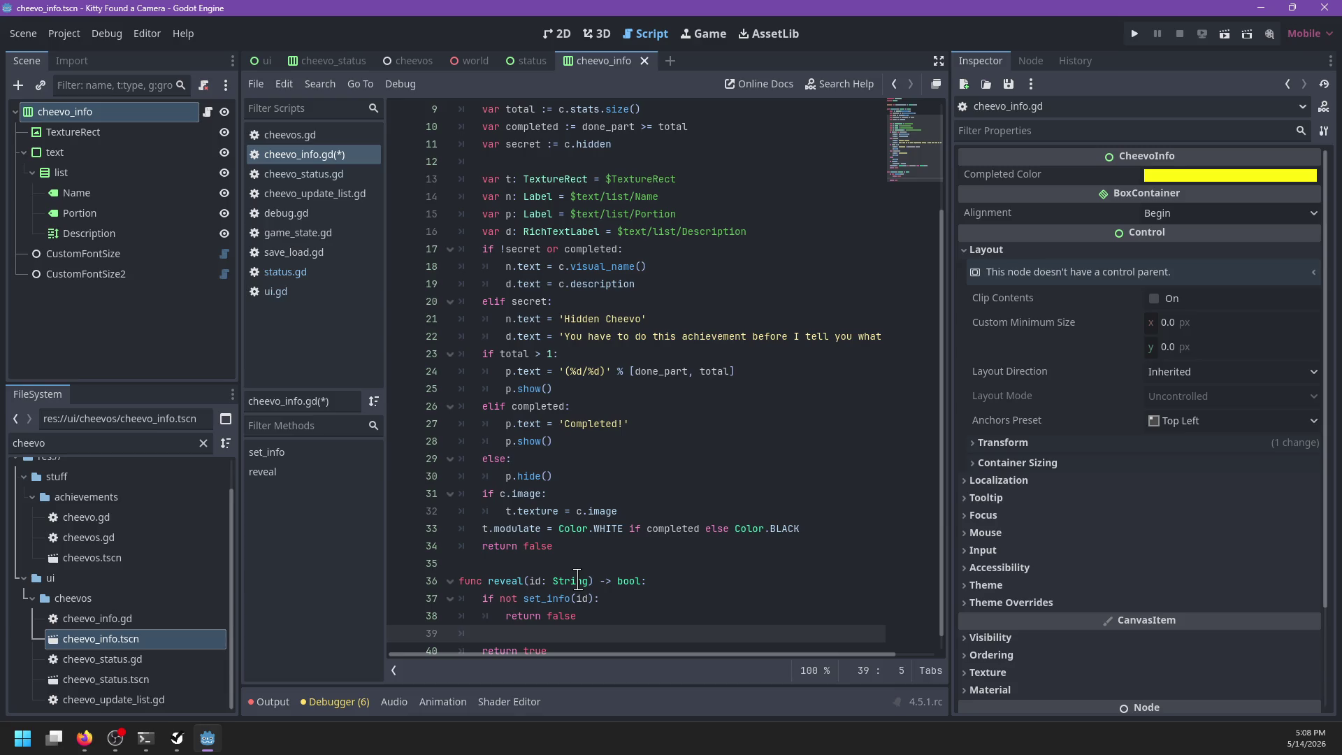
{"action": "scroll", "coordinate": [618, 365], "scroll_direction": "up", "scroll_amount": 3}
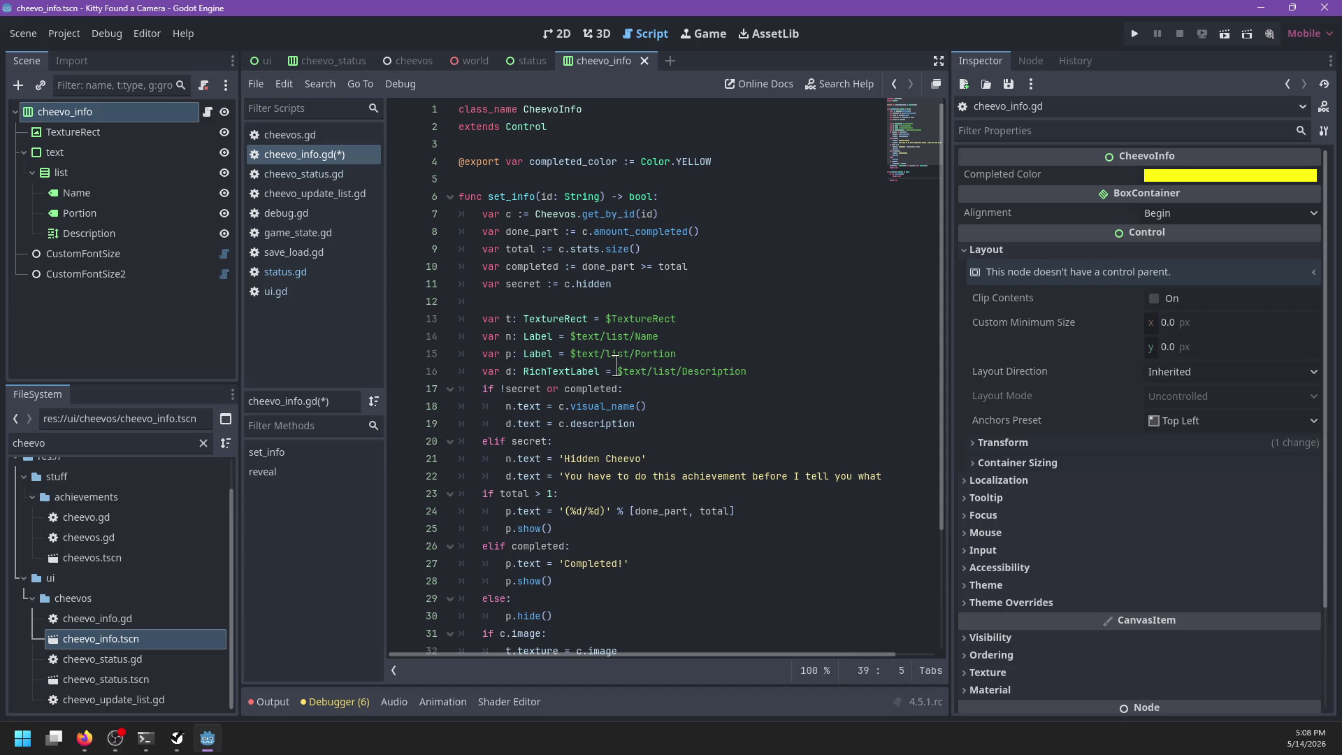
{"action": "scroll", "coordinate": [616, 369], "scroll_direction": "down", "scroll_amount": 3}
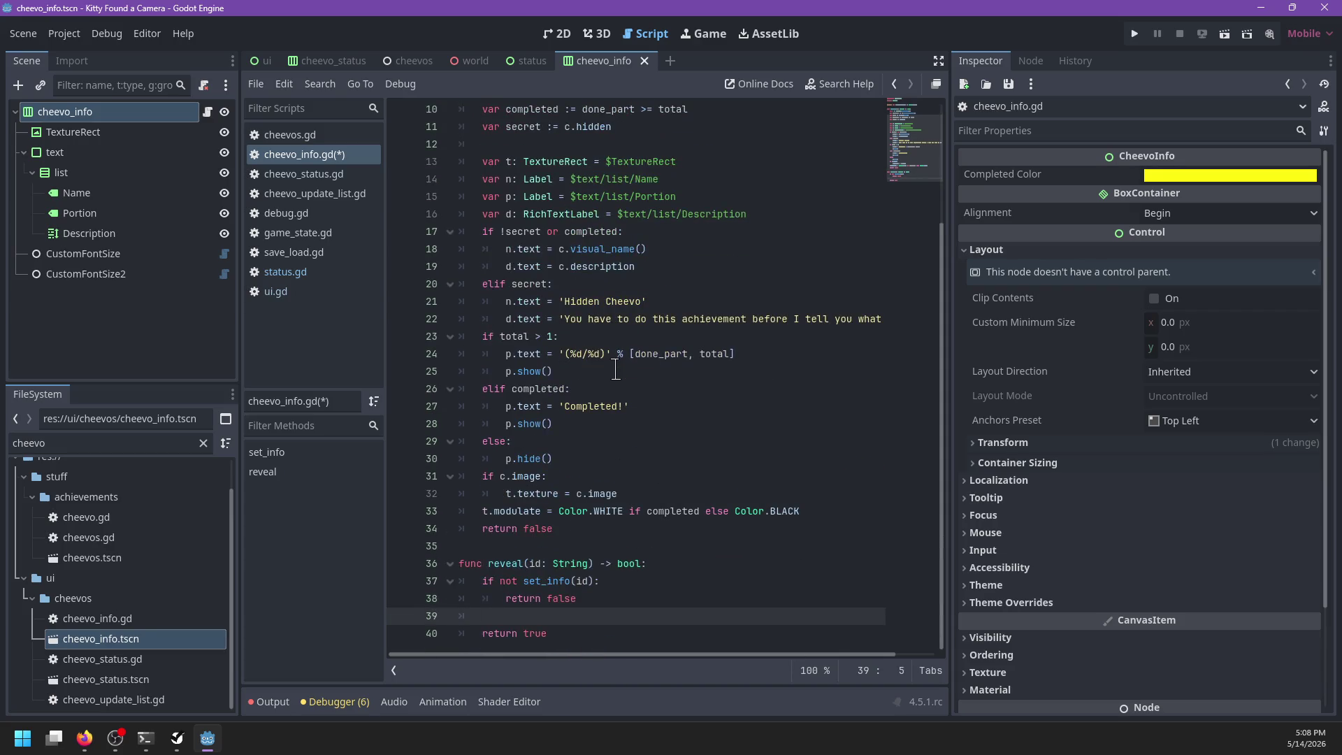
{"action": "scroll", "coordinate": [720, 377], "scroll_direction": "up", "scroll_amount": 3}
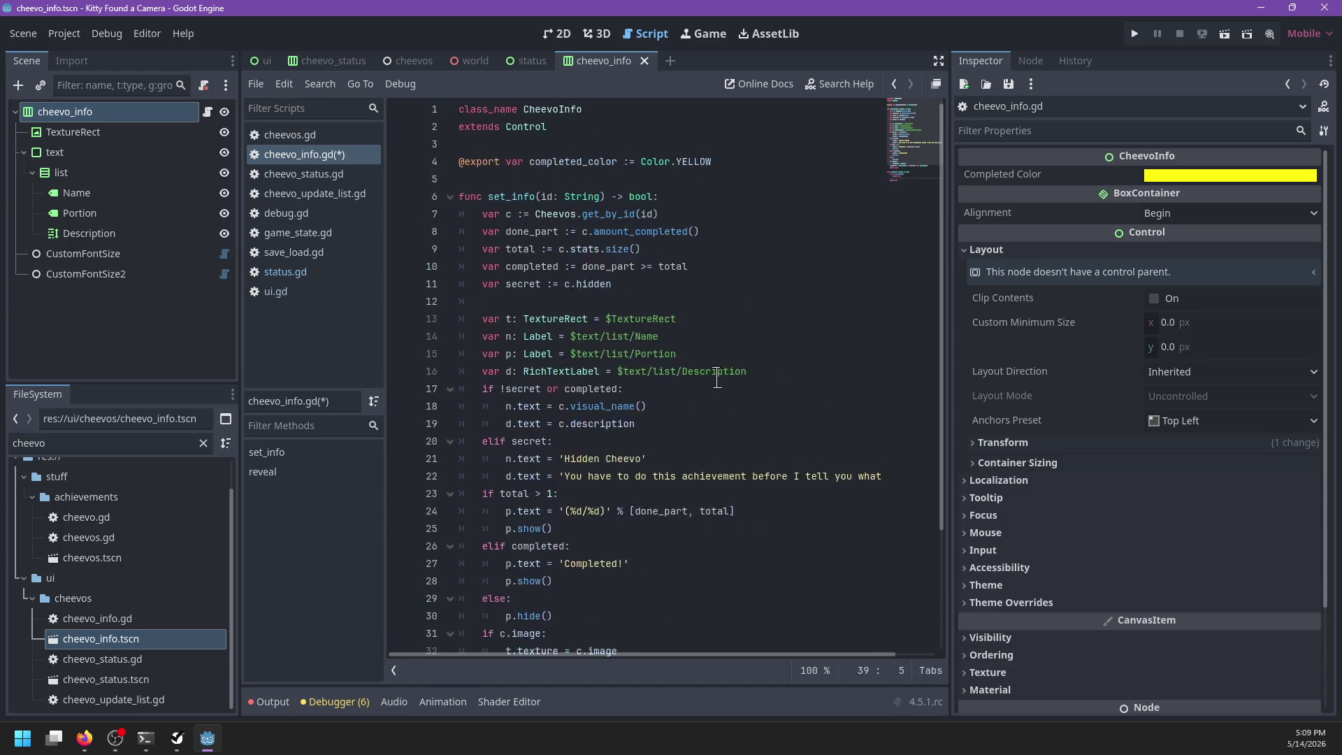
Step: Declare a 'var tween: Tween' below the completed_color export
{"action": "left_click", "coordinate": [731, 161]}
{"action": "key", "text": "Return"}
{"action": "key", "text": "Return"}
{"action": "type", "text": "var tween"}
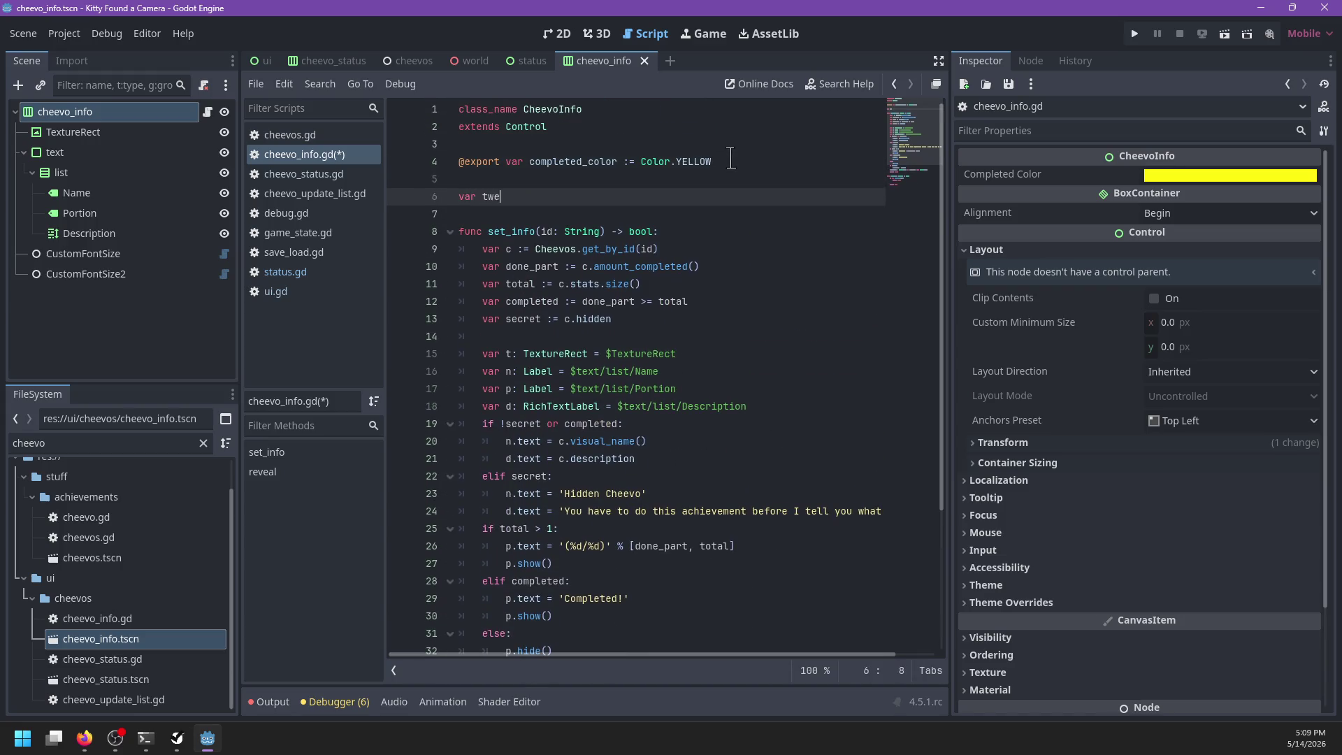
{"action": "key", "text": "BackSpace"}
{"action": "key", "text": "BackSpace"}
{"action": "type", "text": "ween: T"}
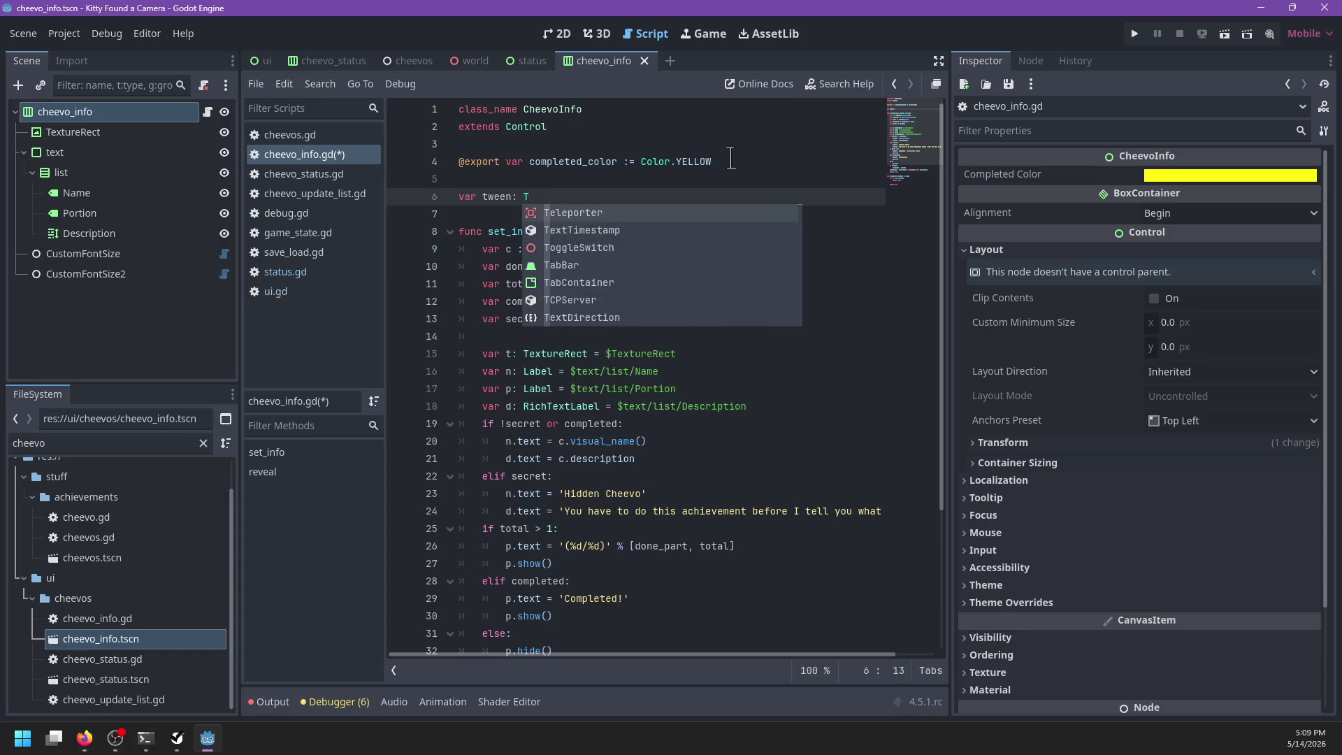
Step: In reveal, kill any existing tween and tween TextureRect modulate to Color.WHITE over 0.3s
{"action": "scroll", "coordinate": [671, 341], "scroll_direction": "down", "scroll_amount": 4}
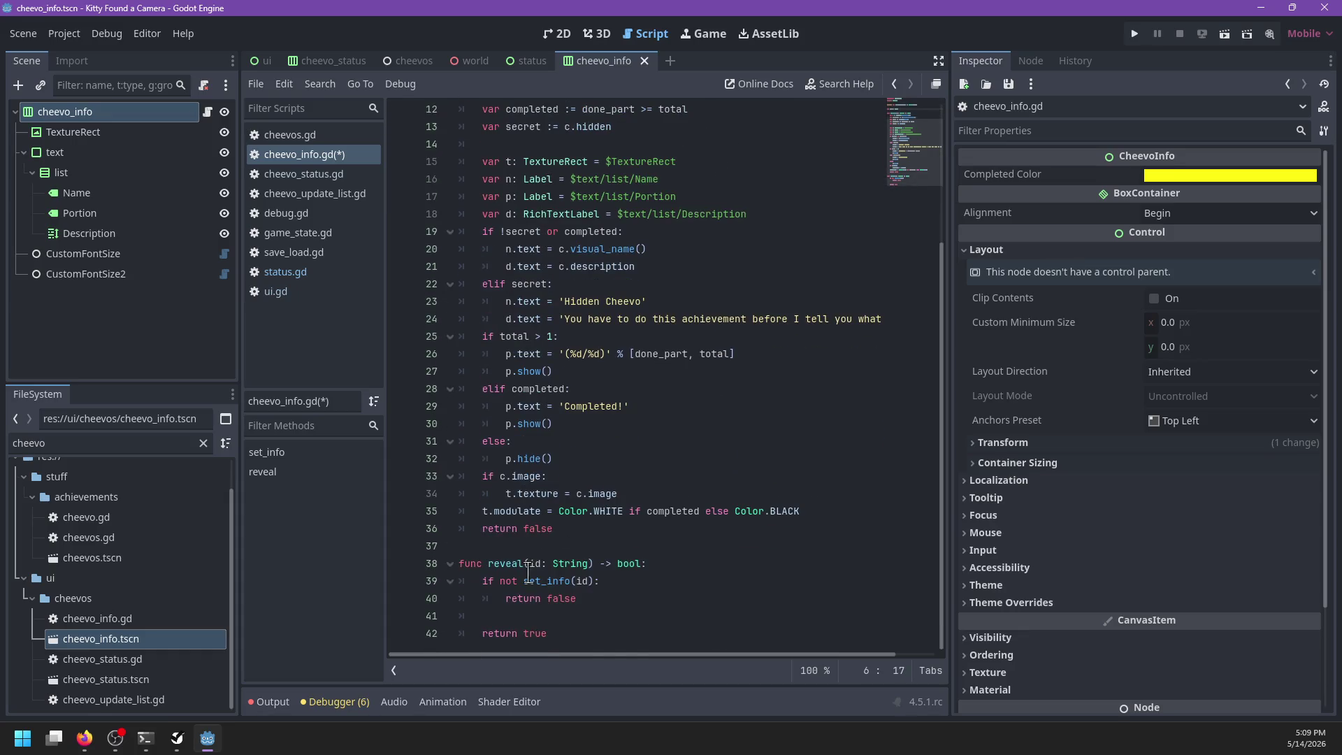
{"action": "left_click", "coordinate": [526, 614]}
{"action": "type", "text": "ween:"}
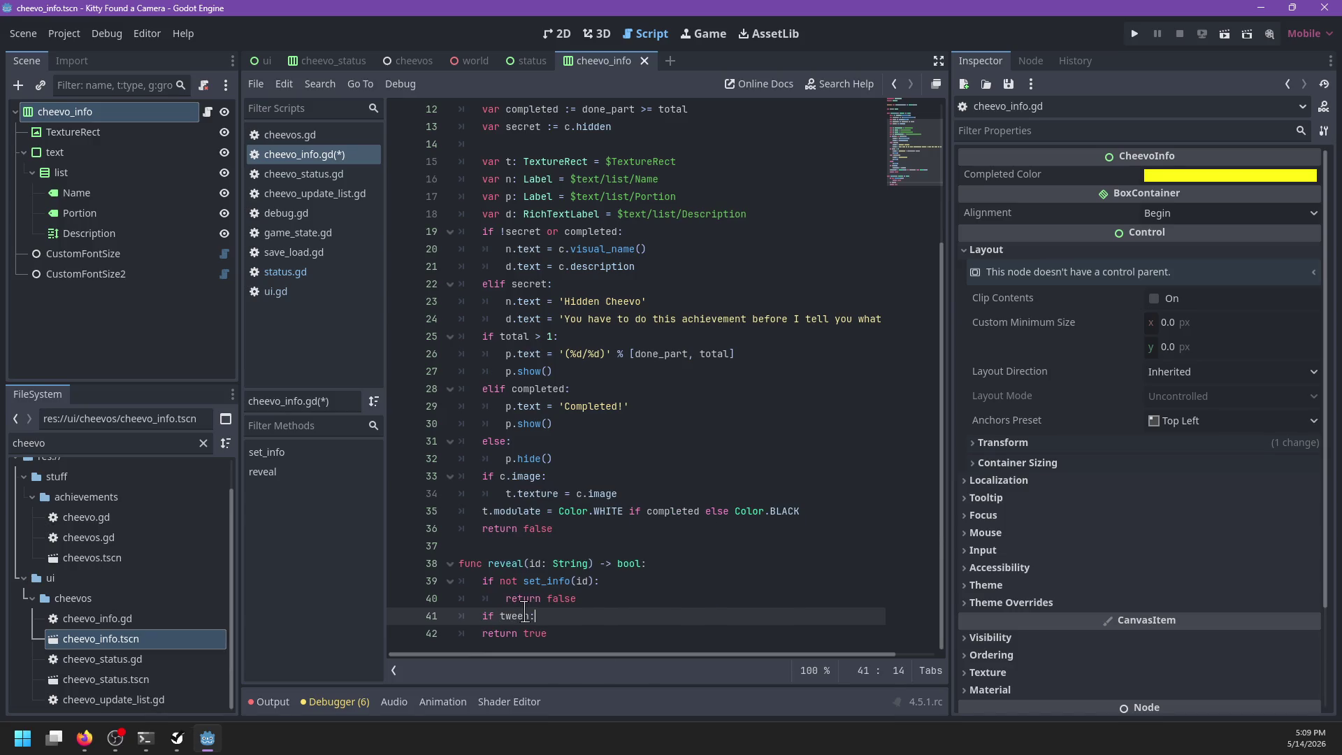
{"action": "key", "text": "Return"}
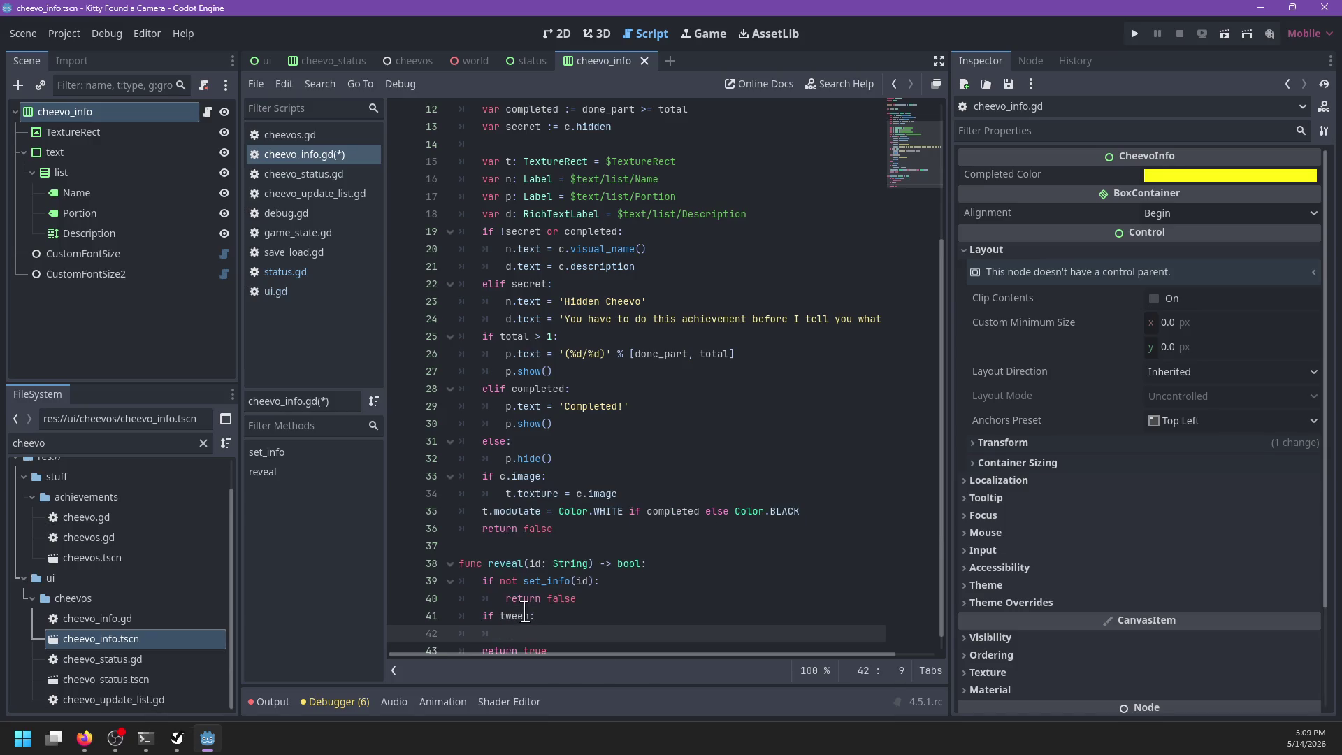
{"action": "type", "text": "tween.kill"}
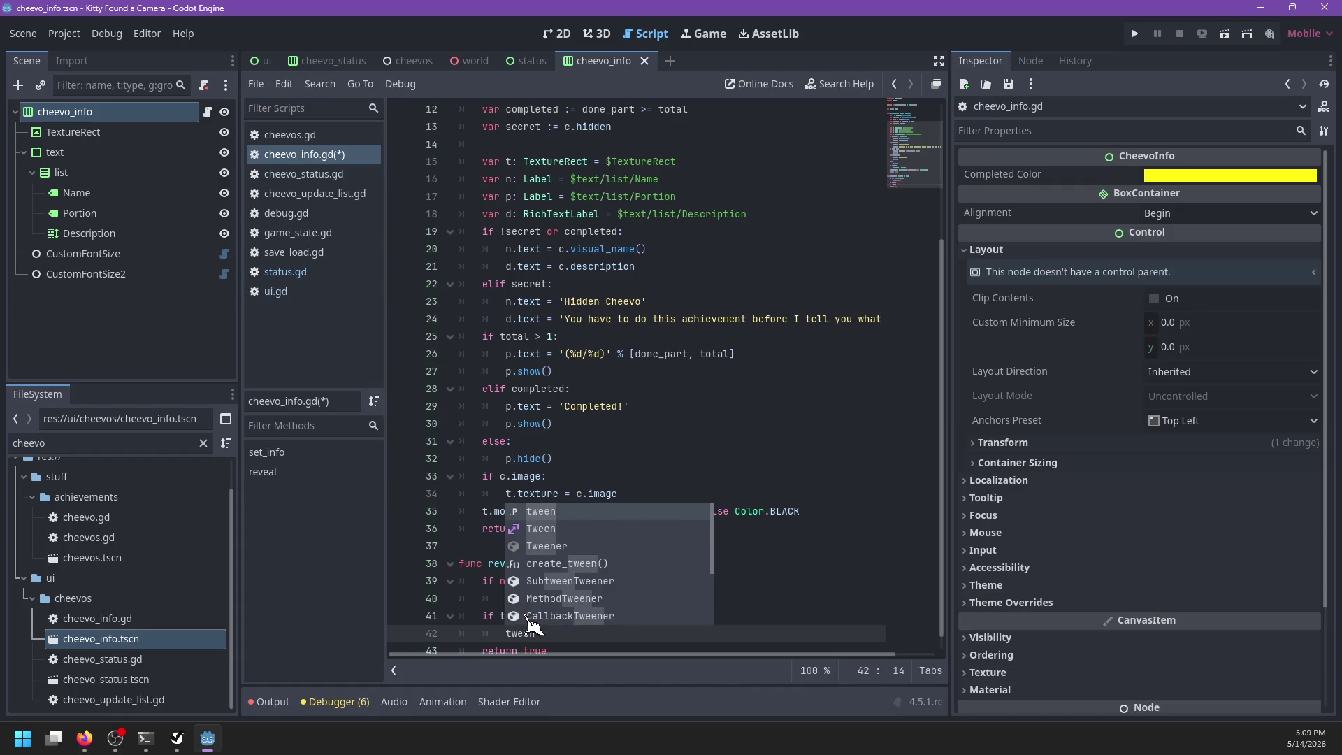
{"action": "key", "text": "Return"}
{"action": "key", "text": "Return"}
{"action": "type", "text": "tween.tween_property($"}
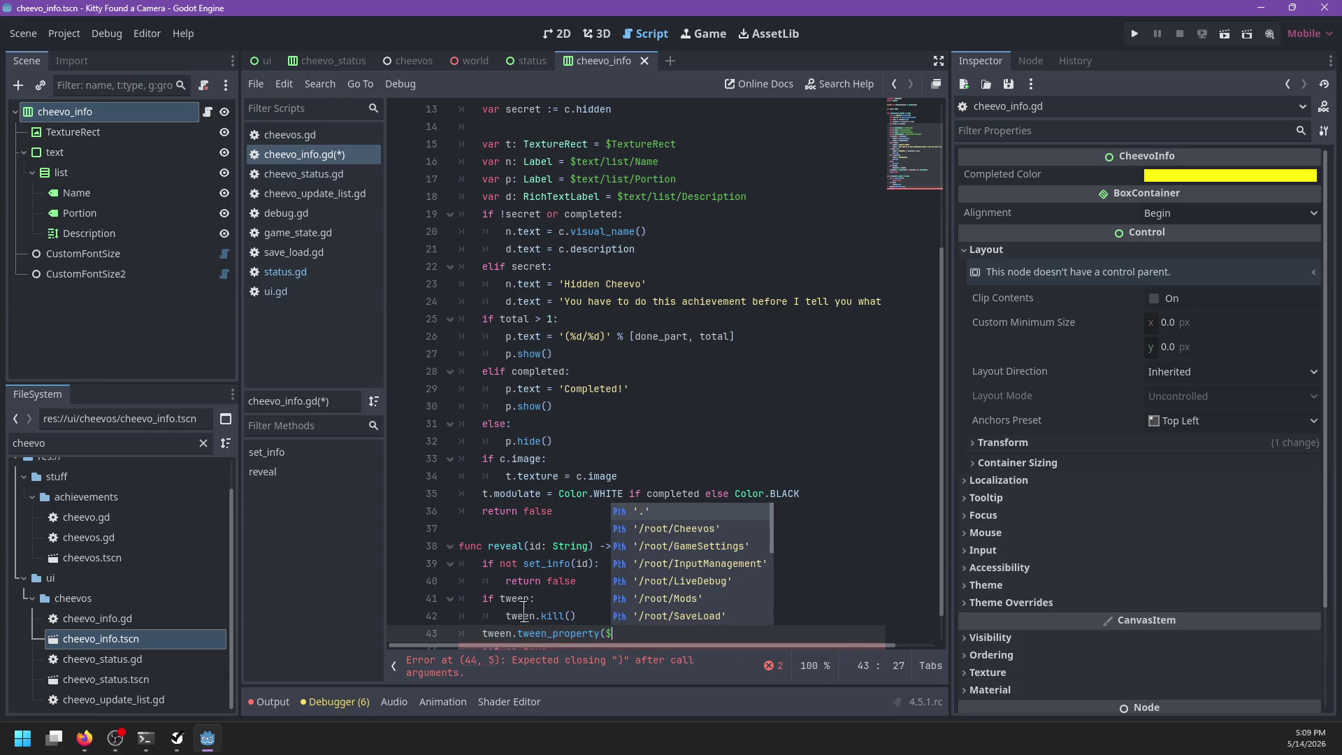
{"action": "type", "text": "Te"}
{"action": "key", "text": "Return"}
{"action": "type", "text": ","}
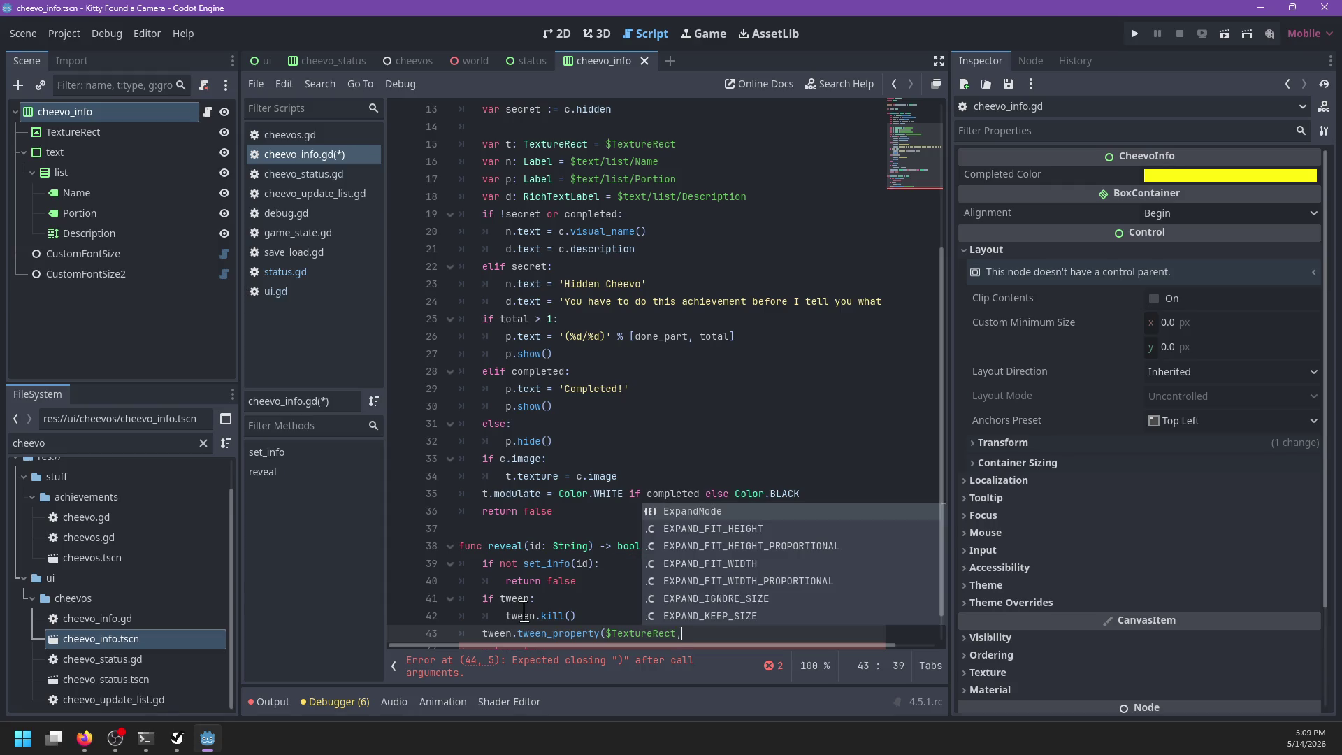
{"action": "type", "text": " ;"}
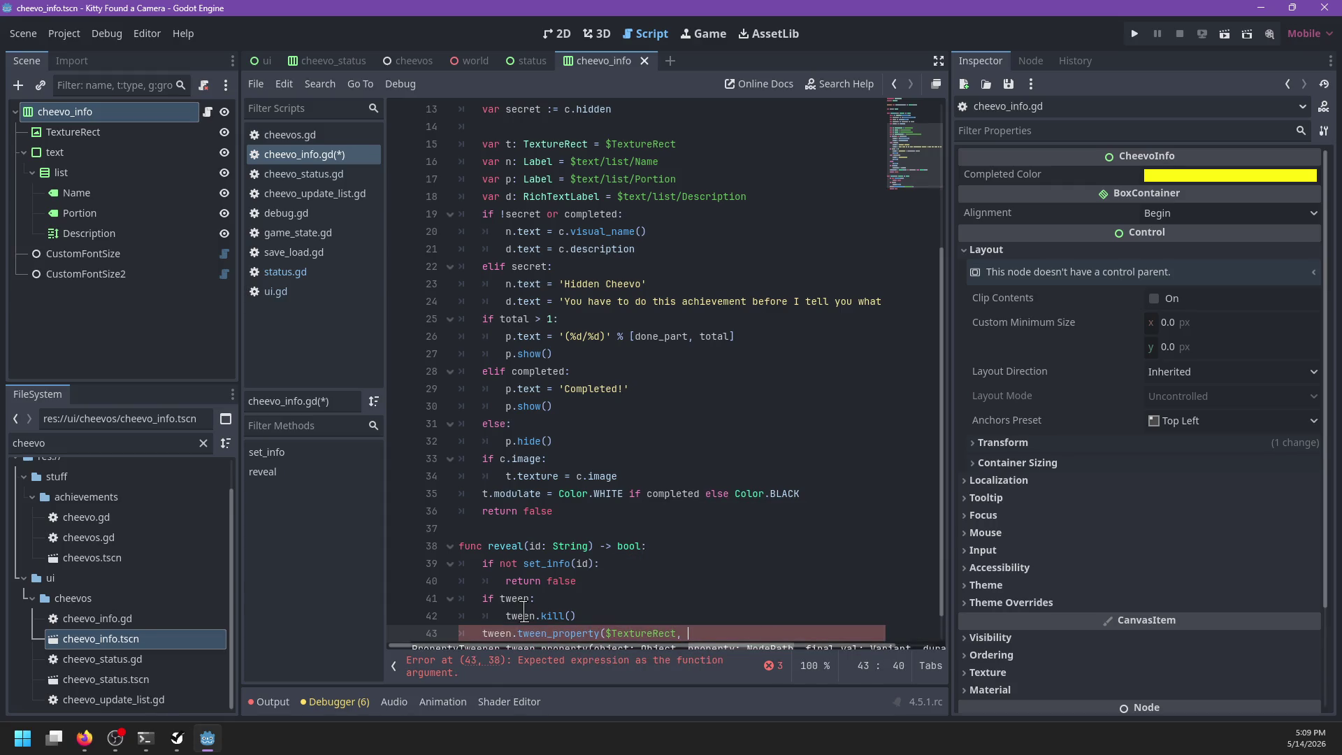
{"action": "type", "text": "modulate"}
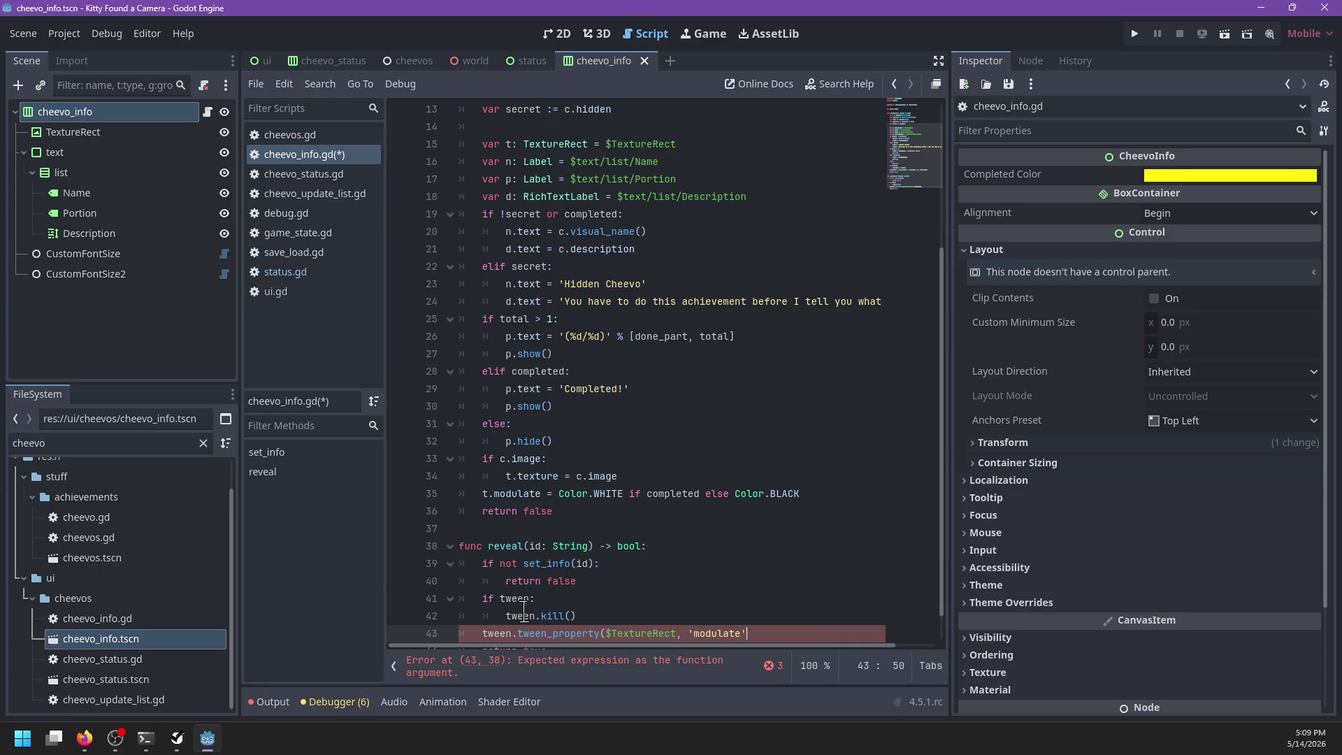
{"action": "type", "text": ", Color.WHITE,"}
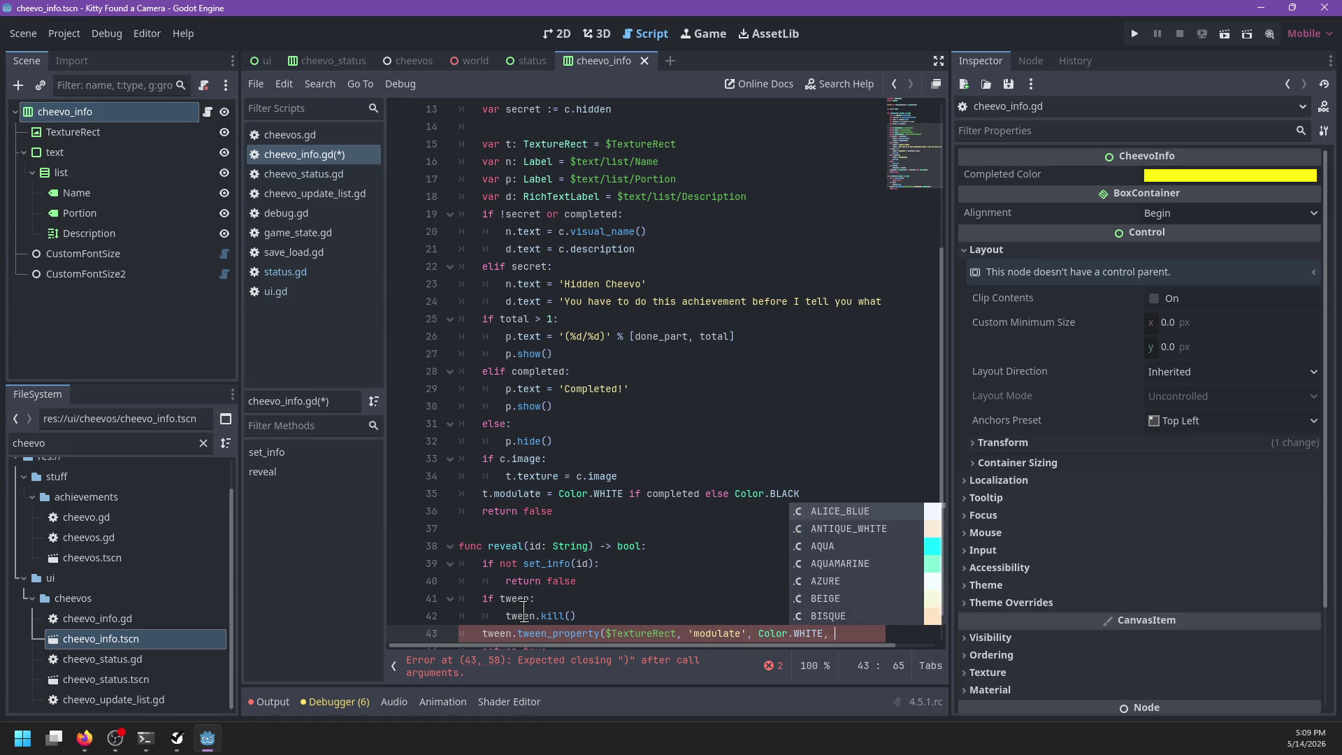
{"action": "key", "text": "Escape"}
{"action": "type", "text": "3)"}
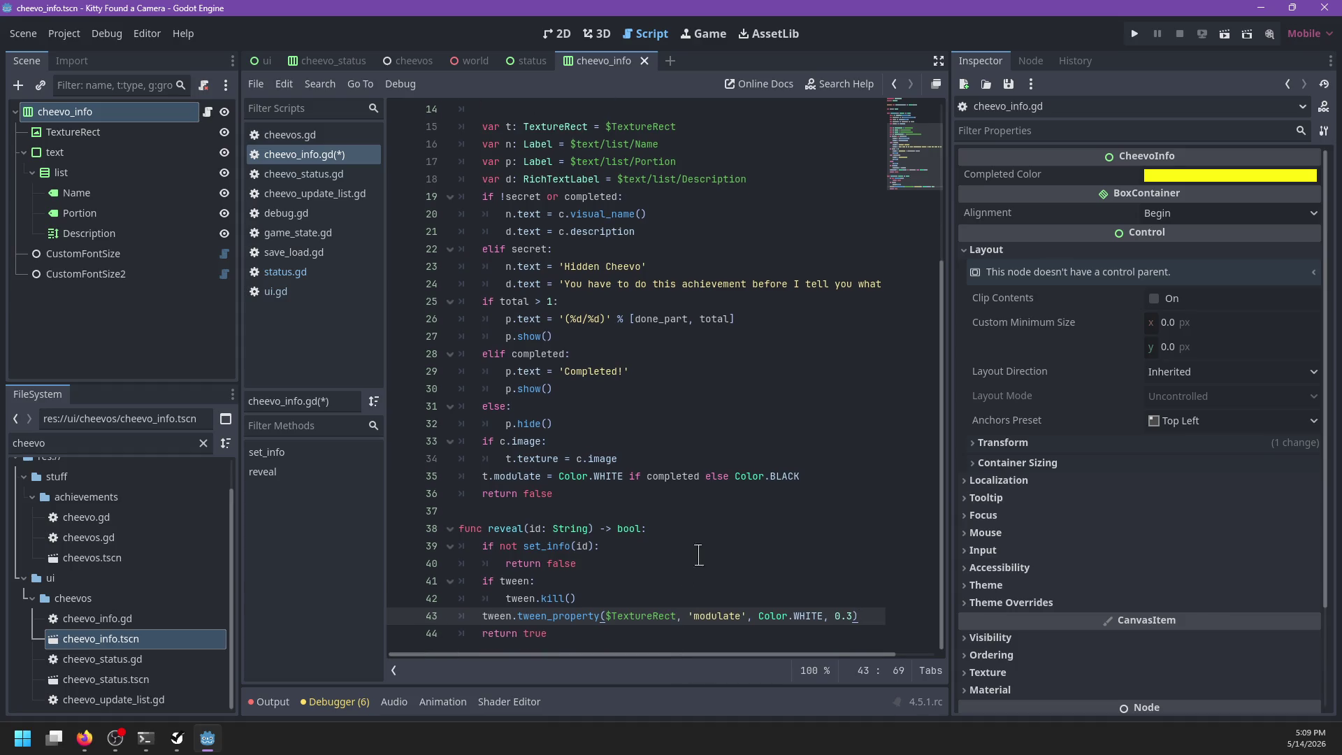
{"action": "type", "text": "/."}
{"action": "type", "text": "set_delay(1)"}
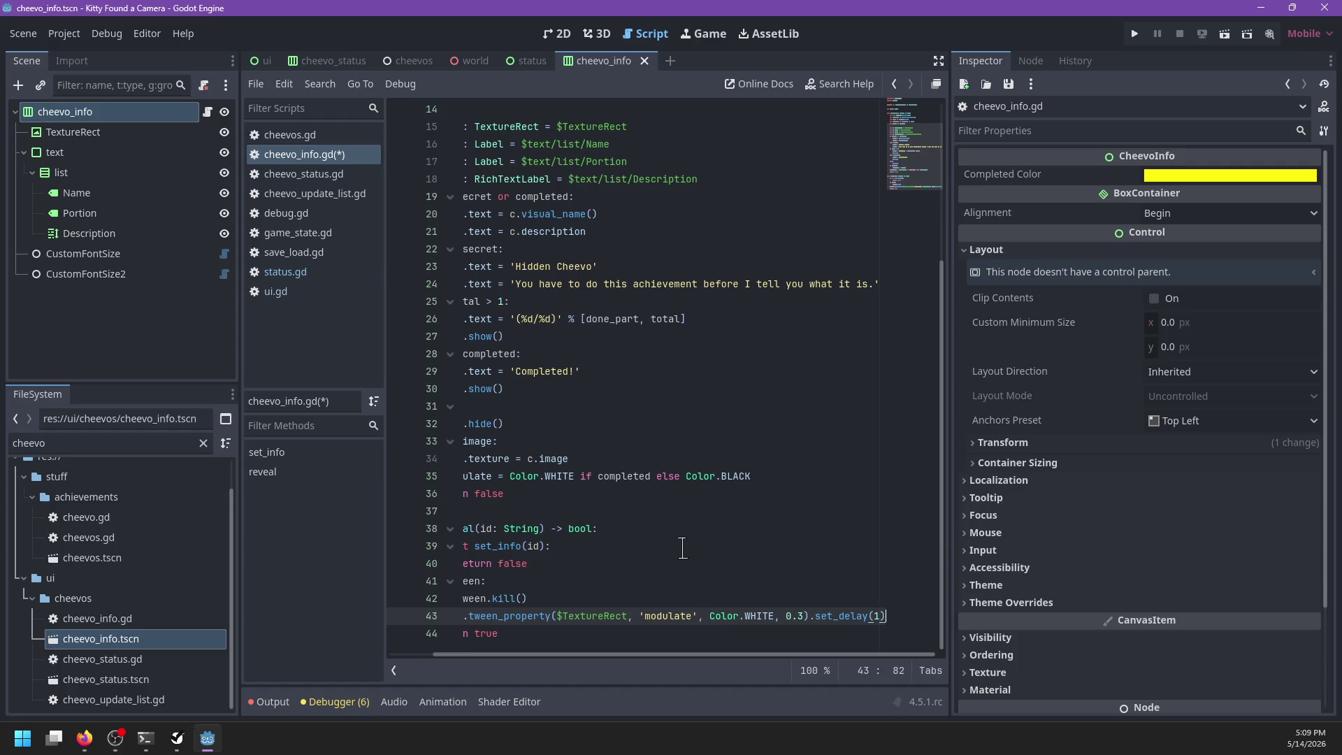
Step: Set $TextureRect.modulate = Color(1,1,1,0) before the tween, and save the script
{"action": "key", "text": "ctrl+shift+Return"}
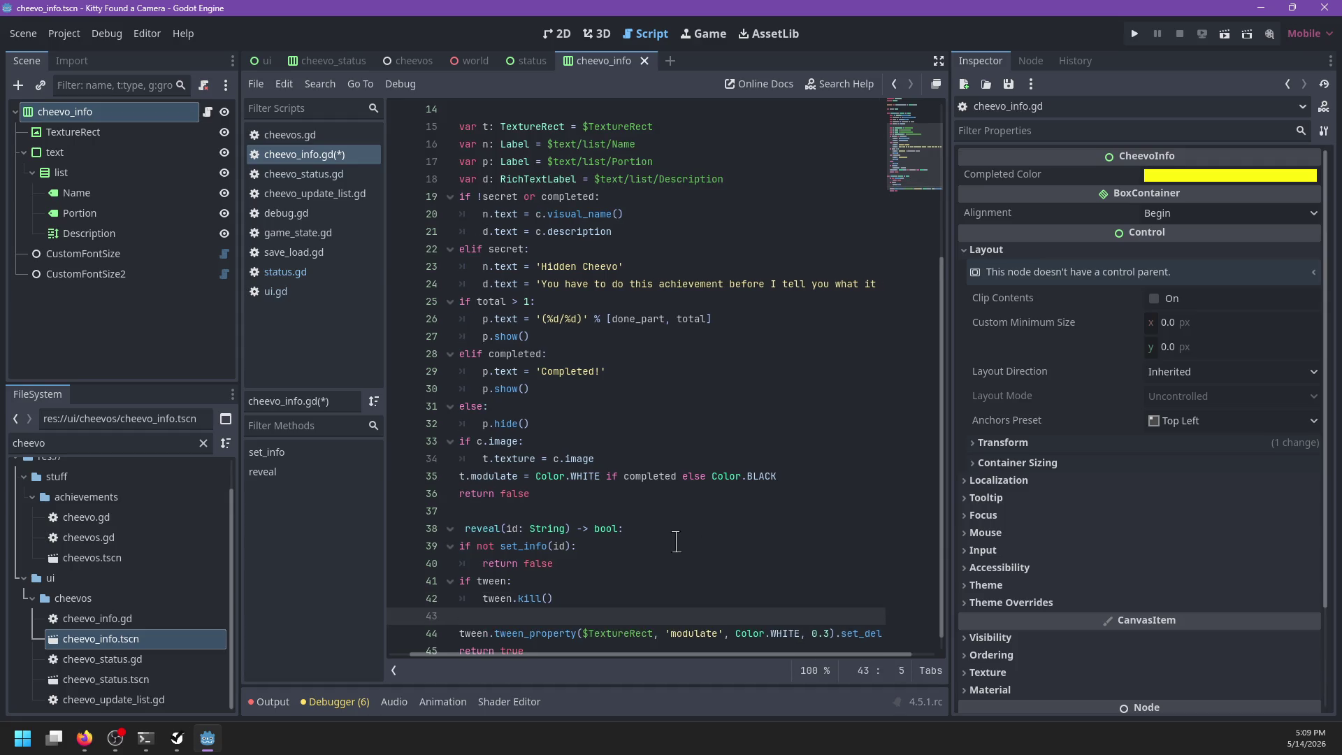
{"action": "type", "text": "$Te"}
{"action": "key", "text": "Return"}
{"action": "type", "text": ".mod"}
{"action": "key", "text": "Return"}
{"action": "type", "text": "= Col"}
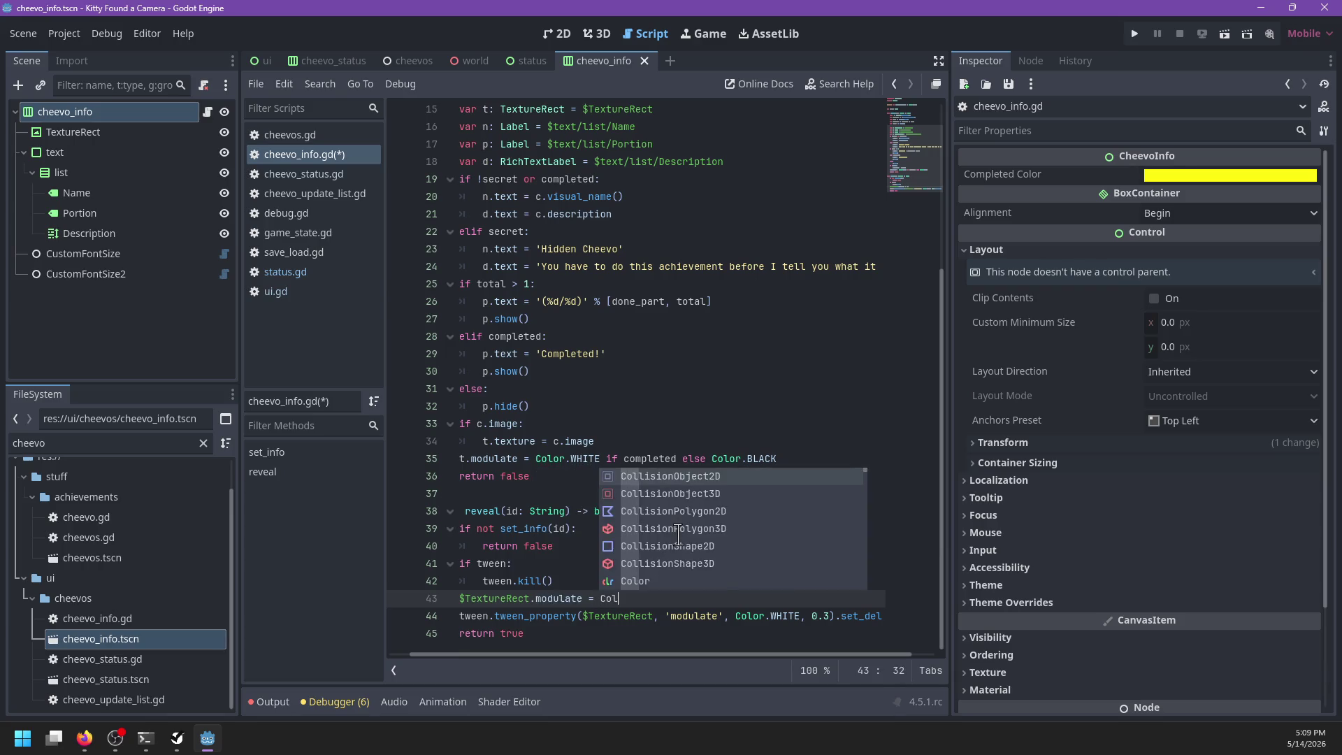
{"action": "type", "text": "or(1,1,1,0)"}
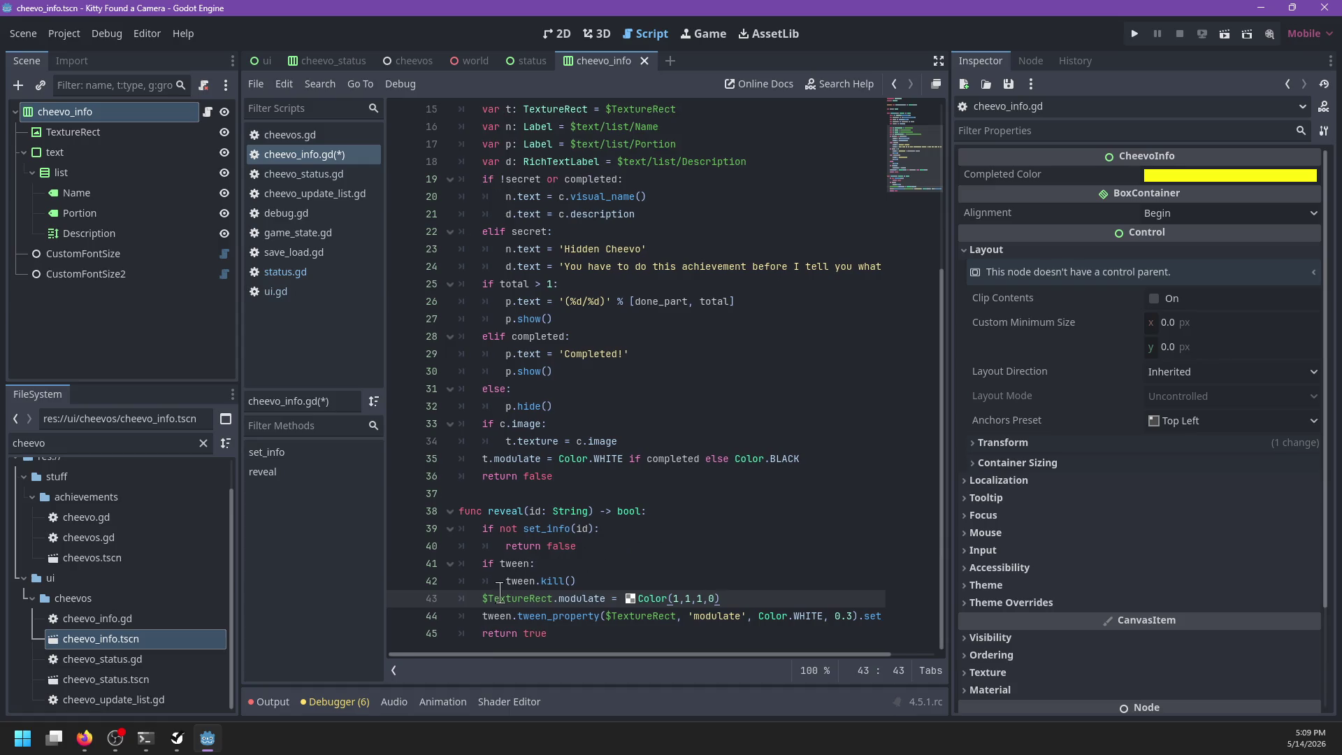
{"action": "double_click", "coordinate": [555, 614]}
{"action": "key", "text": "ctrl+s"}
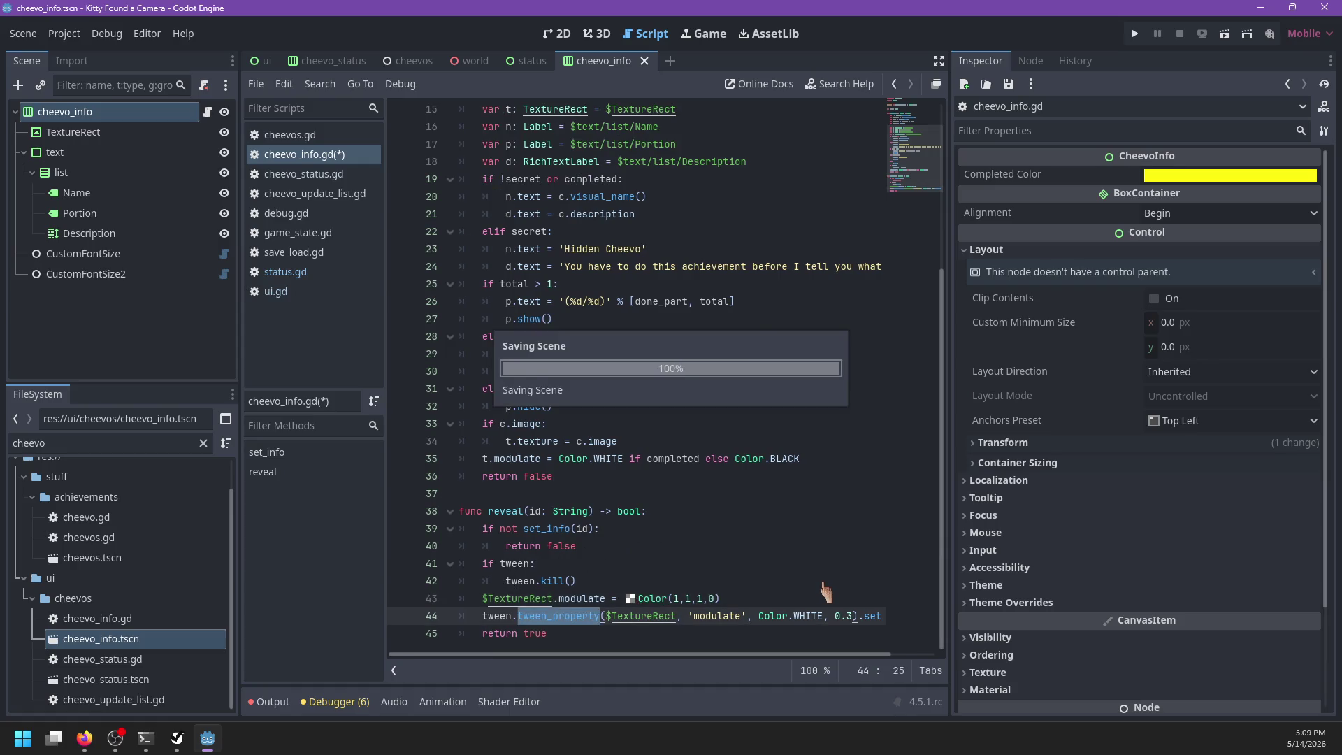
Step: Return to the status scene in the 2D view
{"action": "scroll", "coordinate": [584, 554], "scroll_direction": "down", "scroll_amount": 1}
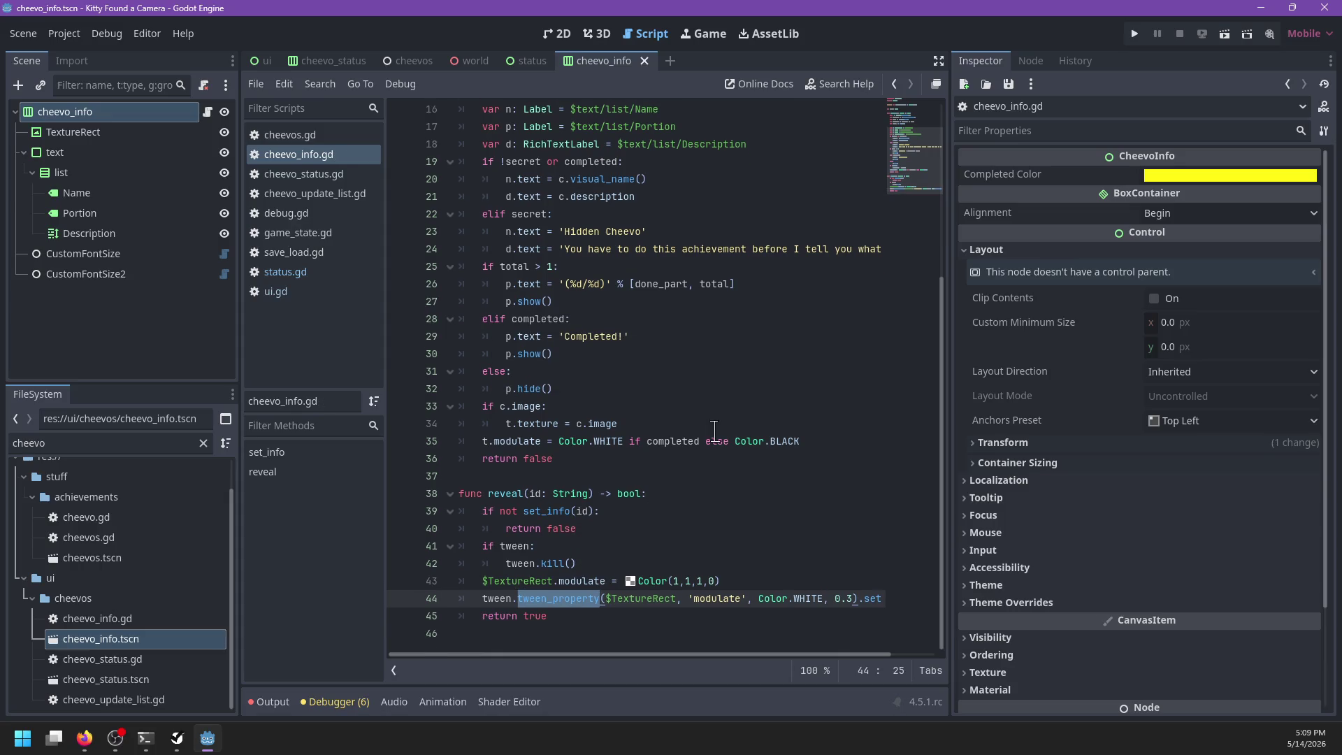
{"action": "left_click", "coordinate": [528, 61]}
{"action": "left_click", "coordinate": [558, 34]}
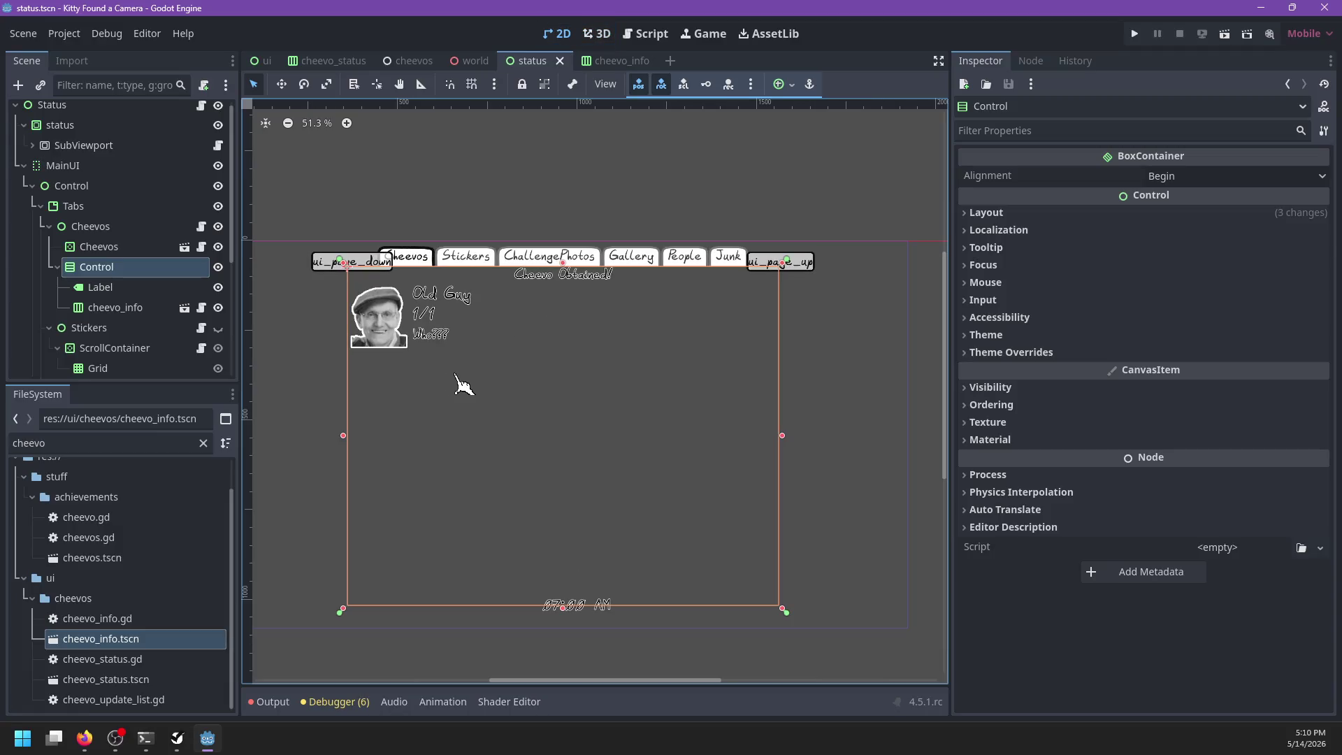
Step: Add an HBoxContainer as a child of the Control node
{"action": "scroll", "coordinate": [570, 374], "scroll_direction": "down", "scroll_amount": 2}
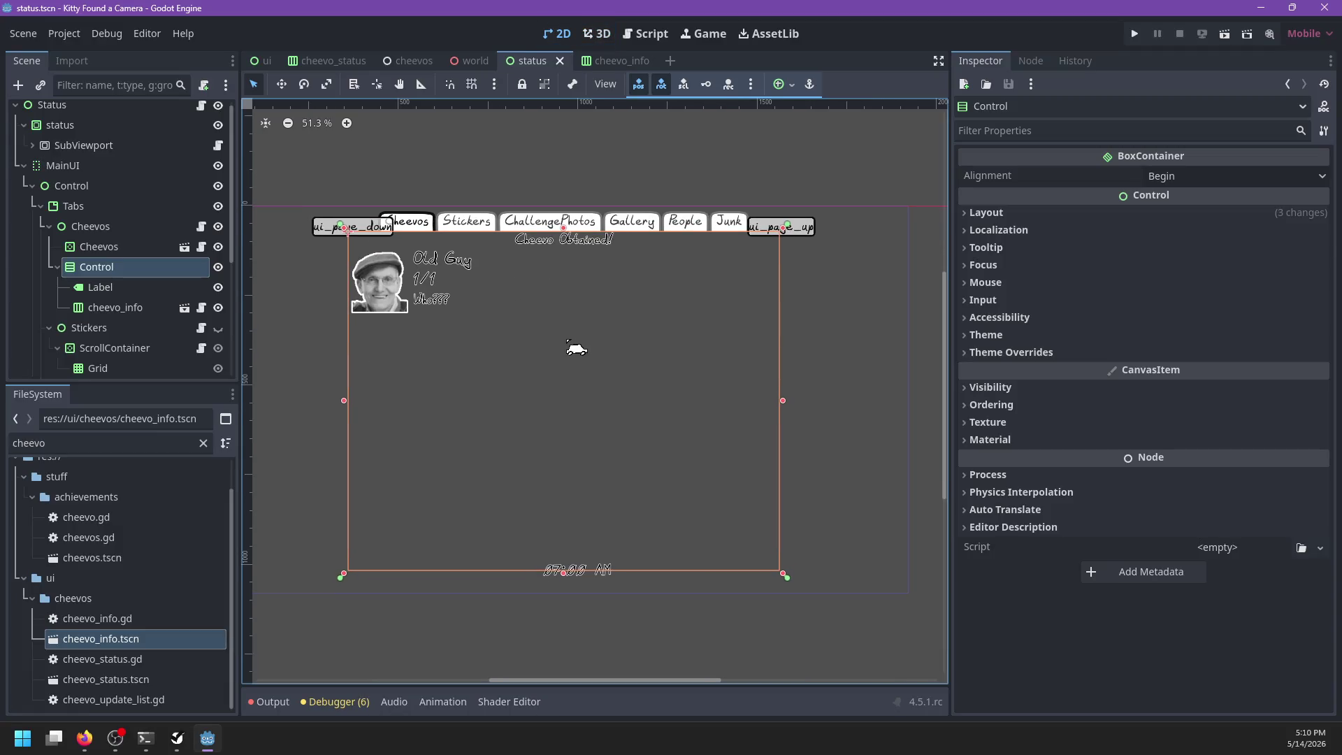
{"action": "key", "text": "ctrl+a"}
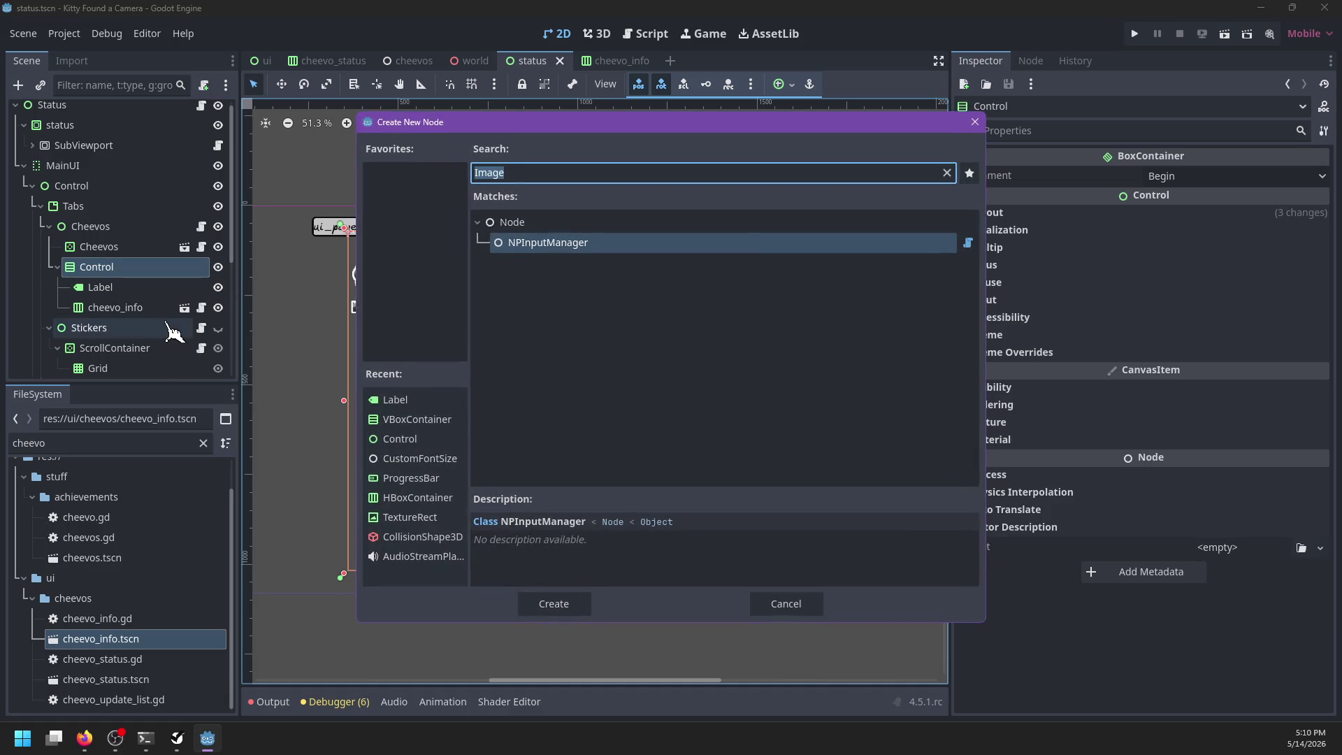
{"action": "type", "text": "hbox"}
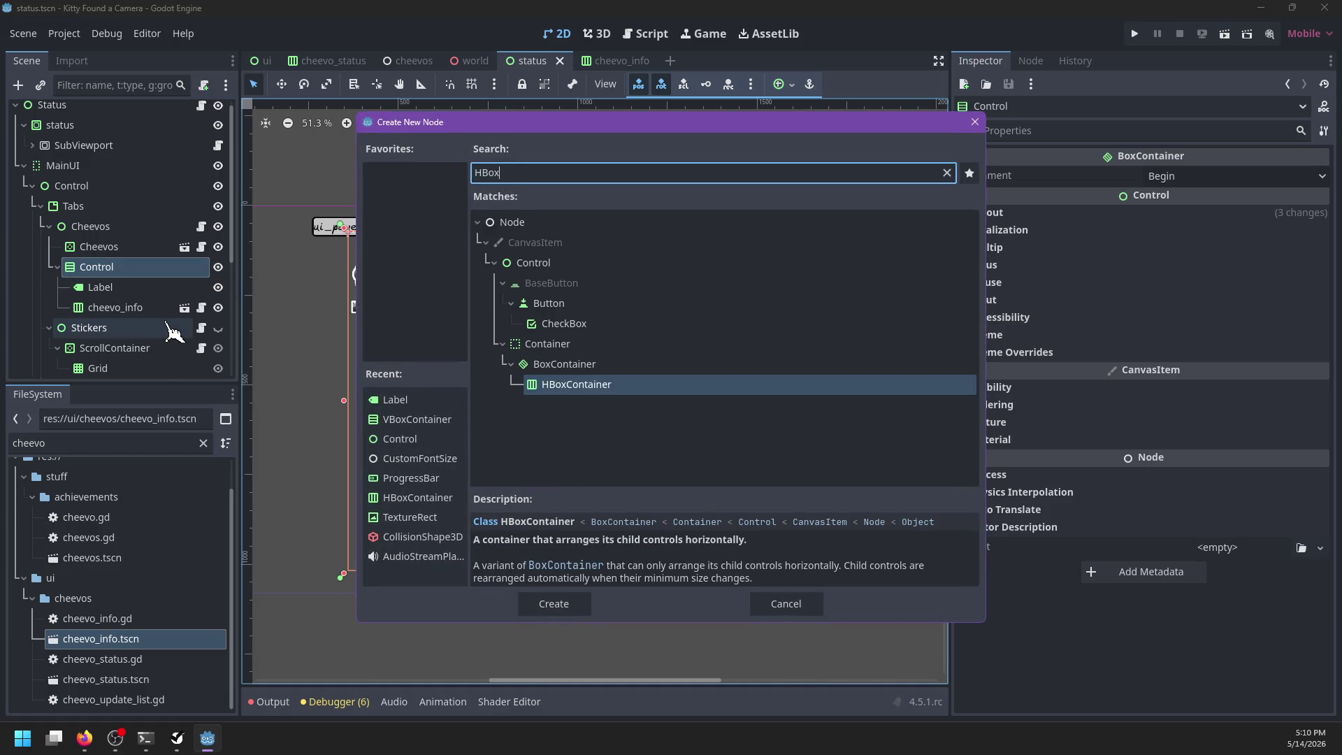
{"action": "key", "text": "Return"}
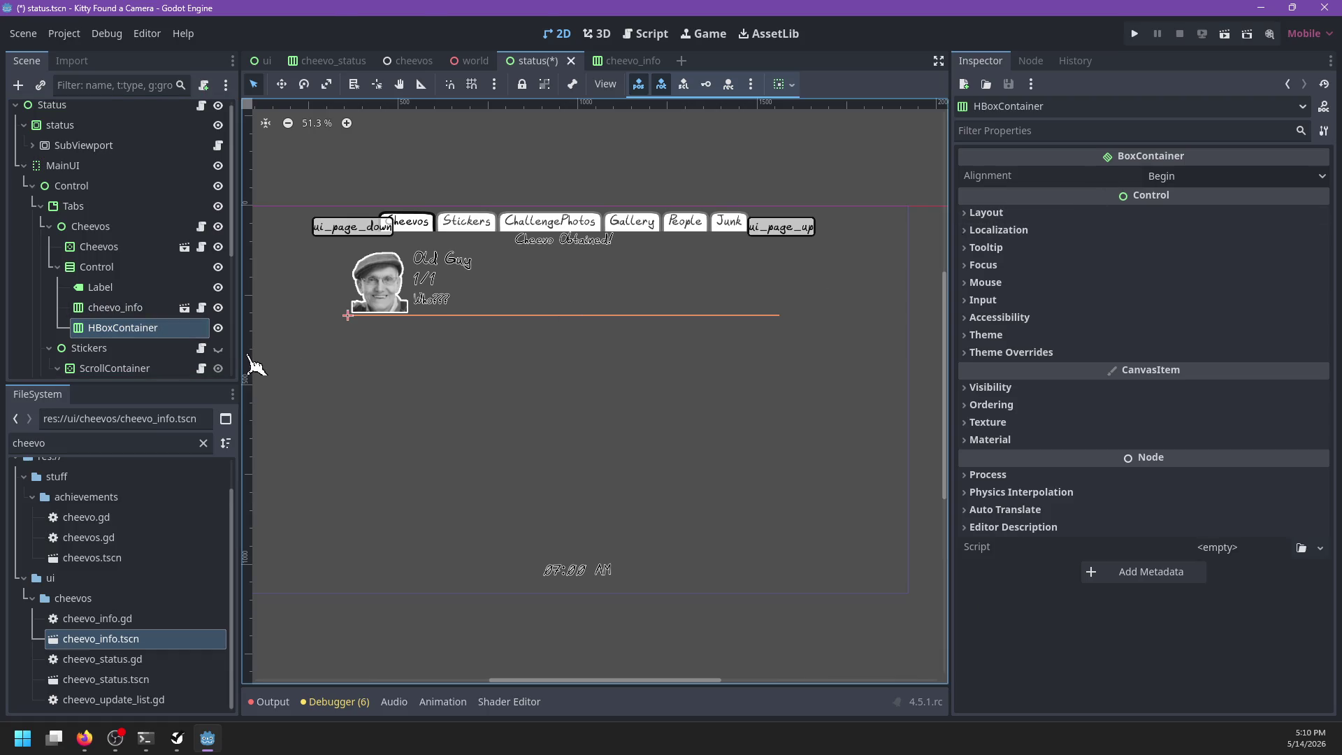
Step: Instance input_prompt.tscn into the new HBoxContainer
{"action": "key", "text": "ctrl+a"}
{"action": "type", "text": "Prompt"}
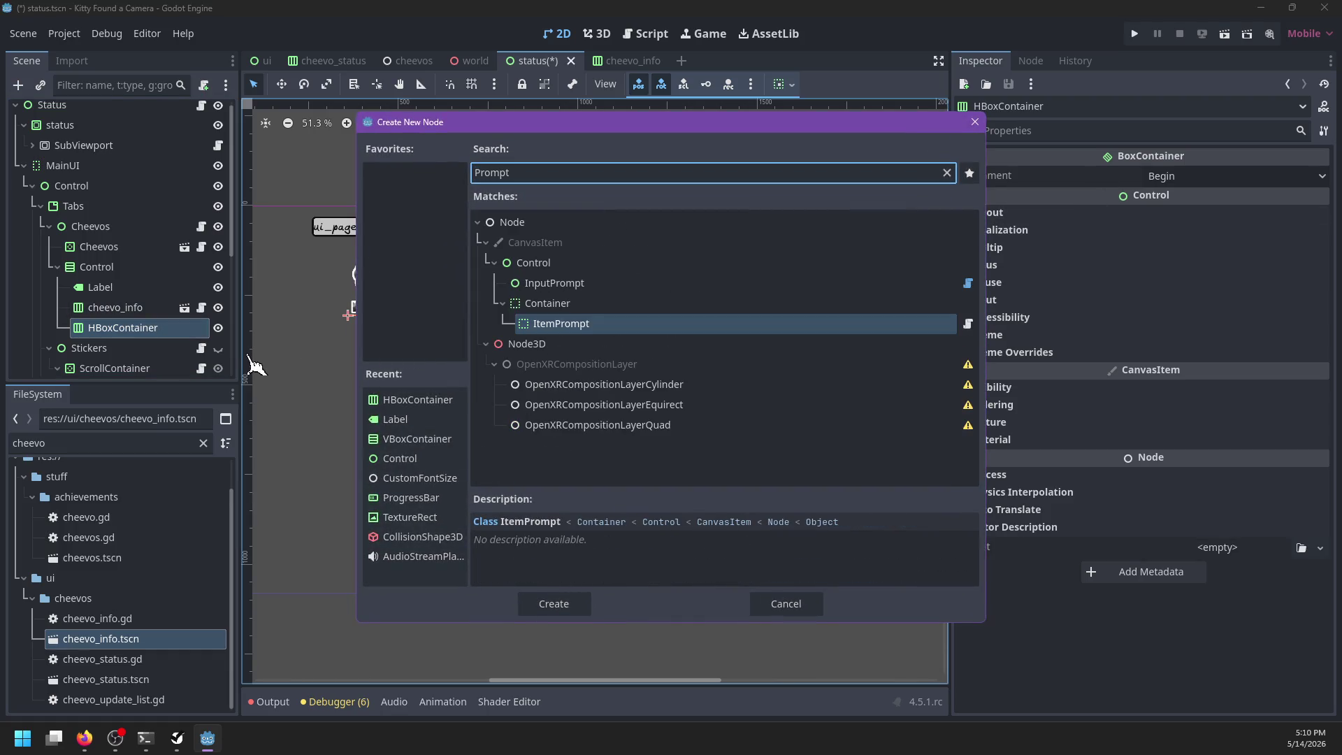
{"action": "key", "text": "Escape"}
{"action": "double_click", "coordinate": [162, 444]}
{"action": "type", "text": "prompt"}
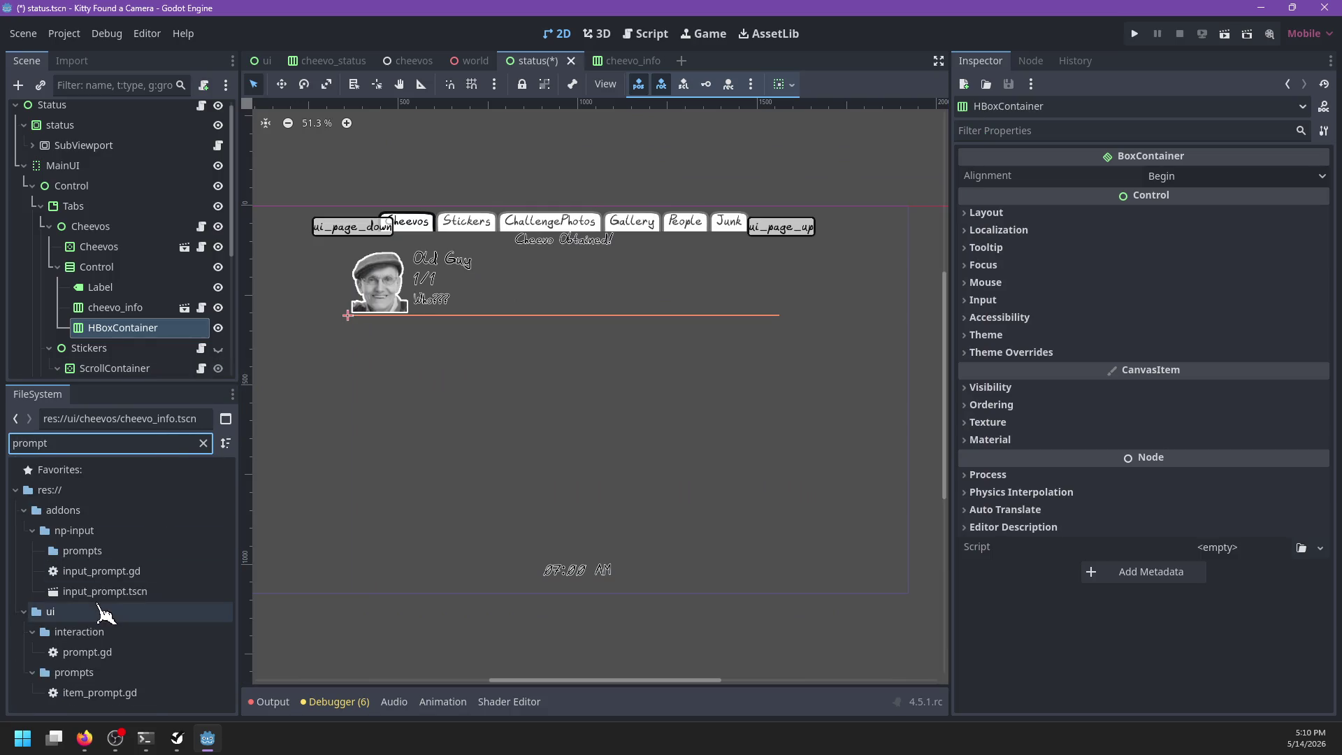
{"action": "mouse_move", "coordinate": [105, 591]}
{"action": "left_mouse_down"}
{"action": "mouse_move", "coordinate": [225, 390]}
{"action": "mouse_move", "coordinate": [180, 309]}
{"action": "mouse_move", "coordinate": [160, 322]}
{"action": "left_mouse_up"}
Step: Add a Label inside the HBoxContainer and change its text to 'Yay'
{"action": "key", "text": "ctrl+a"}
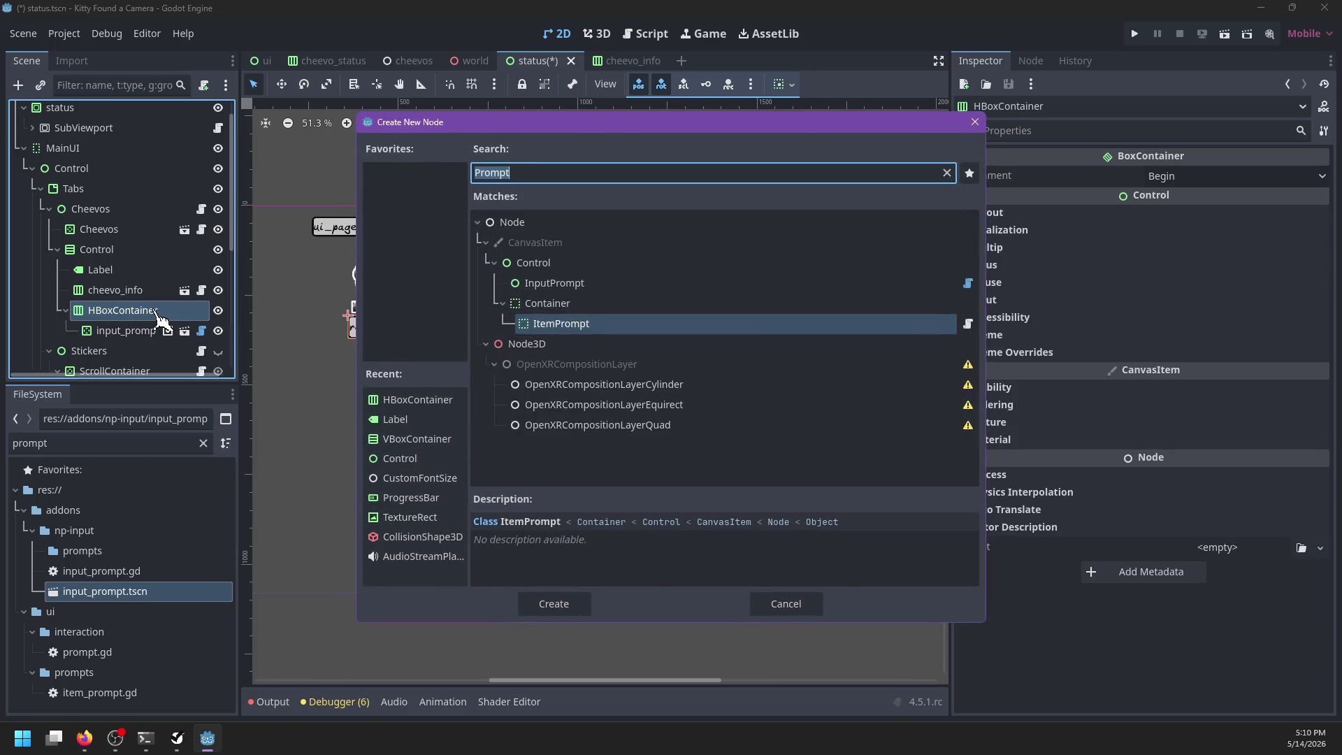
{"action": "type", "text": "Label"}
{"action": "key", "text": "Return"}
{"action": "left_click", "coordinate": [1022, 218]}
{"action": "type", "text": "Okay"}
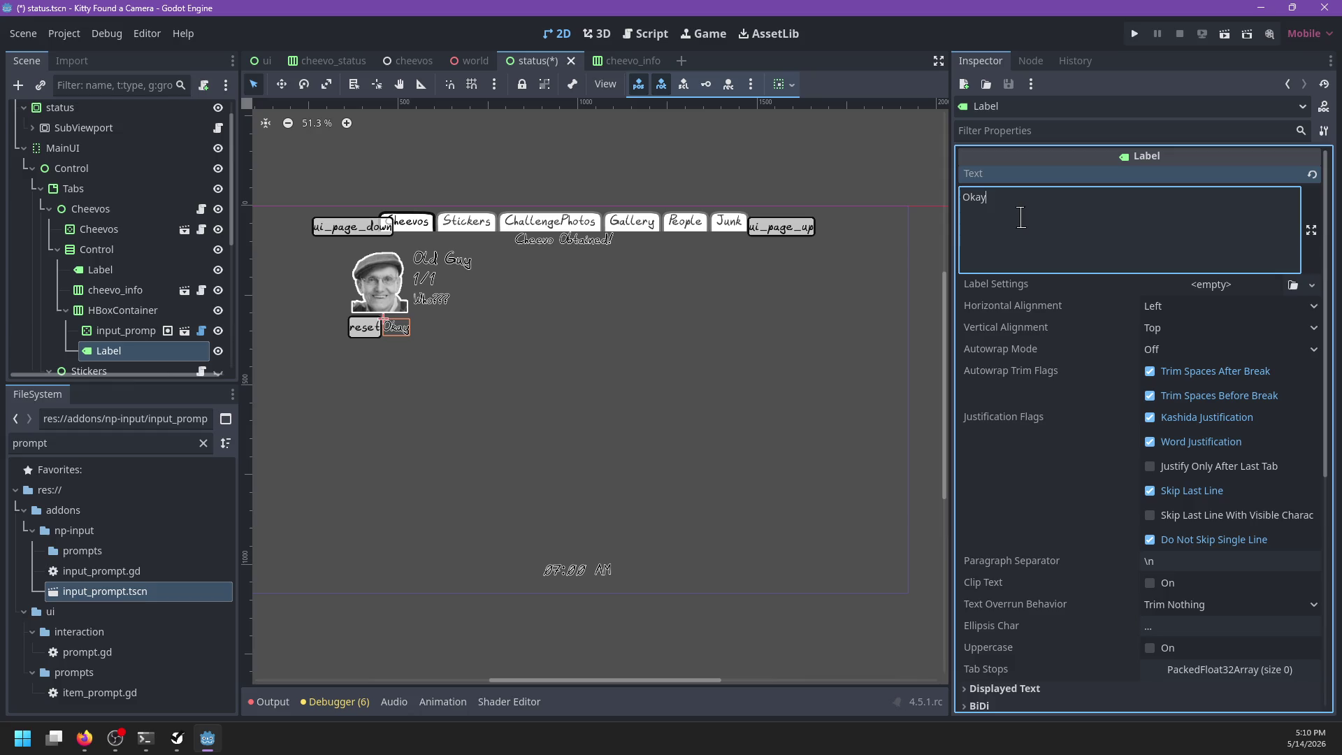
{"action": "key", "text": "BackSpace"}
{"action": "key", "text": "BackSpace"}
{"action": "key", "text": "BackSpace"}
Step: Center the HBoxContainer's alignment and set its Separation theme override to 30
{"action": "left_click", "coordinate": [123, 311]}
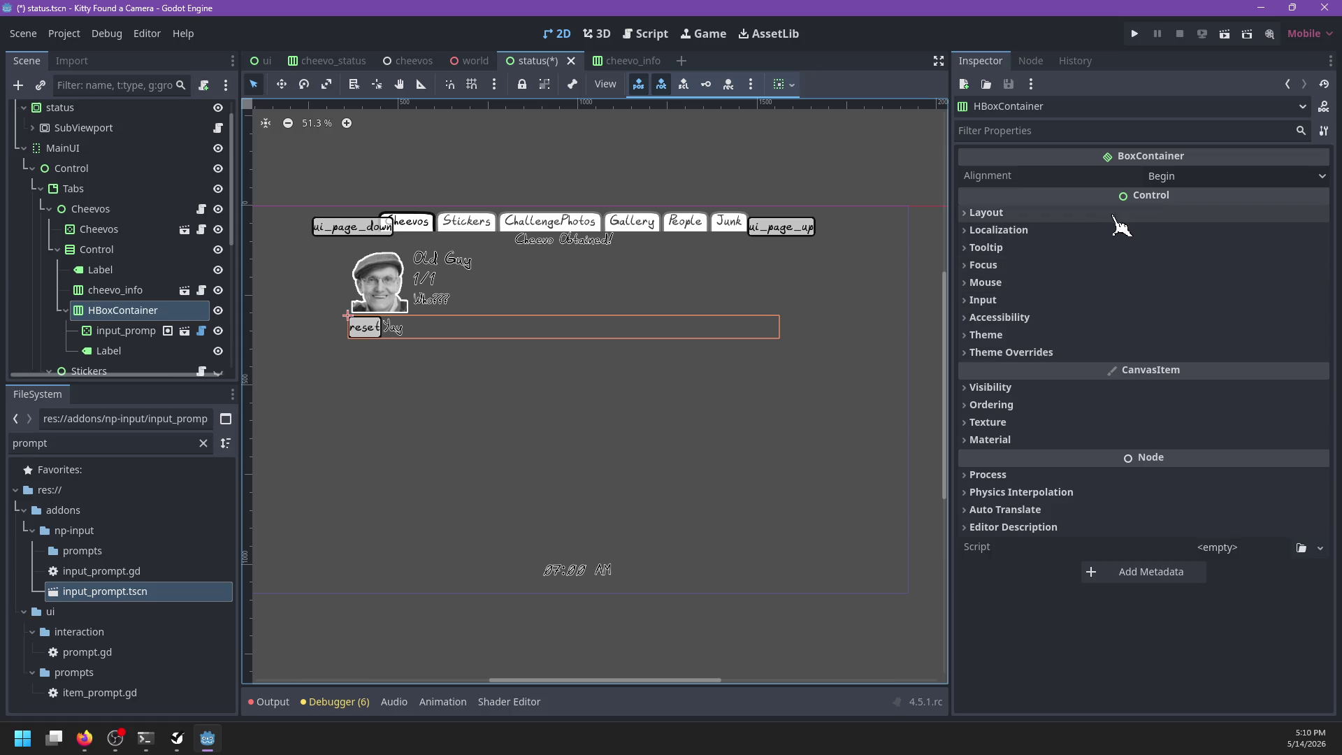
{"action": "left_click", "coordinate": [1210, 178]}
{"action": "left_click", "coordinate": [1206, 219]}
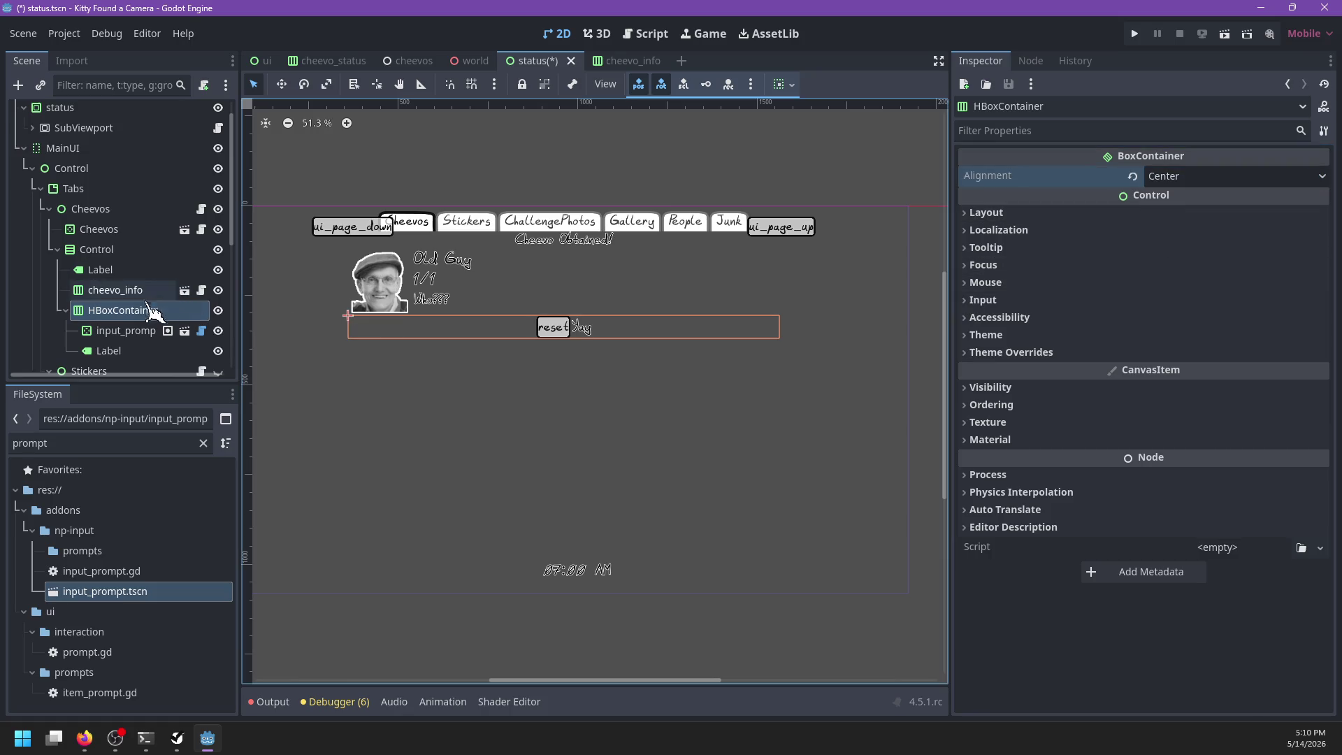
{"action": "left_click", "coordinate": [1004, 352]}
{"action": "left_click", "coordinate": [1076, 371]}
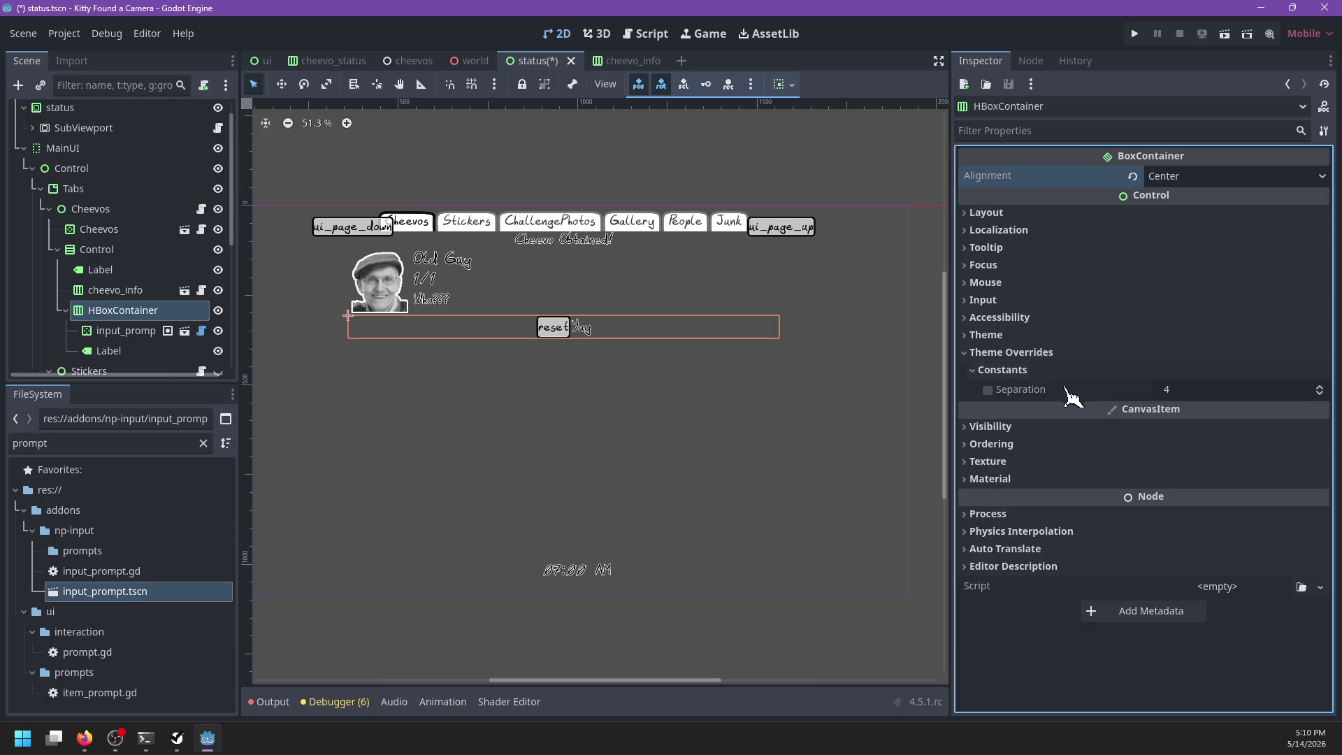
{"action": "left_click", "coordinate": [988, 390]}
{"action": "left_click", "coordinate": [1178, 384]}
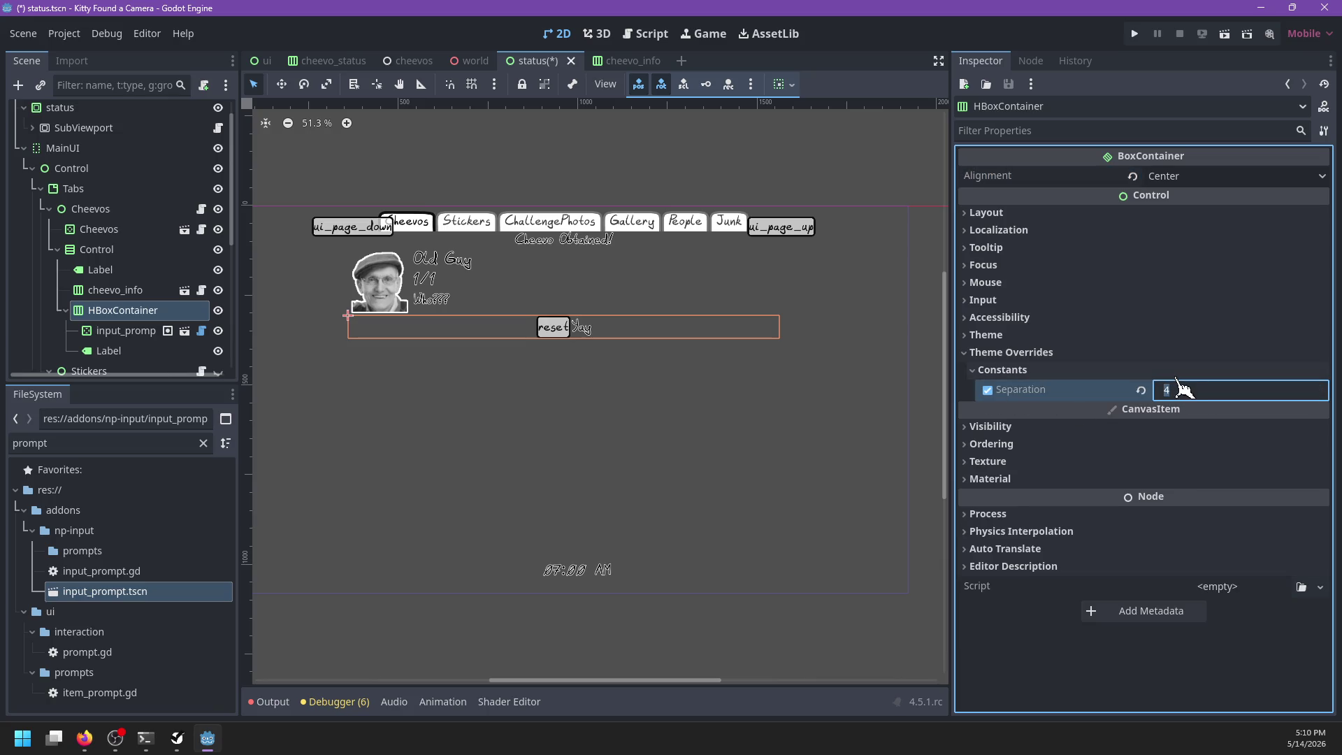
{"action": "type", "text": "30"}
{"action": "key", "text": "Return"}
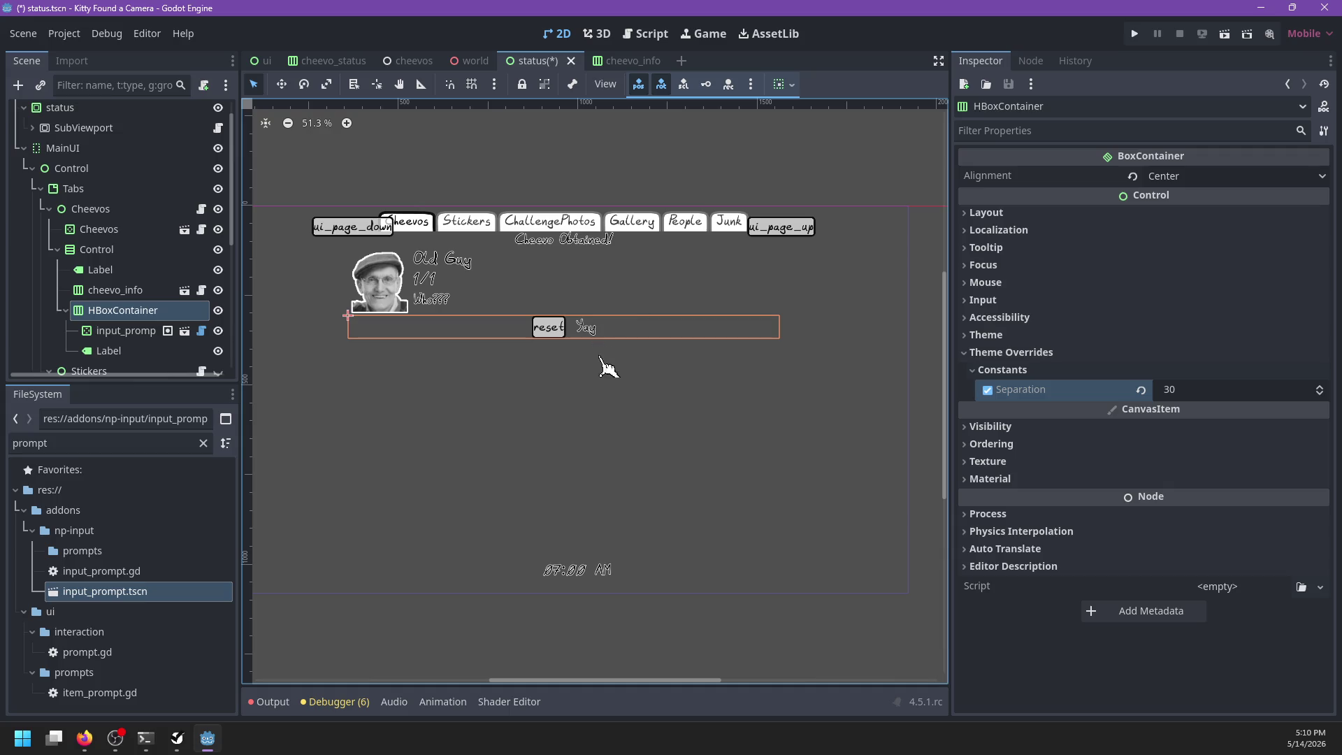
{"action": "left_click", "coordinate": [101, 271]}
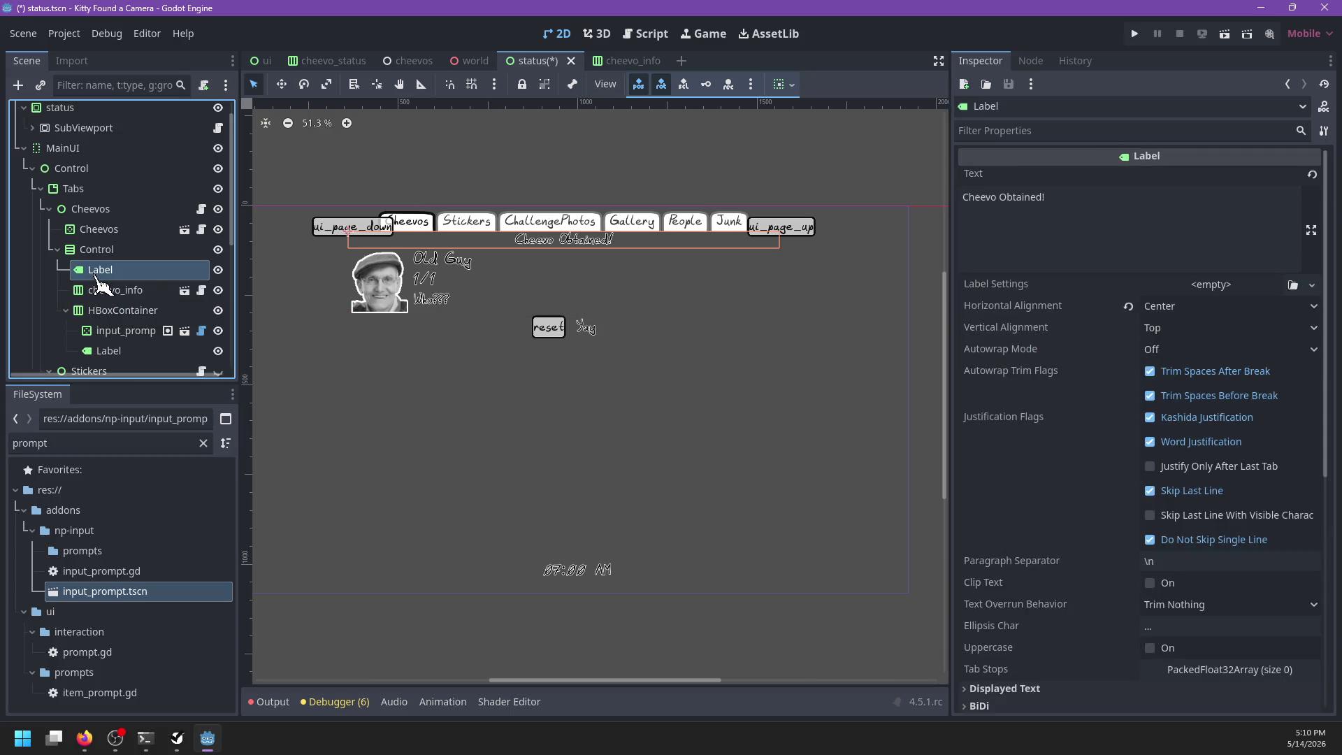
{"action": "left_click", "coordinate": [100, 256]}
Step: Add a Control node named spacer above the Cheevo Obtained! label
{"action": "key", "text": "ctrl+a"}
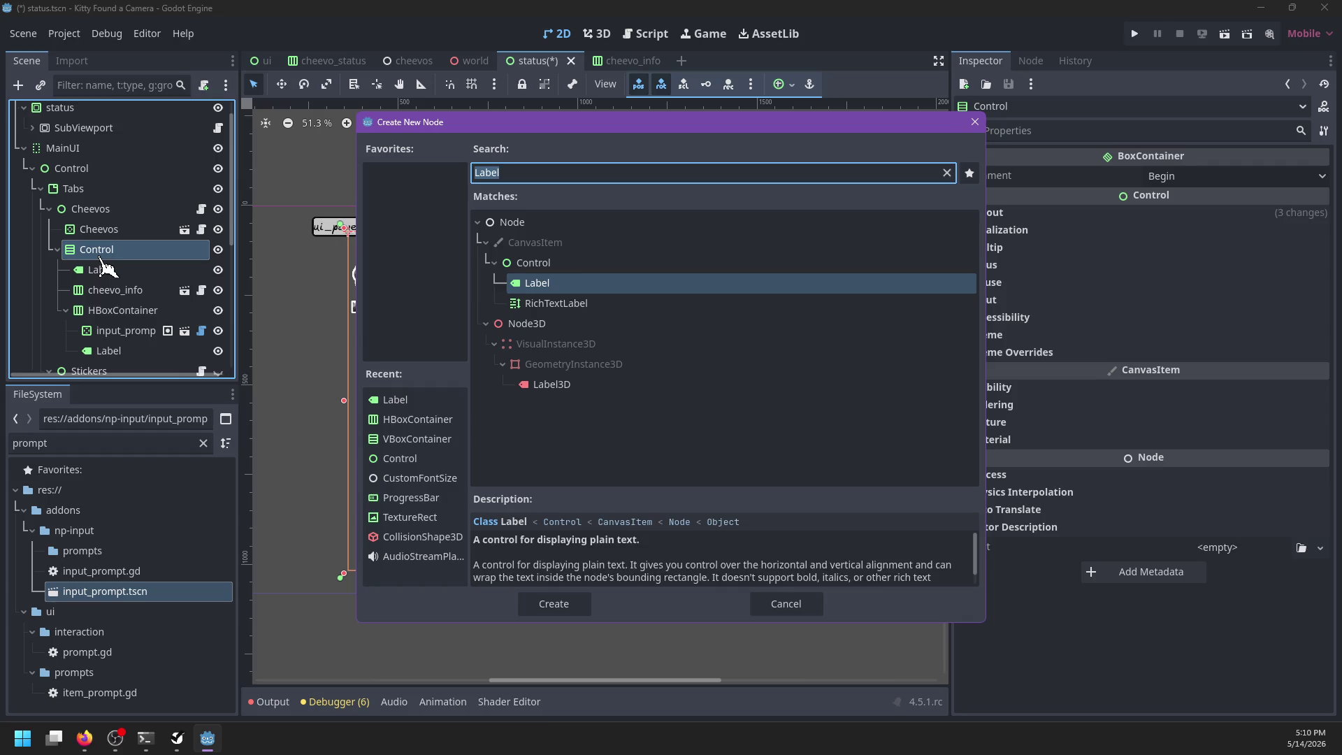
{"action": "type", "text": "control"}
{"action": "key", "text": "Return"}
{"action": "left_click_drag", "start_coordinate": [126, 359], "coordinate": [135, 257]}
{"action": "double_click", "coordinate": [135, 258]}
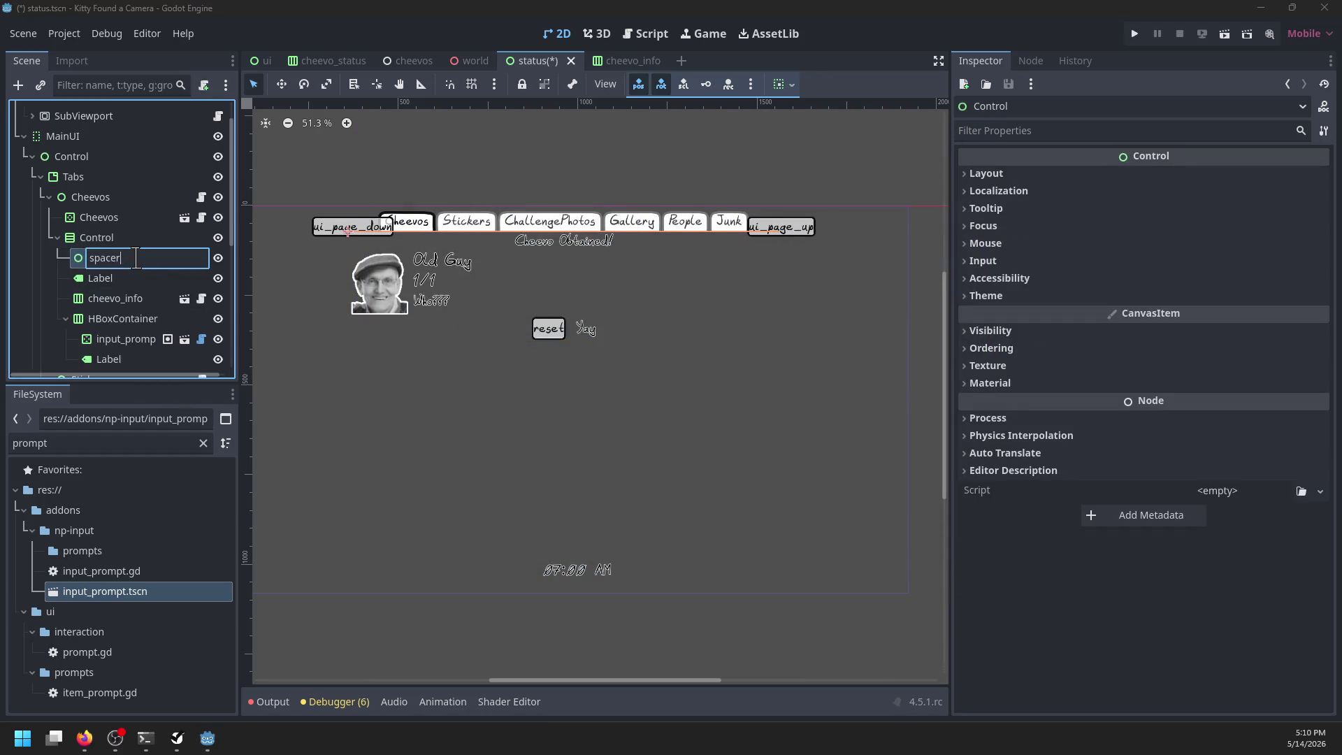
{"action": "key", "text": "Return"}
Step: Set the spacer's Custom Minimum Size height to 30, then 45
{"action": "left_click", "coordinate": [989, 175]}
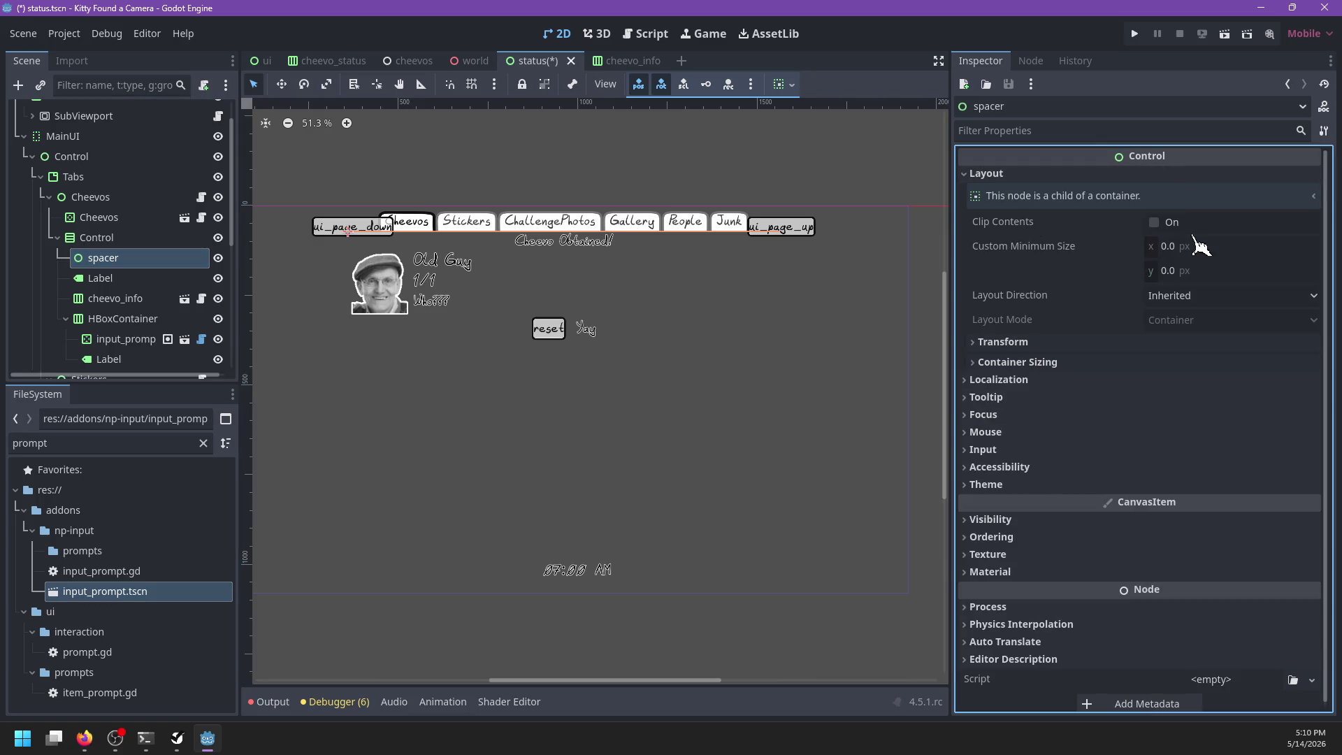
{"action": "left_click", "coordinate": [1195, 269]}
{"action": "type", "text": "30"}
{"action": "key", "text": "Return"}
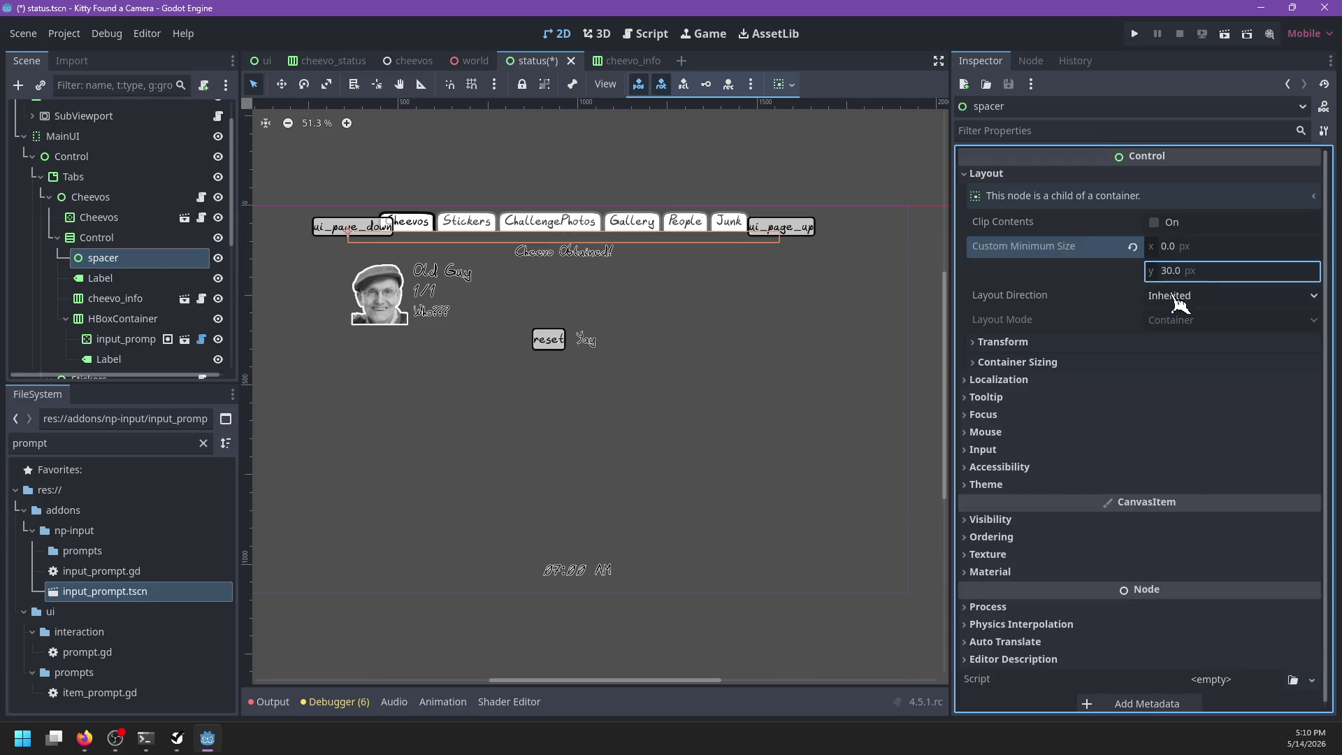
{"action": "left_click", "coordinate": [1272, 269]}
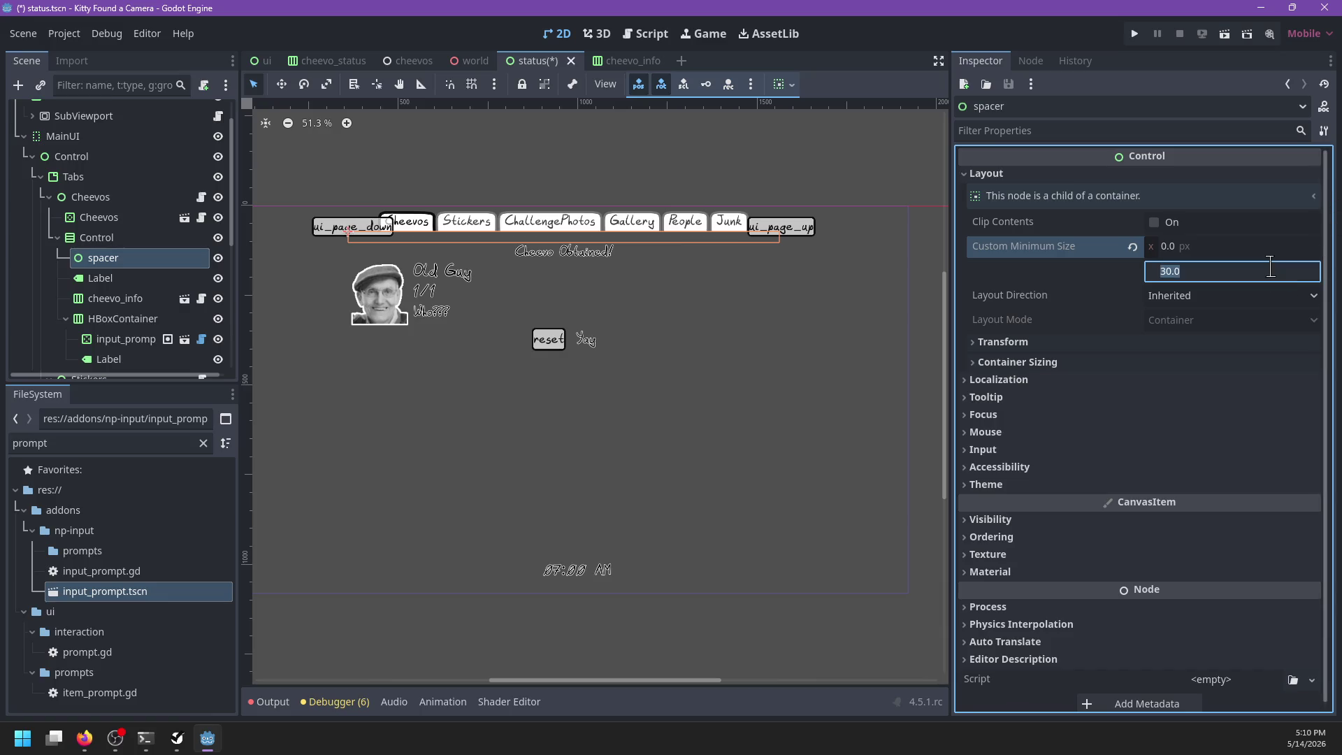
{"action": "type", "text": "45"}
{"action": "key", "text": "Return"}
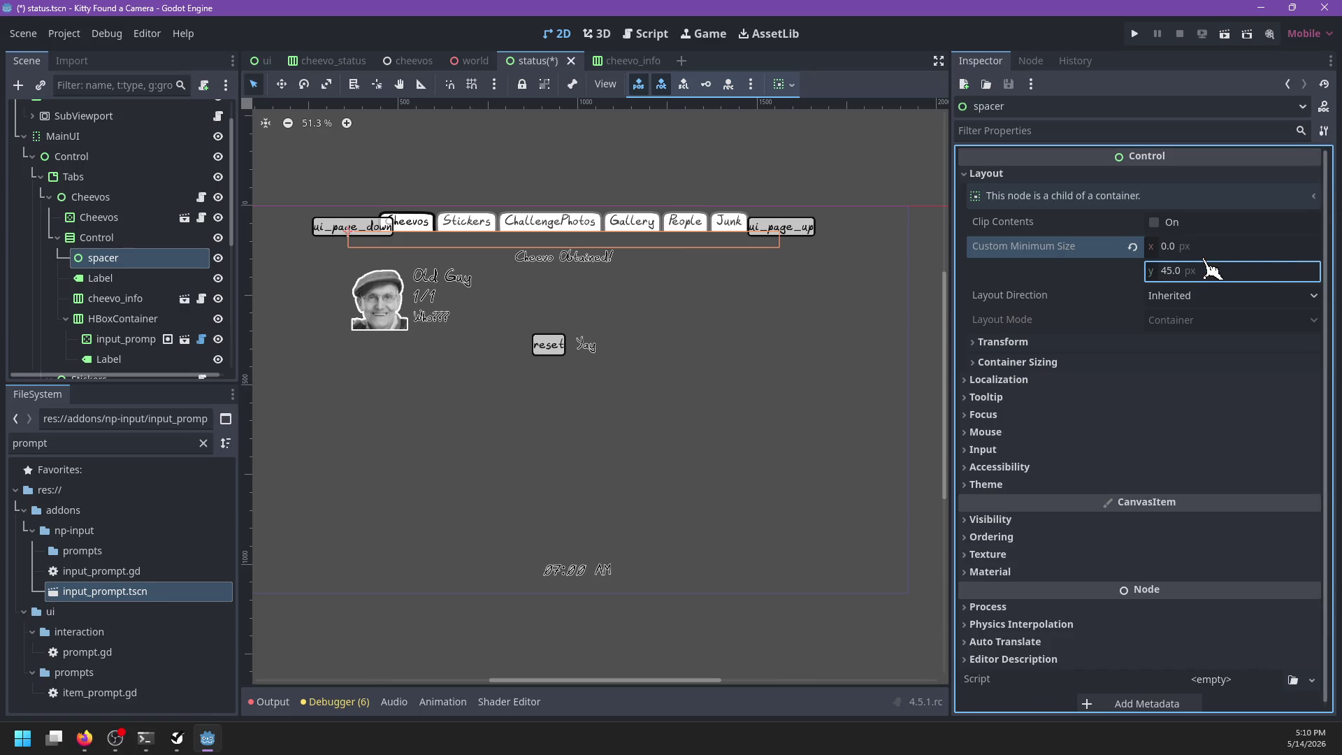
Step: Delete the spacer node and save the status scene
{"action": "left_click", "coordinate": [97, 237]}
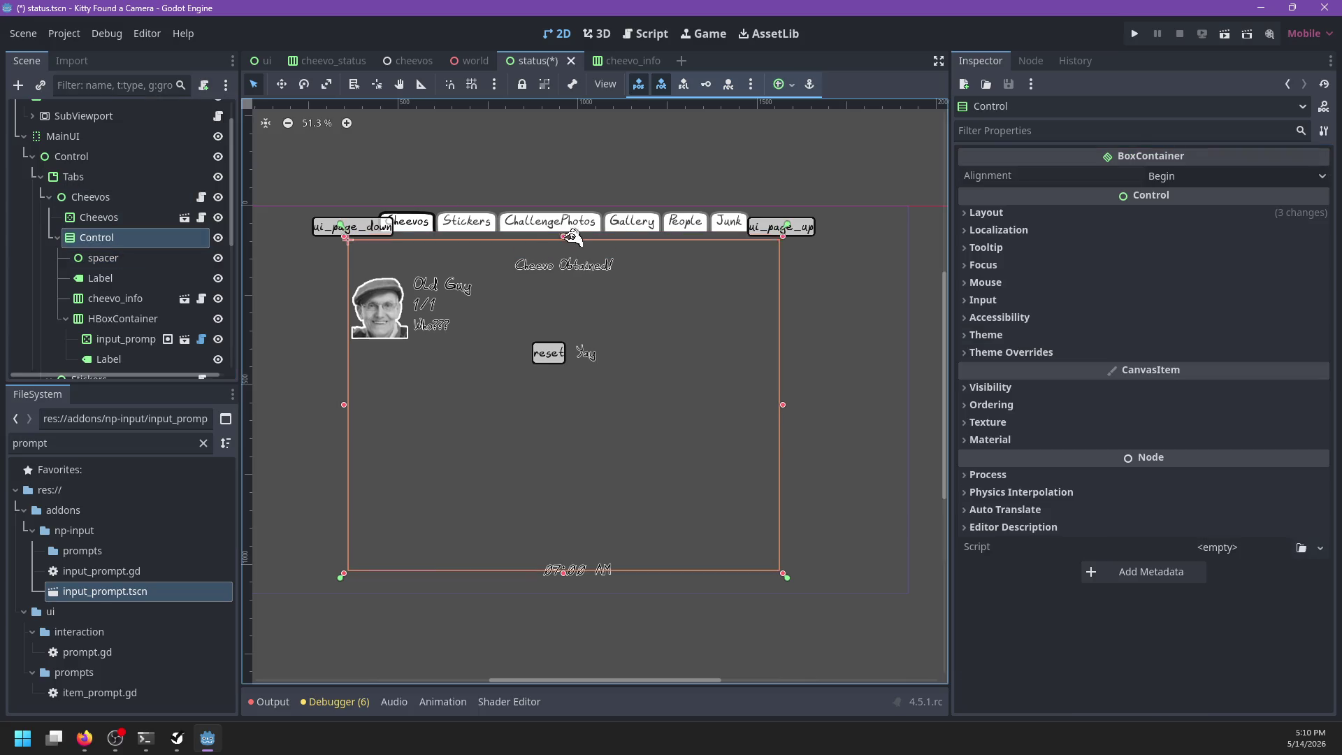
{"action": "left_click", "coordinate": [137, 259]}
{"action": "key", "text": "Delete"}
{"action": "key", "text": "Return"}
{"action": "left_click", "coordinate": [133, 237]}
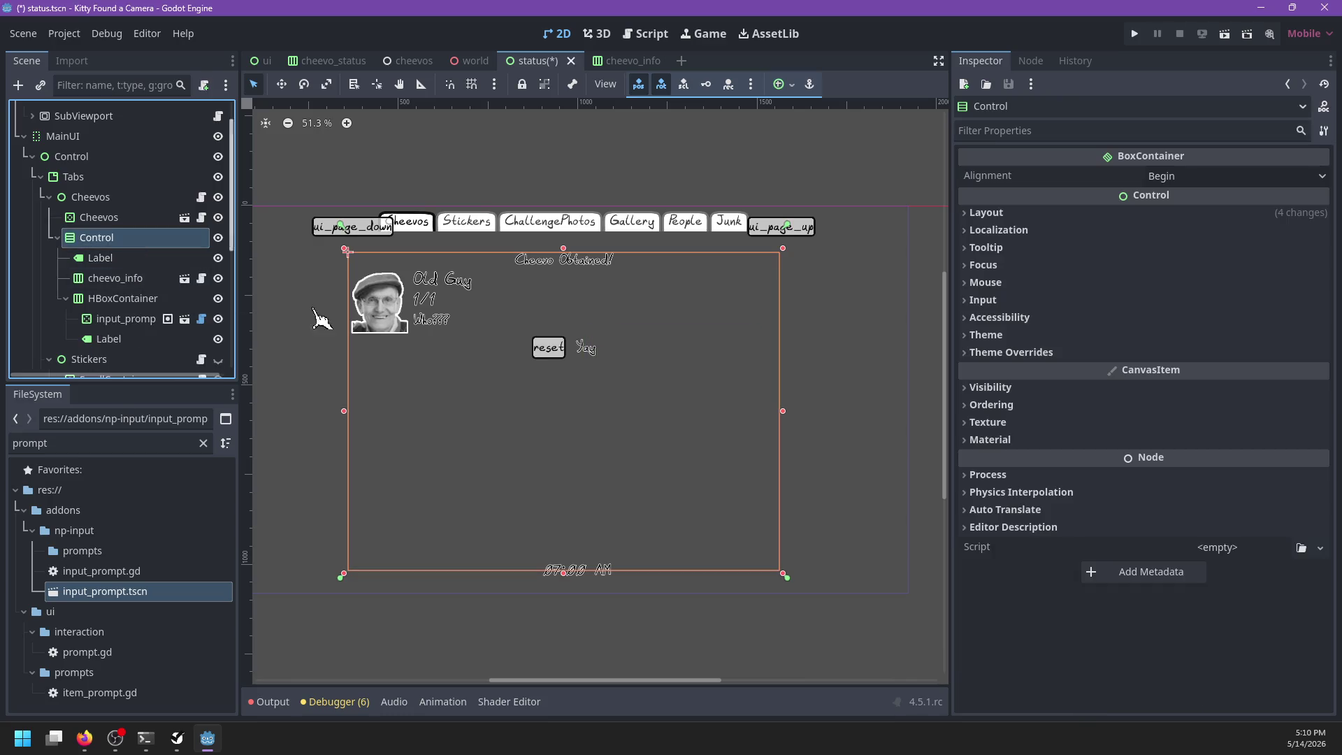
{"action": "key", "text": "ctrl+s"}
Step: Inspect the Cheevos node's layout and anchor points for reference
{"action": "scroll", "coordinate": [563, 349], "scroll_direction": "down", "scroll_amount": 1}
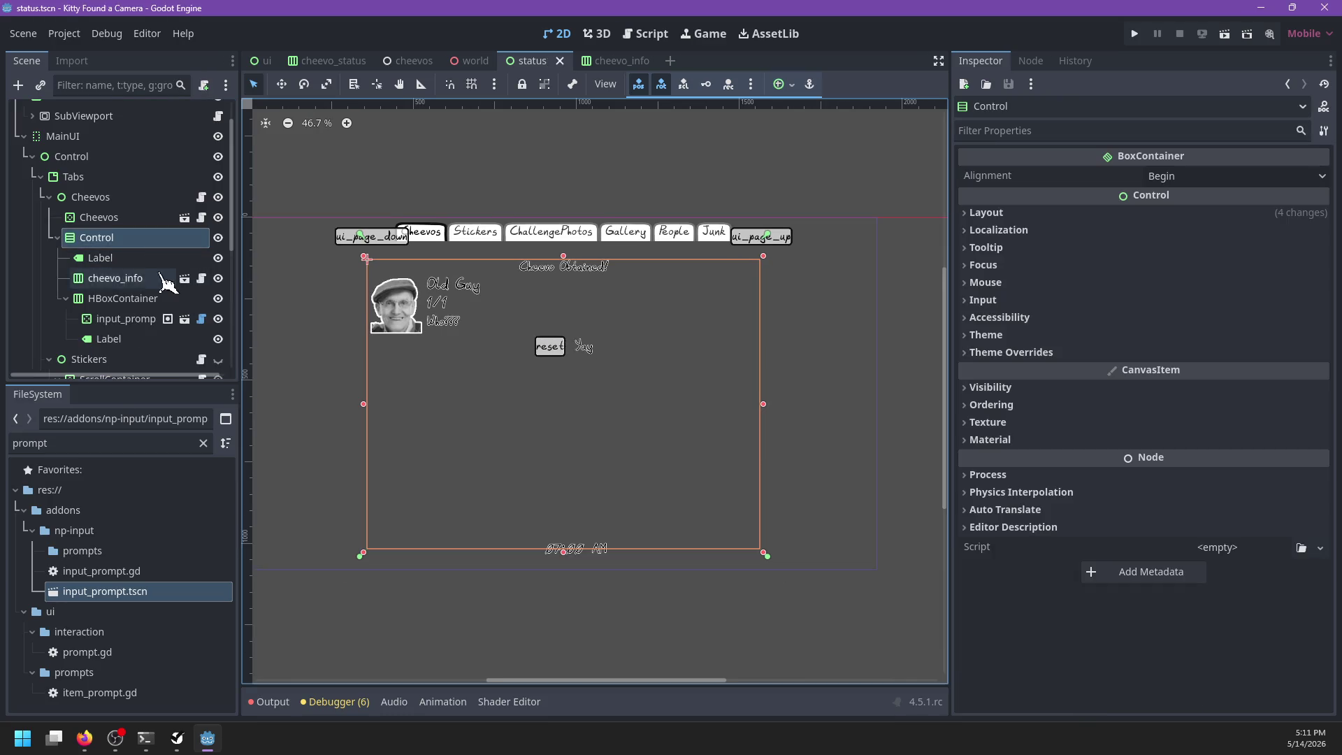
{"action": "left_click", "coordinate": [119, 217]}
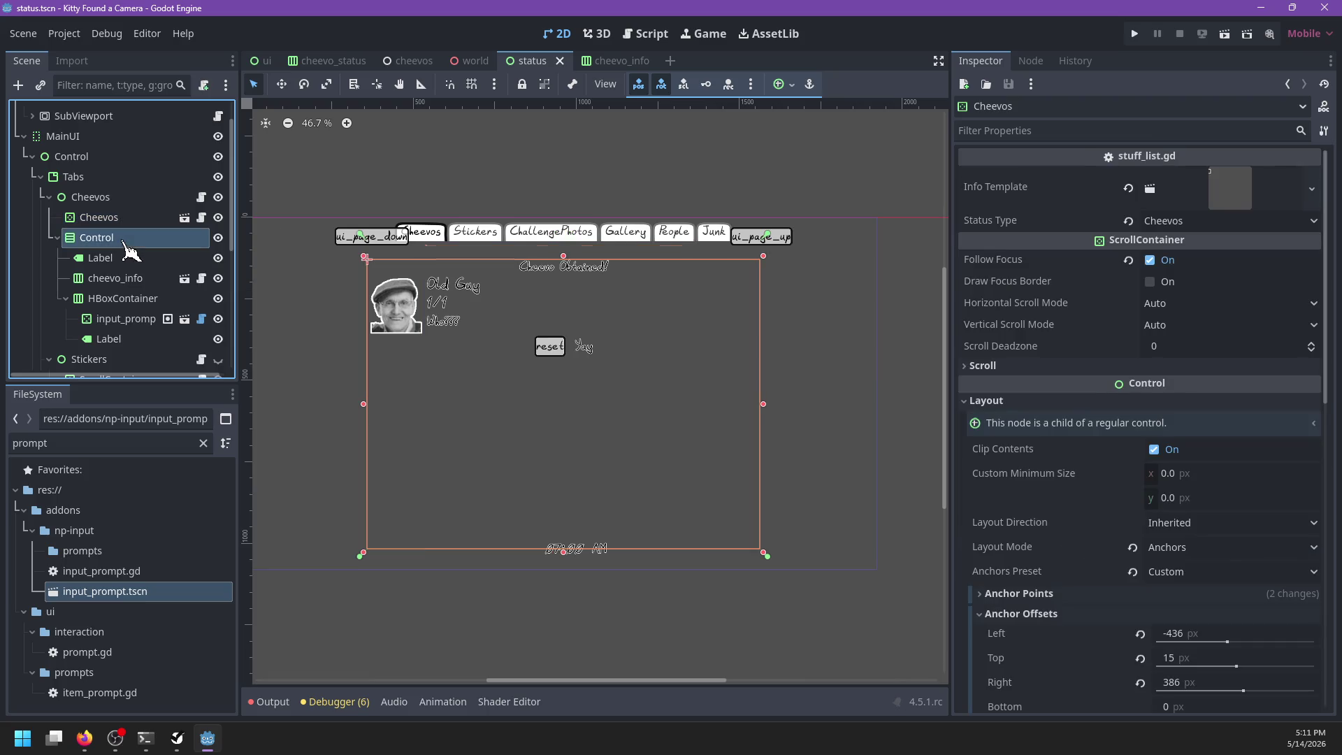
{"action": "left_click", "coordinate": [382, 402]}
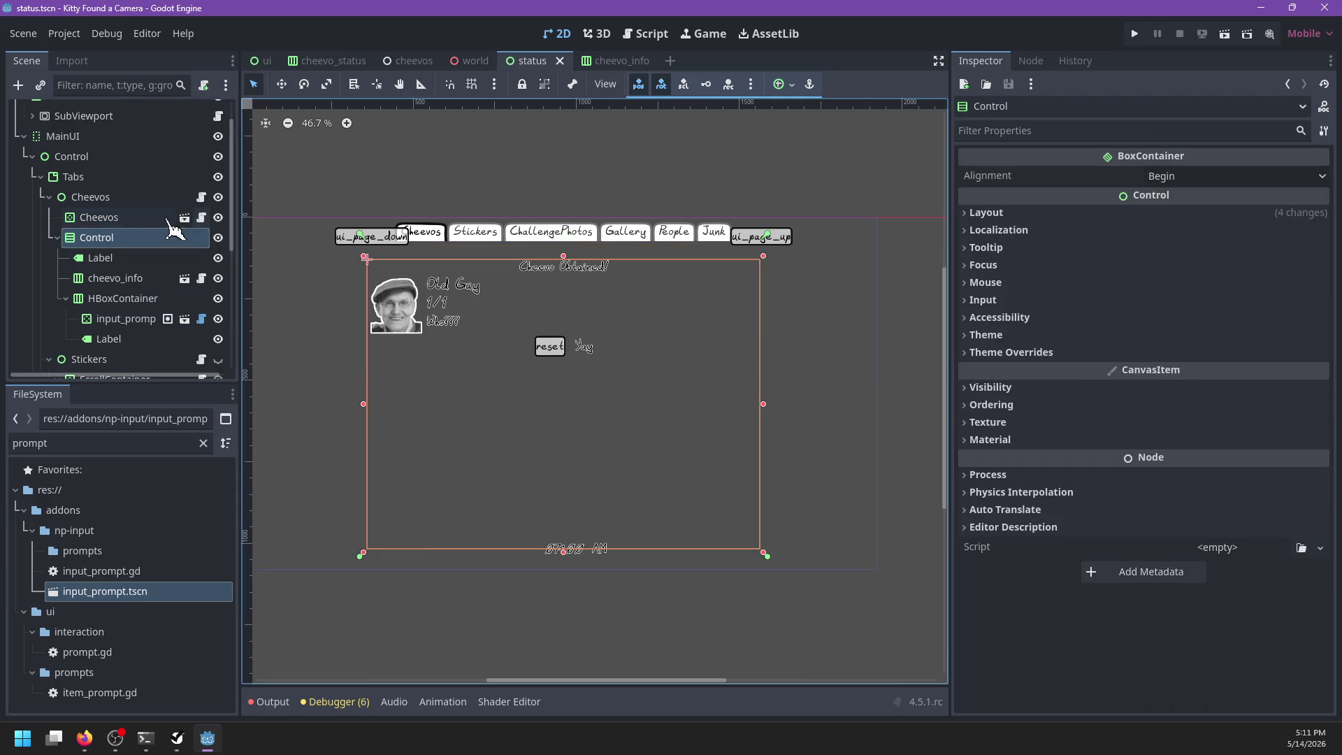
{"action": "left_click", "coordinate": [537, 297]}
{"action": "scroll", "coordinate": [1136, 532], "scroll_direction": "down", "scroll_amount": 3}
{"action": "left_click", "coordinate": [1097, 455]}
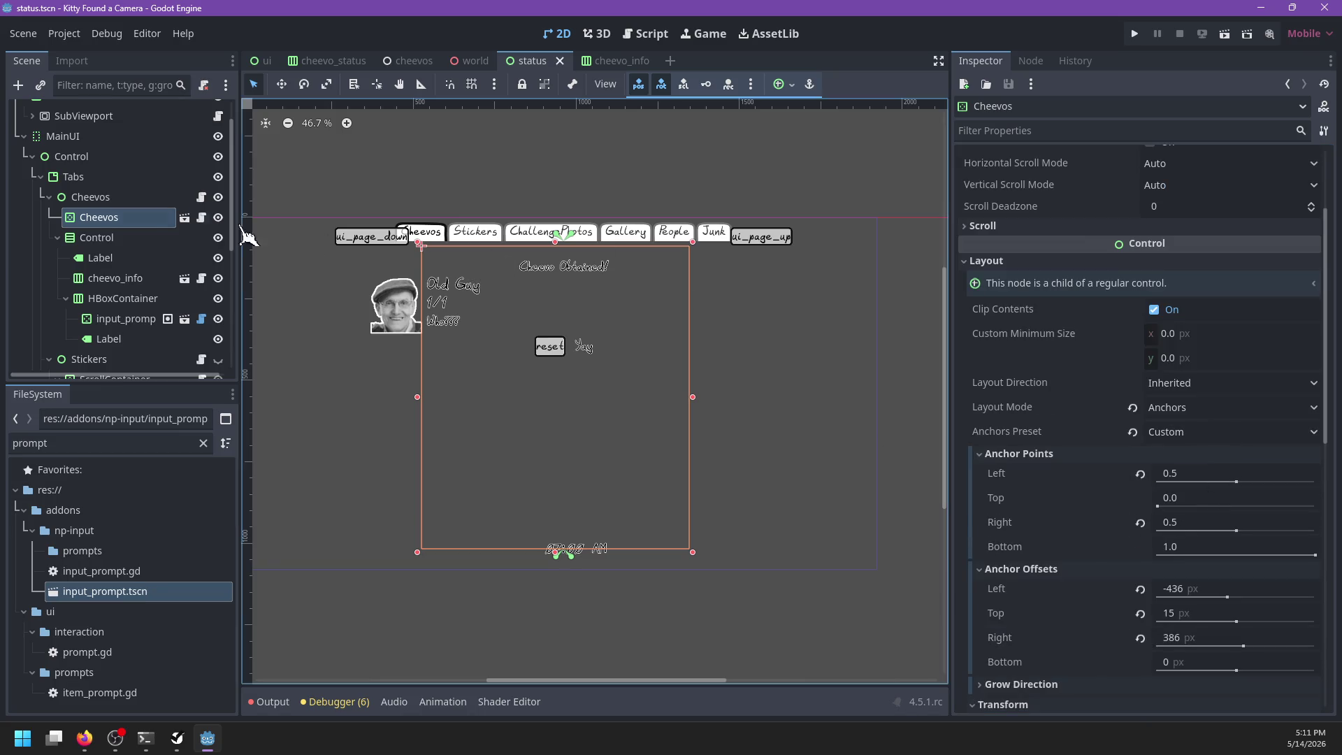
Step: Anchor the Control VCenter Wide, then switch to Custom with a 15 px top offset
{"action": "left_click", "coordinate": [97, 238]}
{"action": "left_click", "coordinate": [792, 85]}
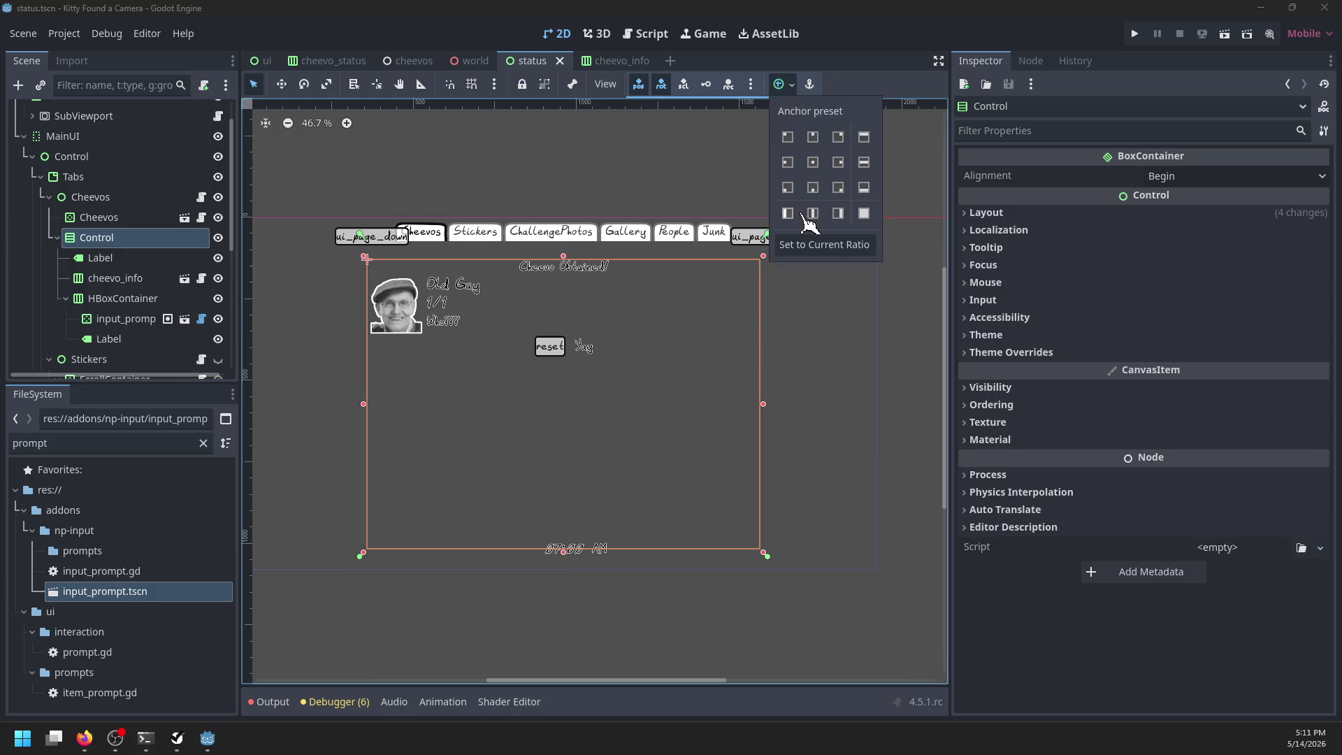
{"action": "left_click", "coordinate": [813, 213]}
{"action": "left_click", "coordinate": [142, 234]}
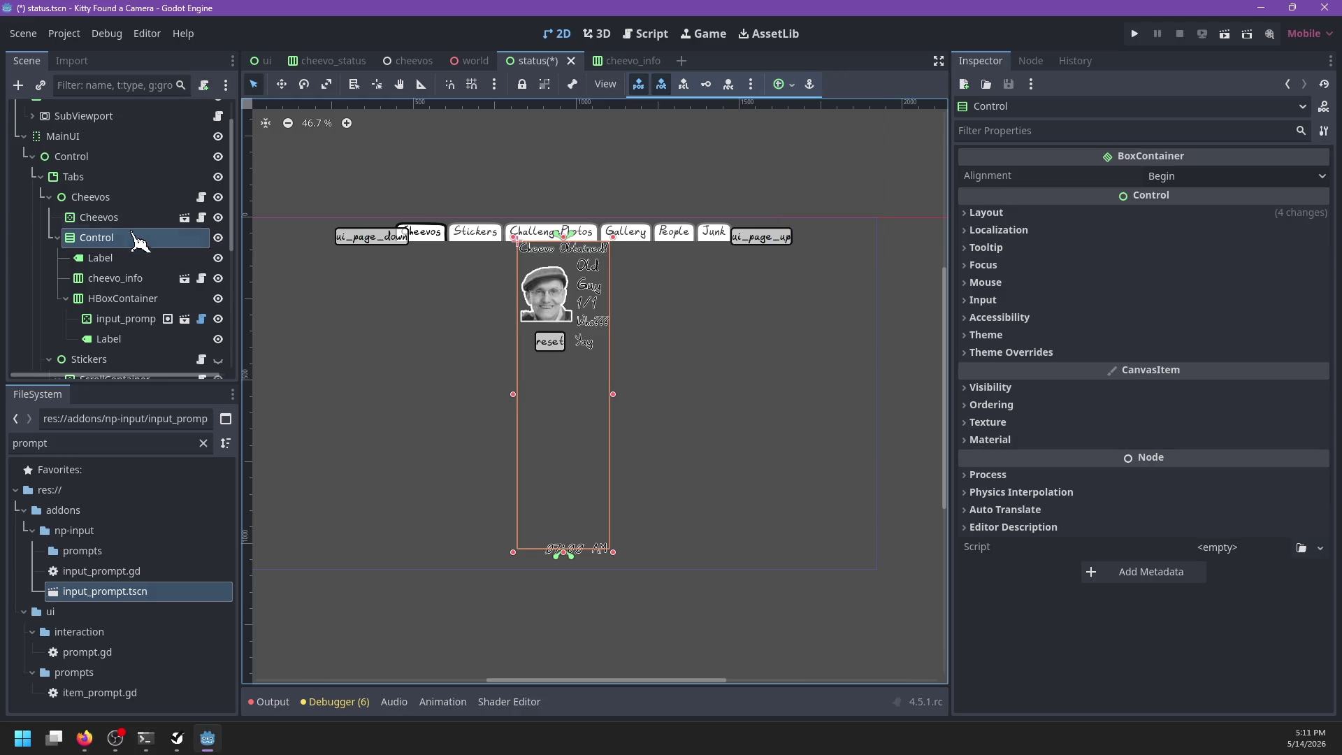
{"action": "left_click", "coordinate": [1084, 212]}
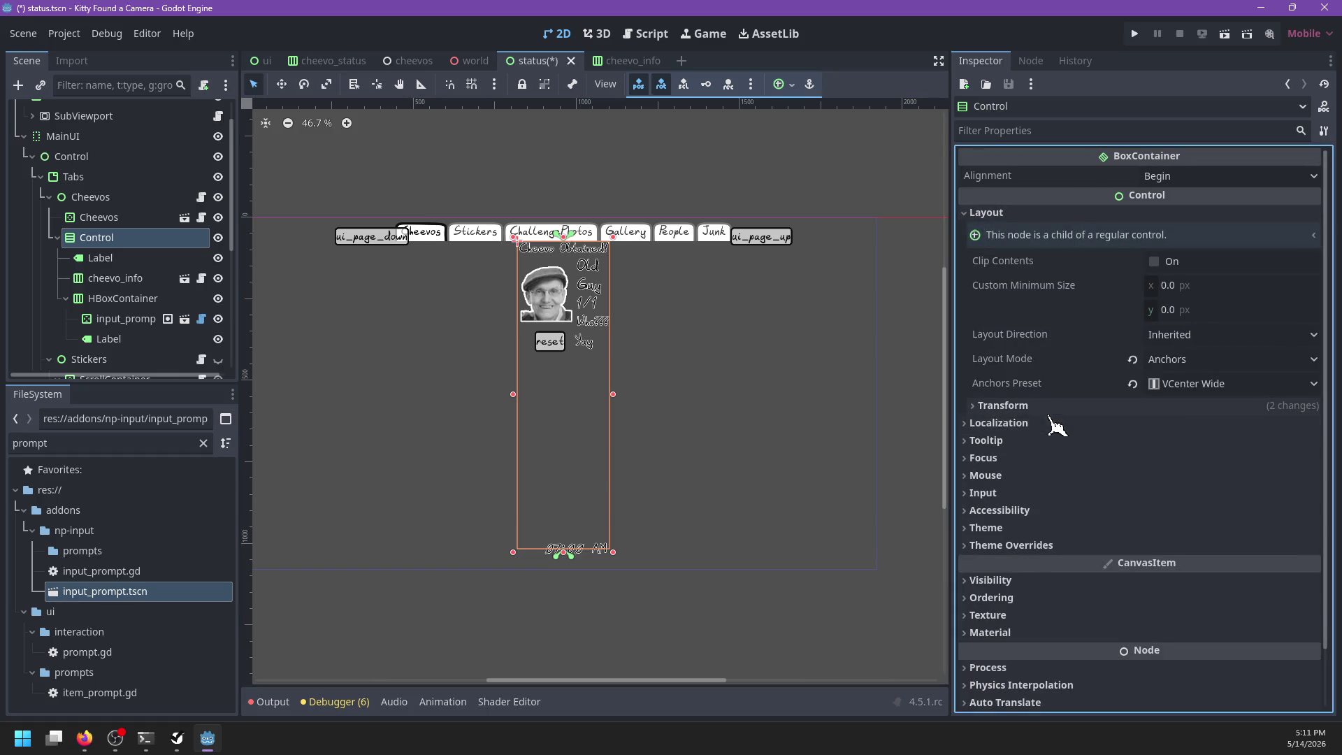
{"action": "left_click", "coordinate": [1223, 383]}
{"action": "left_click", "coordinate": [1182, 365]}
{"action": "left_click", "coordinate": [1039, 429]}
{"action": "left_click", "coordinate": [1196, 470]}
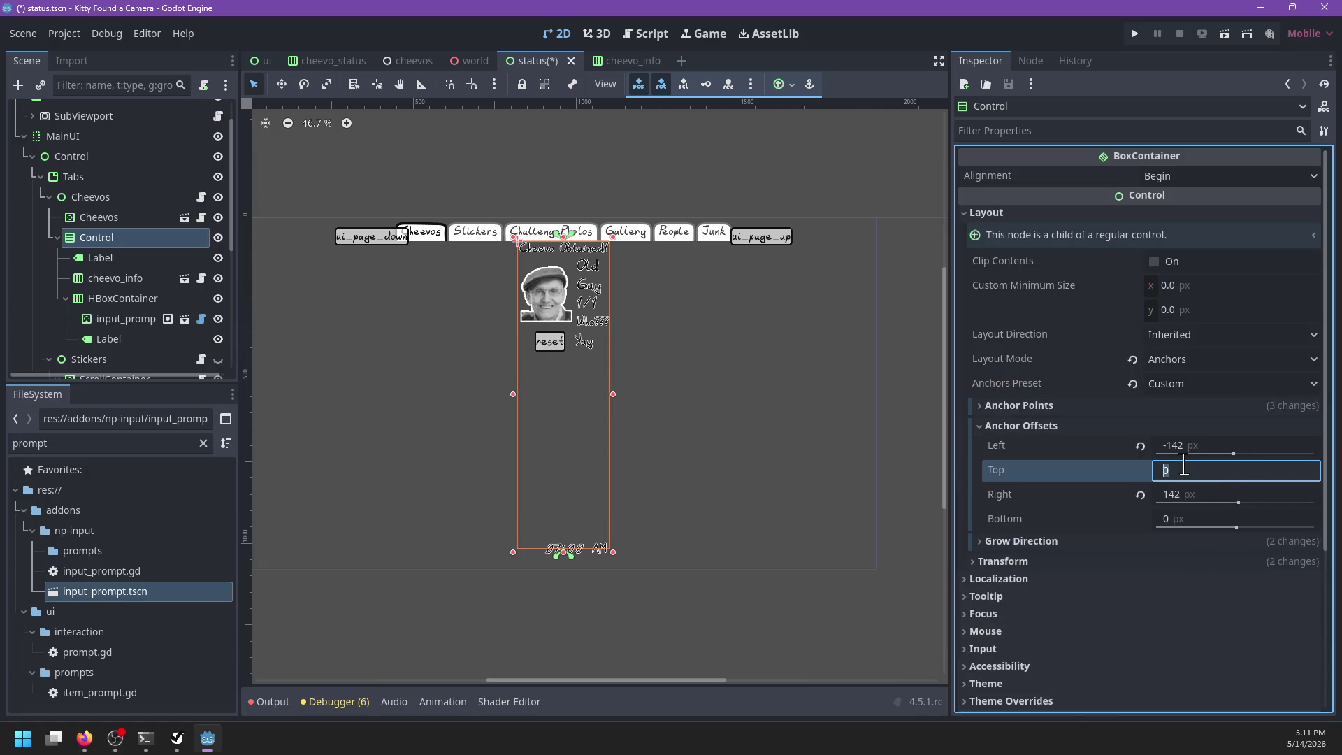
{"action": "type", "text": "15"}
{"action": "key", "text": "Return"}
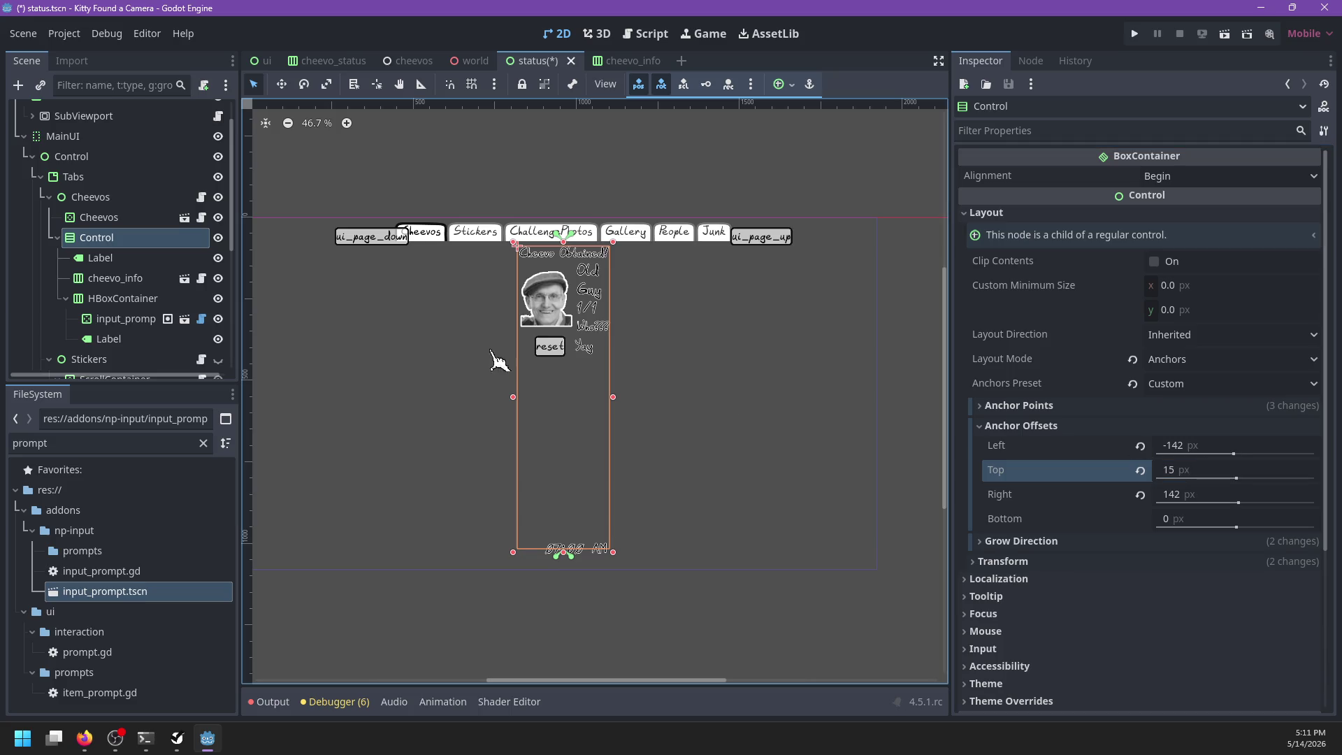
Step: Set the Control's left anchor offset to -436 and right offset to 386
{"action": "left_click", "coordinate": [133, 218]}
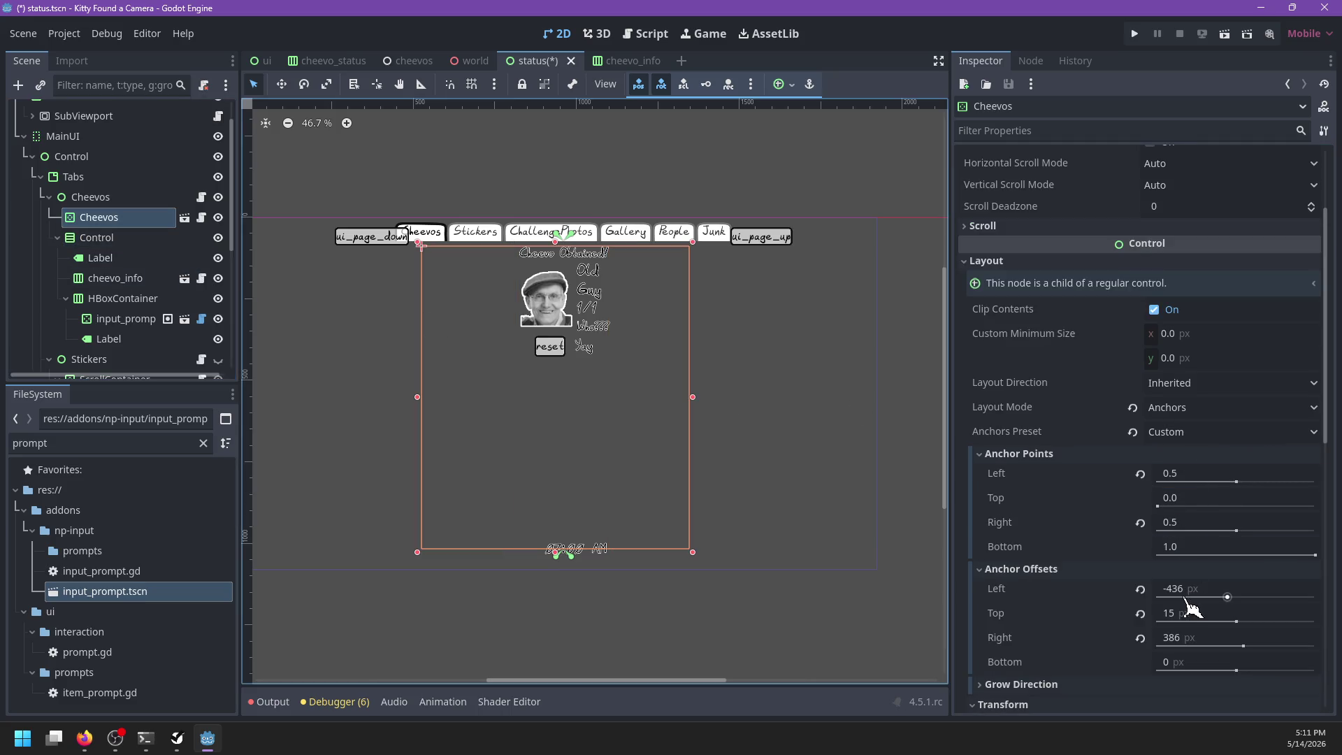
{"action": "left_click", "coordinate": [148, 280]}
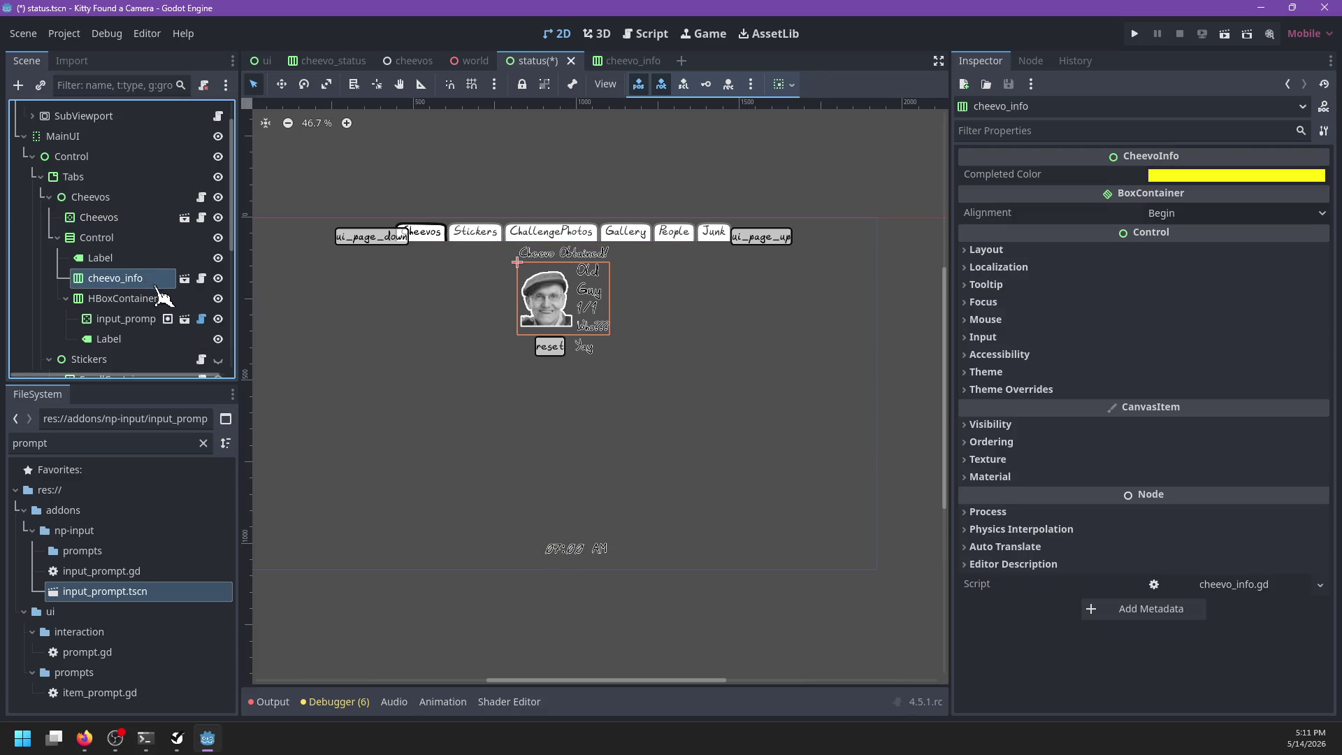
{"action": "left_click", "coordinate": [123, 239]}
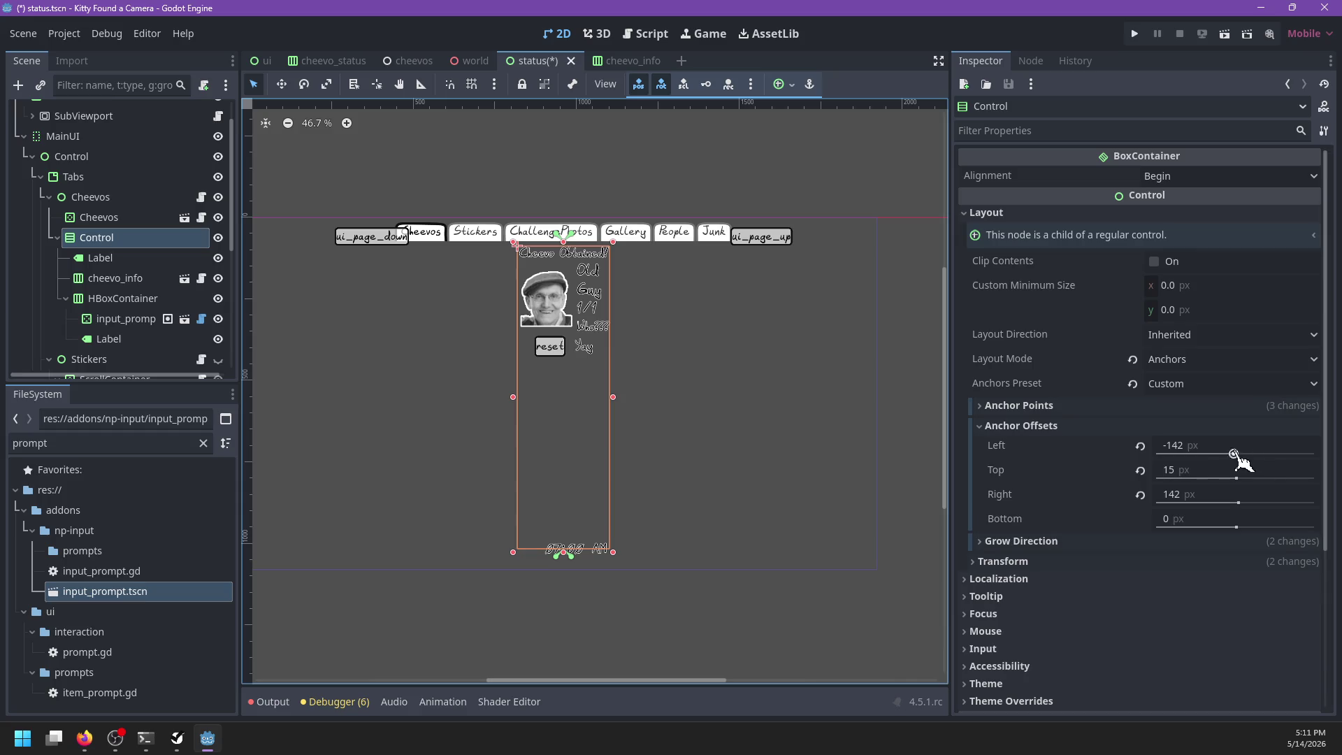
{"action": "left_click", "coordinate": [1215, 444]}
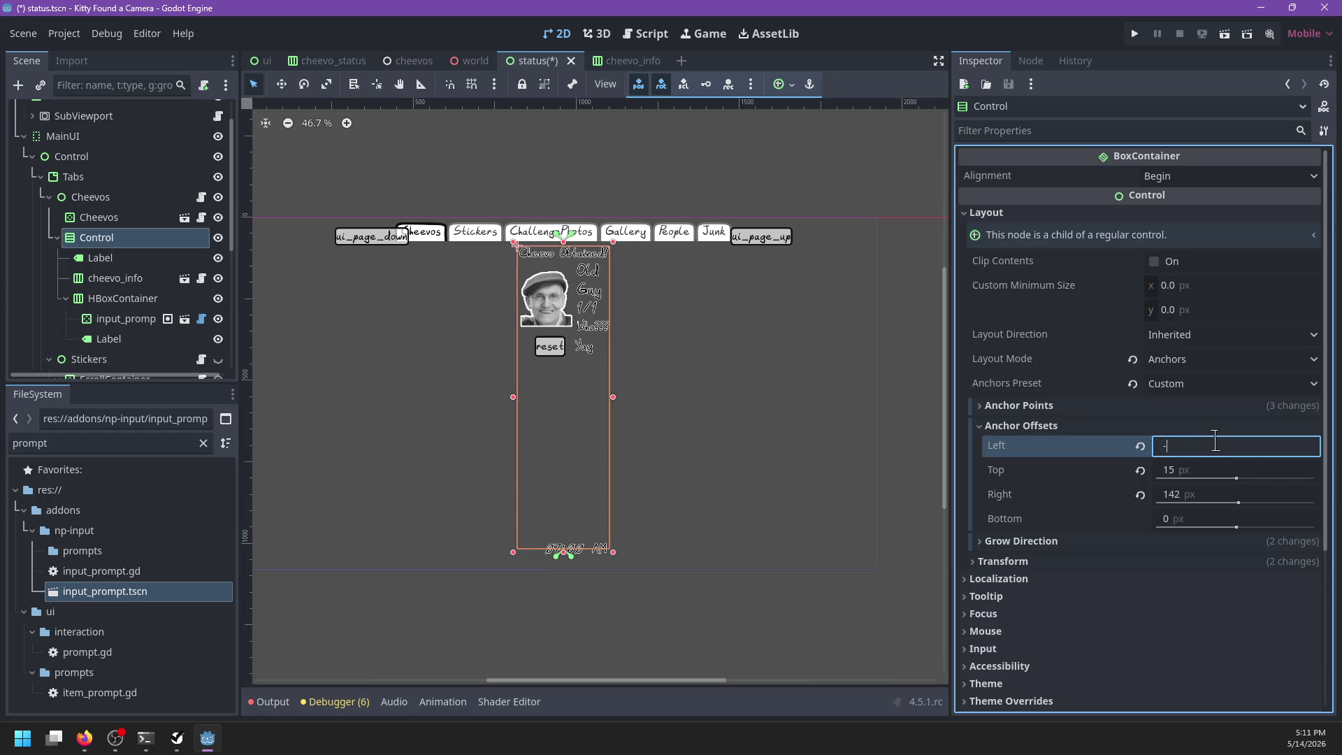
{"action": "type", "text": "436"}
{"action": "key", "text": "Tab"}
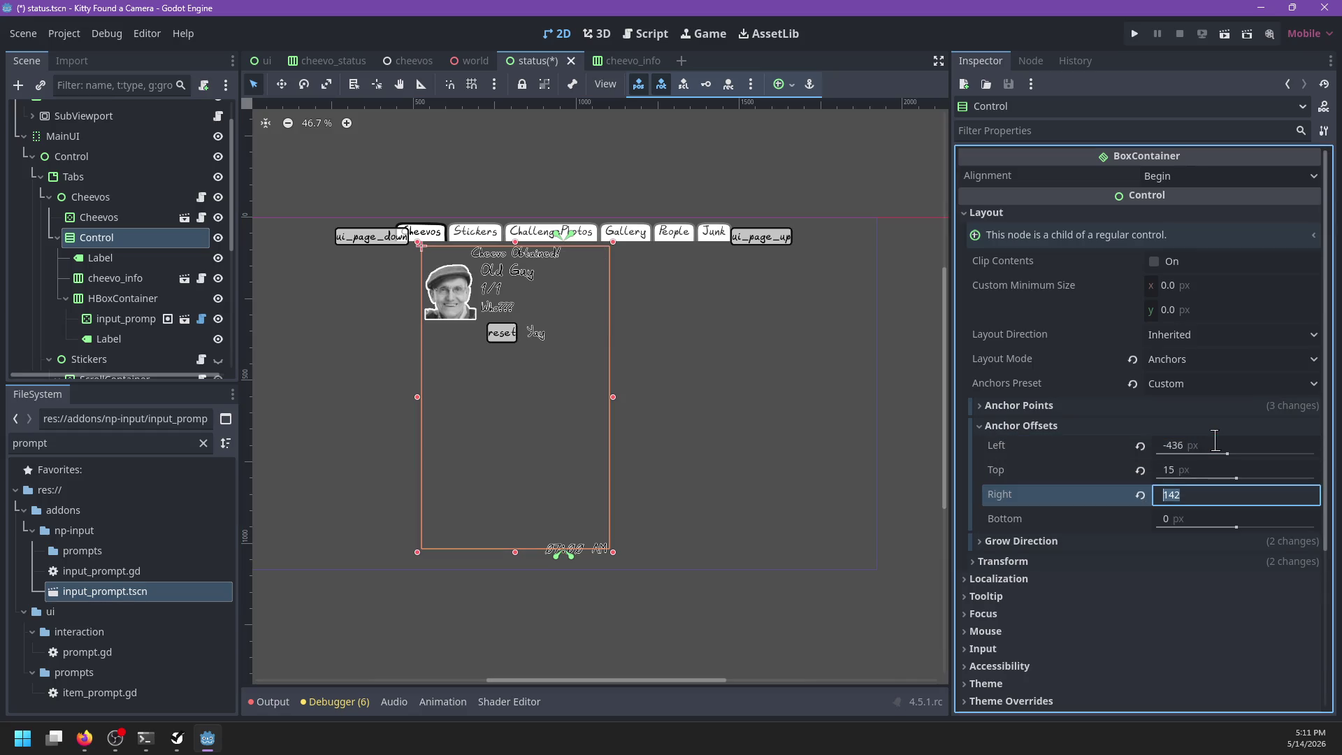
{"action": "type", "text": "386"}
{"action": "key", "text": "Return"}
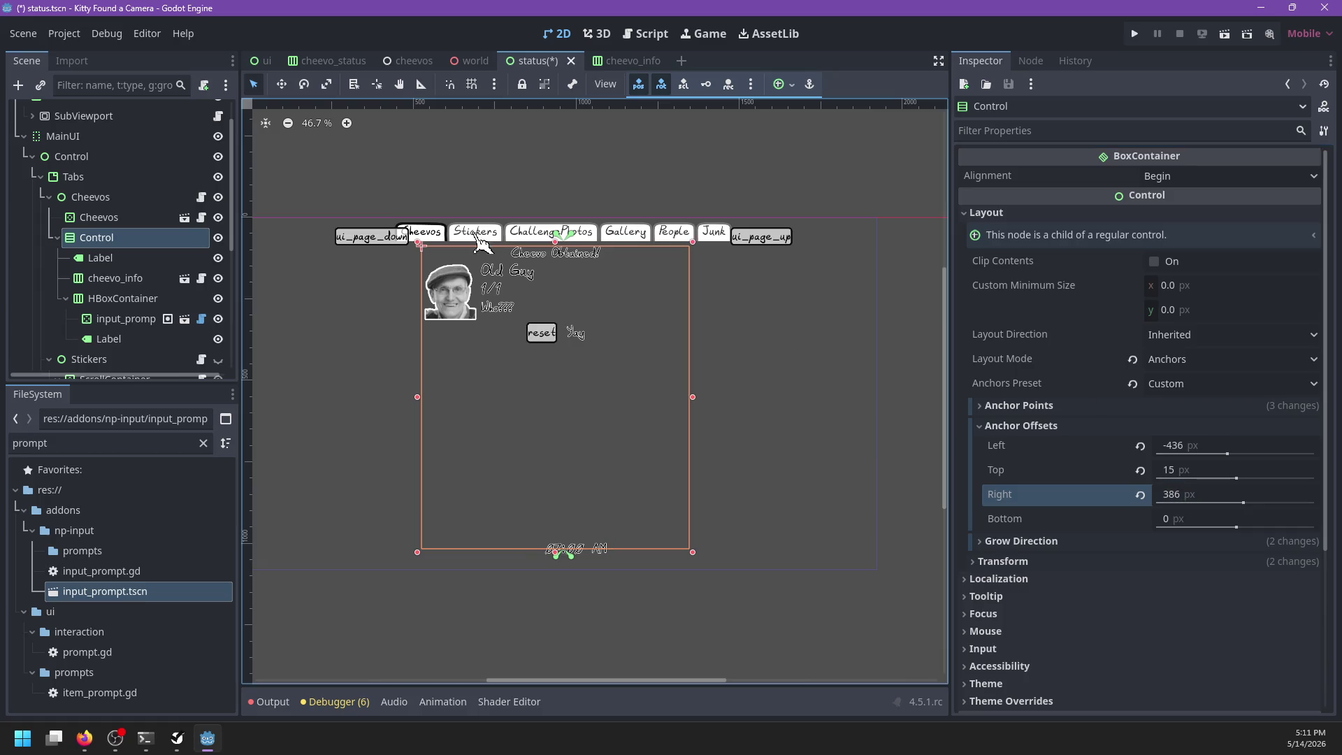
{"action": "scroll", "coordinate": [497, 290], "scroll_direction": "up", "scroll_amount": 3}
{"action": "left_click", "coordinate": [116, 258]}
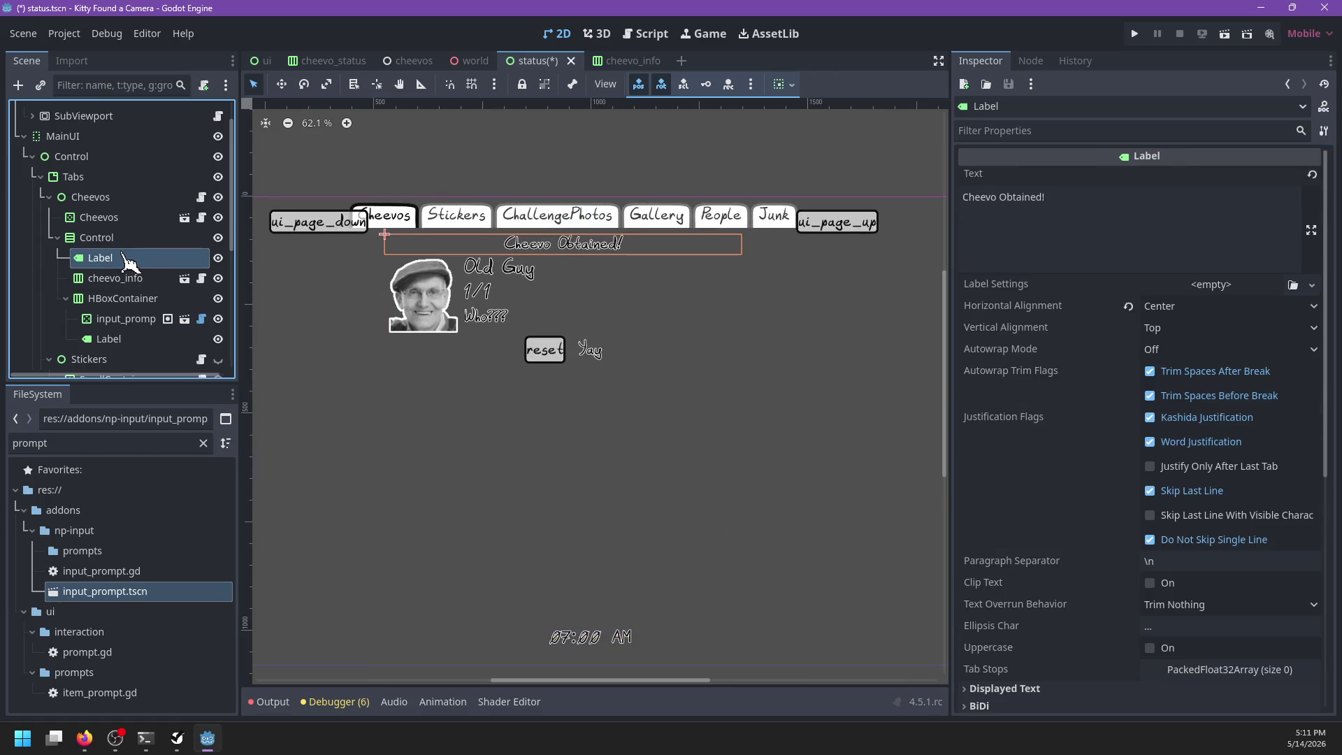
Step: Turn on vertical Expand for both the Cheevo Obtained! label and cheevo_info
{"action": "left_click", "coordinate": [120, 279]}
{"action": "left_click", "coordinate": [119, 258]}
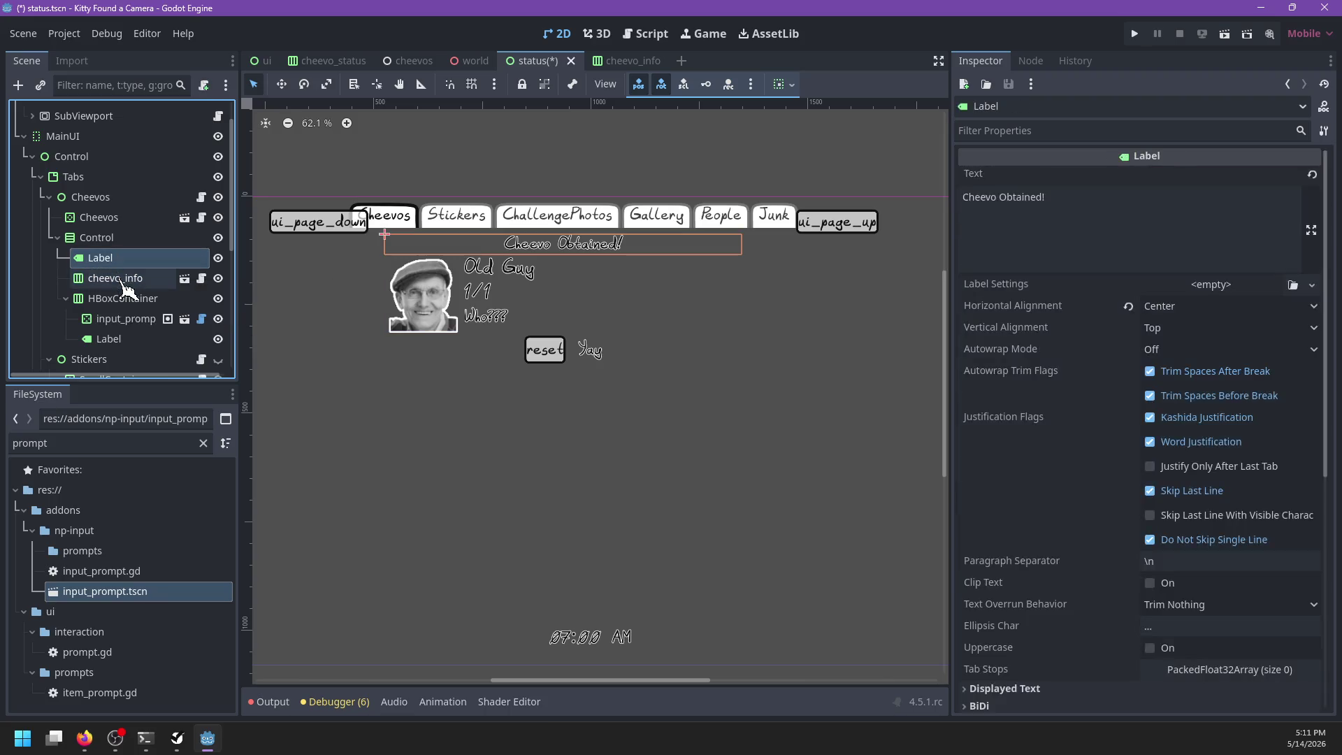
{"action": "left_click", "coordinate": [121, 278], "text": "ctrl"}
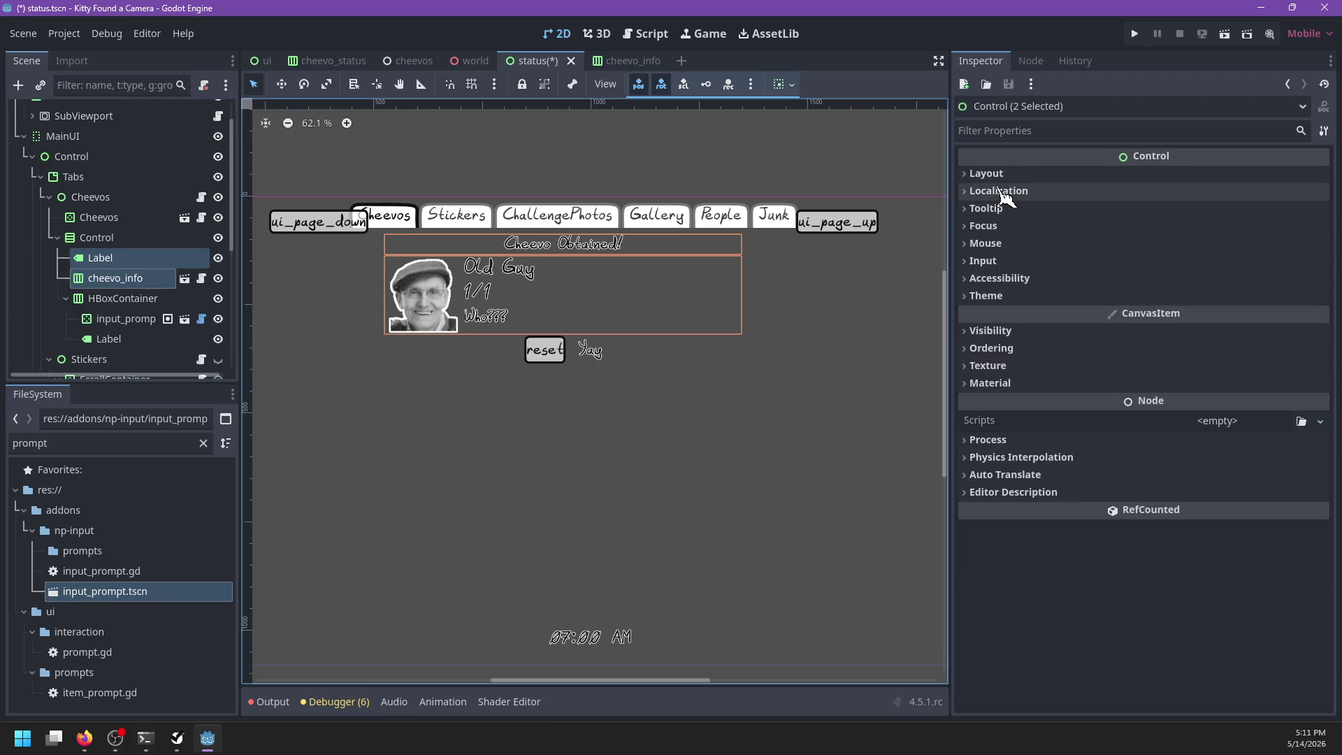
{"action": "left_click", "coordinate": [984, 173]}
{"action": "left_click", "coordinate": [1021, 334]}
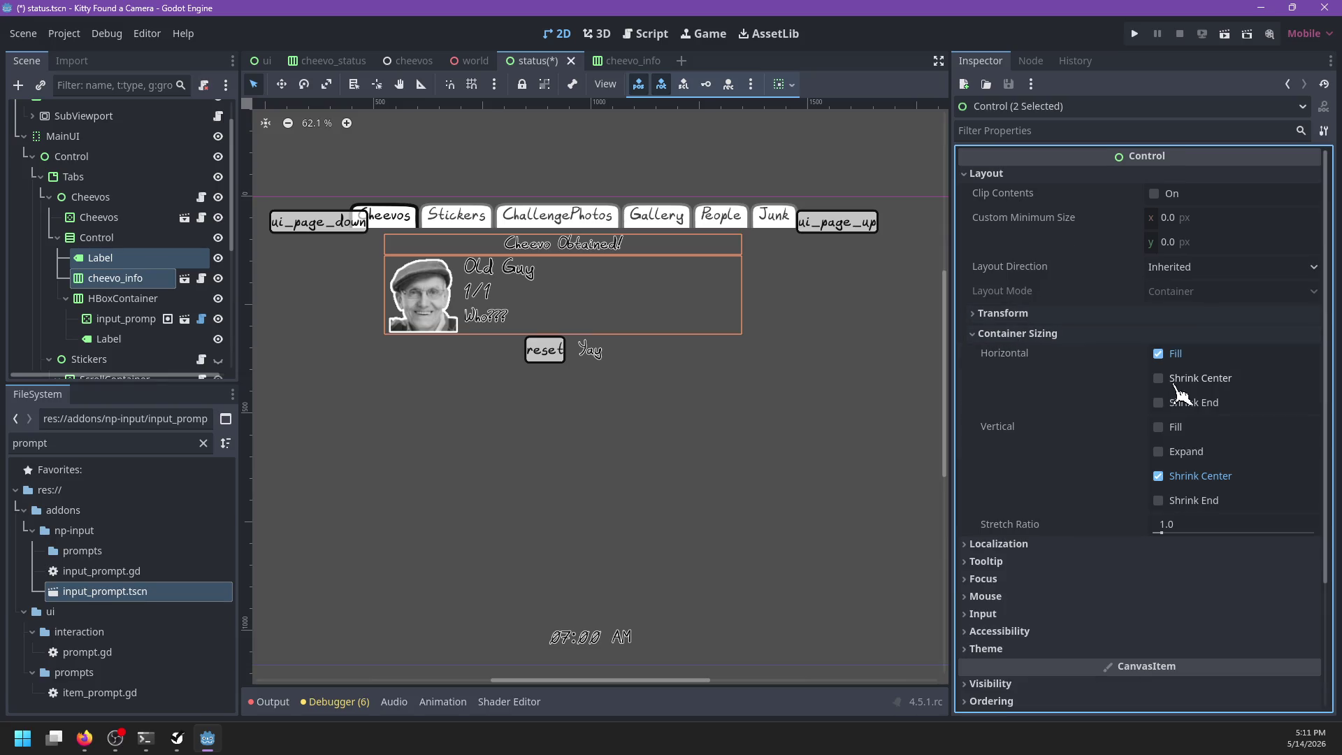
{"action": "left_click", "coordinate": [1159, 452]}
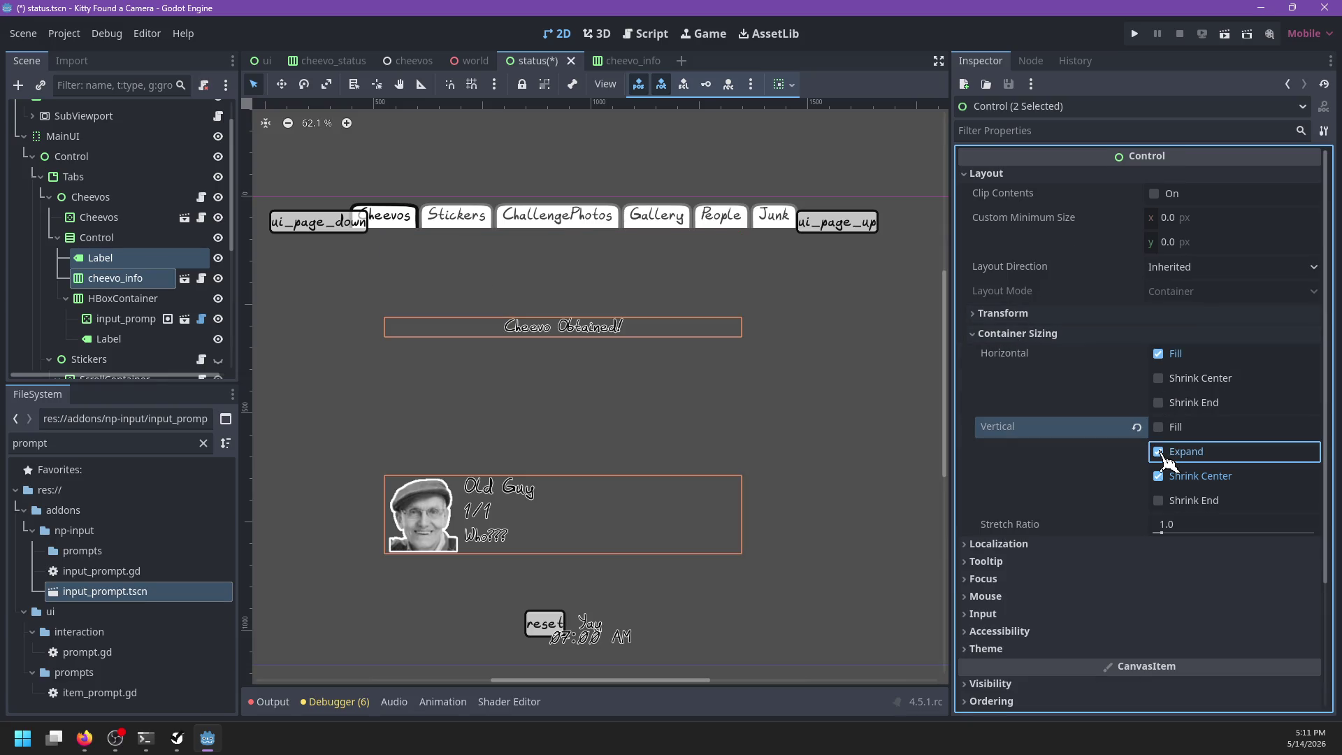
{"action": "scroll", "coordinate": [769, 433], "scroll_direction": "down", "scroll_amount": 3}
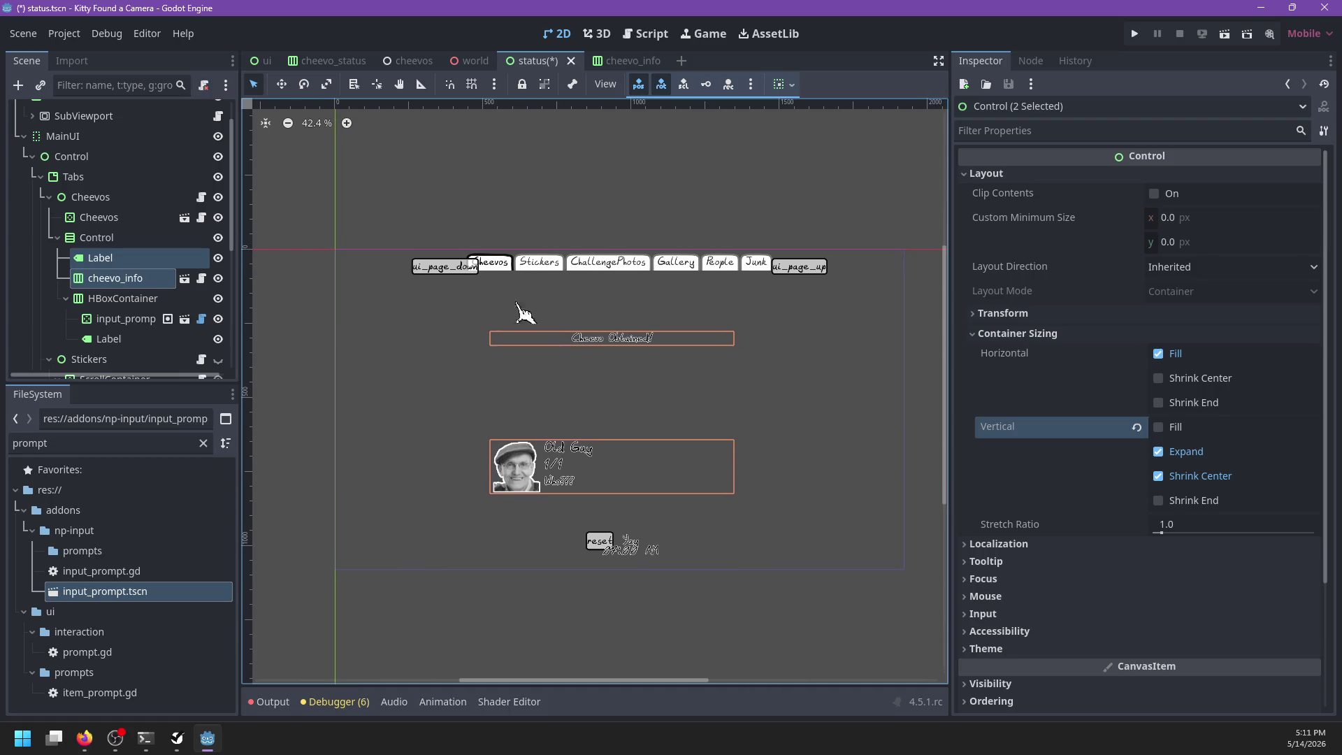
Step: Lower the Cheevos Control's top edge to 171 px, shifting heading and card down
{"action": "left_click", "coordinate": [140, 262]}
{"action": "left_click", "coordinate": [132, 282]}
{"action": "left_click", "coordinate": [134, 260]}
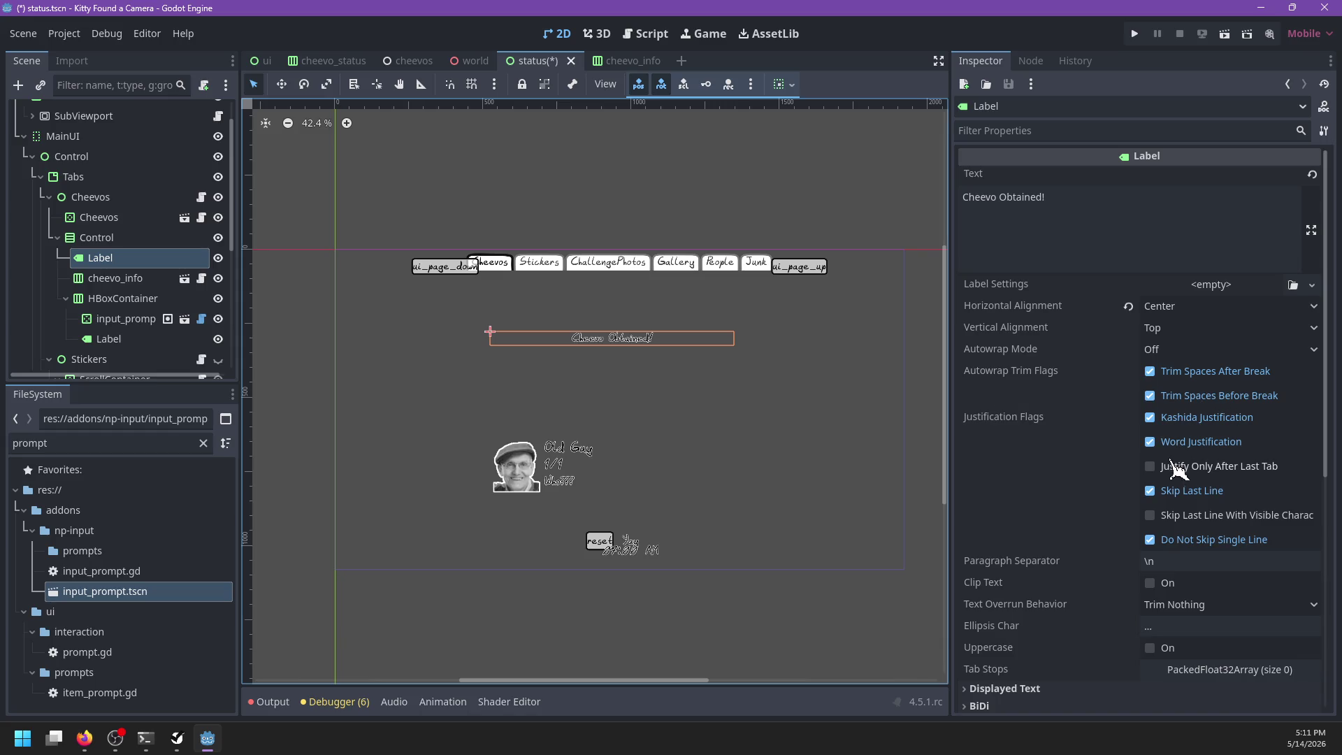
{"action": "left_click", "coordinate": [130, 277]}
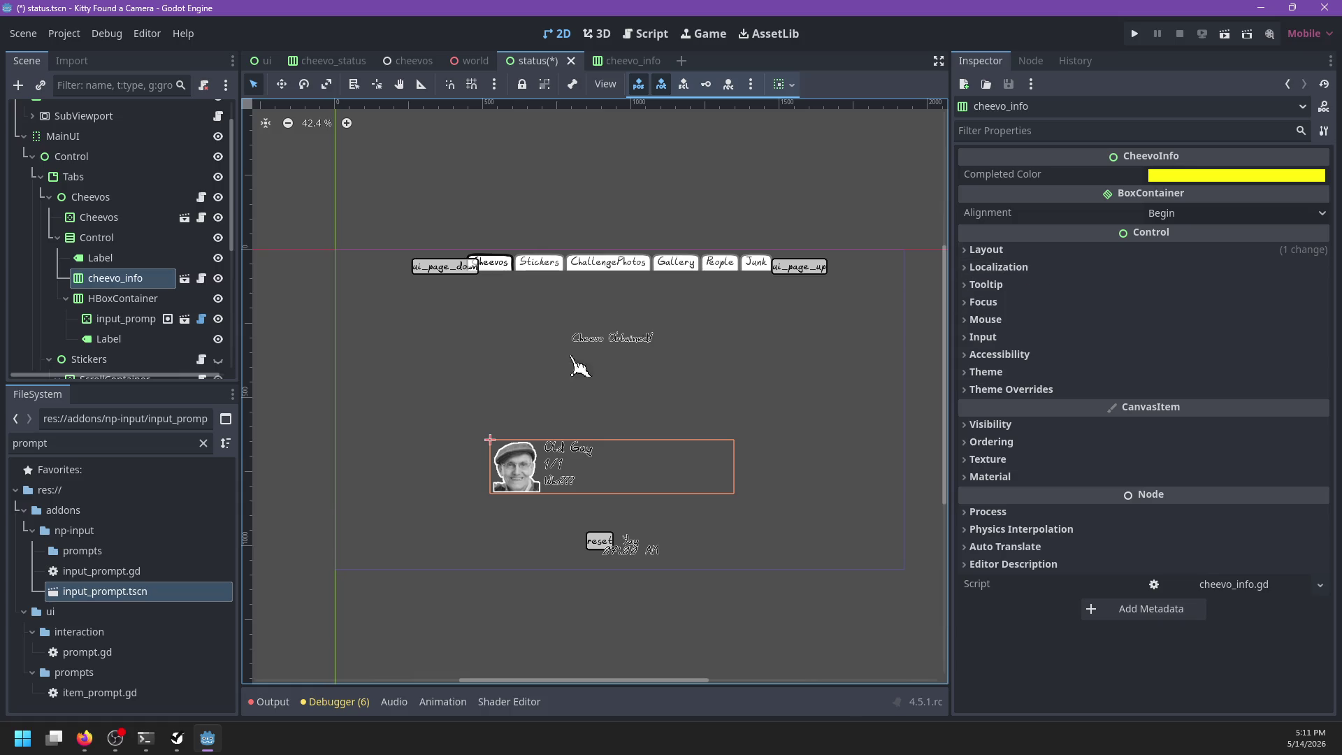
{"action": "left_click", "coordinate": [132, 258]}
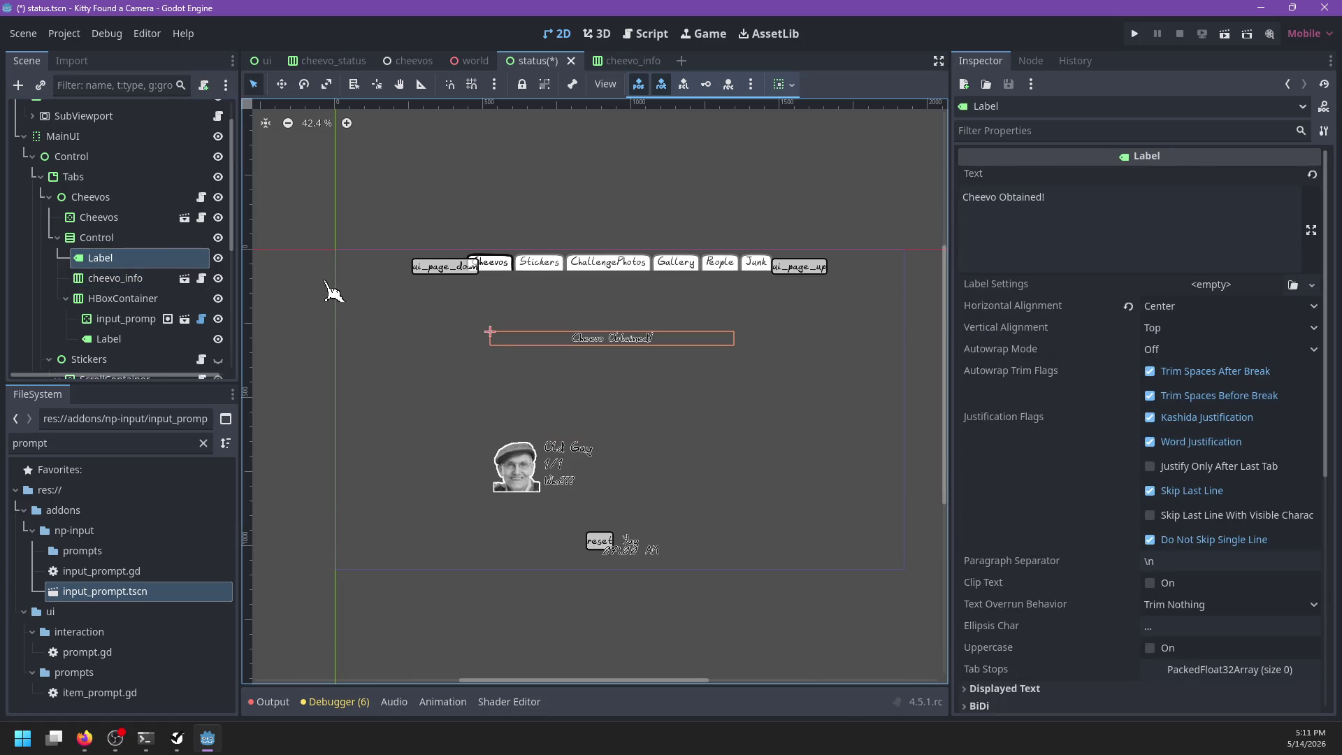
{"action": "left_click", "coordinate": [129, 237]}
{"action": "mouse_move", "coordinate": [615, 274]}
{"action": "left_mouse_down"}
{"action": "mouse_move", "coordinate": [626, 304]}
{"action": "mouse_move", "coordinate": [603, 328]}
{"action": "left_mouse_up"}
Step: Turn off the label's vertical Expand and try Shrink Begin and Shrink End sizing
{"action": "left_click", "coordinate": [100, 258]}
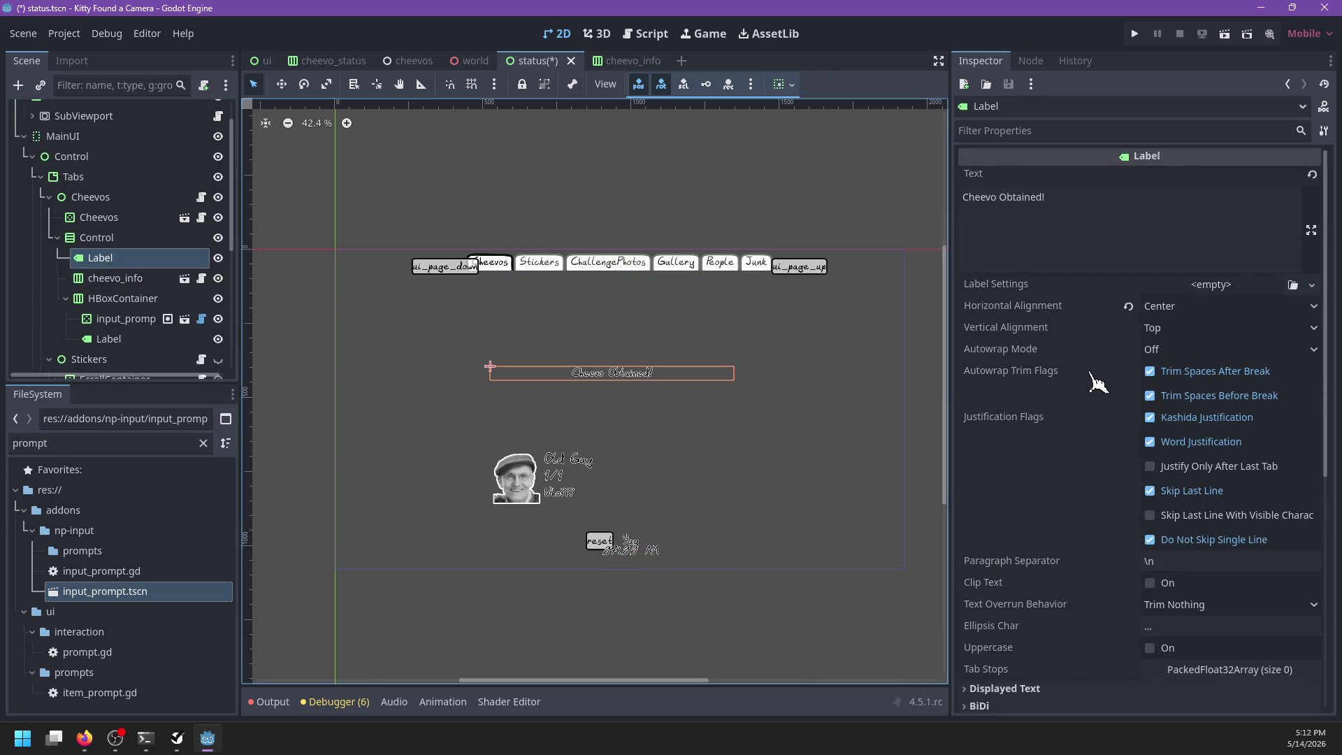
{"action": "scroll", "coordinate": [1099, 383], "scroll_direction": "down", "scroll_amount": 5}
{"action": "left_click", "coordinate": [1004, 340]}
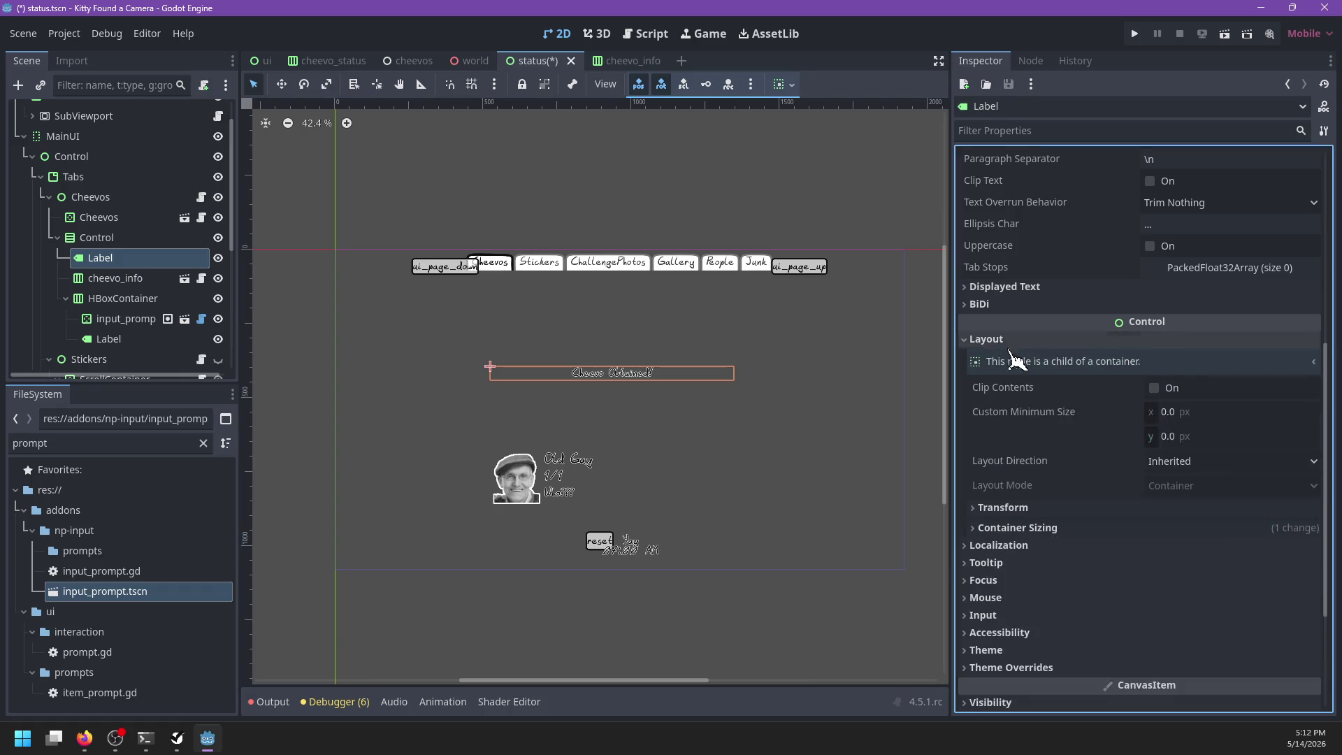
{"action": "left_click", "coordinate": [1059, 528]}
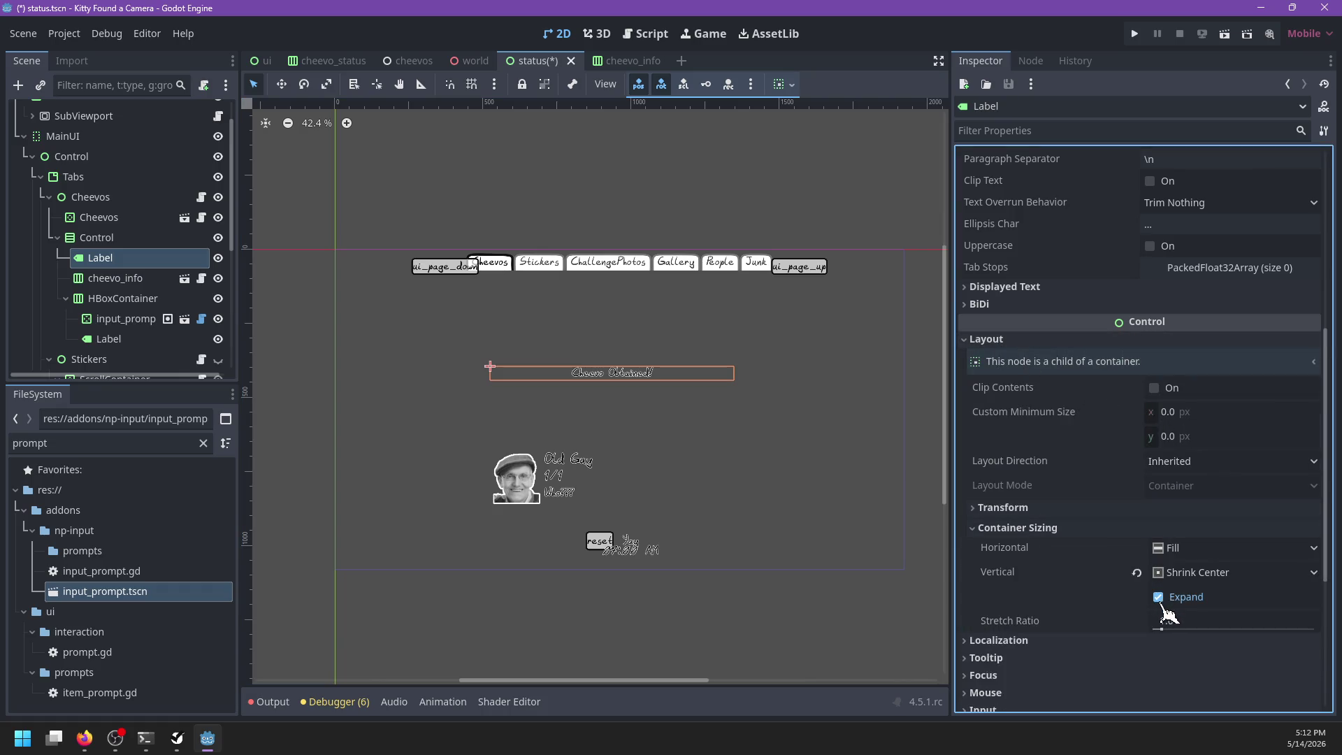
{"action": "left_click", "coordinate": [1162, 604]}
{"action": "left_click", "coordinate": [1181, 578]}
{"action": "left_click", "coordinate": [1181, 579]}
{"action": "left_click", "coordinate": [1182, 578]}
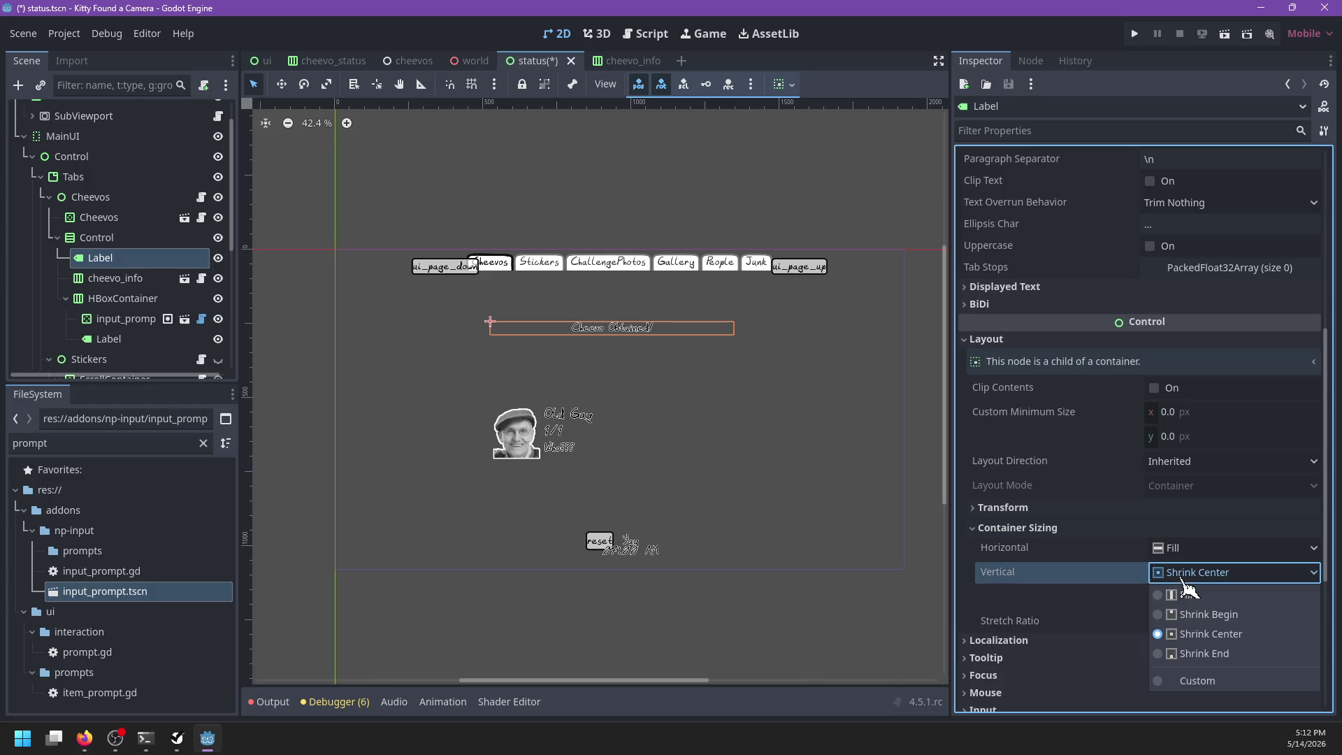
{"action": "left_click", "coordinate": [1182, 614]}
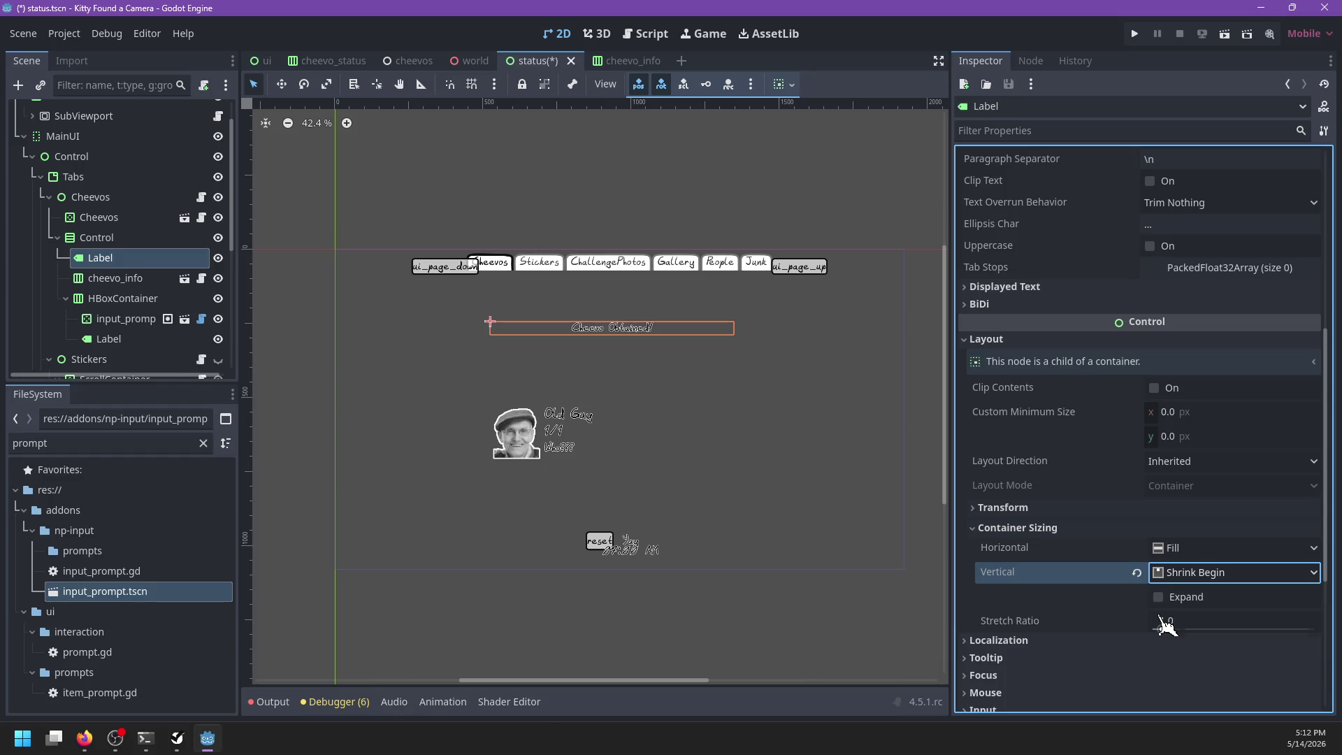
{"action": "left_click", "coordinate": [1187, 579]}
{"action": "left_click", "coordinate": [1178, 654]}
{"action": "left_click", "coordinate": [1178, 580]}
{"action": "left_click", "coordinate": [1183, 615]}
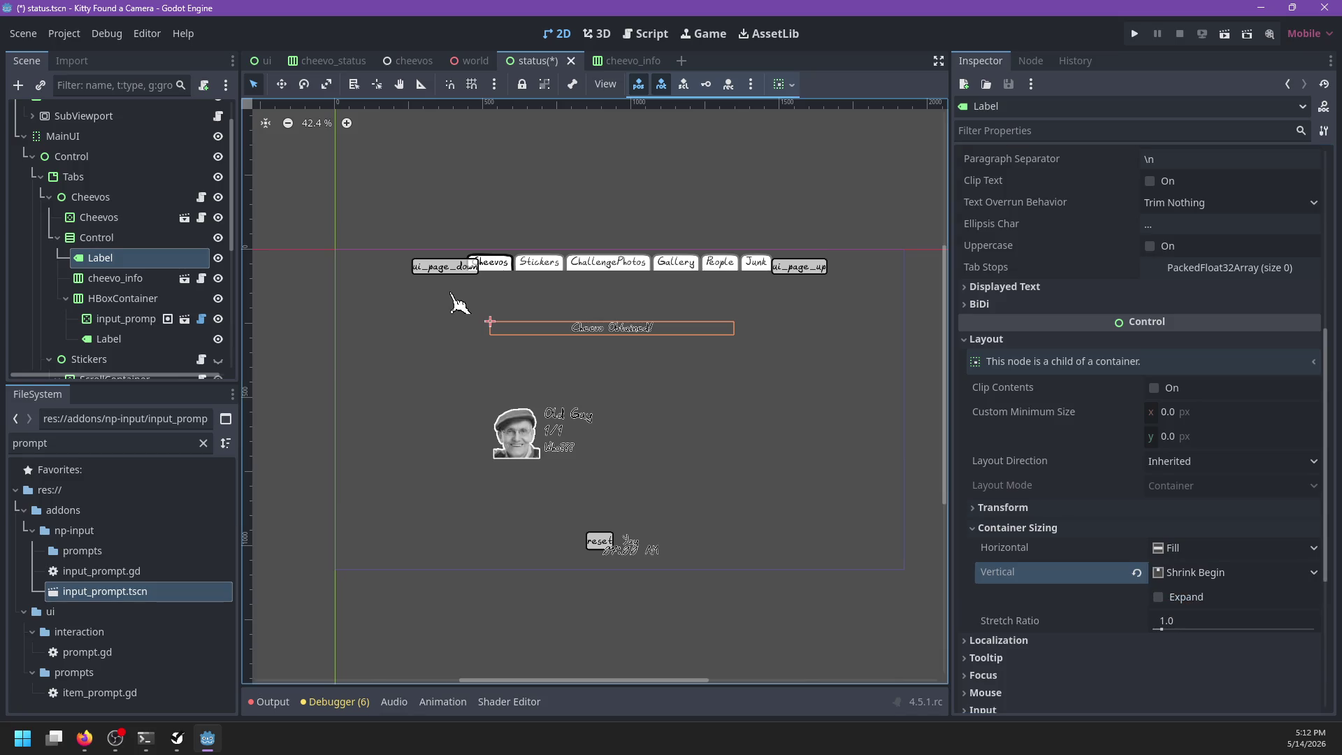
Step: Return the label to Shrink Center with centered horizontal alignment and save the scene
{"action": "left_click", "coordinate": [165, 279]}
{"action": "left_click", "coordinate": [130, 300]}
{"action": "left_click", "coordinate": [114, 241]}
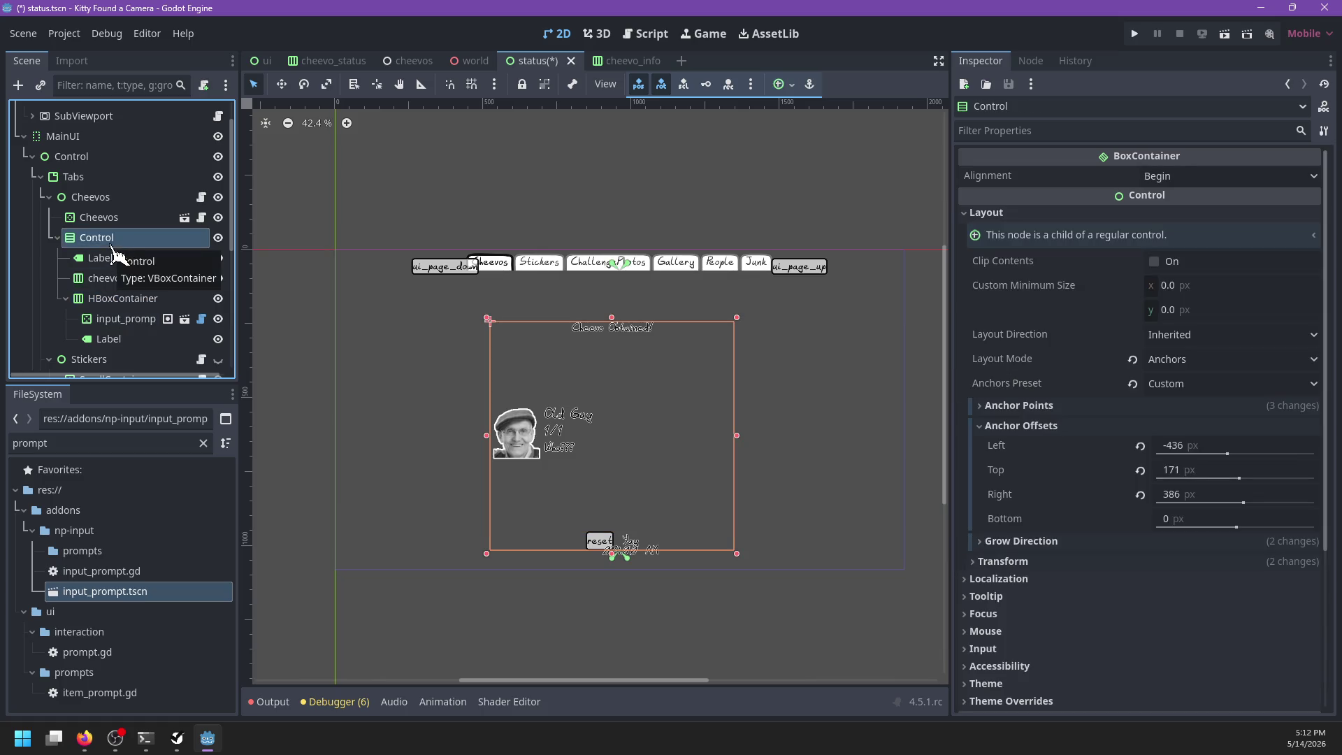
{"action": "left_click", "coordinate": [117, 260]}
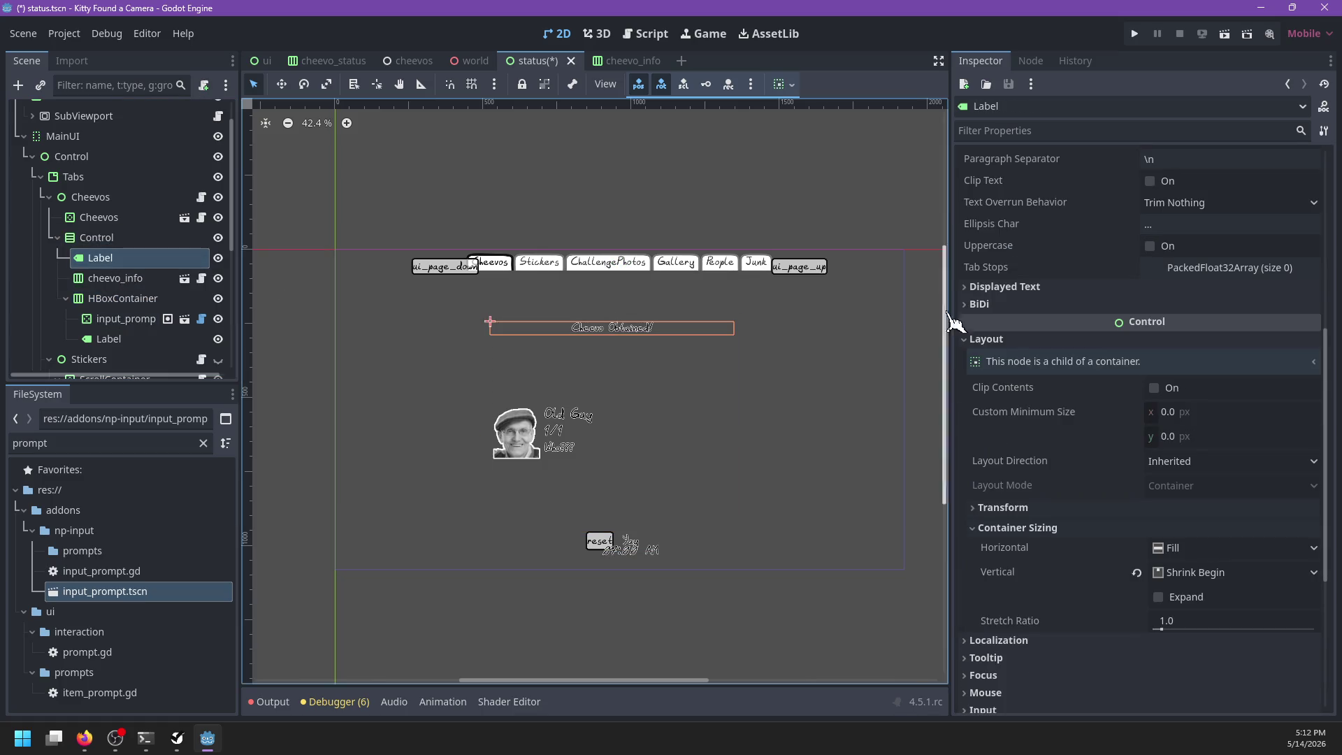
{"action": "left_click", "coordinate": [1137, 572]}
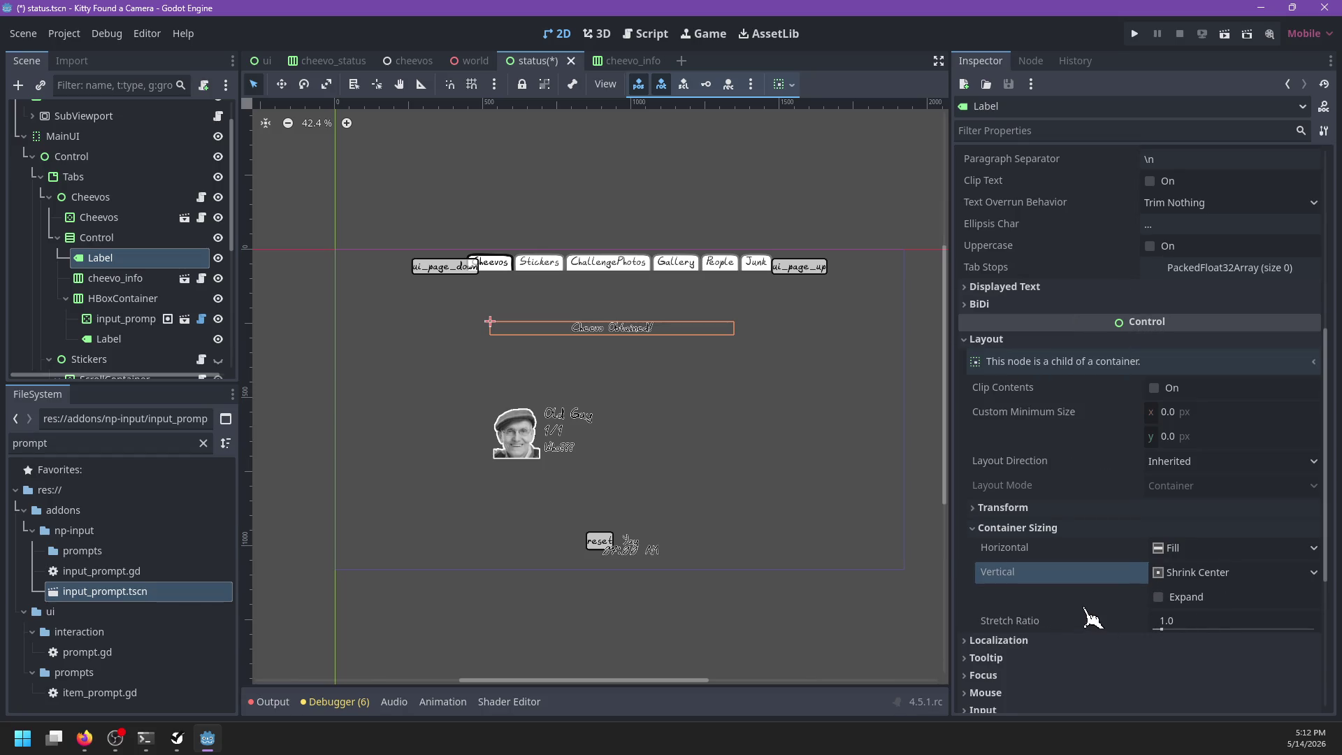
{"action": "scroll", "coordinate": [1093, 618], "scroll_direction": "up", "scroll_amount": 5}
{"action": "left_click", "coordinate": [1129, 306]}
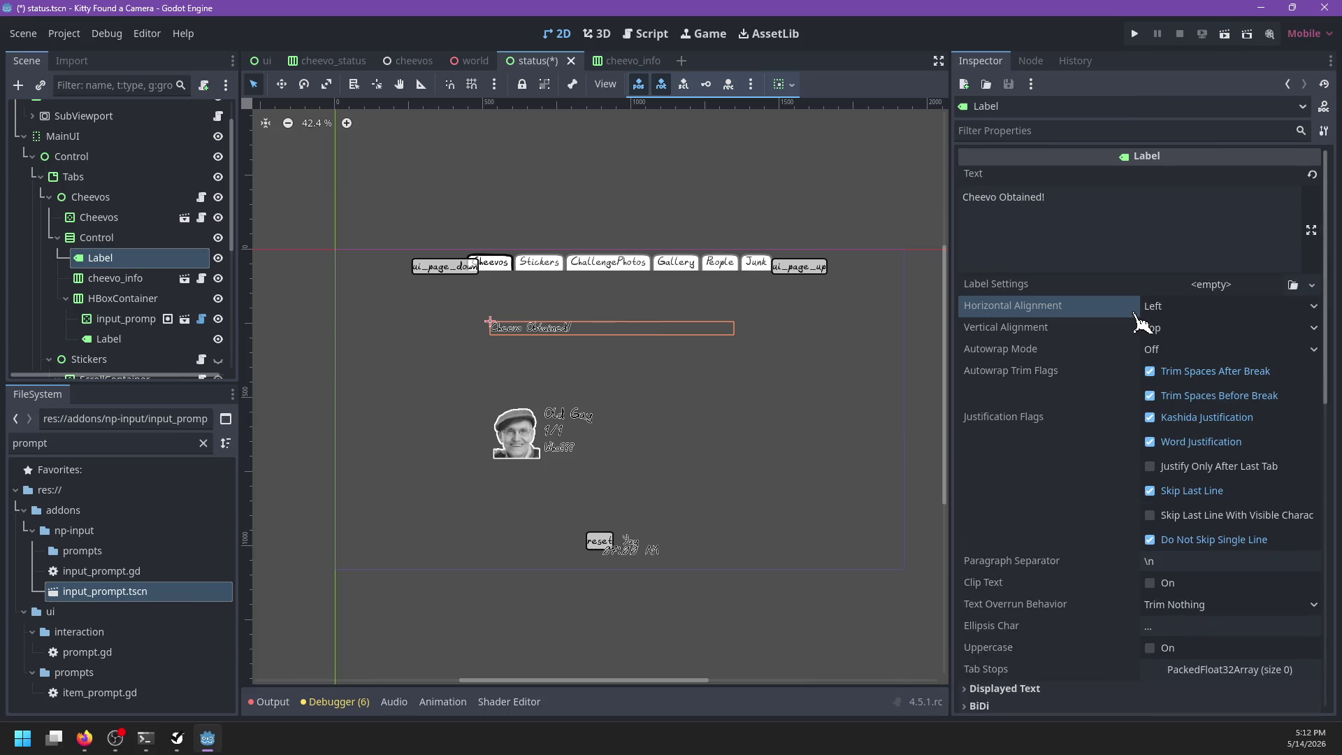
{"action": "left_click", "coordinate": [1175, 306]}
{"action": "left_click", "coordinate": [1182, 349]}
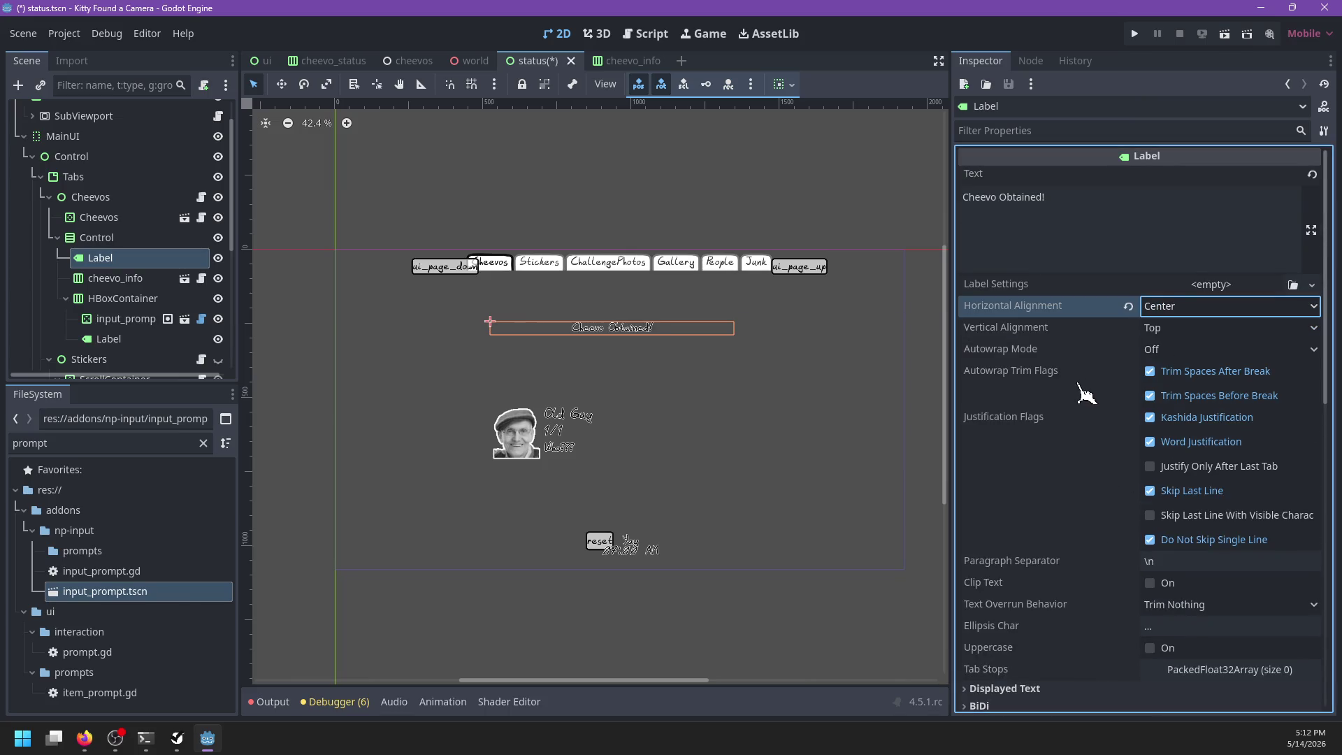
{"action": "key", "text": "ctrl+s"}
{"action": "left_click", "coordinate": [121, 276]}
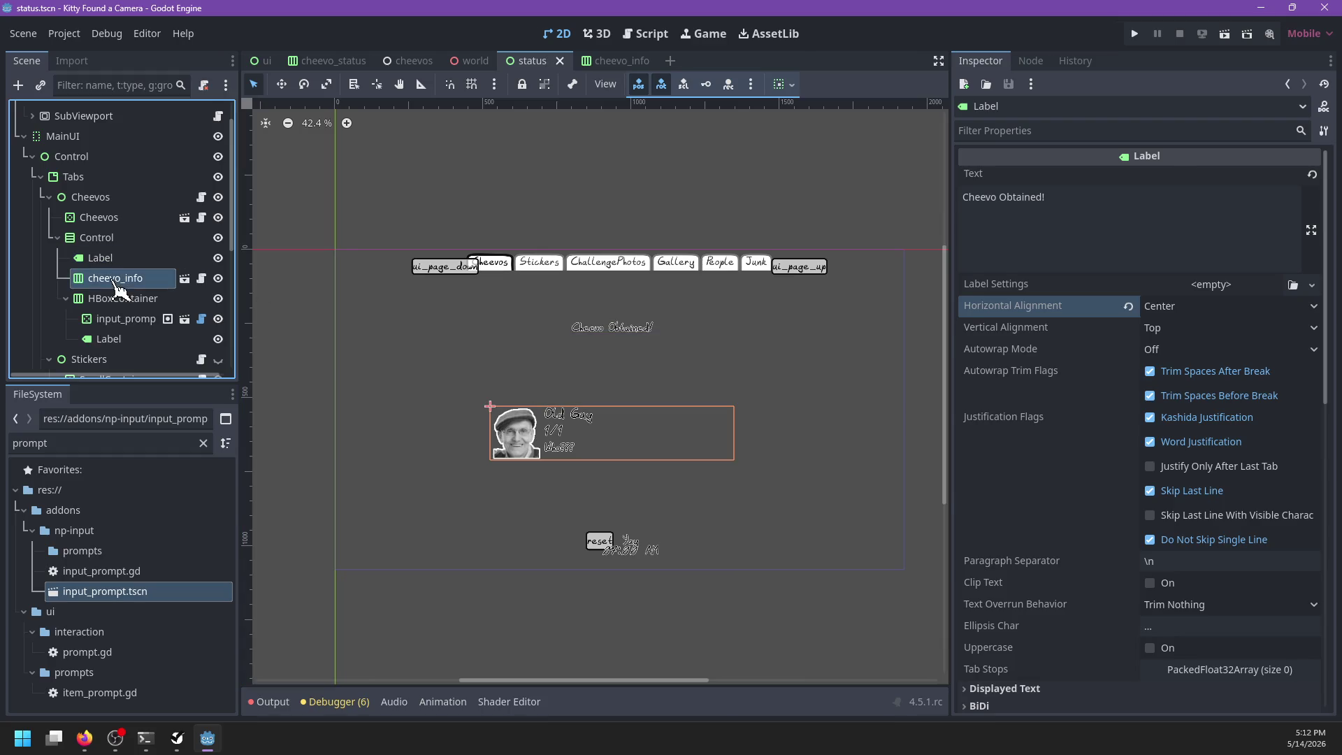
Step: Set cheevo_info's vertical container sizing to Fill with Expand turned off
{"action": "left_click", "coordinate": [1012, 264]}
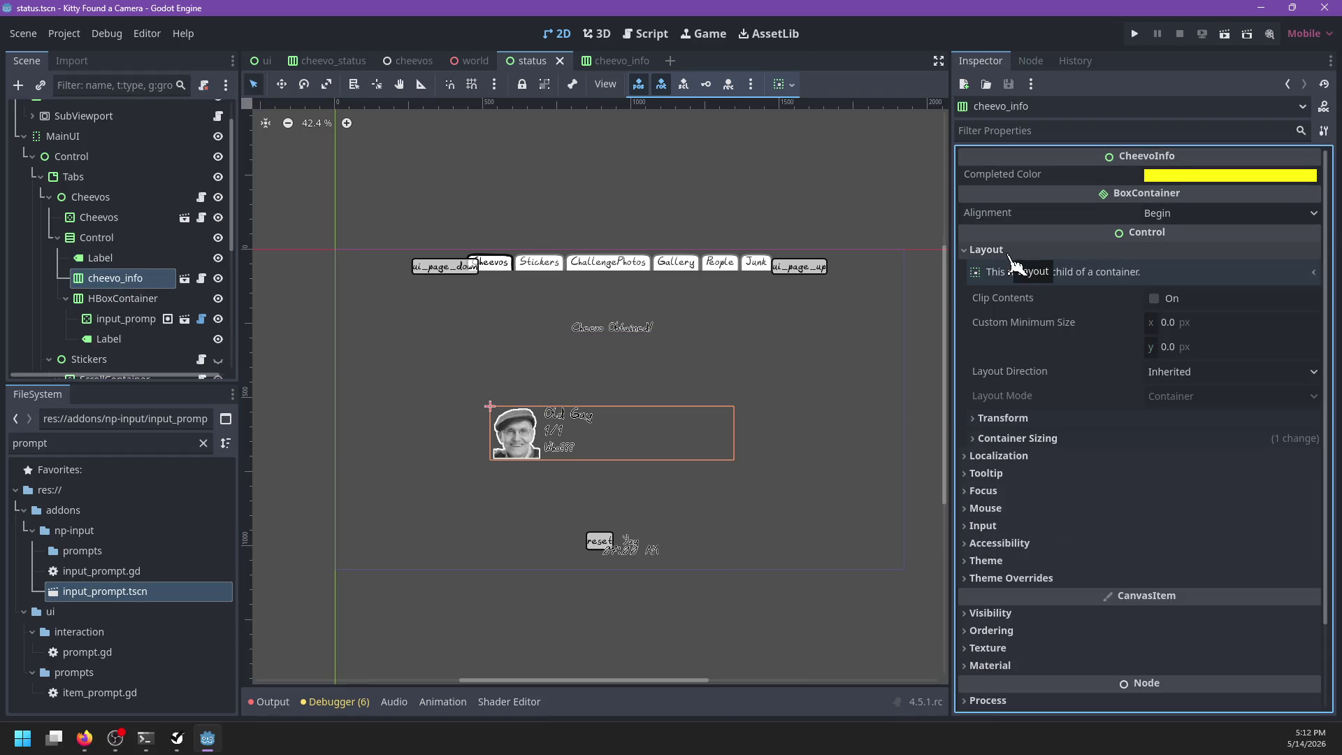
{"action": "left_click", "coordinate": [1049, 438]}
{"action": "left_click", "coordinate": [1137, 483]}
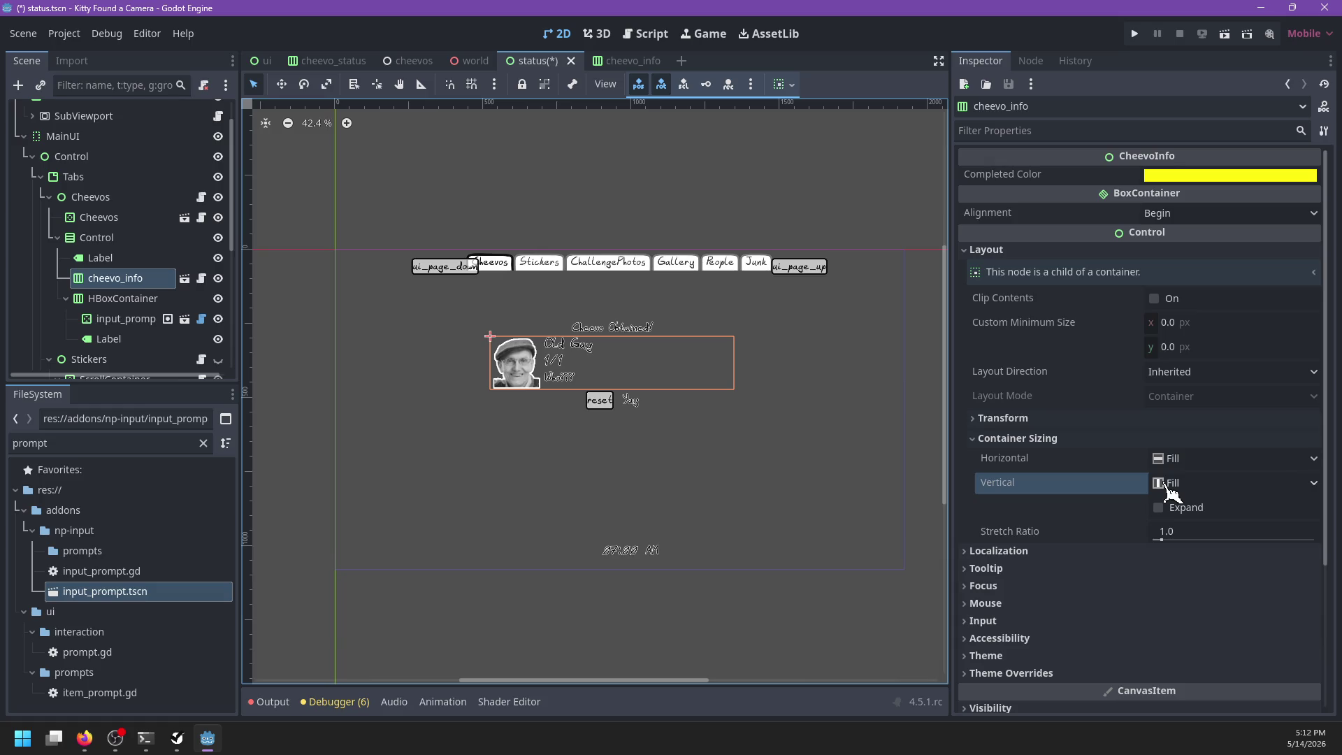
{"action": "scroll", "coordinate": [832, 476], "scroll_direction": "up", "scroll_amount": 3}
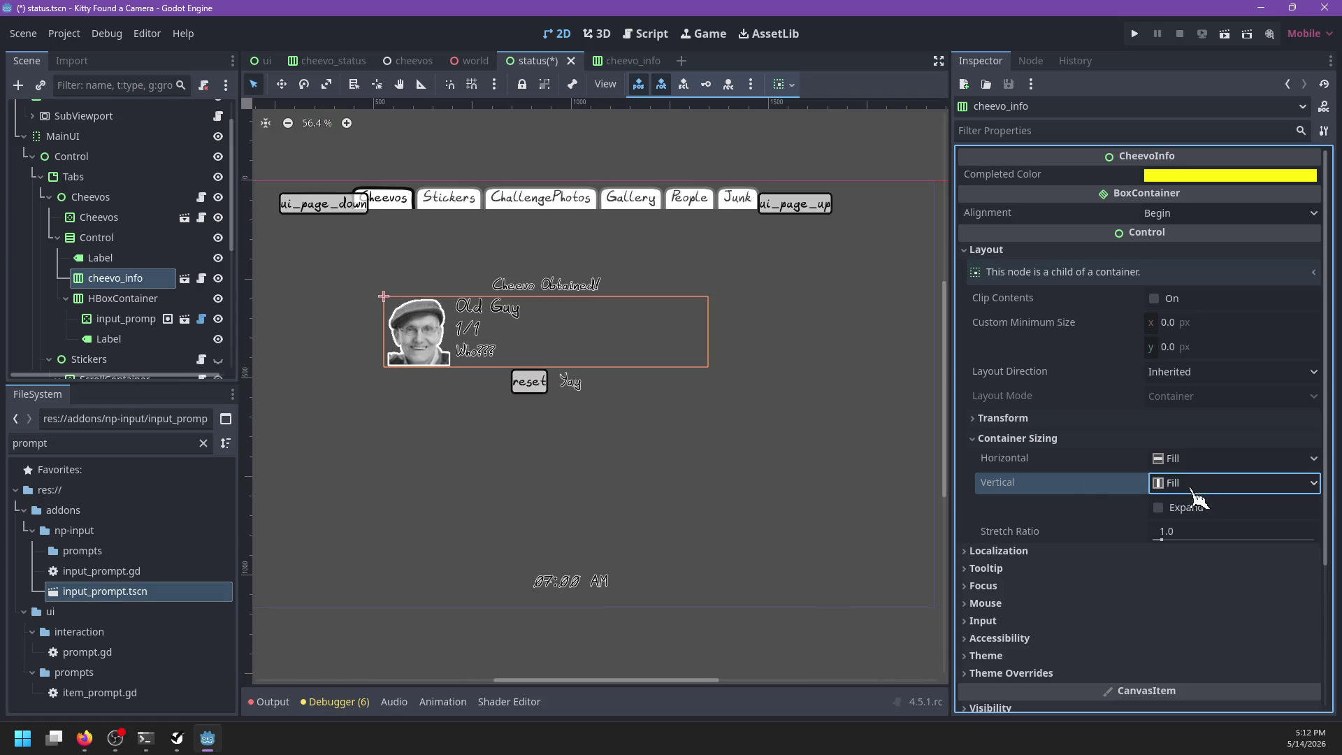
{"action": "left_click", "coordinate": [1158, 508]}
{"action": "left_click", "coordinate": [1160, 512]}
{"action": "left_click", "coordinate": [1159, 512]}
{"action": "left_click", "coordinate": [1159, 508]}
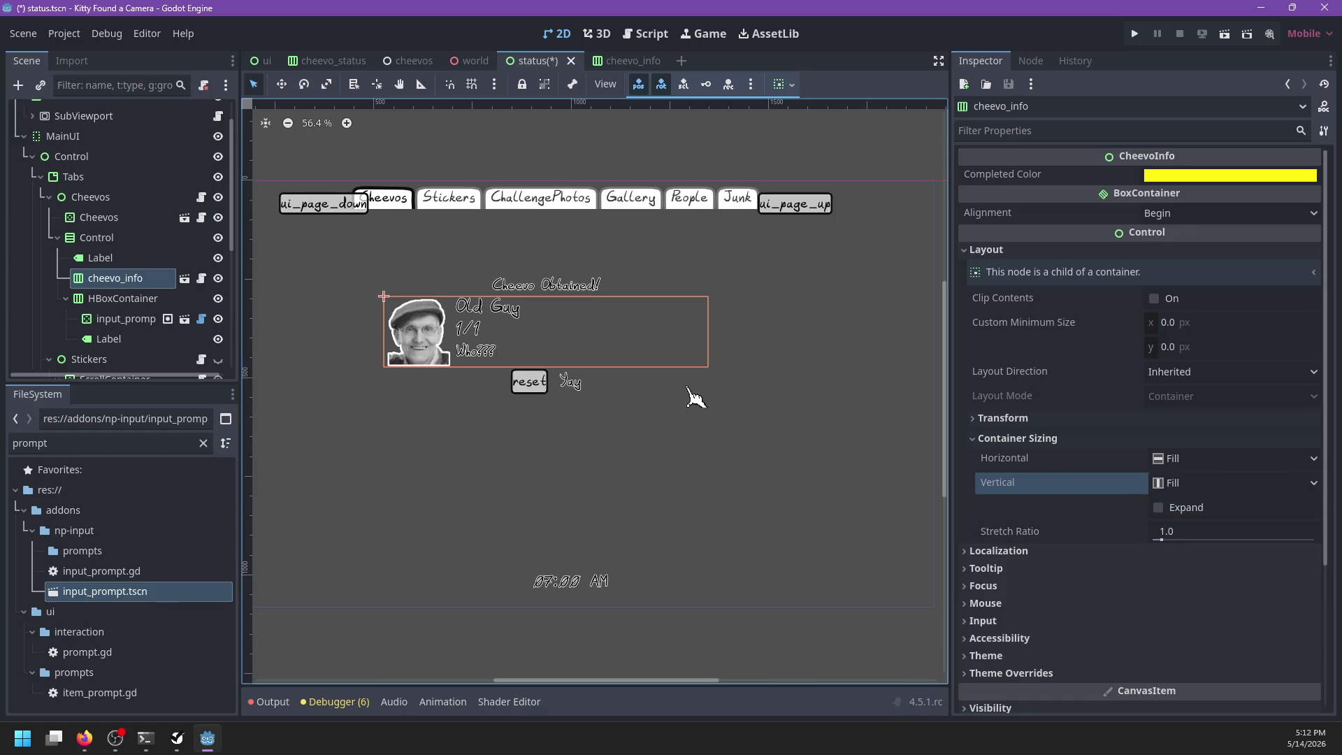
Step: Save the status scene and open the cheevo_info.gd script
{"action": "scroll", "coordinate": [720, 396], "scroll_direction": "down", "scroll_amount": 1}
{"action": "key", "text": "ctrl+s"}
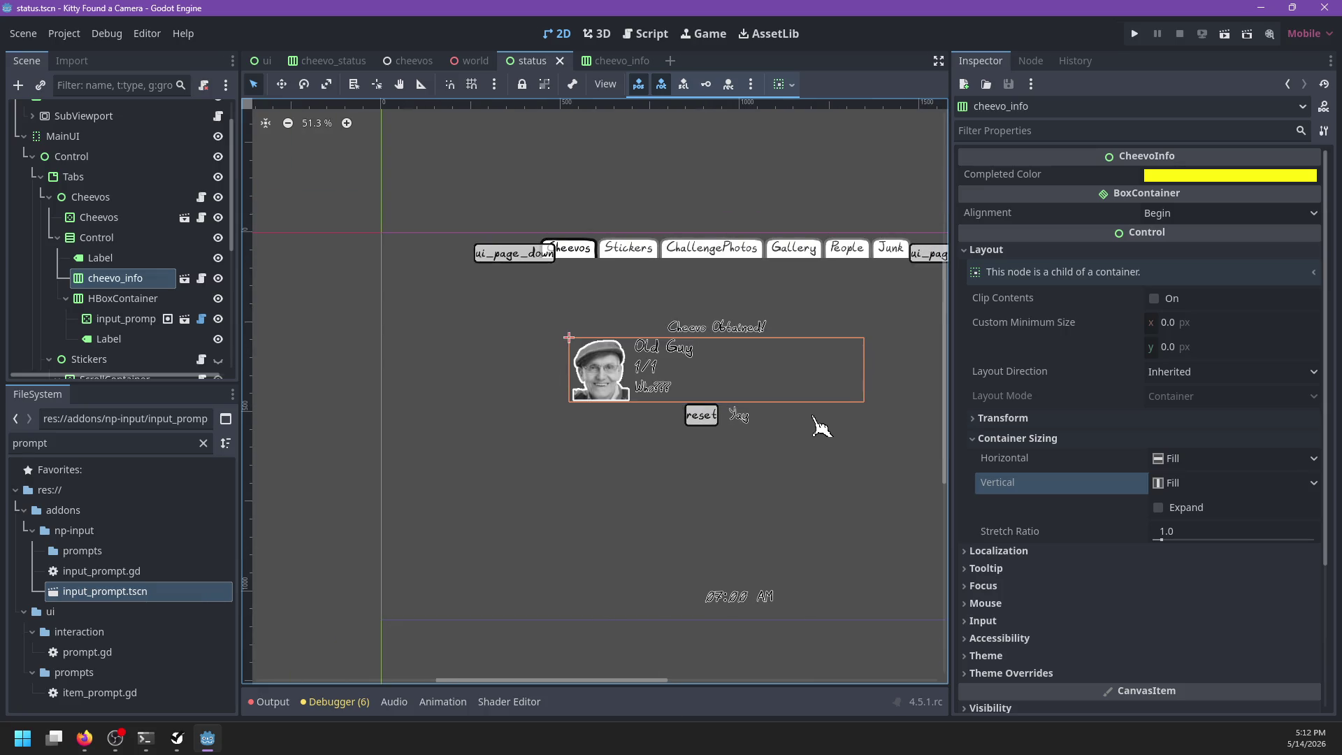
{"action": "scroll", "coordinate": [706, 349], "scroll_direction": "right", "scroll_amount": 3}
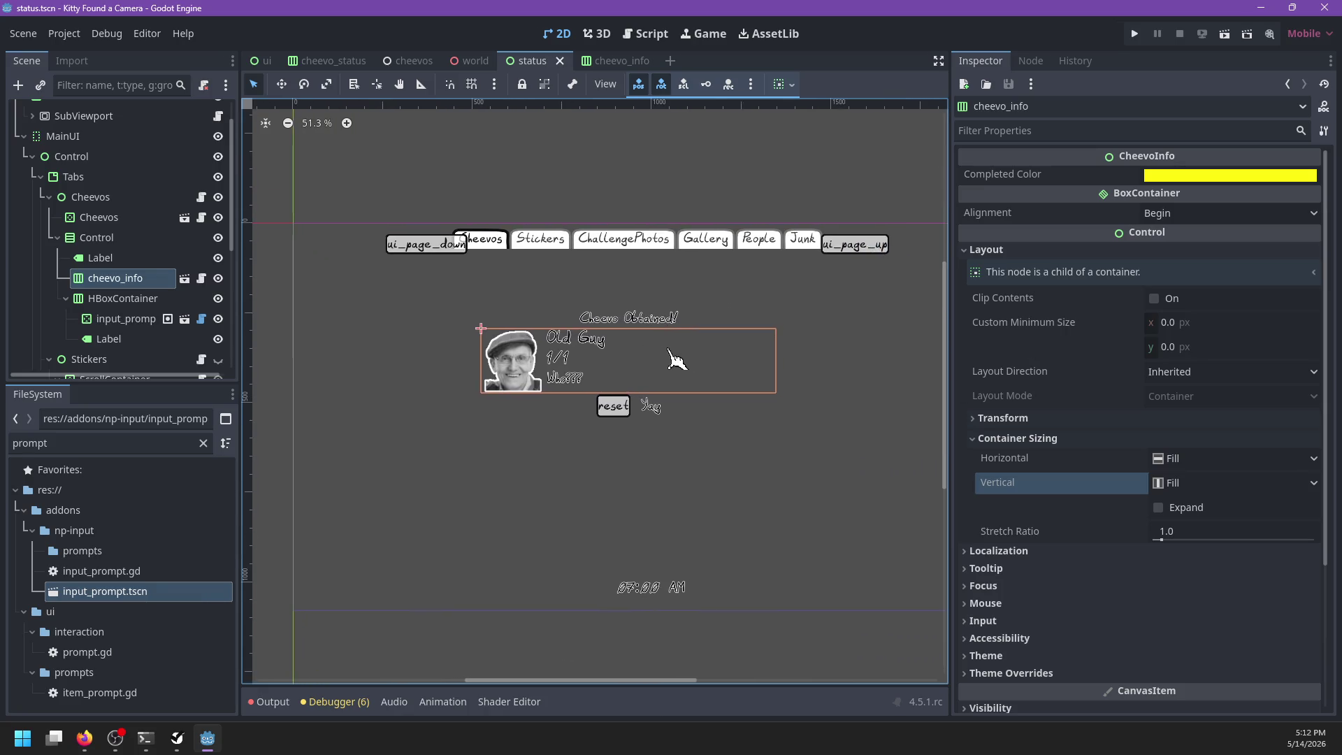
{"action": "left_click", "coordinate": [202, 279]}
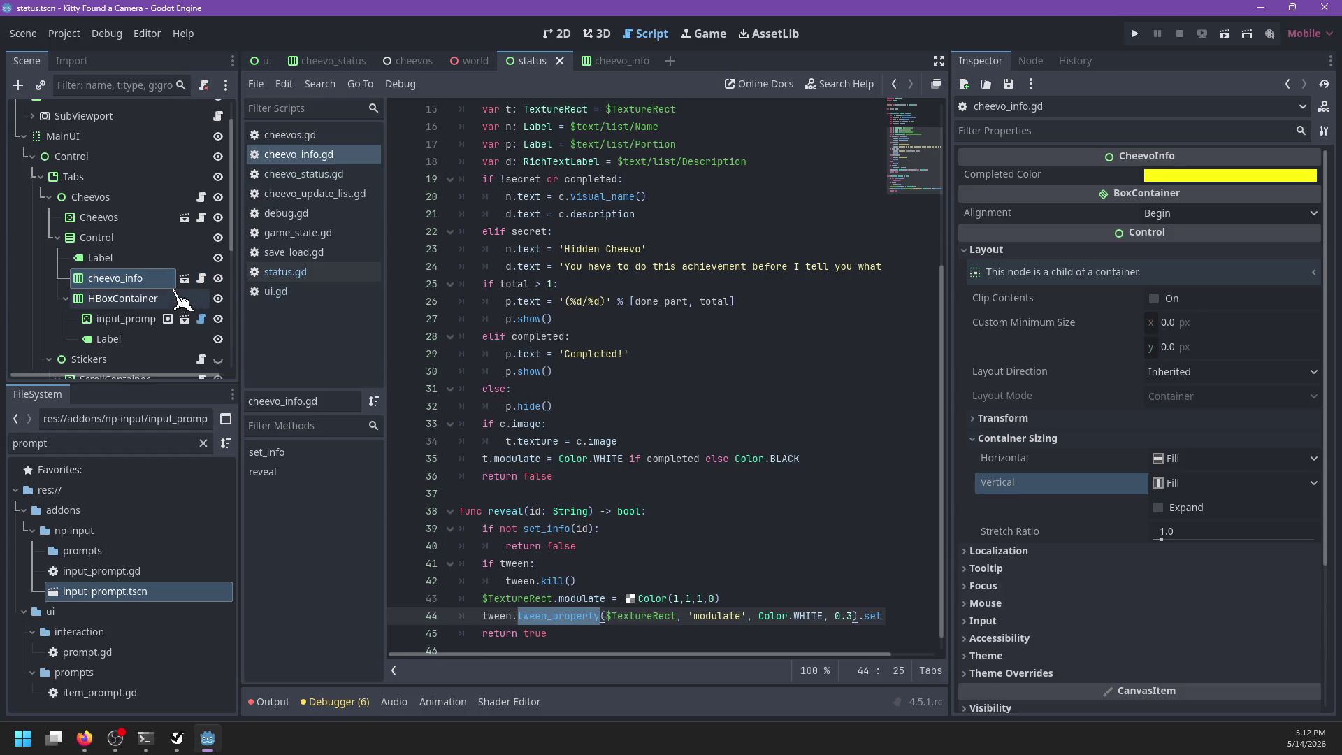
Step: Open cheevo_info.tscn, then duplicate it as cheevo_get.tscn in the ui/cheevos folder
{"action": "left_click", "coordinate": [184, 278]}
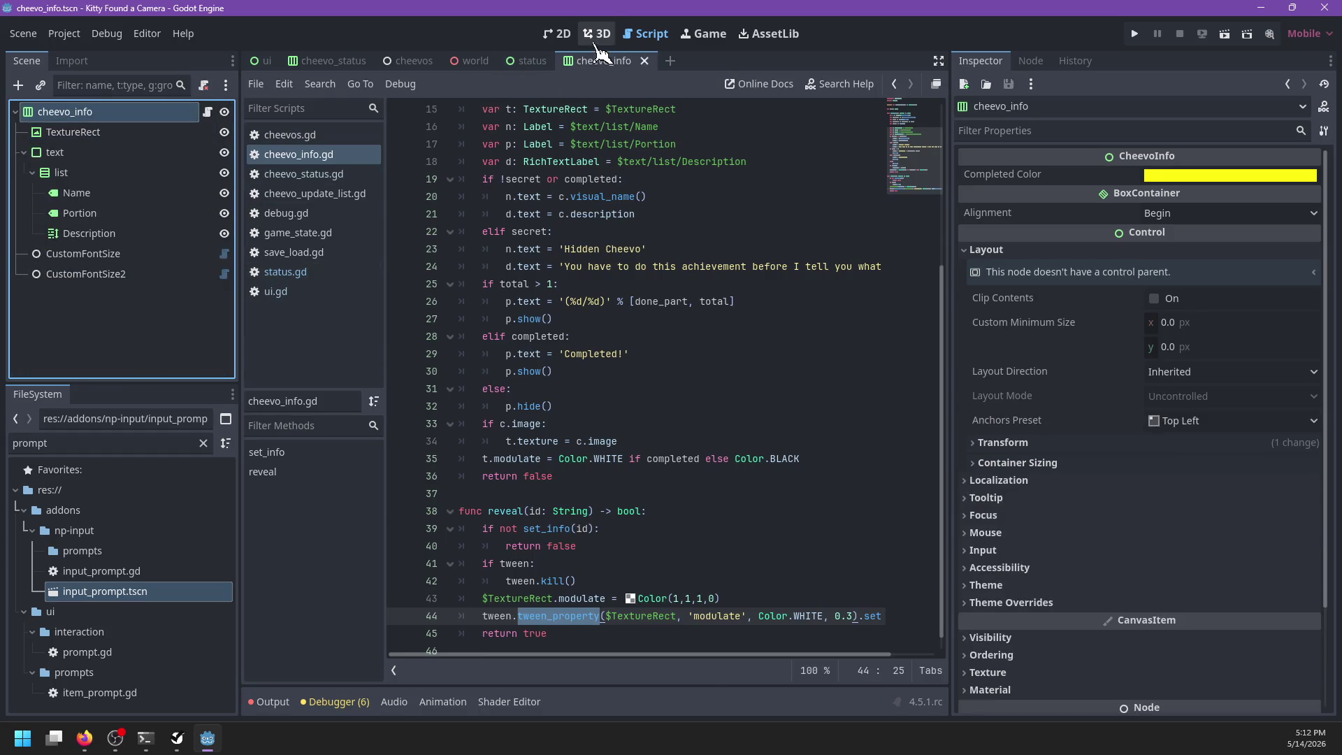
{"action": "left_click", "coordinate": [559, 33]}
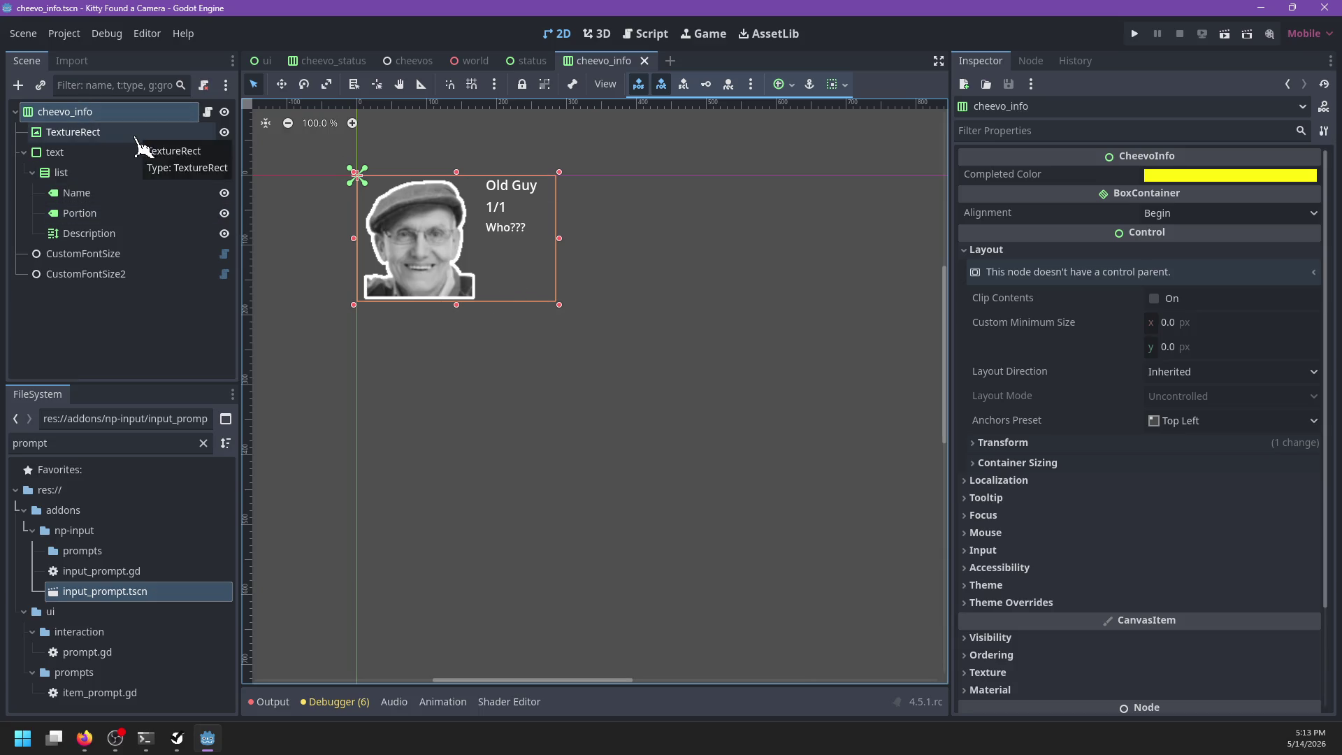
{"action": "double_click", "coordinate": [136, 442]}
{"action": "type", "text": "chev"}
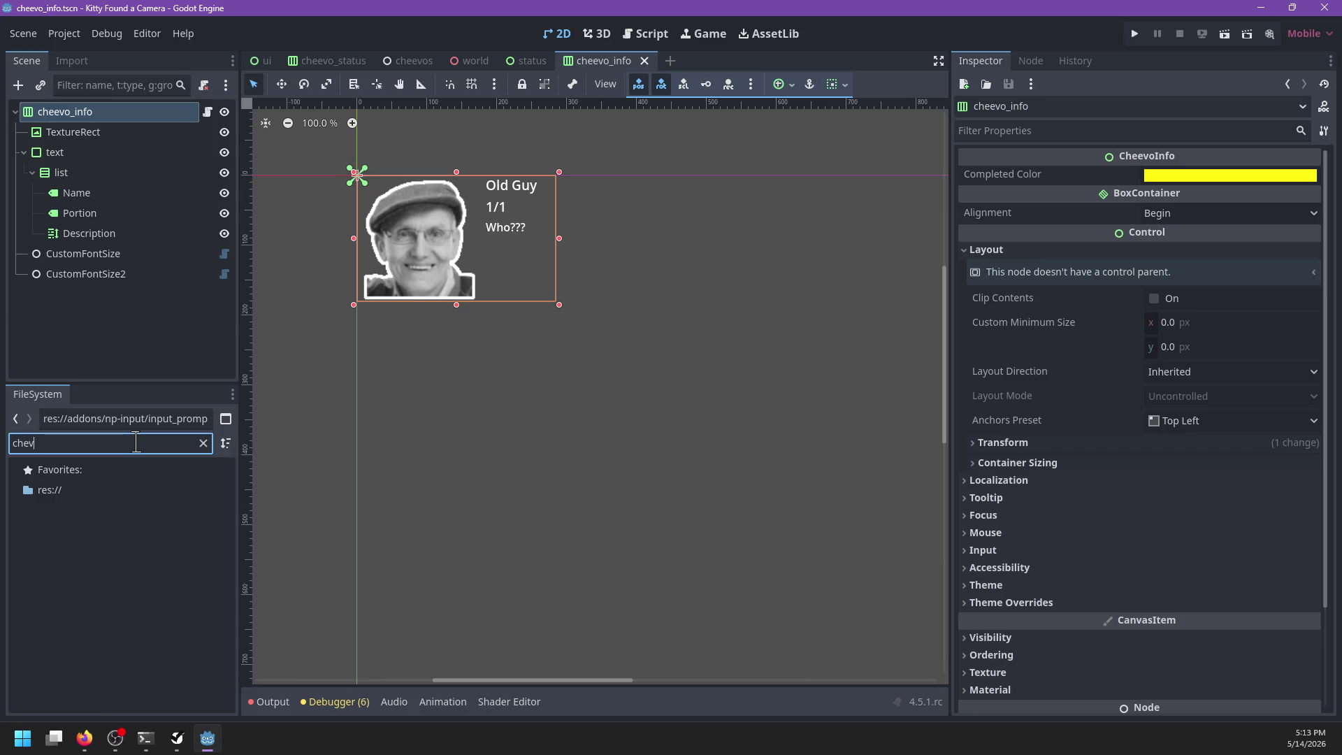
{"action": "key", "text": "BackSpace"}
{"action": "type", "text": "evo_in"}
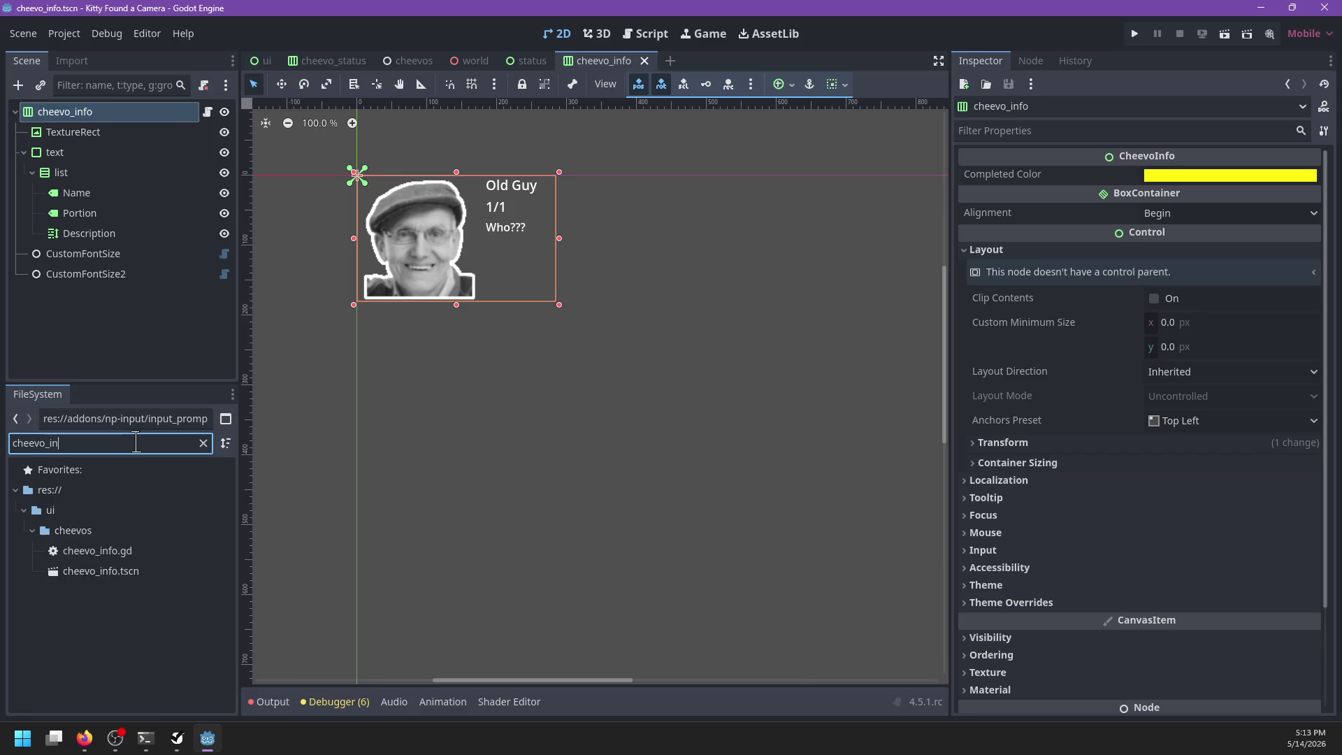
{"action": "right_click", "coordinate": [127, 573]}
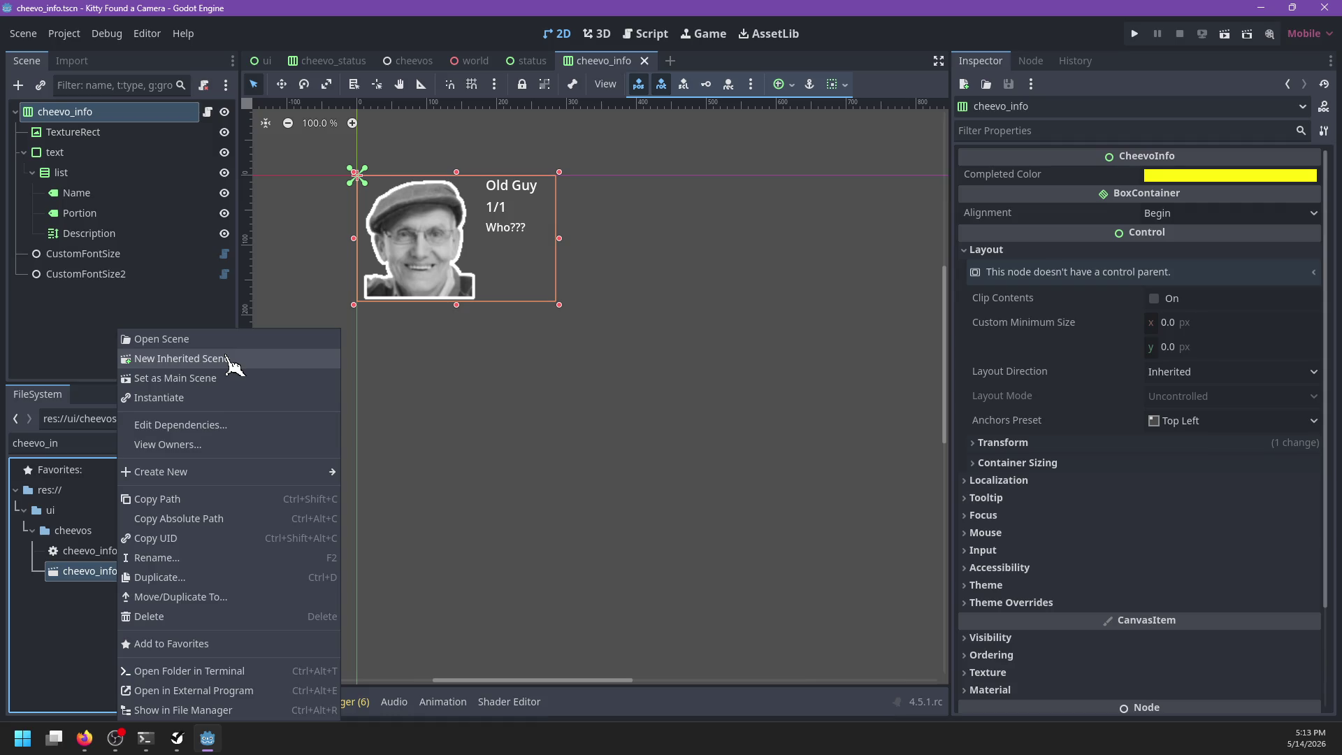
{"action": "left_click", "coordinate": [180, 580]}
{"action": "type", "text": "cheevo_get.tscn"}
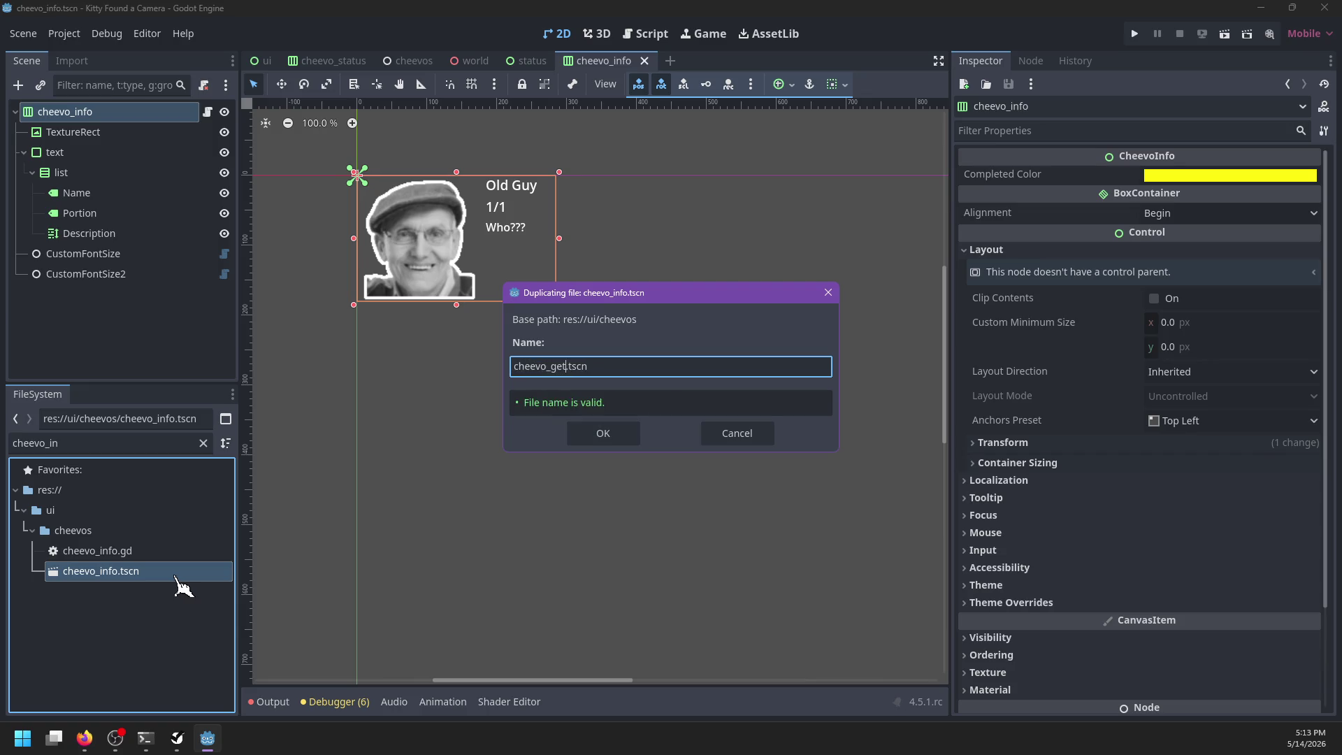
{"action": "key", "text": "Return"}
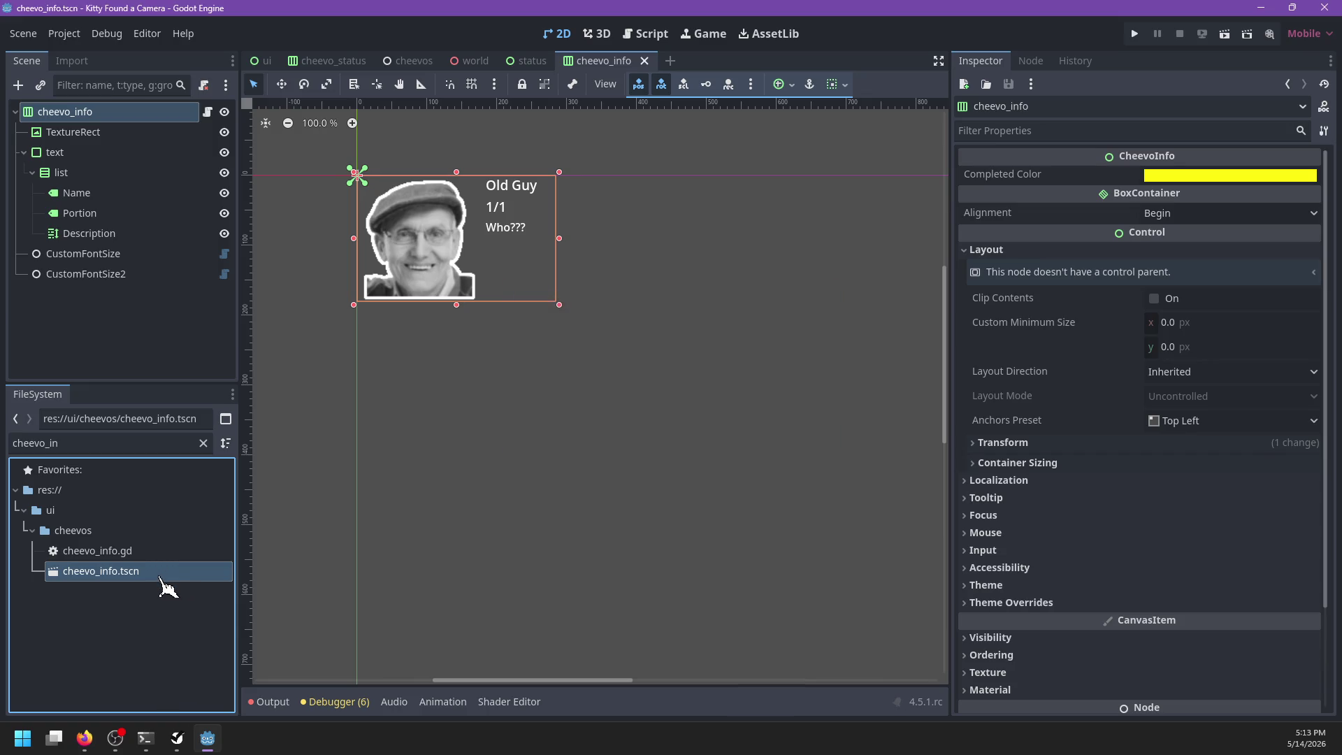
{"action": "left_click", "coordinate": [204, 443]}
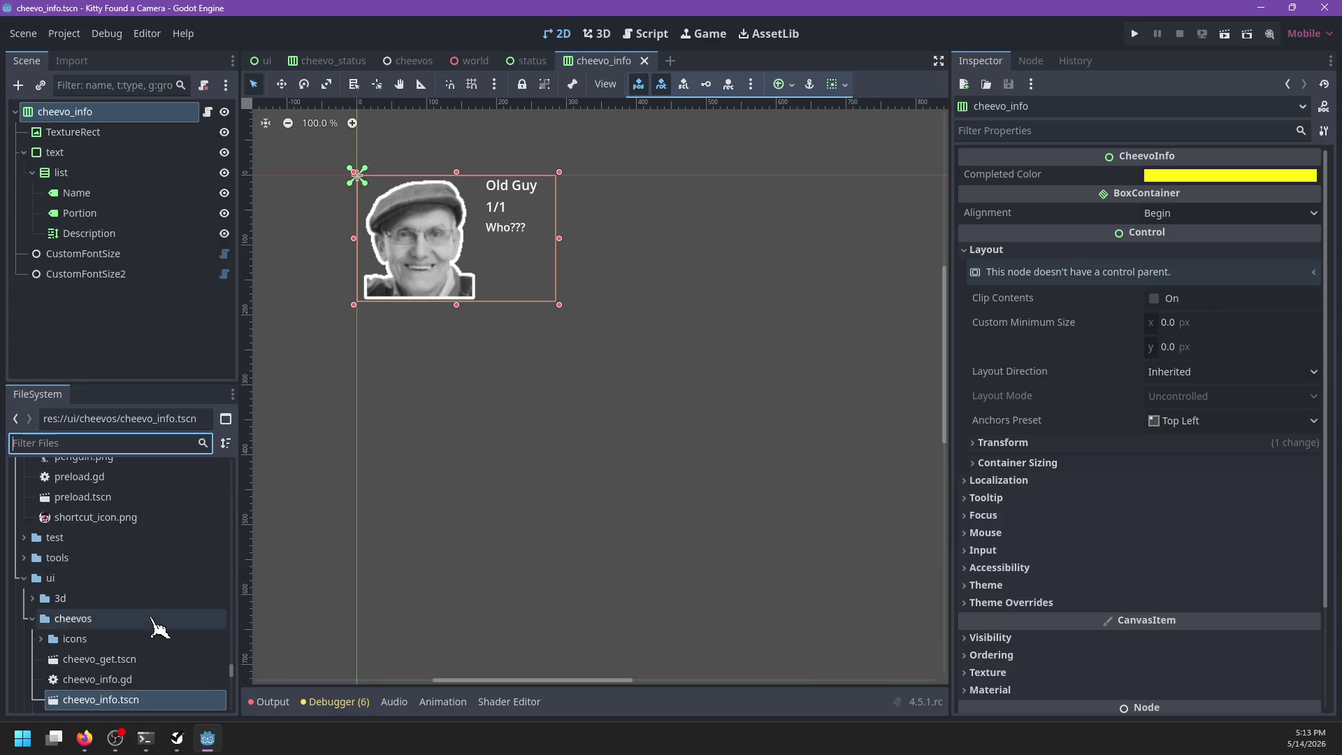
Step: Open the new cheevo_get scene and rename its root node to cheevo_get
{"action": "scroll", "coordinate": [156, 620], "scroll_direction": "down", "scroll_amount": 3}
{"action": "double_click", "coordinate": [112, 565]}
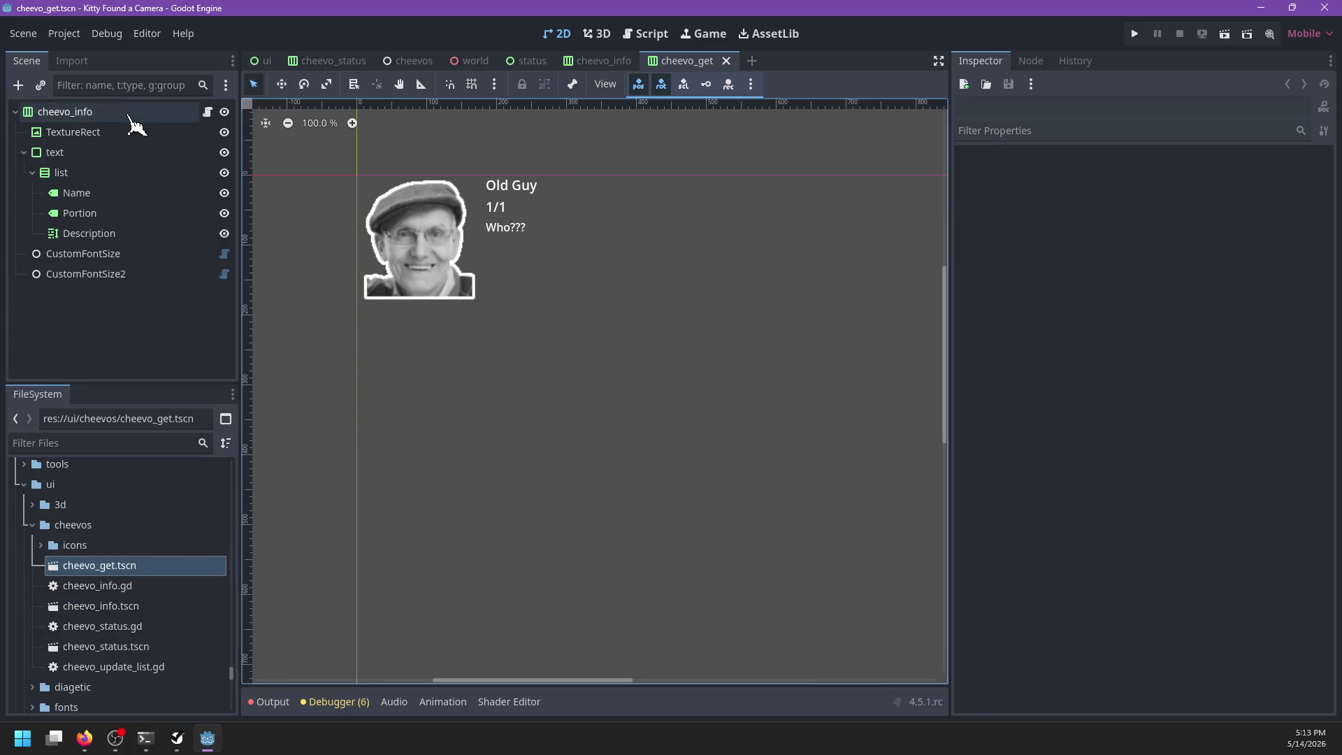
{"action": "double_click", "coordinate": [121, 112]}
{"action": "type", "text": "cjhe"}
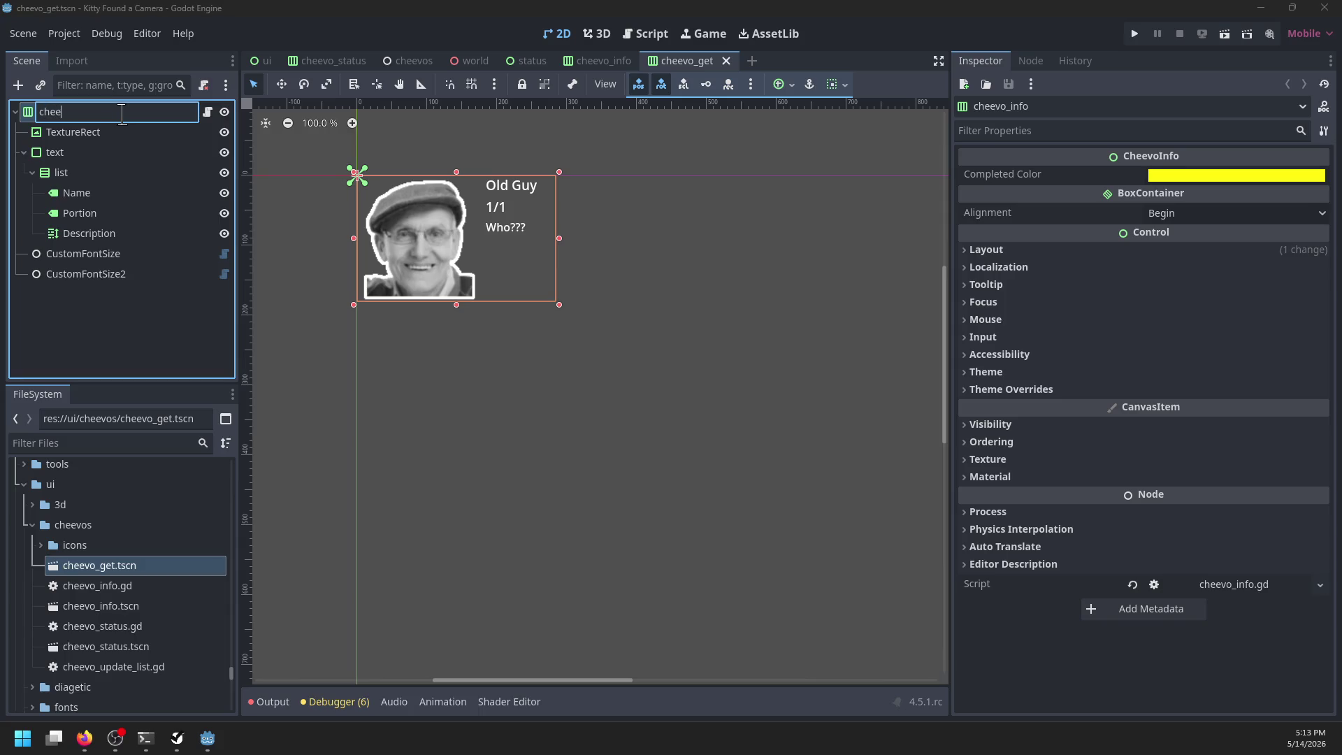
{"action": "type", "text": "t"}
{"action": "key", "text": "Return"}
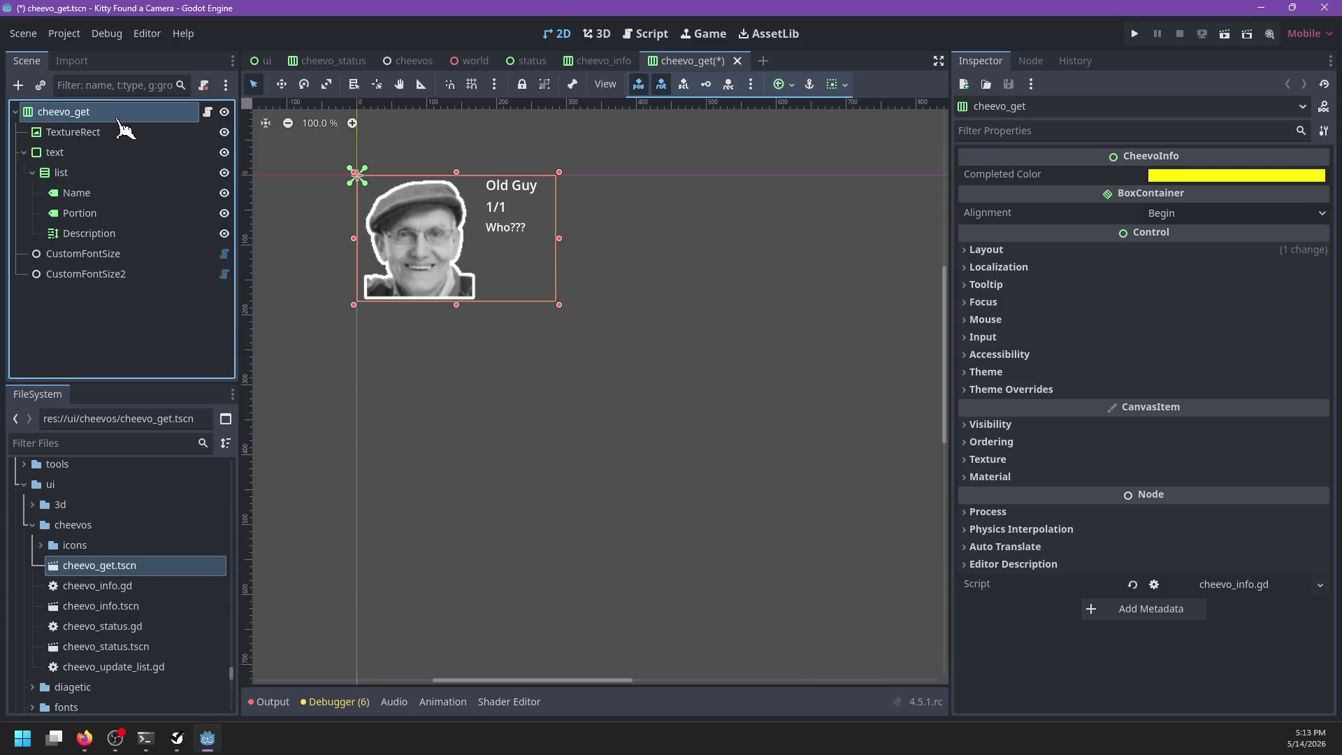
Step: Delete the Portion label that shows 1/1
{"action": "left_click", "coordinate": [90, 214]}
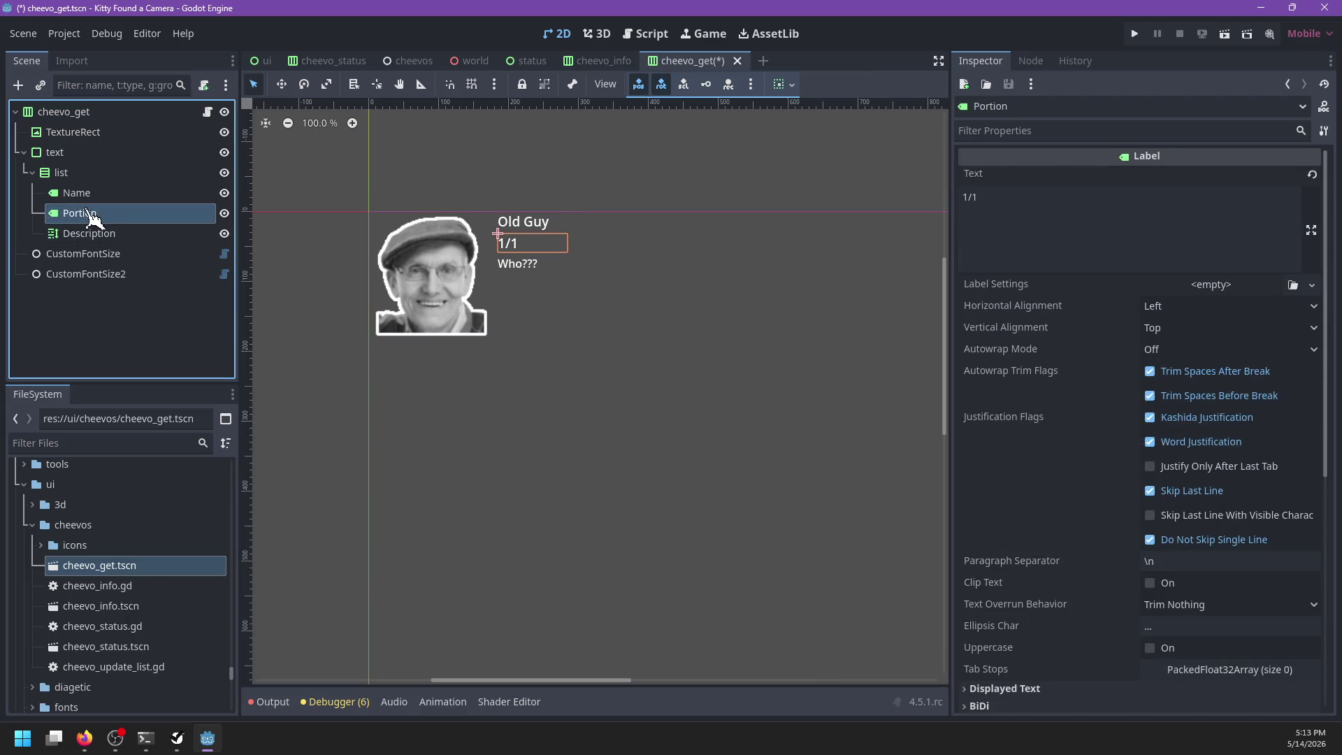
{"action": "key", "text": "Delete"}
{"action": "key", "text": "Return"}
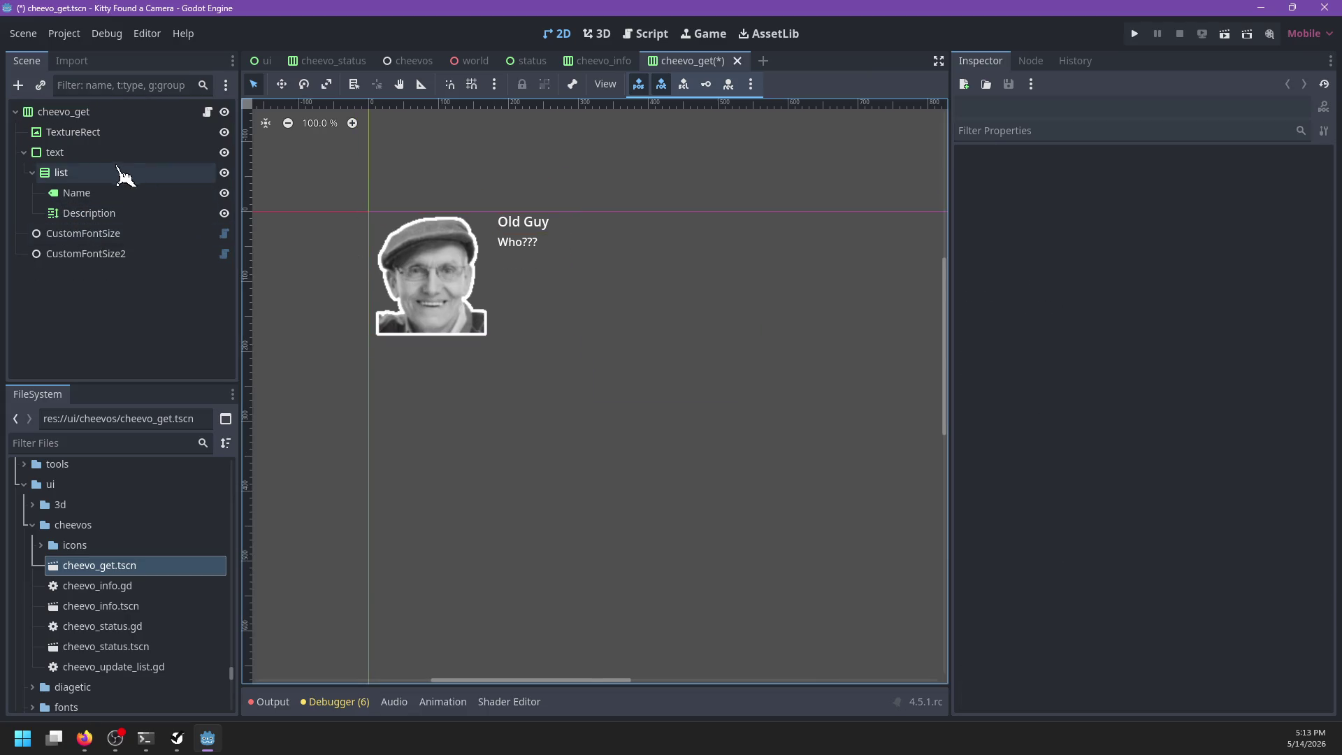
Step: Set the portrait TextureRect's custom minimum width to 360 px
{"action": "left_click", "coordinate": [70, 153]}
{"action": "left_click", "coordinate": [74, 132]}
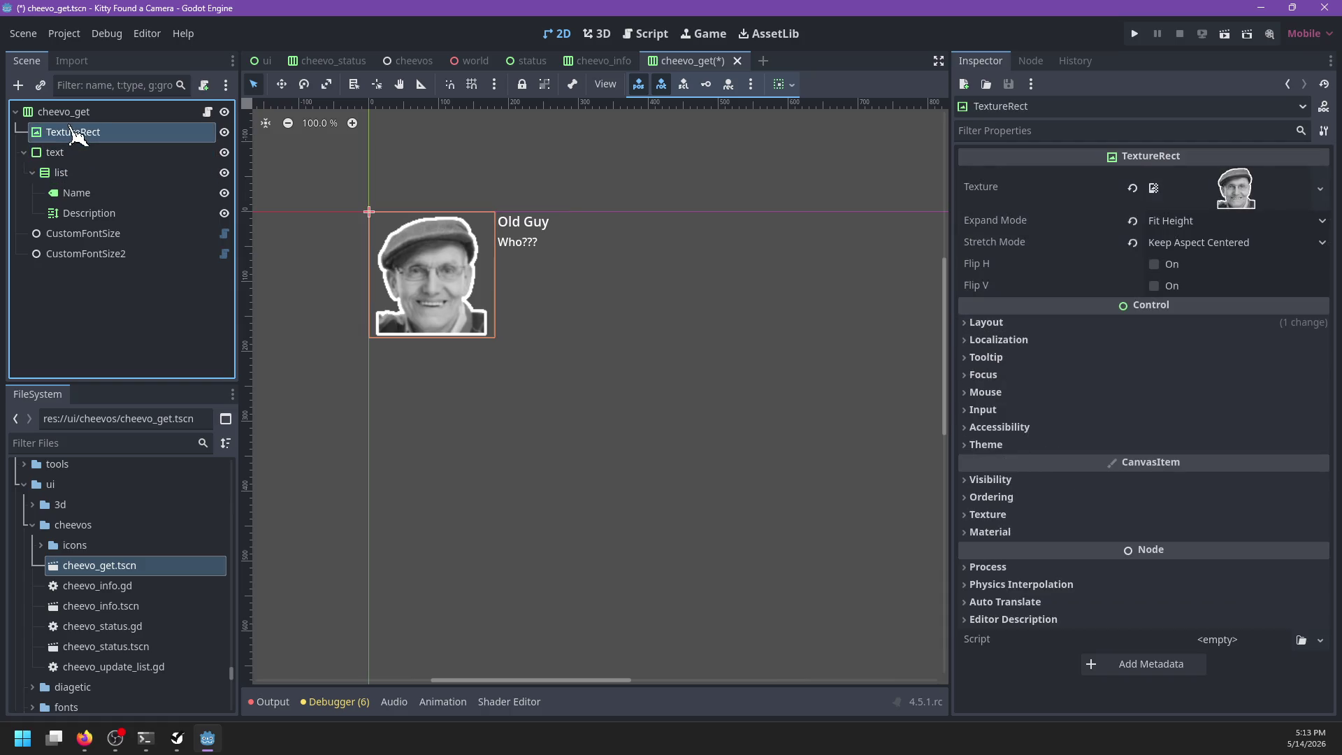
{"action": "left_click", "coordinate": [979, 325]}
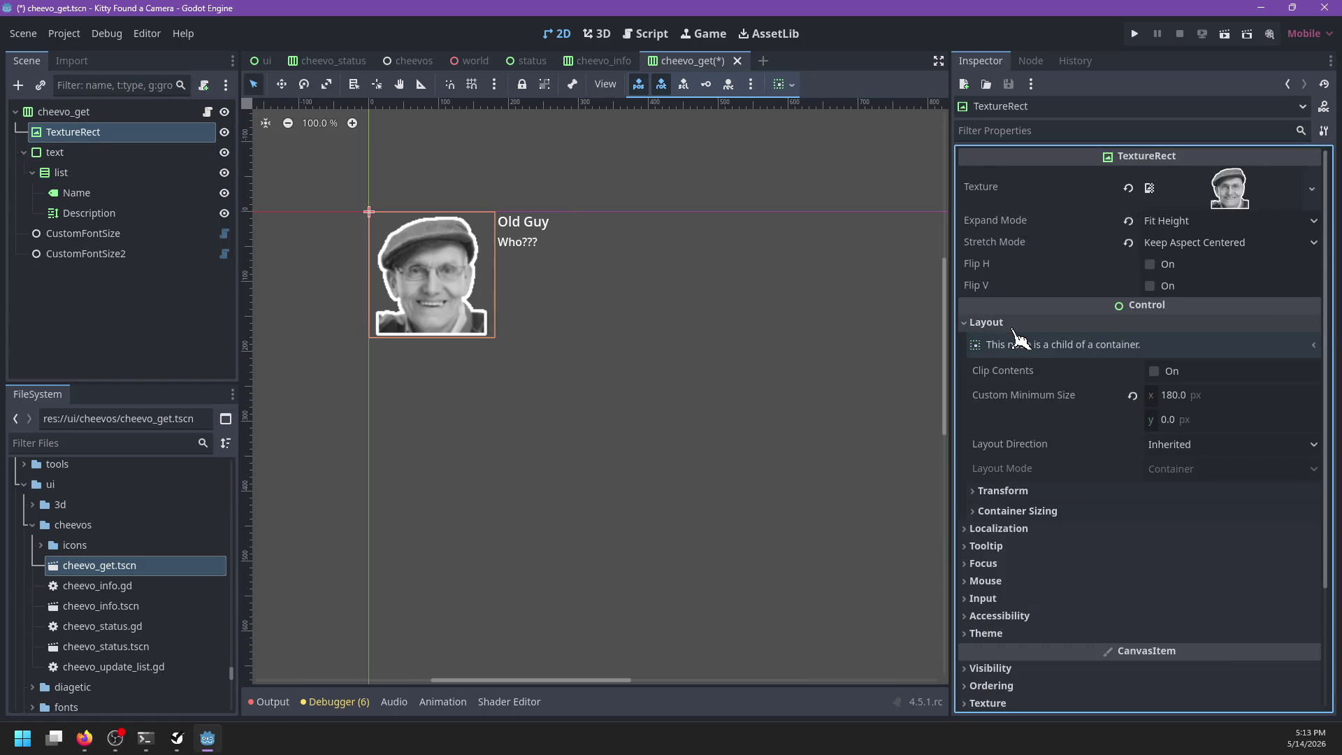
{"action": "left_click", "coordinate": [1242, 394]}
{"action": "type", "text": "360"}
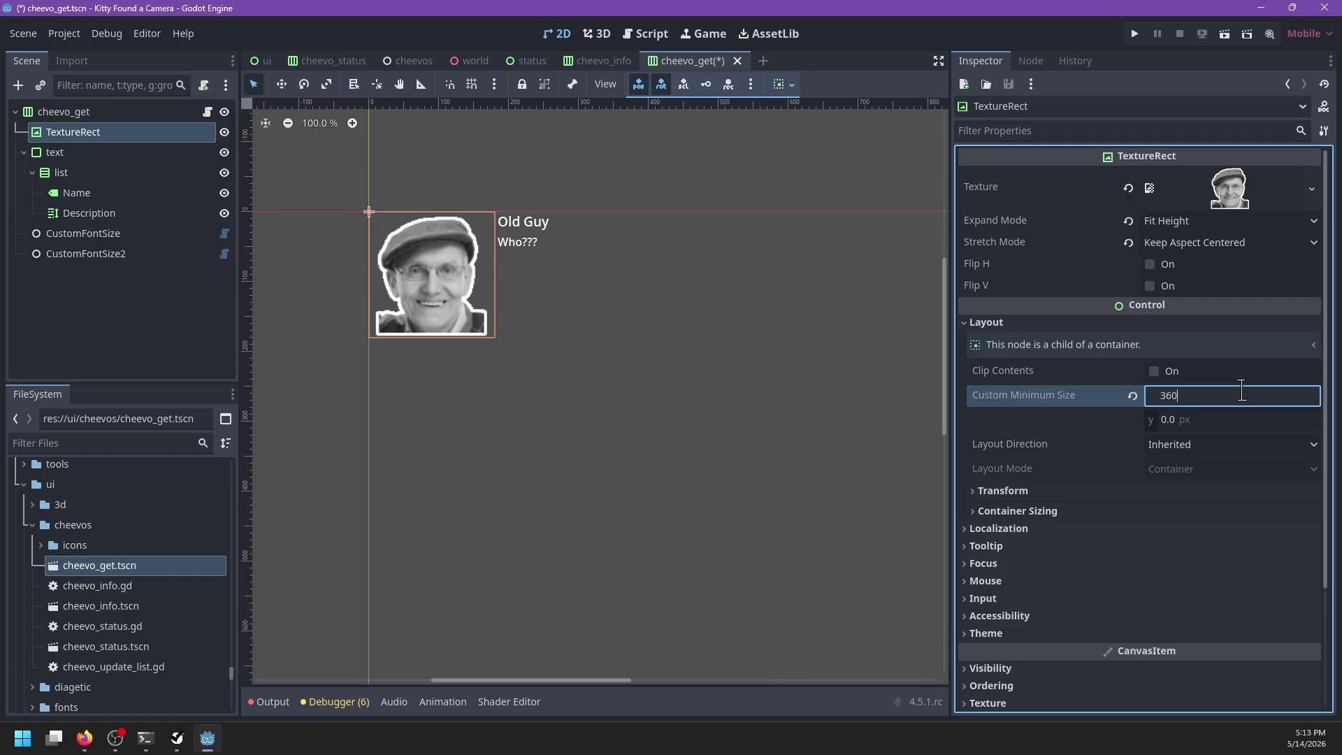
{"action": "key", "text": "Return"}
{"action": "scroll", "coordinate": [672, 396], "scroll_direction": "down", "scroll_amount": 2}
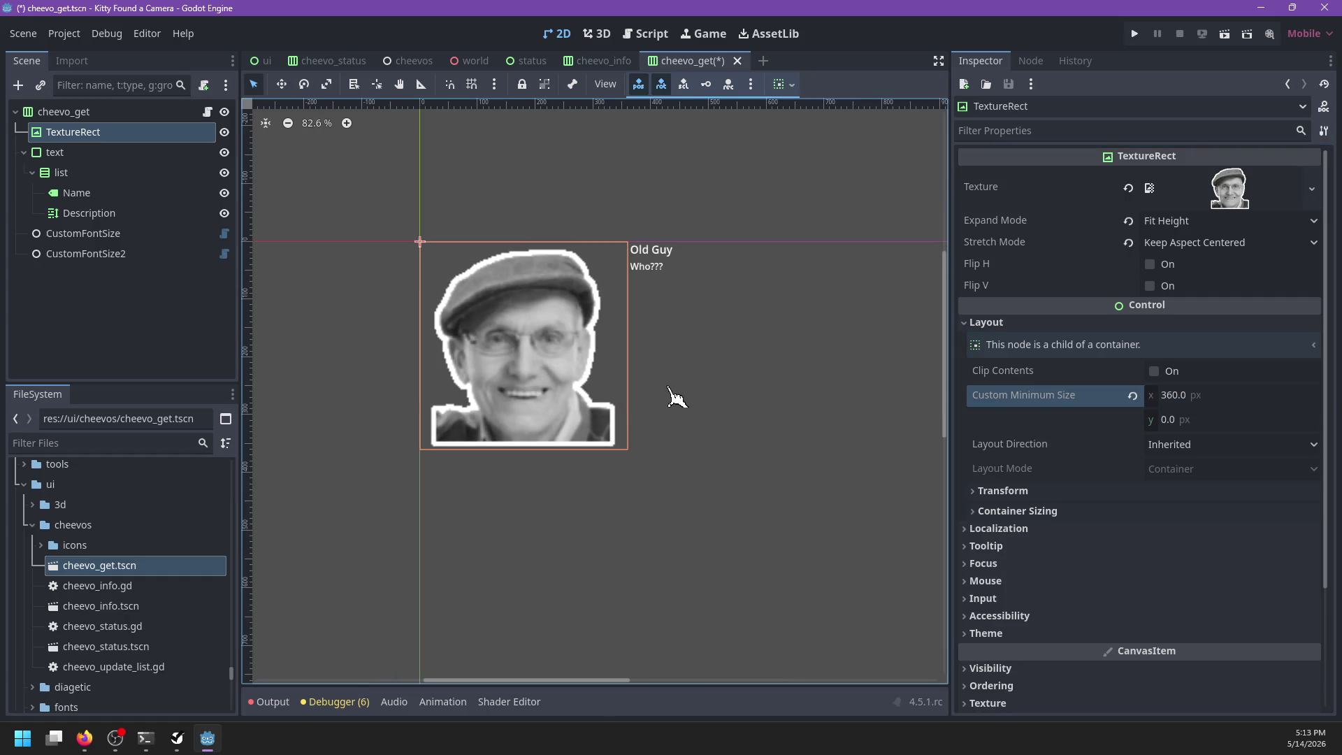
Step: Change the cheevo_get root's type to VBoxContainer
{"action": "right_click", "coordinate": [106, 116]}
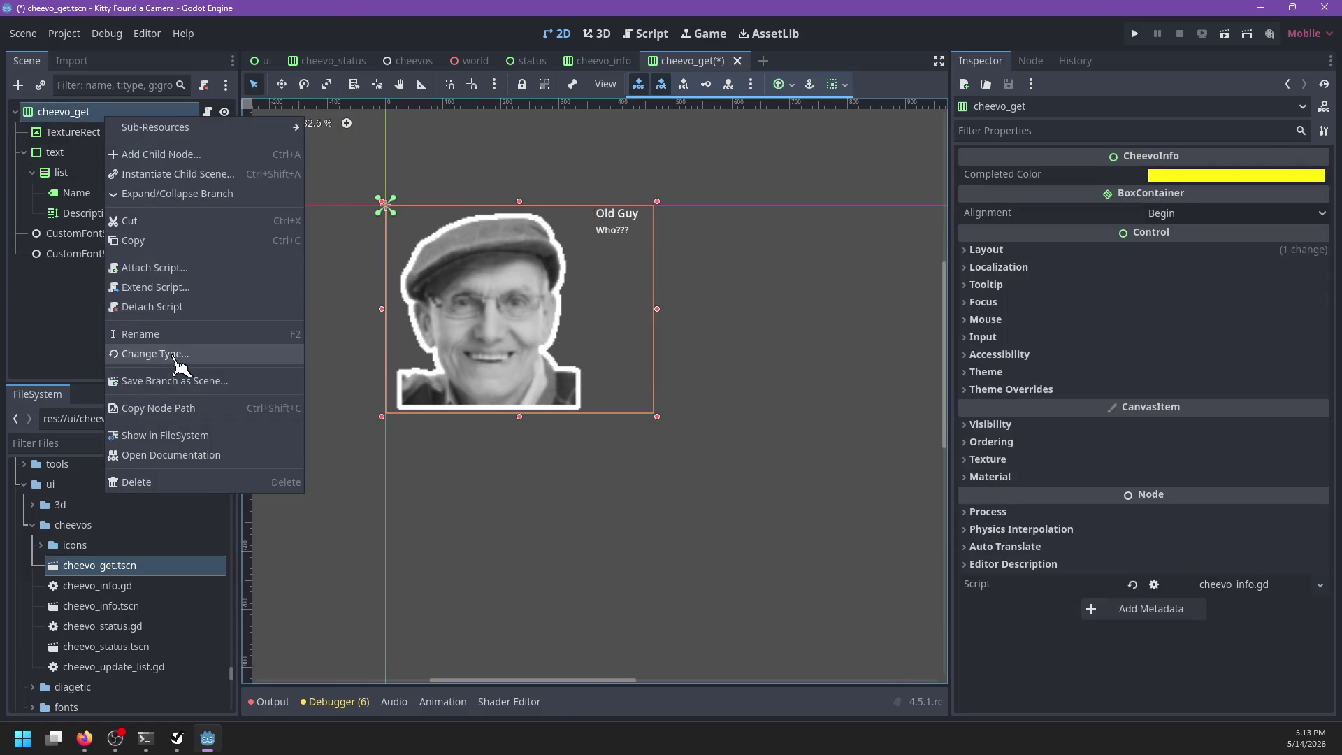
{"action": "left_click", "coordinate": [180, 353]}
{"action": "type", "text": "VBox"}
{"action": "key", "text": "Return"}
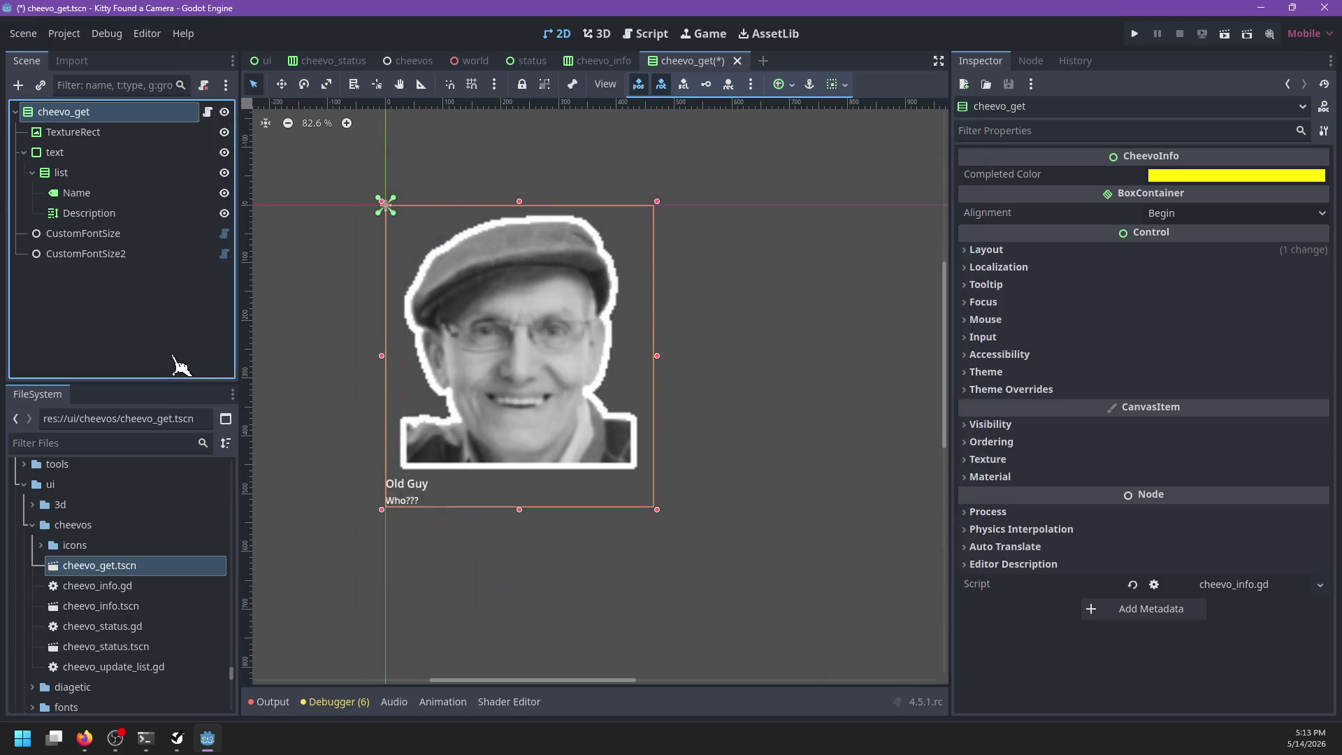
Step: Move the Name and Description labels up to sit directly under the root
{"action": "left_click", "coordinate": [130, 198]}
{"action": "left_click", "coordinate": [119, 172]}
{"action": "left_click", "coordinate": [115, 198]}
{"action": "left_click", "coordinate": [115, 210], "text": "shift"}
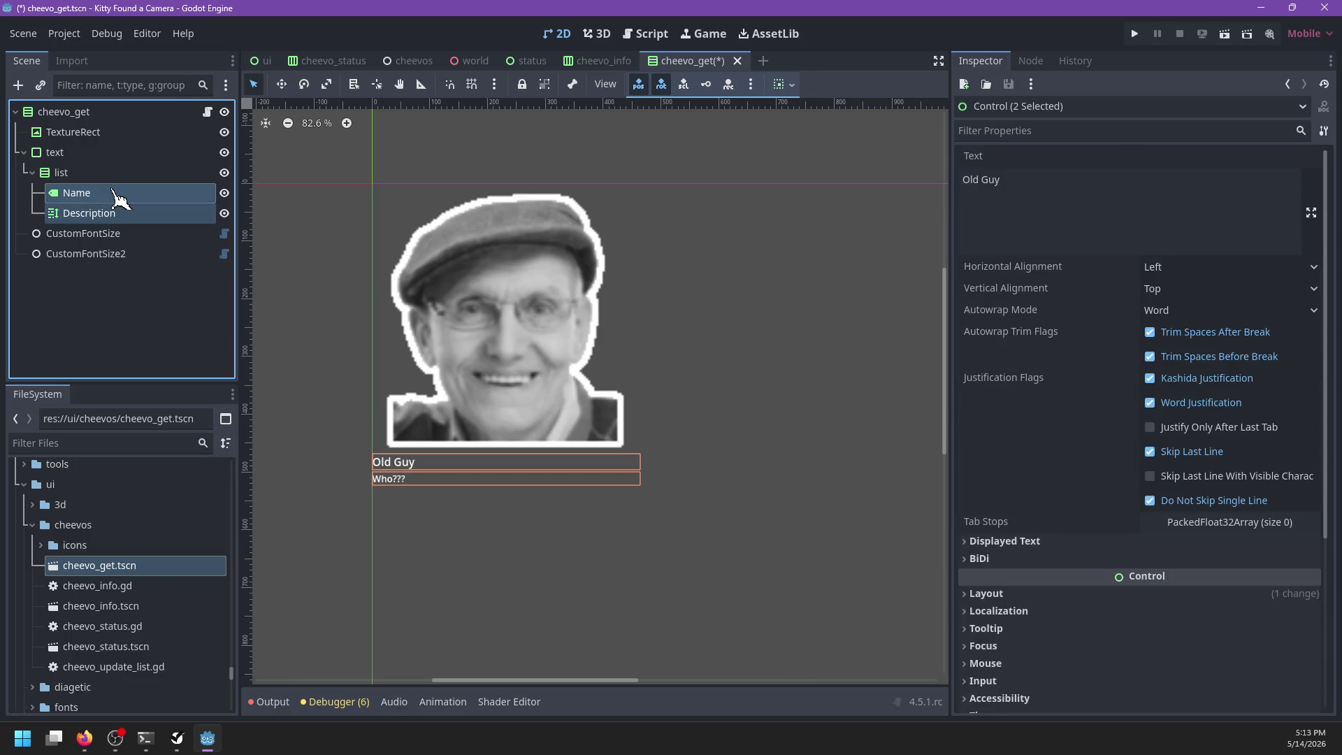
{"action": "left_click", "coordinate": [107, 159]}
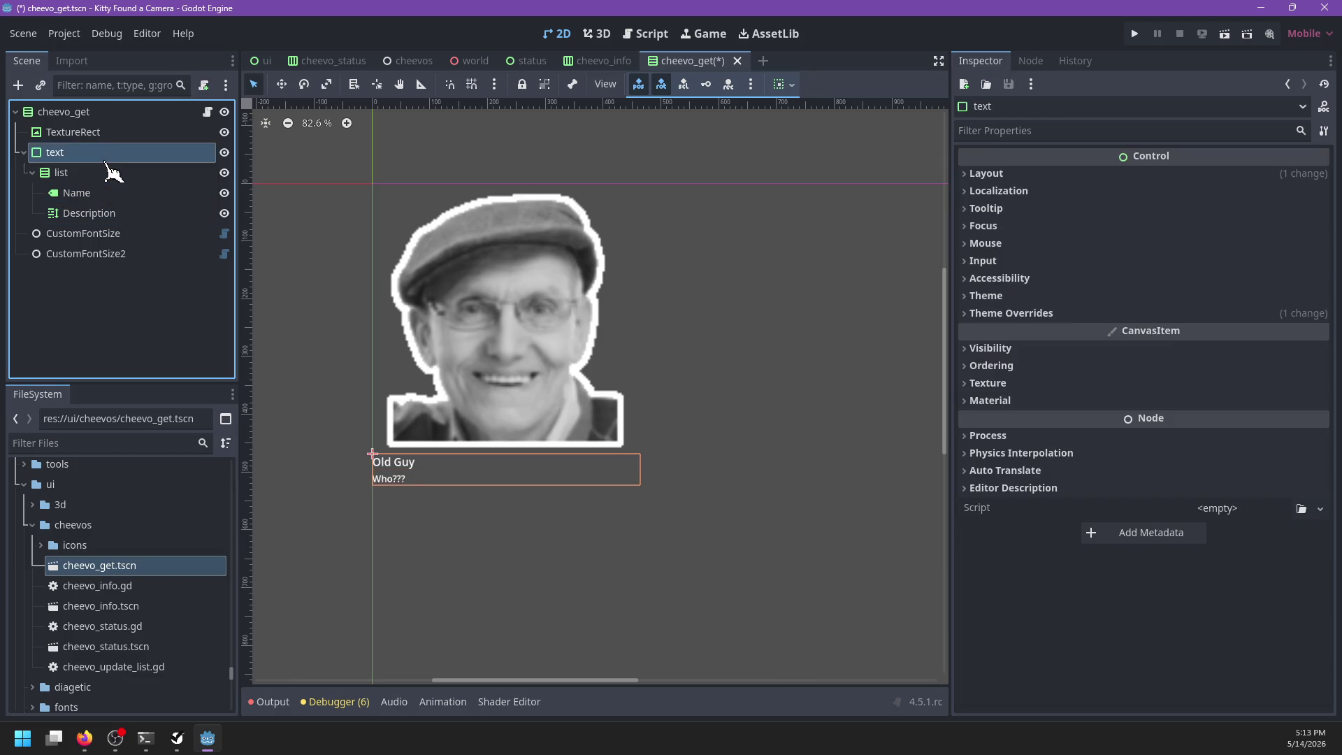
{"action": "key", "text": "Delete"}
{"action": "key", "text": "Escape"}
{"action": "left_click", "coordinate": [98, 194]}
{"action": "left_click", "coordinate": [99, 210], "text": "shift"}
{"action": "left_click_drag", "start_coordinate": [98, 210], "coordinate": [105, 150]}
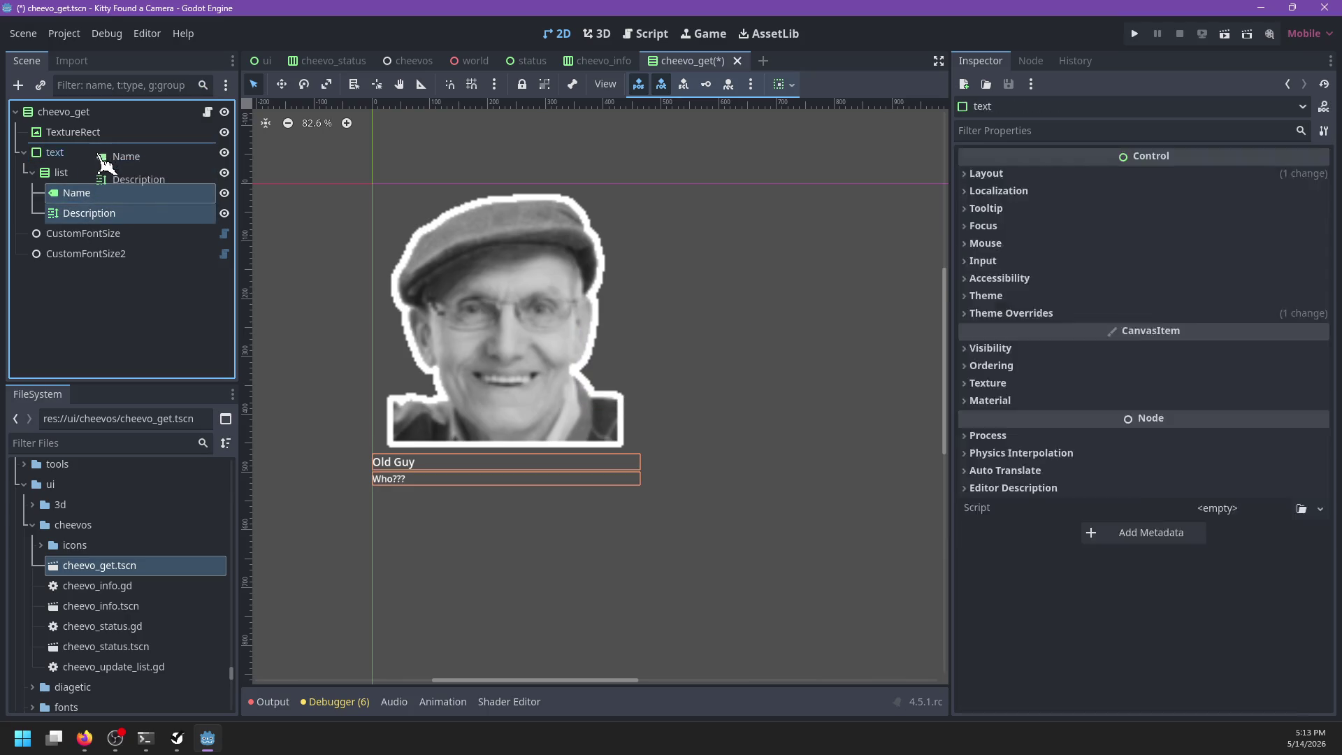
Step: Delete the emptied text node along with its list child
{"action": "left_click", "coordinate": [108, 195]}
{"action": "key", "text": "Delete"}
{"action": "key", "text": "Return"}
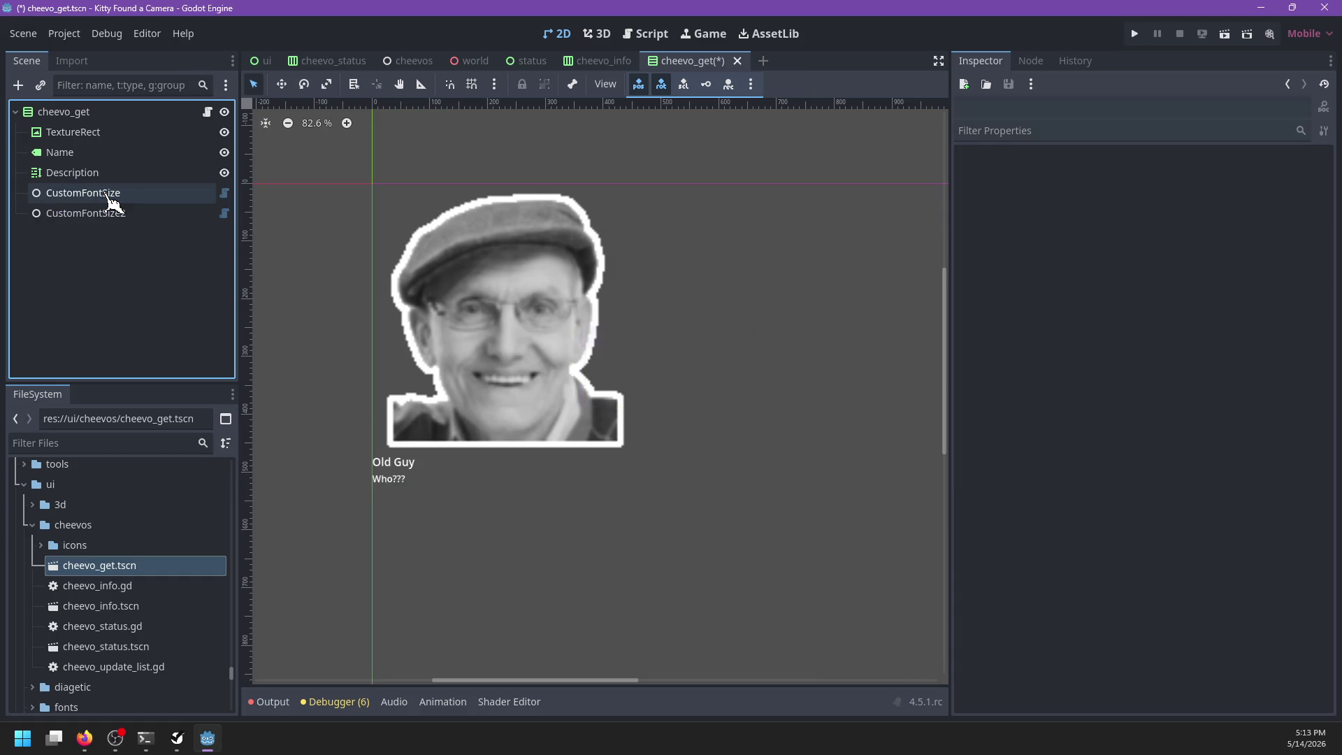
Step: Inspect the CustomFontSize node and expand the list of nodes it scales
{"action": "left_click", "coordinate": [110, 195]}
{"action": "left_click", "coordinate": [123, 153]}
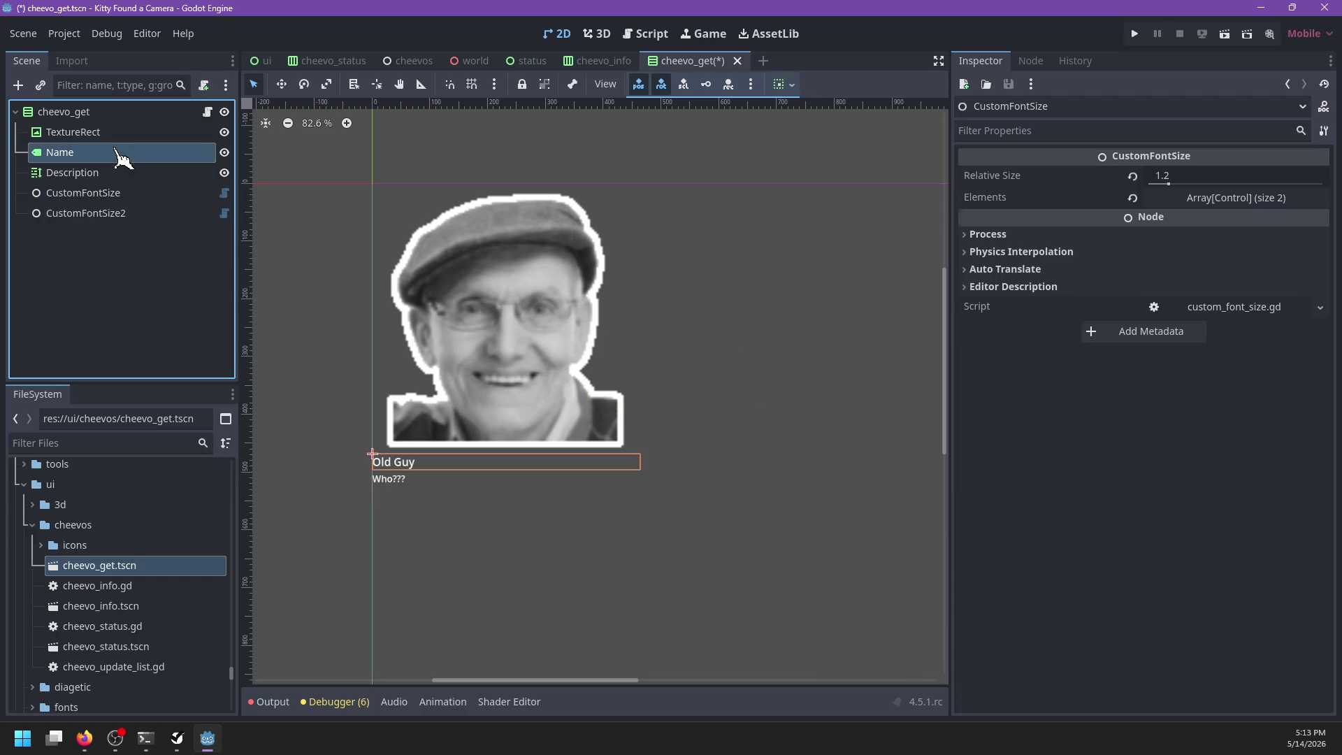
{"action": "left_click", "coordinate": [120, 194]}
{"action": "left_click", "coordinate": [1186, 199]}
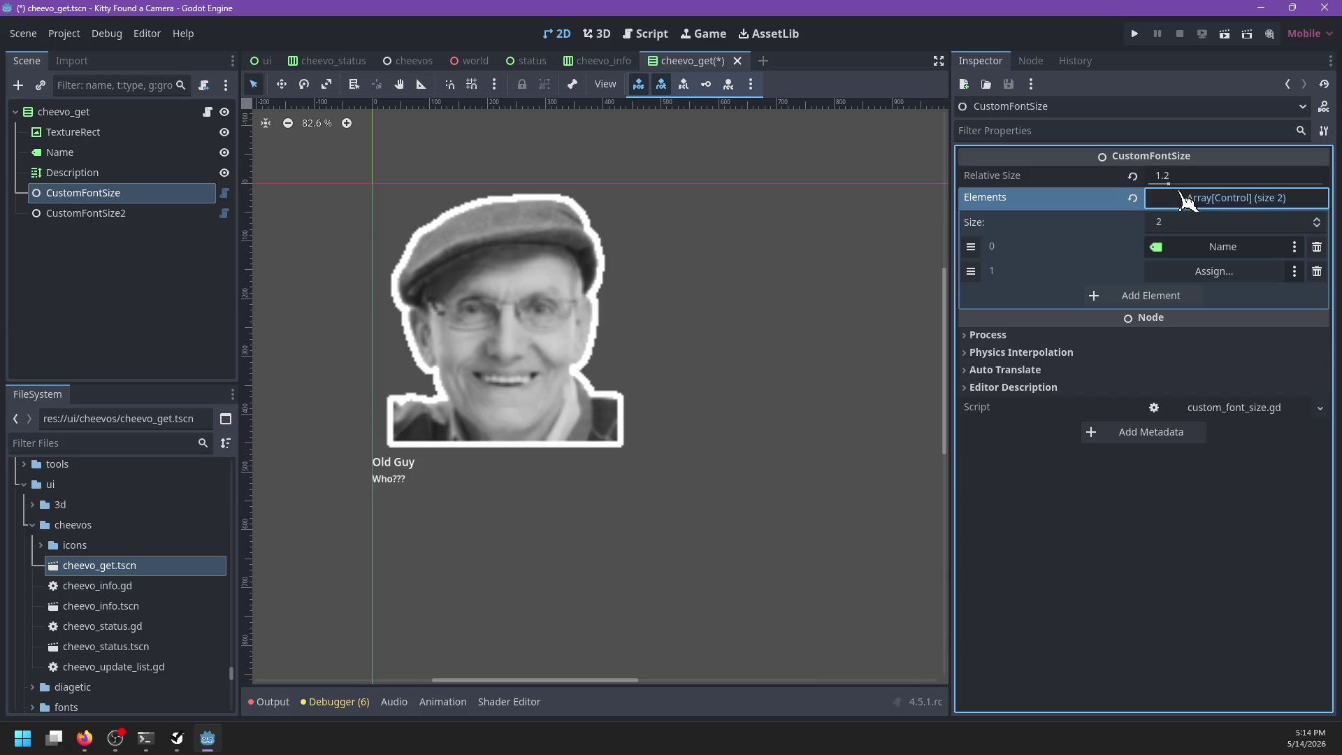
Step: Remove CustomFontSize's empty element, set its relative size to 1.5, and save
{"action": "left_click", "coordinate": [1317, 272]}
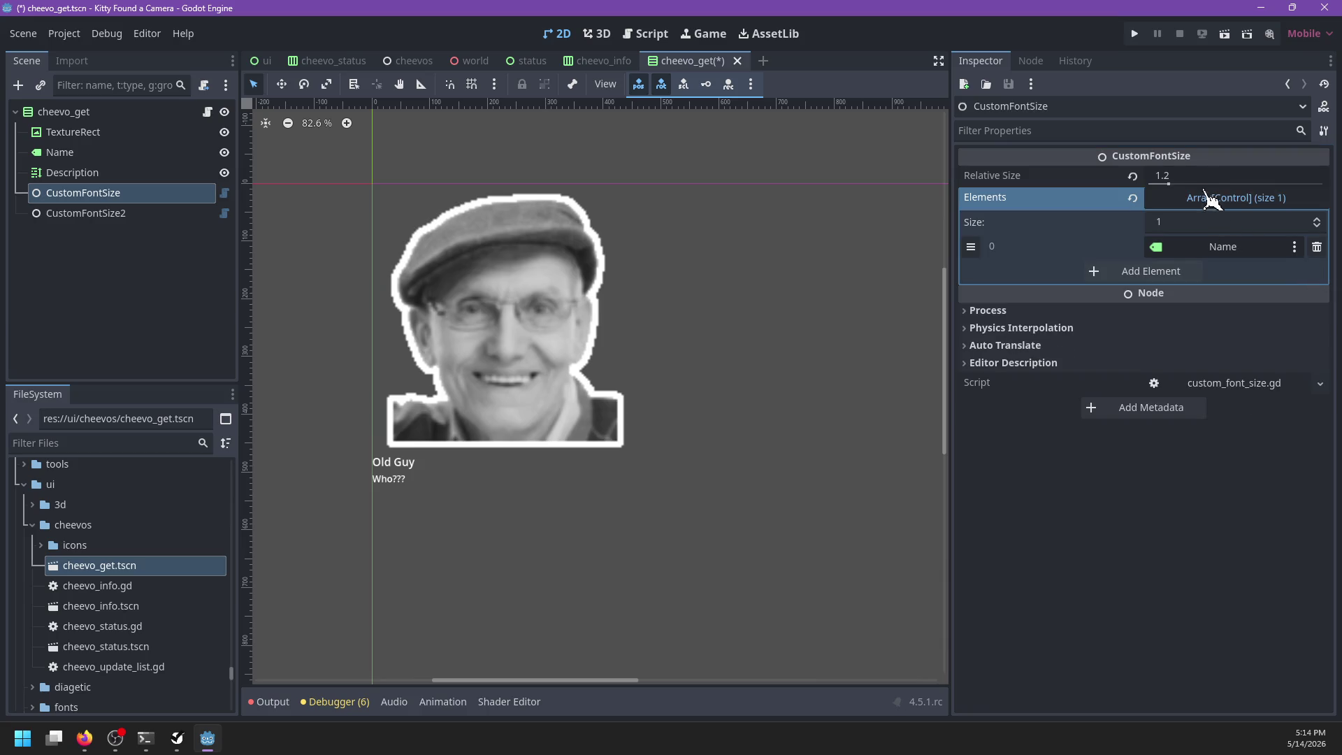
{"action": "left_click", "coordinate": [1200, 175]}
{"action": "key", "text": "Return"}
{"action": "left_click", "coordinate": [604, 61]}
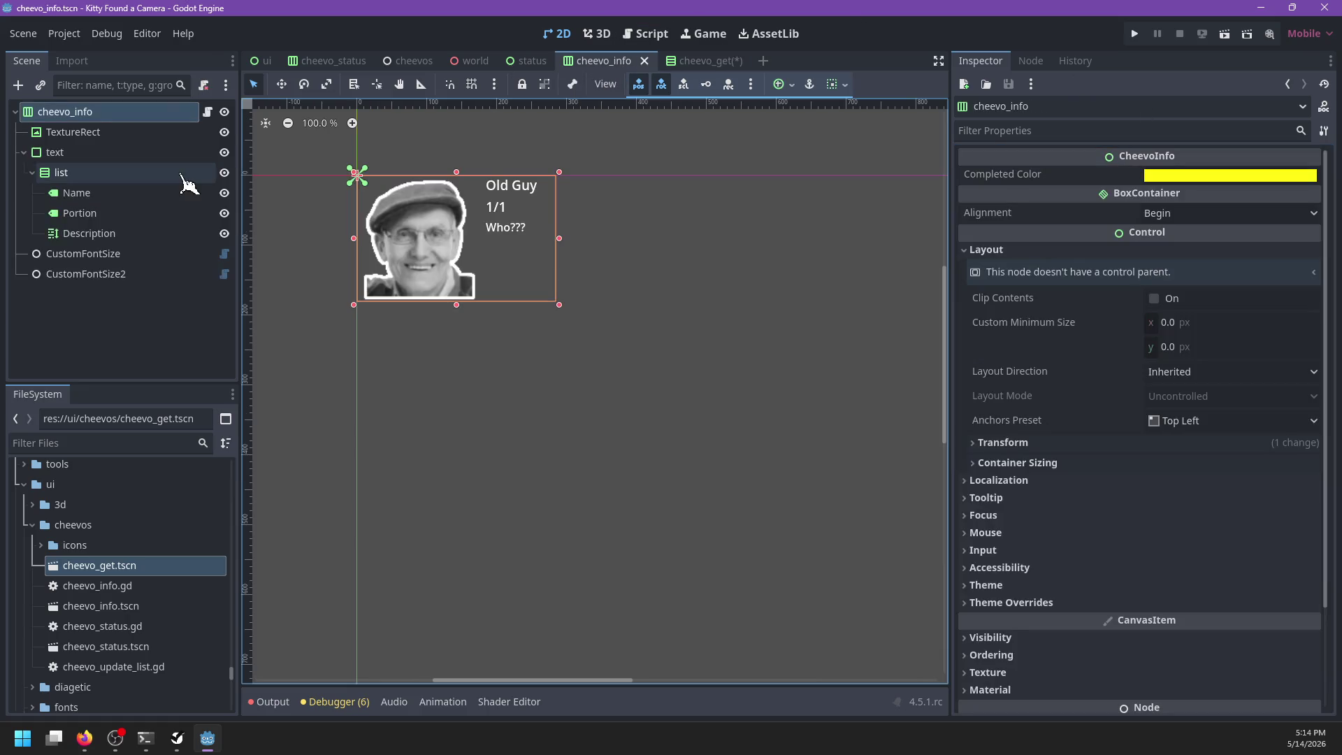
{"action": "left_click", "coordinate": [706, 61]}
{"action": "key", "text": "ctrl+s"}
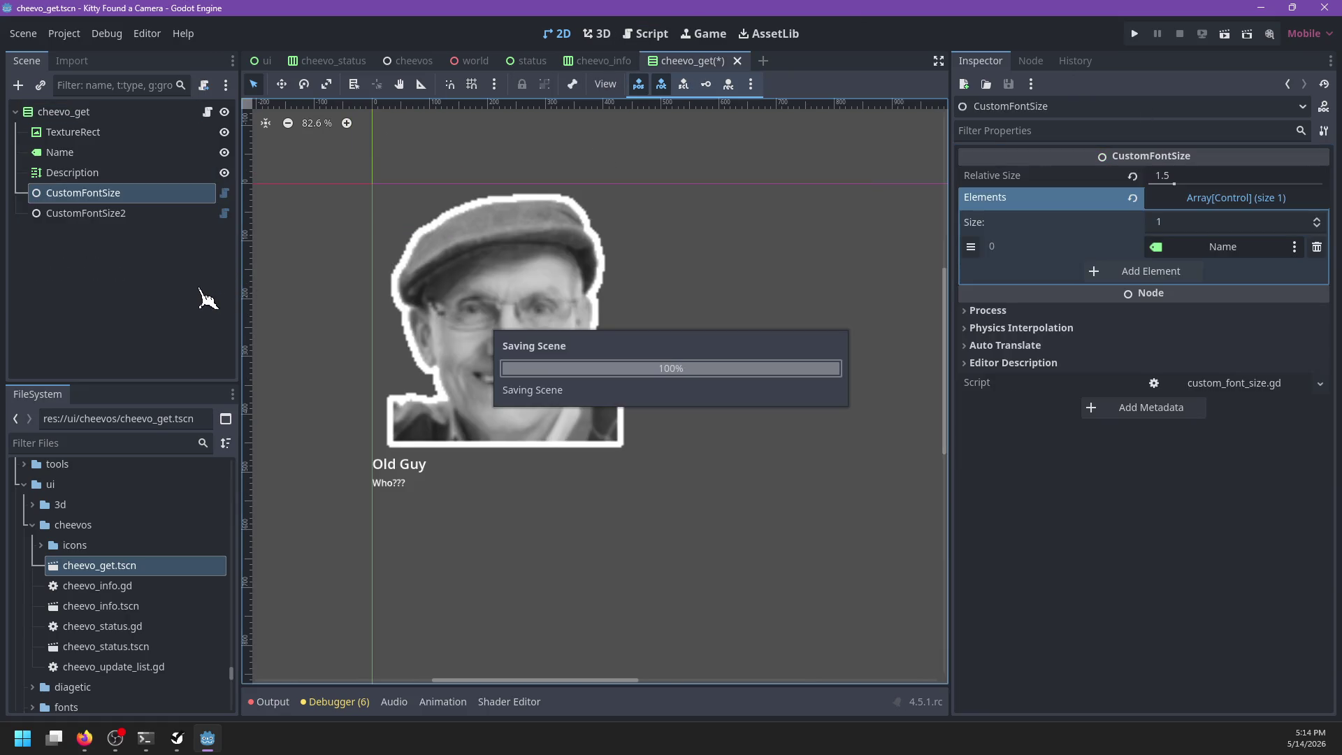
Step: Set the Name label's horizontal alignment to Center
{"action": "left_click", "coordinate": [89, 154]}
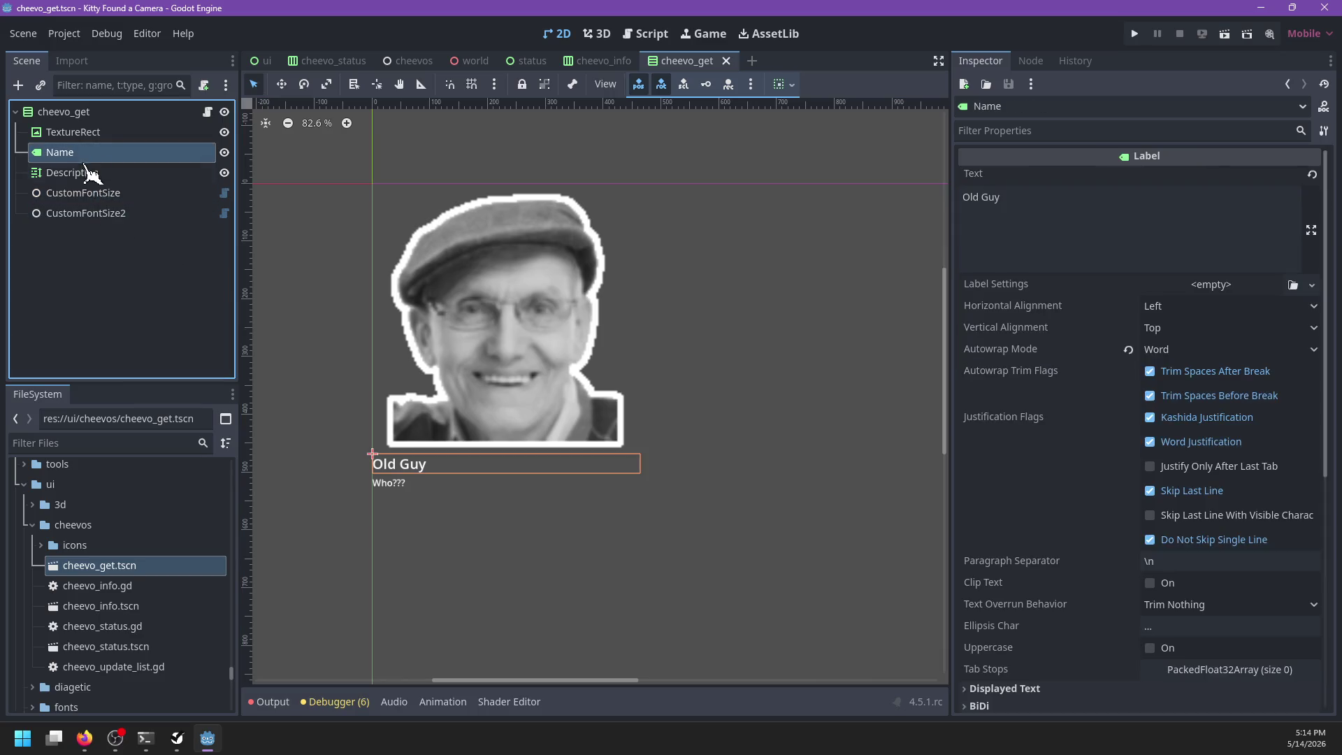
{"action": "left_click", "coordinate": [1181, 308]}
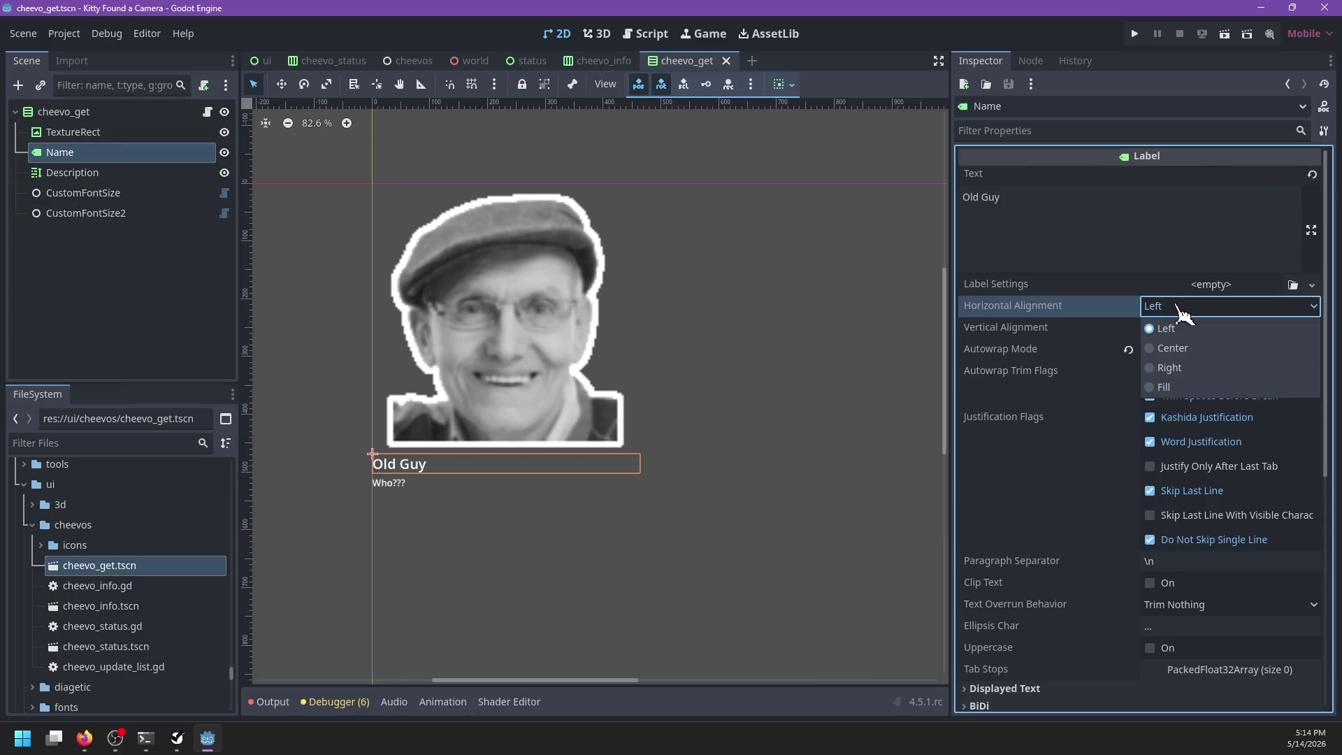
{"action": "left_click", "coordinate": [1184, 347]}
Step: Set CustomFontSize2's relative size to 1.2 and save the scene
{"action": "left_click", "coordinate": [86, 174]}
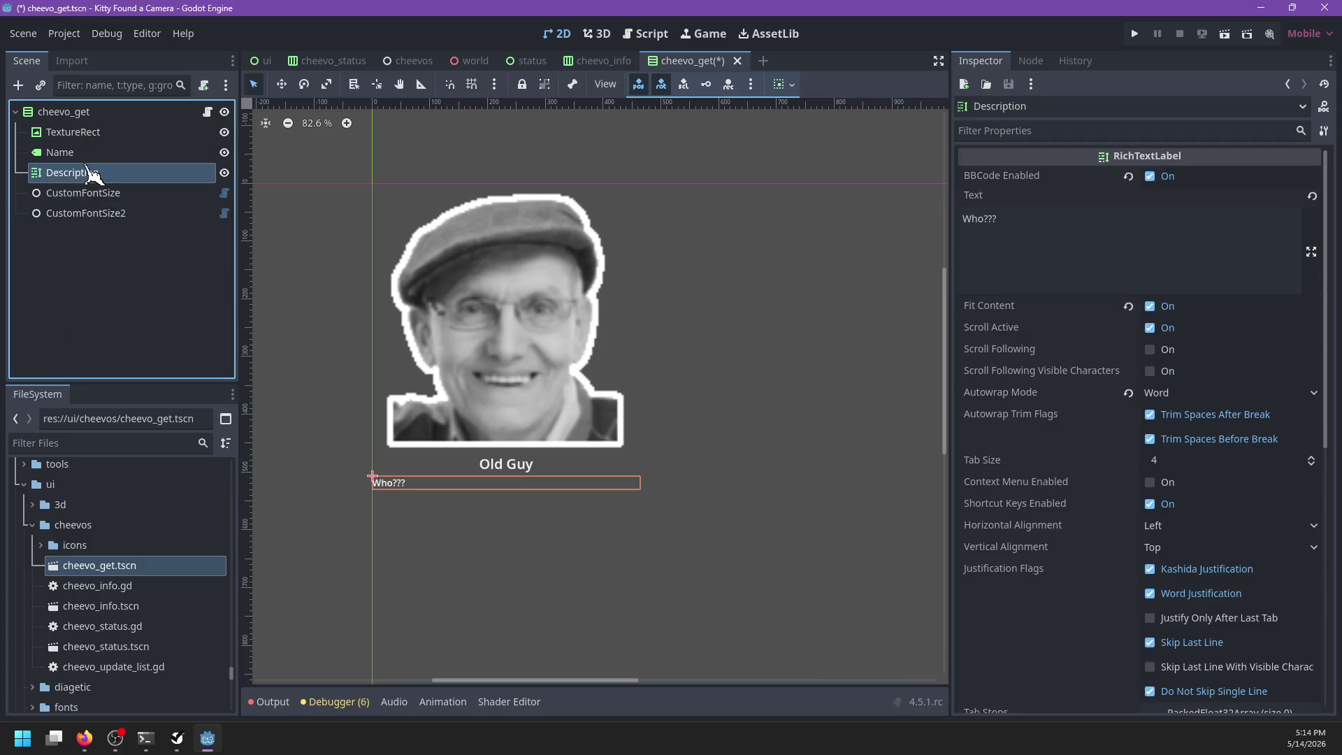
{"action": "left_click", "coordinate": [92, 214]}
{"action": "left_click", "coordinate": [1189, 198]}
{"action": "left_click", "coordinate": [1188, 198]}
{"action": "left_click", "coordinate": [1179, 171]}
{"action": "type", "text": ".2"}
{"action": "key", "text": "Return"}
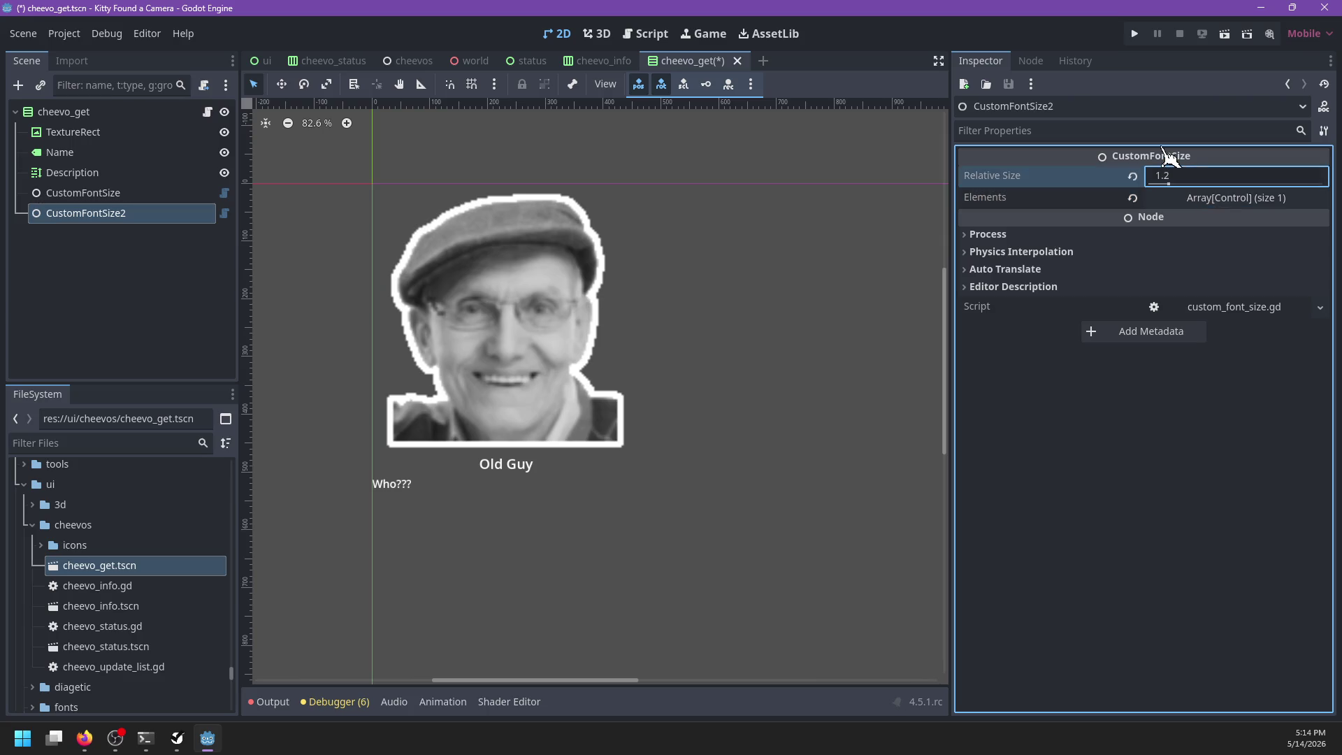
{"action": "key", "text": "ctrl+s"}
{"action": "scroll", "coordinate": [521, 288], "scroll_direction": "down", "scroll_amount": 2}
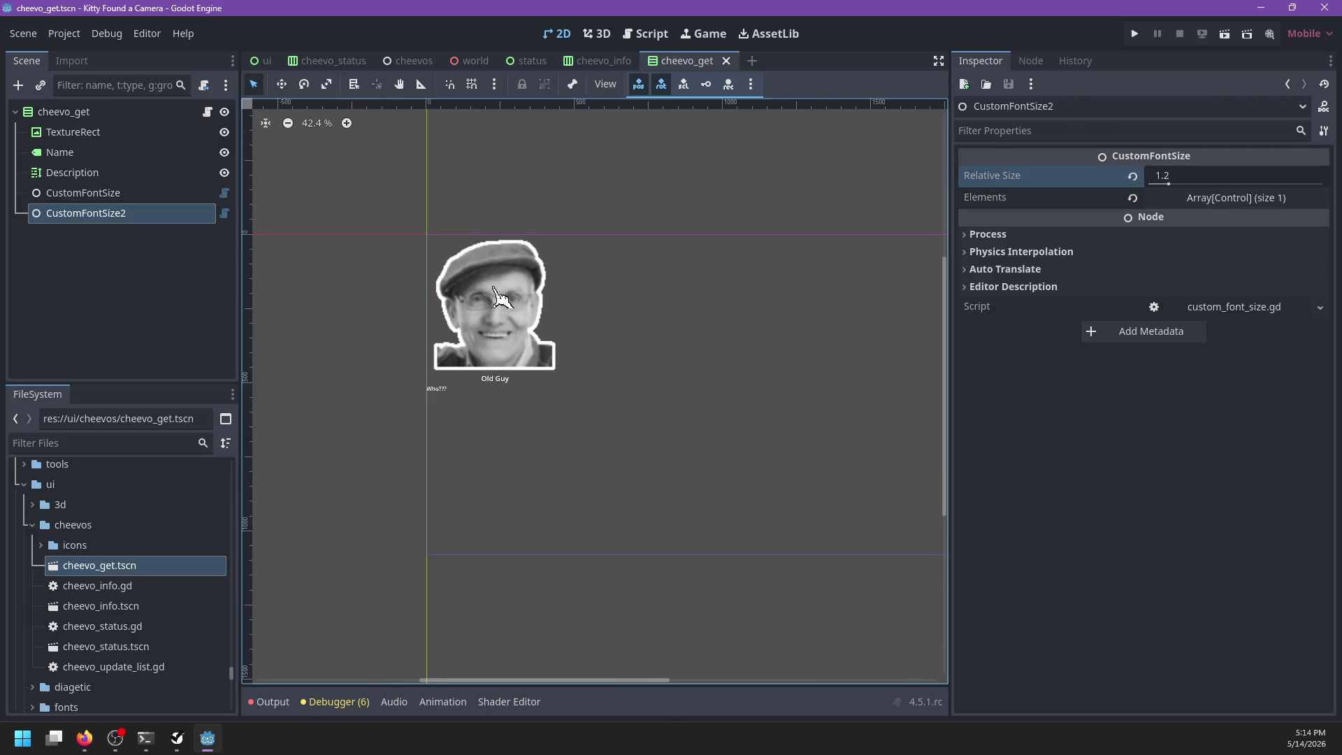
Step: Make the cheevo_get root expand horizontally, anchor it to Full Rect, and save
{"action": "scroll", "coordinate": [521, 288], "scroll_direction": "up", "scroll_amount": 1}
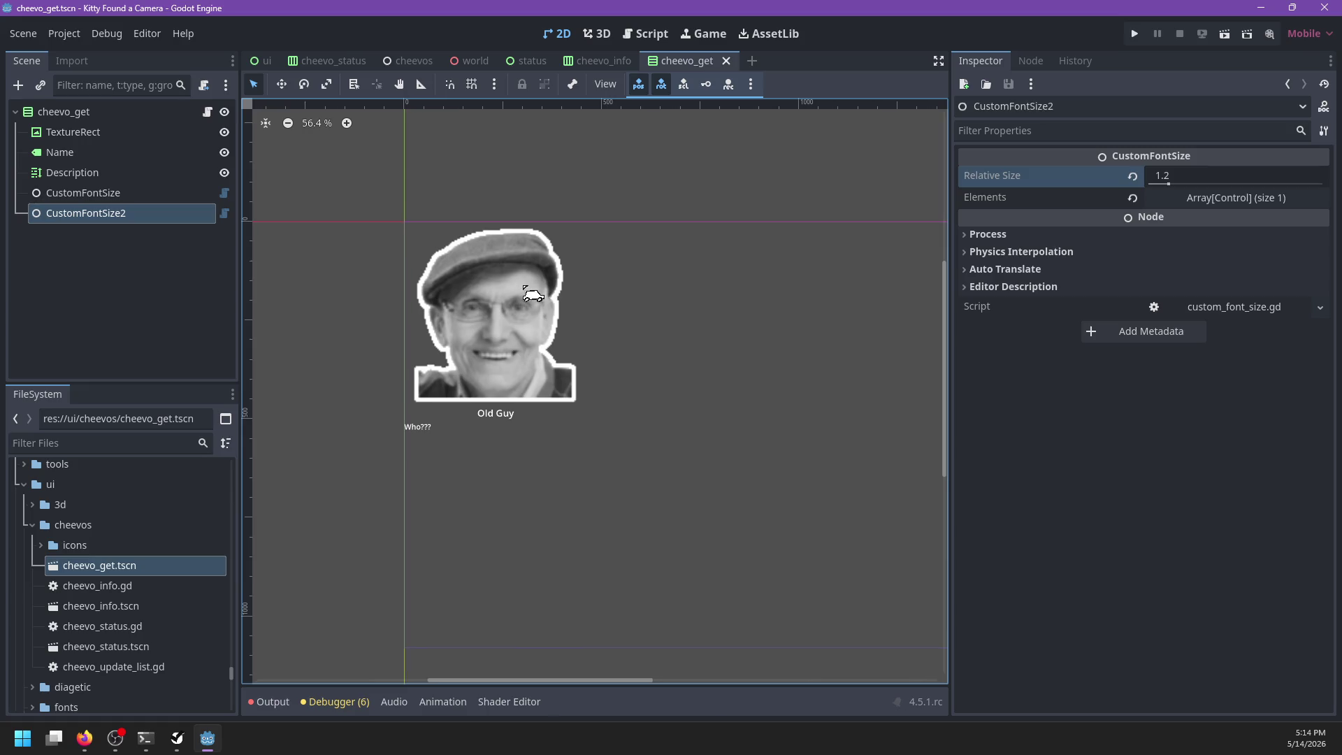
{"action": "left_click", "coordinate": [113, 117]}
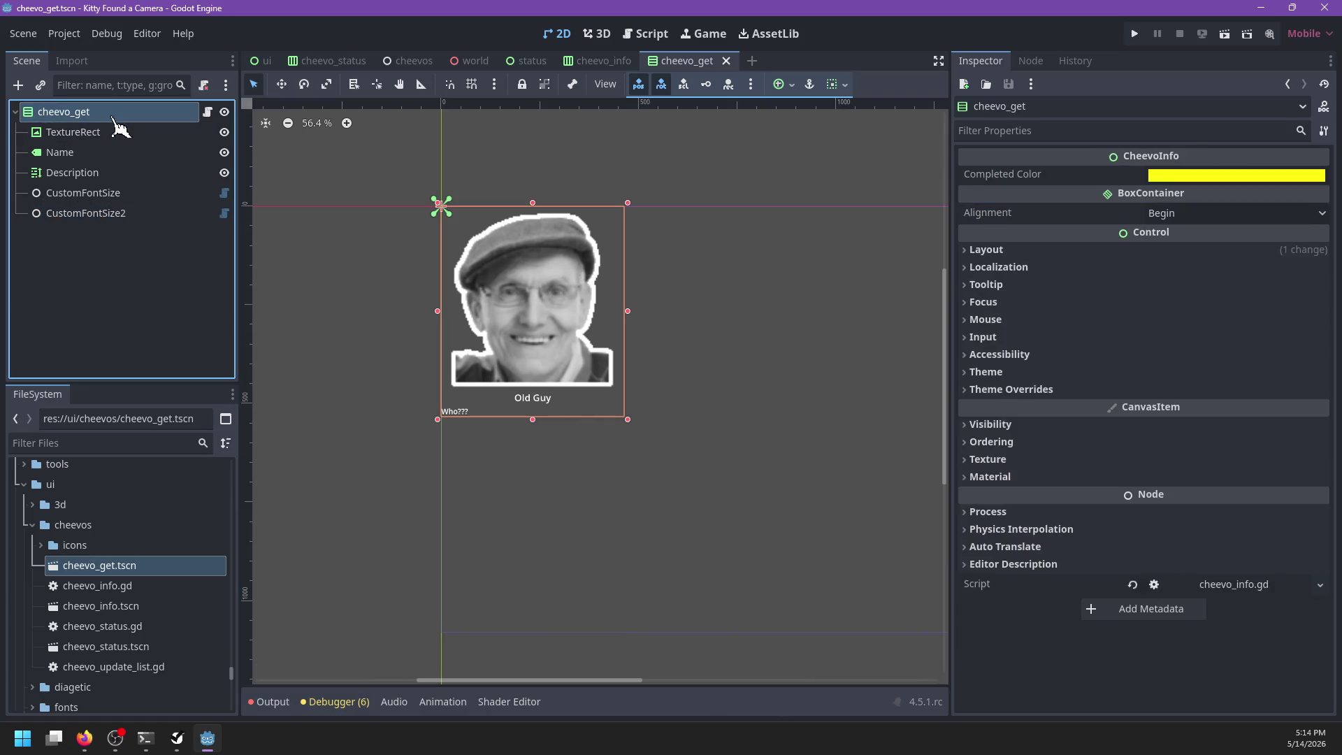
{"action": "left_click", "coordinate": [846, 86]}
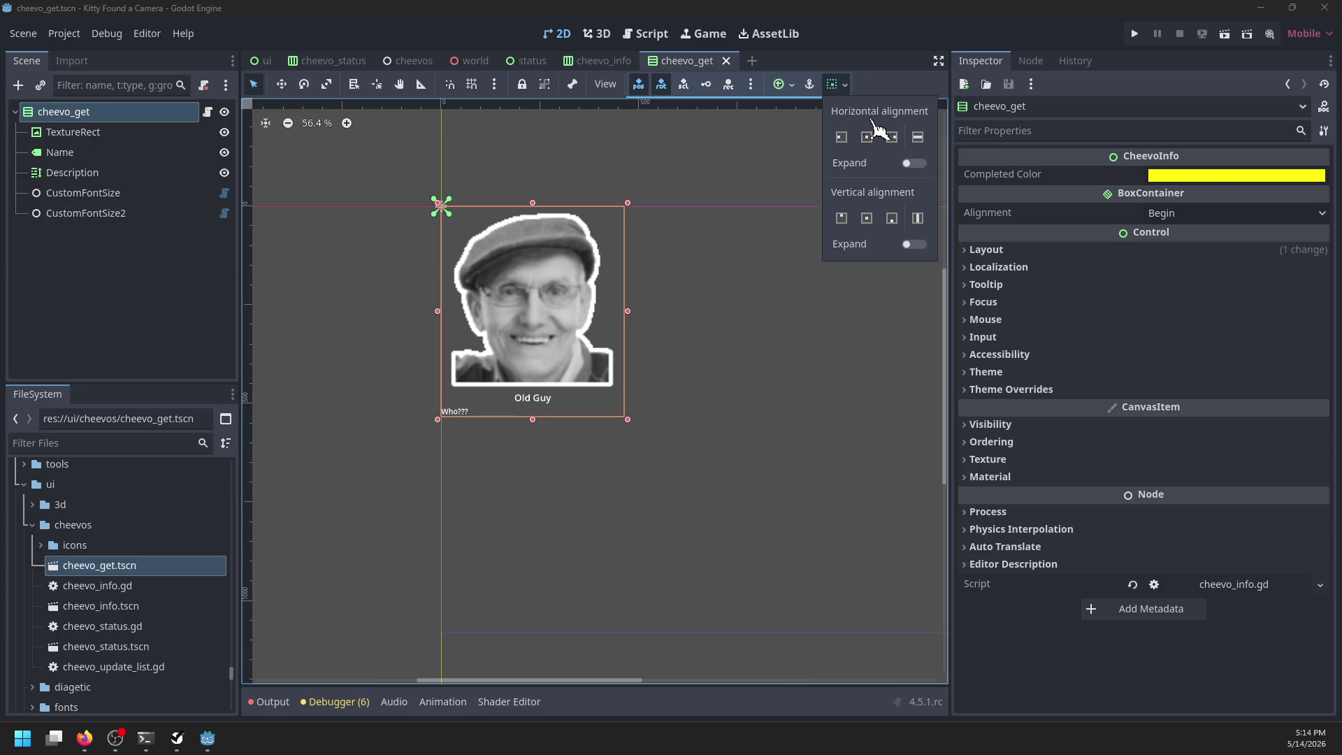
{"action": "left_click", "coordinate": [914, 163]}
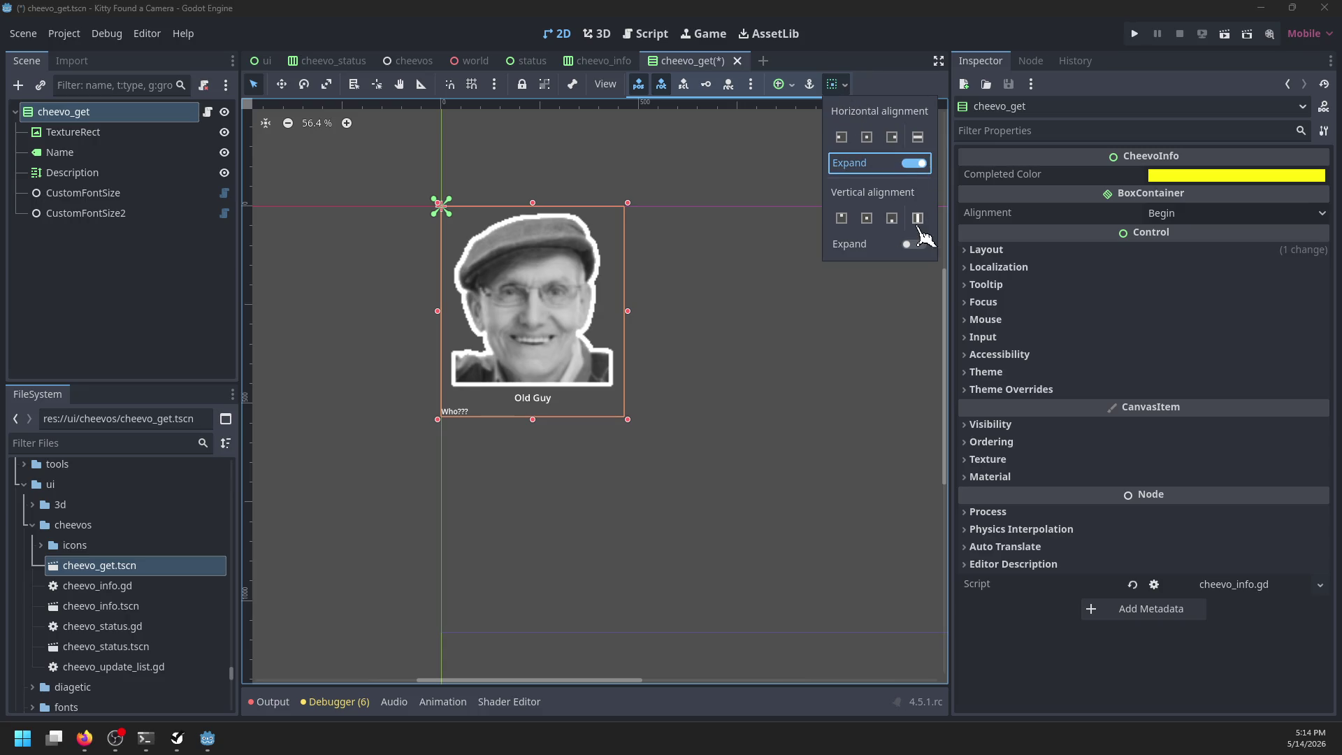
{"action": "left_click", "coordinate": [794, 86]}
{"action": "left_click", "coordinate": [864, 213]}
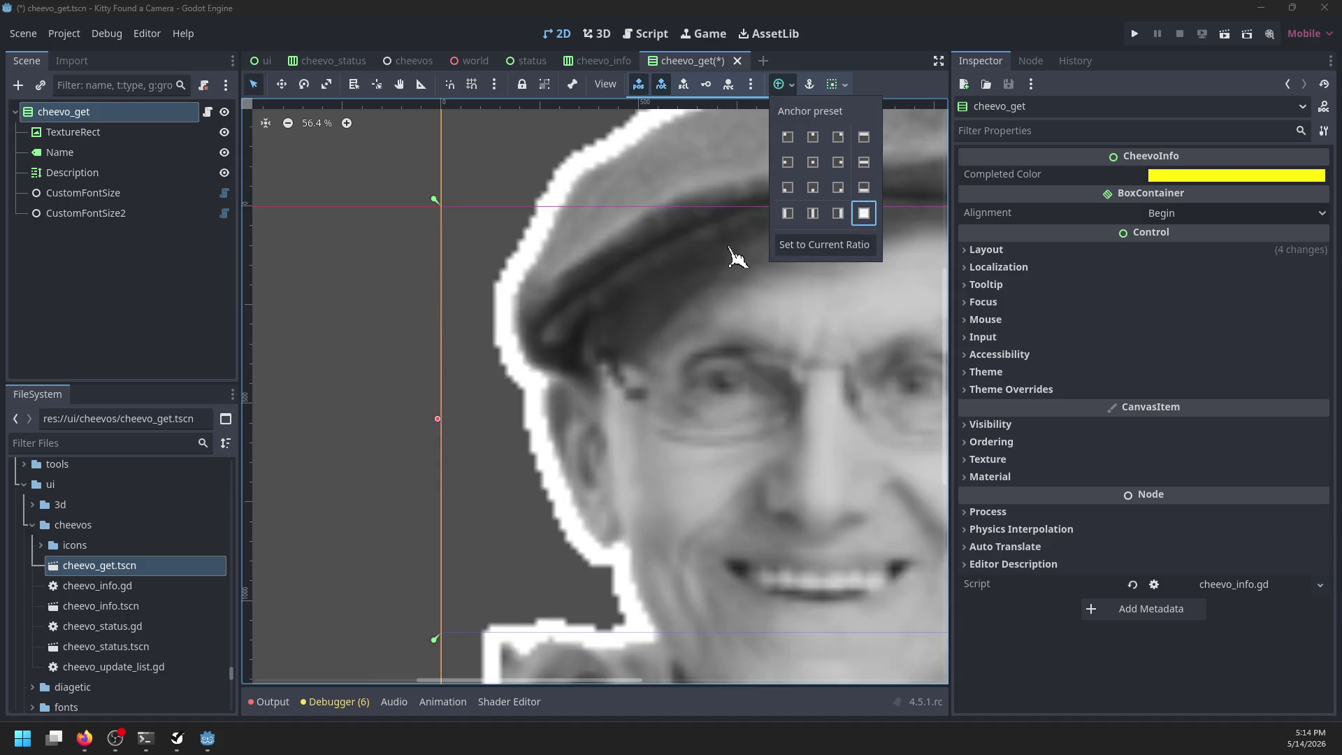
{"action": "left_click", "coordinate": [833, 84]}
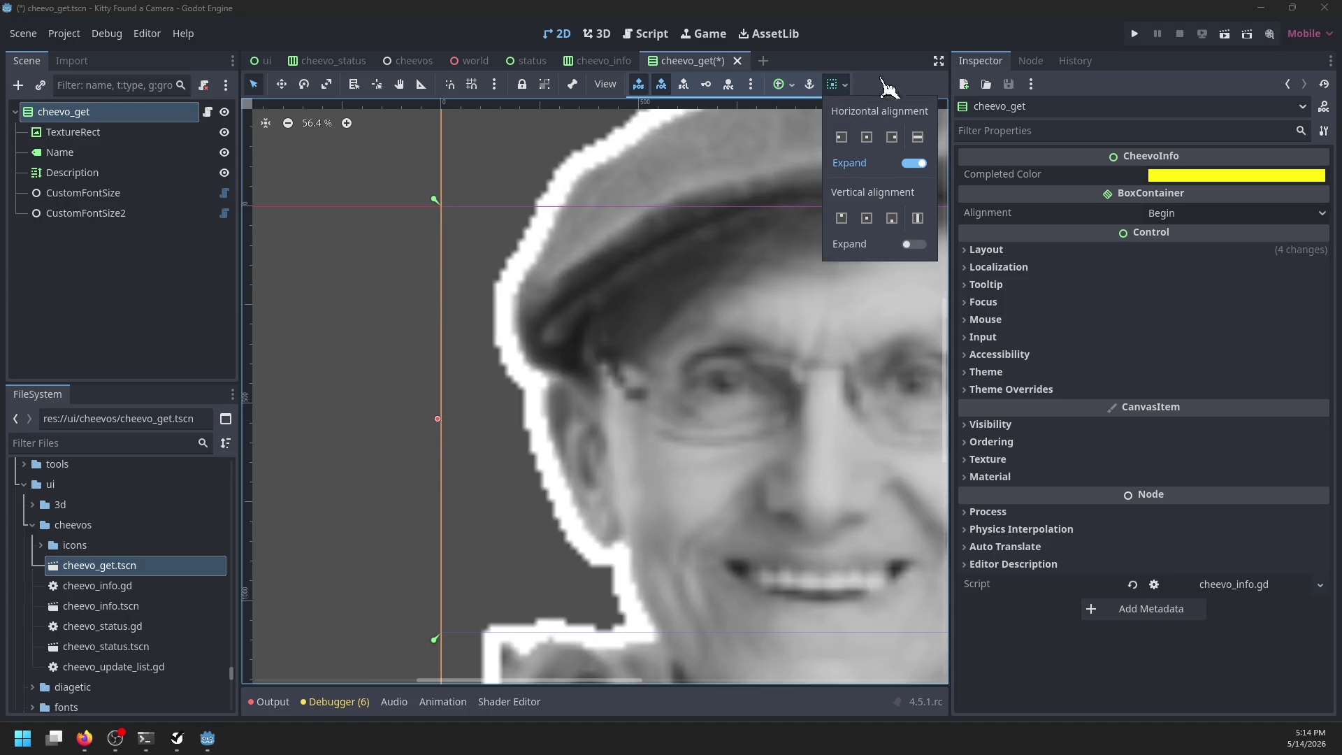
{"action": "scroll", "coordinate": [343, 339], "scroll_direction": "down", "scroll_amount": 4}
{"action": "key", "text": "ctrl+s"}
Step: Check the Name label, then reapply the Full Rect anchor preset to the root
{"action": "scroll", "coordinate": [346, 360], "scroll_direction": "up", "scroll_amount": 1}
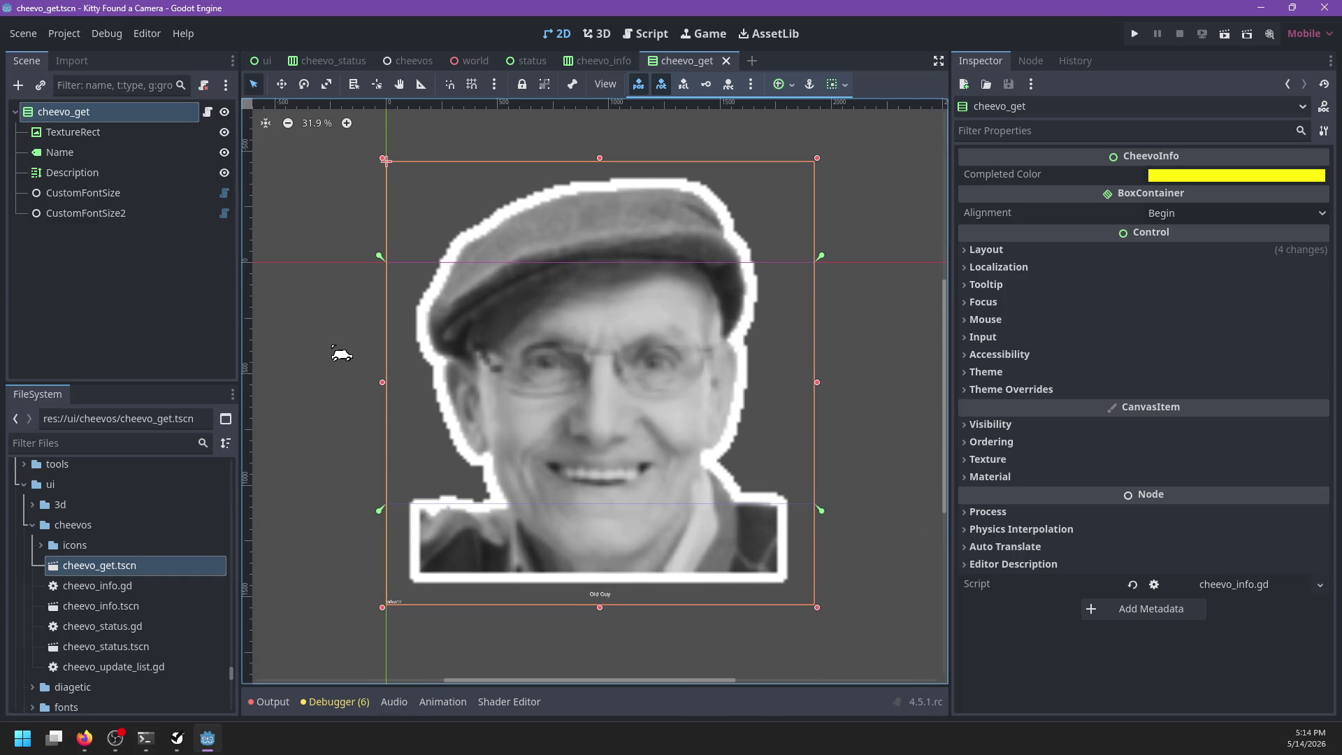
{"action": "left_click", "coordinate": [110, 132]}
{"action": "left_click", "coordinate": [108, 153]}
{"action": "left_click", "coordinate": [100, 133]}
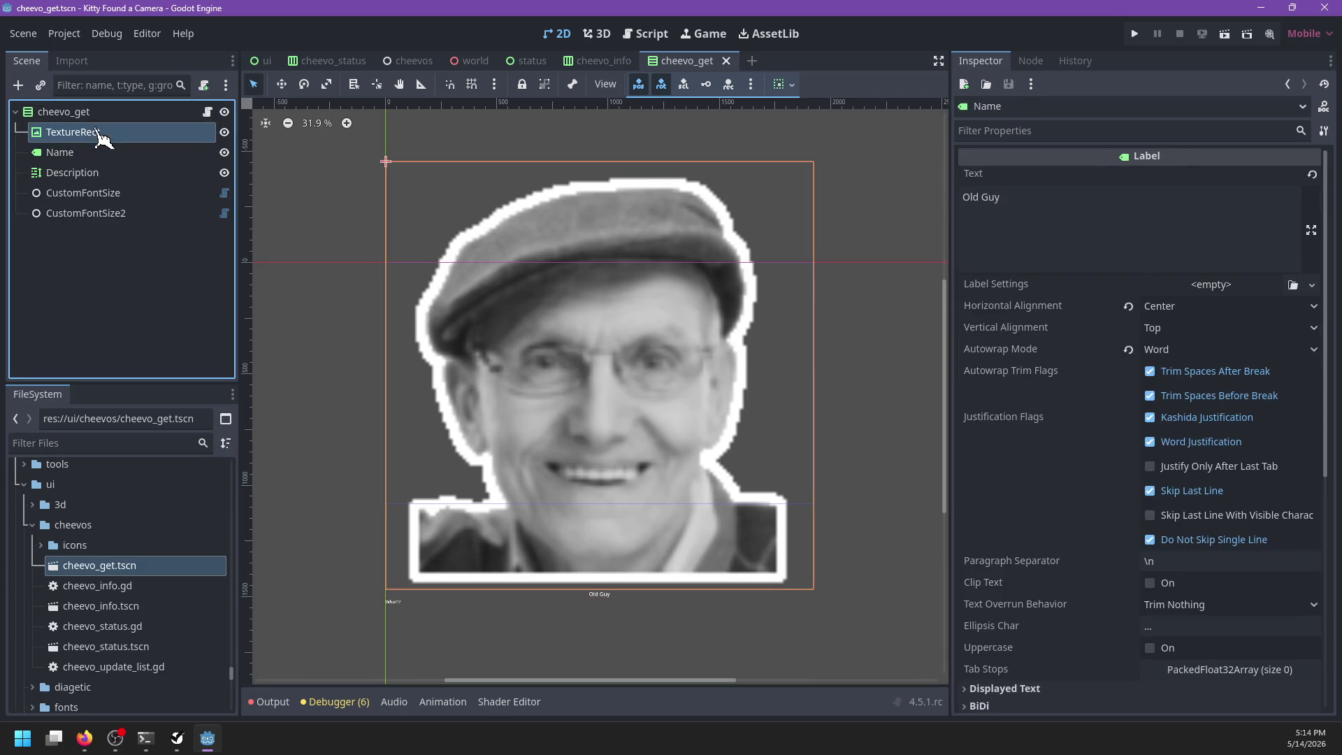
{"action": "left_click", "coordinate": [96, 116]}
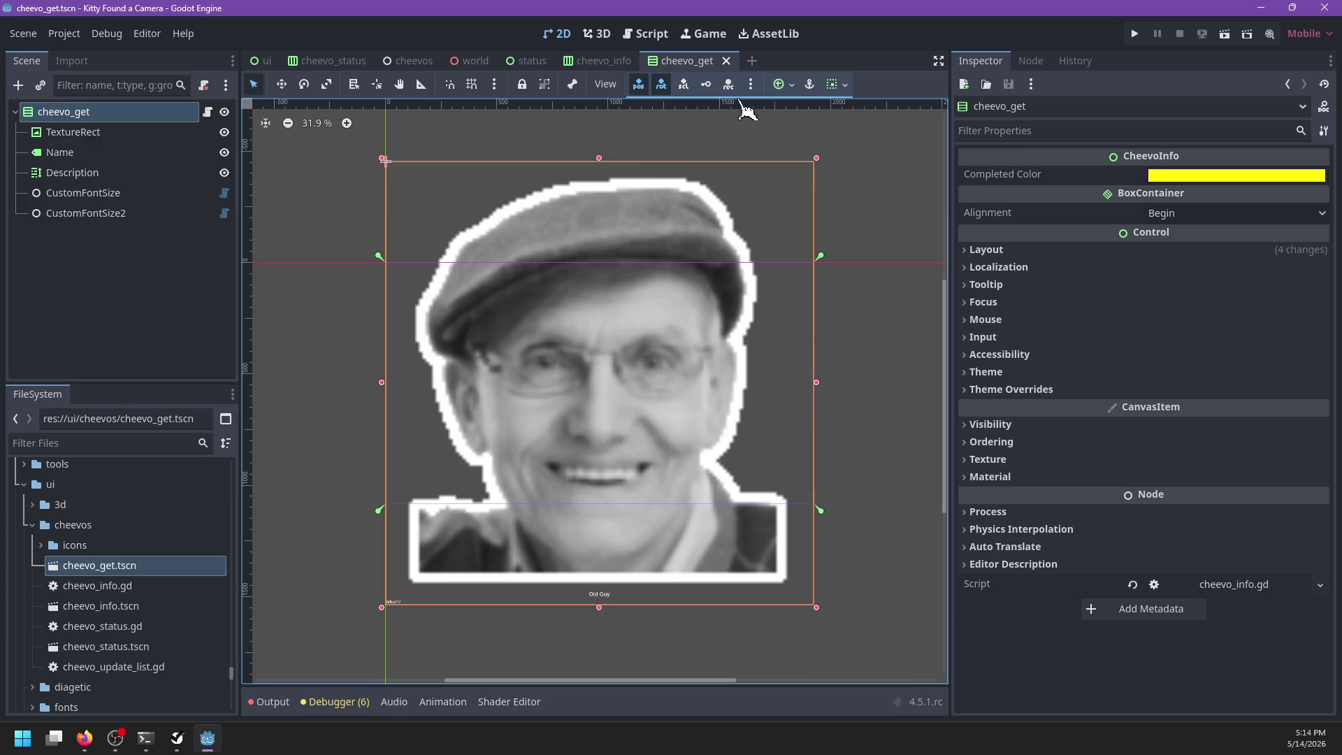
{"action": "left_click", "coordinate": [784, 84]}
{"action": "left_click", "coordinate": [864, 214]}
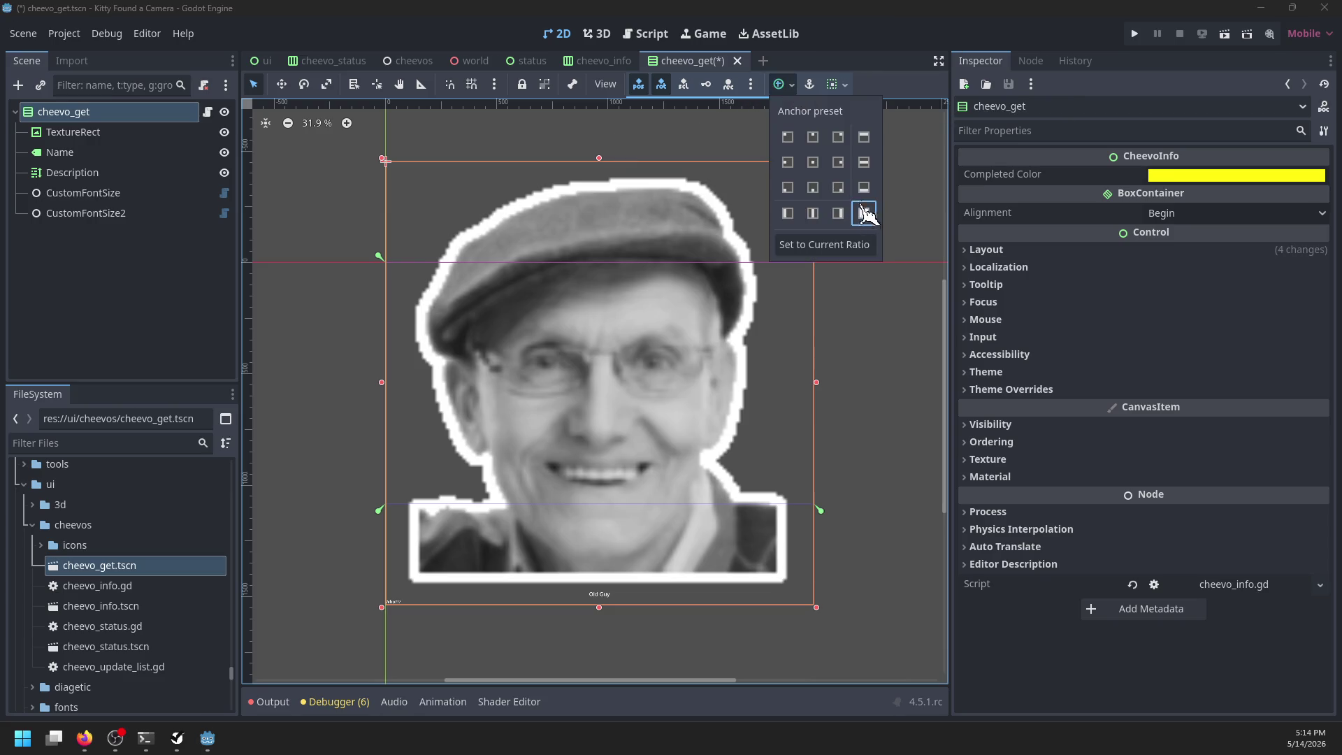
Step: Shrink the root container from its corner, restore Full Rect, and save
{"action": "left_click", "coordinate": [853, 92]}
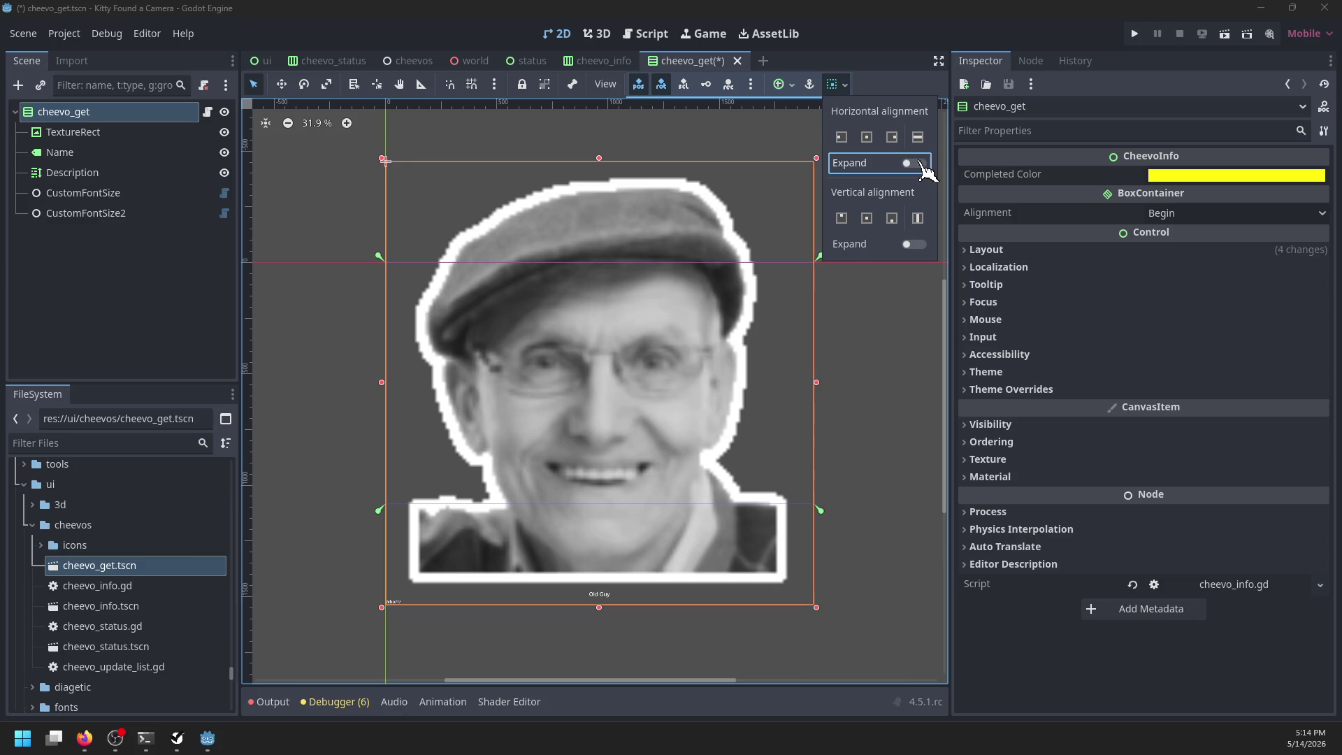
{"action": "mouse_move", "coordinate": [818, 160]}
{"action": "left_mouse_down"}
{"action": "mouse_move", "coordinate": [786, 234]}
{"action": "mouse_move", "coordinate": [569, 264]}
{"action": "mouse_move", "coordinate": [583, 264]}
{"action": "left_mouse_up"}
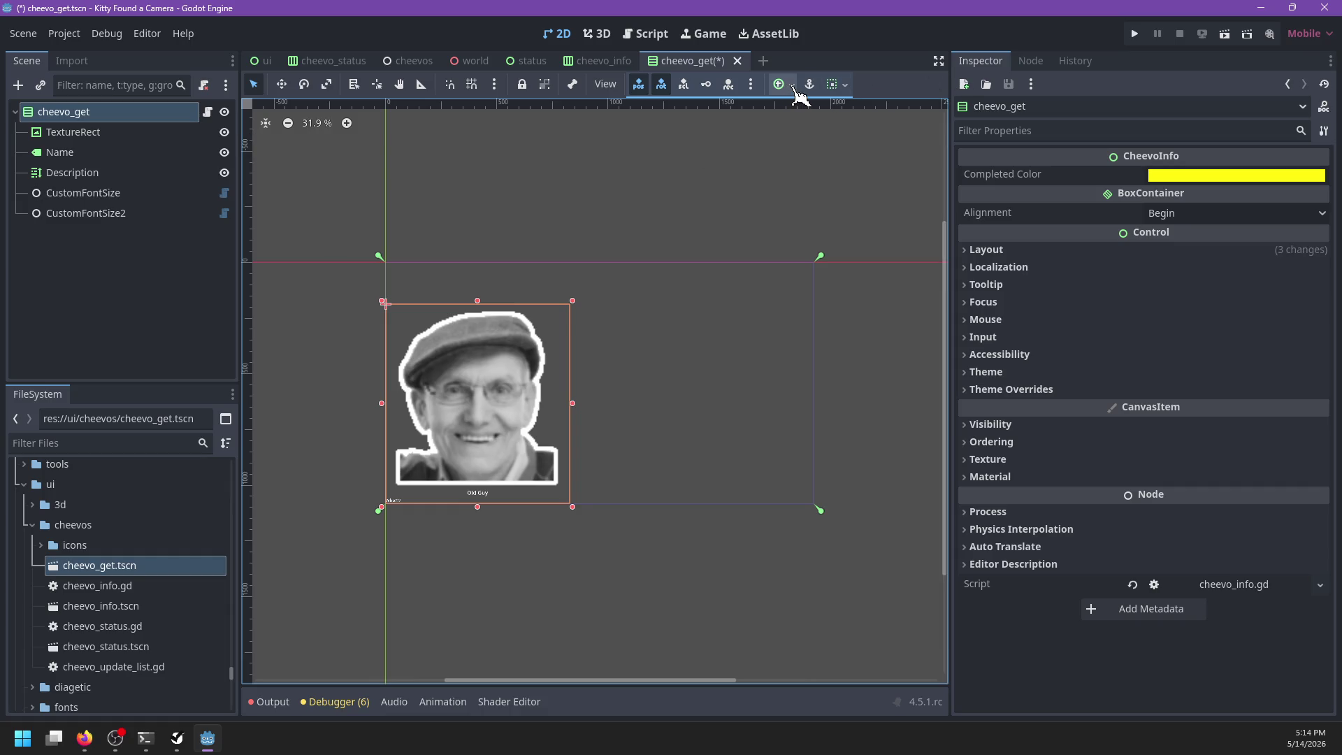
{"action": "left_click", "coordinate": [797, 91]}
{"action": "left_click", "coordinate": [864, 213]}
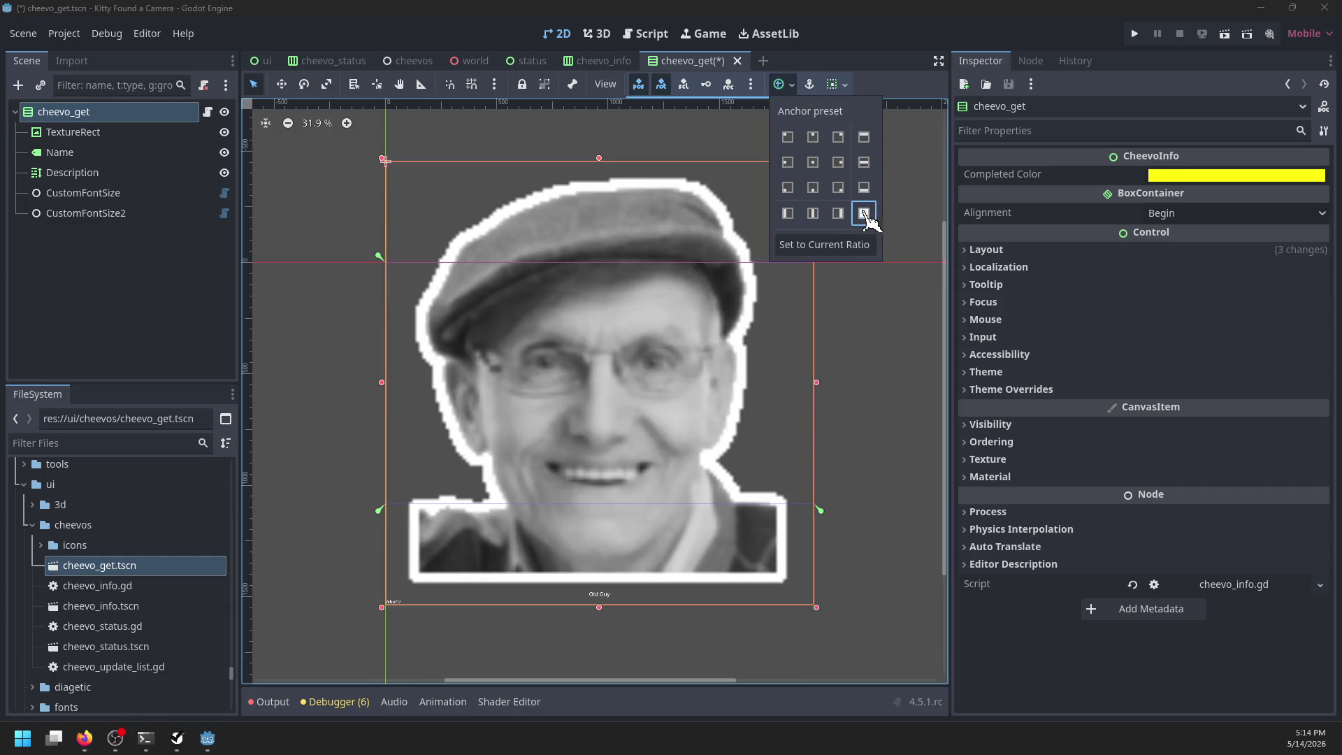
{"action": "key", "text": "ctrl+s"}
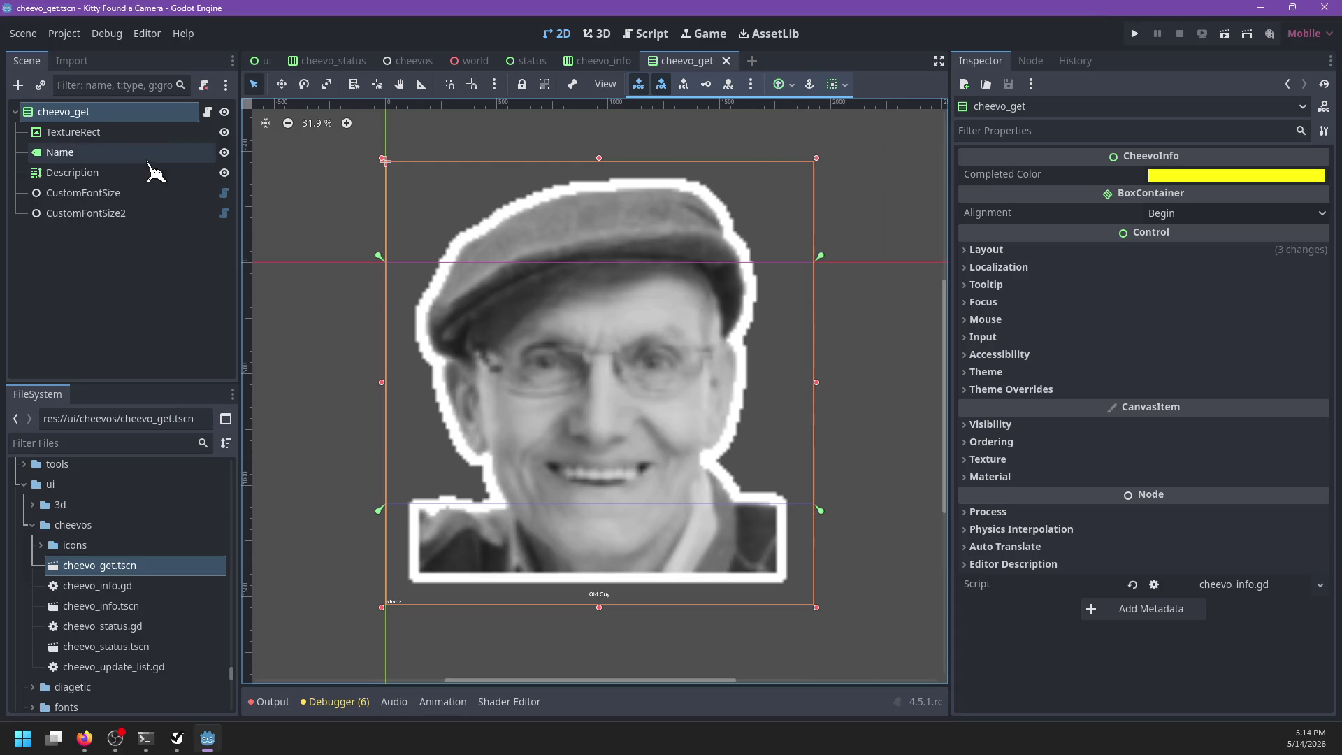
{"action": "left_click", "coordinate": [117, 133]}
Step: Set the portrait's Expand Mode to Fit Width Proportional and save
{"action": "left_click", "coordinate": [1202, 220]}
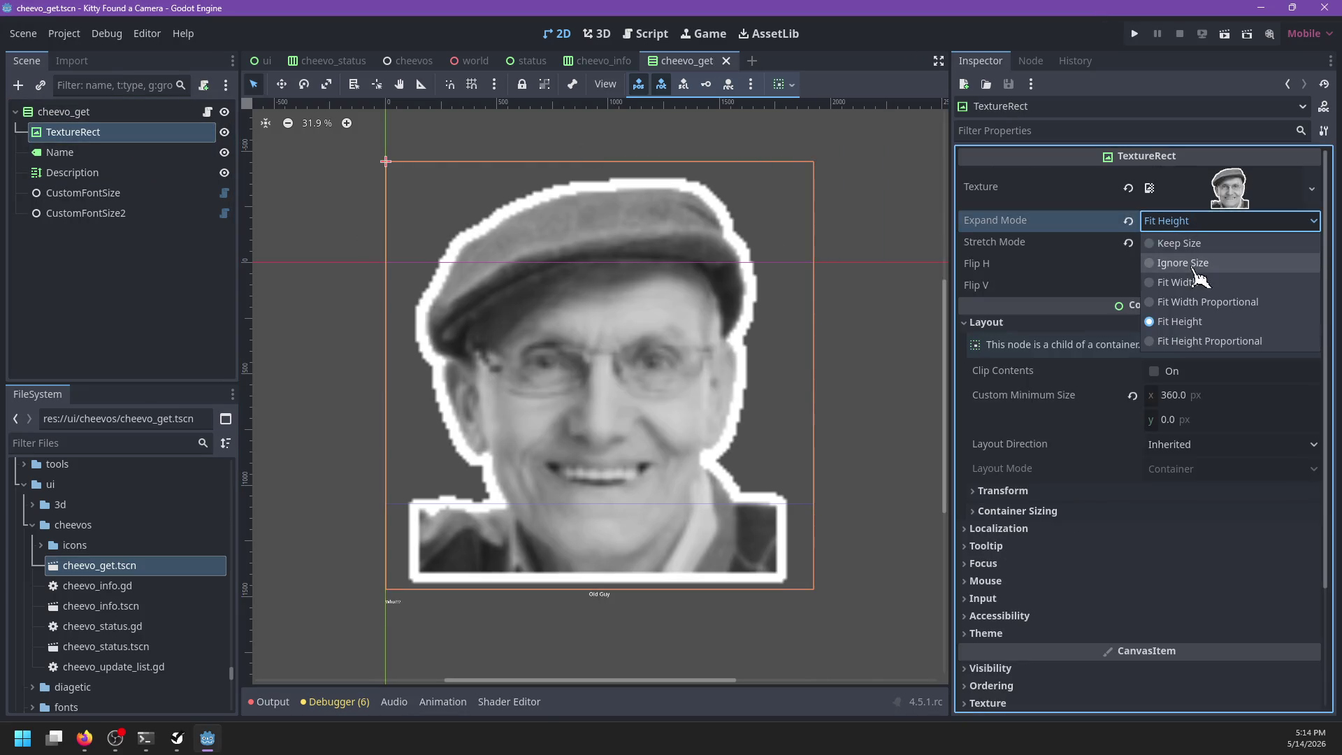
{"action": "left_click", "coordinate": [1191, 287]}
{"action": "left_click", "coordinate": [1187, 224]}
{"action": "left_click", "coordinate": [1200, 344]}
{"action": "left_click", "coordinate": [1180, 223]}
{"action": "left_click", "coordinate": [1157, 306]}
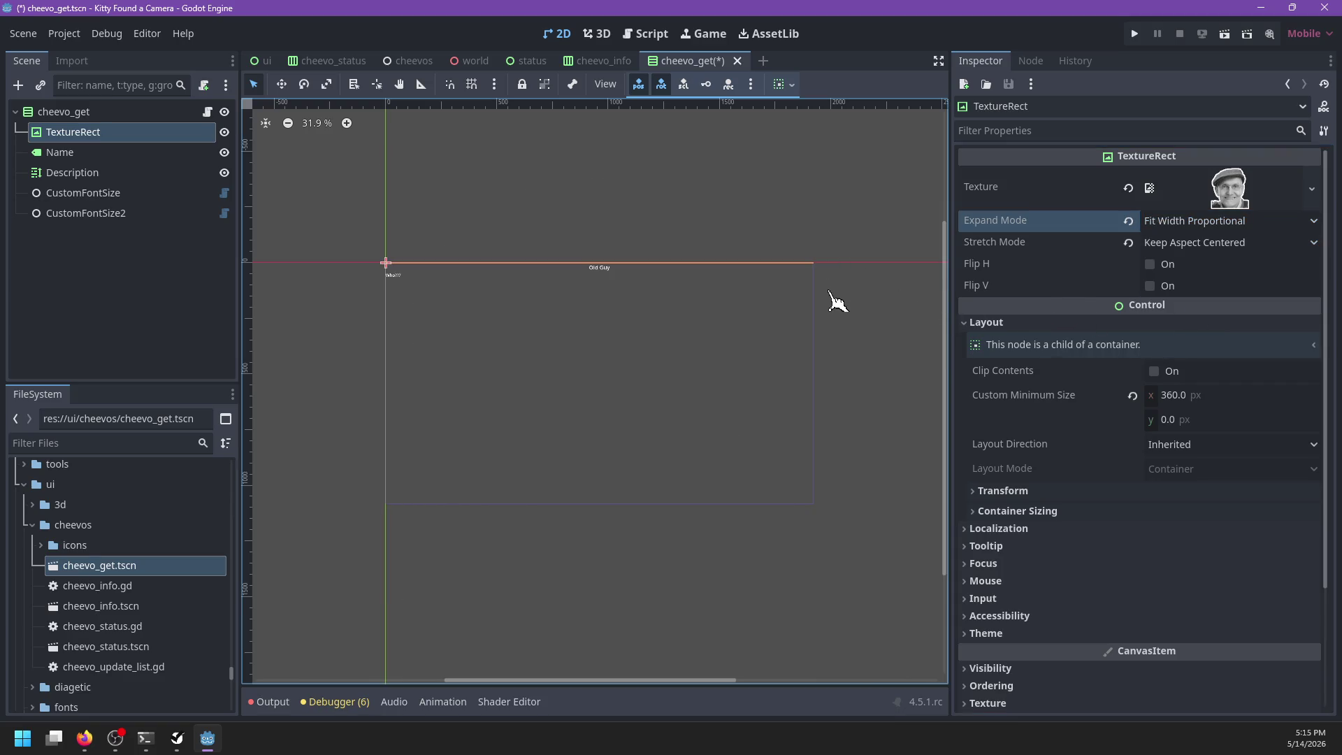
{"action": "key", "text": "ctrl+s"}
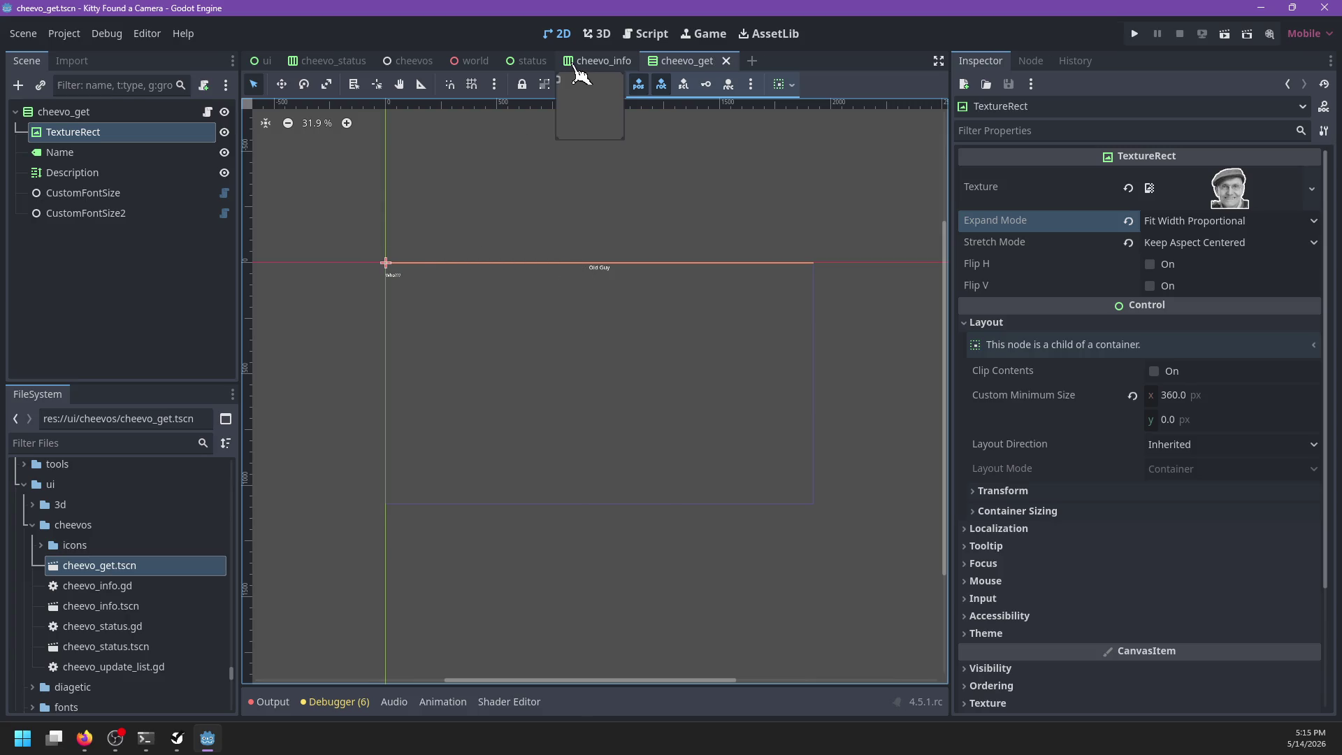
Step: Enable Vertical Expand for the portrait, save, and switch to the cheevo_info scene
{"action": "left_click", "coordinate": [128, 114]}
{"action": "left_click", "coordinate": [128, 133]}
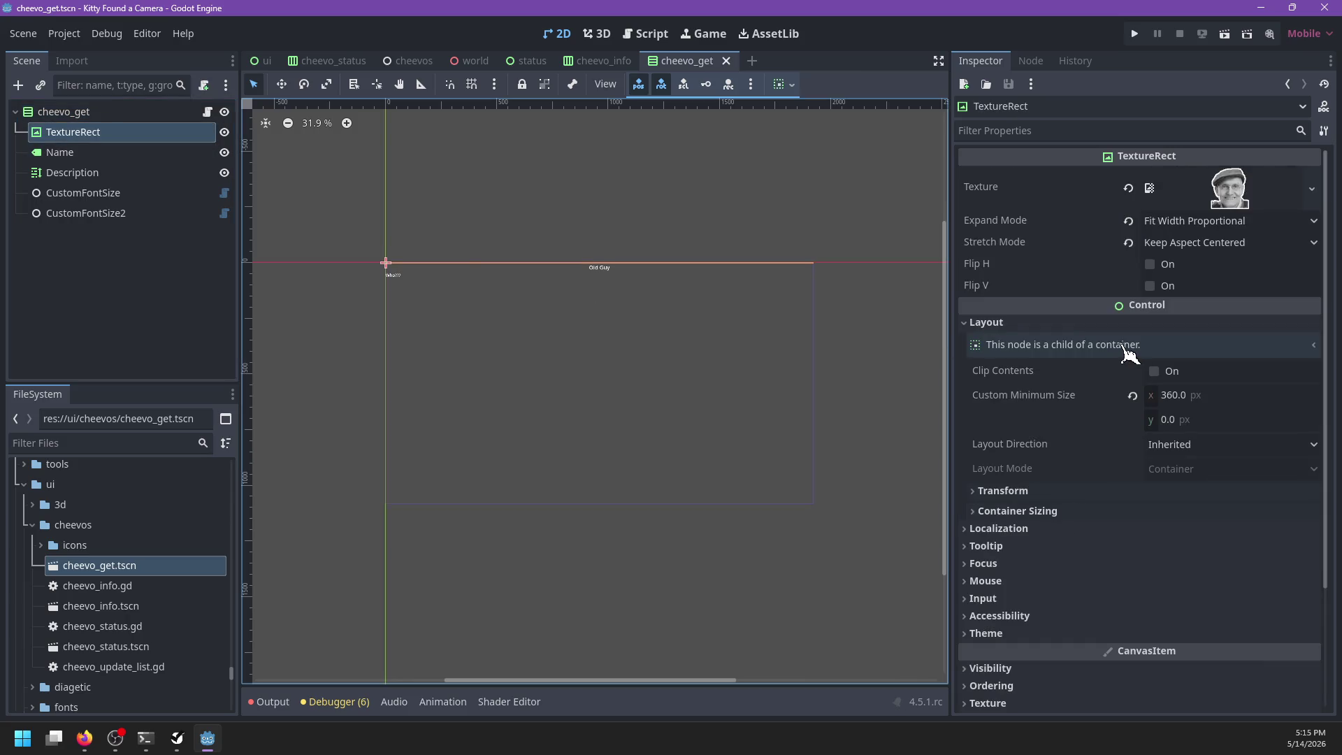
{"action": "left_click", "coordinate": [1038, 512]}
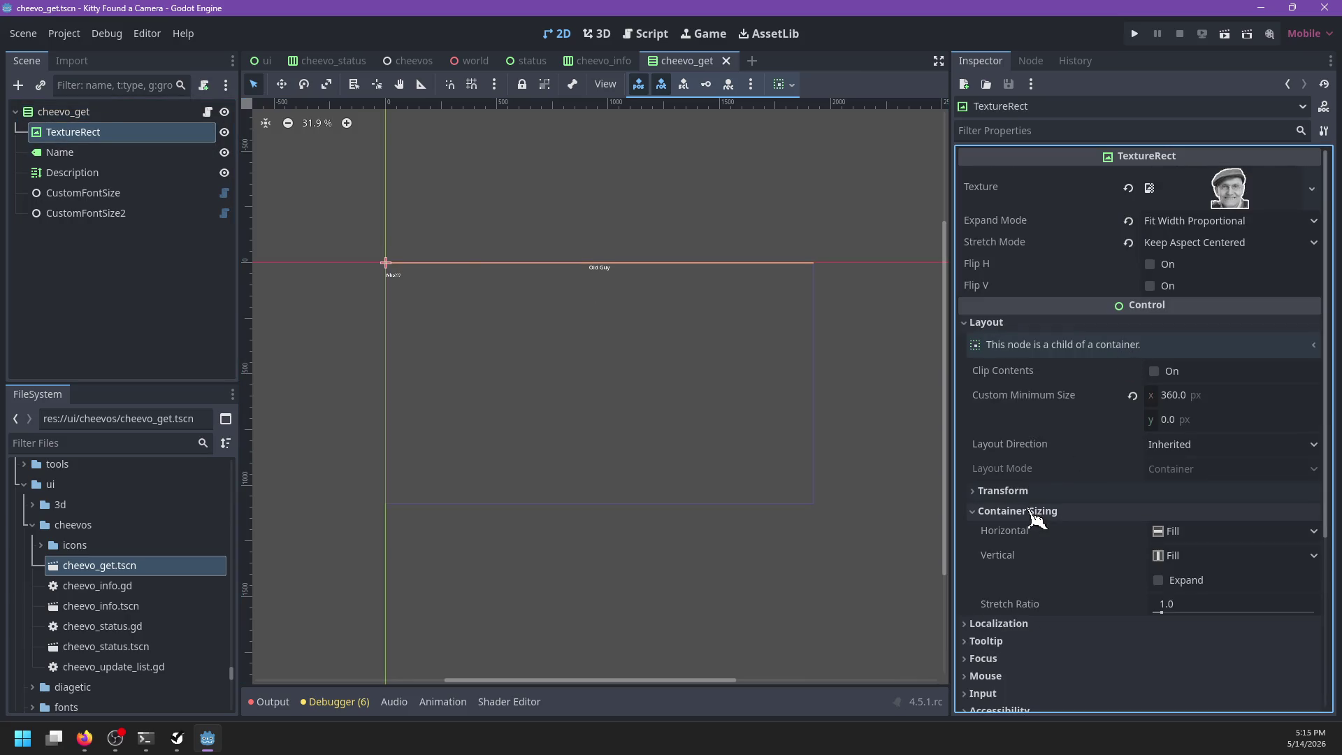
{"action": "left_click", "coordinate": [1172, 581]}
{"action": "scroll", "coordinate": [790, 412], "scroll_direction": "up", "scroll_amount": 2}
{"action": "key", "text": "ctrl+s"}
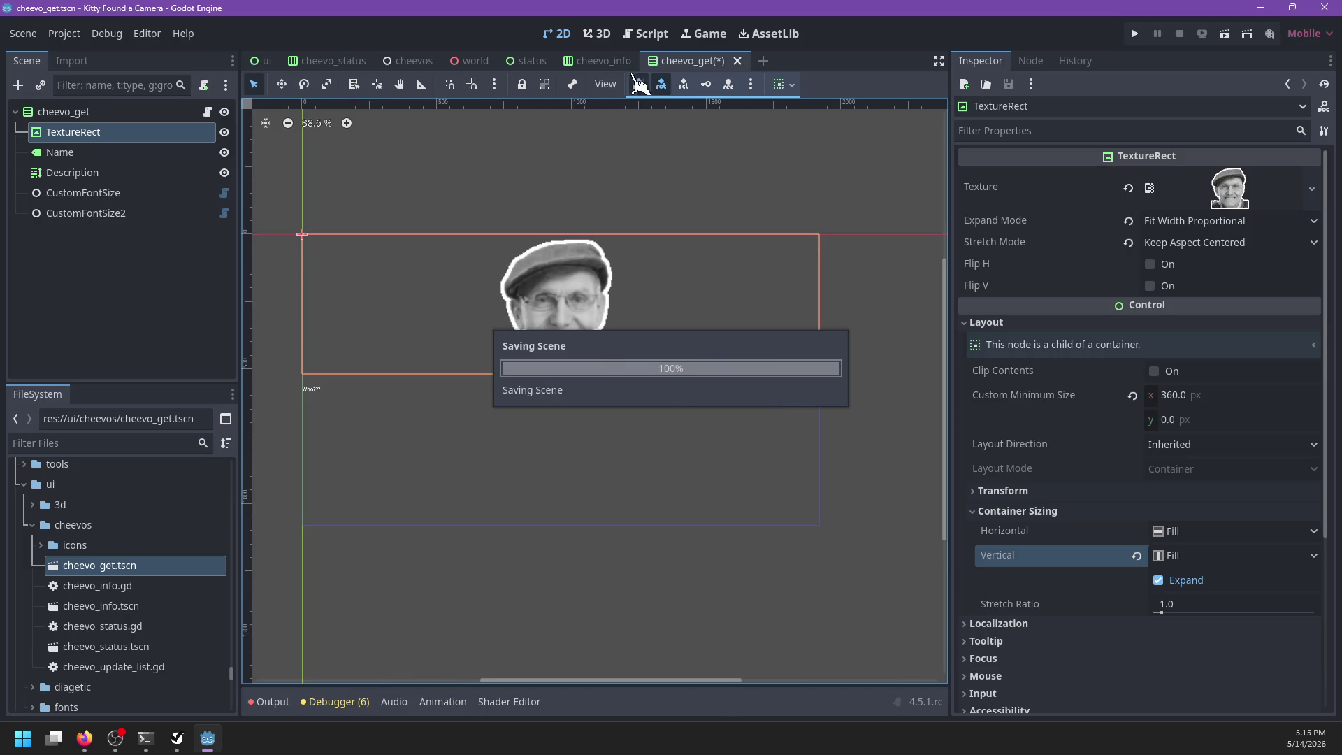
{"action": "left_click", "coordinate": [601, 62]}
{"action": "left_click_drag", "start_coordinate": [658, 298], "coordinate": [698, 314]}
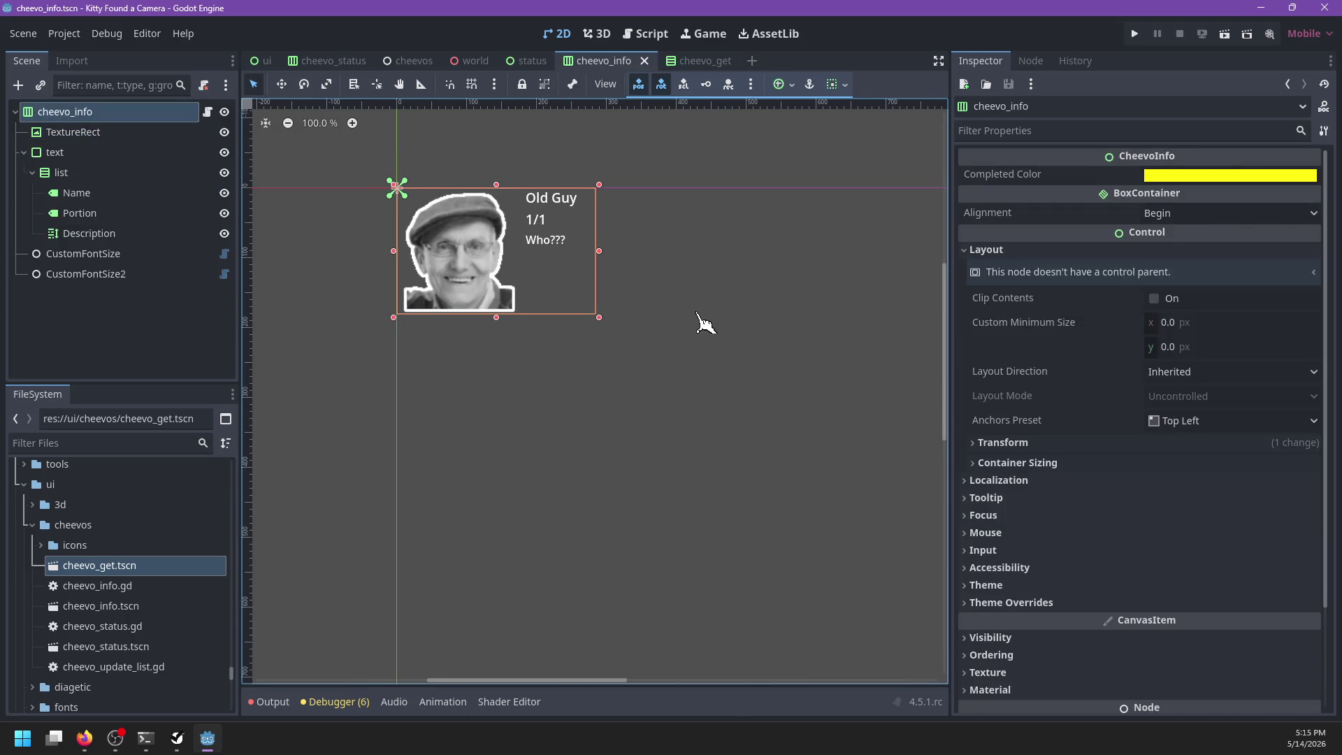
Step: In the status scene, replace cheevo_info with a cheevo_get.tscn instance under Control and open its script
{"action": "left_click", "coordinate": [265, 61]}
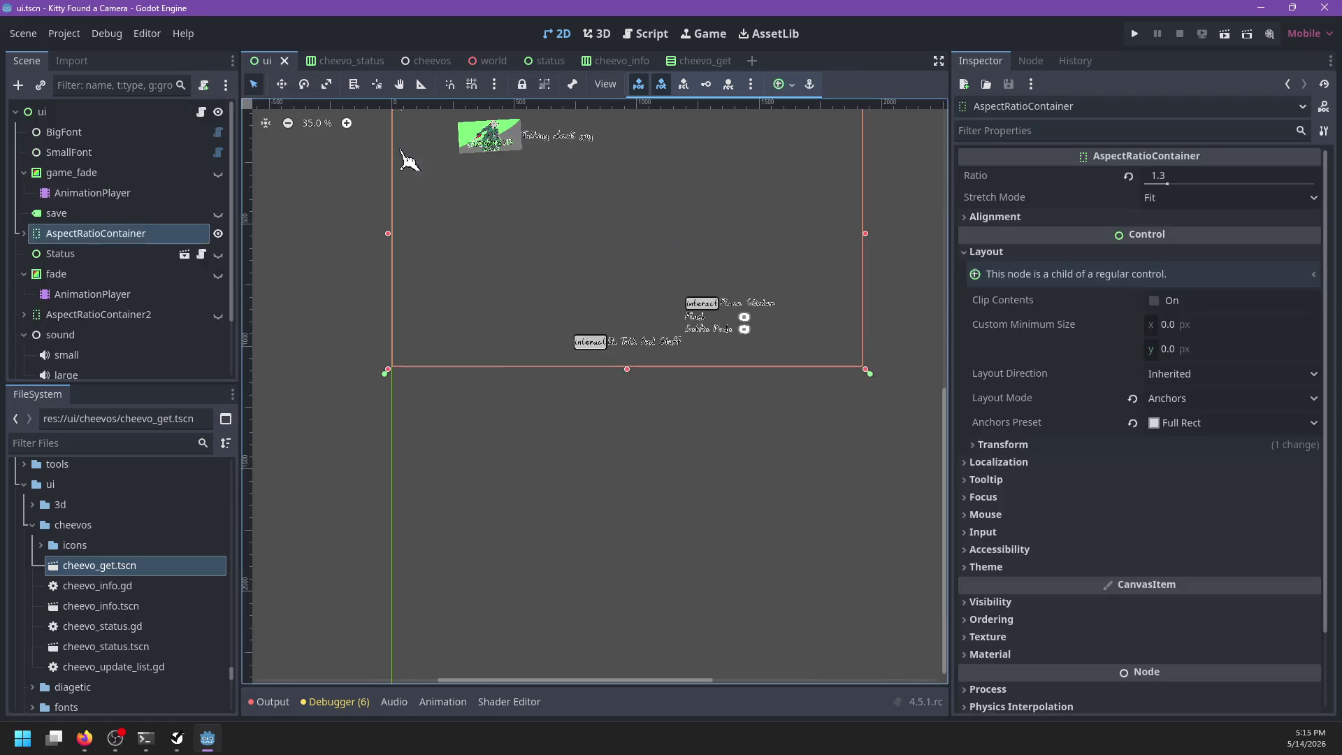
{"action": "left_click", "coordinate": [536, 62]}
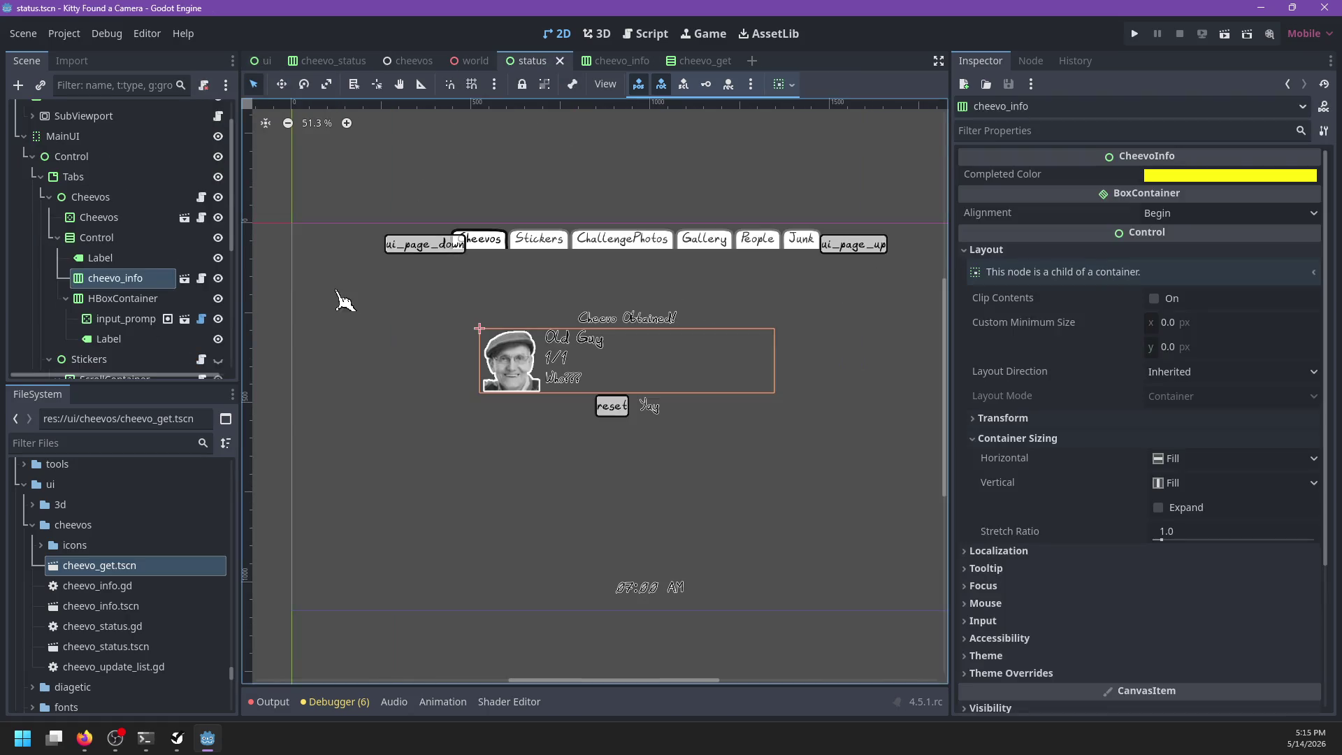
{"action": "key", "text": "Delete"}
{"action": "key", "text": "Return"}
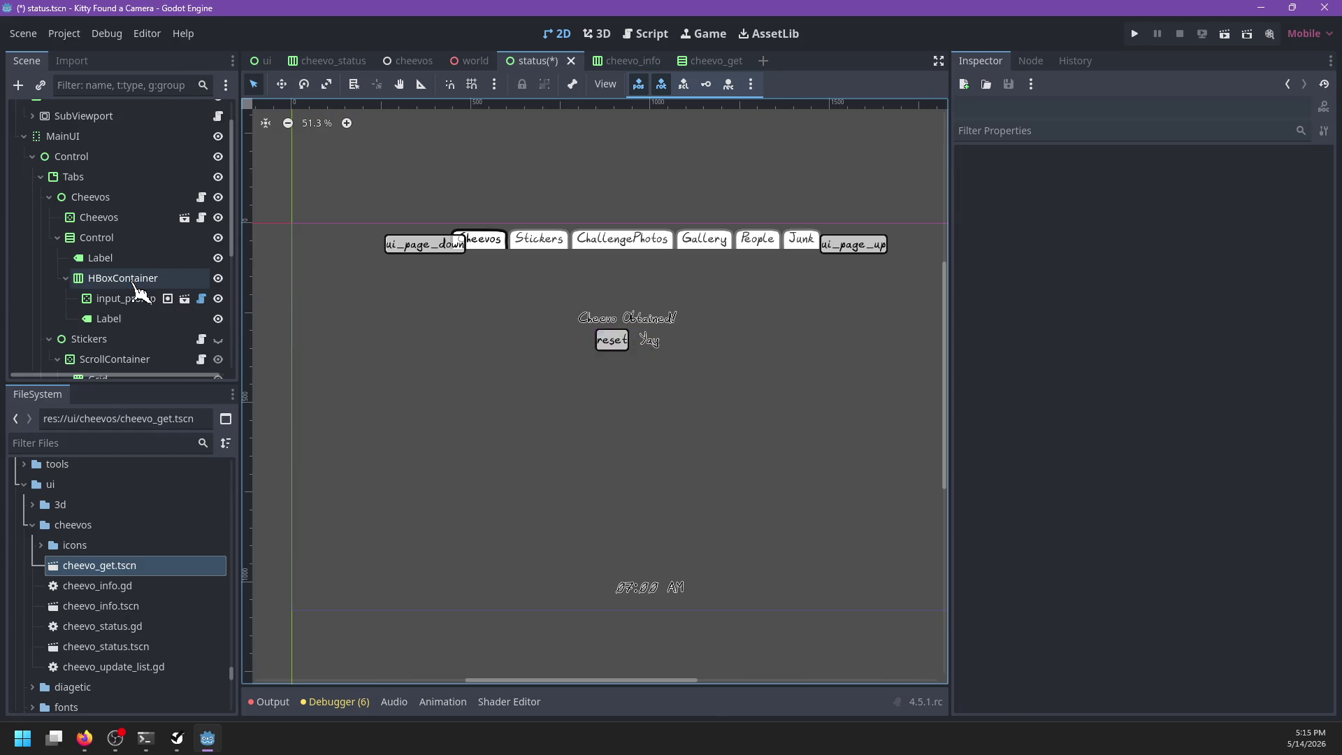
{"action": "mouse_move", "coordinate": [149, 566]}
{"action": "left_mouse_down"}
{"action": "mouse_move", "coordinate": [173, 396]}
{"action": "mouse_move", "coordinate": [140, 260]}
{"action": "left_mouse_up"}
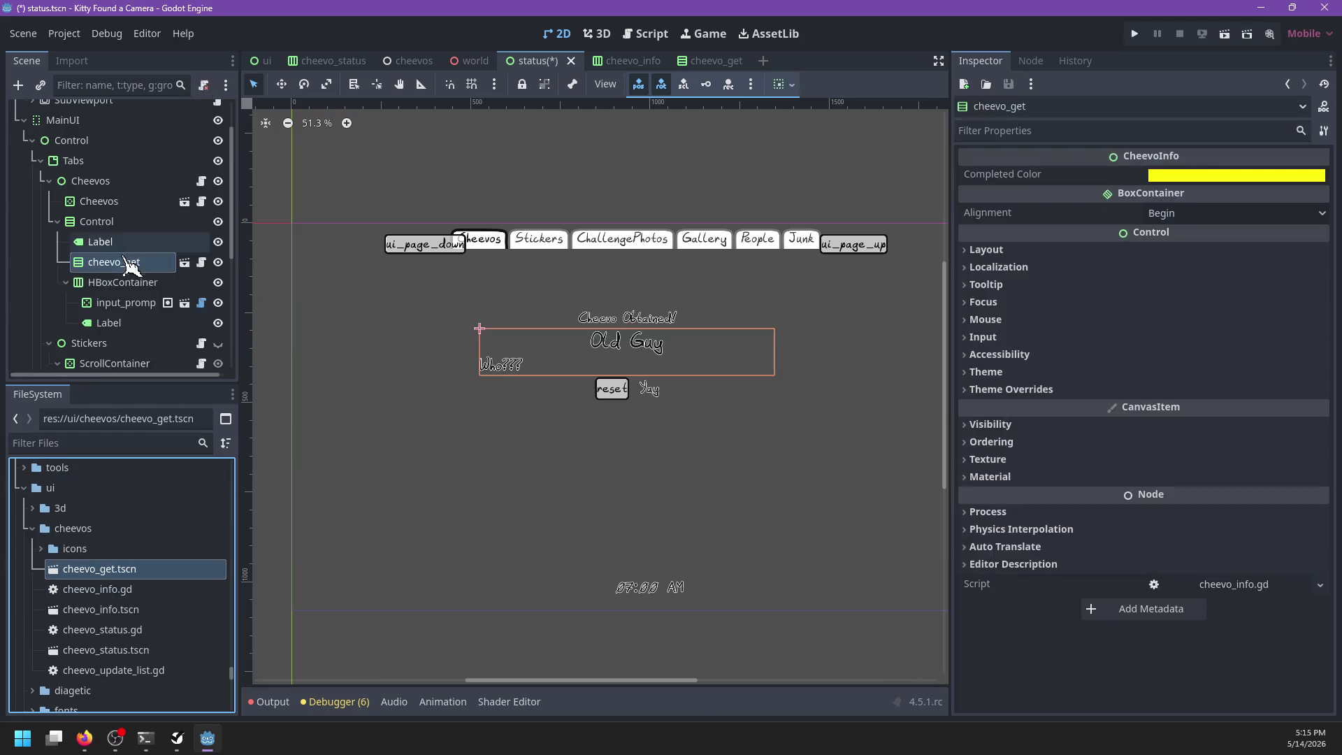
{"action": "left_click", "coordinate": [185, 260]}
{"action": "left_click", "coordinate": [207, 112]}
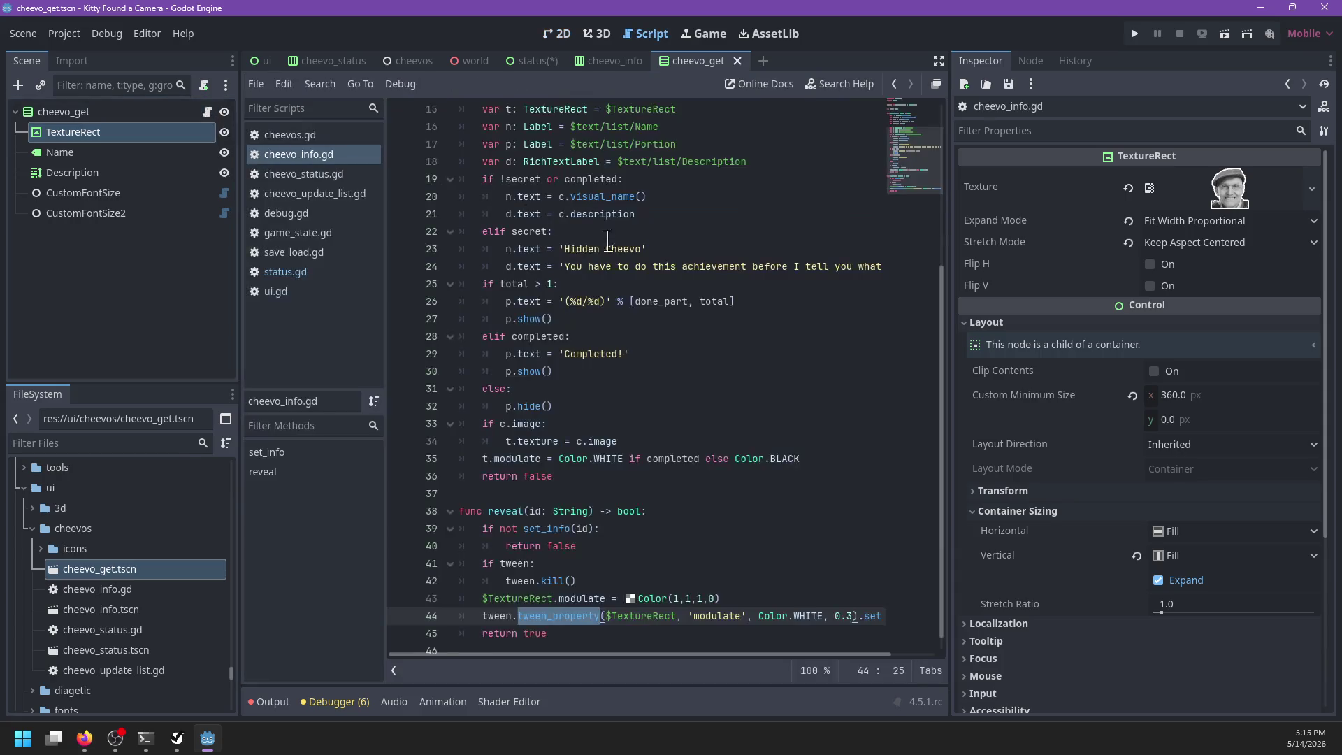
Step: Add an exported texture: TextureRect variable below completed_color in cheevo_info.gd
{"action": "left_click", "coordinate": [675, 196]}
{"action": "key", "text": "Up"}
{"action": "key", "text": "Up"}
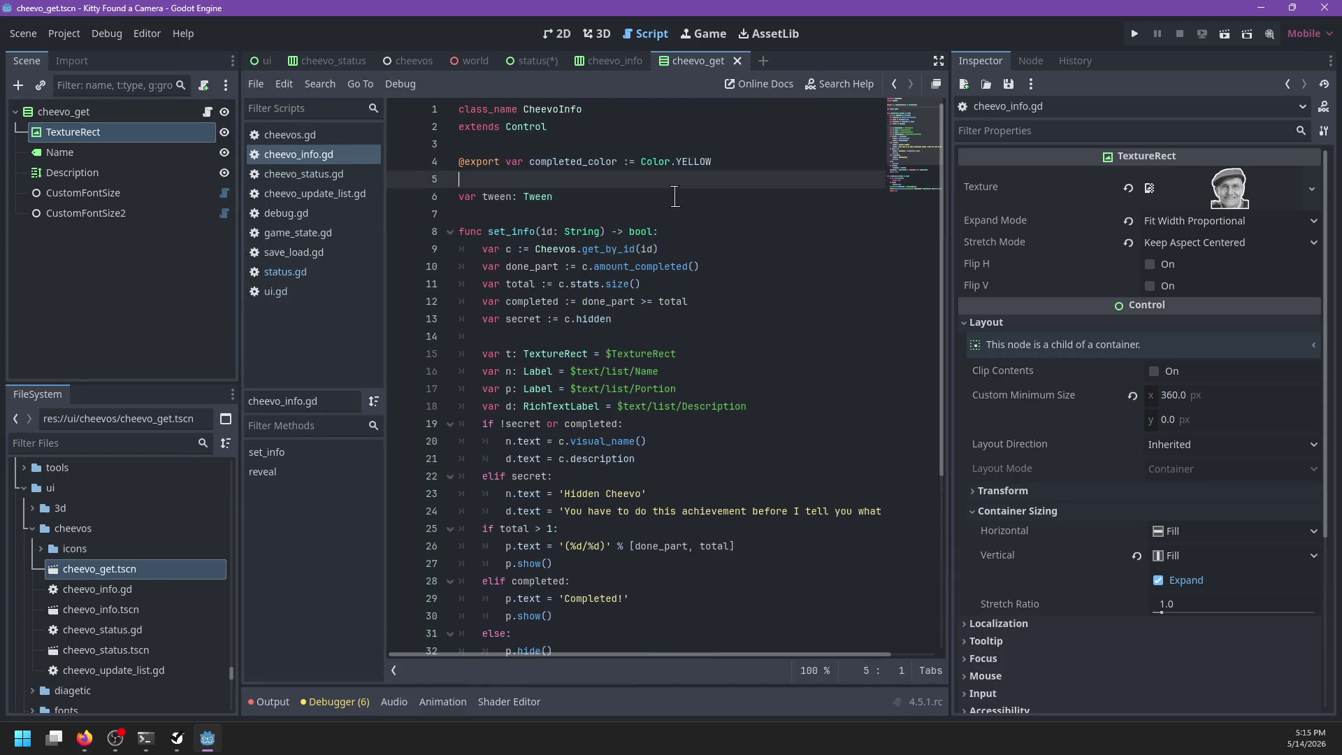
{"action": "key", "text": "Return"}
{"action": "type", "text": "@"}
{"action": "key", "text": "BackSpace"}
{"action": "key", "text": "BackSpace"}
{"action": "key", "text": "End"}
{"action": "key", "text": "Return"}
{"action": "type", "text": "@"}
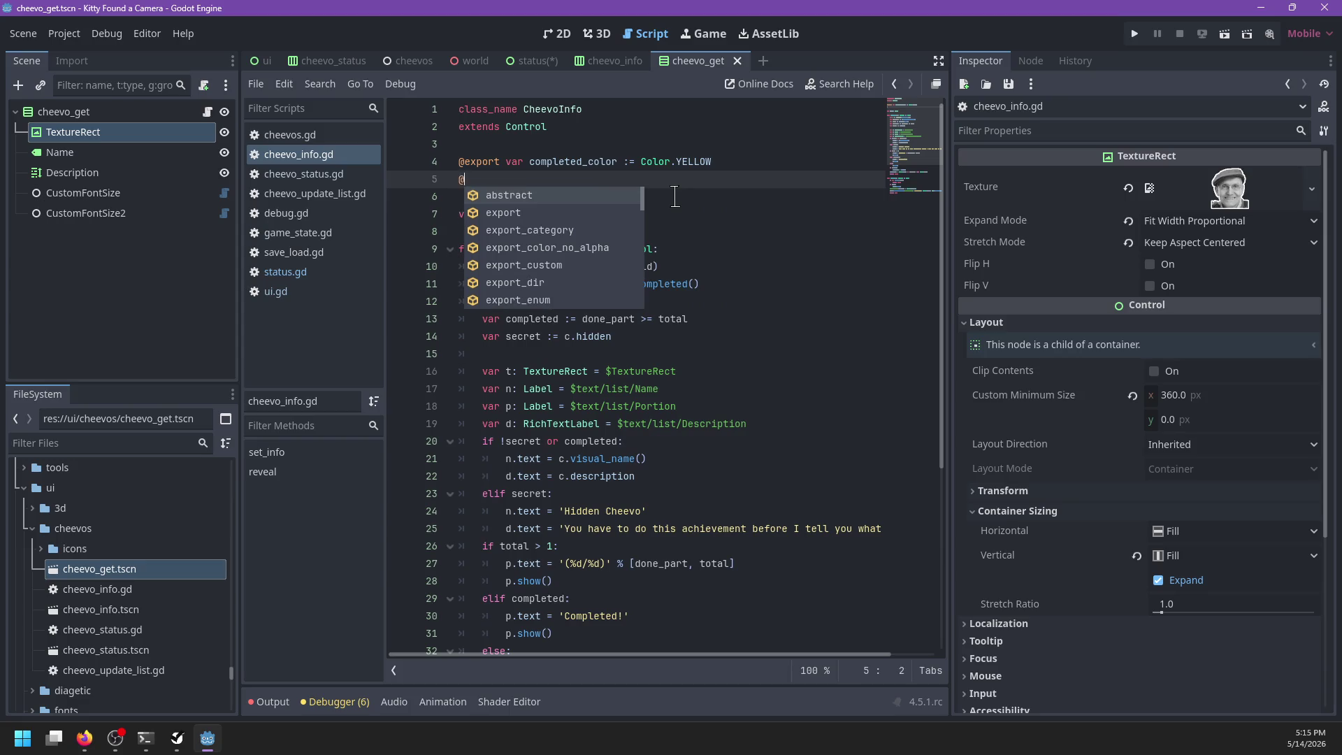
{"action": "type", "text": "export var texture"}
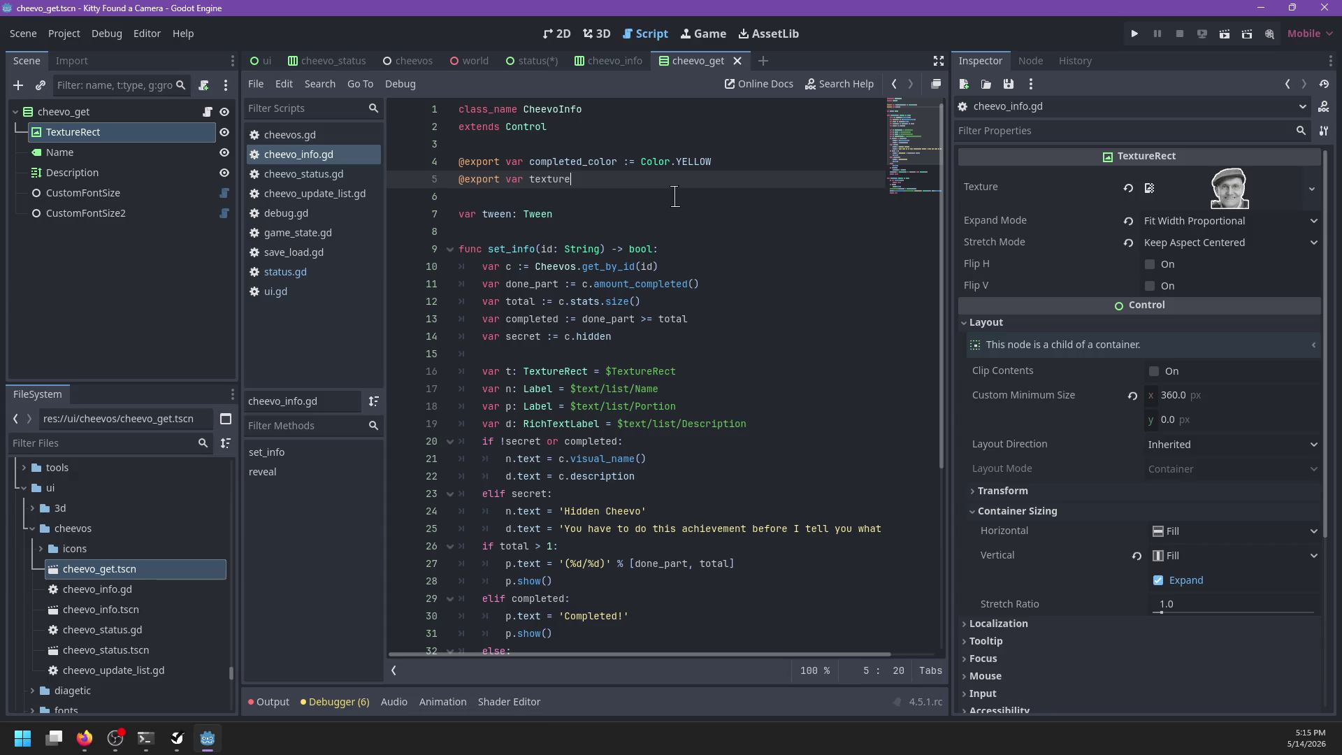
{"action": "type", "text": ": TextureRec"}
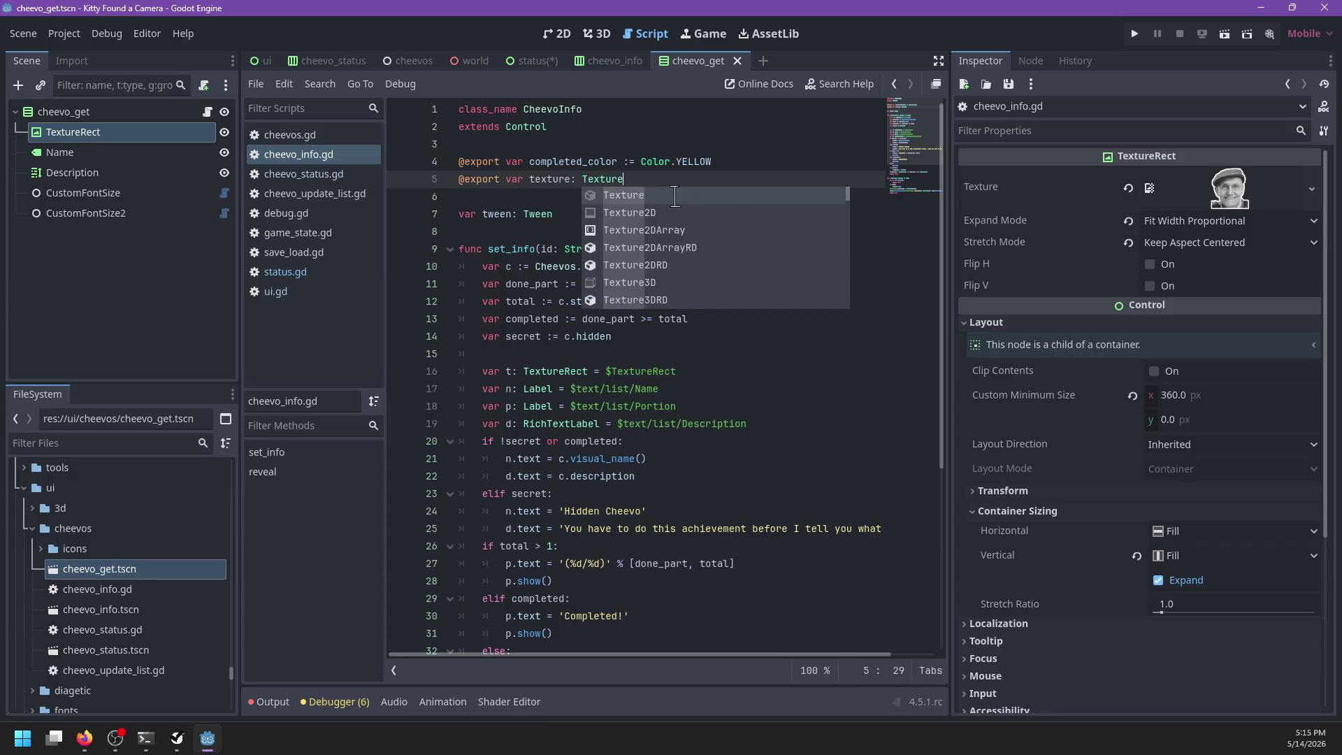
{"action": "type", "text": "4"}
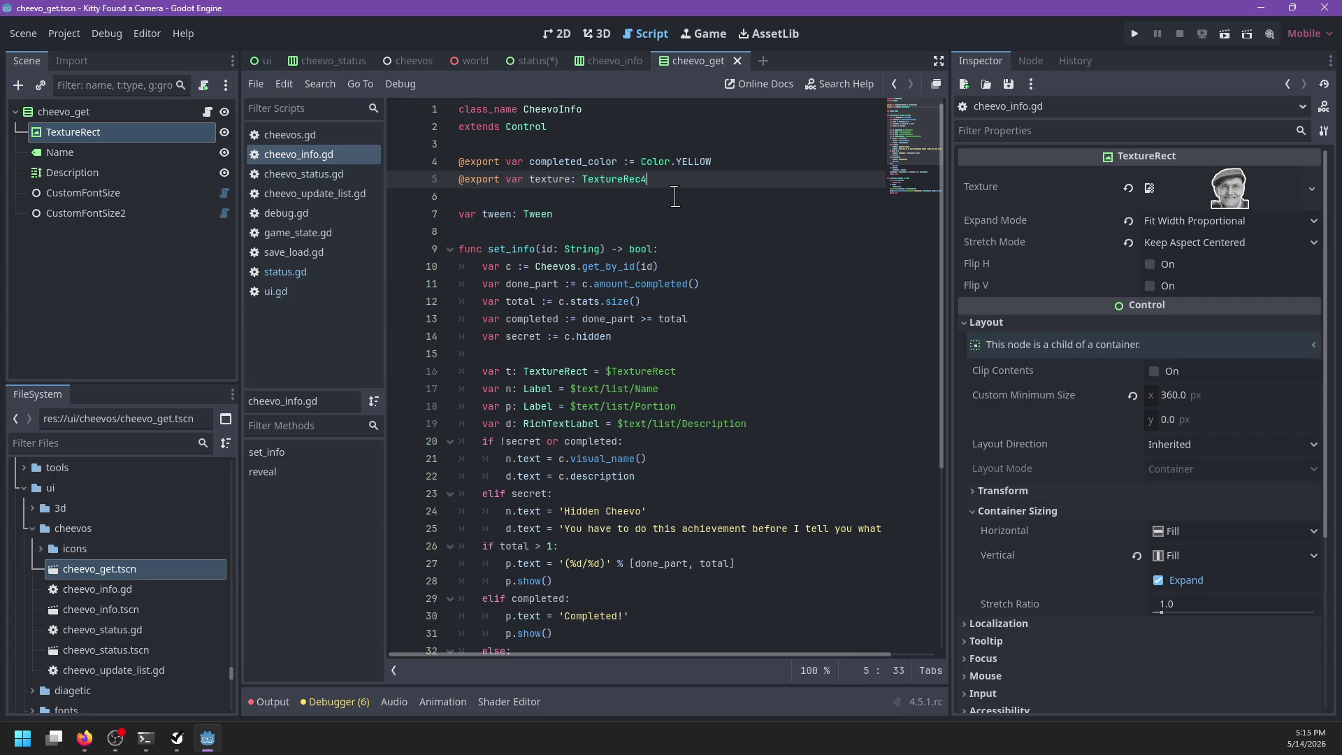
{"action": "key", "text": "Return"}
{"action": "type", "text": "@export var portion: $"}
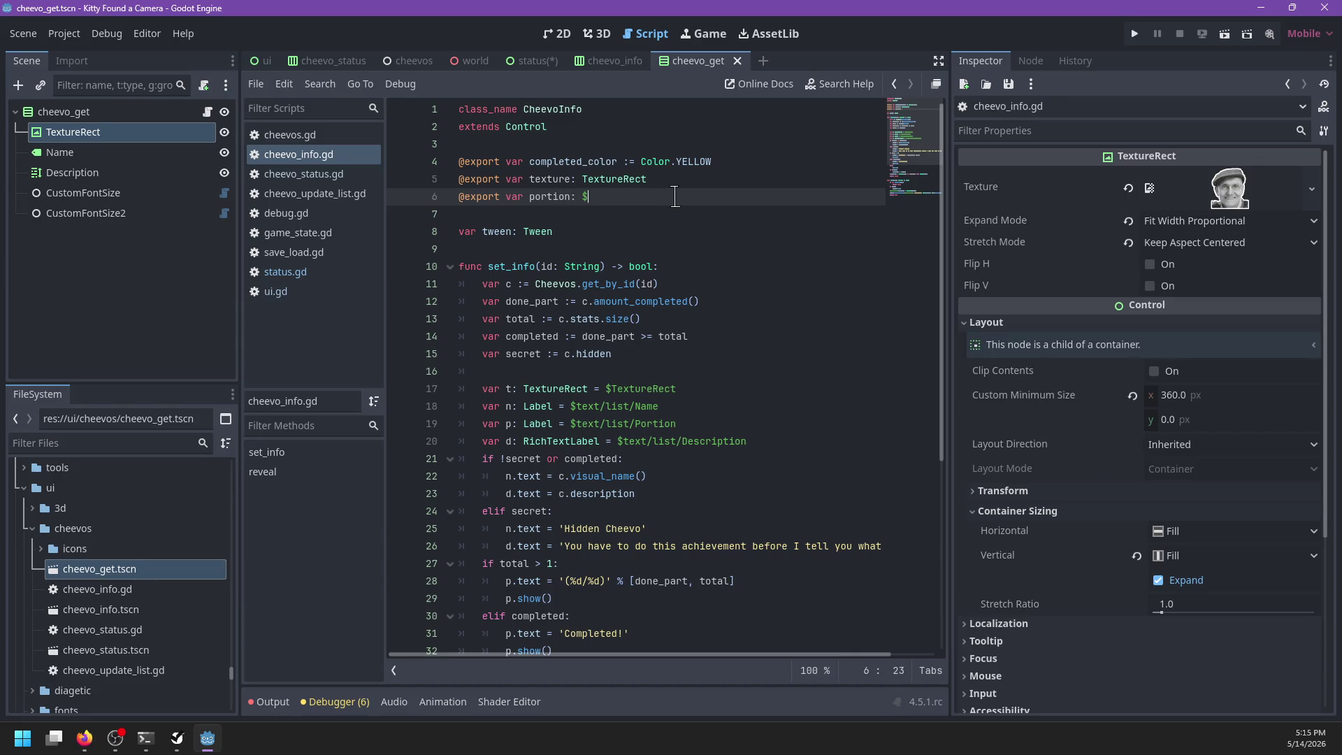
{"action": "key", "text": "BackSpace"}
{"action": "key", "text": "Return"}
{"action": "key", "text": "BackSpace"}
{"action": "type", "text": "@export var title: Label"}
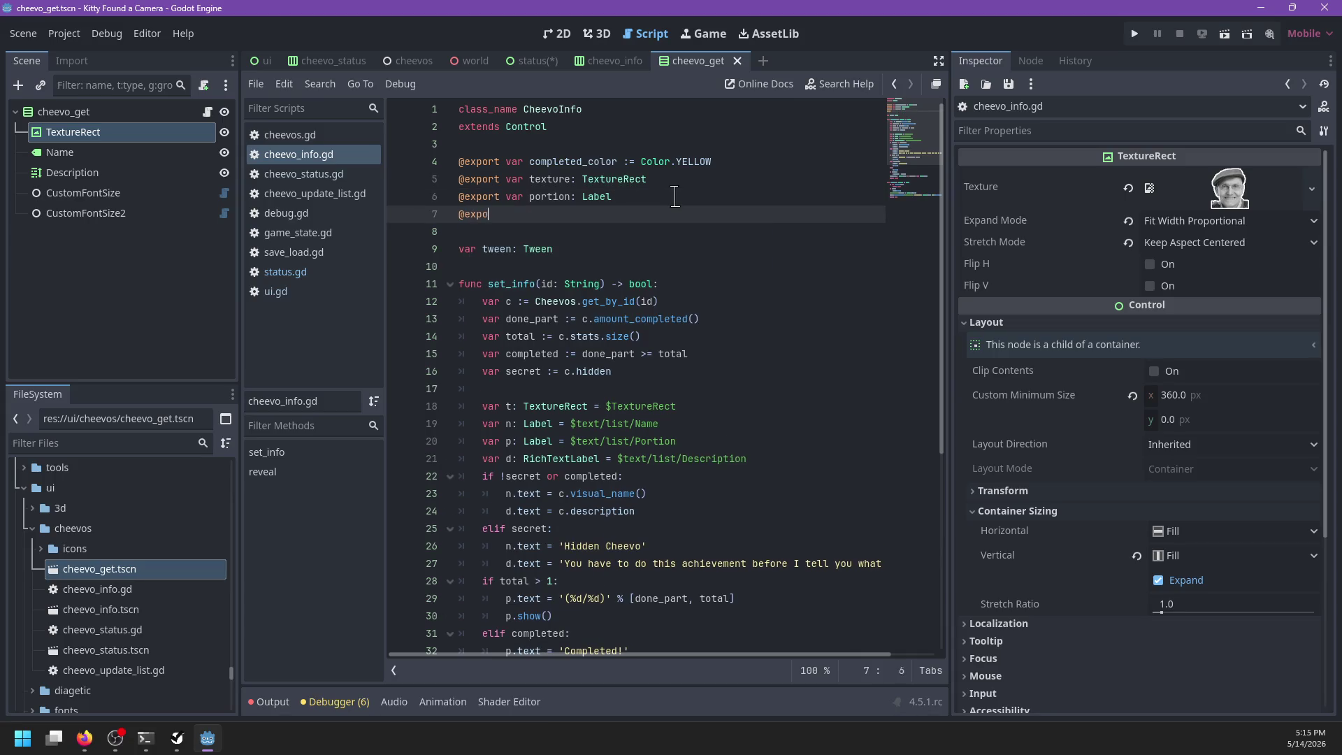
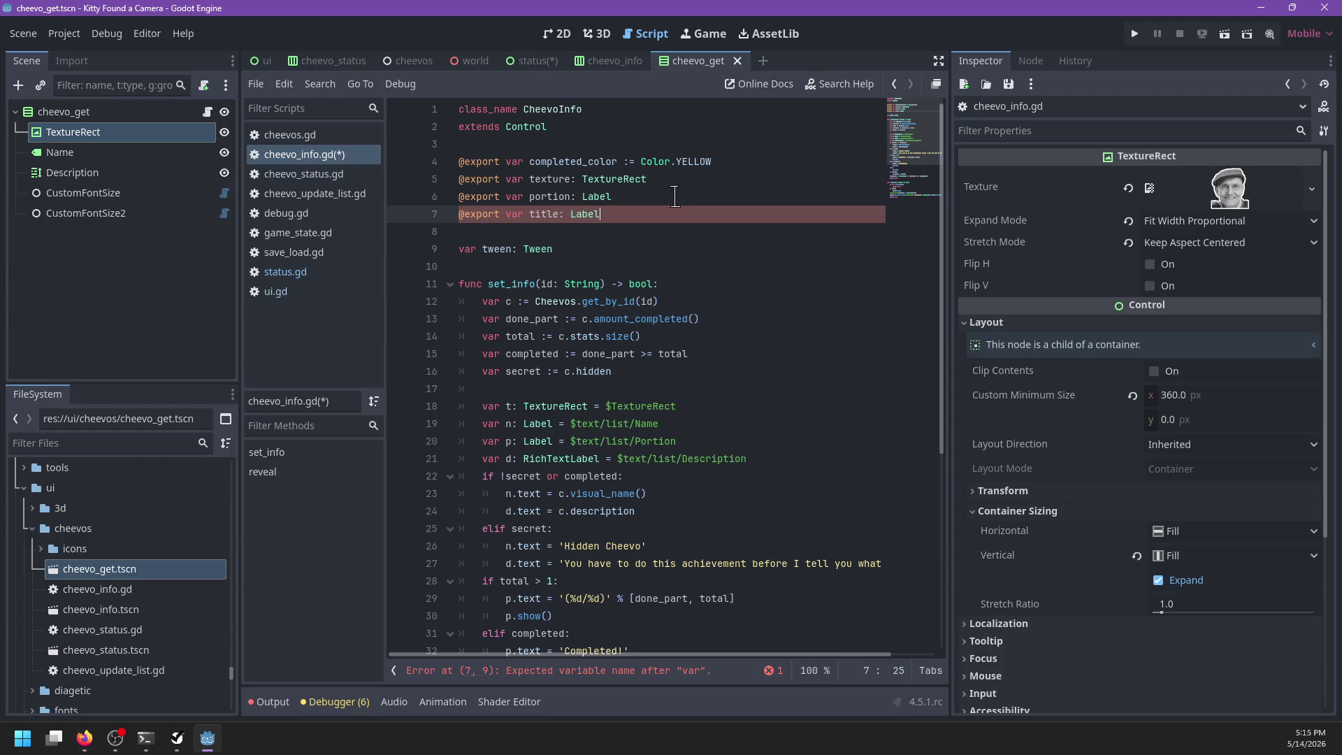
{"action": "key", "text": "Return"}
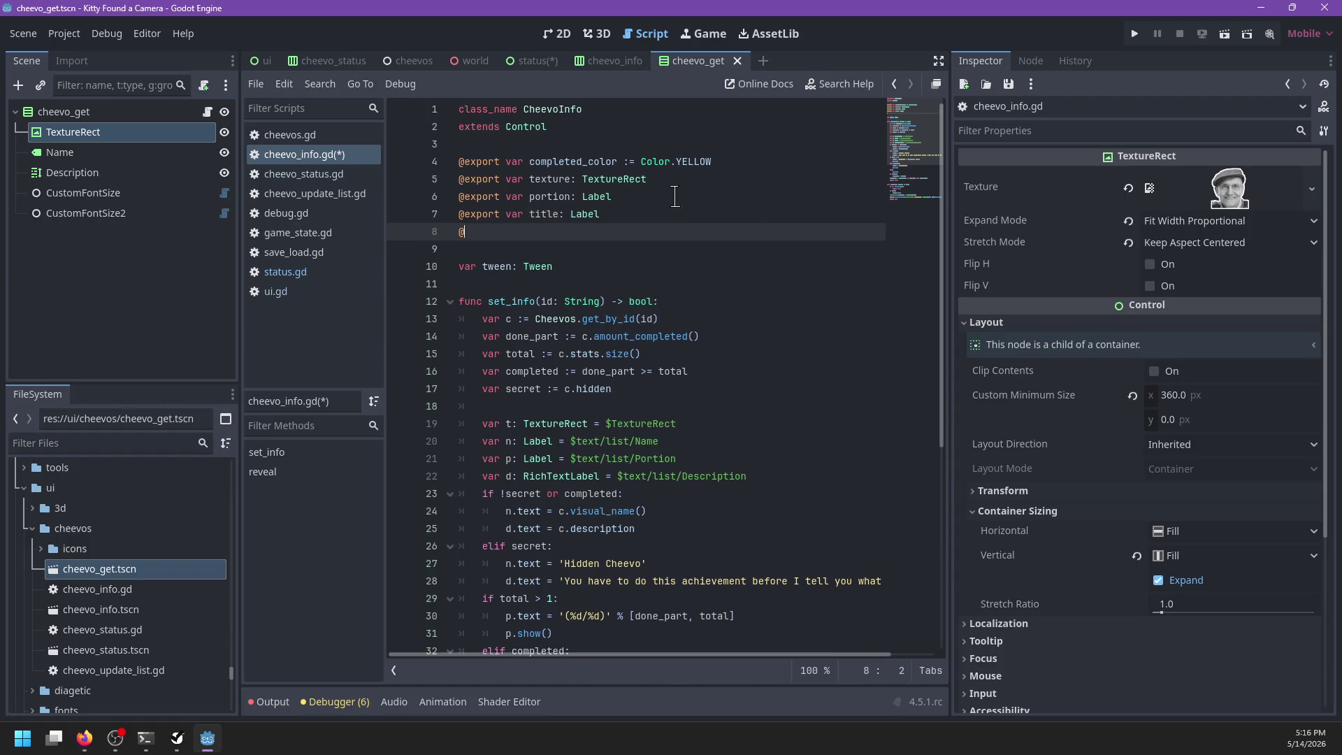
{"action": "type", "text": "export var description: Rich"}
{"action": "type", "text": "TextLabel"}
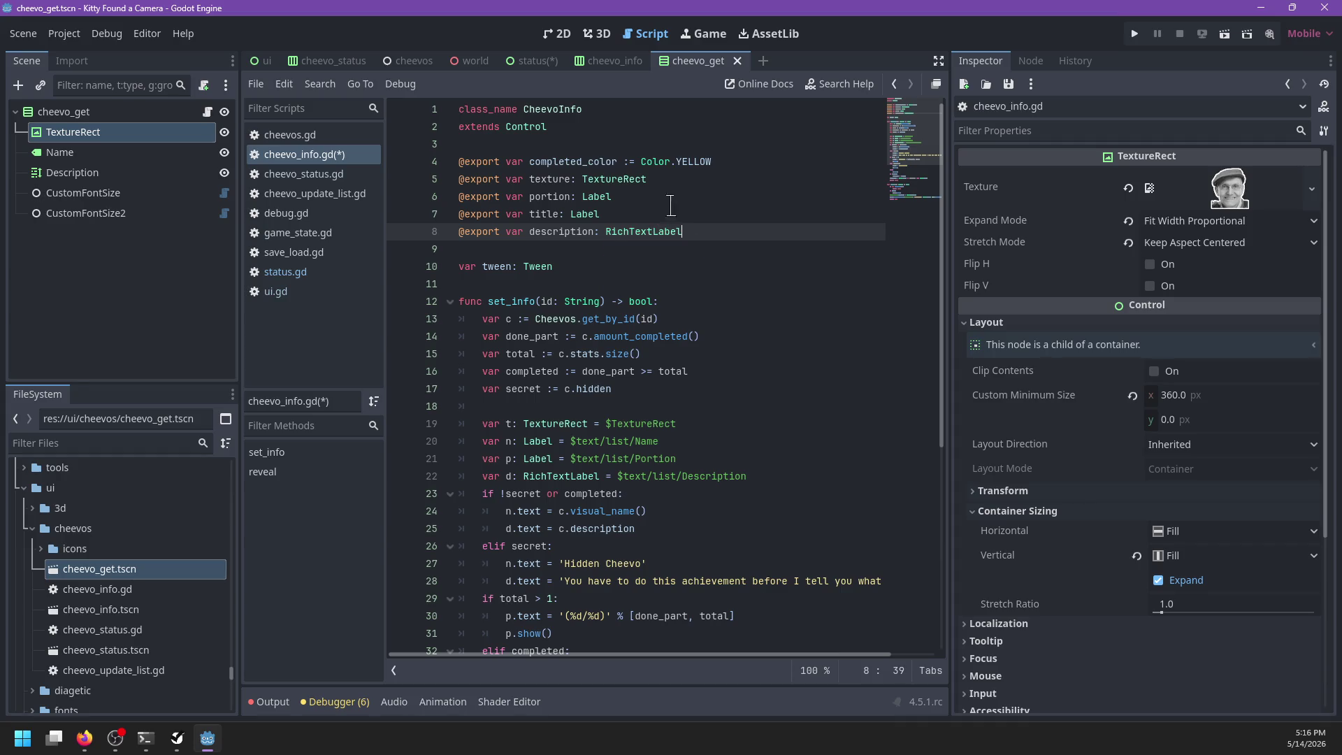
{"action": "left_click_drag", "start_coordinate": [794, 466], "coordinate": [792, 389]}
{"action": "key", "text": "BackSpace"}
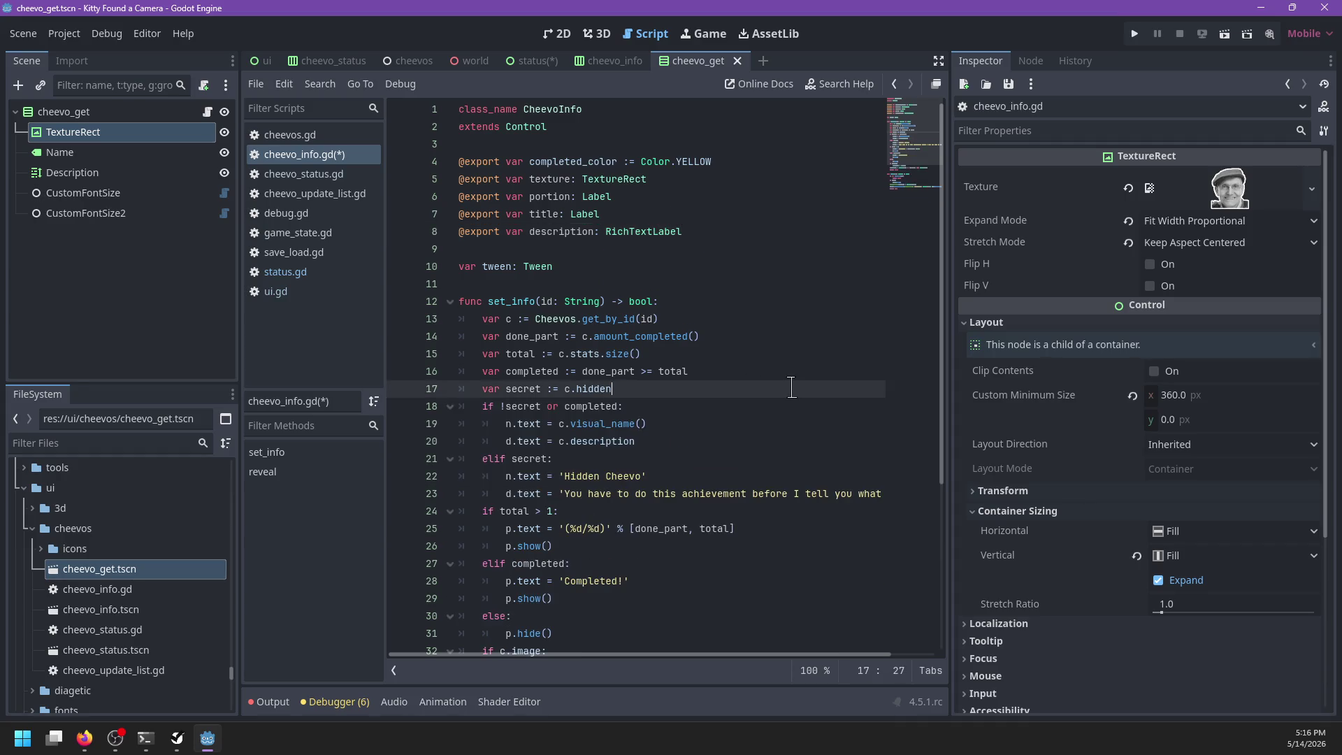
Step: Rename the n and d references in set_info to title and description
{"action": "key", "text": "Return"}
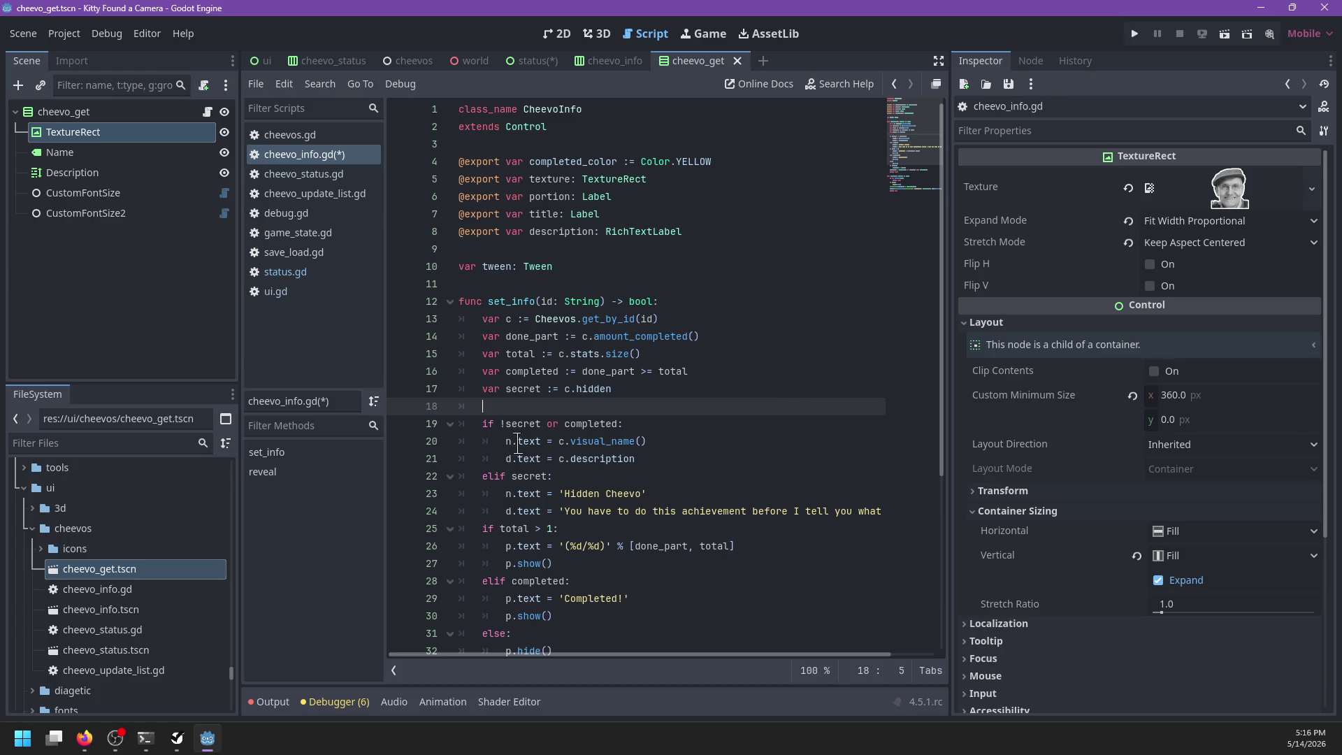
{"action": "double_click", "coordinate": [509, 442]}
{"action": "scroll", "coordinate": [706, 393], "scroll_direction": "down", "scroll_amount": 4}
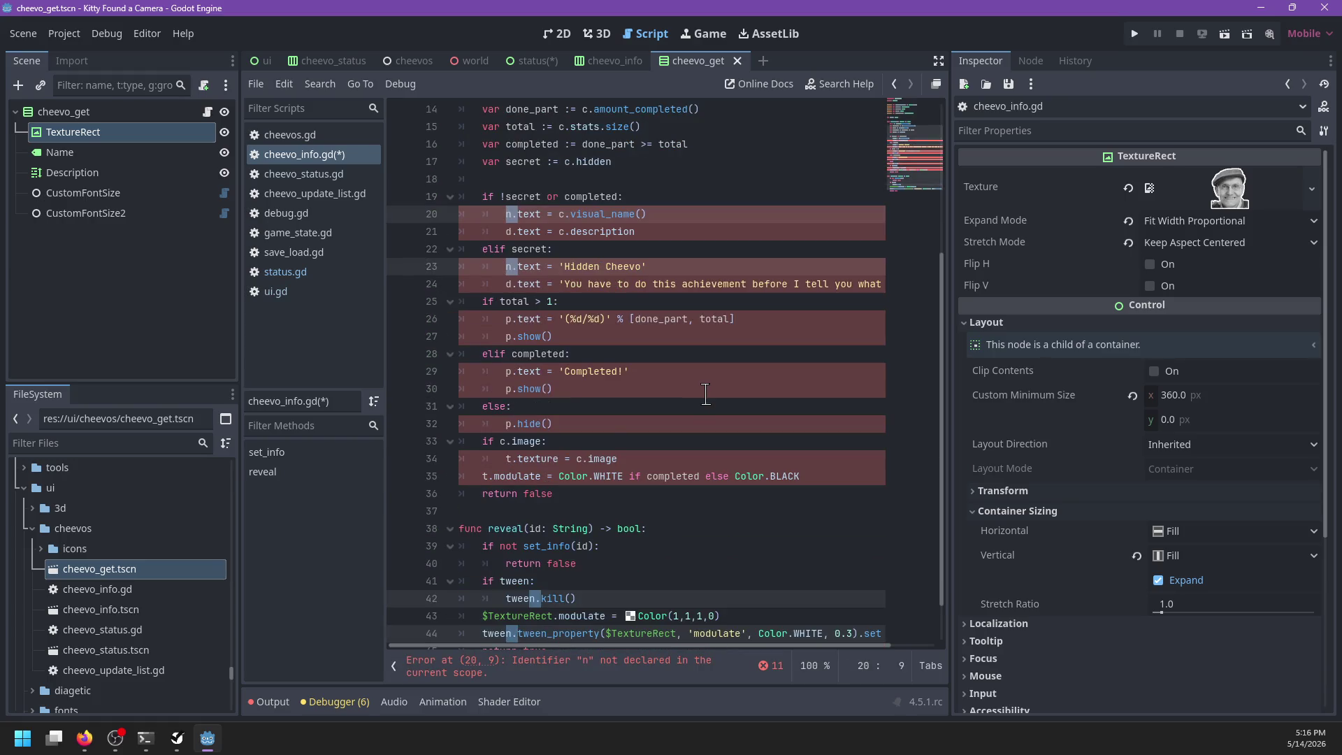
{"action": "type", "text": "title."}
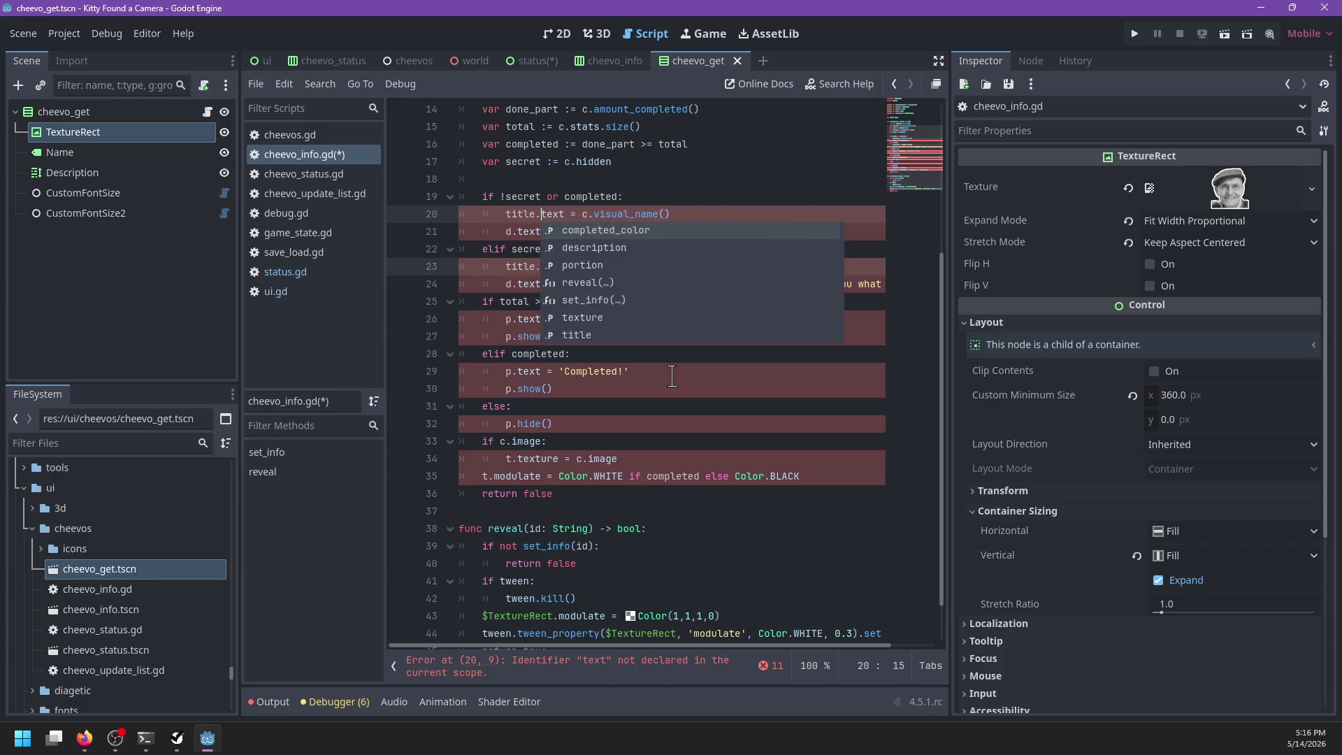
{"action": "key", "text": "Escape"}
{"action": "left_click_drag", "start_coordinate": [517, 283], "coordinate": [508, 284]}
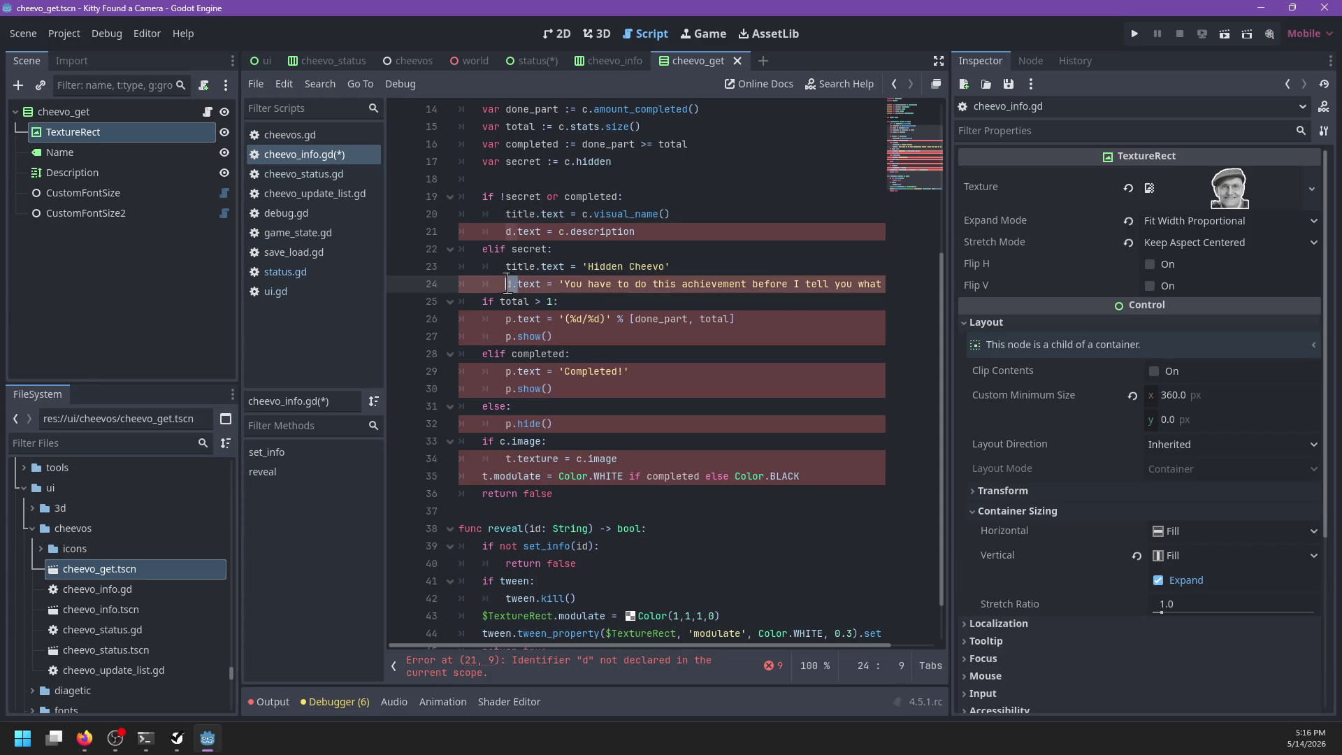
{"action": "type", "text": "description."}
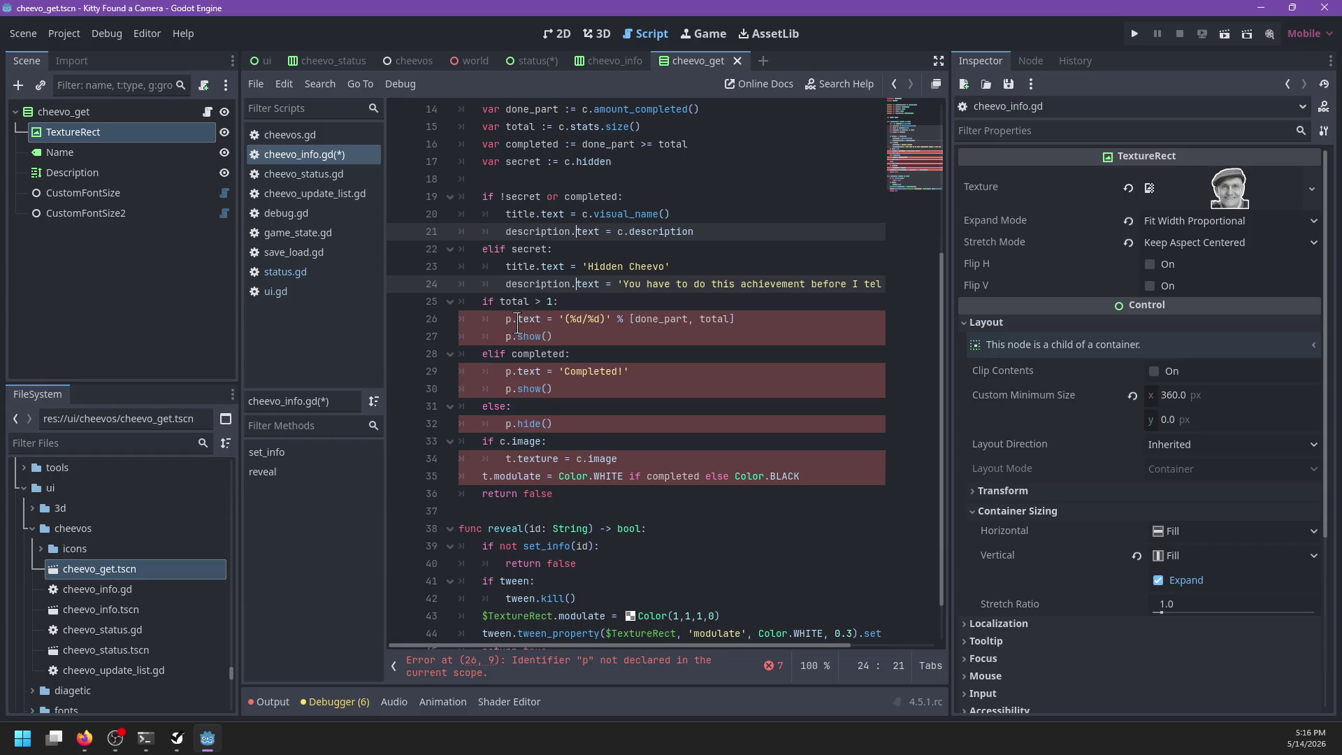
Step: Rename all p references to portion and t to texture, then save the script
{"action": "left_click_drag", "start_coordinate": [518, 320], "coordinate": [506, 320]}
{"action": "key", "text": "ctrl+d"}
{"action": "key", "text": "ctrl+d"}
{"action": "key", "text": "ctrl+d"}
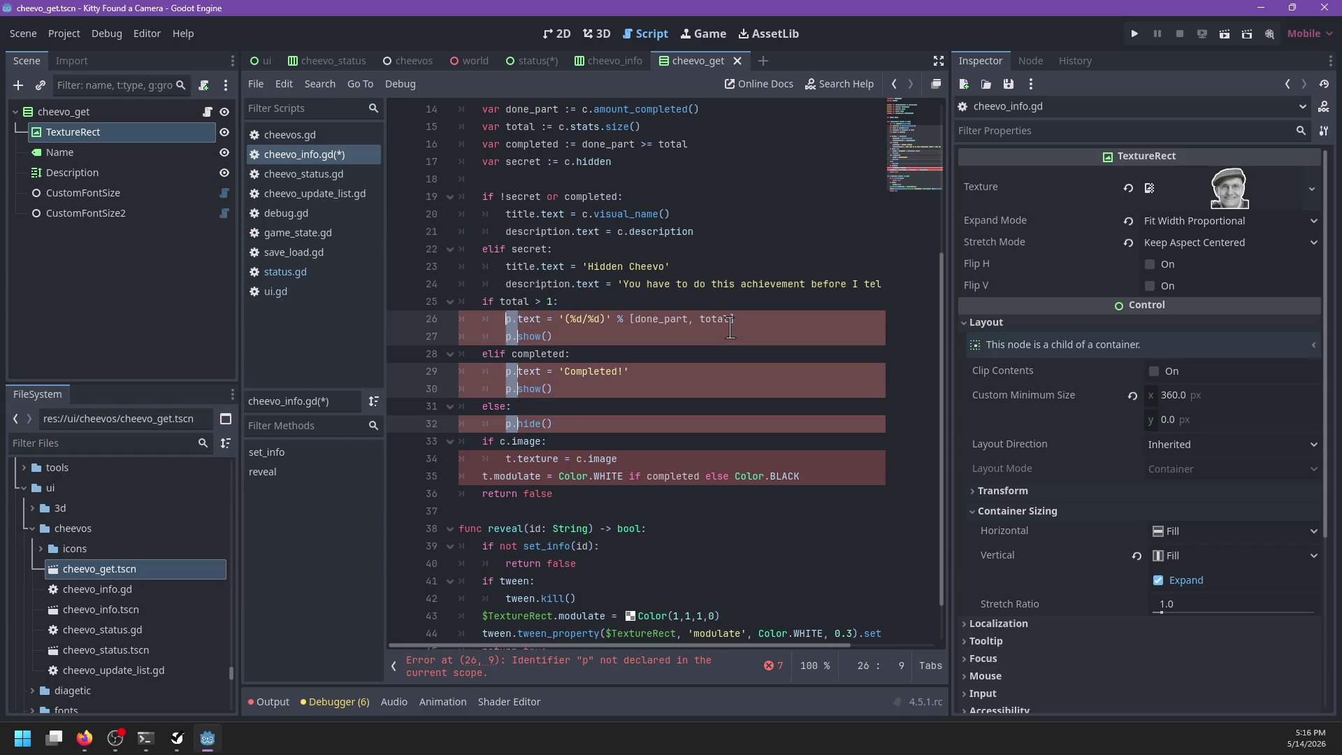
{"action": "type", "text": "portion"}
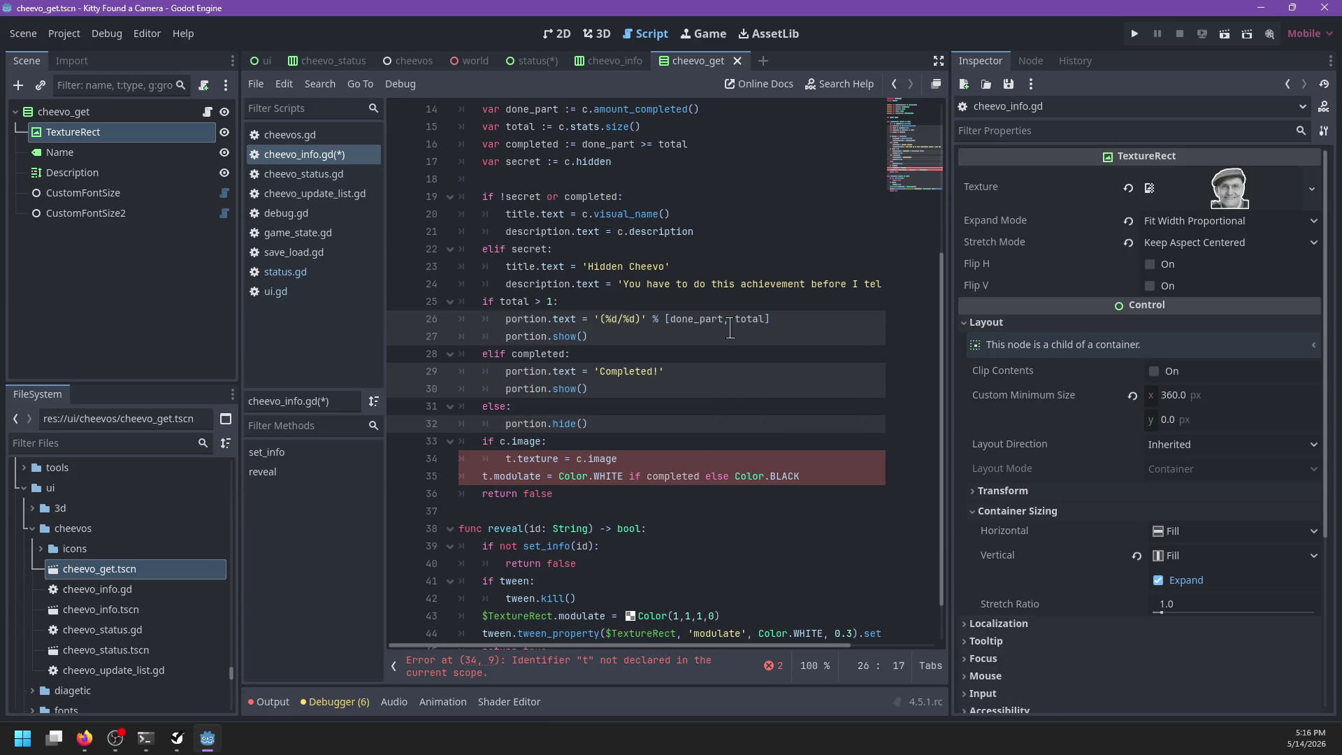
{"action": "double_click", "coordinate": [510, 459]}
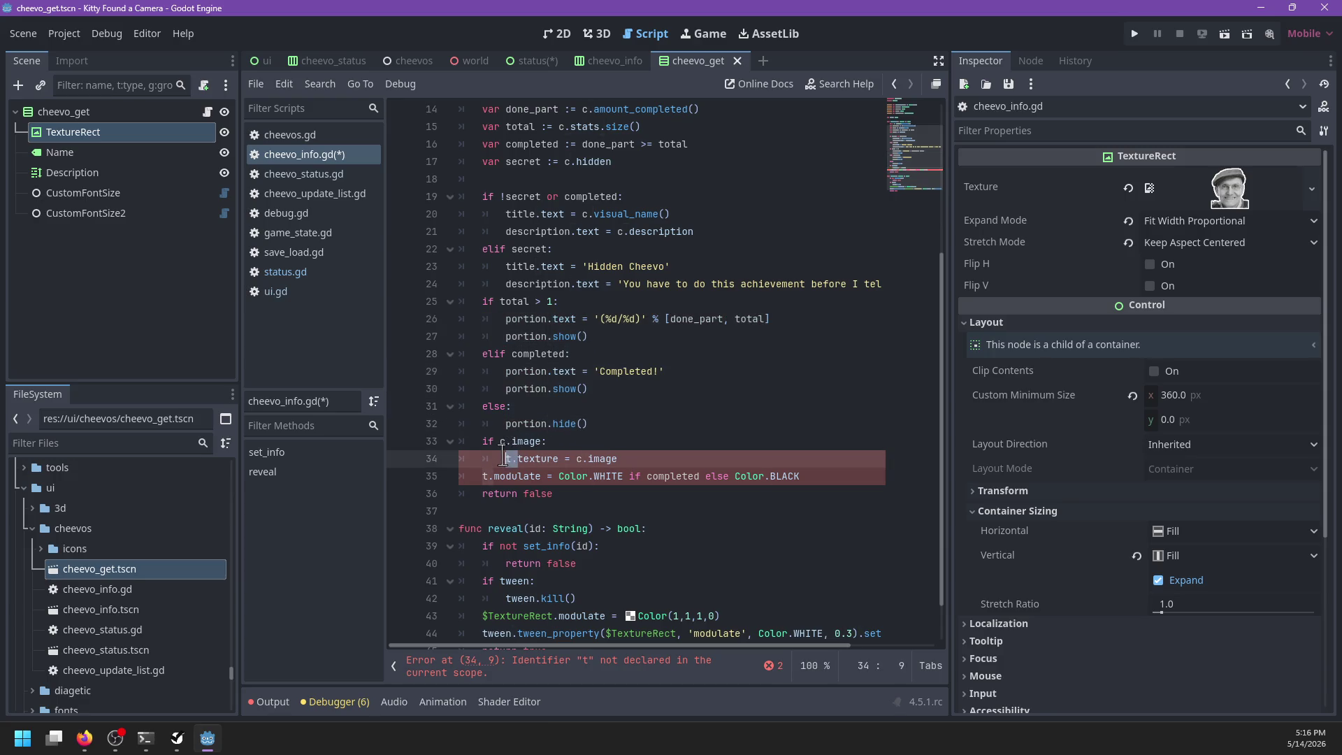
{"action": "scroll", "coordinate": [722, 431], "scroll_direction": "up", "scroll_amount": 3}
{"action": "type", "text": "texture"}
{"action": "scroll", "coordinate": [723, 431], "scroll_direction": "down", "scroll_amount": 4}
{"action": "key", "text": "ctrl+s"}
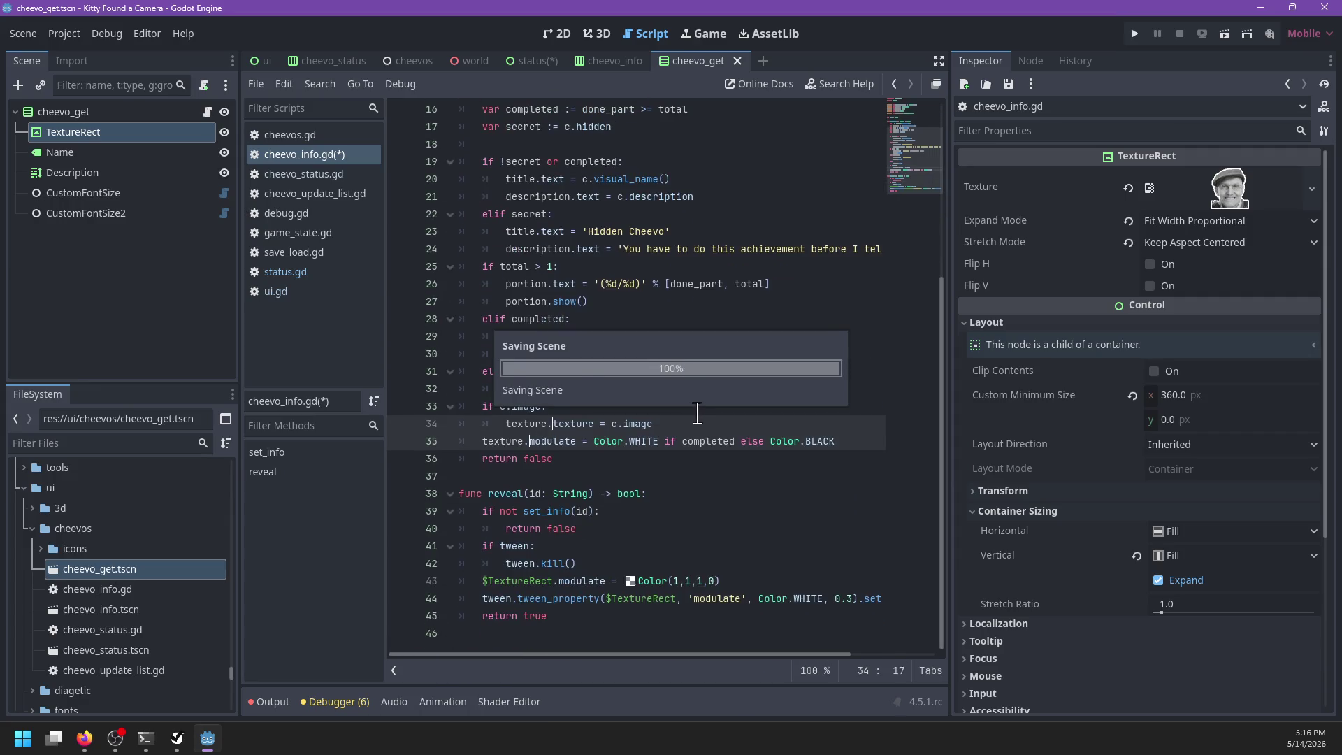
Step: Wrap the portion label lines in an `if portion:` check and save
{"action": "scroll", "coordinate": [714, 391], "scroll_direction": "up", "scroll_amount": 2}
{"action": "left_click", "coordinate": [656, 424]}
{"action": "scroll", "coordinate": [556, 424], "scroll_direction": "up", "scroll_amount": 1}
{"action": "left_click", "coordinate": [550, 424]}
{"action": "left_click", "coordinate": [613, 413]}
{"action": "key", "text": "ctrl+Return"}
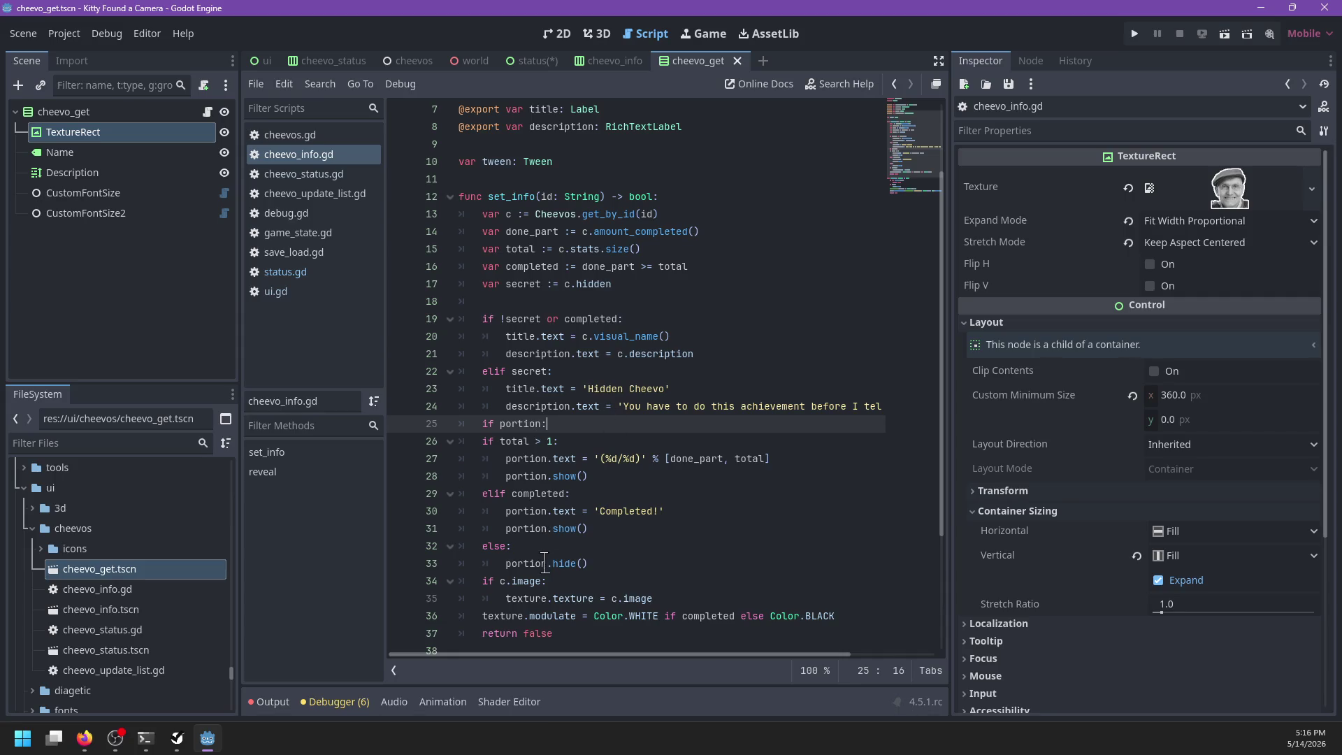
{"action": "left_click_drag", "start_coordinate": [546, 563], "coordinate": [465, 439]}
{"action": "key", "text": "Tab"}
{"action": "left_click", "coordinate": [586, 427]}
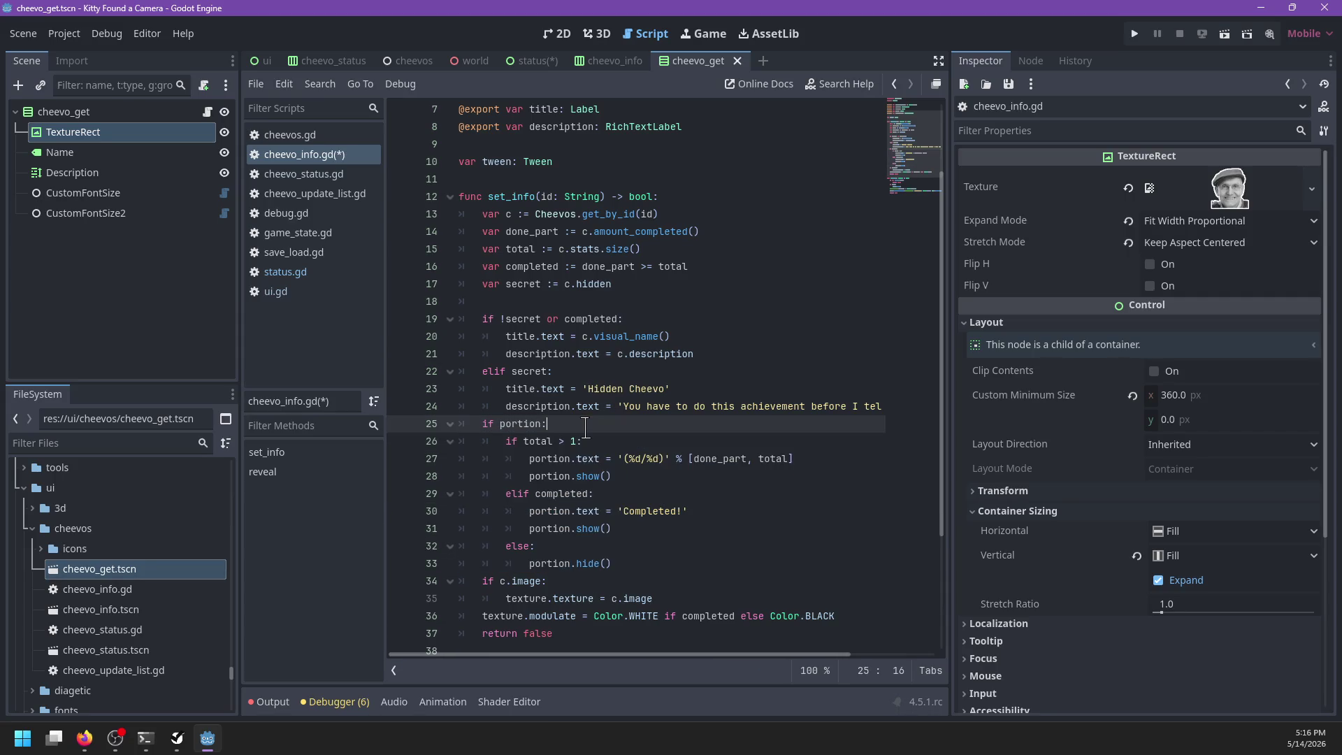
{"action": "key", "text": "ctrl+s"}
{"action": "scroll", "coordinate": [592, 424], "scroll_direction": "up", "scroll_amount": 2}
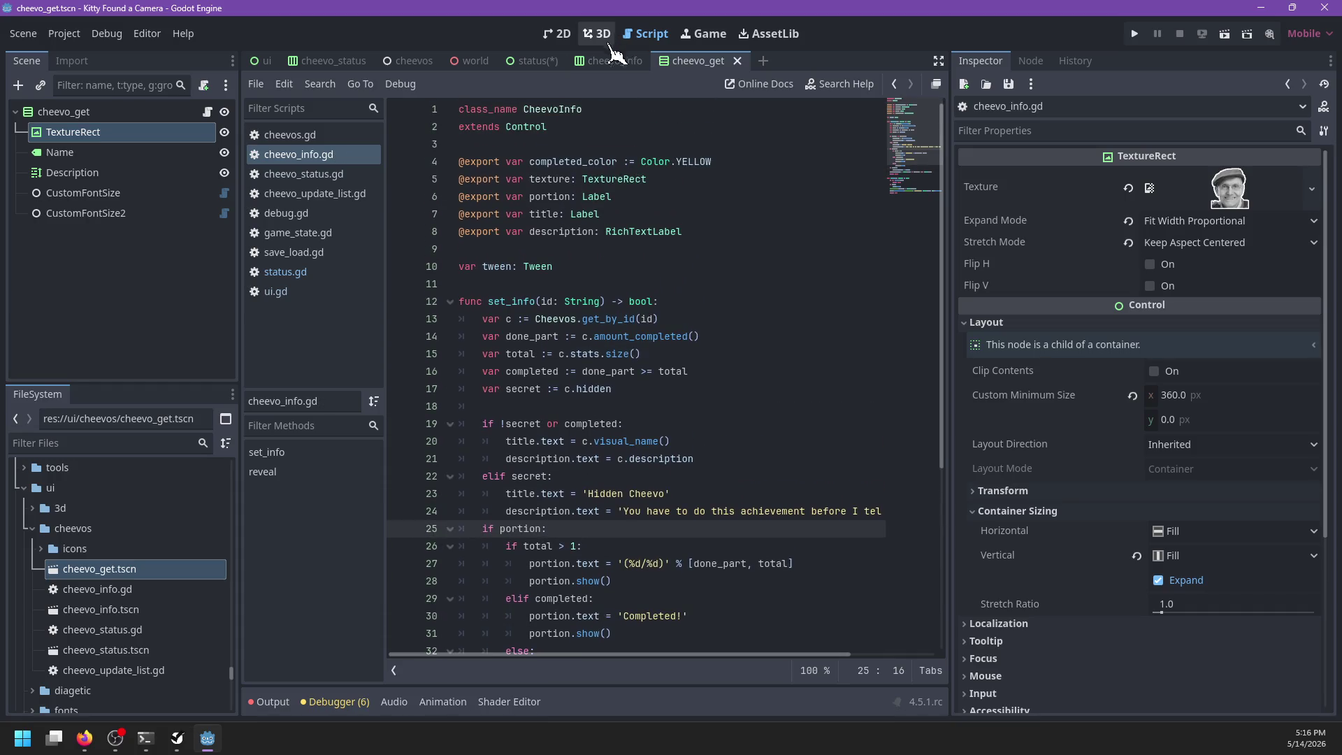
Step: In cheevo_info, assign TextureRect, Portion, Name and Description to the texture, portion, title and description slots, then save
{"action": "left_click", "coordinate": [533, 61]}
{"action": "key", "text": "ctrl+s"}
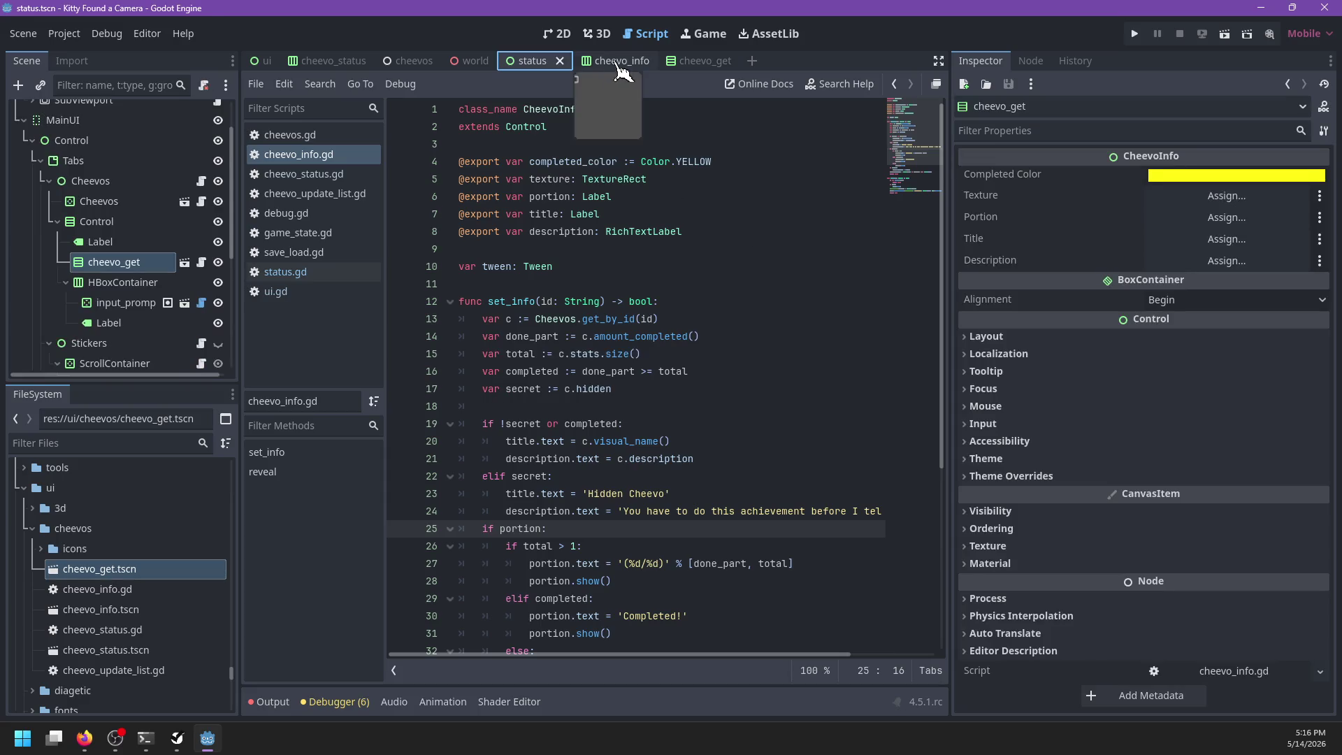
{"action": "left_click", "coordinate": [615, 61]}
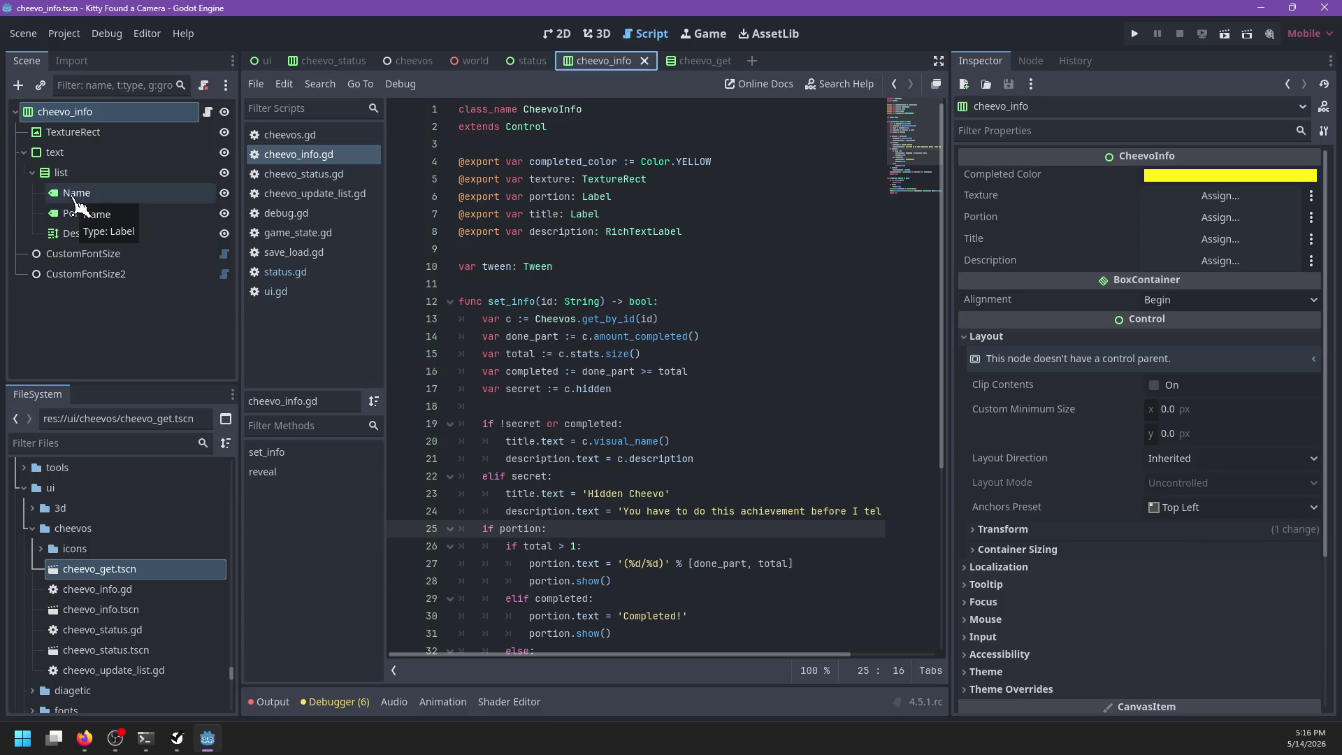
{"action": "left_click_drag", "start_coordinate": [73, 133], "coordinate": [1221, 195]}
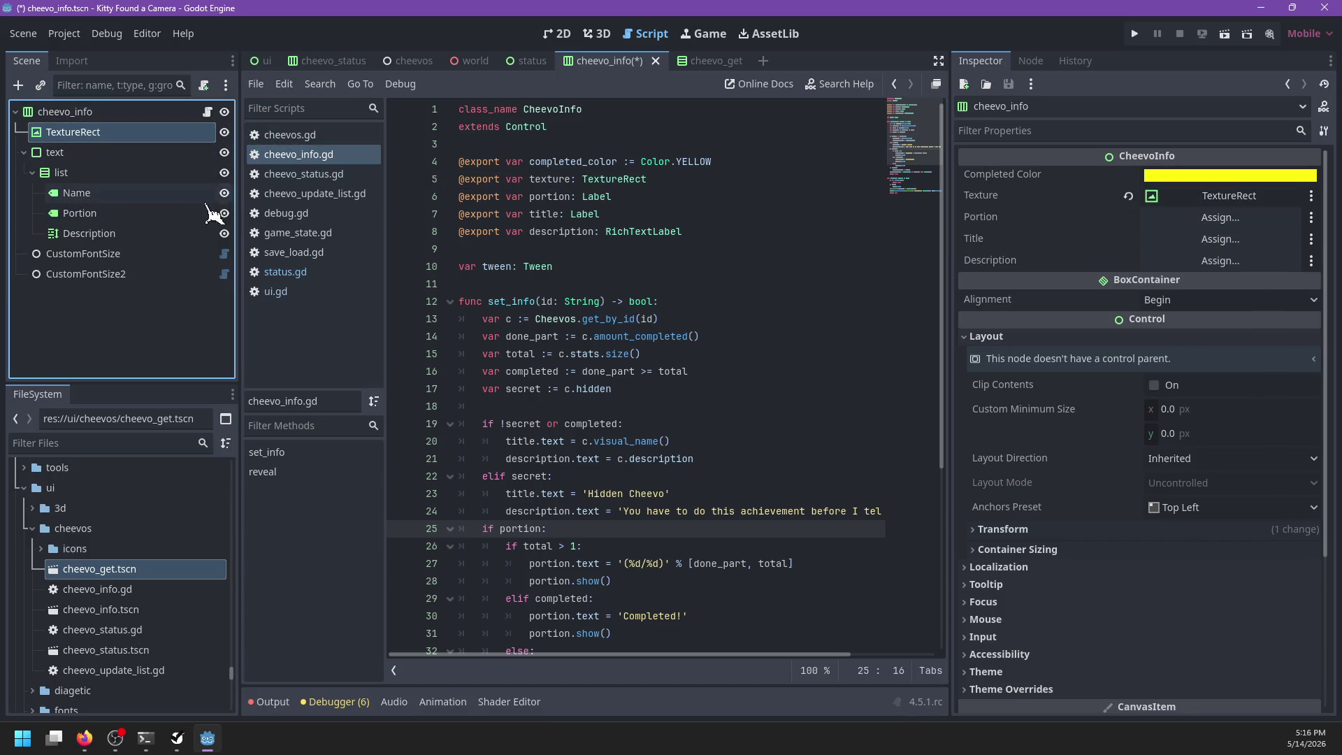
{"action": "mouse_move", "coordinate": [114, 213]}
{"action": "left_mouse_down"}
{"action": "mouse_move", "coordinate": [1258, 231]}
{"action": "mouse_move", "coordinate": [1231, 218]}
{"action": "left_mouse_up"}
{"action": "mouse_move", "coordinate": [77, 193]}
{"action": "left_mouse_down"}
{"action": "mouse_move", "coordinate": [1196, 222]}
{"action": "mouse_move", "coordinate": [1223, 239]}
{"action": "left_mouse_up"}
{"action": "mouse_move", "coordinate": [114, 237]}
{"action": "left_mouse_down"}
{"action": "mouse_move", "coordinate": [700, 283]}
{"action": "mouse_move", "coordinate": [1224, 260]}
{"action": "left_mouse_up"}
{"action": "key", "text": "ctrl+s"}
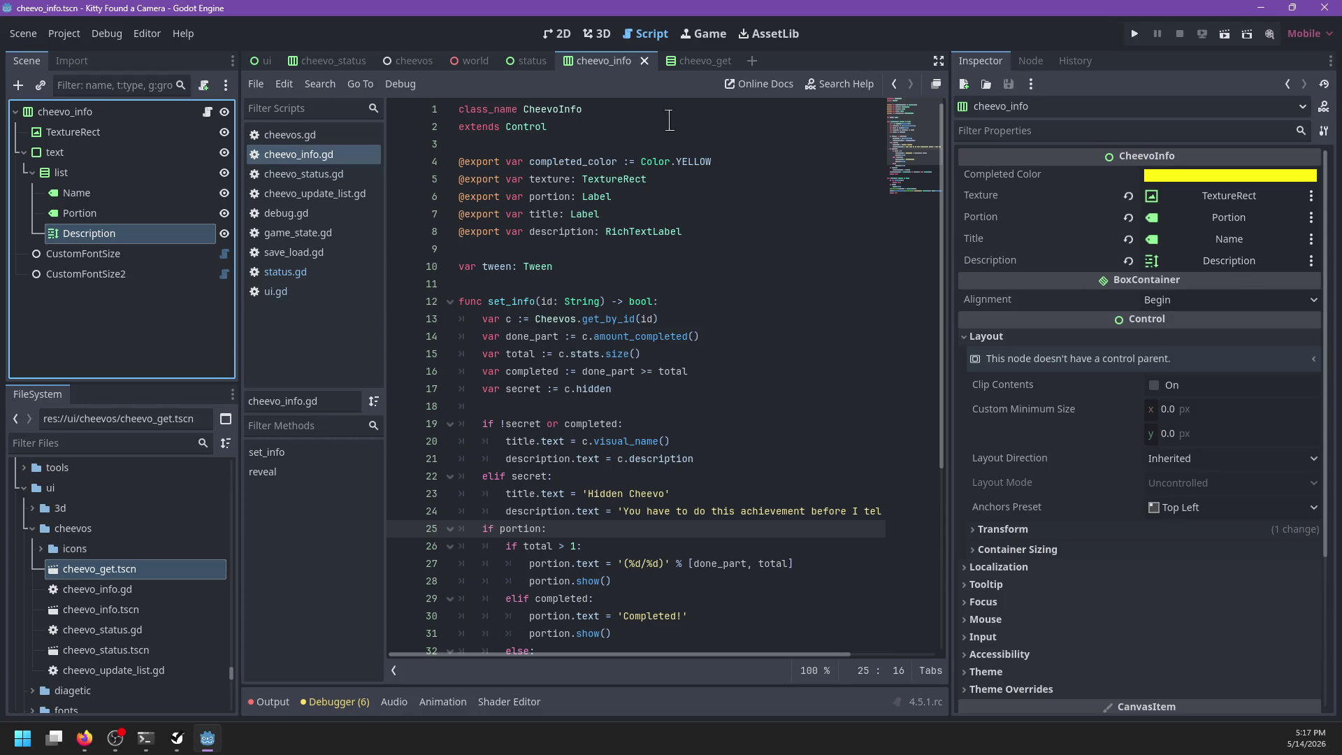
Step: In cheevo_get, assign TextureRect as texture and Description as description, then save
{"action": "left_click", "coordinate": [707, 61]}
{"action": "left_click", "coordinate": [69, 112]}
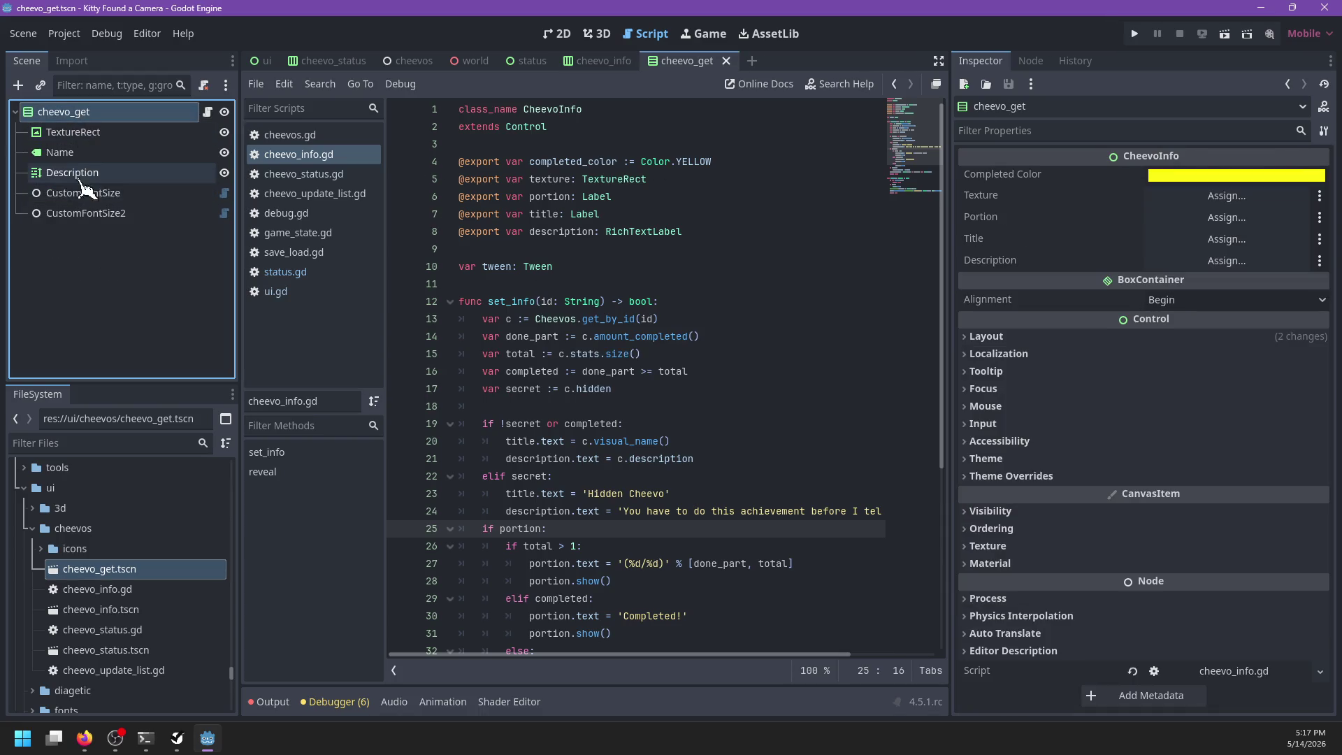
{"action": "mouse_move", "coordinate": [70, 132]}
{"action": "left_mouse_down"}
{"action": "mouse_move", "coordinate": [1196, 200]}
{"action": "mouse_move", "coordinate": [56, 171]}
{"action": "mouse_move", "coordinate": [1147, 189]}
{"action": "mouse_move", "coordinate": [1189, 248]}
{"action": "left_mouse_up"}
{"action": "left_click_drag", "start_coordinate": [129, 173], "coordinate": [1181, 261]}
{"action": "key", "text": "ctrl+s"}
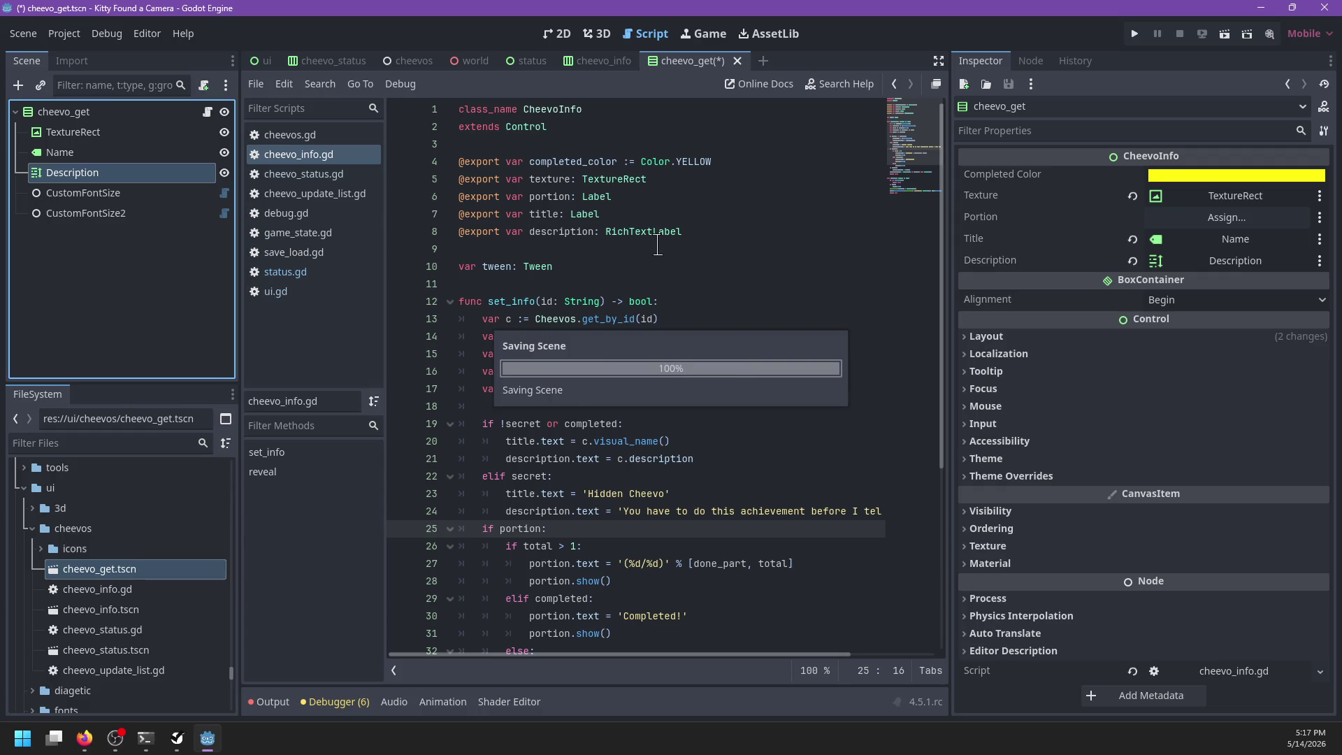
Step: Check cheevo_get's Description node in the 2D view, then open the status scene
{"action": "left_click", "coordinate": [48, 112]}
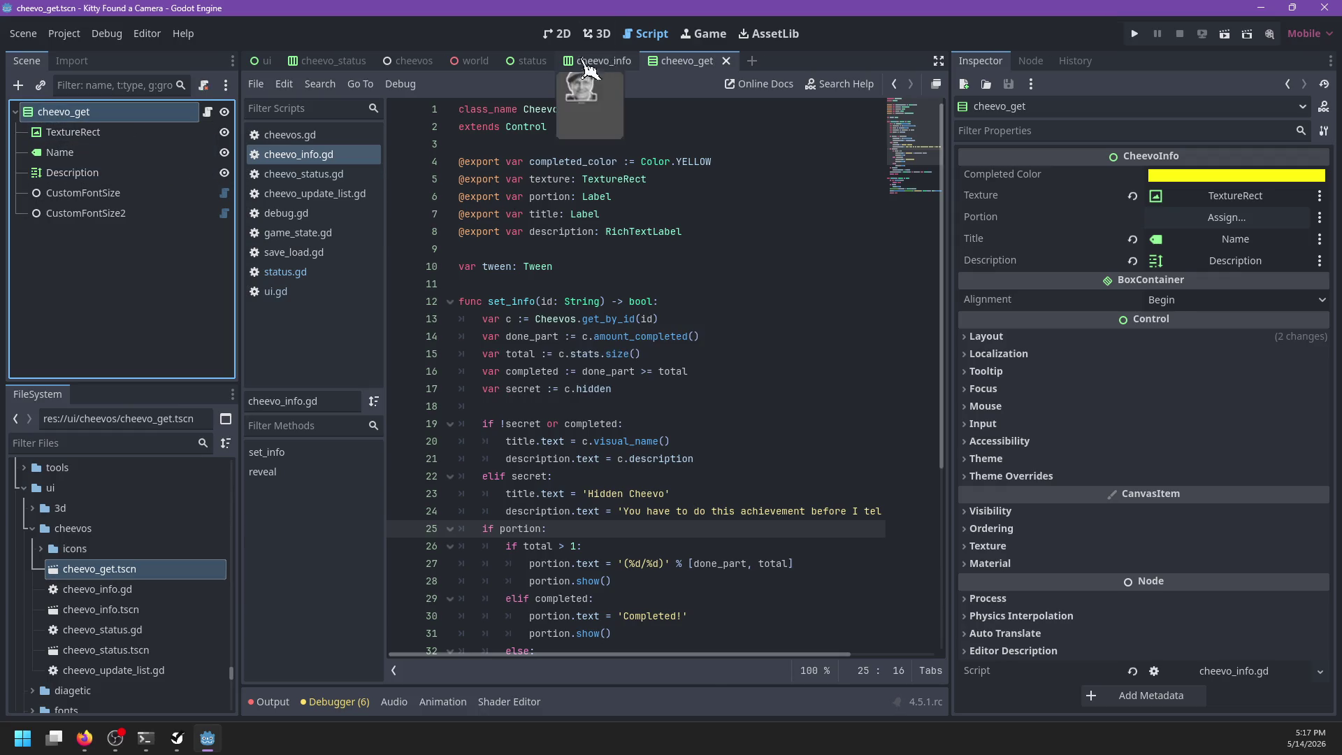
{"action": "left_click", "coordinate": [598, 34]}
{"action": "left_click", "coordinate": [559, 33]}
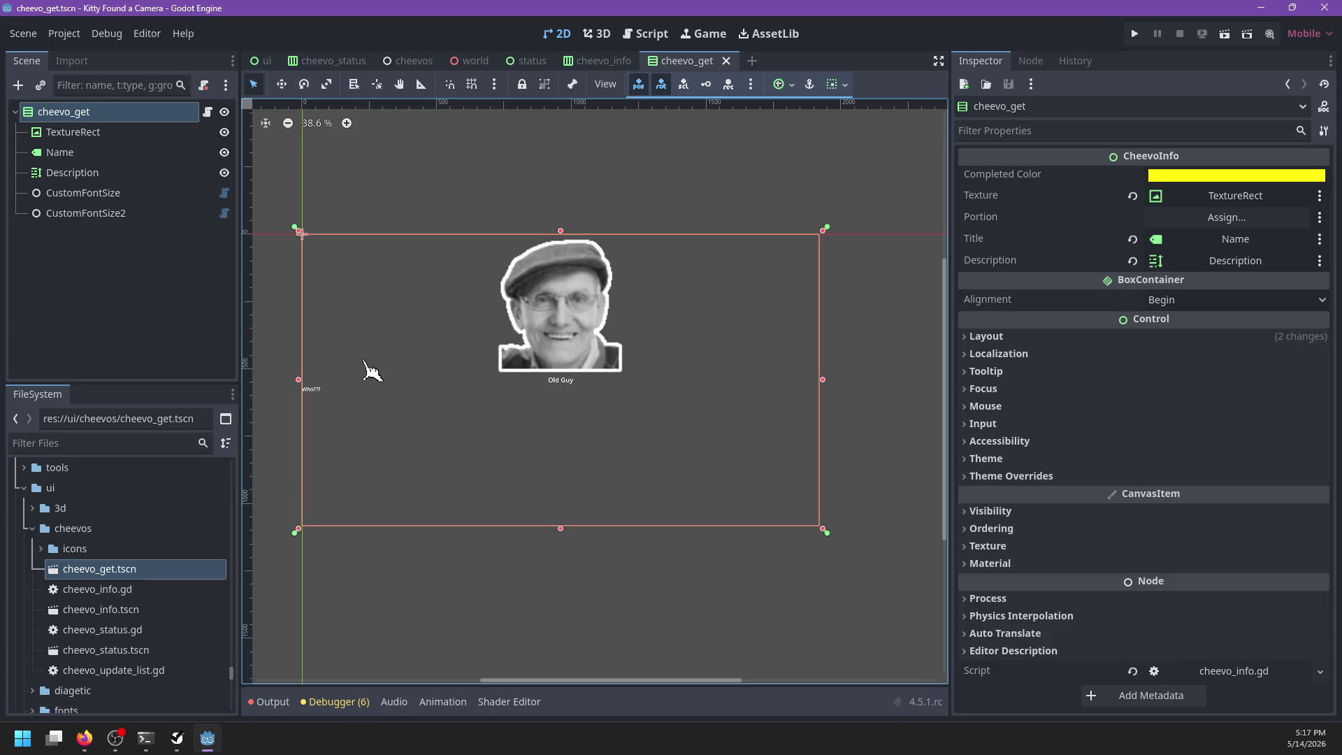
{"action": "left_click", "coordinate": [106, 175]}
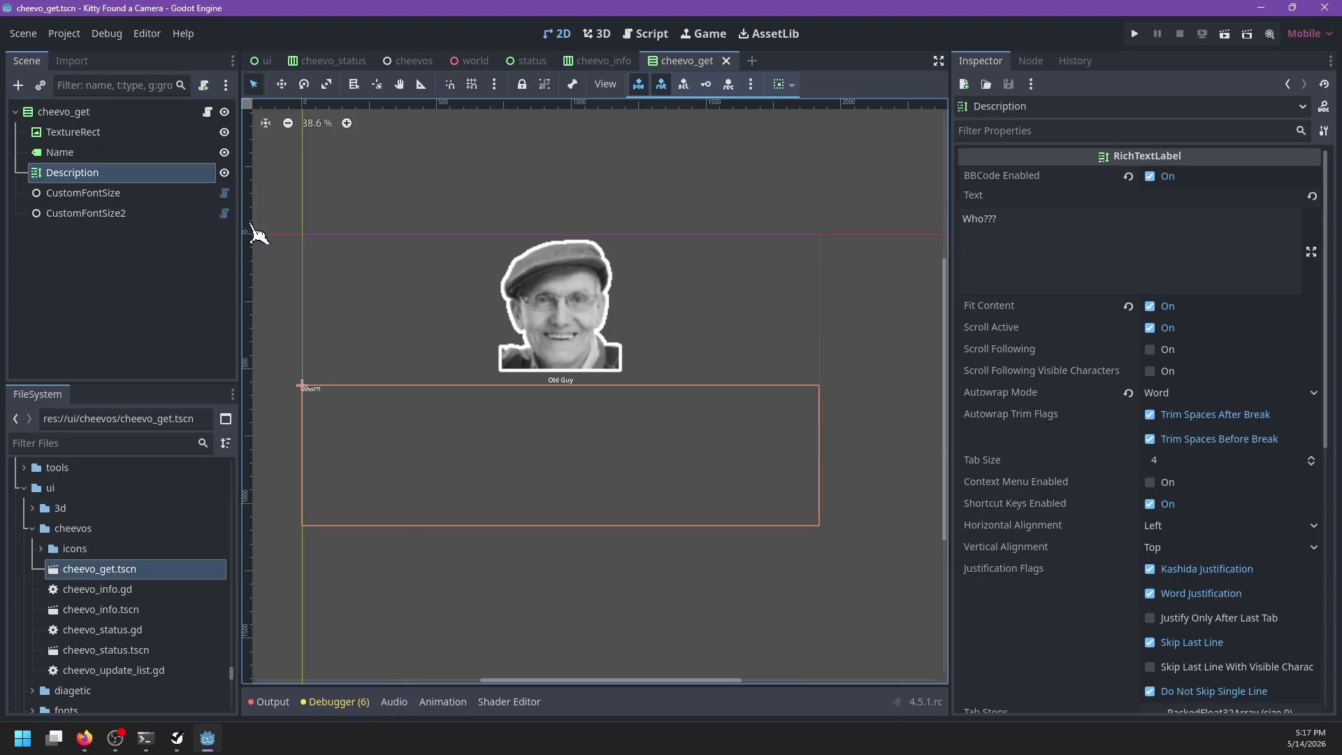
{"action": "left_click", "coordinate": [66, 113]}
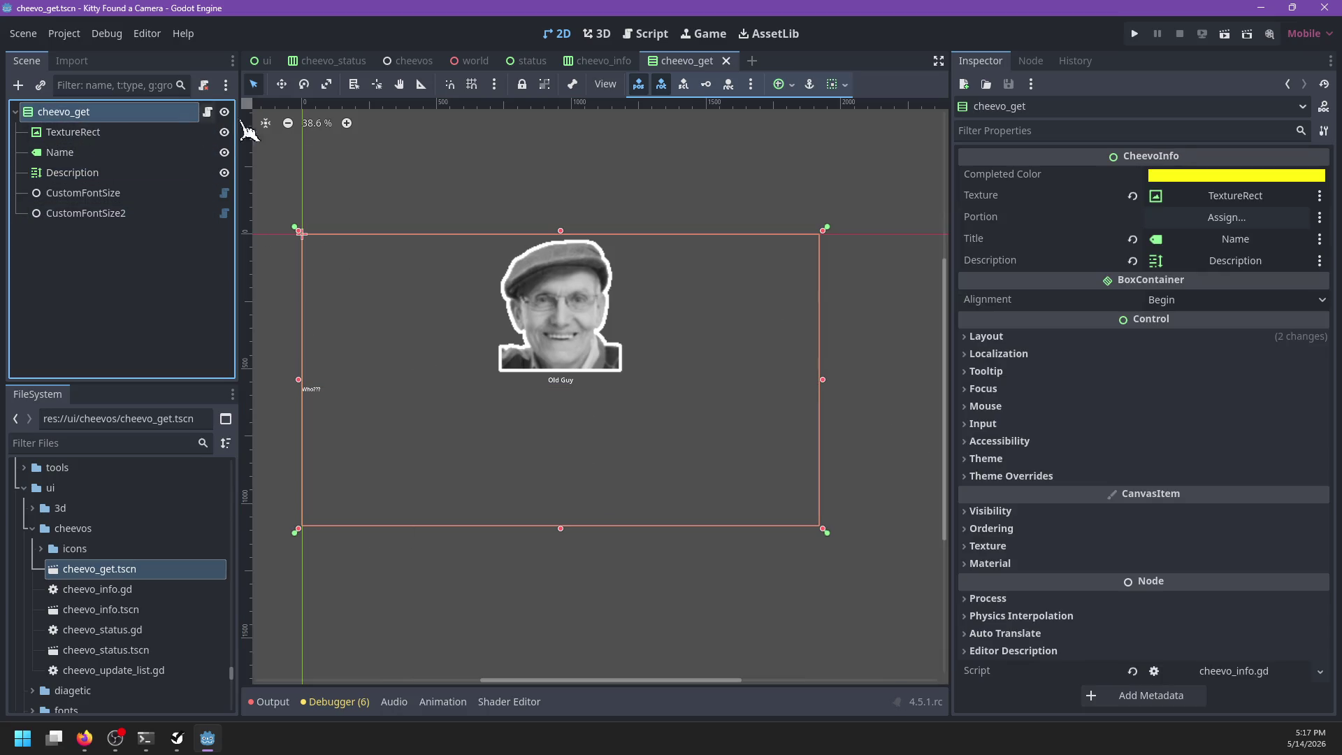
{"action": "left_click", "coordinate": [598, 63]}
{"action": "left_click", "coordinate": [531, 61]}
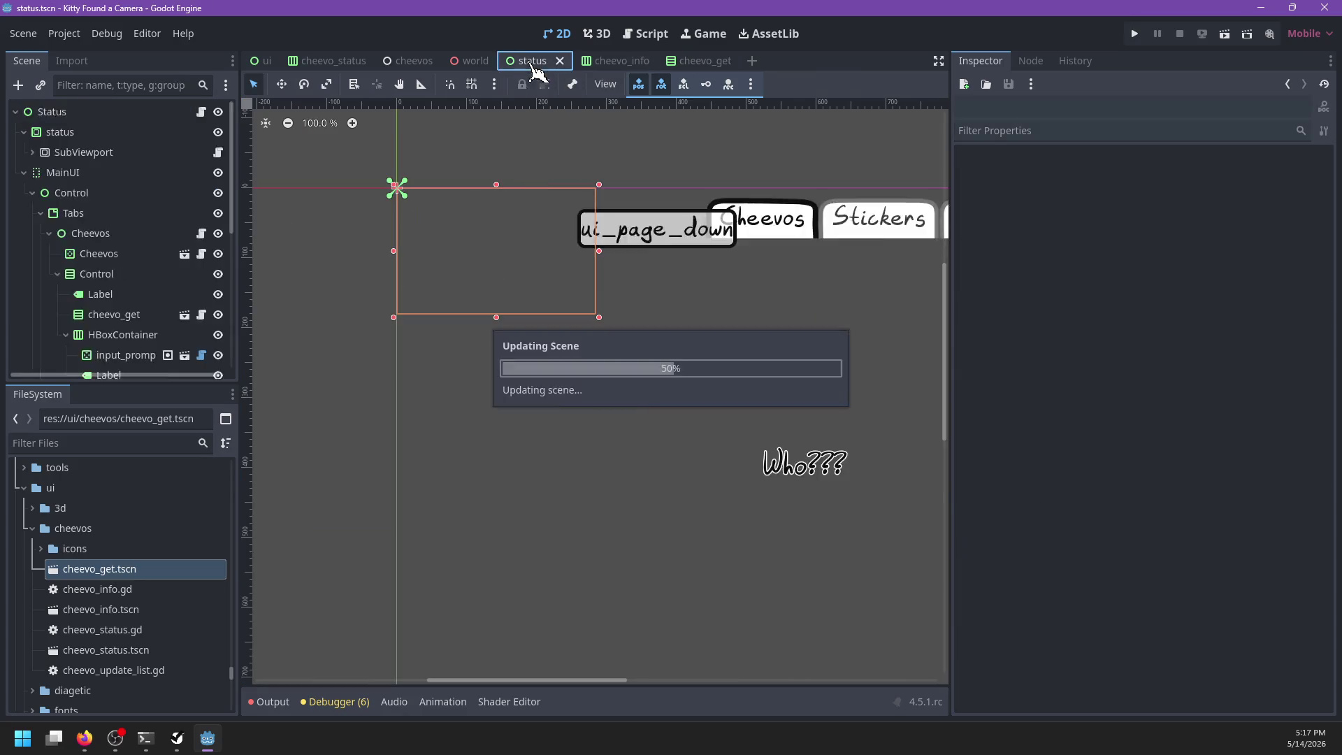
Step: Make cheevo_get expand vertically in its container sizing and save the status scene
{"action": "scroll", "coordinate": [448, 370], "scroll_direction": "up", "scroll_amount": 2}
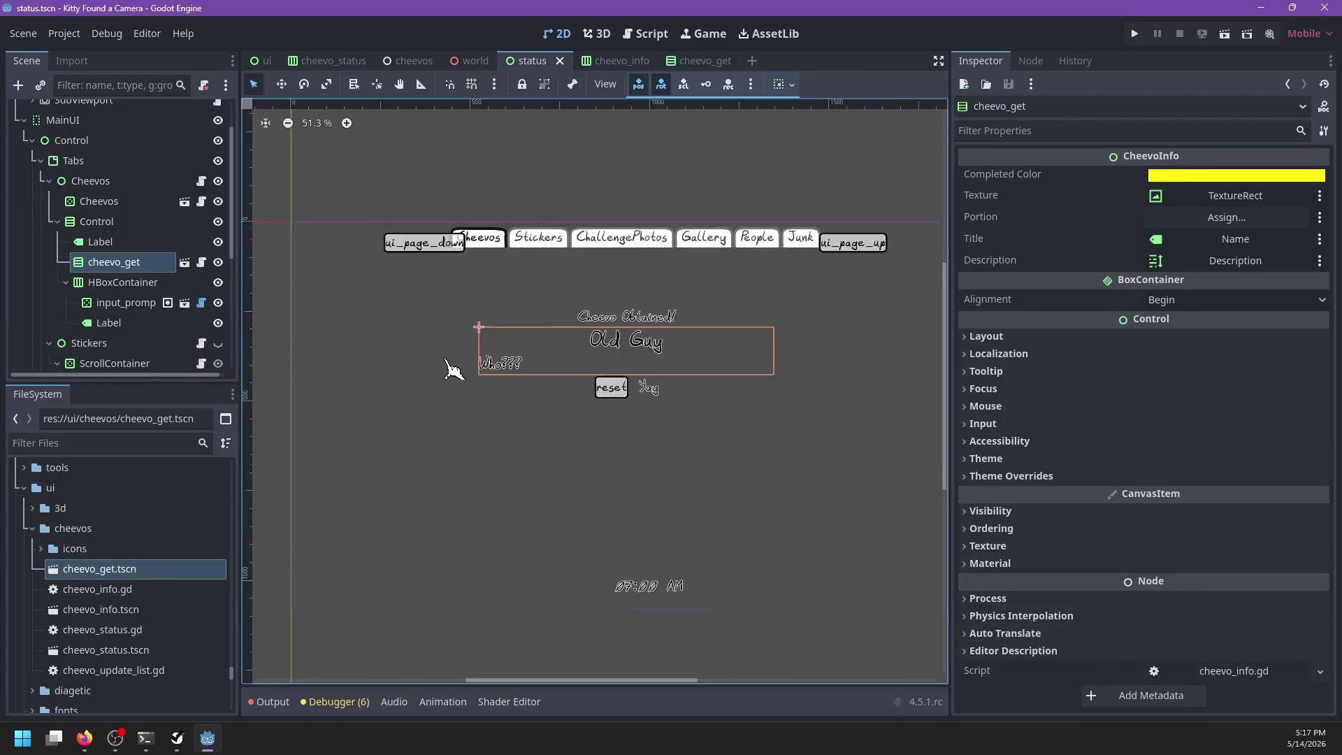
{"action": "scroll", "coordinate": [524, 414], "scroll_direction": "down", "scroll_amount": 2}
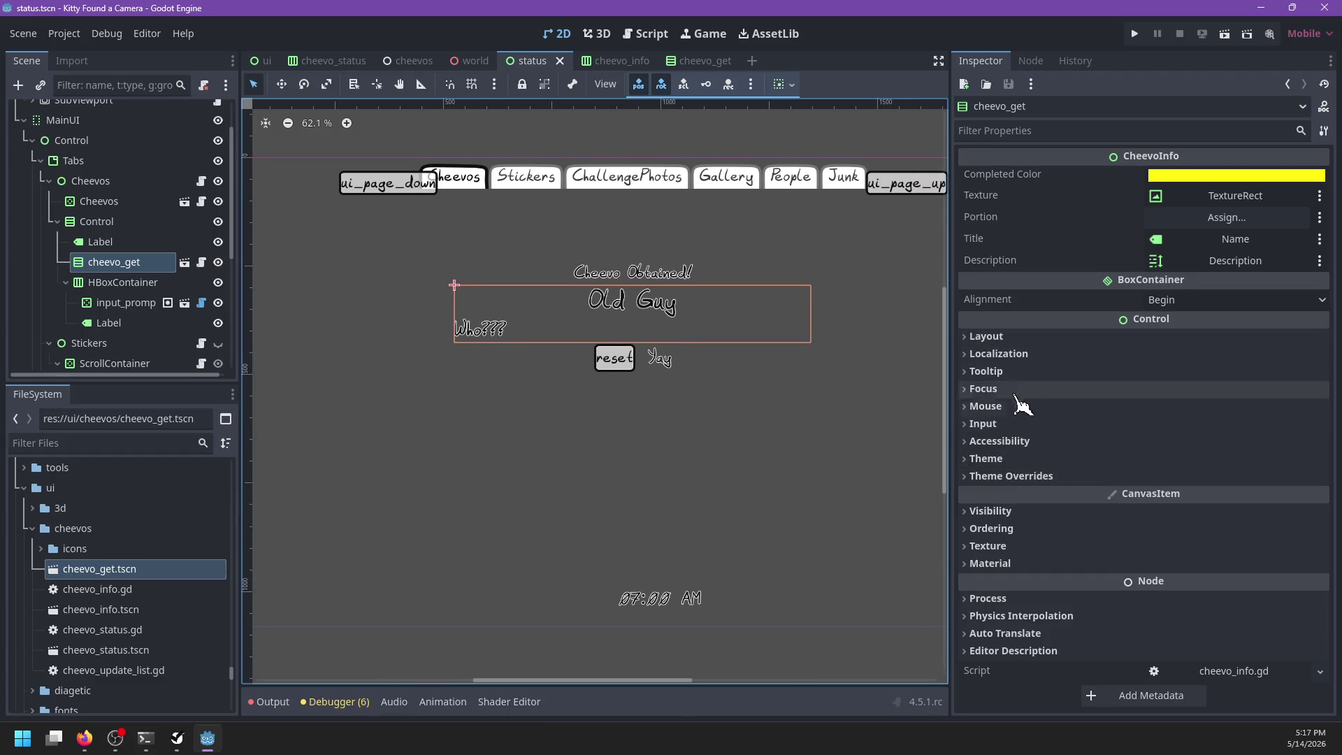
{"action": "left_click", "coordinate": [986, 336]}
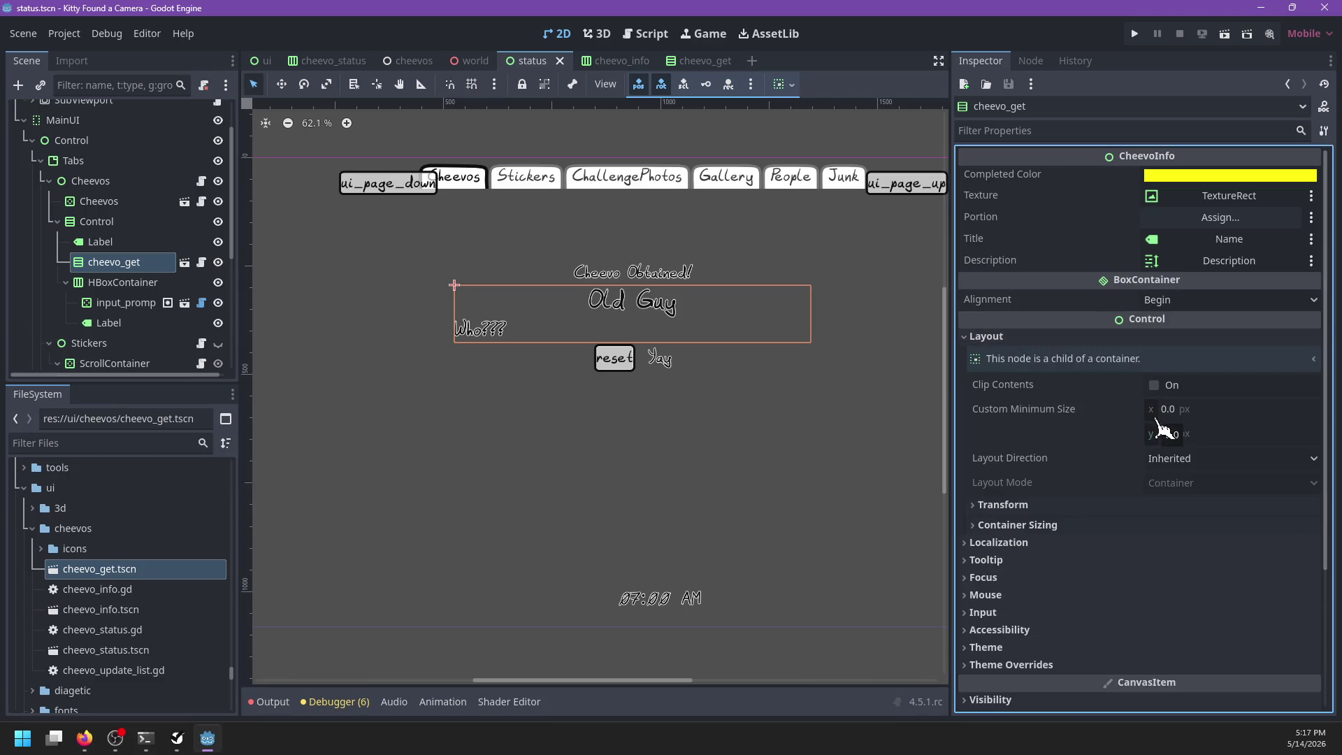
{"action": "left_click", "coordinate": [1052, 525]}
{"action": "left_click", "coordinate": [1159, 594]}
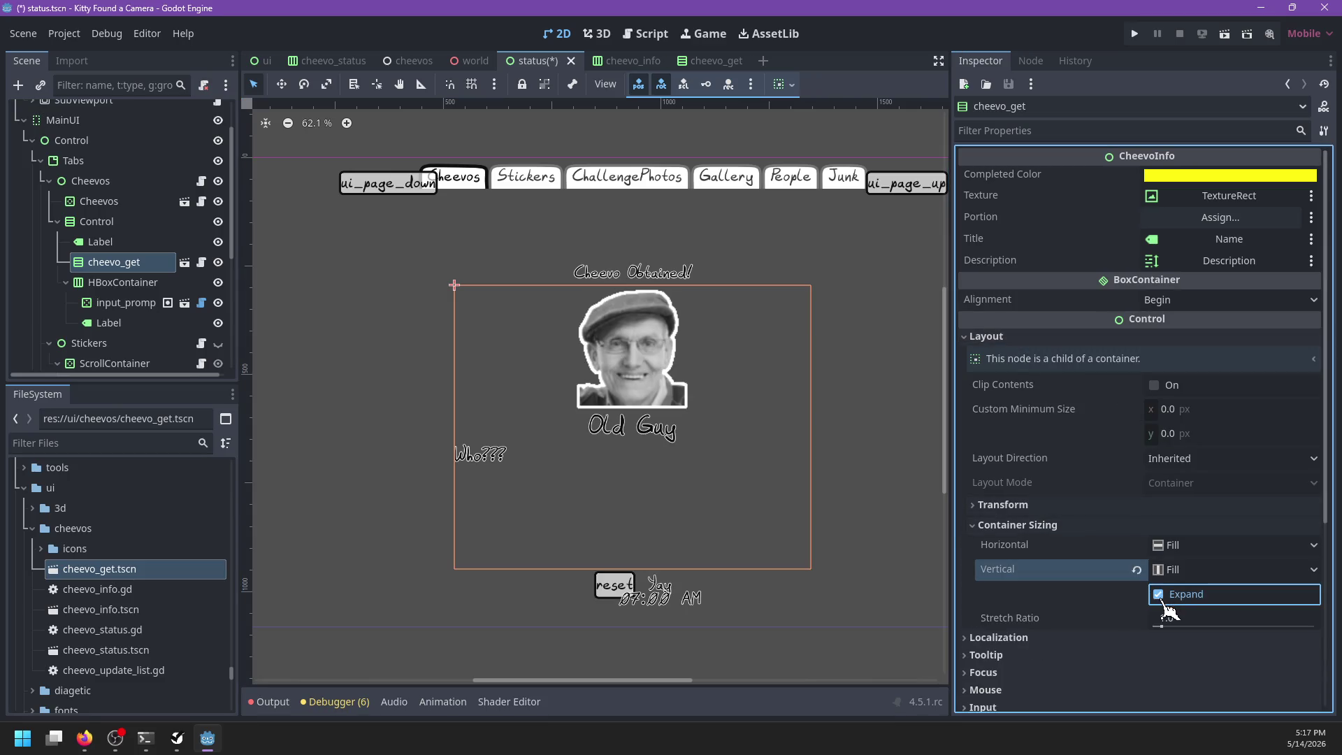
{"action": "scroll", "coordinate": [727, 430], "scroll_direction": "down", "scroll_amount": 4}
{"action": "key", "text": "ctrl+s"}
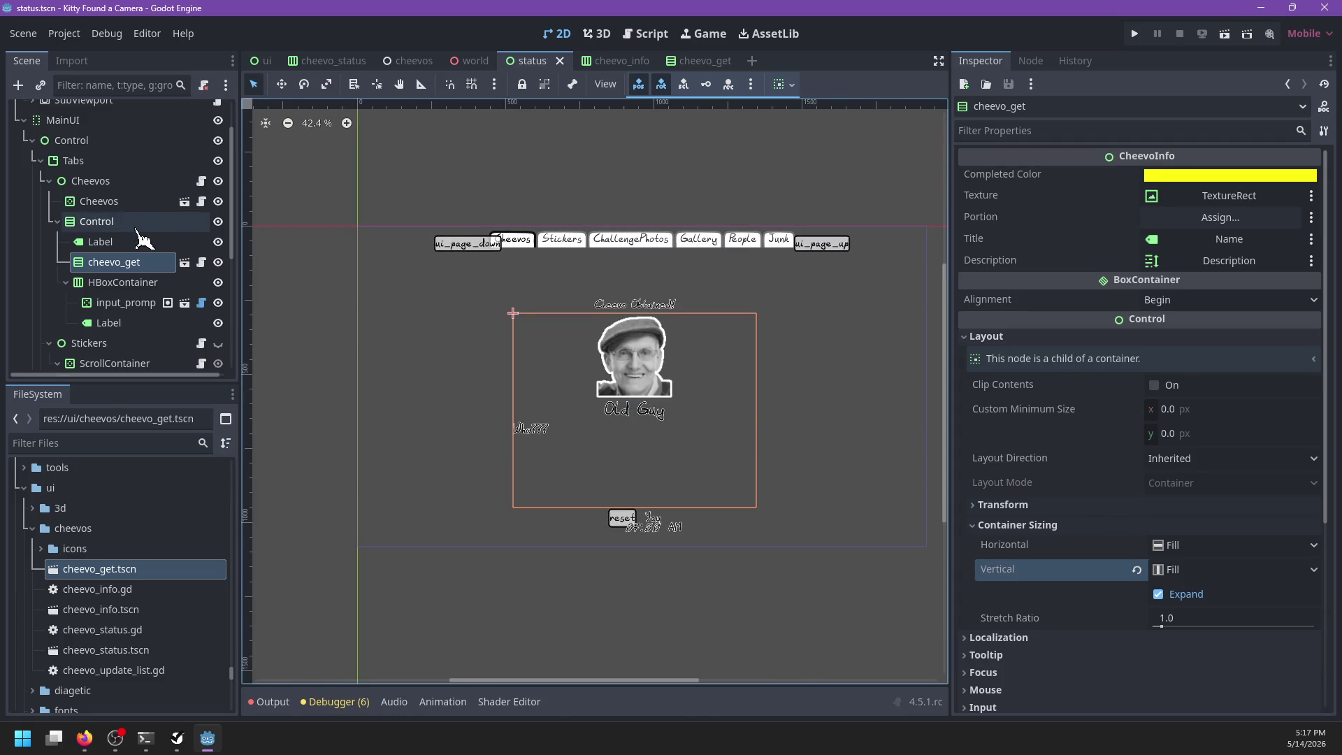
Step: Drag the popup Control's edges upward until its Top offset reads 113, saving the scene
{"action": "left_click", "coordinate": [138, 228]}
{"action": "left_click_drag", "start_coordinate": [637, 532], "coordinate": [641, 514]}
{"action": "scroll", "coordinate": [655, 510], "scroll_direction": "up", "scroll_amount": 1}
{"action": "key", "text": "ctrl+s"}
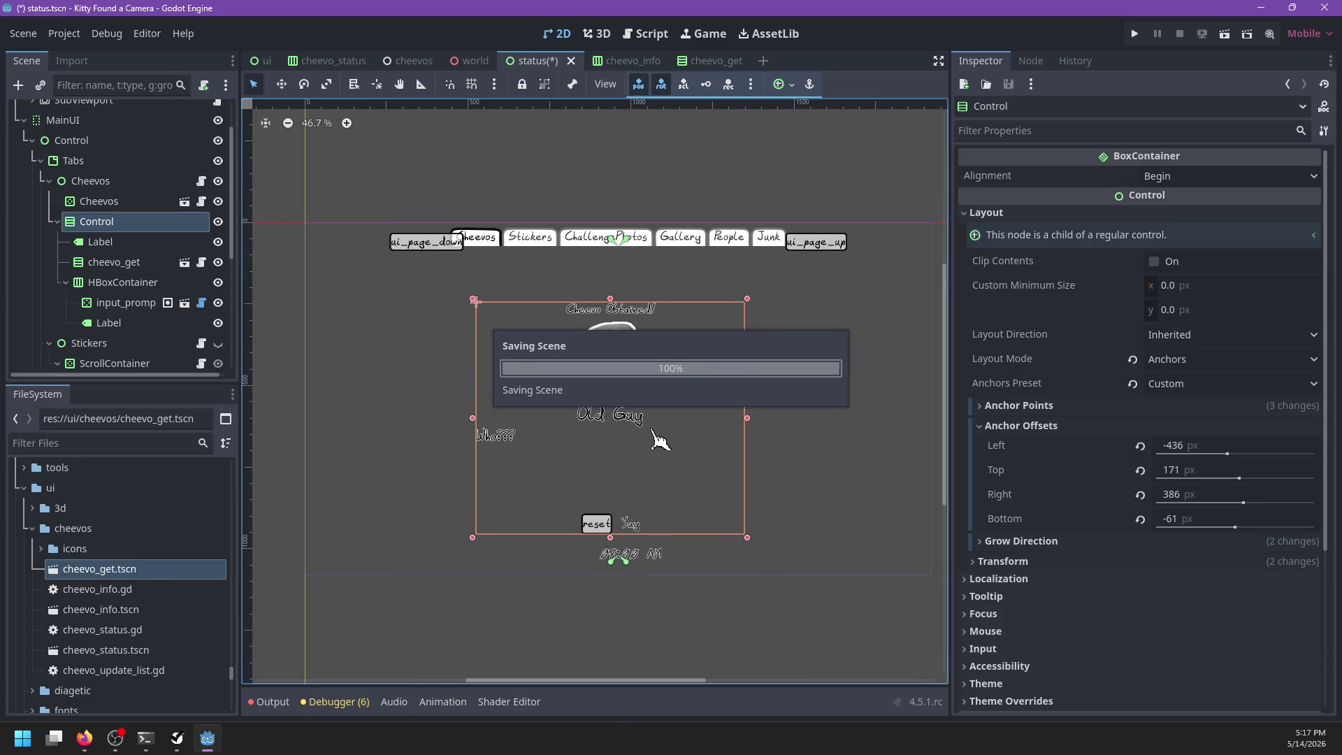
{"action": "scroll", "coordinate": [655, 437], "scroll_direction": "up", "scroll_amount": 3}
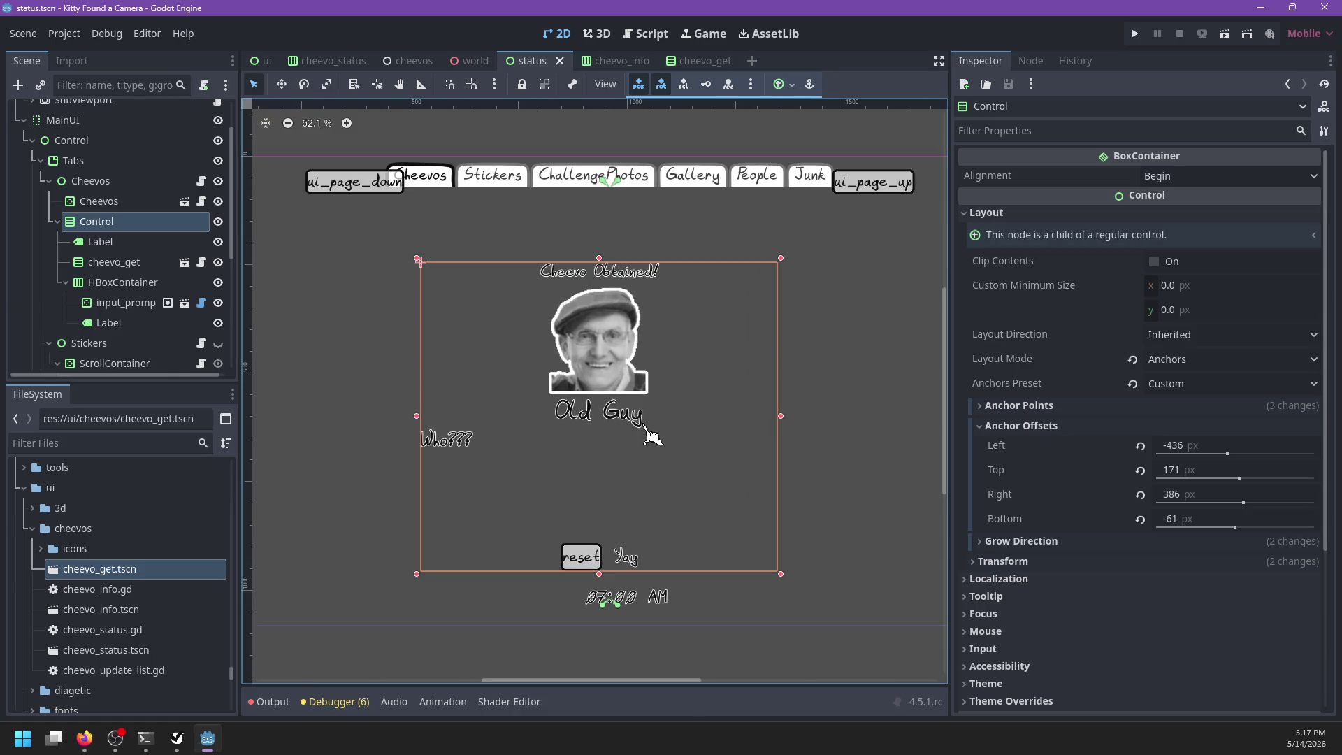
{"action": "scroll", "coordinate": [655, 437], "scroll_direction": "down", "scroll_amount": 4}
{"action": "scroll", "coordinate": [646, 428], "scroll_direction": "up", "scroll_amount": 2}
{"action": "left_click_drag", "start_coordinate": [607, 286], "coordinate": [607, 268]}
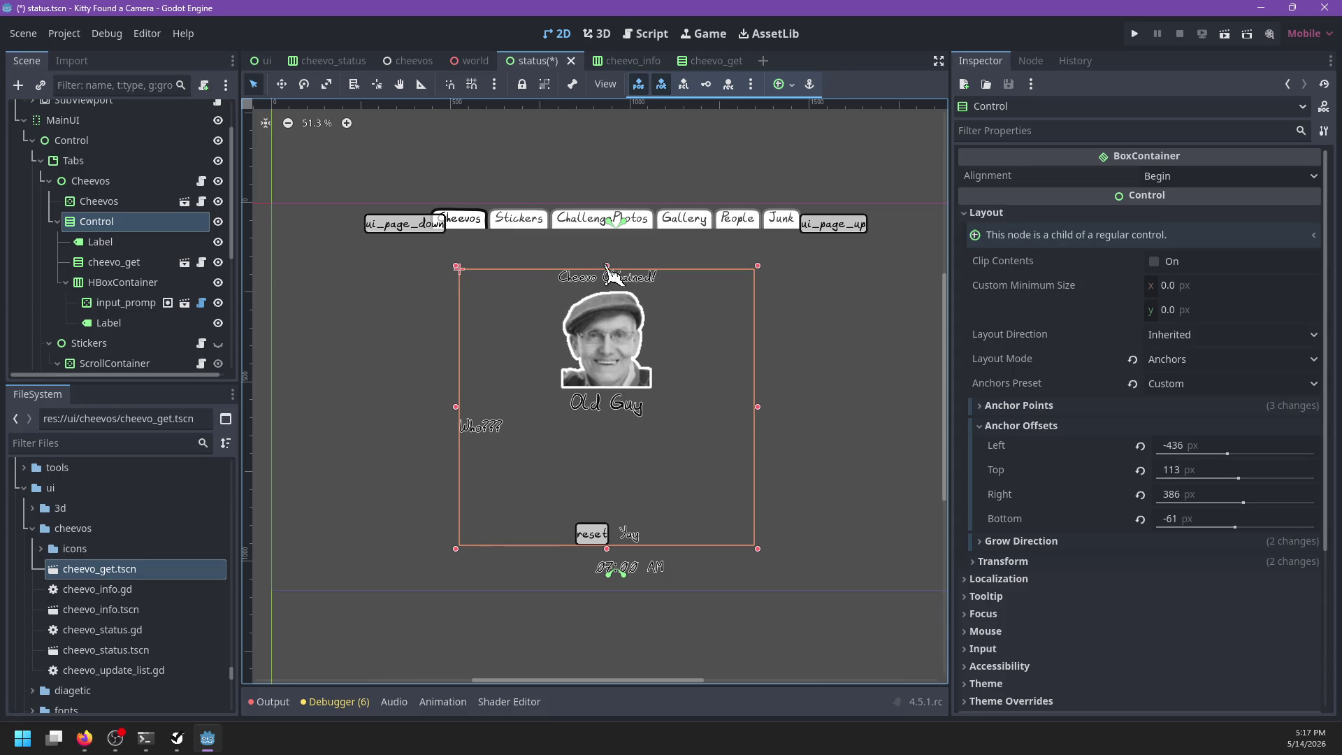
{"action": "key", "text": "ctrl+s"}
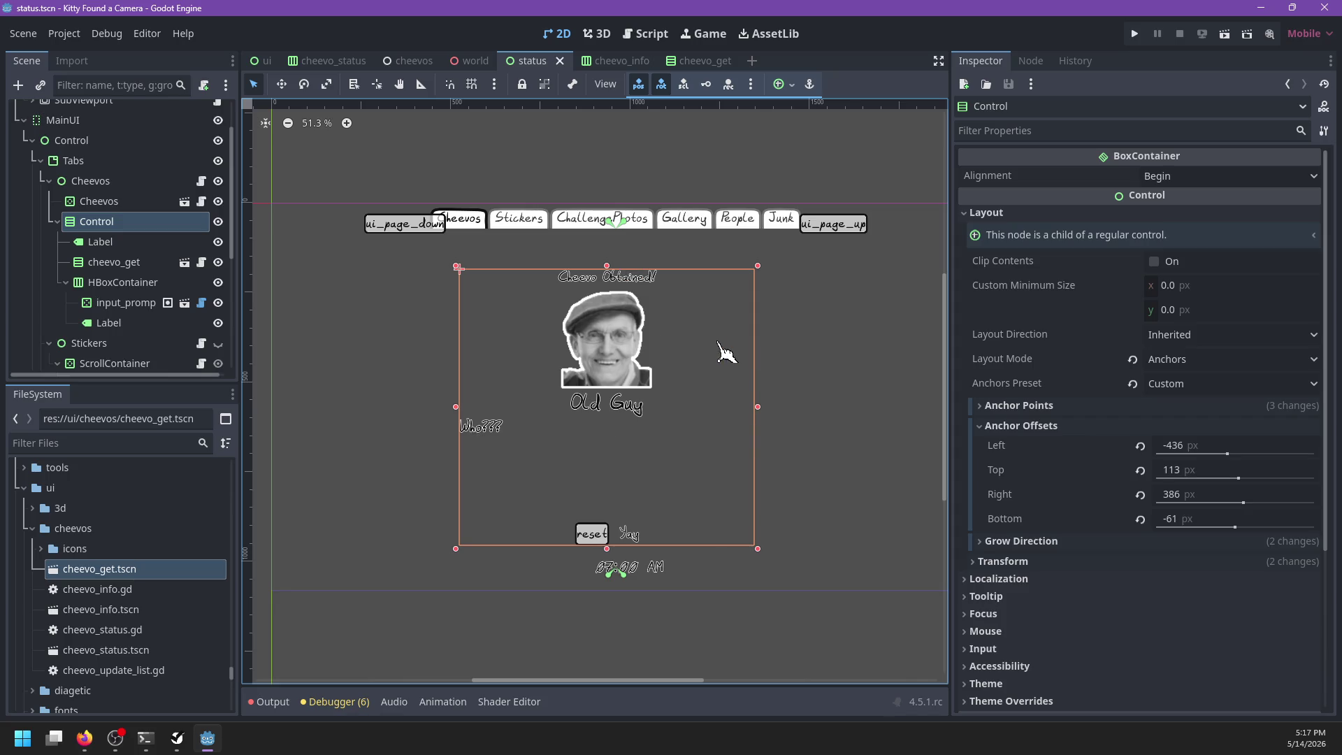
{"action": "left_click", "coordinate": [58, 222]}
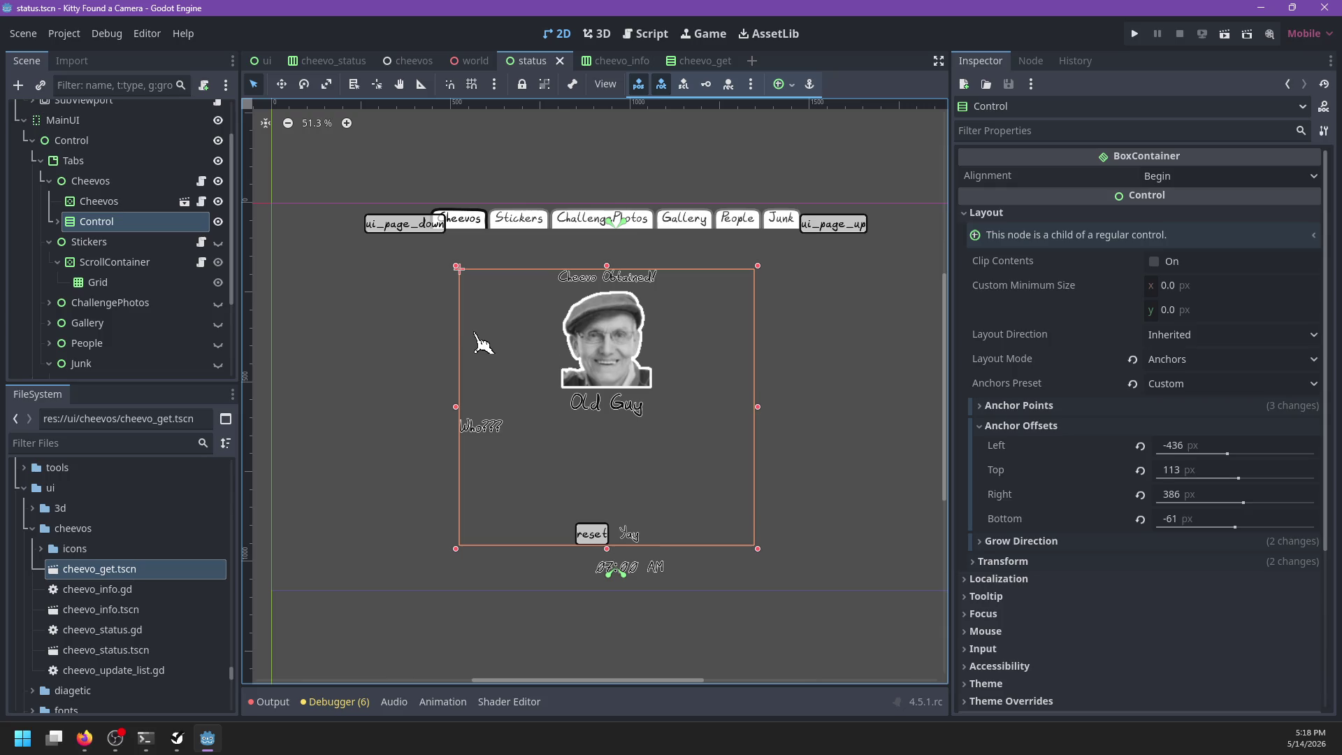
Step: Keep the popup's Focus Mode None and set Focus Behavior Recursive to Disabled
{"action": "scroll", "coordinate": [1231, 553], "scroll_direction": "down", "scroll_amount": 3}
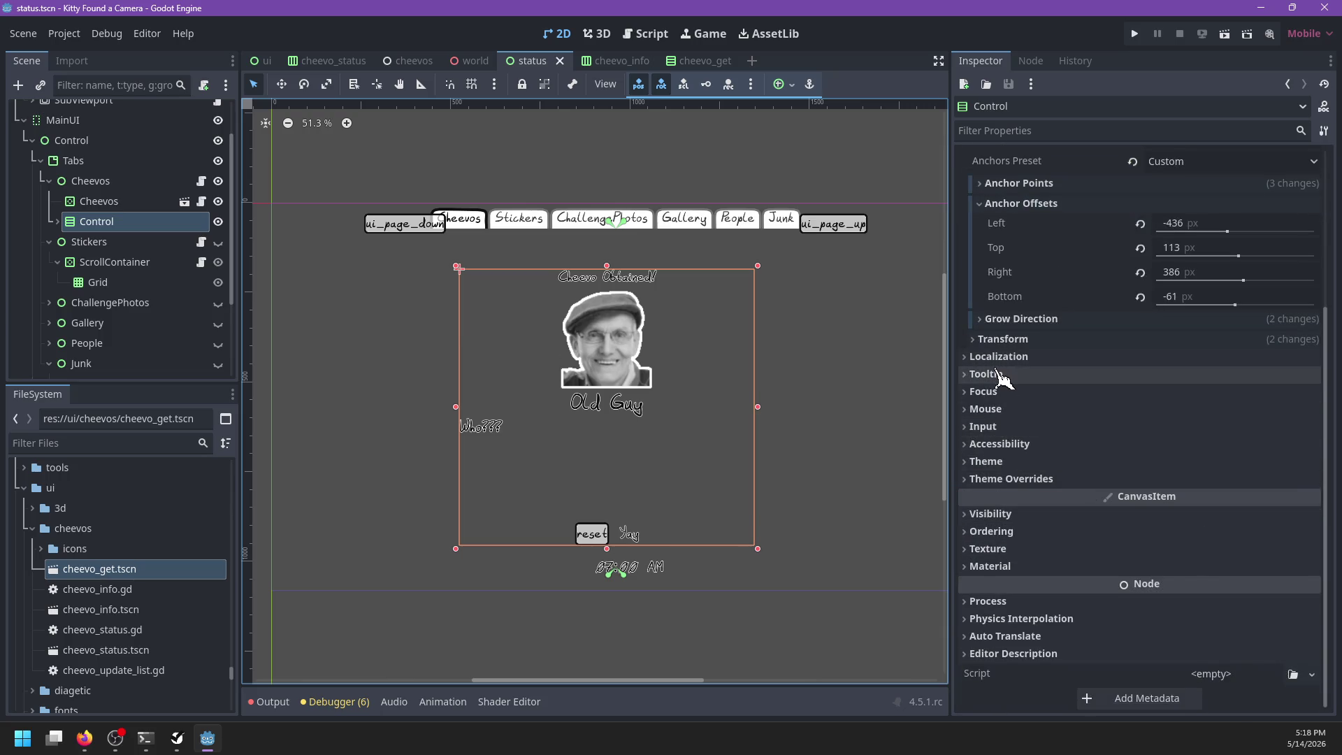
{"action": "left_click", "coordinate": [986, 391]}
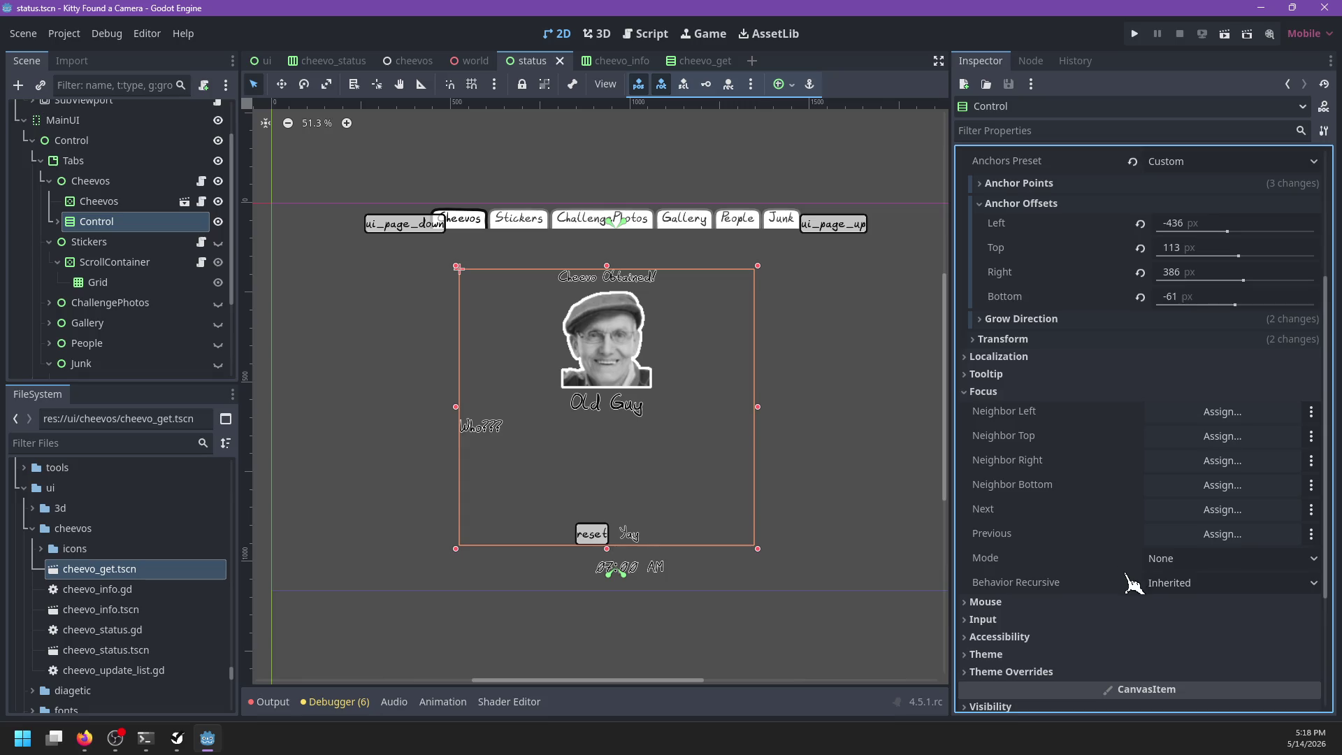
{"action": "left_click", "coordinate": [1167, 565]}
{"action": "left_click", "coordinate": [1168, 565]}
{"action": "left_click", "coordinate": [1175, 584]}
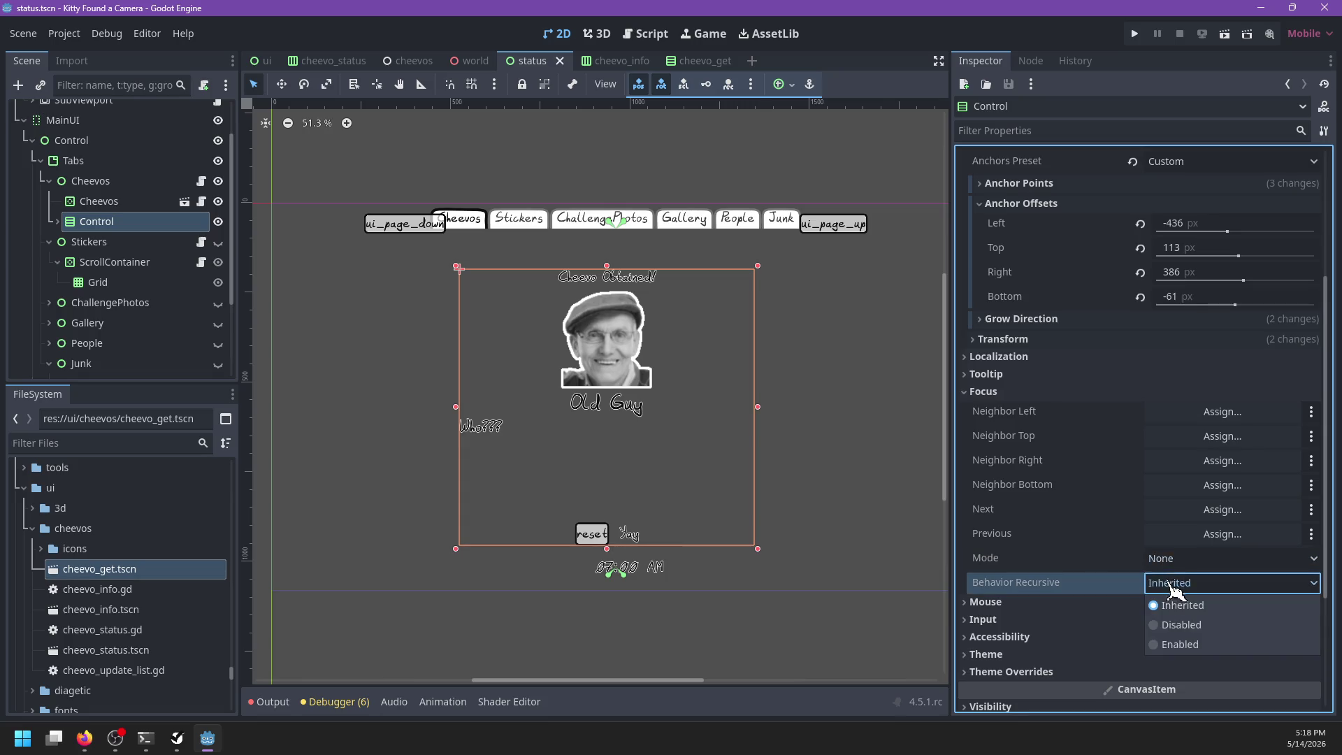
{"action": "left_click", "coordinate": [1183, 625]}
Step: Set Mouse Filter to Ignore and Mouse Behavior Recursive to Disabled, then save
{"action": "left_click", "coordinate": [1014, 603]}
{"action": "left_click", "coordinate": [1181, 647]}
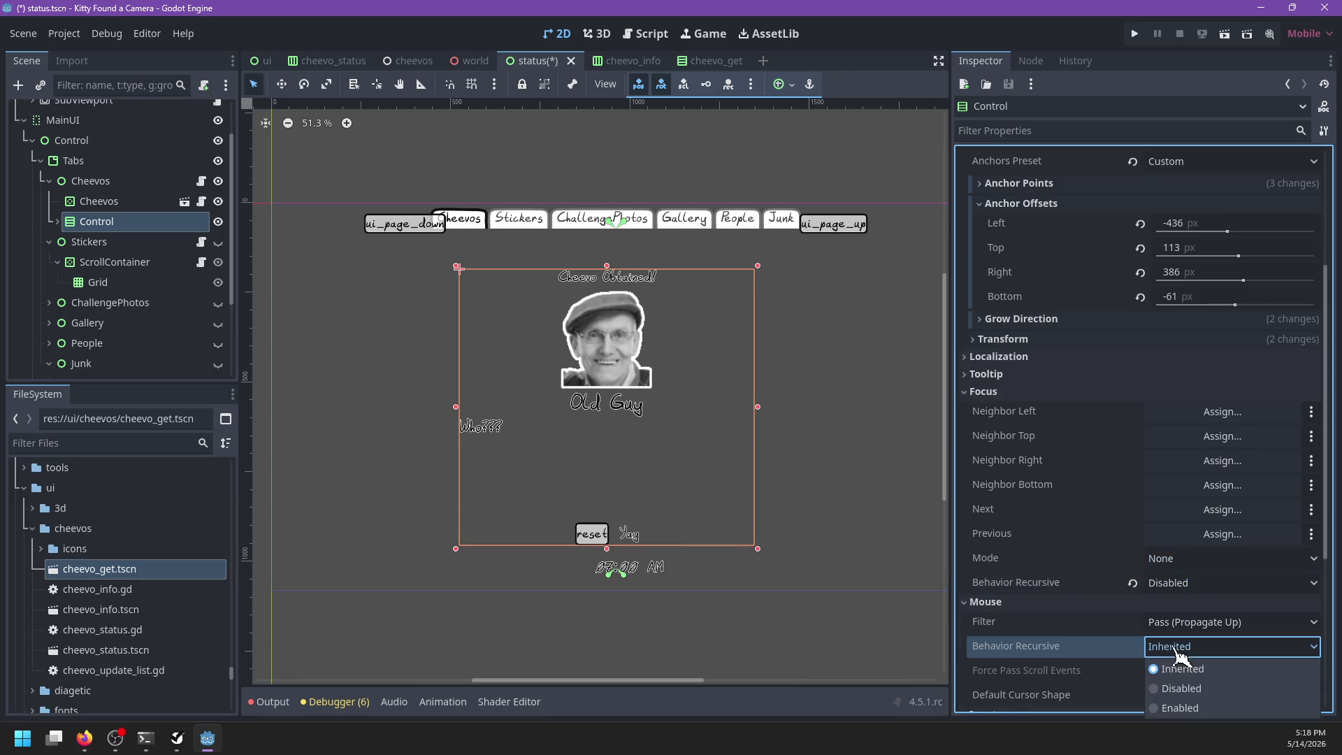
{"action": "left_click", "coordinate": [1181, 669]}
{"action": "left_click", "coordinate": [1189, 622]}
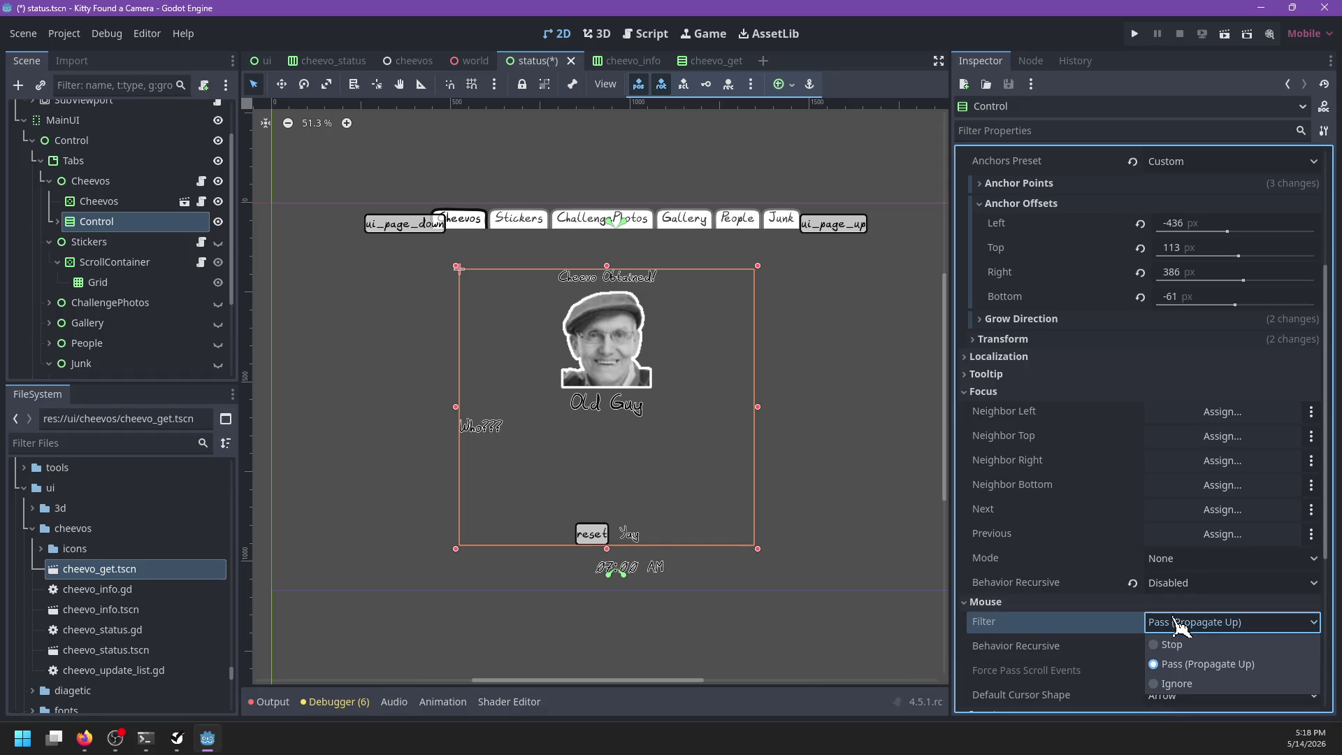
{"action": "left_click", "coordinate": [1160, 696]}
{"action": "scroll", "coordinate": [1168, 664], "scroll_direction": "down", "scroll_amount": 1}
{"action": "left_click", "coordinate": [1175, 577]}
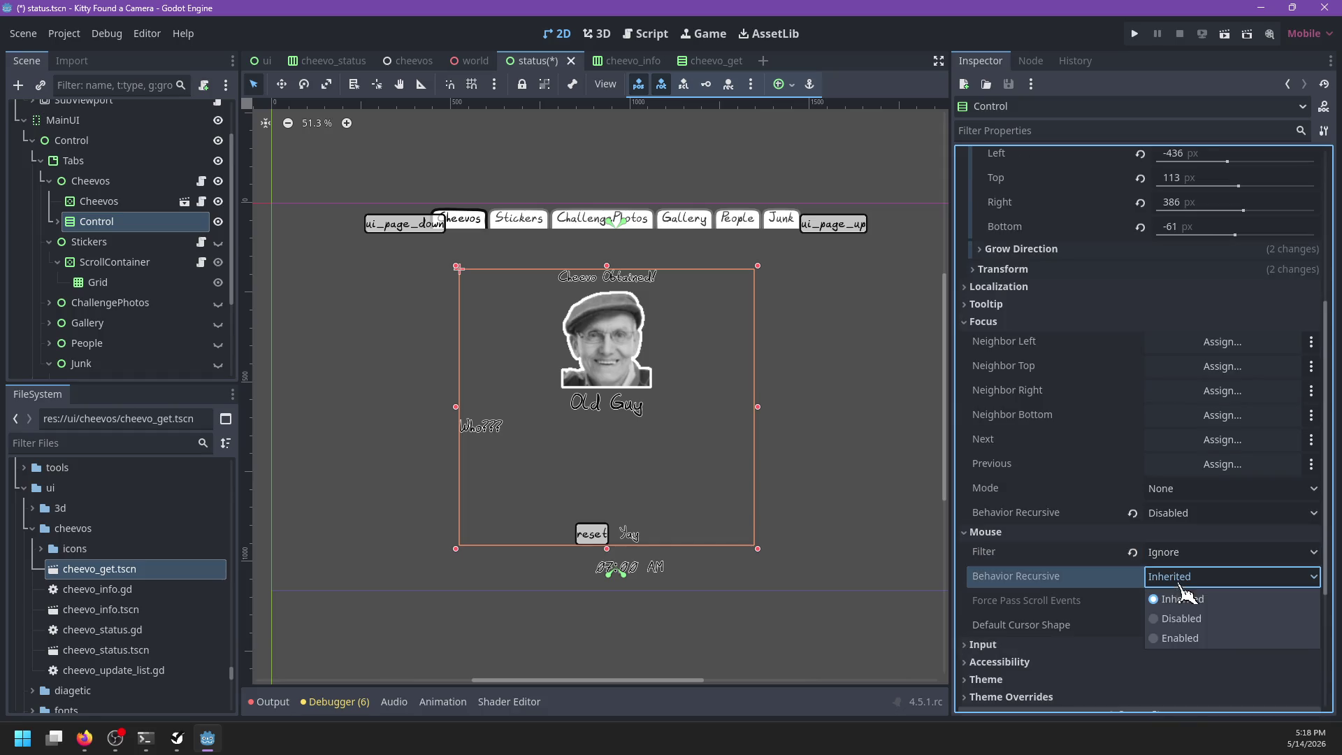
{"action": "left_click", "coordinate": [1187, 638]}
{"action": "left_click", "coordinate": [1180, 580]}
{"action": "left_click", "coordinate": [1181, 619]}
{"action": "key", "text": "ctrl+s"}
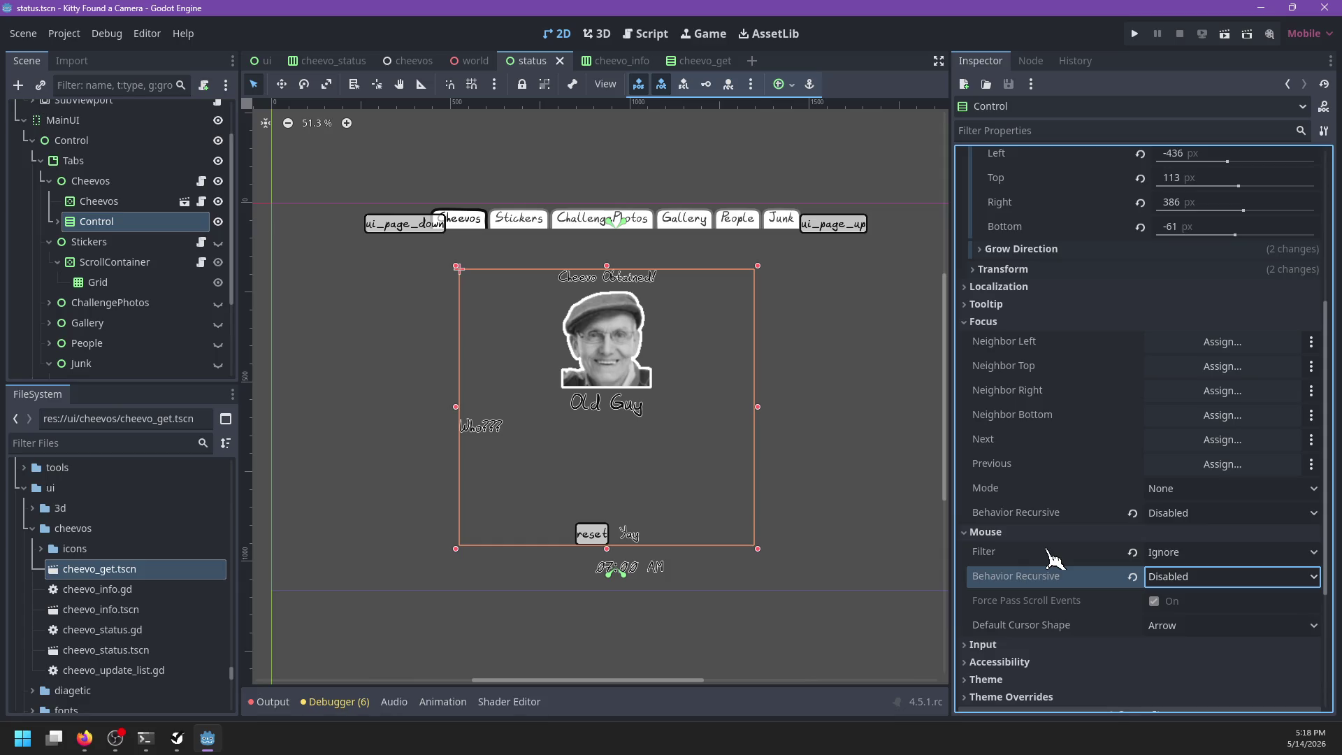
Step: Hide the Cheevos tab node and reselect it on the 2D canvas
{"action": "left_click", "coordinate": [218, 182]}
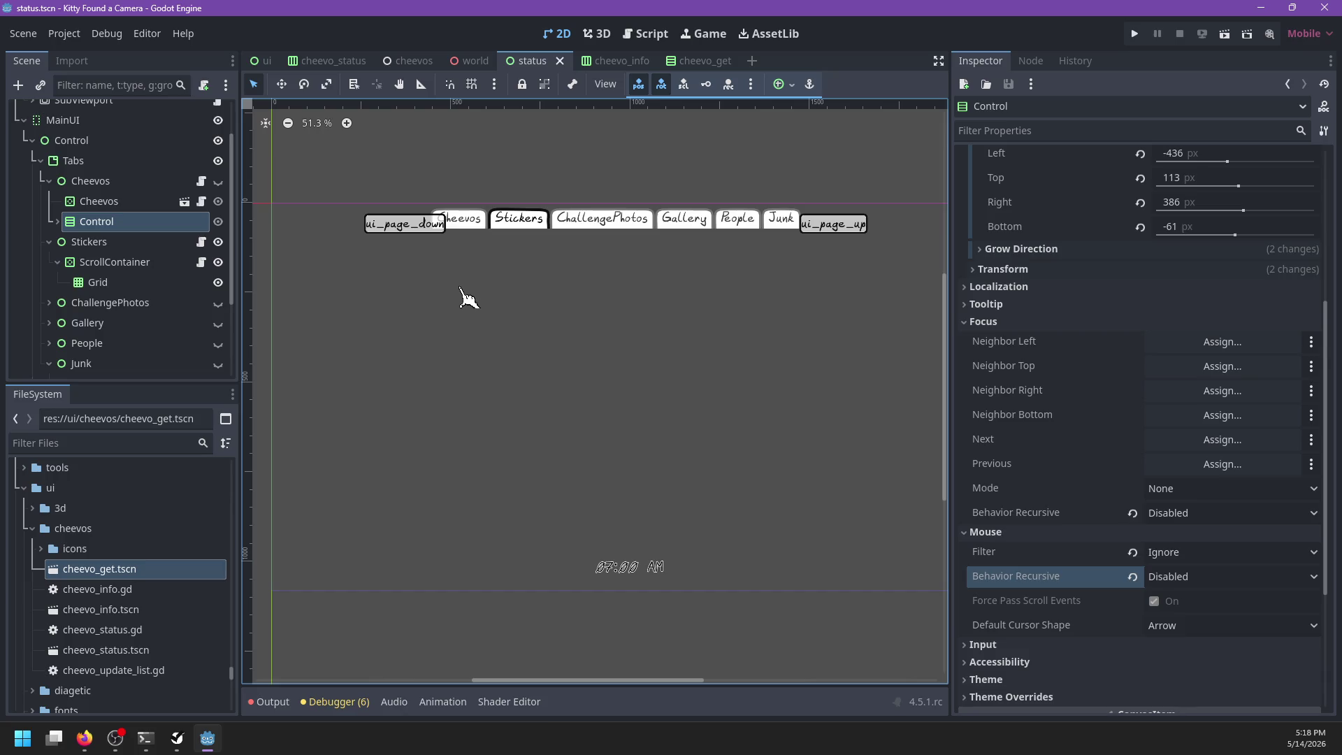
{"action": "left_click", "coordinate": [656, 42]}
{"action": "left_click", "coordinate": [128, 231]}
{"action": "left_click", "coordinate": [91, 181]}
{"action": "left_click", "coordinate": [597, 33]}
{"action": "left_click", "coordinate": [558, 34]}
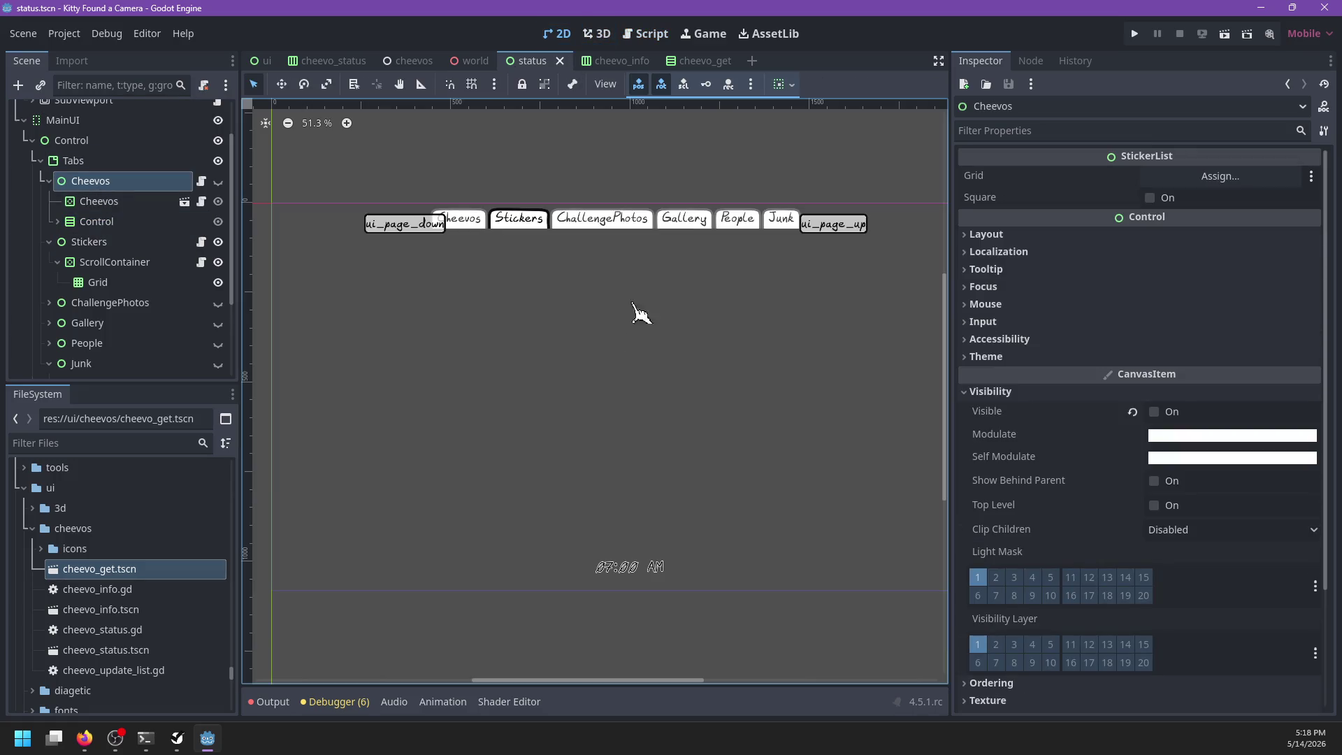
Step: Add an AnimationPlayer child to Cheevos and create a FadeIn animation
{"action": "key", "text": "ctrl+a"}
{"action": "type", "text": "A"}
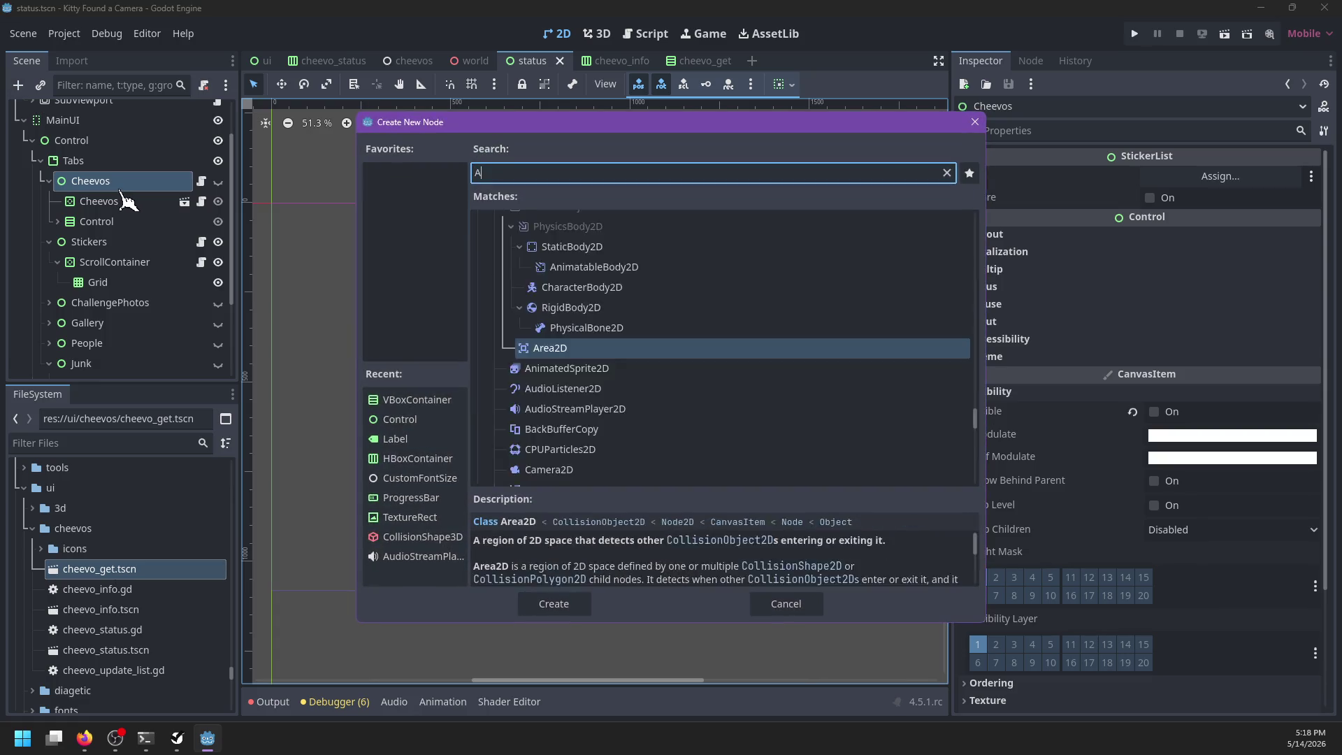
{"action": "type", "text": "nimationPl"}
{"action": "key", "text": "Return"}
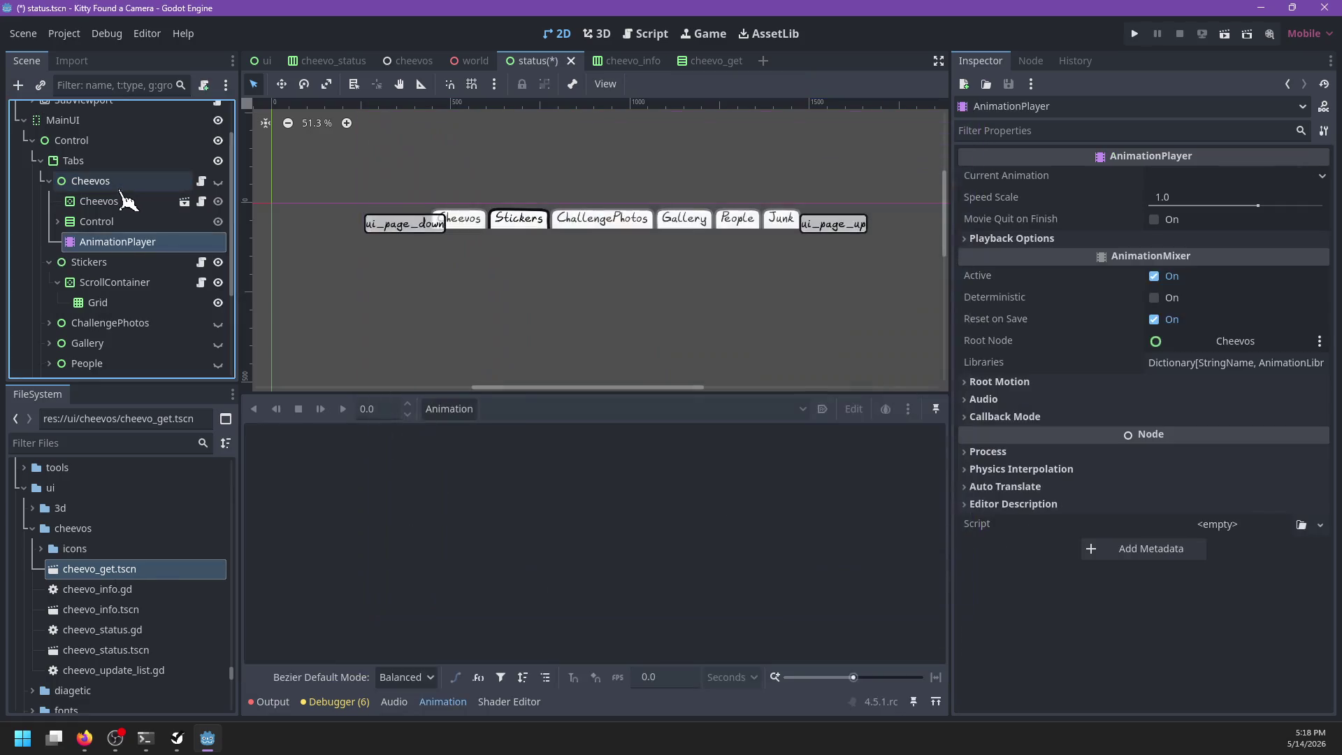
{"action": "left_click", "coordinate": [449, 409]}
{"action": "left_click", "coordinate": [505, 439]}
{"action": "type", "text": "Fade"}
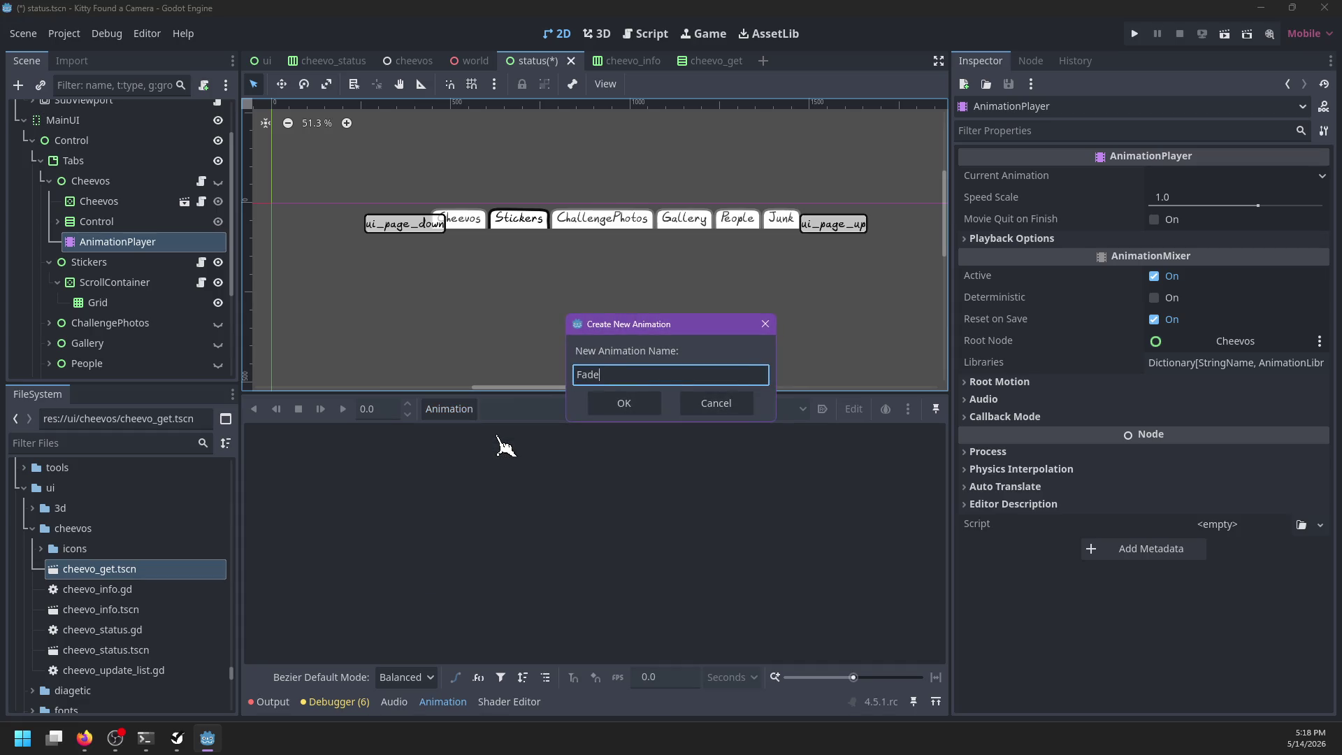
{"action": "type", "text": "In"}
{"action": "key", "text": "Return"}
Step: Create a second animation named FadeOut, then switch back to FadeIn
{"action": "left_click", "coordinate": [461, 409]}
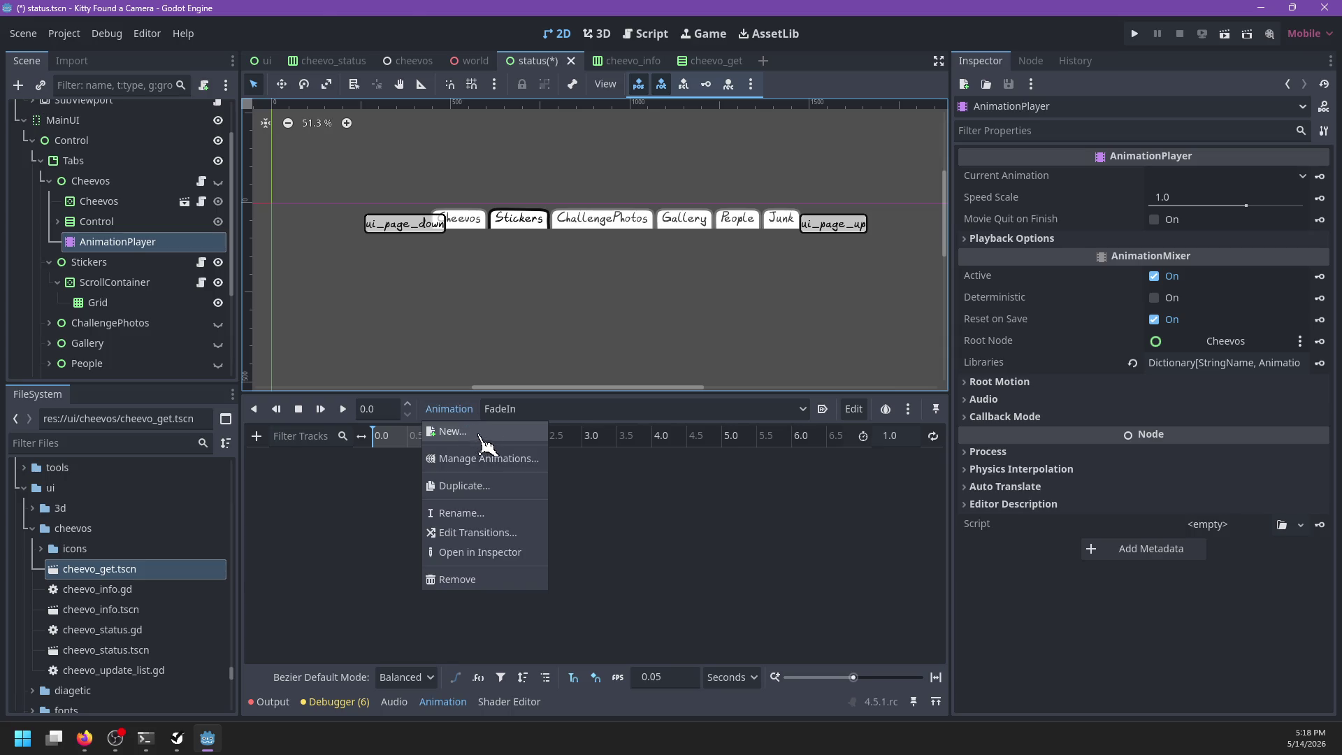
{"action": "left_click", "coordinate": [481, 438]}
{"action": "type", "text": "Fat"}
{"action": "key", "text": "Return"}
{"action": "left_click", "coordinate": [515, 409]}
{"action": "left_click", "coordinate": [515, 432]}
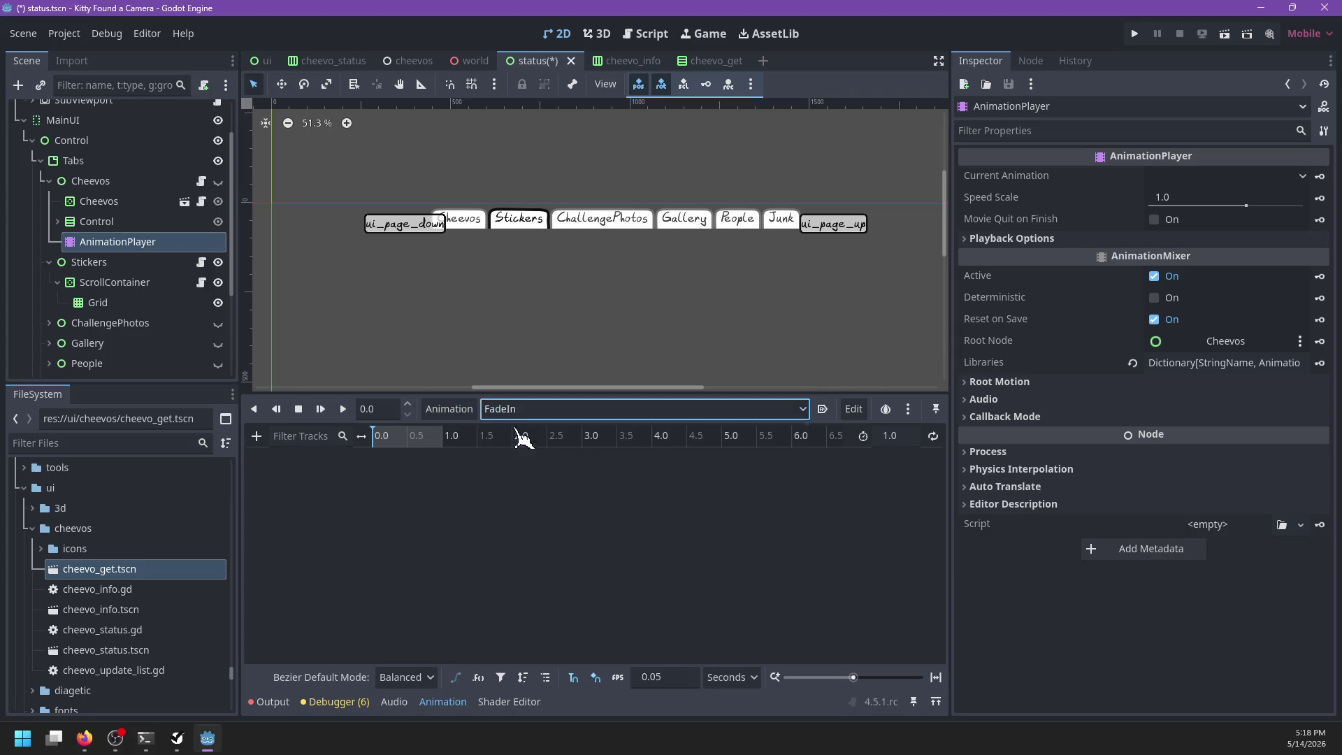
Step: With Cheevos selected, open FadeOut, move to 1.0 s and key Cheevos' visibility
{"action": "left_click", "coordinate": [114, 183]}
{"action": "left_click", "coordinate": [123, 243]}
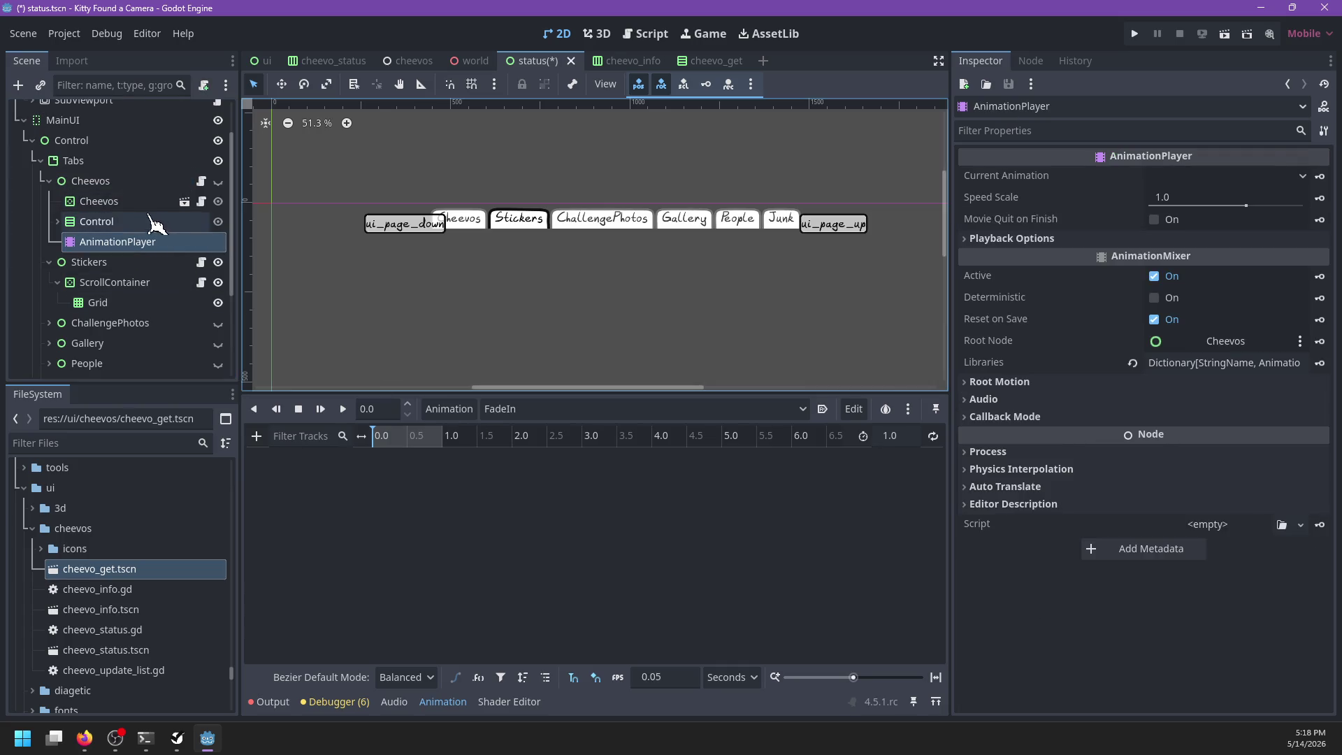
{"action": "left_click", "coordinate": [154, 184]}
{"action": "scroll", "coordinate": [1037, 501], "scroll_direction": "down", "scroll_amount": 2}
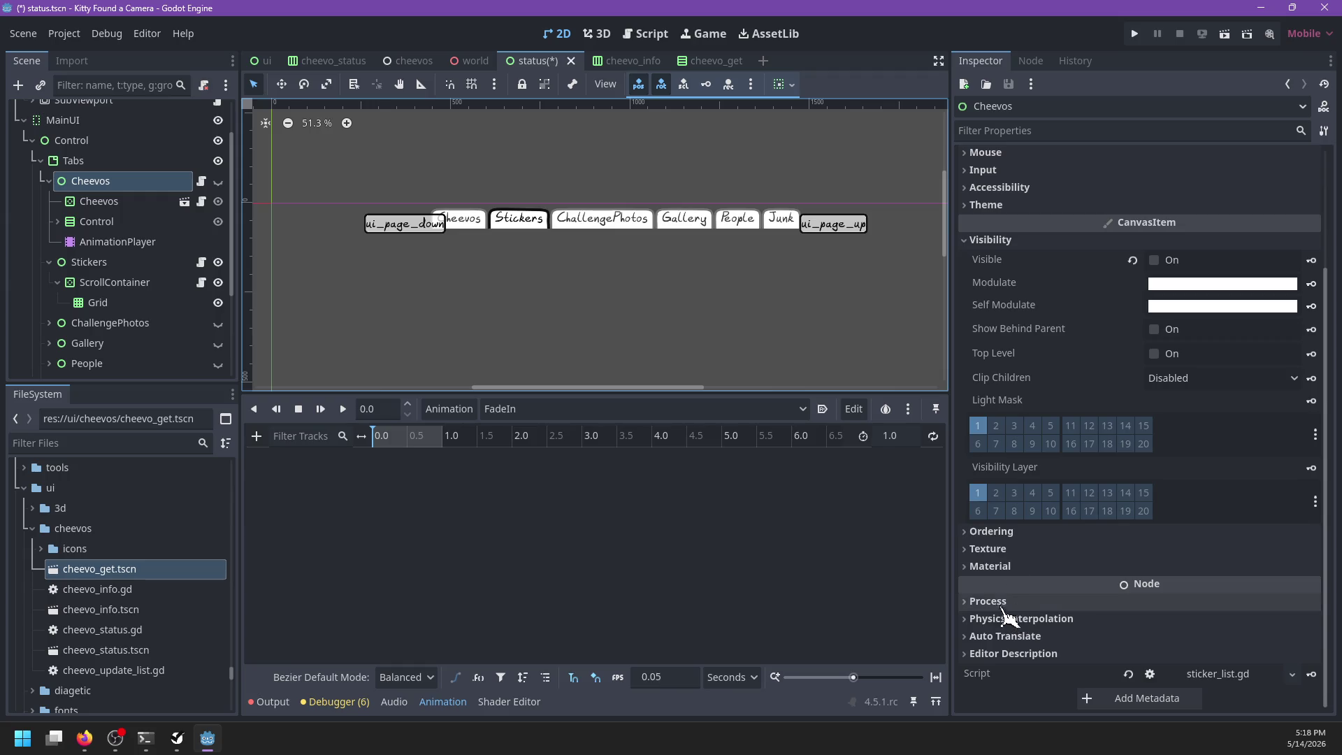
{"action": "scroll", "coordinate": [1074, 294], "scroll_direction": "up", "scroll_amount": 2}
{"action": "left_click", "coordinate": [629, 408]}
{"action": "left_click", "coordinate": [636, 428]}
{"action": "left_click", "coordinate": [633, 410]}
{"action": "left_click", "coordinate": [615, 448]}
{"action": "left_click_drag", "start_coordinate": [374, 438], "coordinate": [653, 440]}
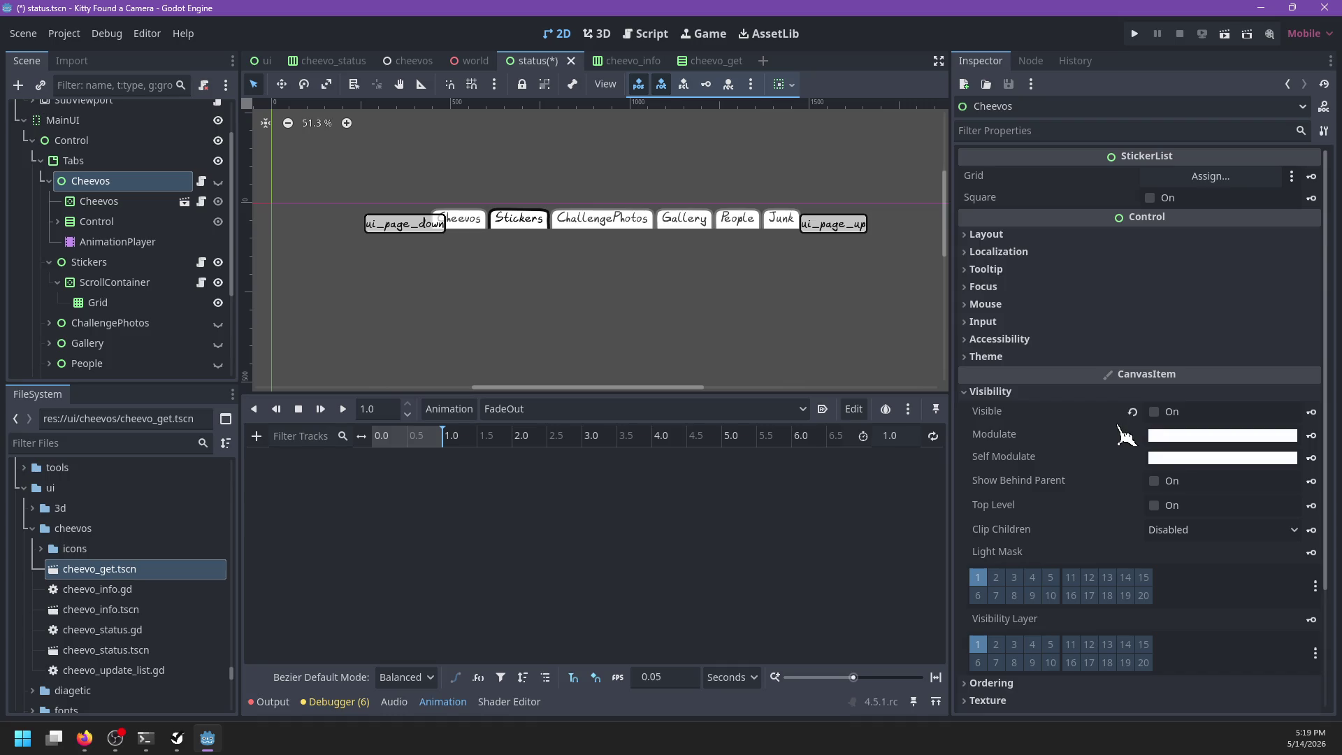
{"action": "left_click", "coordinate": [1312, 412]}
Step: Finish FadeOut's visible track, then key Cheevos as visible in the FadeIn animation
{"action": "left_click", "coordinate": [598, 420]}
{"action": "left_click", "coordinate": [580, 411]}
{"action": "left_click", "coordinate": [572, 432]}
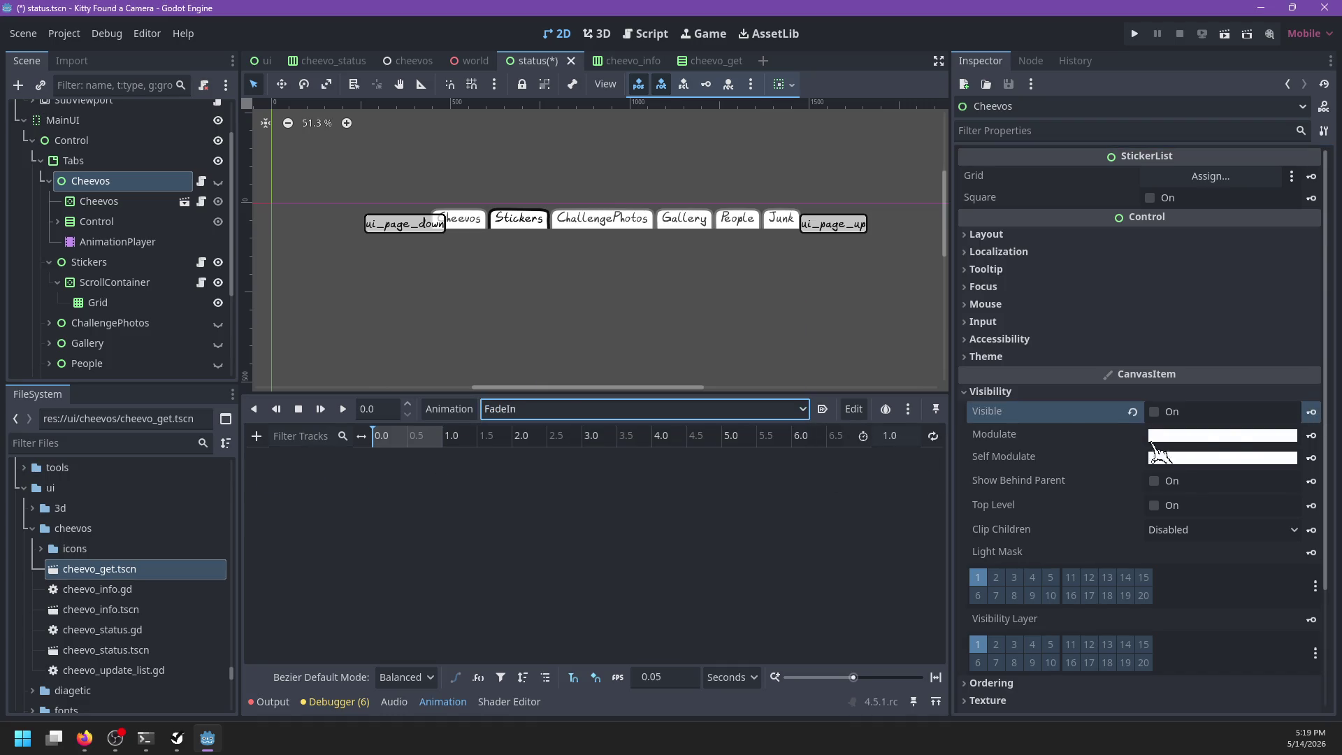
{"action": "left_click", "coordinate": [1160, 413]}
{"action": "left_click", "coordinate": [1312, 412]}
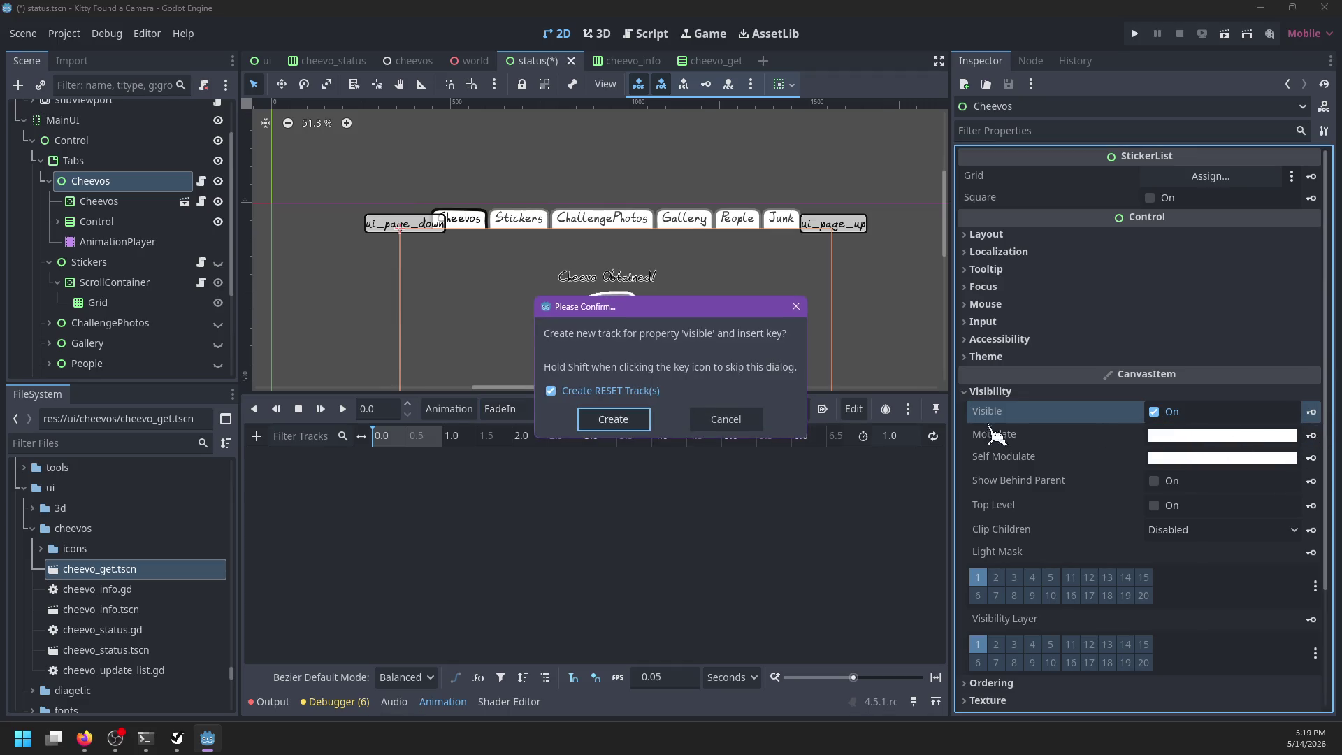
{"action": "left_click", "coordinate": [597, 420]}
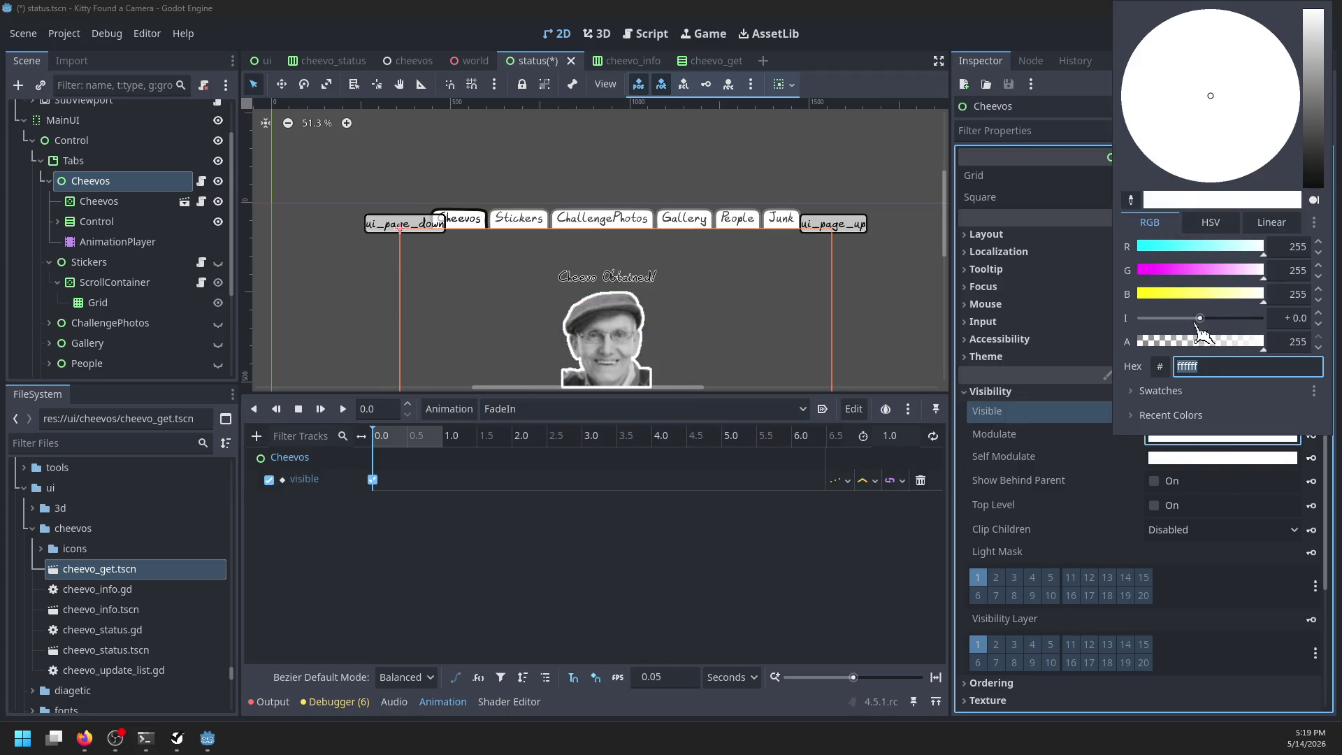
Step: Key the Cheevos modulate as fully transparent at the start of FadeIn
{"action": "left_click_drag", "start_coordinate": [1204, 343], "coordinate": [1072, 342]}
{"action": "left_click", "coordinate": [1322, 453]}
{"action": "left_click", "coordinate": [1312, 436]}
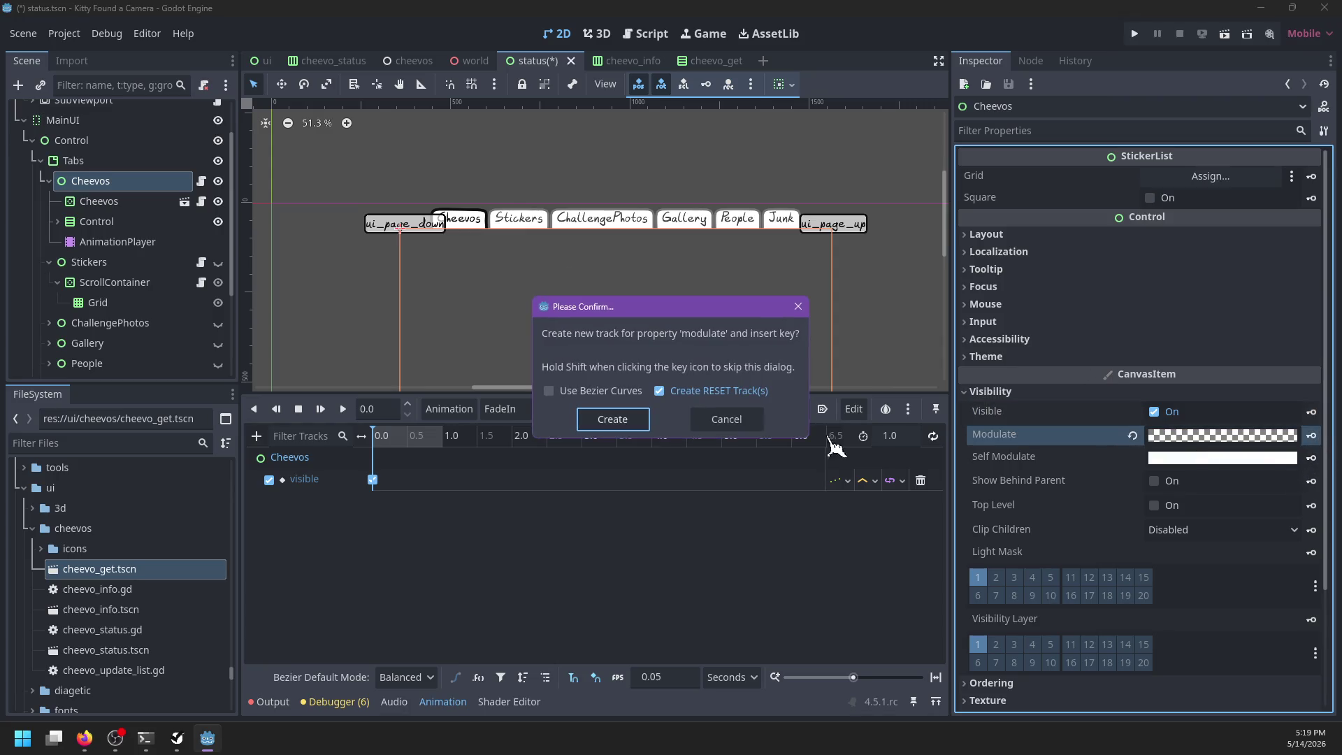
{"action": "left_click", "coordinate": [616, 418]}
Step: Set FadeIn's length to 0.5 seconds and key opaque white modulate at 0.5
{"action": "left_click", "coordinate": [912, 432]}
{"action": "type", "text": "0.5"}
{"action": "key", "text": "Return"}
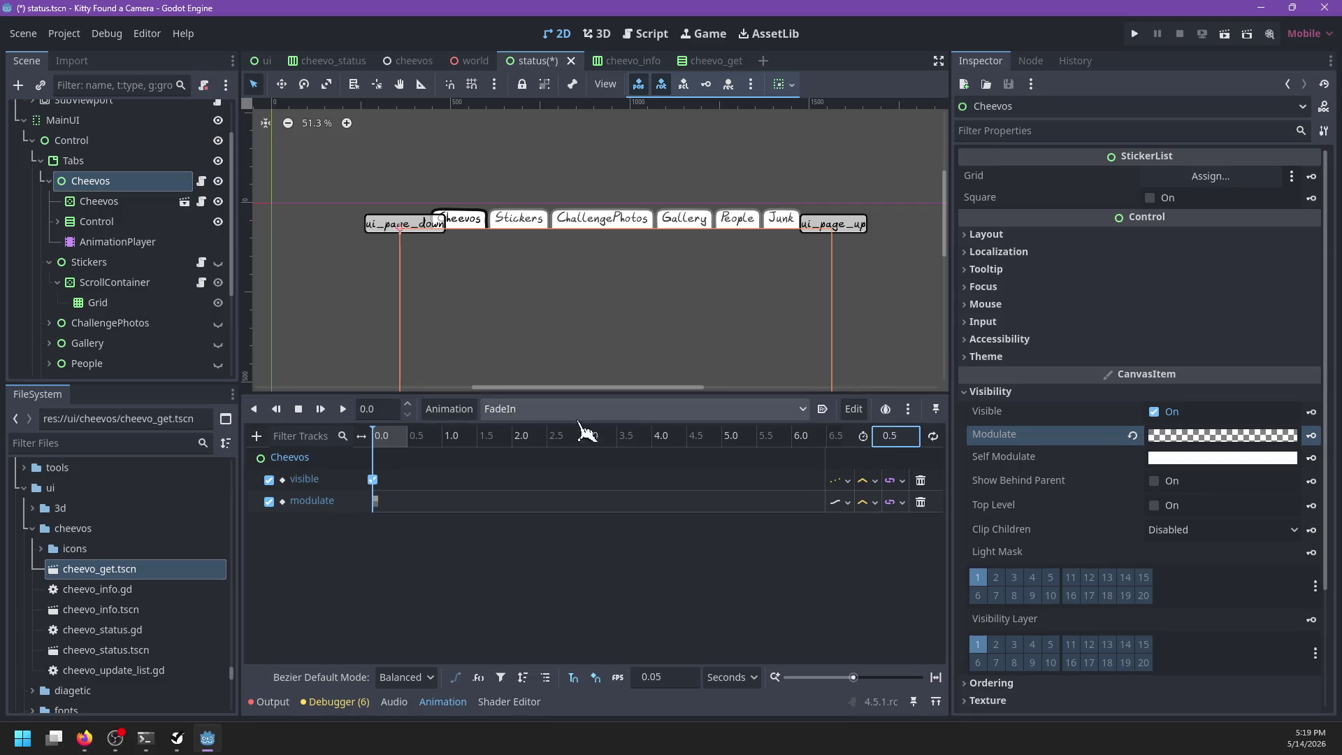
{"action": "left_click", "coordinate": [408, 435]}
{"action": "left_click", "coordinate": [1132, 435]}
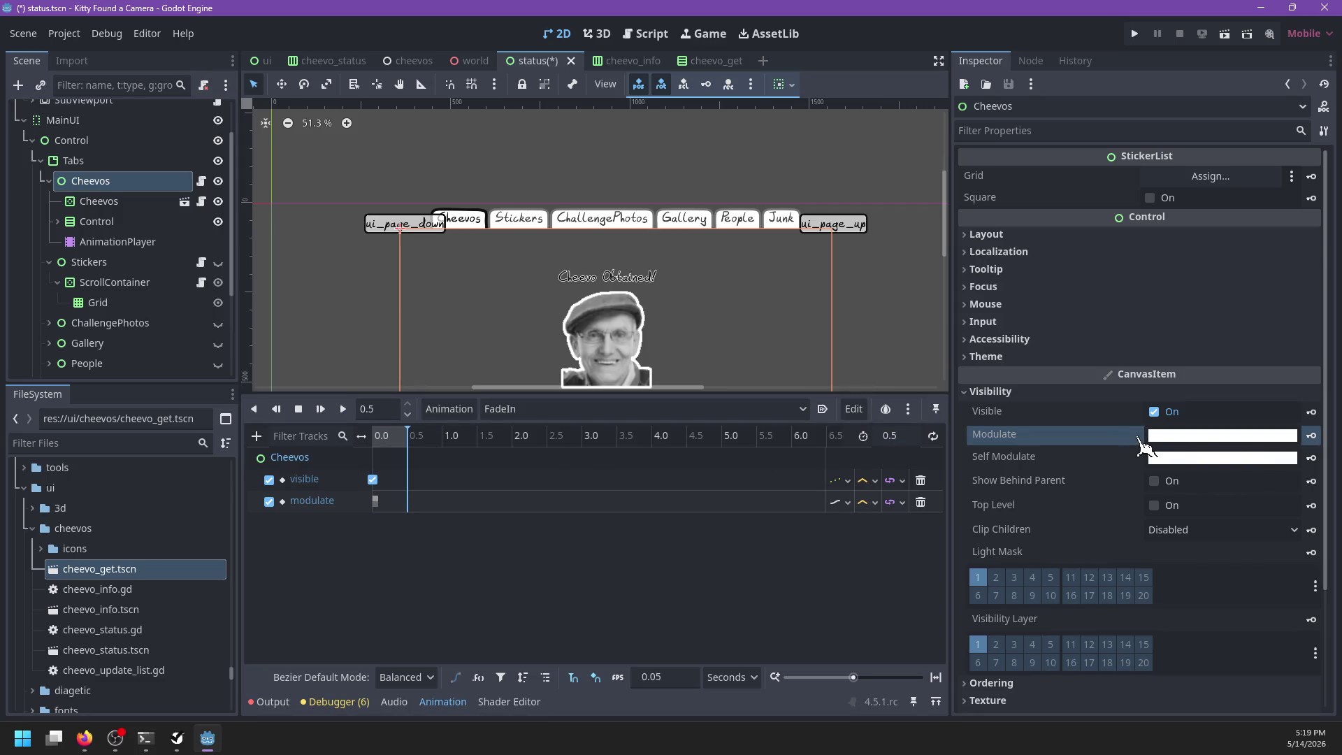
{"action": "left_click", "coordinate": [1313, 436]}
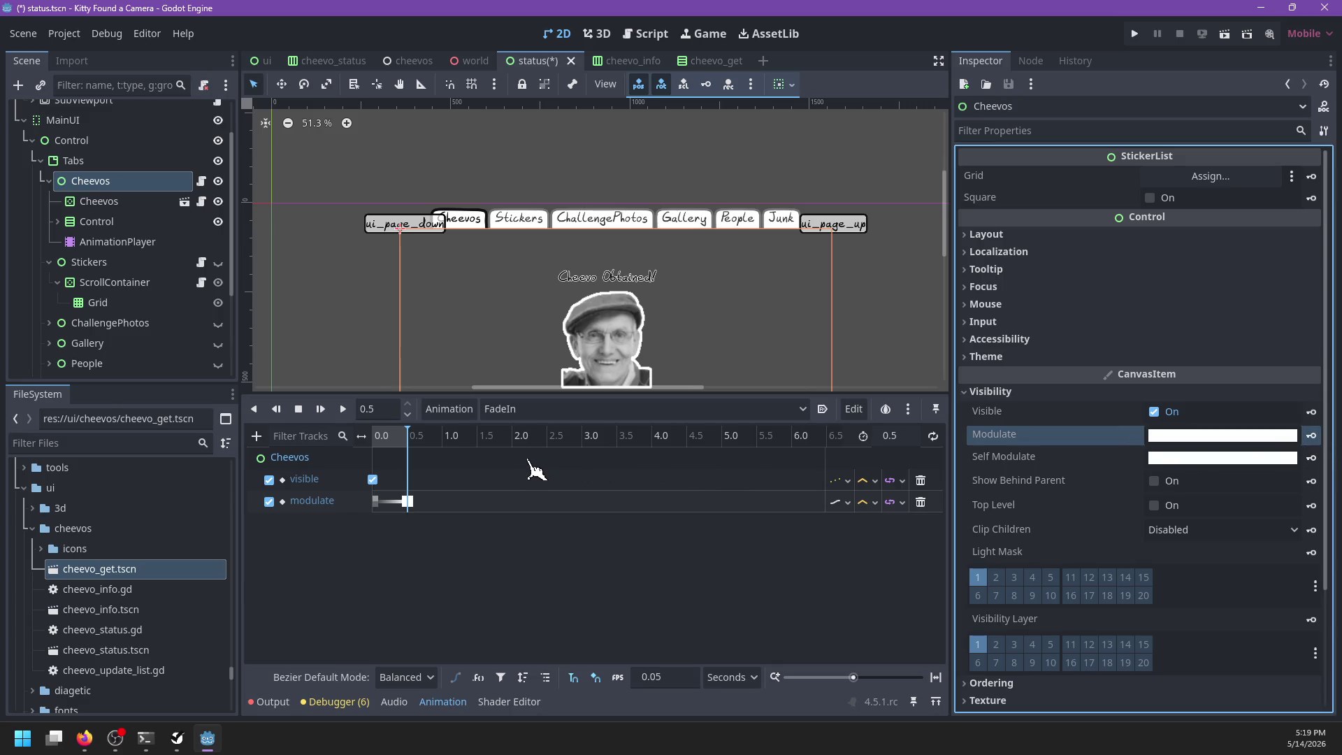
Step: Preview the FadeIn animation on the whole popup and save the scene
{"action": "left_click", "coordinate": [329, 412]}
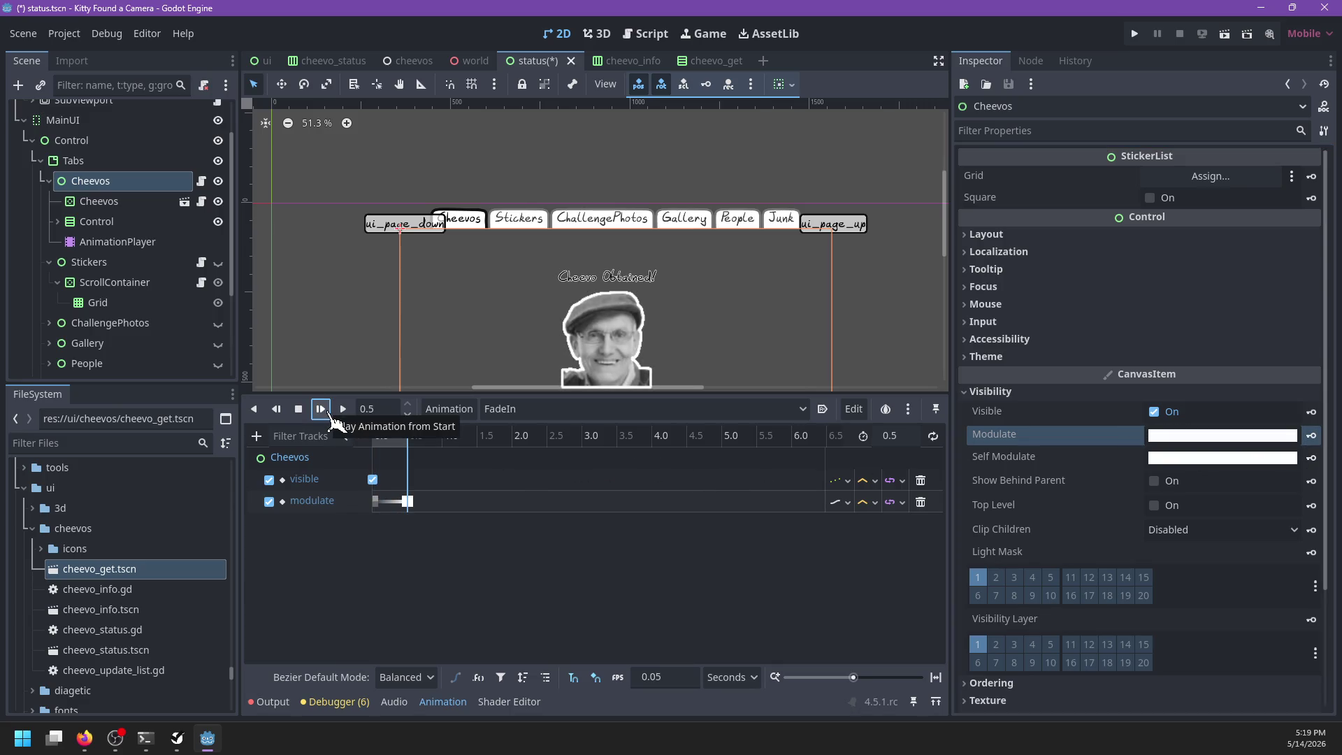
{"action": "key", "text": "ctrl+minus"}
{"action": "left_click", "coordinate": [328, 411]}
{"action": "key", "text": "ctrl+s"}
Step: Glance over the cheevo_info script, then return to the 2D canvas's animation list
{"action": "left_click", "coordinate": [597, 33]}
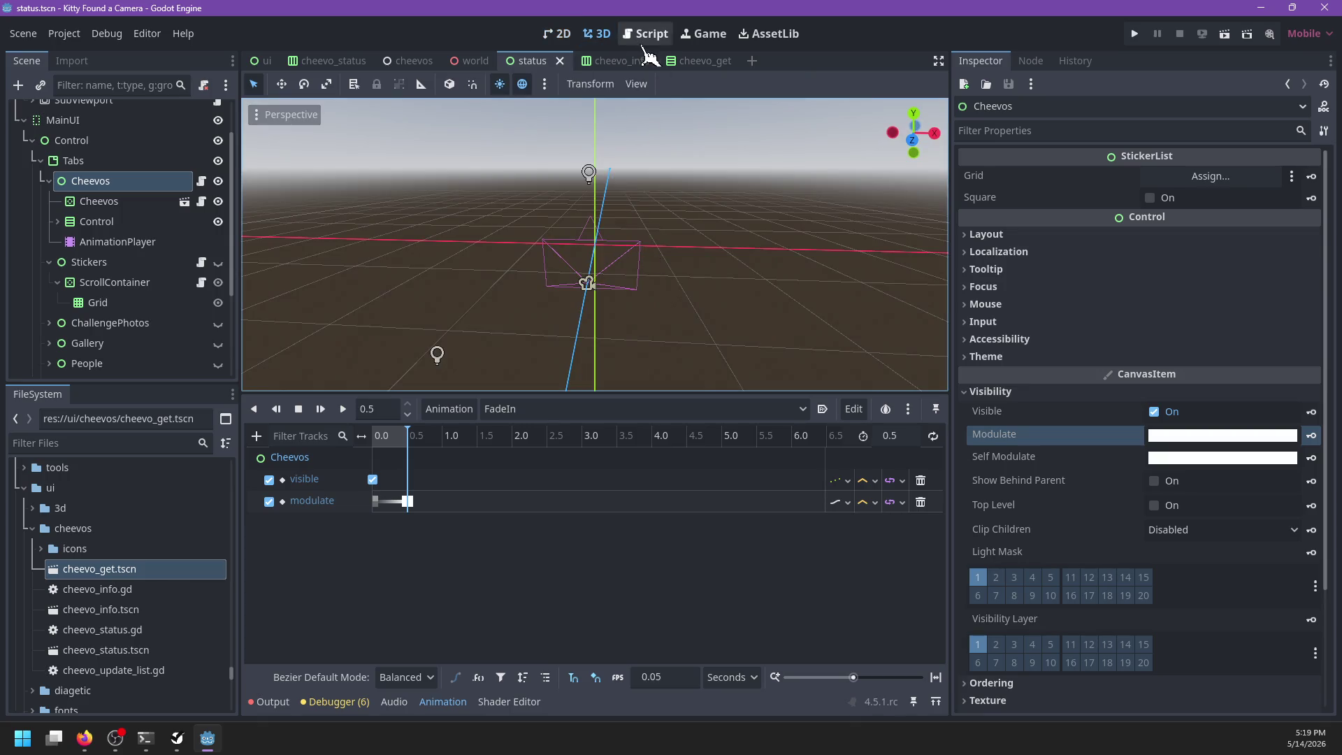
{"action": "left_click", "coordinate": [647, 35]}
{"action": "scroll", "coordinate": [653, 212], "scroll_direction": "down", "scroll_amount": 5}
{"action": "scroll", "coordinate": [654, 212], "scroll_direction": "up", "scroll_amount": 4}
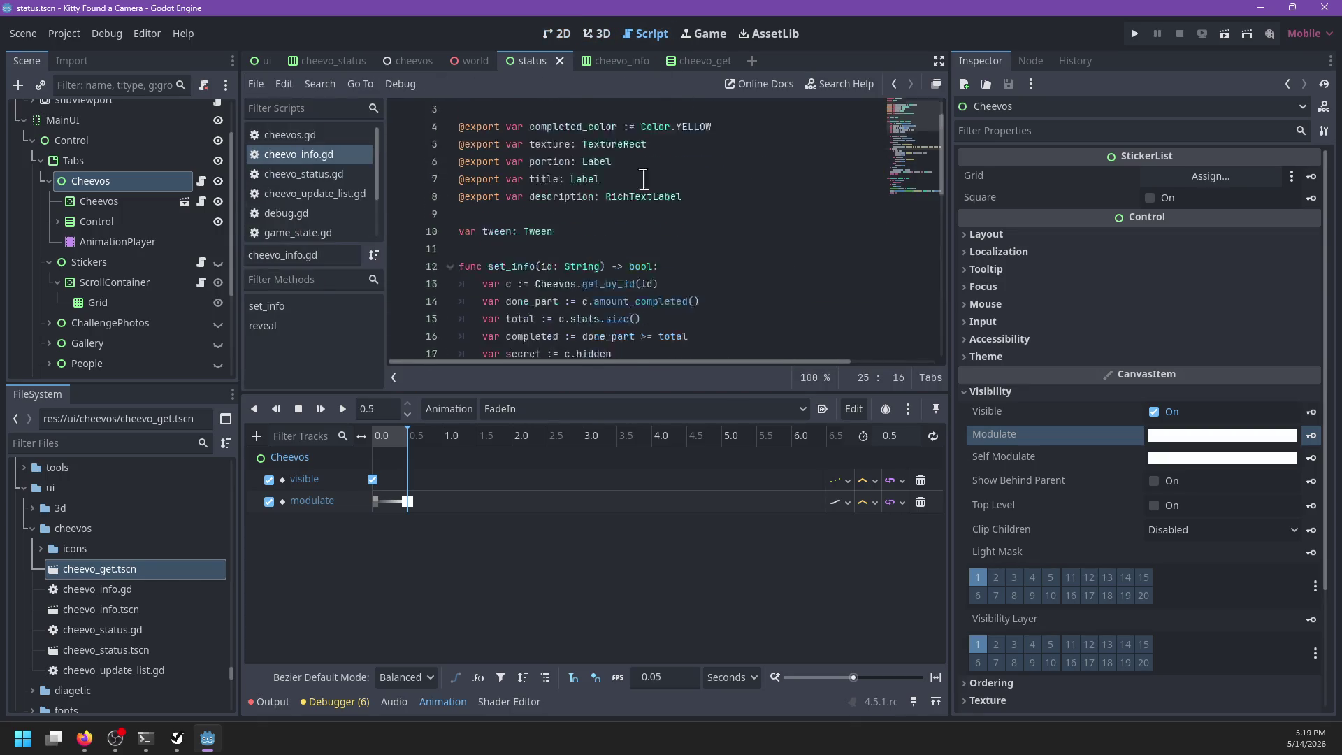
{"action": "left_click", "coordinate": [596, 34]}
{"action": "left_click", "coordinate": [557, 33]}
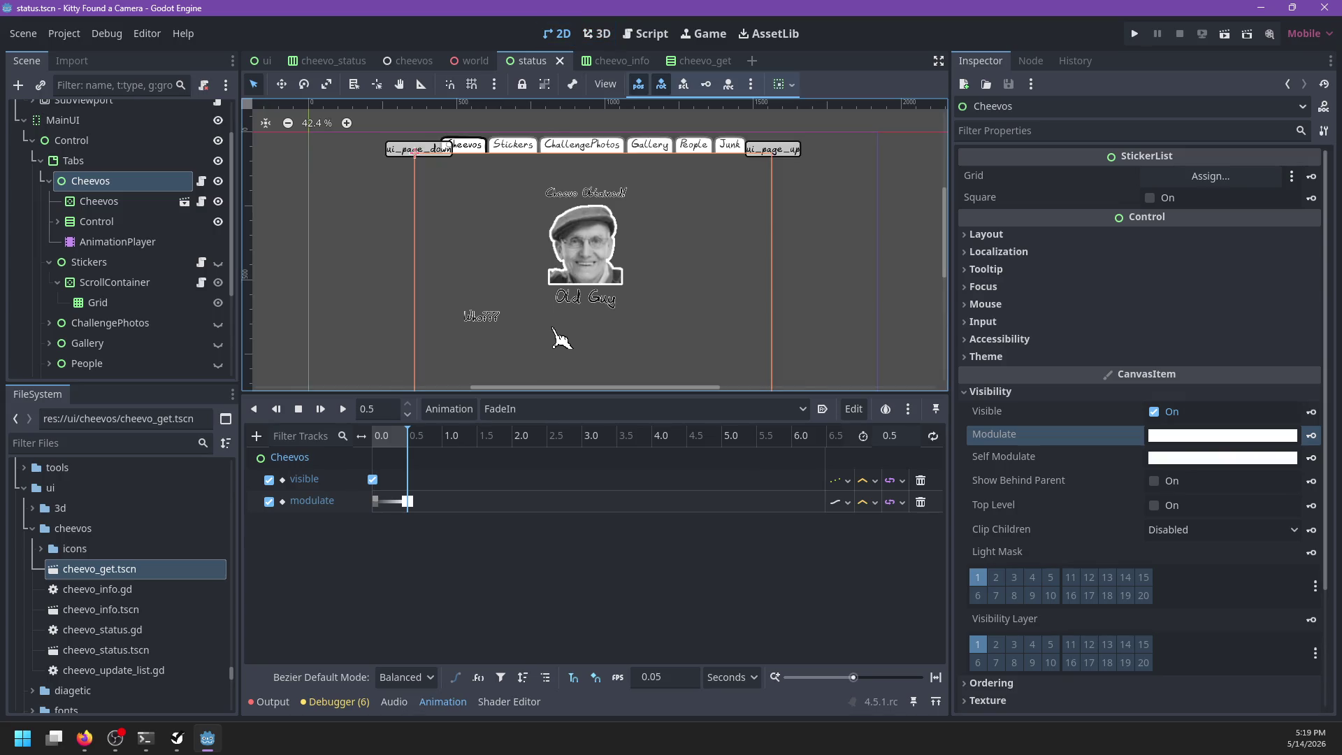
{"action": "left_click", "coordinate": [540, 411]}
Step: Select the FadeOut animation and set its length to 0.2 seconds
{"action": "left_click", "coordinate": [529, 451]}
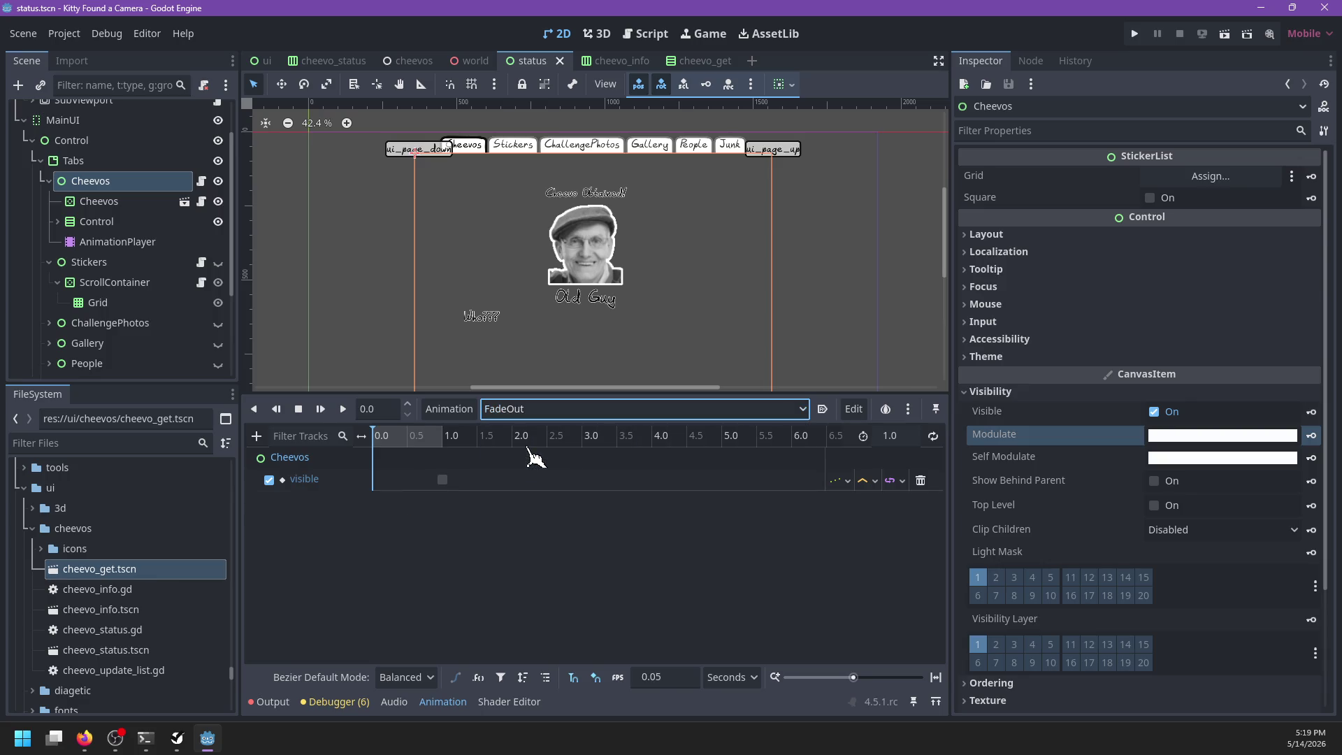
{"action": "scroll", "coordinate": [642, 370], "scroll_direction": "down", "scroll_amount": 2}
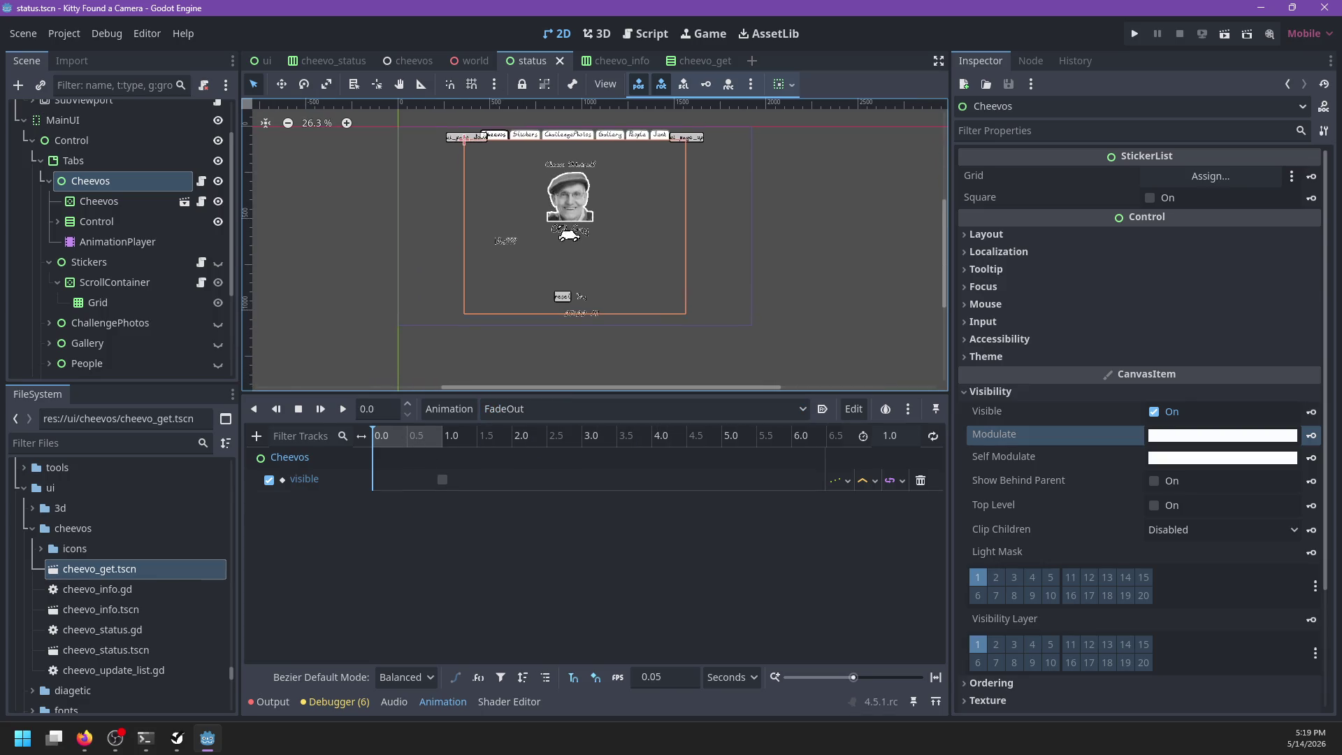
{"action": "scroll", "coordinate": [565, 279], "scroll_direction": "up", "scroll_amount": 2}
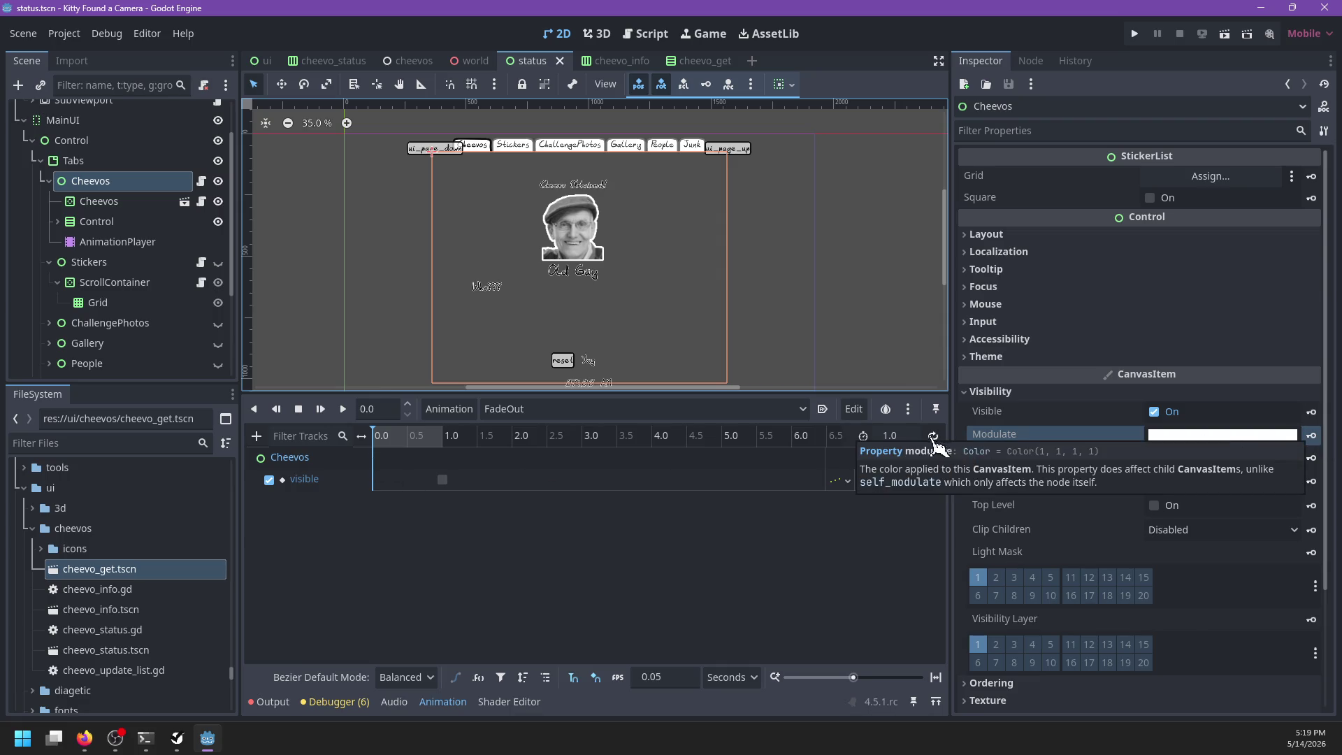
{"action": "left_click", "coordinate": [908, 435]}
{"action": "type", "text": "0.1"}
{"action": "key", "text": "Return"}
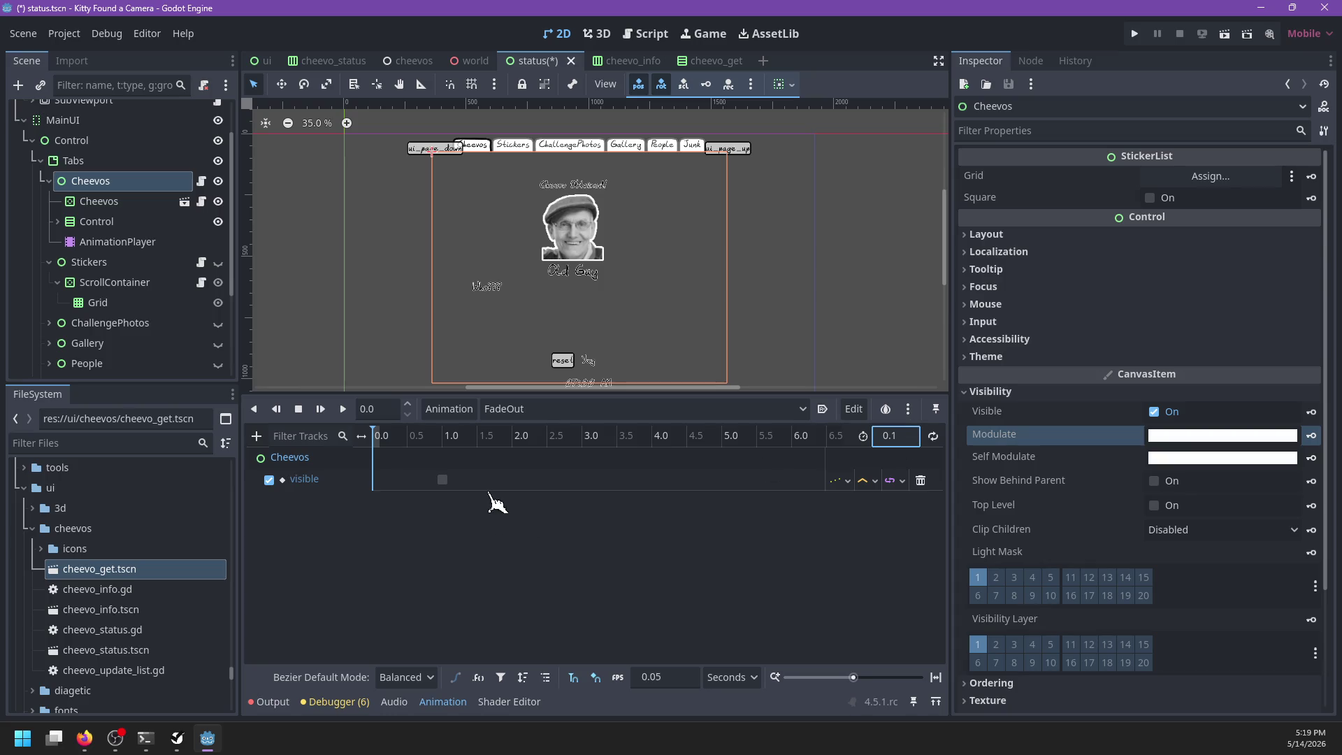
{"action": "left_click", "coordinate": [891, 436]}
{"action": "type", "text": "0.2"}
{"action": "left_click", "coordinate": [393, 455]}
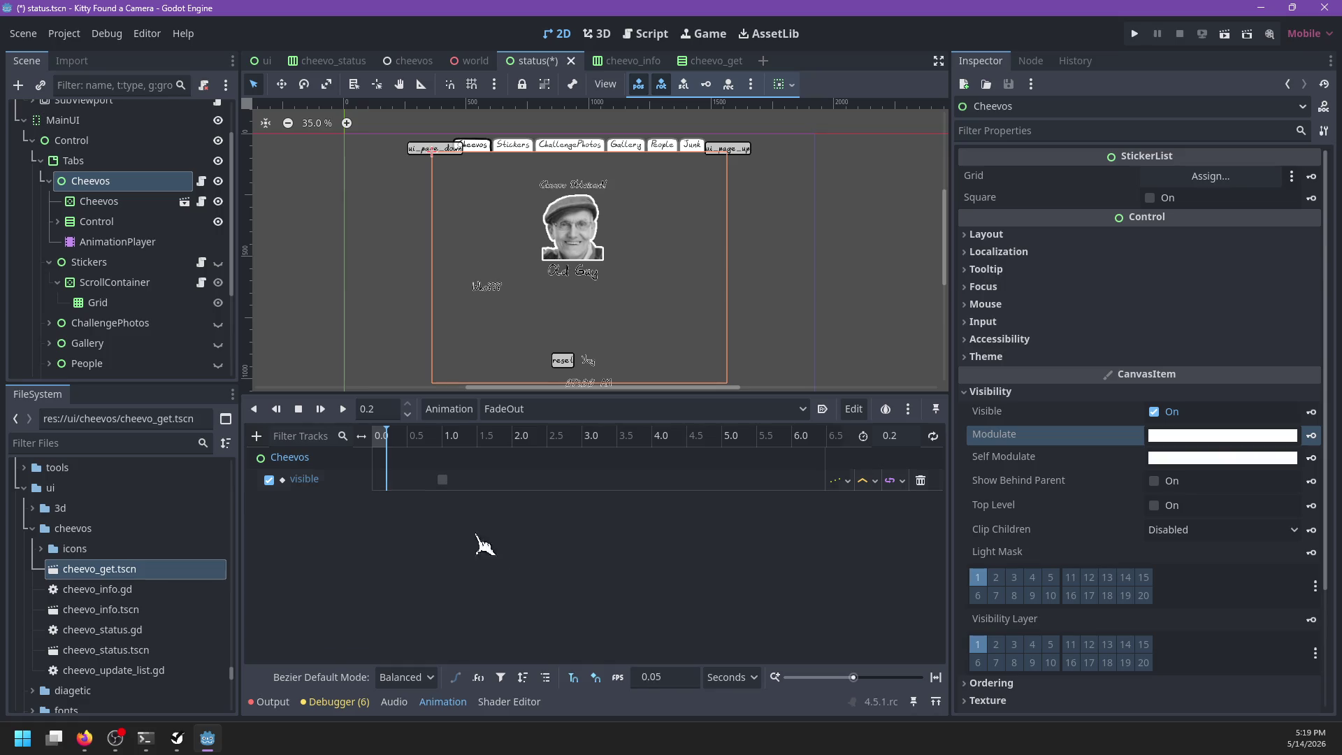
Step: Move FadeOut's visible key to the end and key visible-on and opaque modulate at 0
{"action": "left_click_drag", "start_coordinate": [442, 480], "coordinate": [393, 483]}
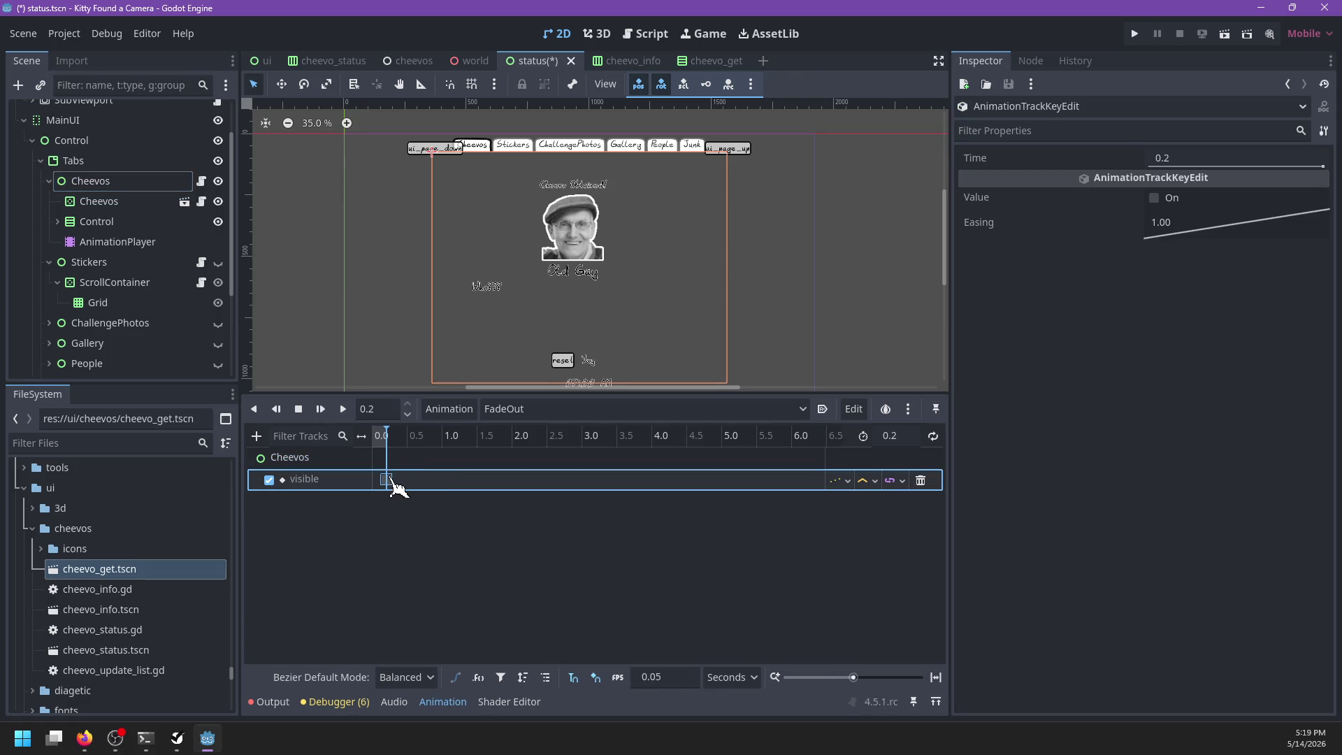
{"action": "left_click", "coordinate": [382, 435]}
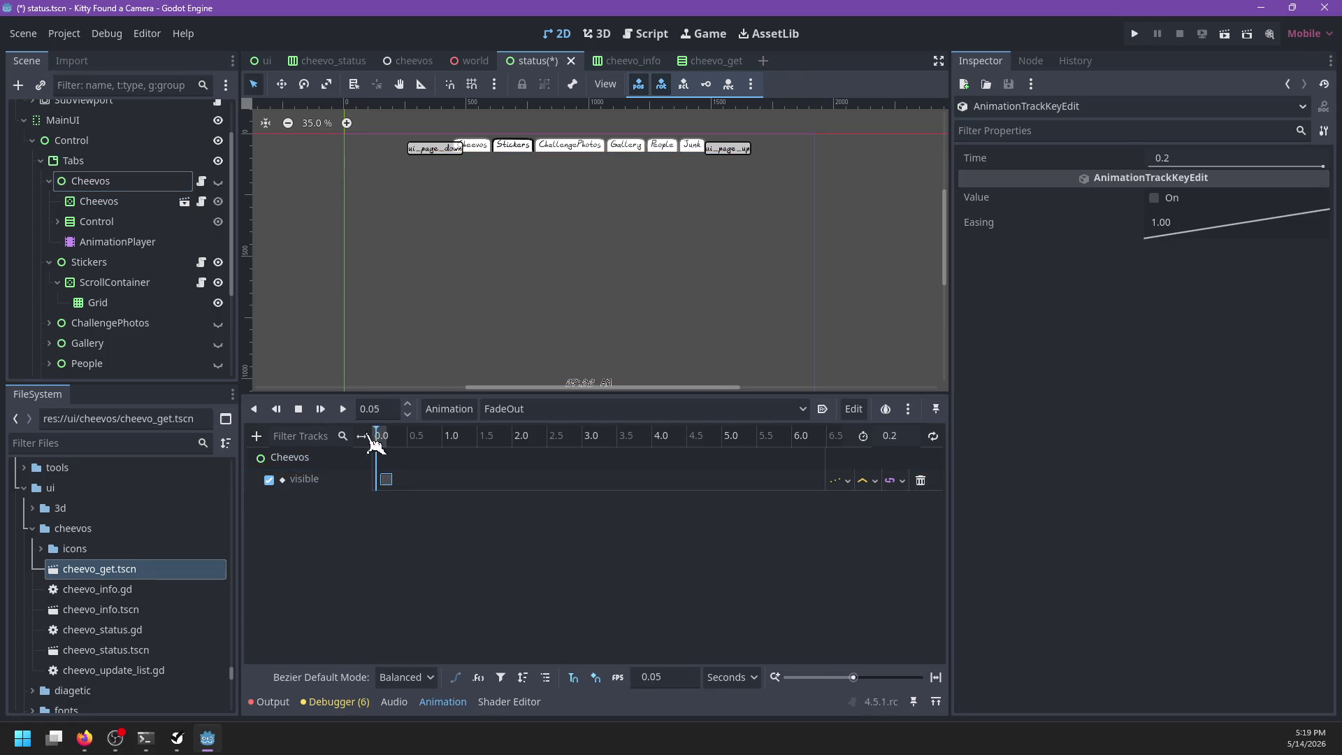
{"action": "left_click", "coordinate": [123, 186]}
{"action": "left_click", "coordinate": [219, 182]}
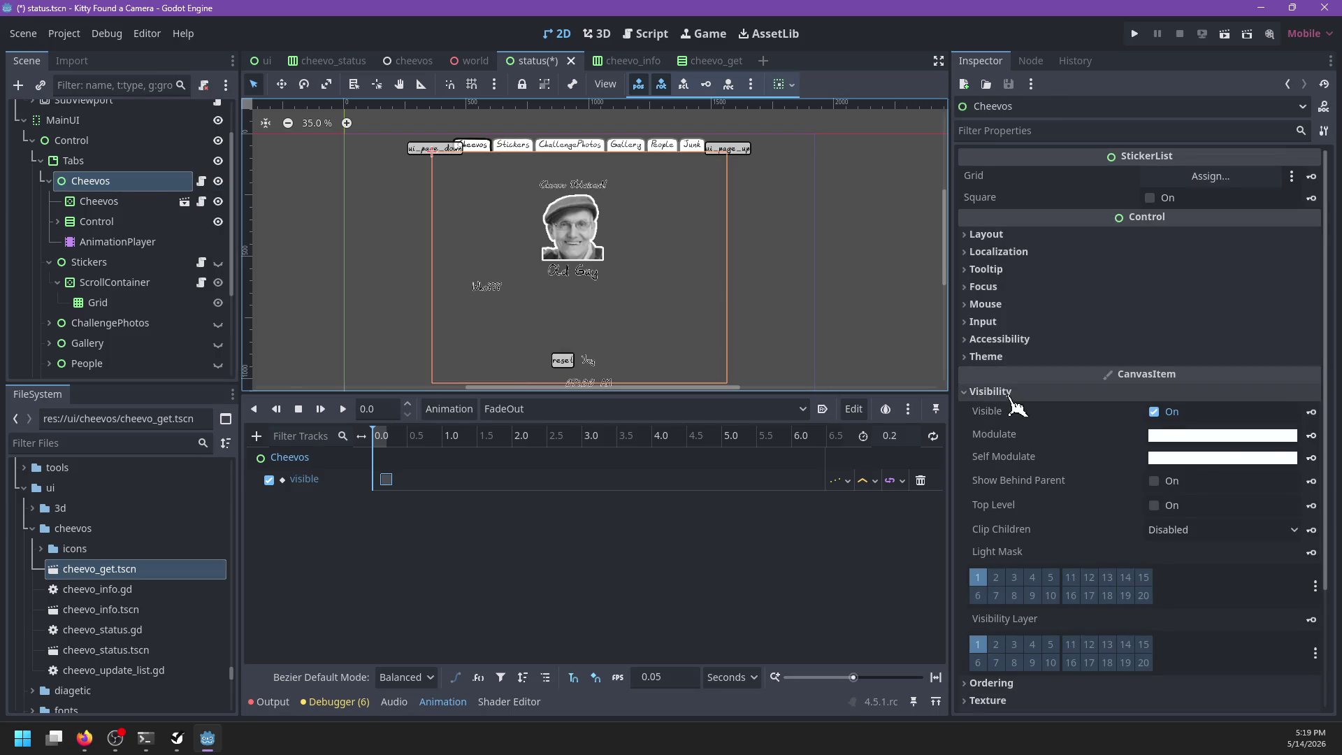
{"action": "left_click", "coordinate": [1312, 435]}
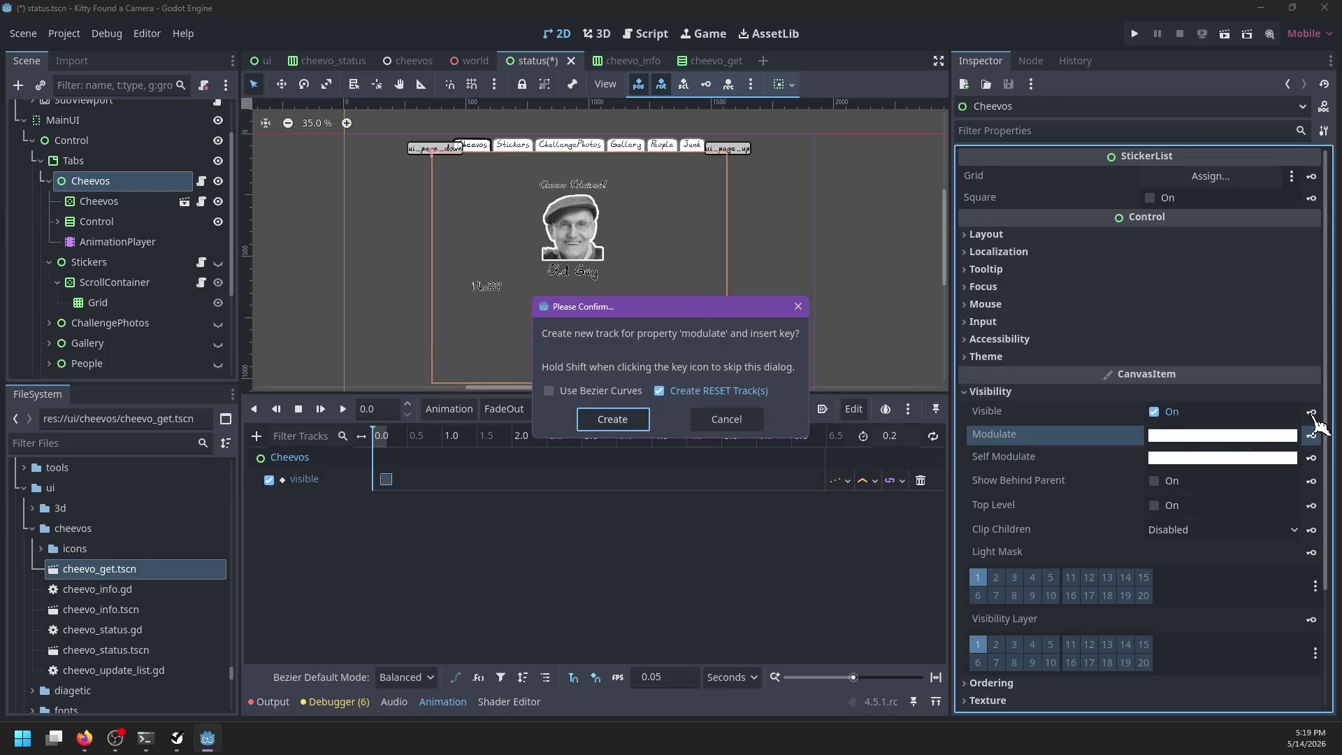
{"action": "key", "text": "Return"}
{"action": "left_click", "coordinate": [1312, 413]}
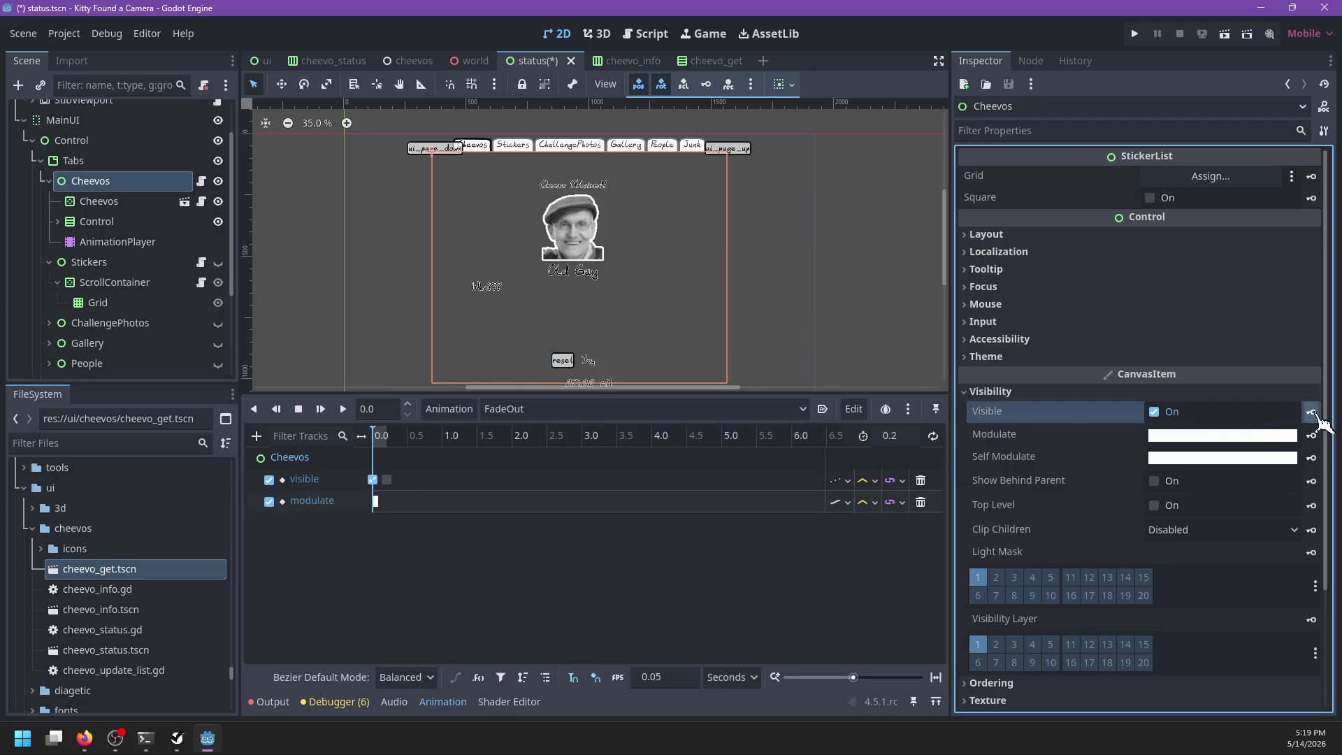
Step: Key the Cheevos modulate at alpha 0 at 0.2 seconds
{"action": "left_click", "coordinate": [386, 436]}
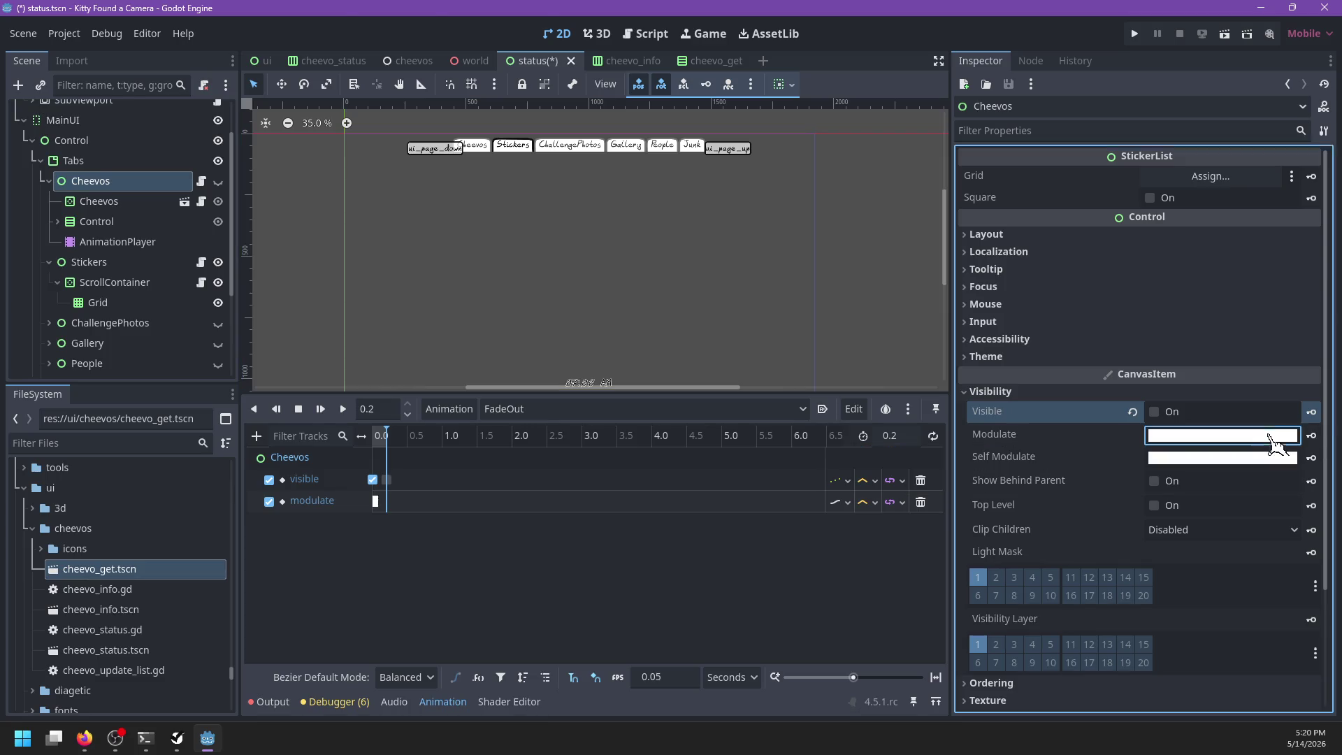
{"action": "left_click", "coordinate": [1269, 436]}
{"action": "left_click_drag", "start_coordinate": [1215, 344], "coordinate": [1104, 349]}
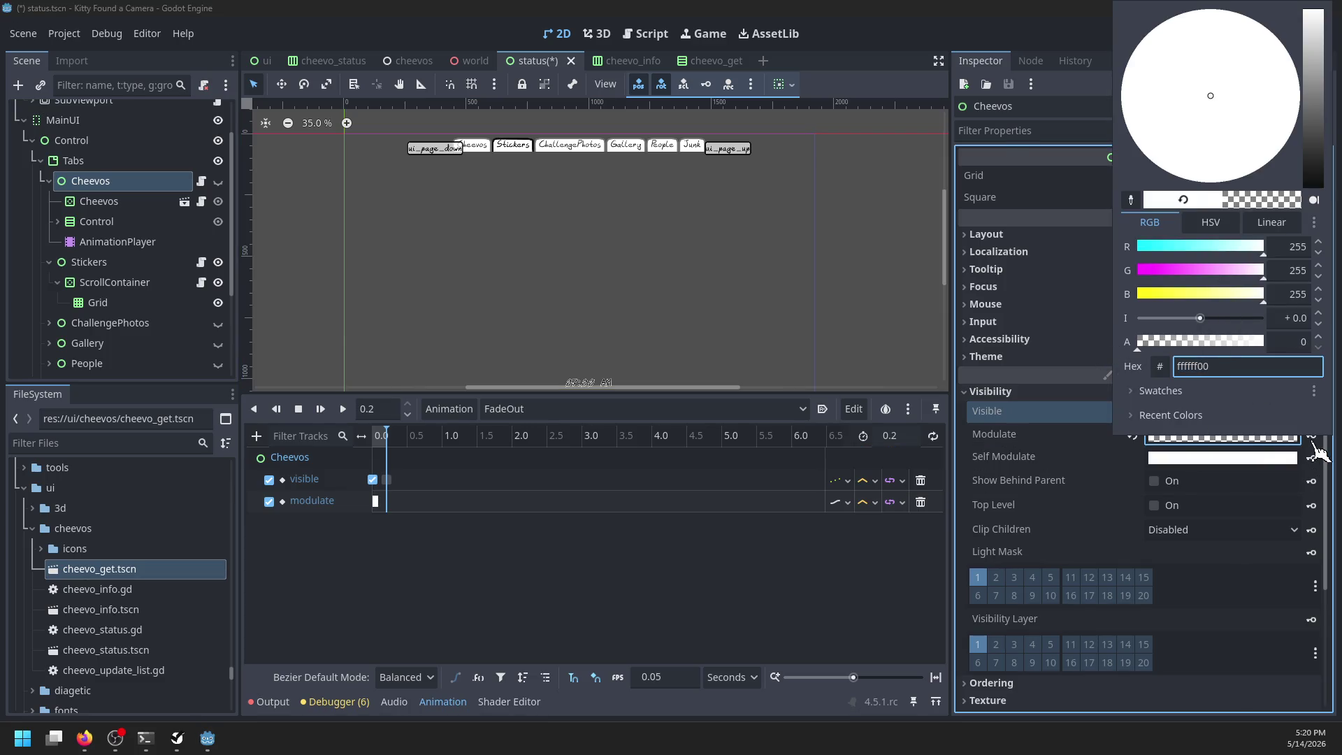
{"action": "left_click", "coordinate": [1312, 435]}
Step: Preview FadeOut and FadeIn, then save the scene
{"action": "left_click", "coordinate": [342, 409]}
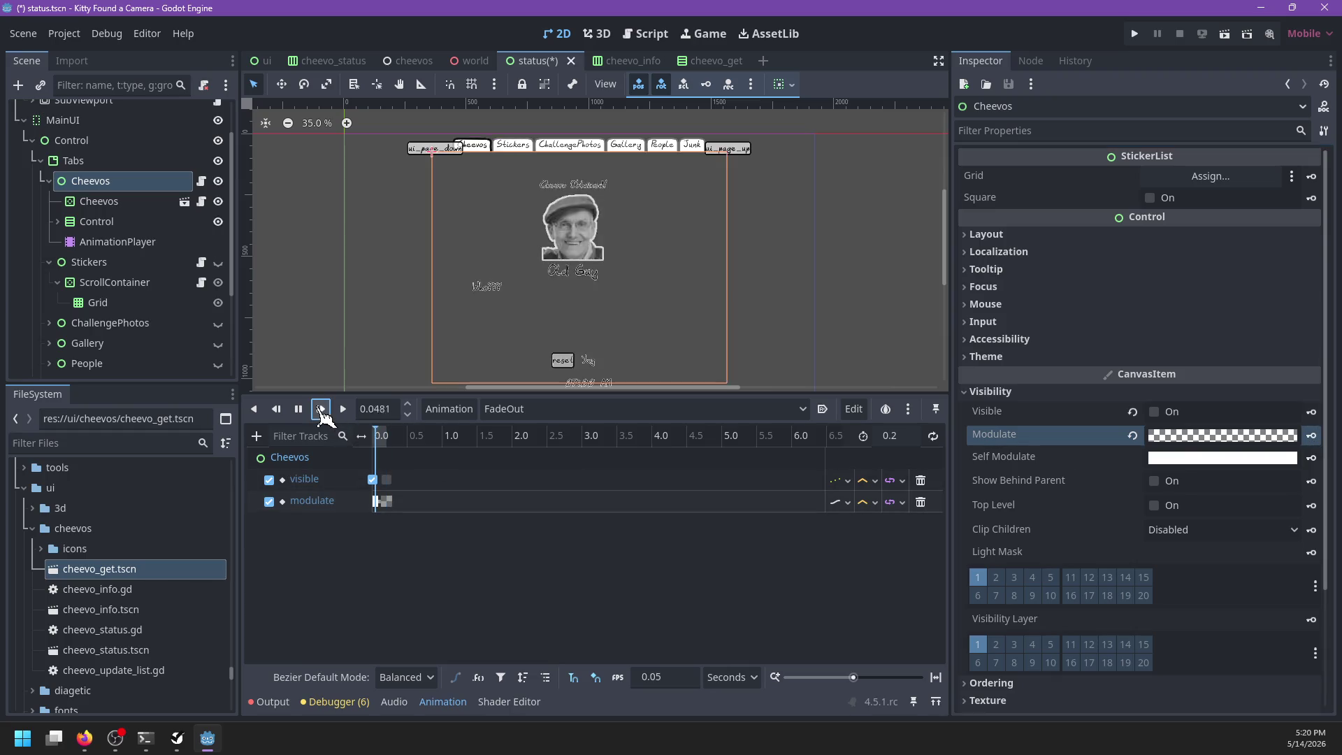
{"action": "left_click", "coordinate": [277, 410]}
{"action": "left_click", "coordinate": [518, 410]}
{"action": "left_click", "coordinate": [526, 432]}
{"action": "left_click", "coordinate": [321, 410]}
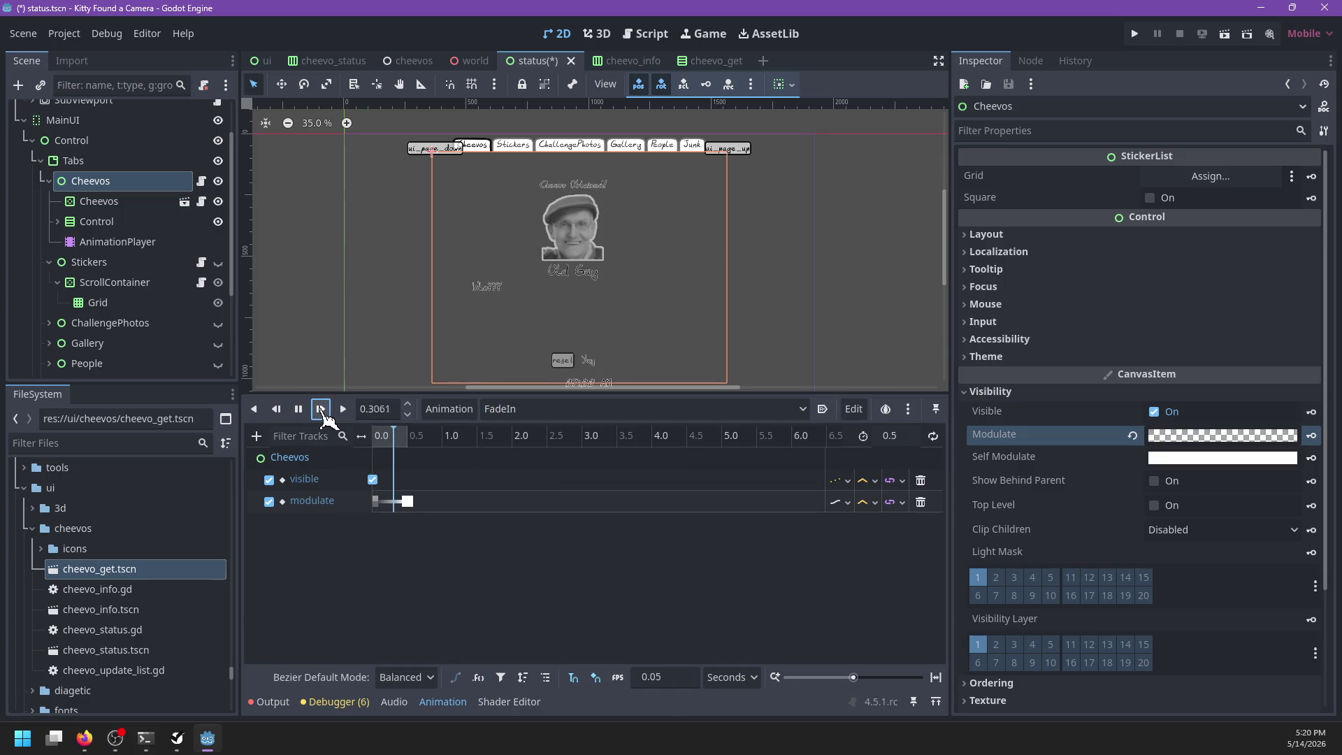
{"action": "scroll", "coordinate": [590, 369], "scroll_direction": "up", "scroll_amount": 2}
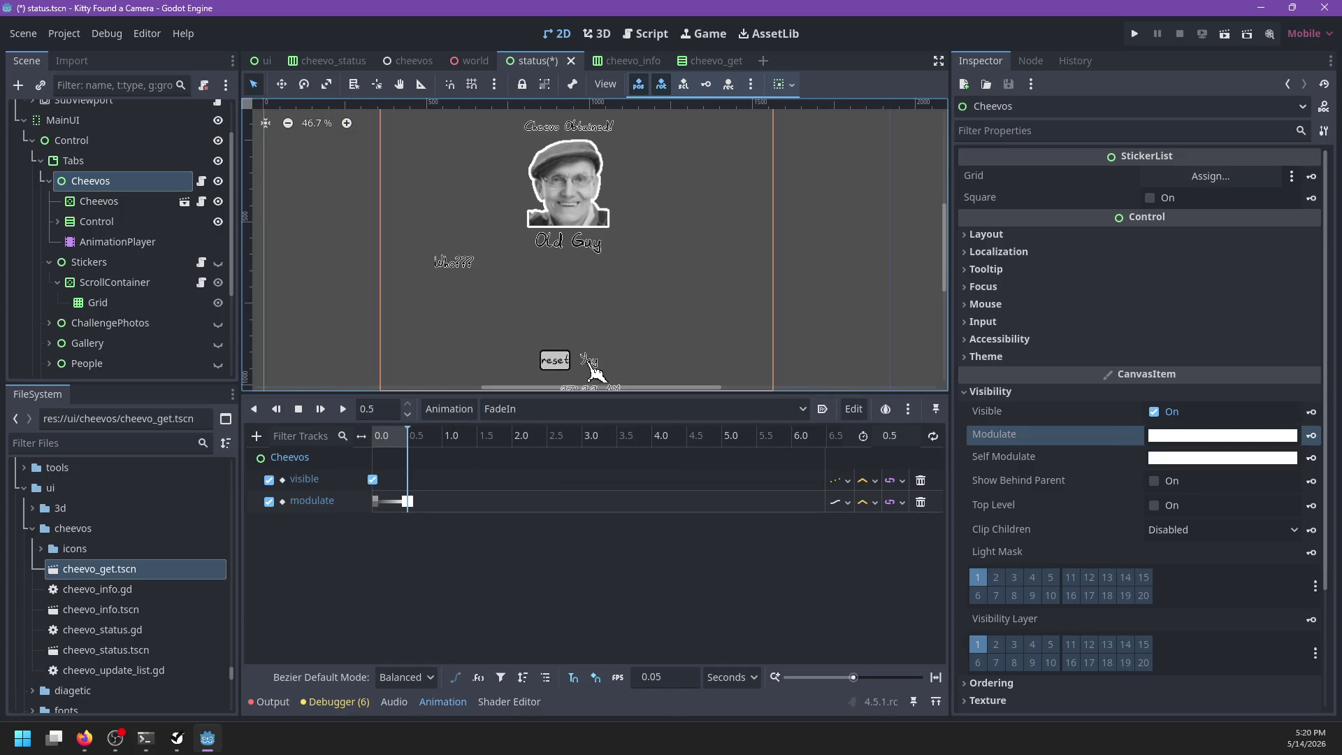
{"action": "key", "text": "ctrl+s"}
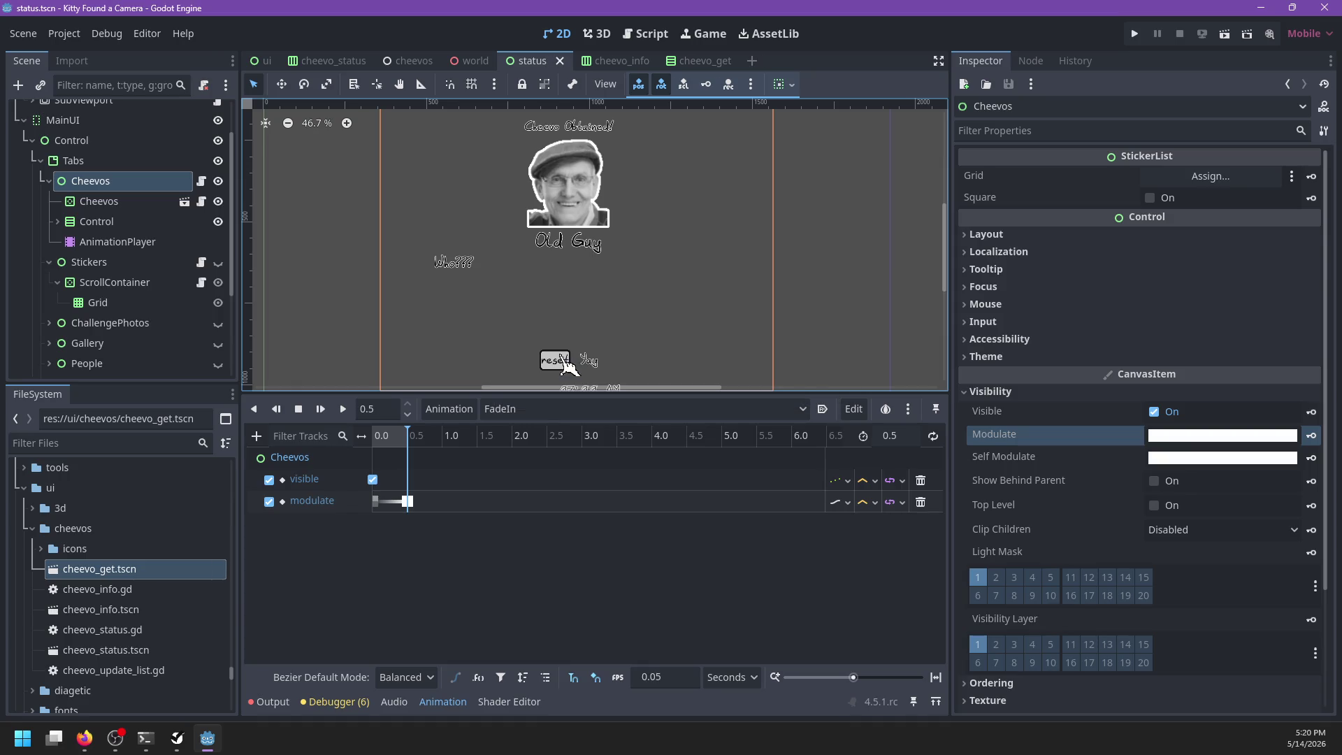
{"action": "left_click", "coordinate": [201, 181]}
Step: Browse cheevo_status.gd, stuff_list.gd and cheevo_info.gd, highlighting the reveal function
{"action": "scroll", "coordinate": [600, 309], "scroll_direction": "up", "scroll_amount": 3}
{"action": "left_click", "coordinate": [284, 179]}
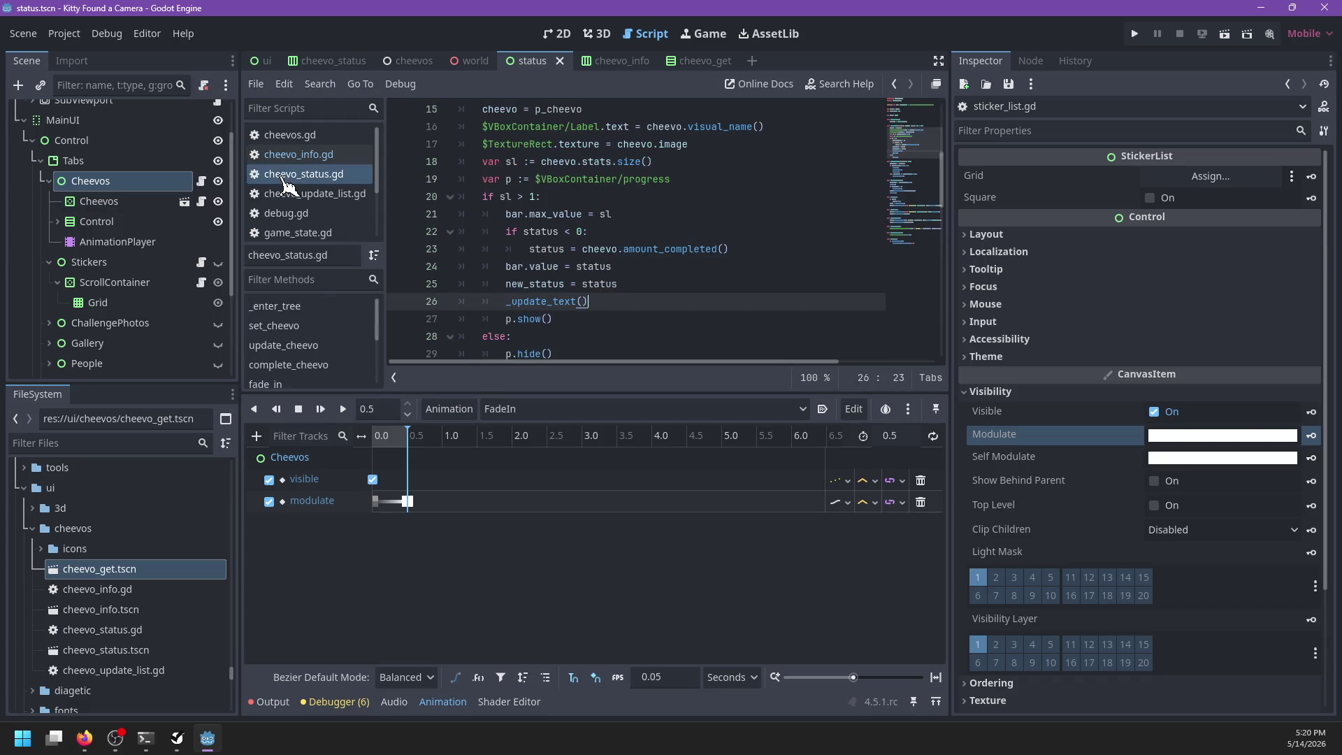
{"action": "left_click", "coordinate": [202, 201]}
{"action": "scroll", "coordinate": [669, 246], "scroll_direction": "down", "scroll_amount": 8}
{"action": "scroll", "coordinate": [670, 247], "scroll_direction": "down", "scroll_amount": 13}
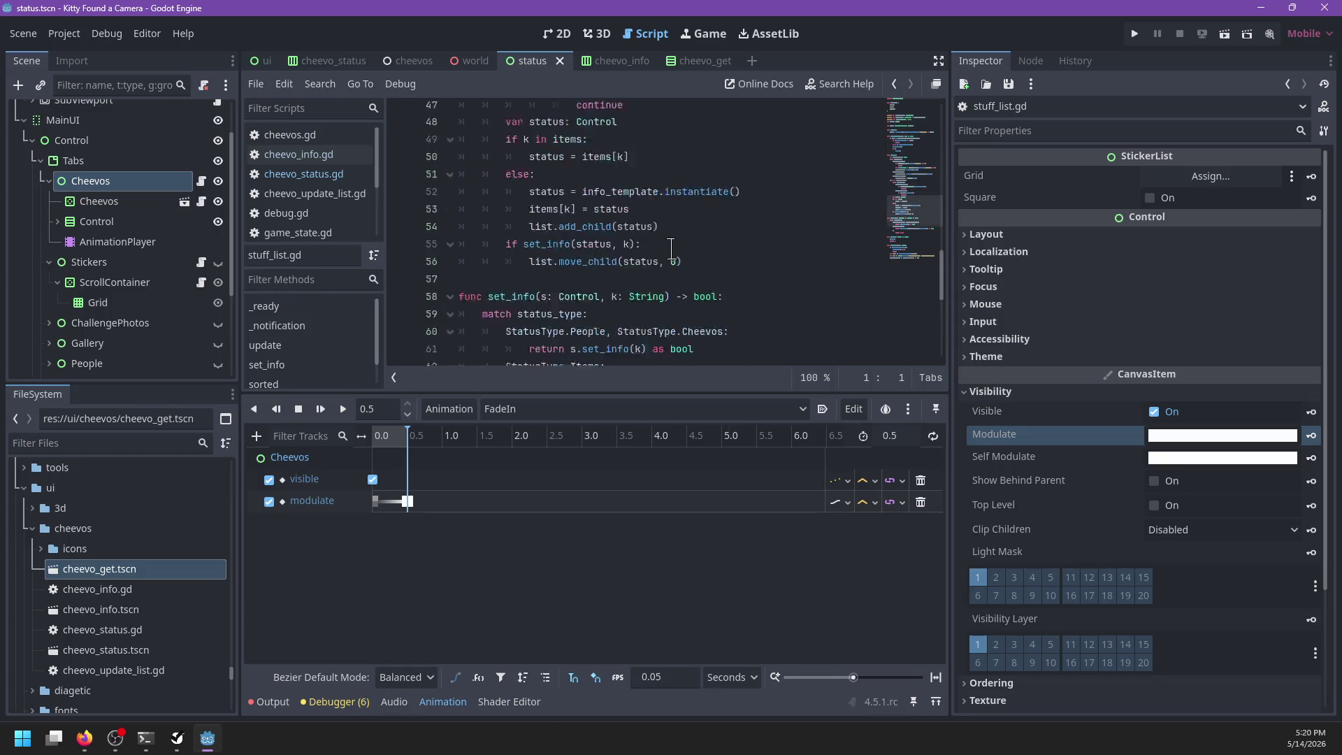
{"action": "scroll", "coordinate": [671, 248], "scroll_direction": "up", "scroll_amount": 5}
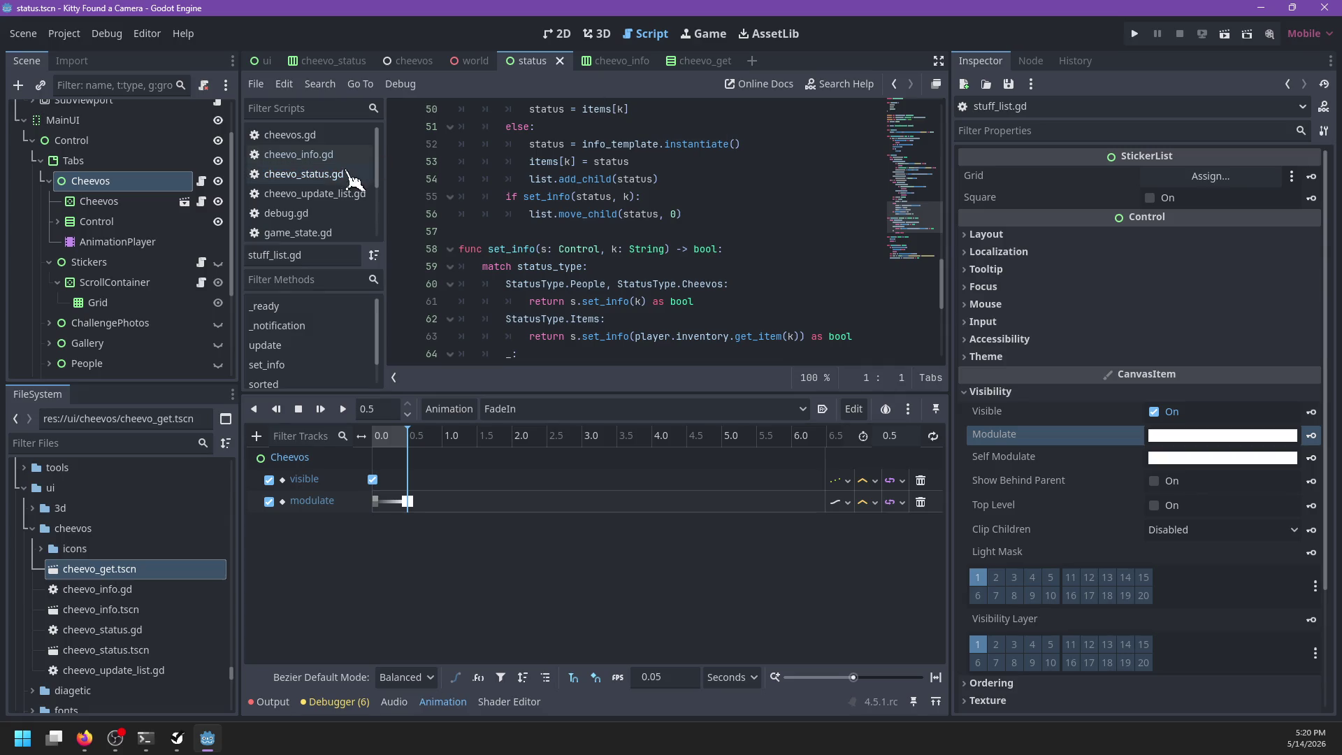
{"action": "left_click", "coordinate": [335, 176]}
{"action": "left_click", "coordinate": [343, 154]}
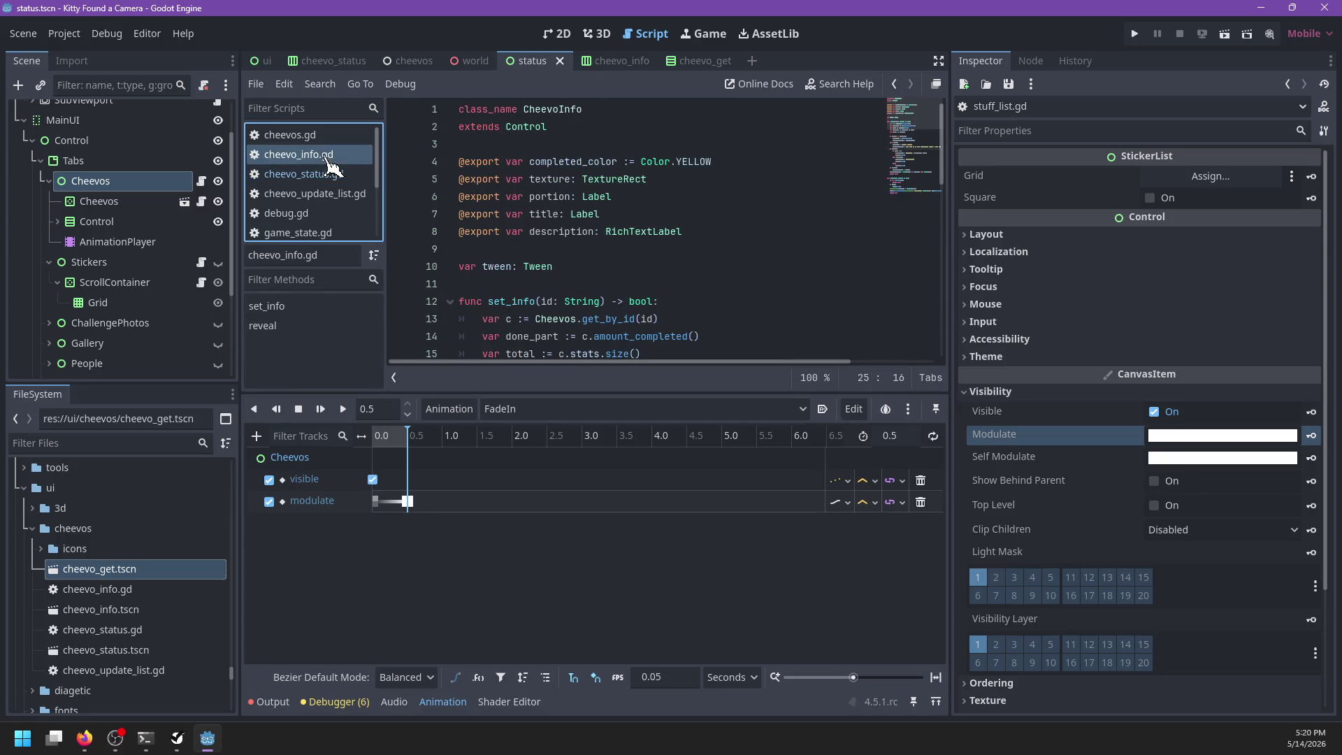
{"action": "scroll", "coordinate": [591, 225], "scroll_direction": "down", "scroll_amount": 8}
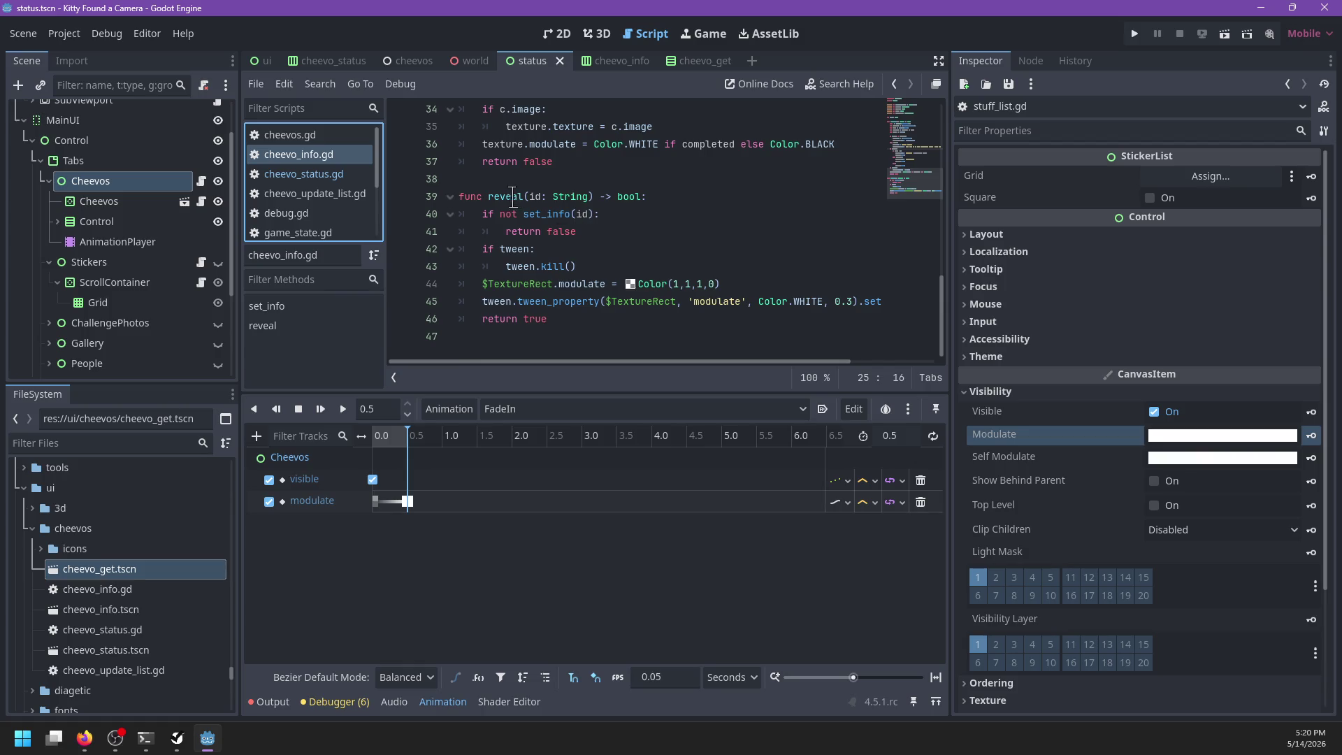
{"action": "double_click", "coordinate": [514, 196]}
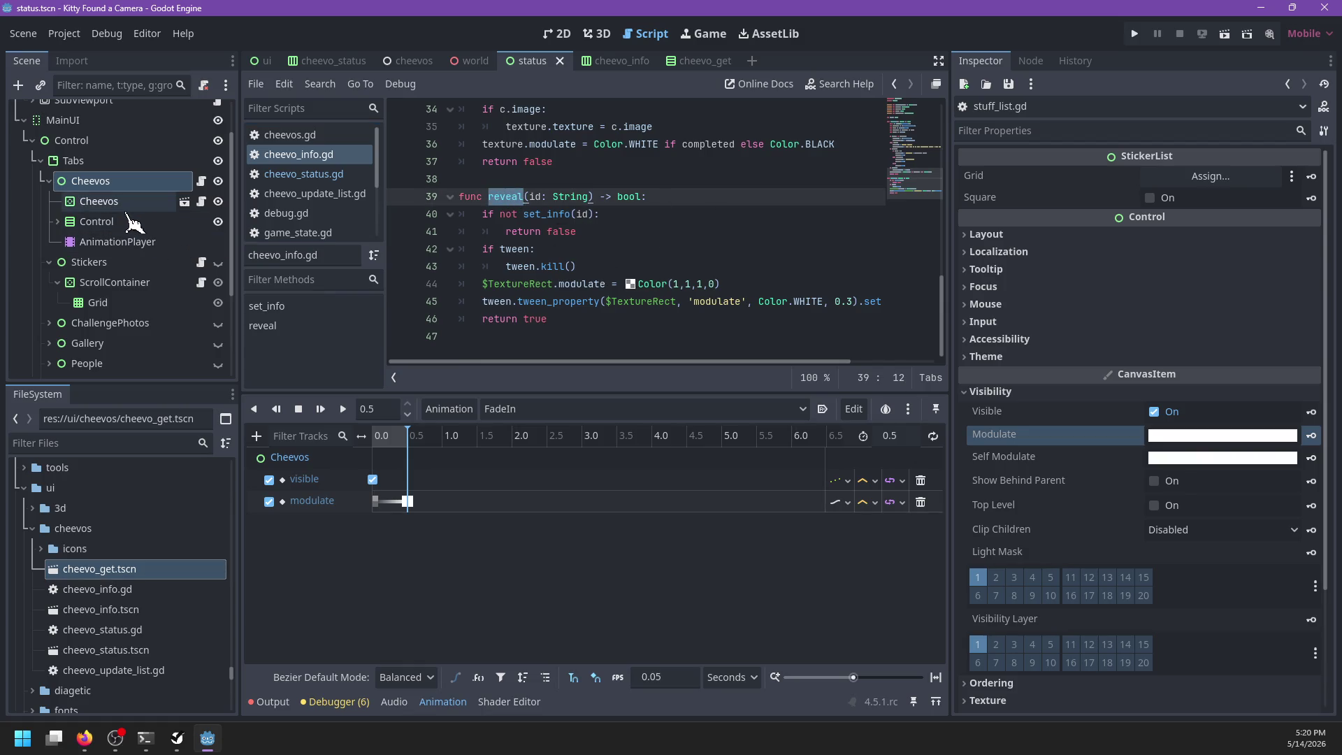
Step: Expand the Control node, rewind FadeIn to its start, and show the 3D view
{"action": "left_click", "coordinate": [57, 222]}
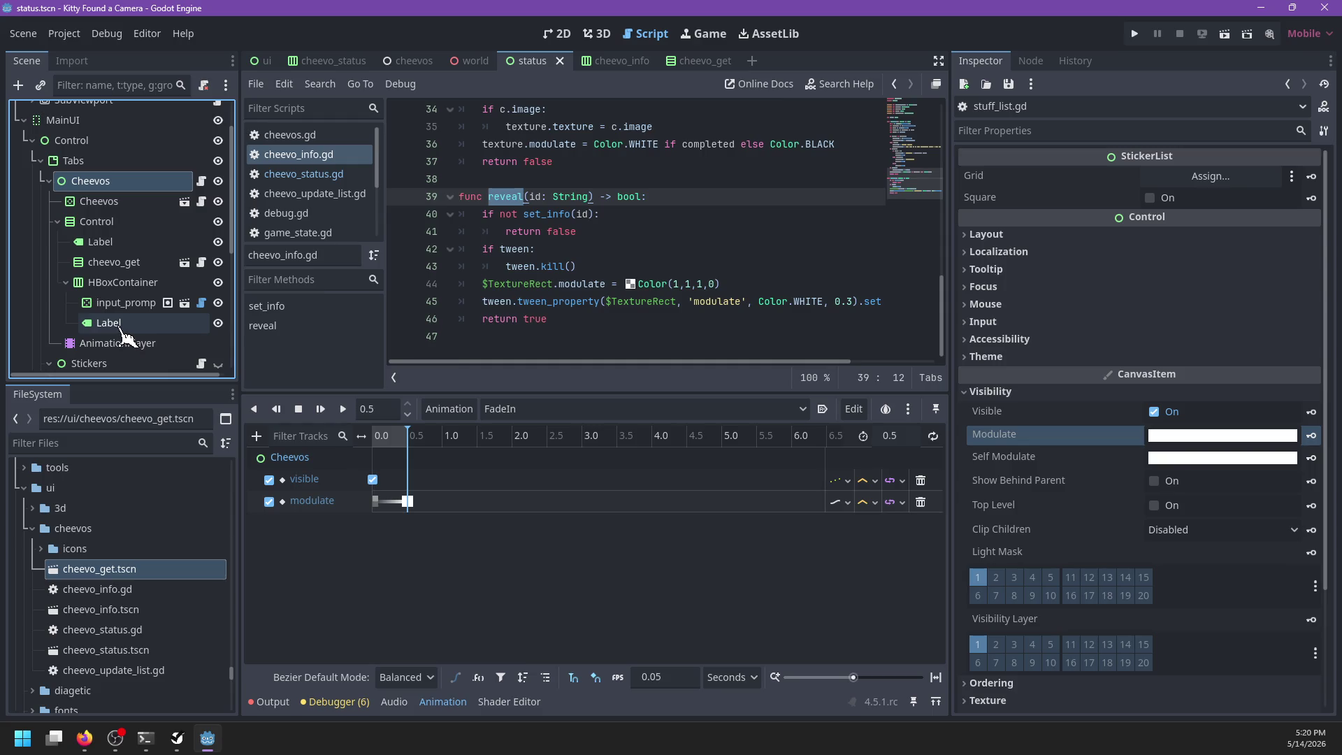
{"action": "left_click_drag", "start_coordinate": [408, 445], "coordinate": [354, 444]}
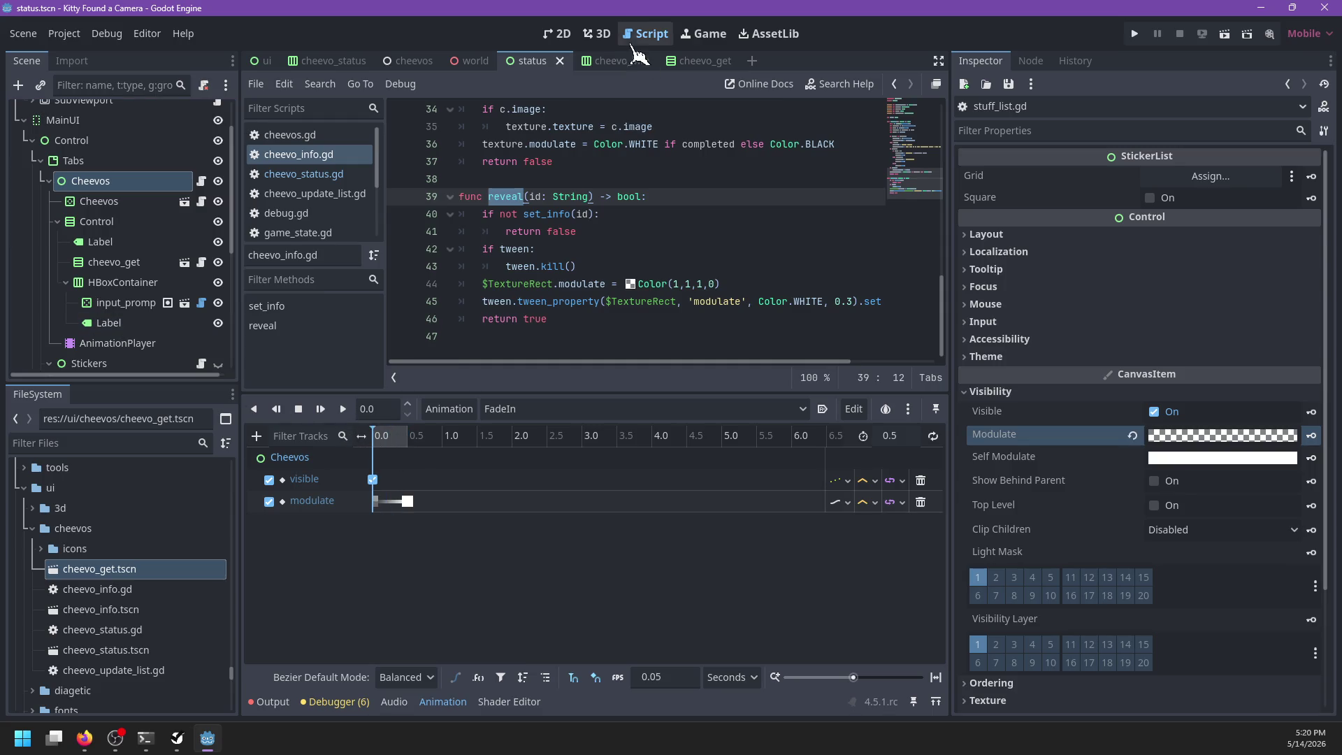
{"action": "left_click", "coordinate": [602, 33]}
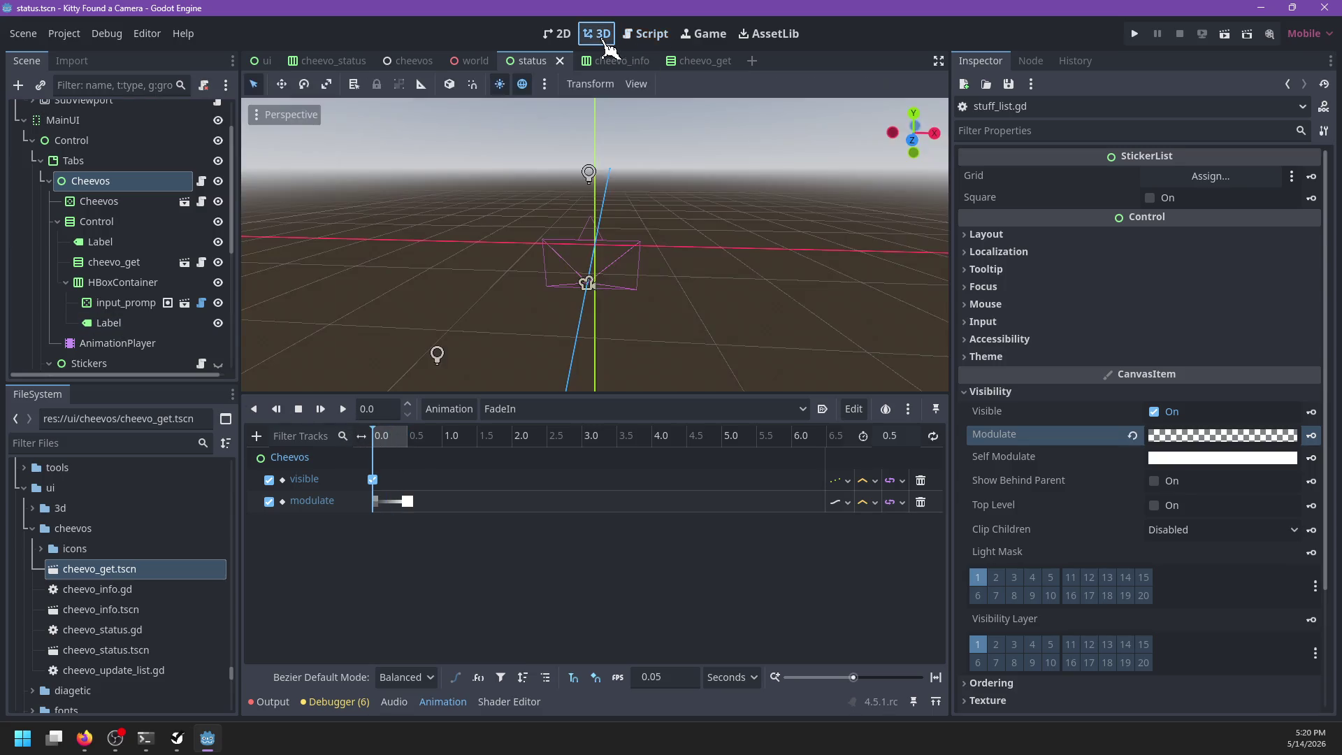
Step: Back on the 2D canvas, keep FadeIn selected and play it
{"action": "left_click", "coordinate": [565, 35]}
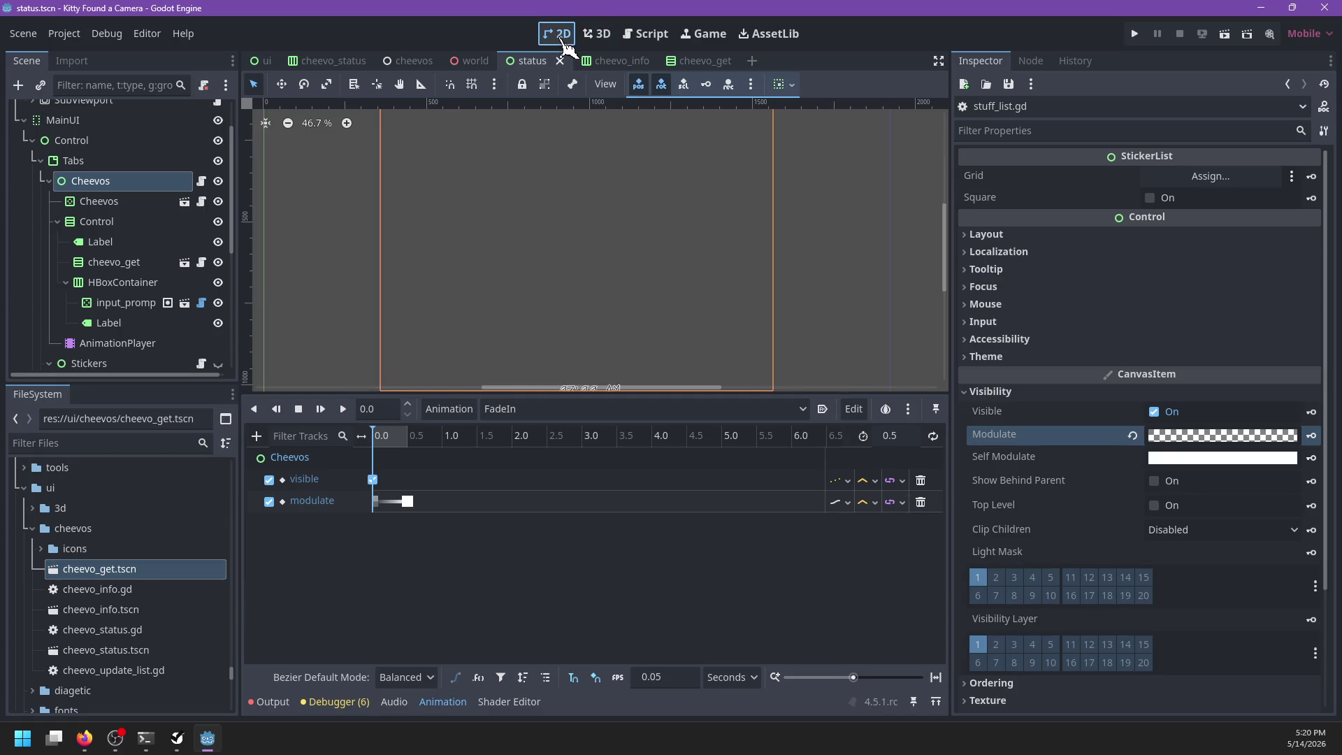
{"action": "scroll", "coordinate": [590, 300], "scroll_direction": "down", "scroll_amount": 1}
{"action": "left_click", "coordinate": [524, 409]}
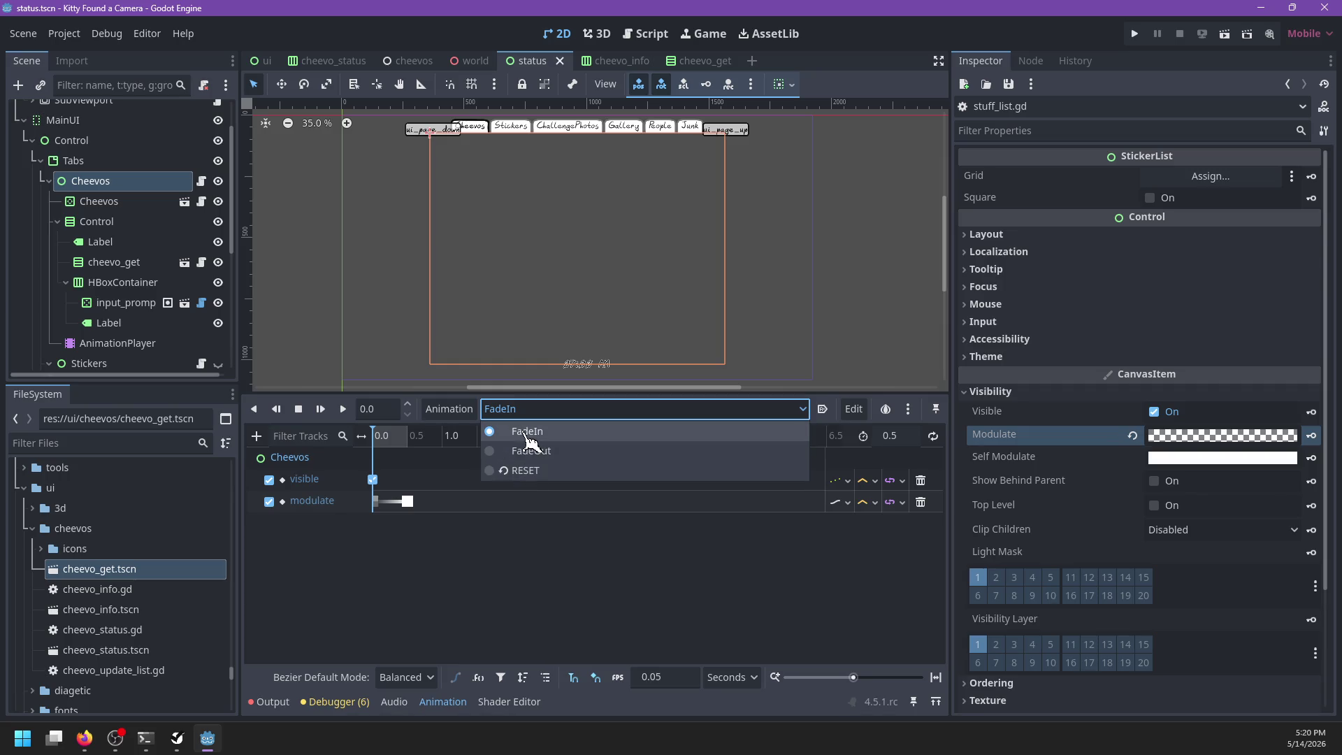
{"action": "left_click", "coordinate": [526, 433]}
{"action": "left_click", "coordinate": [321, 409]}
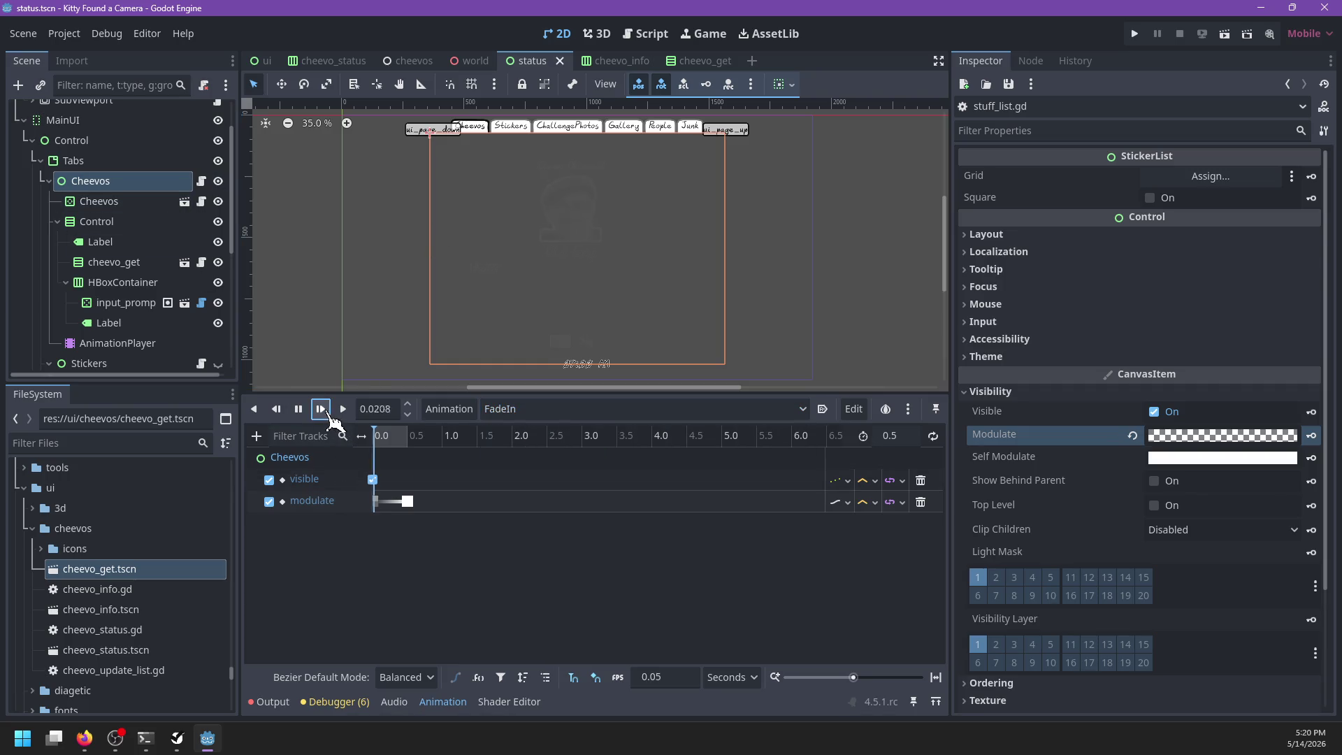
Step: Set FadeIn's length to 0.2 and move its end modulate key to 0.2 seconds
{"action": "left_click", "coordinate": [892, 435]}
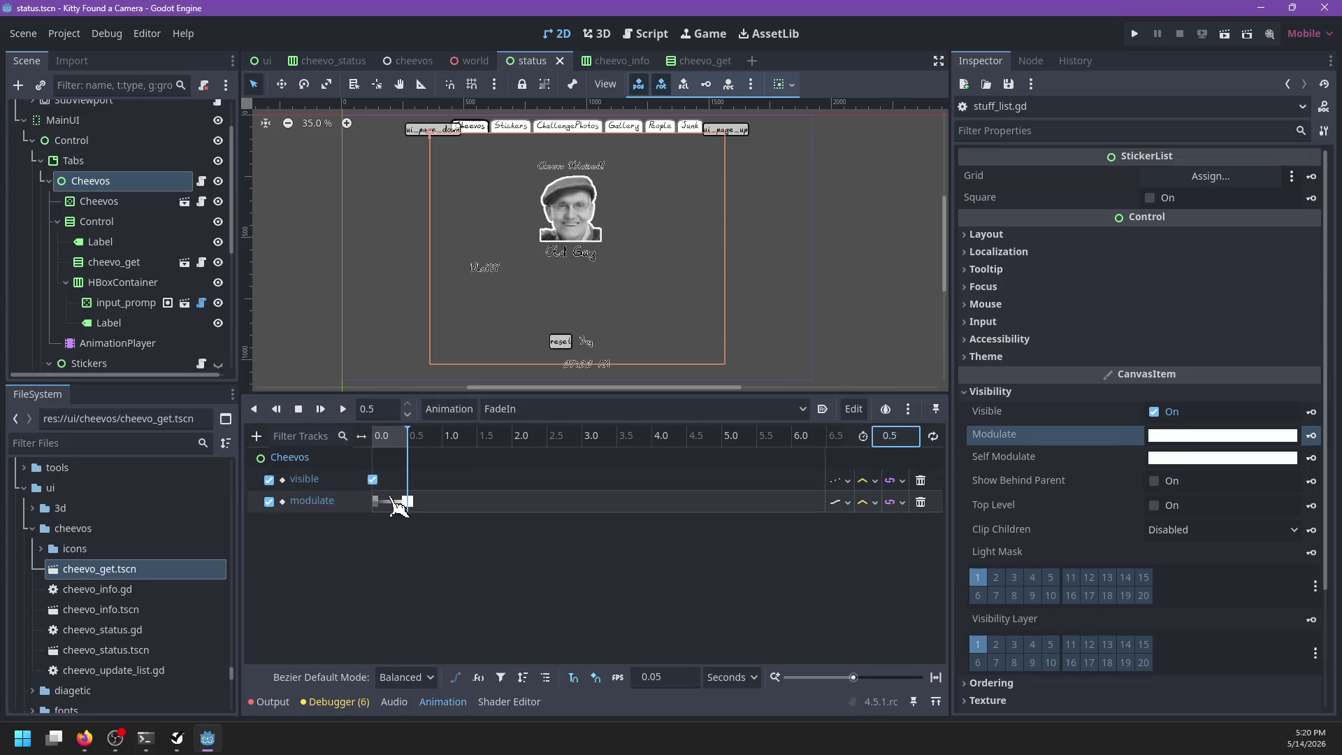
{"action": "scroll", "coordinate": [916, 442], "scroll_direction": "up", "scroll_amount": 5}
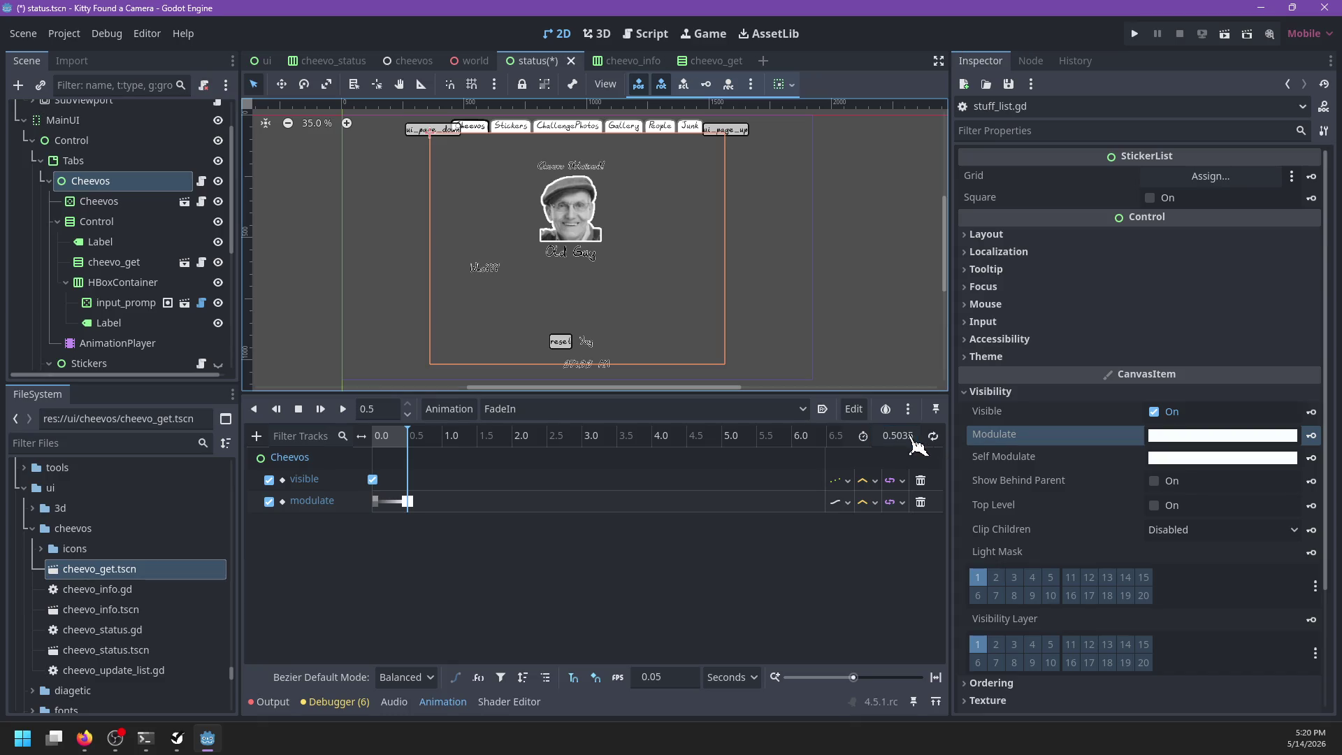
{"action": "type", "text": "0.2"}
{"action": "key", "text": "Return"}
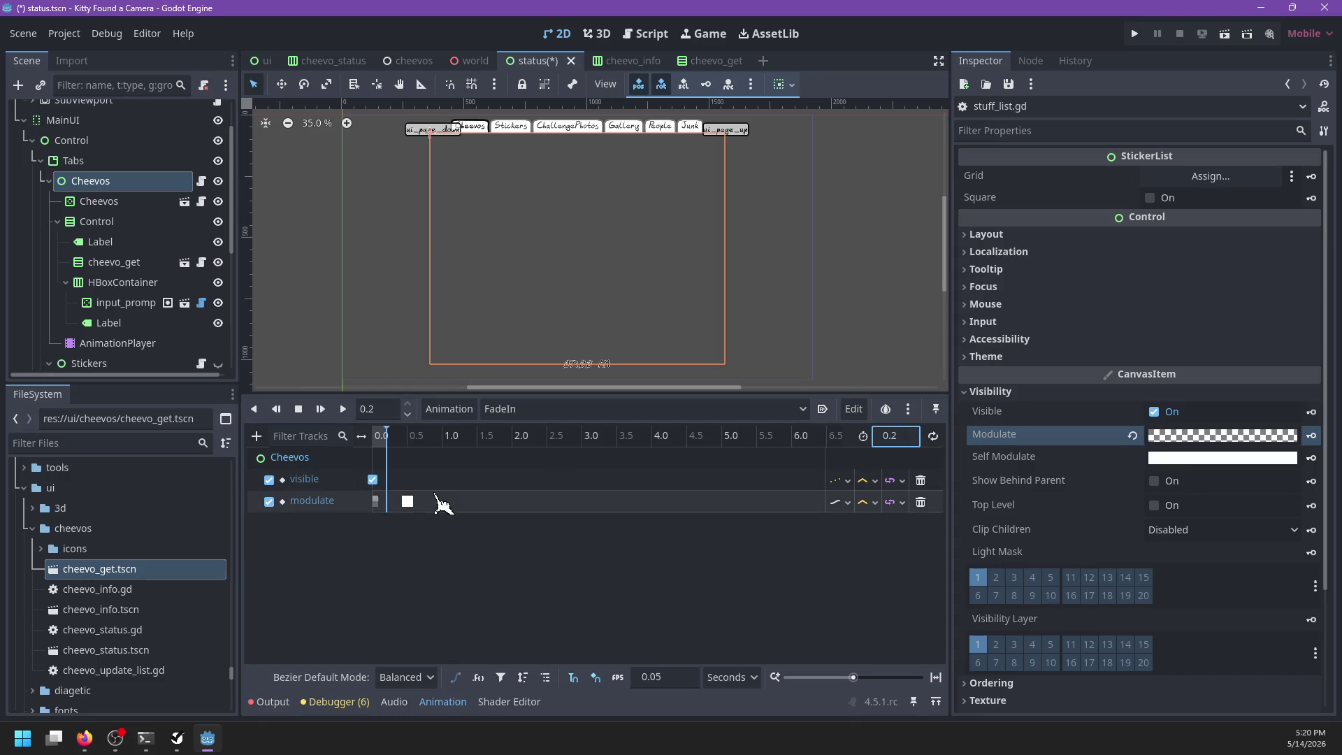
{"action": "left_click", "coordinate": [394, 502]}
{"action": "left_click_drag", "start_coordinate": [391, 501], "coordinate": [386, 501]}
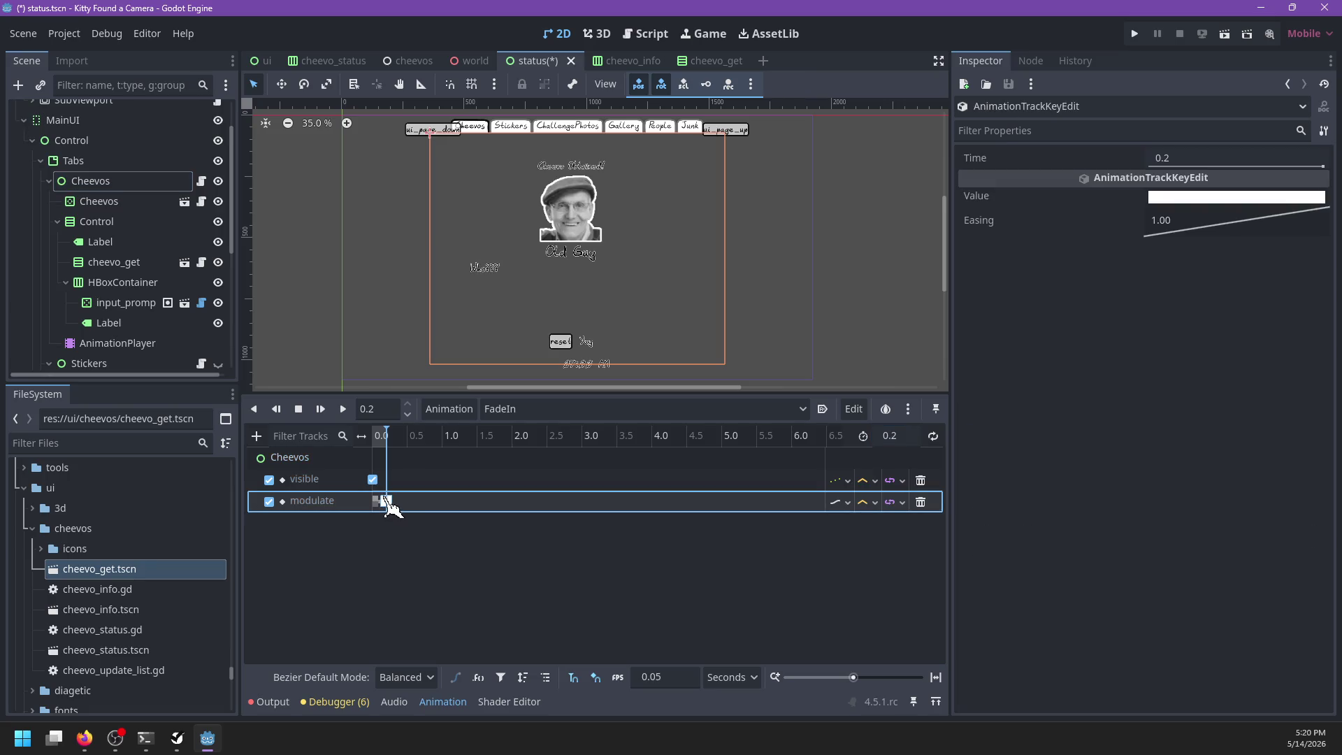
{"action": "left_click", "coordinate": [320, 409]}
{"action": "left_click", "coordinate": [321, 411]}
Step: Select the popup's Control node and save the status scene
{"action": "scroll", "coordinate": [568, 306], "scroll_direction": "up", "scroll_amount": 4}
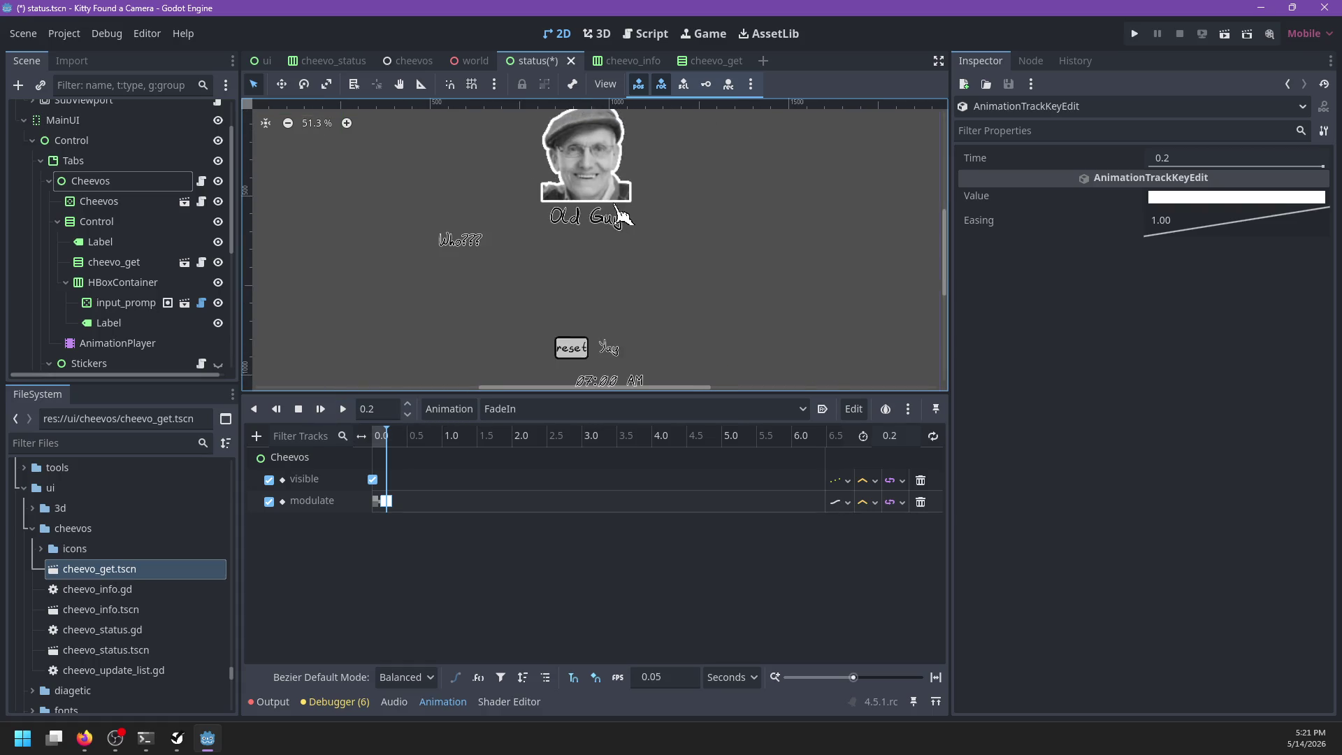
{"action": "left_click", "coordinate": [114, 203]}
{"action": "left_click", "coordinate": [98, 221]}
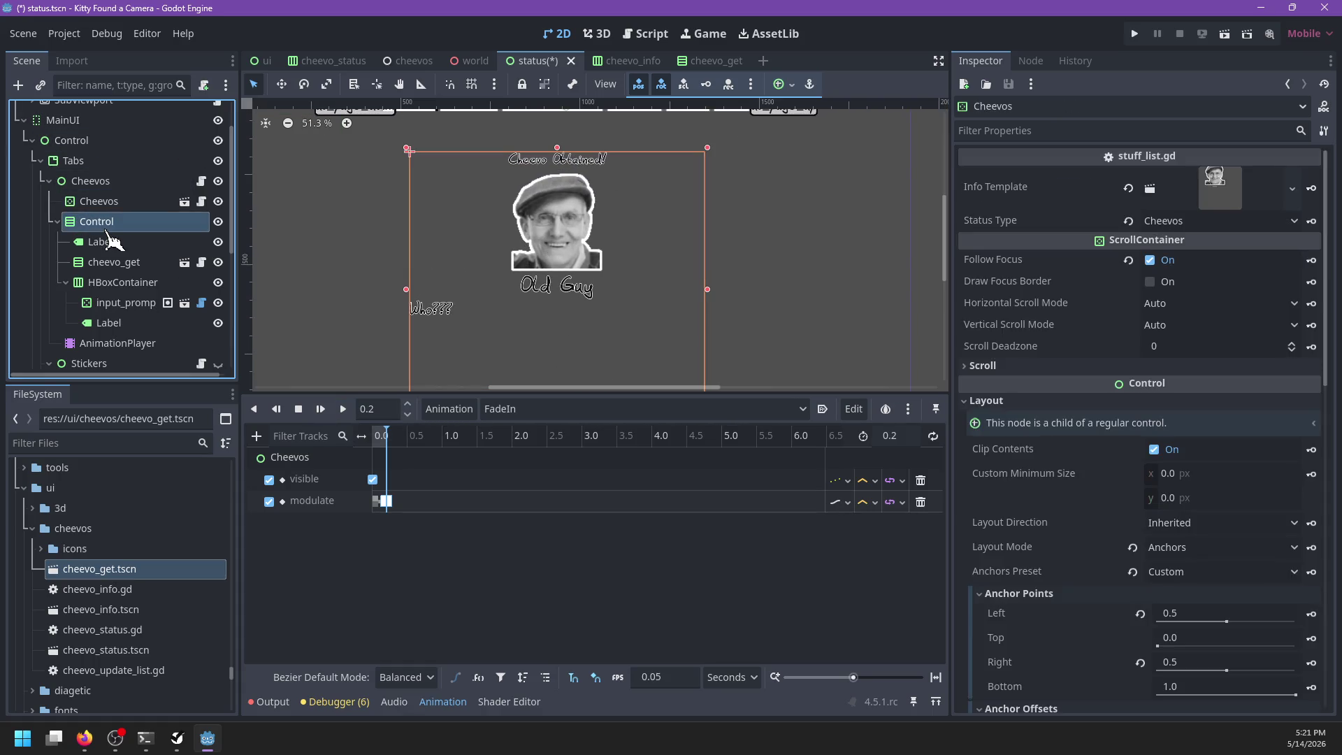
{"action": "scroll", "coordinate": [590, 242], "scroll_direction": "down", "scroll_amount": 4}
{"action": "left_click_drag", "start_coordinate": [598, 266], "coordinate": [588, 243]}
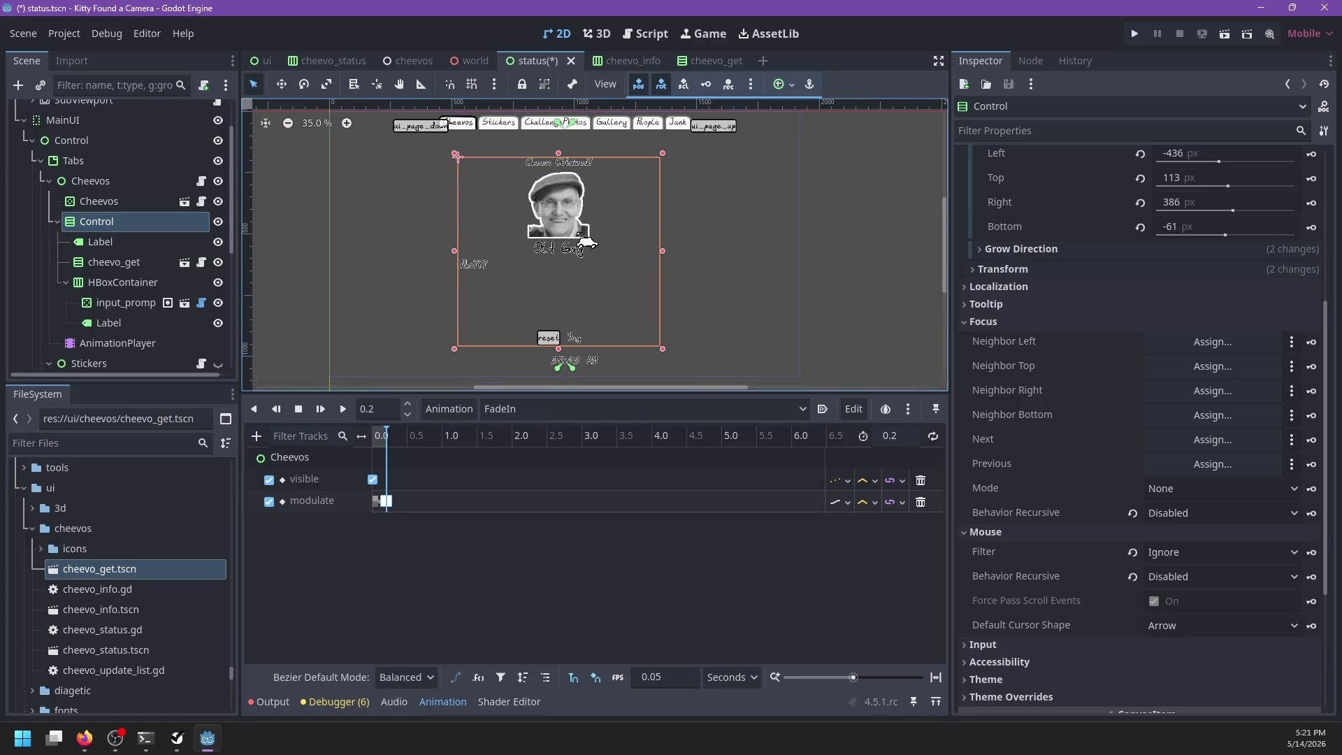
{"action": "key", "text": "ctrl+s"}
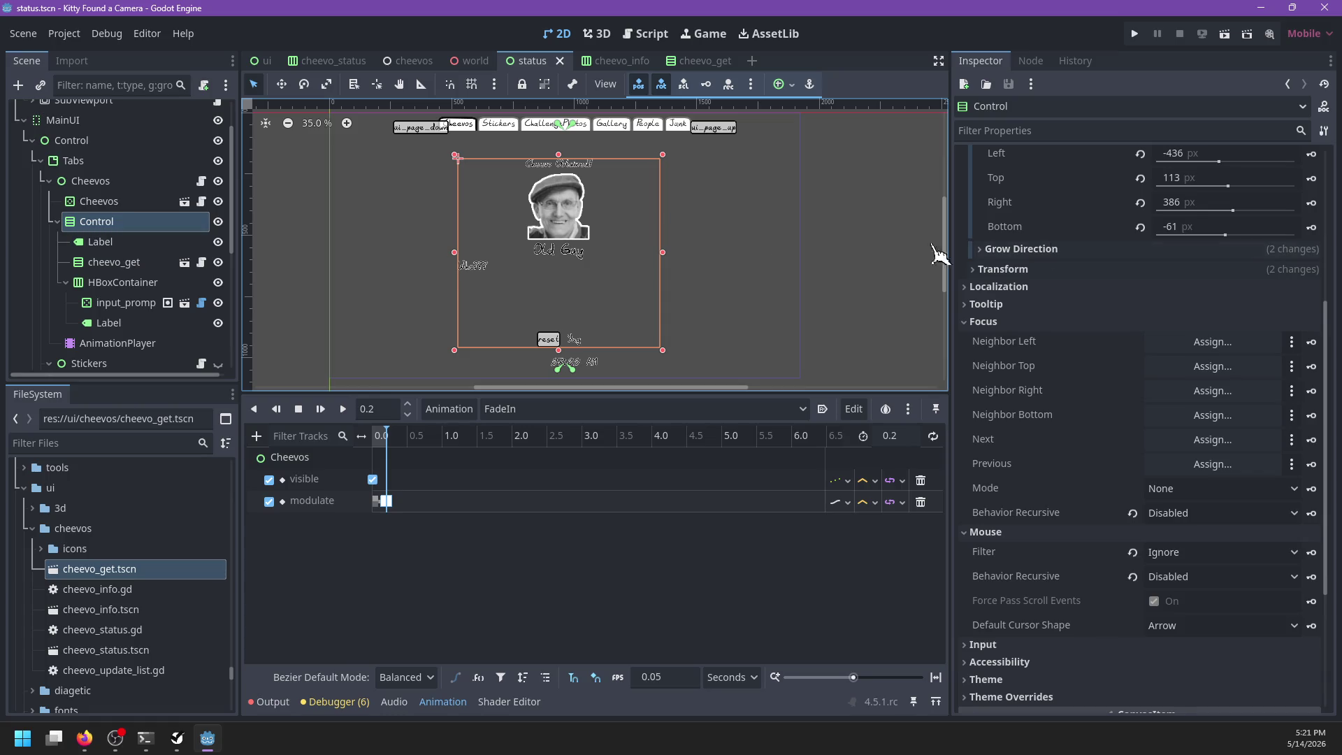
Step: Collapse the Control node and move via cheevo_get to the cheevo_info scene
{"action": "scroll", "coordinate": [1147, 248], "scroll_direction": "up", "scroll_amount": 4}
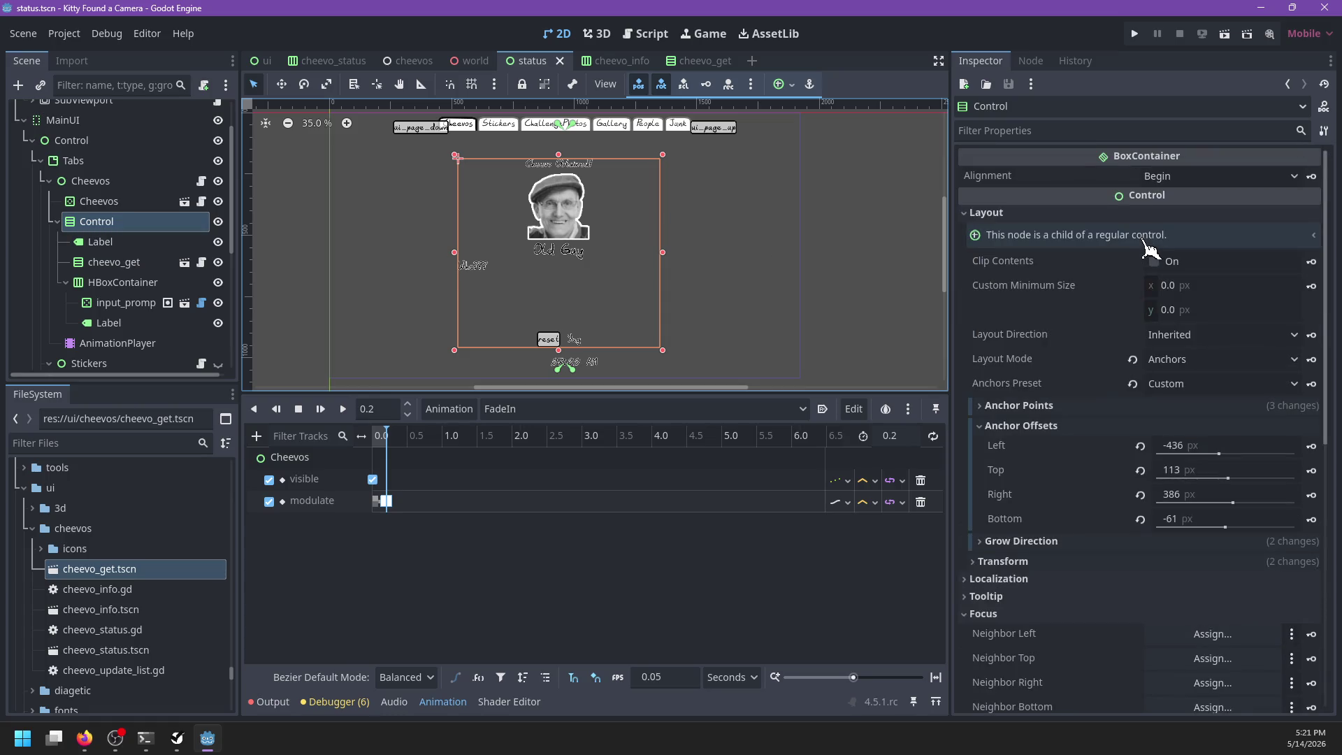
{"action": "left_click", "coordinate": [58, 221]}
{"action": "mouse_move", "coordinate": [676, 70]}
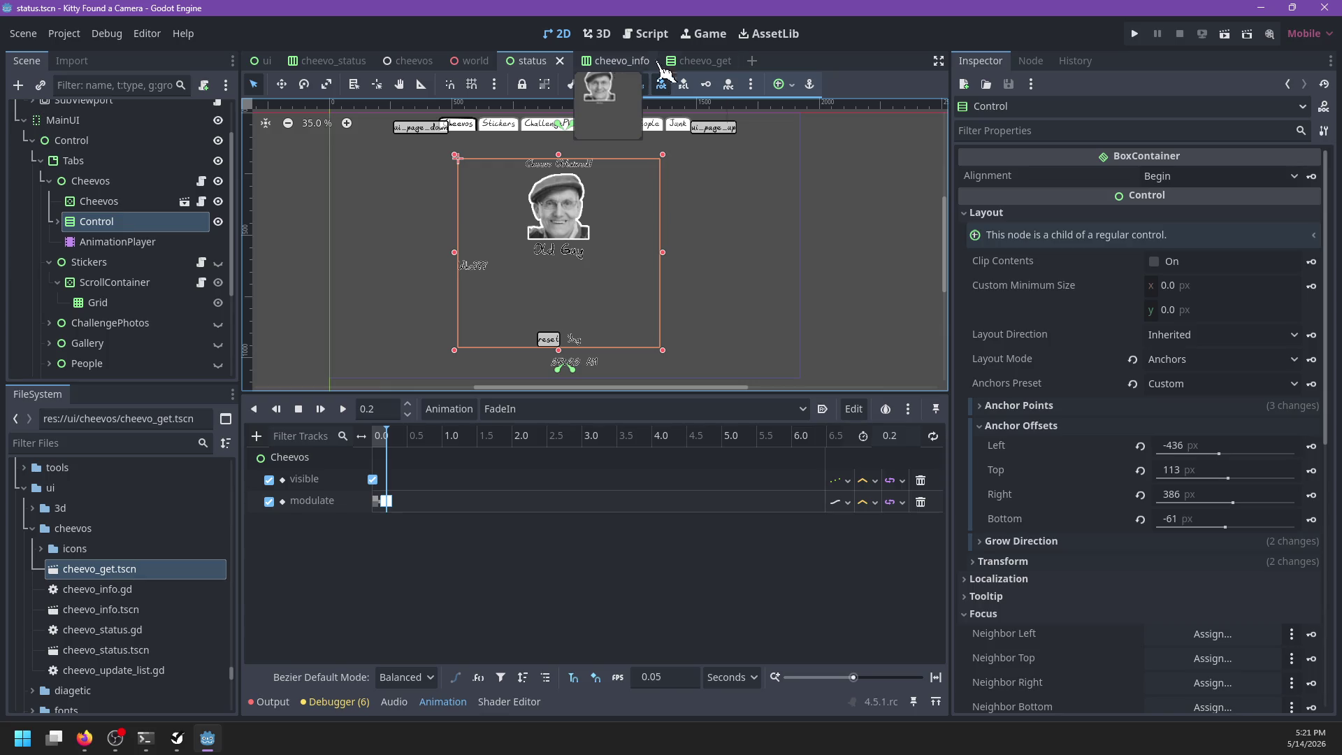
{"action": "left_click", "coordinate": [682, 62]}
{"action": "left_click", "coordinate": [601, 63]}
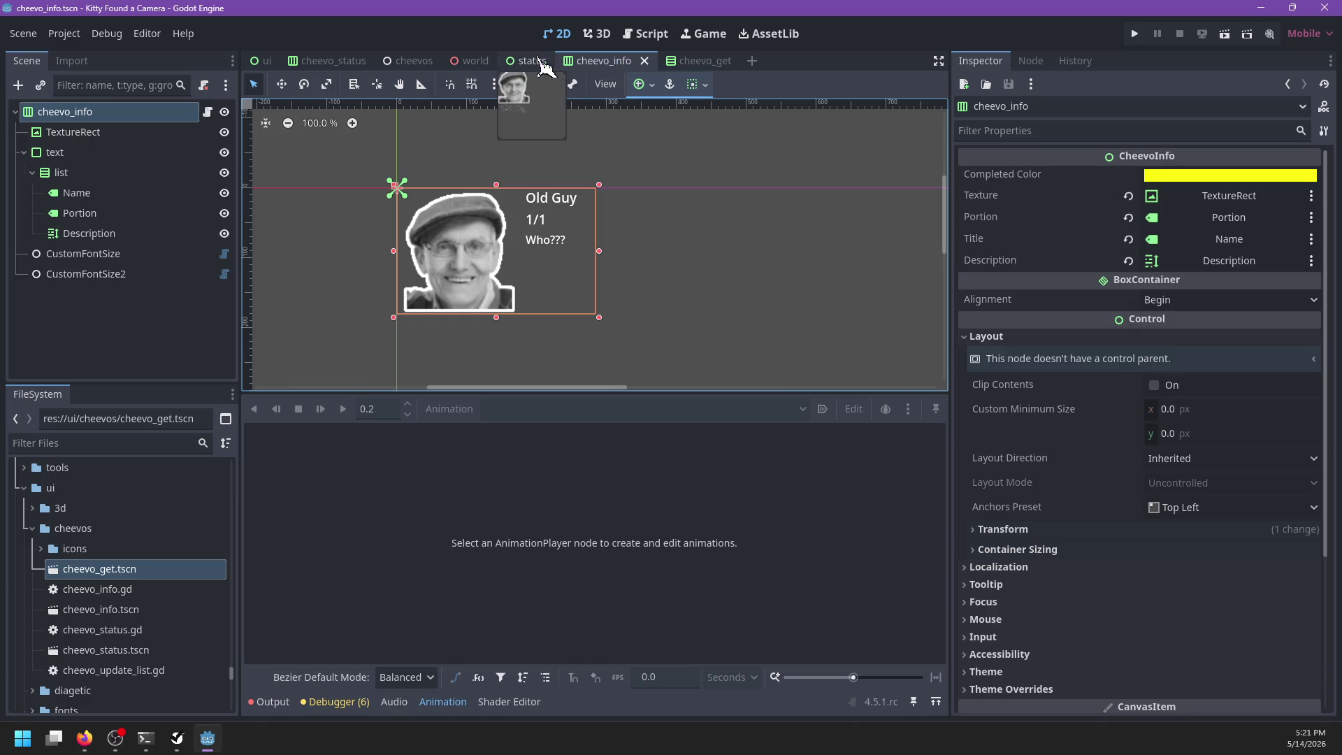
{"action": "left_click", "coordinate": [208, 112]}
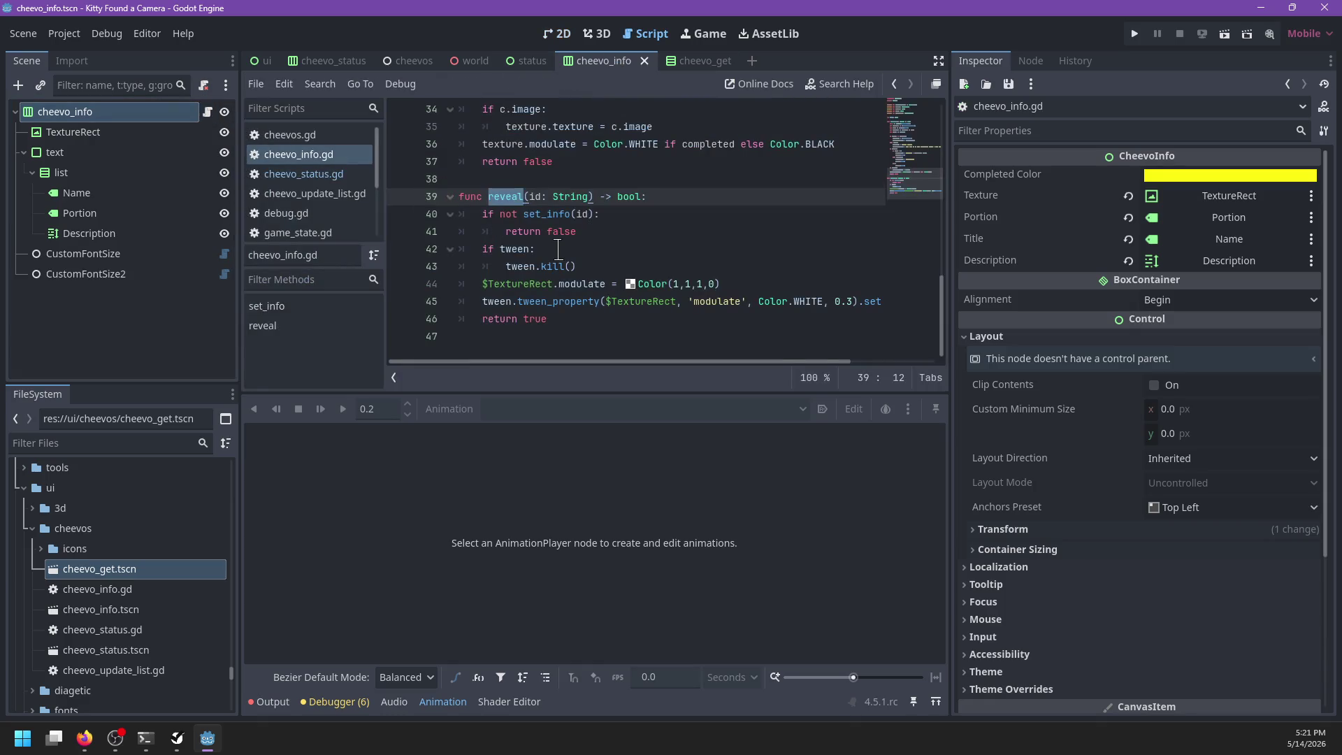
{"action": "scroll", "coordinate": [610, 301], "scroll_direction": "up", "scroll_amount": 11}
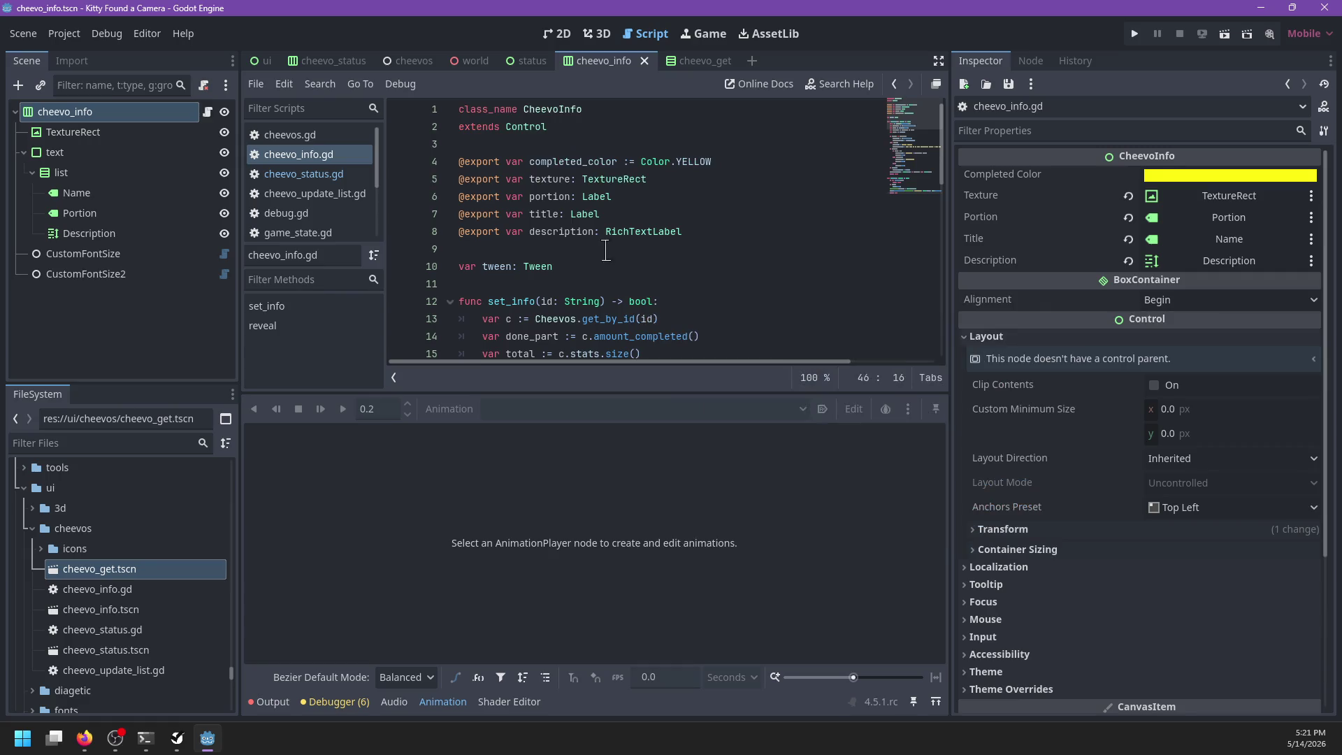
{"action": "left_click", "coordinate": [745, 237]}
{"action": "scroll", "coordinate": [735, 238], "scroll_direction": "down", "scroll_amount": 7}
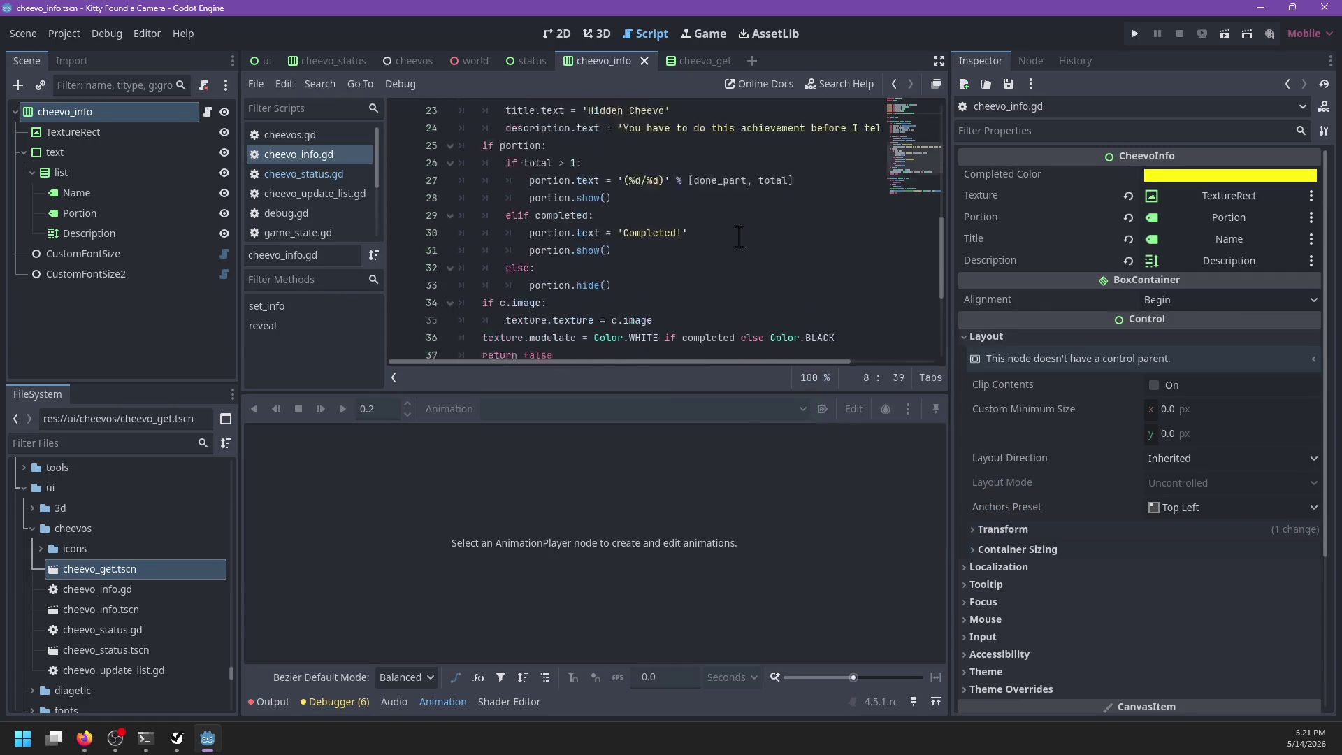
{"action": "scroll", "coordinate": [738, 235], "scroll_direction": "up", "scroll_amount": 7}
{"action": "key", "text": "Return"}
{"action": "type", "text": "@export var hidden :="}
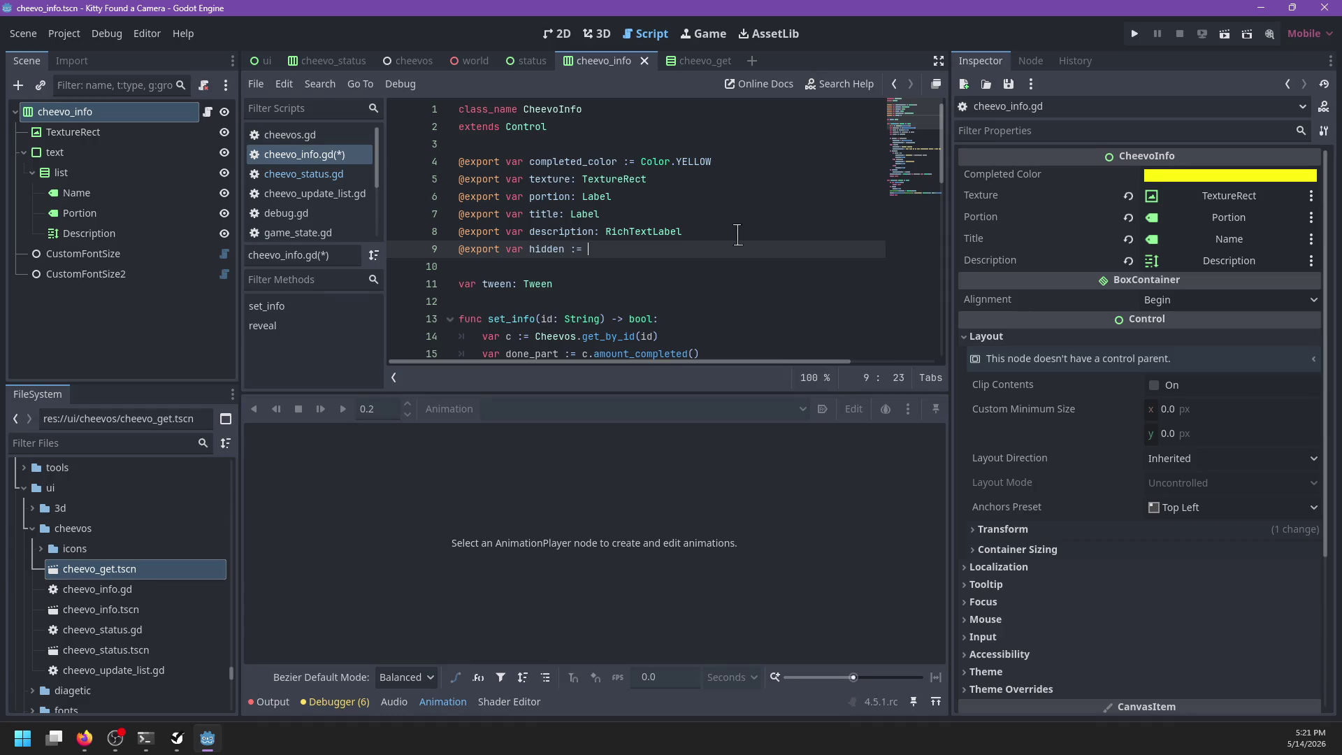
{"action": "type", "text": "f"}
{"action": "key", "text": "Return"}
{"action": "key", "text": "ctrl+Left"}
{"action": "key", "text": "ctrl+Left"}
{"action": "key", "text": "ctrl+Left"}
{"action": "key", "text": "ctrl+BackSpace"}
{"action": "type", "text": "h"}
{"action": "key", "text": "ctrl+BackSpace"}
Step: Append 'and !stay_black' to the condition on the image colour line
{"action": "scroll", "coordinate": [737, 235], "scroll_direction": "down", "scroll_amount": 5}
{"action": "scroll", "coordinate": [589, 228], "scroll_direction": "down", "scroll_amount": 4}
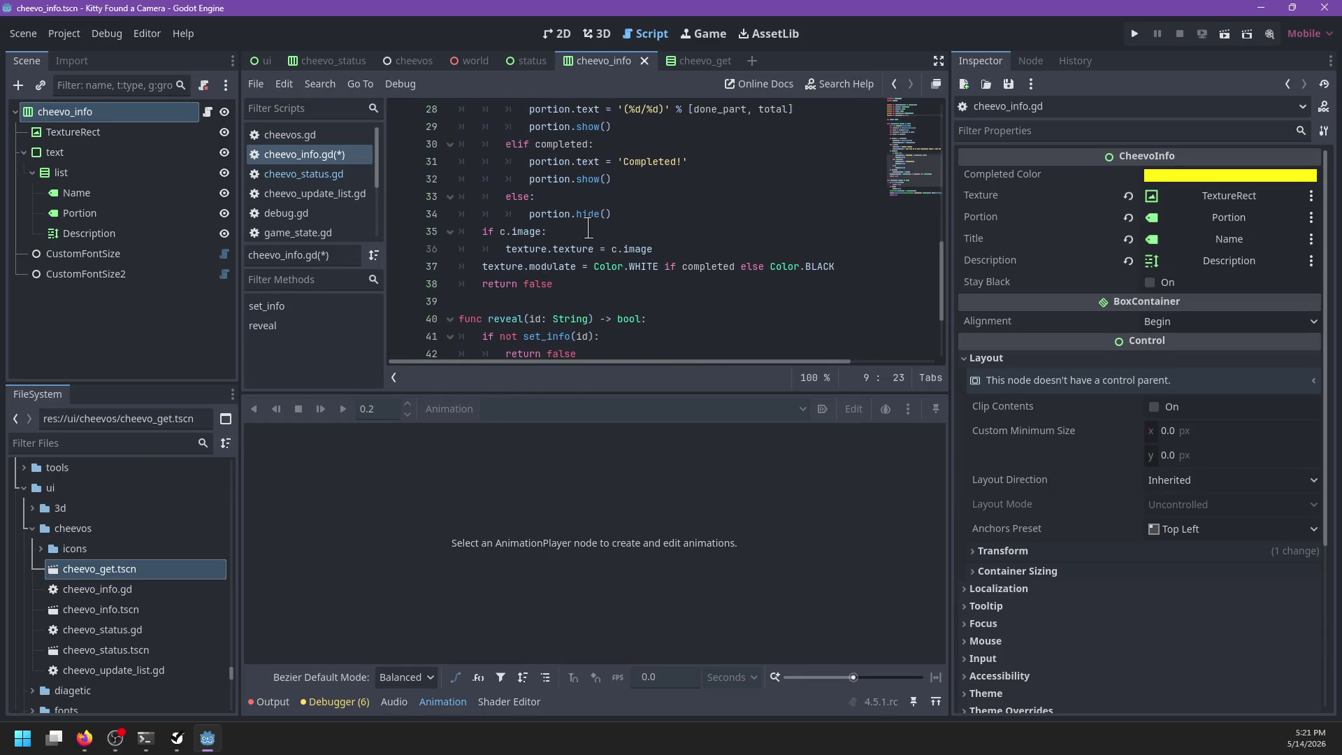
{"action": "left_click", "coordinate": [485, 265]}
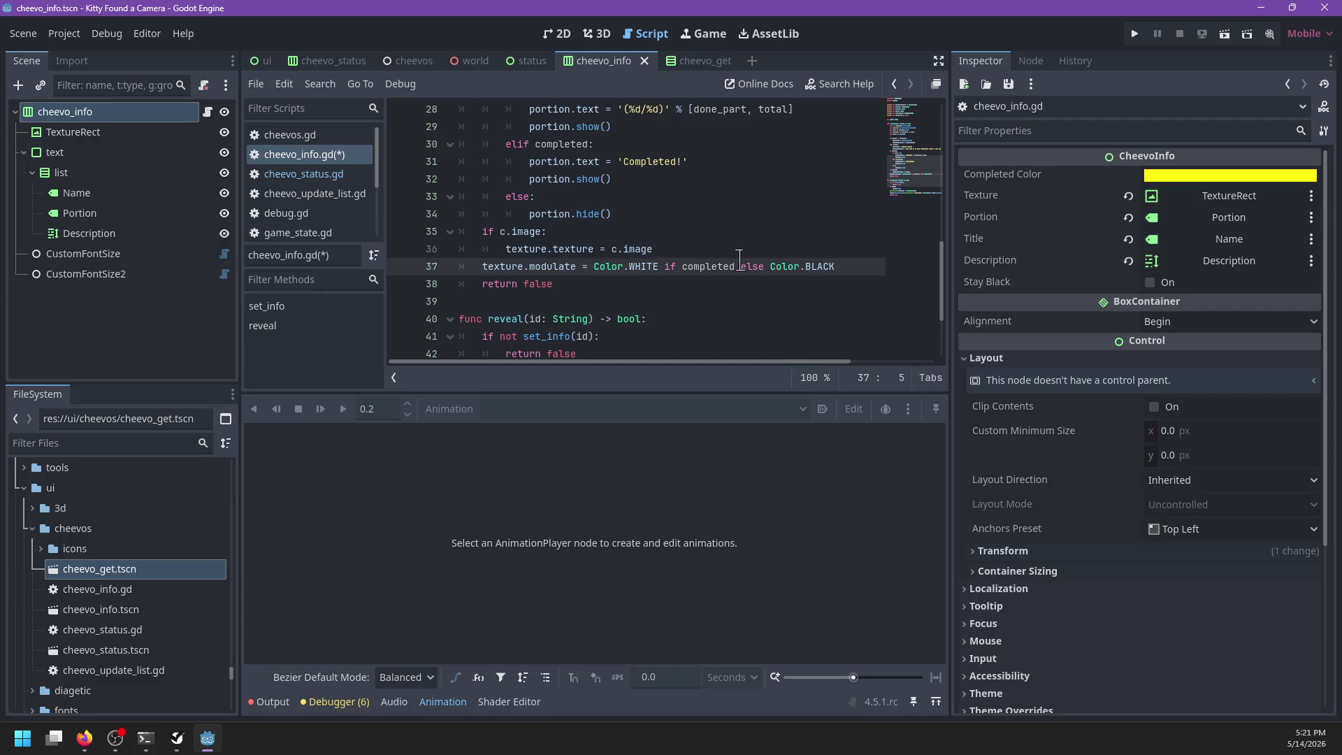
{"action": "type", "text": "and !stab"}
{"action": "key", "text": "BackSpace"}
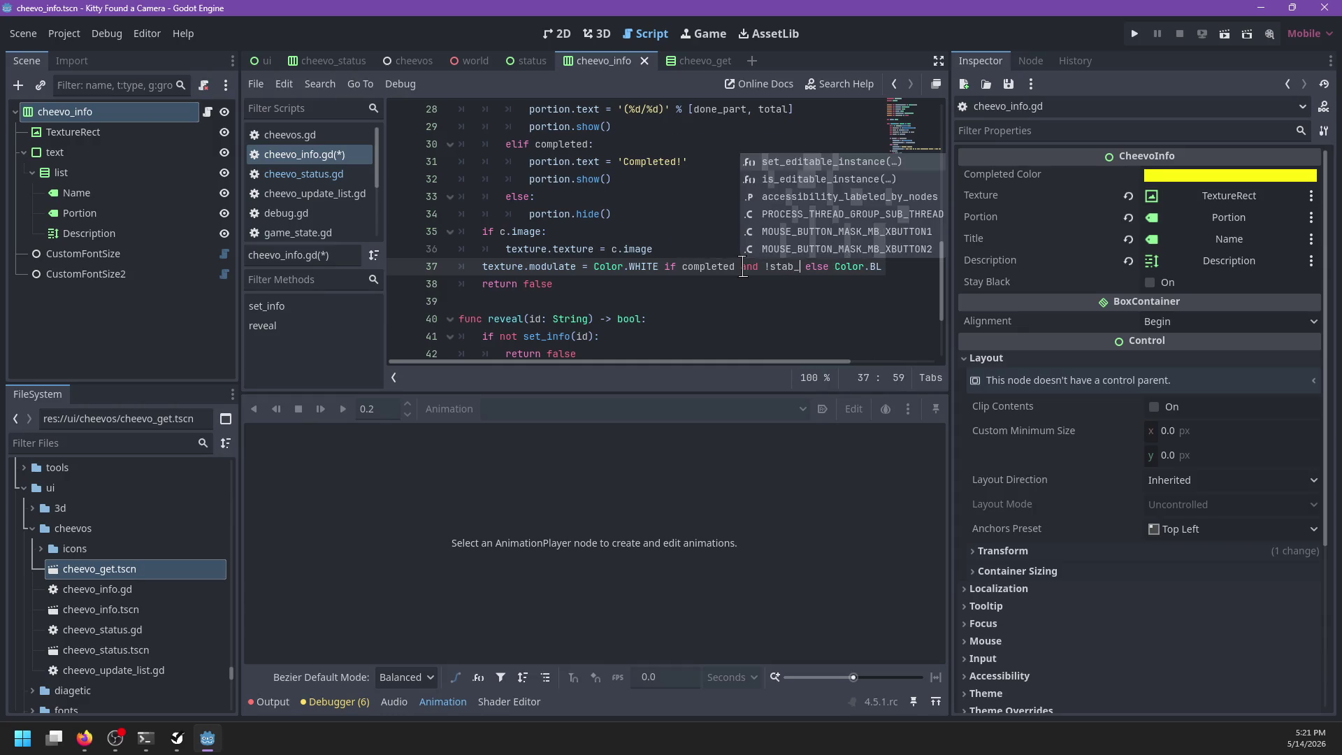
{"action": "type", "text": "y_black"}
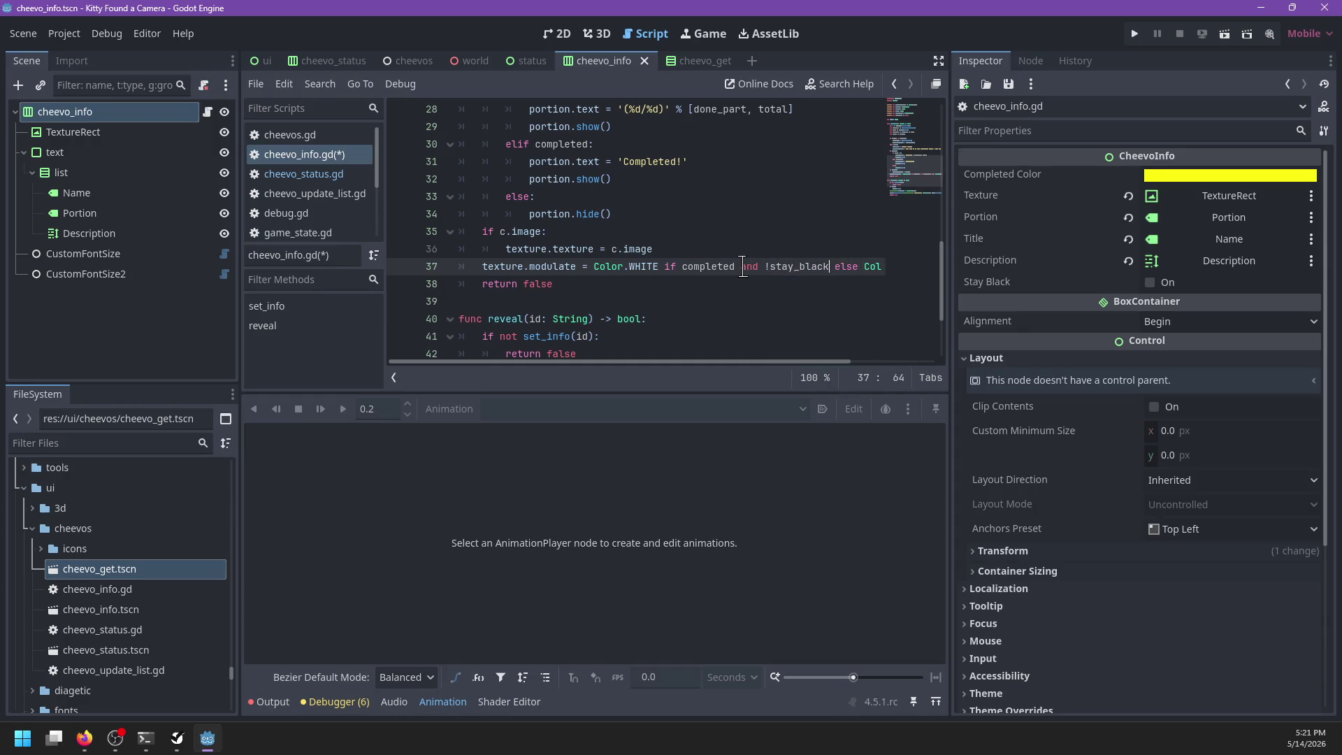
Step: Strip the set_info check, '-> bool' return type and 'return true' from reveal(), then save
{"action": "scroll", "coordinate": [580, 264], "scroll_direction": "down", "scroll_amount": 2}
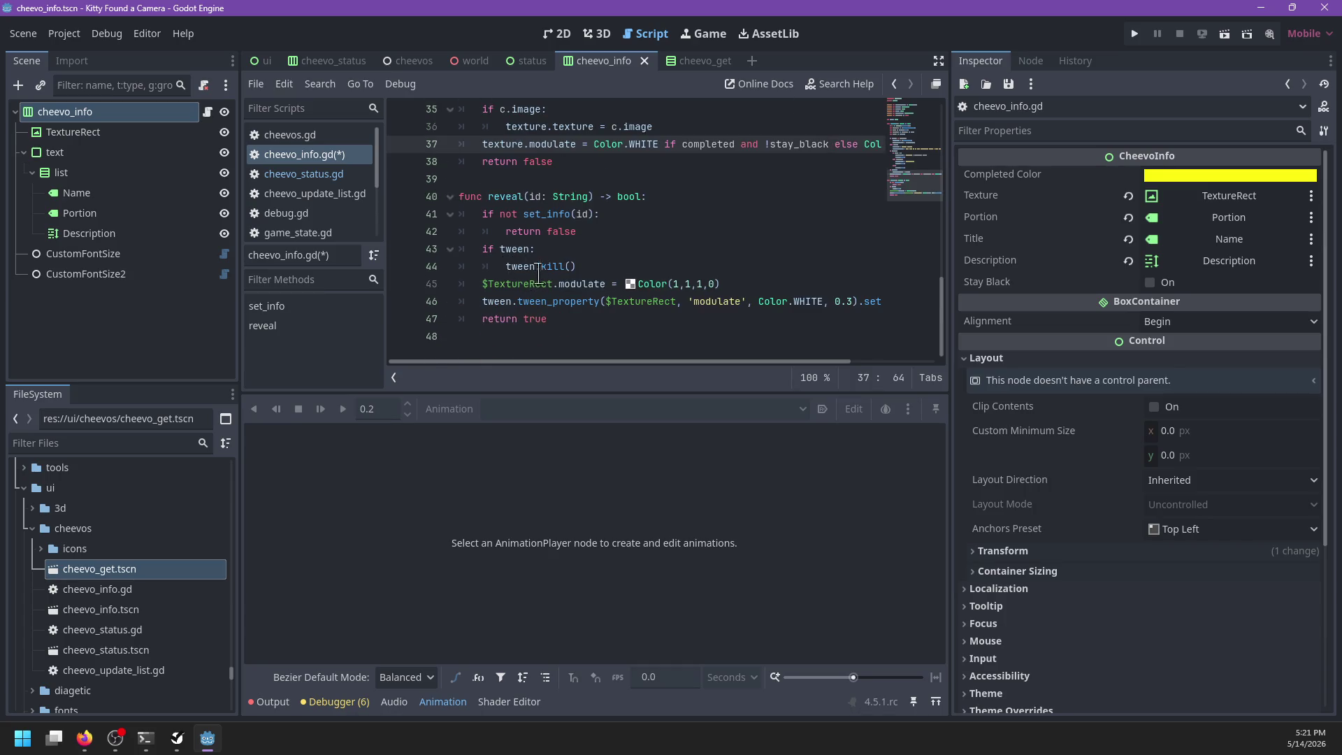
{"action": "left_click", "coordinate": [613, 214]}
{"action": "left_click_drag", "start_coordinate": [594, 234], "coordinate": [675, 203]}
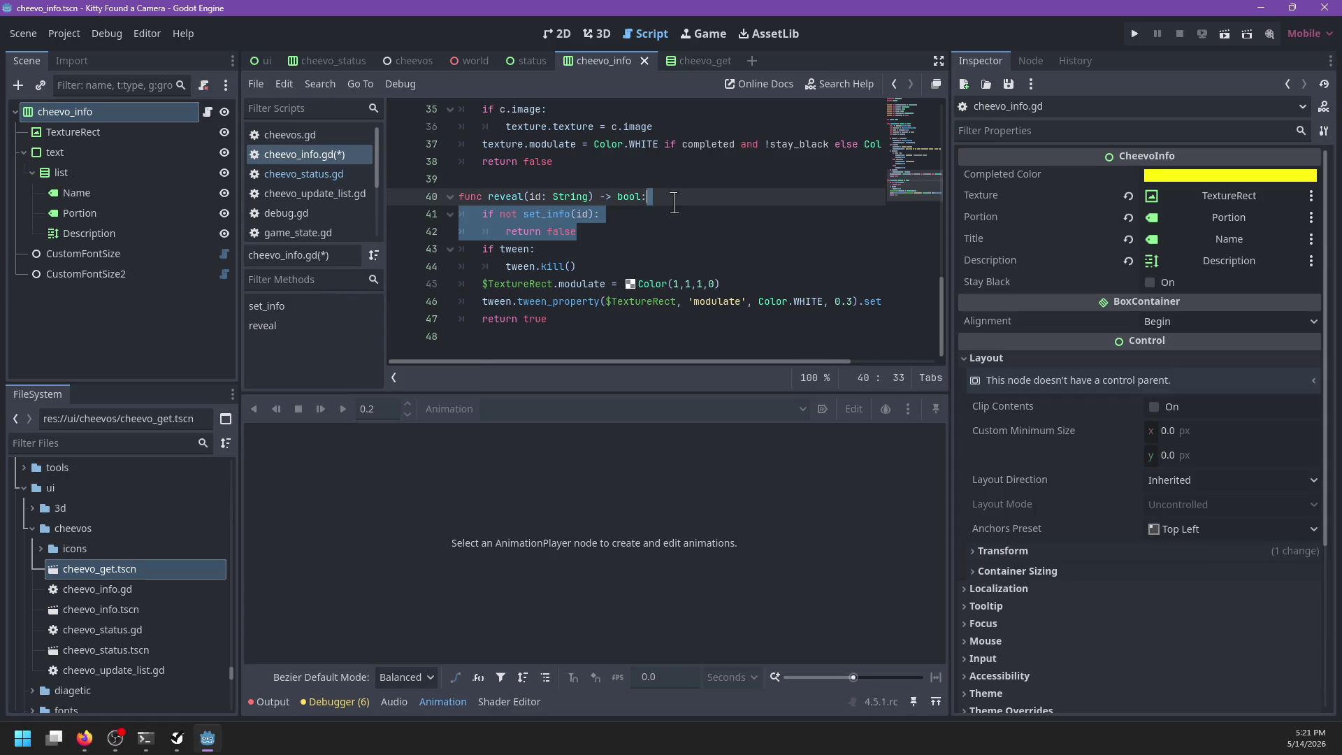
{"action": "key", "text": "BackSpace"}
{"action": "key", "text": "Left"}
{"action": "key", "text": "ctrl+shift+Left"}
{"action": "key", "text": "shift+Left"}
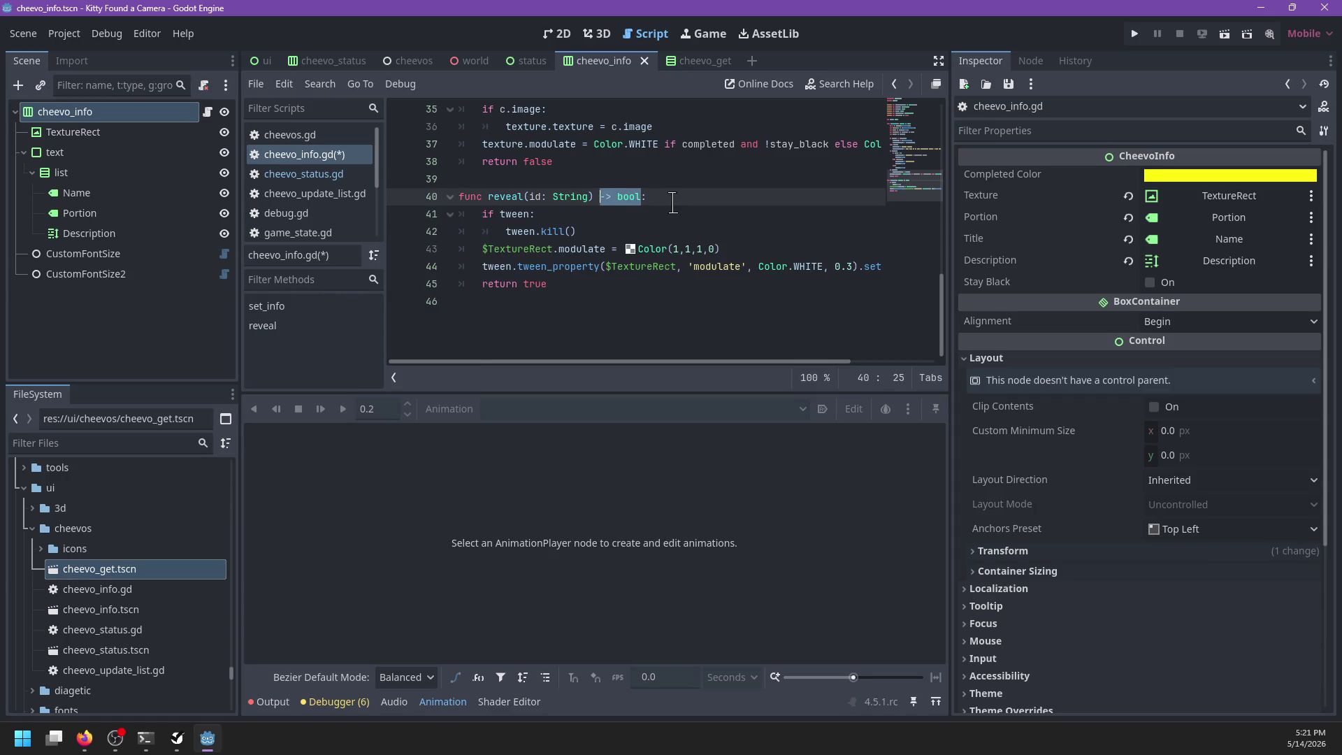
{"action": "key", "text": "BackSpace"}
{"action": "key", "text": "BackSpace"}
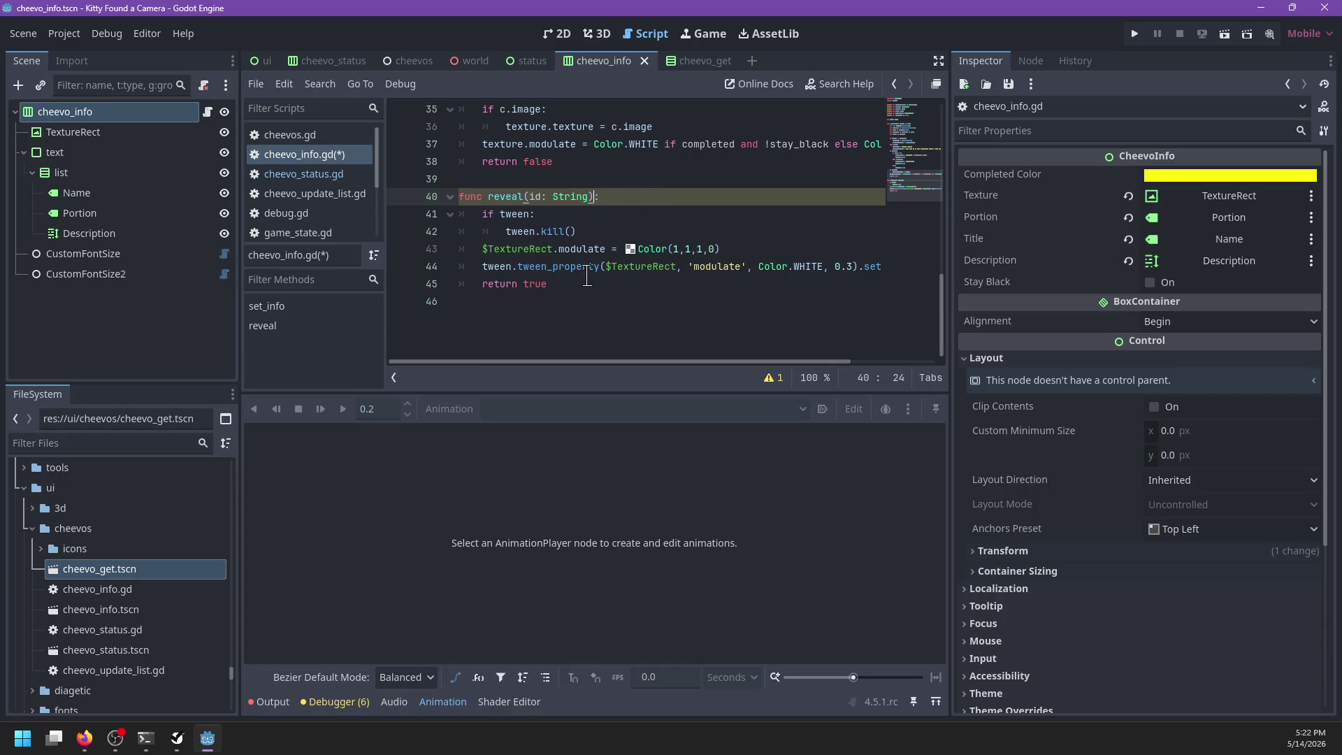
{"action": "left_click", "coordinate": [588, 277]}
{"action": "key", "text": "BackSpace"}
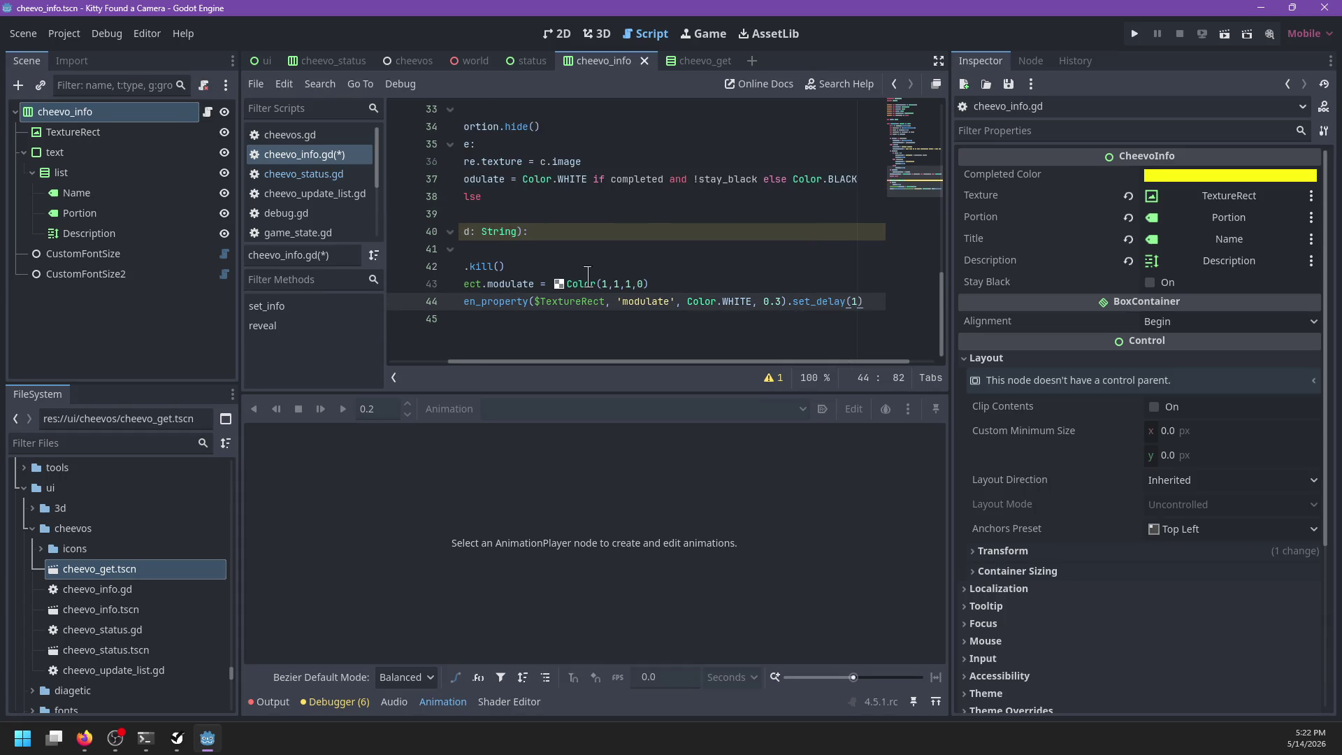
{"action": "scroll", "coordinate": [588, 277], "scroll_direction": "up", "scroll_amount": 1}
{"action": "key", "text": "ctrl+s"}
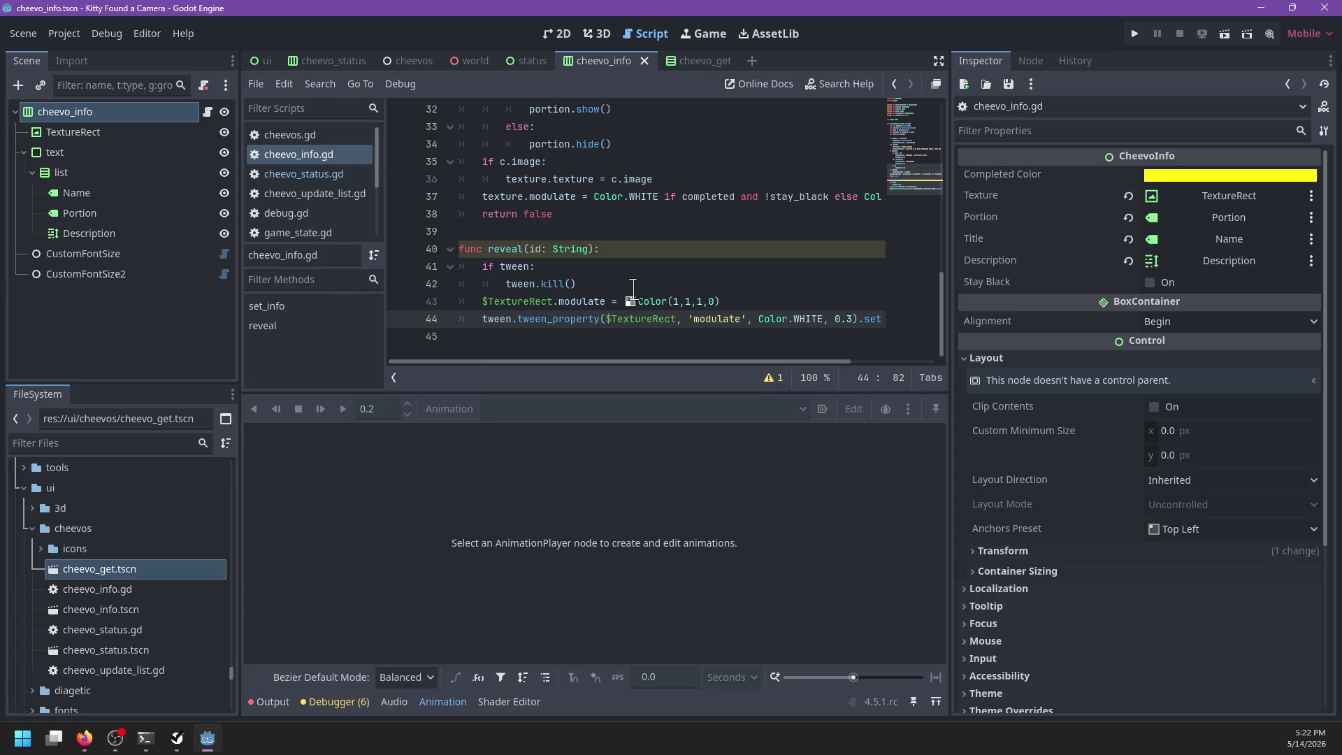
Step: Remove reveal()'s unused id parameter flagged in the warnings and save the script
{"action": "left_click", "coordinate": [769, 387]}
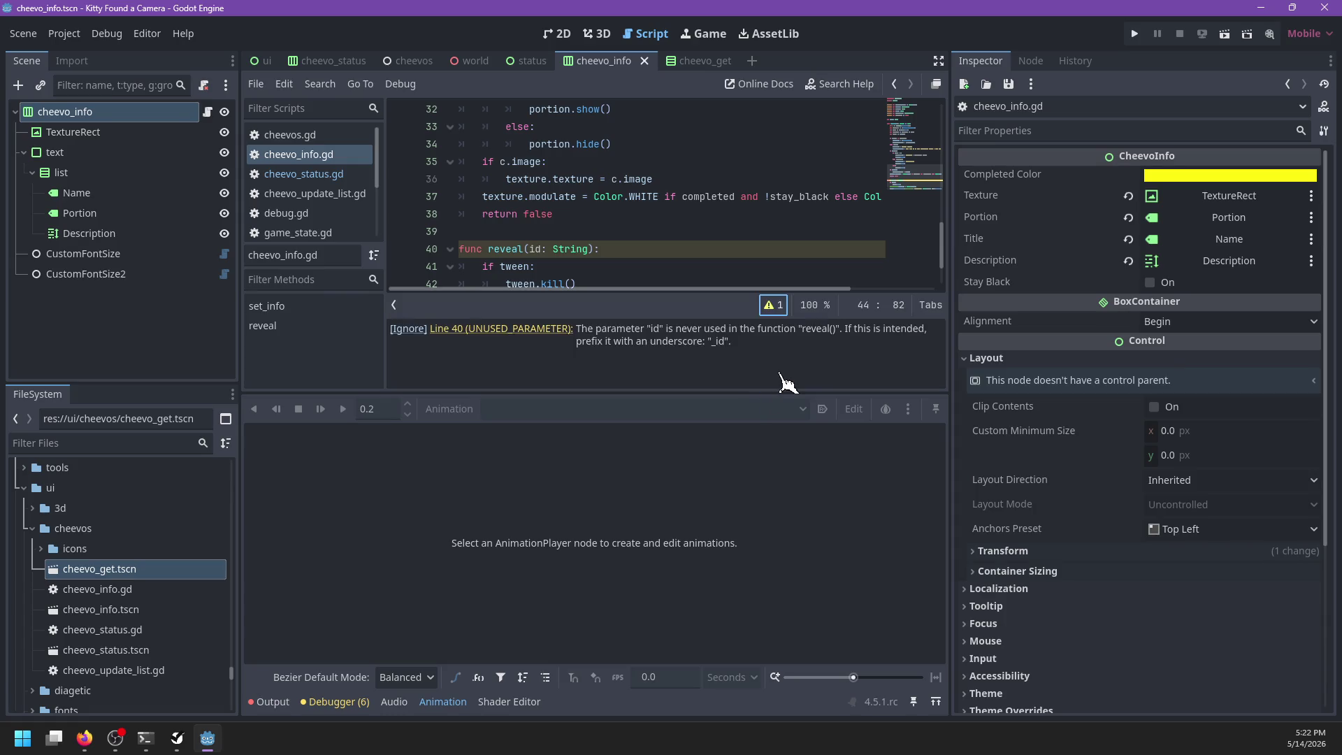
{"action": "left_click", "coordinate": [775, 305]}
{"action": "double_click", "coordinate": [579, 249]}
{"action": "key", "text": "BackSpace"}
{"action": "key", "text": "BackSpace"}
{"action": "key", "text": "BackSpace"}
{"action": "scroll", "coordinate": [579, 249], "scroll_direction": "up", "scroll_amount": 4}
{"action": "scroll", "coordinate": [579, 249], "scroll_direction": "down", "scroll_amount": 4}
{"action": "key", "text": "ctrl+s"}
Step: Review reveal()'s declaration line, then return to the 2D scene view
{"action": "scroll", "coordinate": [580, 249], "scroll_direction": "up", "scroll_amount": 10}
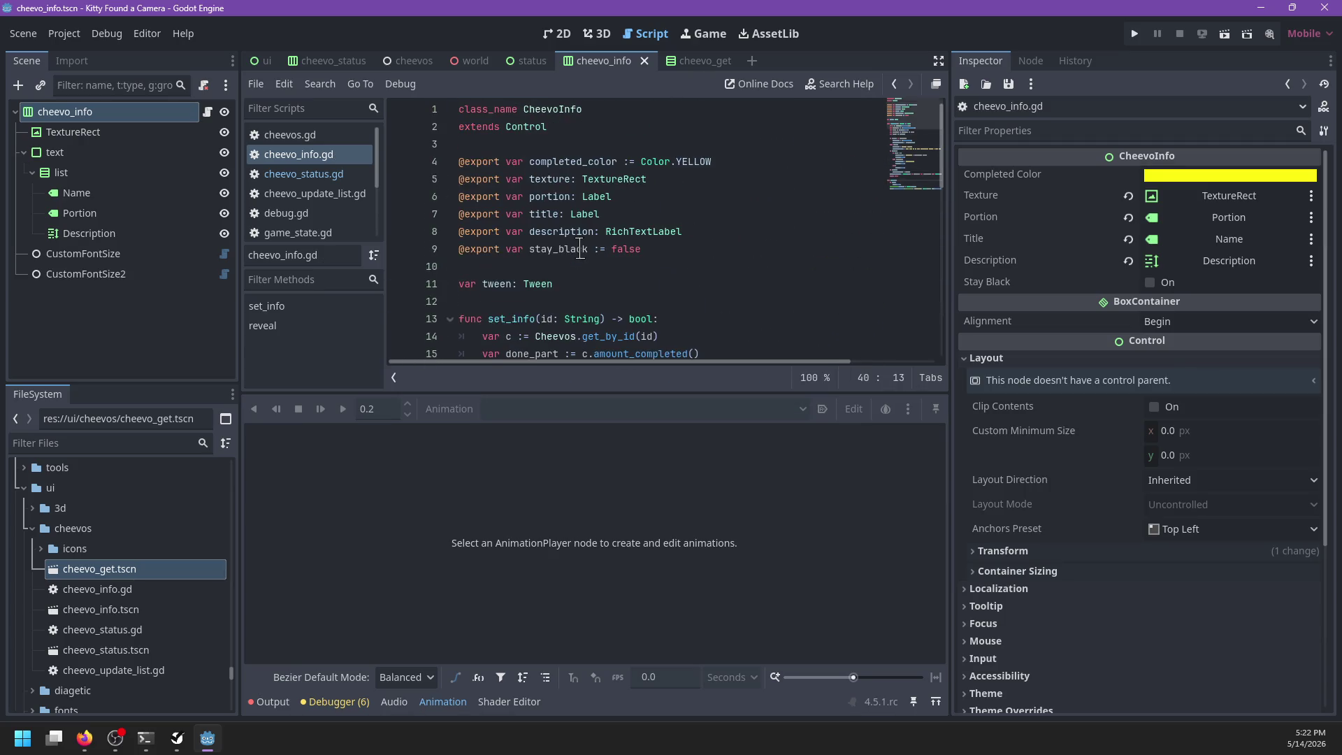
{"action": "scroll", "coordinate": [580, 248], "scroll_direction": "down", "scroll_amount": 2}
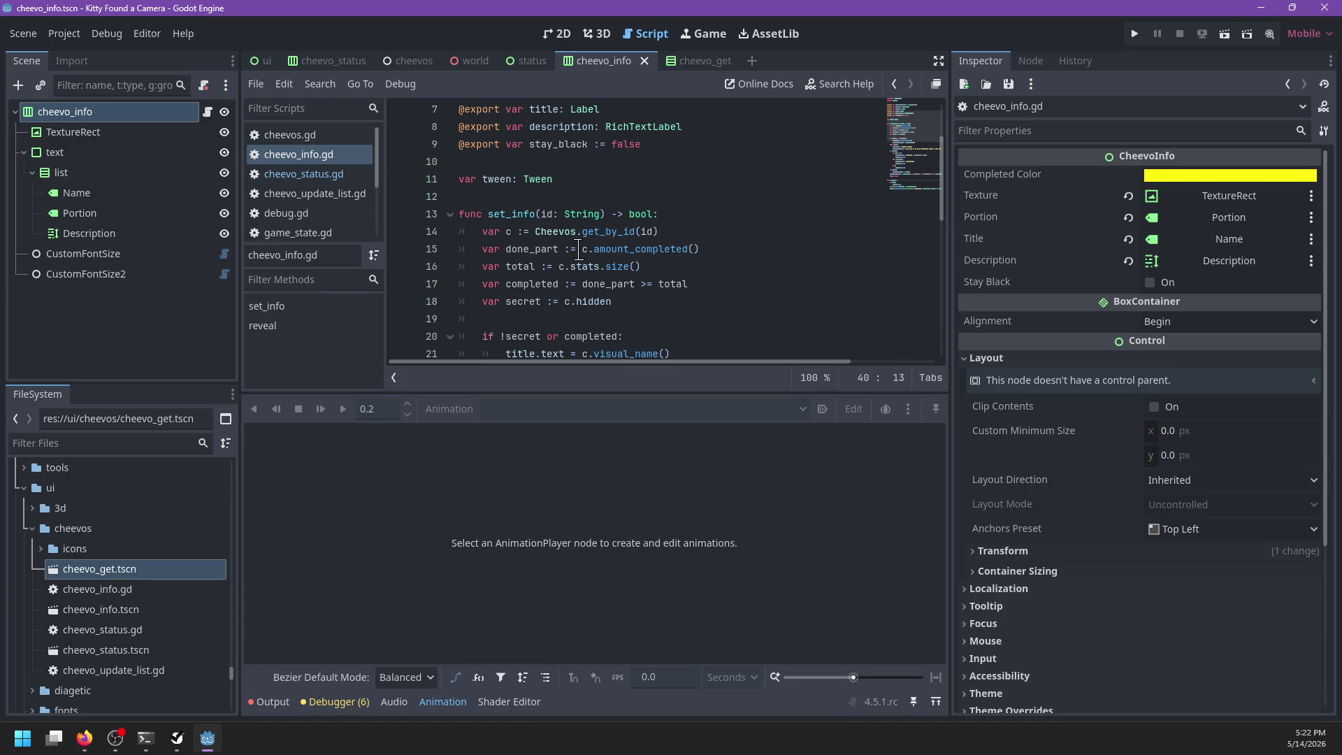
{"action": "scroll", "coordinate": [604, 202], "scroll_direction": "down", "scroll_amount": 8}
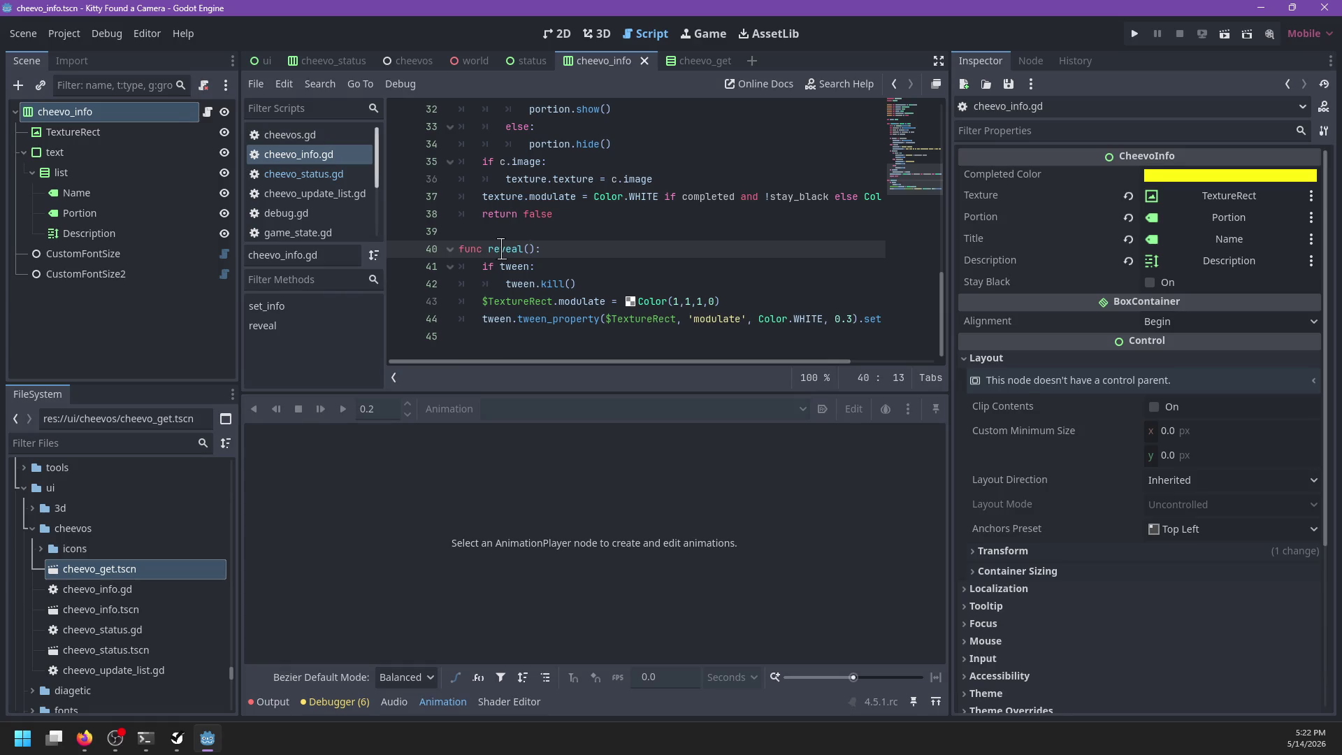
{"action": "left_click", "coordinate": [501, 250]}
{"action": "key", "text": "End"}
{"action": "left_click", "coordinate": [598, 34]}
{"action": "left_click", "coordinate": [557, 33]}
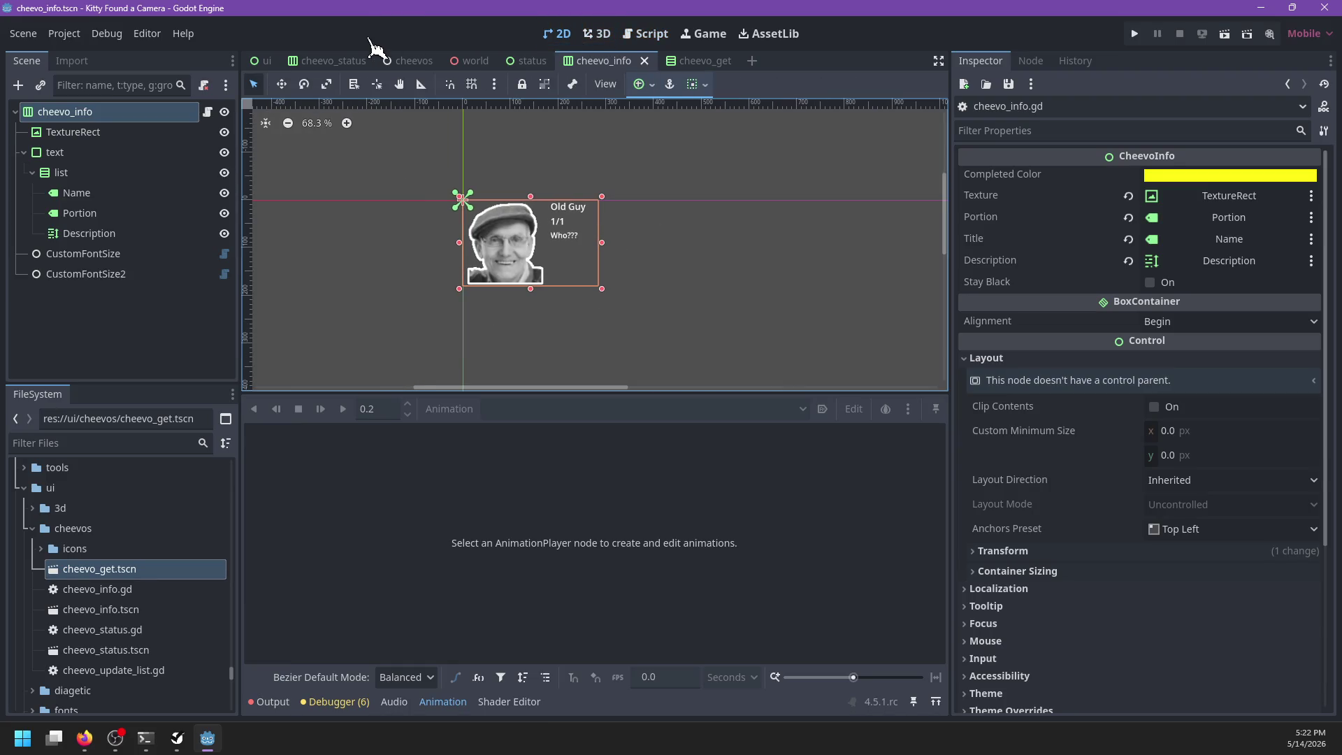
Step: In the status scene, select the AnimationPlayer and list FadeIn, FadeOut and RESET
{"action": "mouse_move", "coordinate": [341, 70]}
{"action": "mouse_move", "coordinate": [740, 73]}
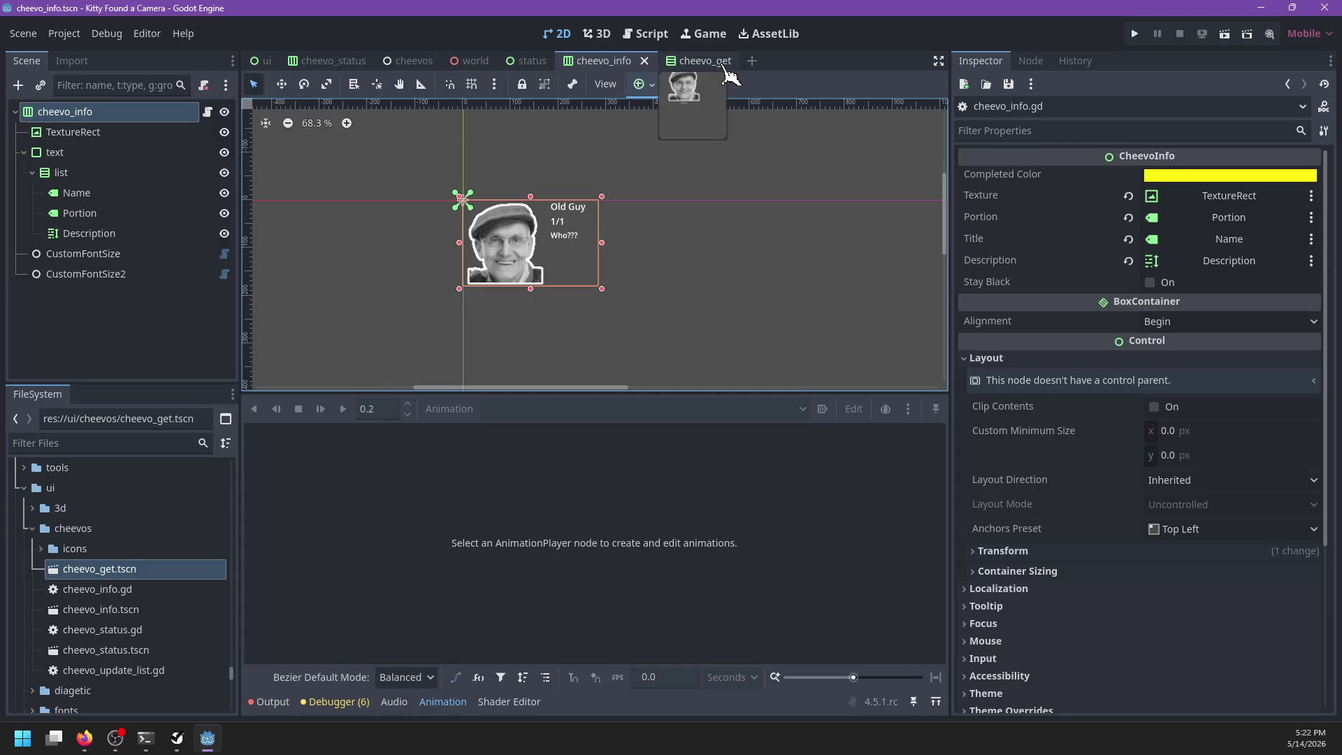
{"action": "left_click", "coordinate": [531, 63]}
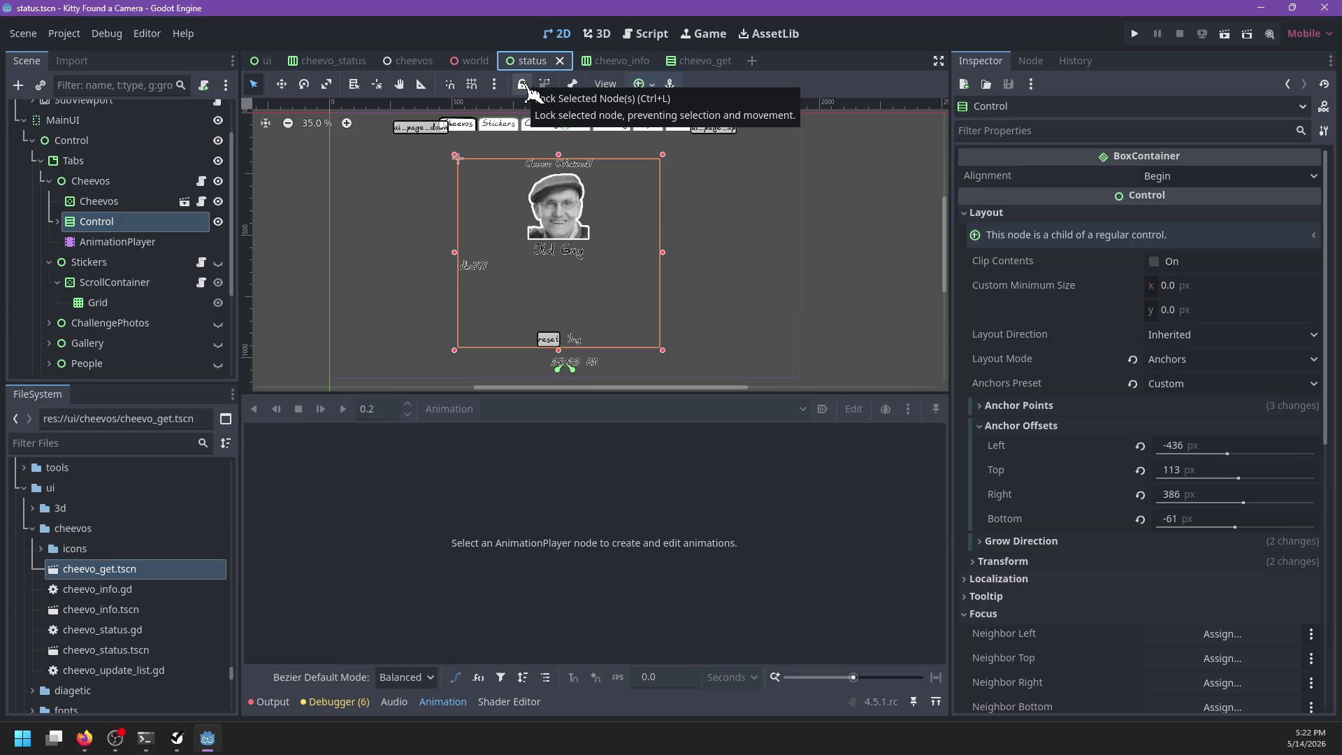
{"action": "left_click", "coordinate": [98, 246]}
{"action": "left_click", "coordinate": [517, 412]}
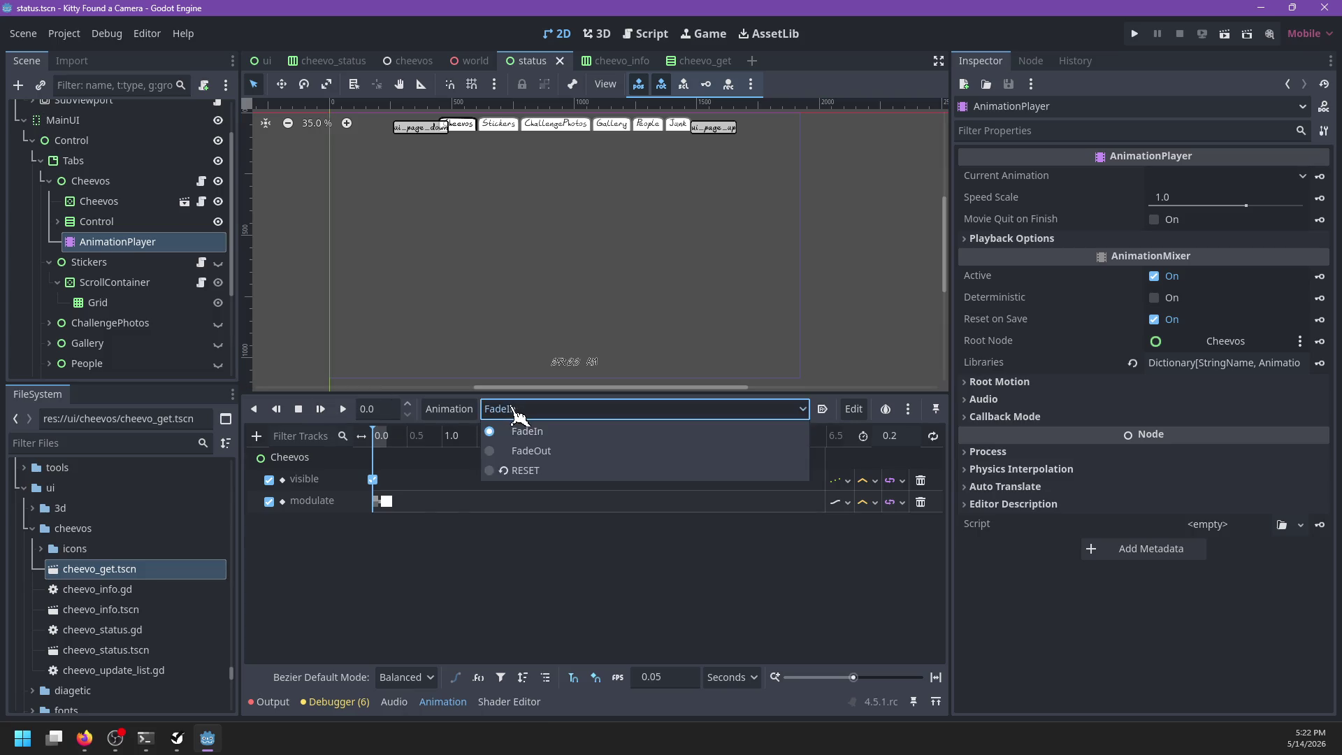